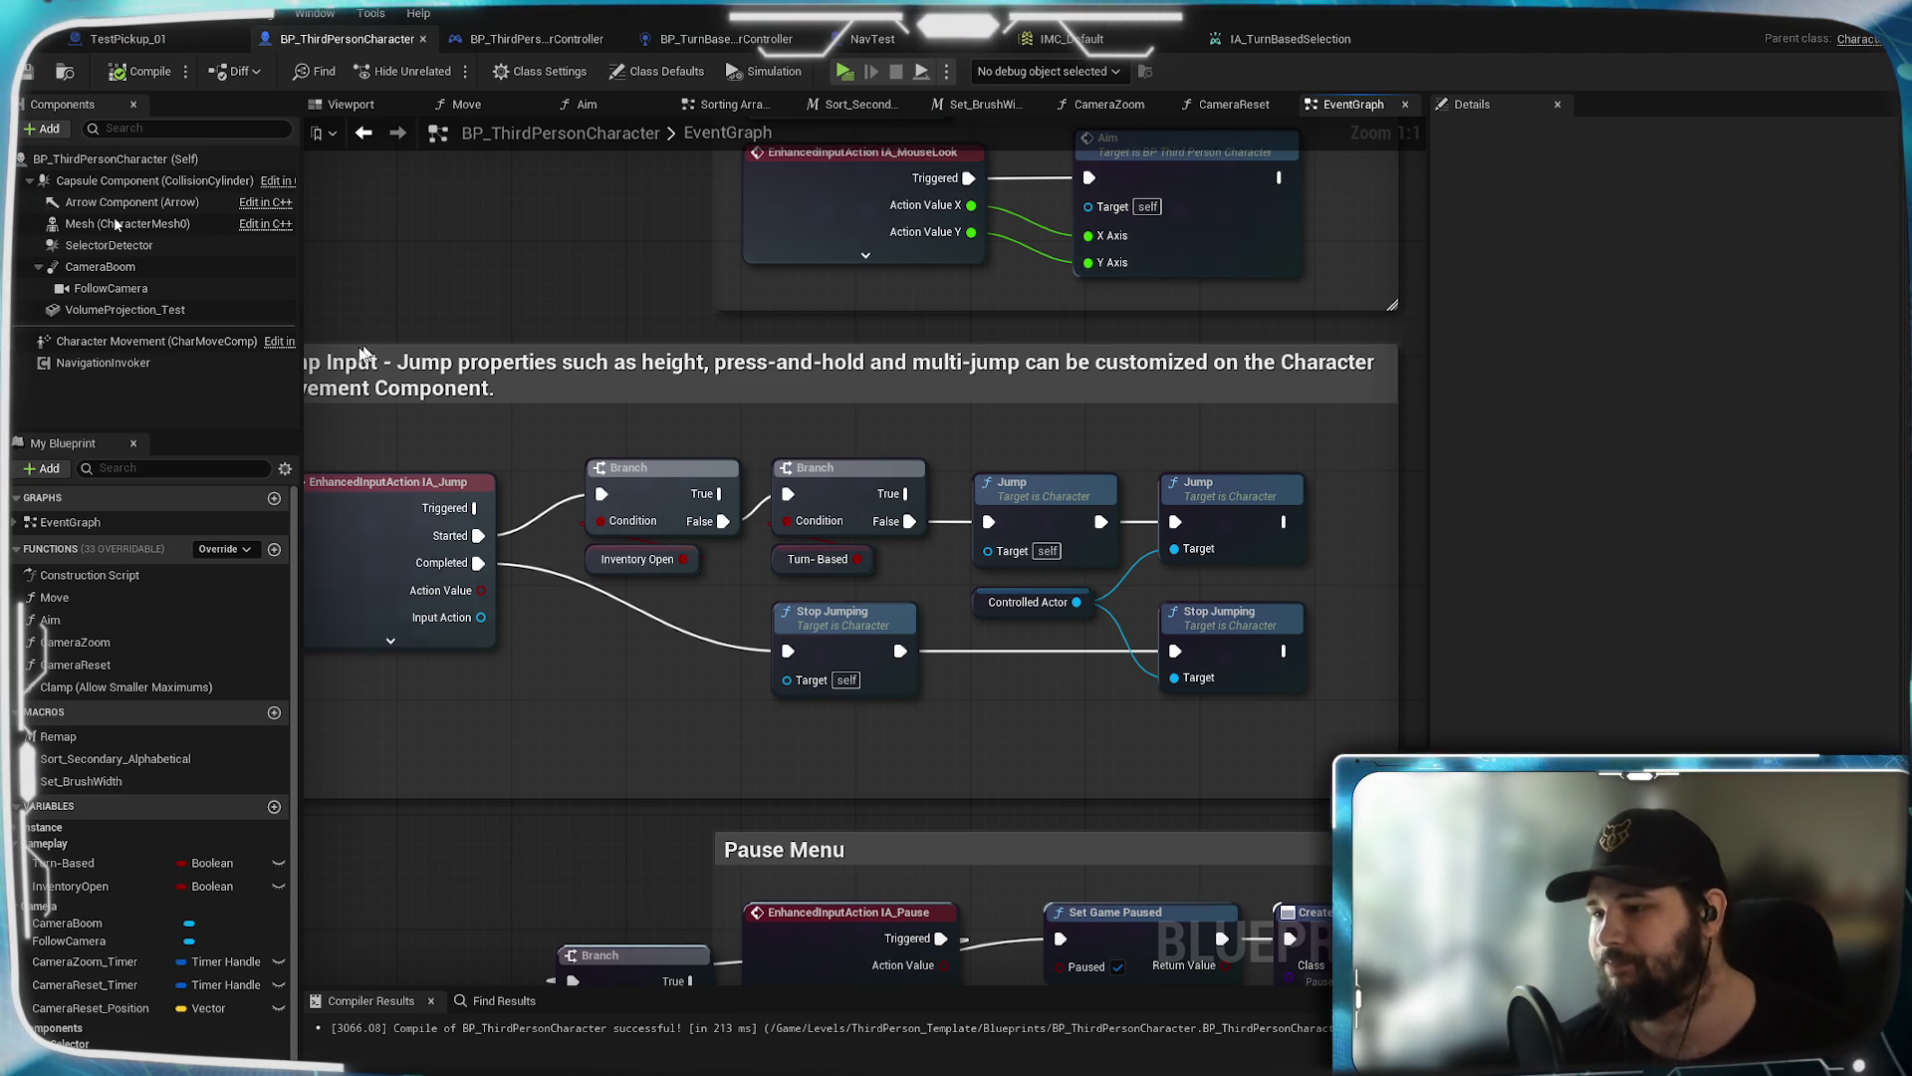
# Tour the EventGraph's jump, Toggle Turn-Based, Camera Zoom, Circle Selector and Interact/Inventory groups
pyautogui.moveTo(552, 262)
pyautogui.mouseDown()
pyautogui.moveTo(759, 396)
pyautogui.moveTo(769, 374)
pyautogui.moveTo(672, 307)
pyautogui.moveTo(647, 370)
pyautogui.mouseUp()
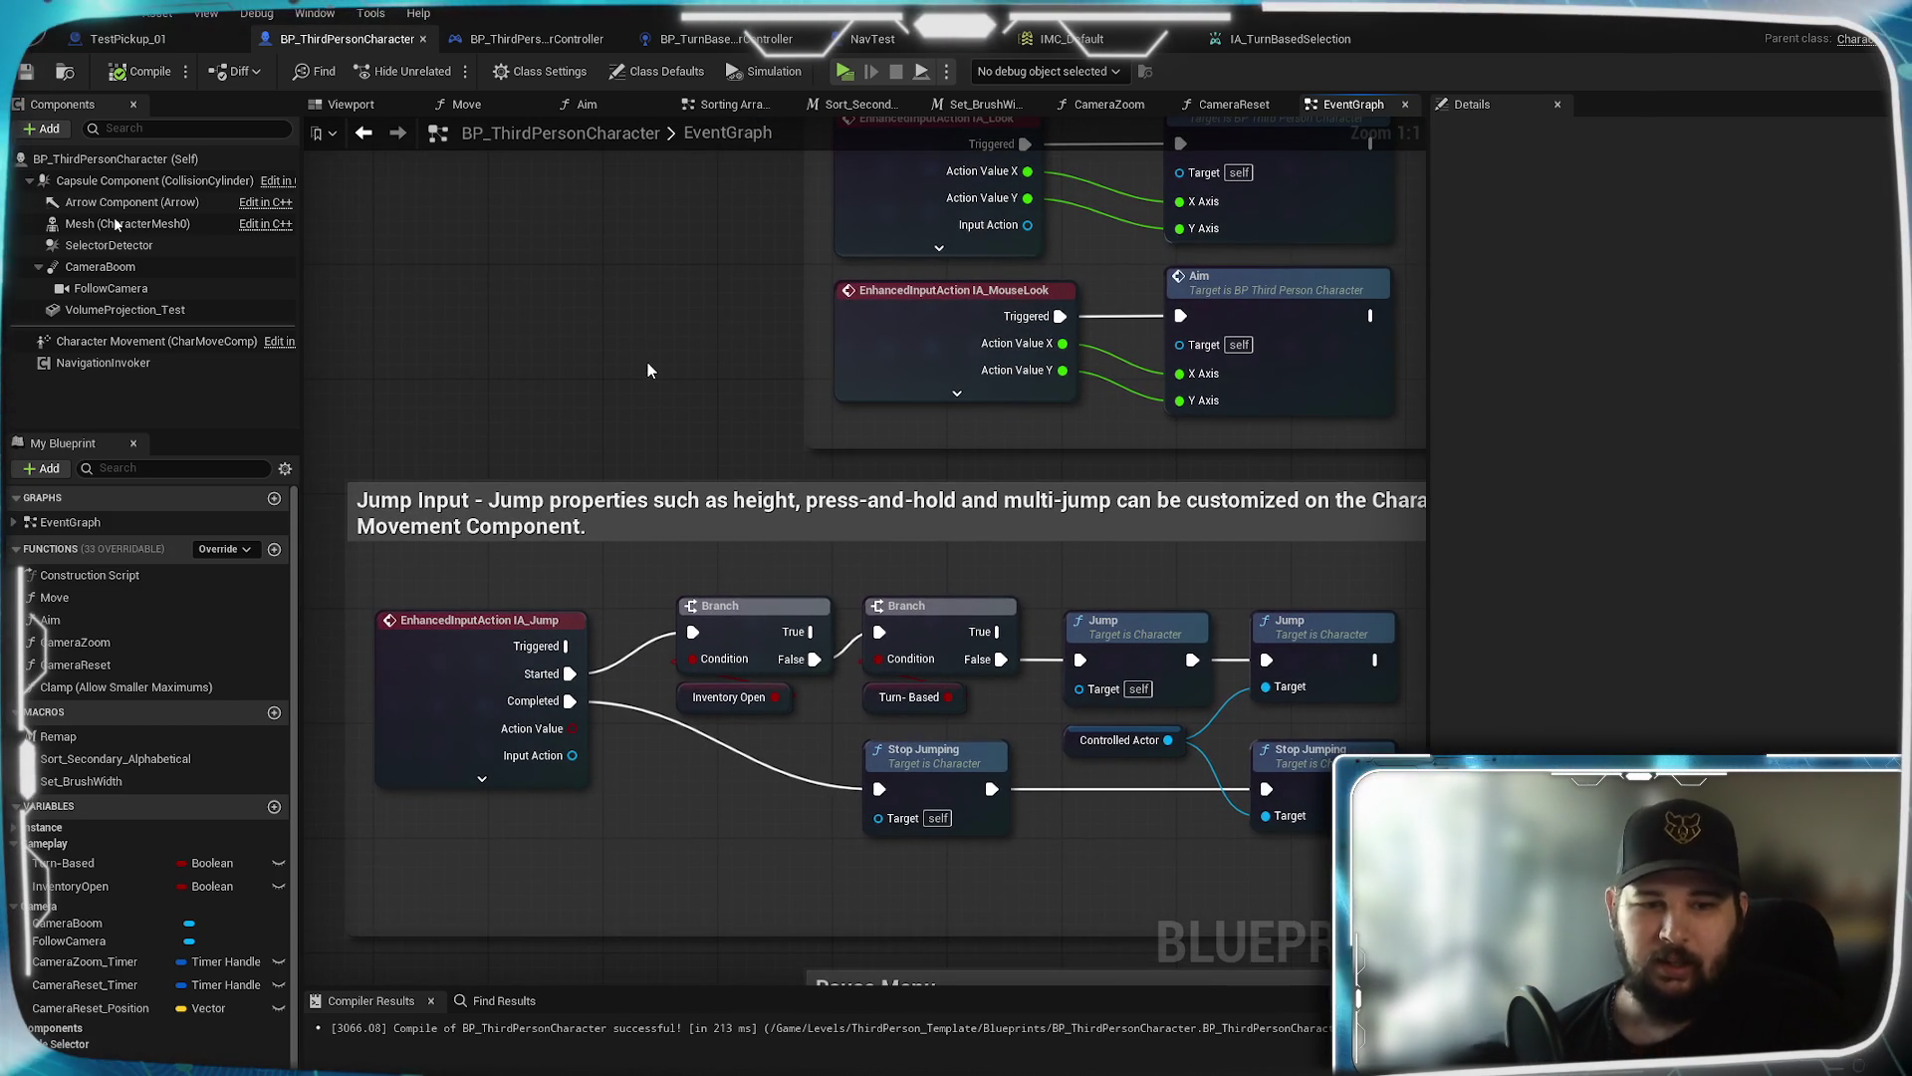
pyautogui.scroll(-4, 757, 420)
pyautogui.moveTo(1183, 674)
pyautogui.mouseDown()
pyautogui.moveTo(1129, 631)
pyautogui.moveTo(1127, 555)
pyautogui.mouseUp()
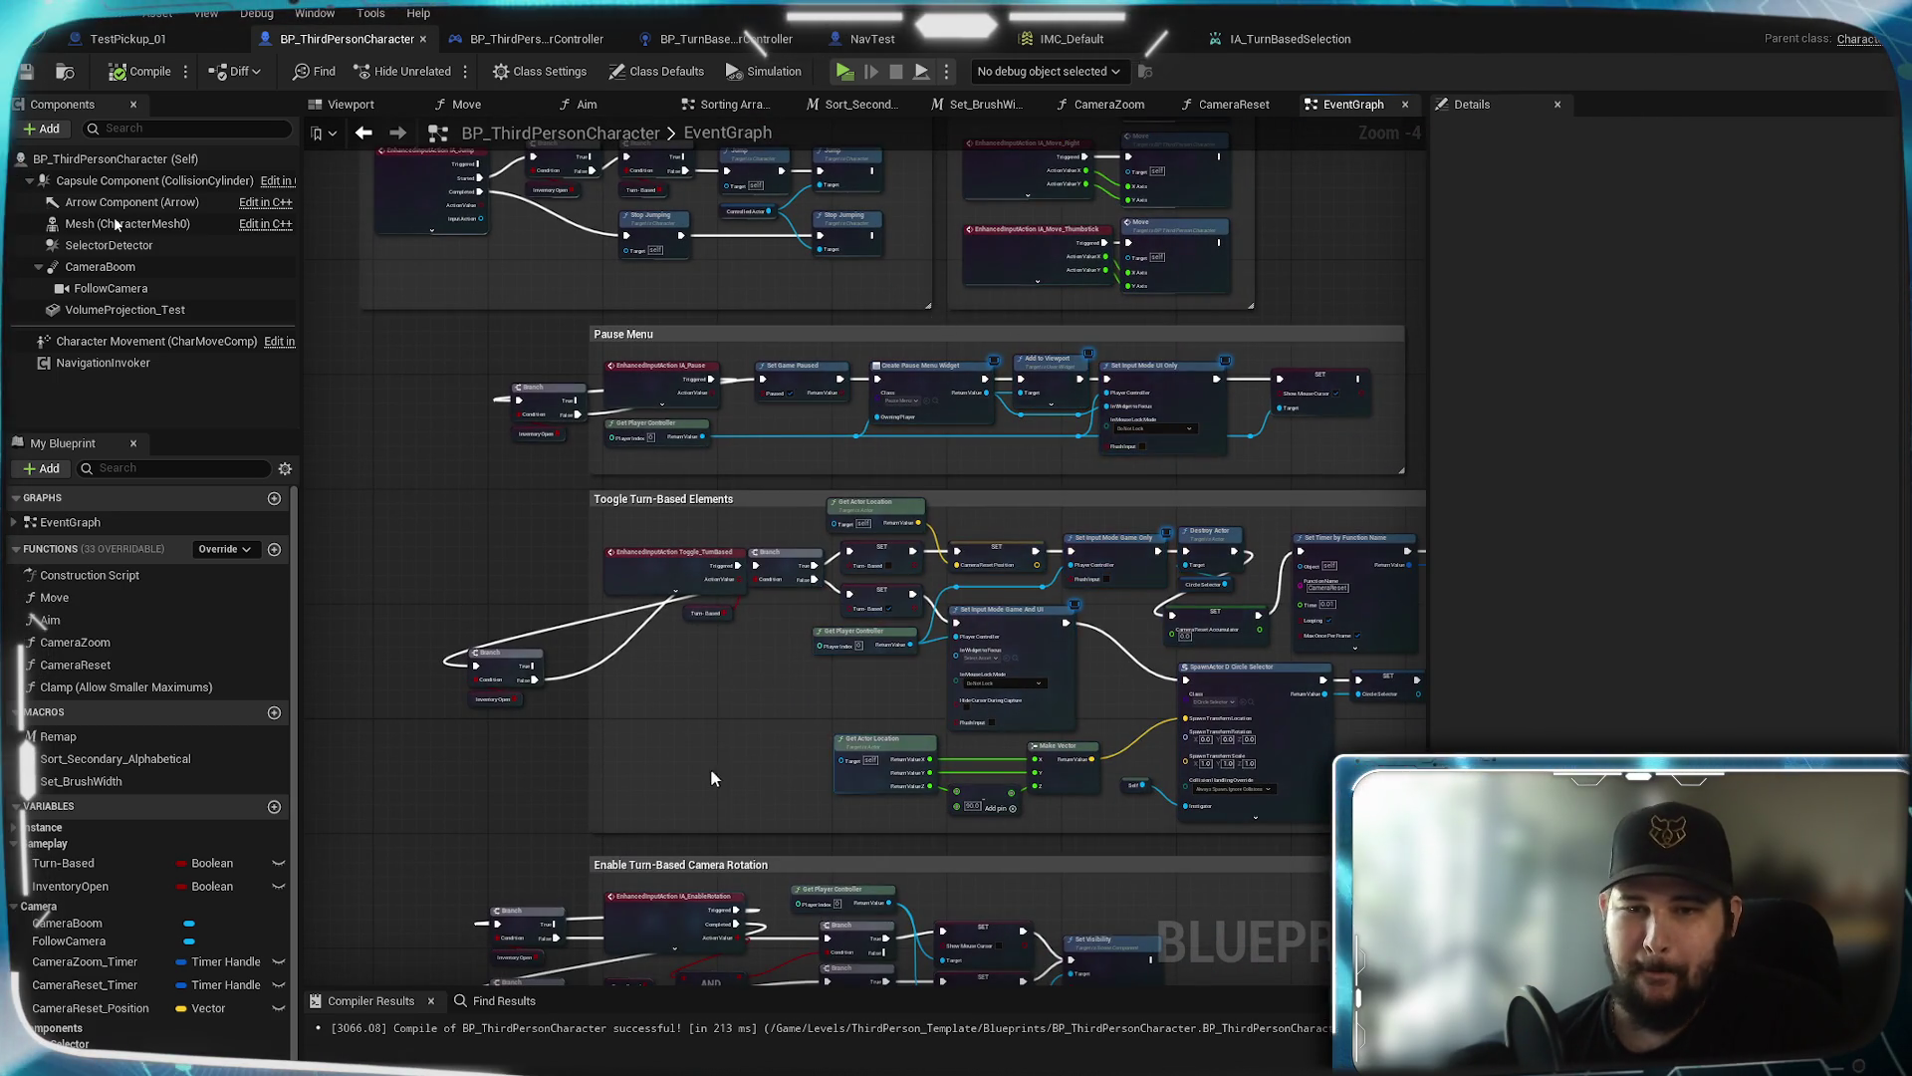
pyautogui.moveTo(714, 779); pyautogui.dragTo(582, 522)
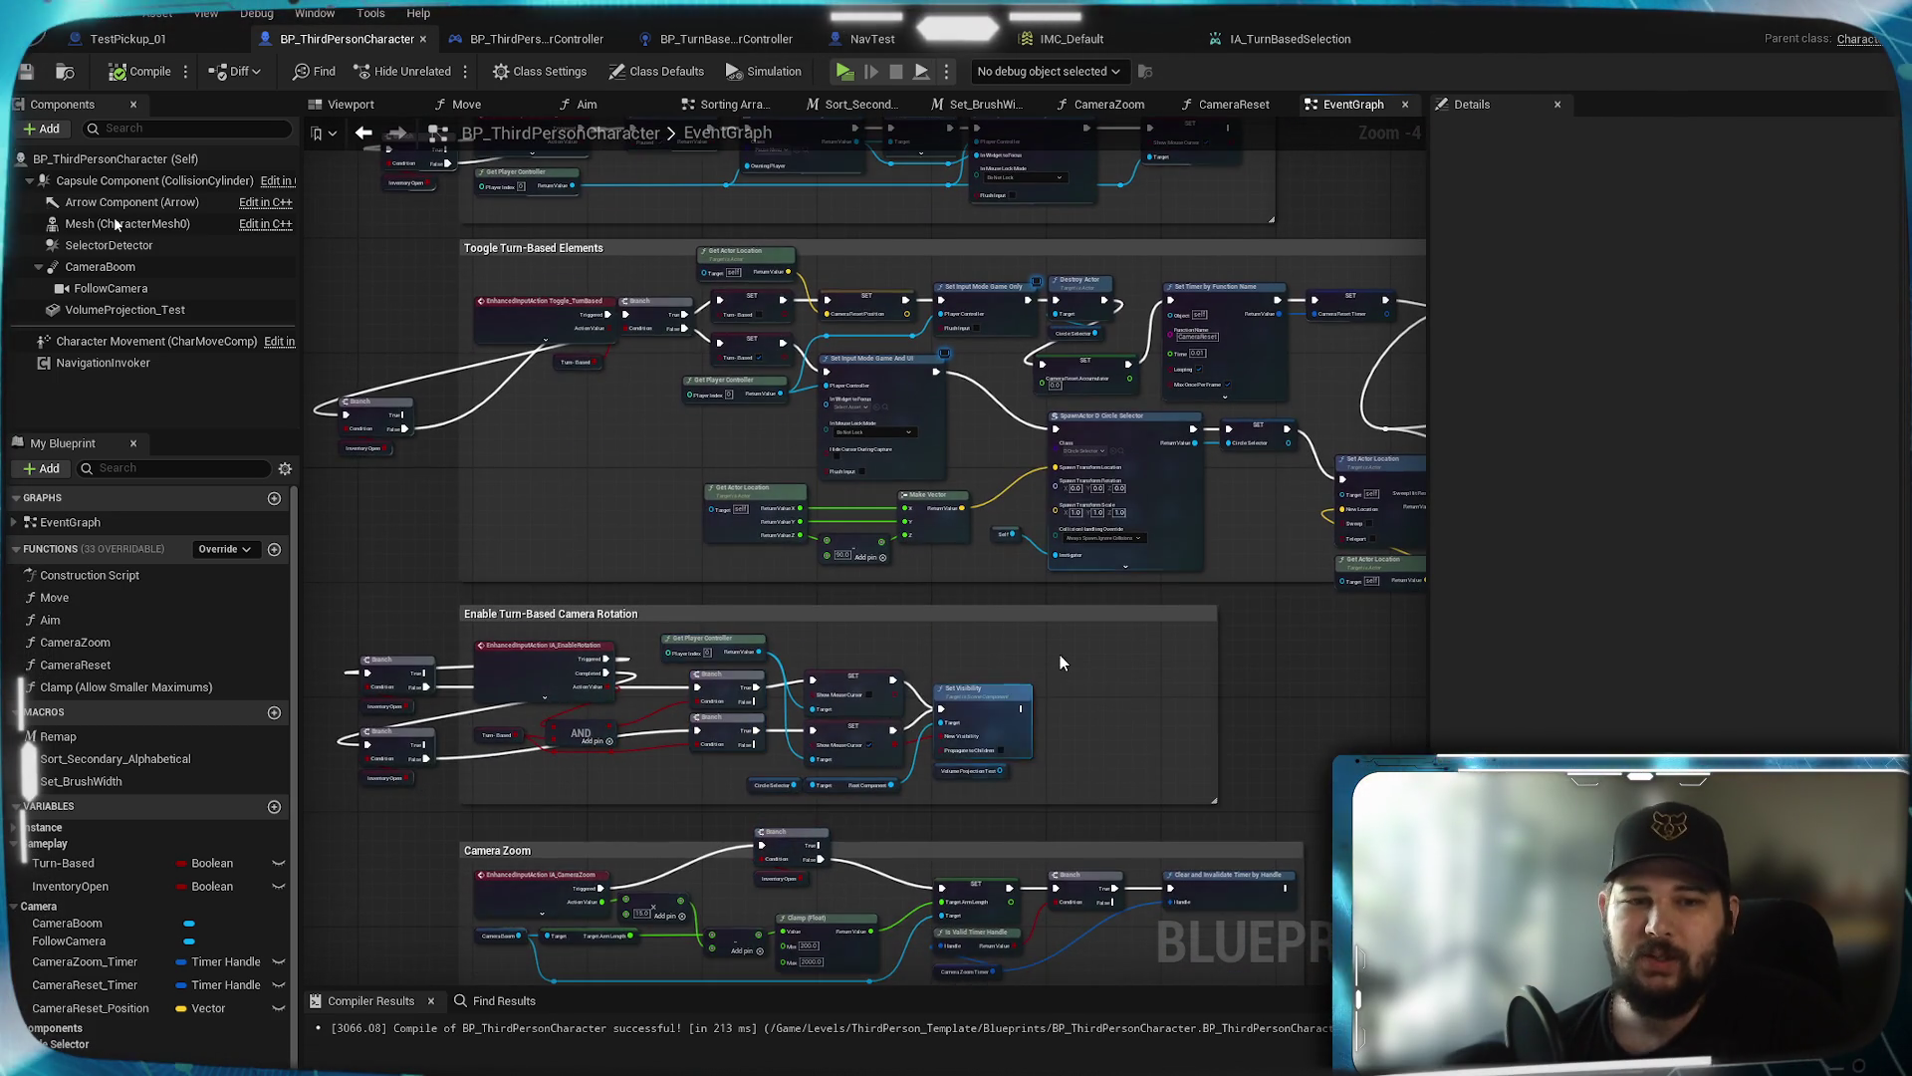
pyautogui.scroll(-2, 1060, 661)
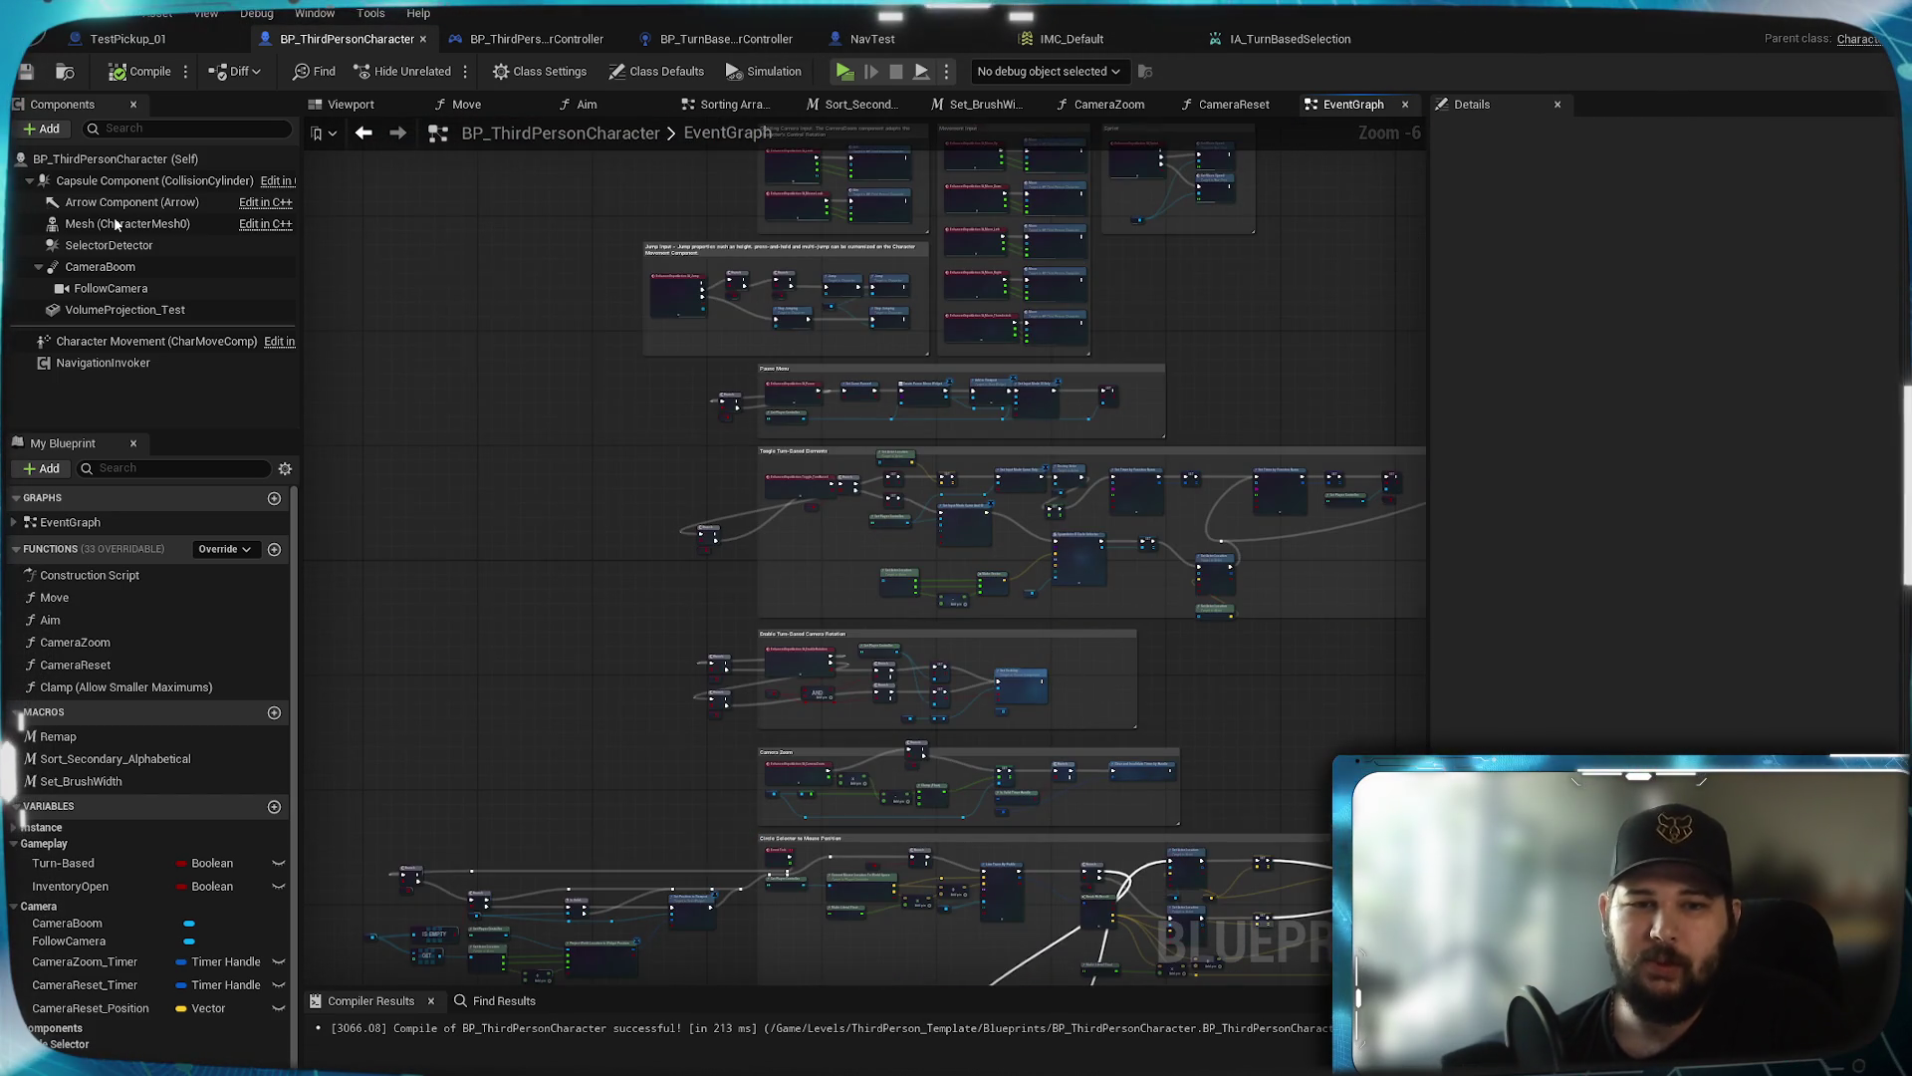
pyautogui.moveTo(1089, 700); pyautogui.dragTo(999, 596)
pyautogui.moveTo(1139, 558)
pyautogui.mouseDown()
pyautogui.moveTo(943, 715)
pyautogui.moveTo(1195, 457)
pyautogui.mouseUp()
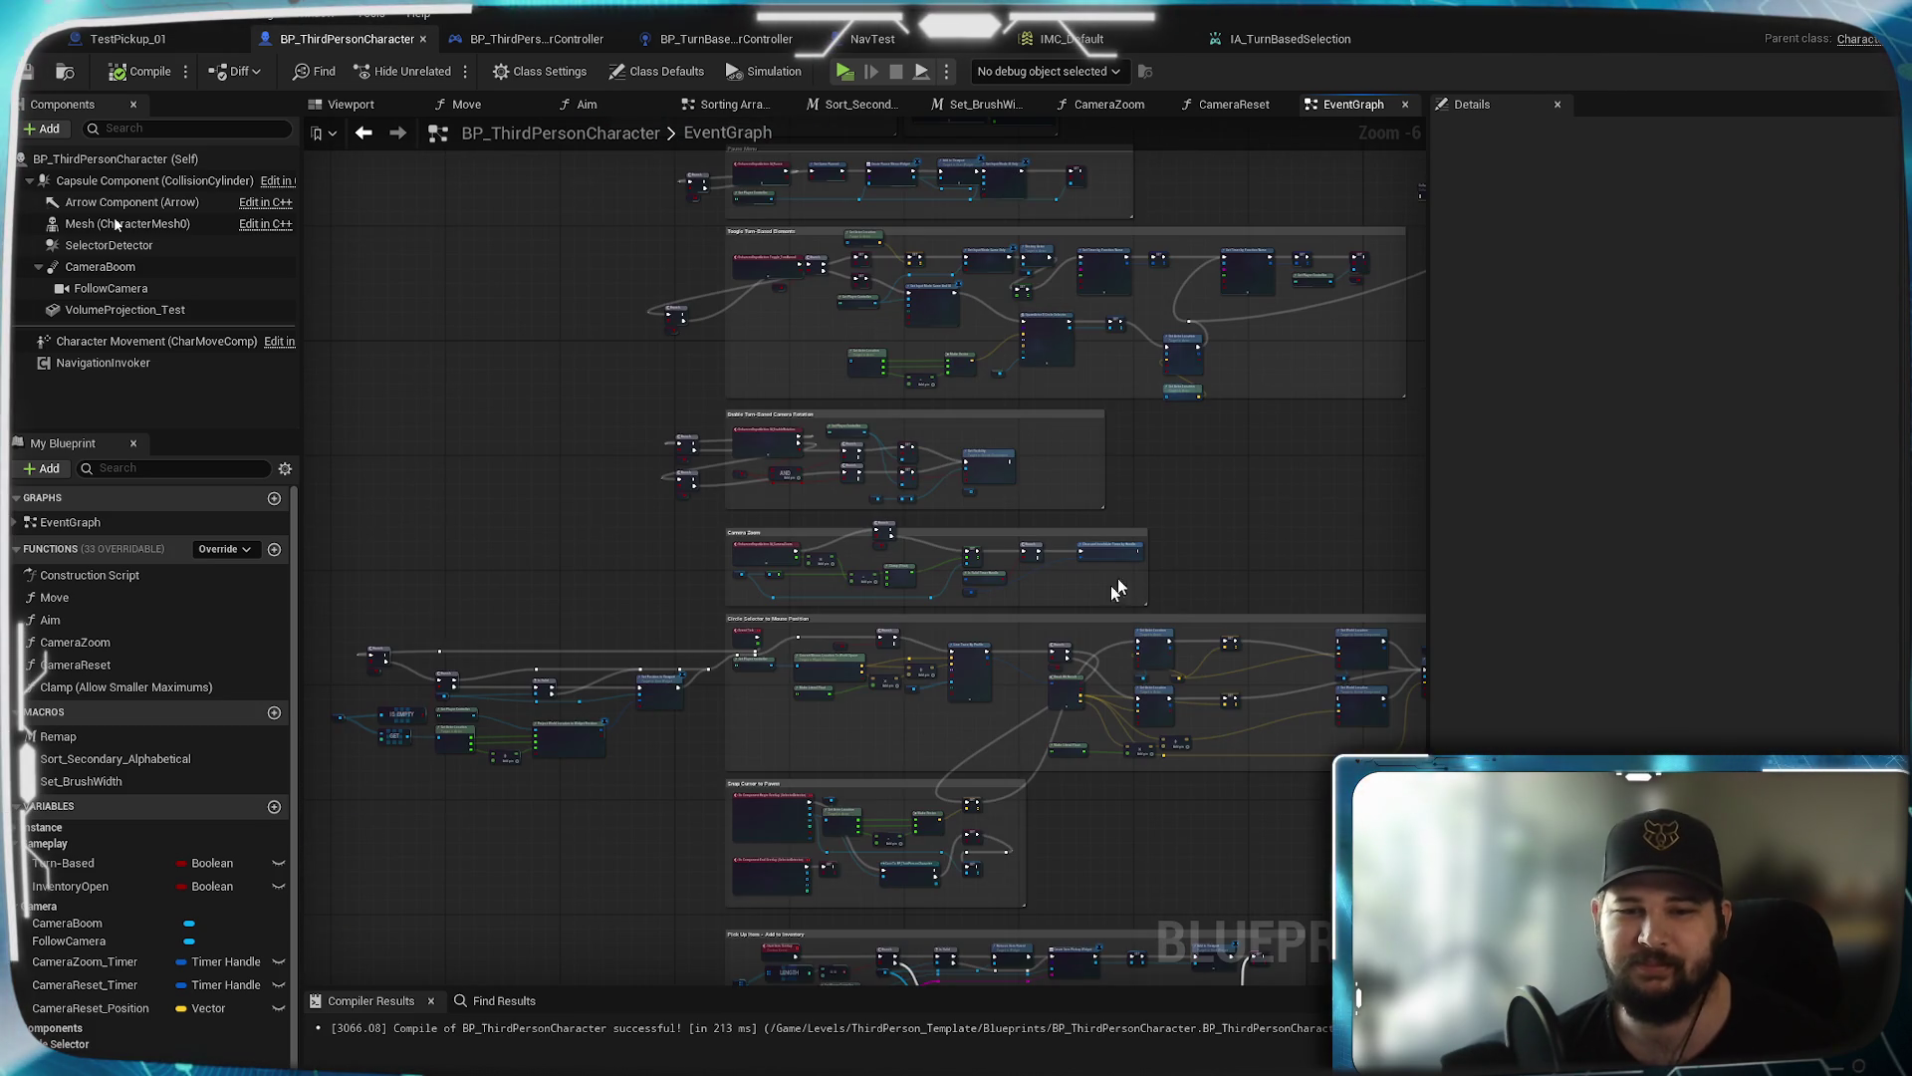
pyautogui.moveTo(697, 708); pyautogui.dragTo(767, 386)
pyautogui.moveTo(1335, 444)
pyautogui.mouseDown()
pyautogui.moveTo(1130, 256)
pyautogui.moveTo(999, 235)
pyautogui.mouseUp()
# Pan back past the camera groups to centre the jump and movement nodes
pyautogui.moveTo(1106, 662)
pyautogui.mouseDown()
pyautogui.moveTo(1111, 402)
pyautogui.moveTo(1012, 821)
pyautogui.mouseUp()
pyautogui.moveTo(568, 600); pyautogui.dragTo(631, 879)
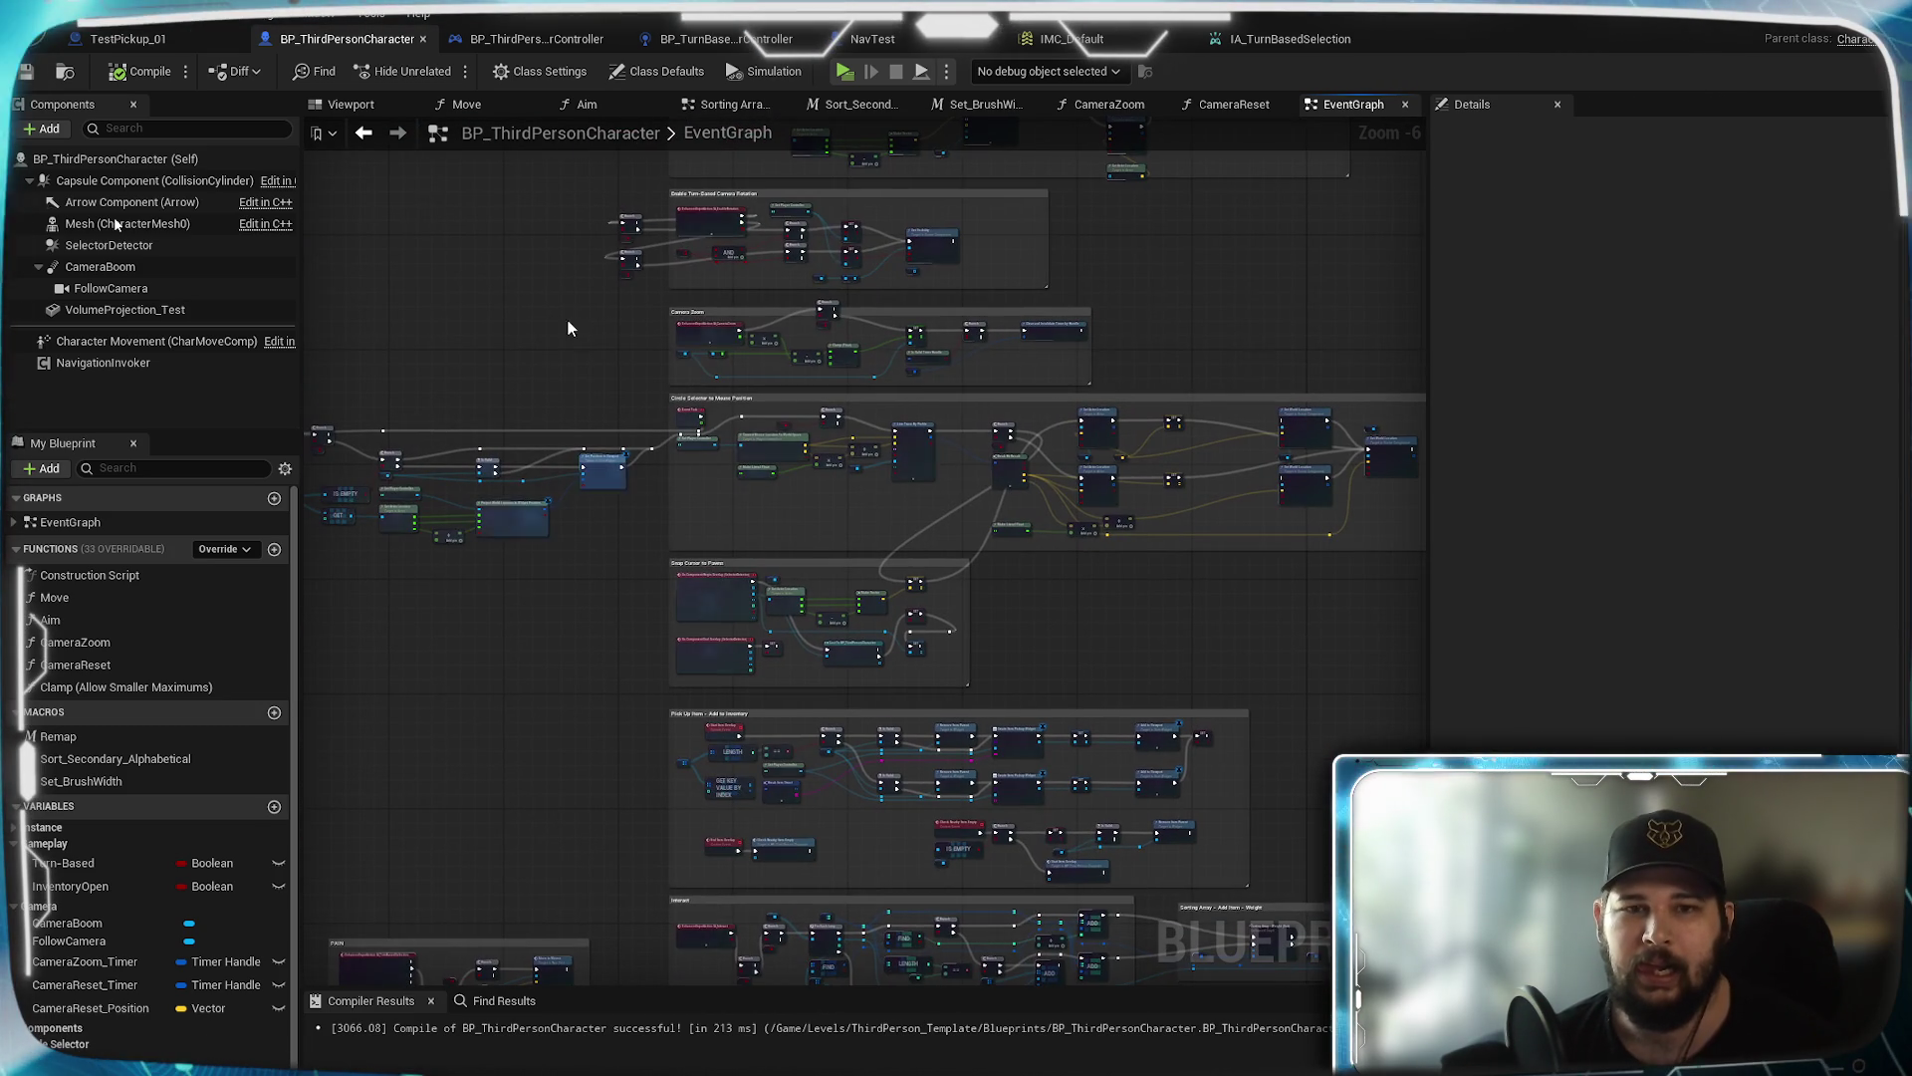
pyautogui.moveTo(525, 253)
pyautogui.mouseDown()
pyautogui.moveTo(594, 482)
pyautogui.moveTo(731, 555)
pyautogui.mouseUp()
pyautogui.moveTo(530, 319)
pyautogui.mouseDown()
pyautogui.moveTo(517, 737)
pyautogui.moveTo(409, 439)
pyautogui.mouseUp()
pyautogui.scroll(2, 947, 456)
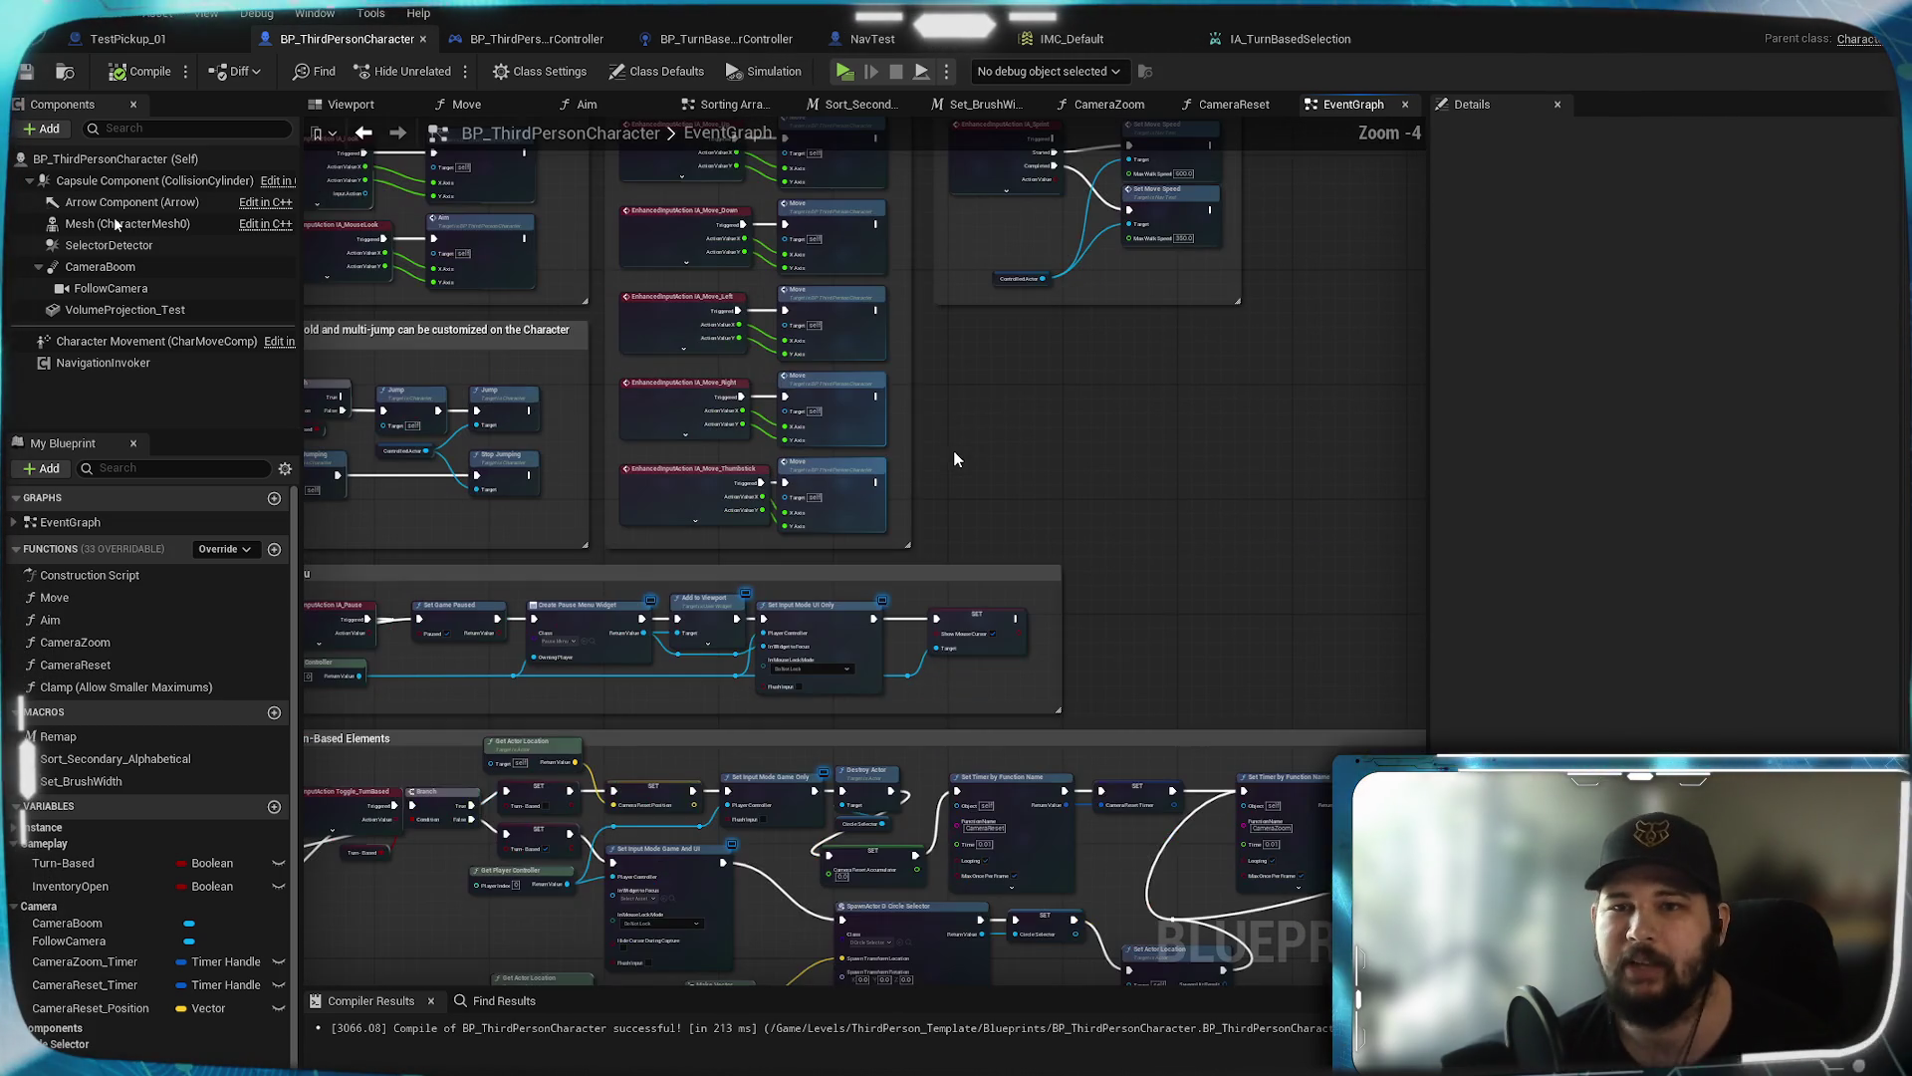
pyautogui.moveTo(578, 568)
pyautogui.mouseDown()
pyautogui.moveTo(1289, 602)
pyautogui.moveTo(738, 730)
pyautogui.mouseUp()
pyautogui.moveTo(1160, 569)
pyautogui.mouseDown()
pyautogui.moveTo(1327, 542)
pyautogui.moveTo(1291, 585)
pyautogui.mouseUp()
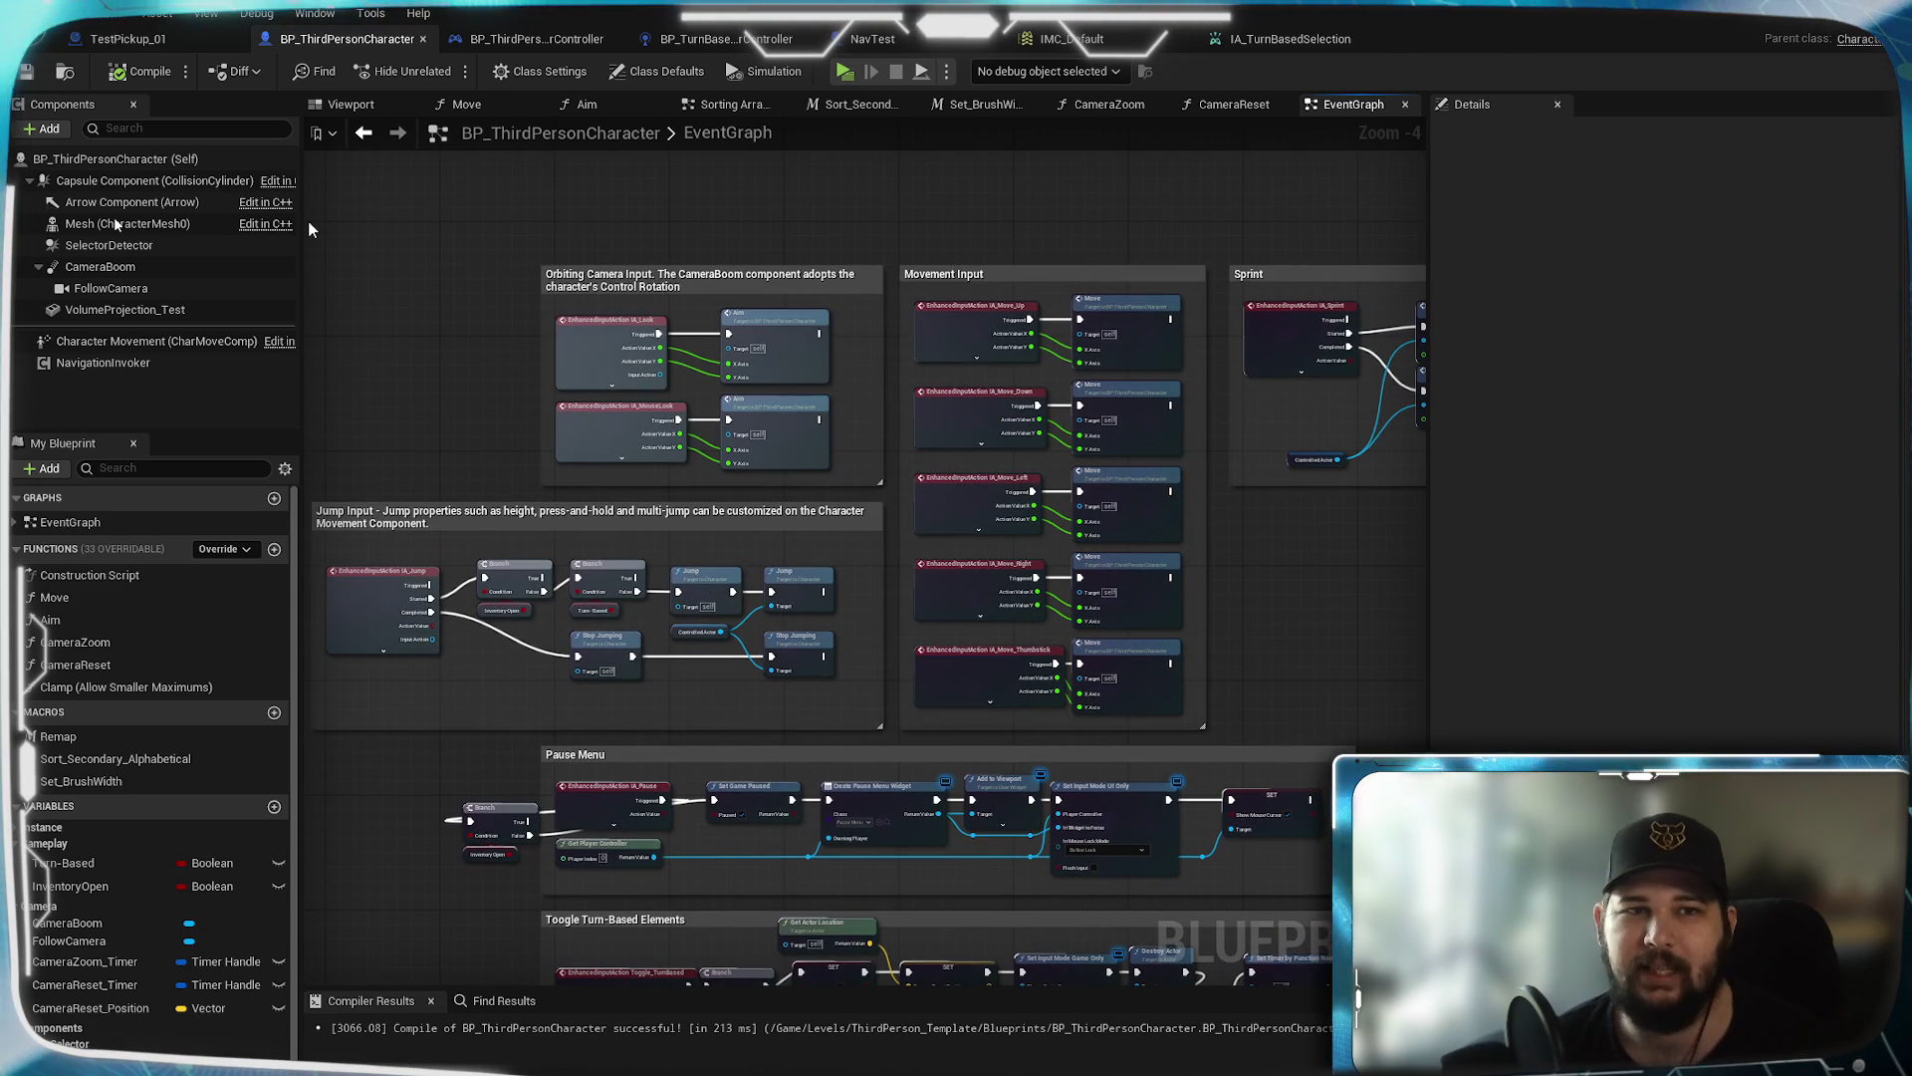
# Save the blueprint with Ctrl+S and zoom in on the Camera Zoom group
pyautogui.hotkey('ctrl', 's')
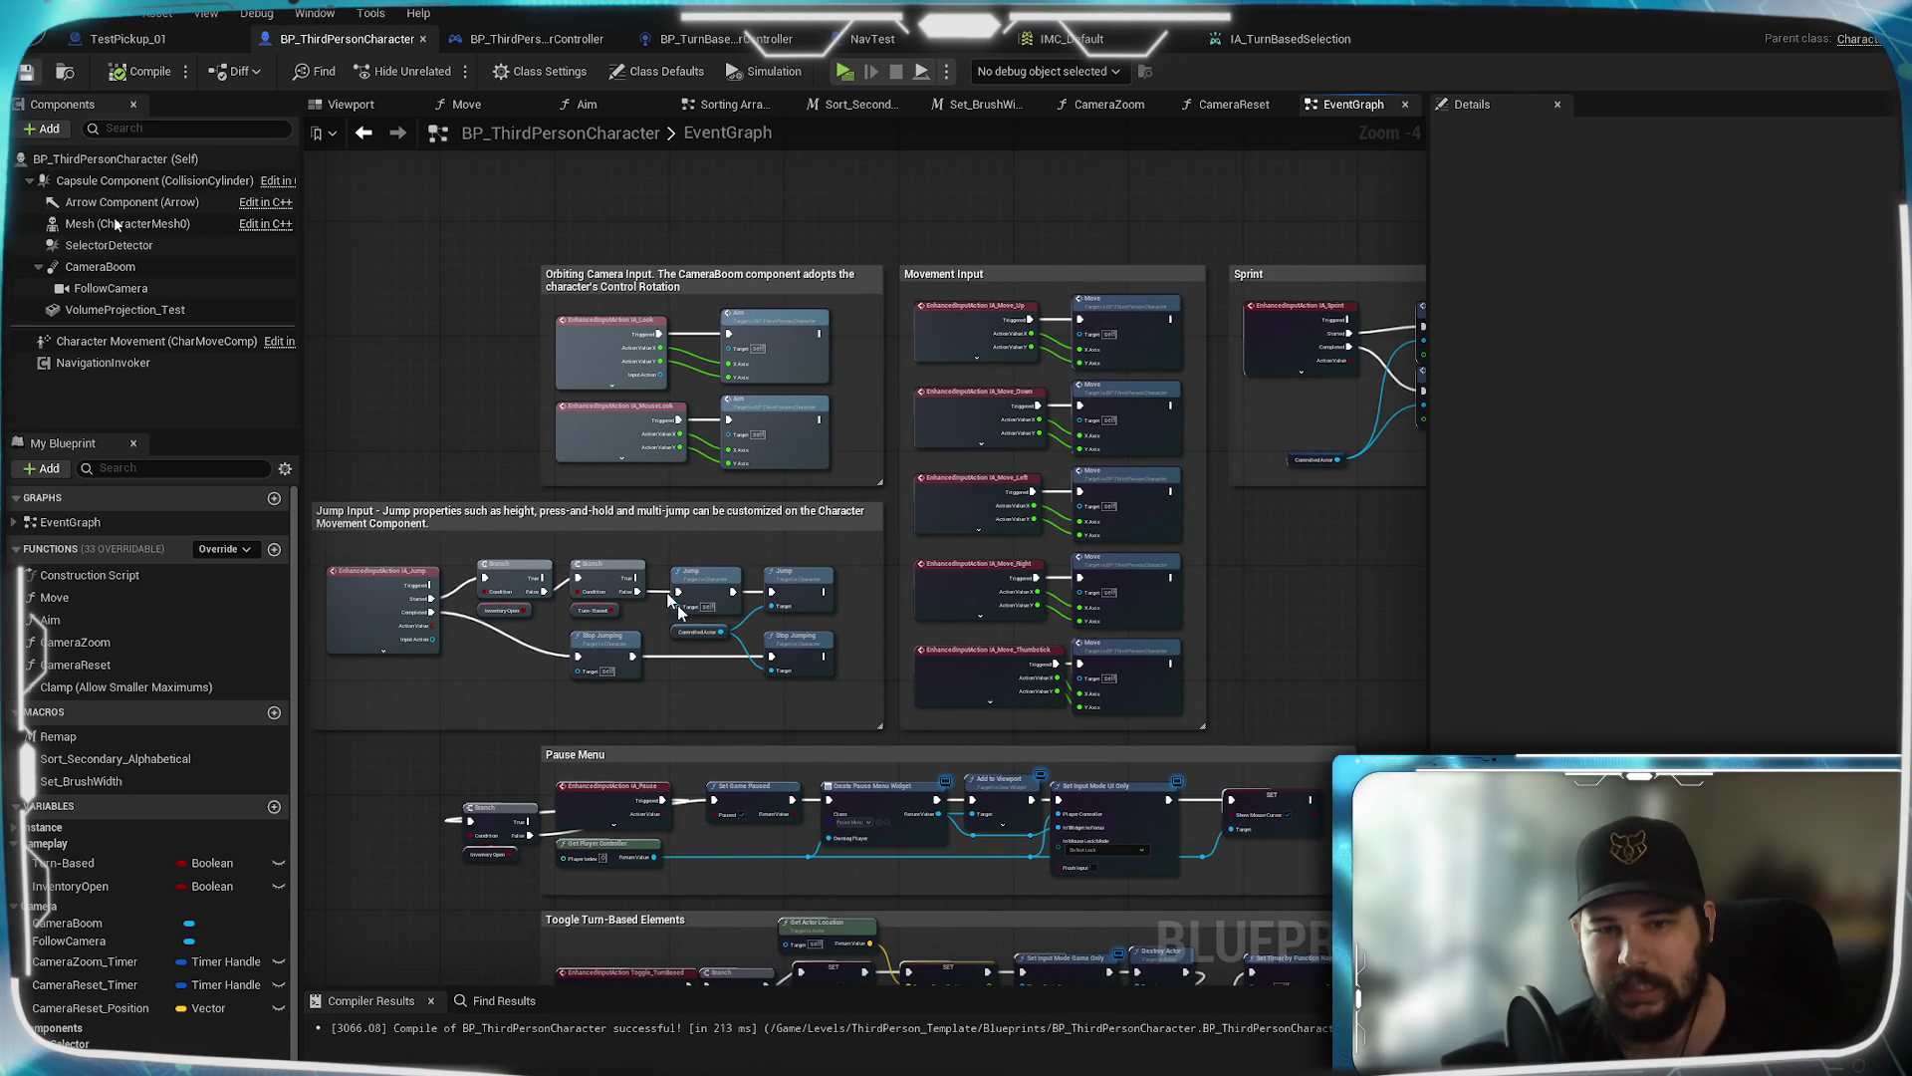
pyautogui.scroll(-3, 1059, 763)
pyautogui.moveTo(1151, 779)
pyautogui.mouseDown()
pyautogui.moveTo(1089, 731)
pyautogui.moveTo(1097, 433)
pyautogui.mouseUp()
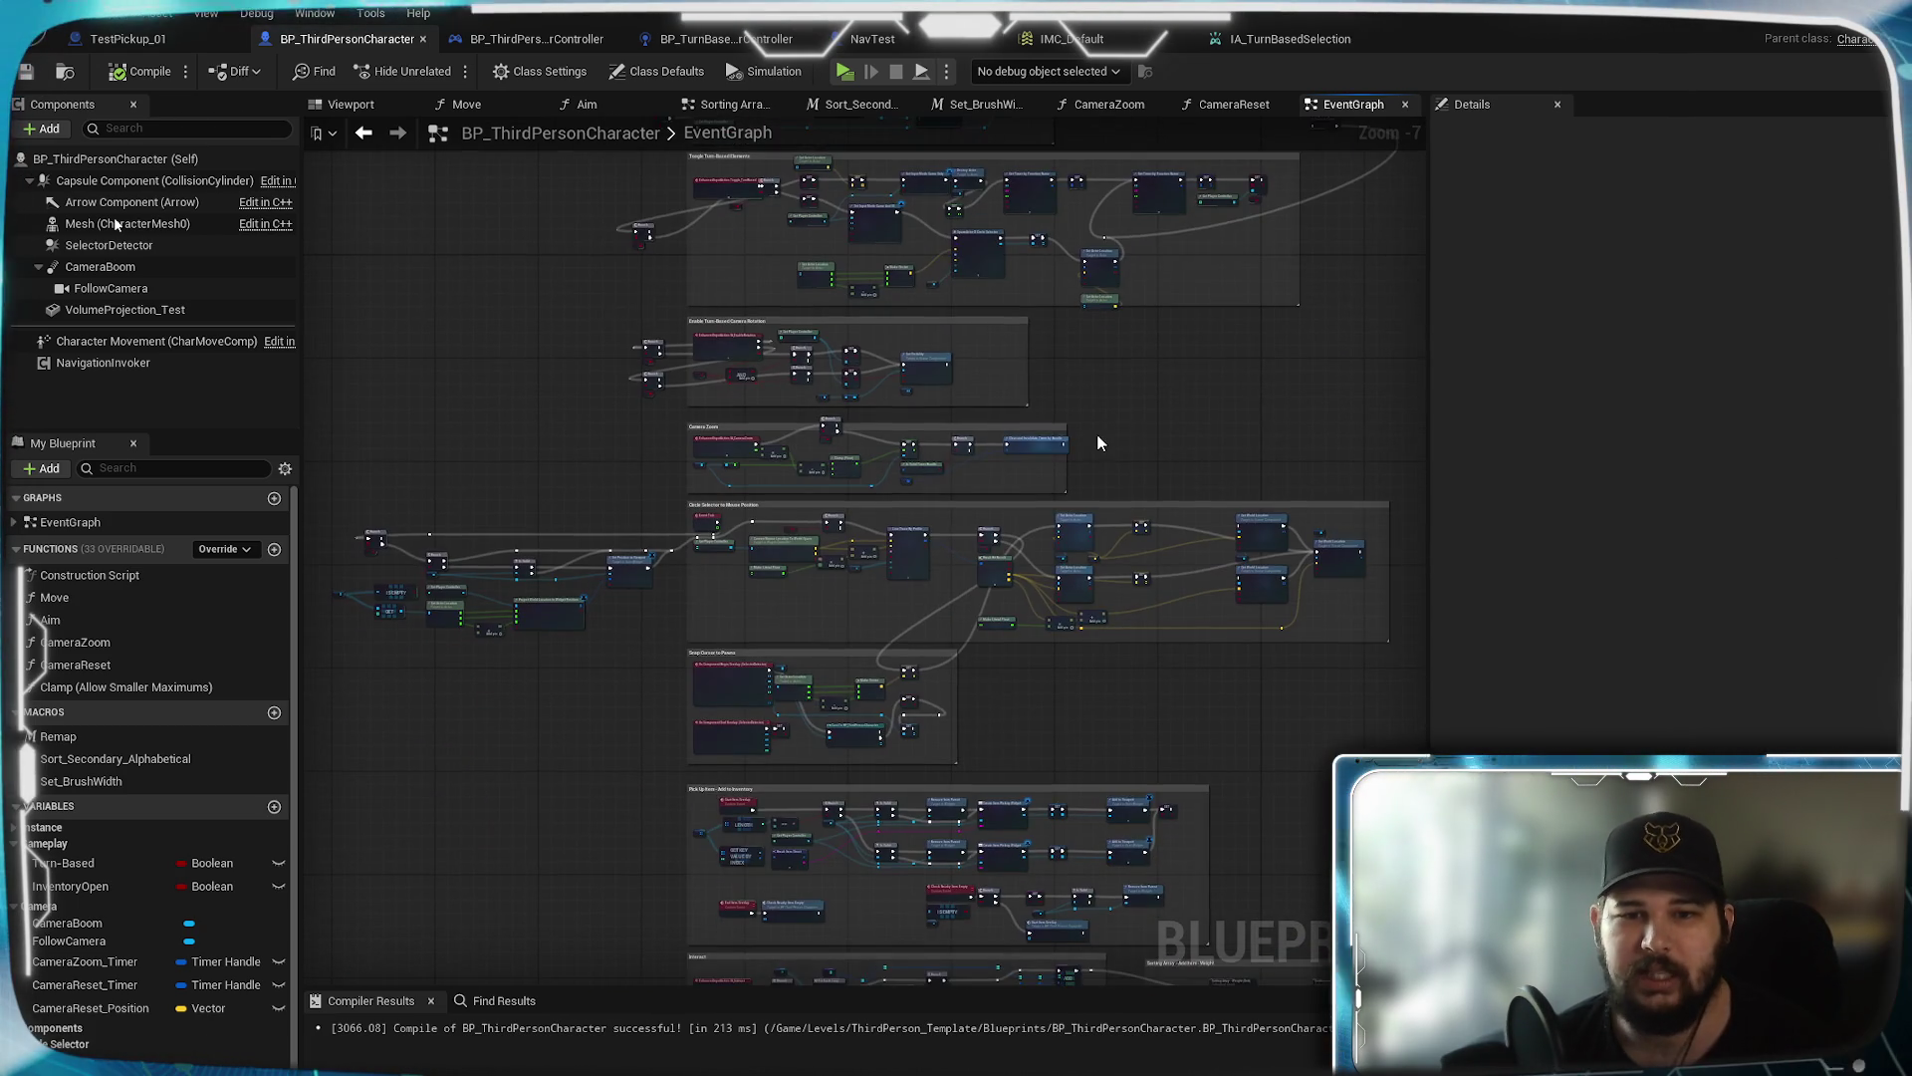
pyautogui.scroll(4, 528, 428)
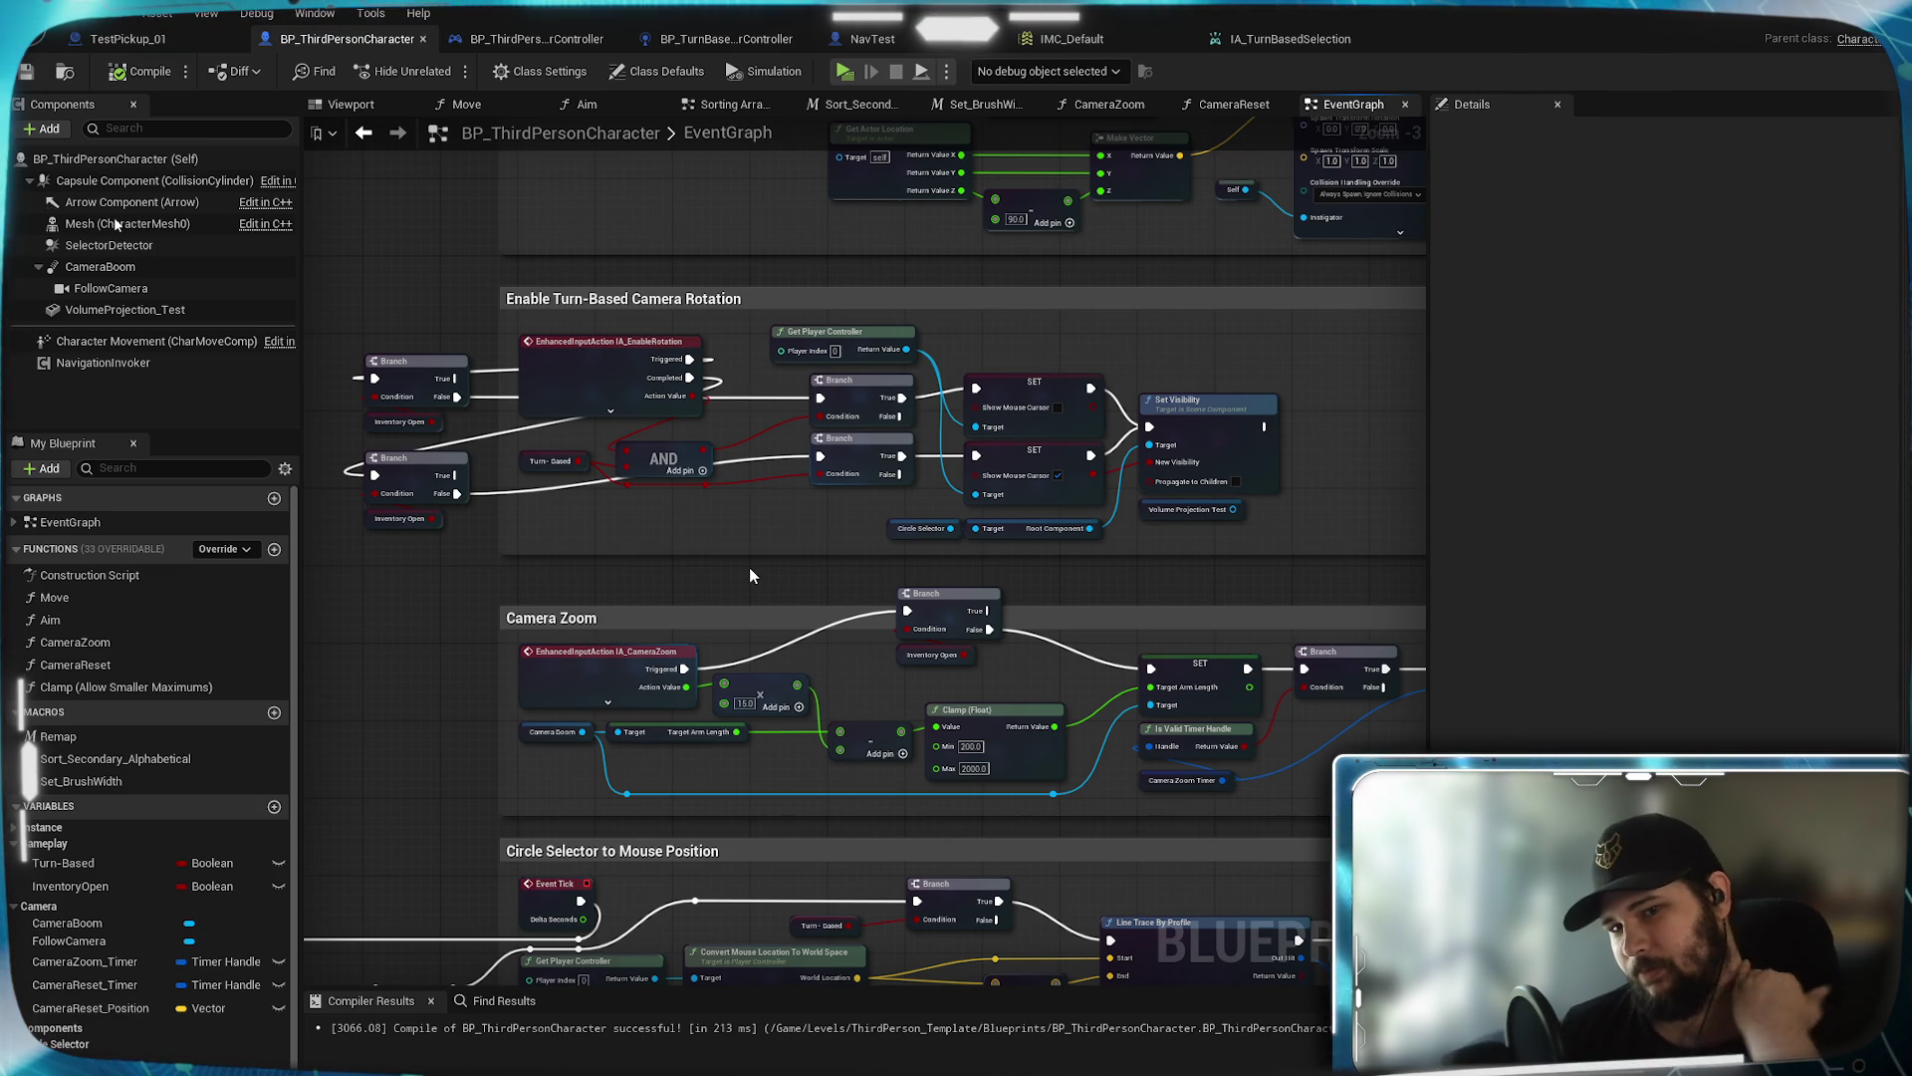
# Launch a standalone preview, start a New Game, and walk the character around the green circle
pyautogui.click(843, 72)
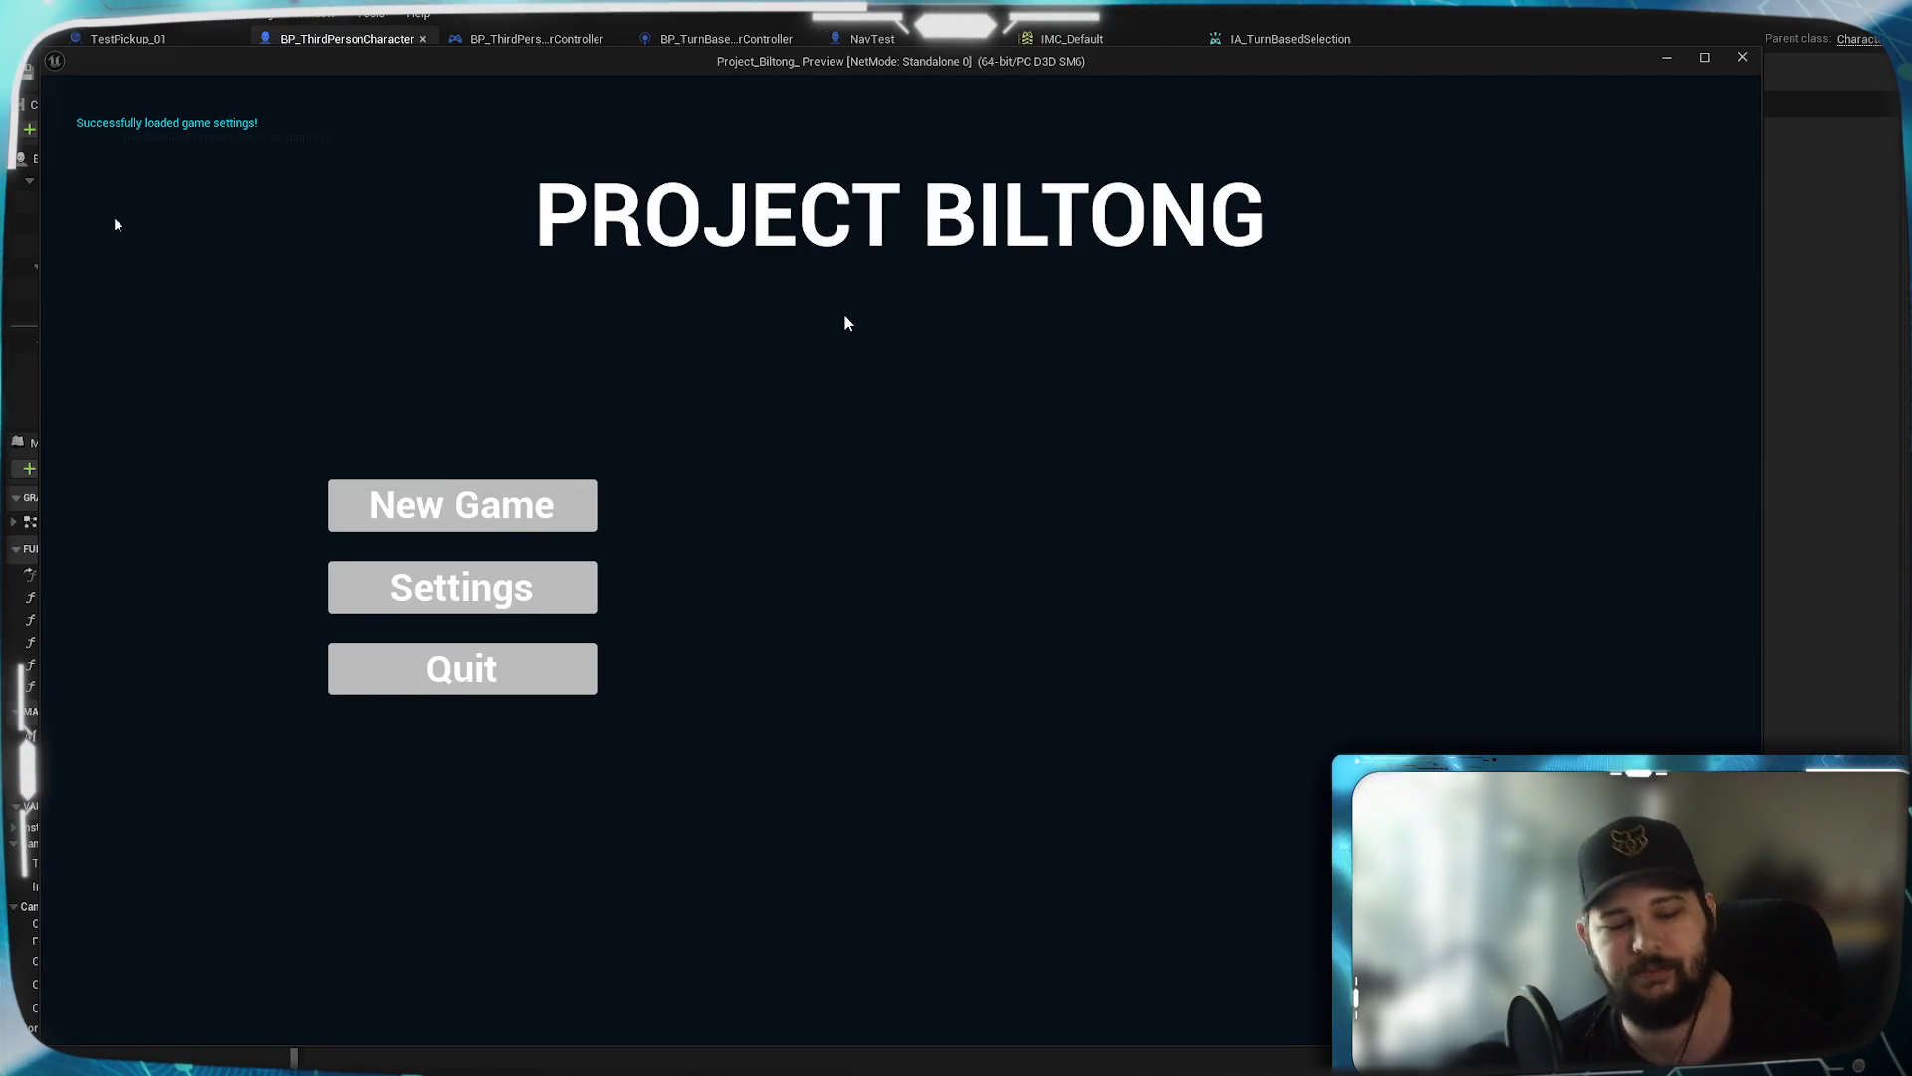
pyautogui.click(489, 529)
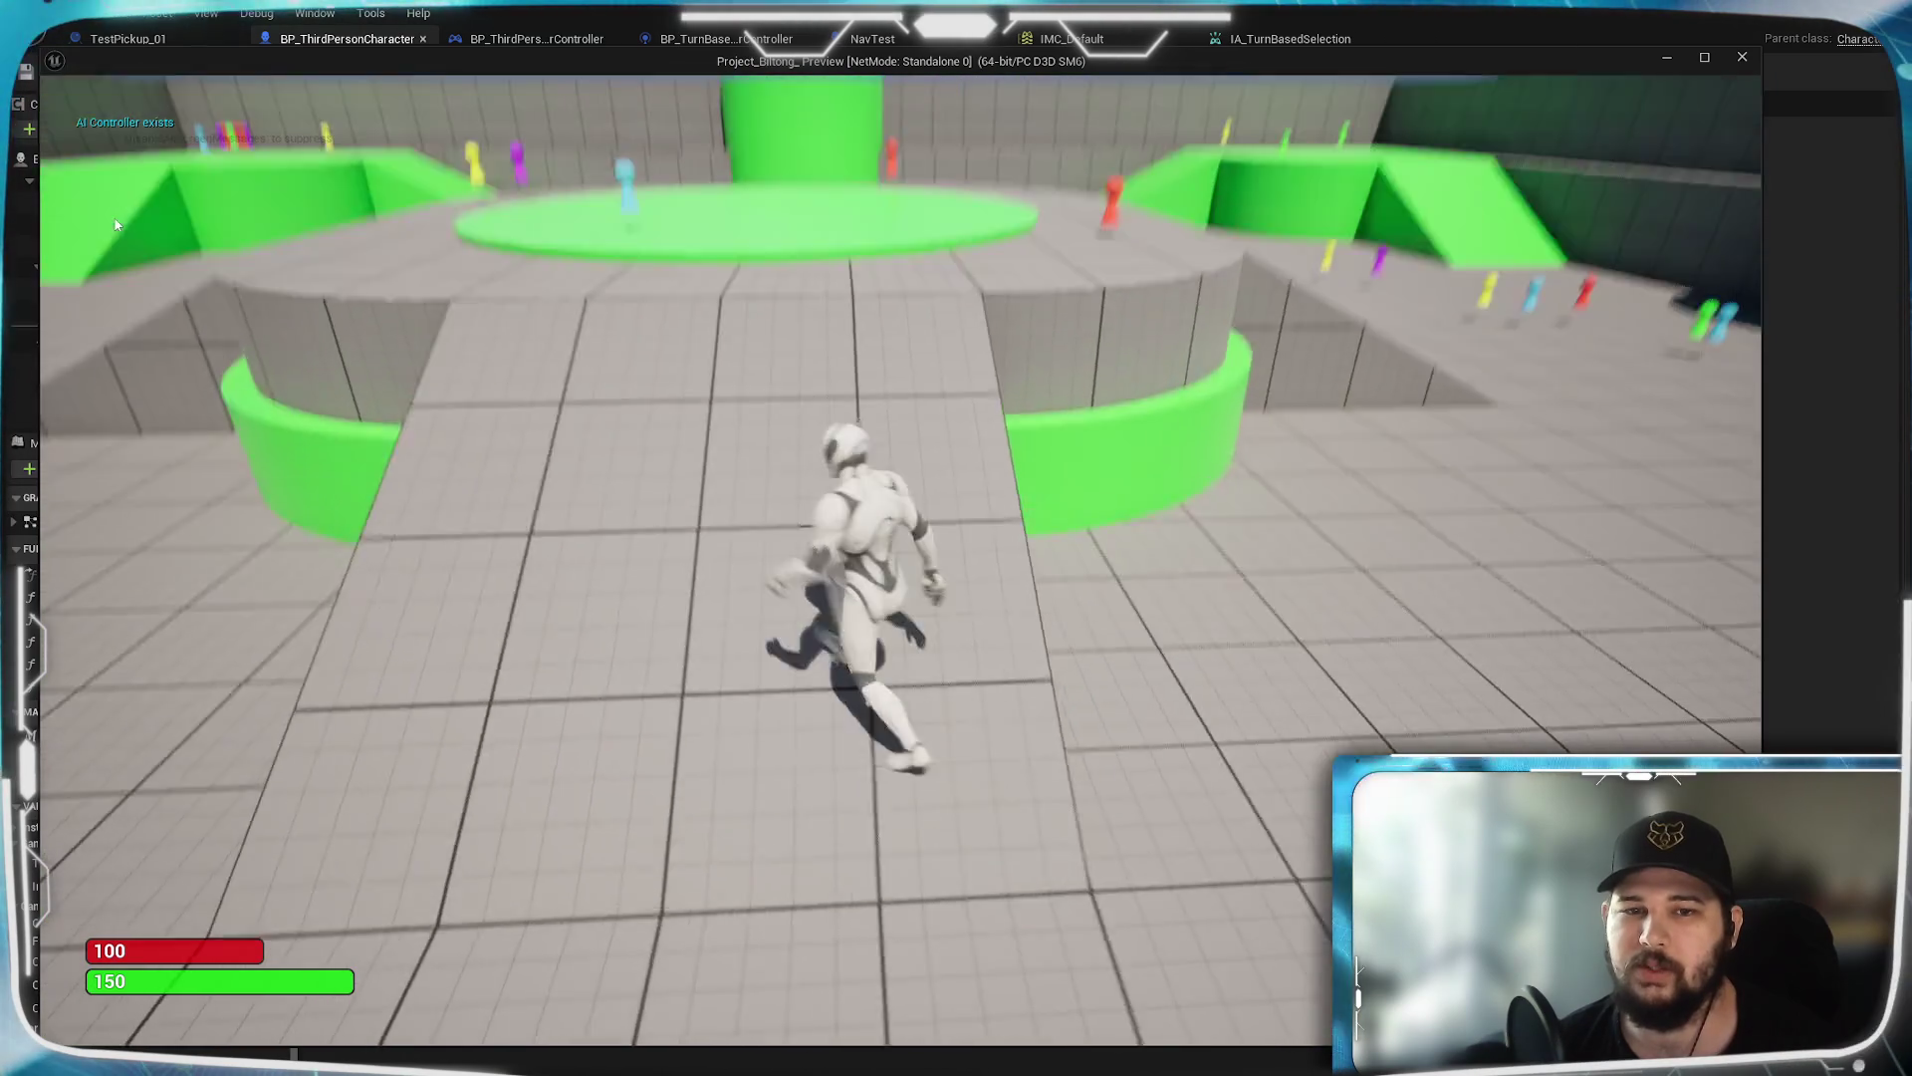
pyautogui.press('w')
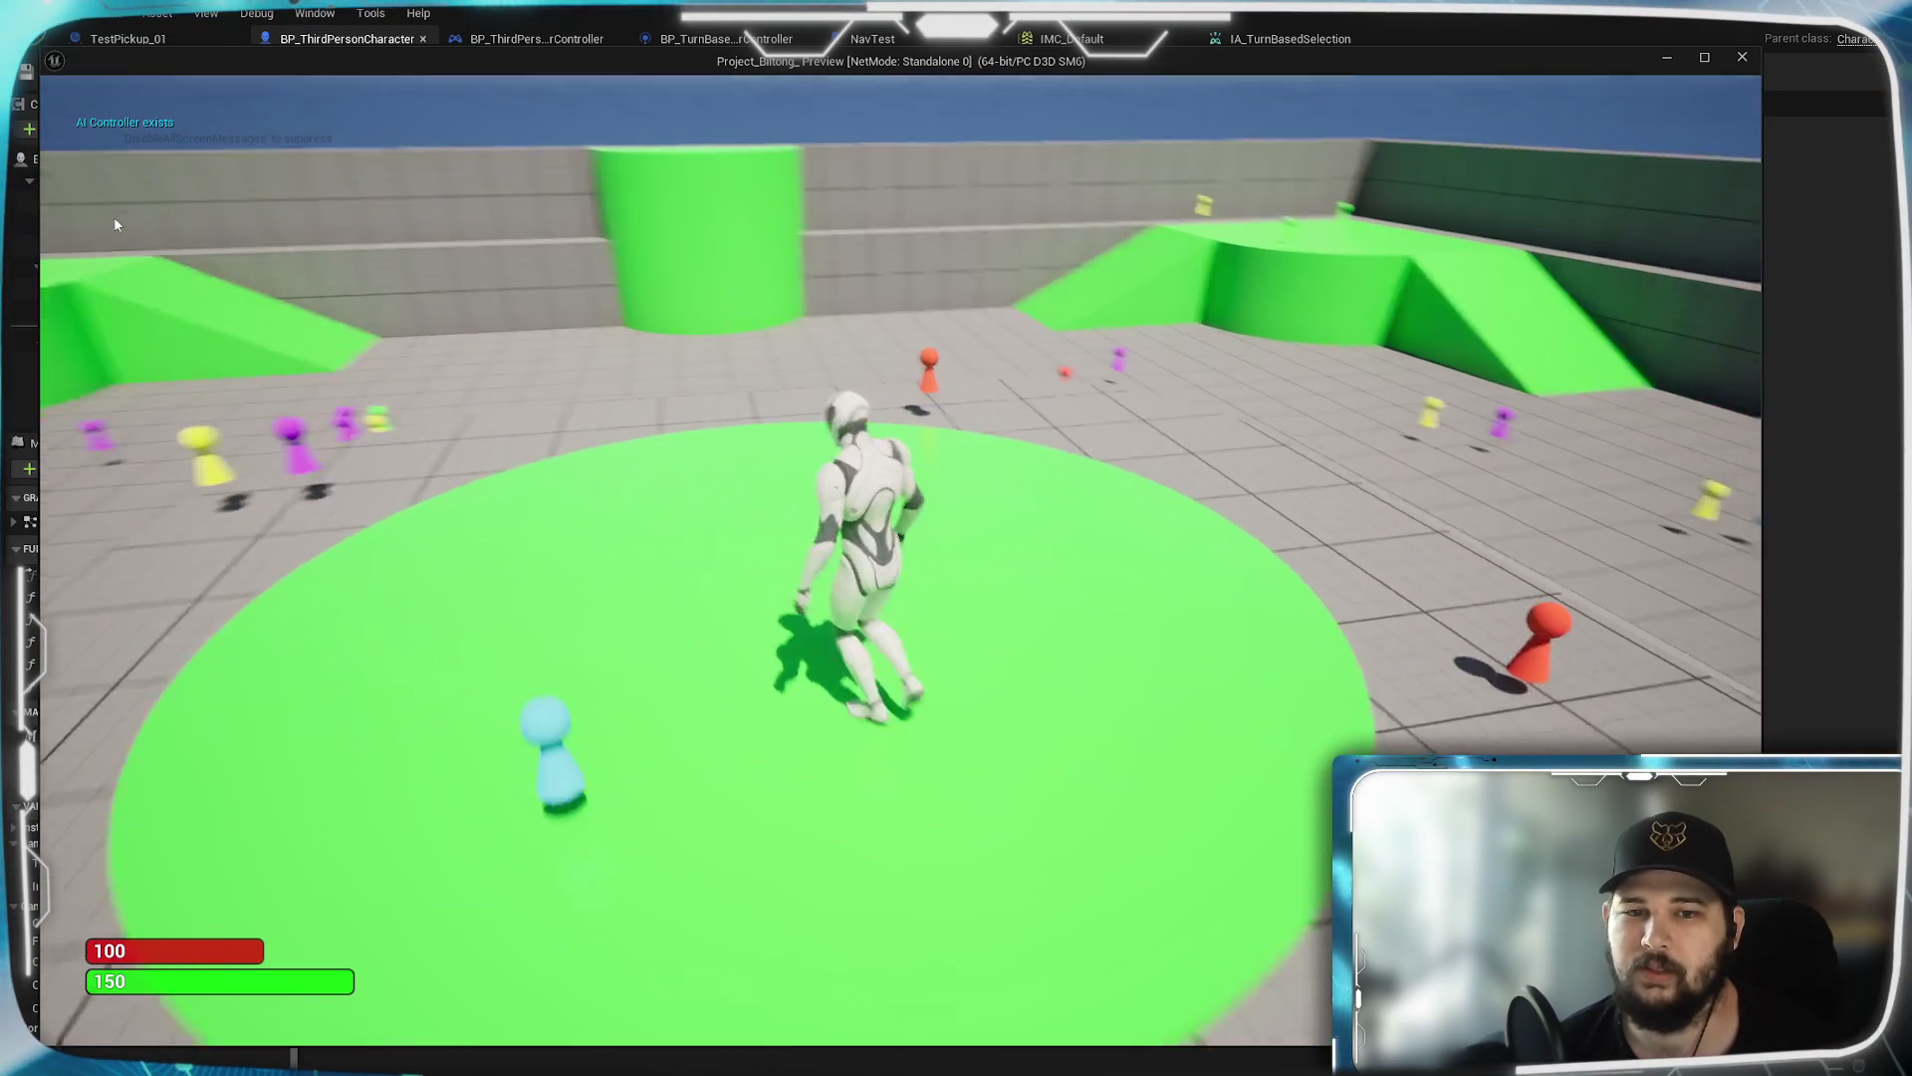
pyautogui.press('s')
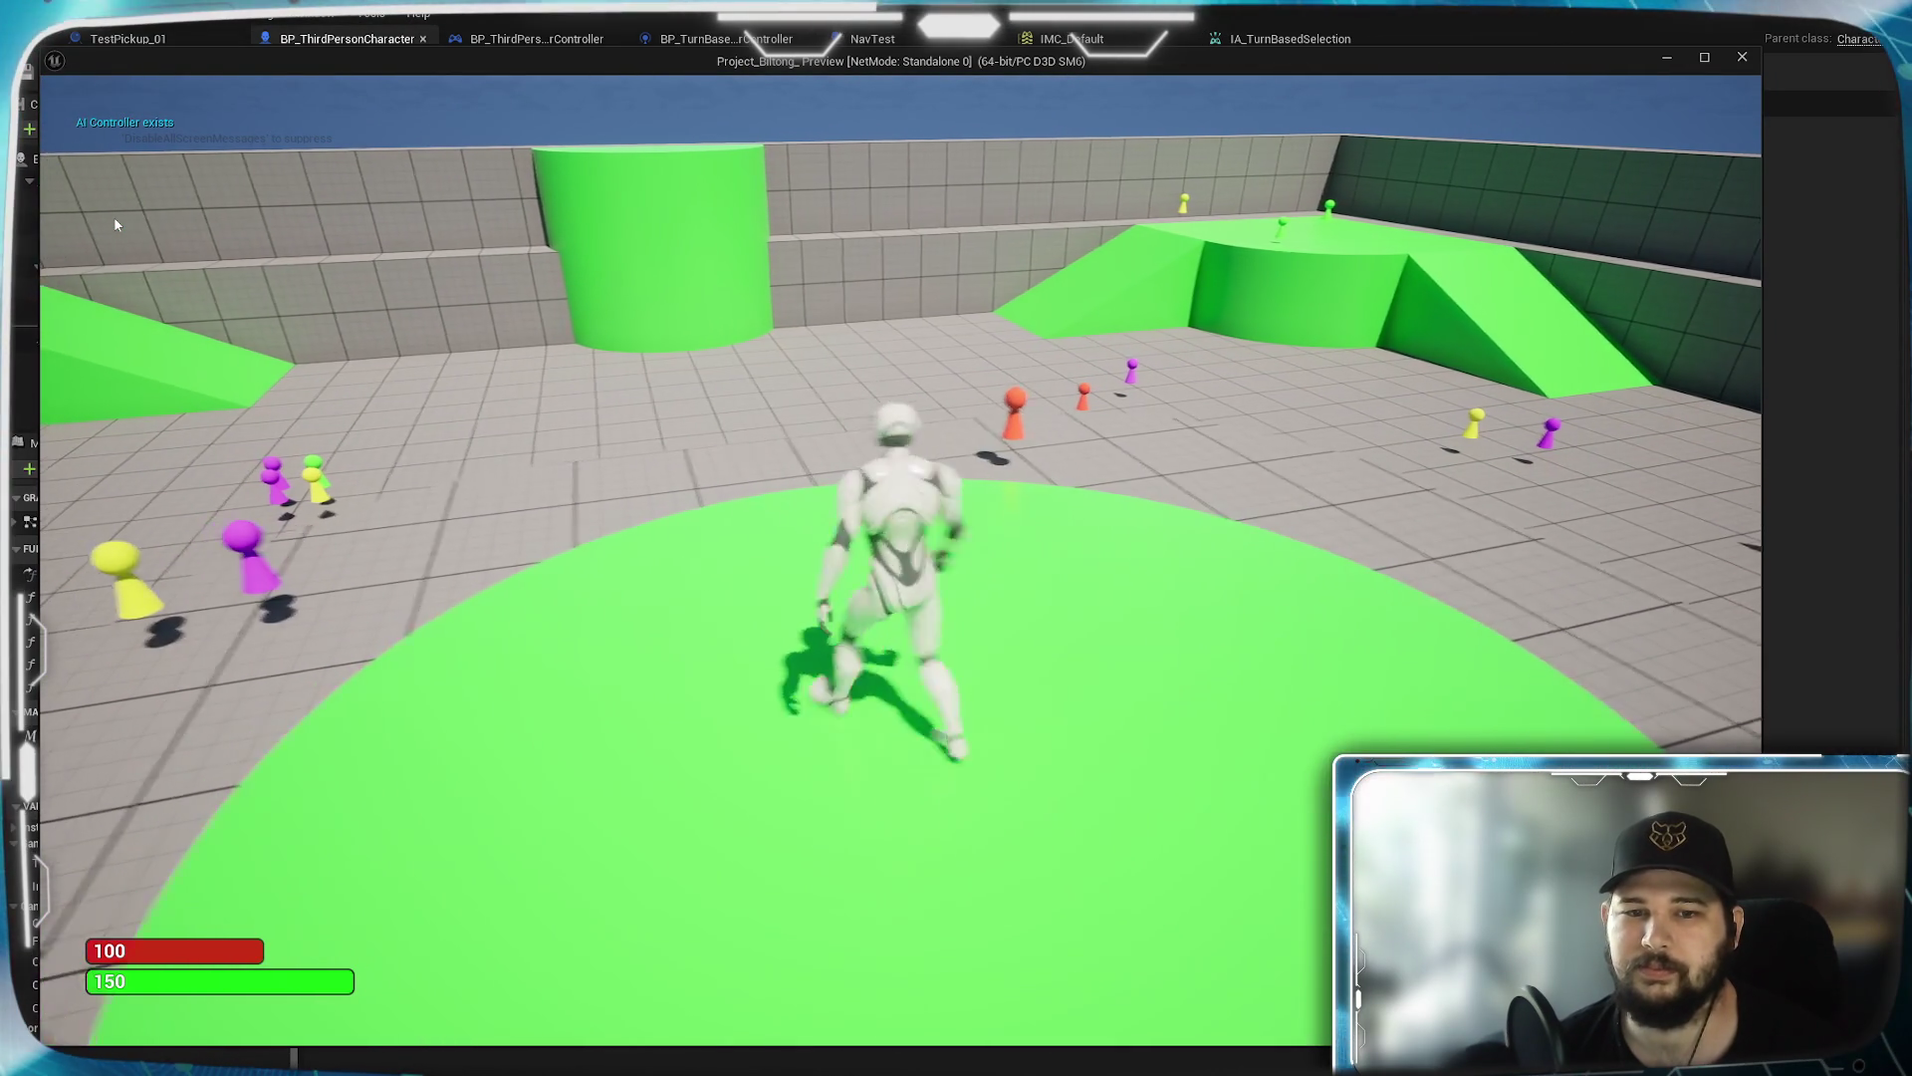
pyautogui.press('d')
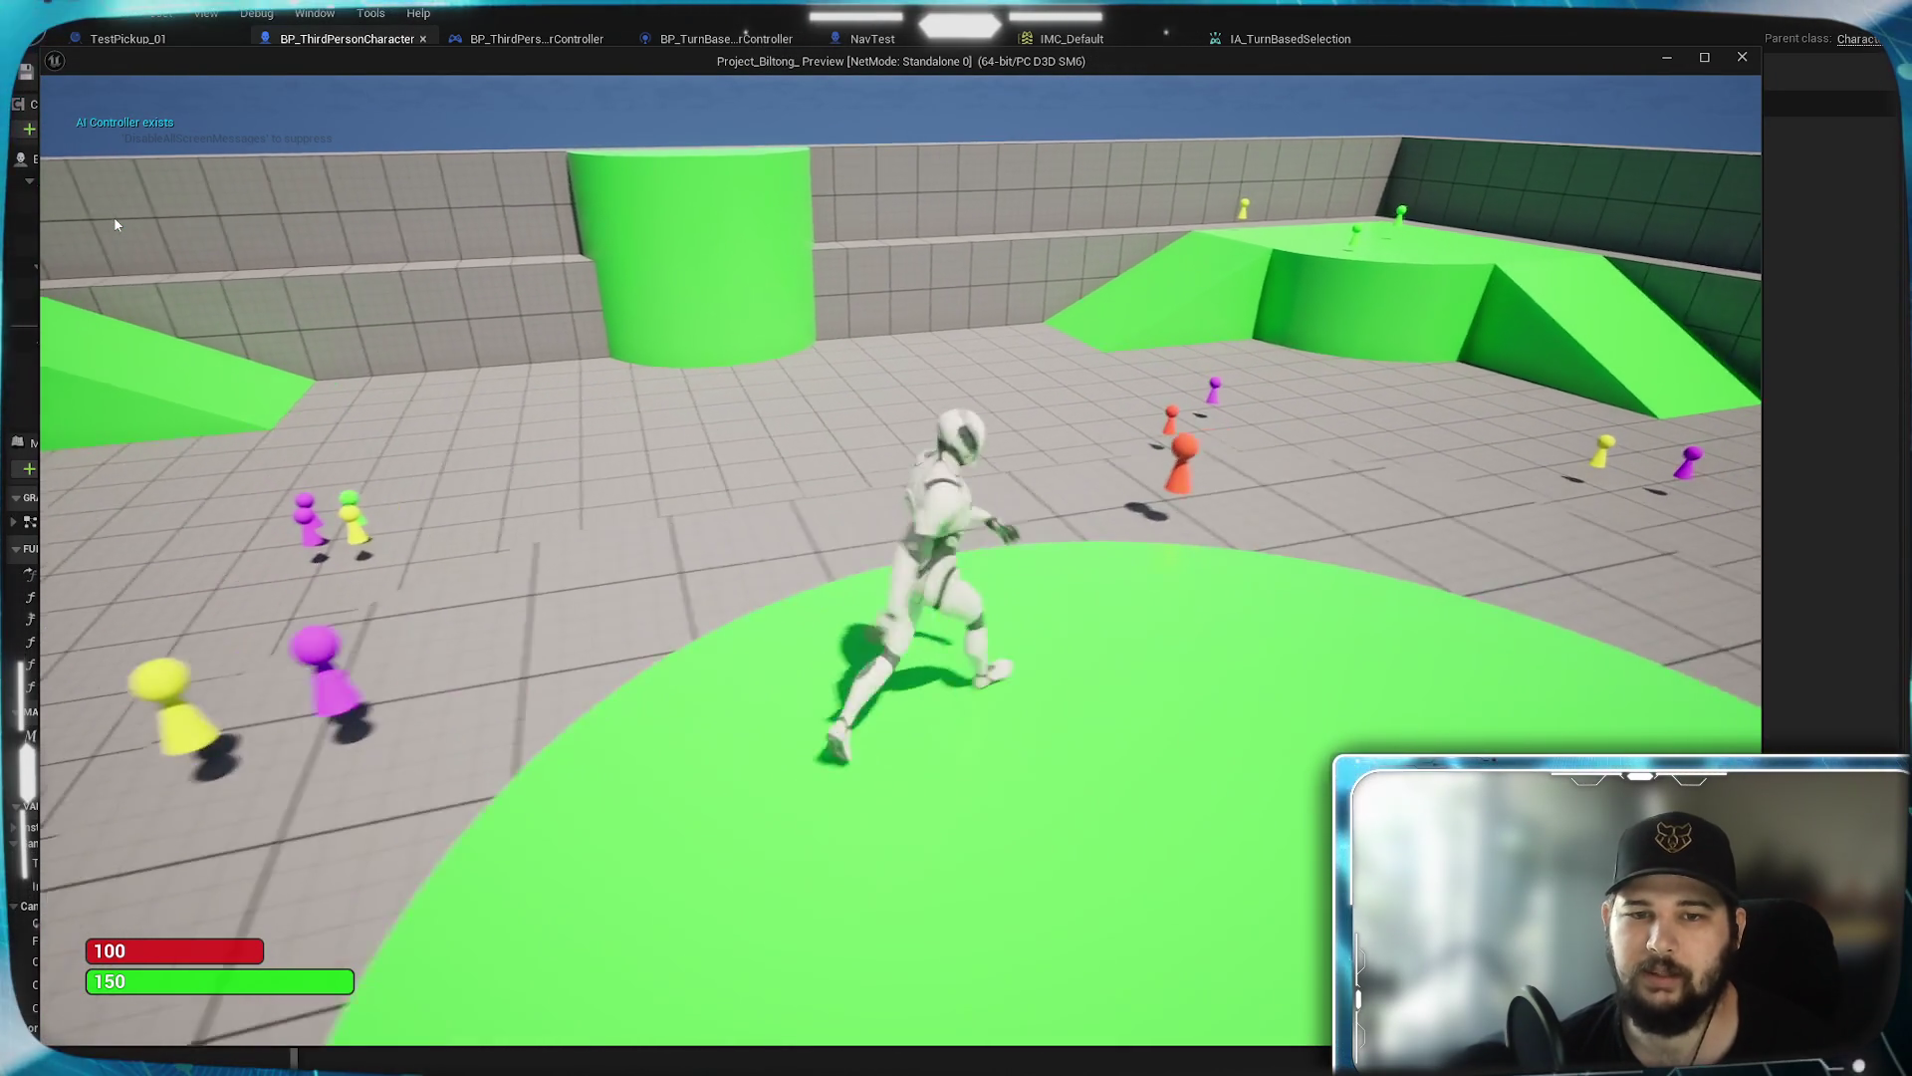
pyautogui.press('a')
pyautogui.press('s')
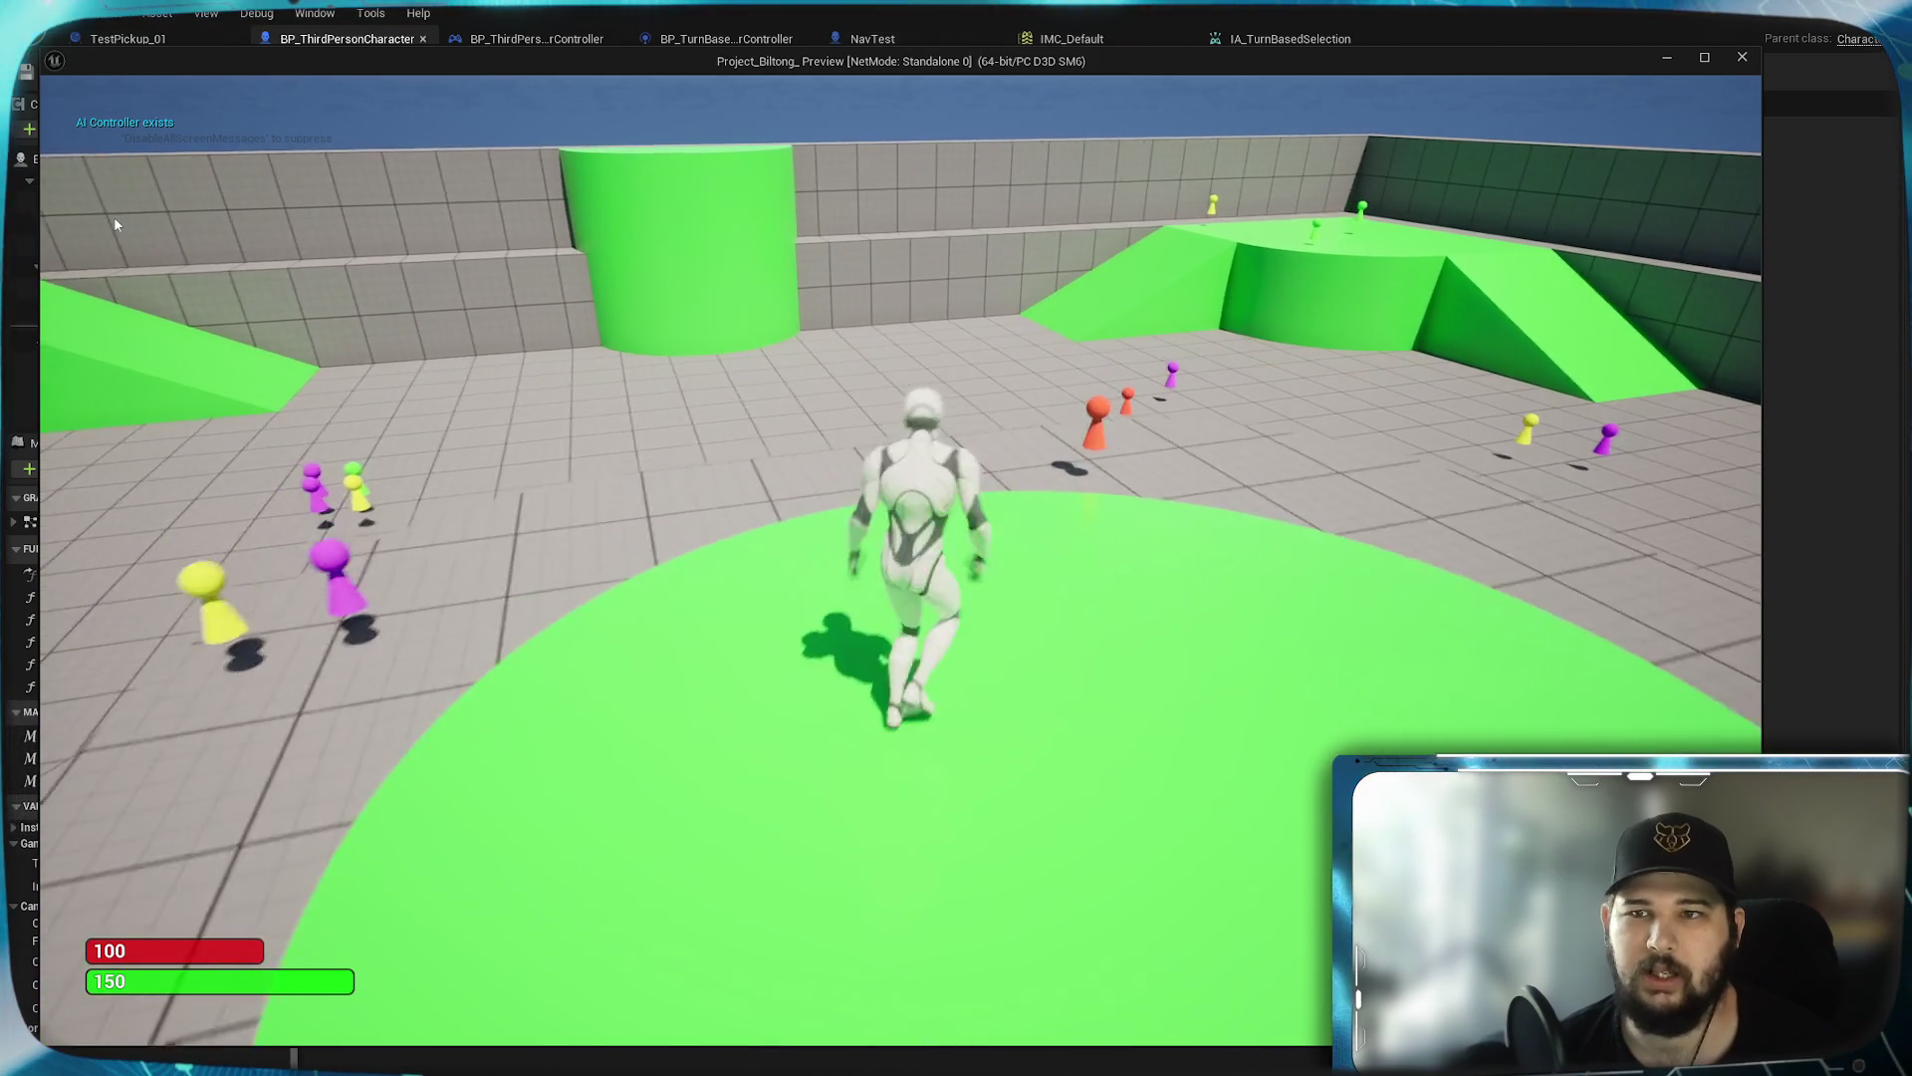
pyautogui.press('w')
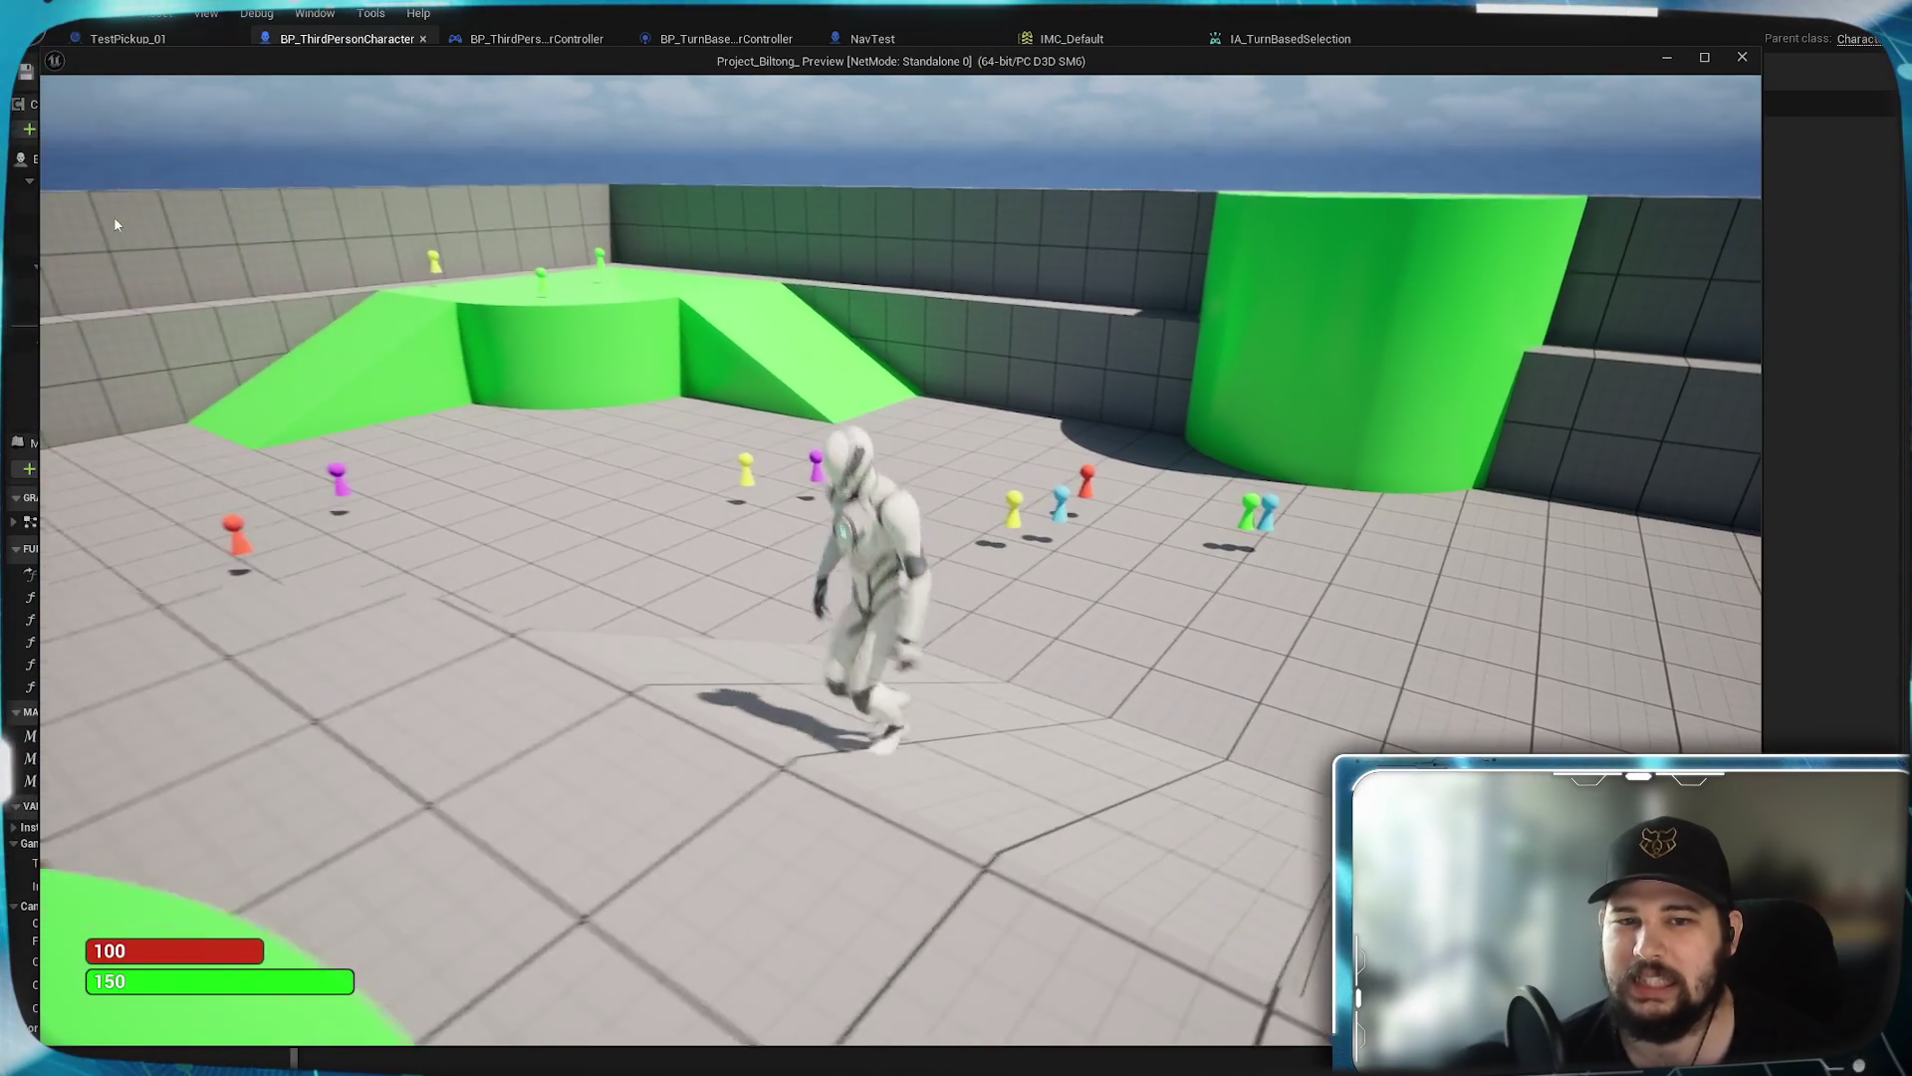
# Run the character through the arena toward the platform, pawns and green ramps
pyautogui.press('w')
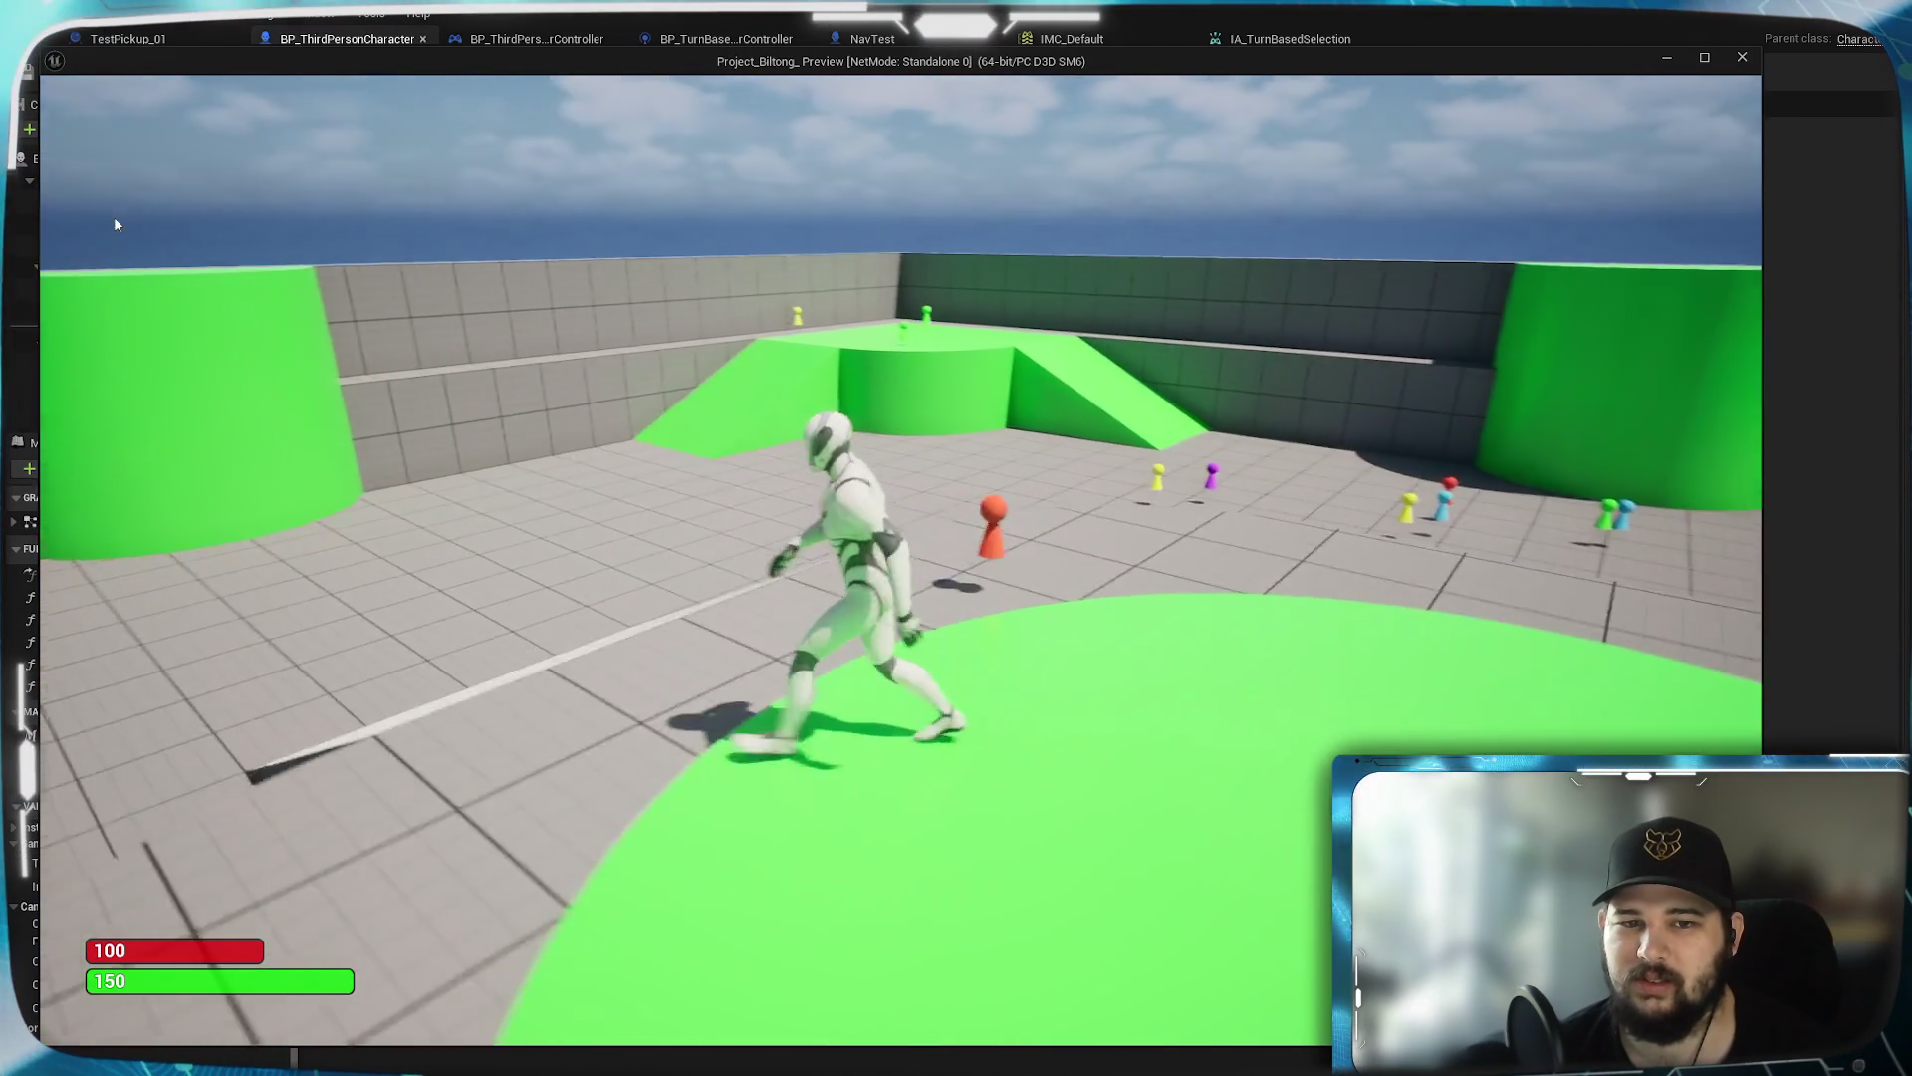
pyautogui.press('w')
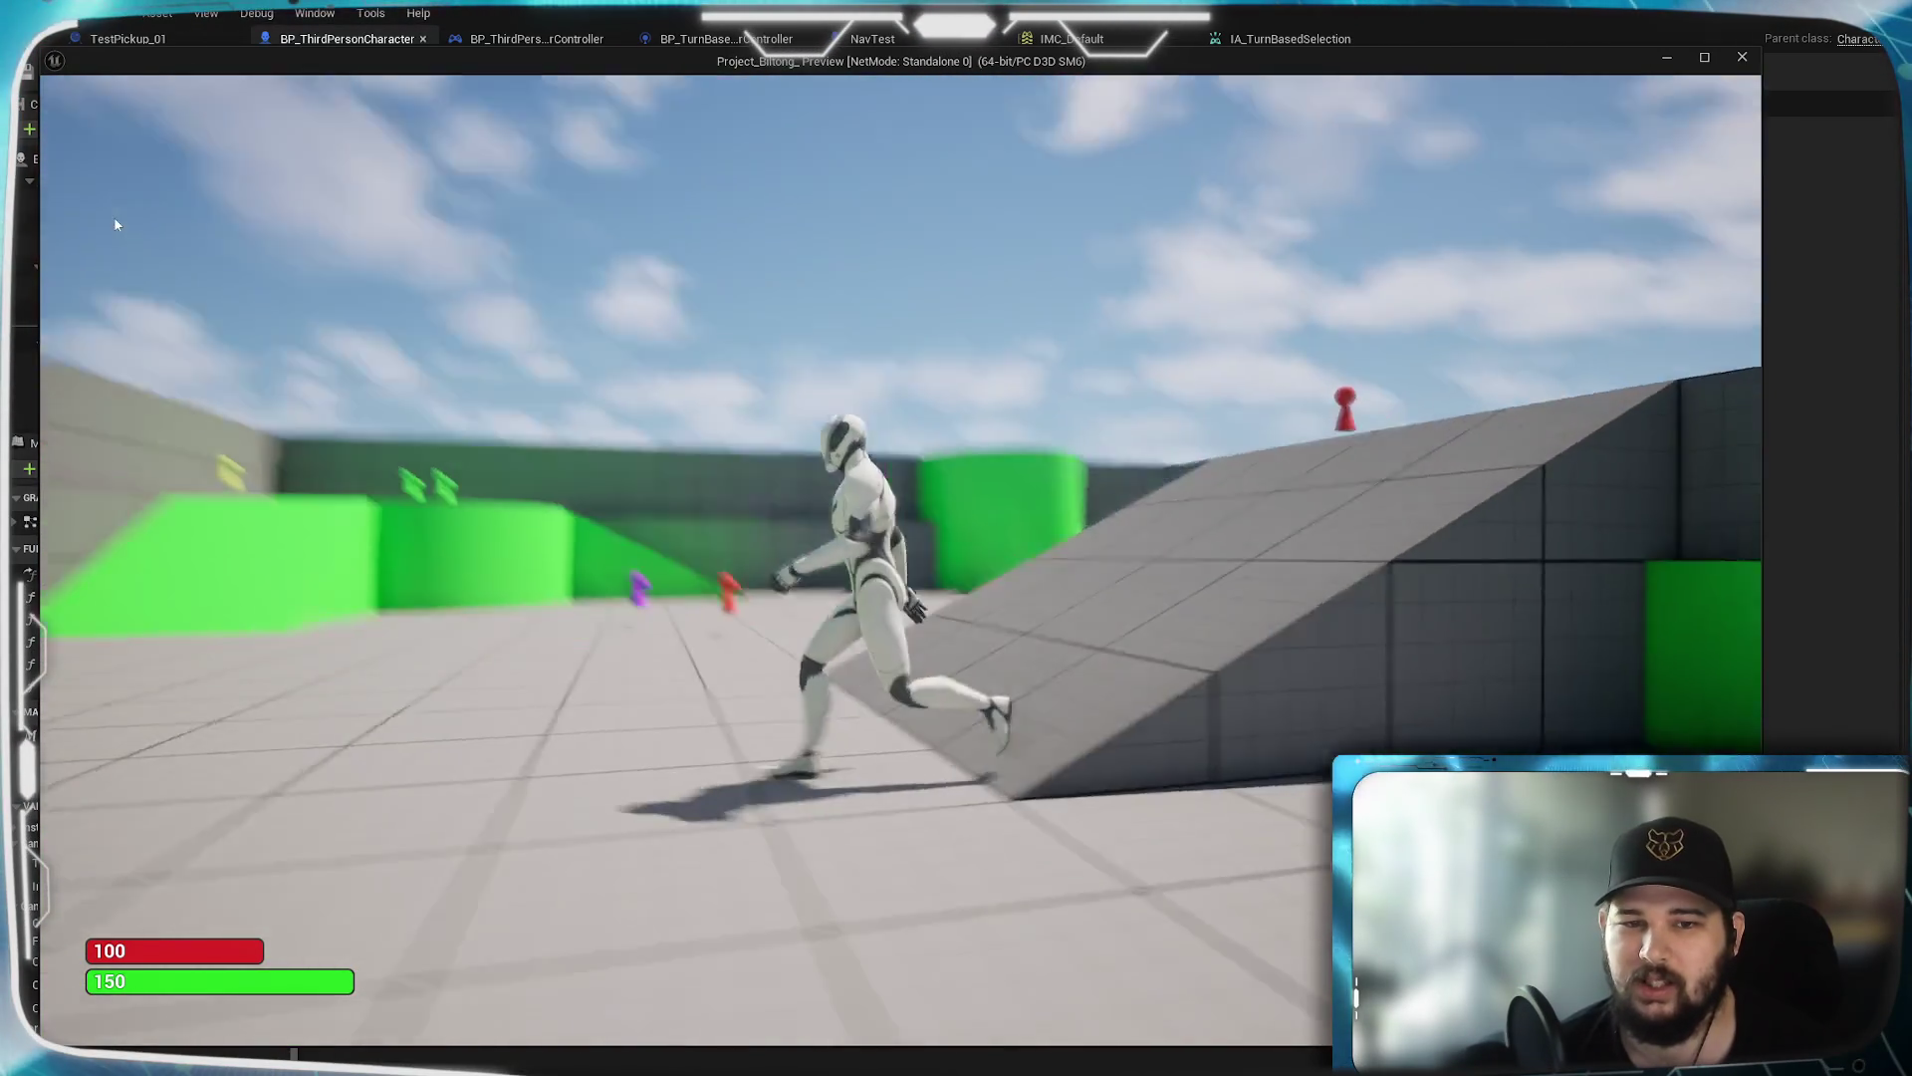
pyautogui.press('w')
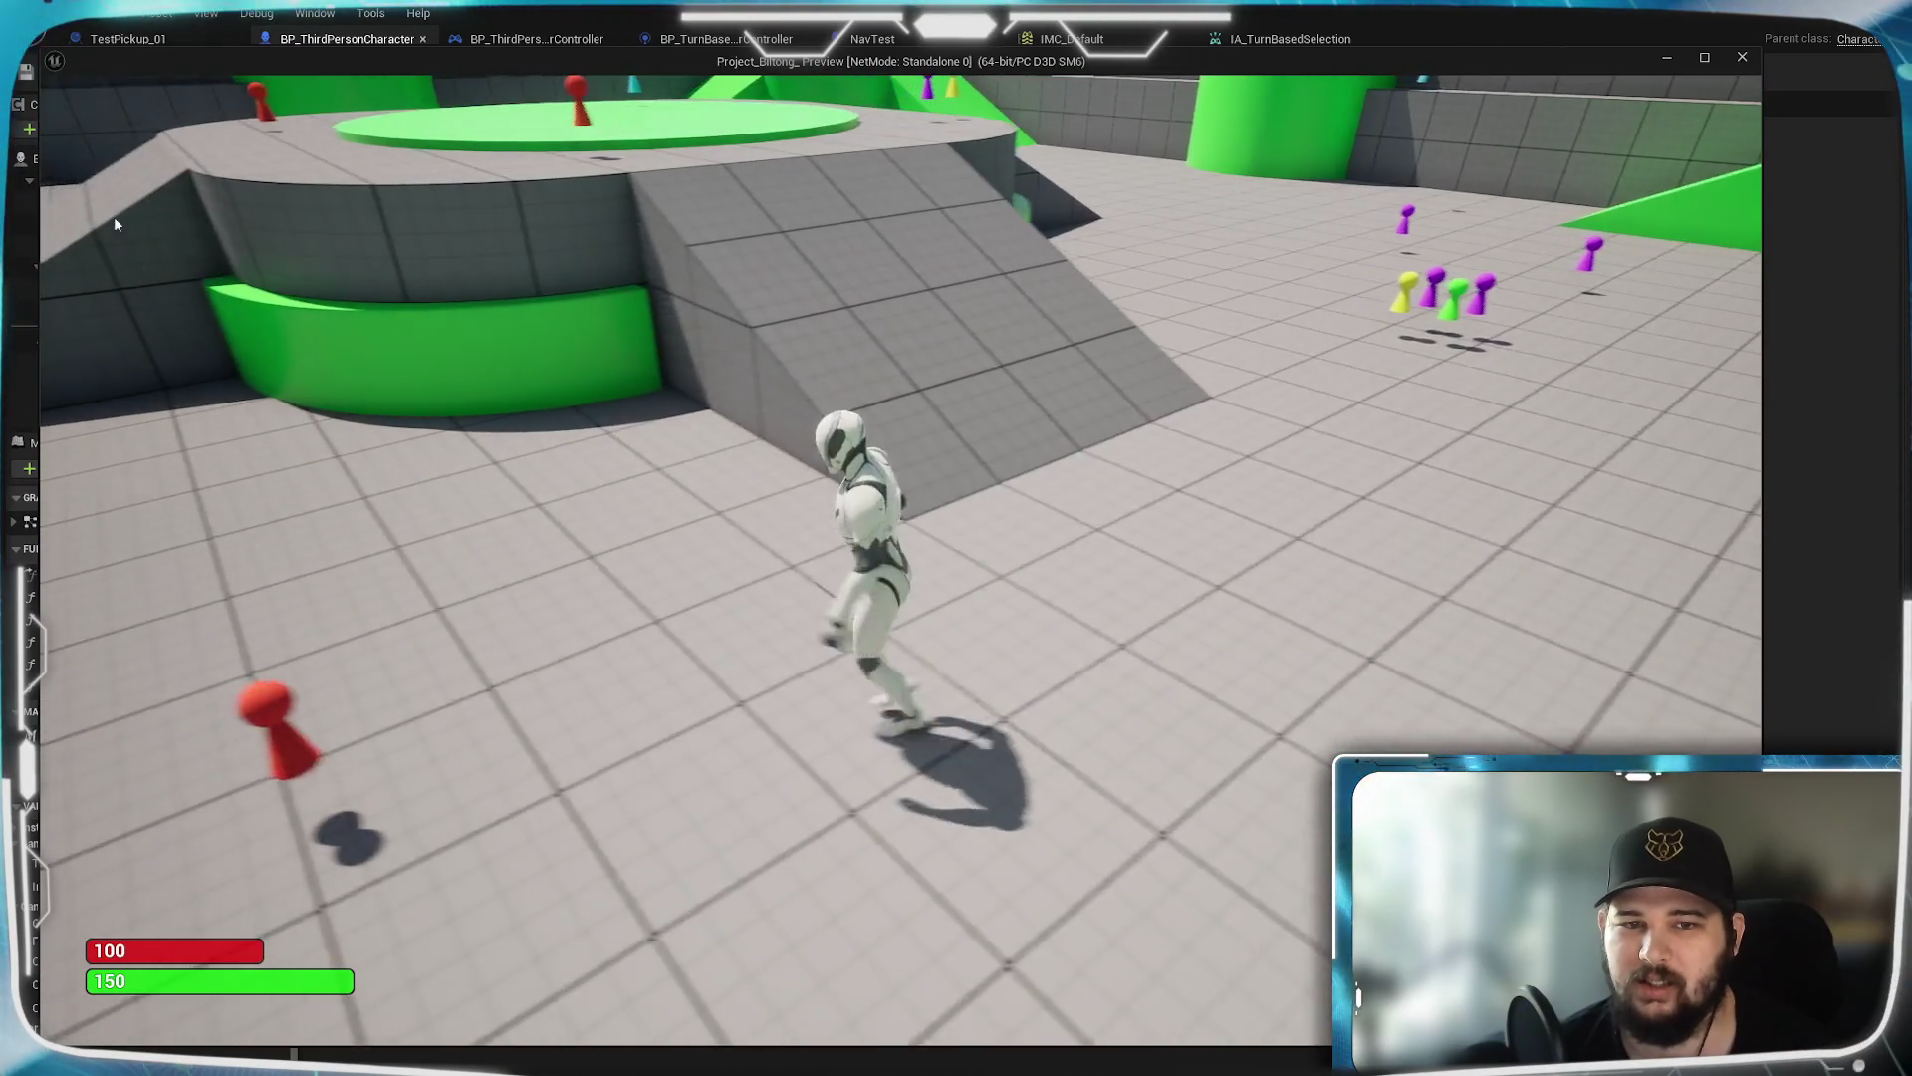
pyautogui.press('w')
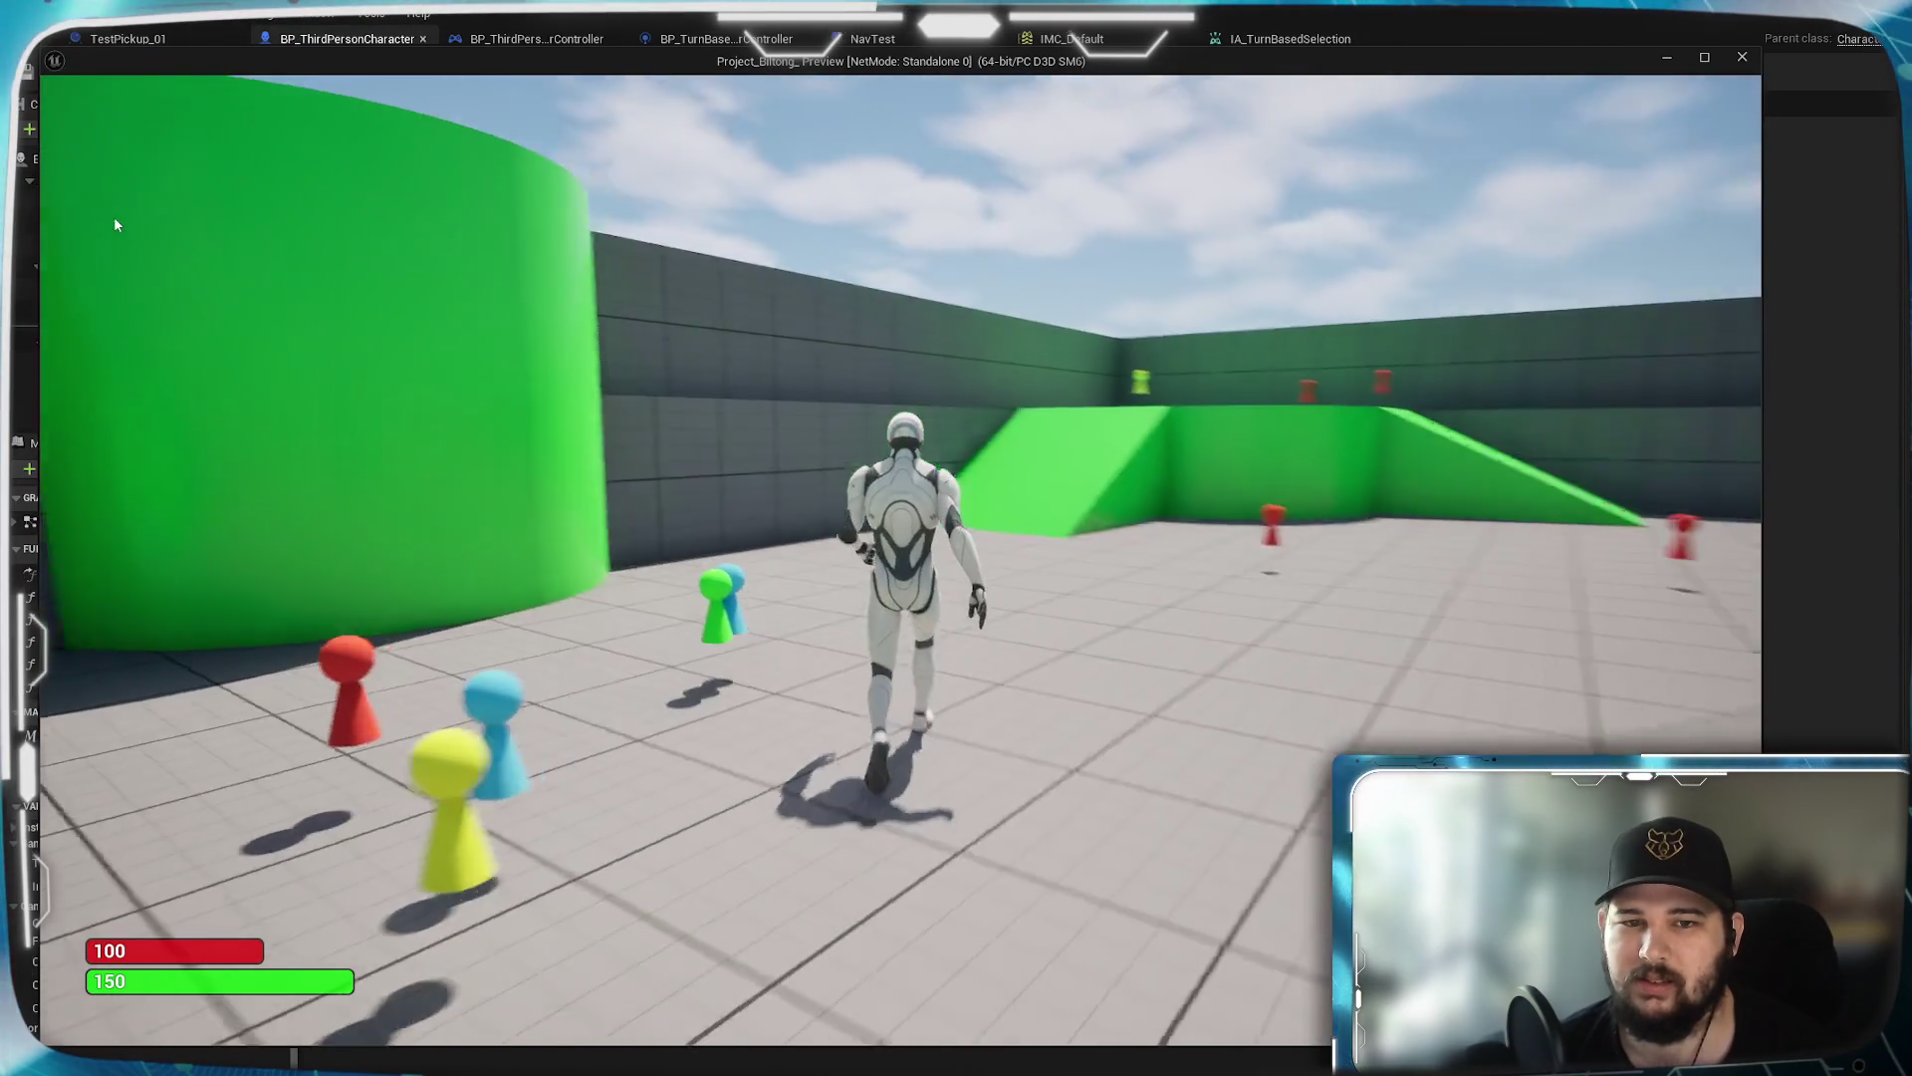
pyautogui.press('s')
pyautogui.press('w')
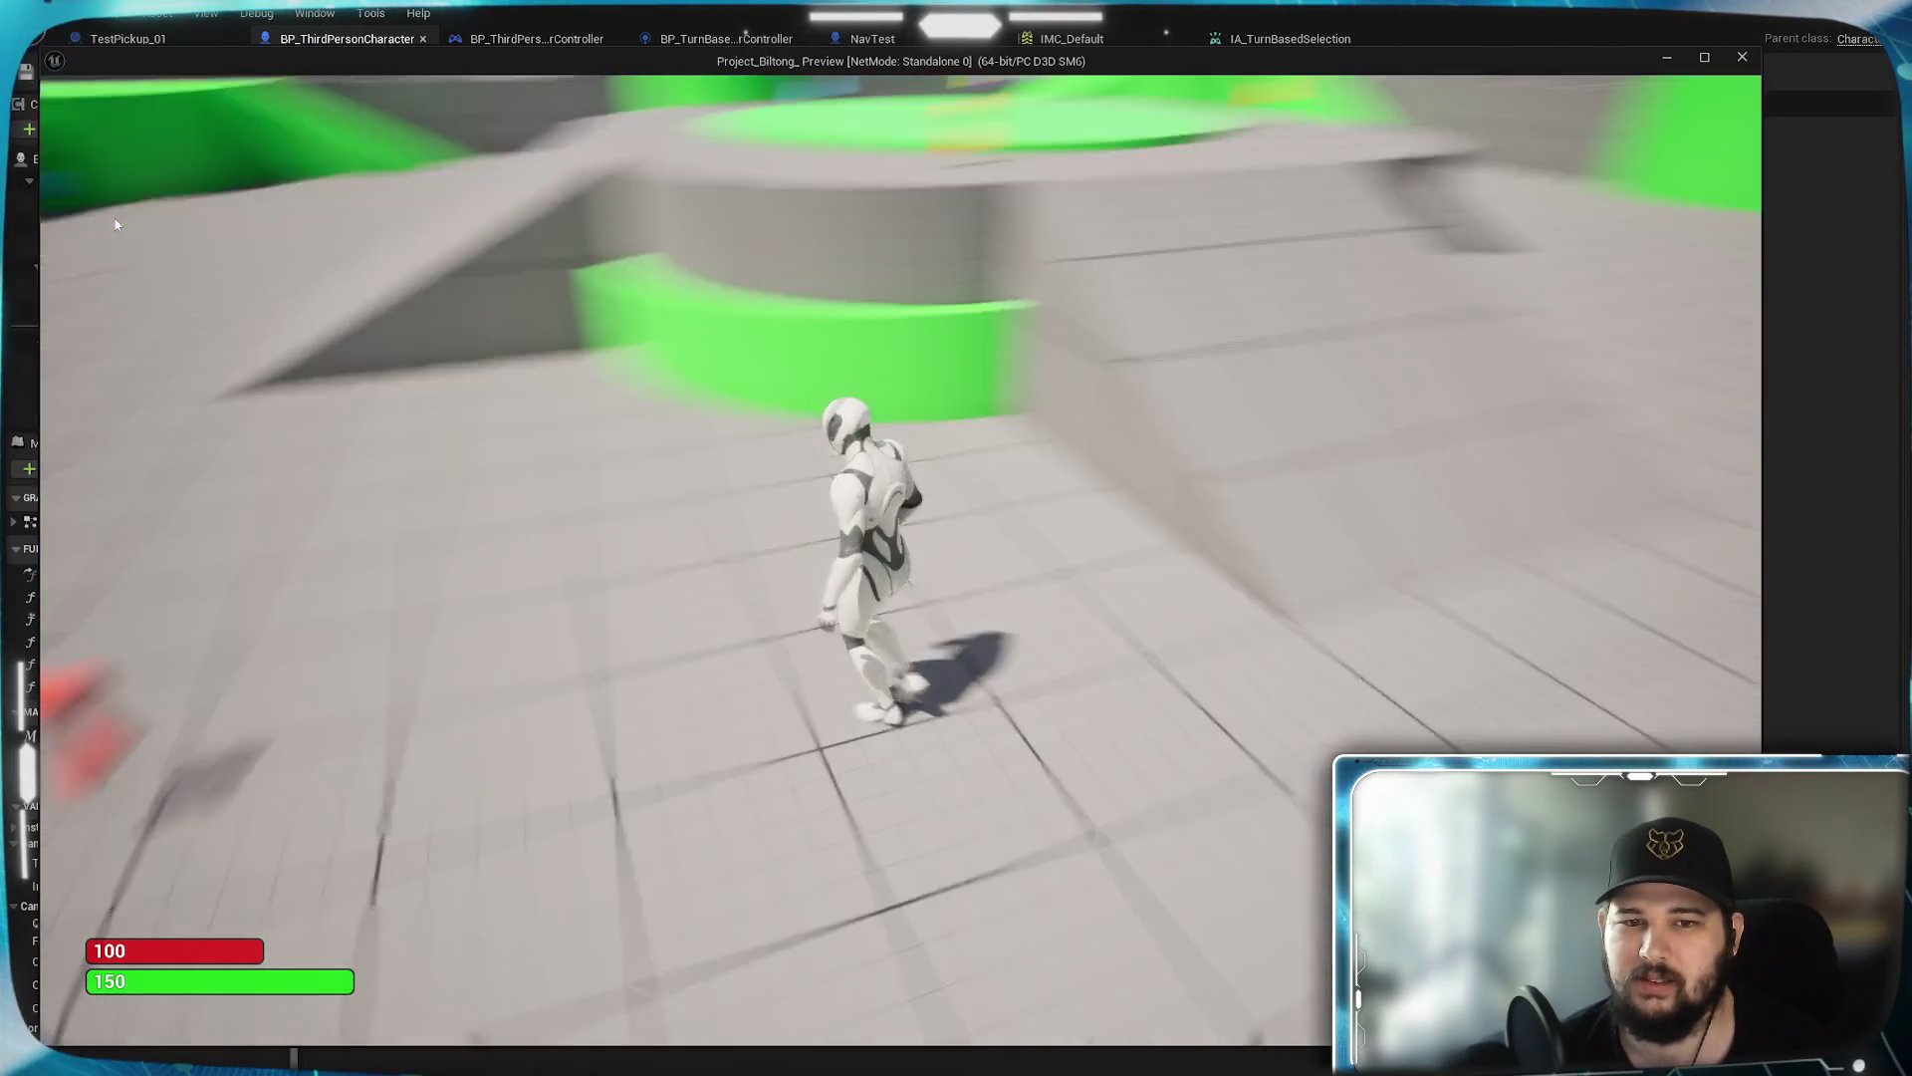
pyautogui.press('w')
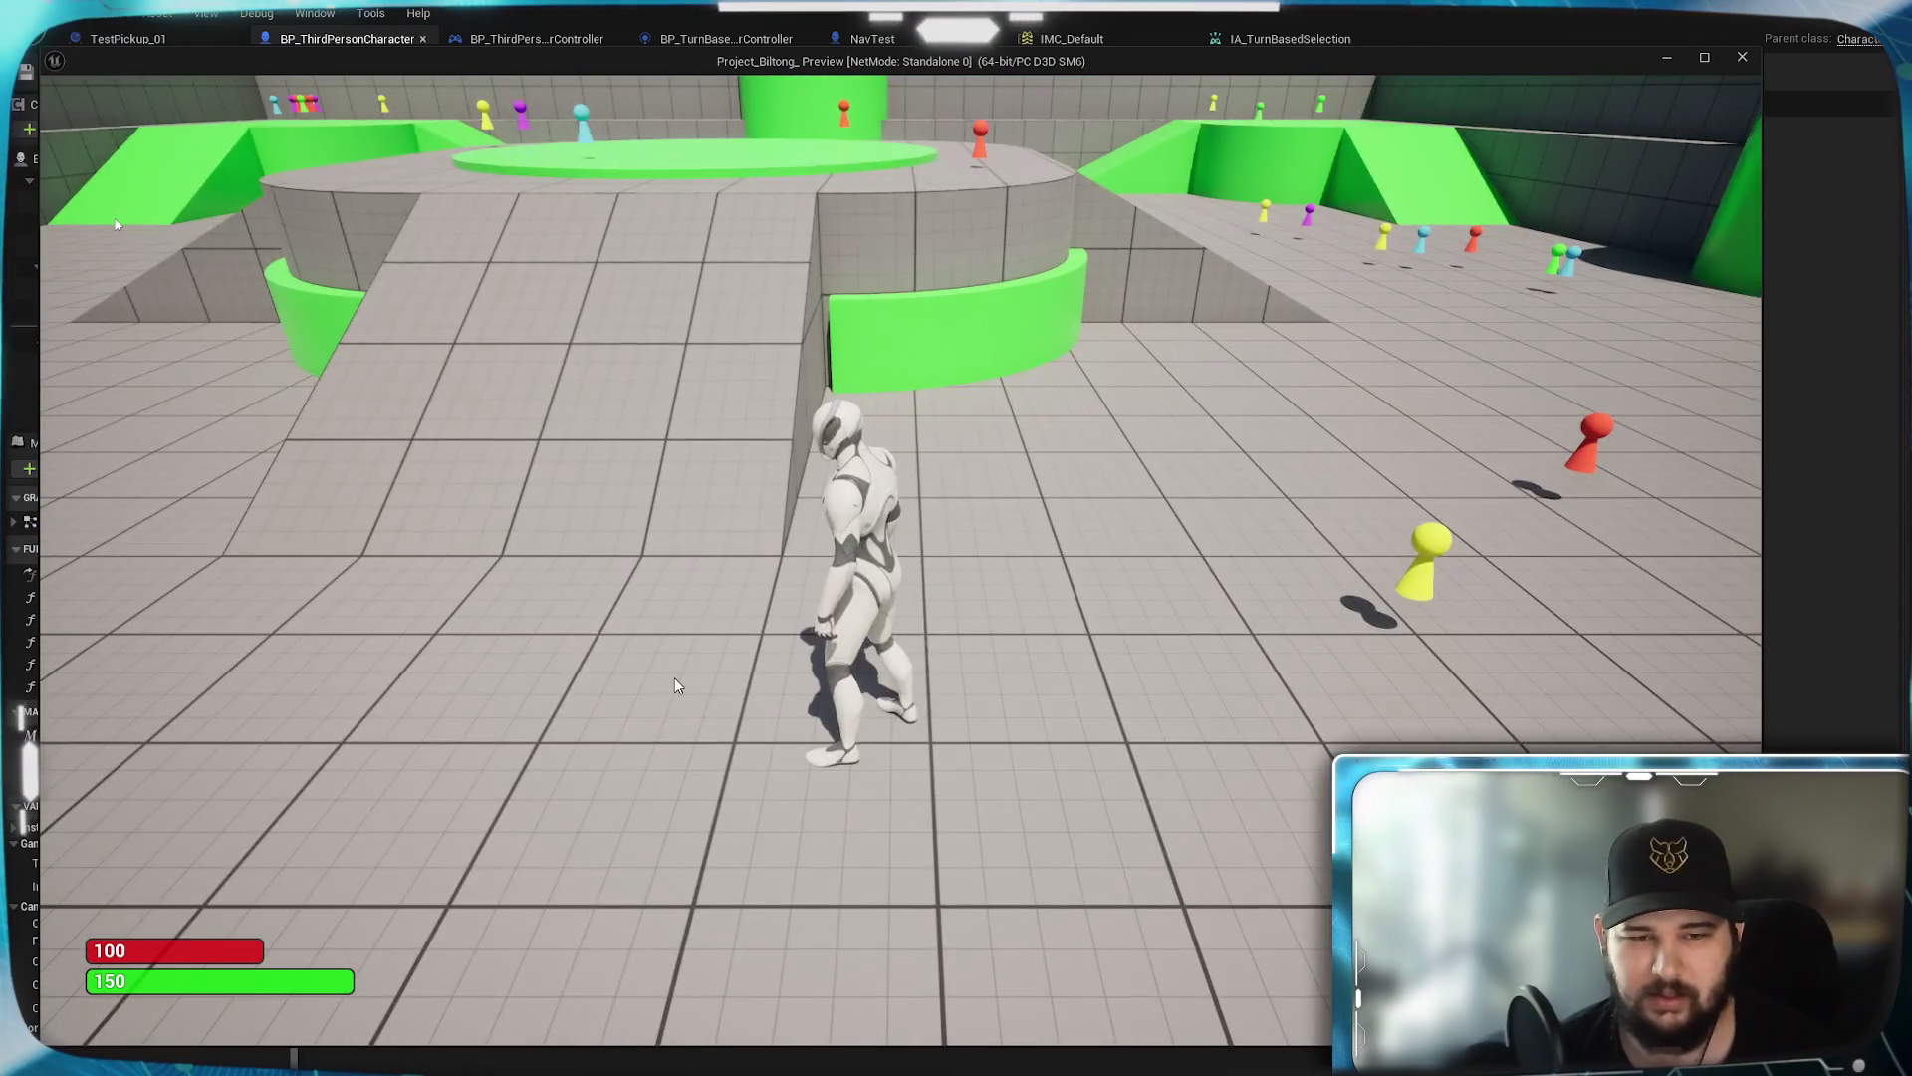
# Send the character to two floor points, then stop the preview with Esc
pyautogui.click(675, 686)
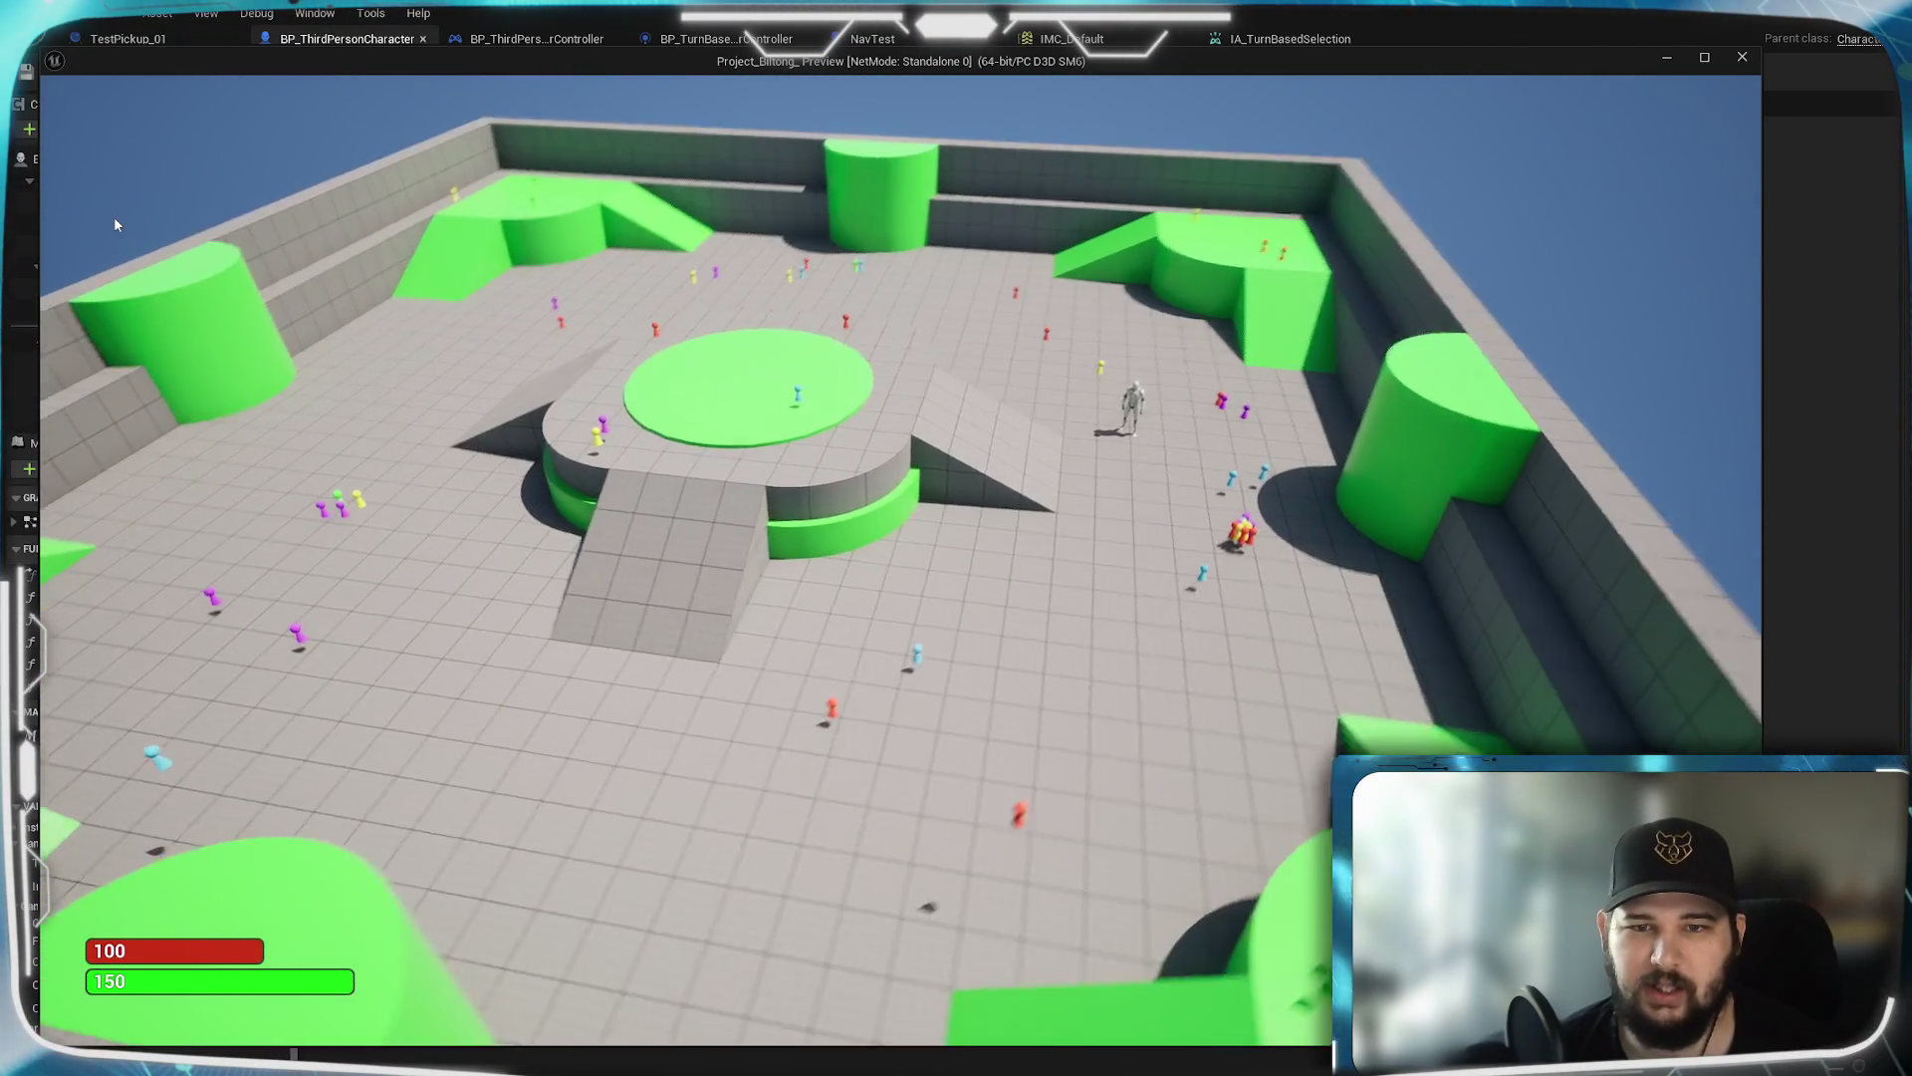
pyautogui.click(994, 828)
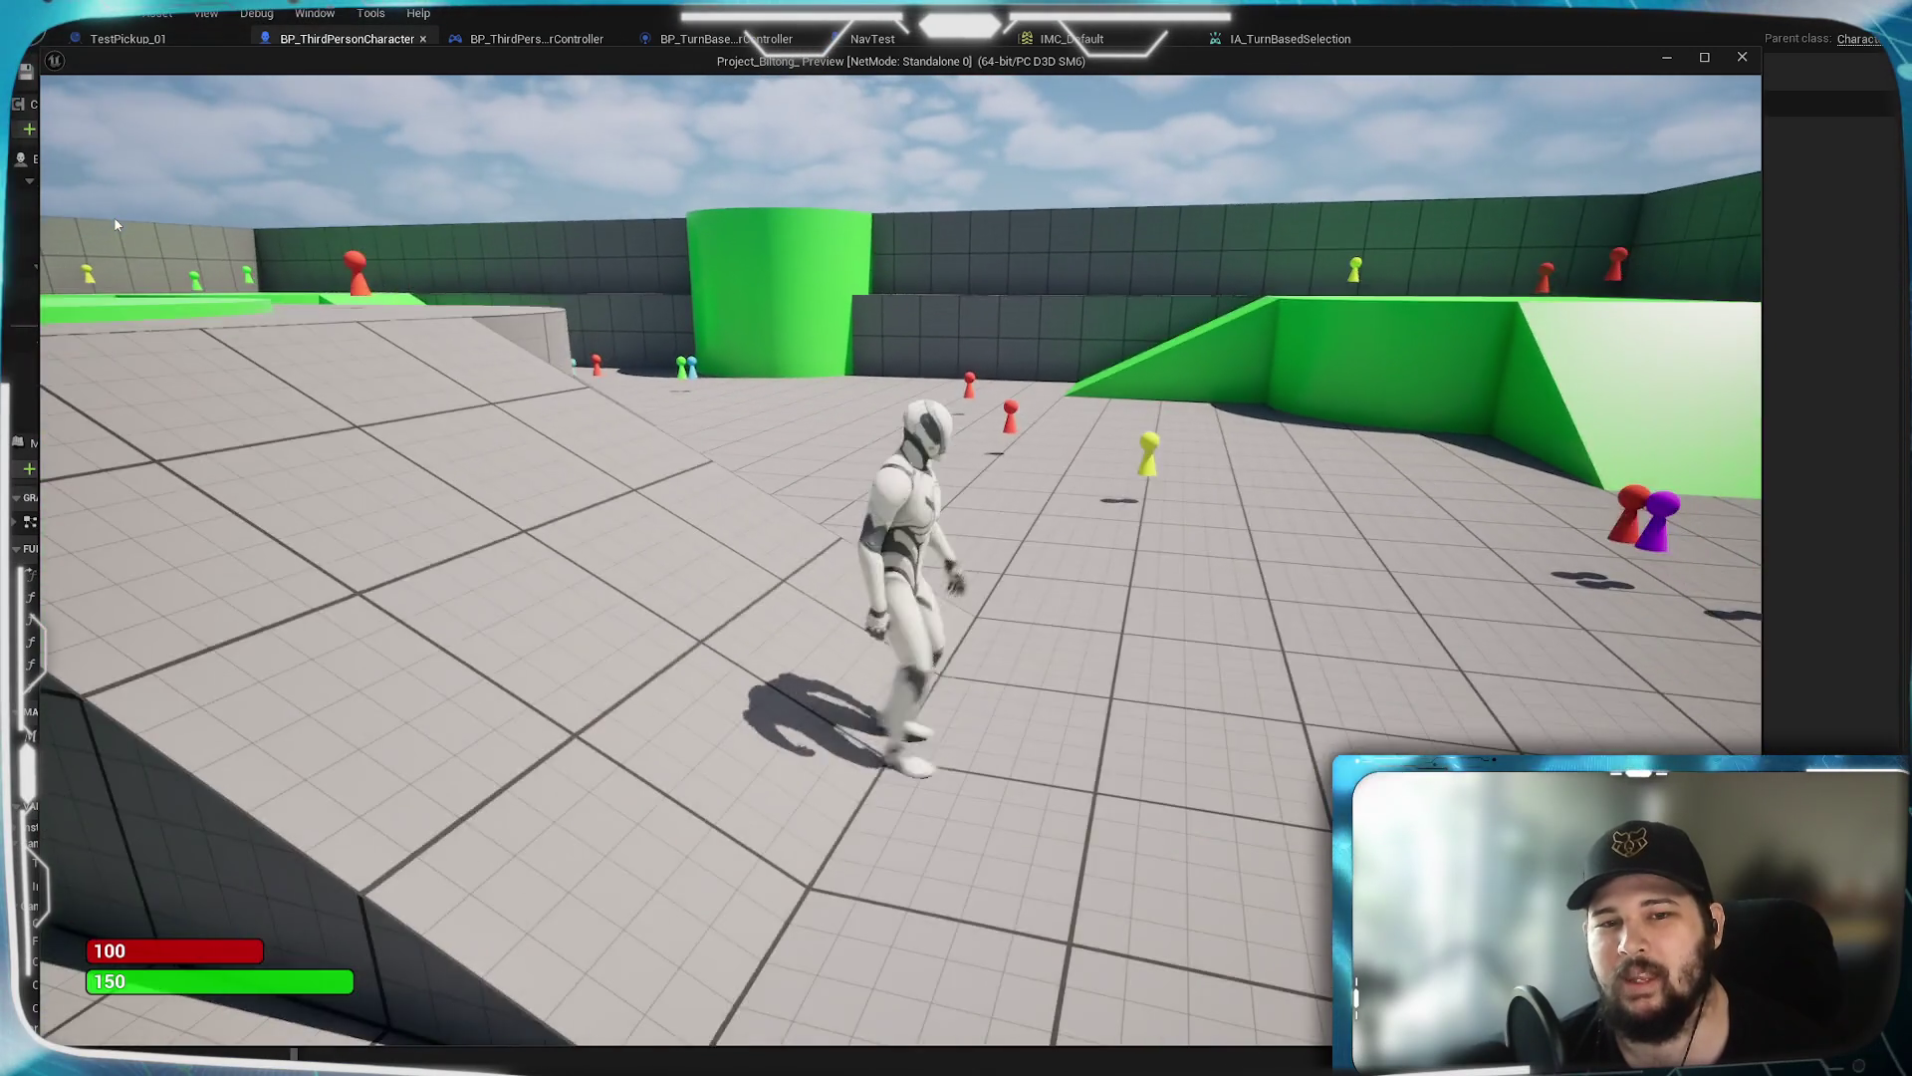
pyautogui.press('Escape')
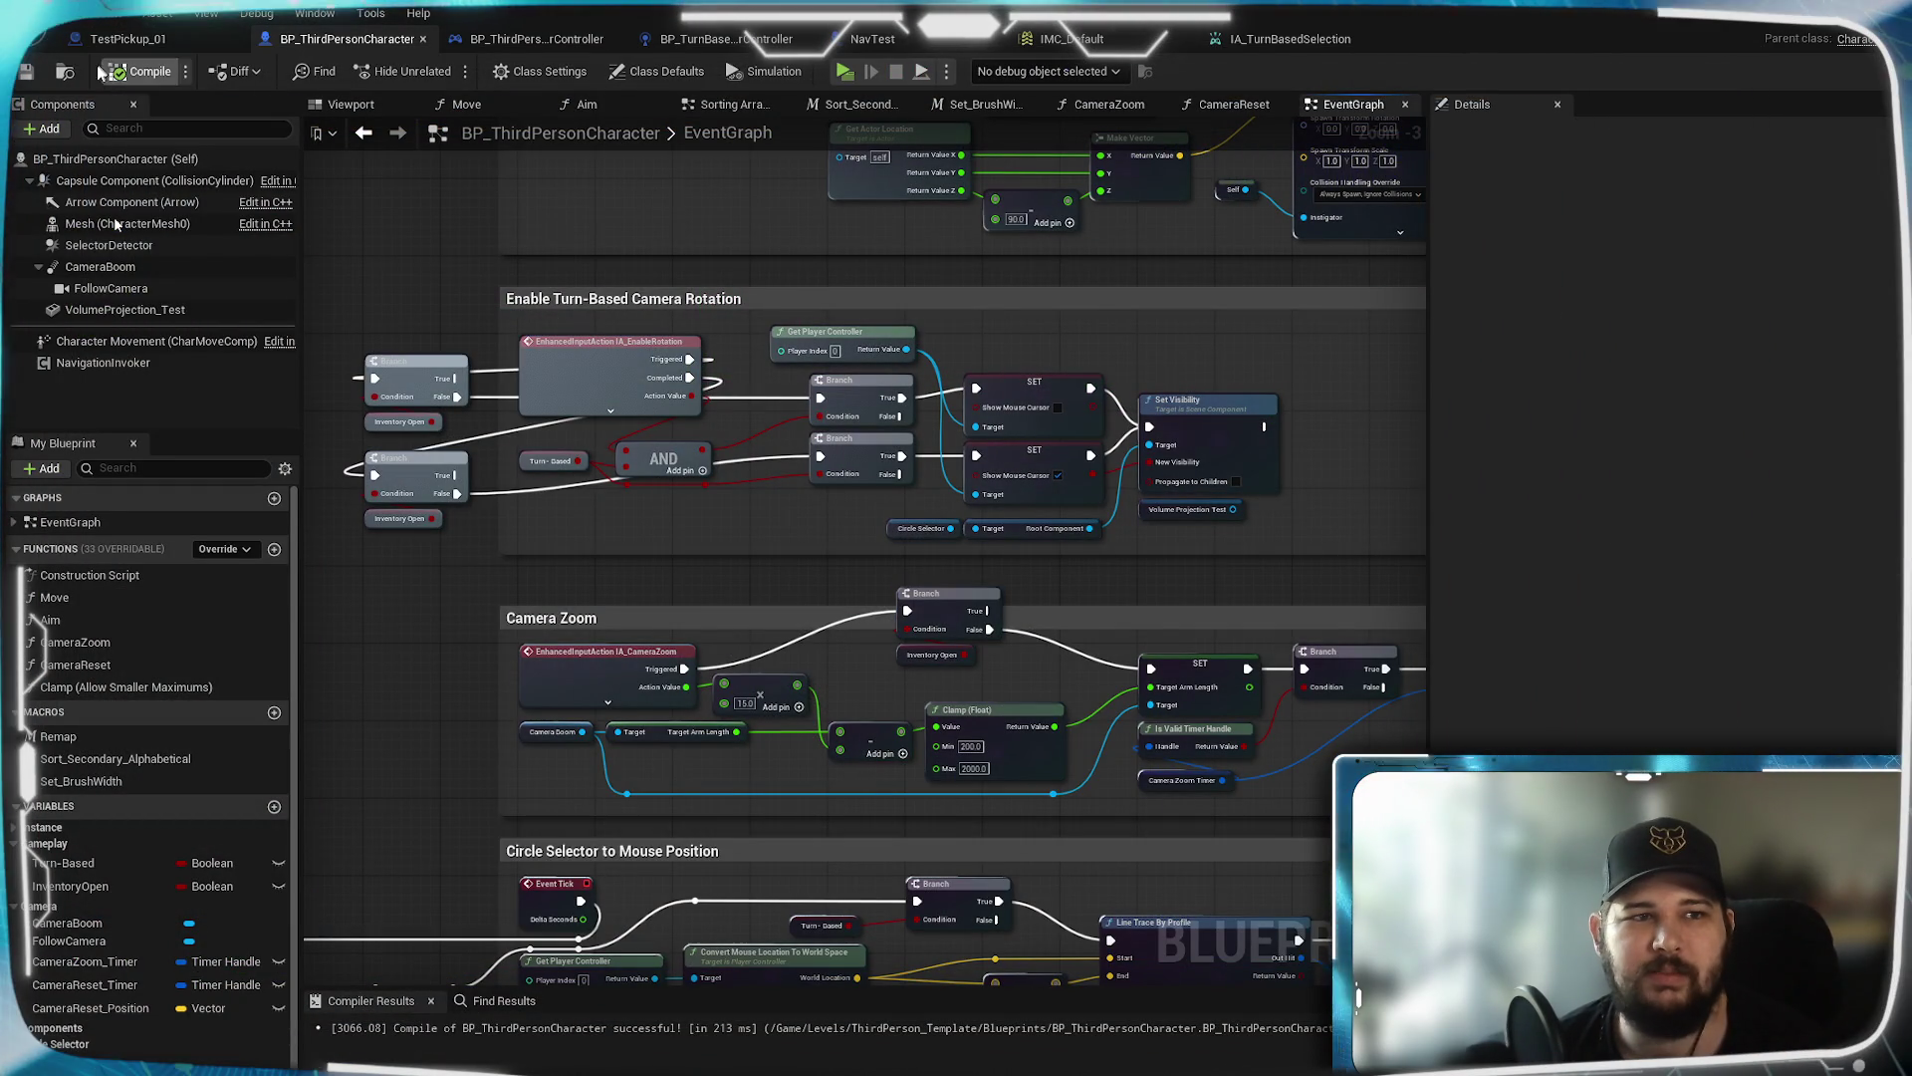
# Pan and zoom over the BeginPlay, HUD widget, Get All Actors Of Class and Sequence nodes
pyautogui.scroll(-5, 413, 353)
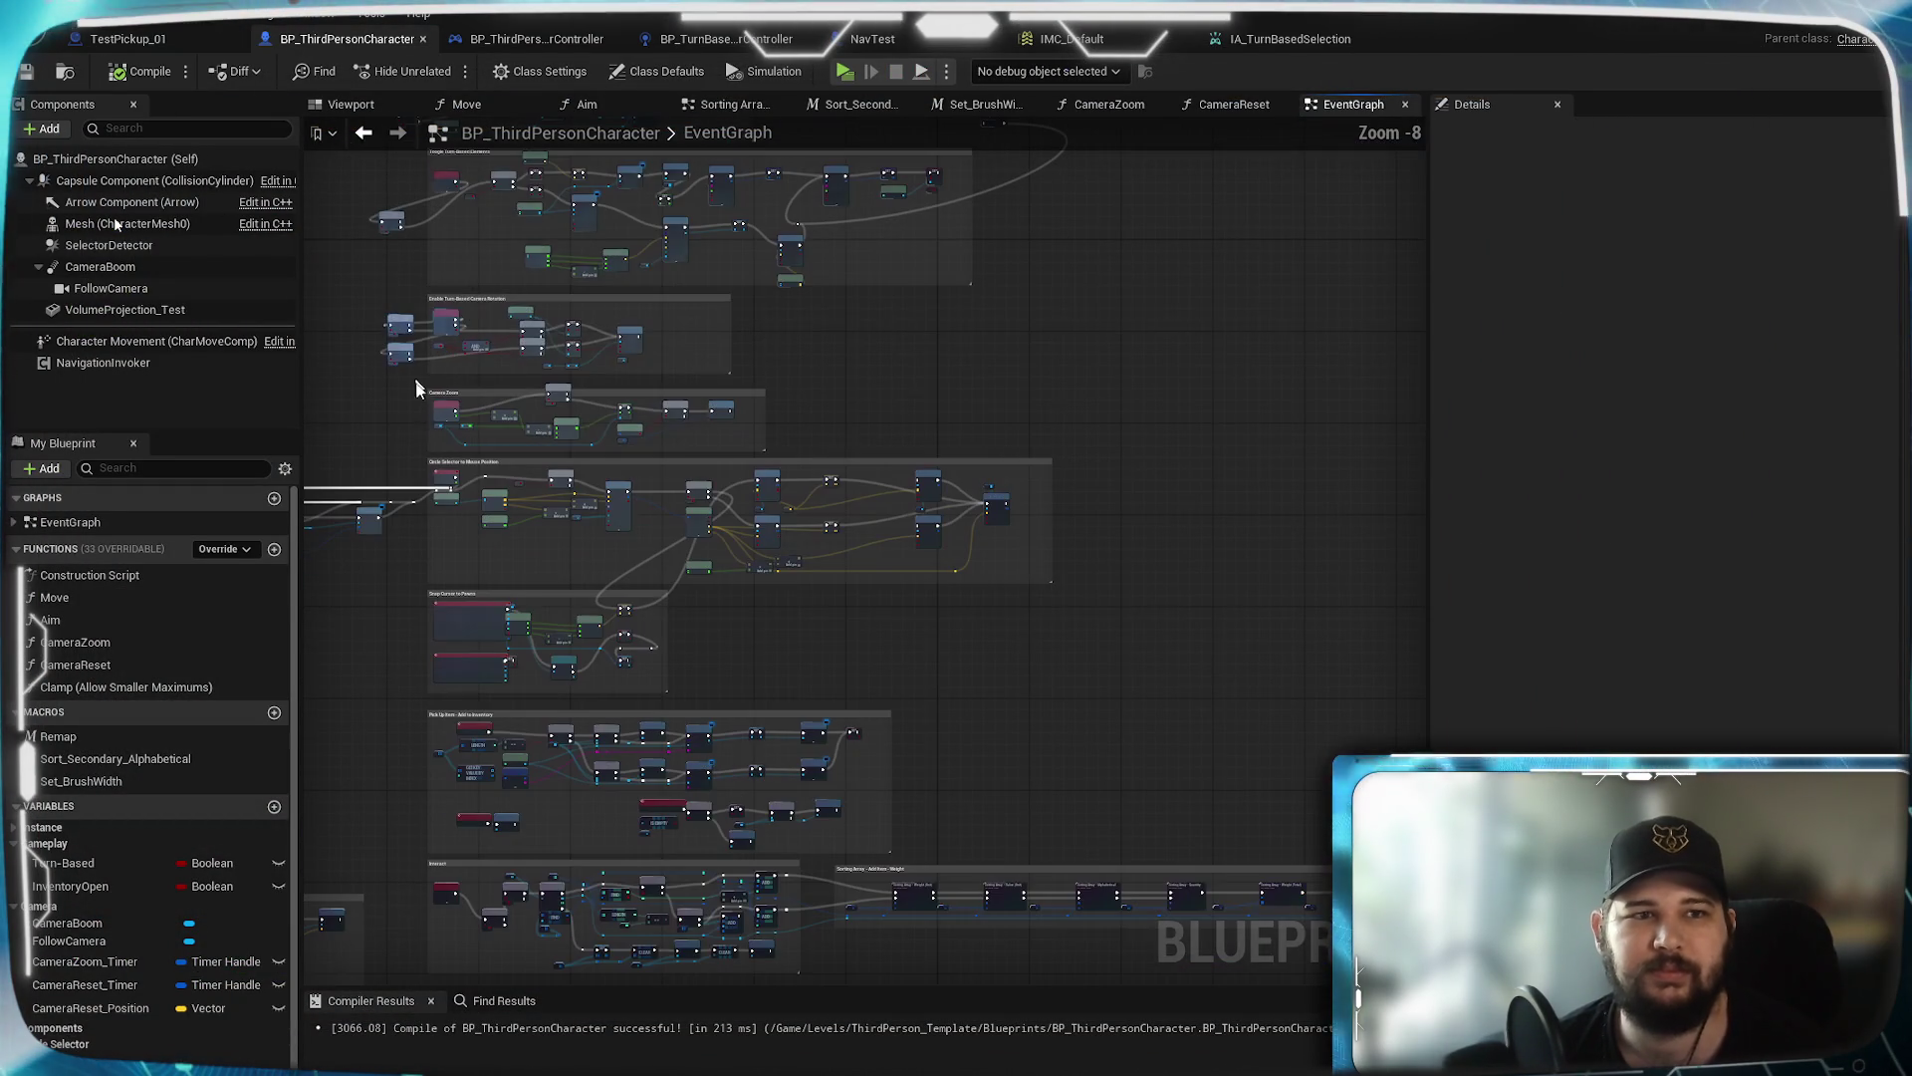
pyautogui.moveTo(676, 857); pyautogui.dragTo(793, 535)
pyautogui.scroll(4, 1020, 512)
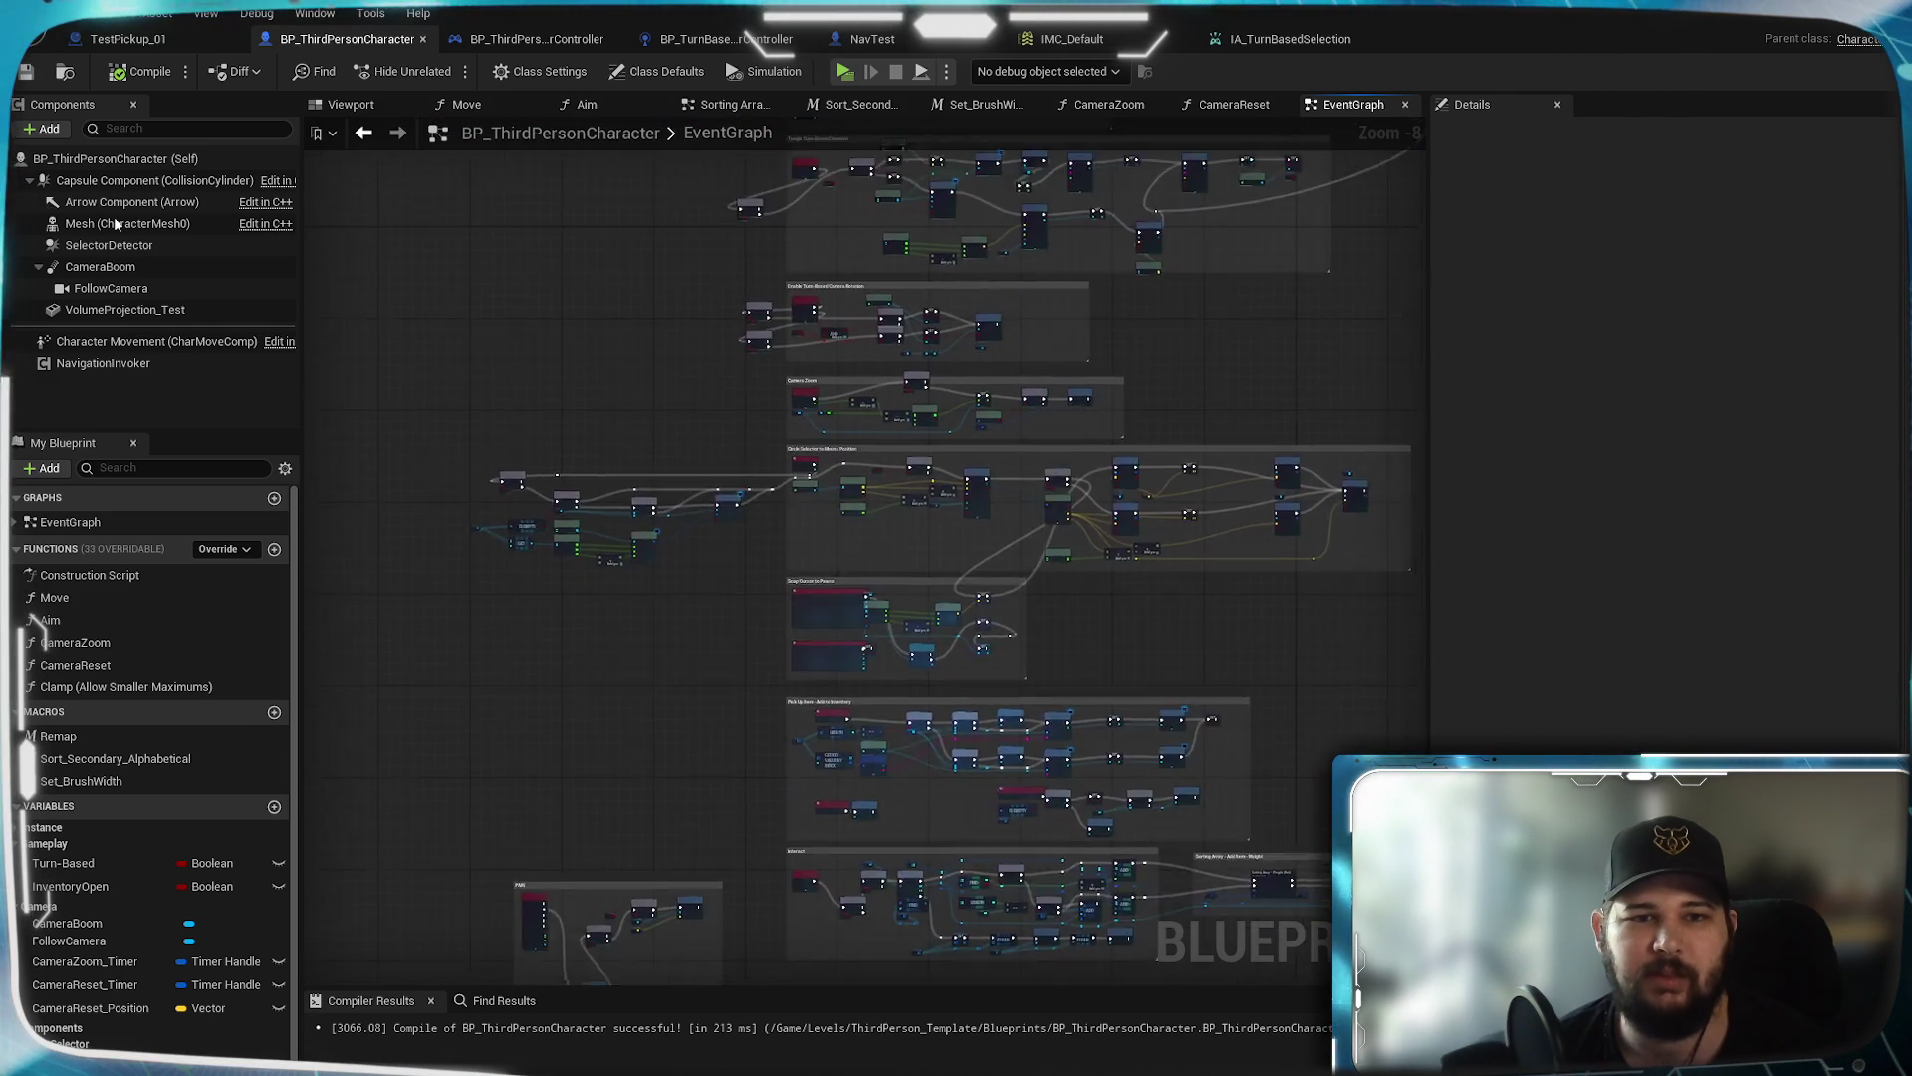
pyautogui.moveTo(1020, 512); pyautogui.dragTo(1113, 721)
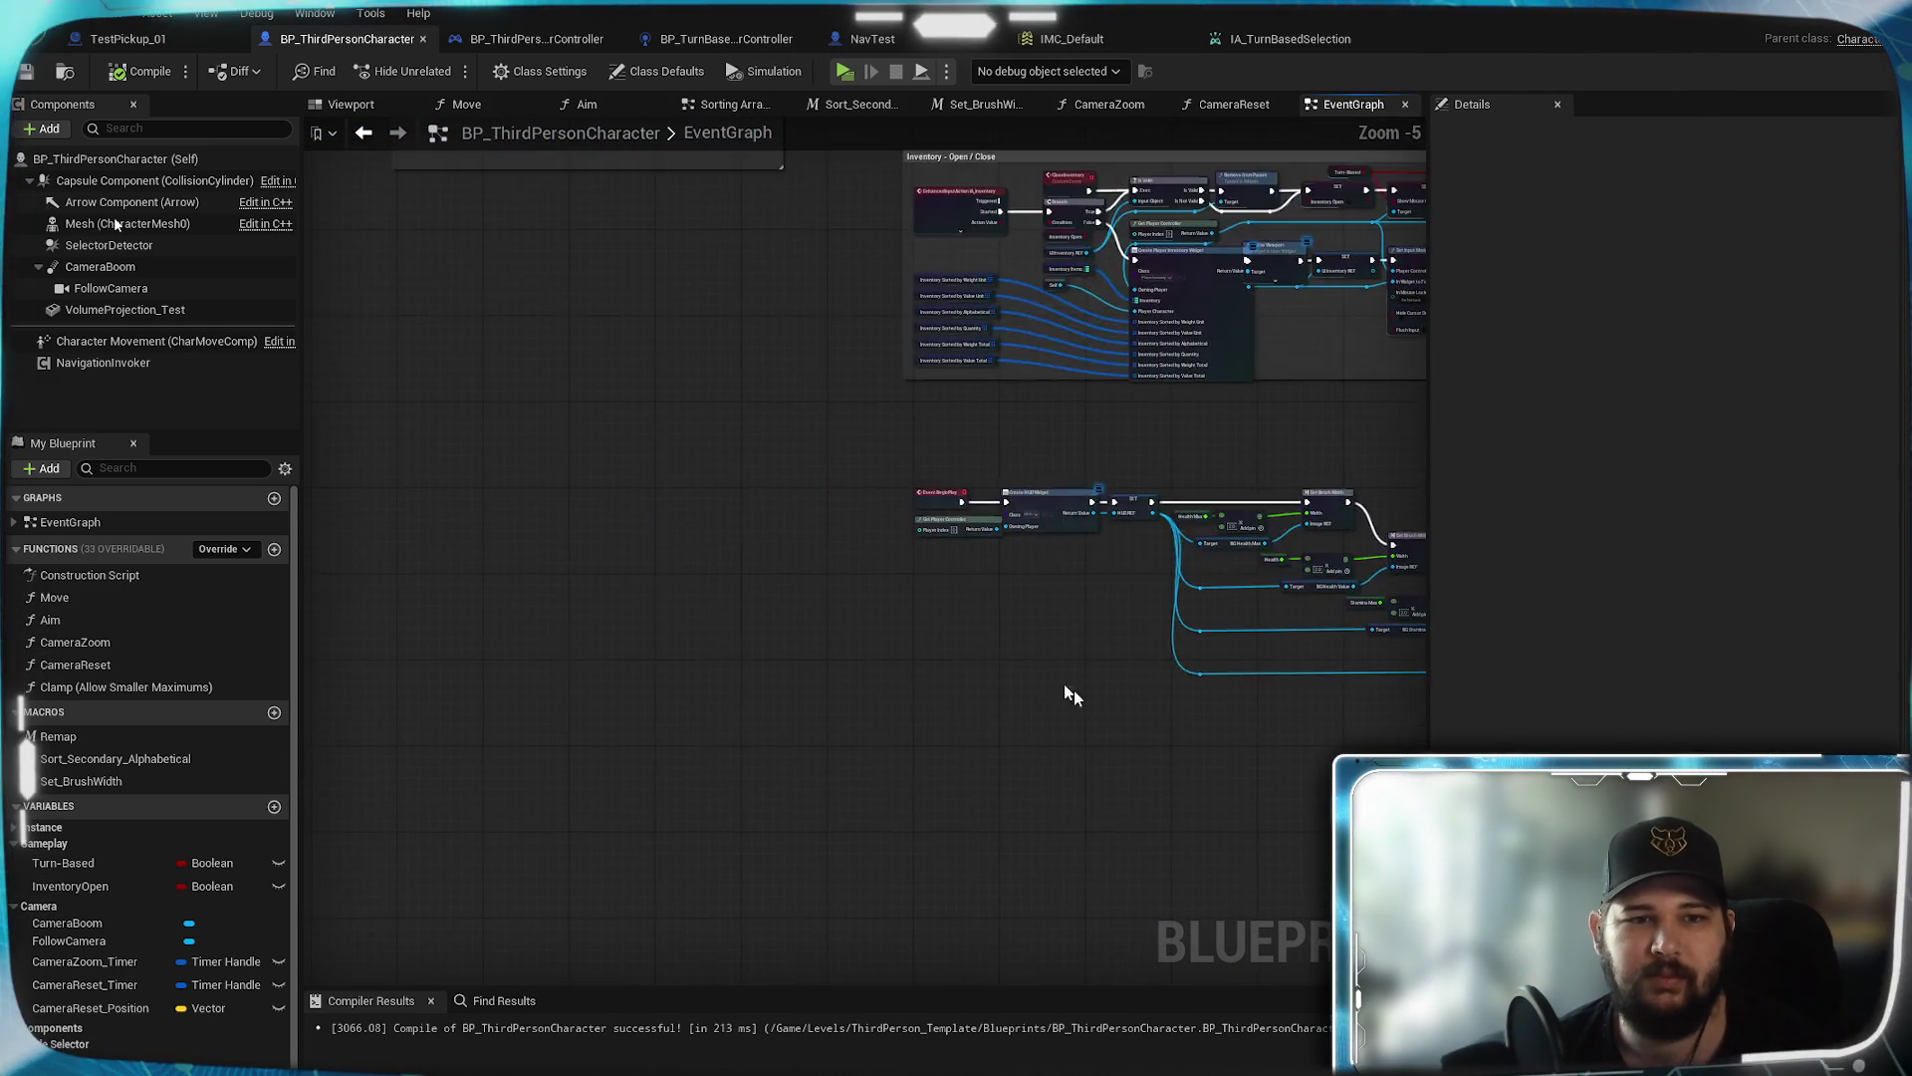
pyautogui.scroll(3, 973, 640)
pyautogui.scroll(-5, 708, 648)
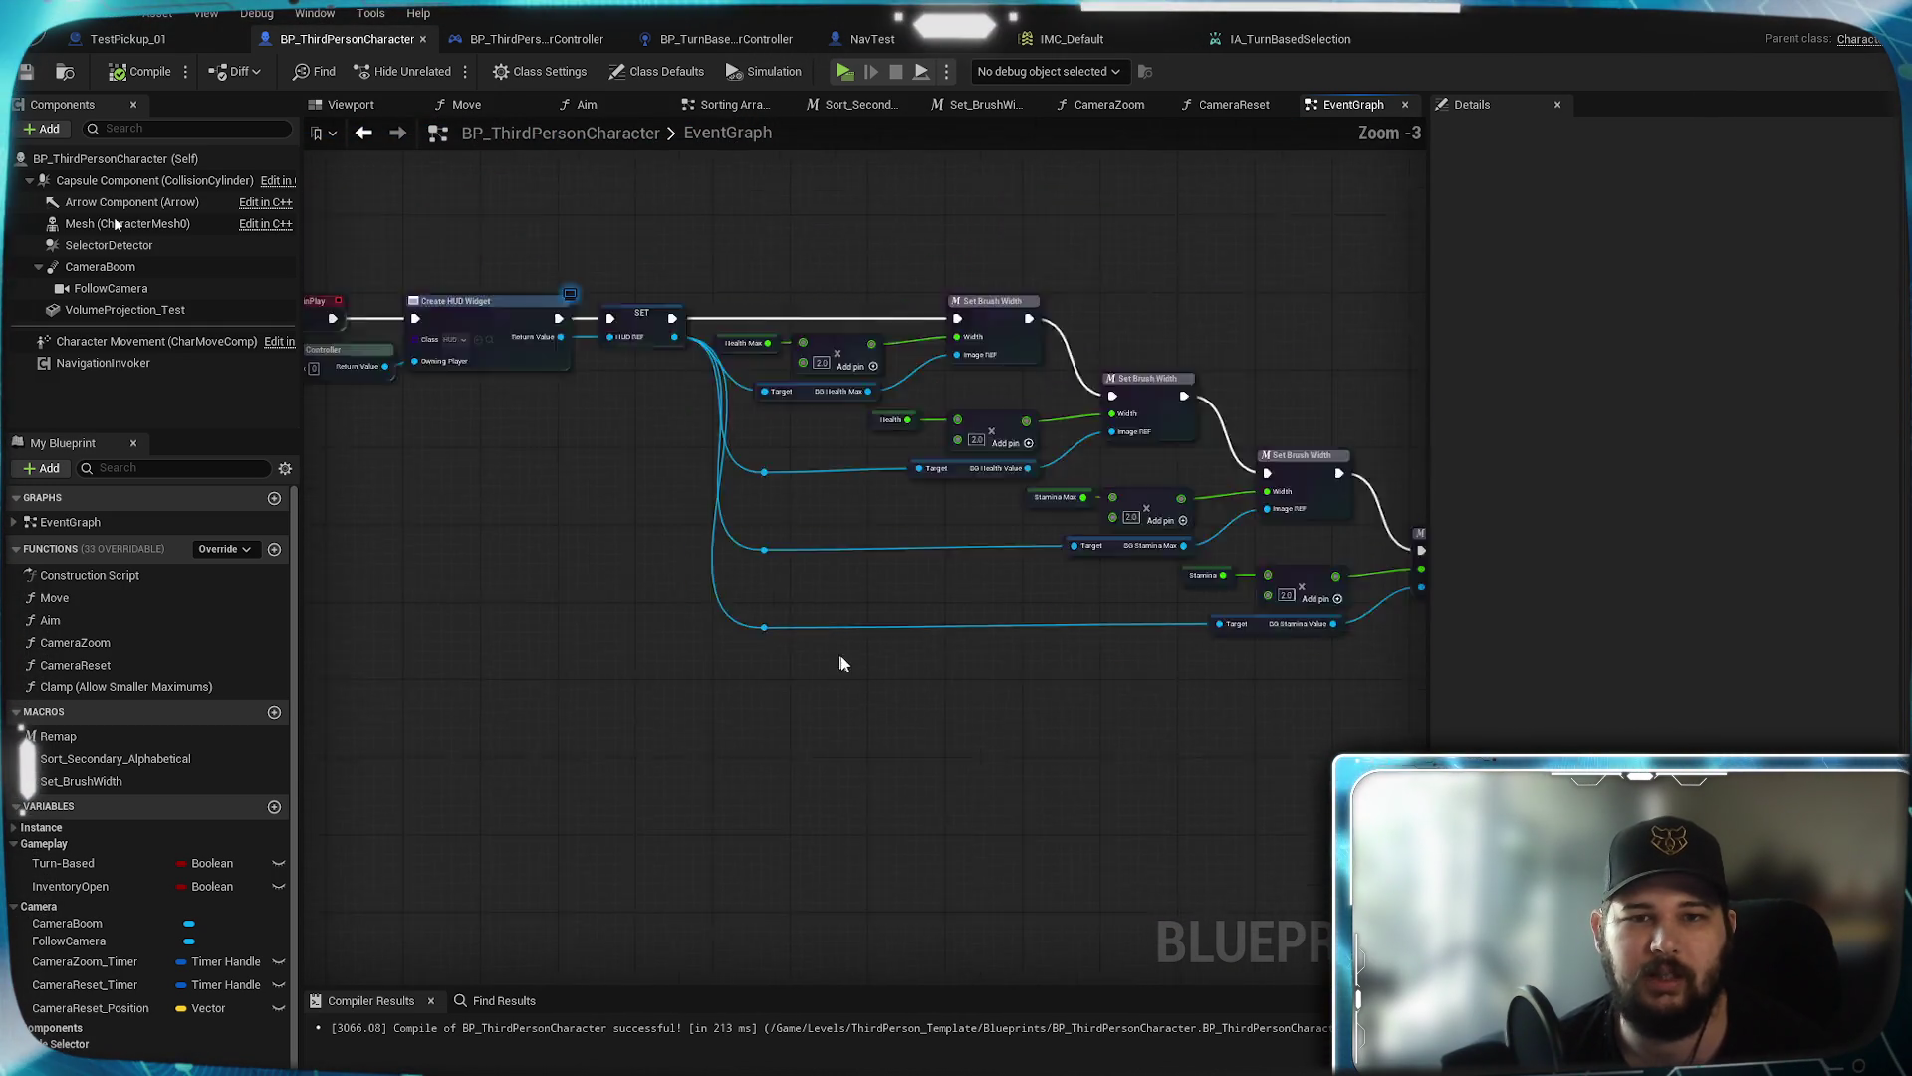
pyautogui.moveTo(948, 696)
pyautogui.mouseDown()
pyautogui.moveTo(871, 607)
pyautogui.moveTo(1334, 649)
pyautogui.mouseUp()
pyautogui.scroll(2, 870, 608)
pyautogui.moveTo(776, 676); pyautogui.dragTo(696, 525)
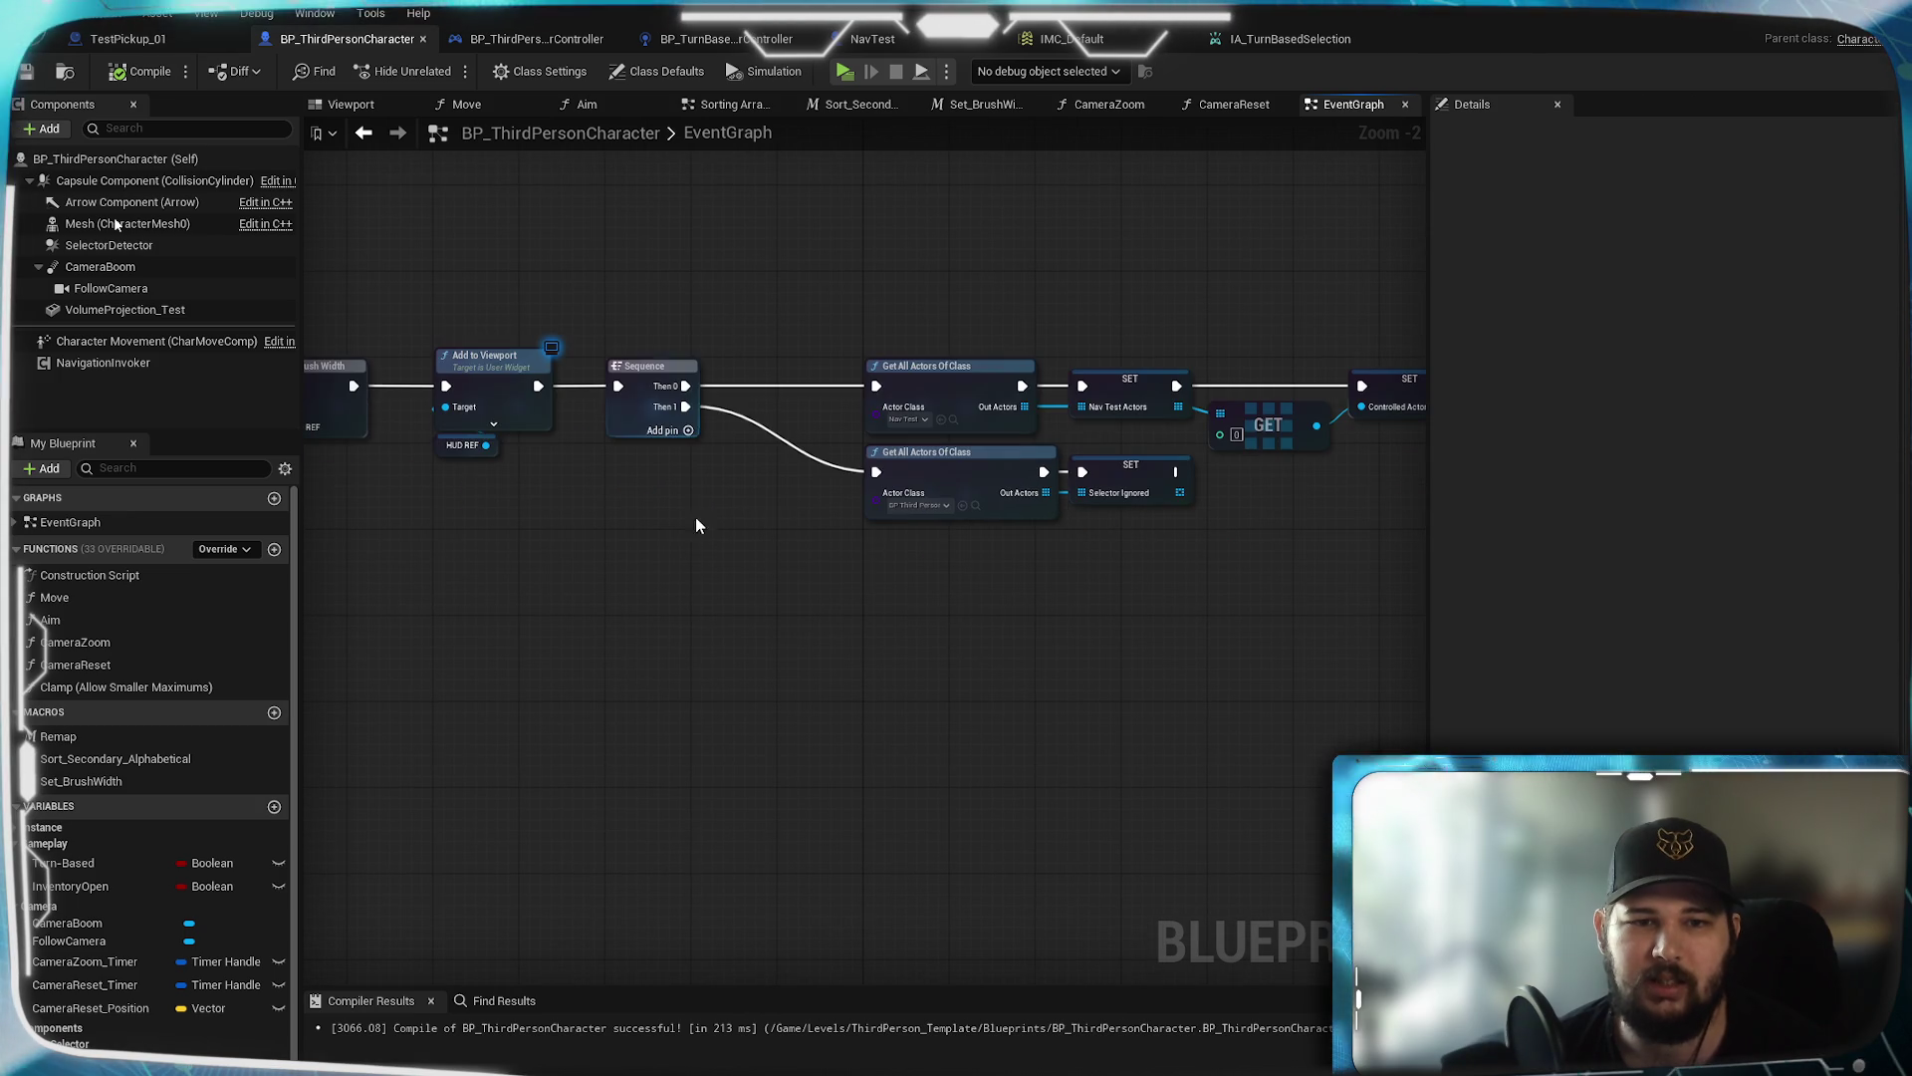
# In the Move function, select Controlled Actor, Get Actor Location and Set Actor Location, then return to EventGraph
pyautogui.click(466, 103)
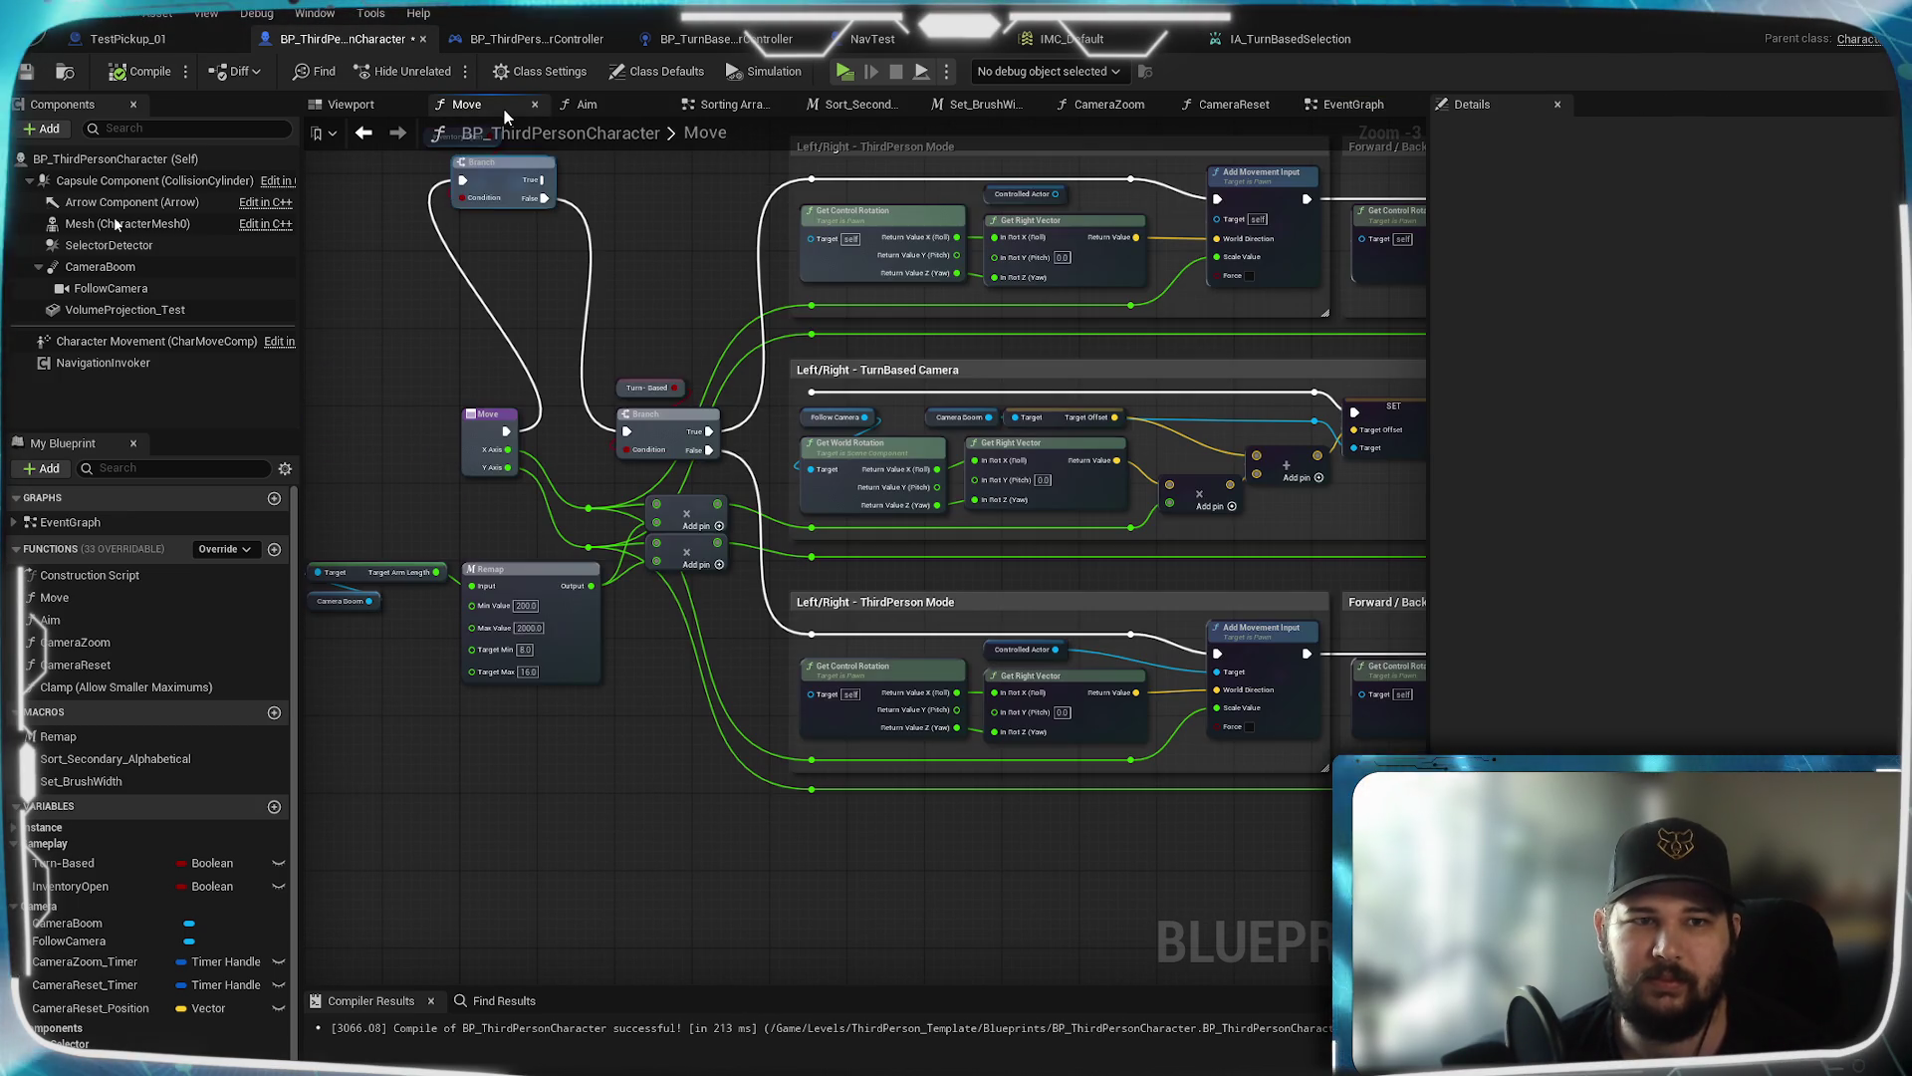
pyautogui.scroll(2, 934, 769)
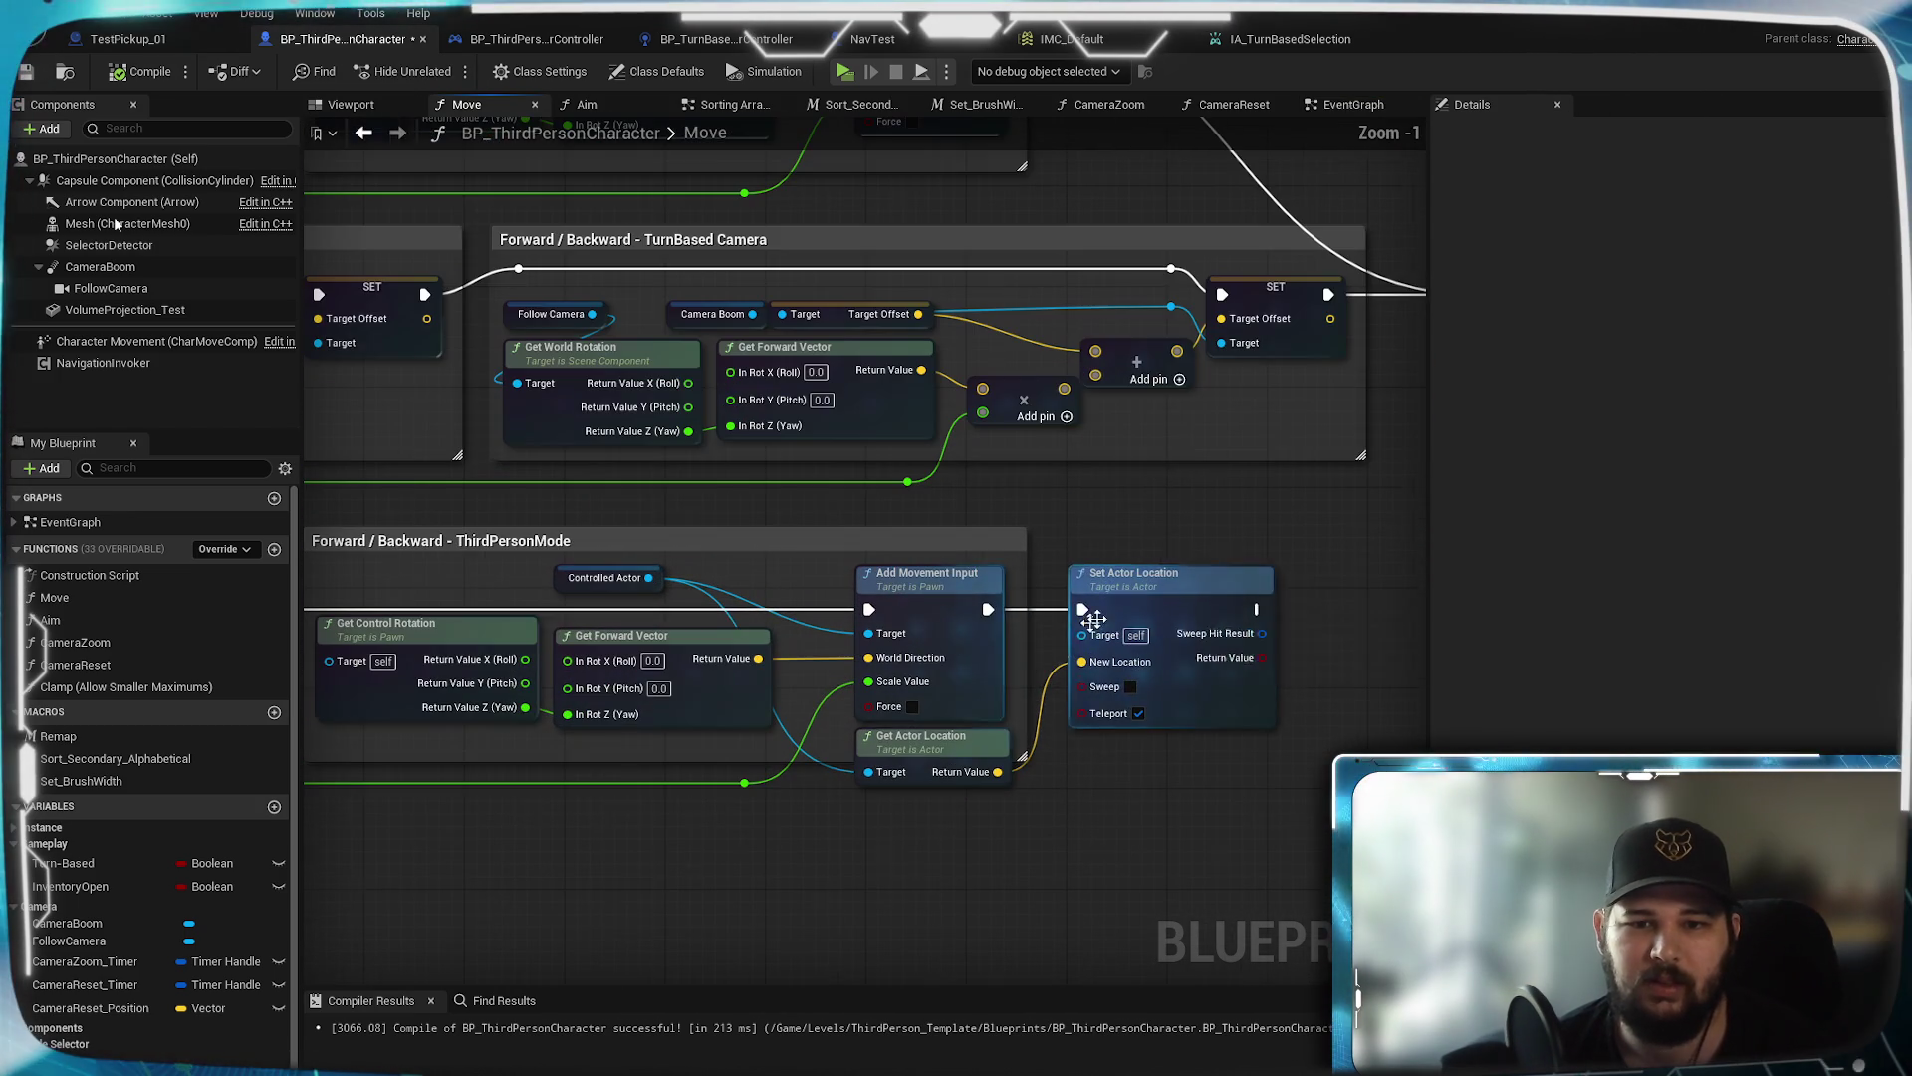
pyautogui.keyDown('ctrl'); pyautogui.click(934, 770); pyautogui.keyUp('ctrl')
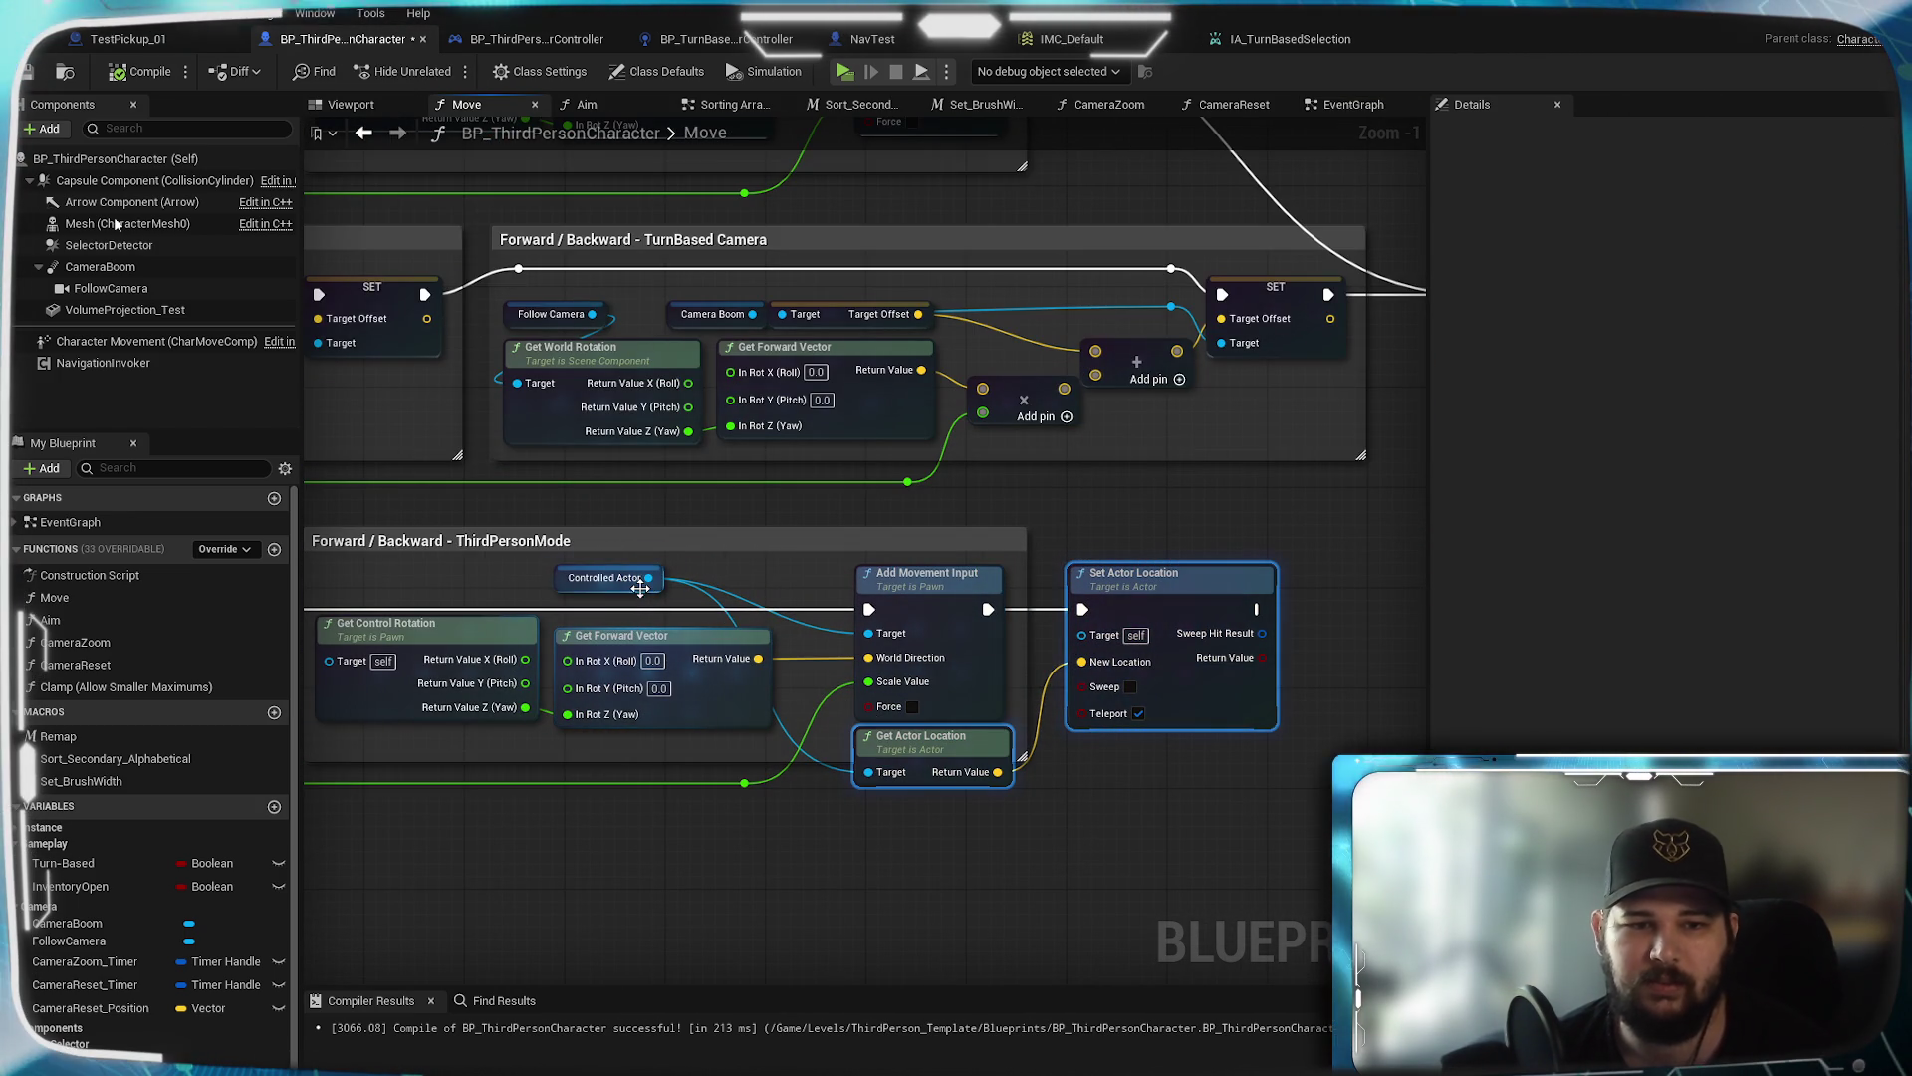
pyautogui.keyDown('ctrl'); pyautogui.click(641, 586); pyautogui.keyUp('ctrl')
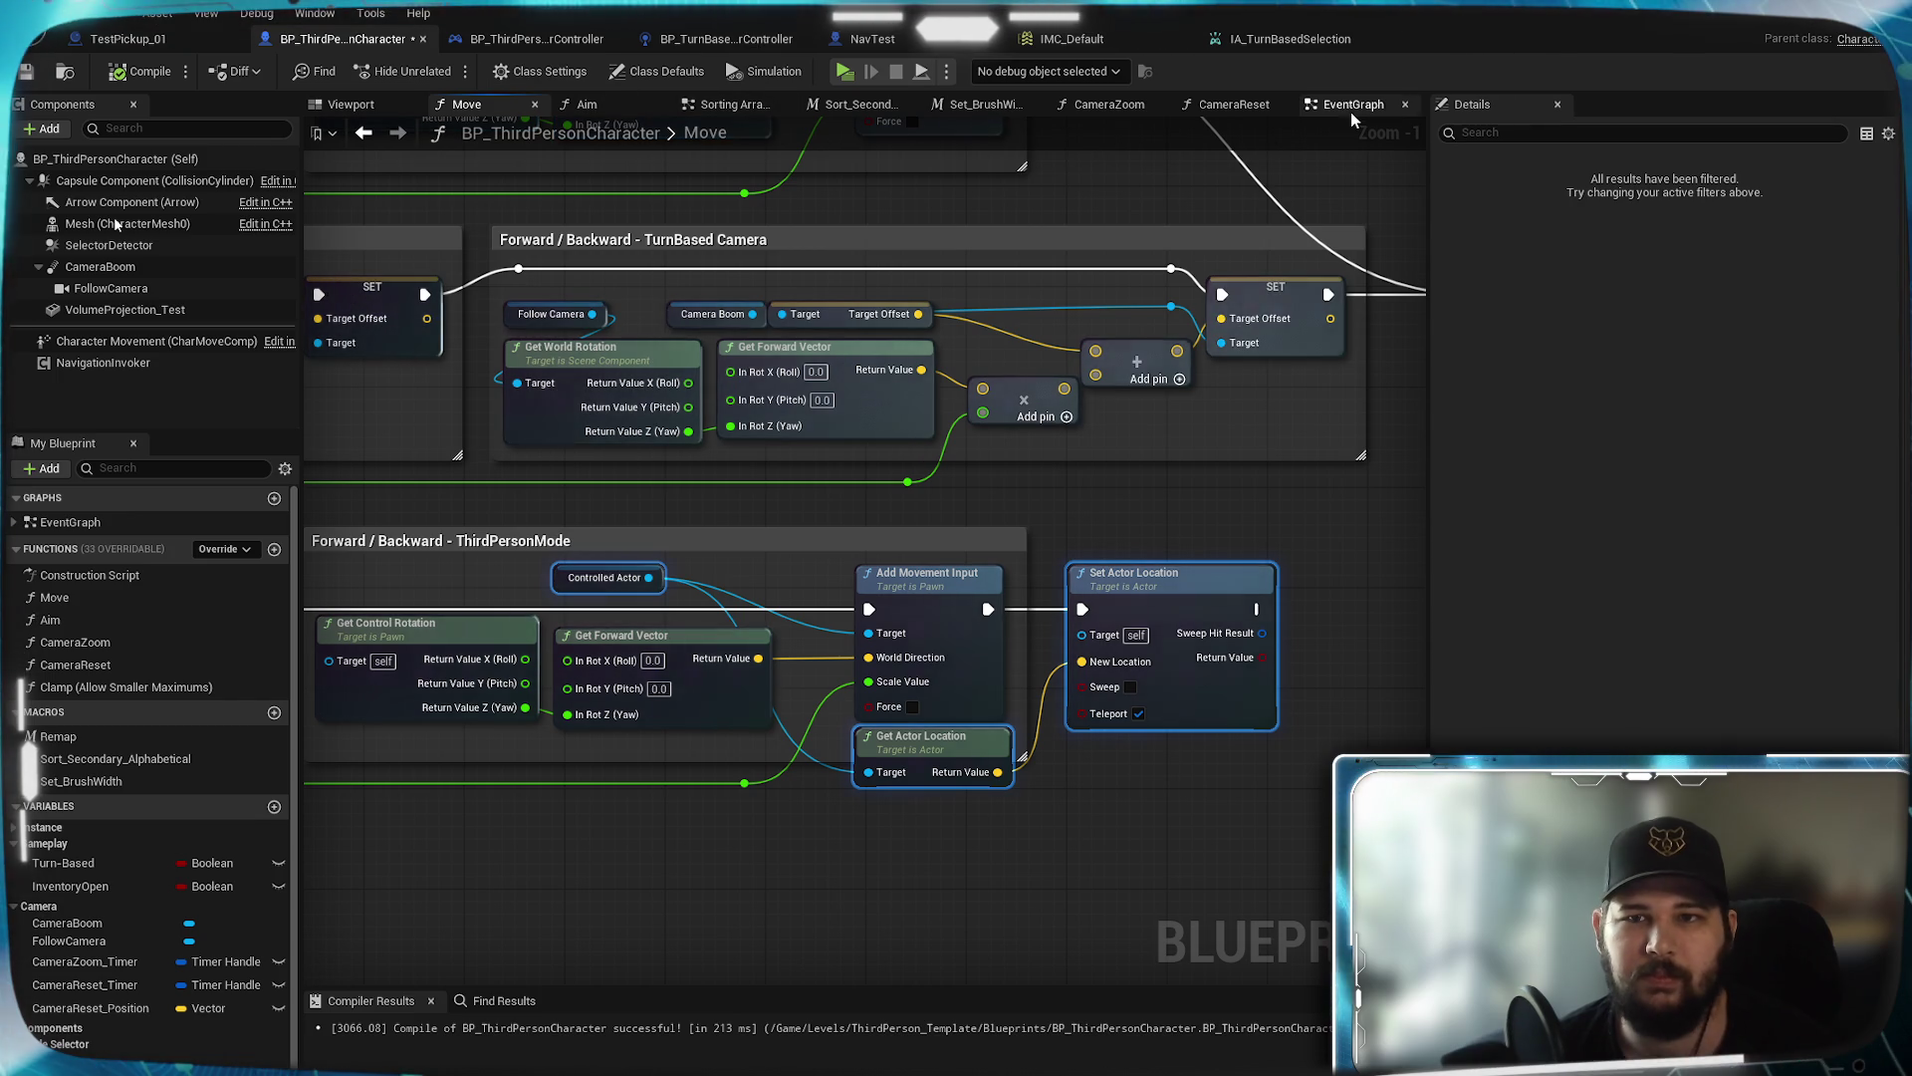
pyautogui.click(1351, 105)
# Paste the copied location nodes and wire Sequence Then 2 into Set Actor Location
pyautogui.moveTo(1059, 636)
pyautogui.mouseDown()
pyautogui.moveTo(641, 645)
pyautogui.moveTo(1120, 634)
pyautogui.moveTo(974, 619)
pyautogui.mouseUp()
pyautogui.hotkey('ctrl', 'v')
pyautogui.click(1103, 581)
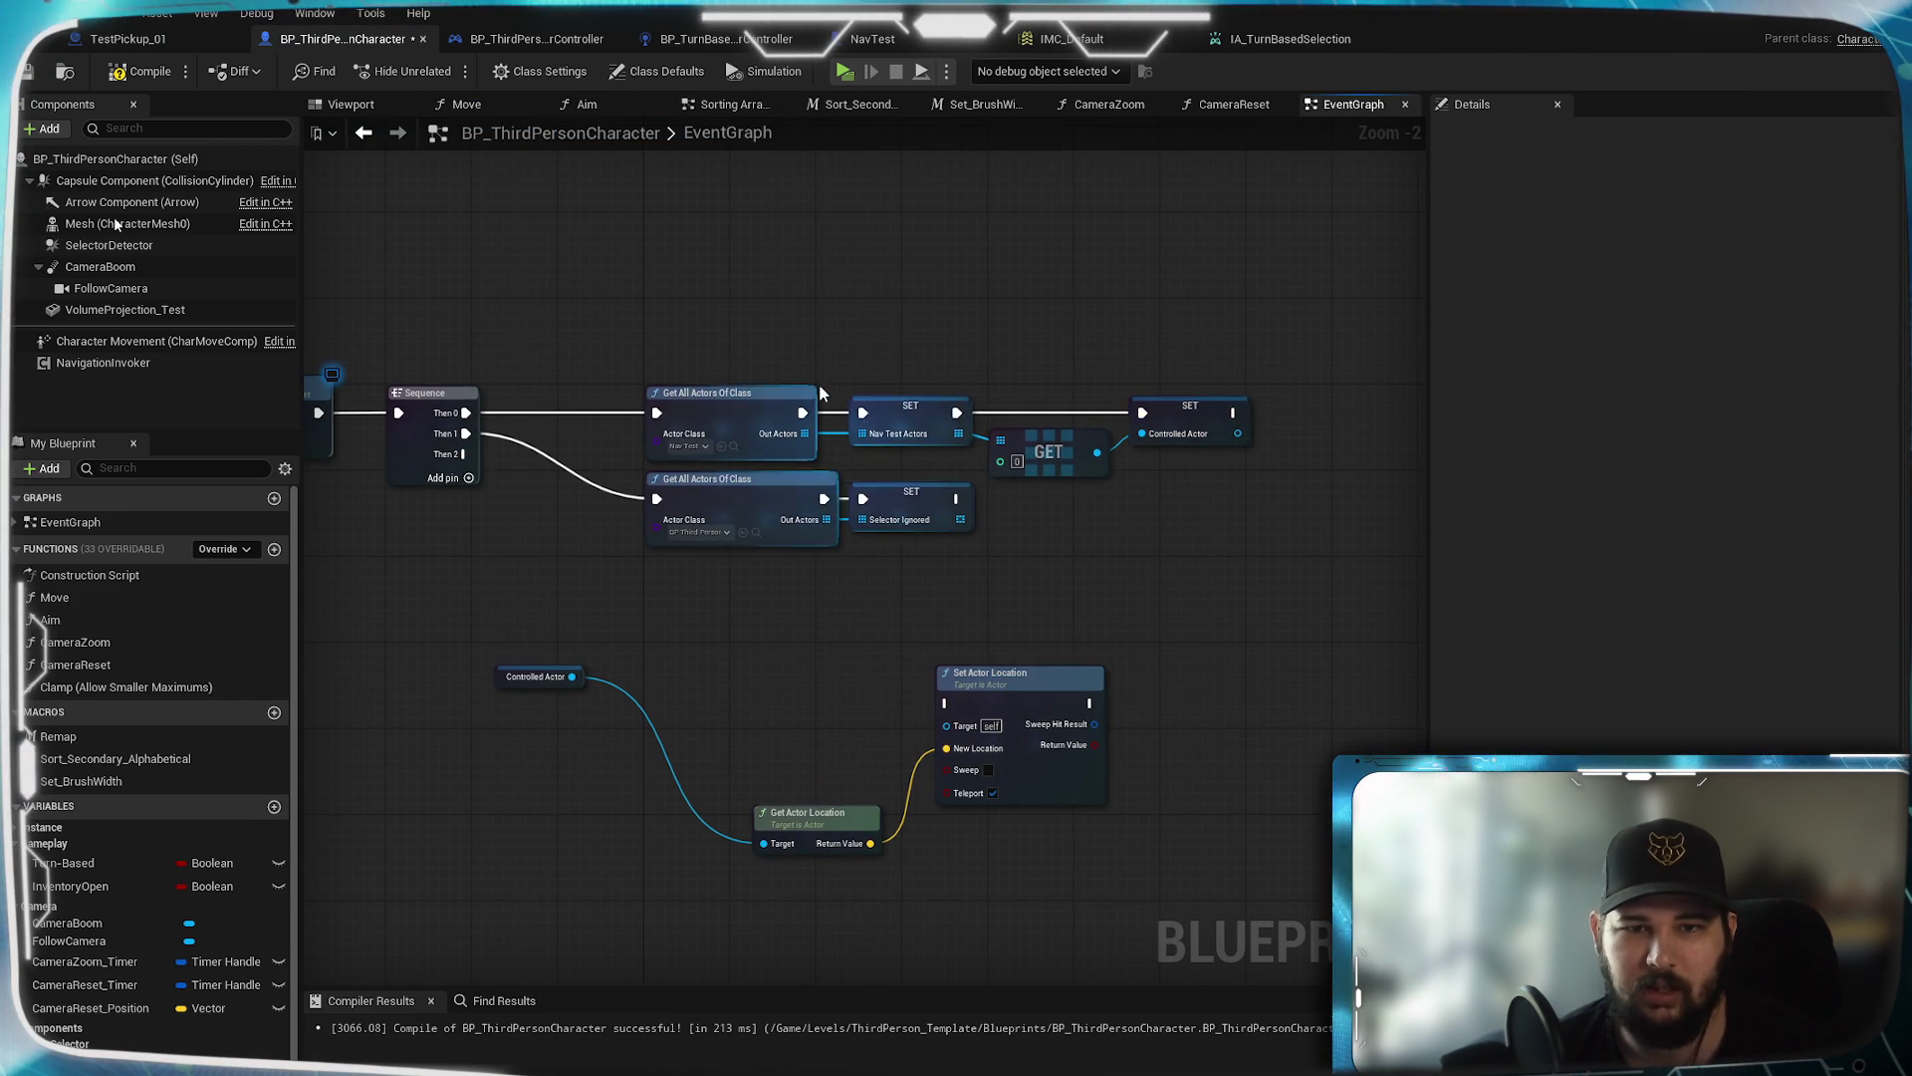
pyautogui.moveTo(407, 467); pyautogui.dragTo(739, 450)
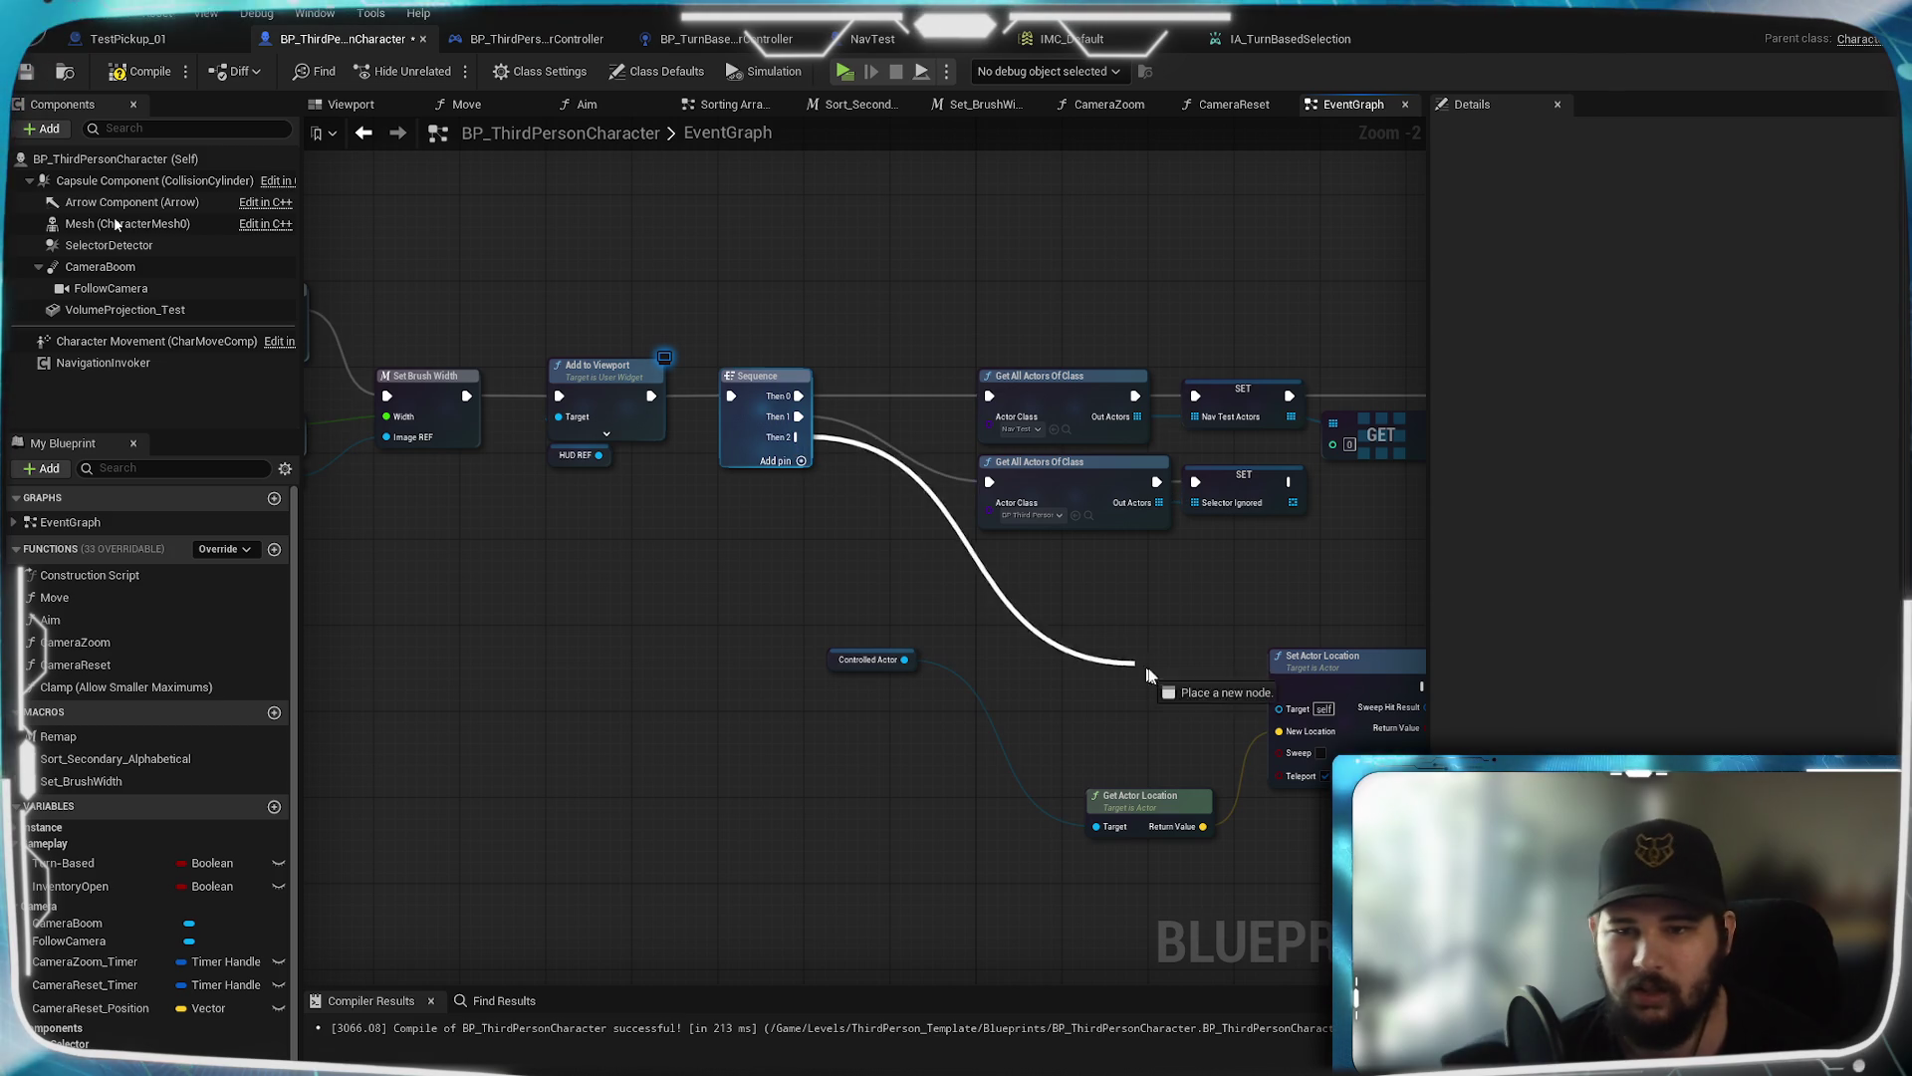
pyautogui.moveTo(1279, 694); pyautogui.dragTo(1043, 574)
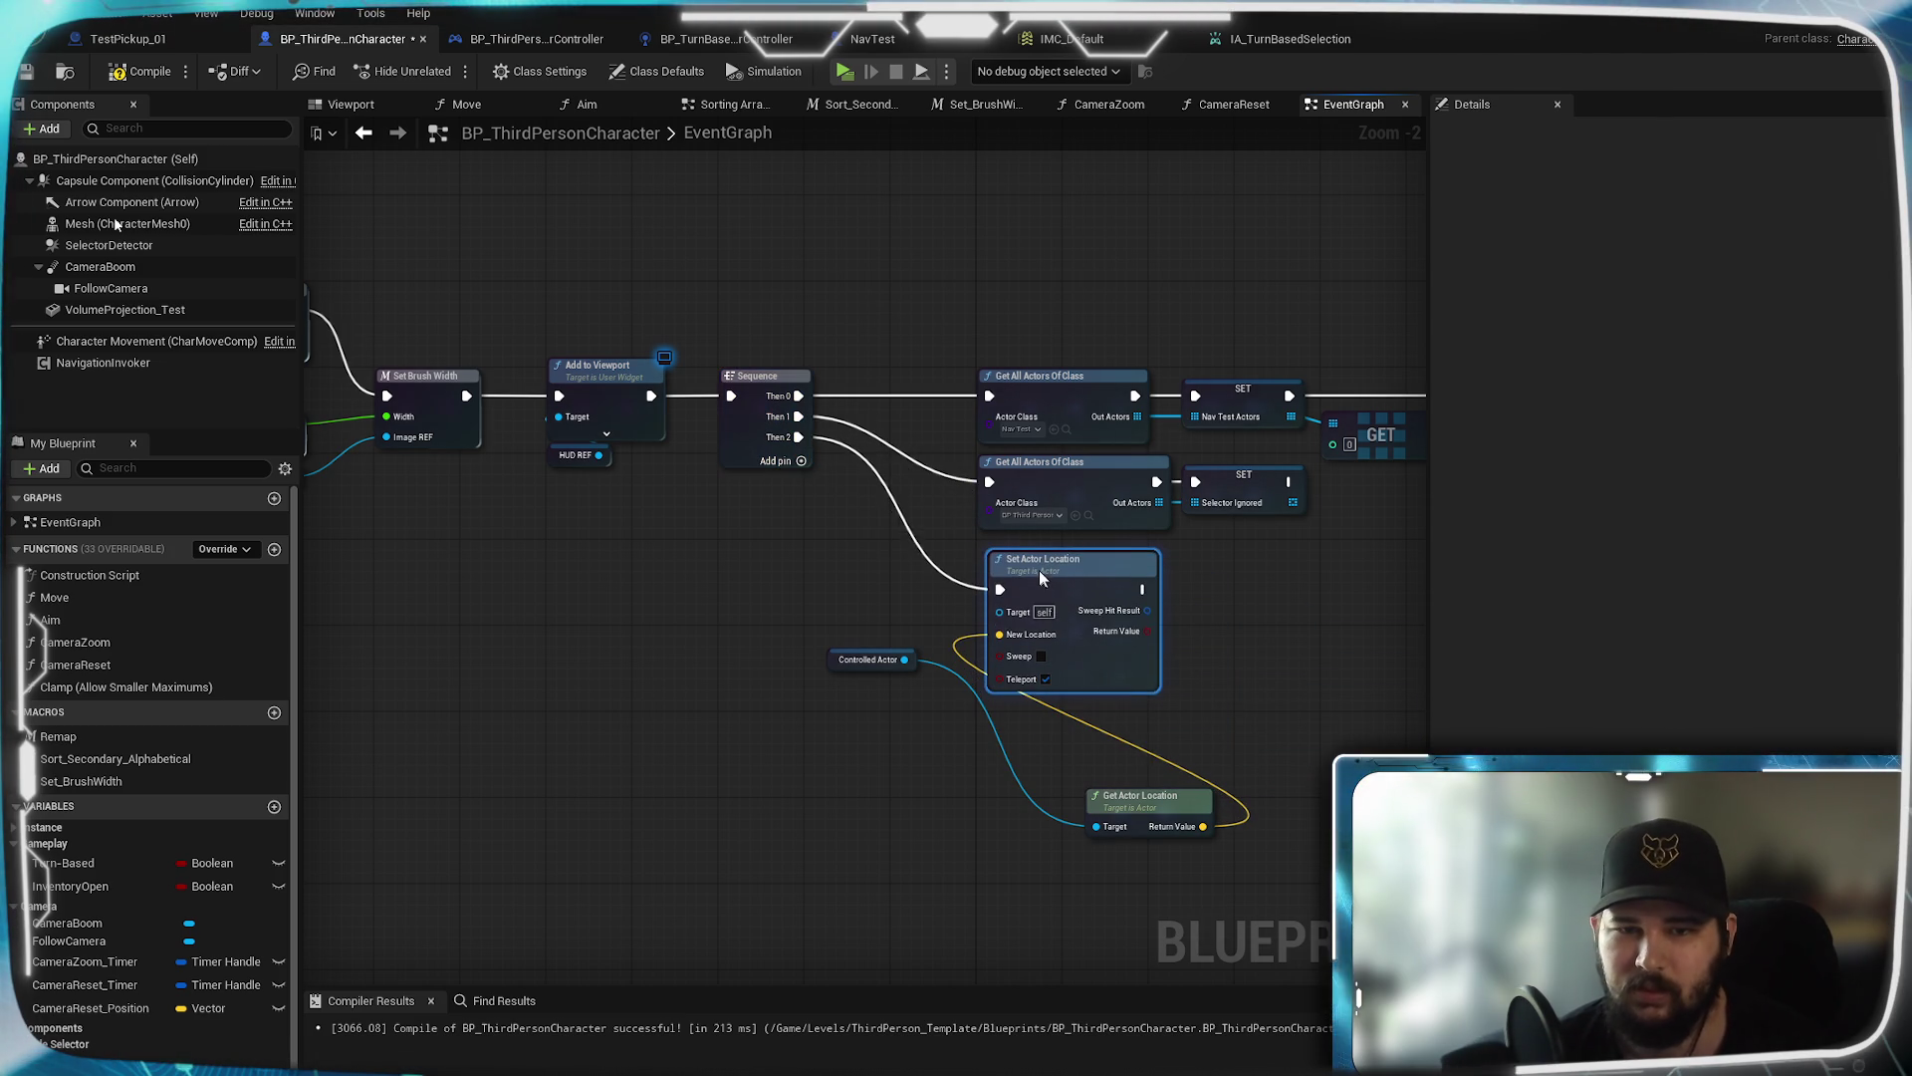
# Place Controlled Actor beside Get Actor Location, compile, and switch to NavTest
pyautogui.scroll(1, 981, 734)
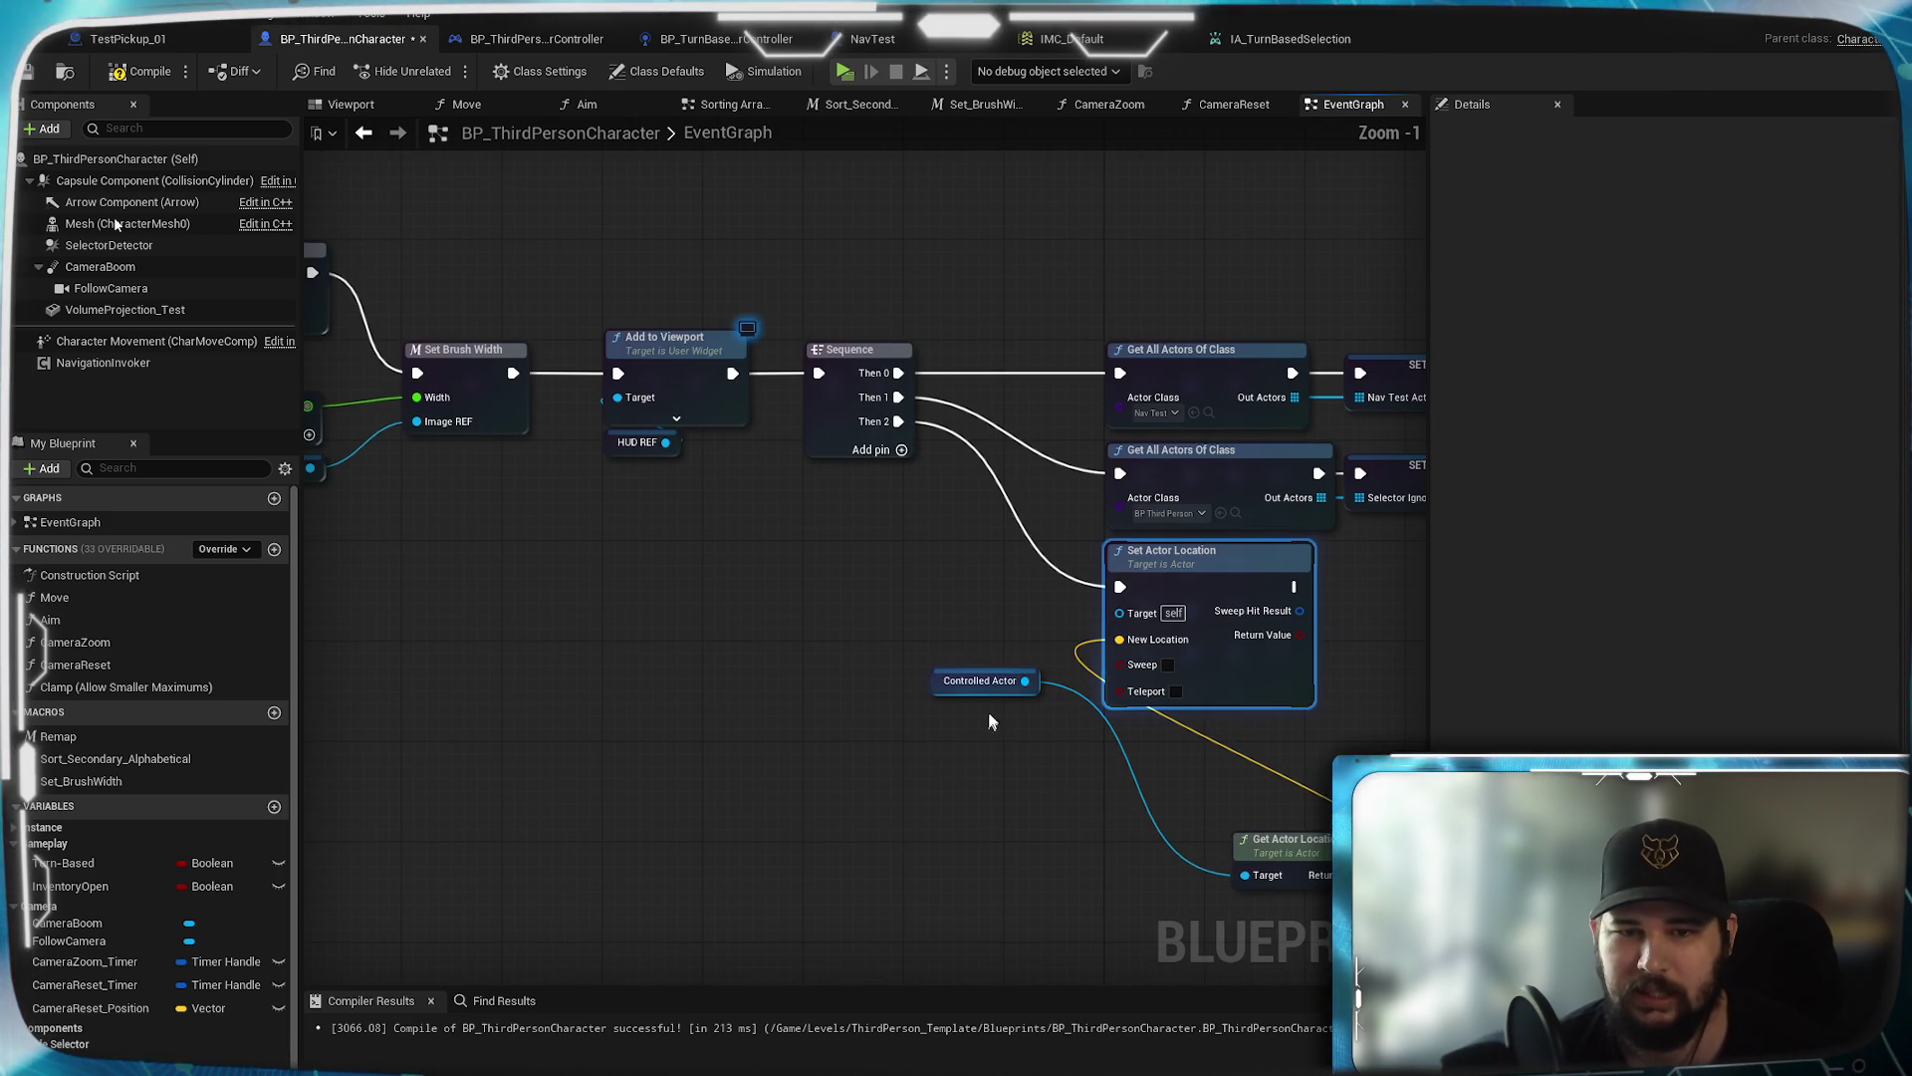
pyautogui.moveTo(981, 700); pyautogui.dragTo(677, 557)
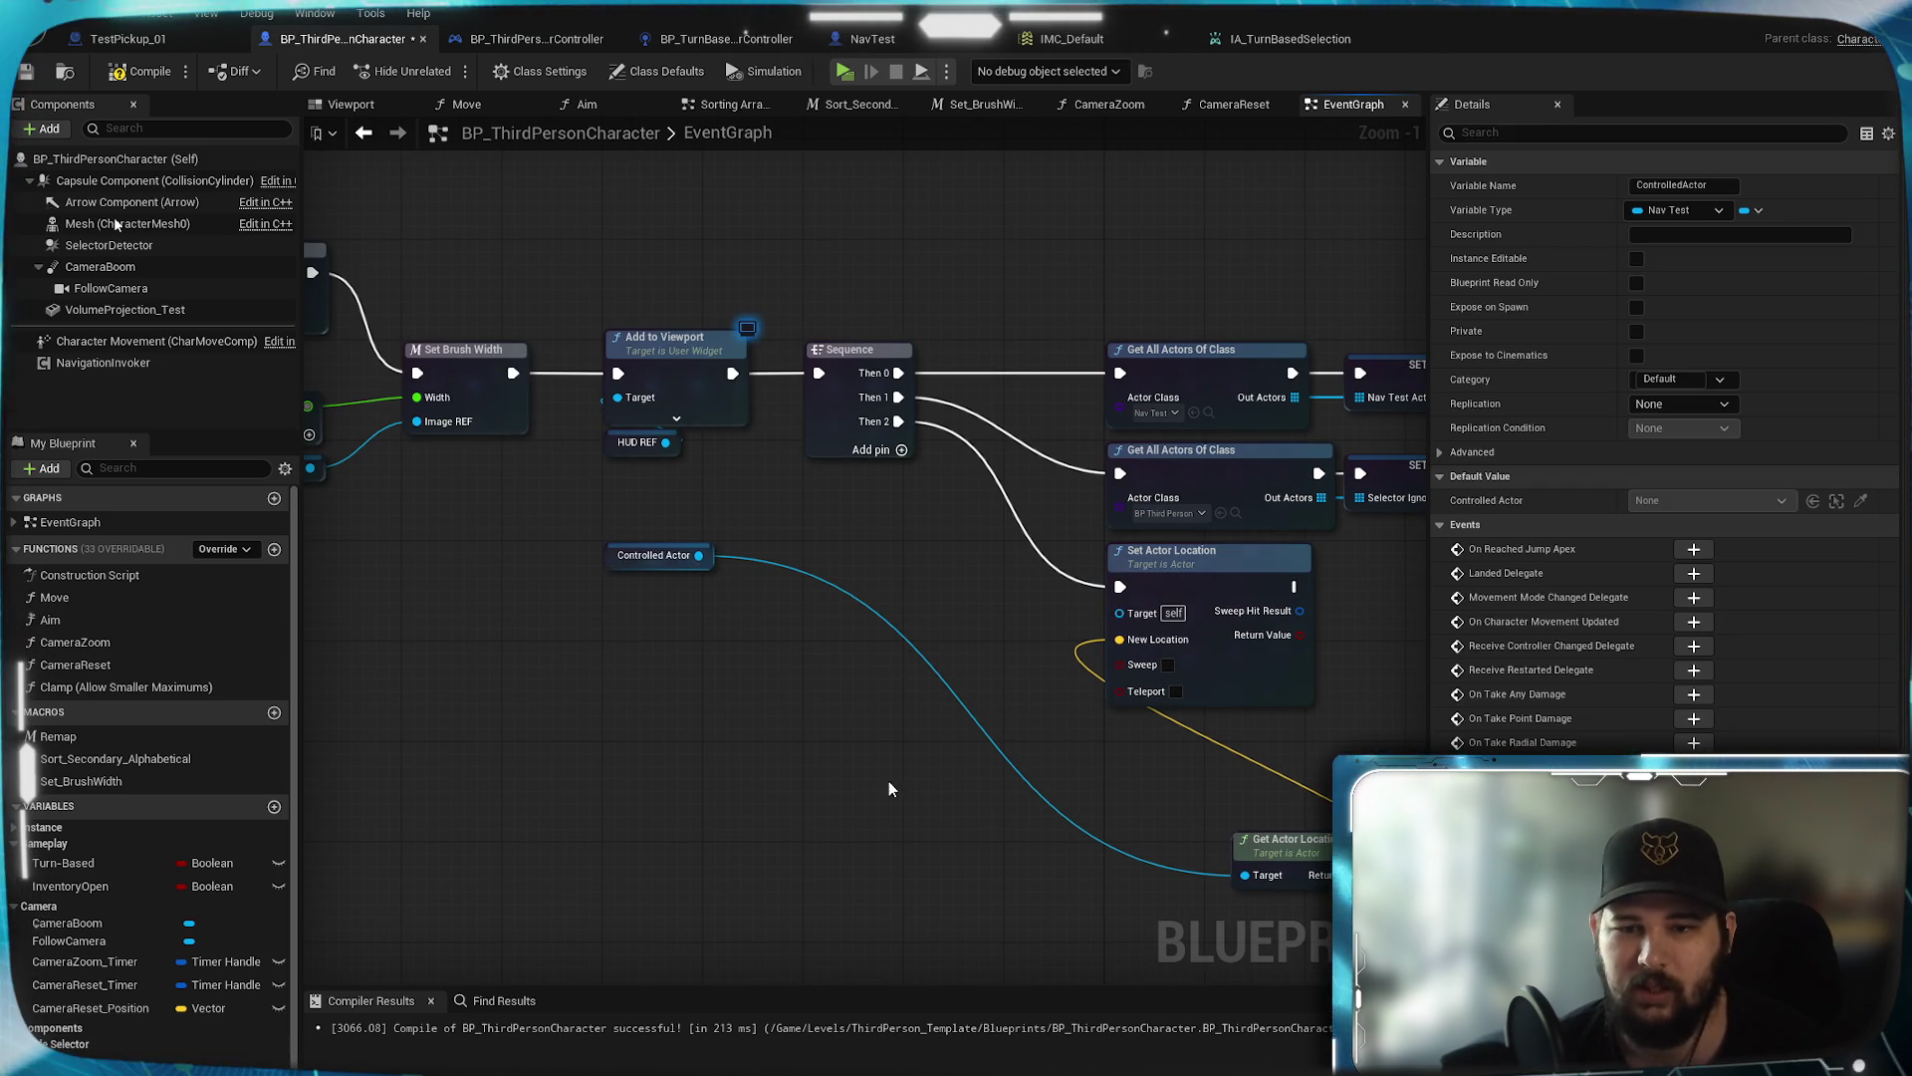
pyautogui.click(889, 789)
pyautogui.moveTo(870, 590); pyautogui.dragTo(858, 552)
pyautogui.click(33, 74)
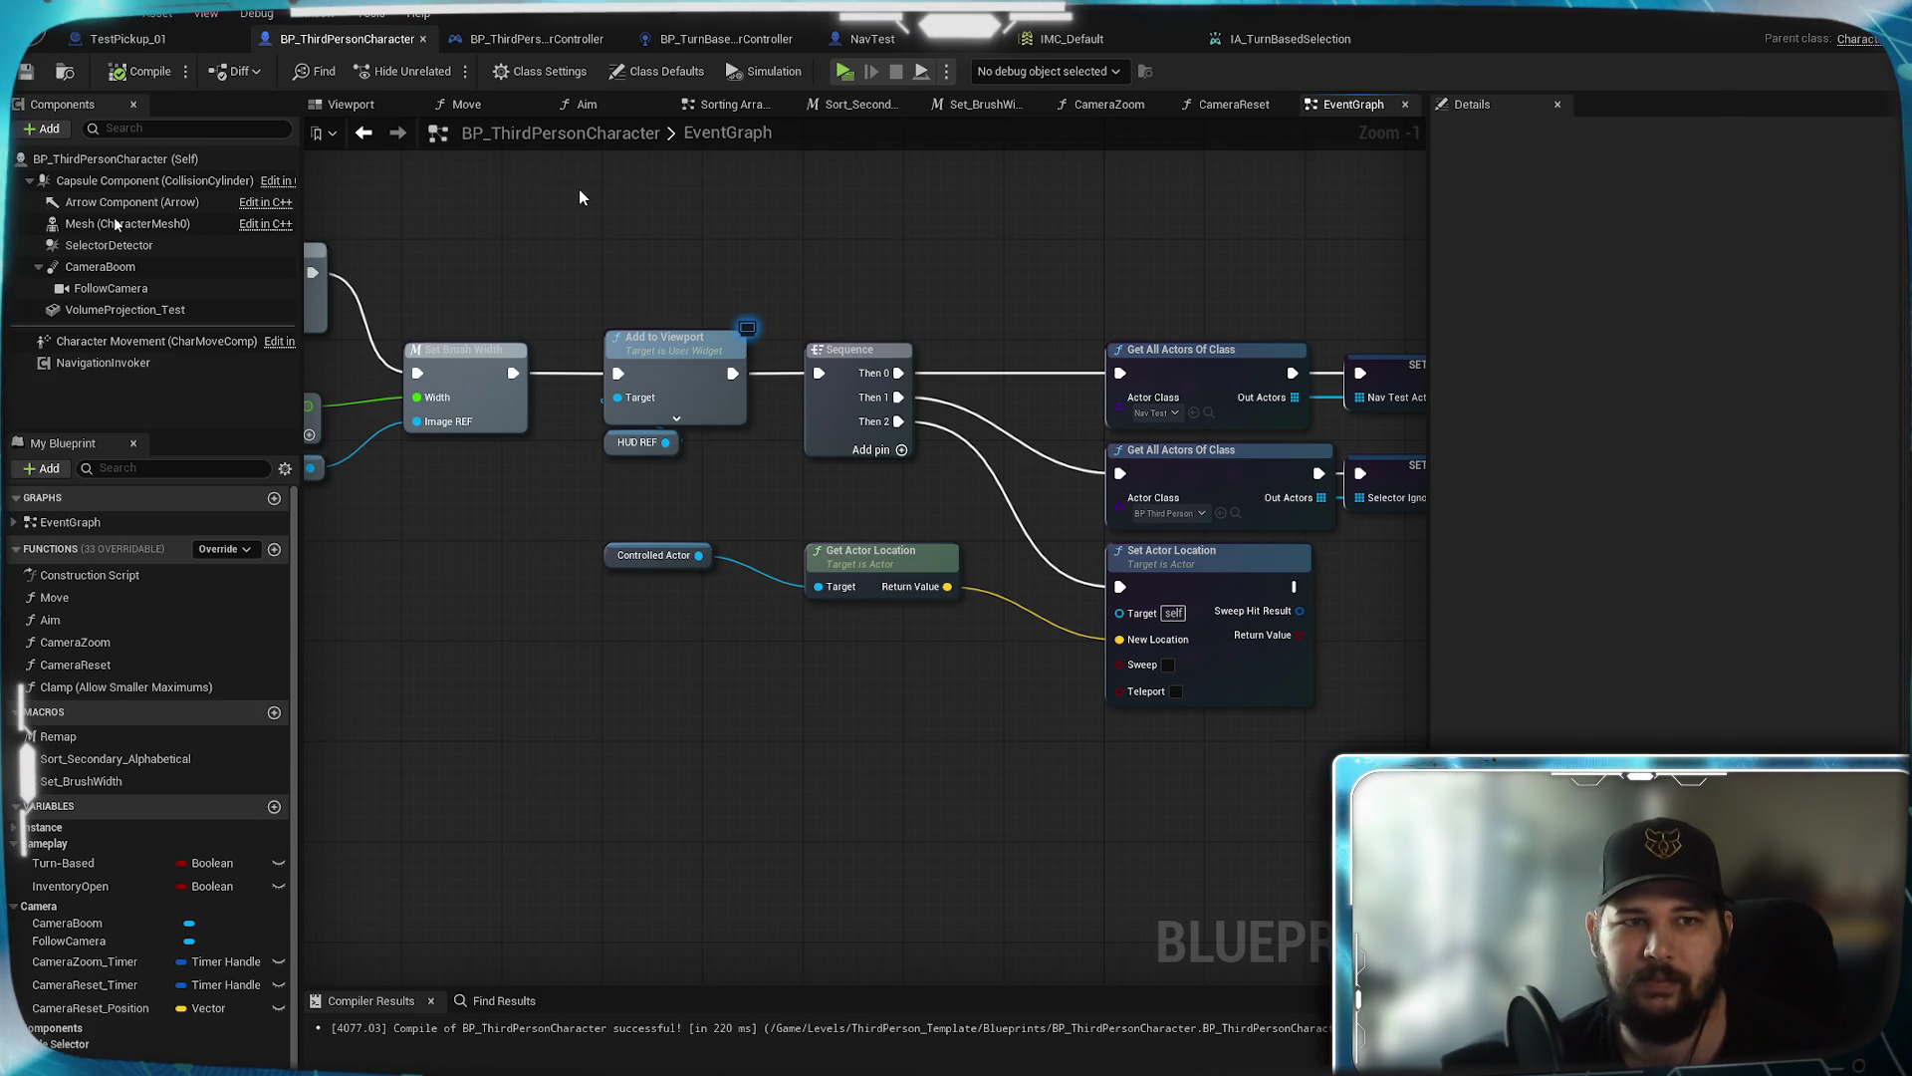
pyautogui.click(872, 39)
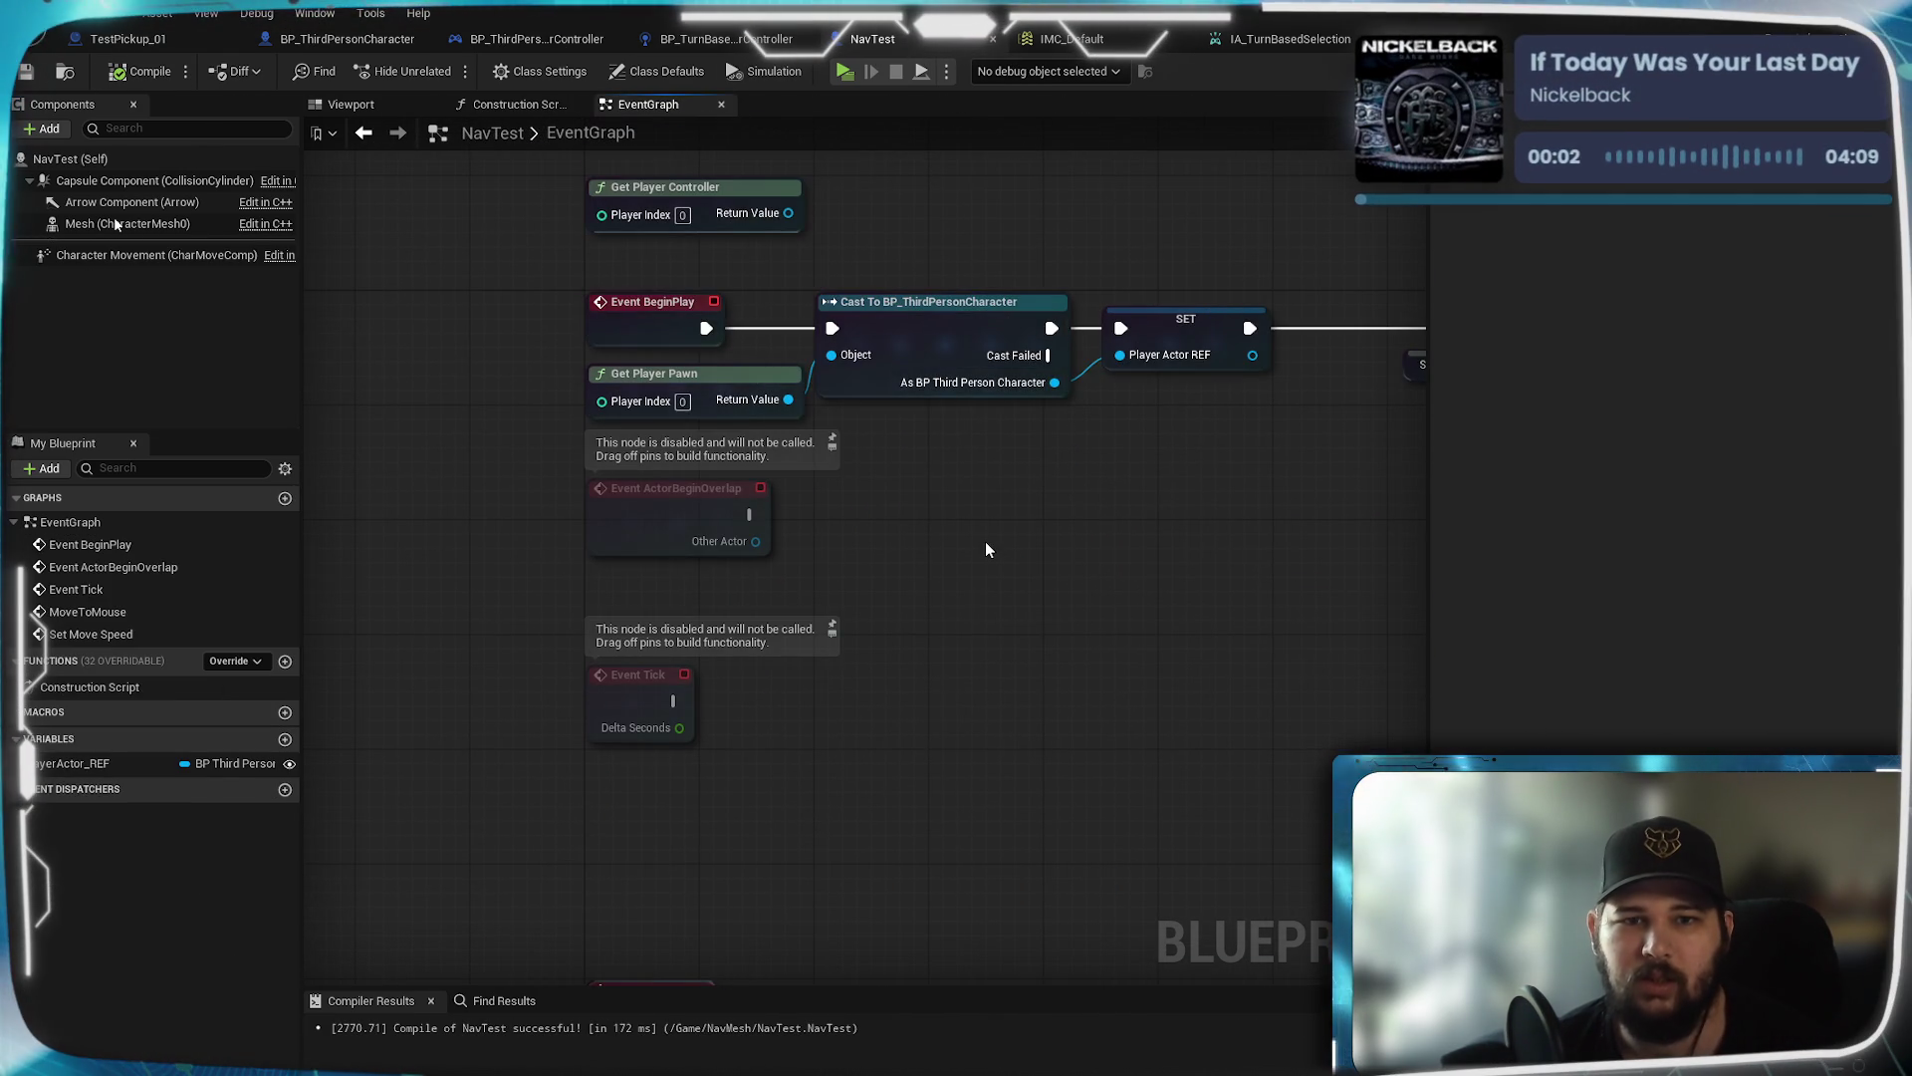
# Break NavTest's exec wire from SET to AI MoveTo and start the game with Alt+P
pyautogui.keyDown('alt'); pyautogui.click(787, 394); pyautogui.keyUp('alt')
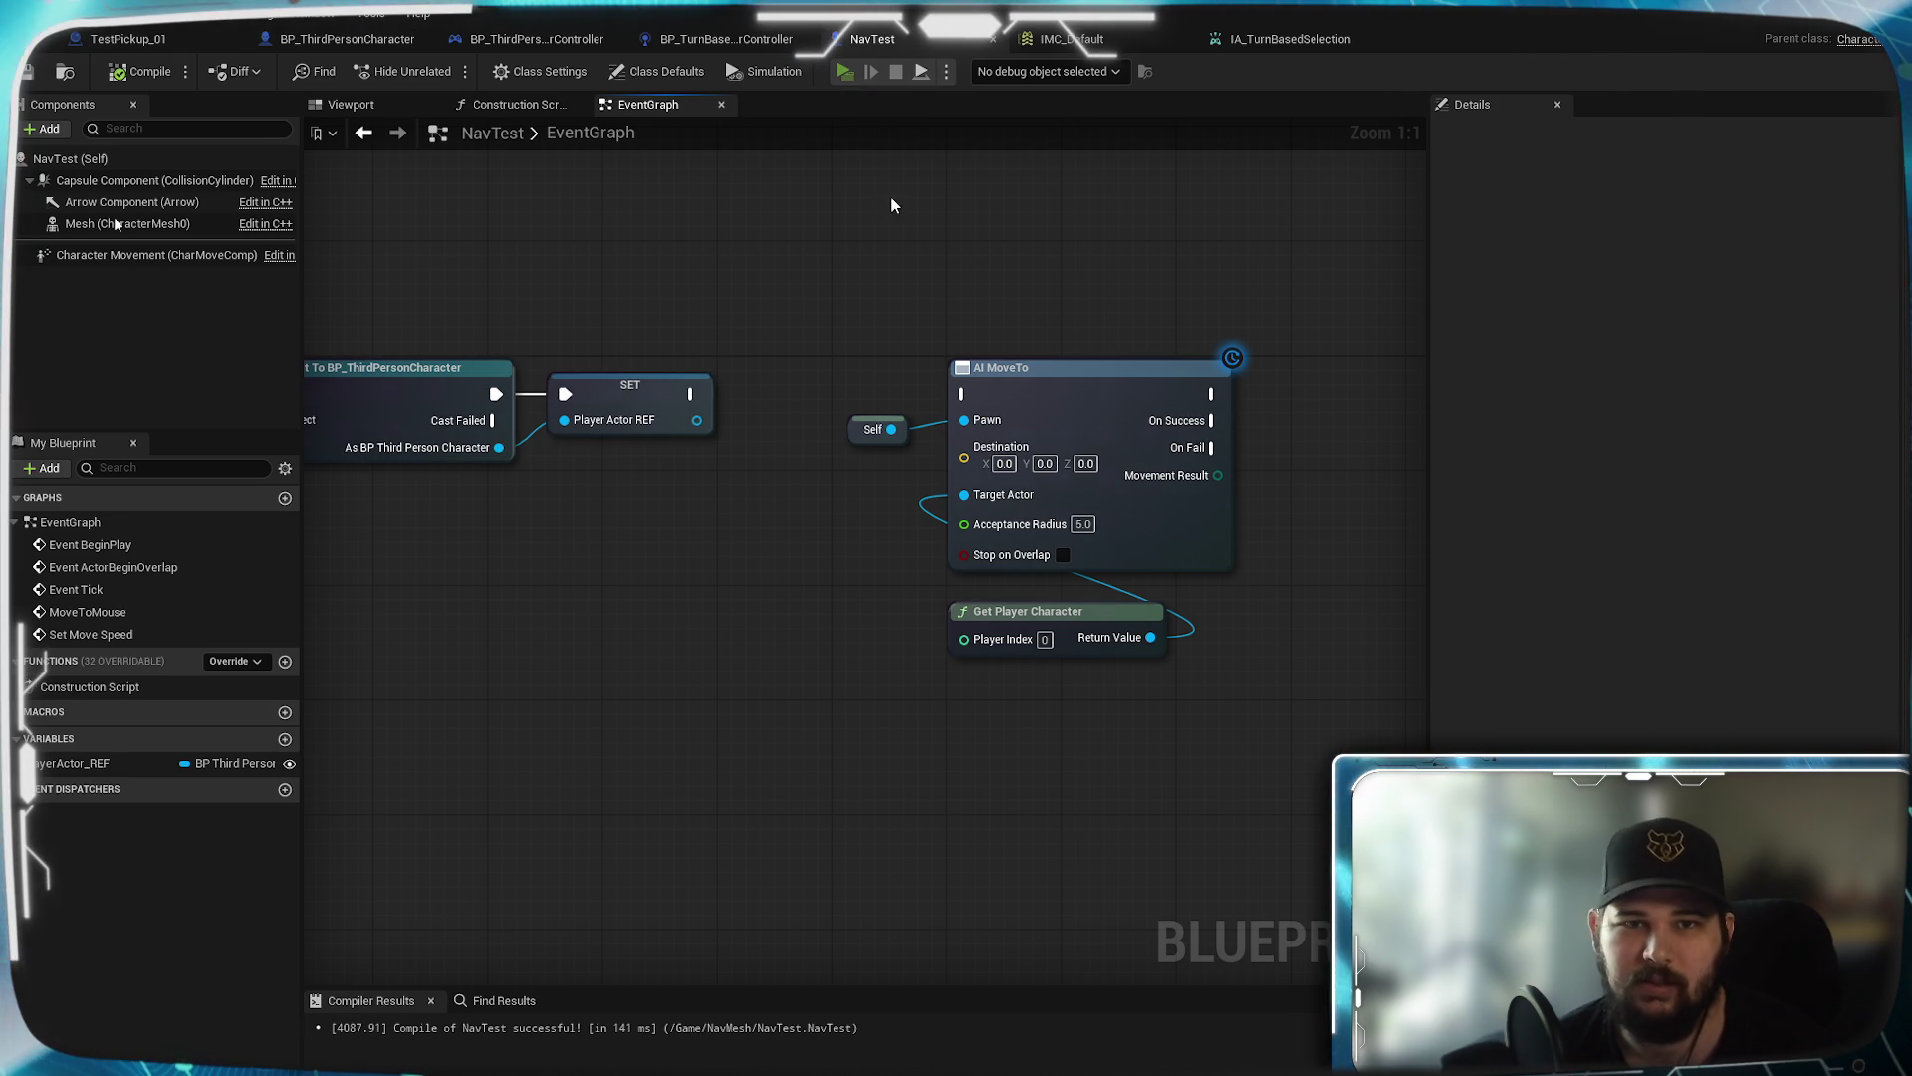
pyautogui.hotkey('alt', 'p')
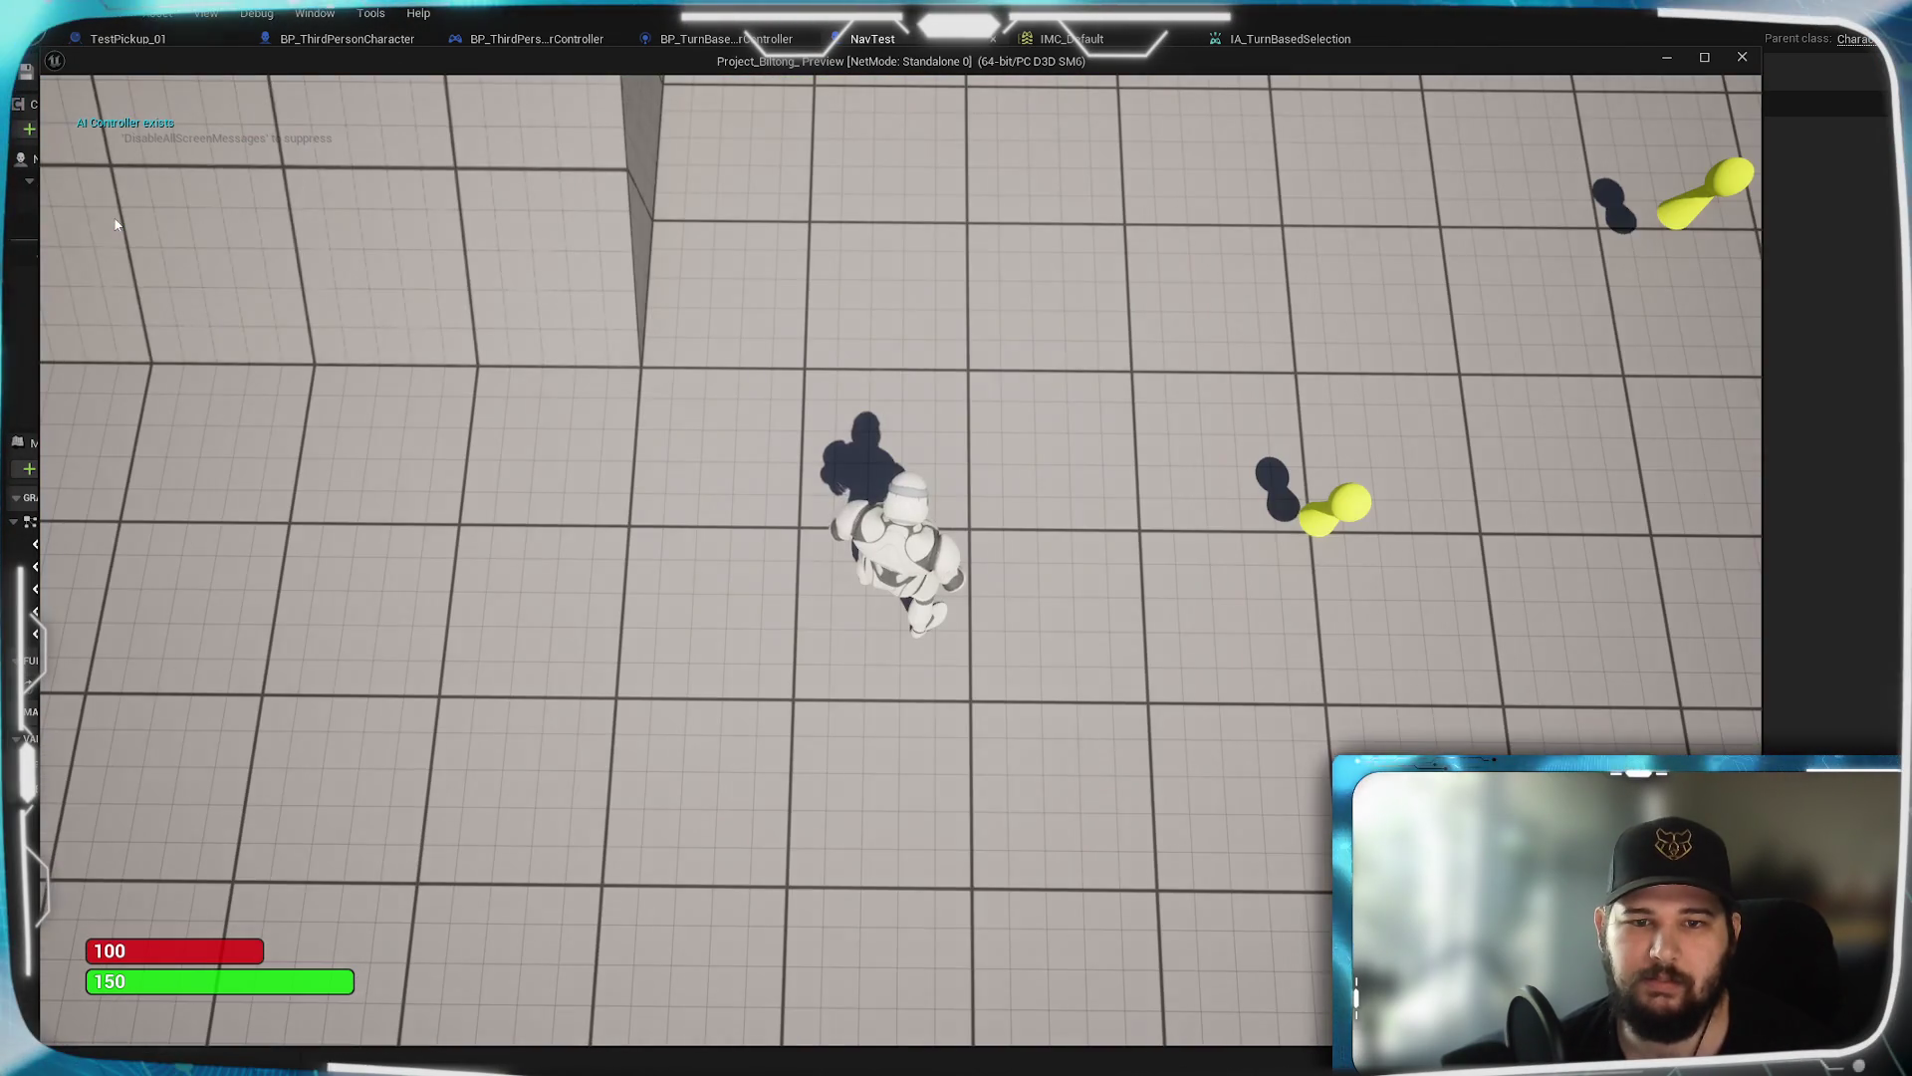
# Run the character around the ramp and mark a destination point on the floor
pyautogui.press('w')
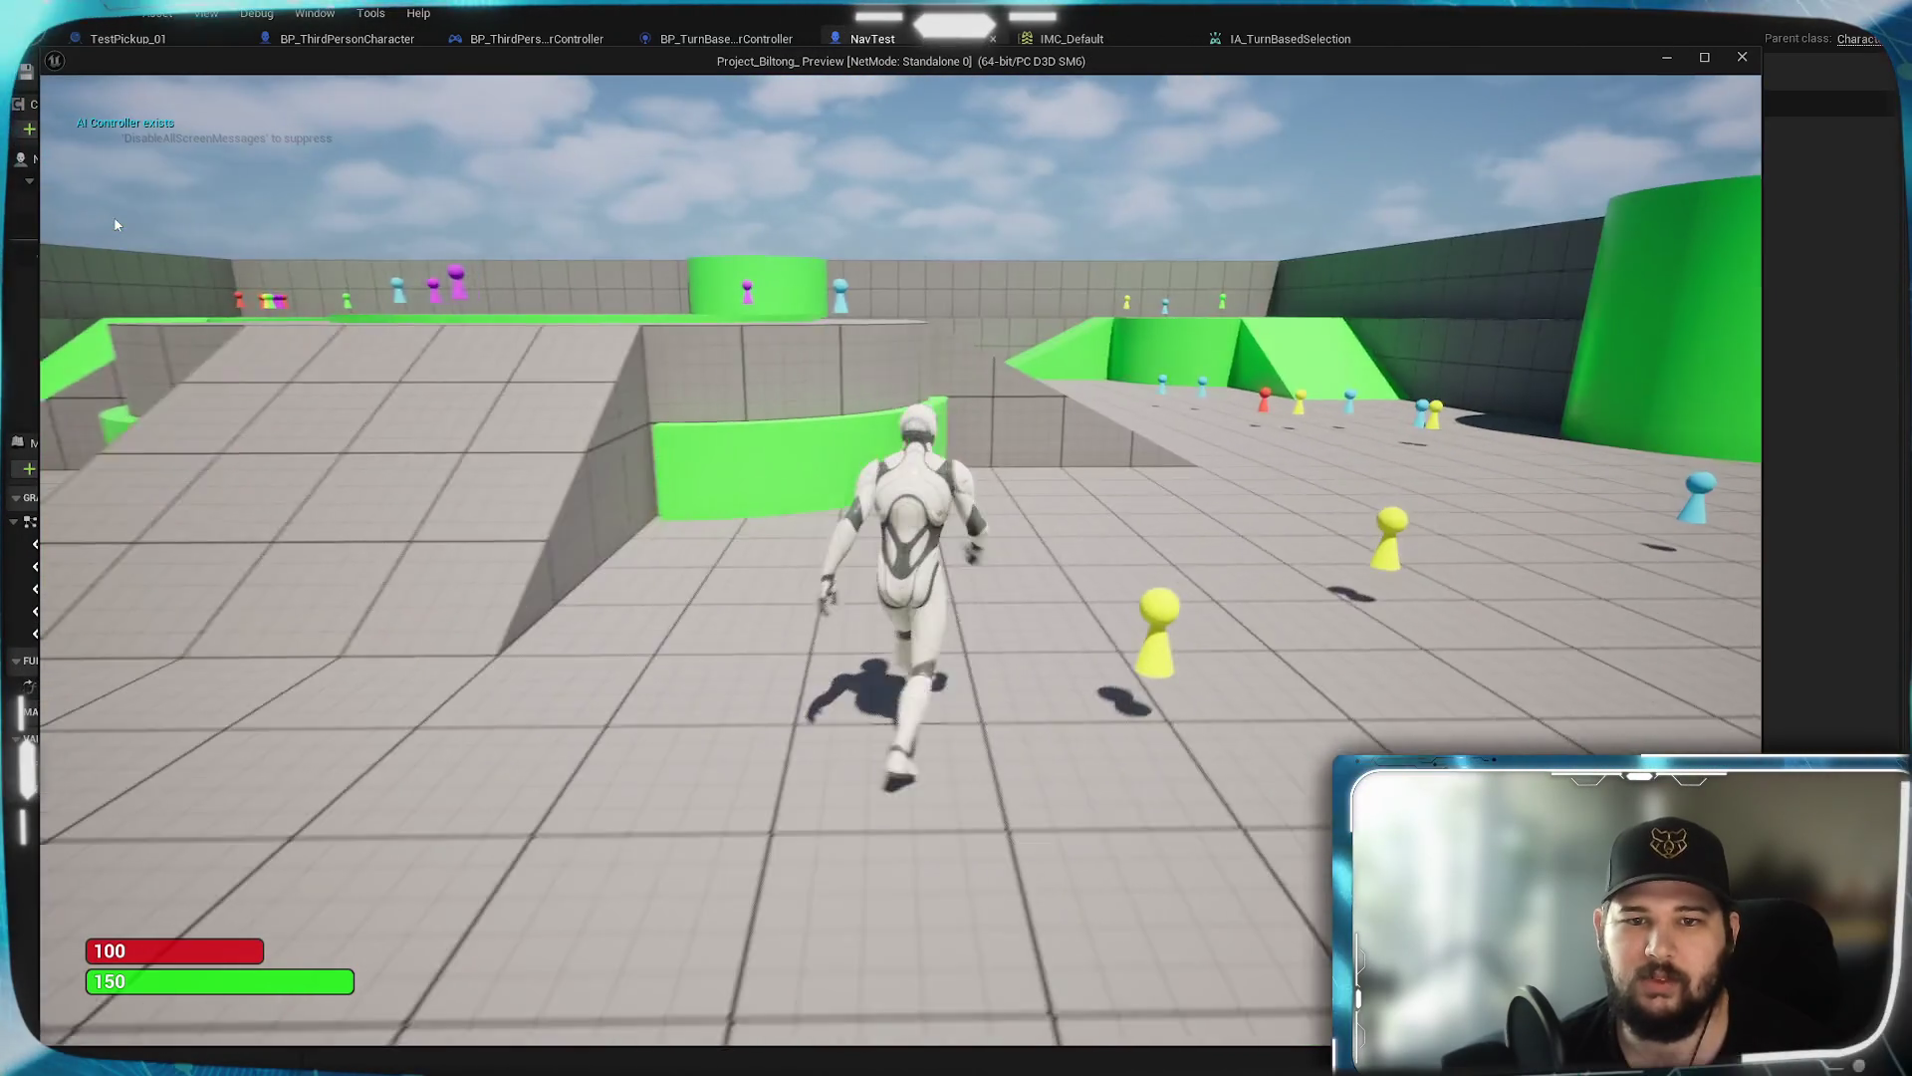
pyautogui.press('a')
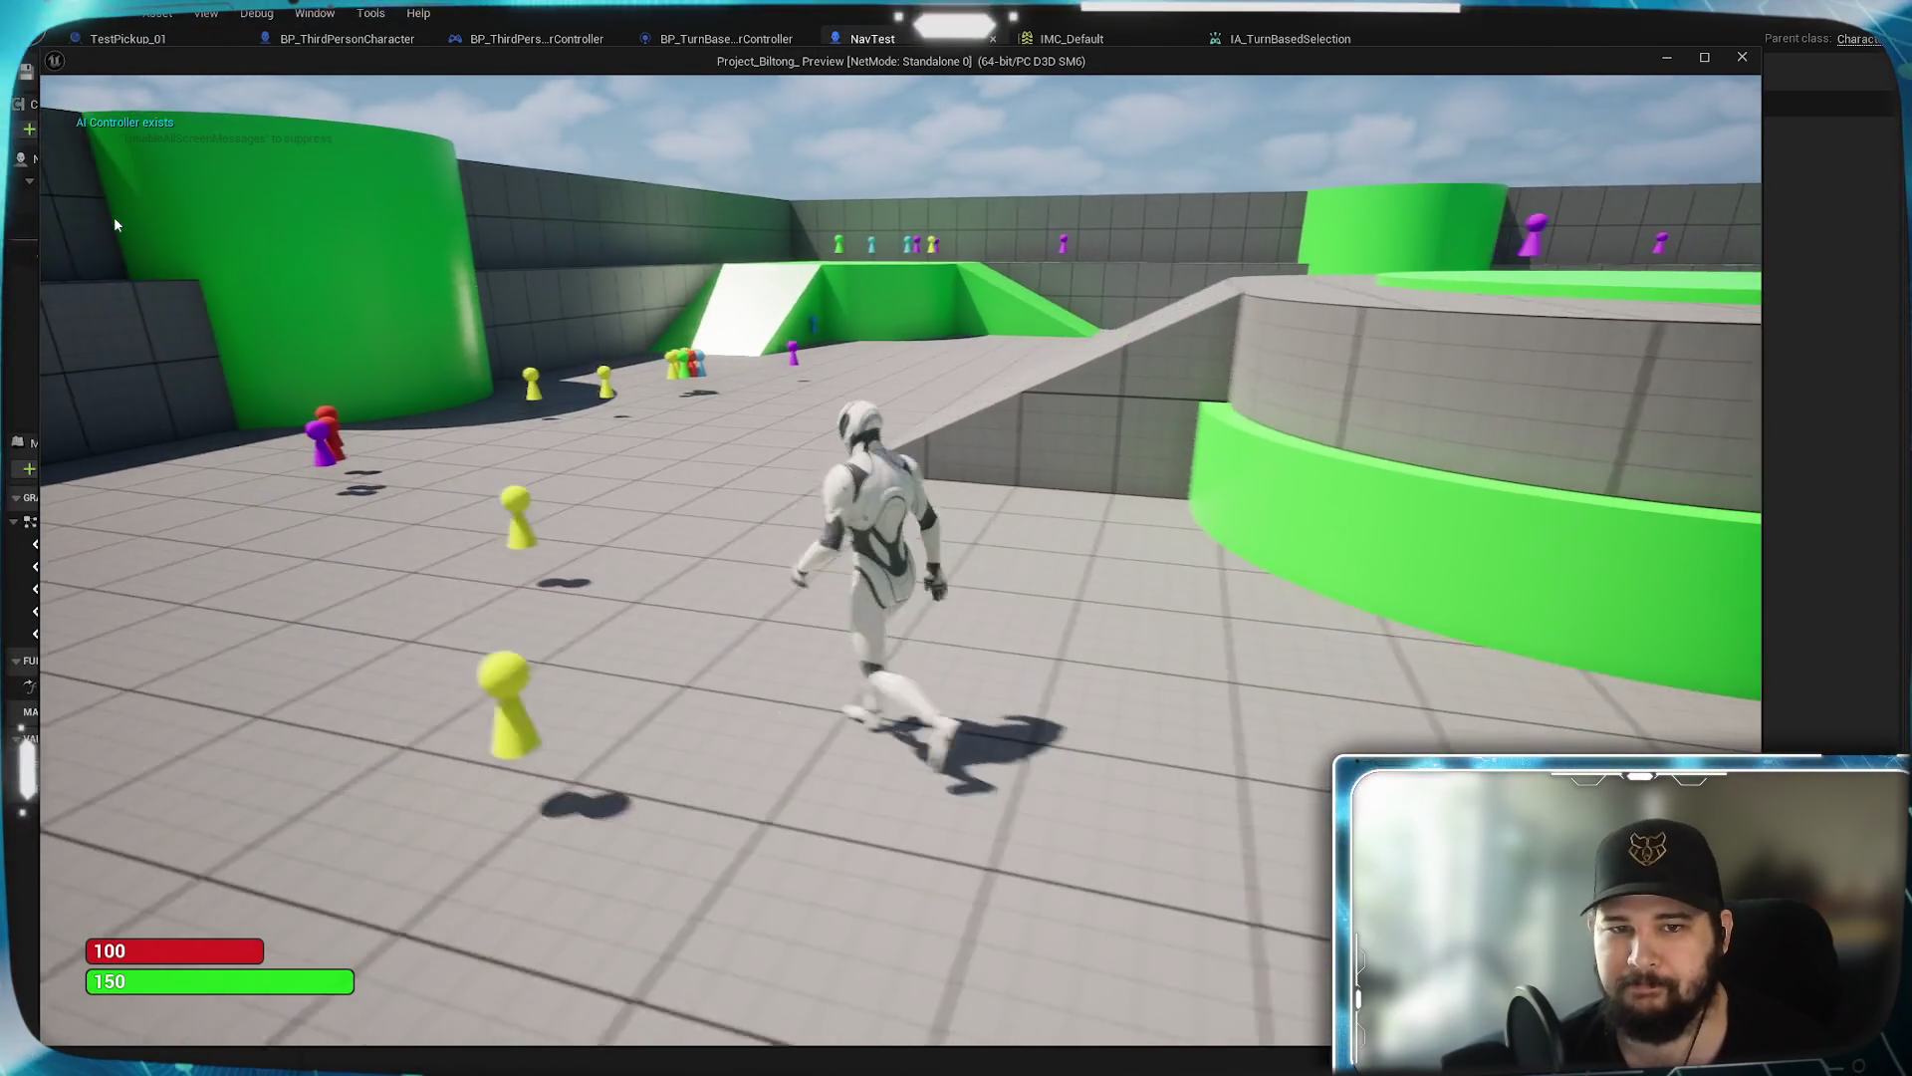
pyautogui.press('a')
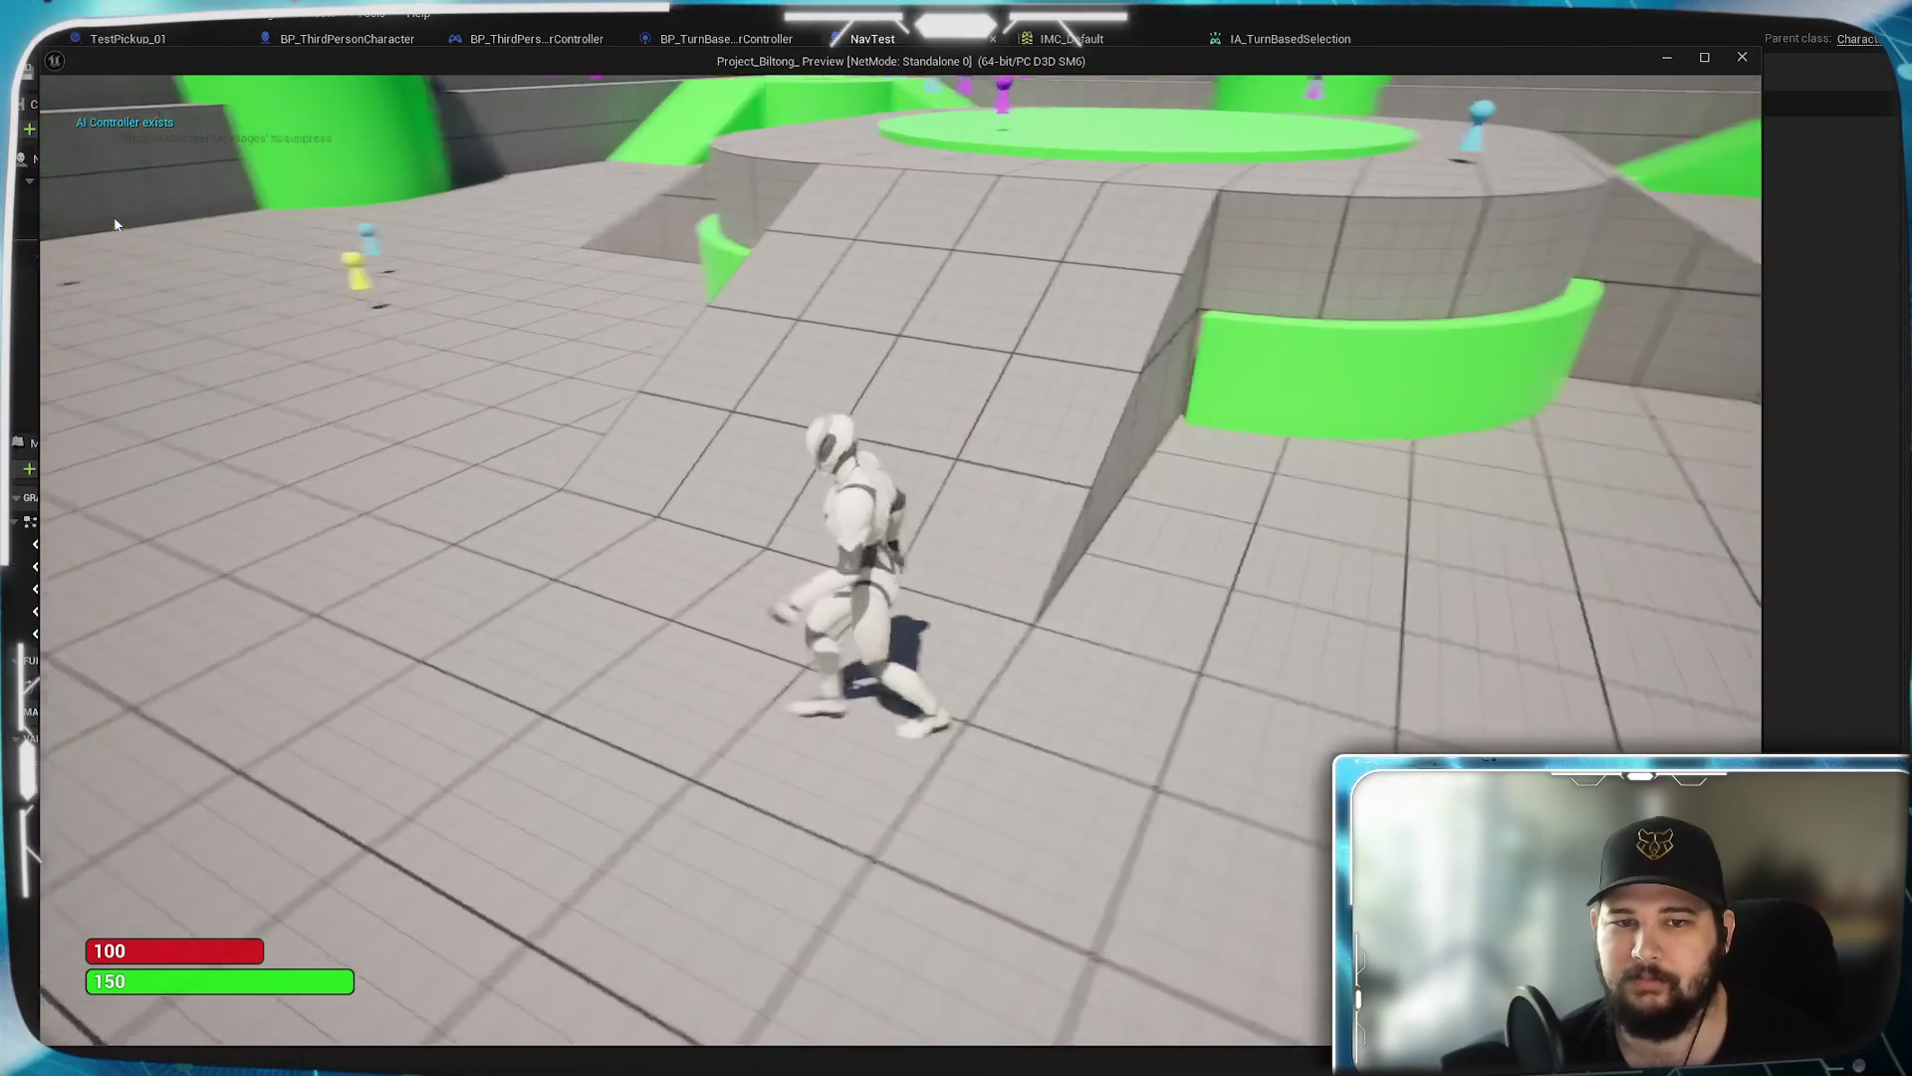
pyautogui.press('a')
pyautogui.press('a')
pyautogui.press('a')
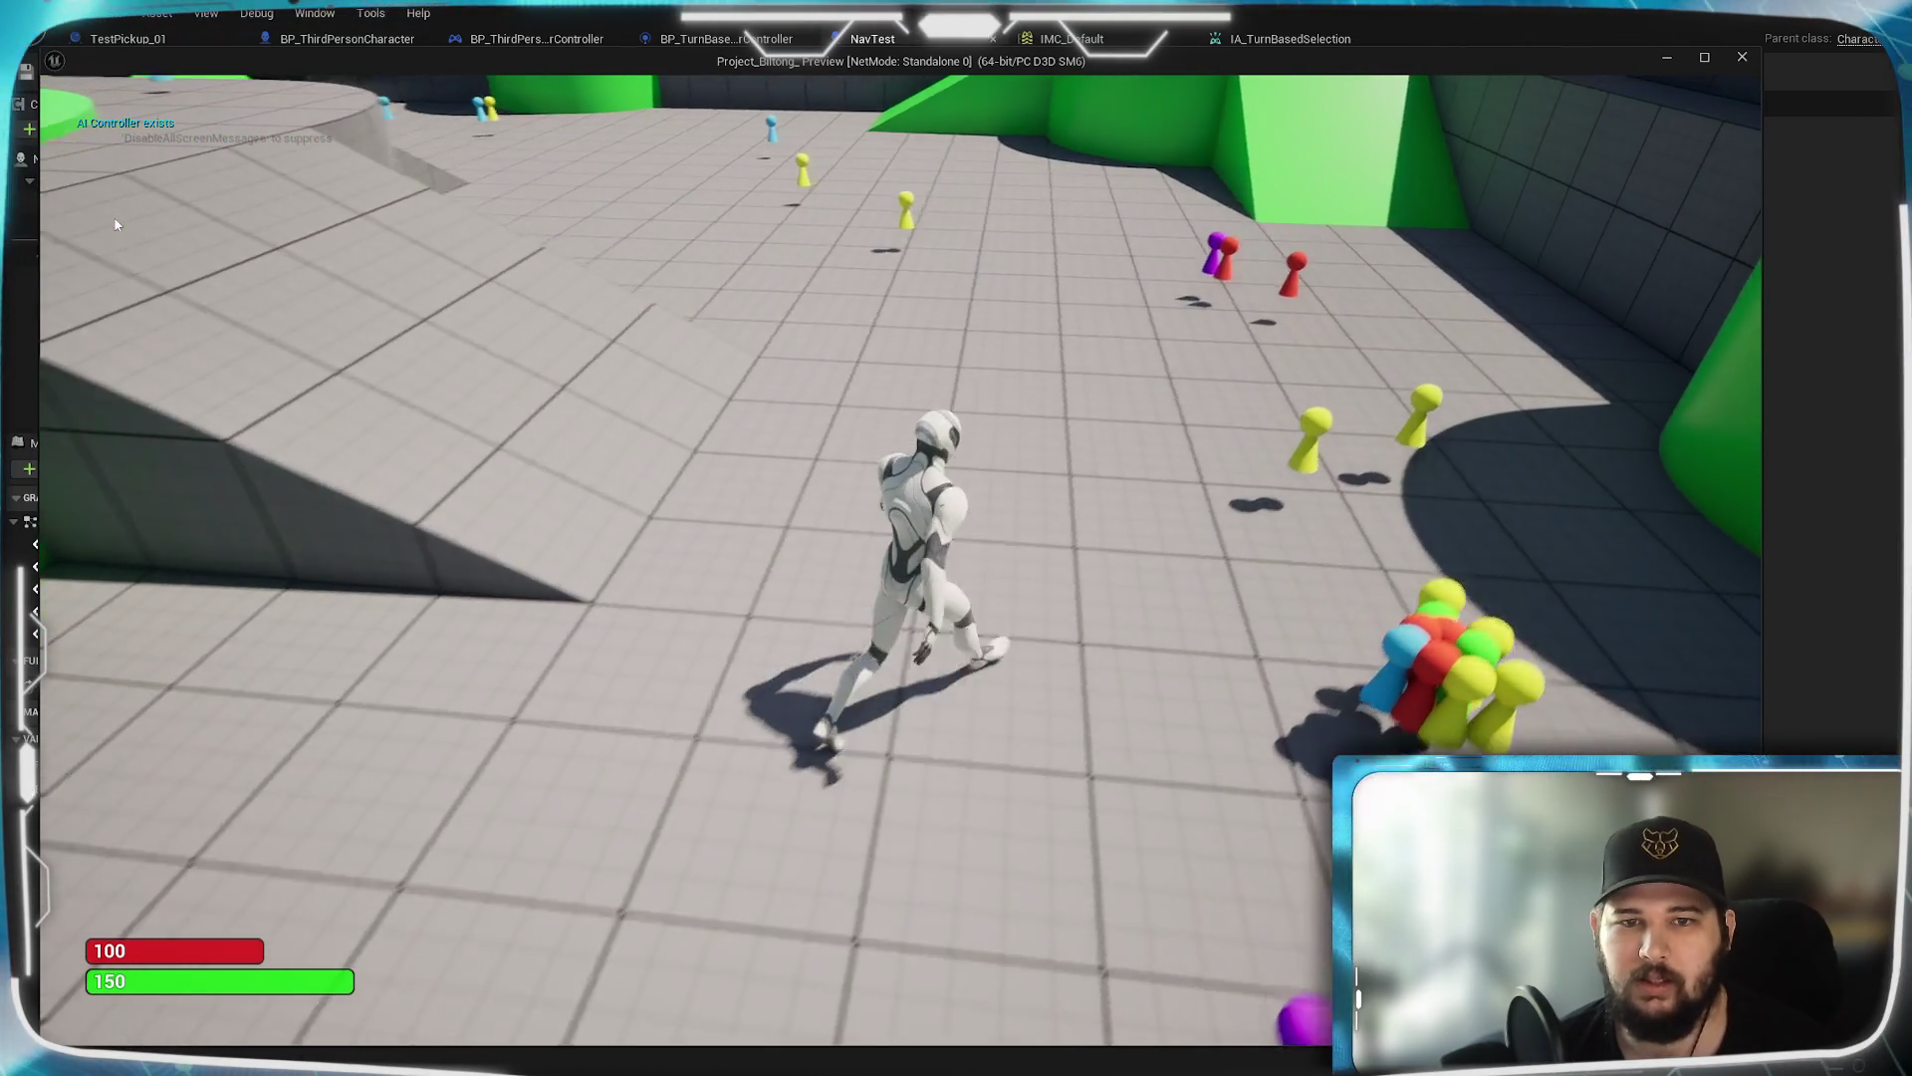
pyautogui.press('a')
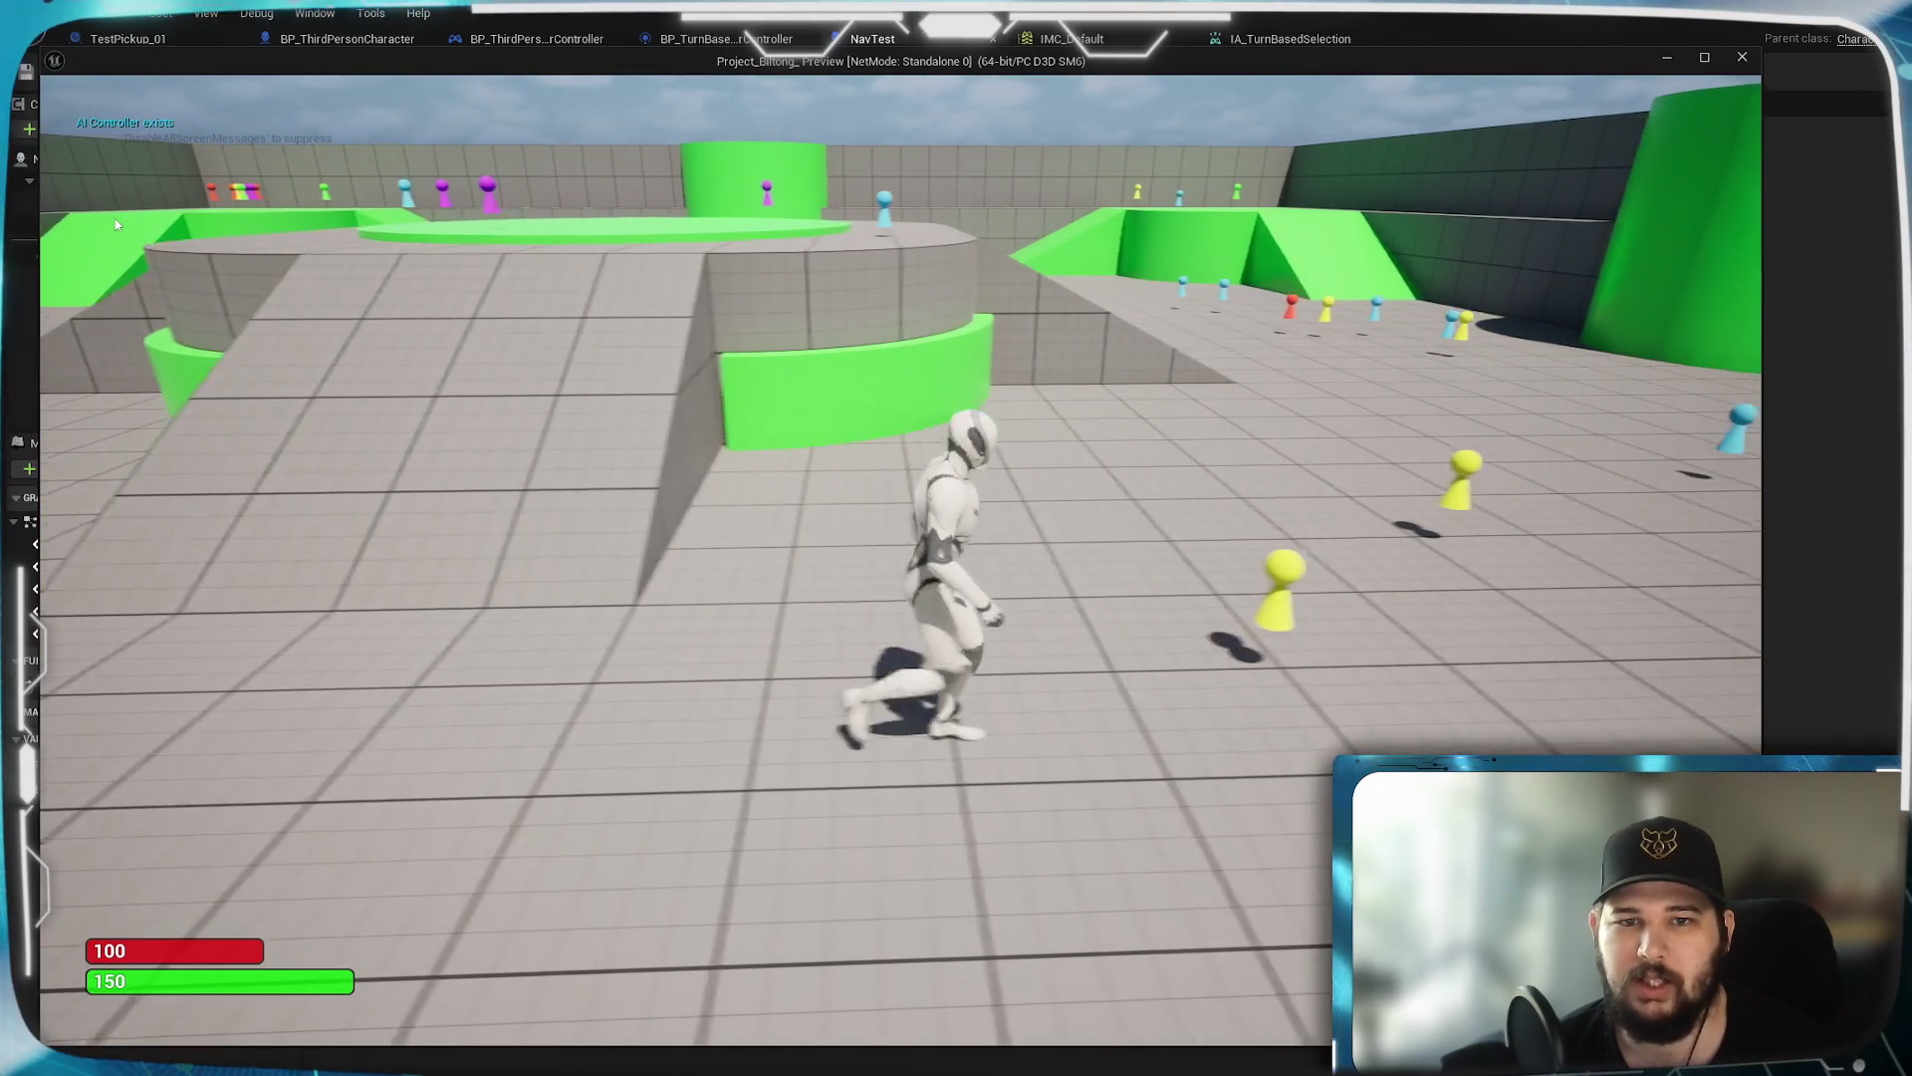
pyautogui.press('w')
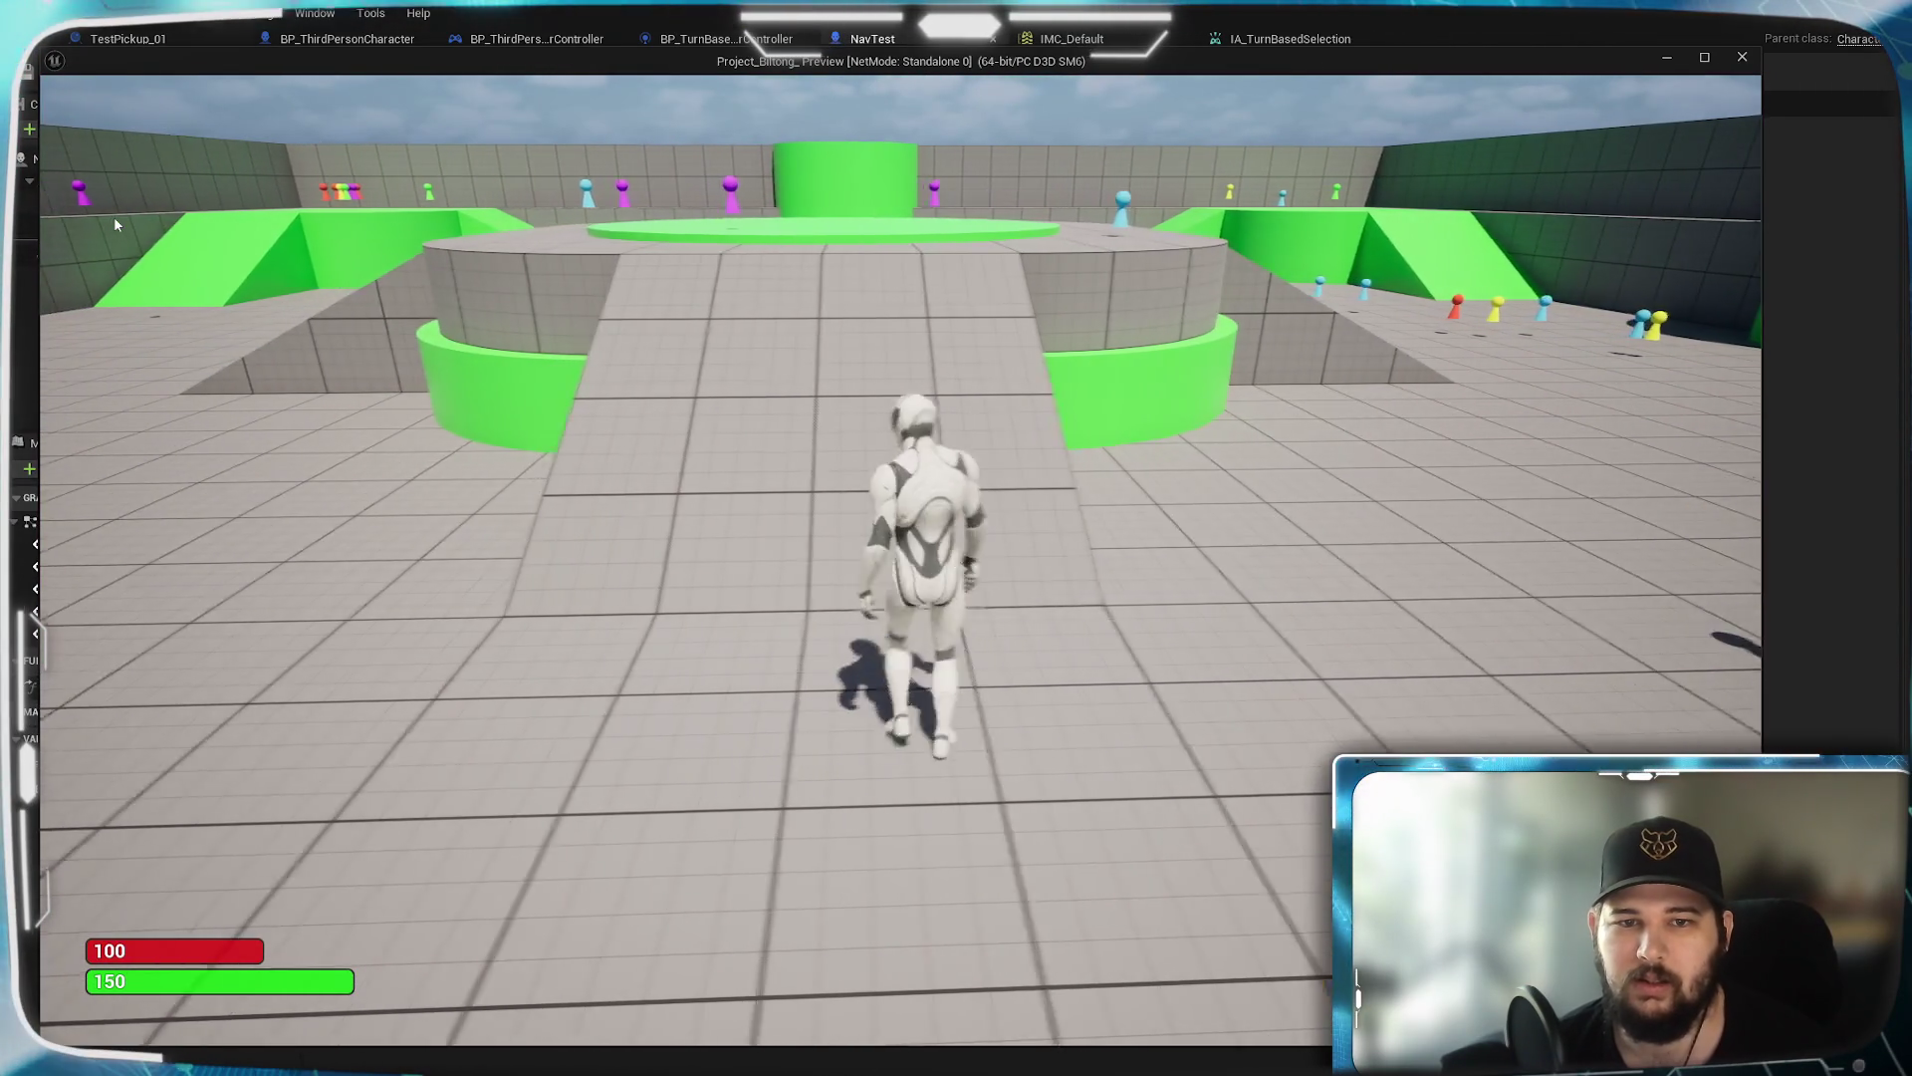
pyautogui.press('w')
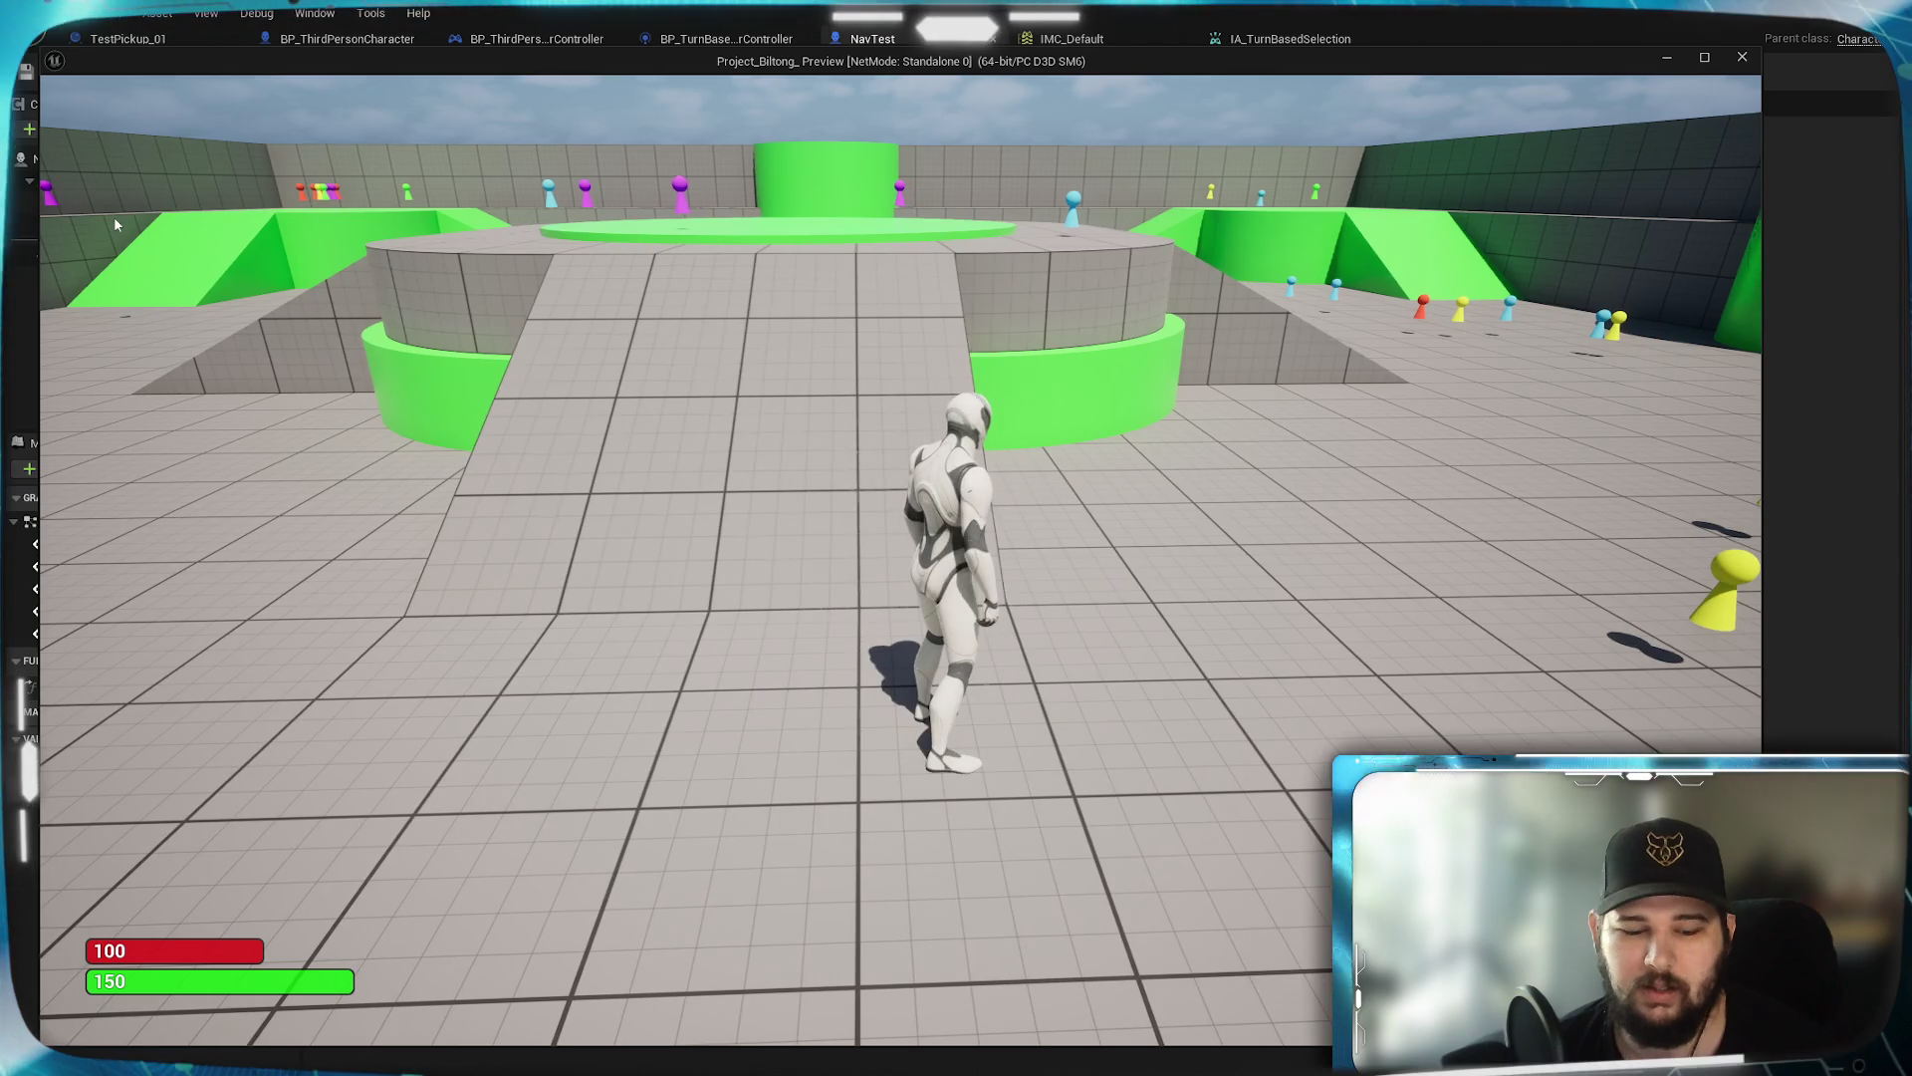
pyautogui.click(444, 623)
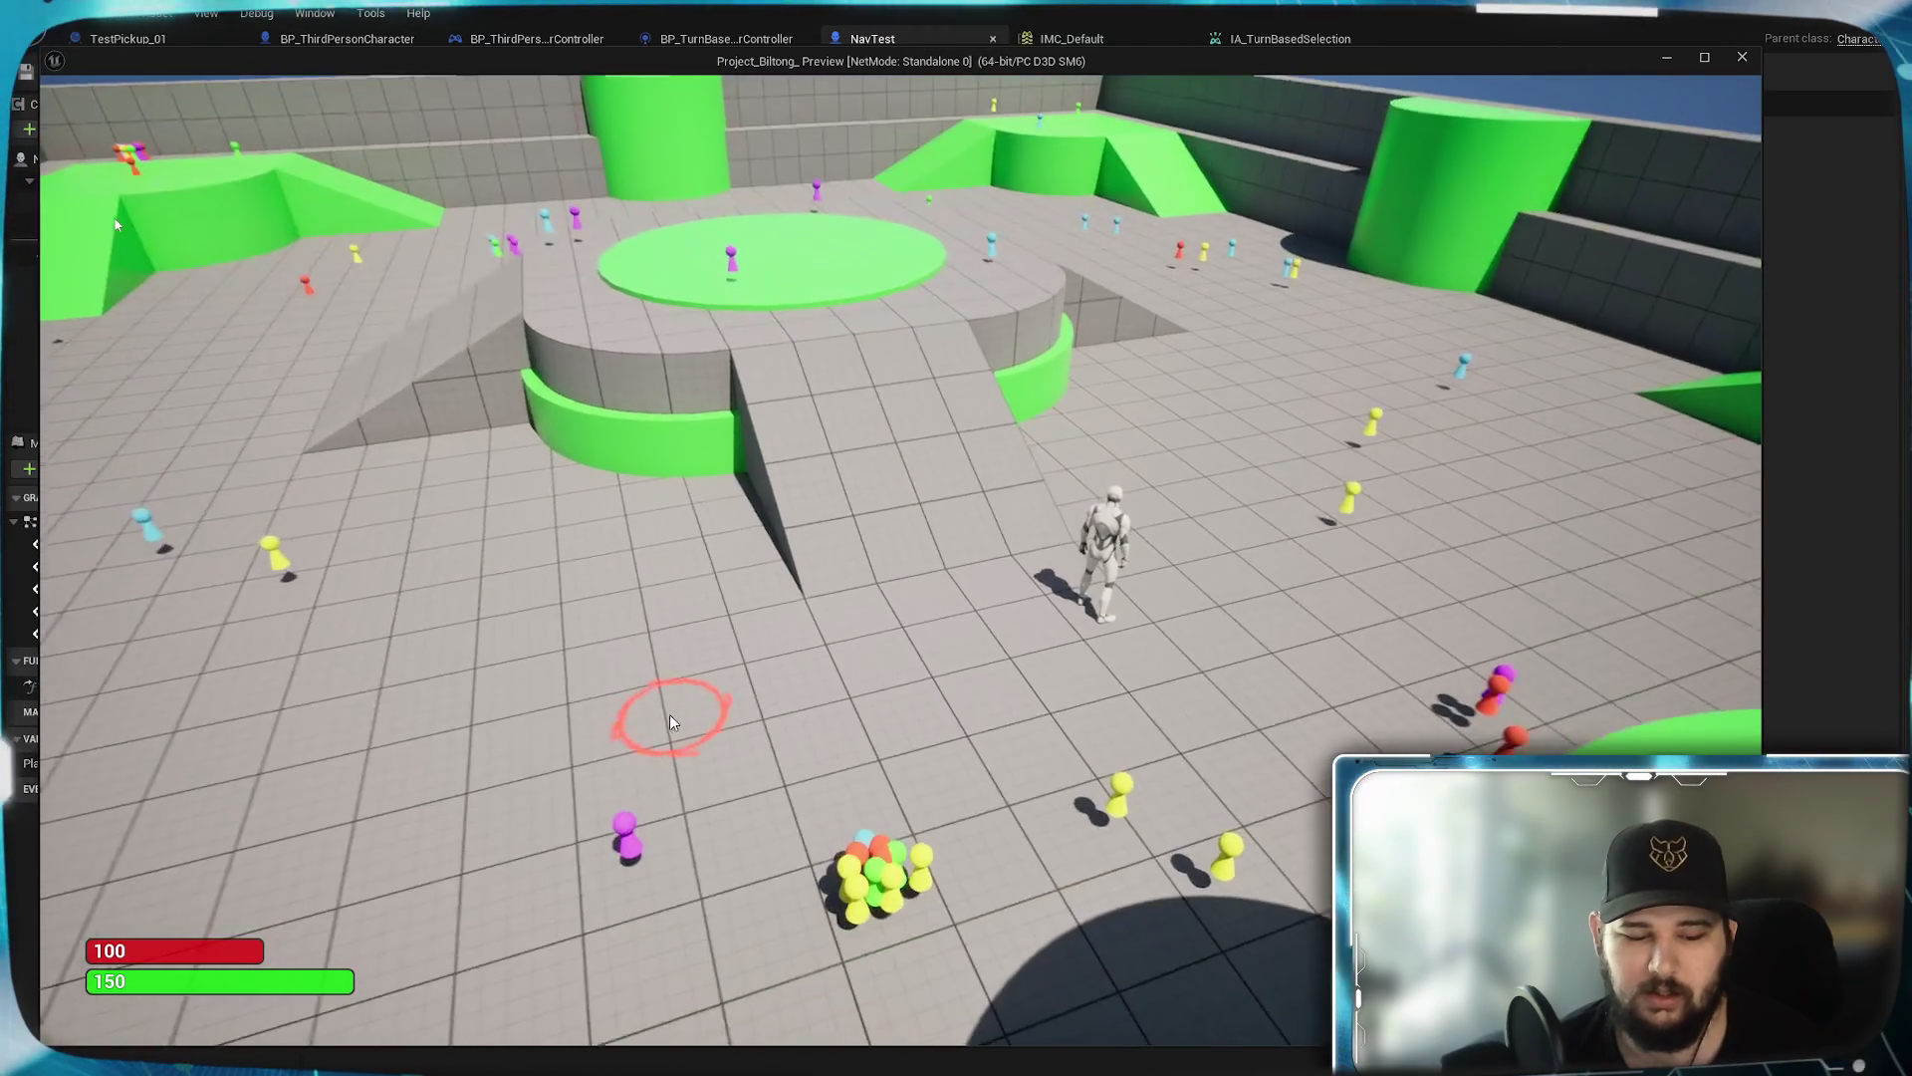
# Keep running up the ramp and turning the character, then stop the session with Esc
pyautogui.press('w')
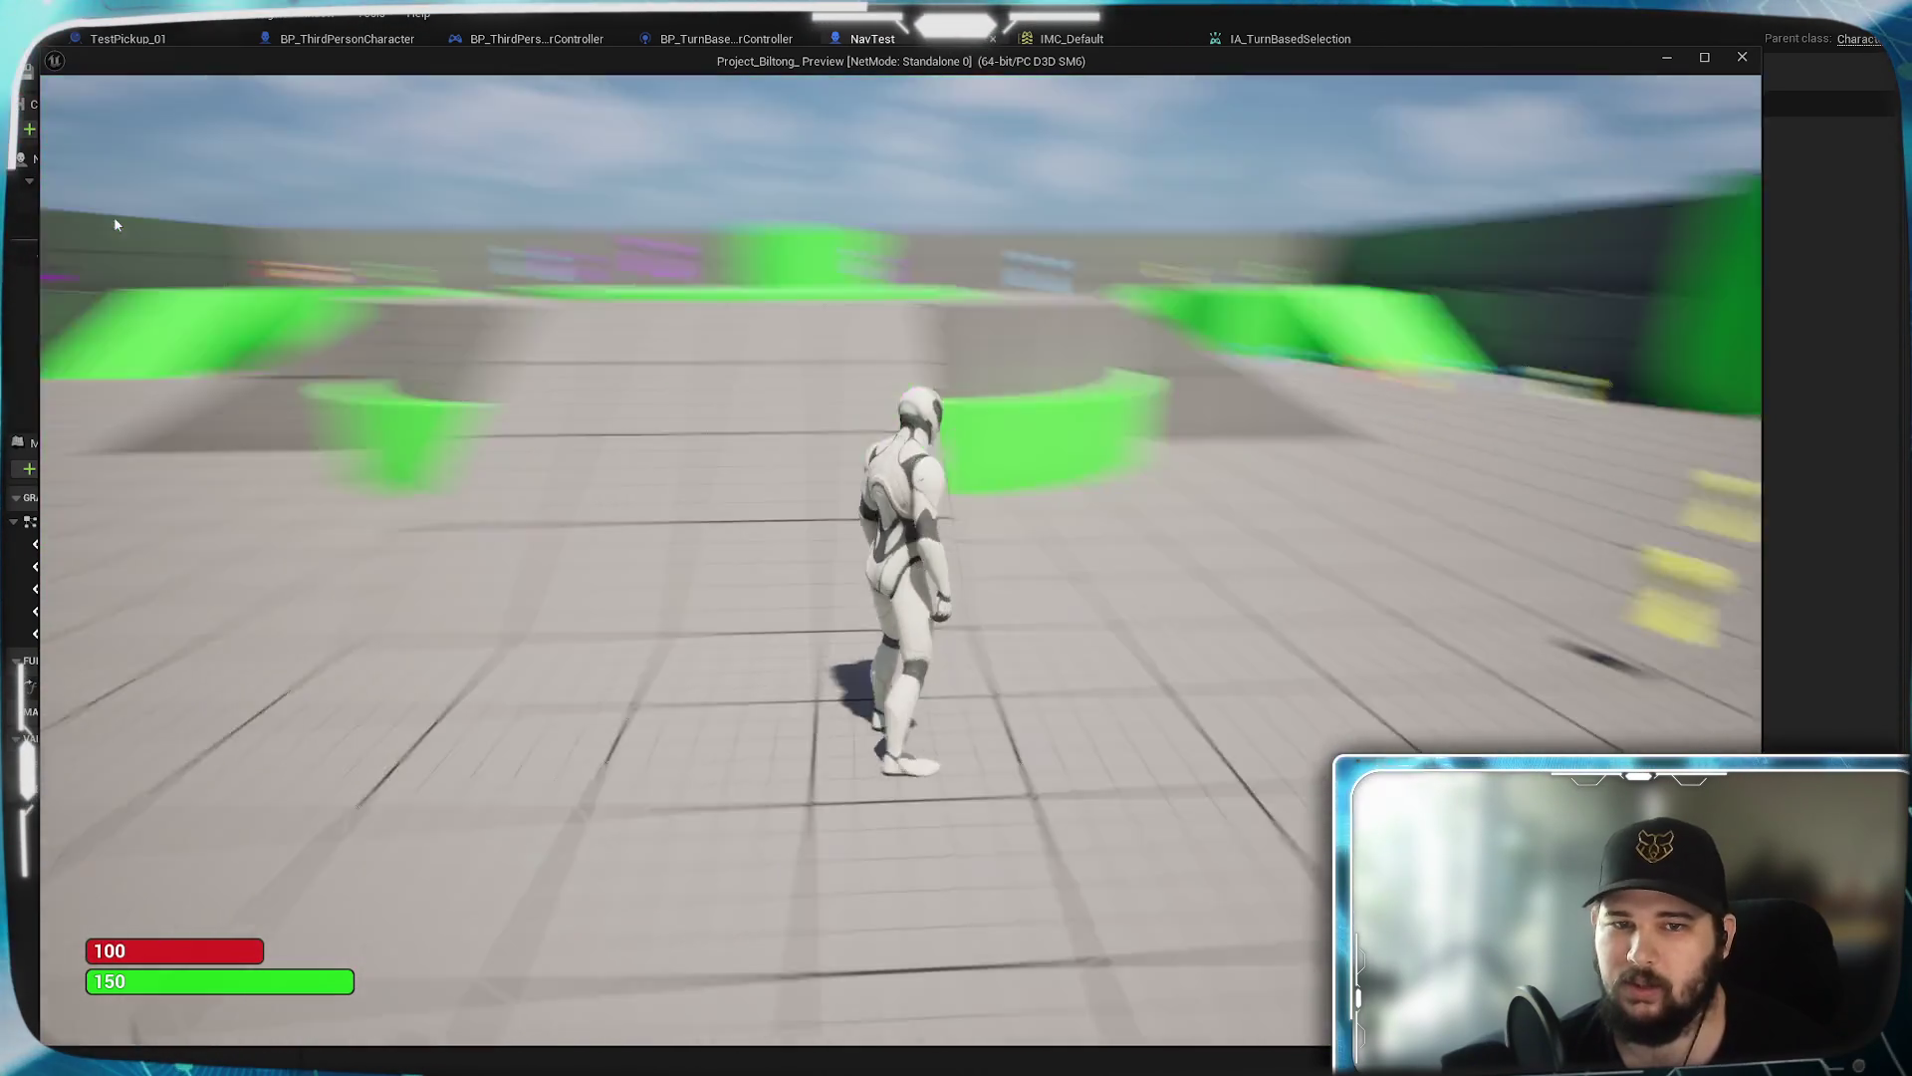
pyautogui.press('a')
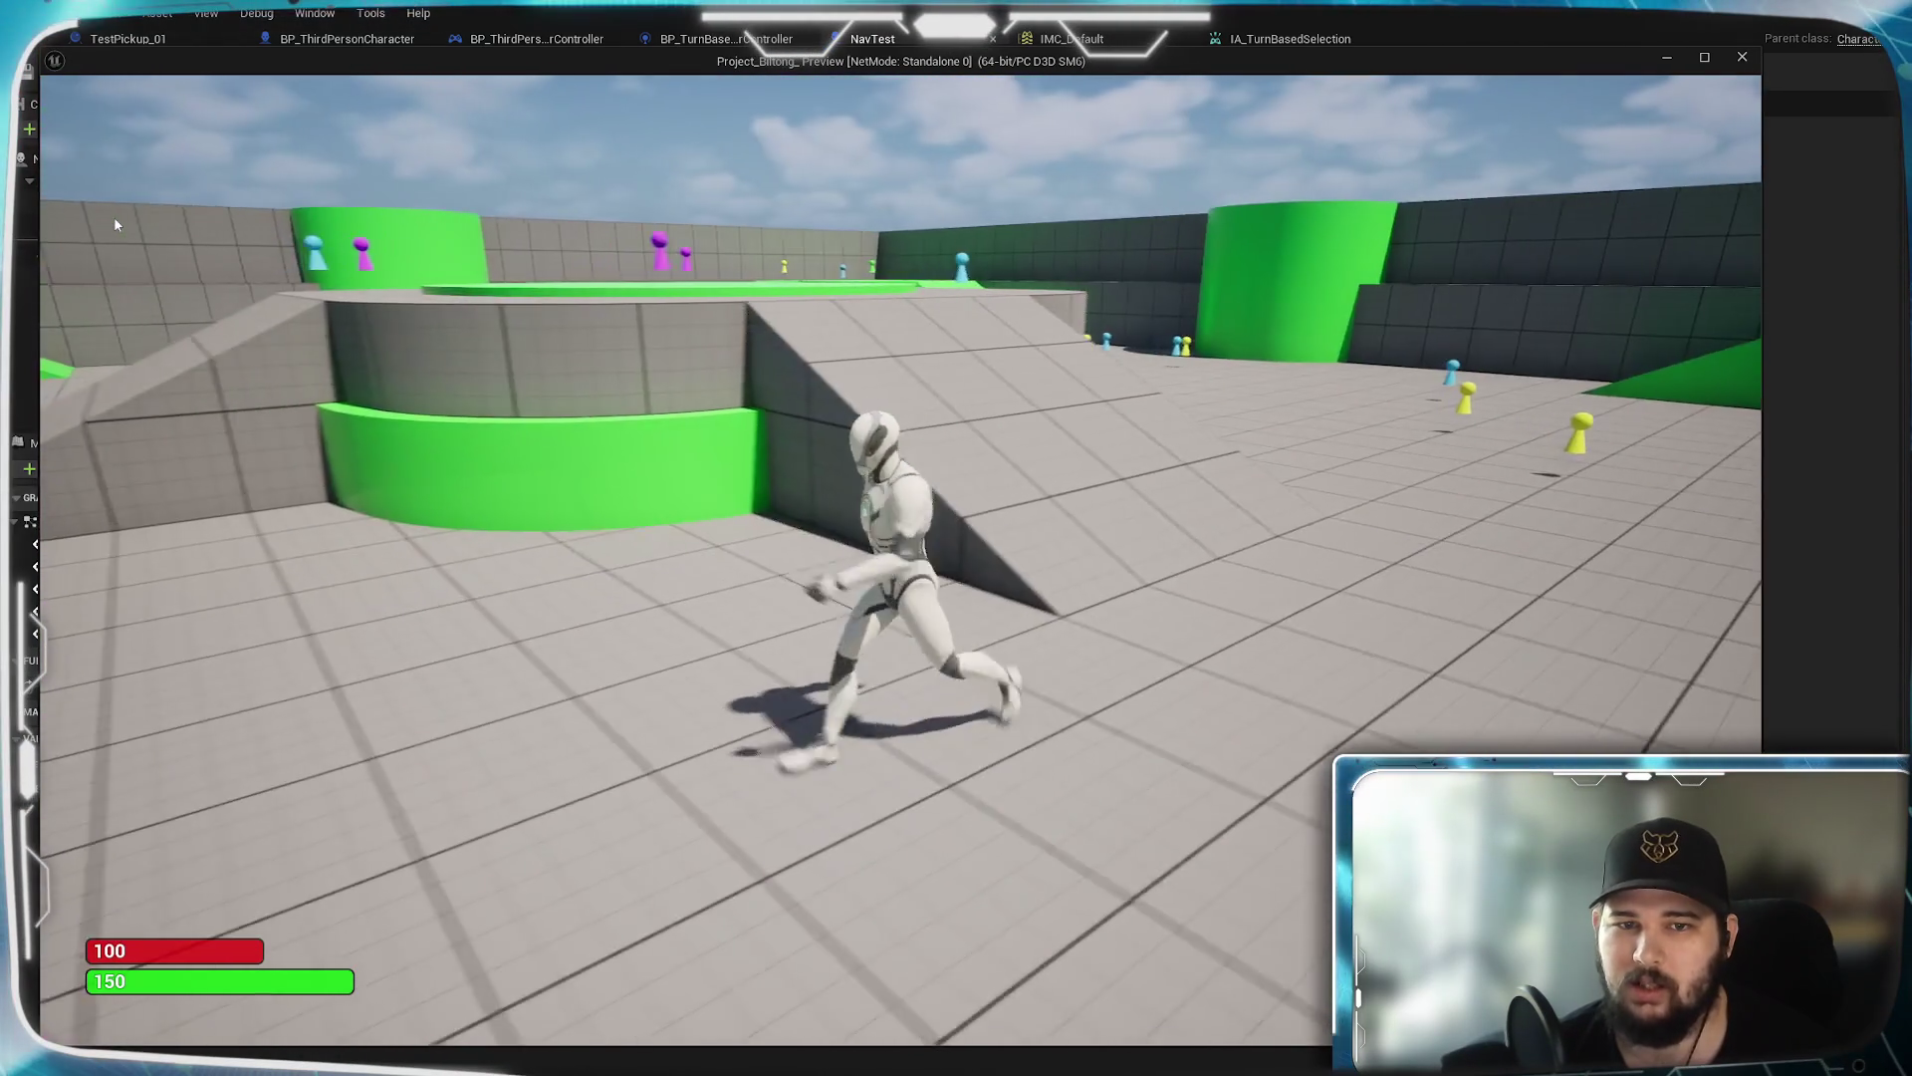
pyautogui.press('d')
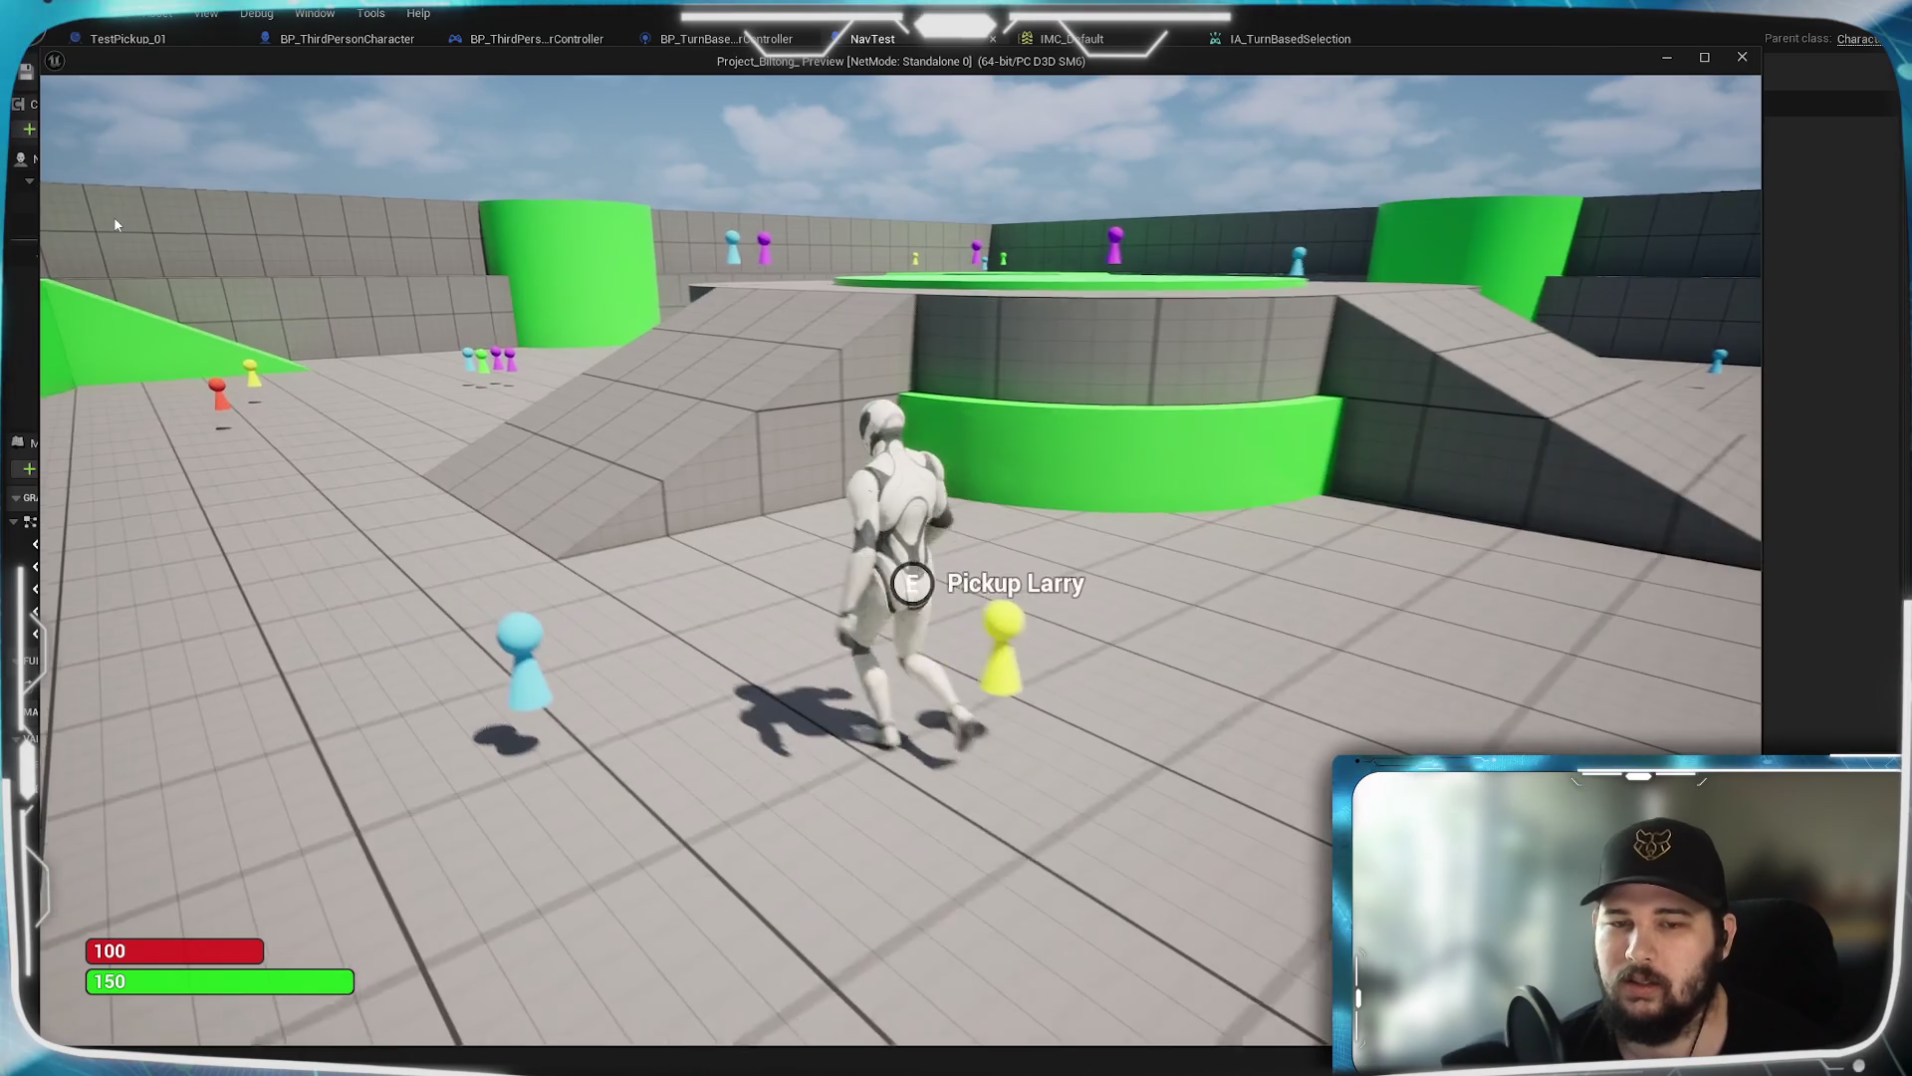
pyautogui.press('w')
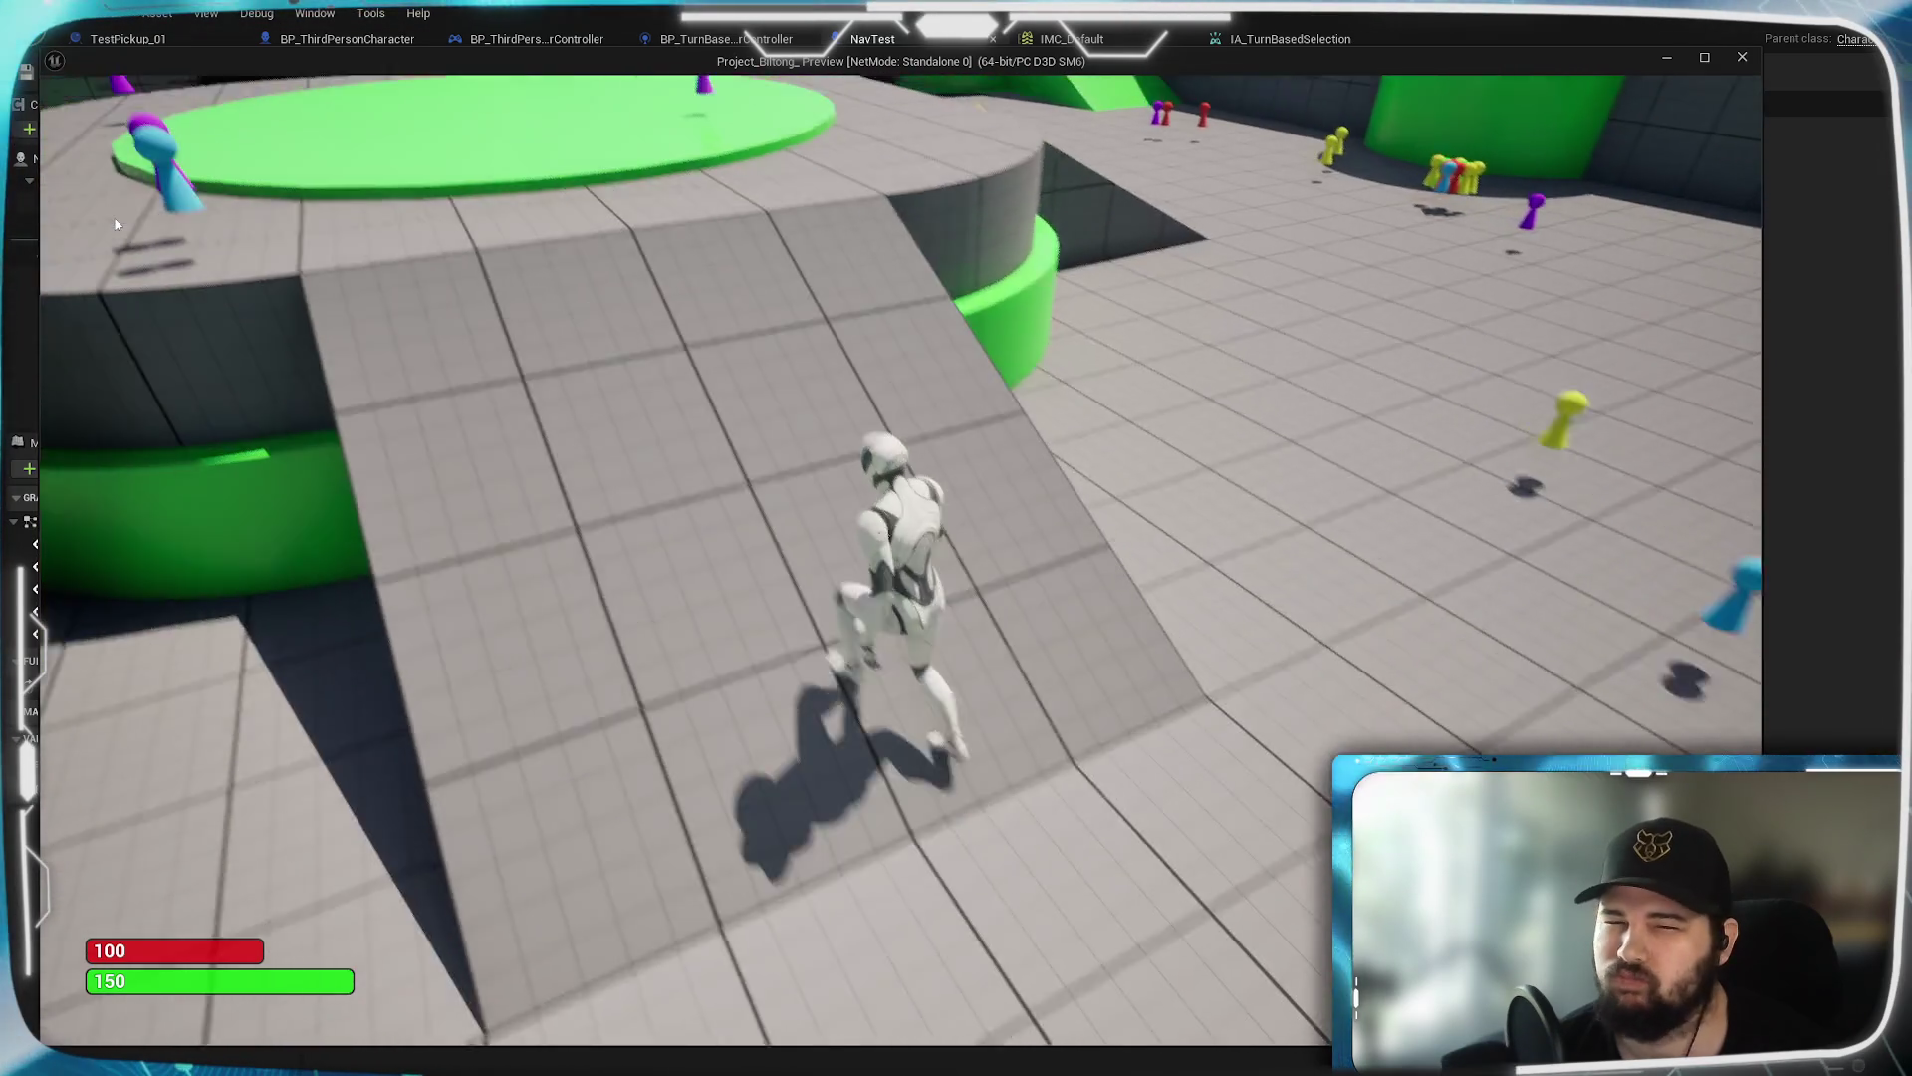
pyautogui.press('w')
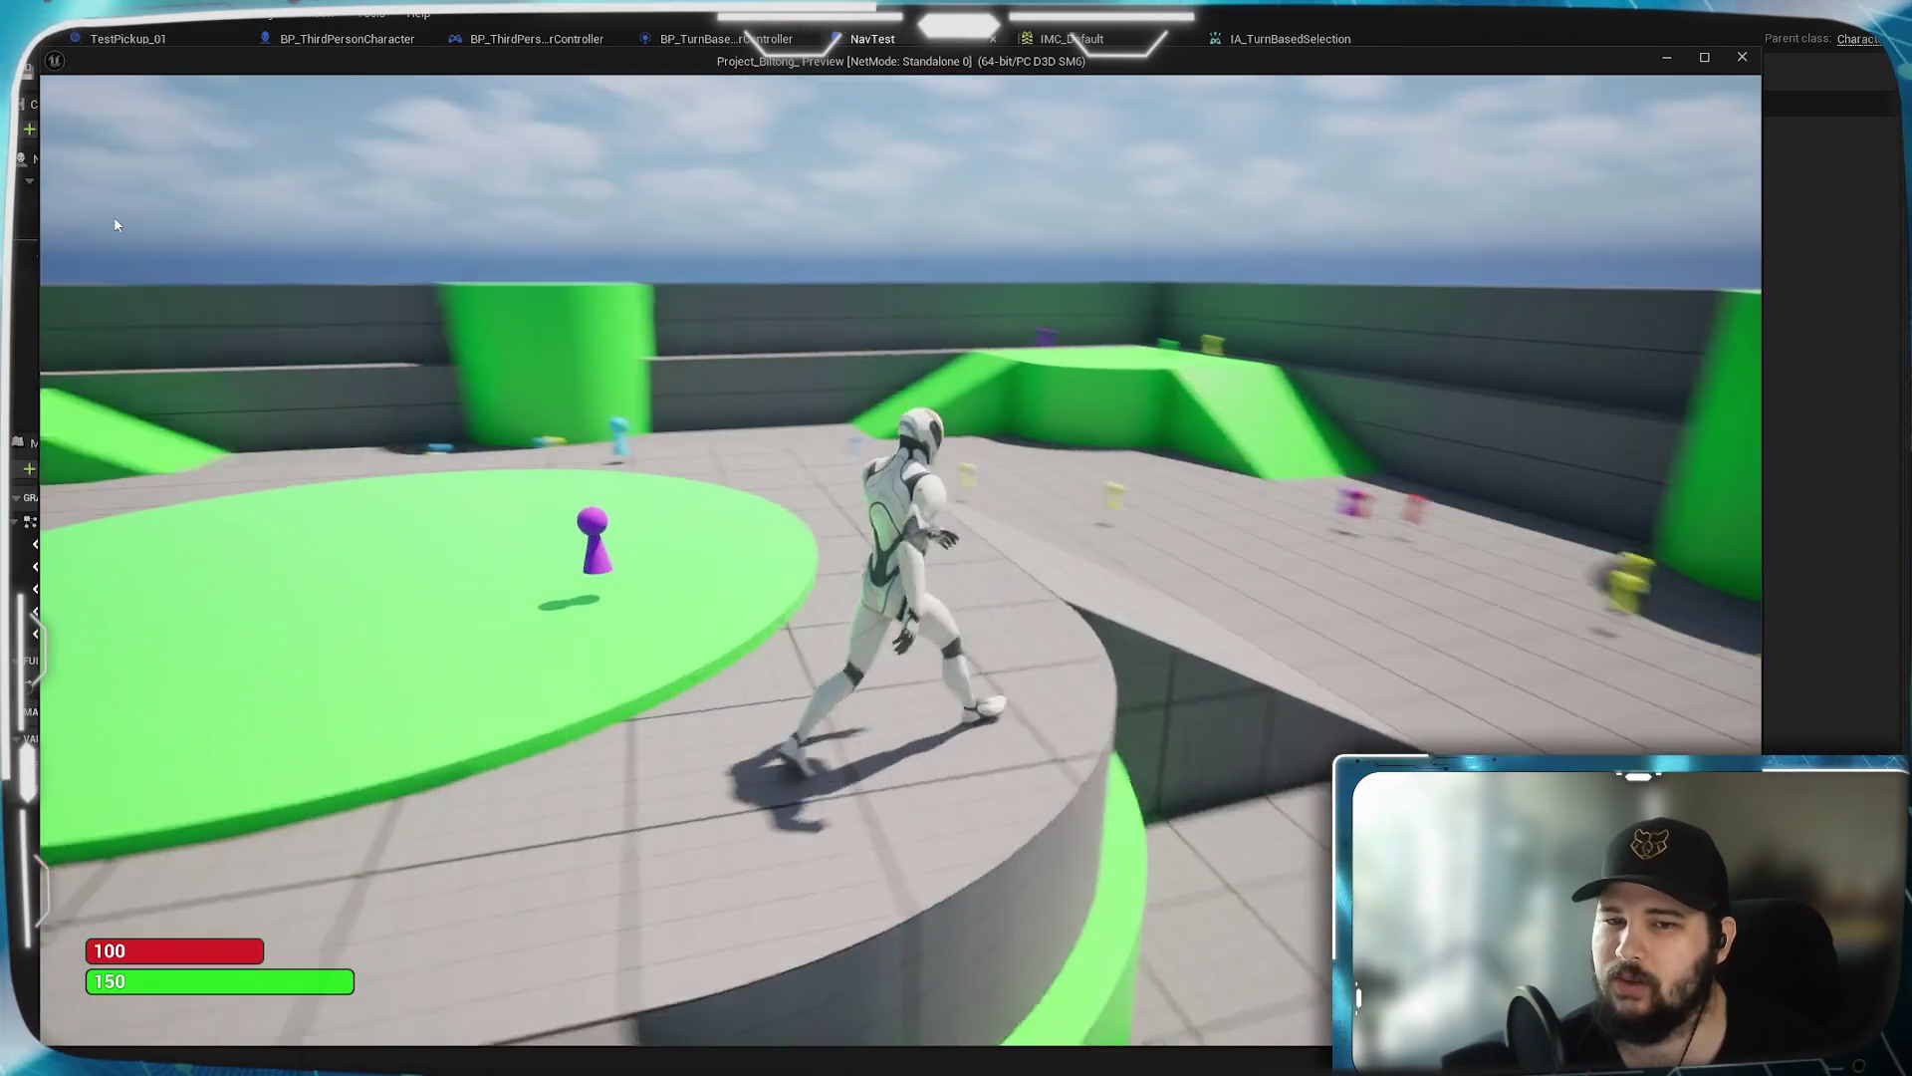
pyautogui.press('s')
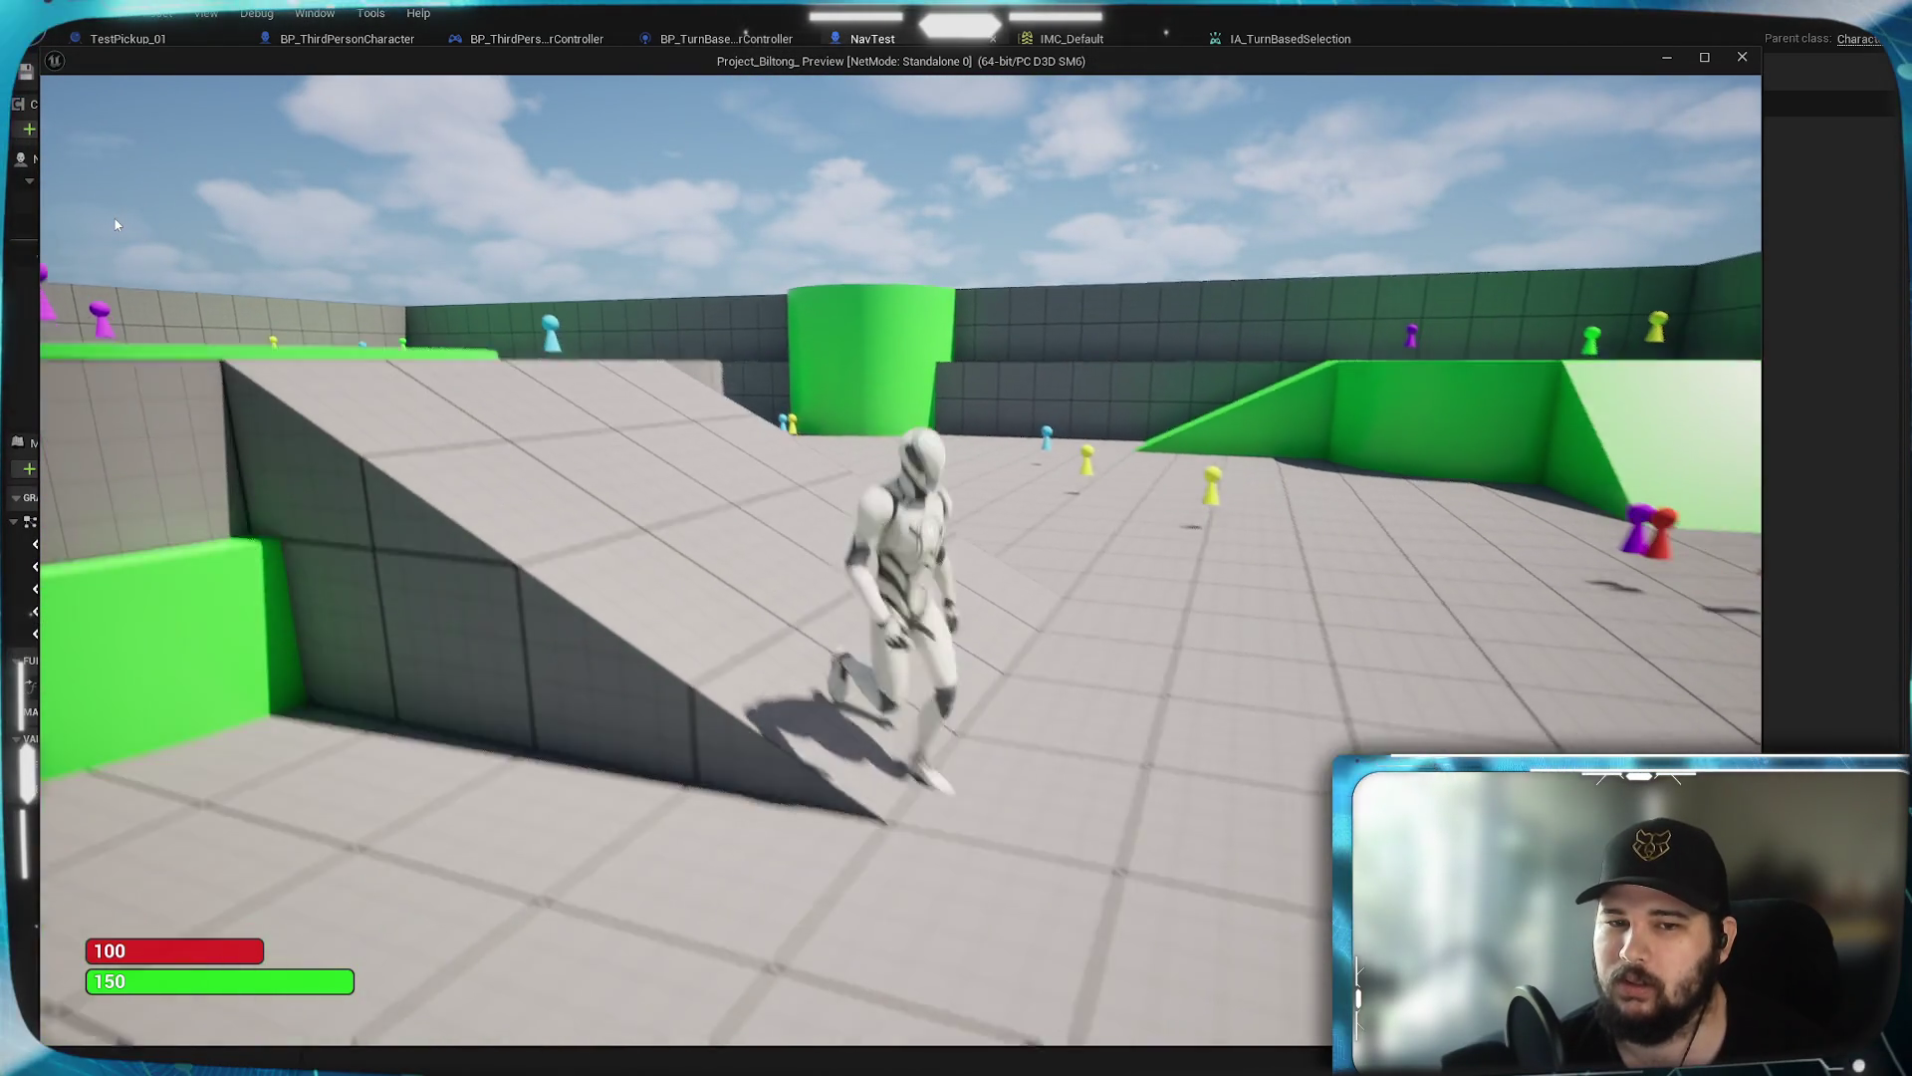
pyautogui.press('w')
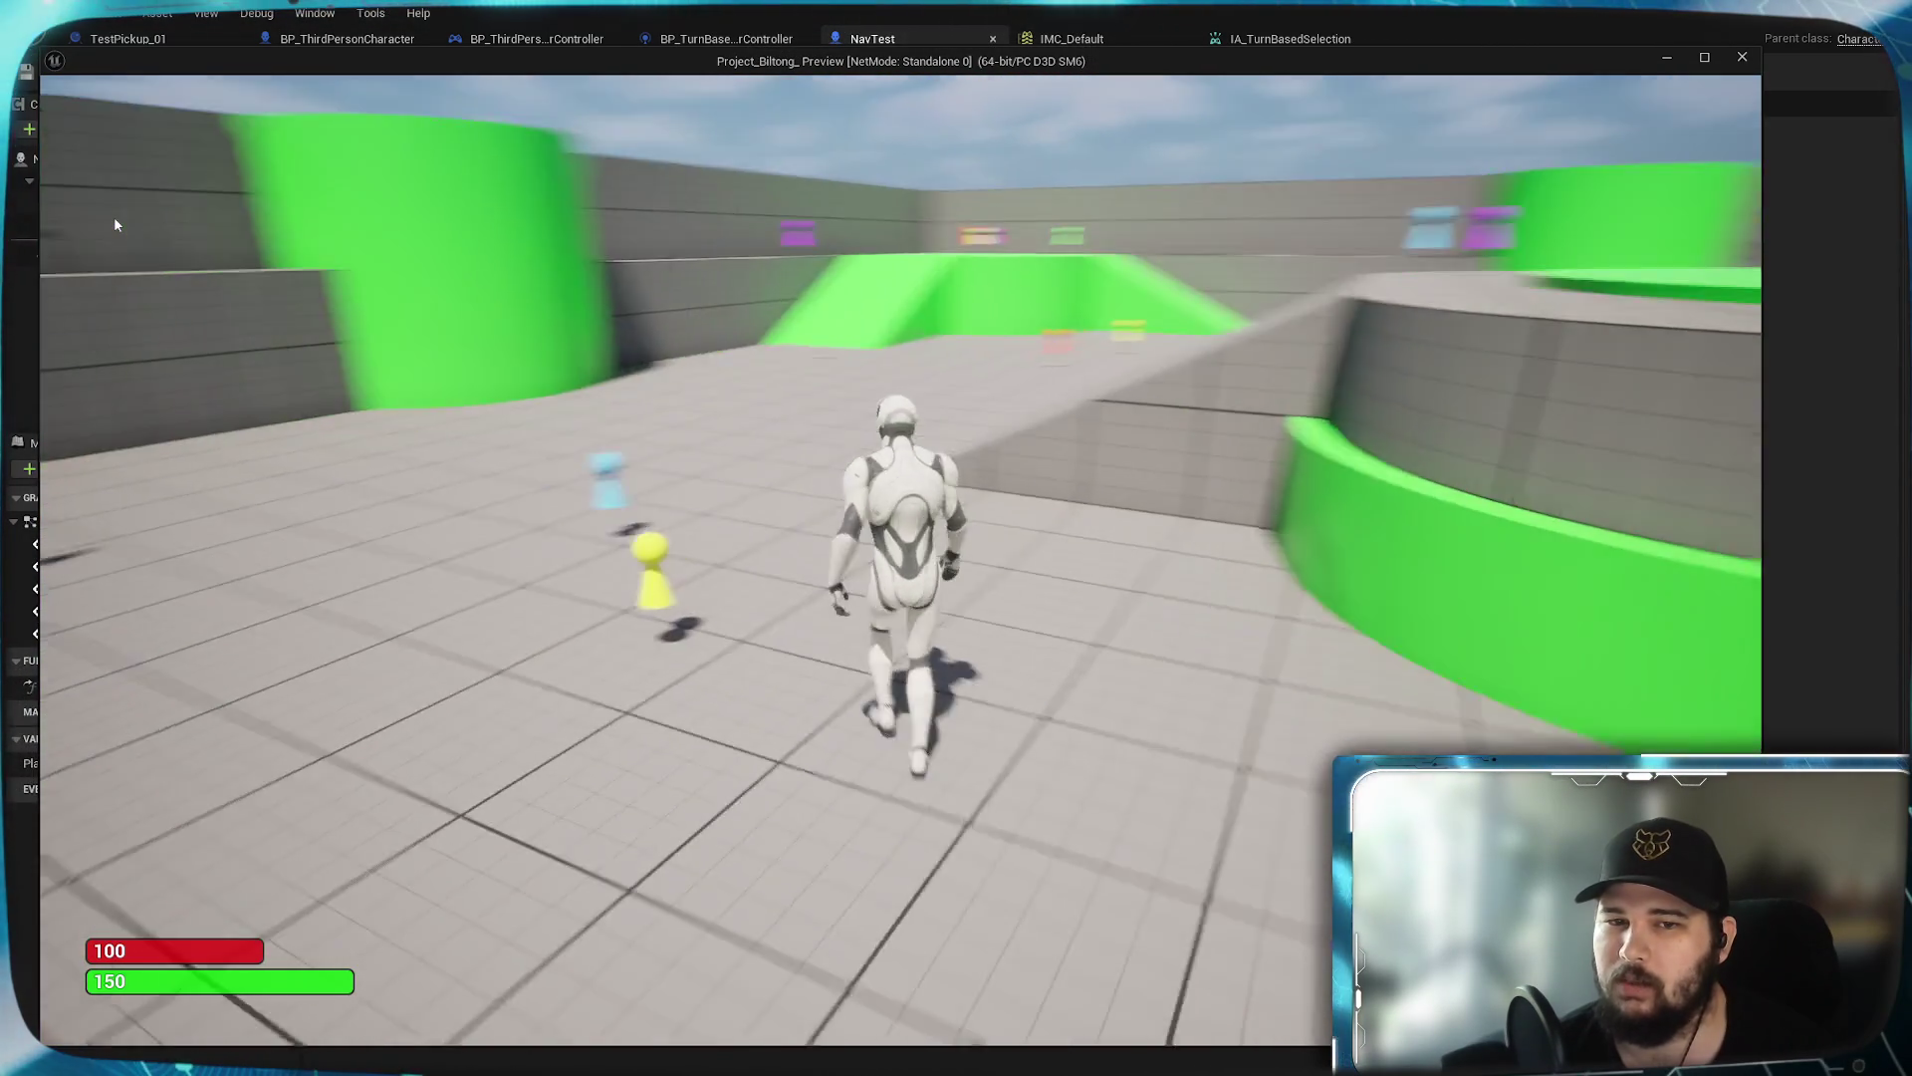
pyautogui.press('s')
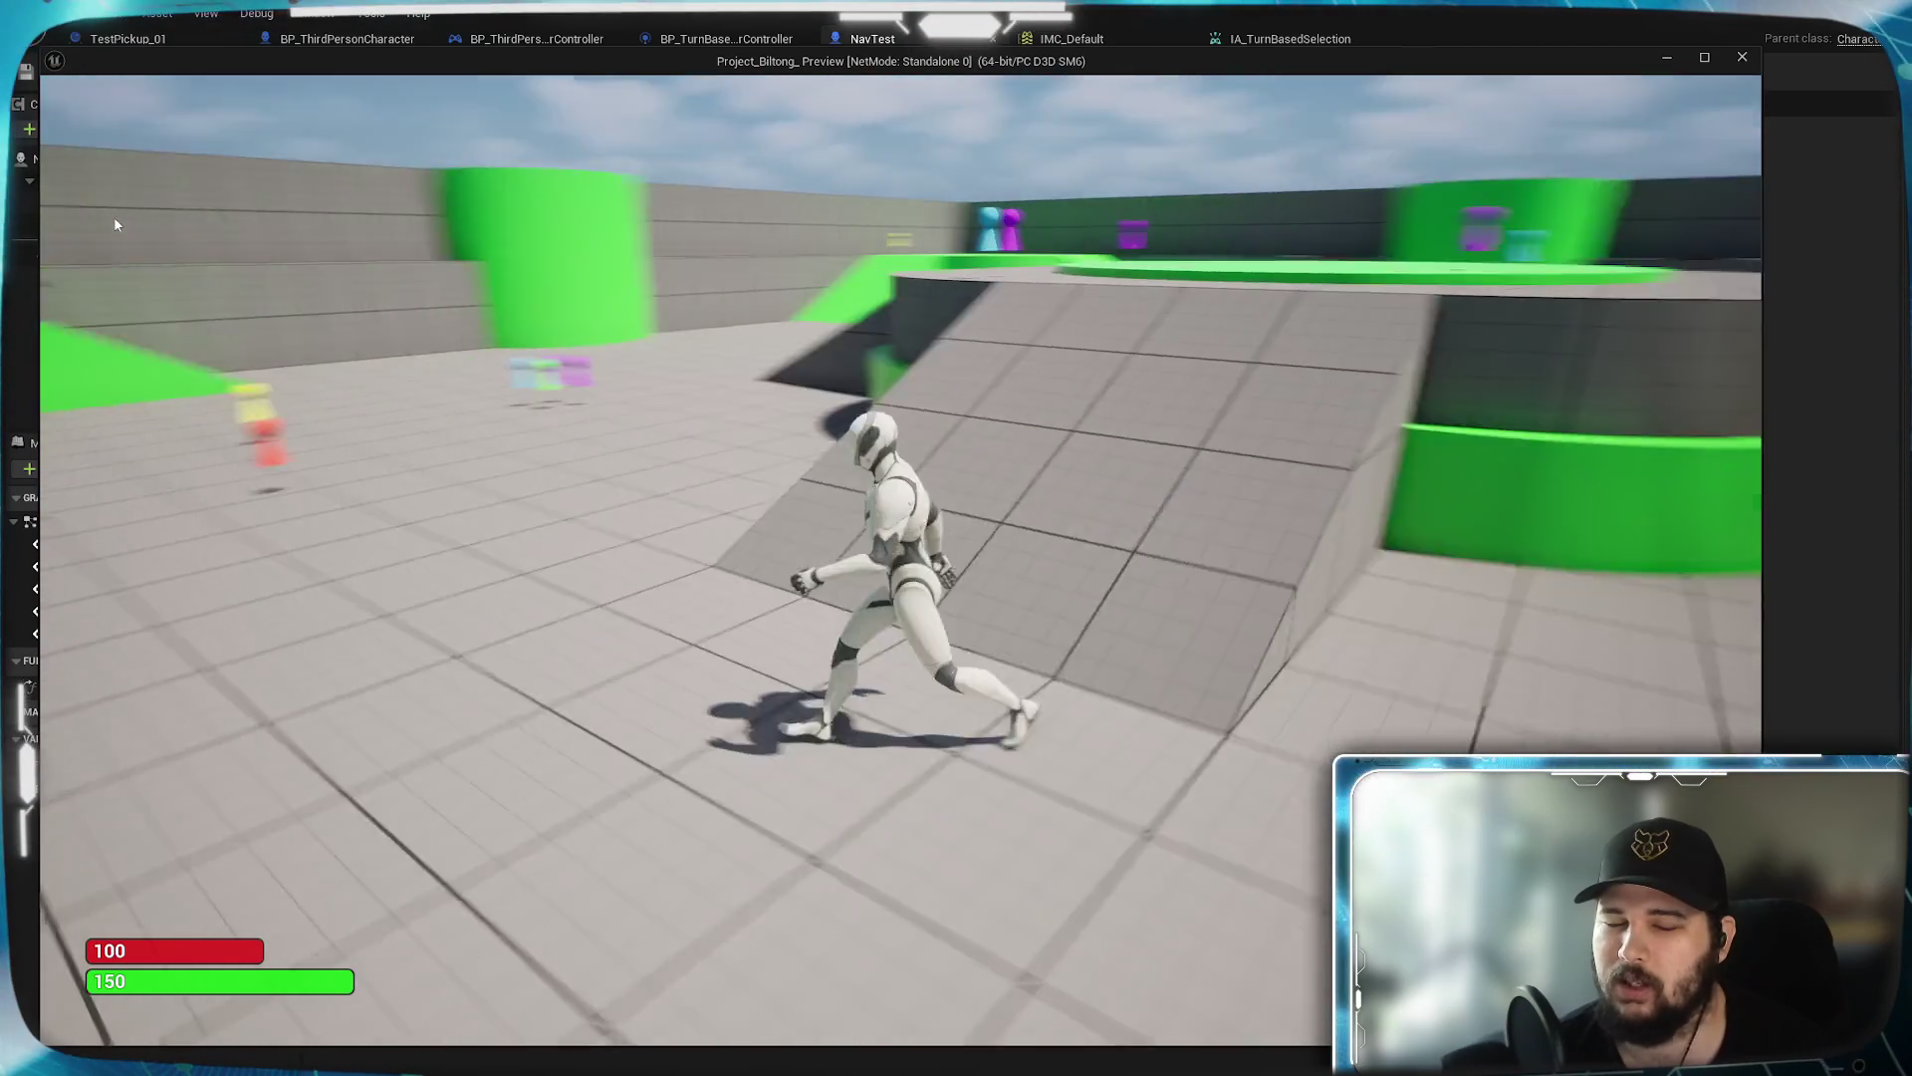
pyautogui.press('w')
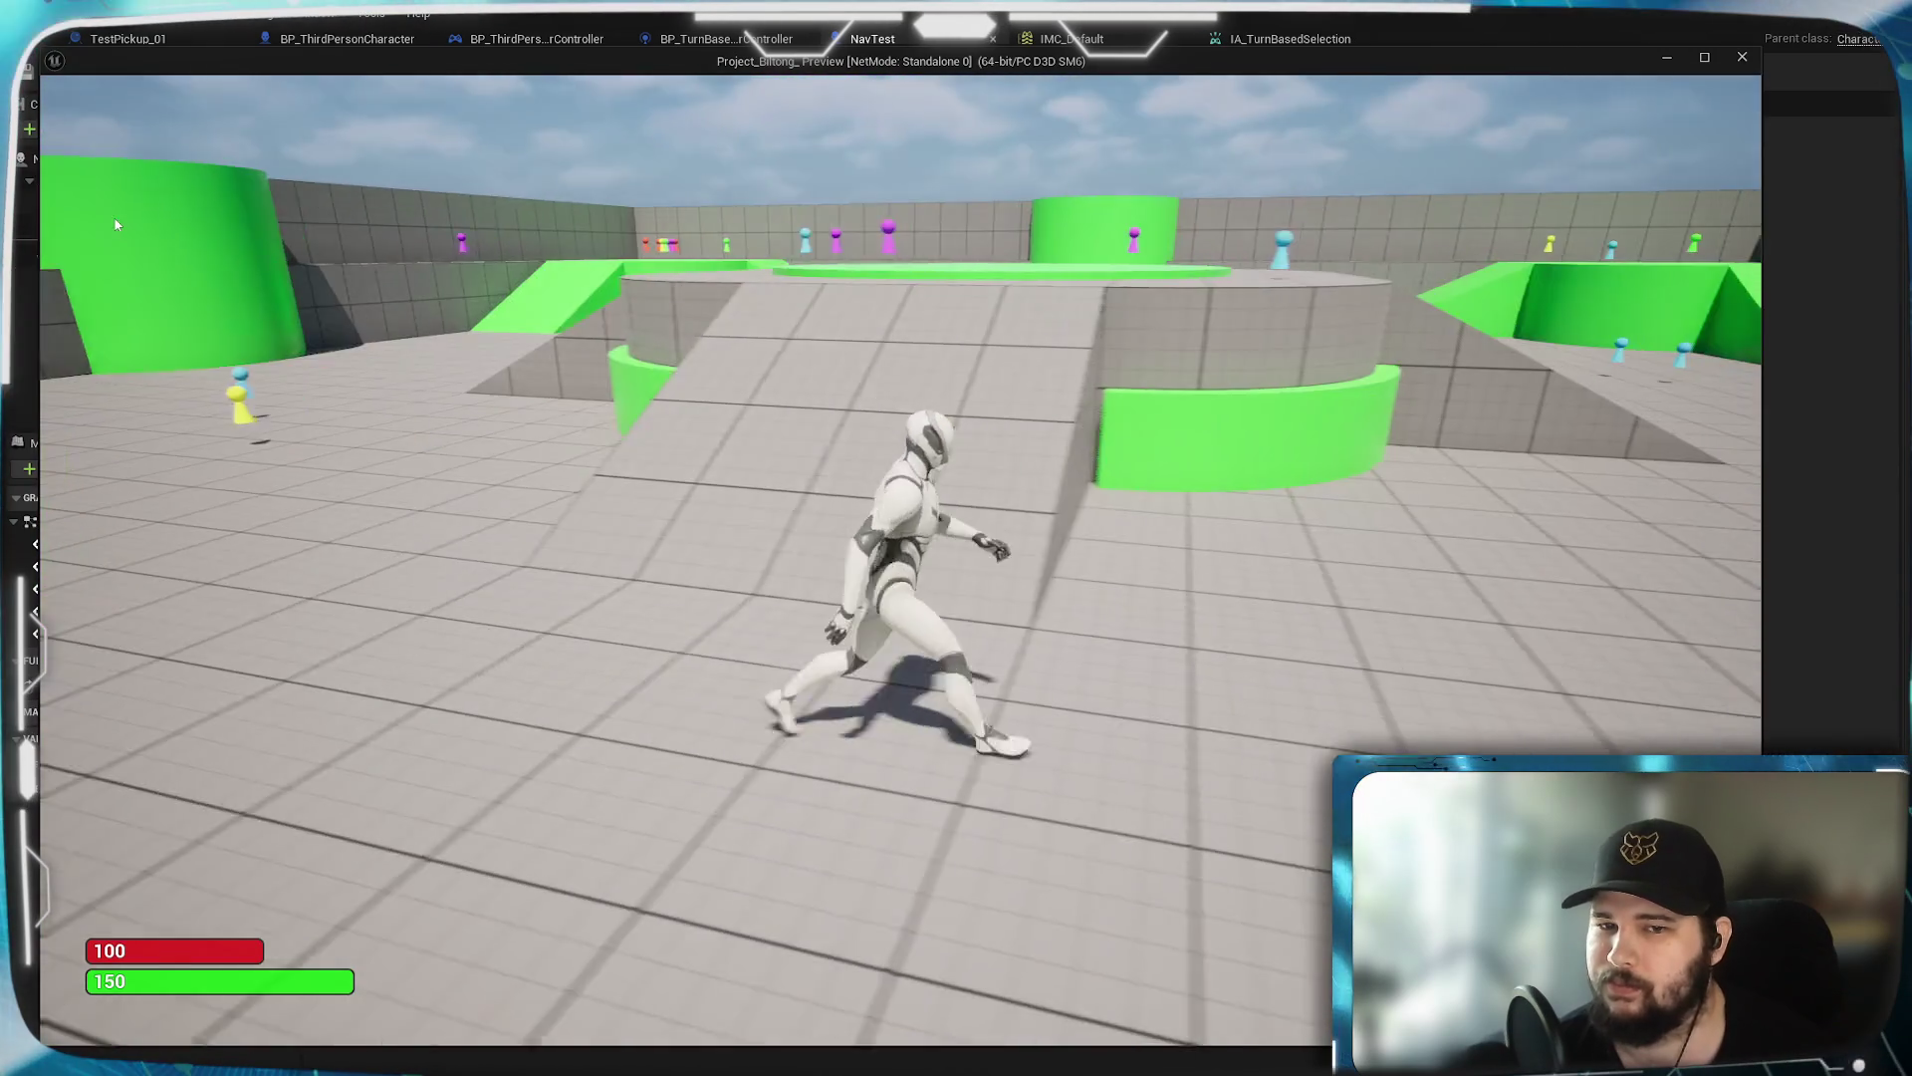
pyautogui.press('Escape')
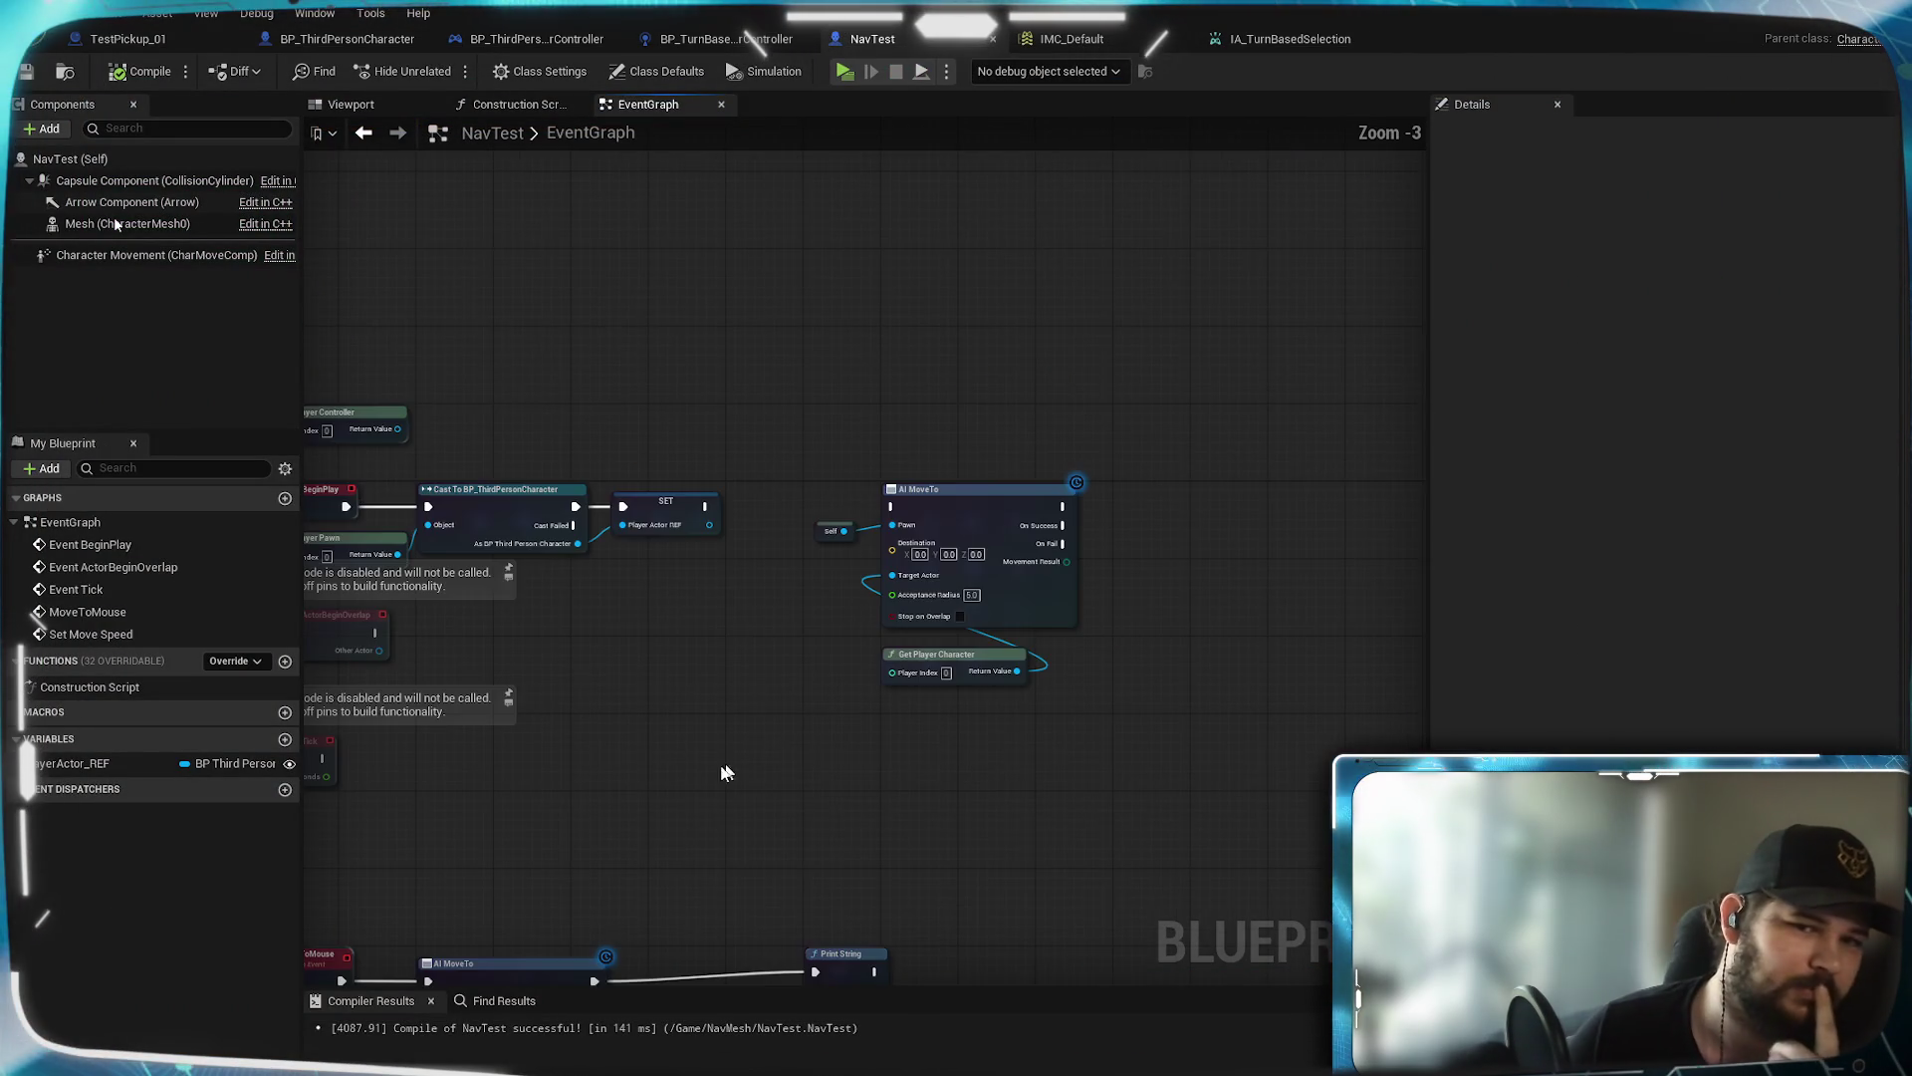
# Box-select NavTest's Enum to String and Print String nodes, then switch to BP_TurnBasedPlayerController
pyautogui.moveTo(681, 782); pyautogui.dragTo(860, 587)
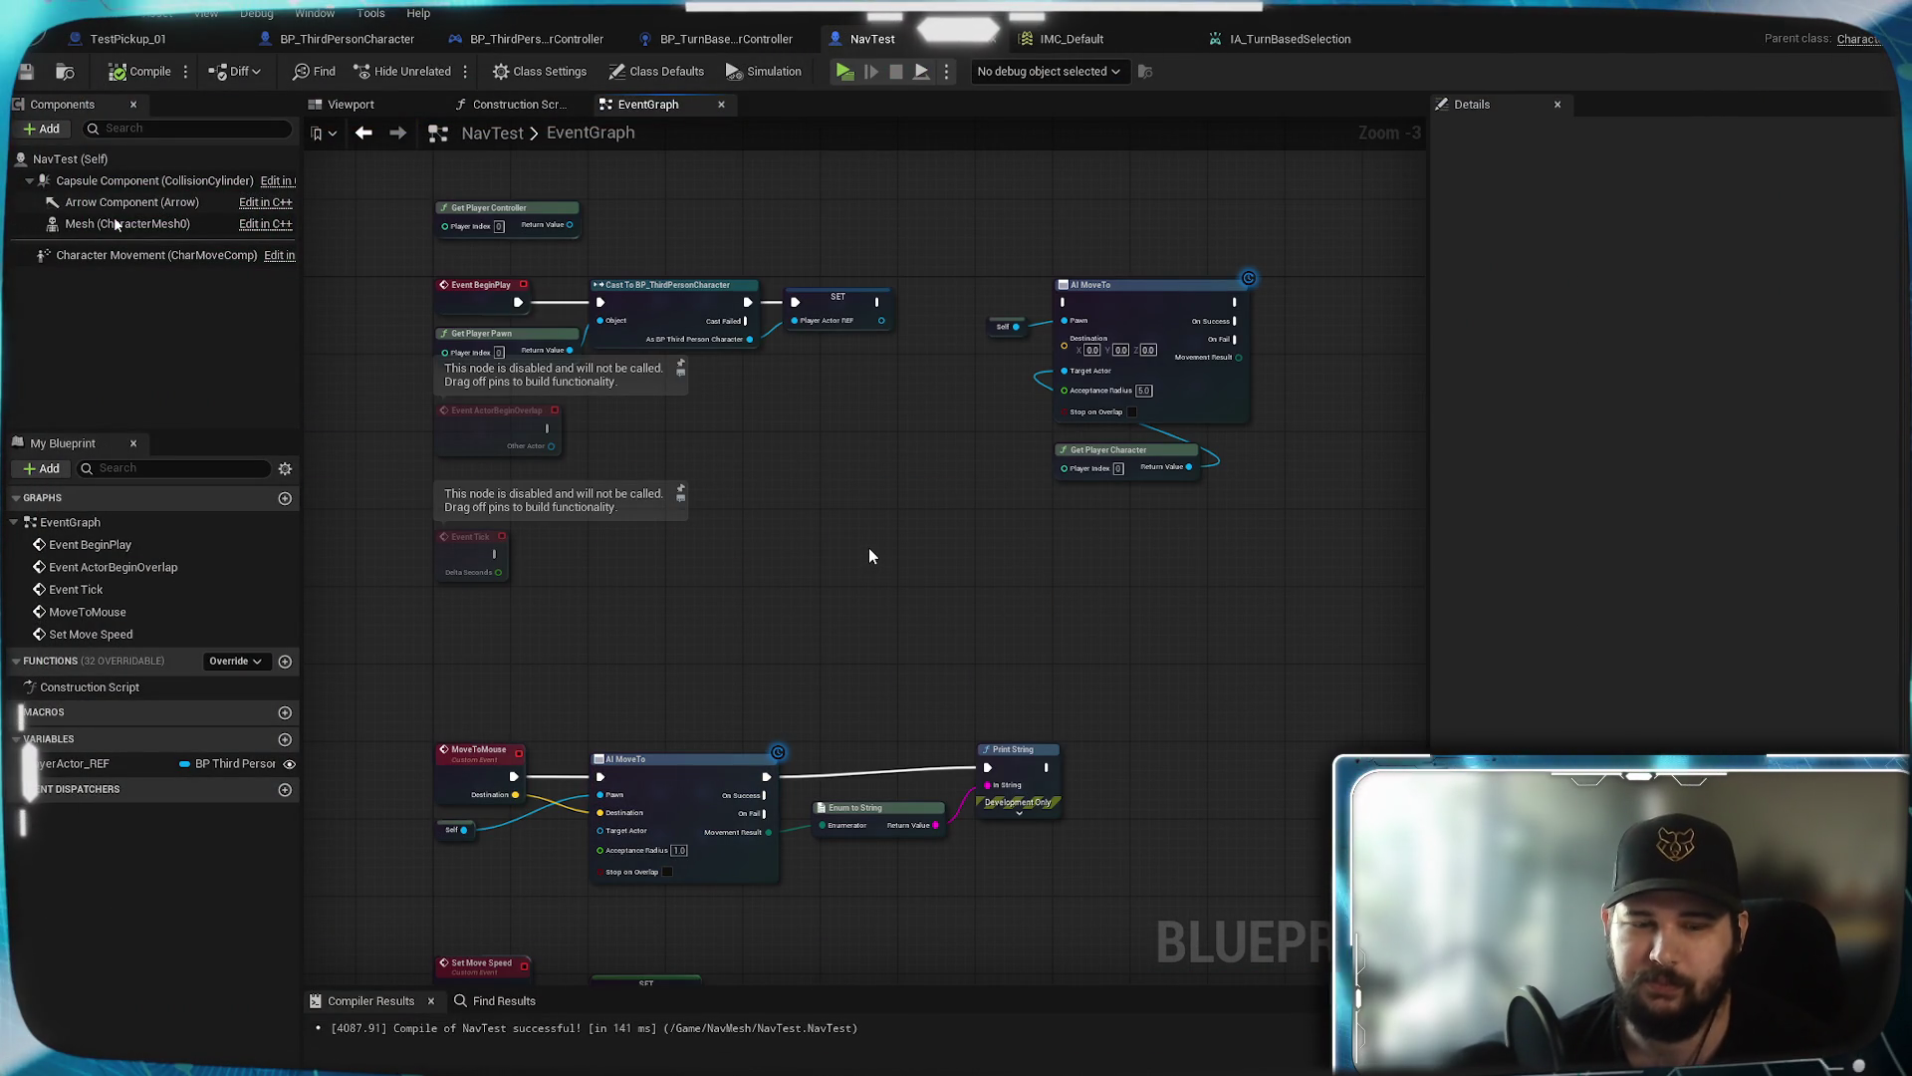
pyautogui.moveTo(869, 555); pyautogui.dragTo(1019, 439)
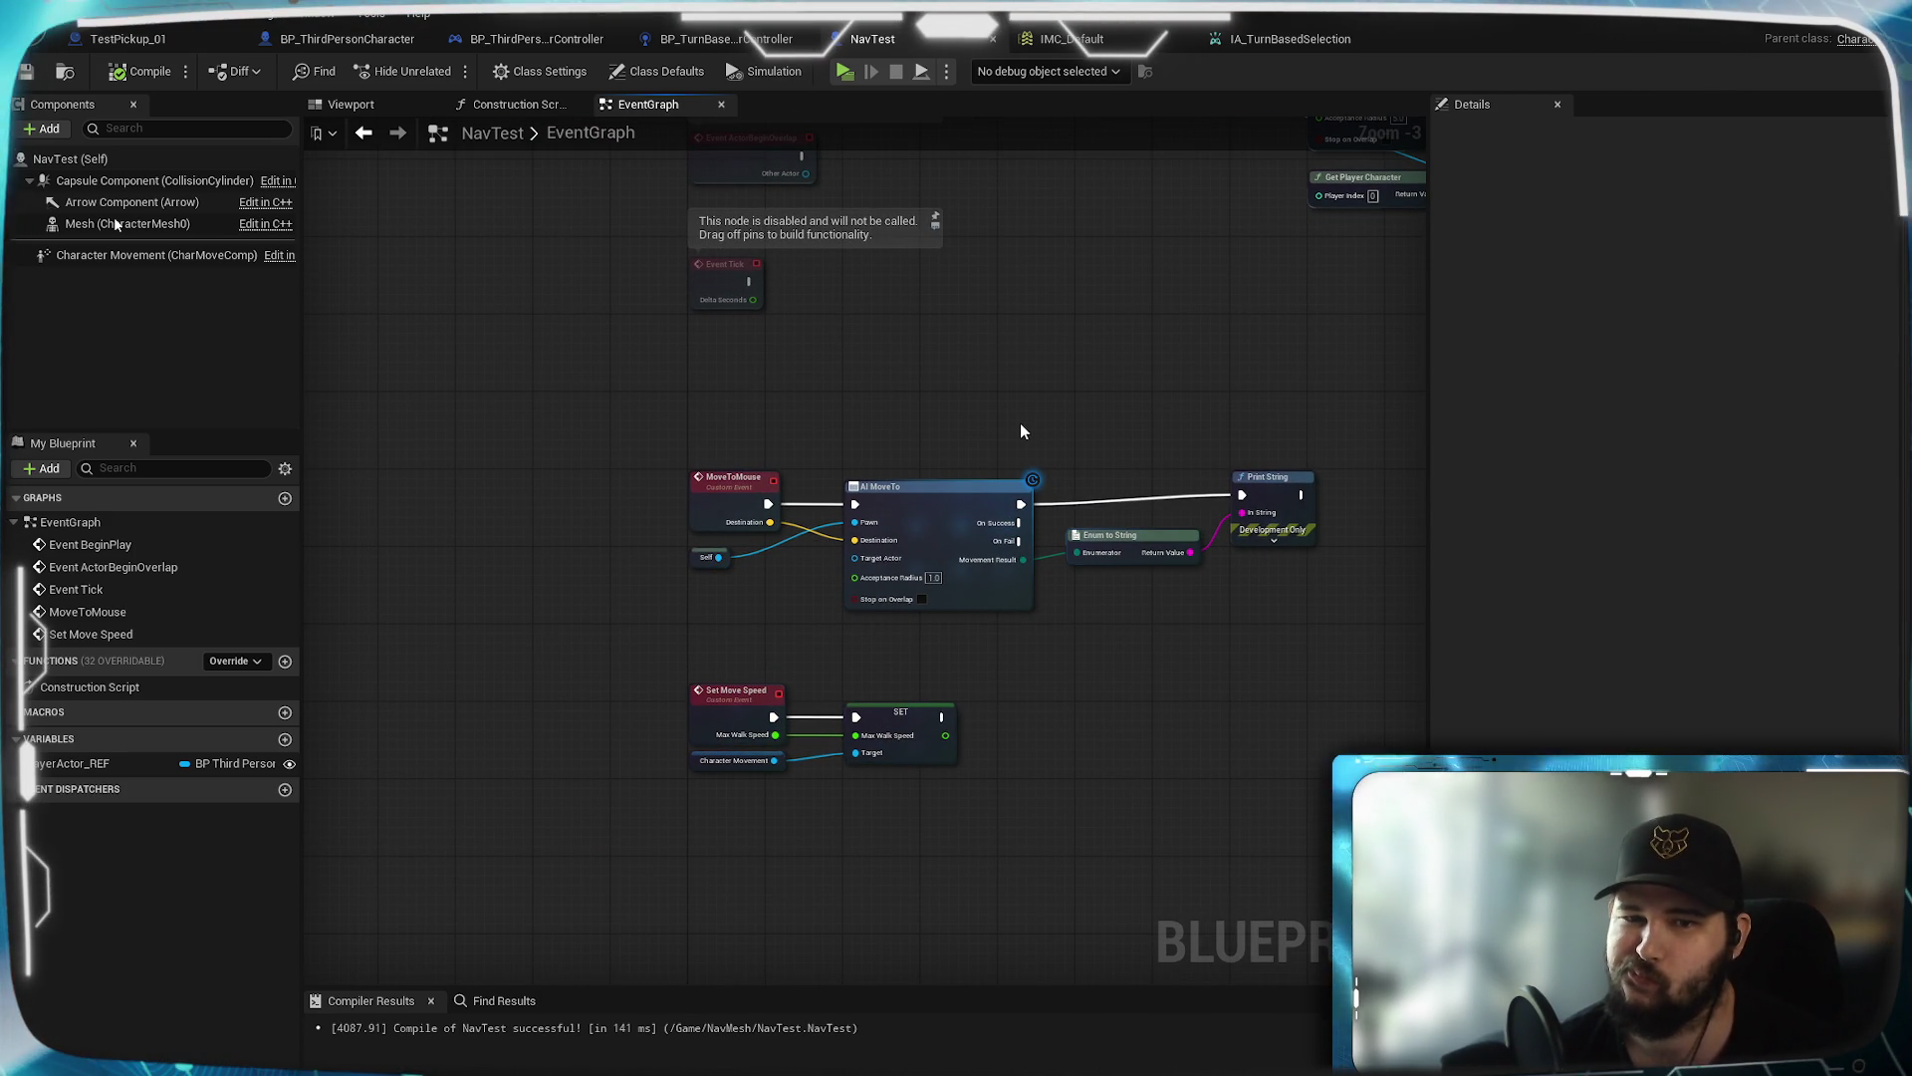
pyautogui.moveTo(1299, 643); pyautogui.dragTo(1150, 474)
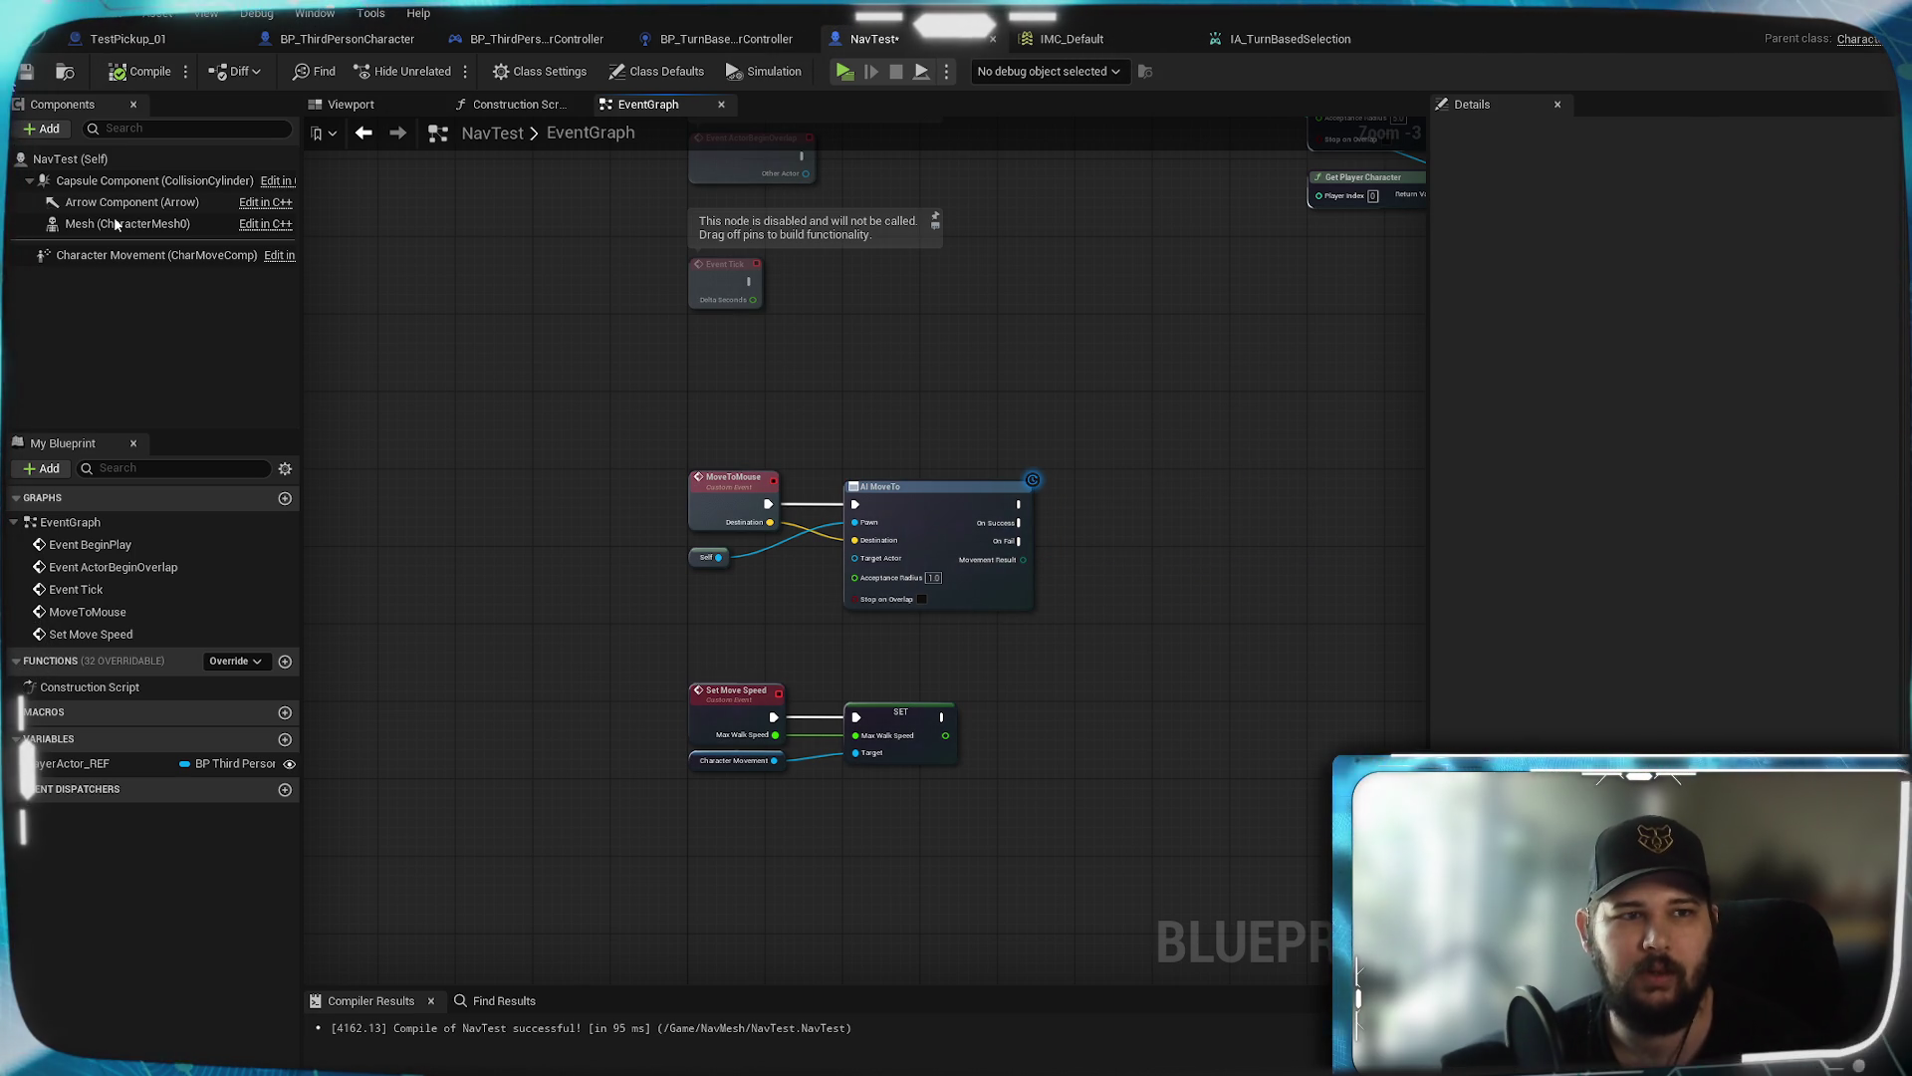
pyautogui.click(724, 40)
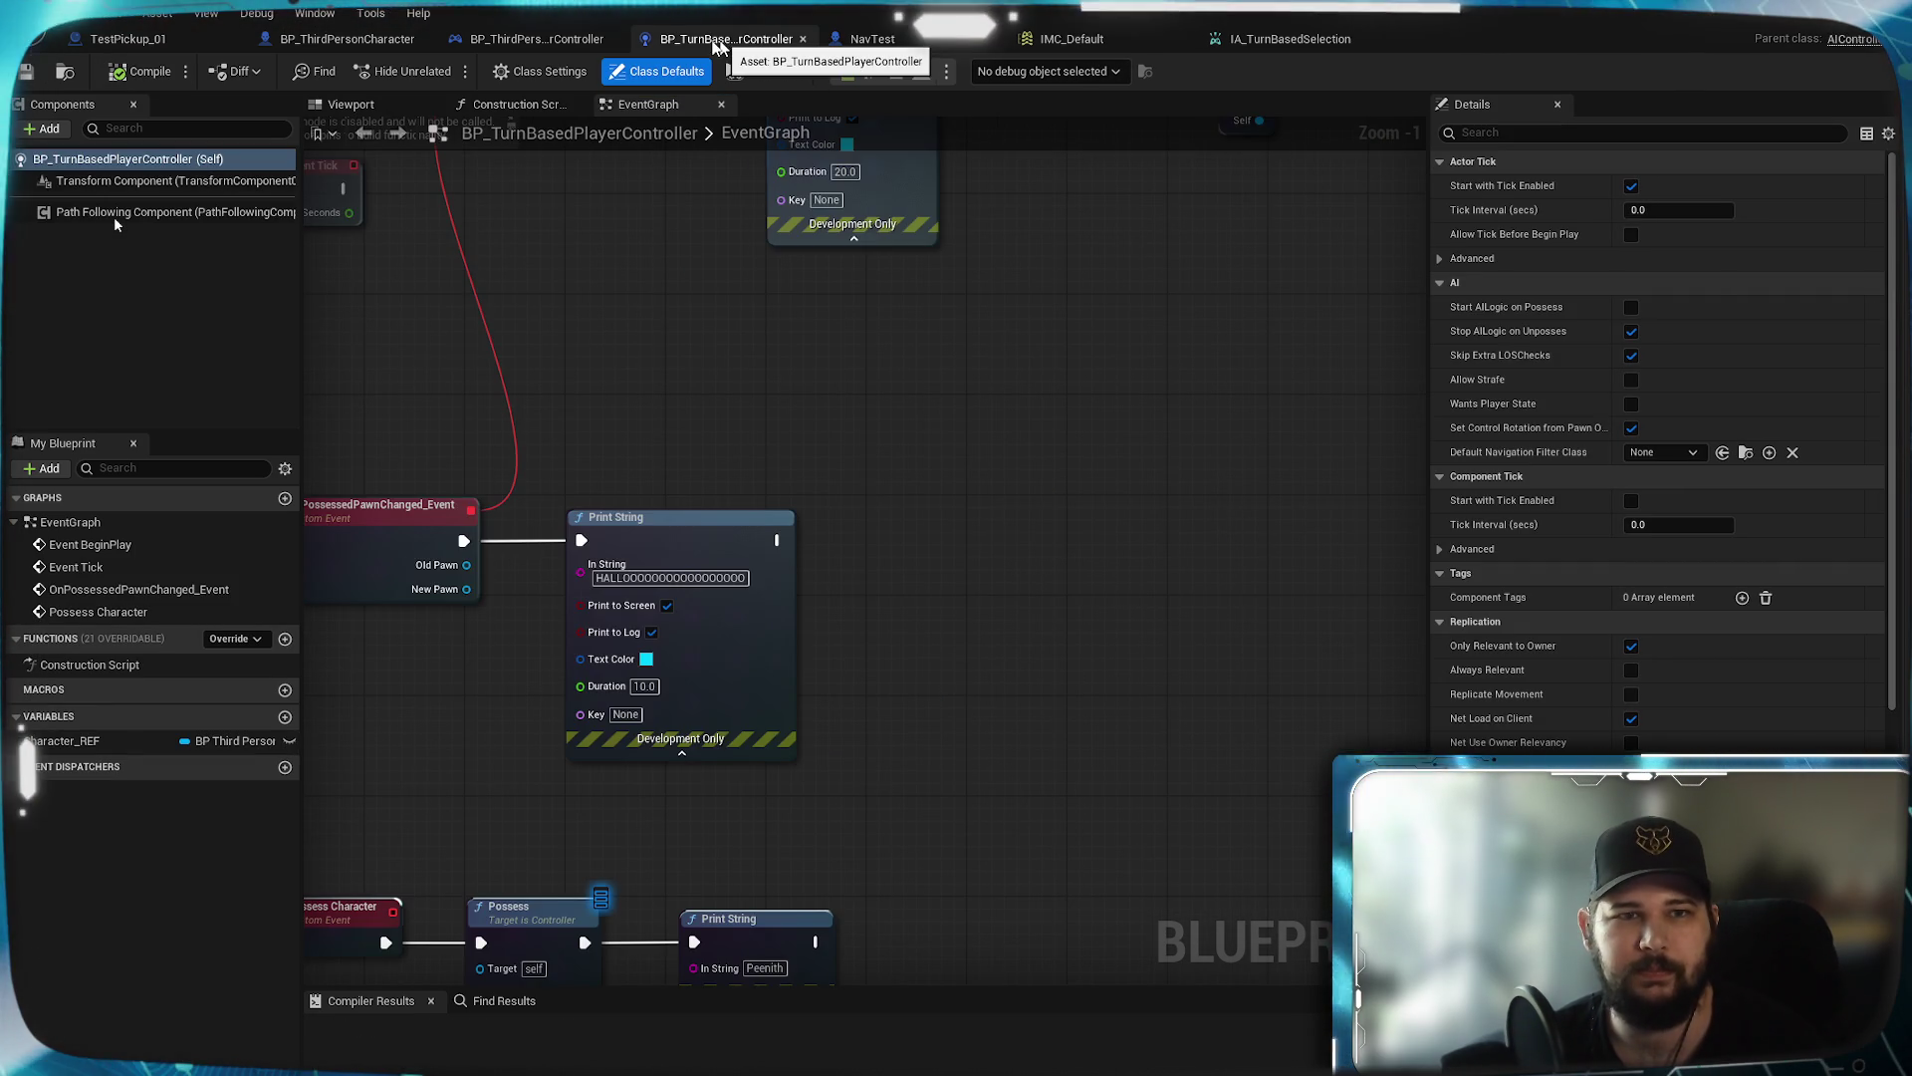
# In BP_ThirdPersonCharacter, pan around Set Actor Location and the inventory sorting nodes
pyautogui.click(347, 39)
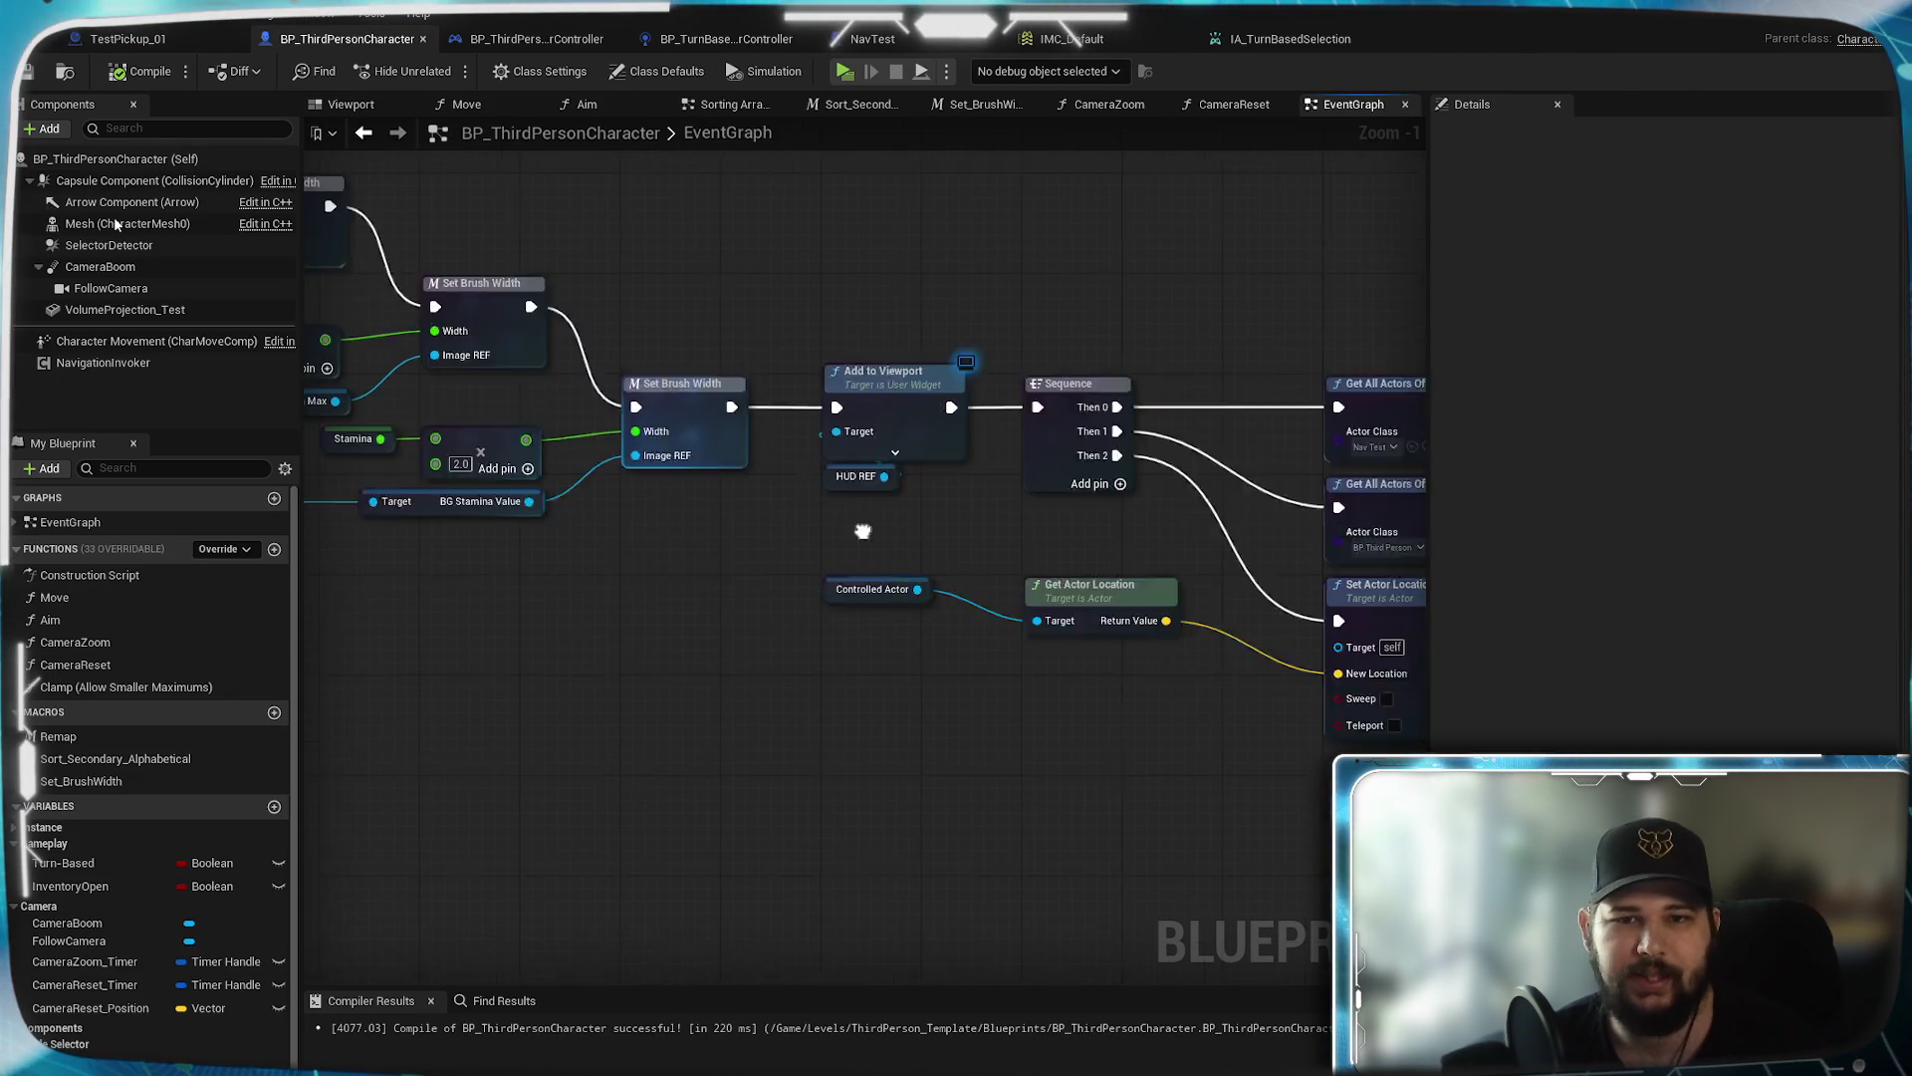
pyautogui.moveTo(879, 745); pyautogui.dragTo(711, 754)
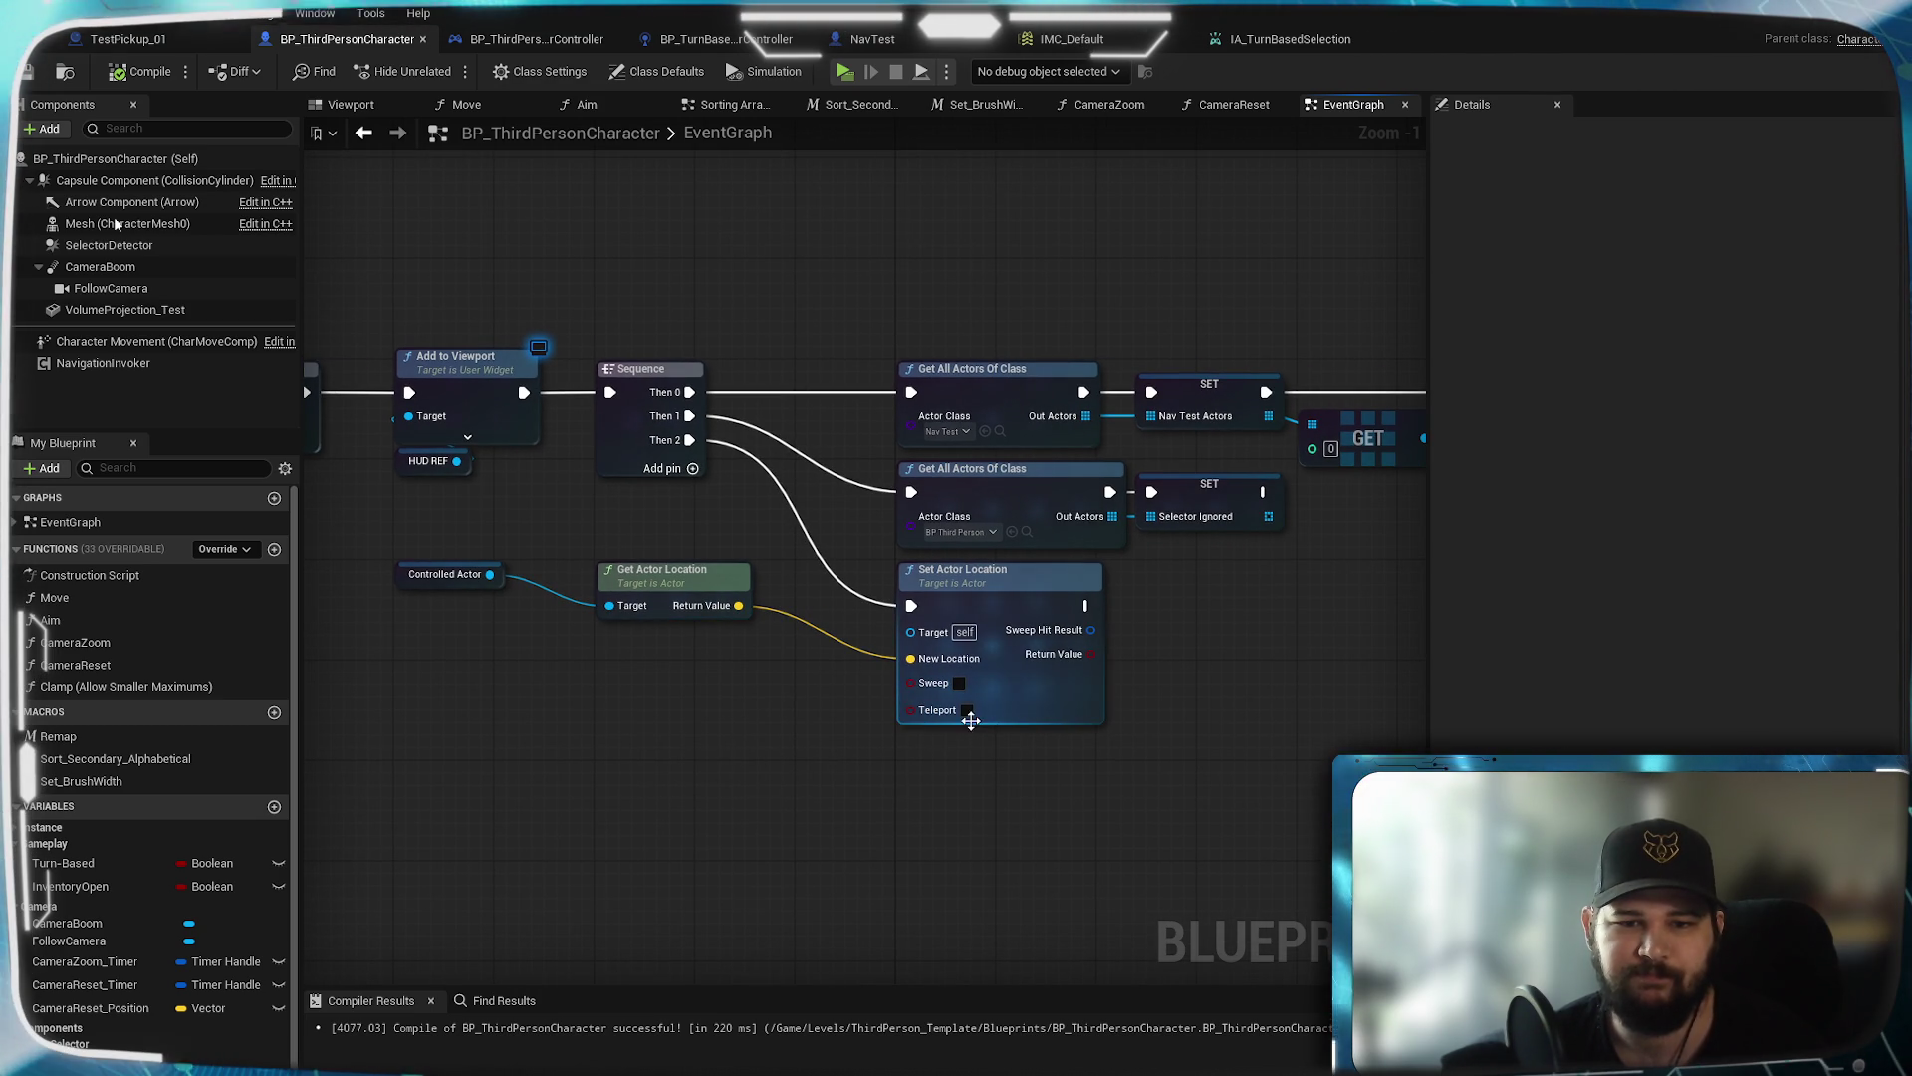
pyautogui.moveTo(970, 713)
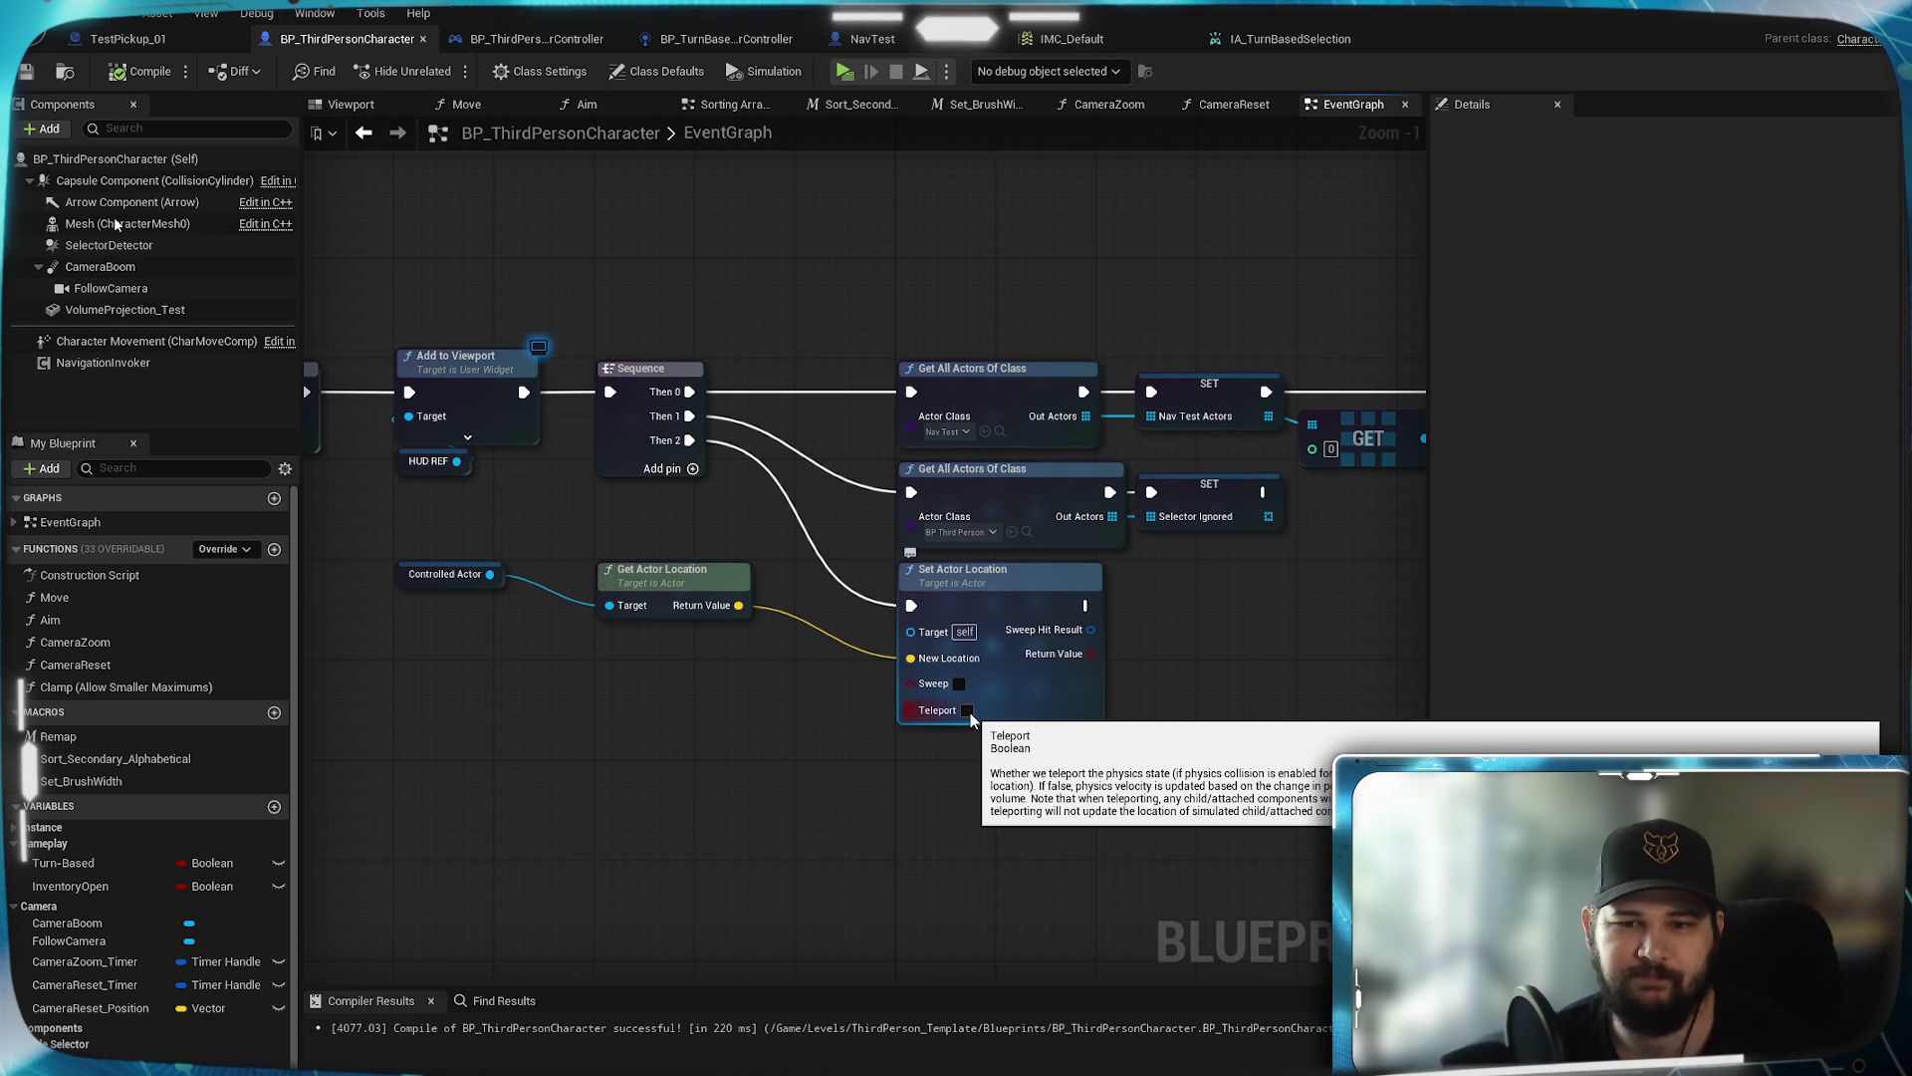
pyautogui.scroll(-2, 564, 683)
pyautogui.moveTo(564, 687)
pyautogui.mouseDown()
pyautogui.moveTo(849, 439)
pyautogui.moveTo(852, 889)
pyautogui.mouseUp()
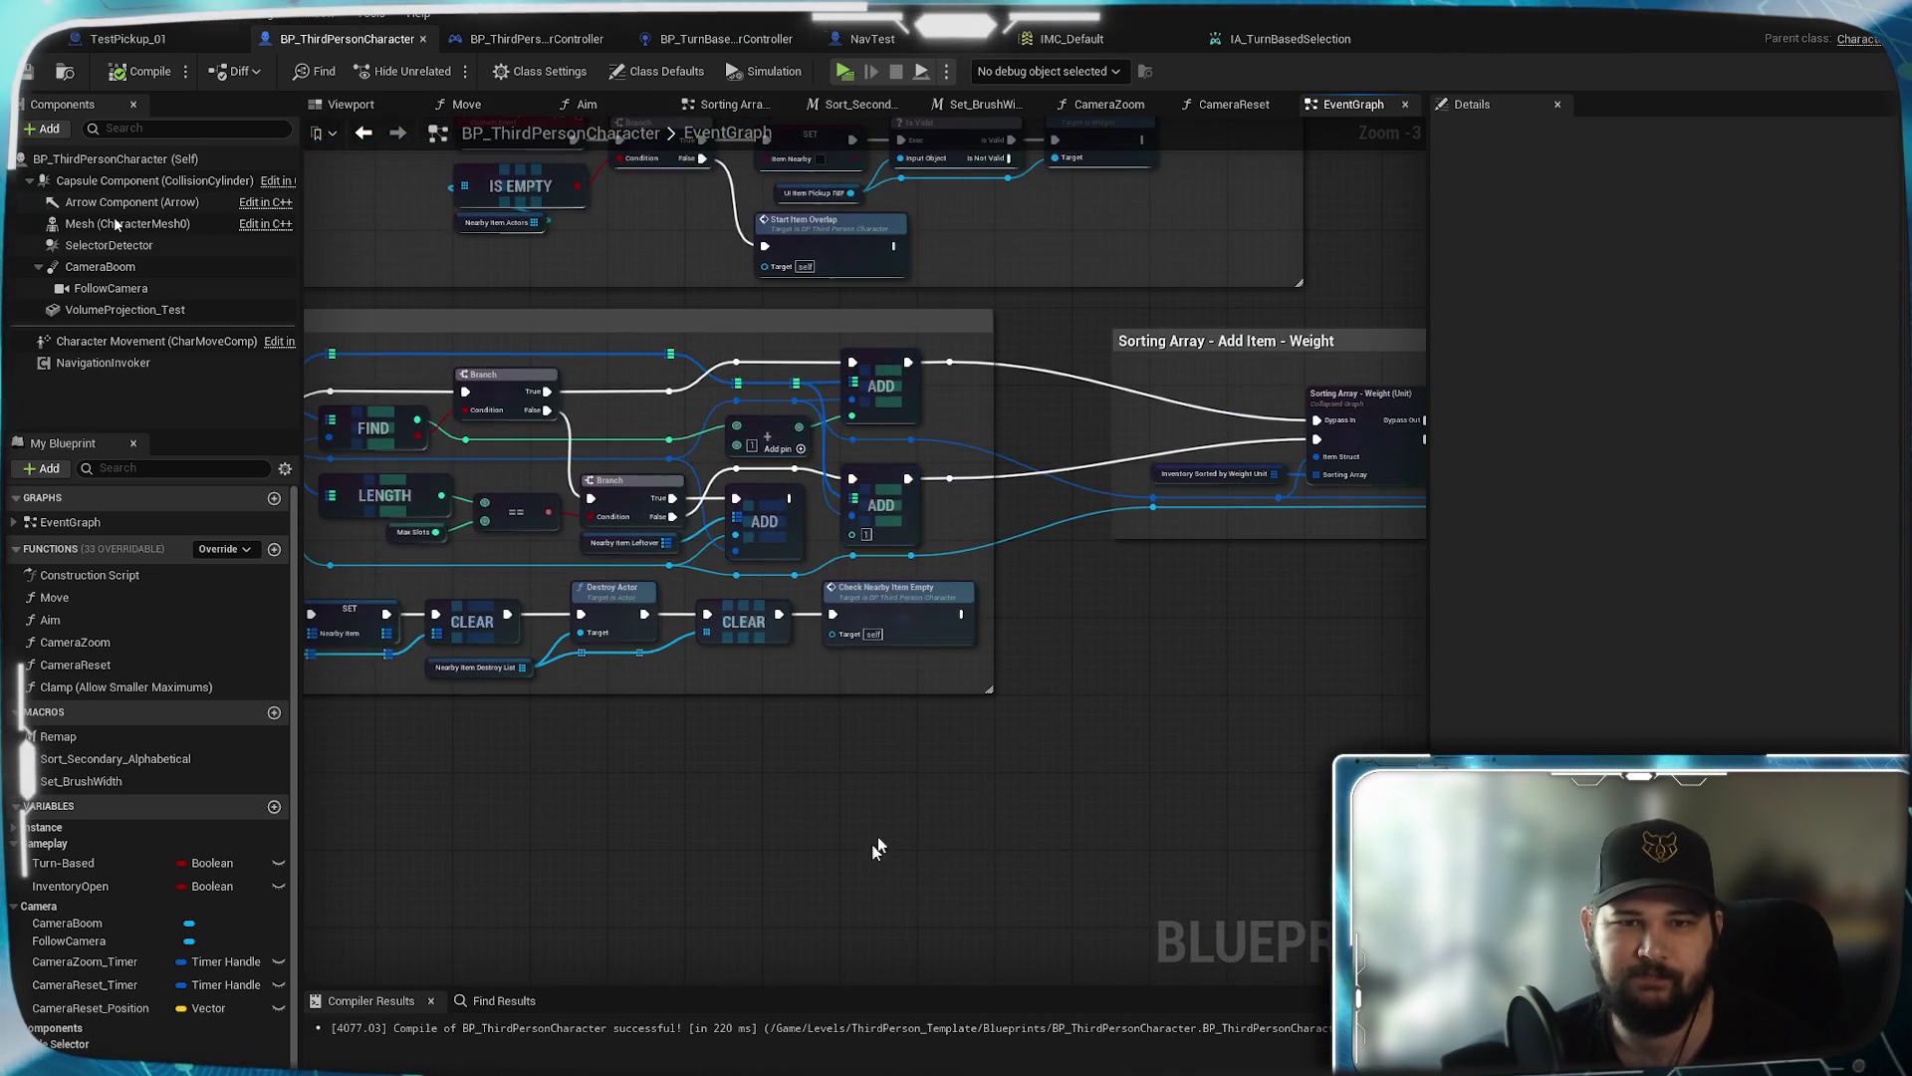
pyautogui.scroll(-3, 757, 624)
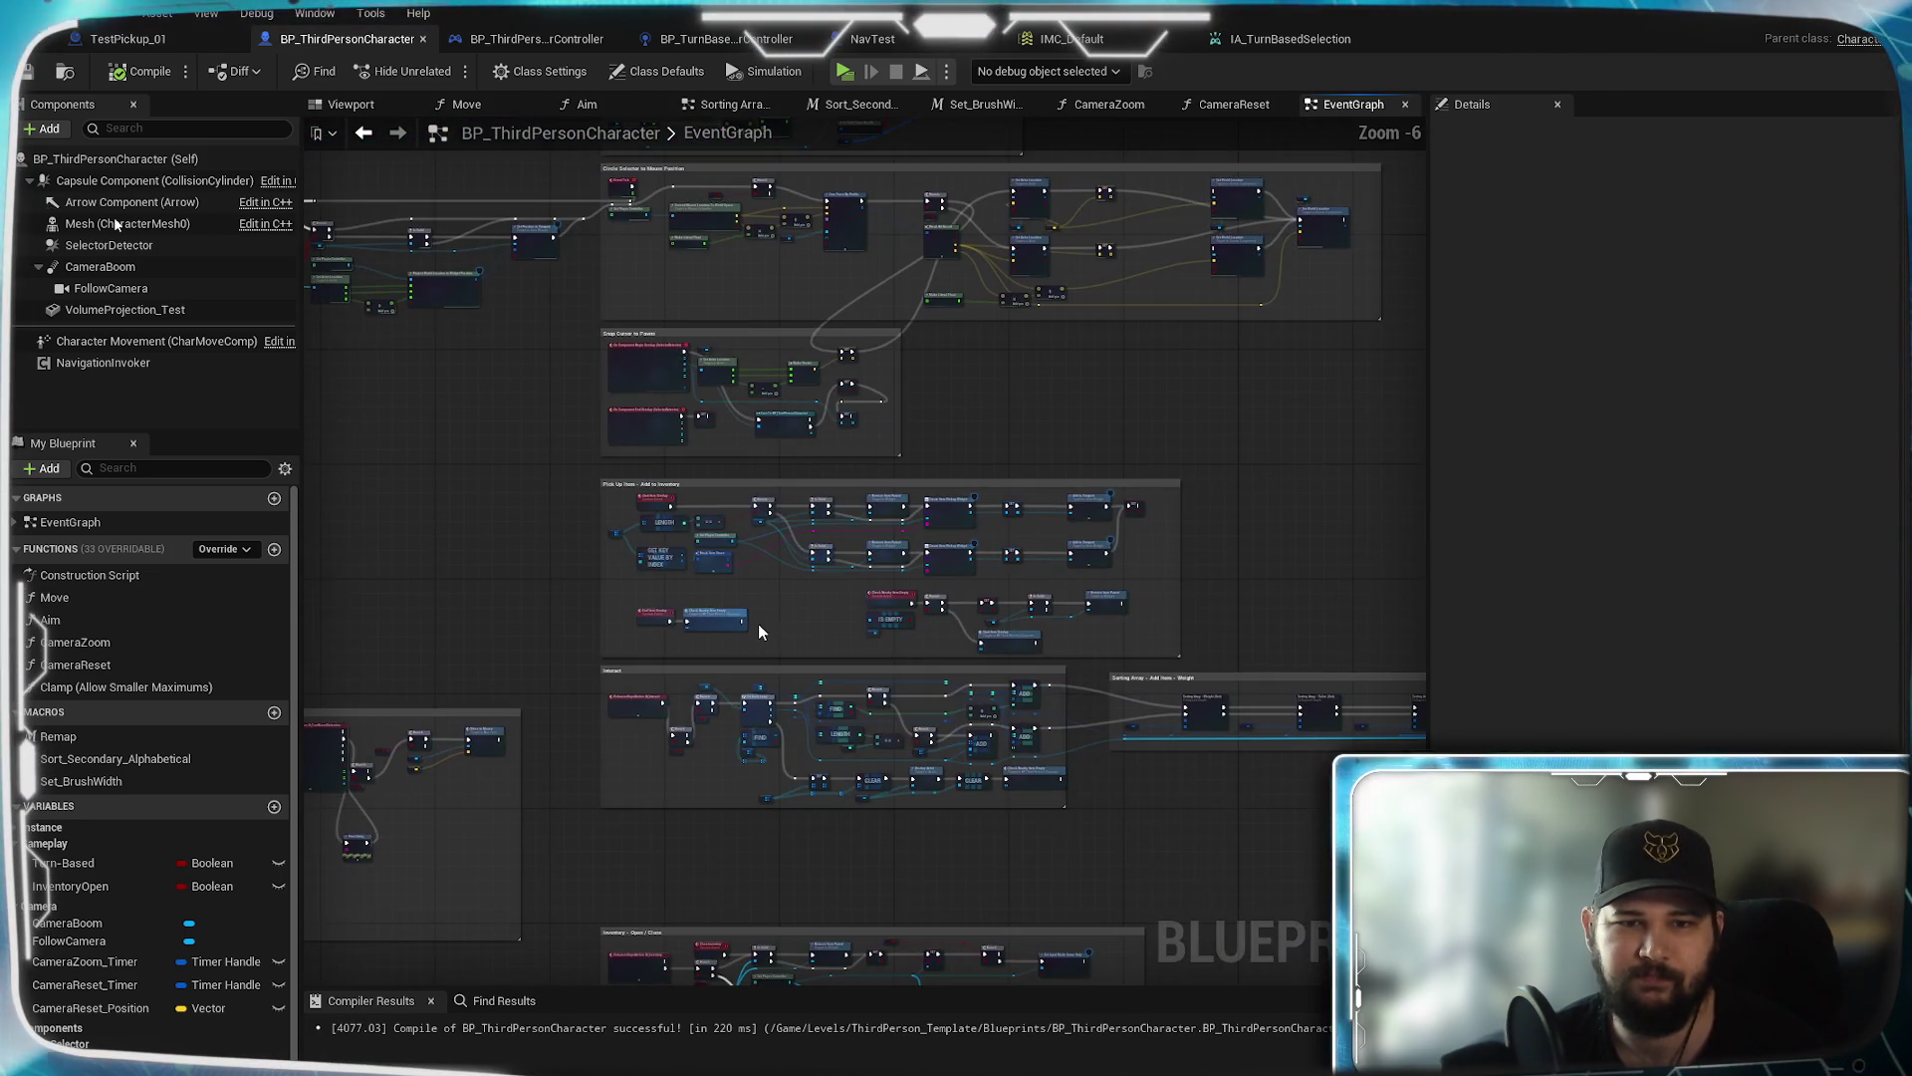
pyautogui.moveTo(1029, 414)
pyautogui.mouseDown()
pyautogui.moveTo(1025, 563)
pyautogui.moveTo(963, 332)
pyautogui.moveTo(1106, 773)
pyautogui.moveTo(1174, 790)
pyautogui.moveTo(1050, 506)
pyautogui.mouseUp()
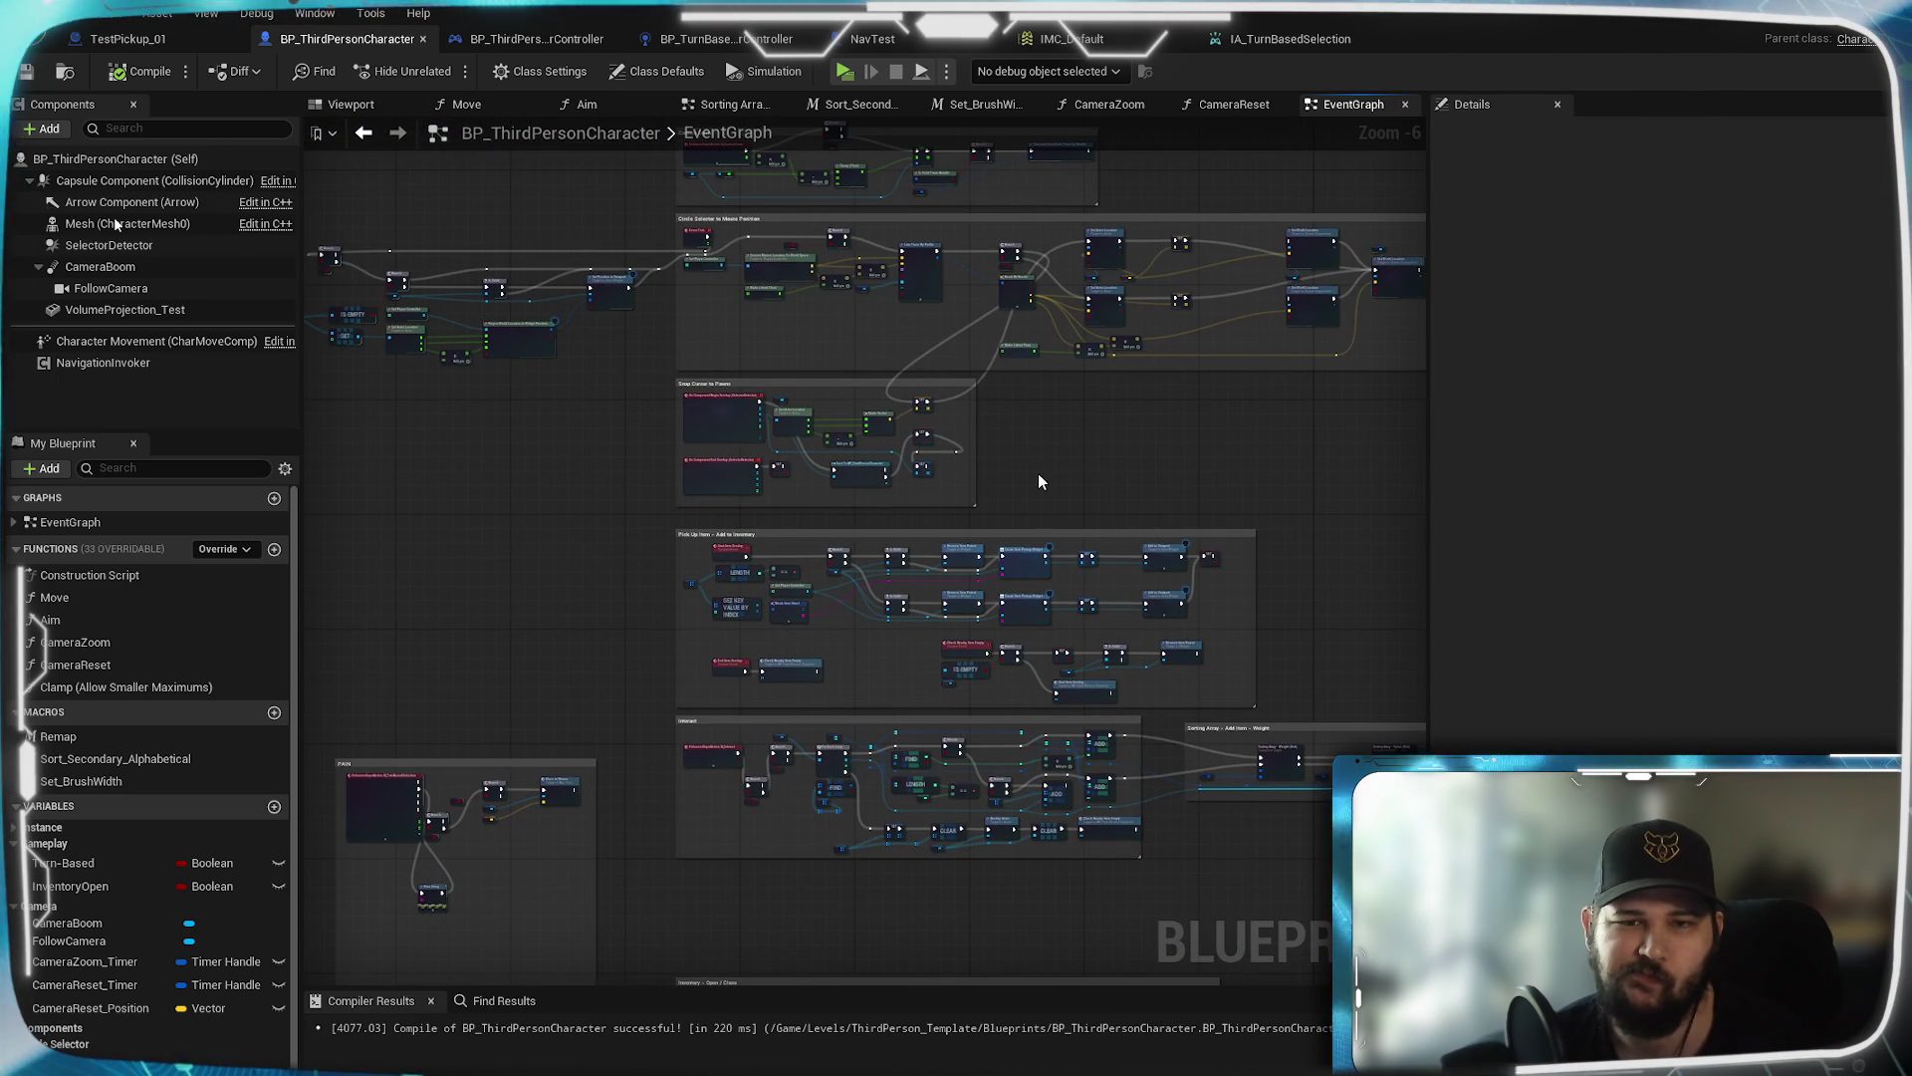
pyautogui.scroll(4, 729, 395)
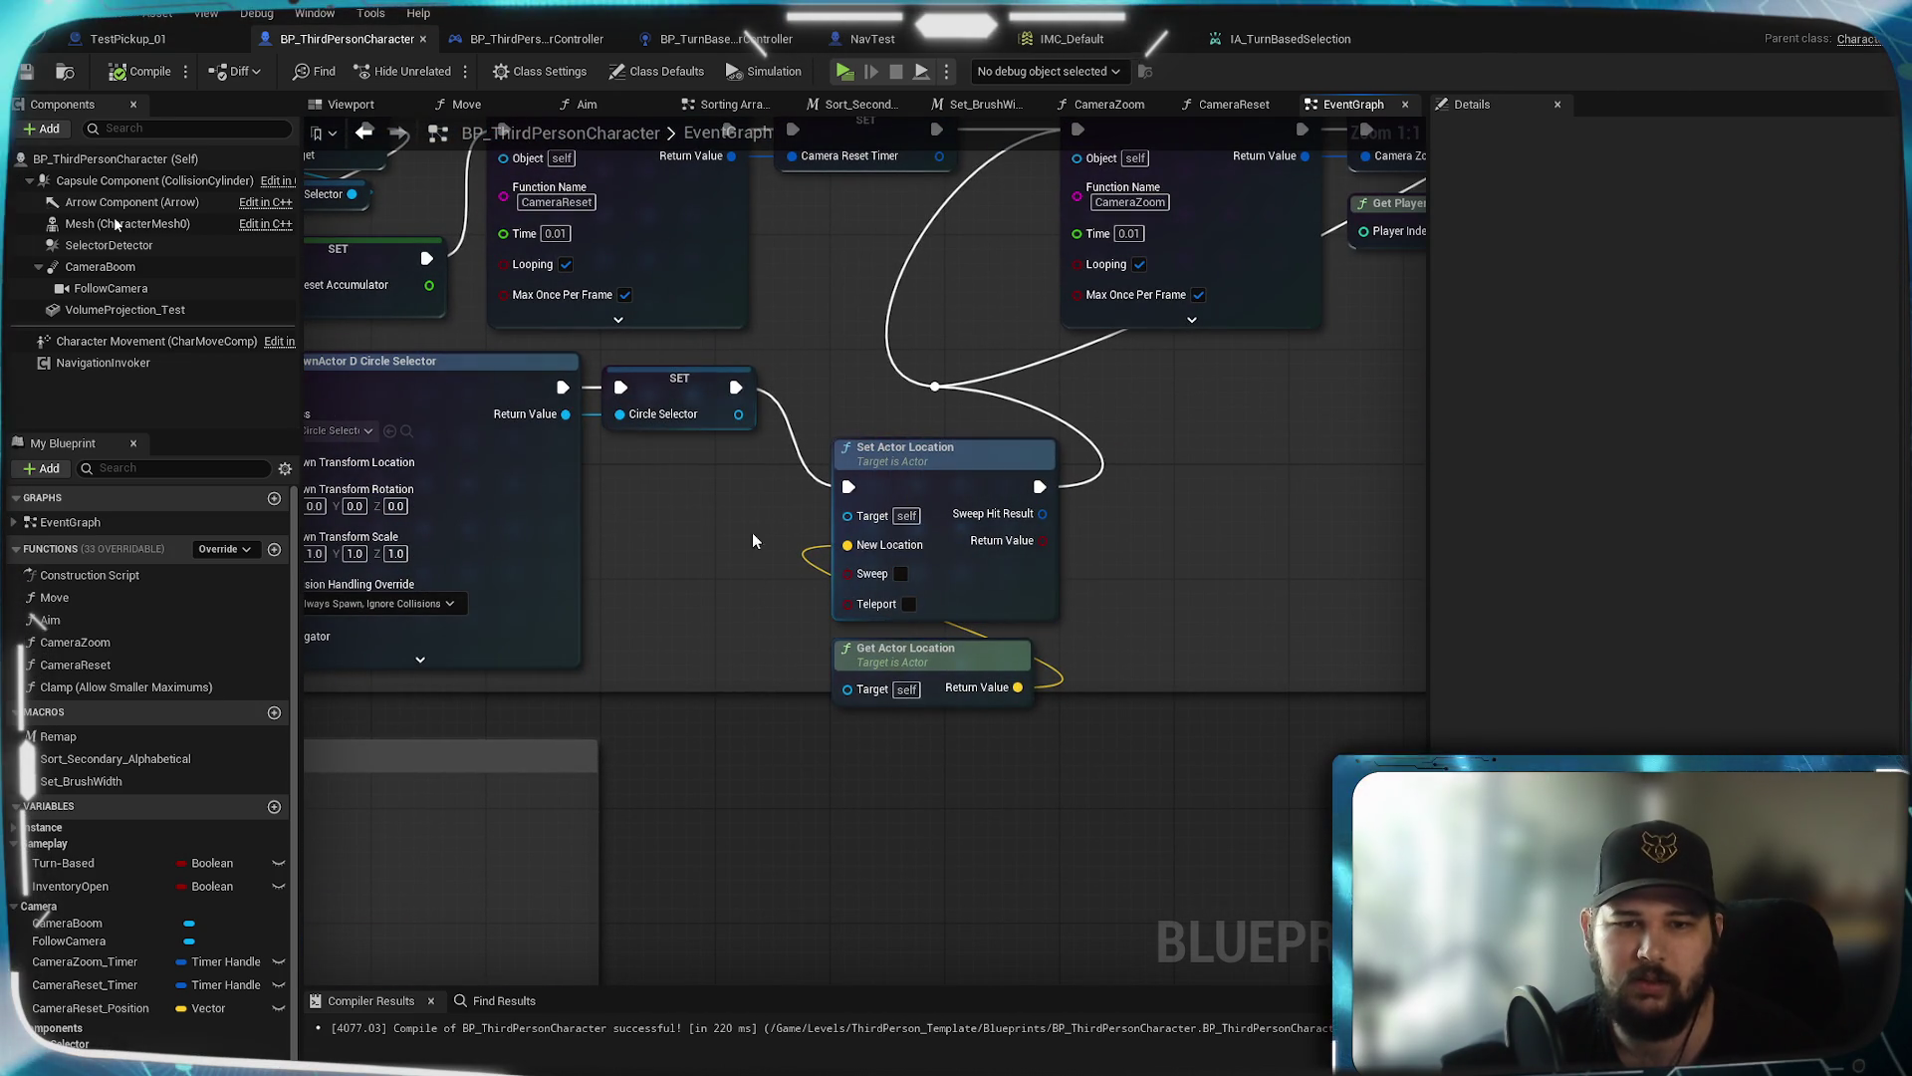
# Shift the Set/Get Actor Location pair left, then pan toward CameraZoom and Toggle Turn-Based nodes
pyautogui.moveTo(895, 458); pyautogui.dragTo(853, 458)
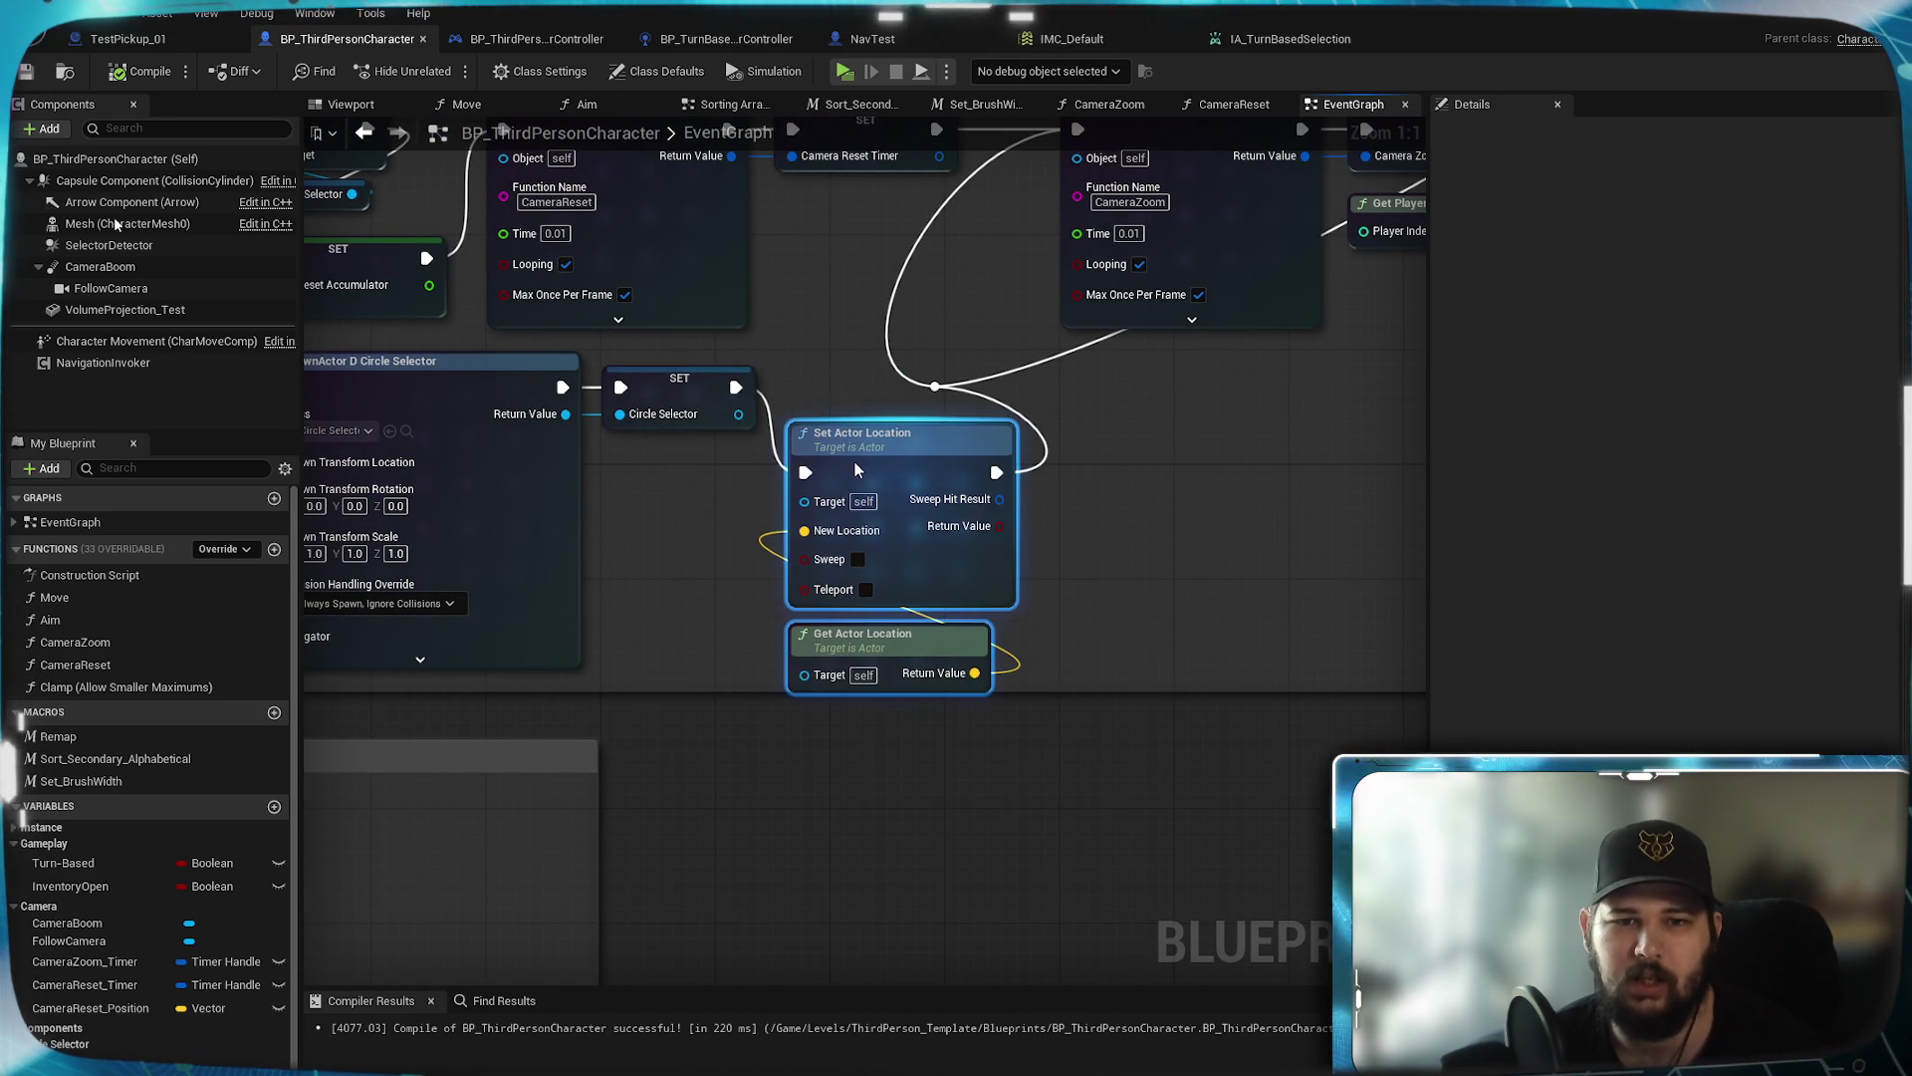
pyautogui.click(1134, 503)
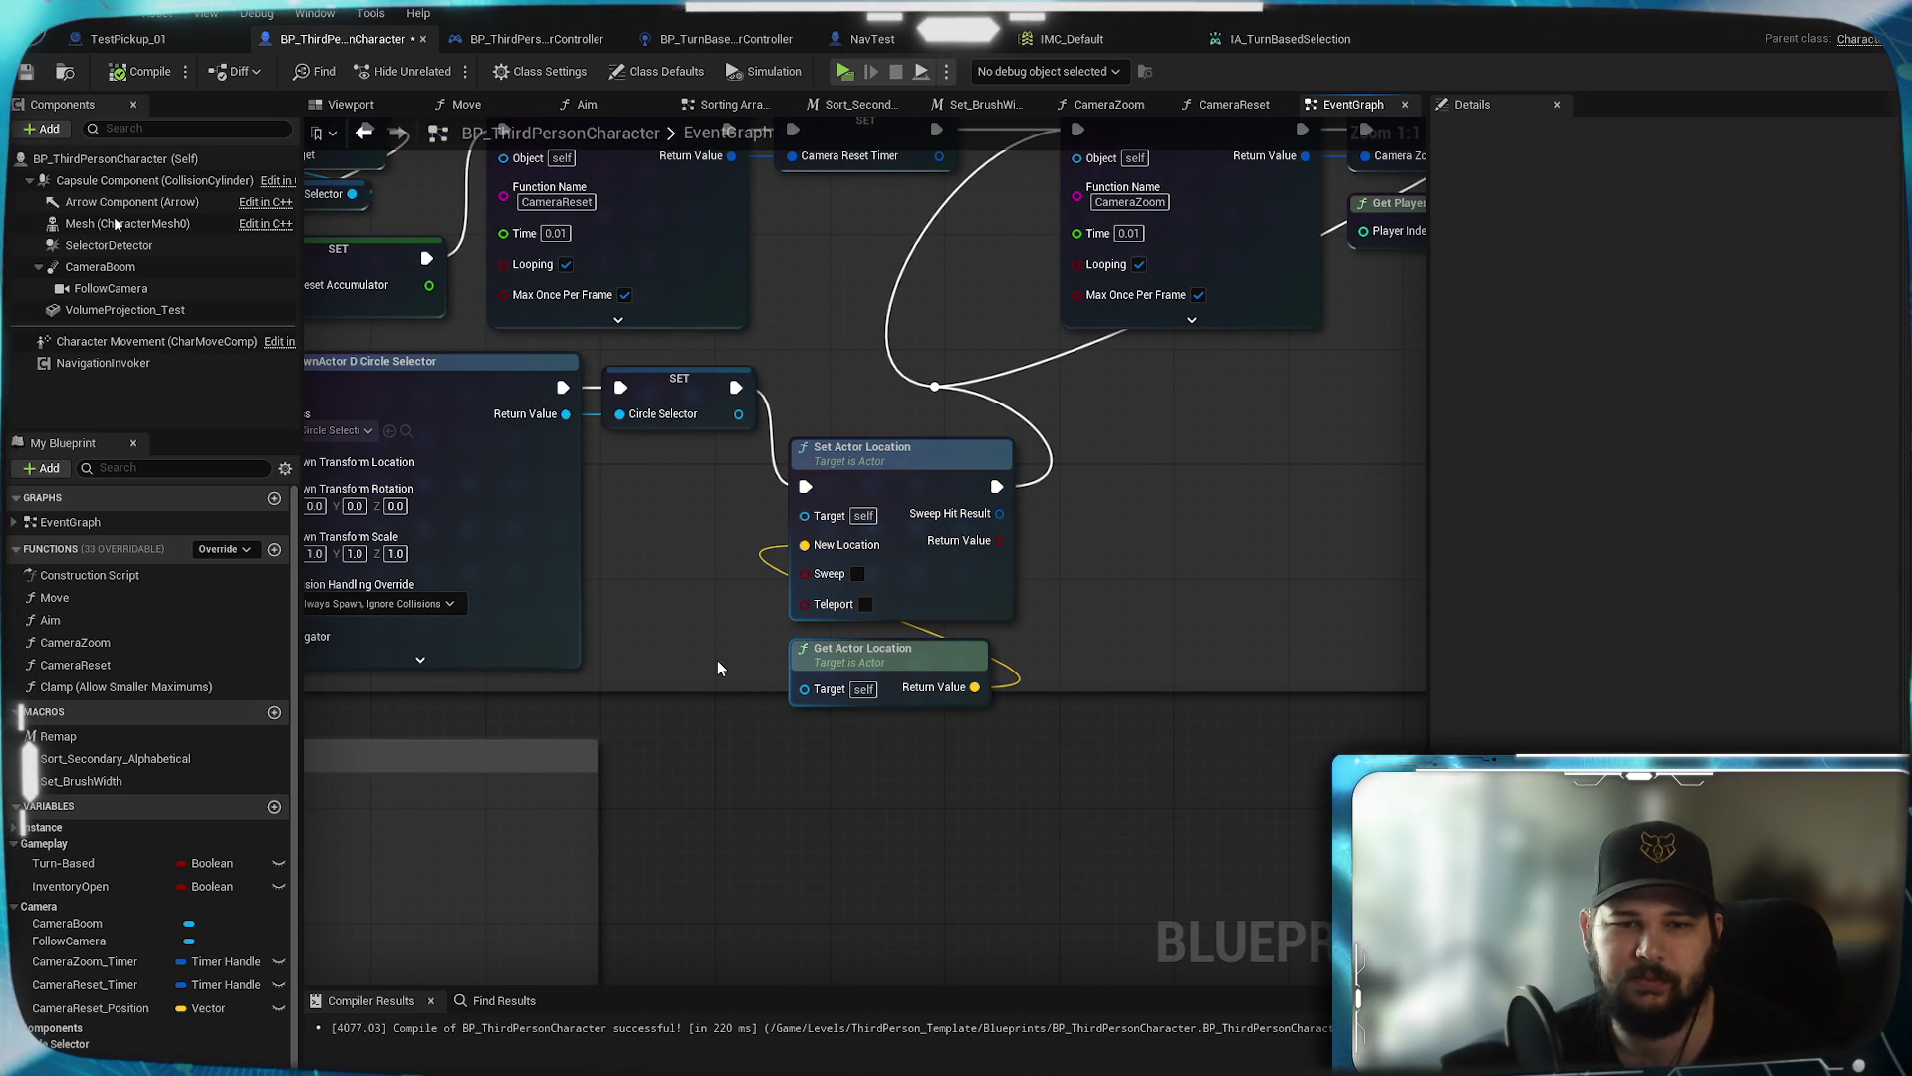
pyautogui.moveTo(1186, 546)
pyautogui.mouseDown()
pyautogui.moveTo(568, 856)
pyautogui.moveTo(527, 859)
pyautogui.moveTo(1120, 529)
pyautogui.mouseUp()
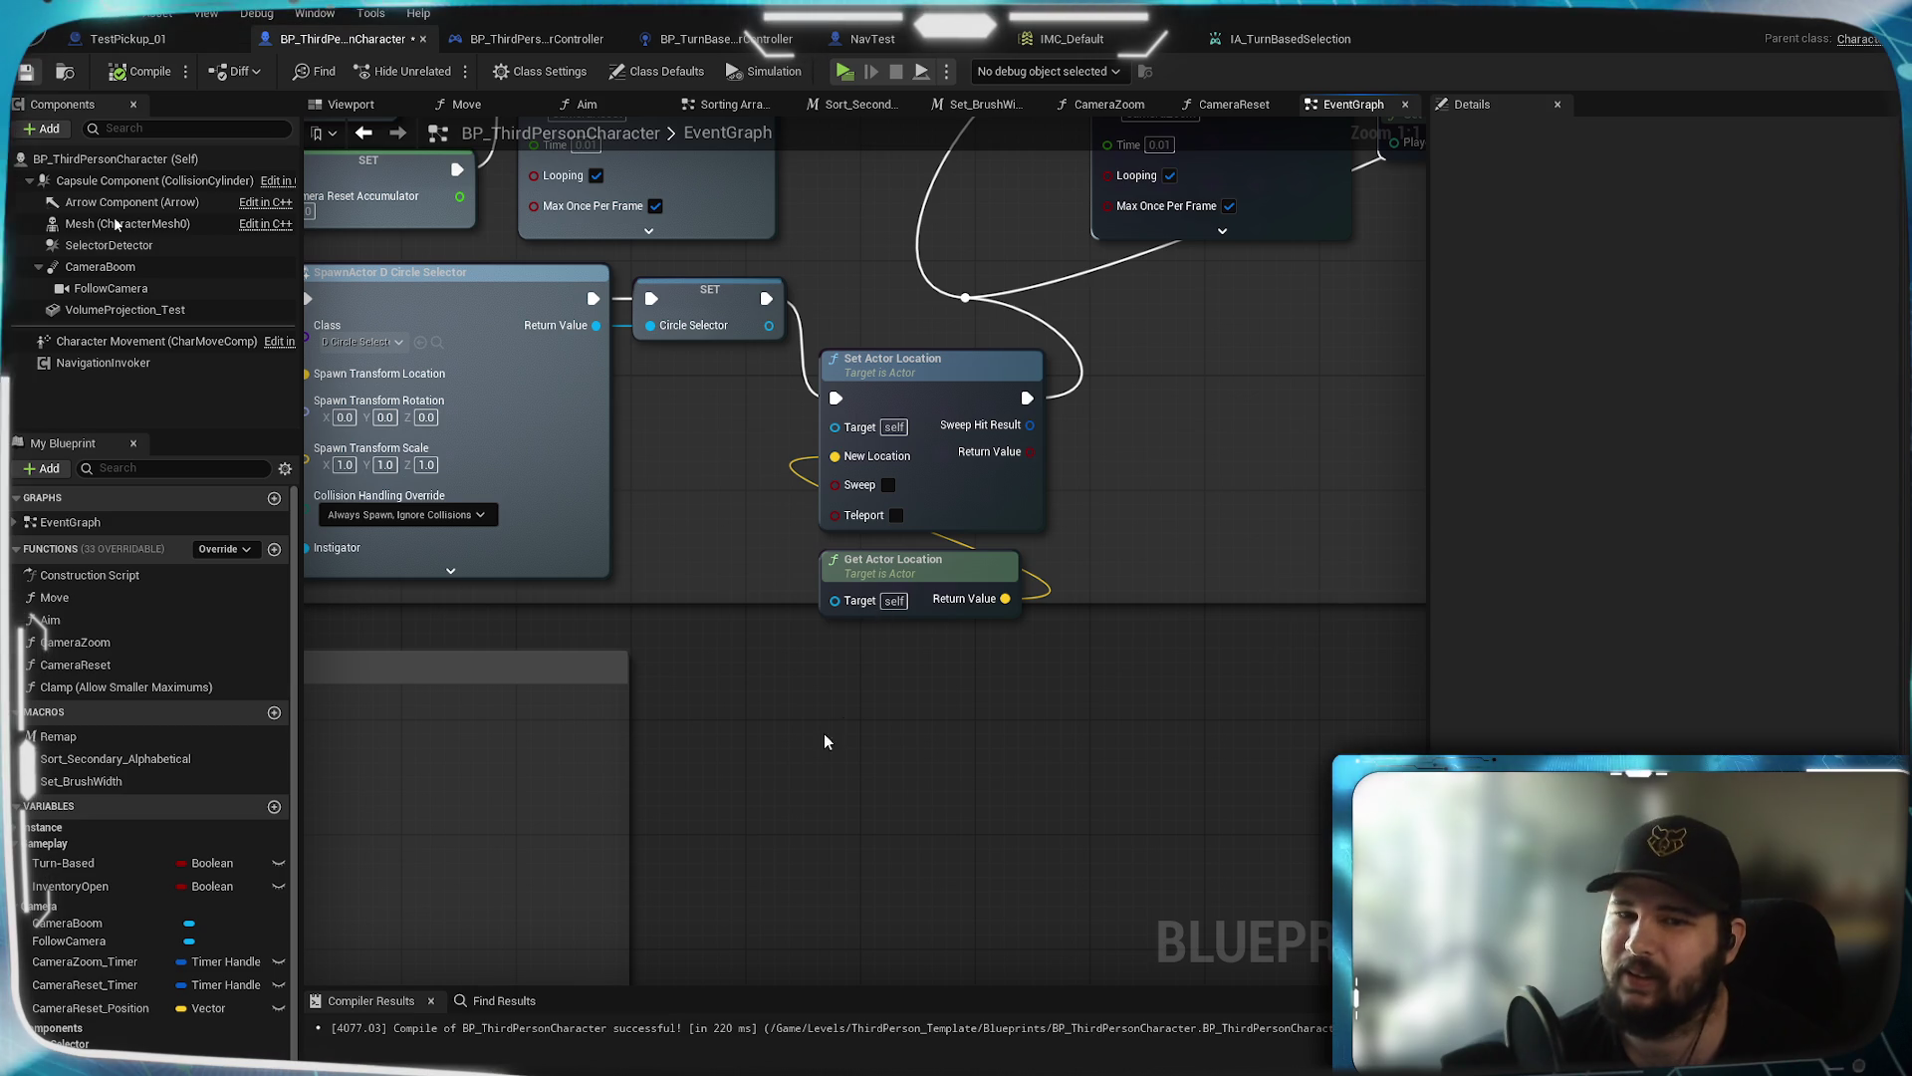
pyautogui.scroll(-1, 818, 757)
pyautogui.scroll(-2, 818, 757)
pyautogui.moveTo(525, 695)
pyautogui.mouseDown()
pyautogui.moveTo(1058, 670)
pyautogui.moveTo(883, 683)
pyautogui.moveTo(834, 954)
pyautogui.moveTo(389, 478)
pyautogui.moveTo(819, 867)
pyautogui.moveTo(749, 413)
pyautogui.moveTo(946, 379)
pyautogui.moveTo(1066, 432)
pyautogui.moveTo(1080, 734)
pyautogui.moveTo(909, 320)
pyautogui.moveTo(974, 533)
pyautogui.moveTo(1025, 491)
pyautogui.mouseUp()
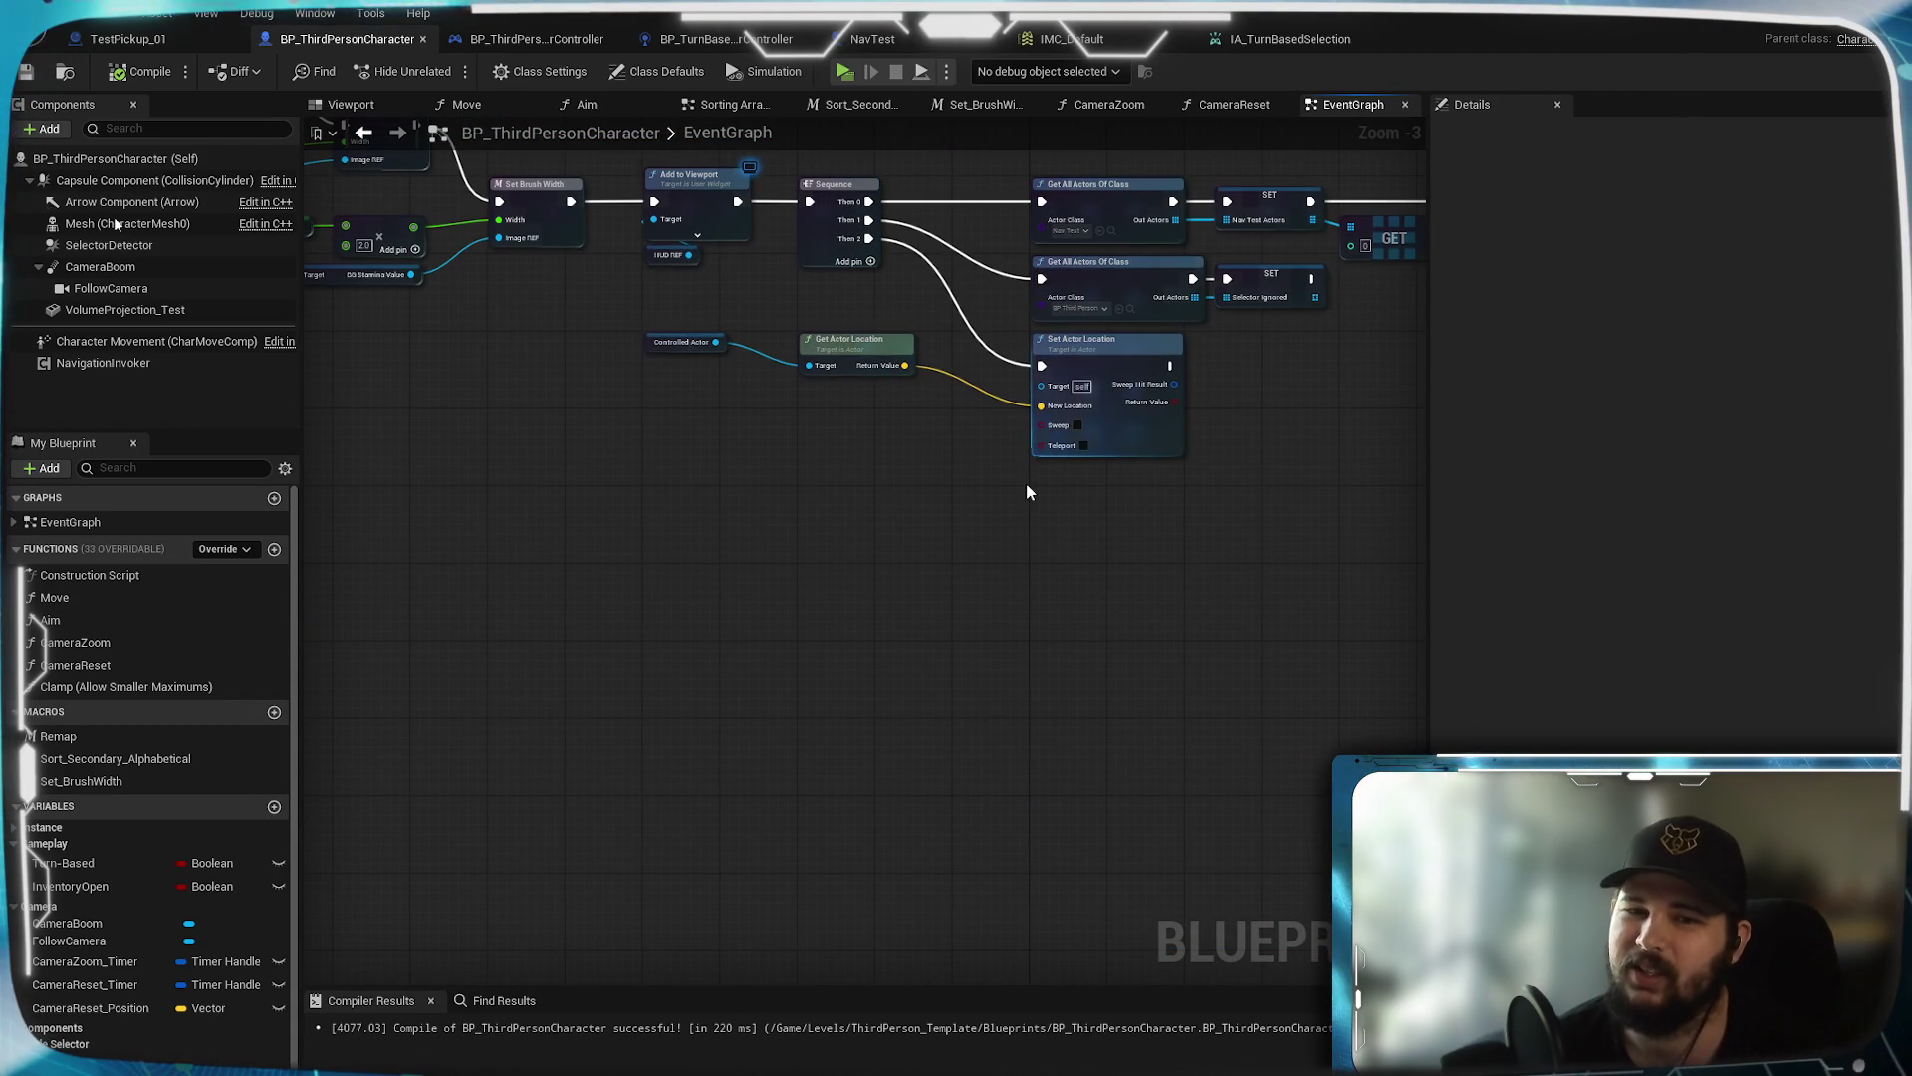
pyautogui.scroll(4, 932, 461)
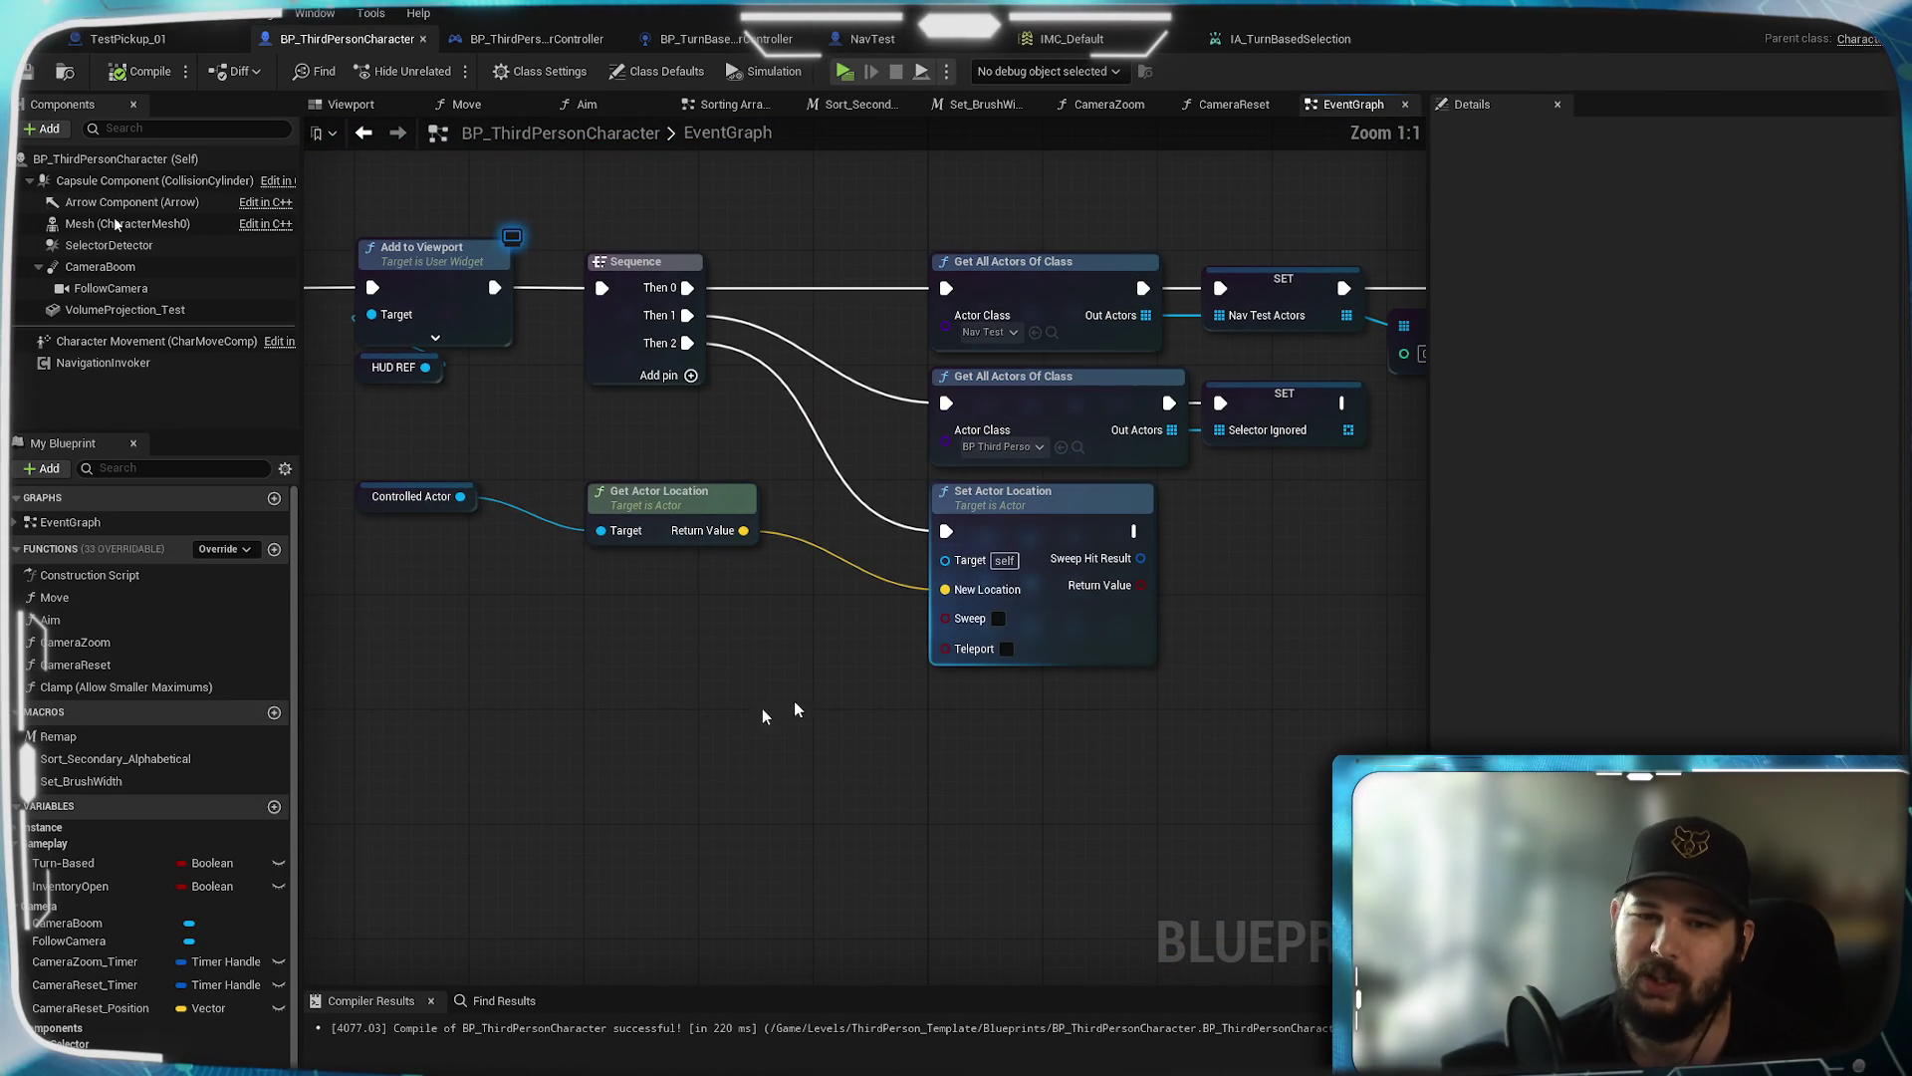
# Enable Teleport on Set Actor Location, compile and save, and launch the game with Alt+P
pyautogui.moveTo(1014, 666)
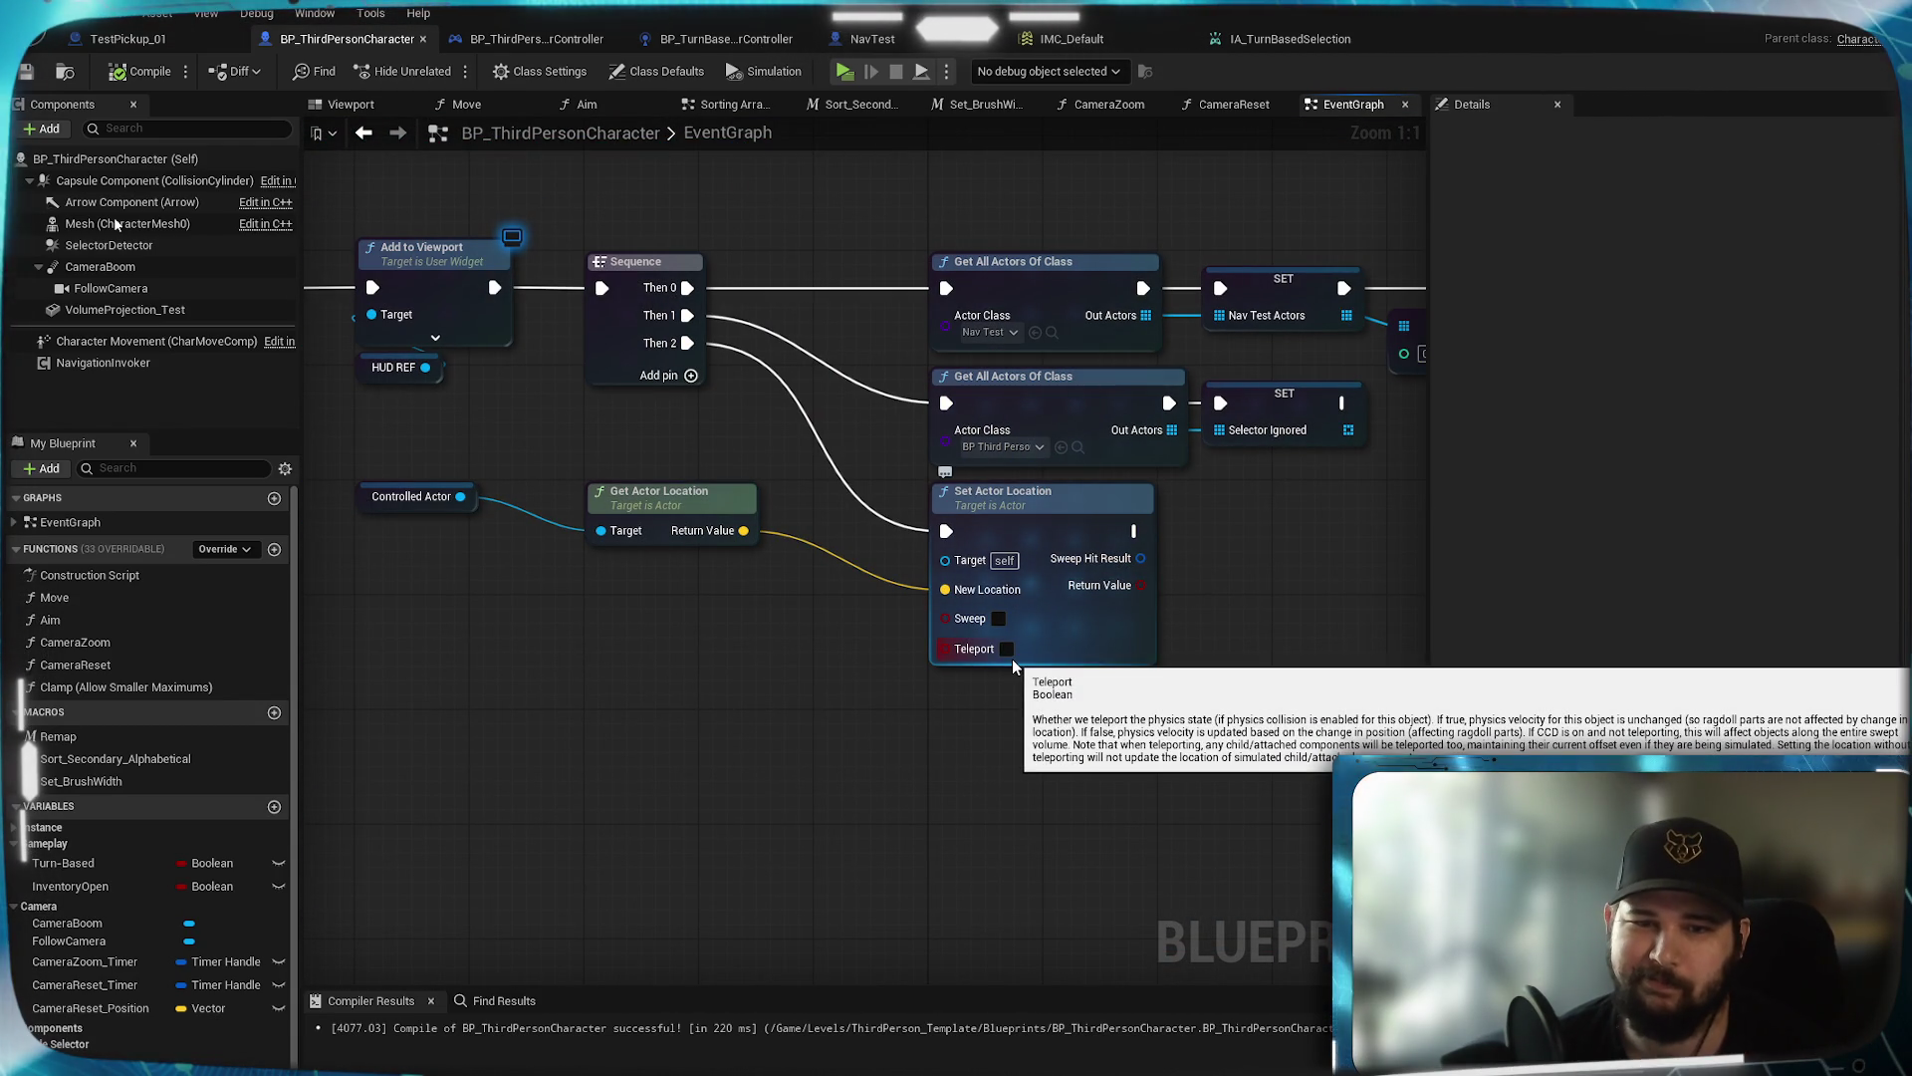
pyautogui.click(1006, 648)
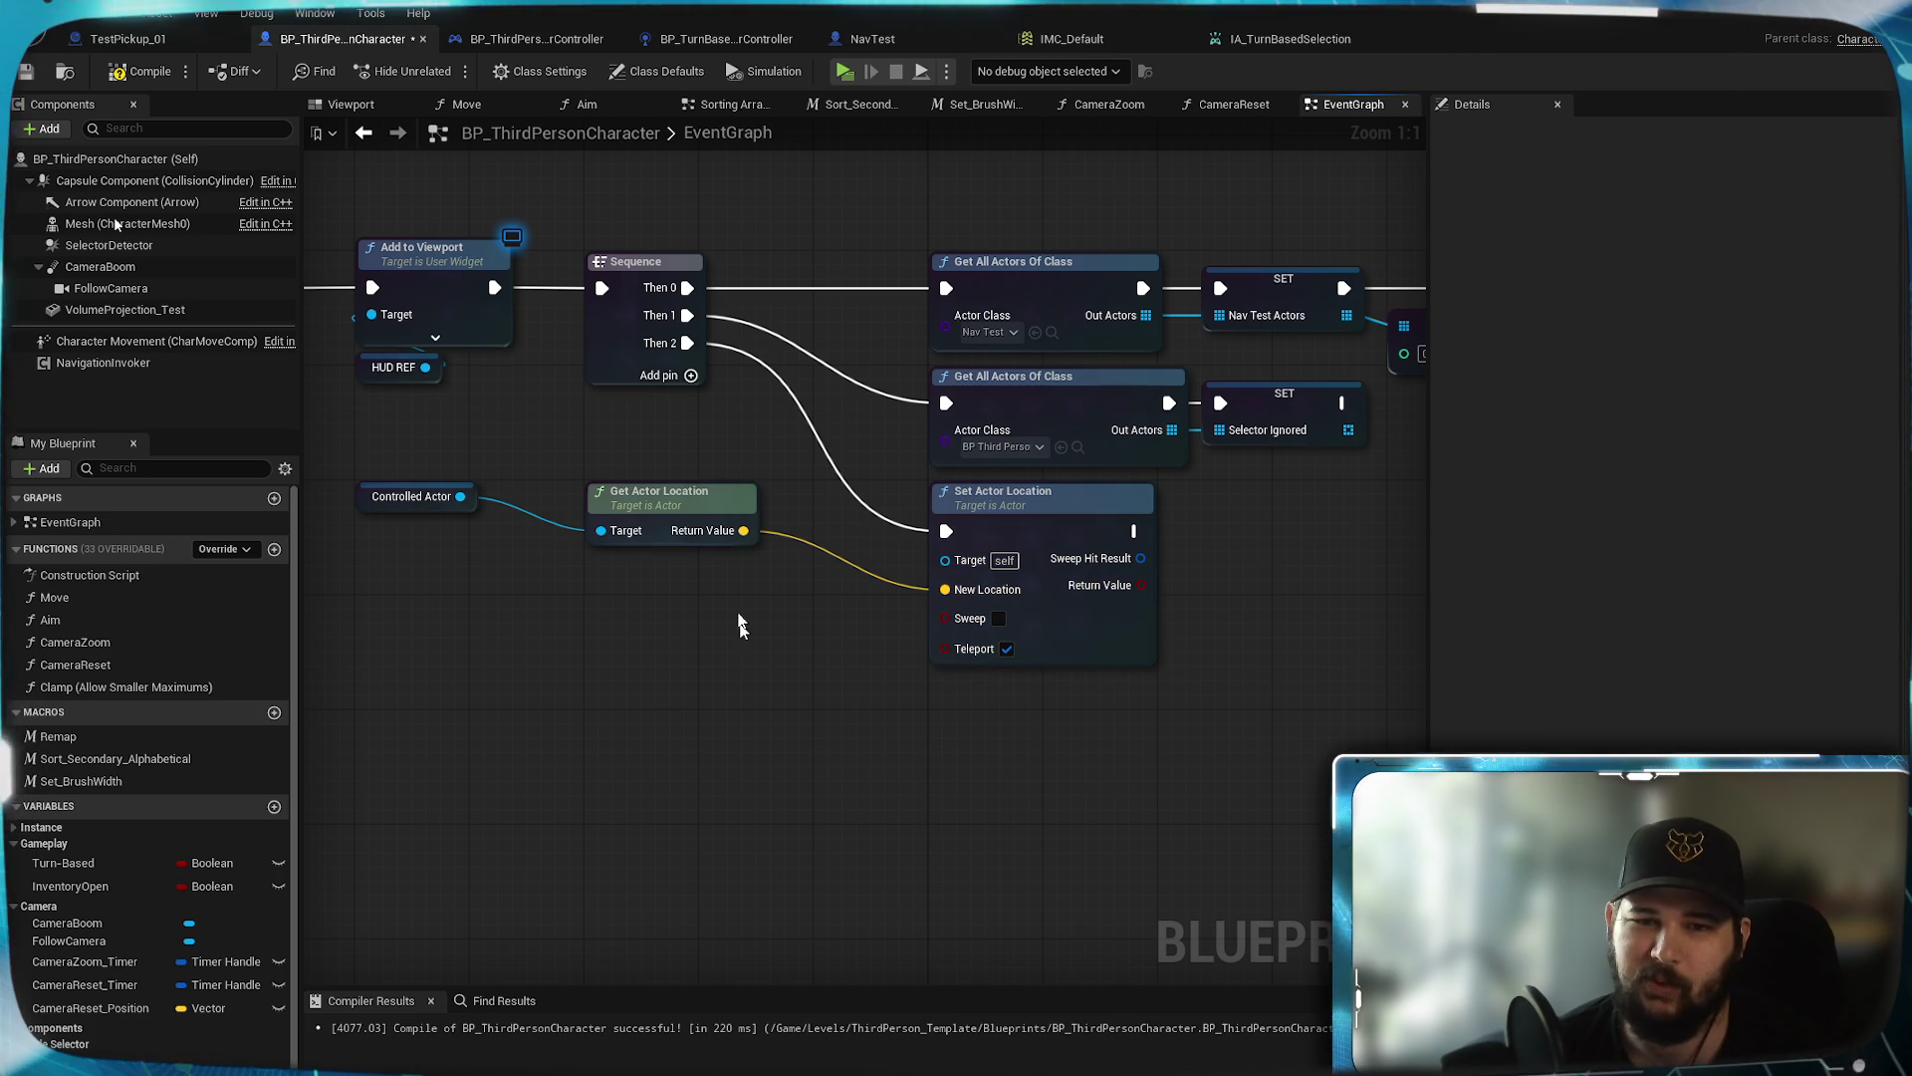
pyautogui.click(28, 73)
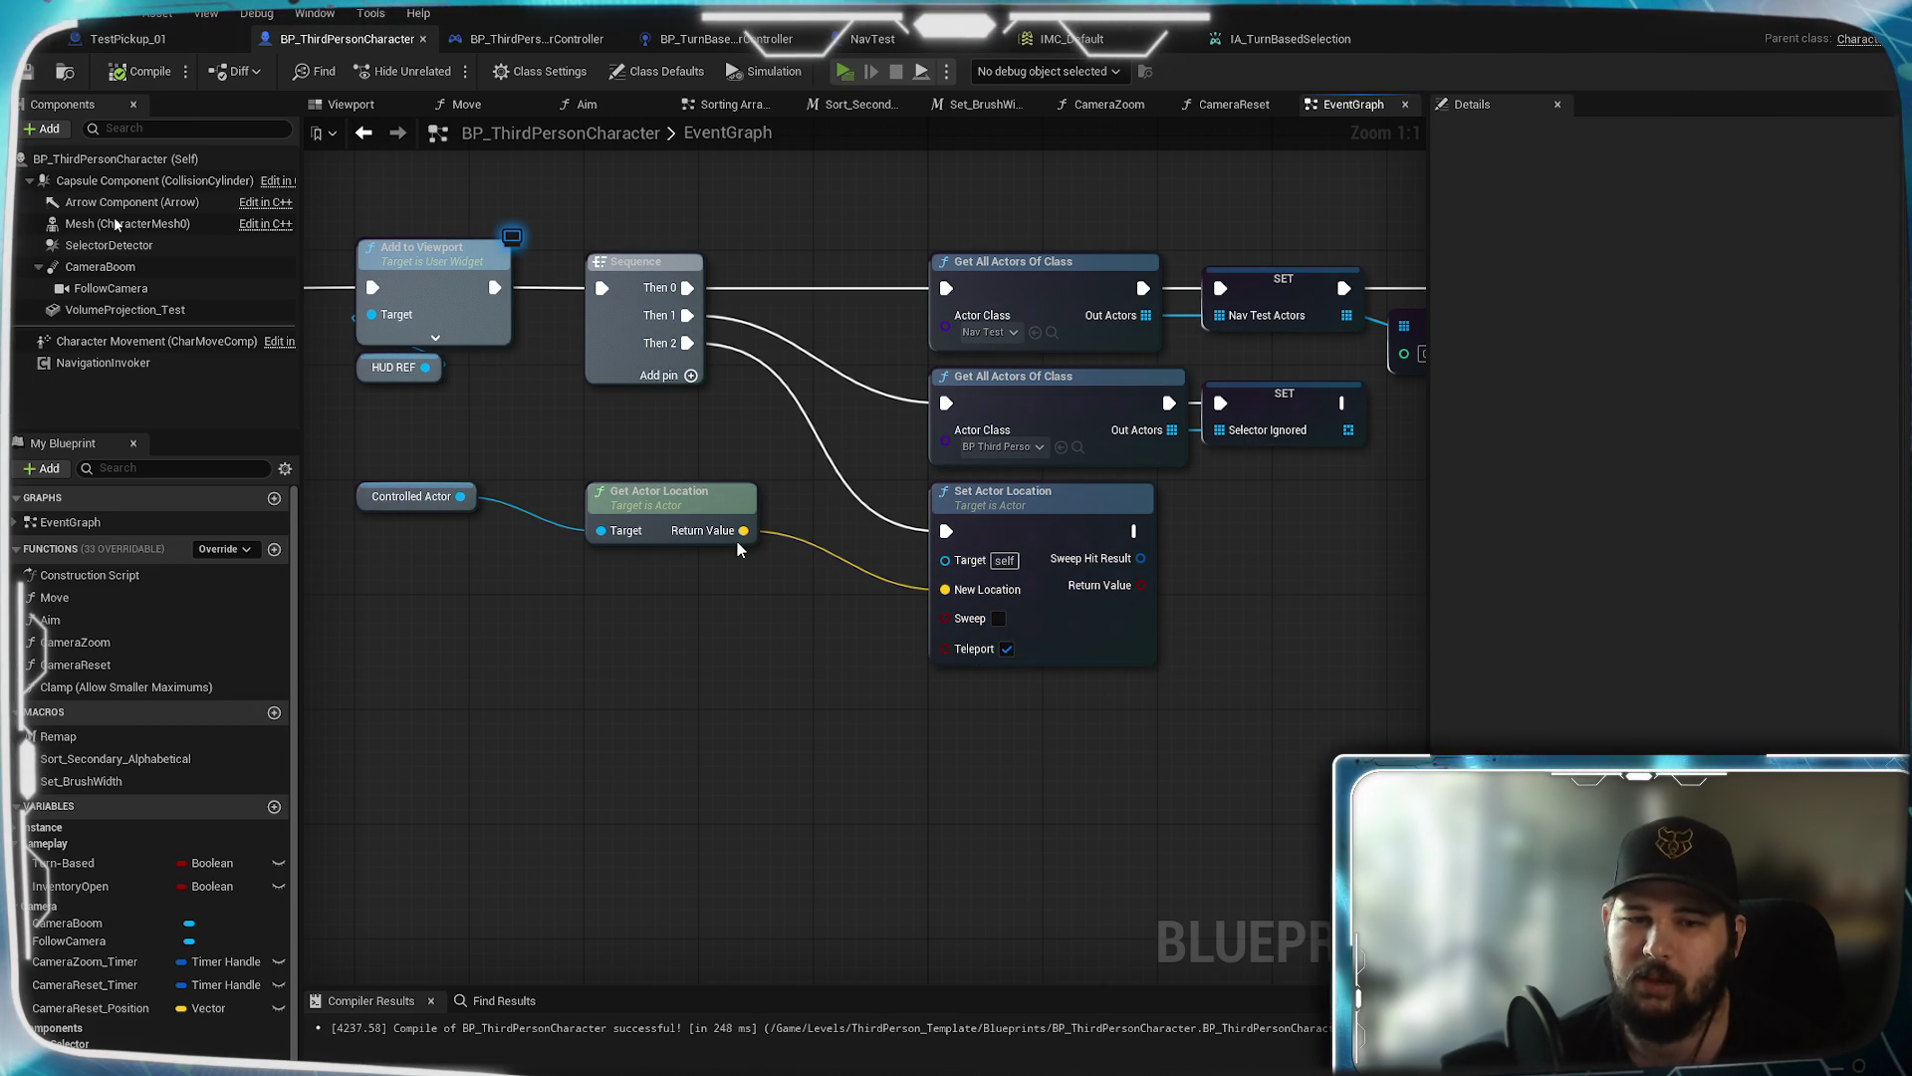
pyautogui.hotkey('alt', 'p')
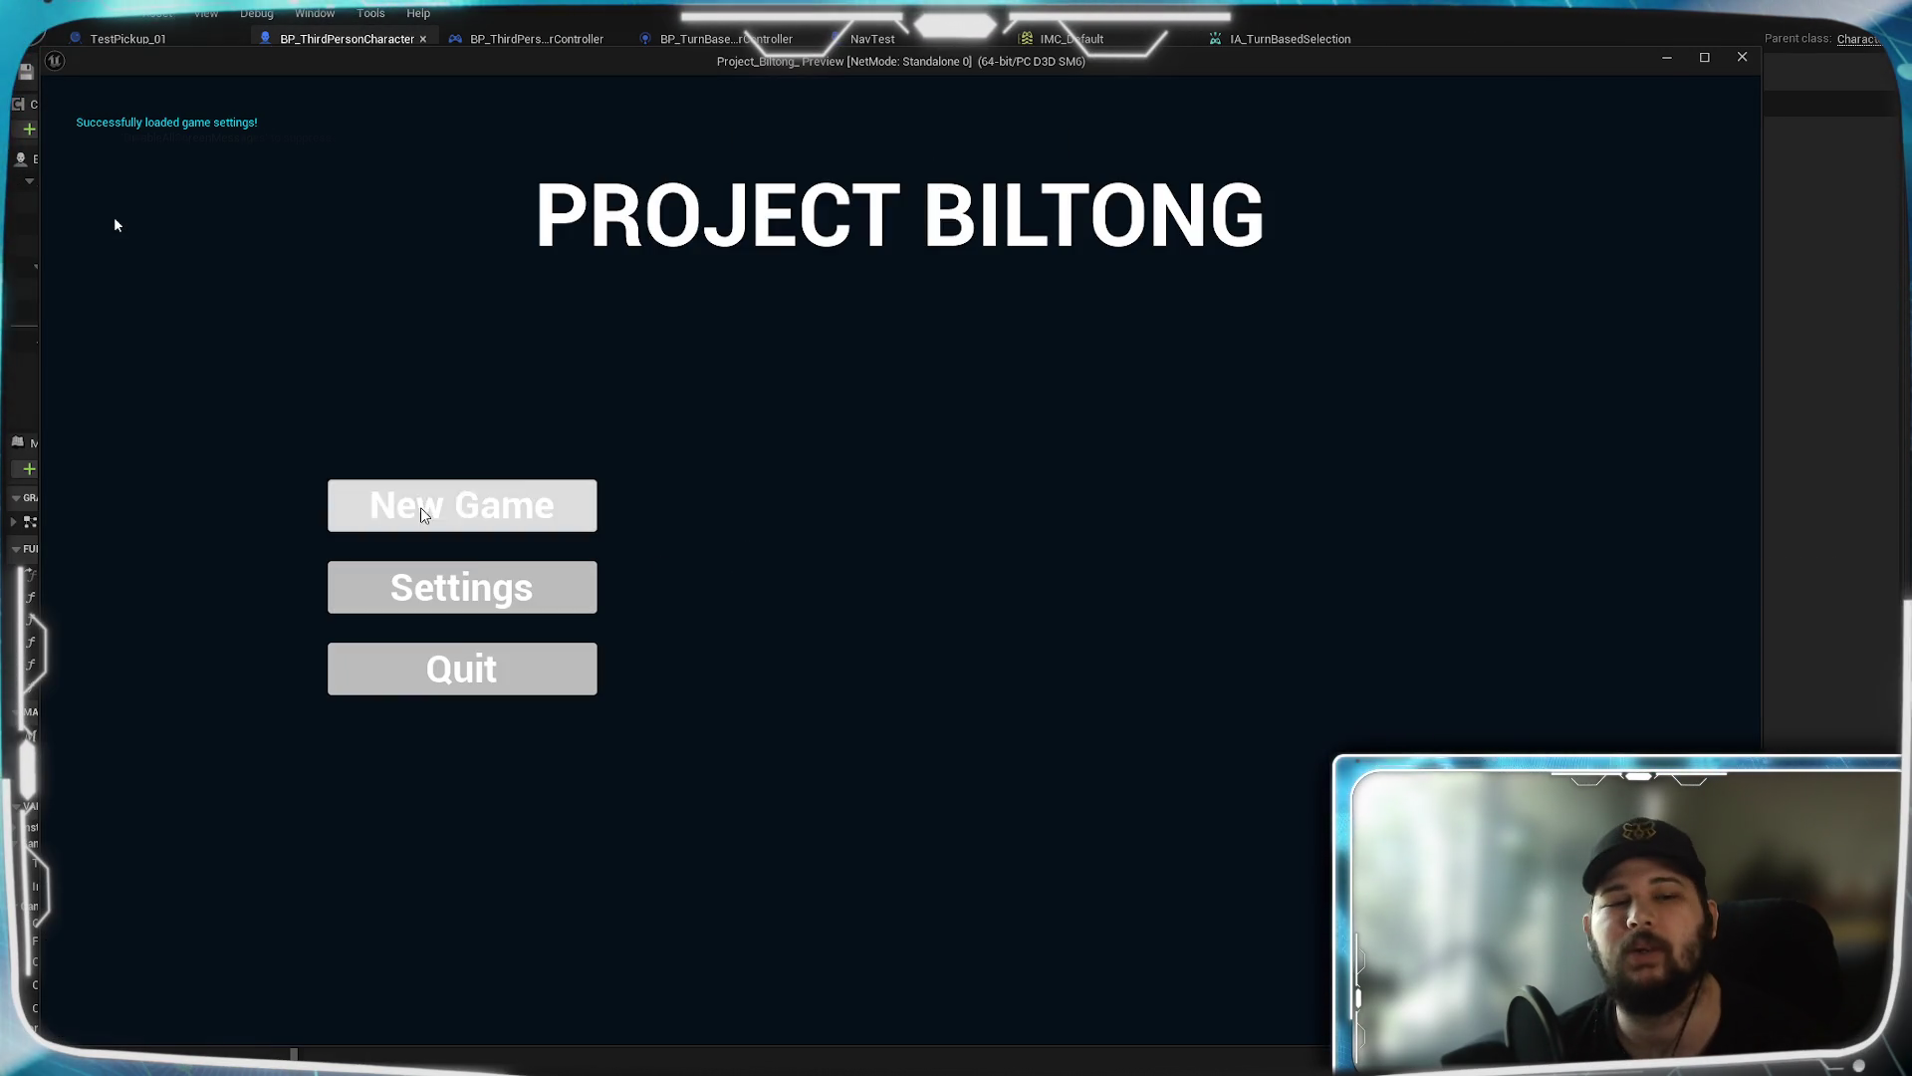
# Start a new game and walk the character toward the green ramp with WASD
pyautogui.click(438, 506)
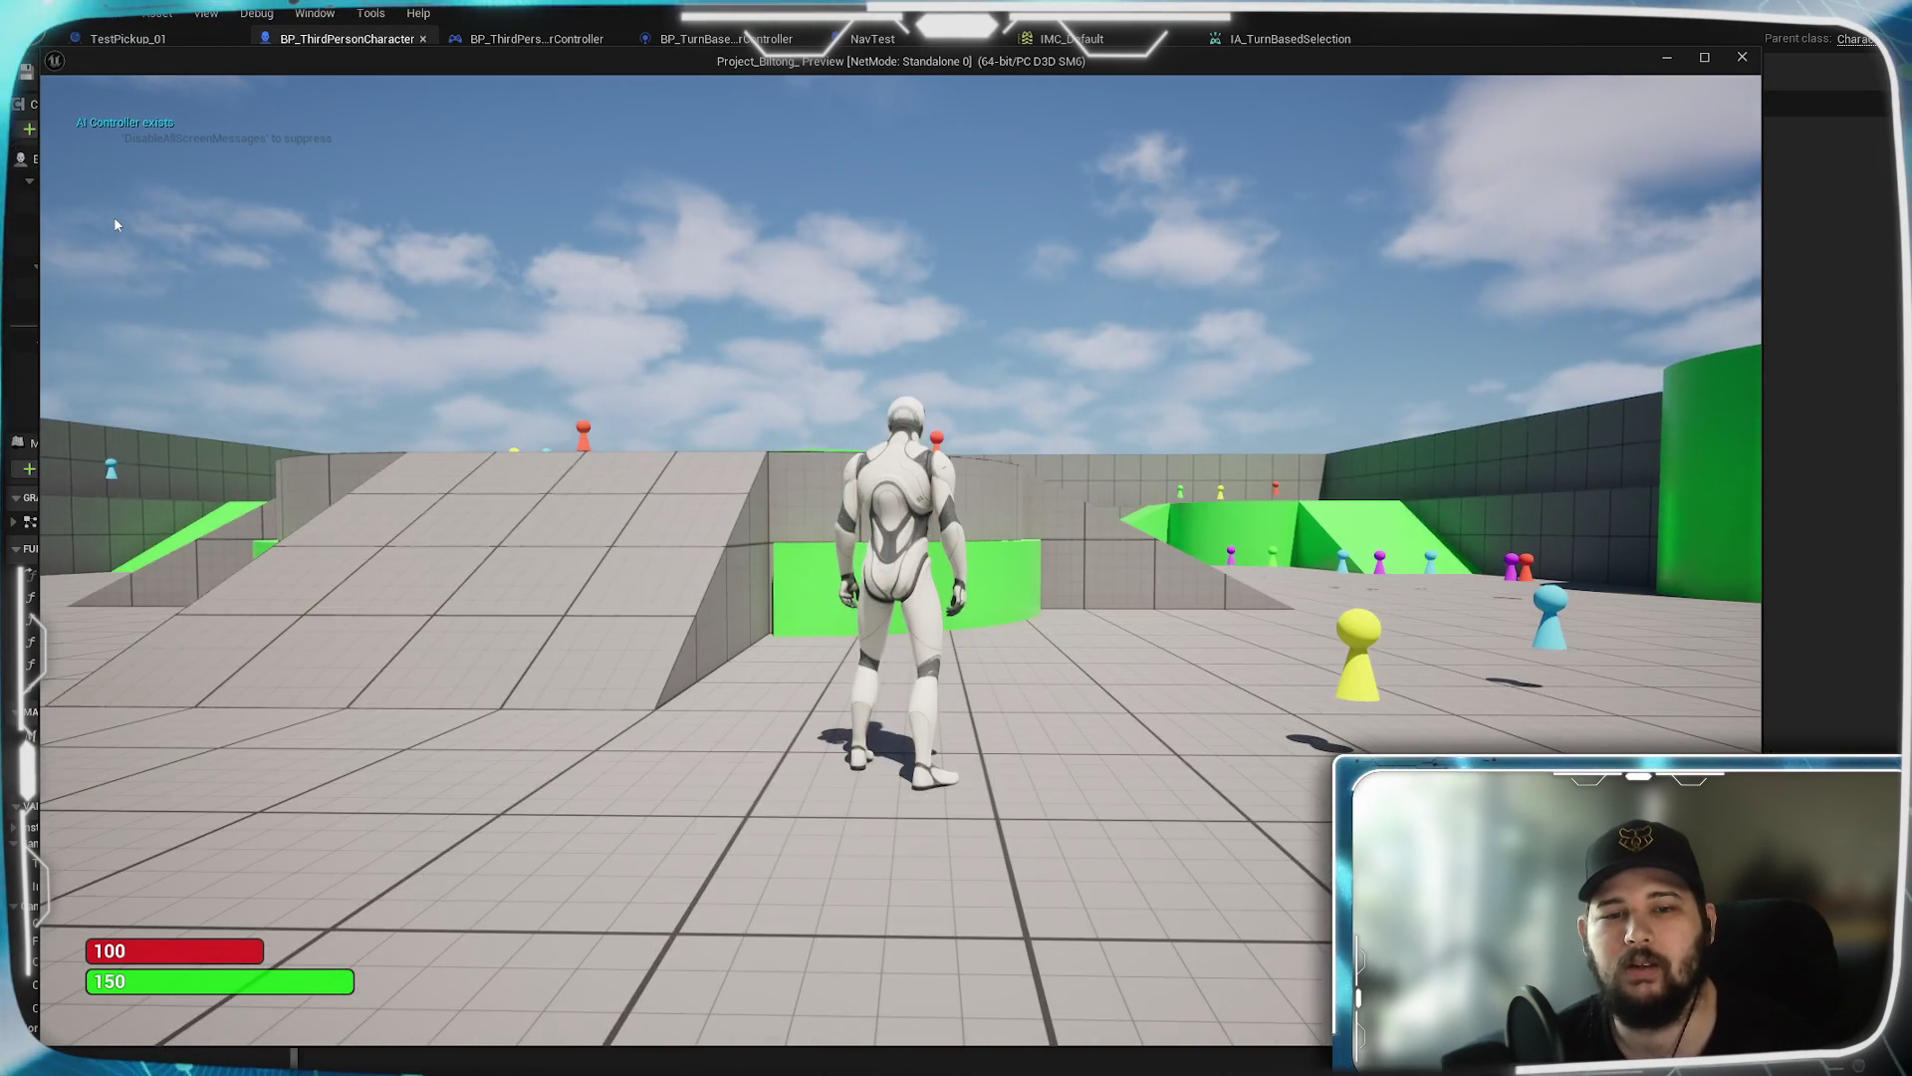
pyautogui.press('w')
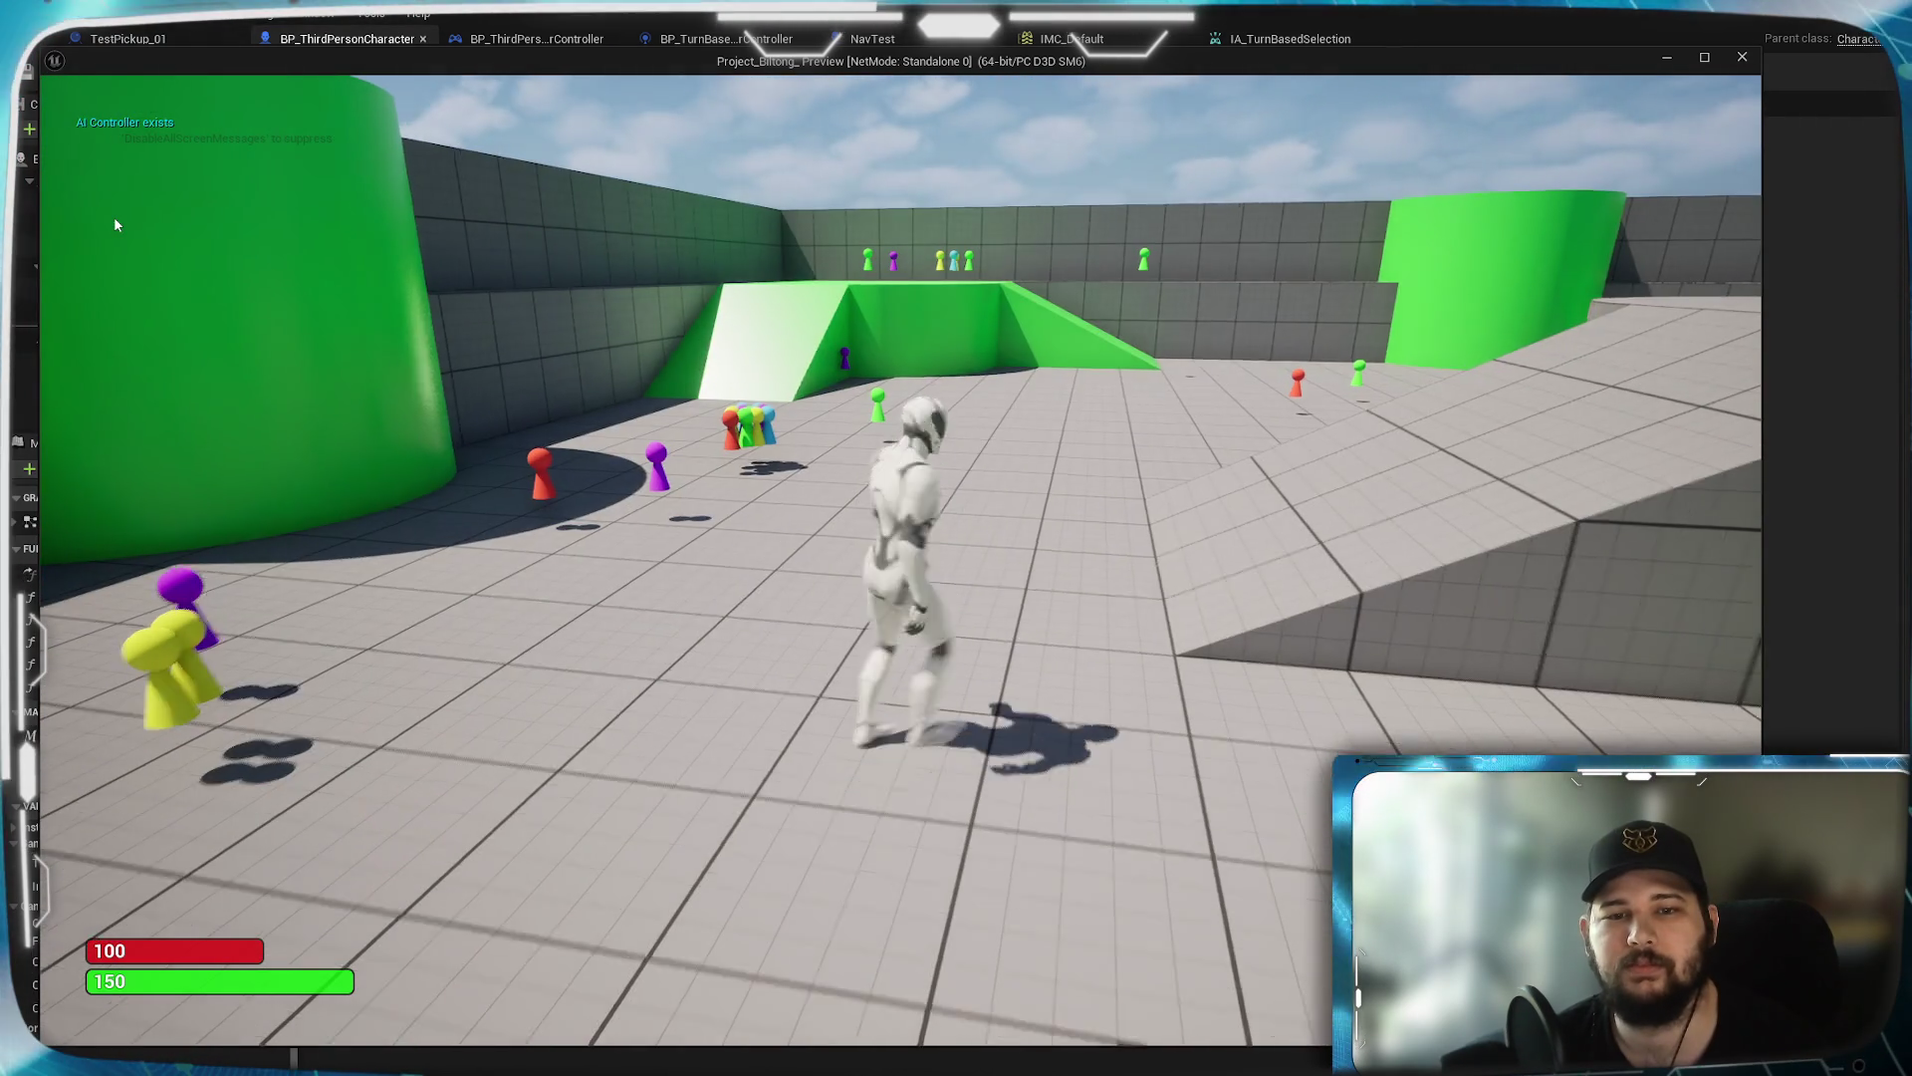
pyautogui.press('a')
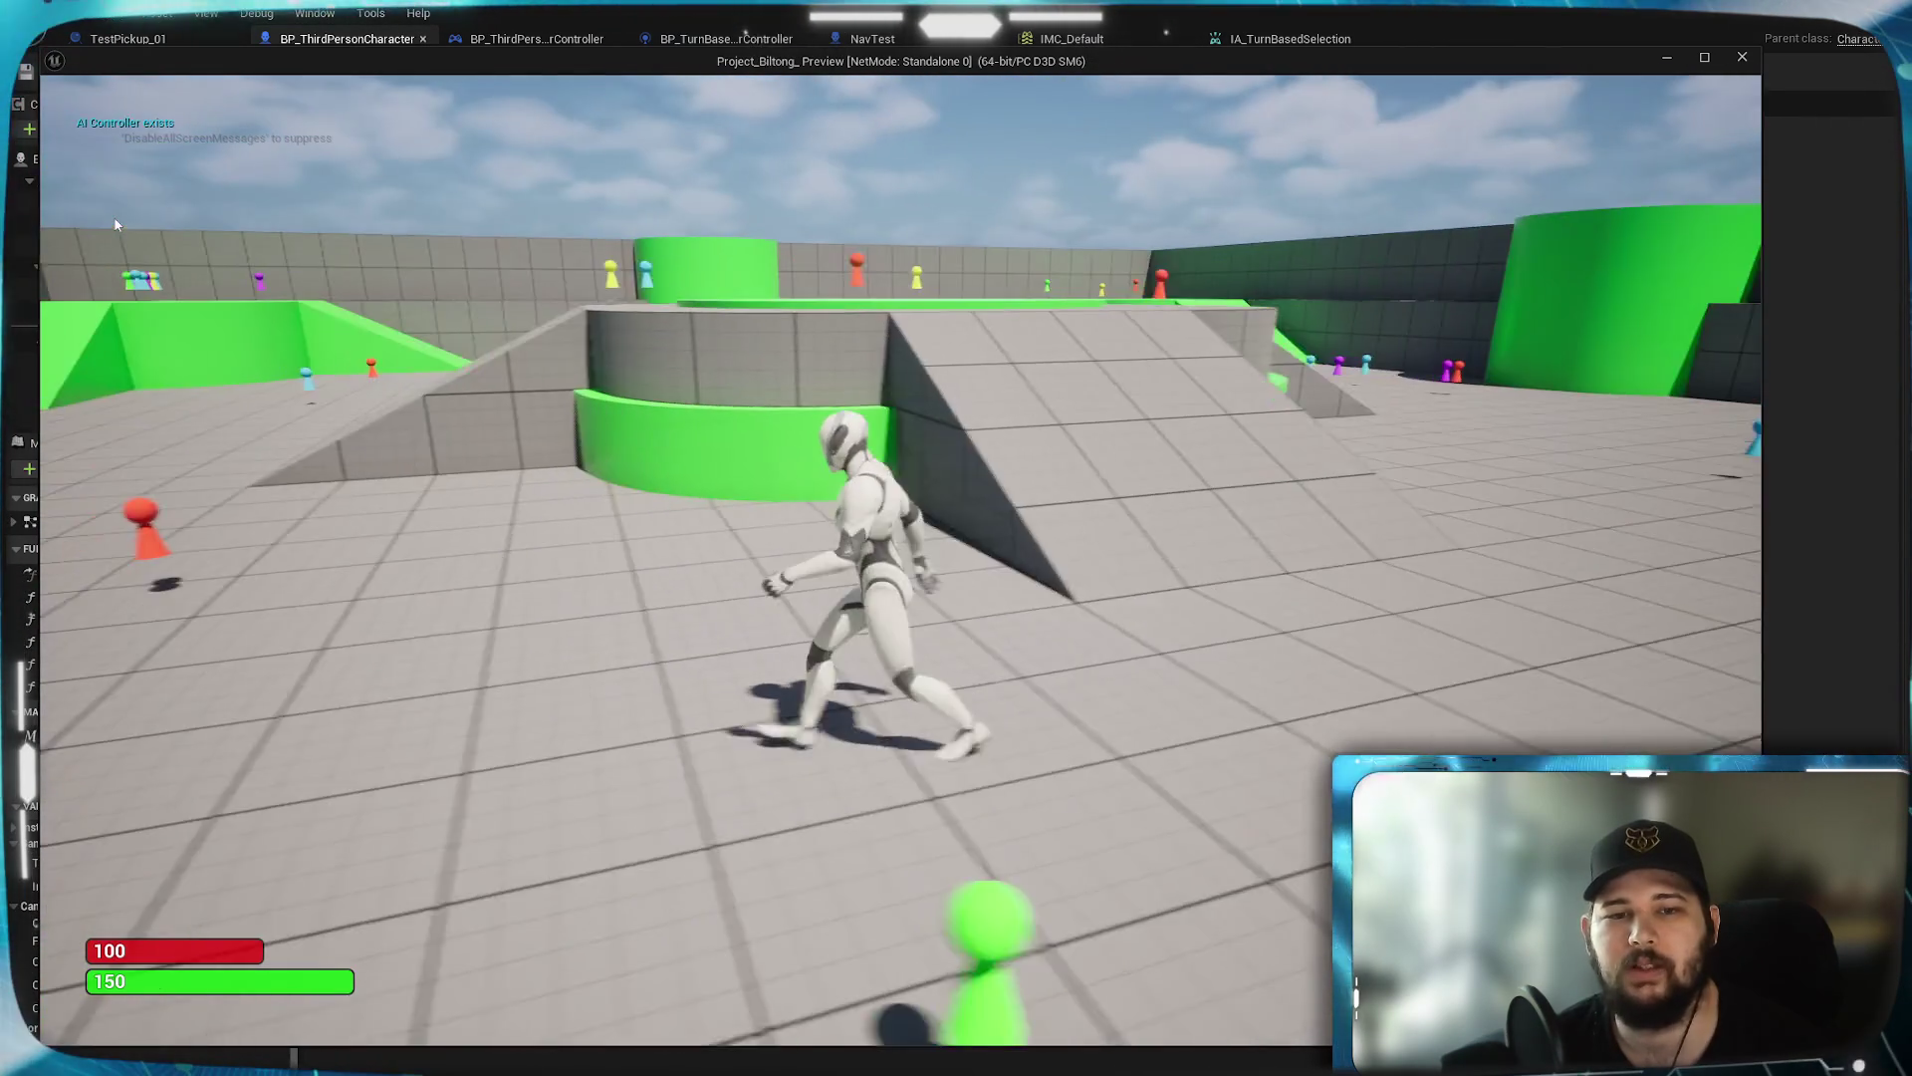
pyautogui.press('w')
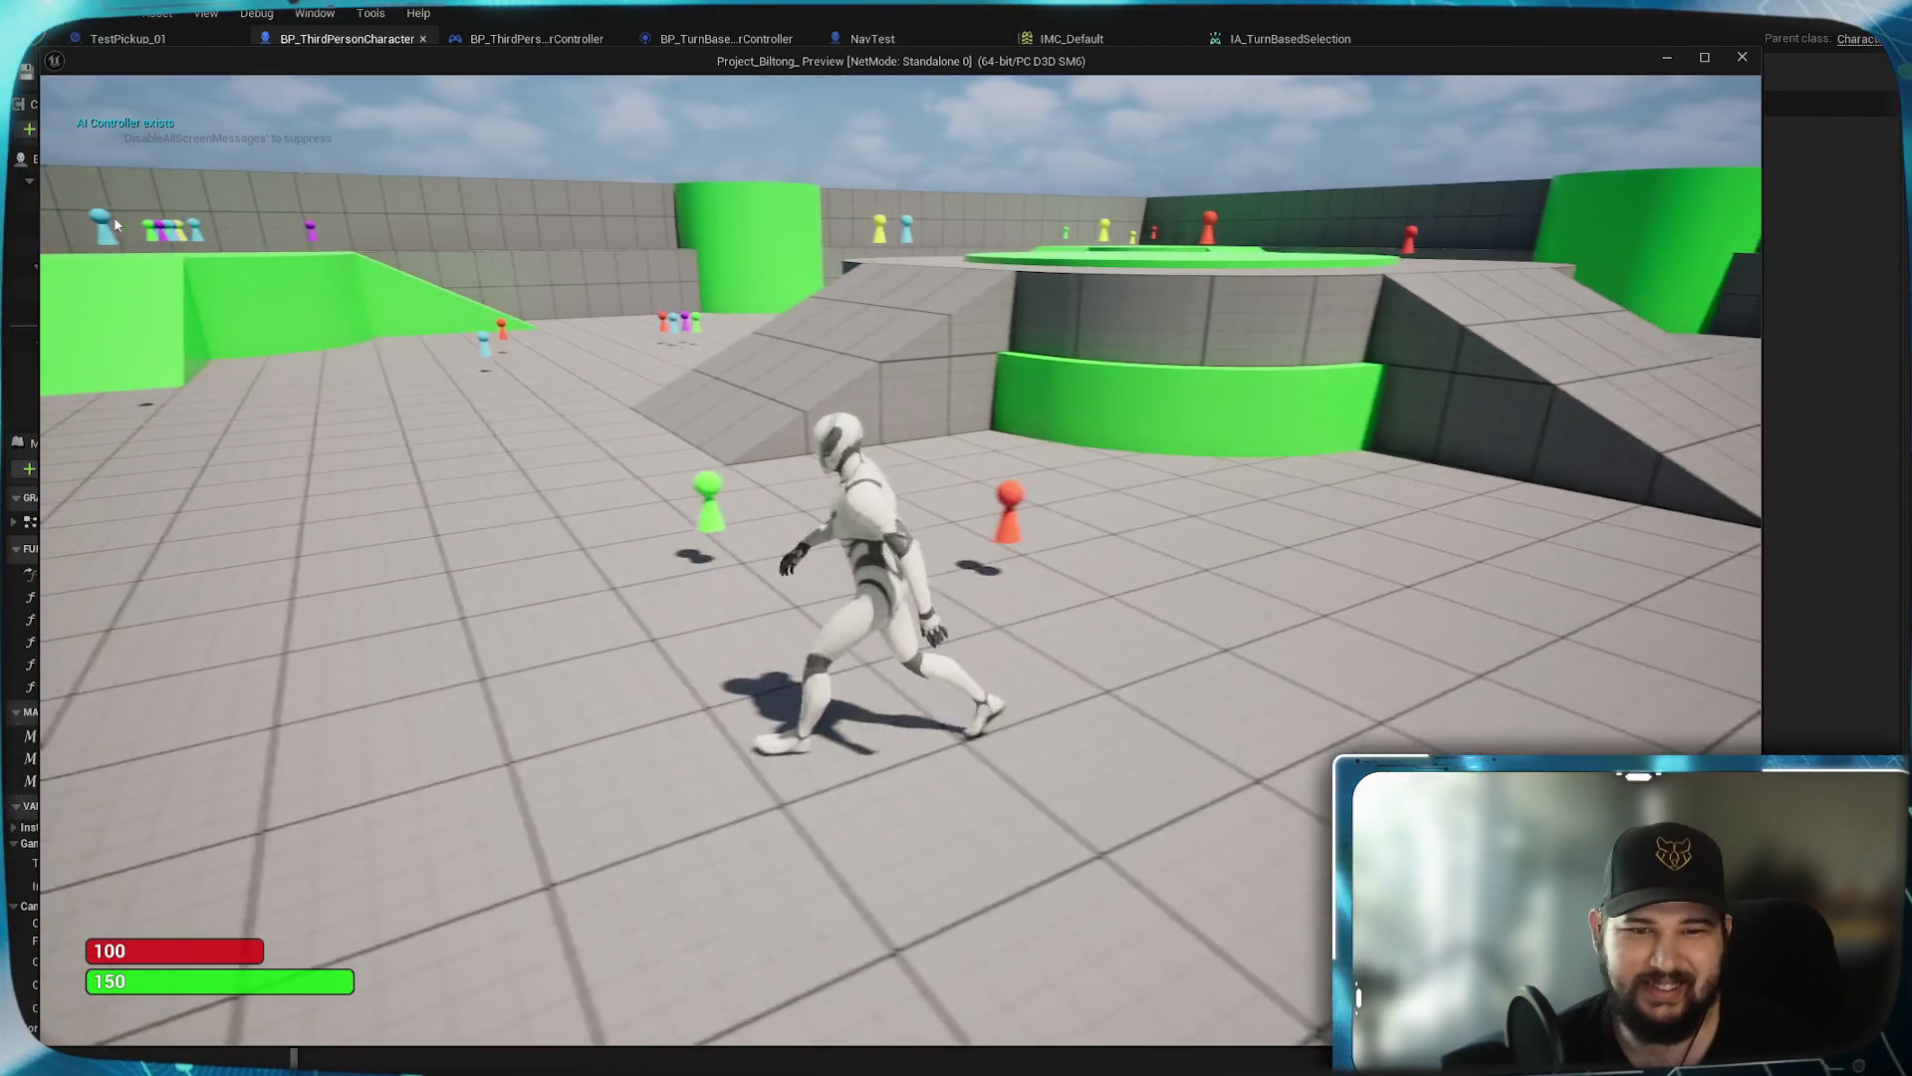
pyautogui.press('w')
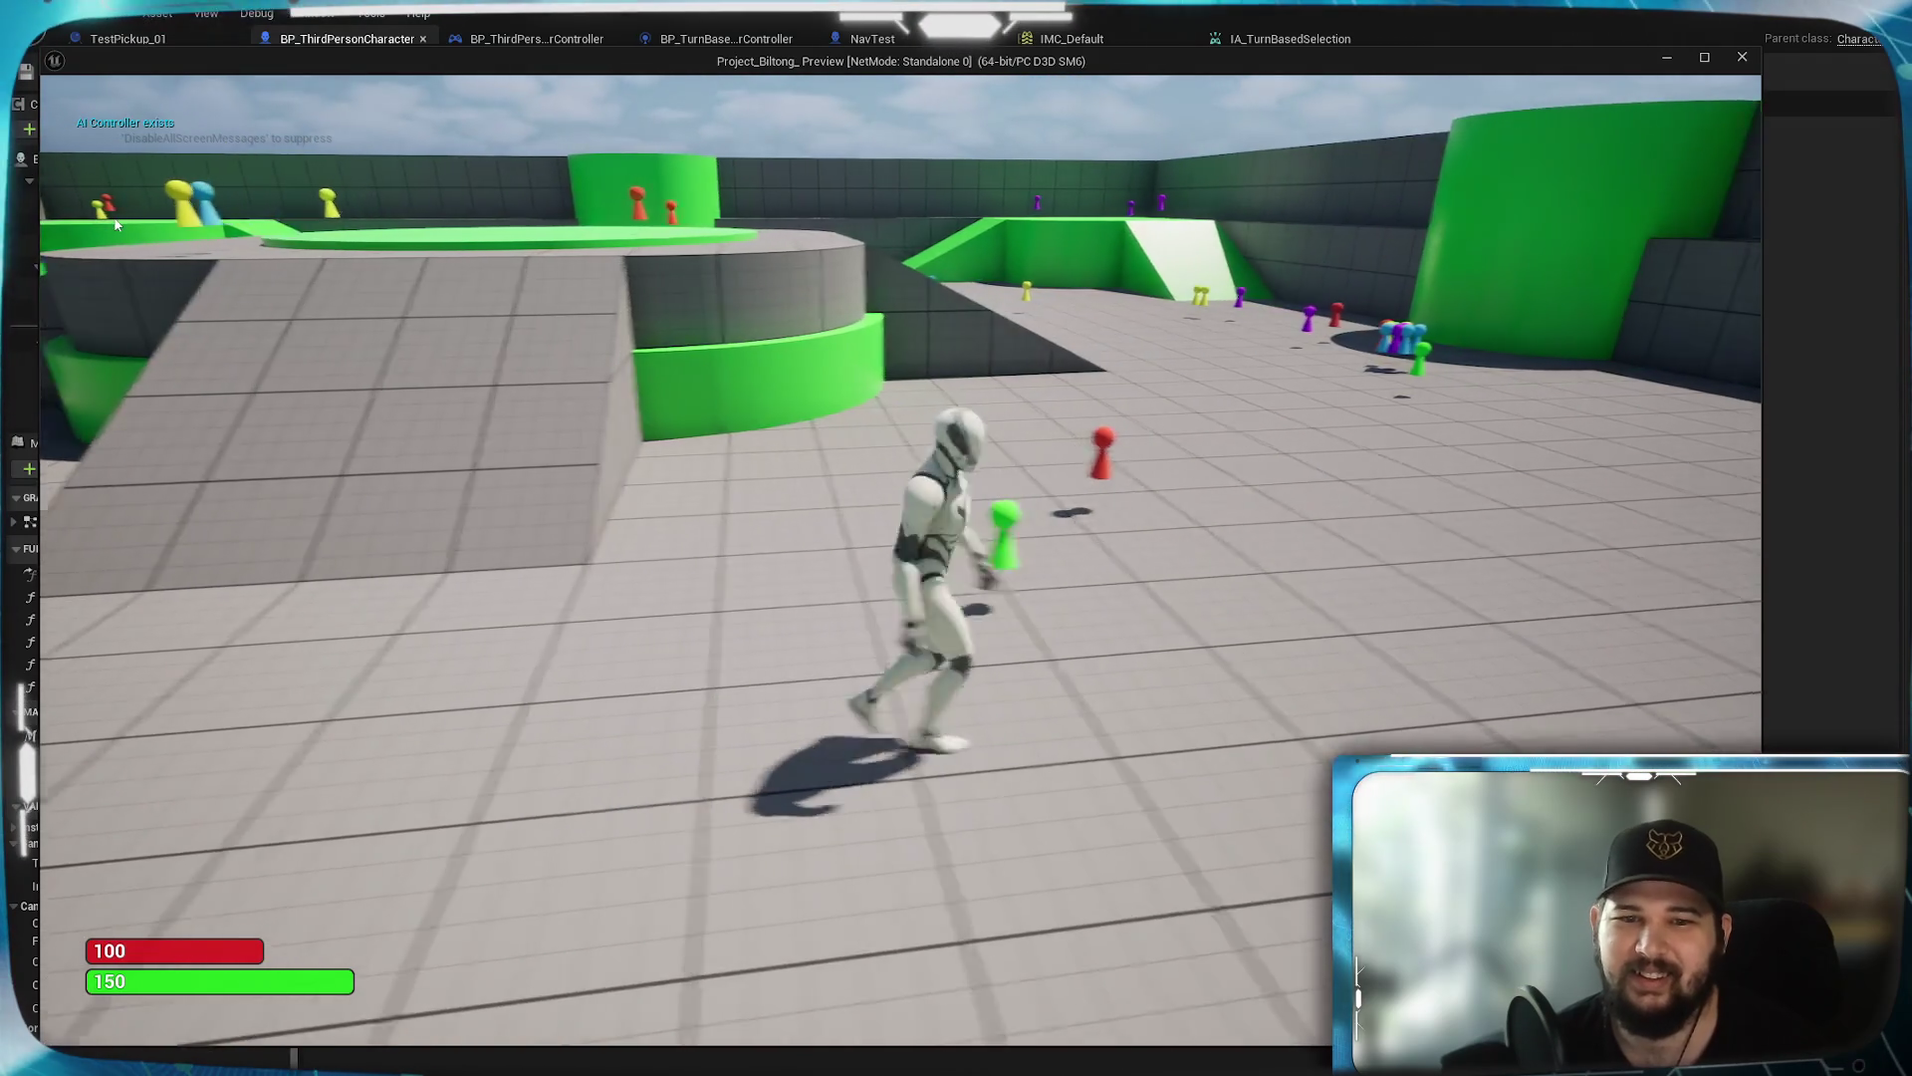
pyautogui.press('w')
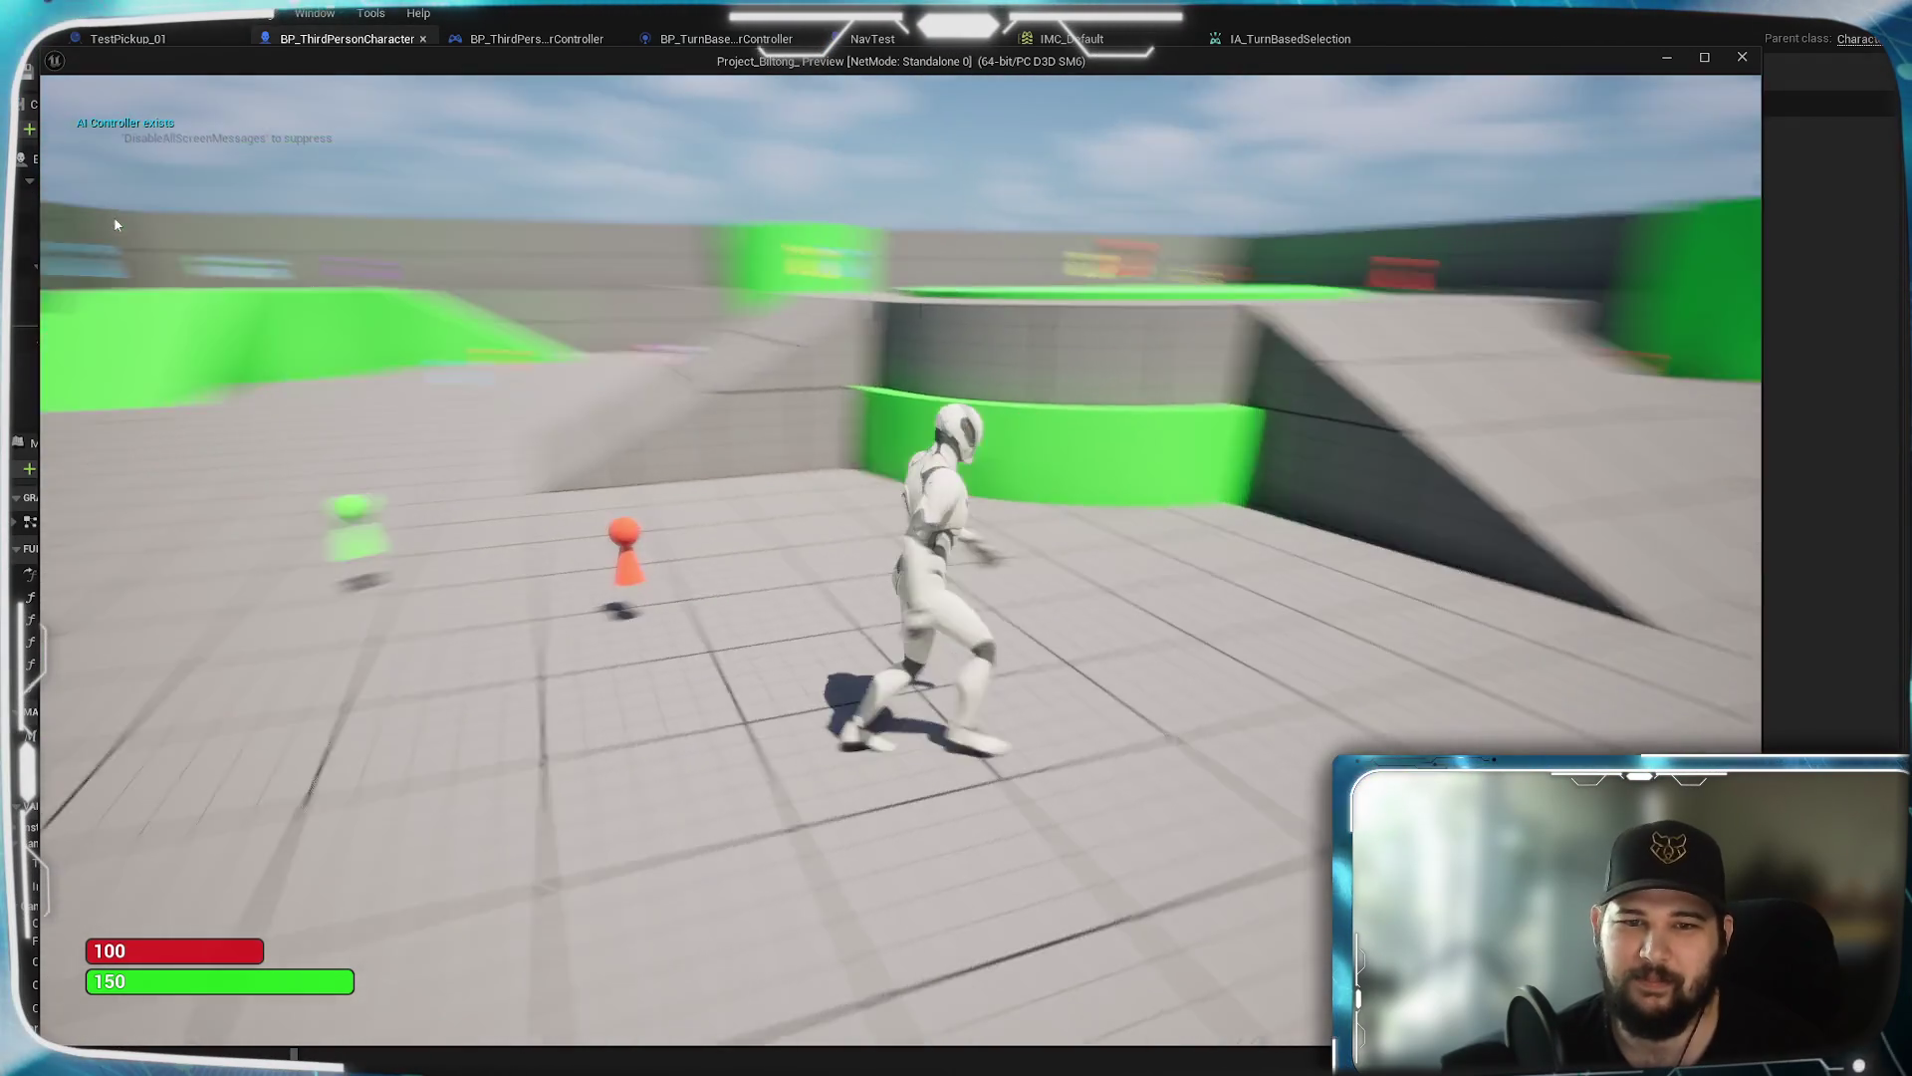
pyautogui.press('s')
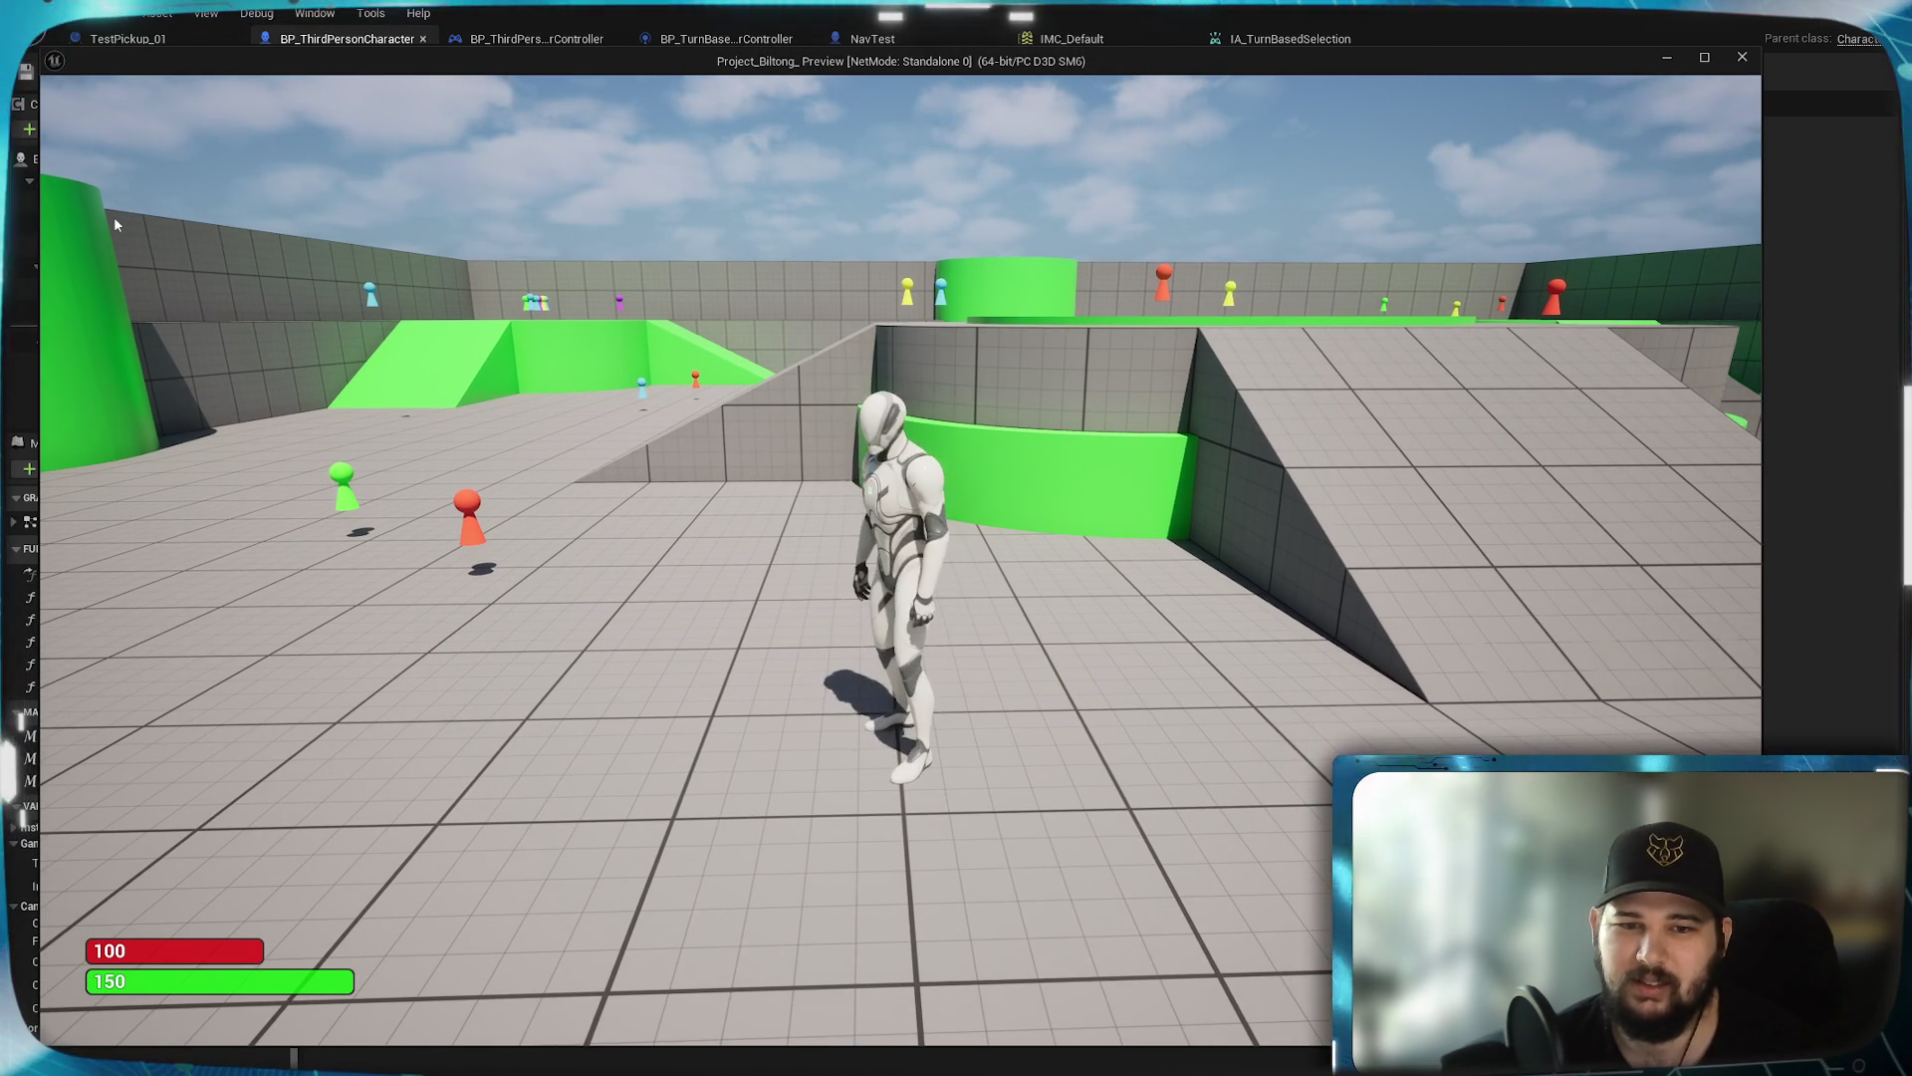
# Run the character left, click-to-move it to a floor spot, then stop play
pyautogui.press('a')
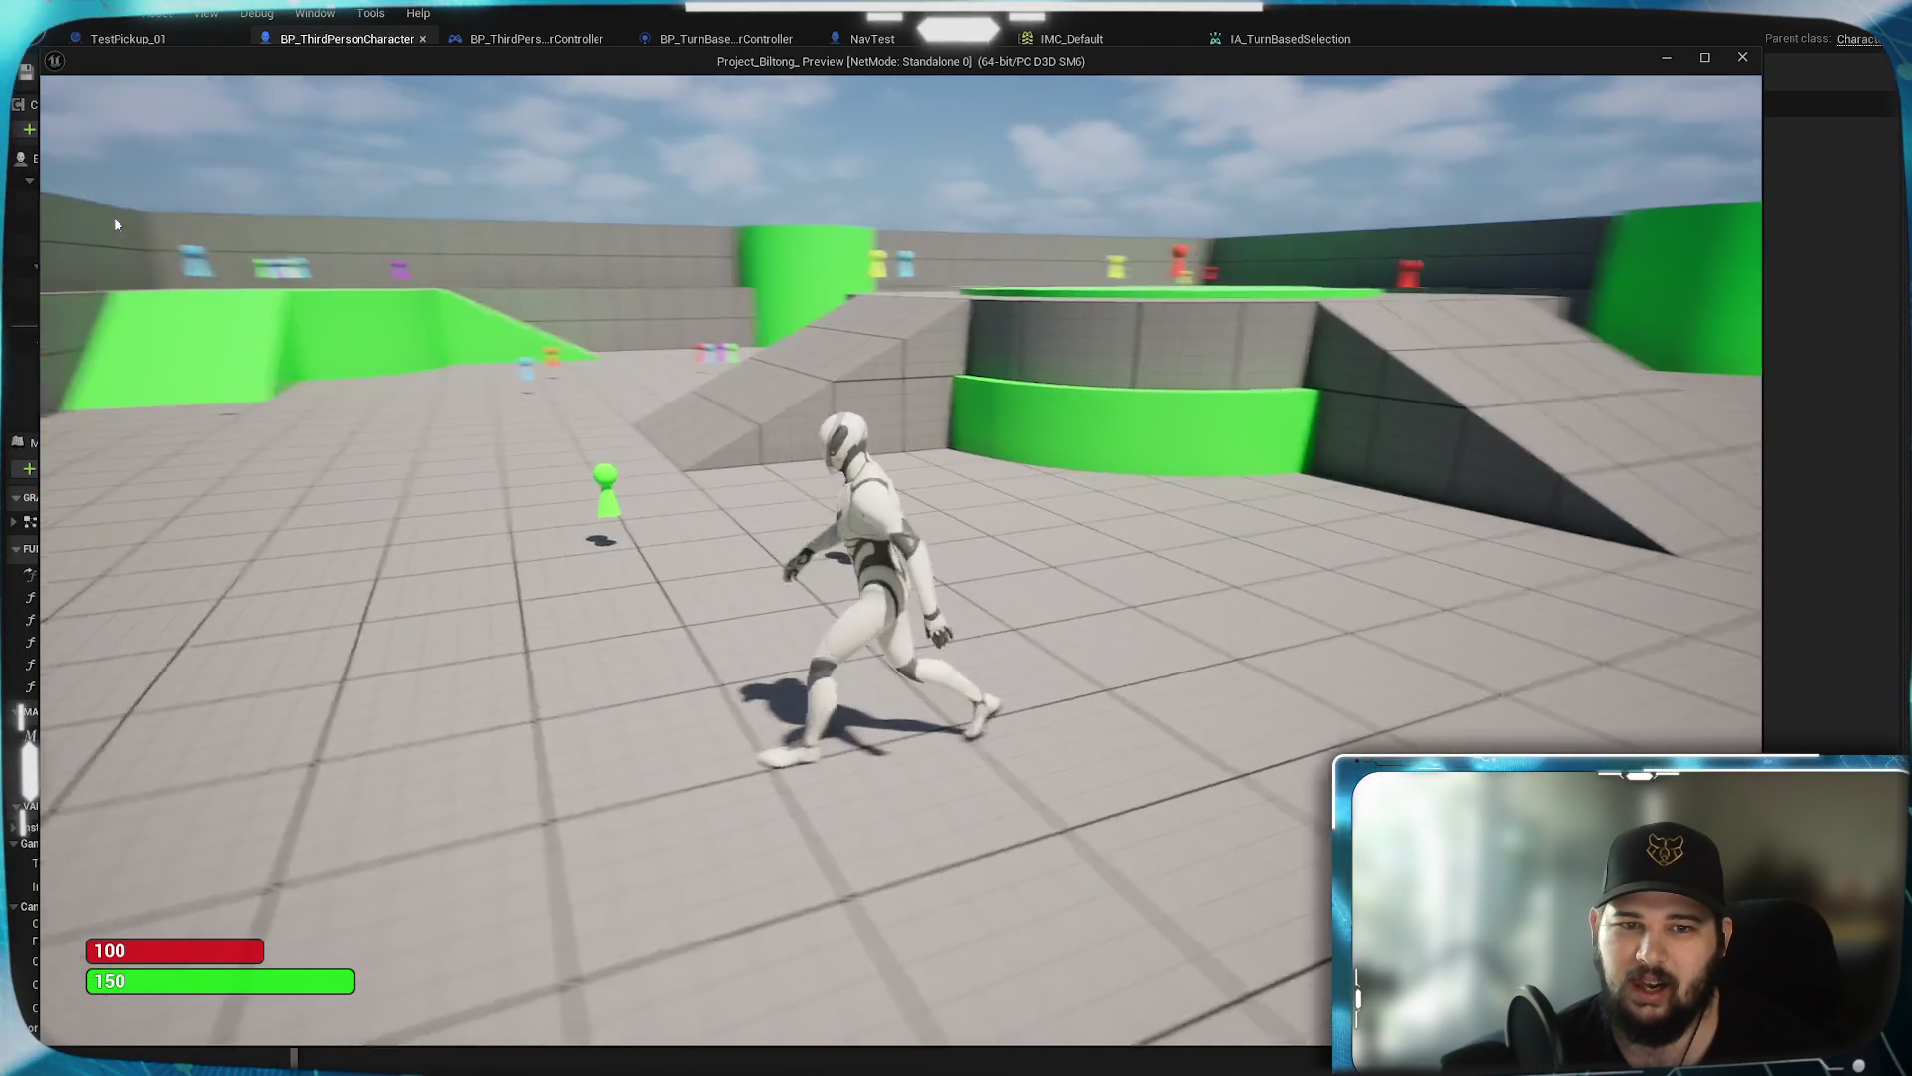
pyautogui.press('w')
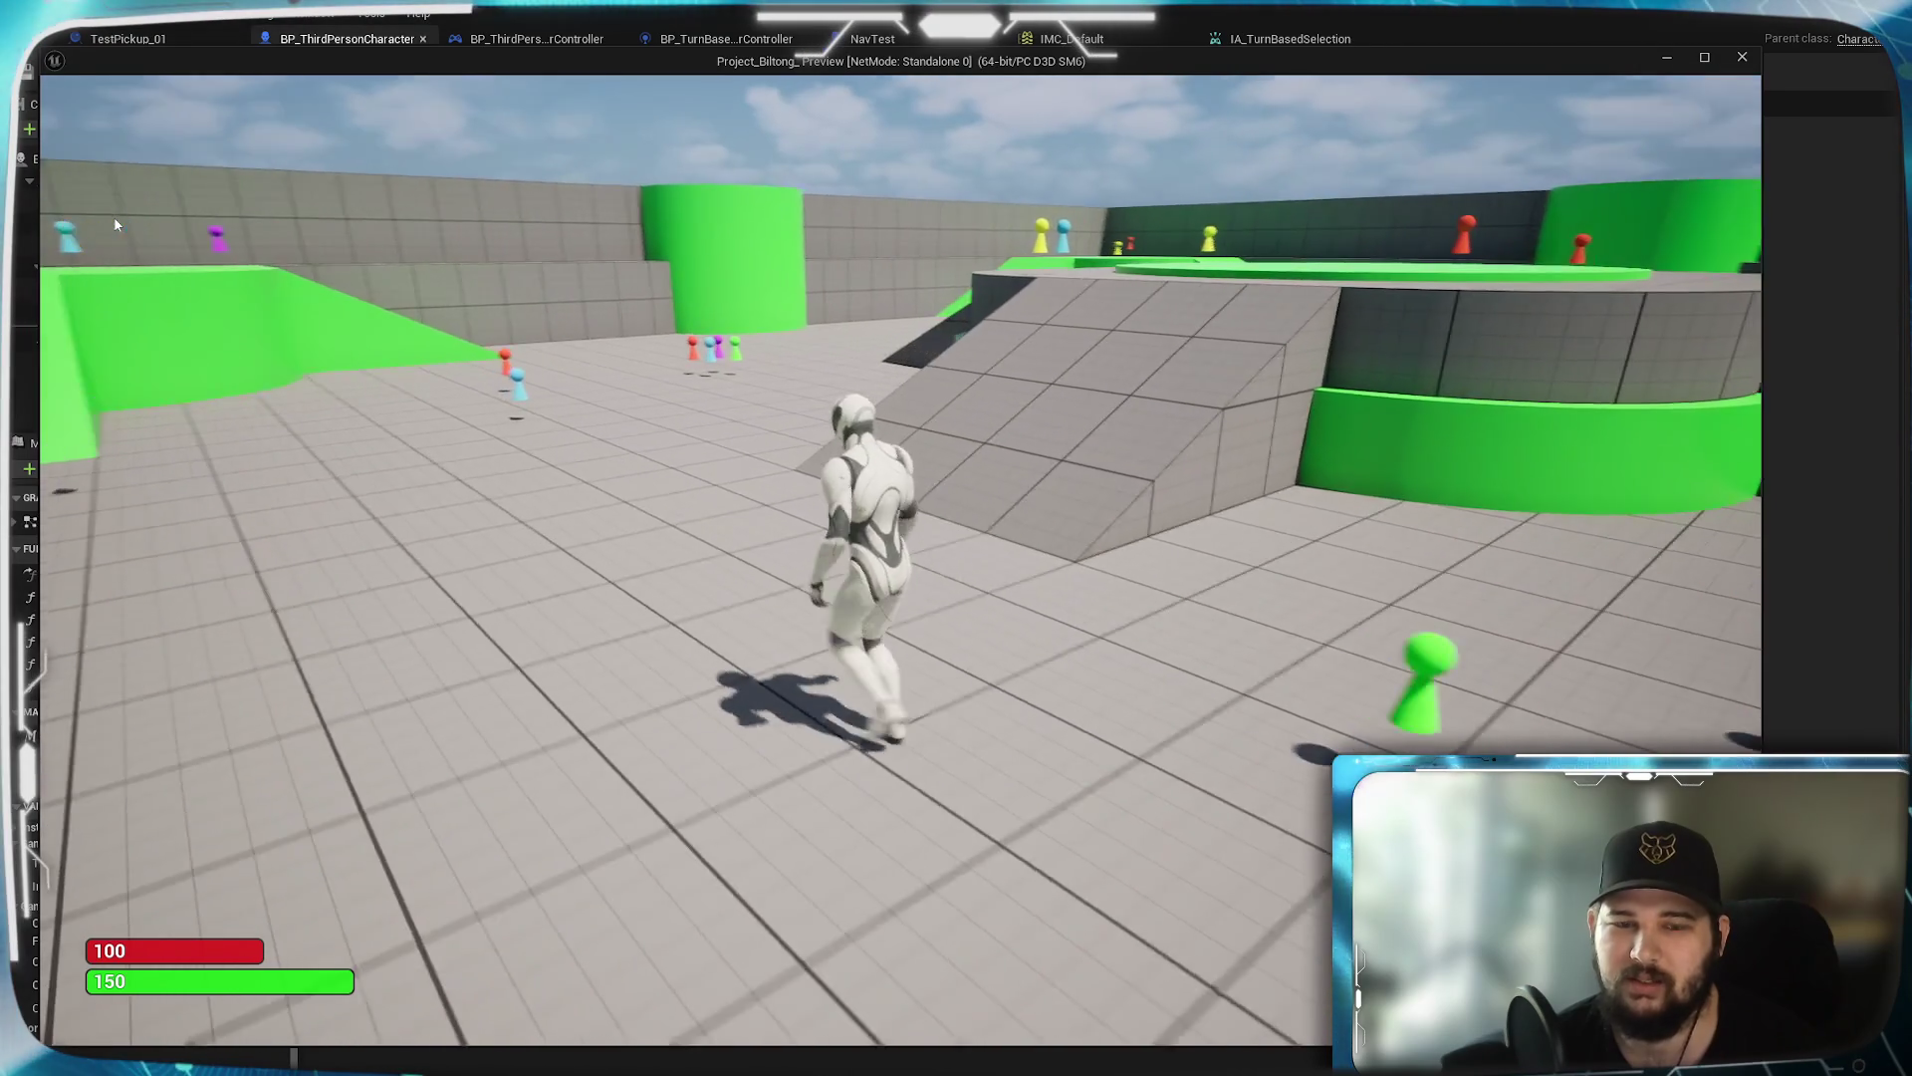
pyautogui.click(630, 642)
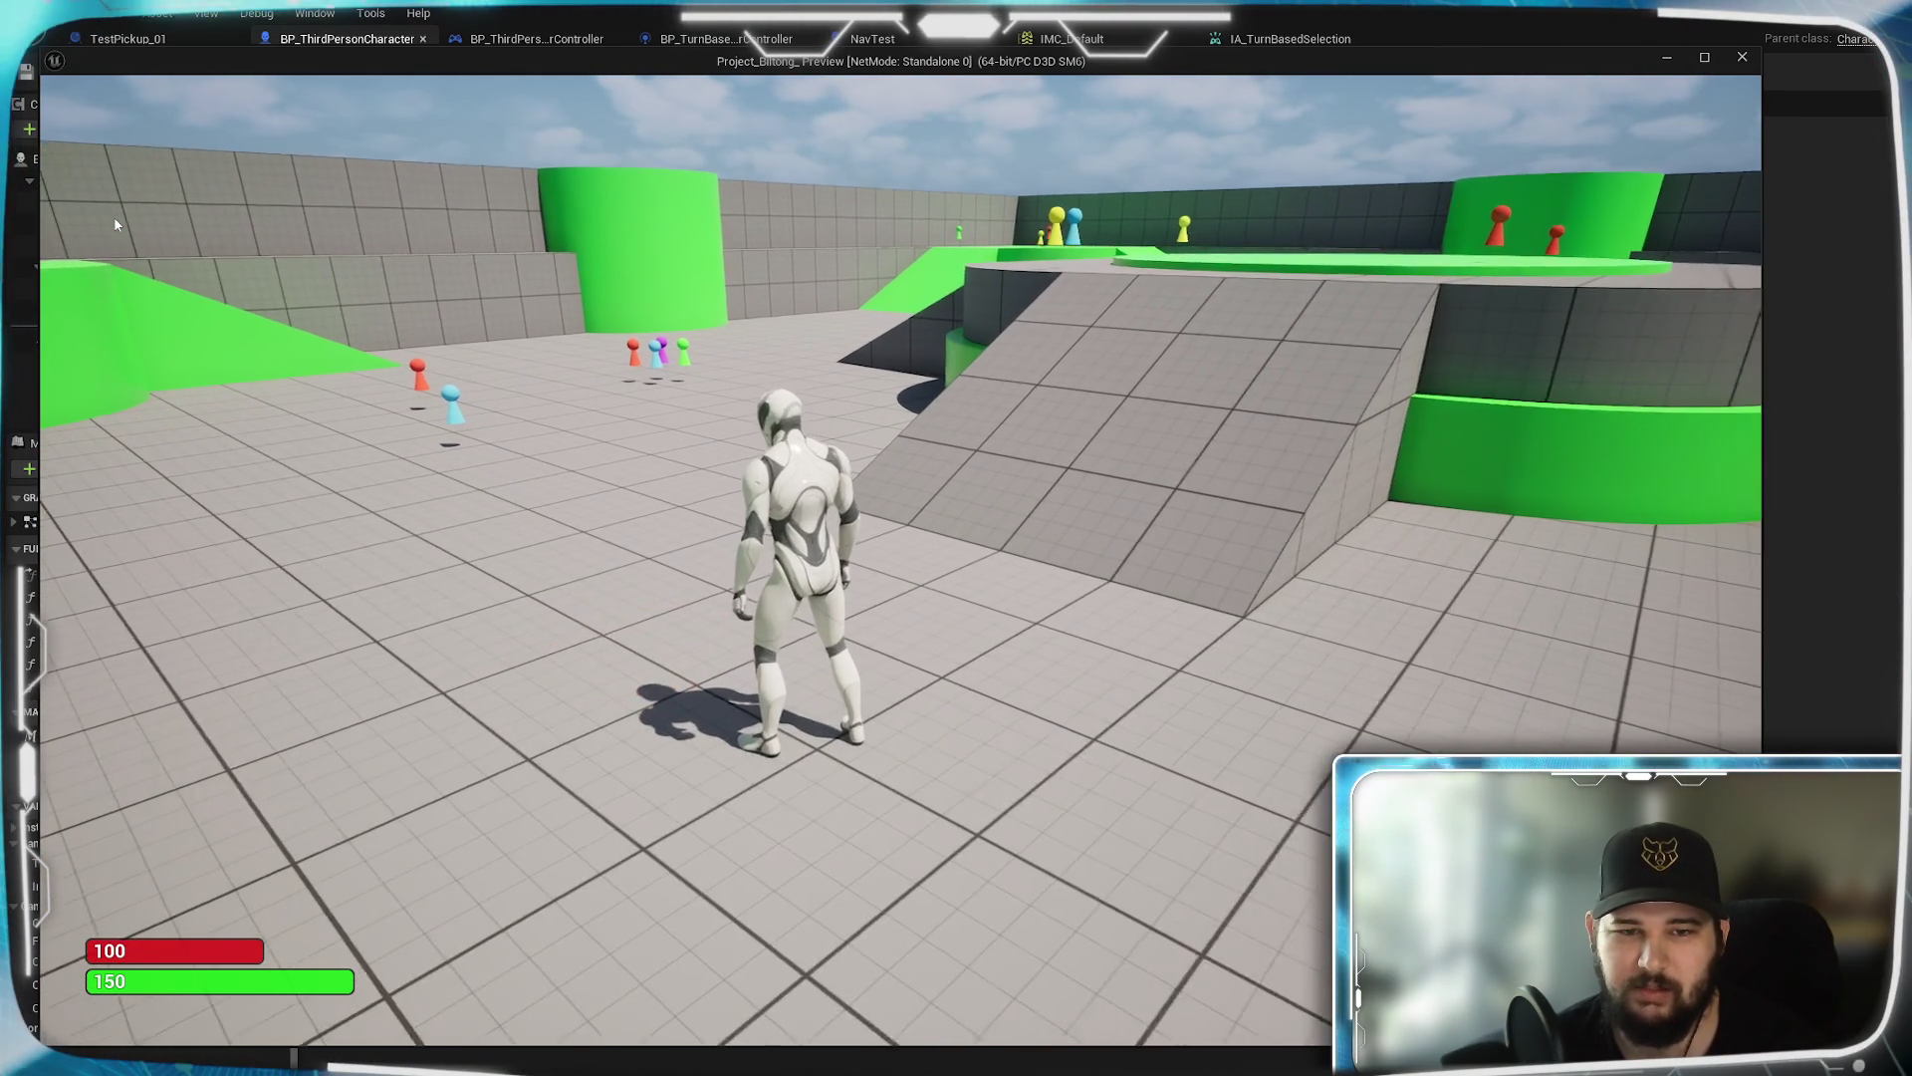
pyautogui.press('w')
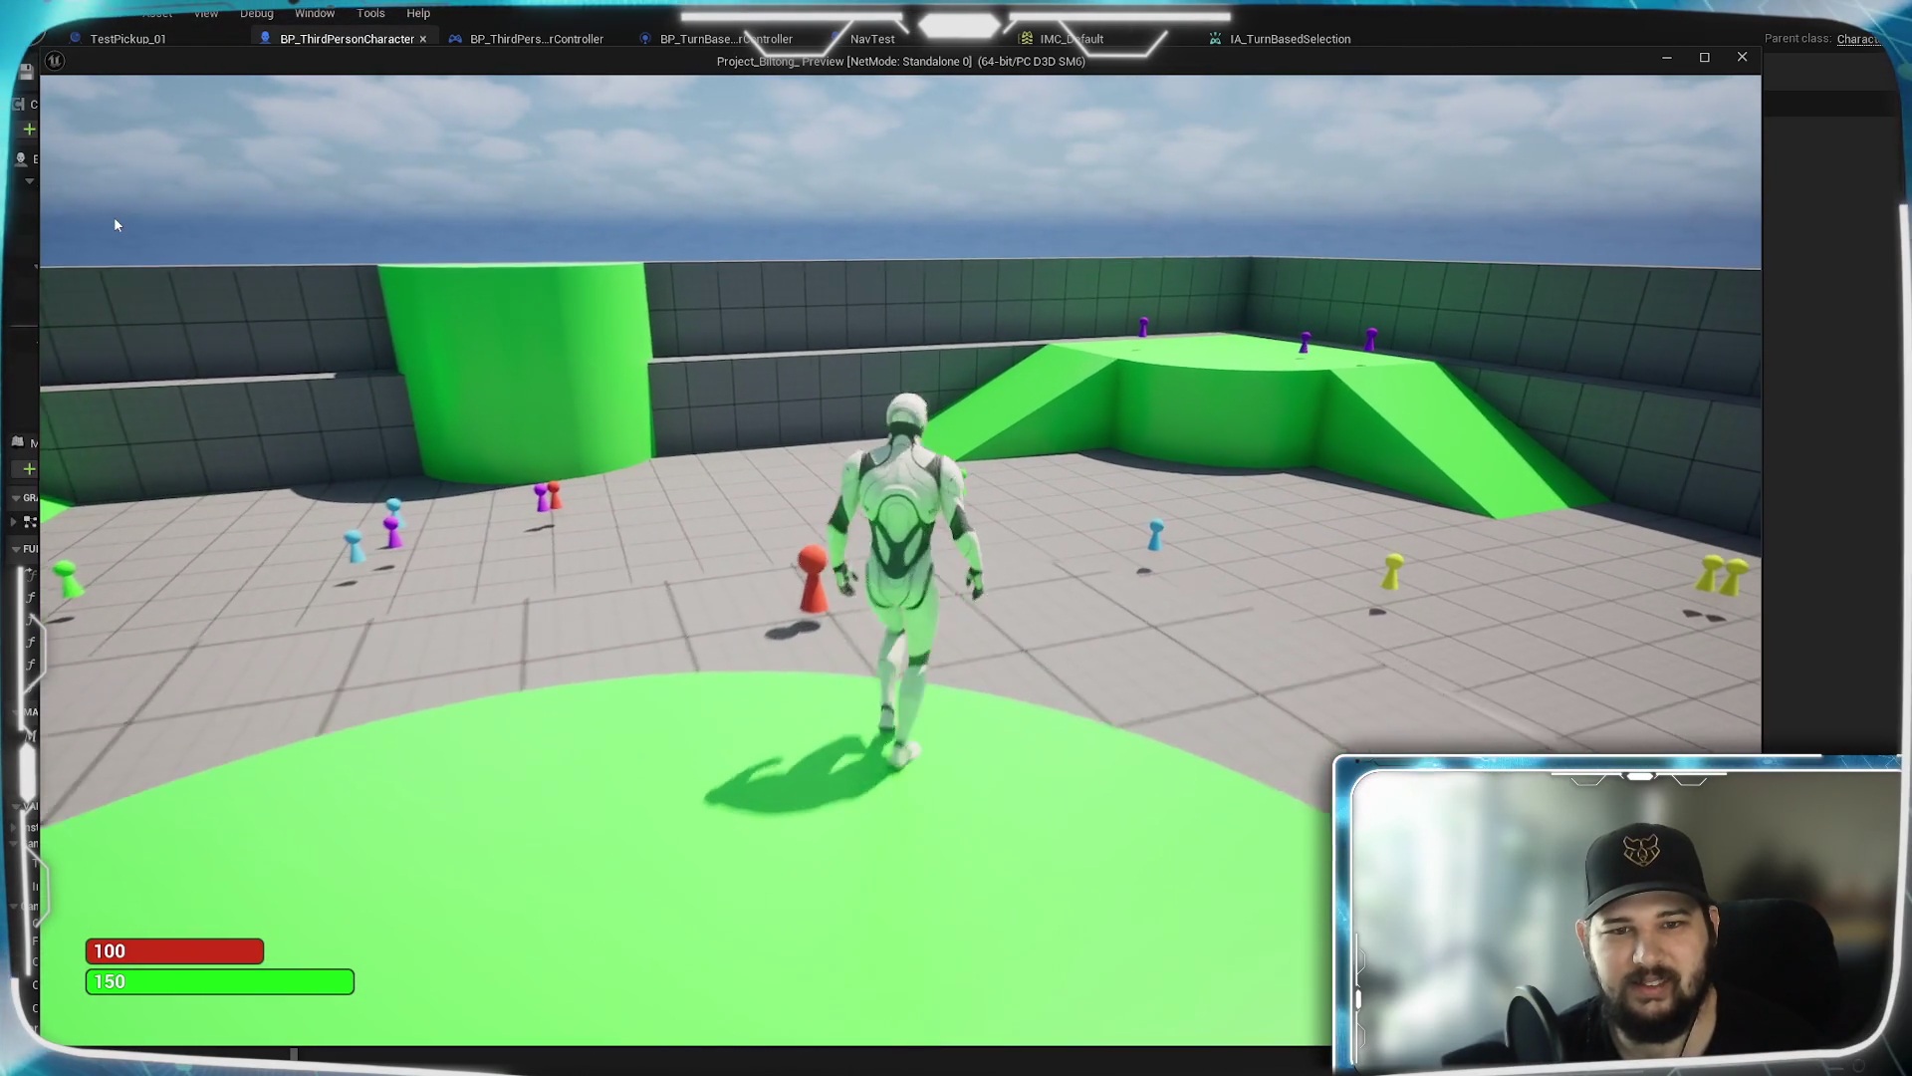
pyautogui.press('Escape')
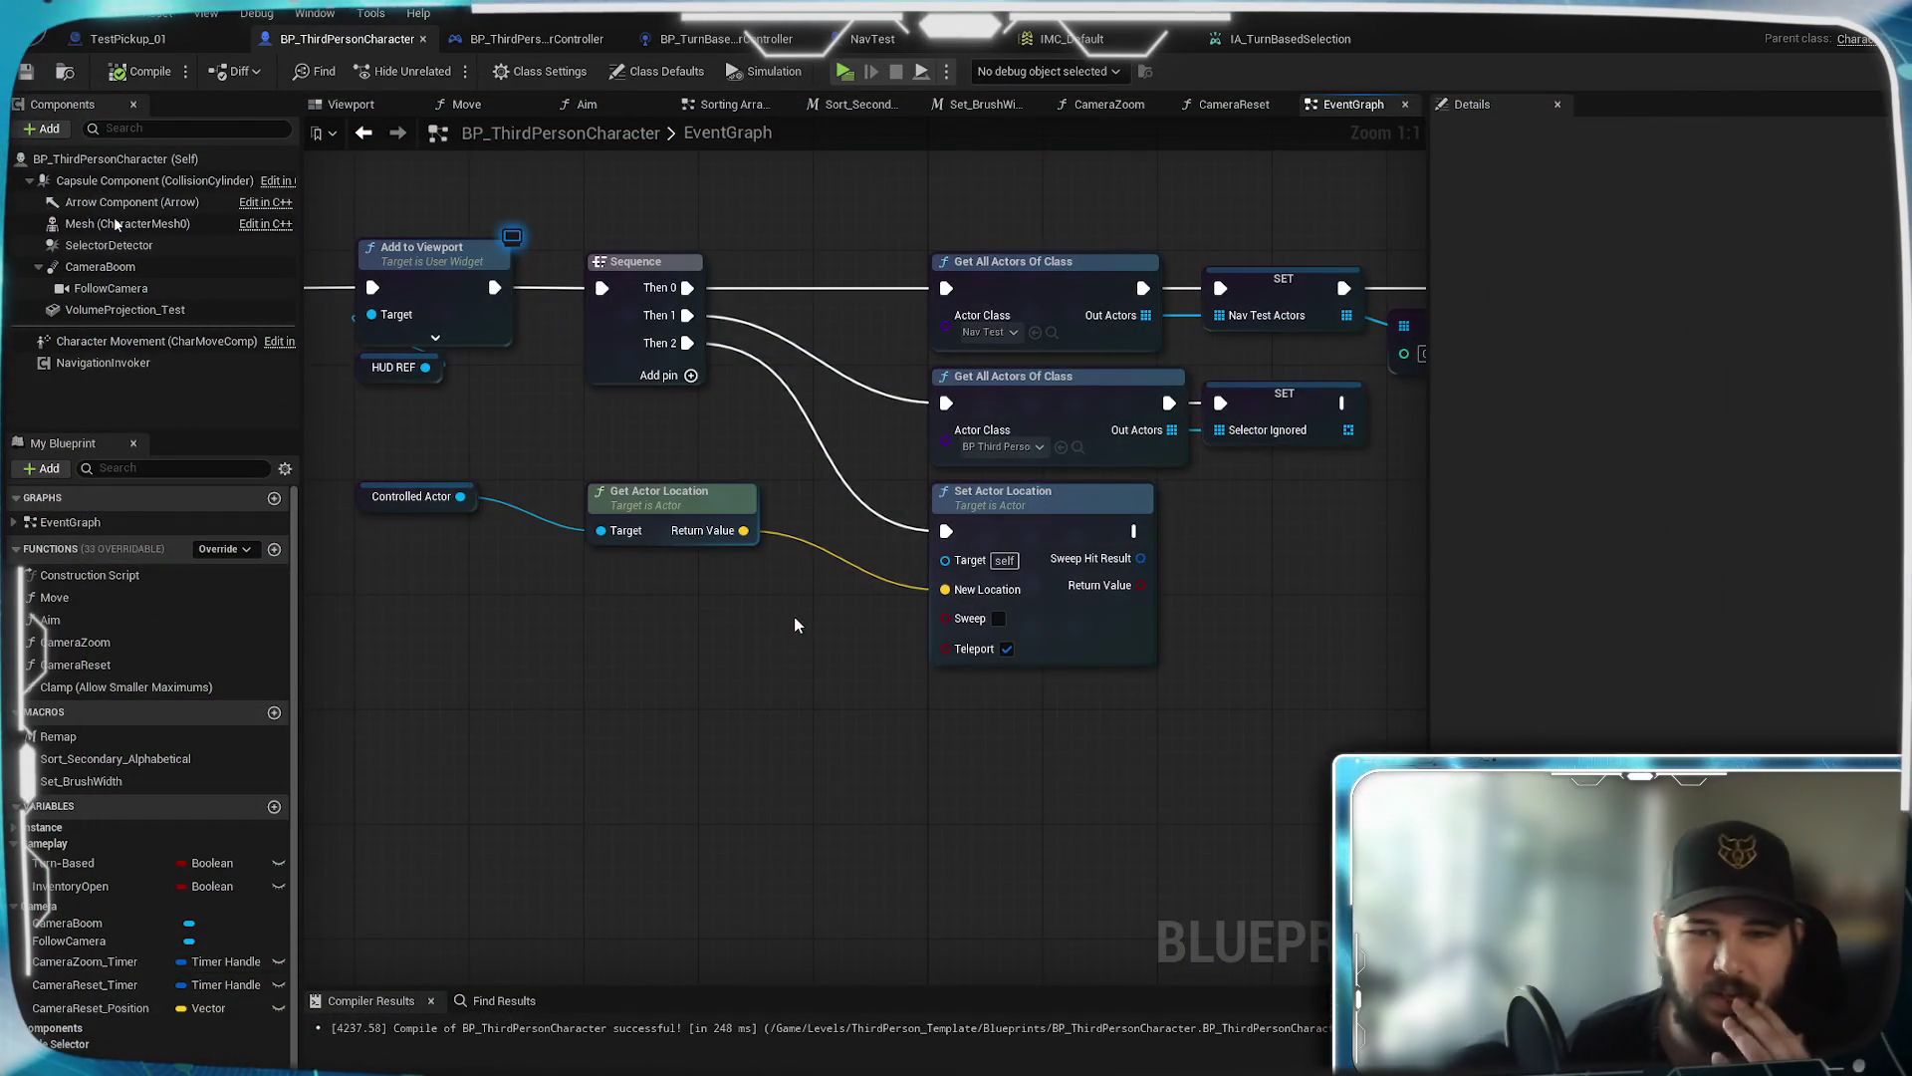
# Pan the EventGraph to the BeginPlay nodes, then launch a standalone preview and start New Game
pyautogui.scroll(-4, 854, 595)
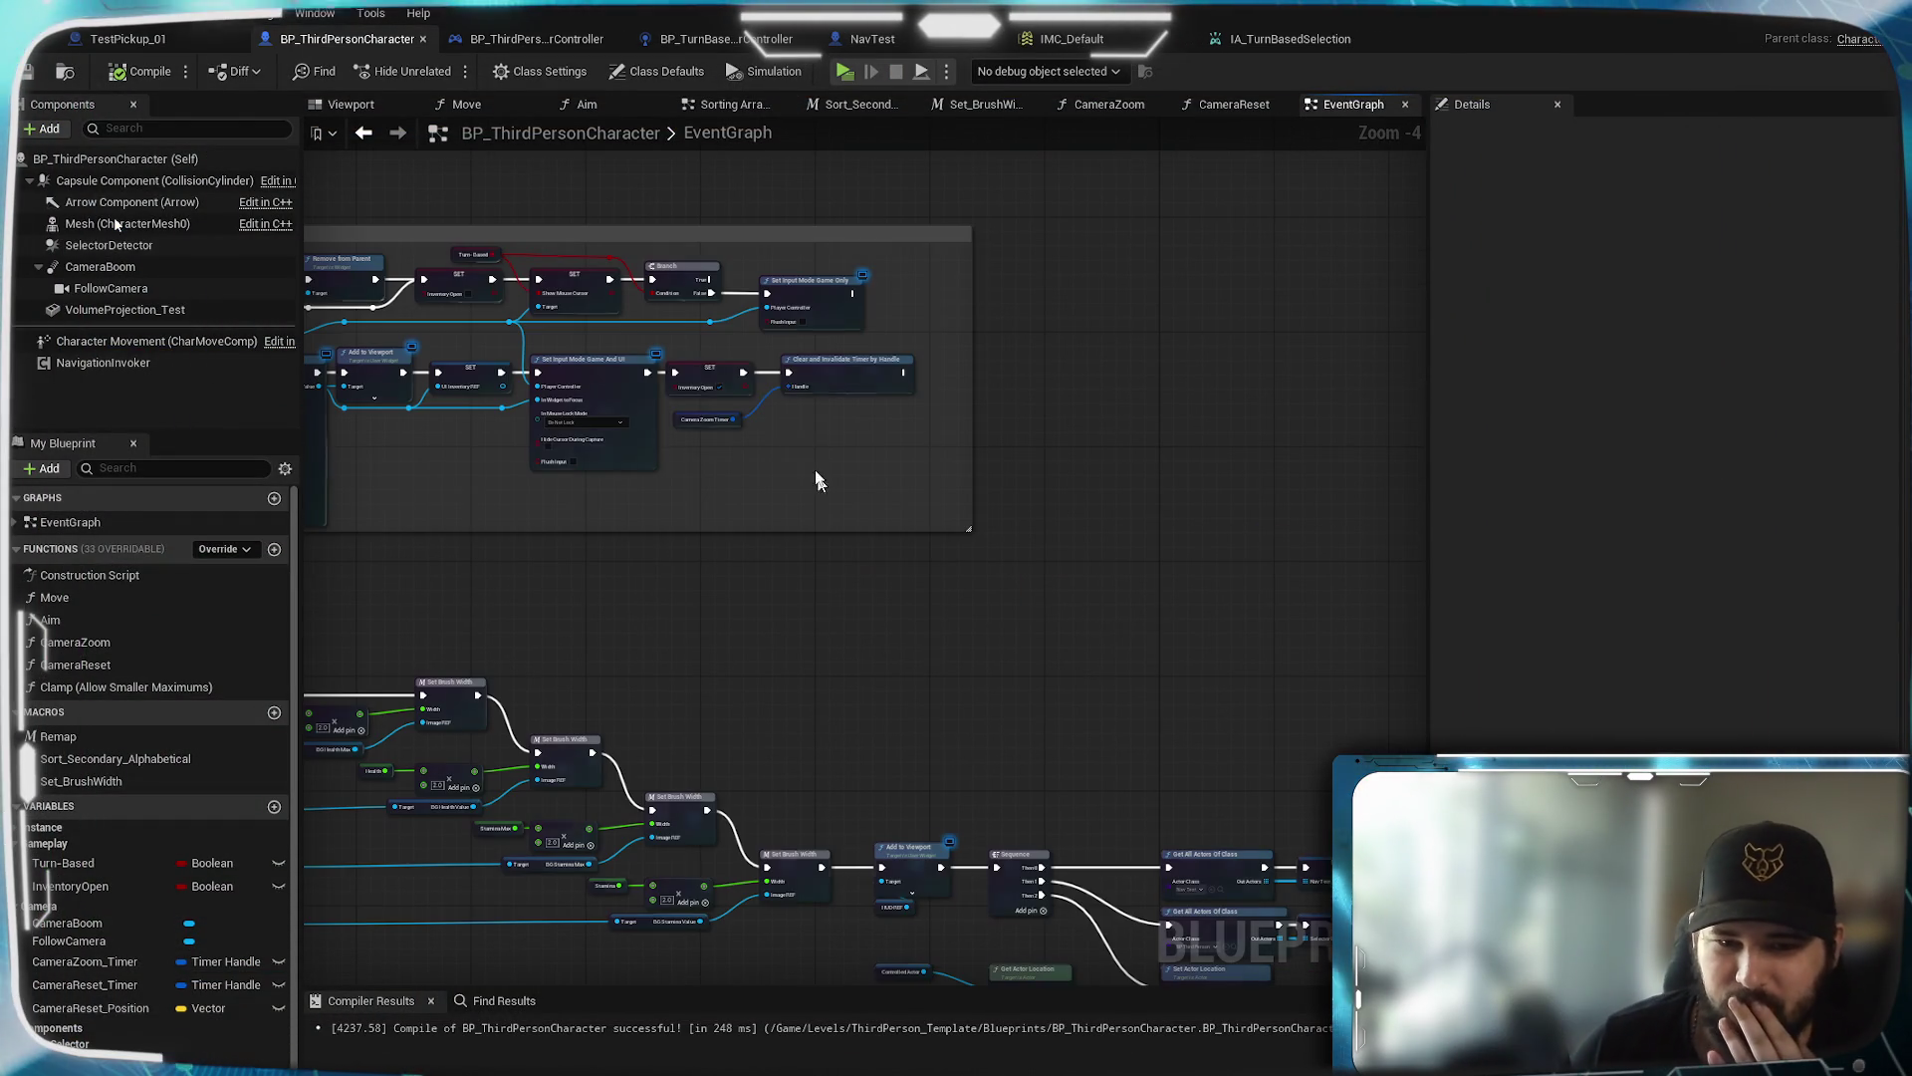
pyautogui.moveTo(769, 484); pyautogui.dragTo(1241, 680)
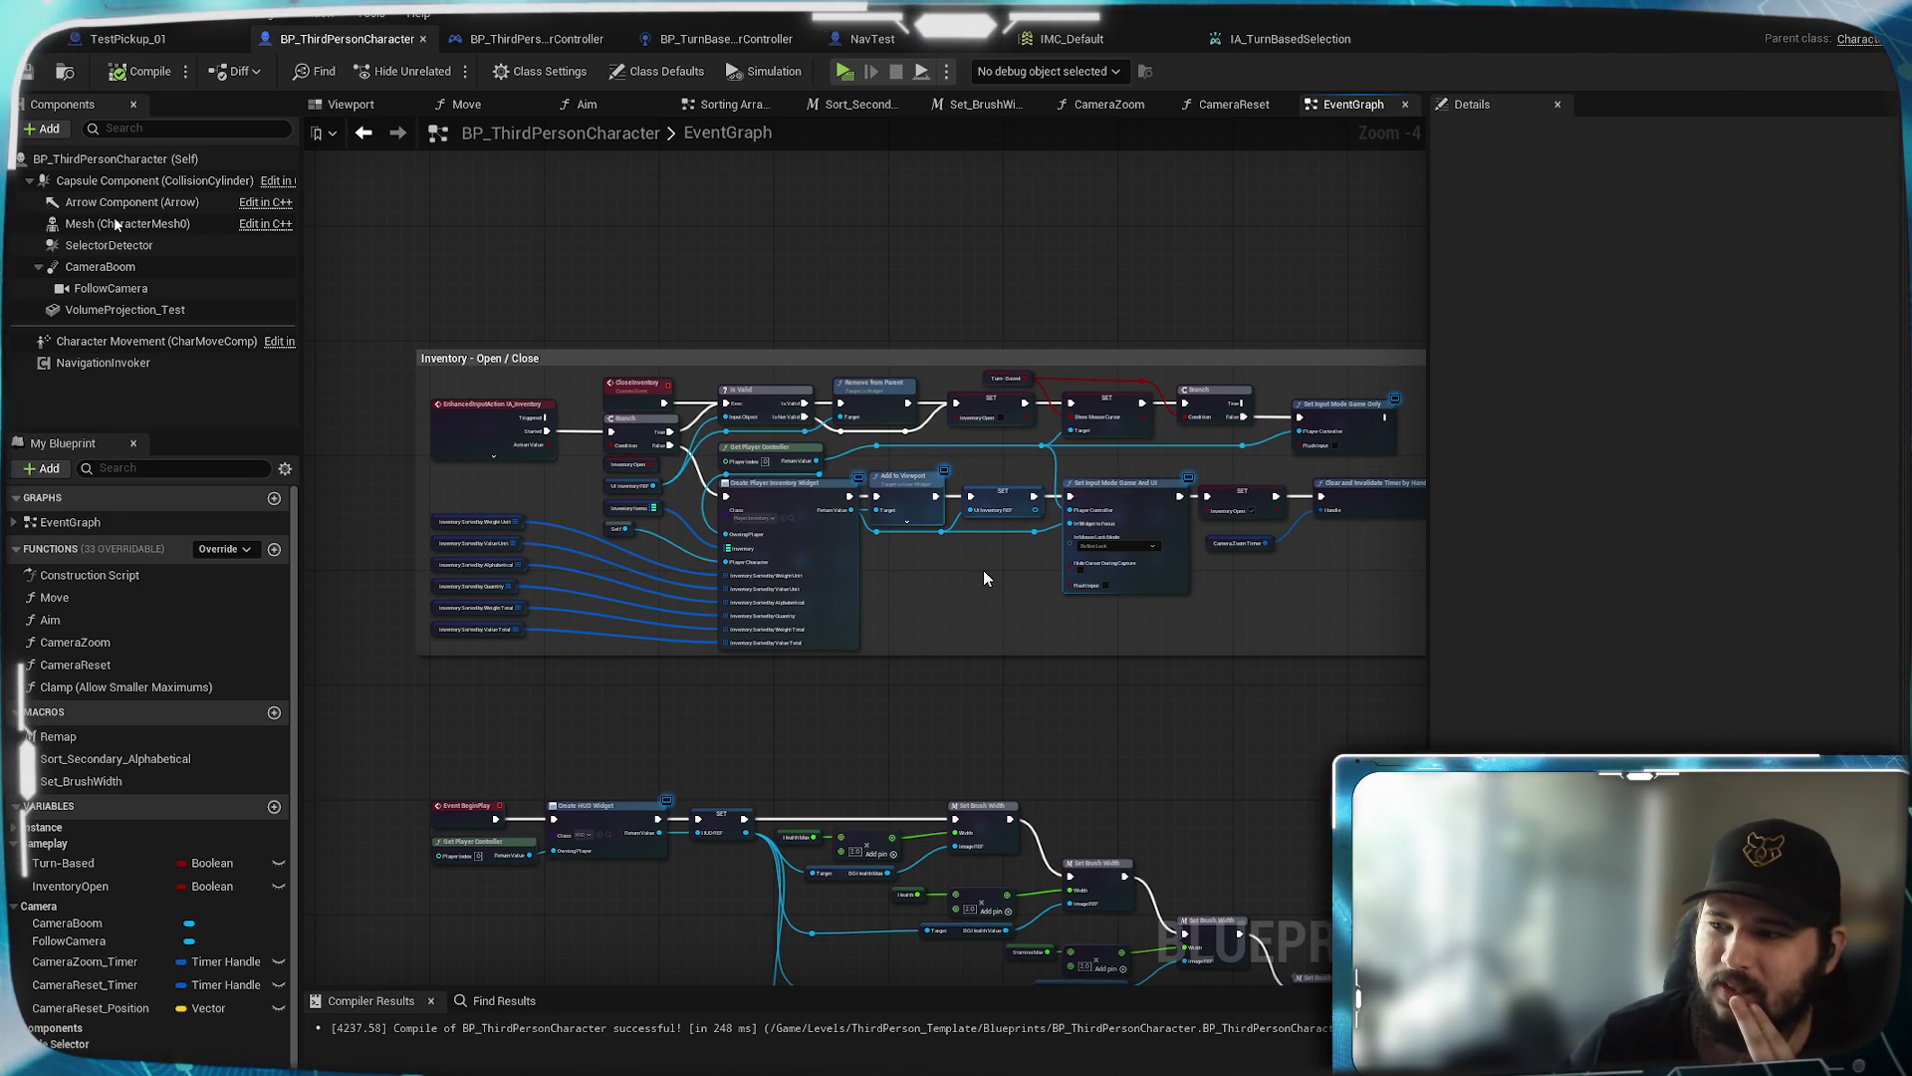
pyautogui.moveTo(1004, 715); pyautogui.dragTo(891, 544)
pyautogui.click(842, 74)
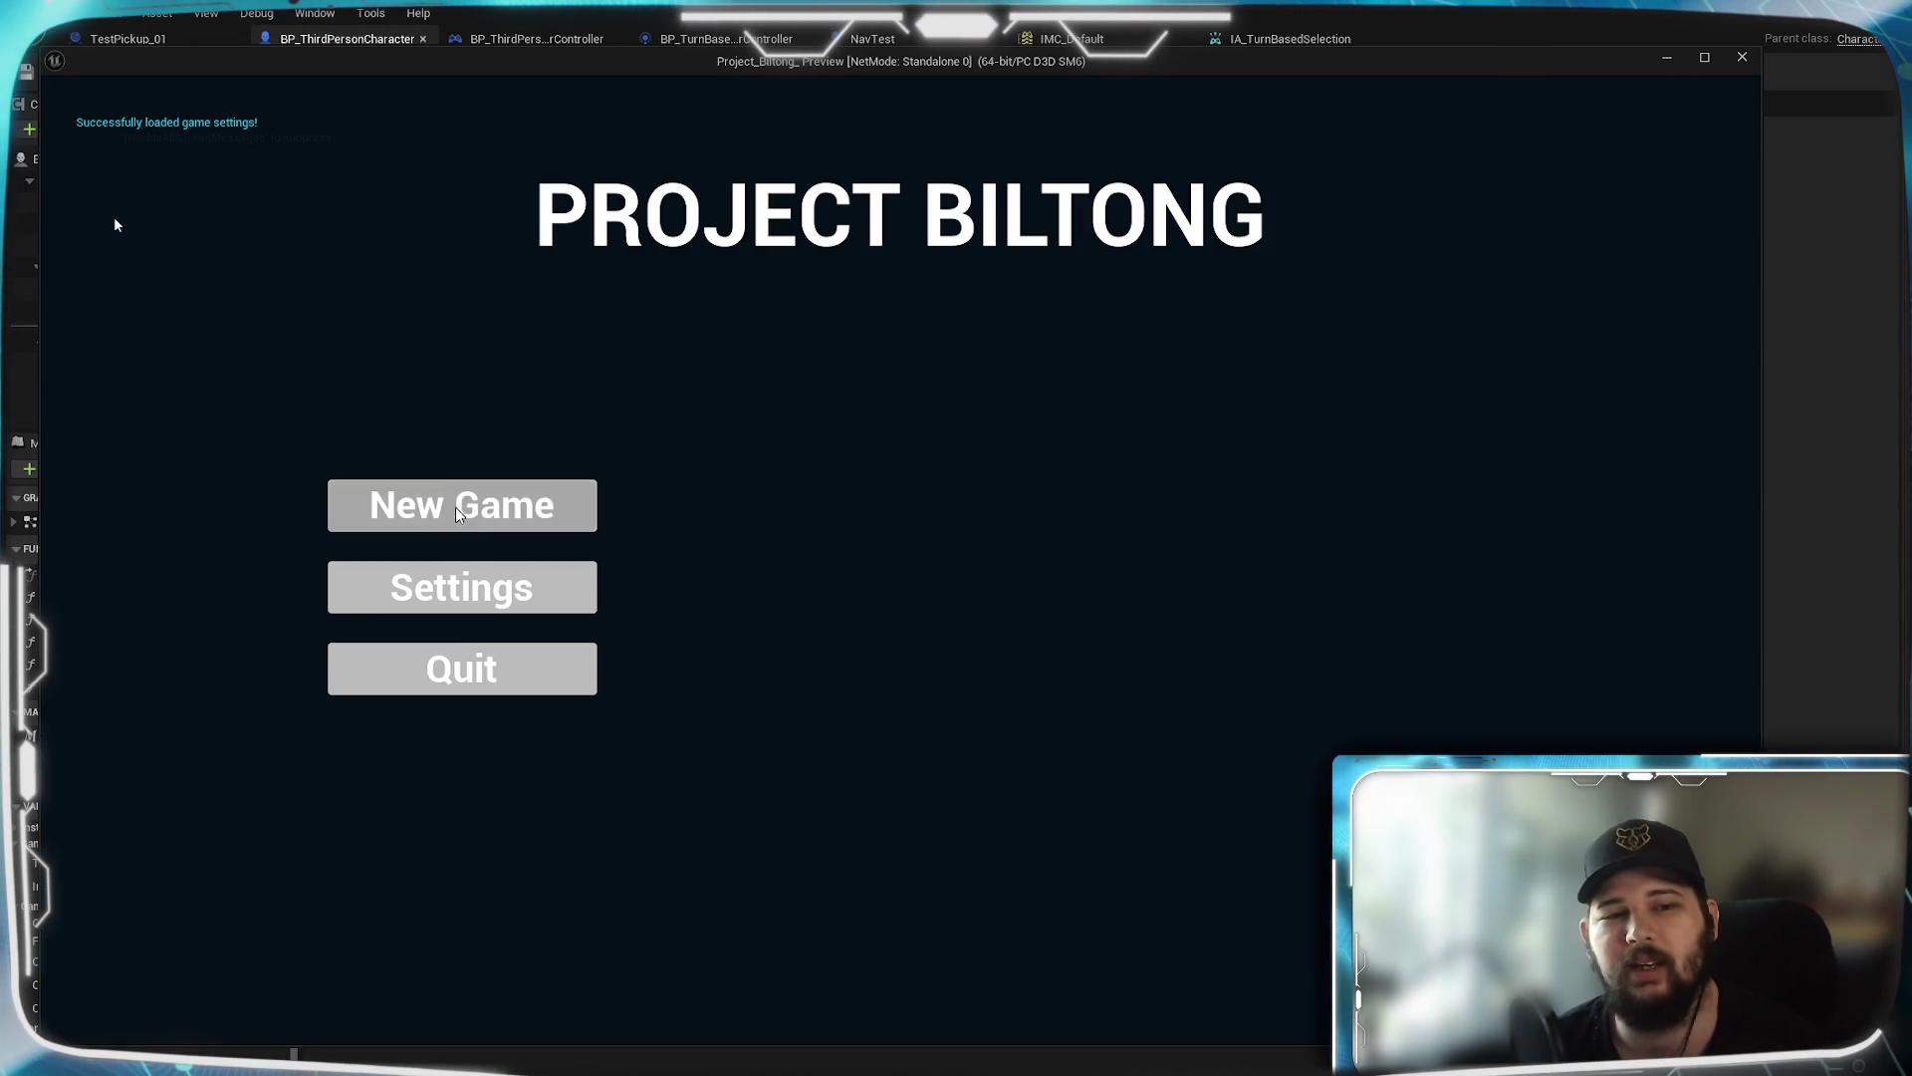
pyautogui.click(459, 513)
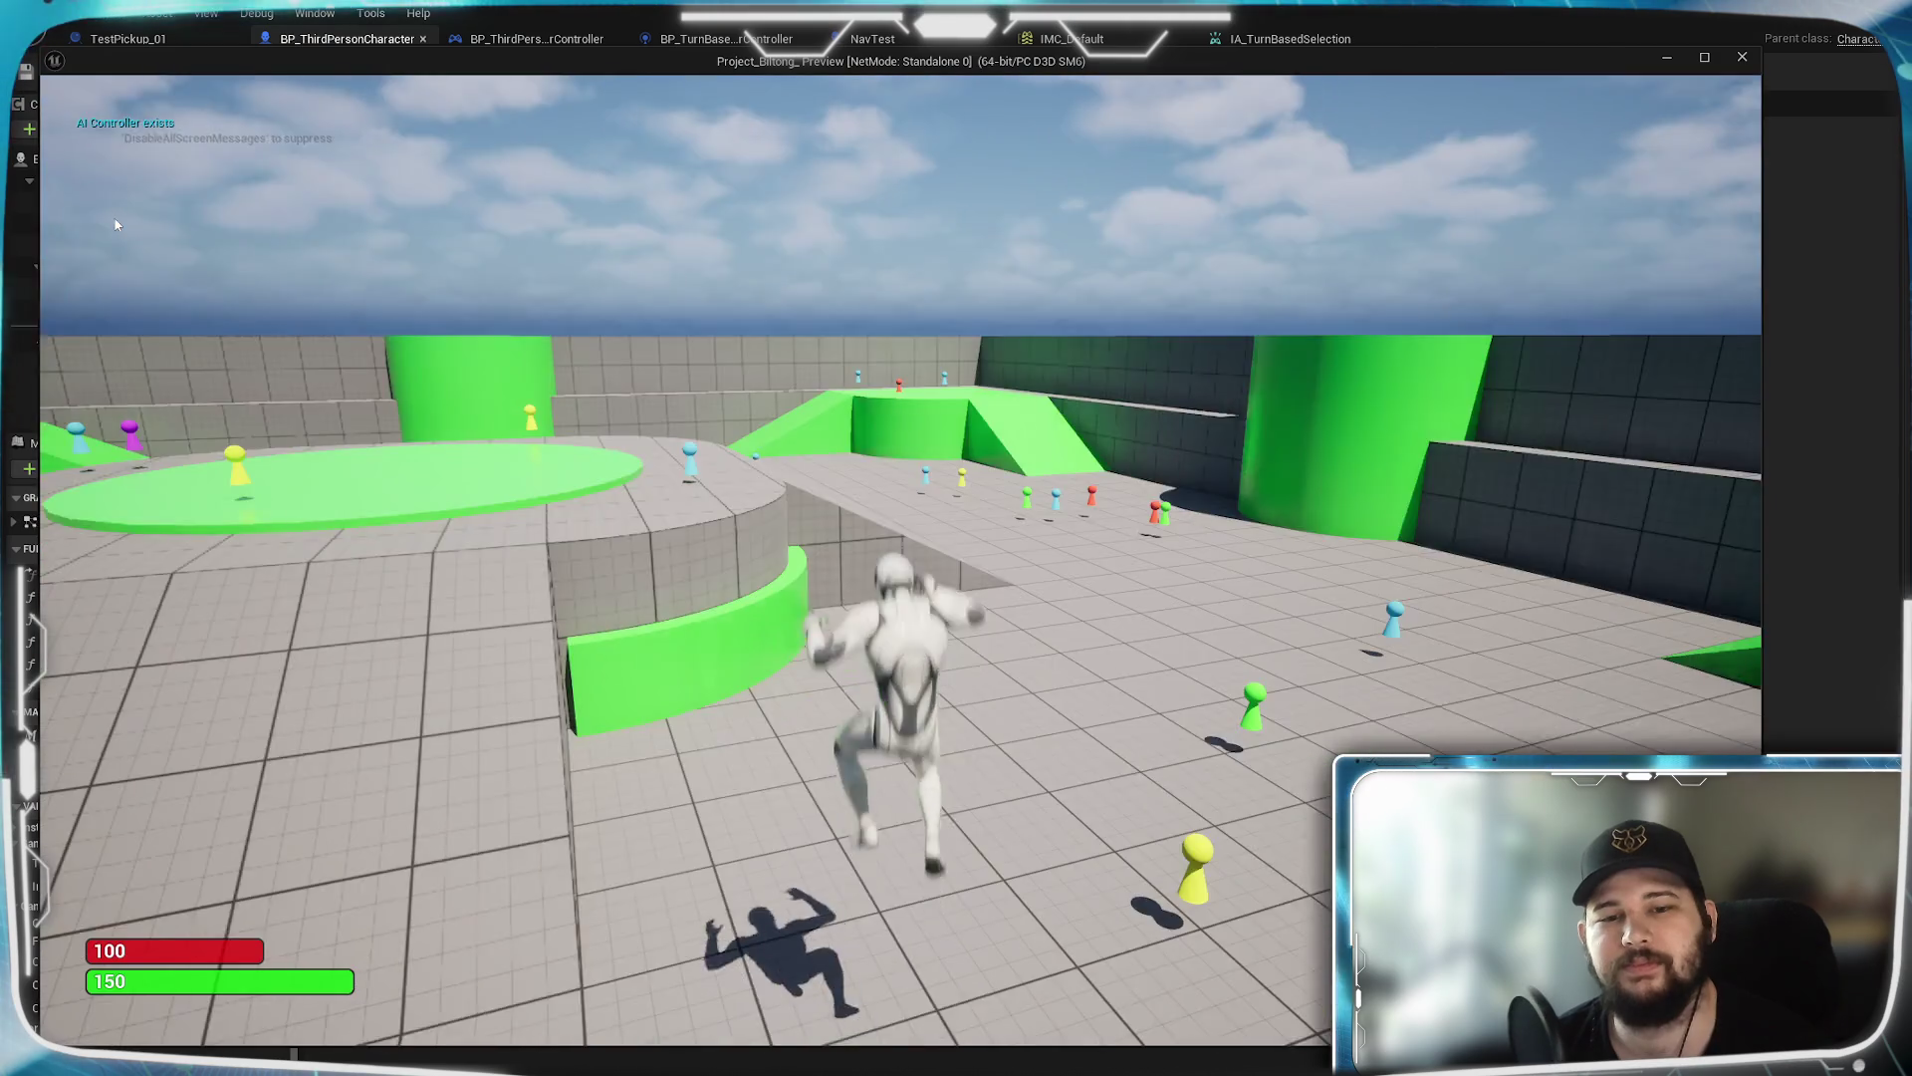
# Walk the character left and right across the level with WASD, then stop the preview
pyautogui.press('w')
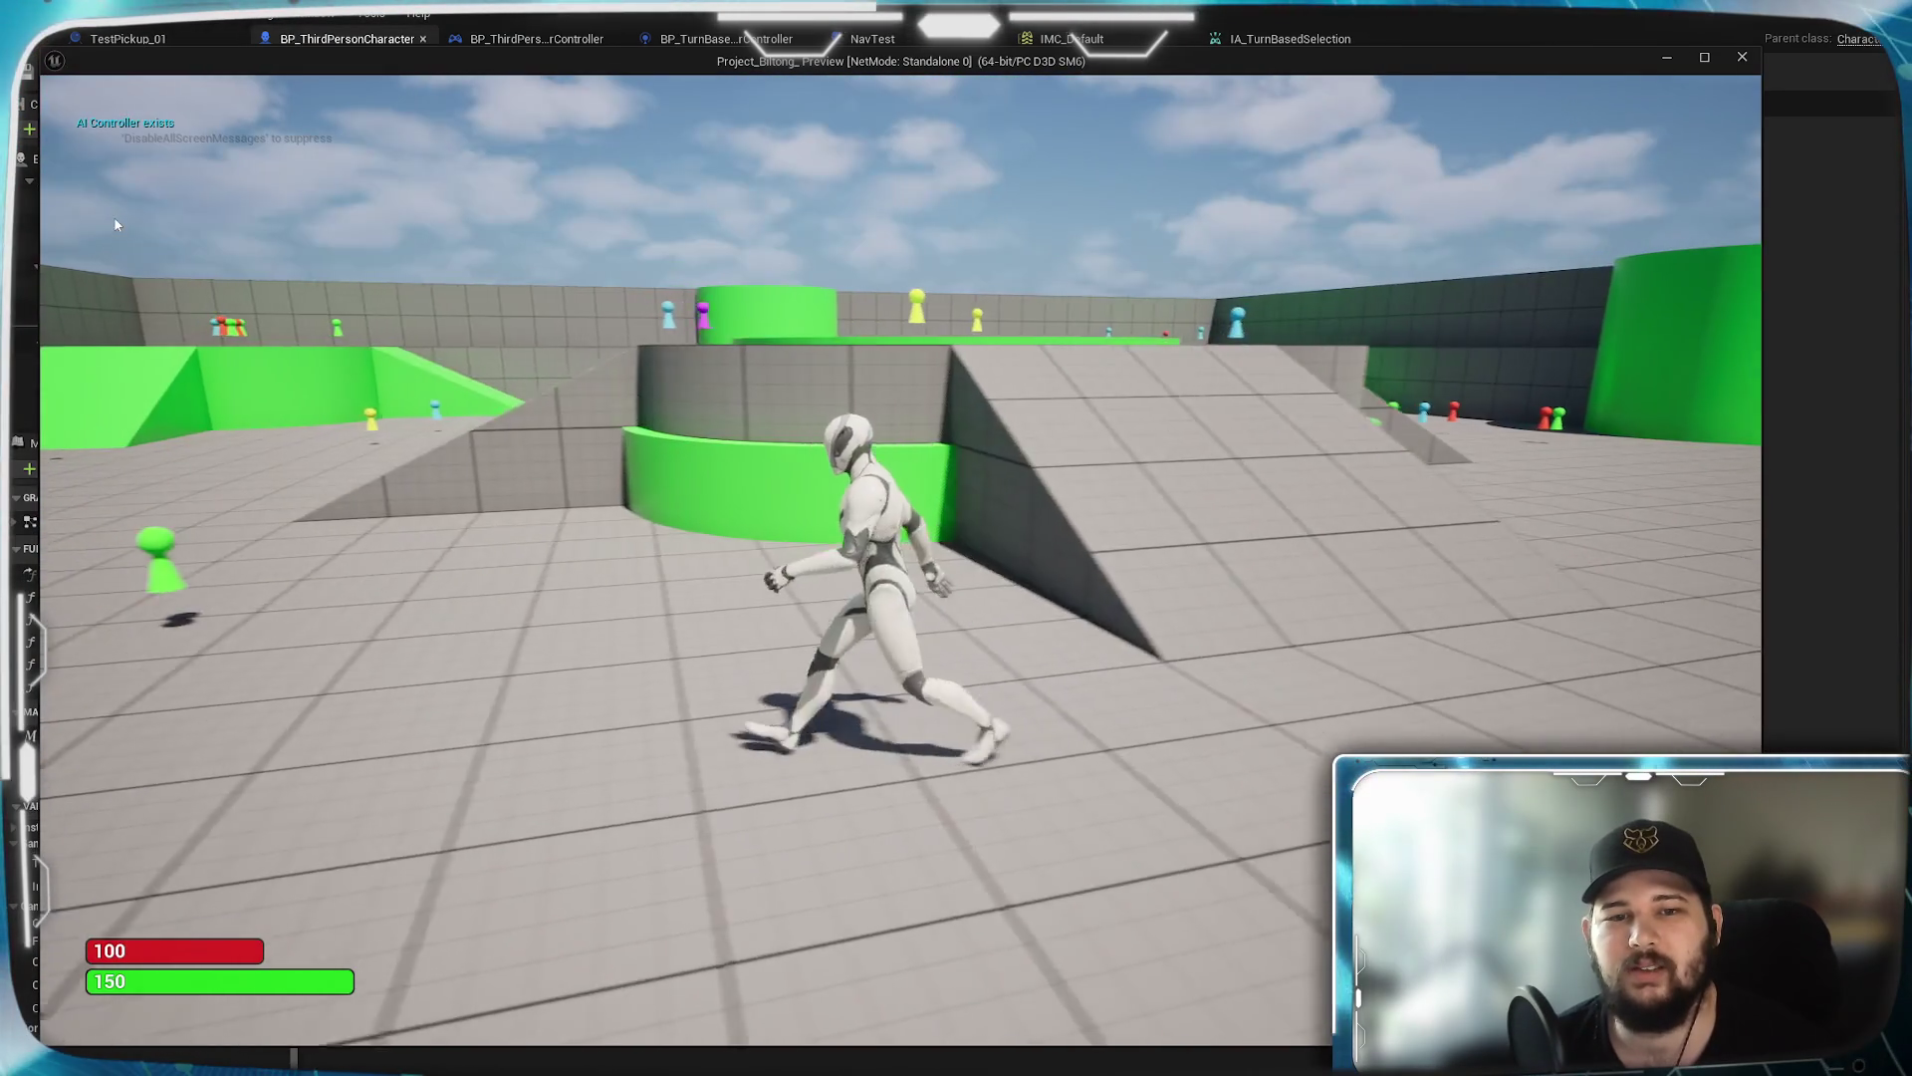
pyautogui.press('d')
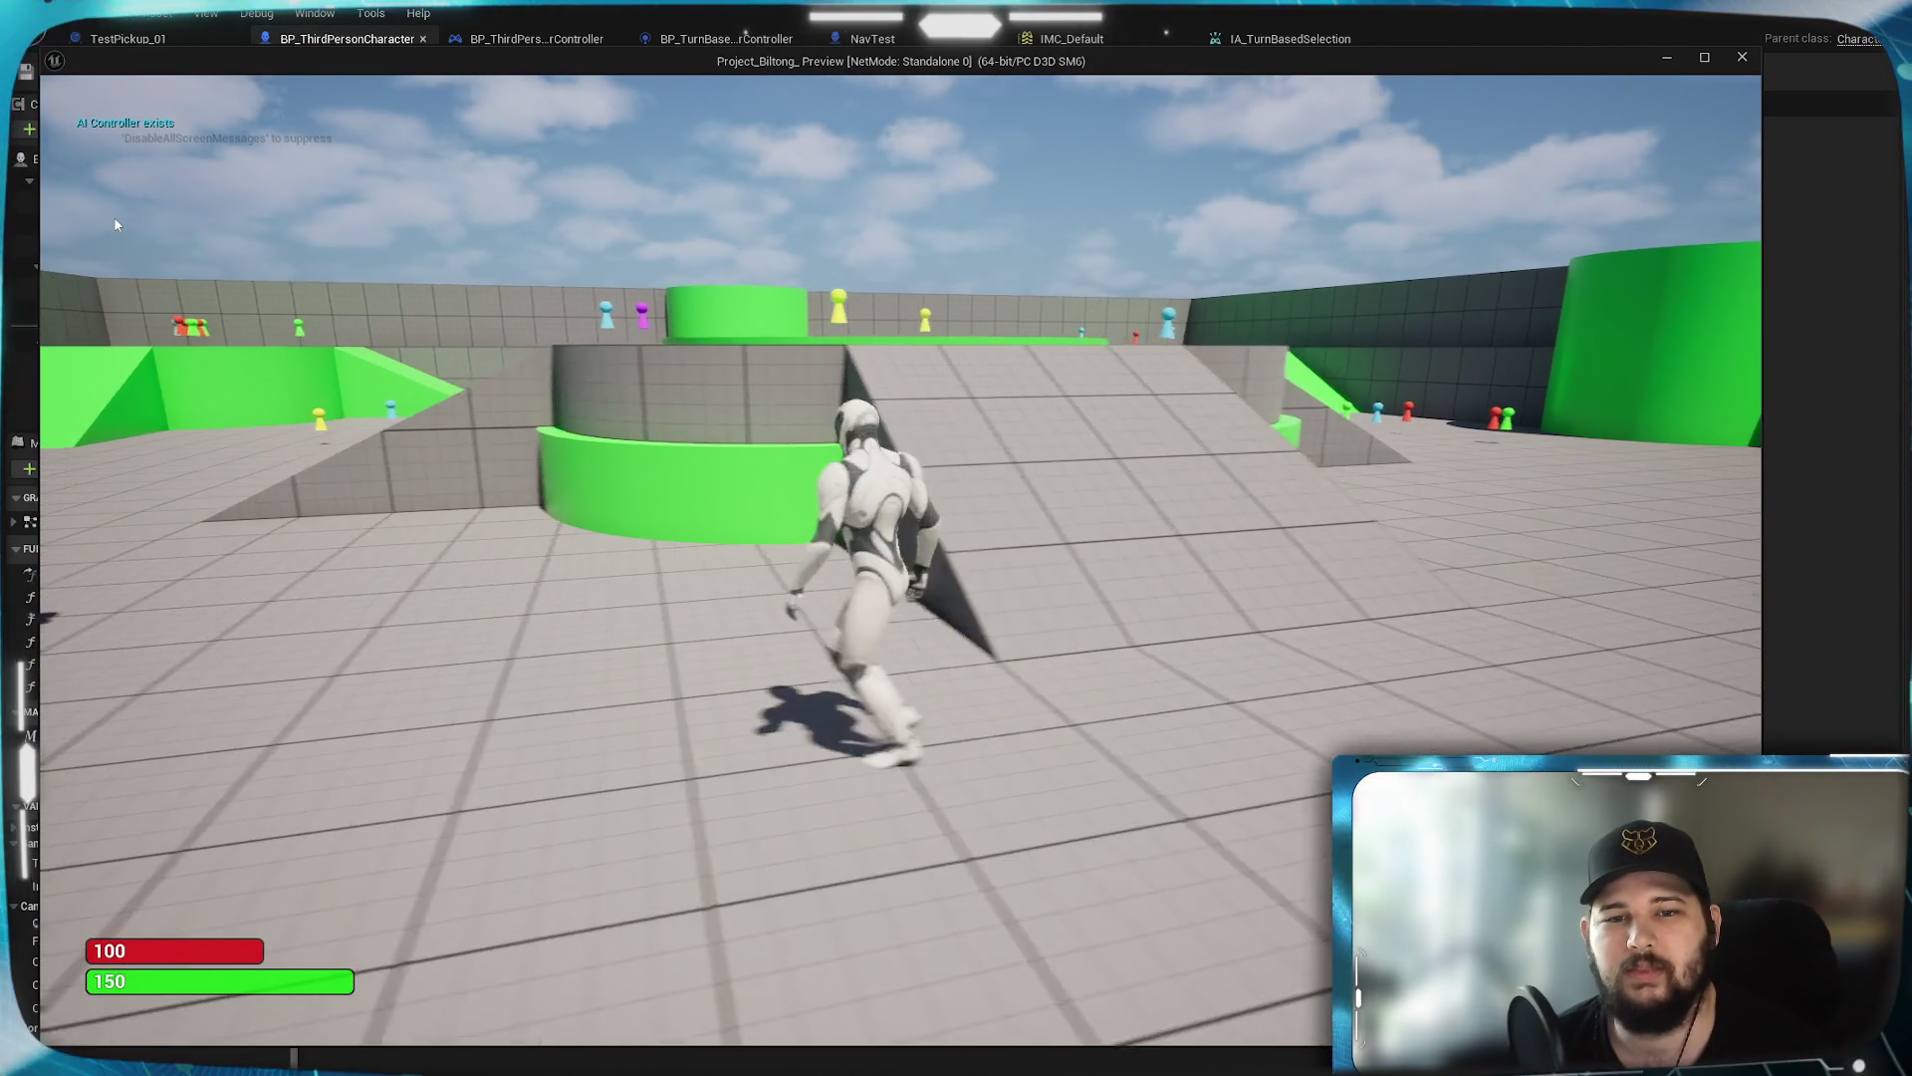
pyautogui.press('a')
pyautogui.press('d')
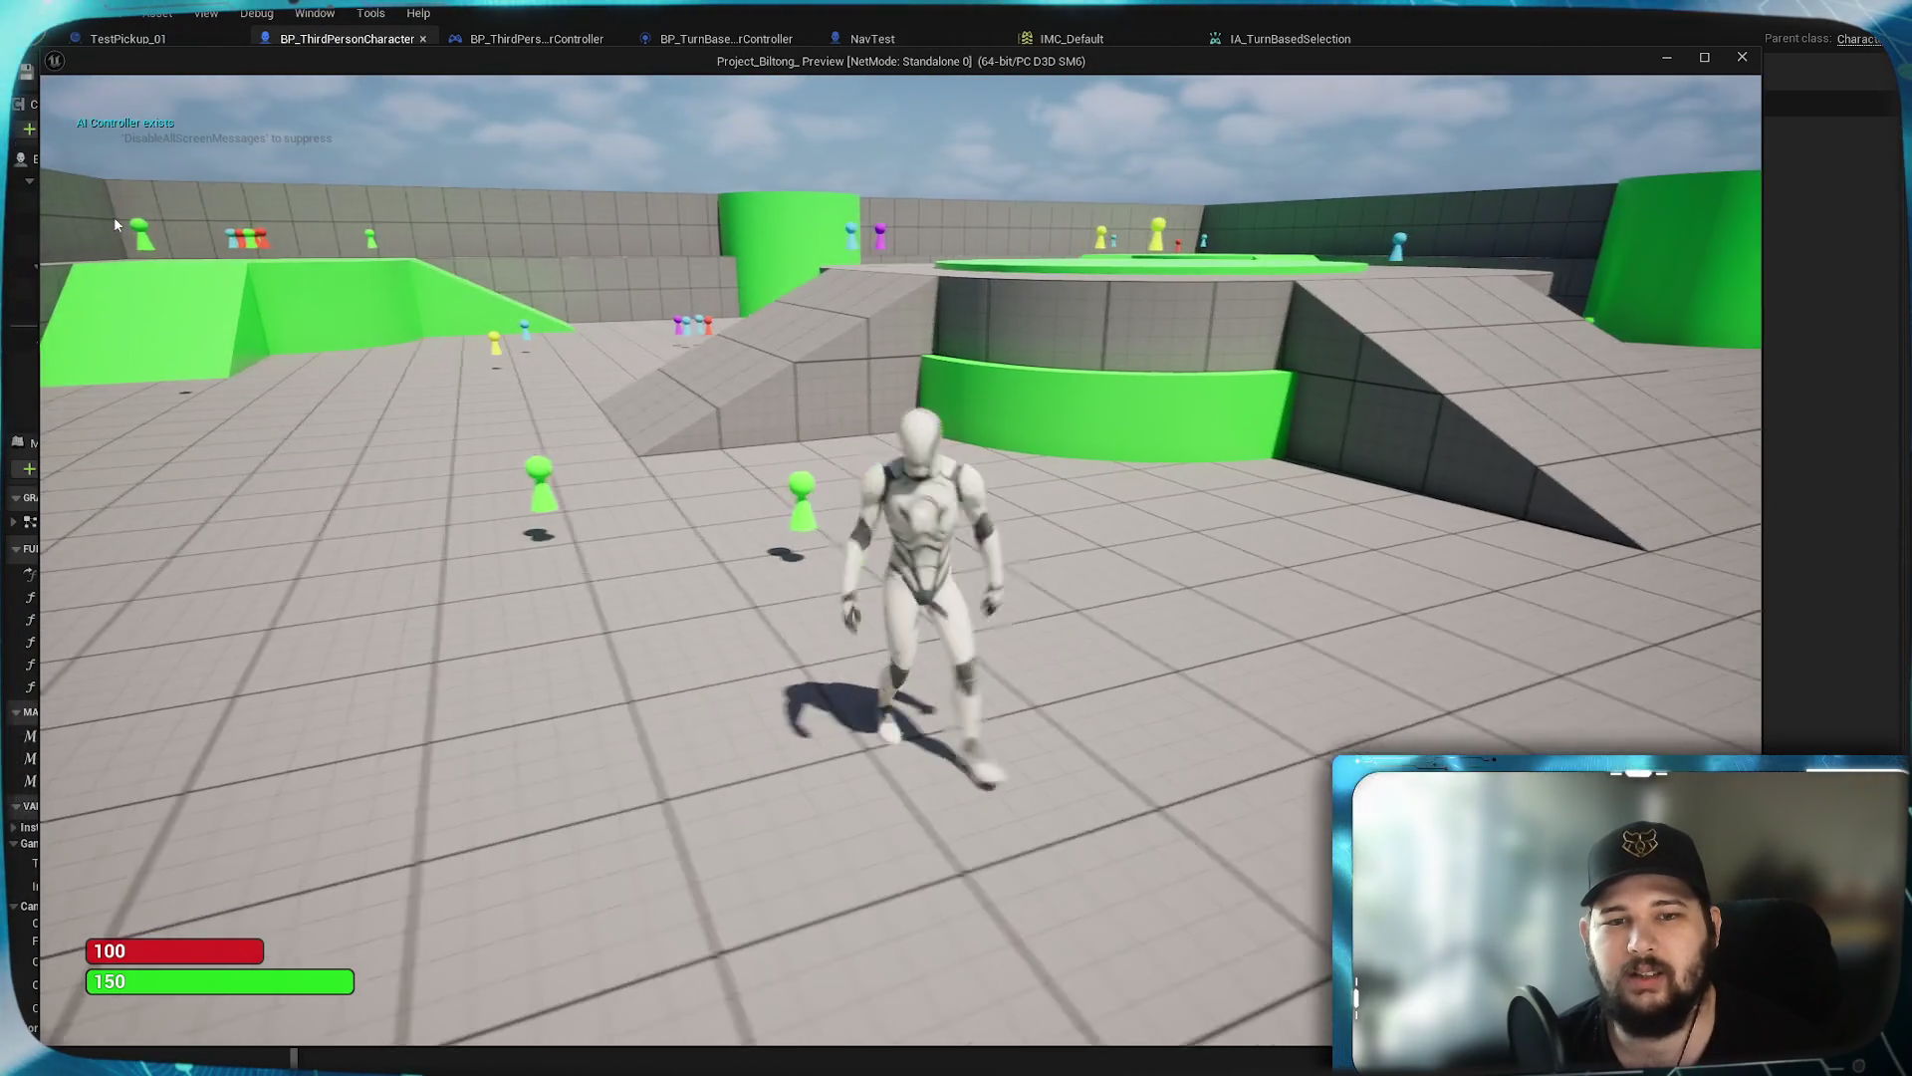
pyautogui.press('a')
pyautogui.press('d')
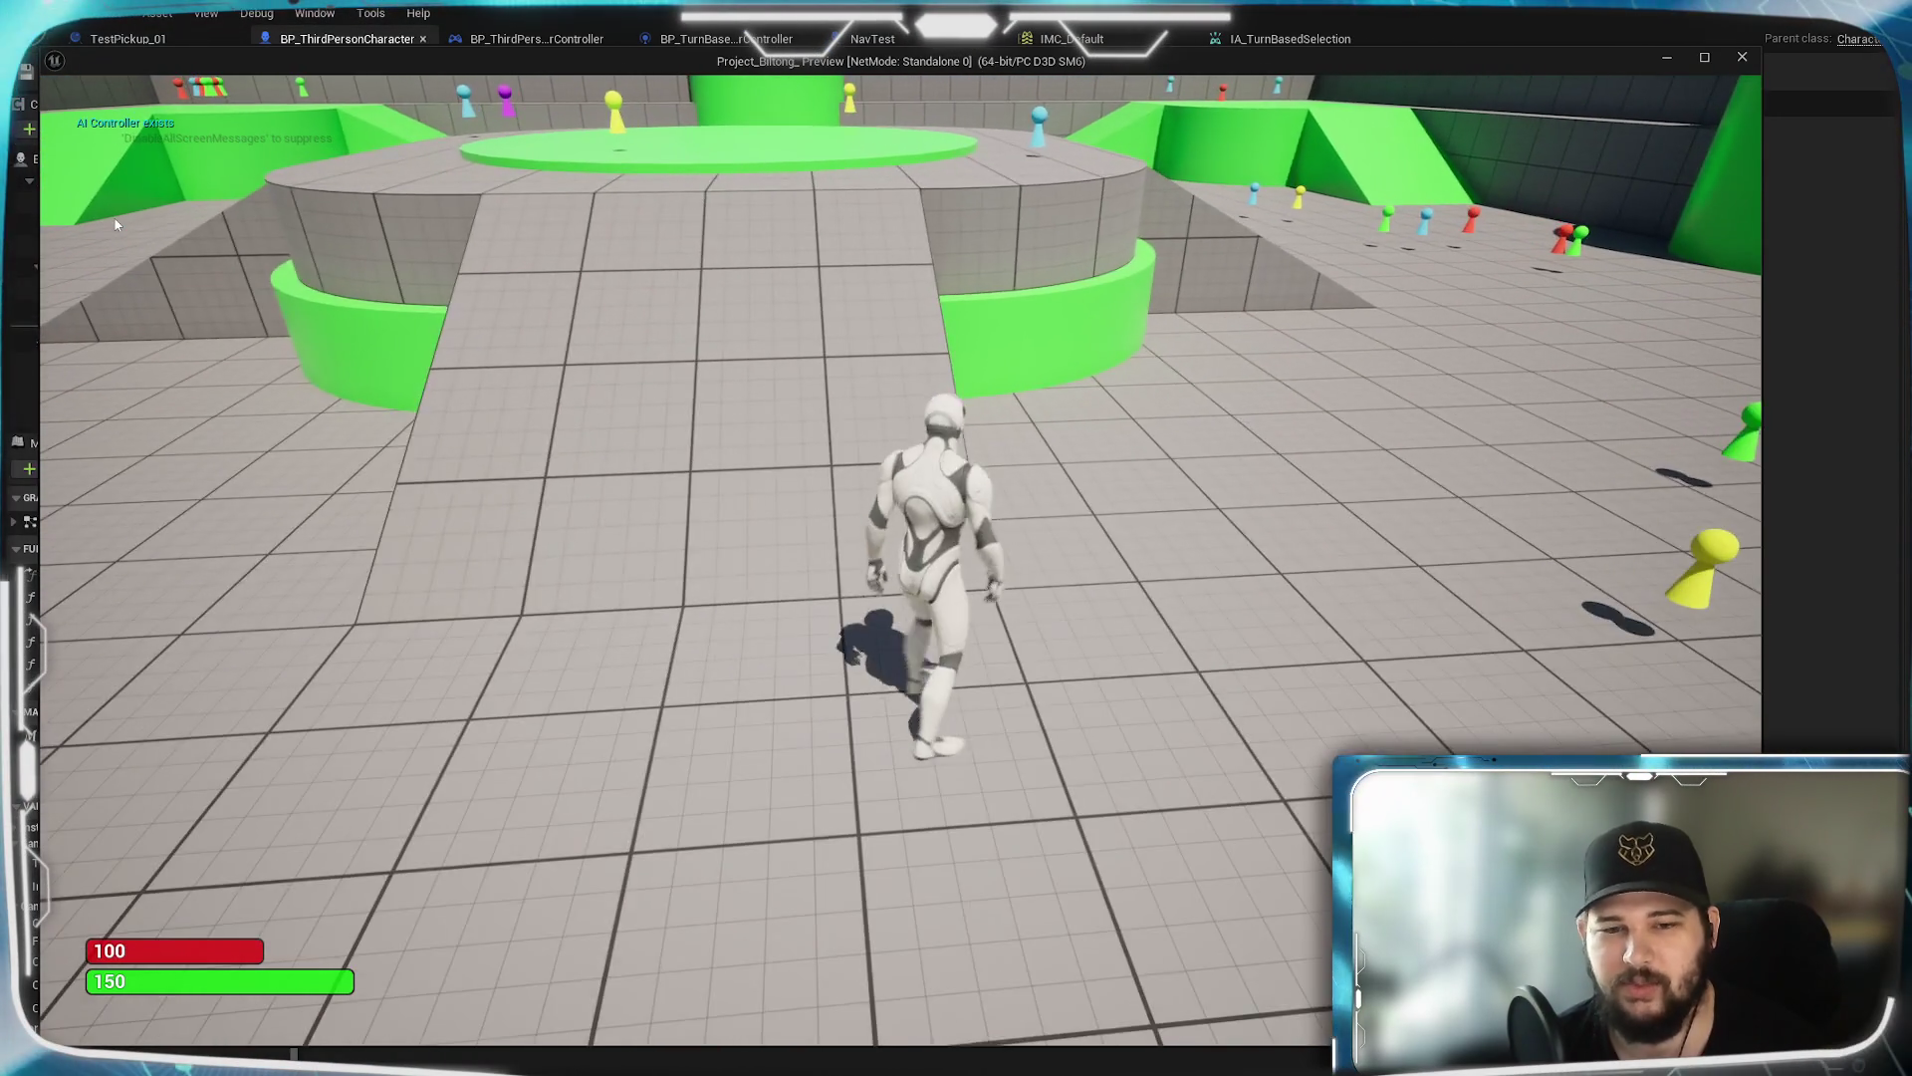
pyautogui.press('Escape')
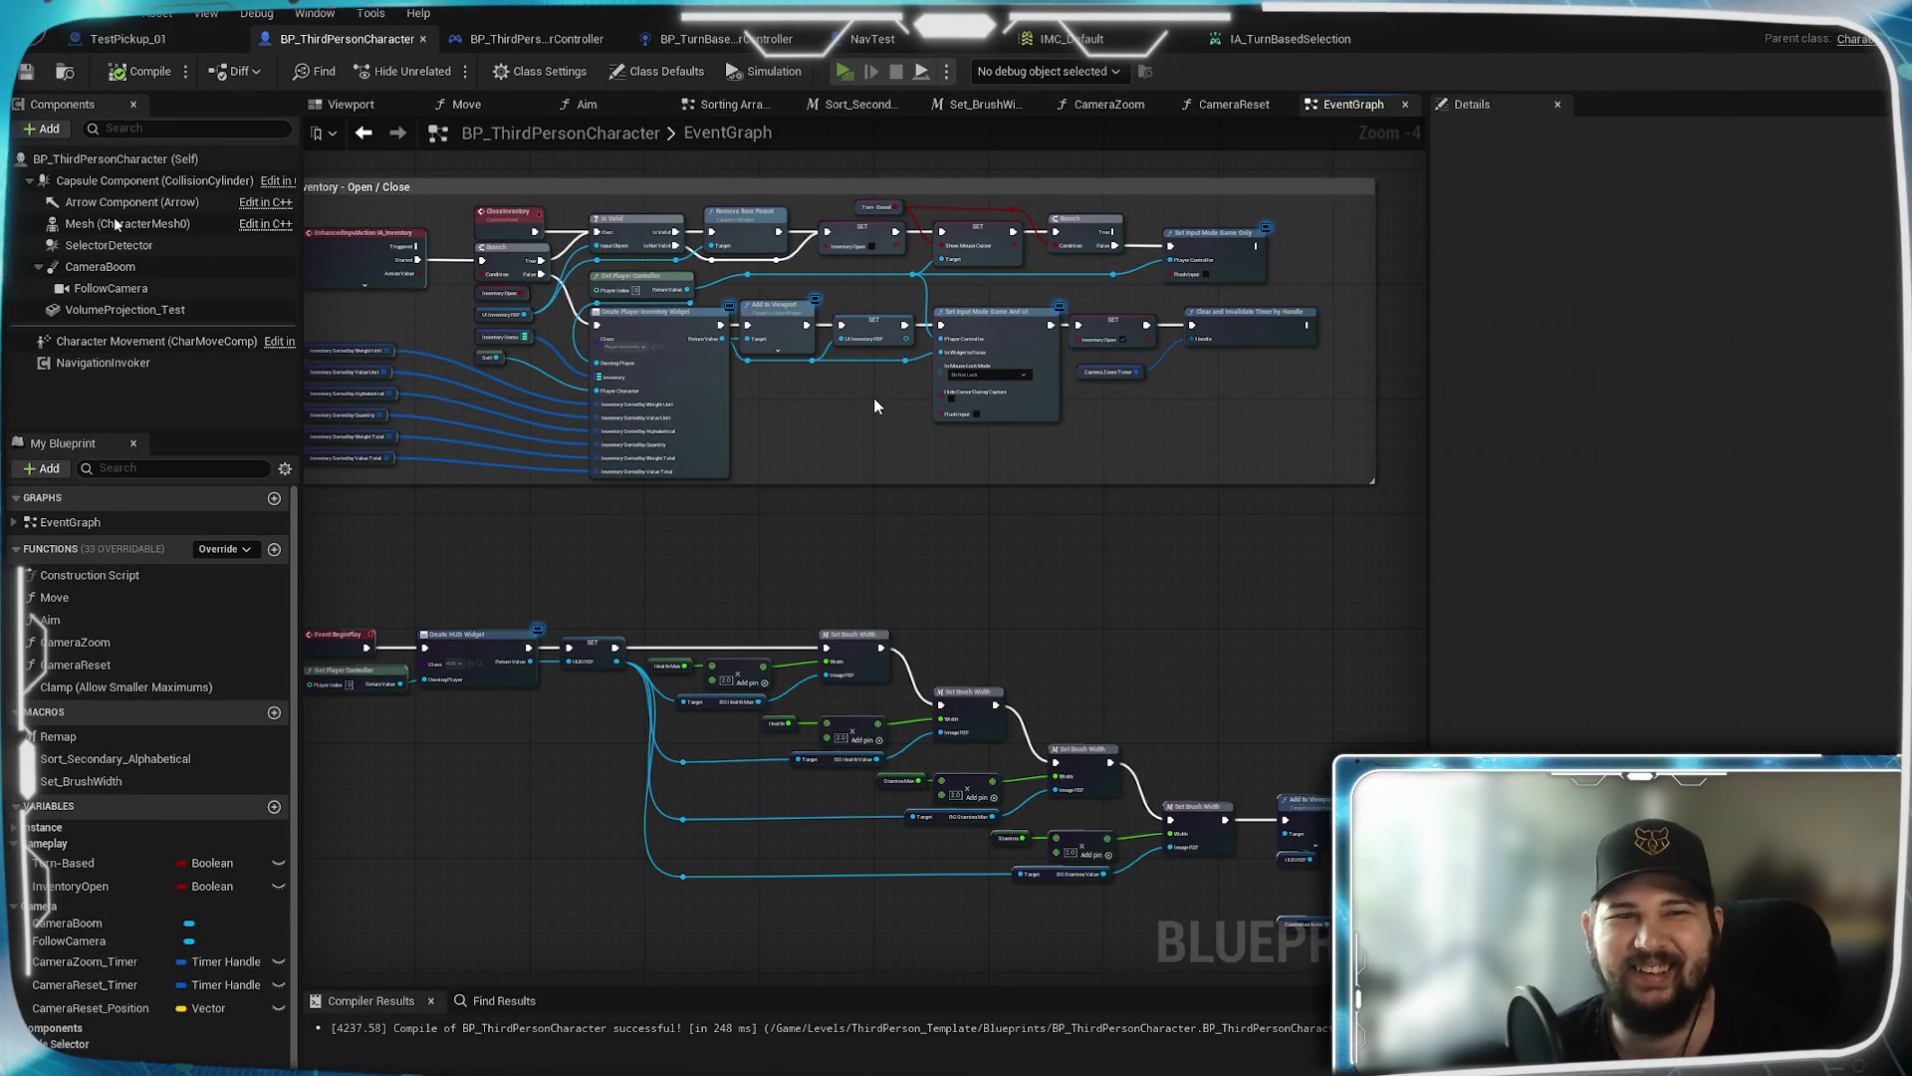
# Relaunch play with Alt+P, start a New Game, click-to-move the character, and stop play
pyautogui.hotkey('alt', 'p')
pyautogui.click(503, 508)
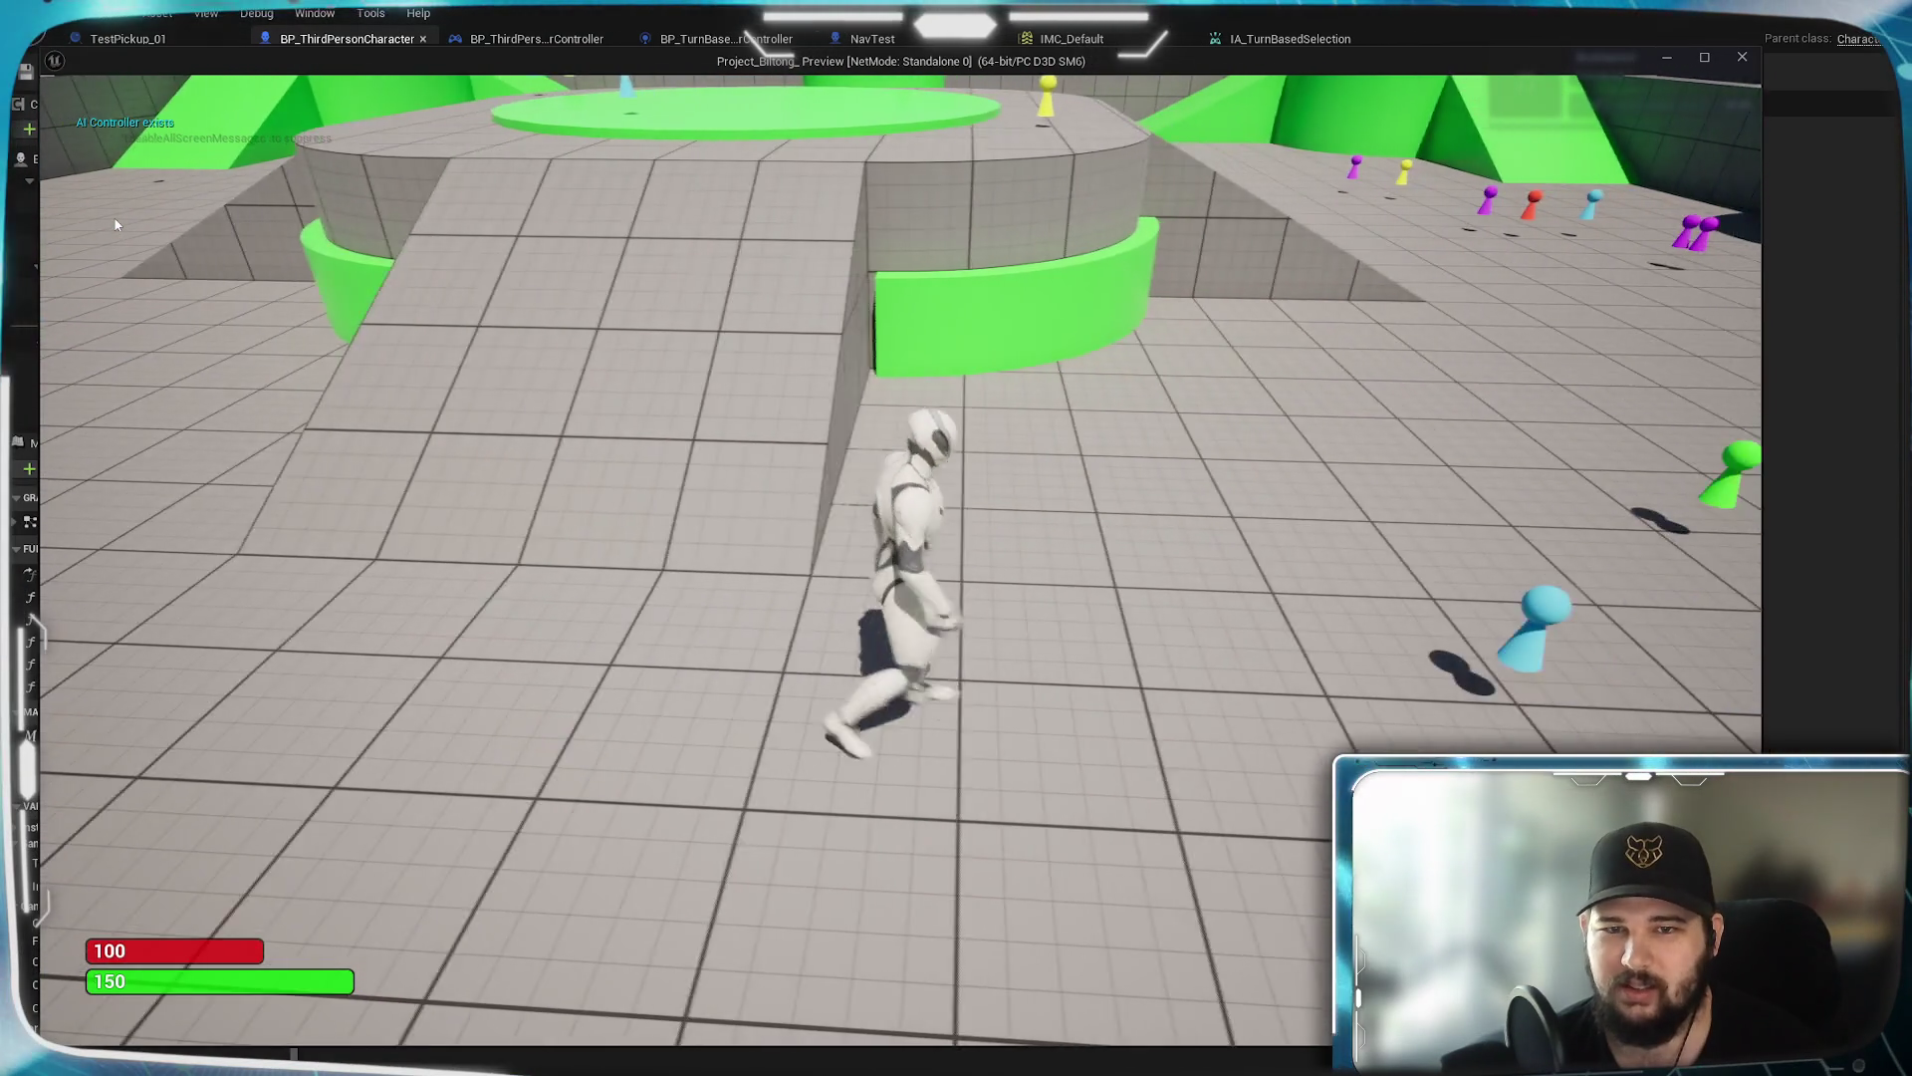
pyautogui.click(537, 624)
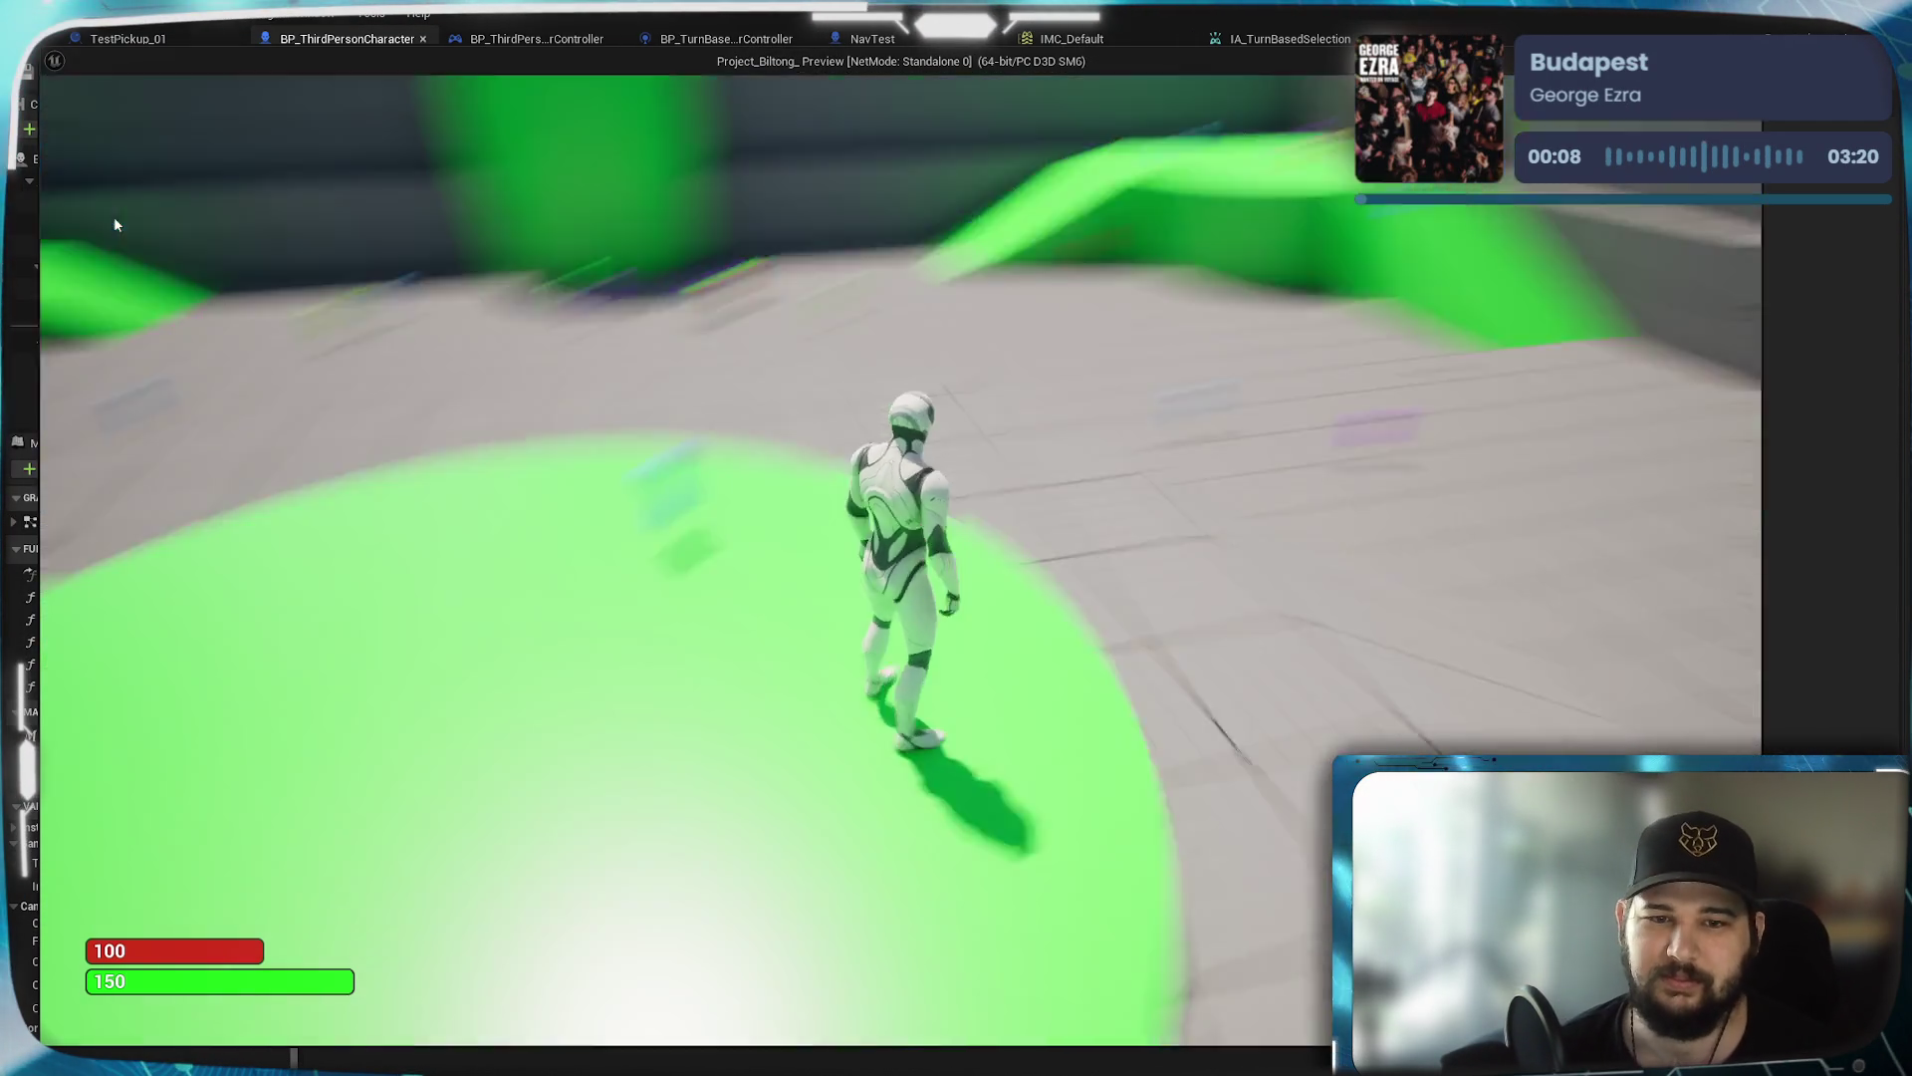
pyautogui.press('Escape')
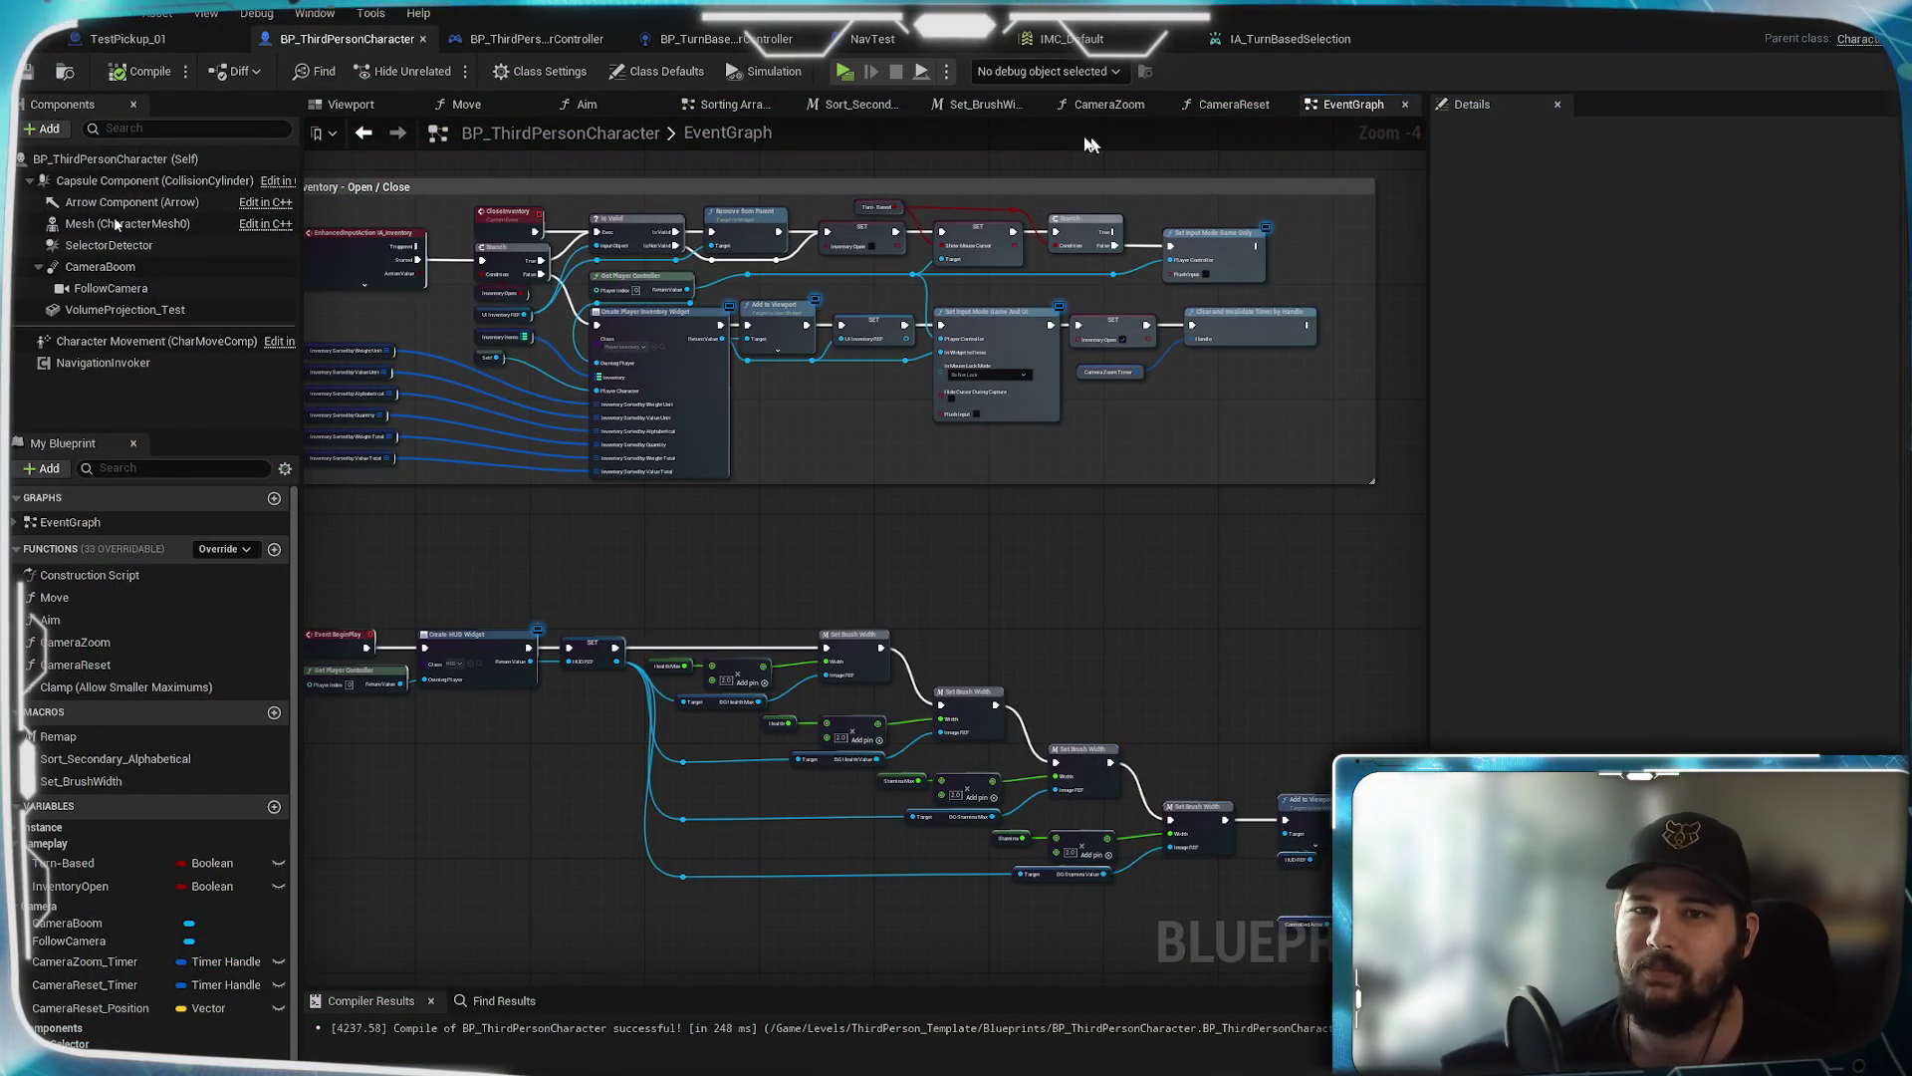
# Show the Blueprint's viewport, then start a New Game from the Project Biltong main menu
pyautogui.click(375, 110)
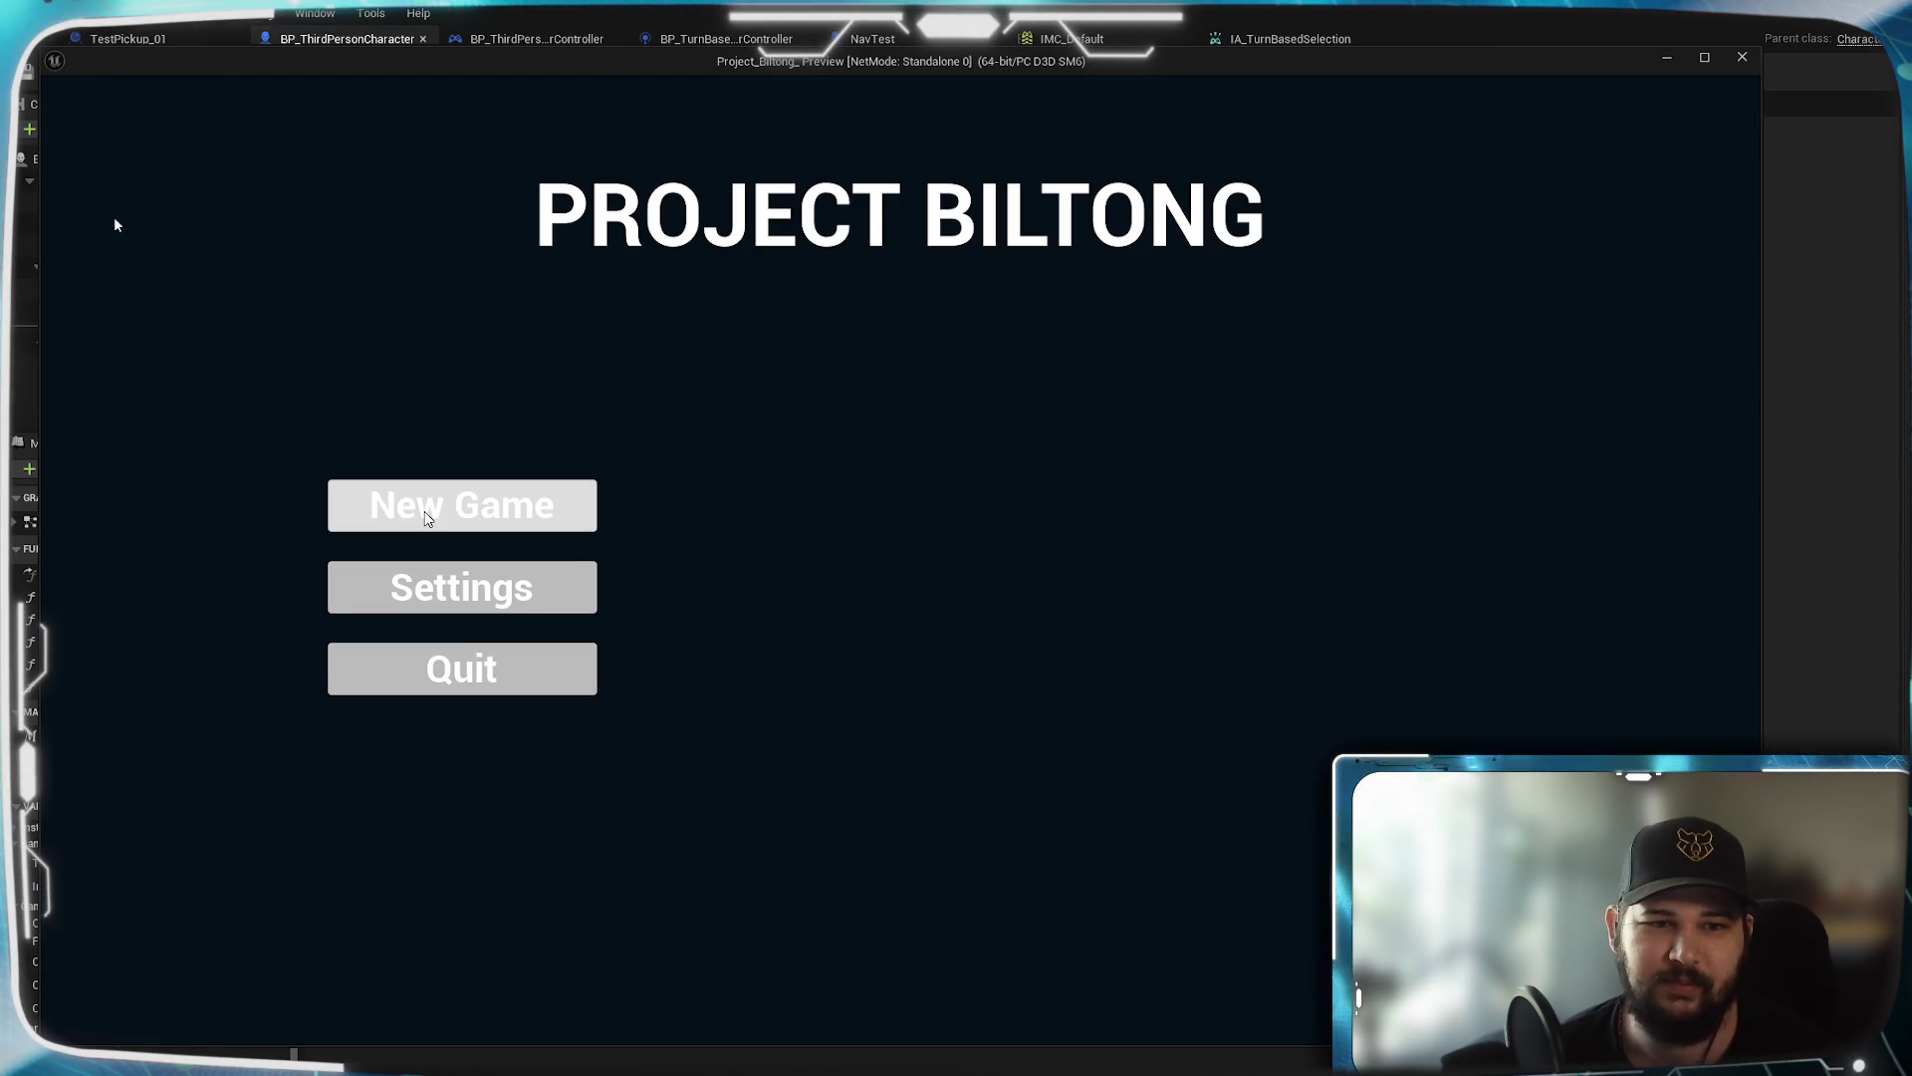
pyautogui.click(429, 518)
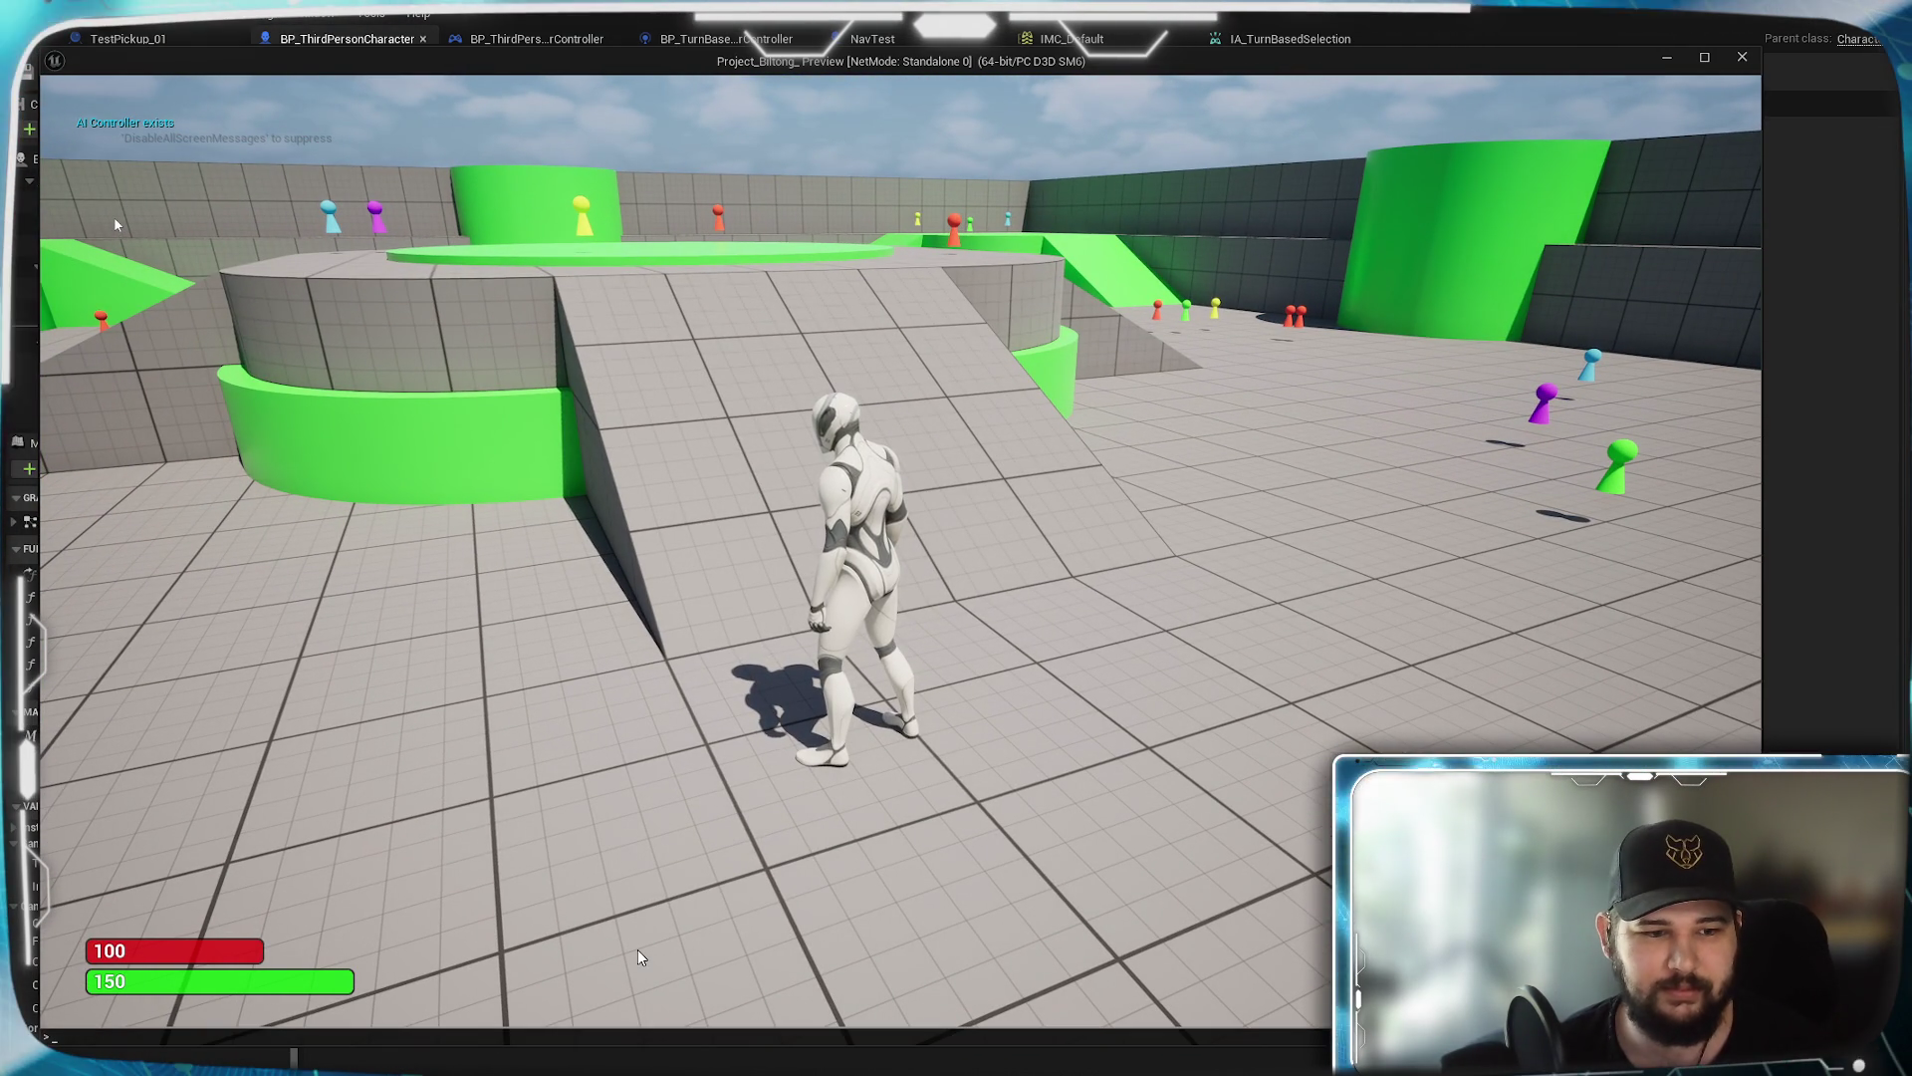
# Toggle the full in-game console, reopen the console prompt, and type 'show colli'
pyautogui.press('`')
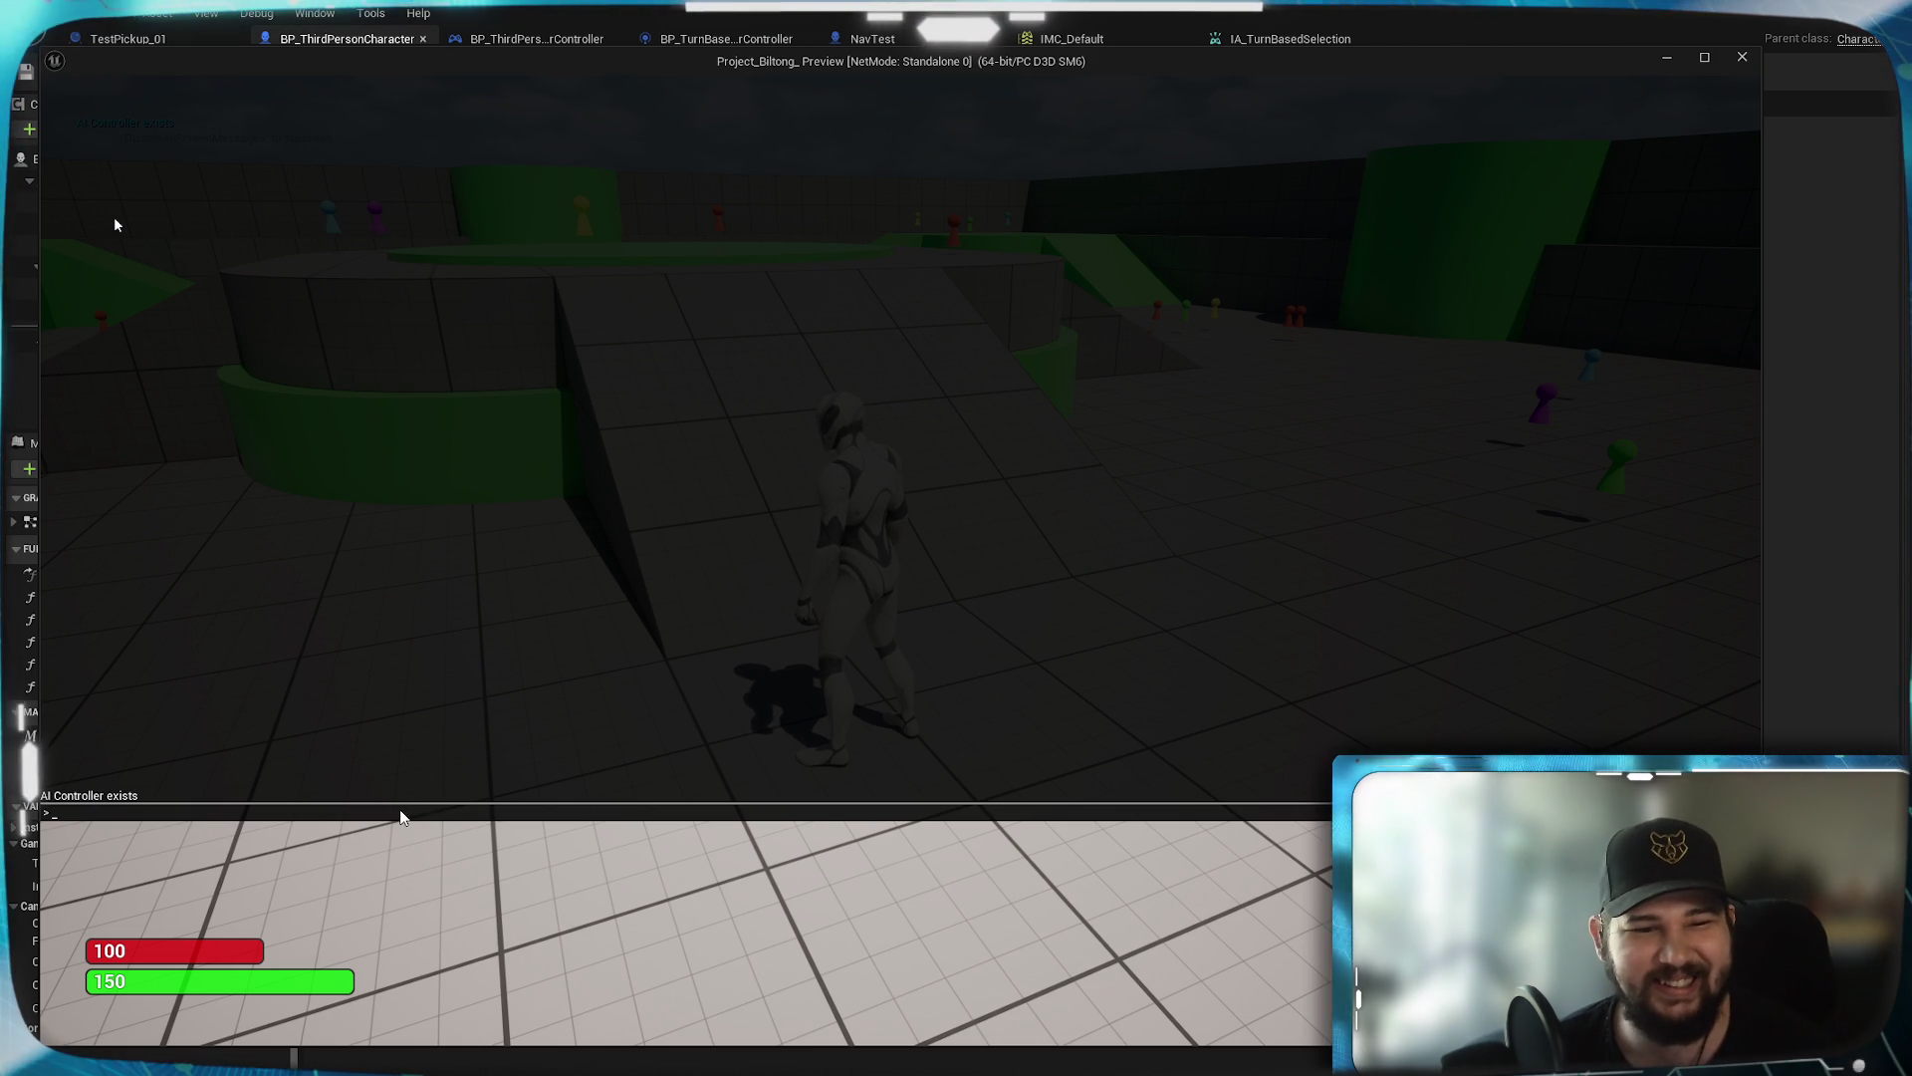
pyautogui.press('`')
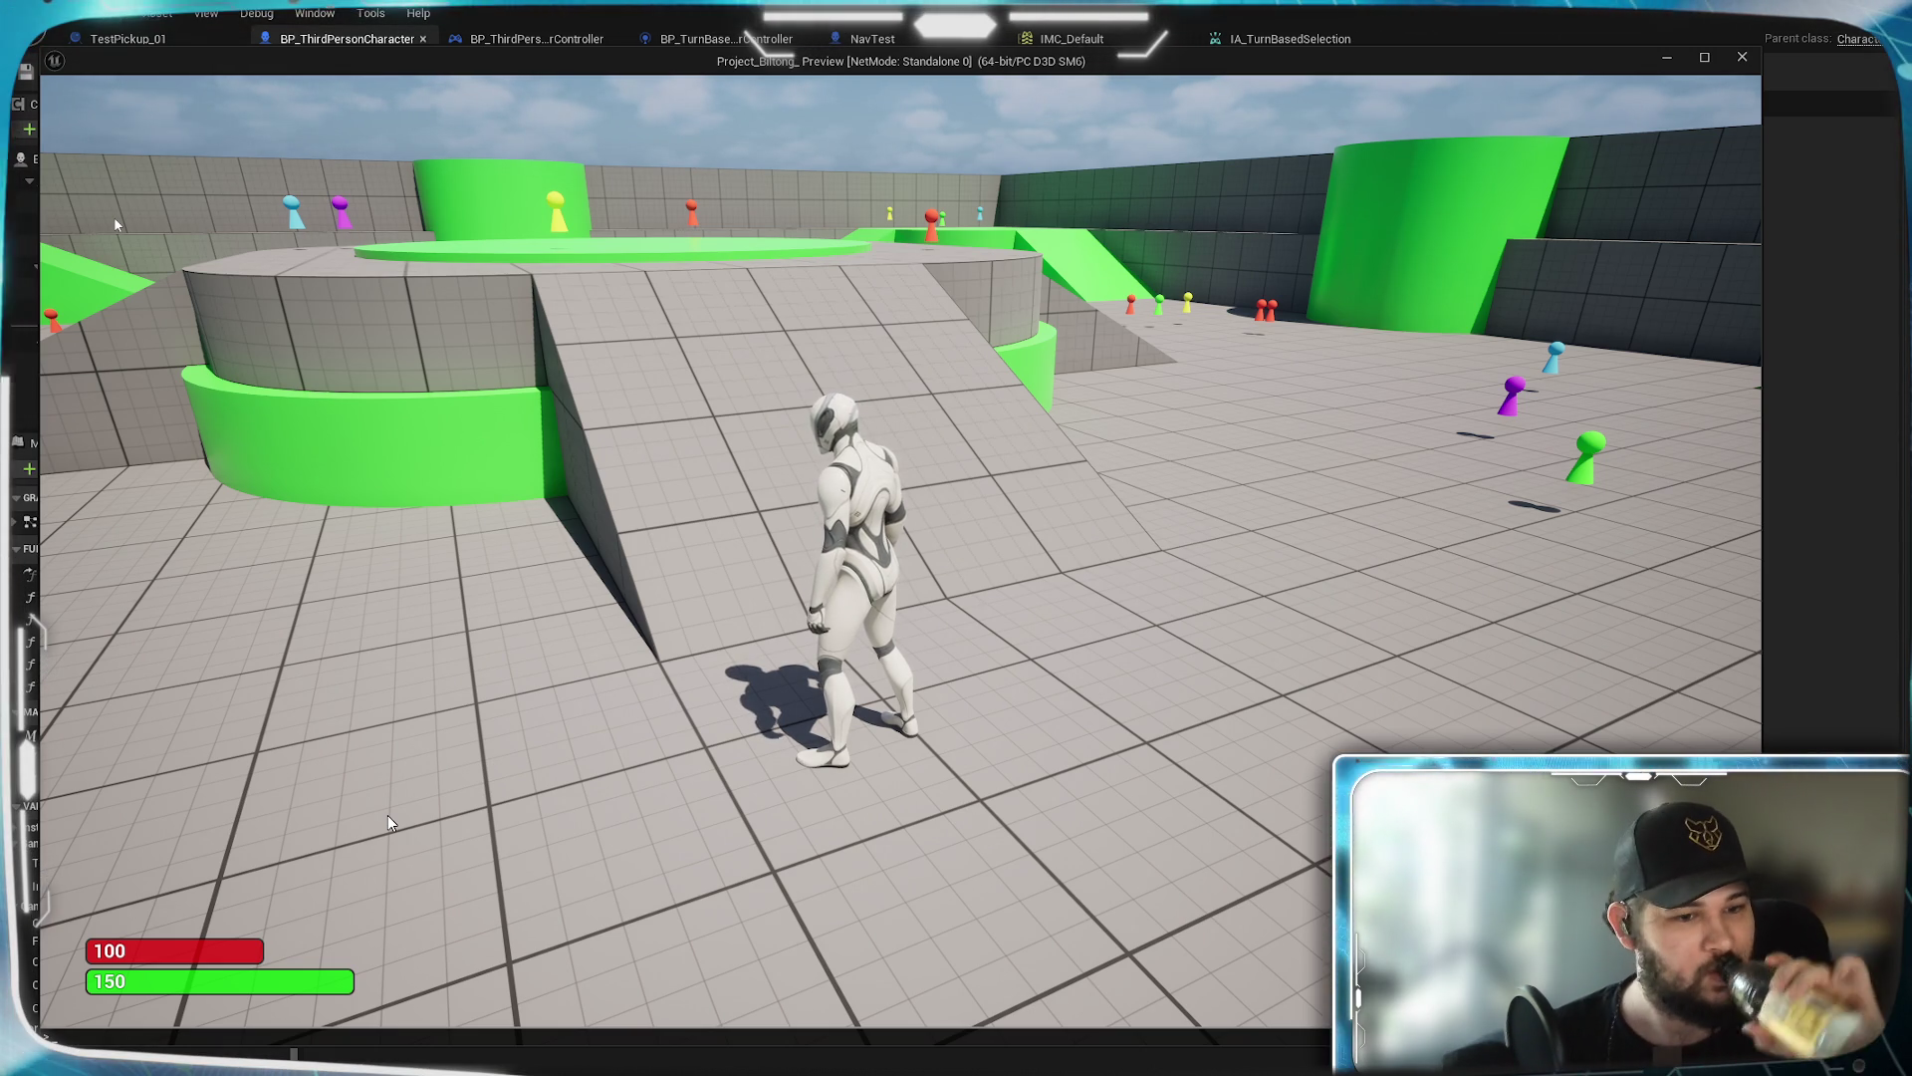
pyautogui.press('`')
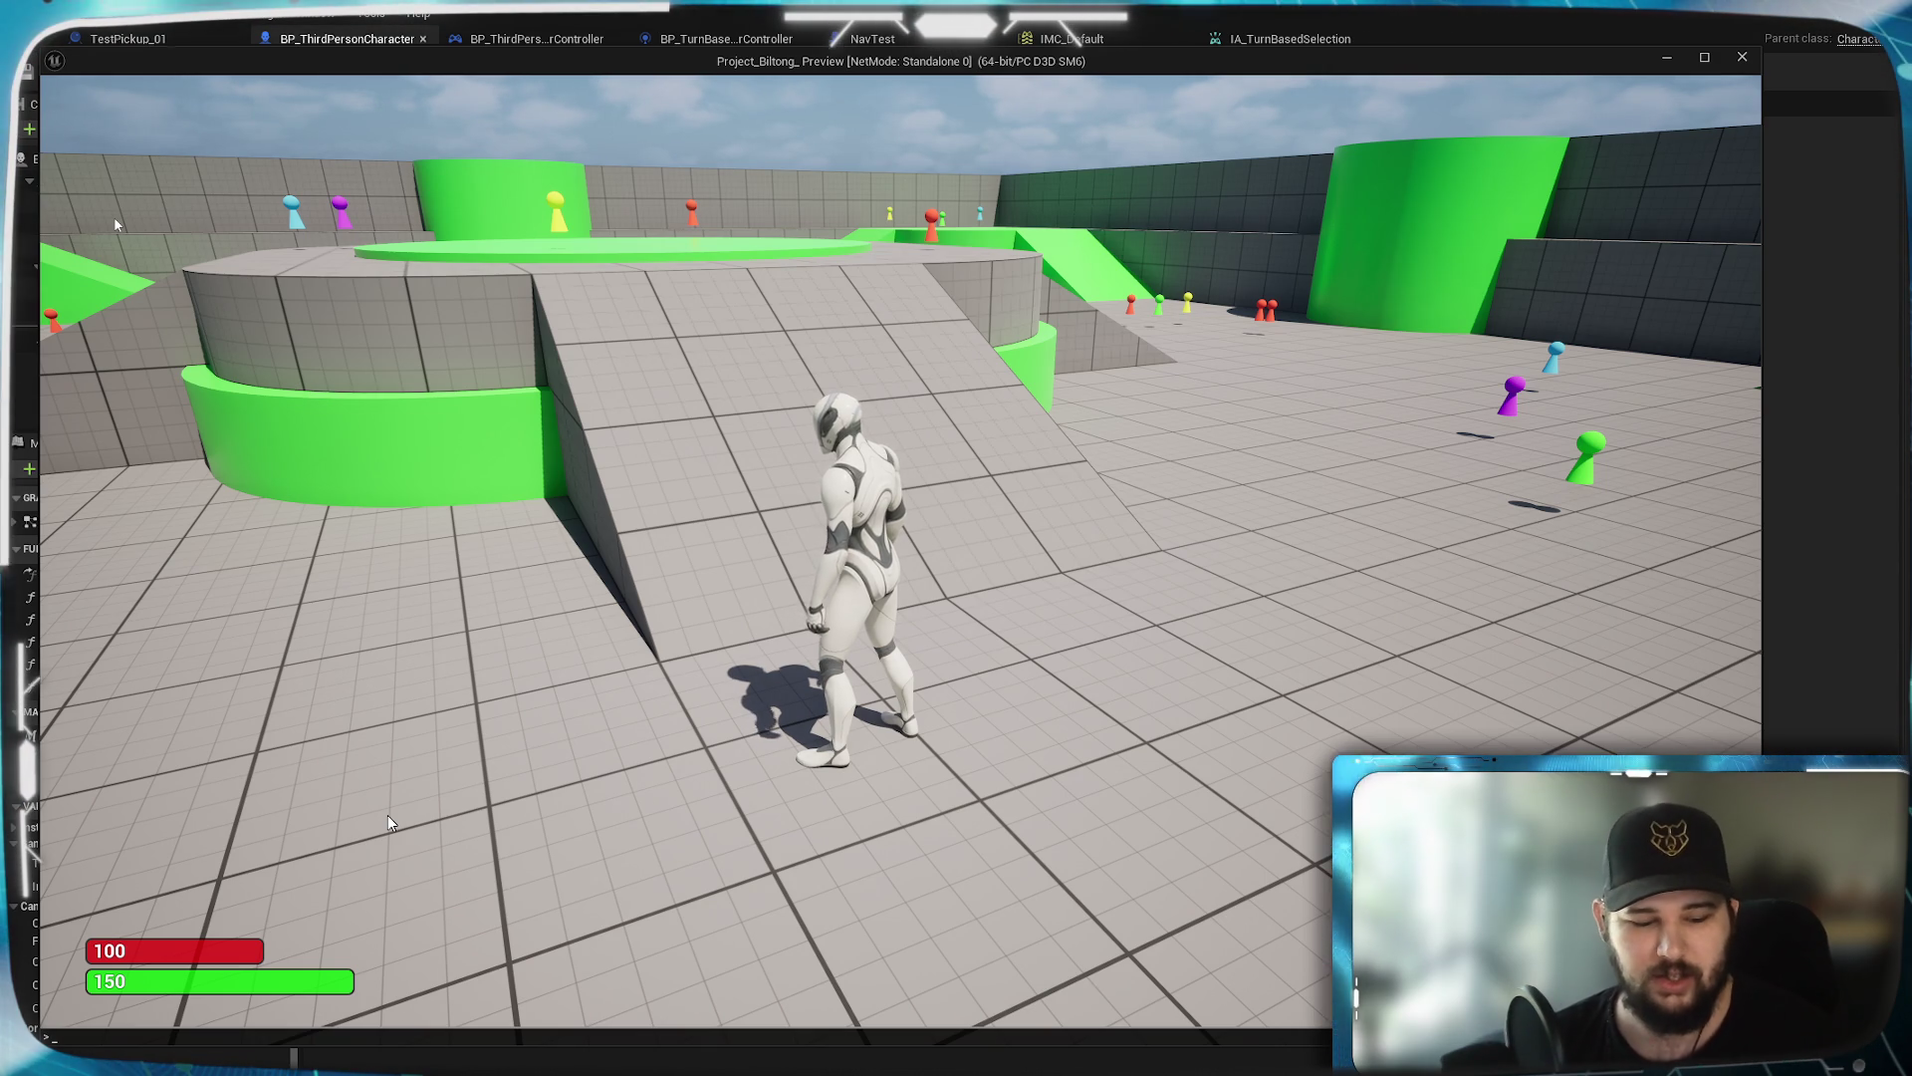
pyautogui.write('show ')
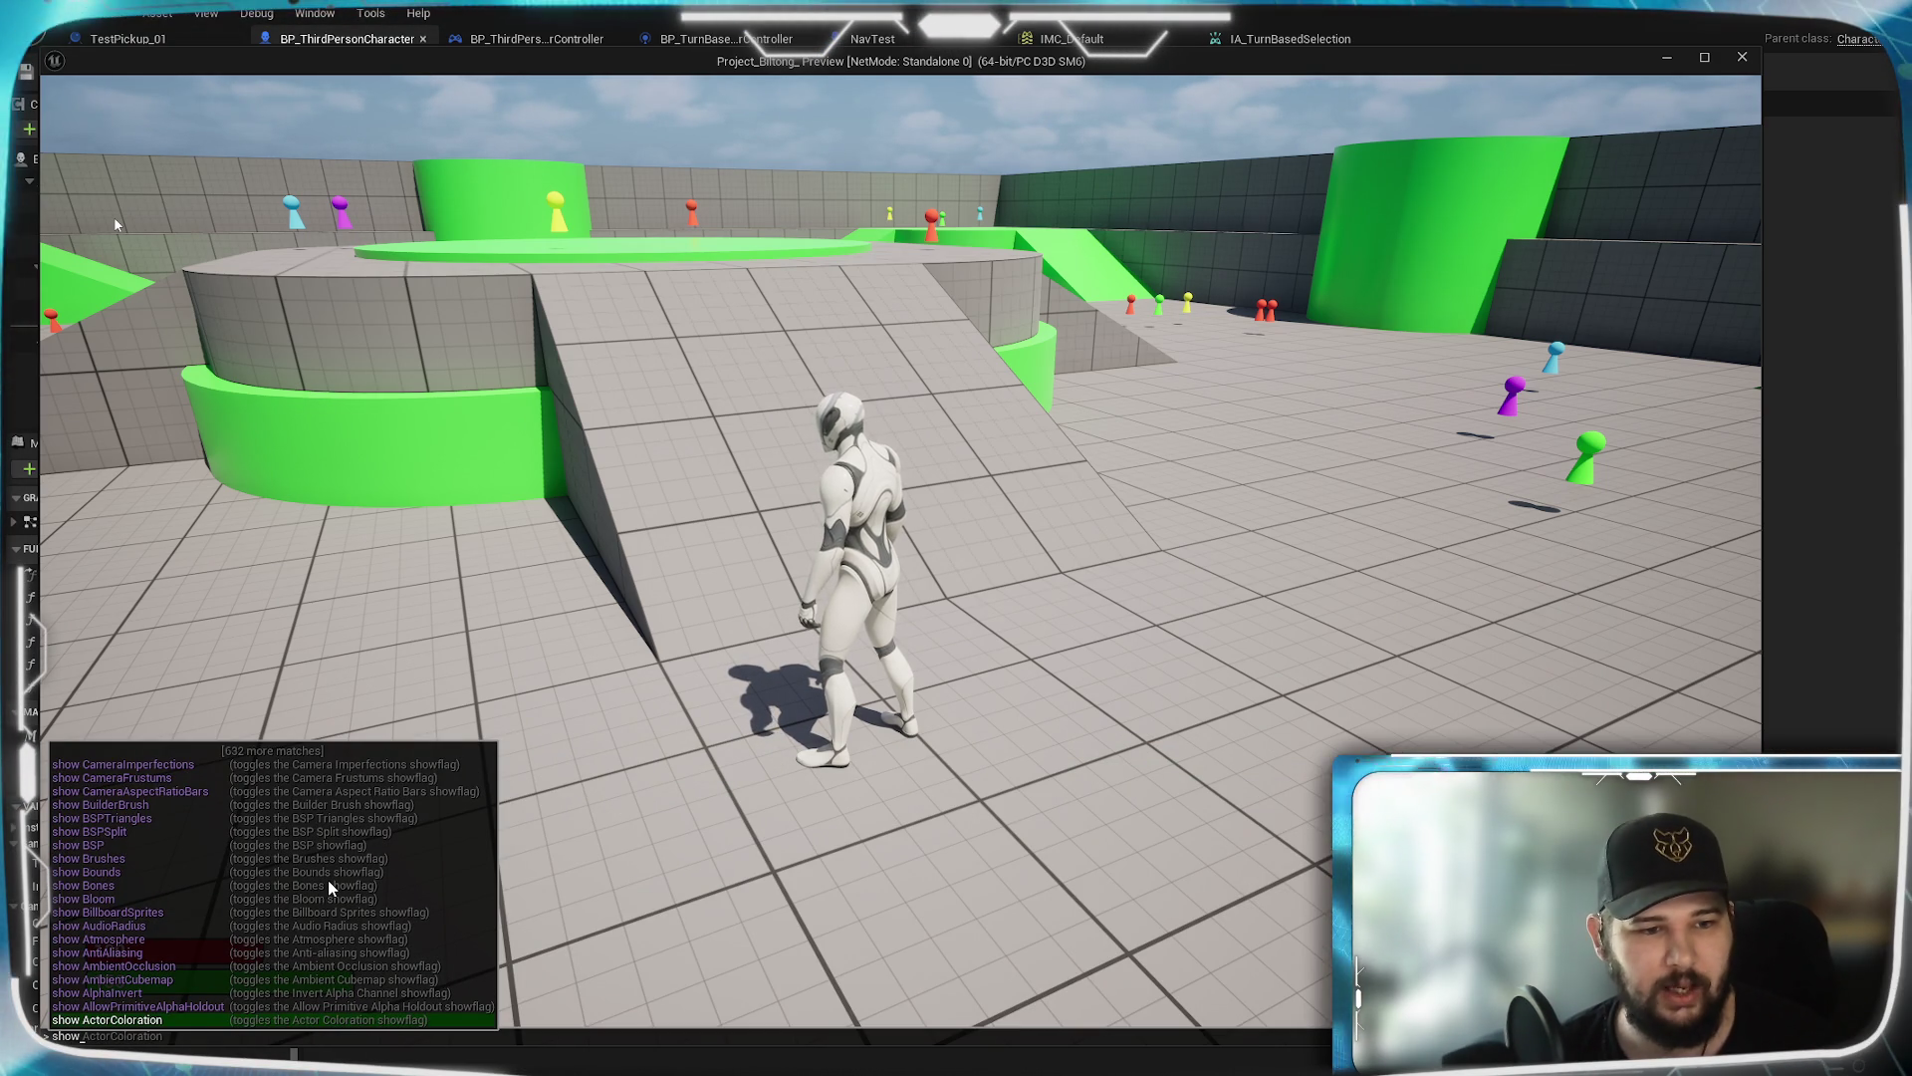
pyautogui.write('c')
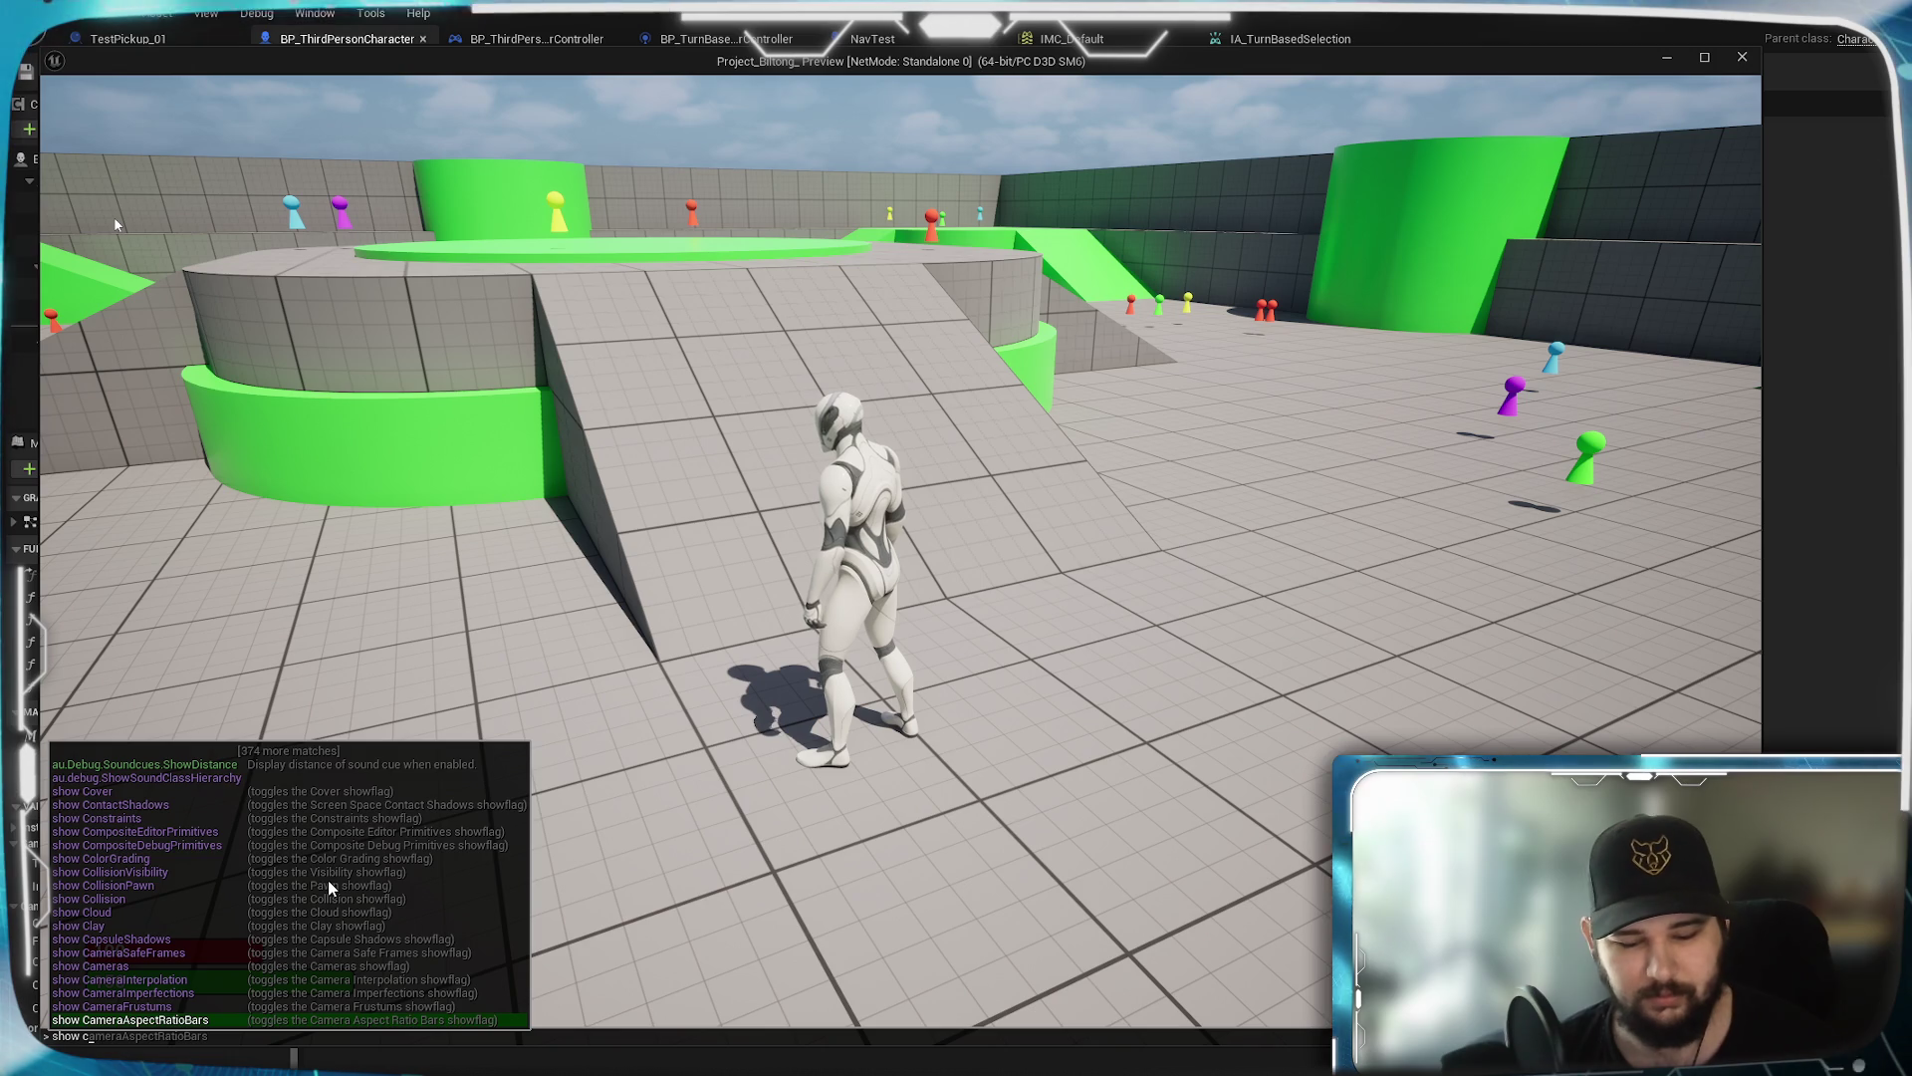
pyautogui.write('olli')
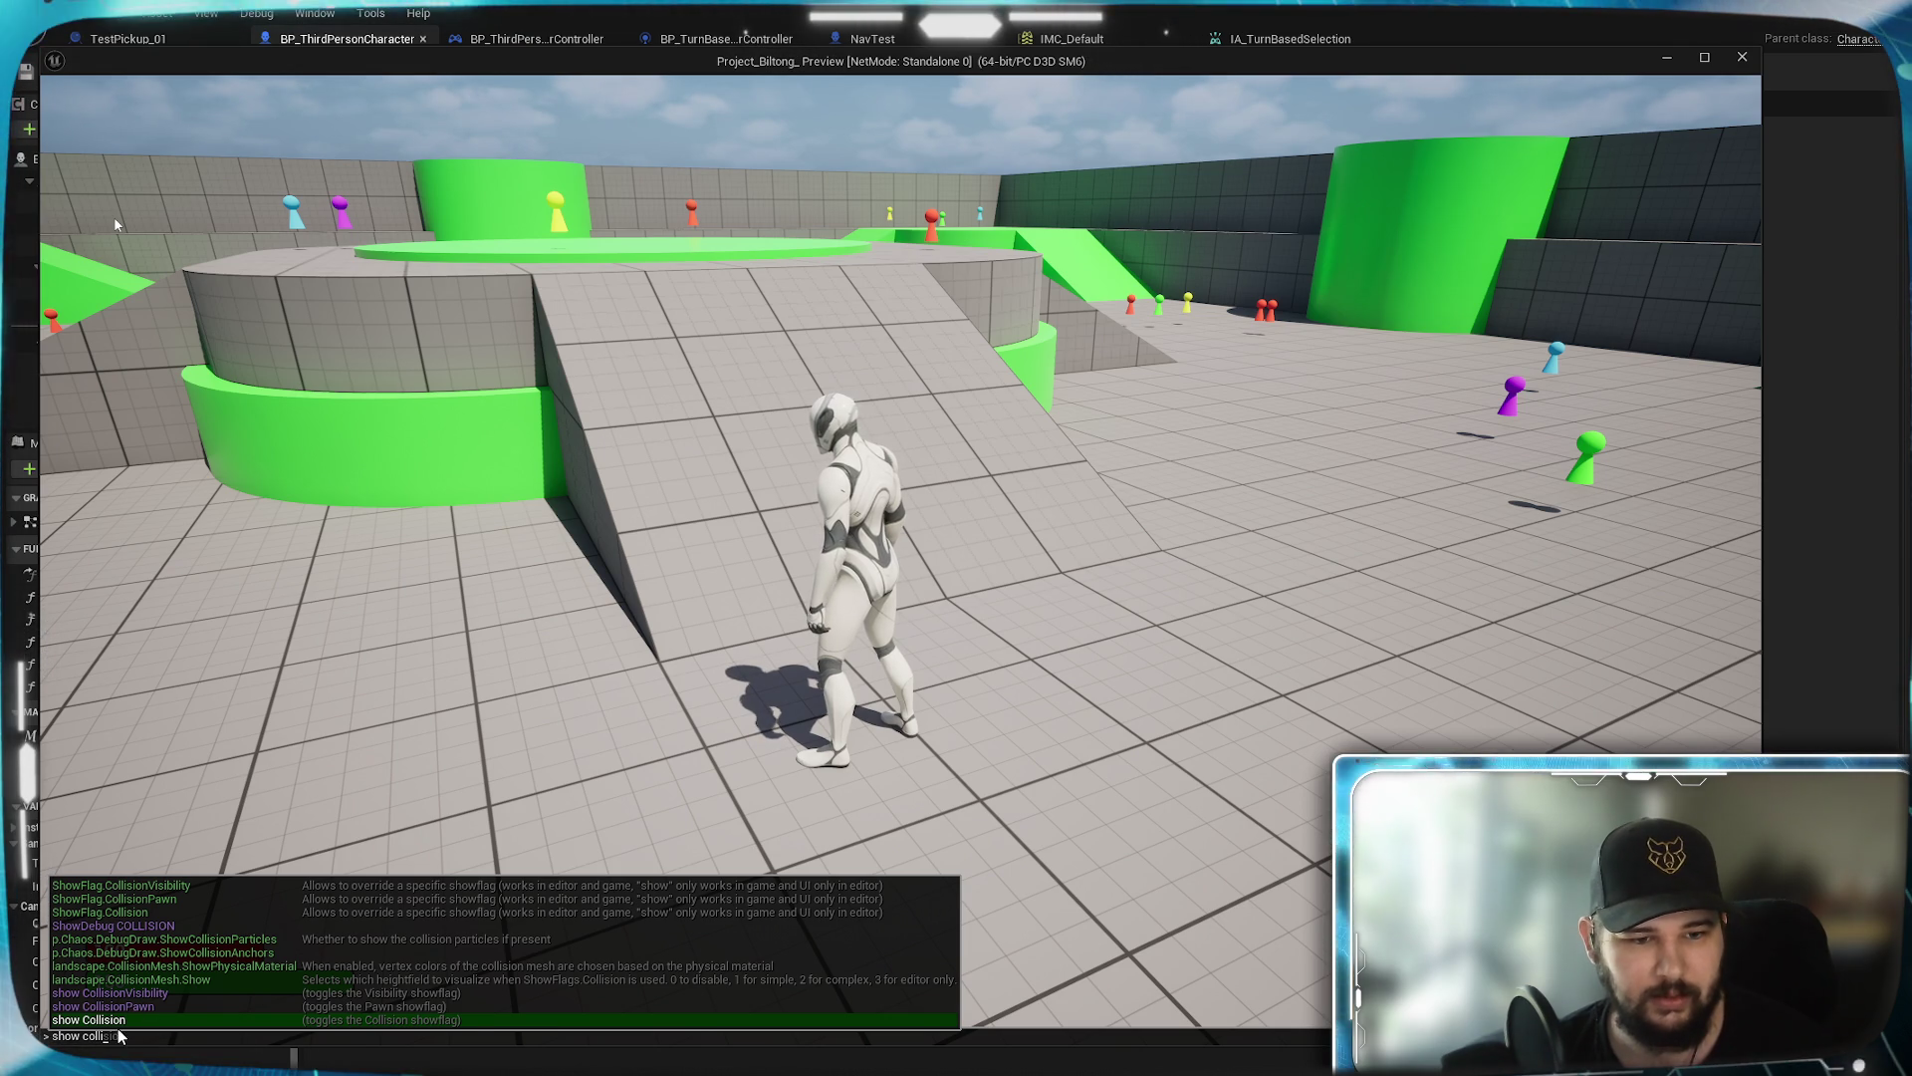
# Complete the 'show Collision' console command from the suggestions and run it
pyautogui.press('Tab')
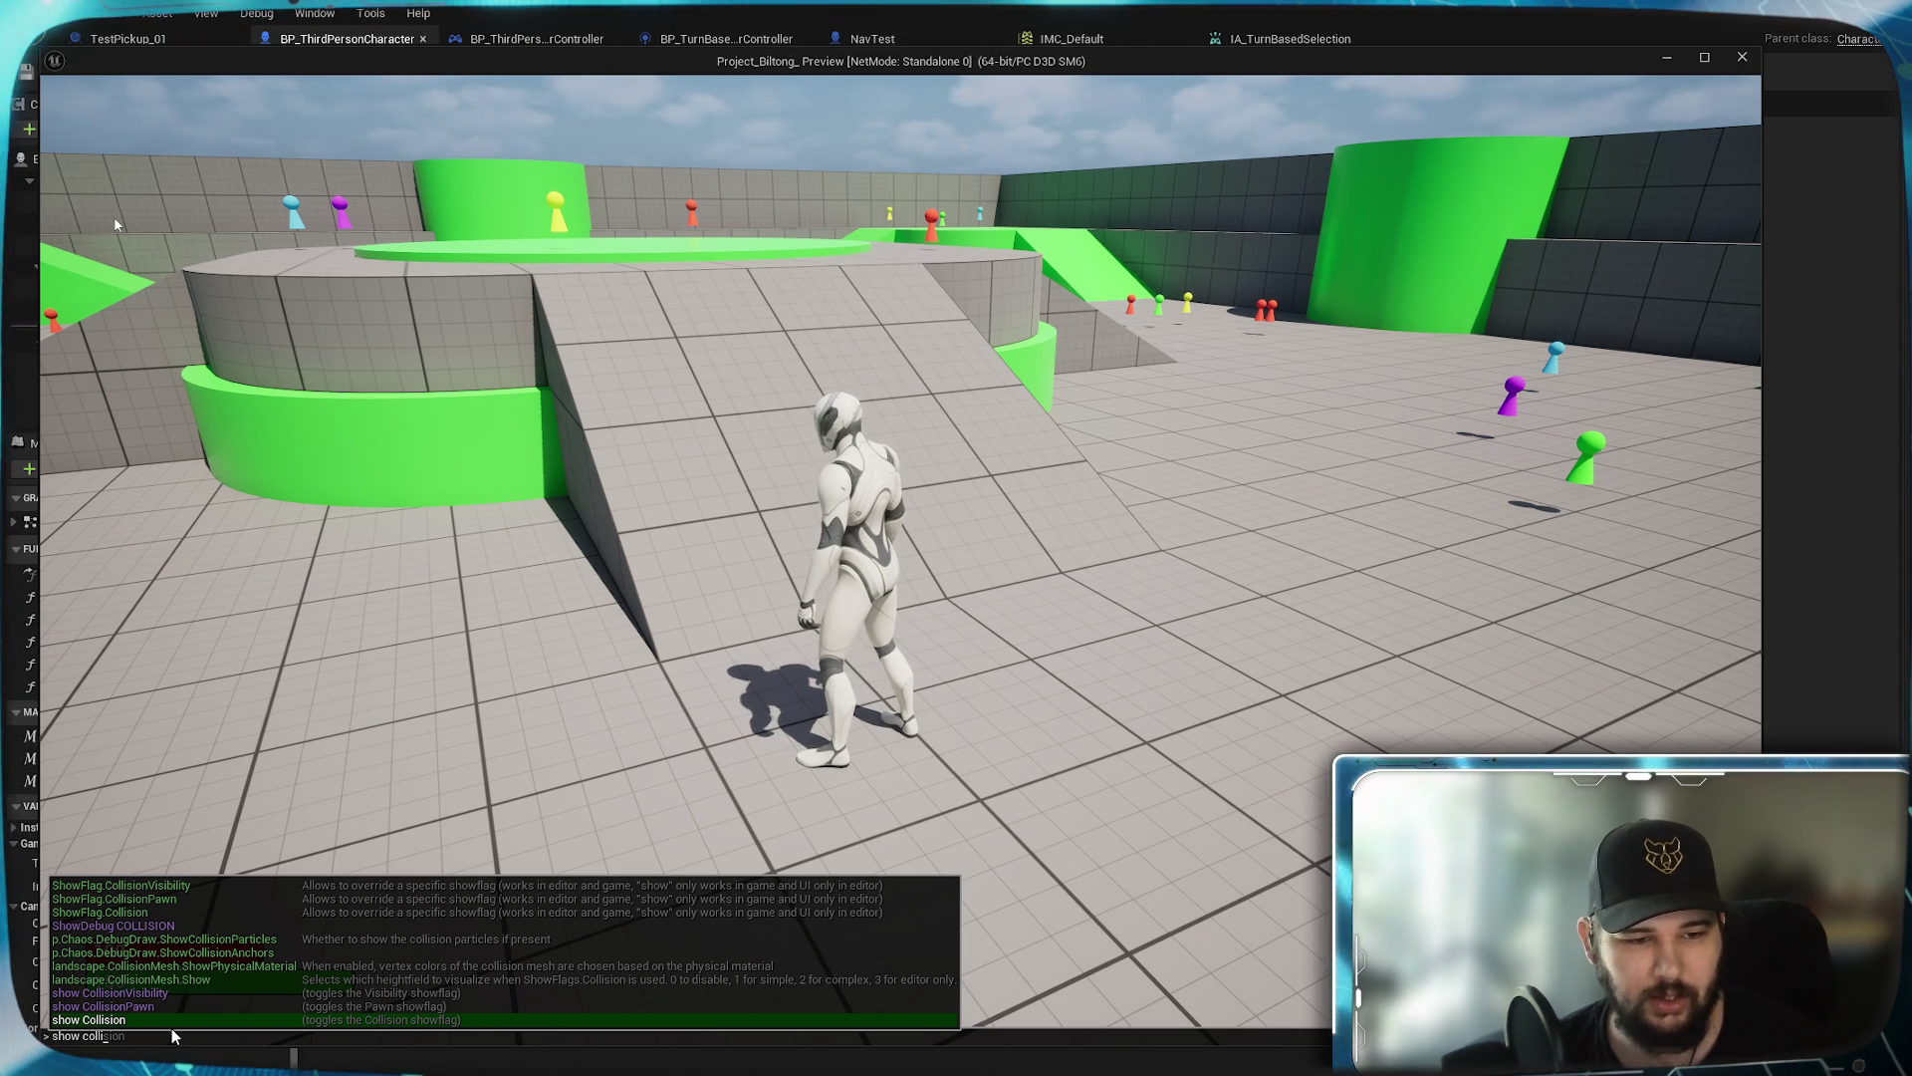
pyautogui.press('Down')
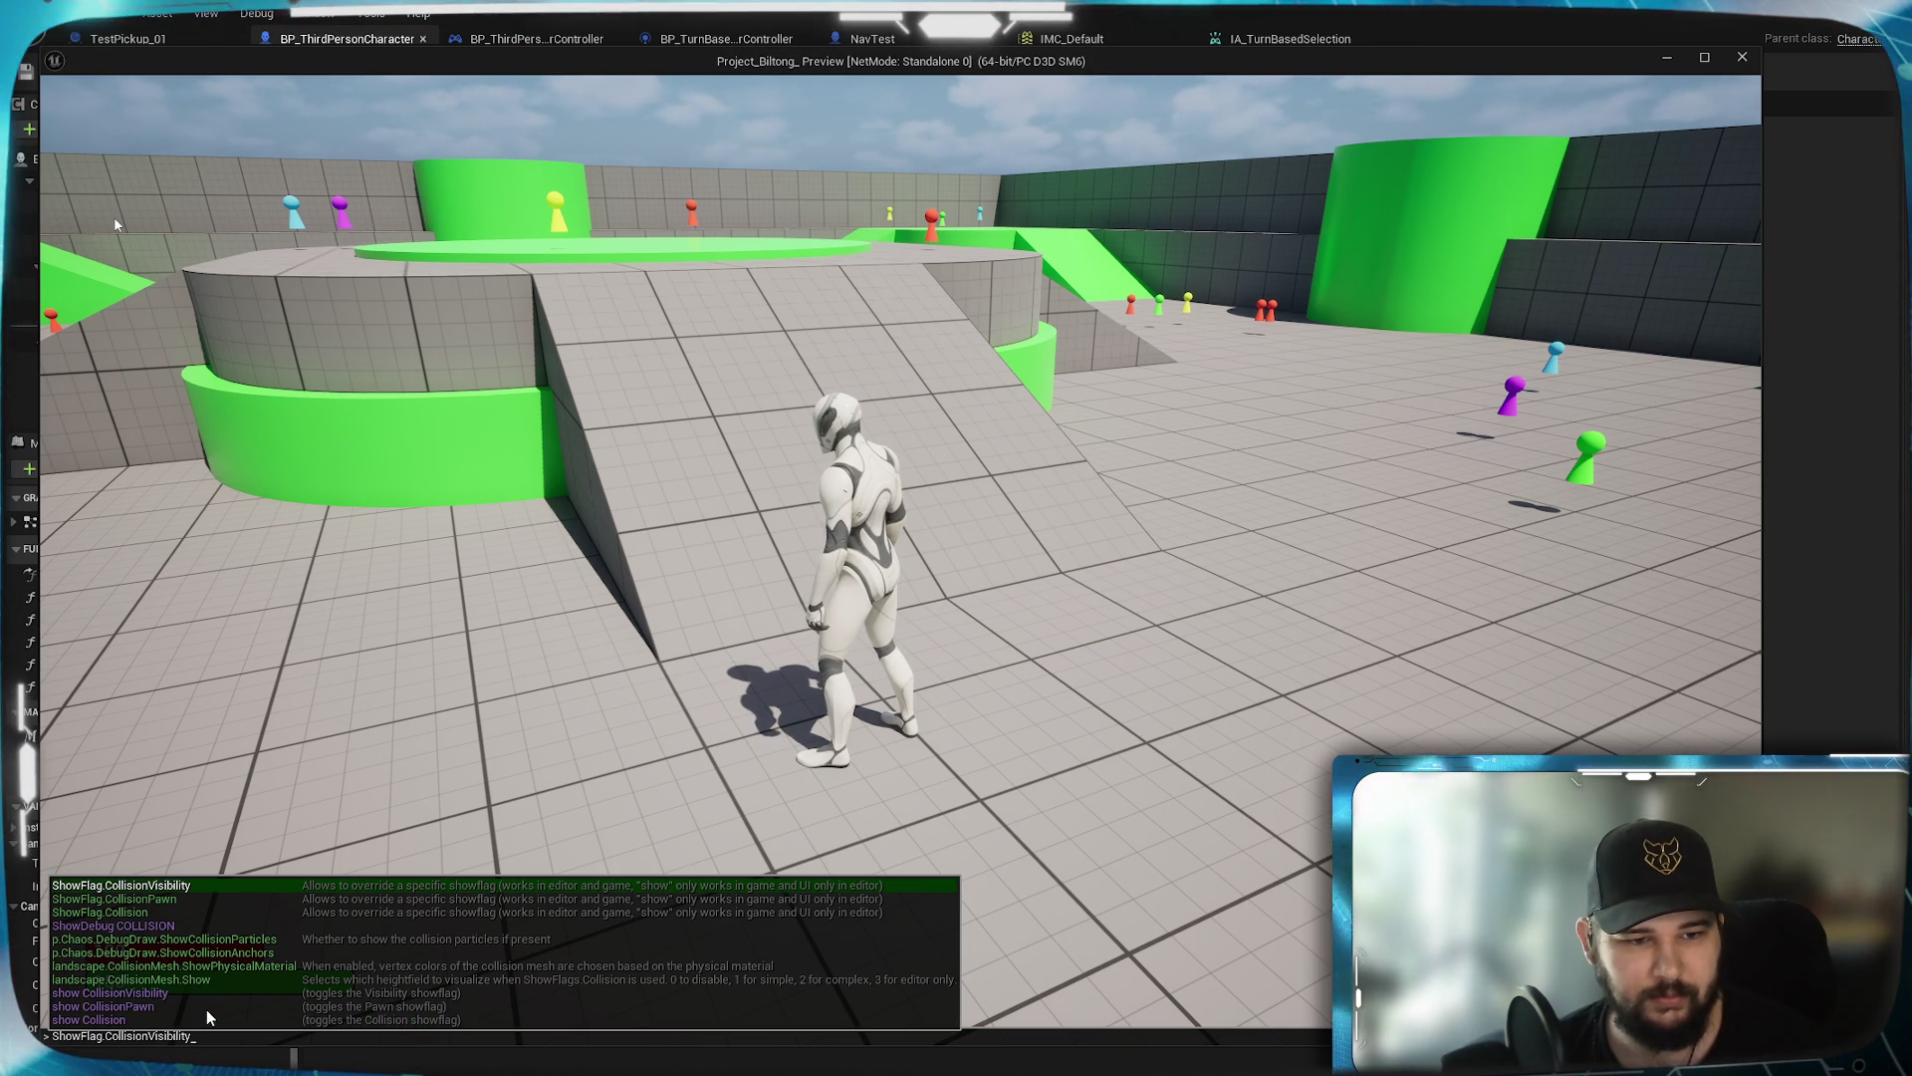
pyautogui.press('Up')
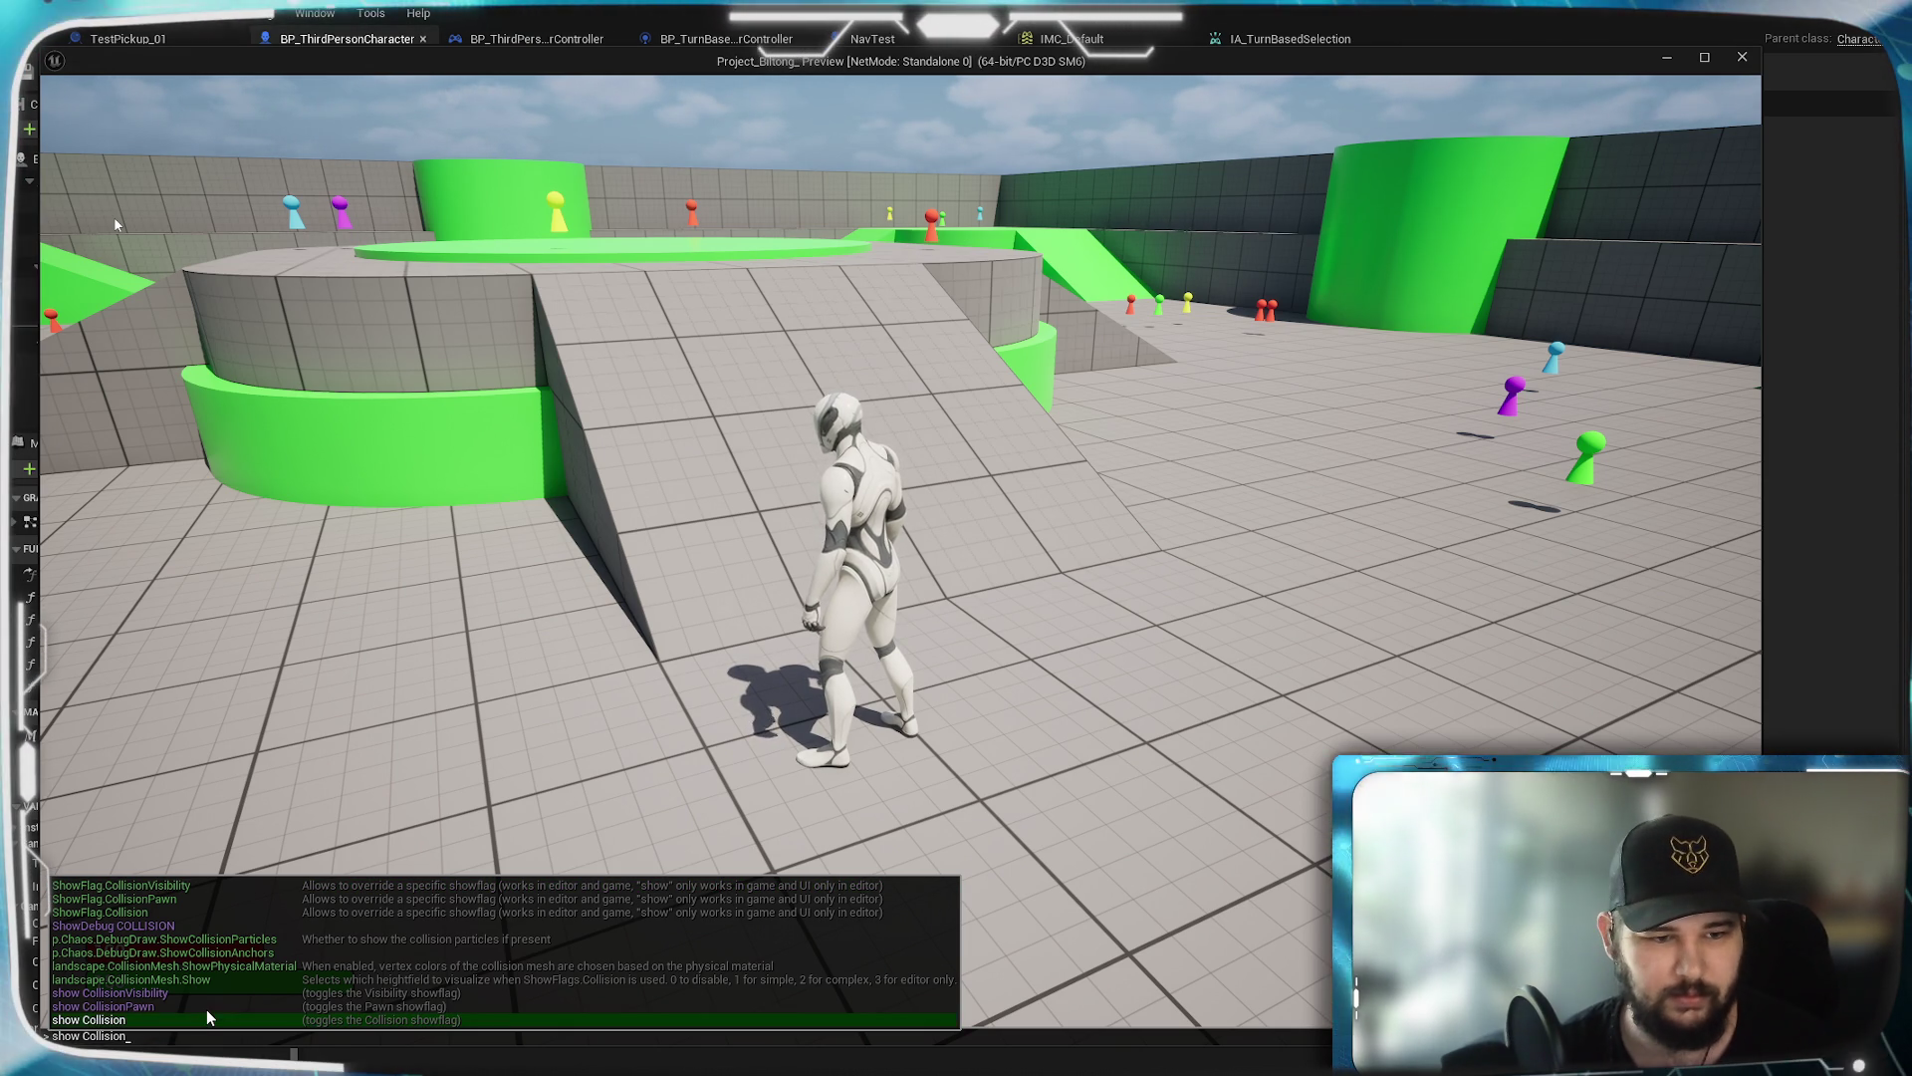
pyautogui.press('Return')
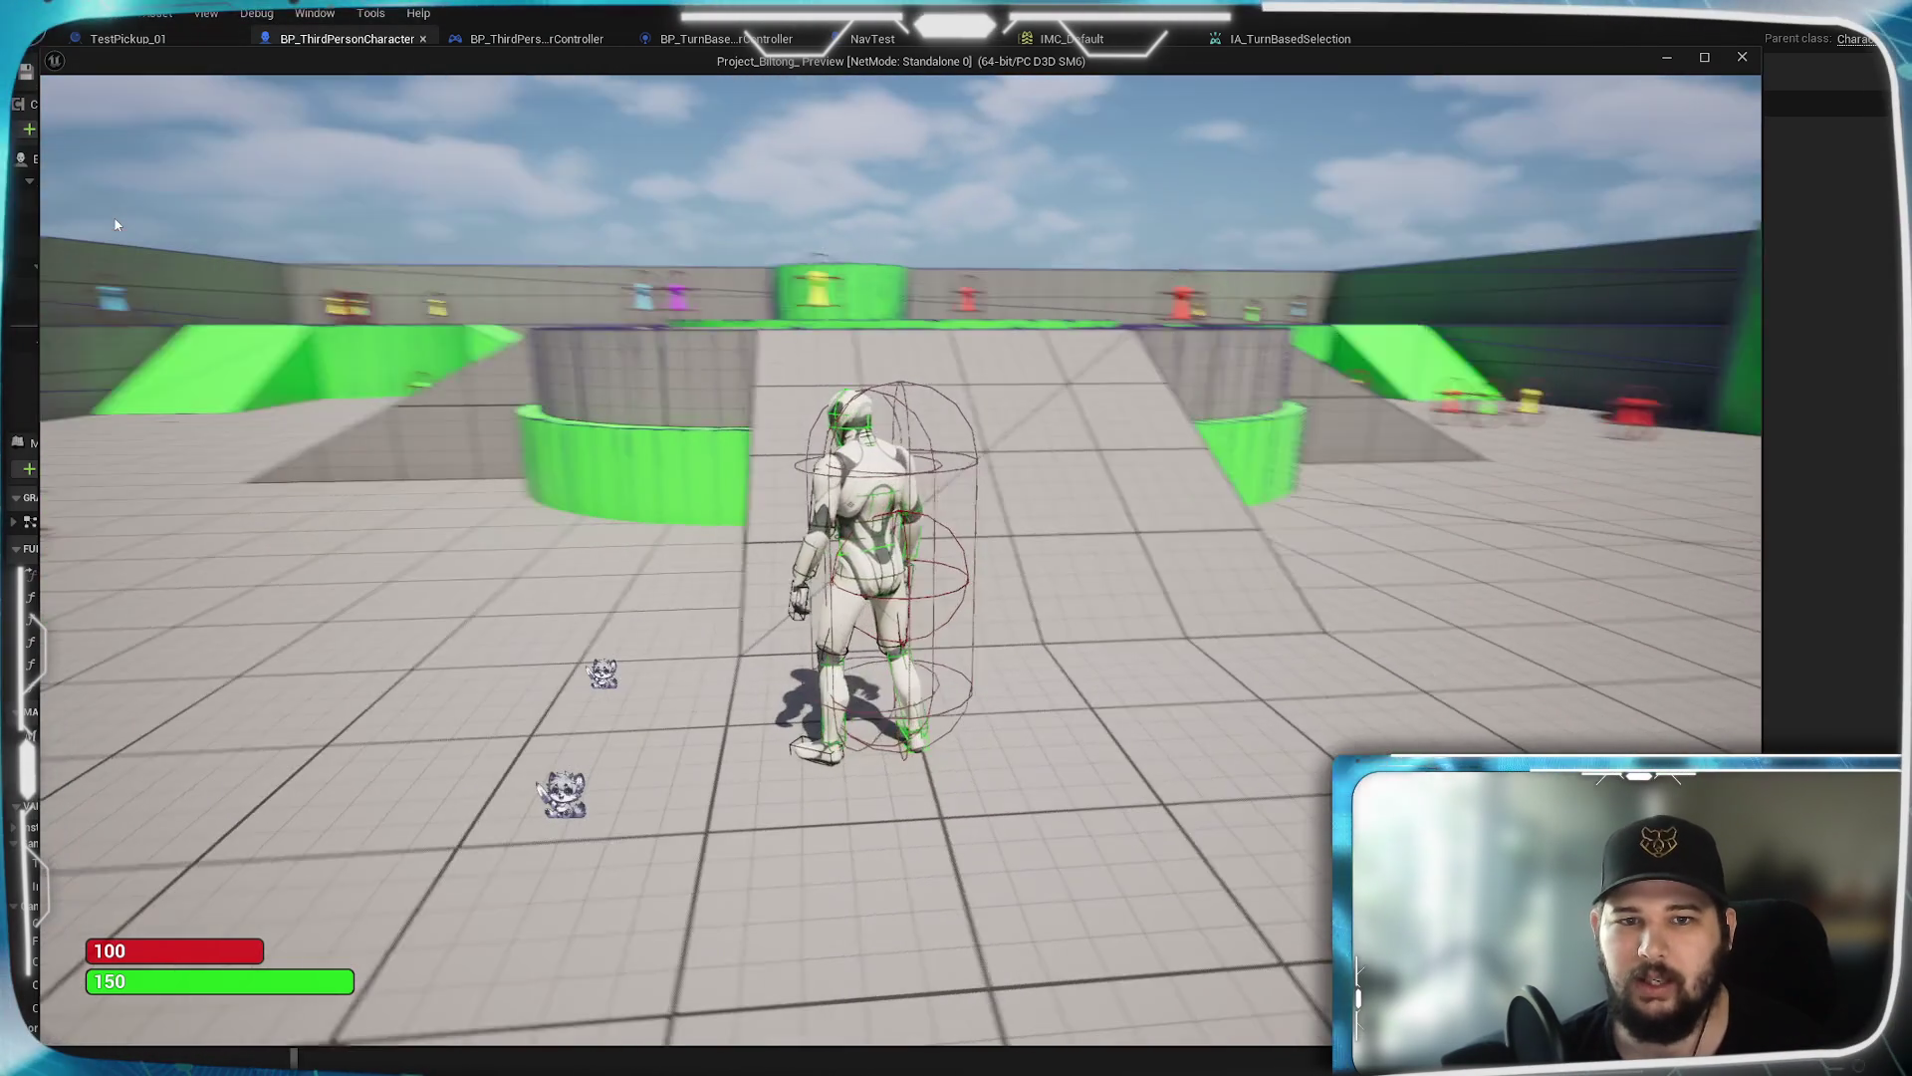
# Run the character around the floor toward the central ramp with WASD
pyautogui.press('w')
pyautogui.press('a')
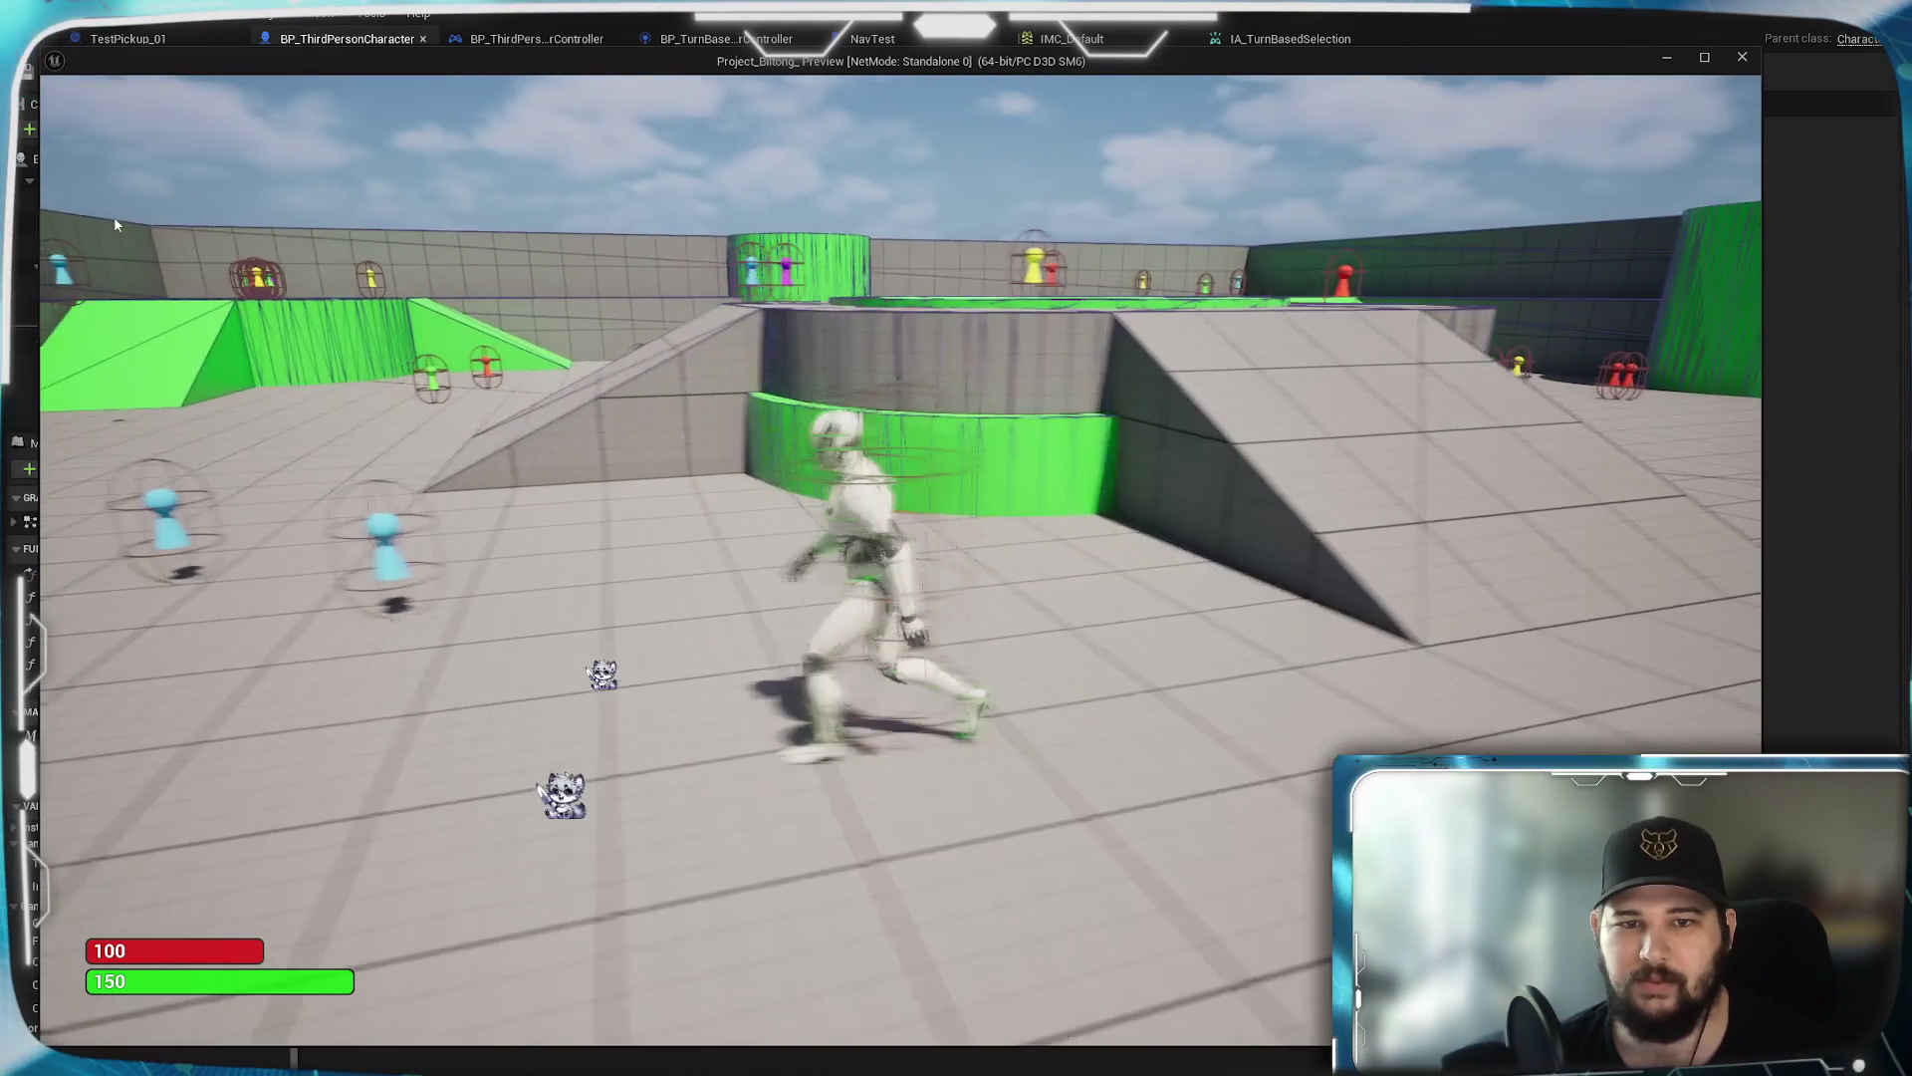
pyautogui.press('w')
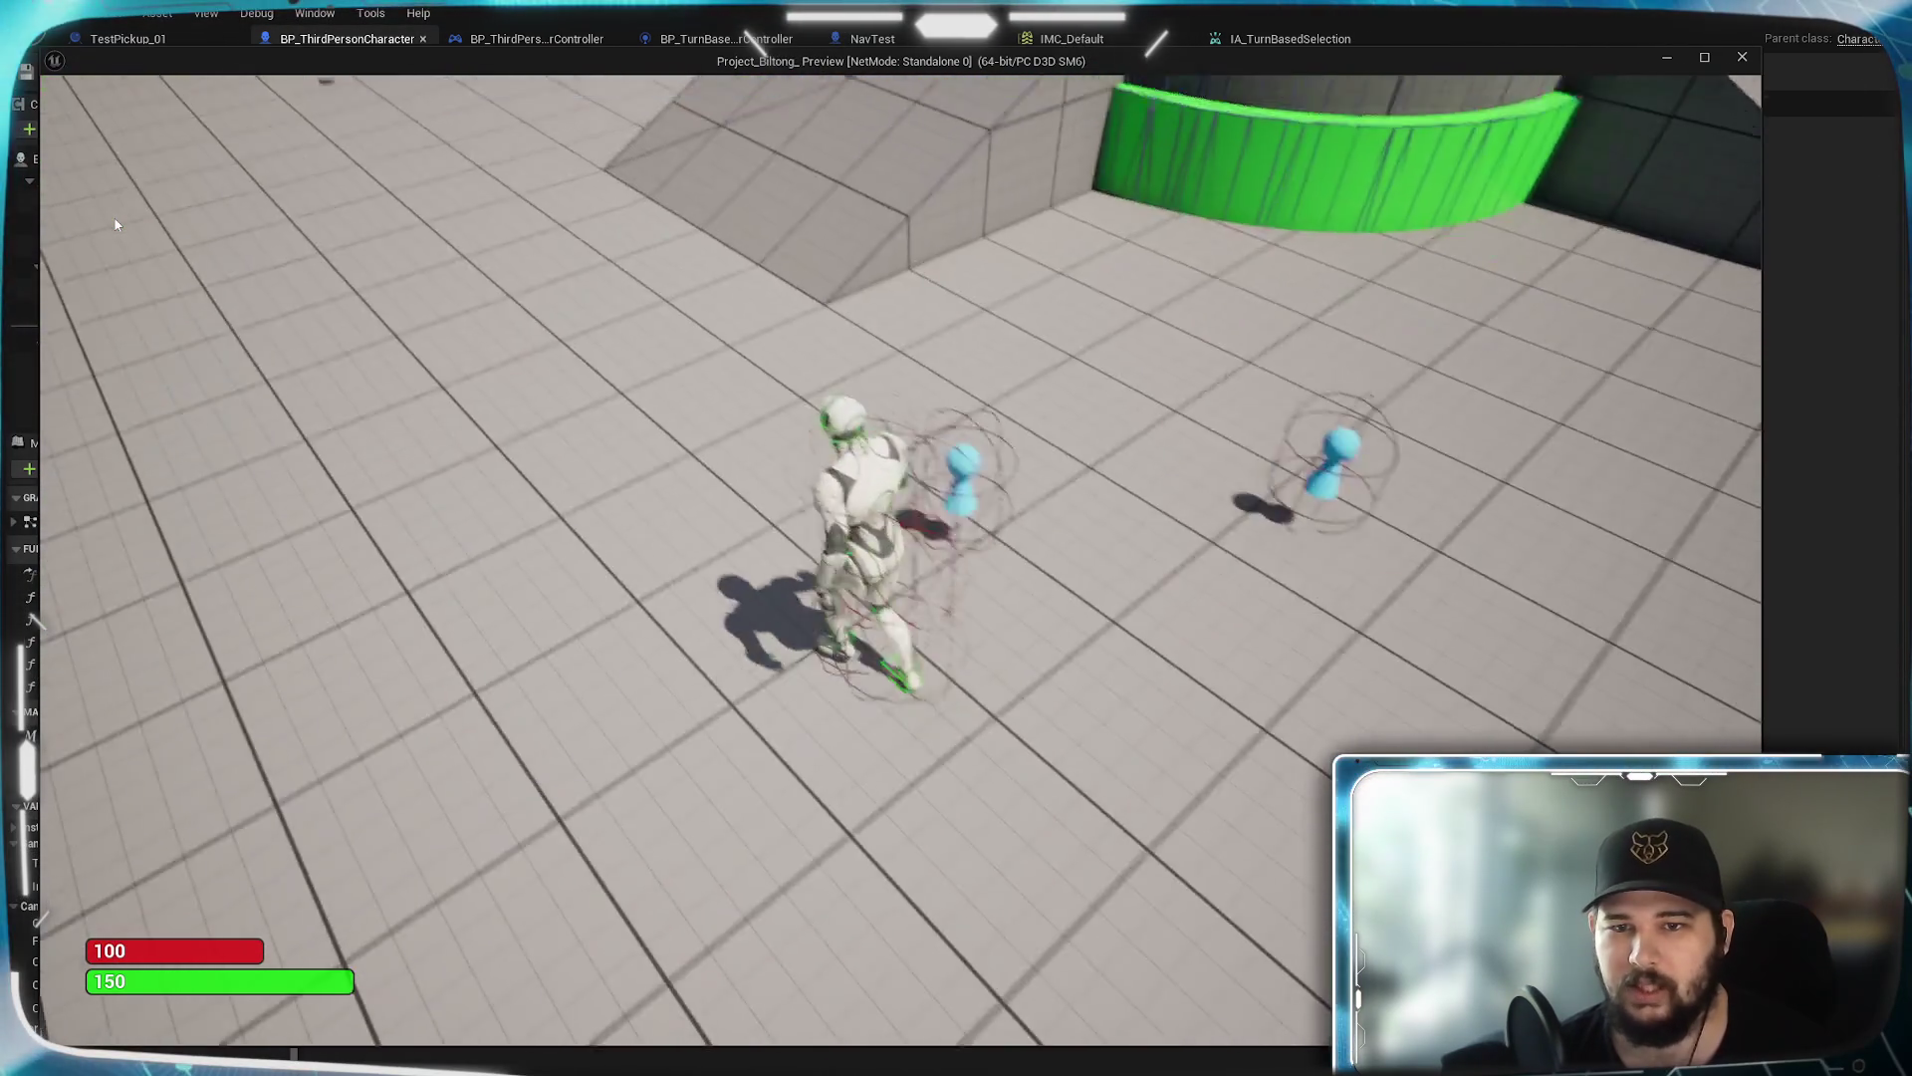
pyautogui.press('w')
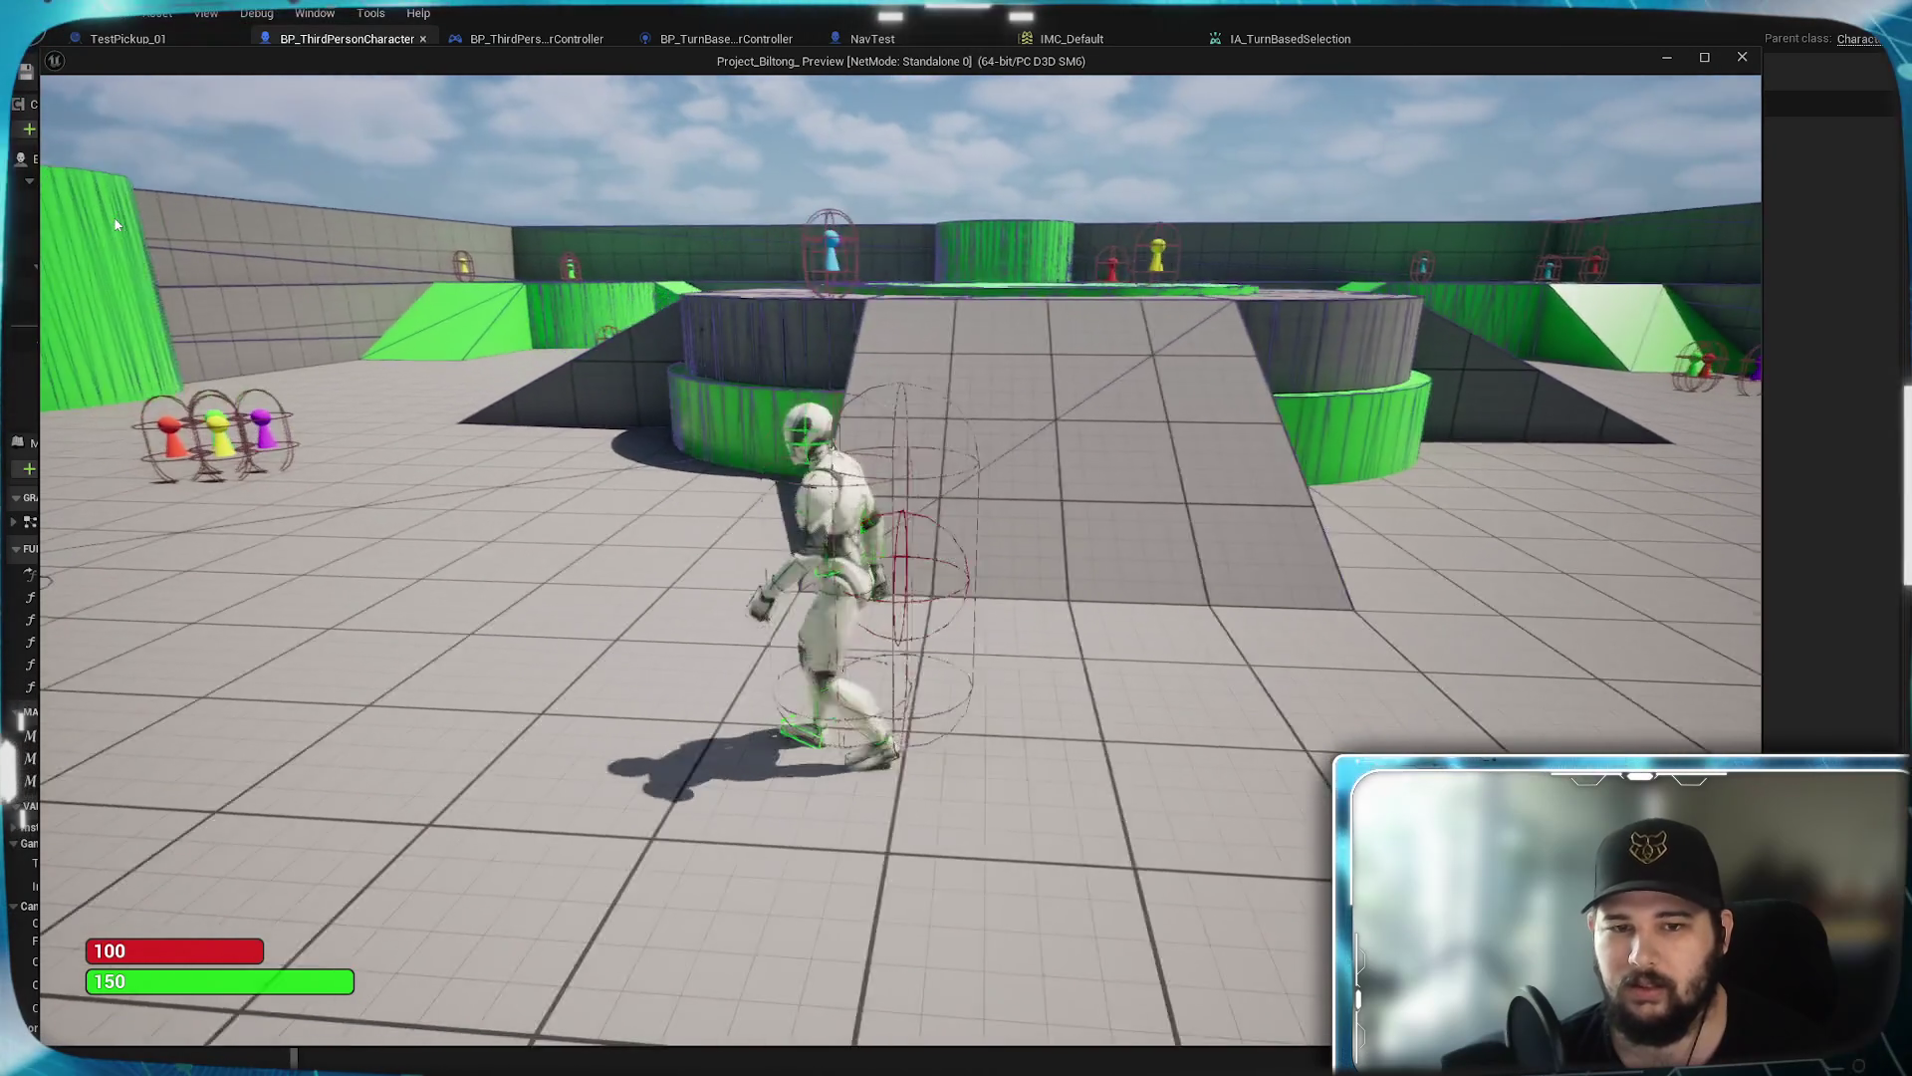
pyautogui.press('d')
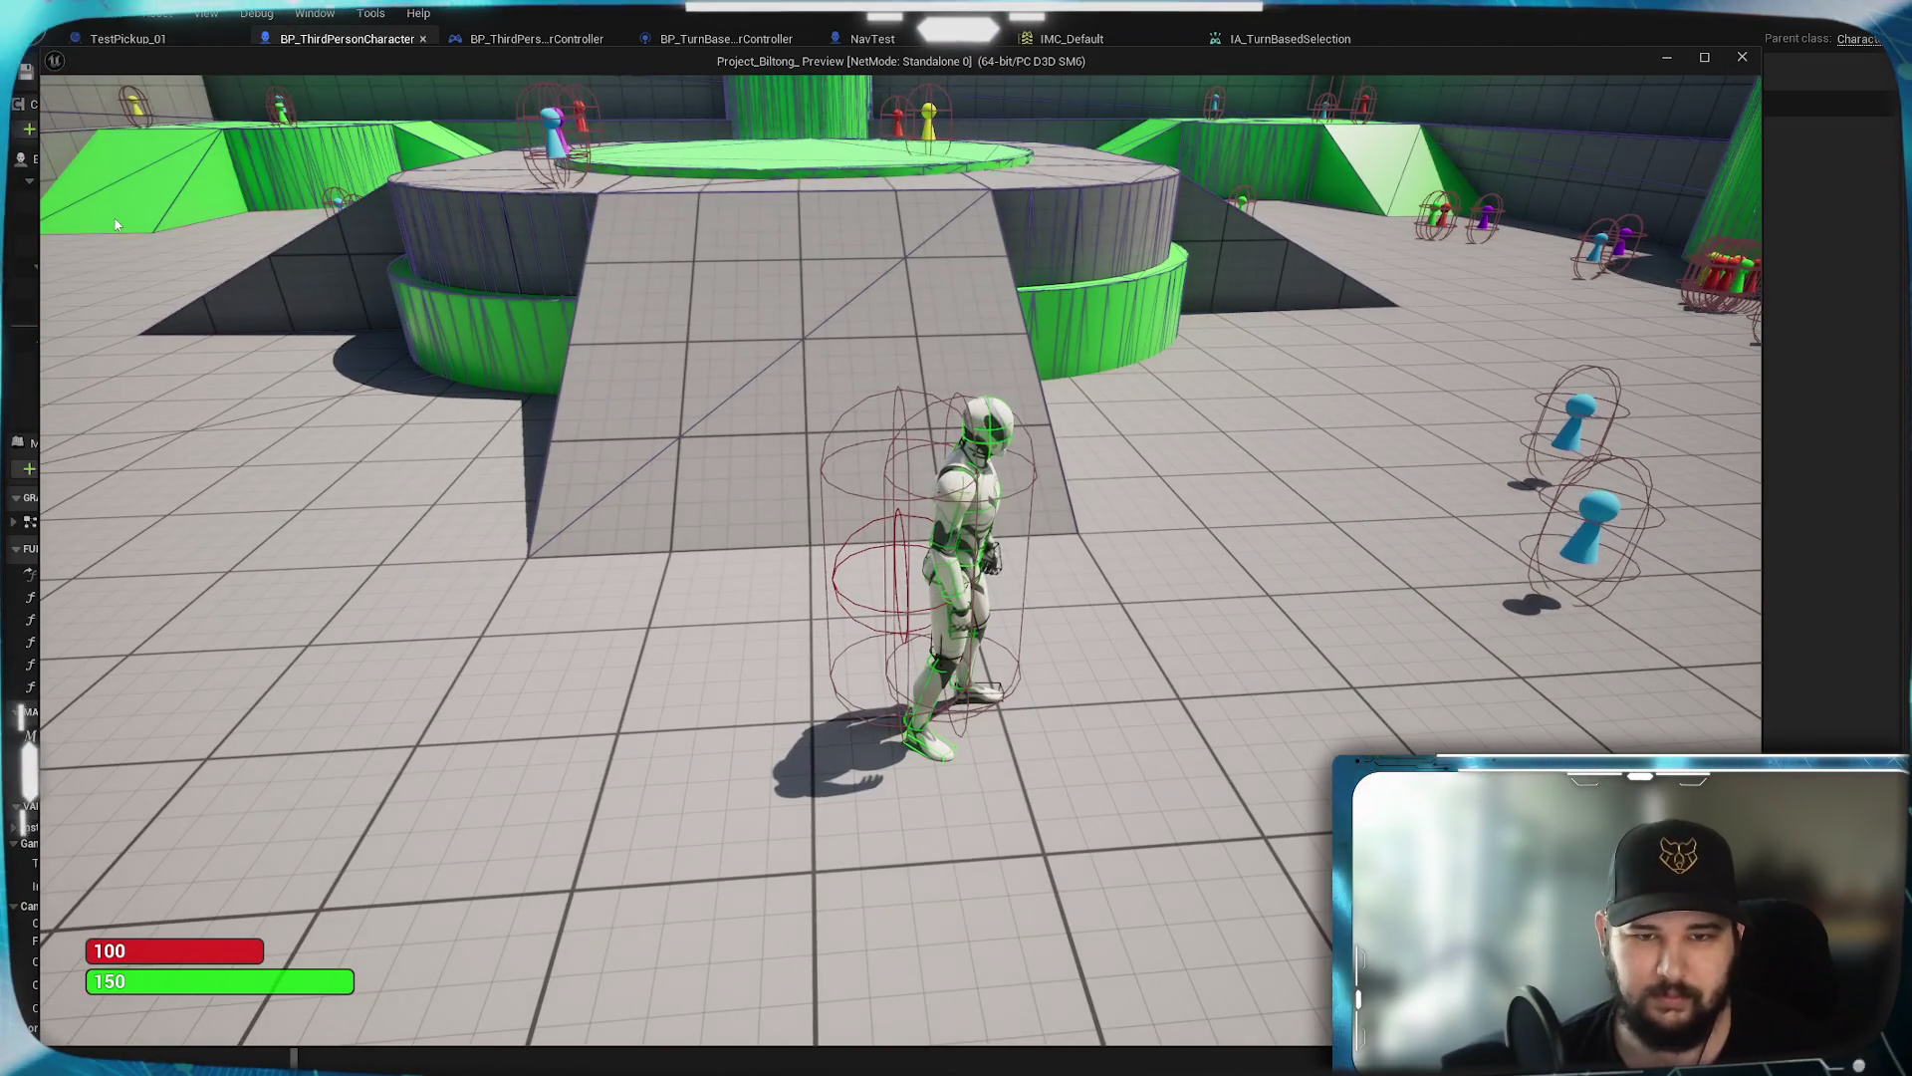
pyautogui.press('w')
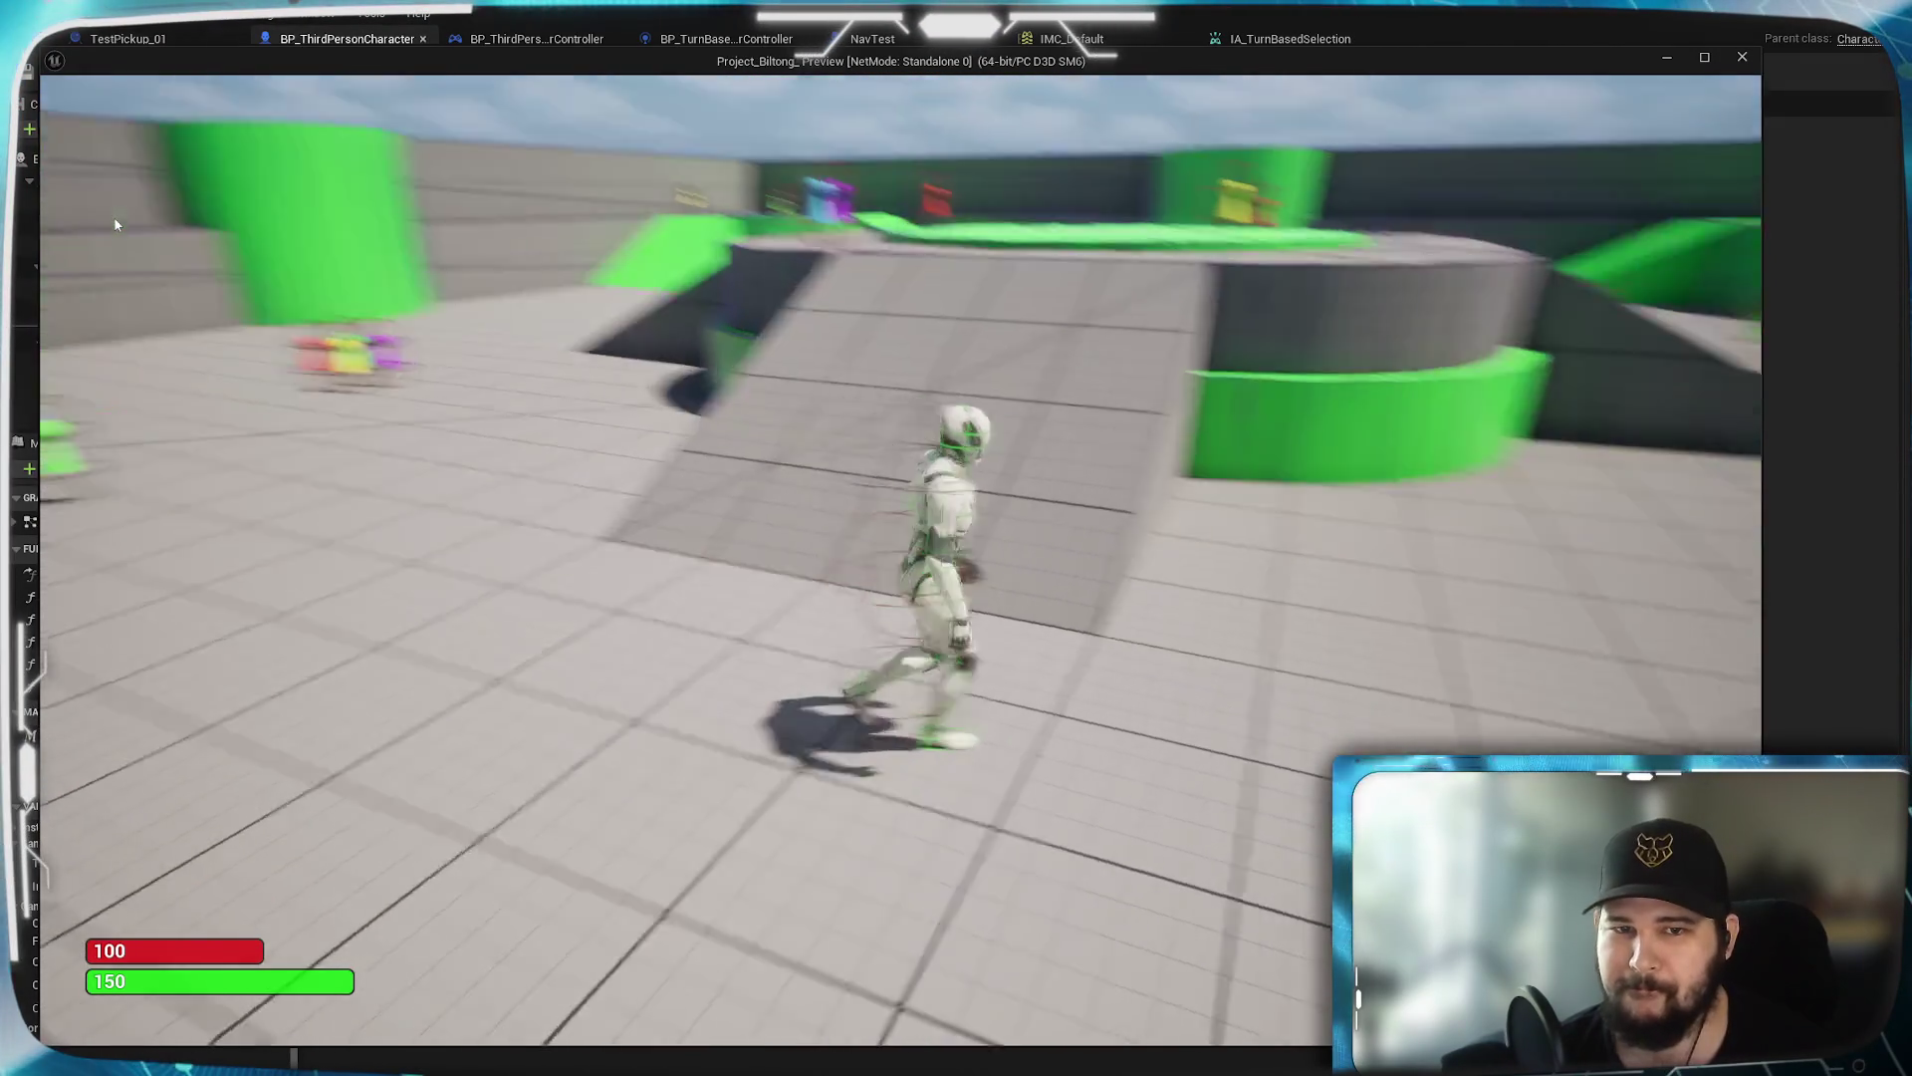
# Mark two target spots on the floor, walk left, and zoom the camera in and out
pyautogui.click(457, 964)
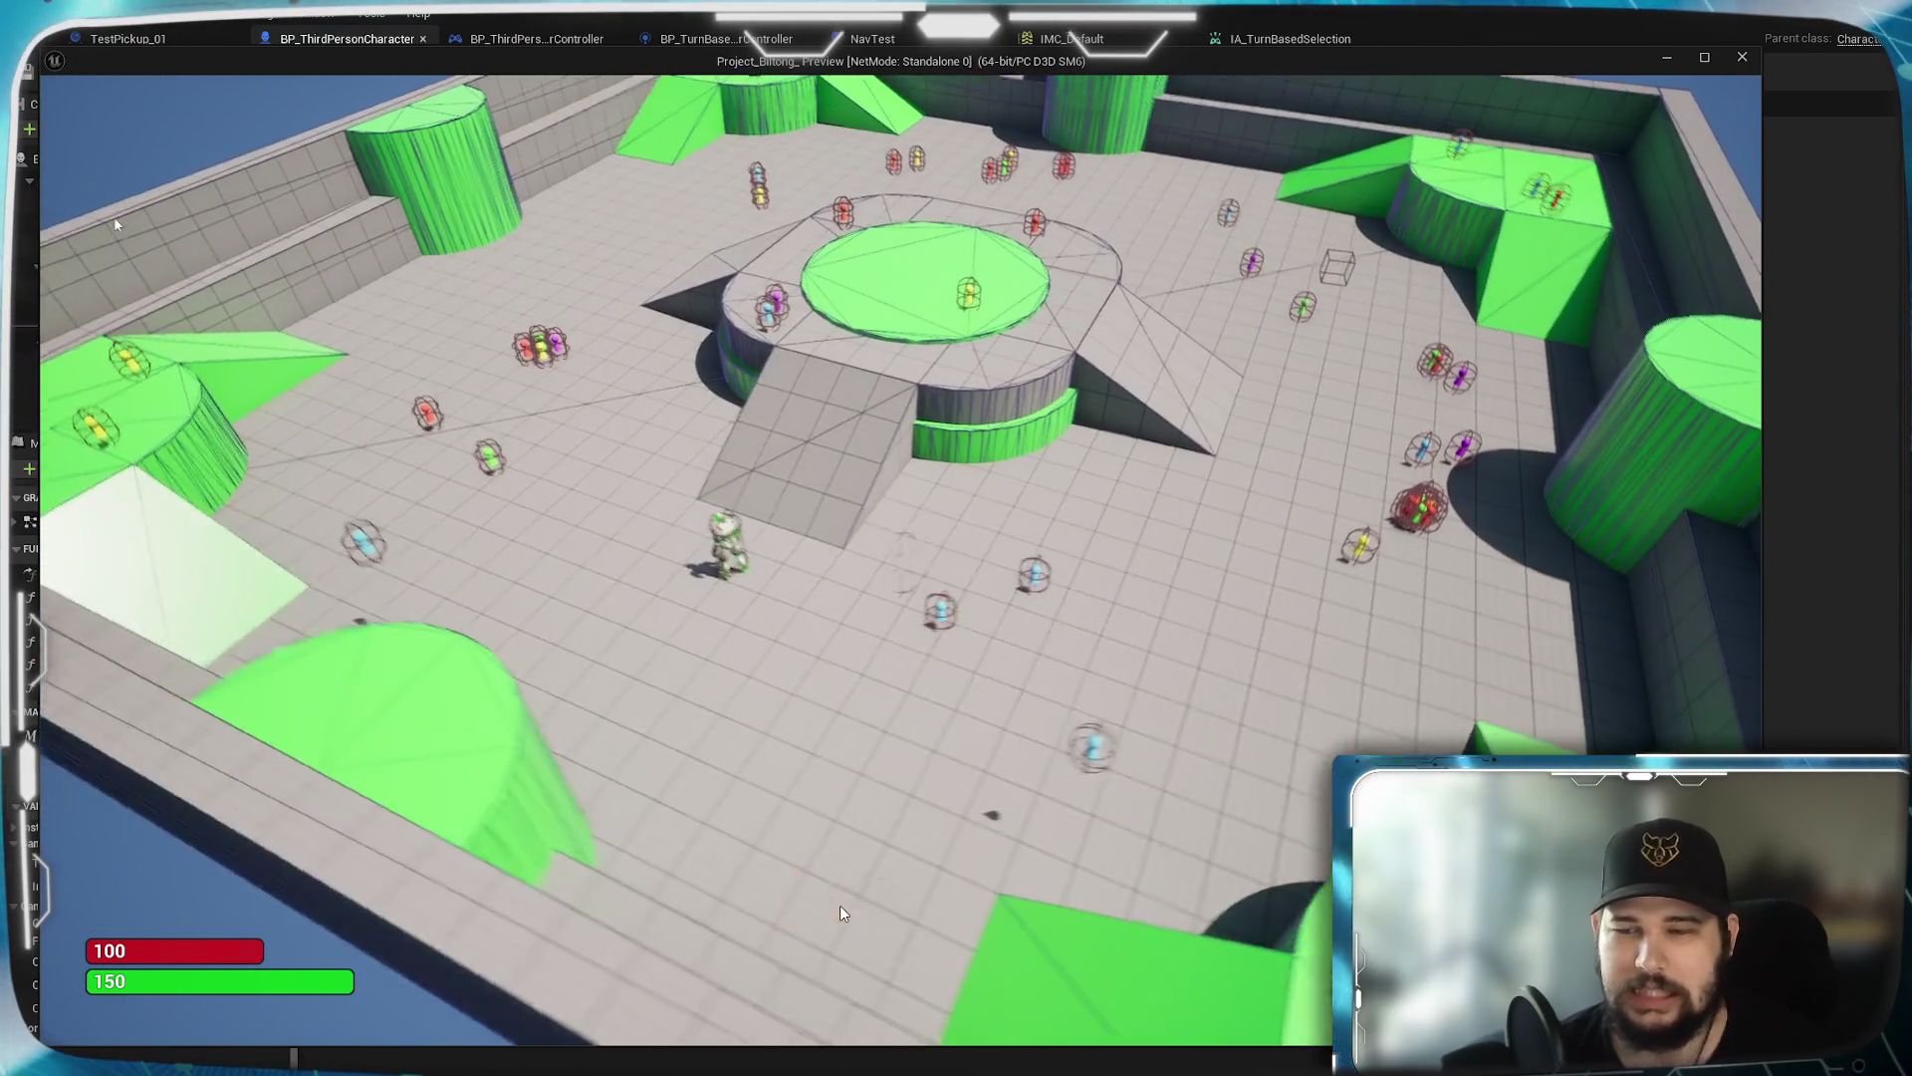
pyautogui.click(839, 905)
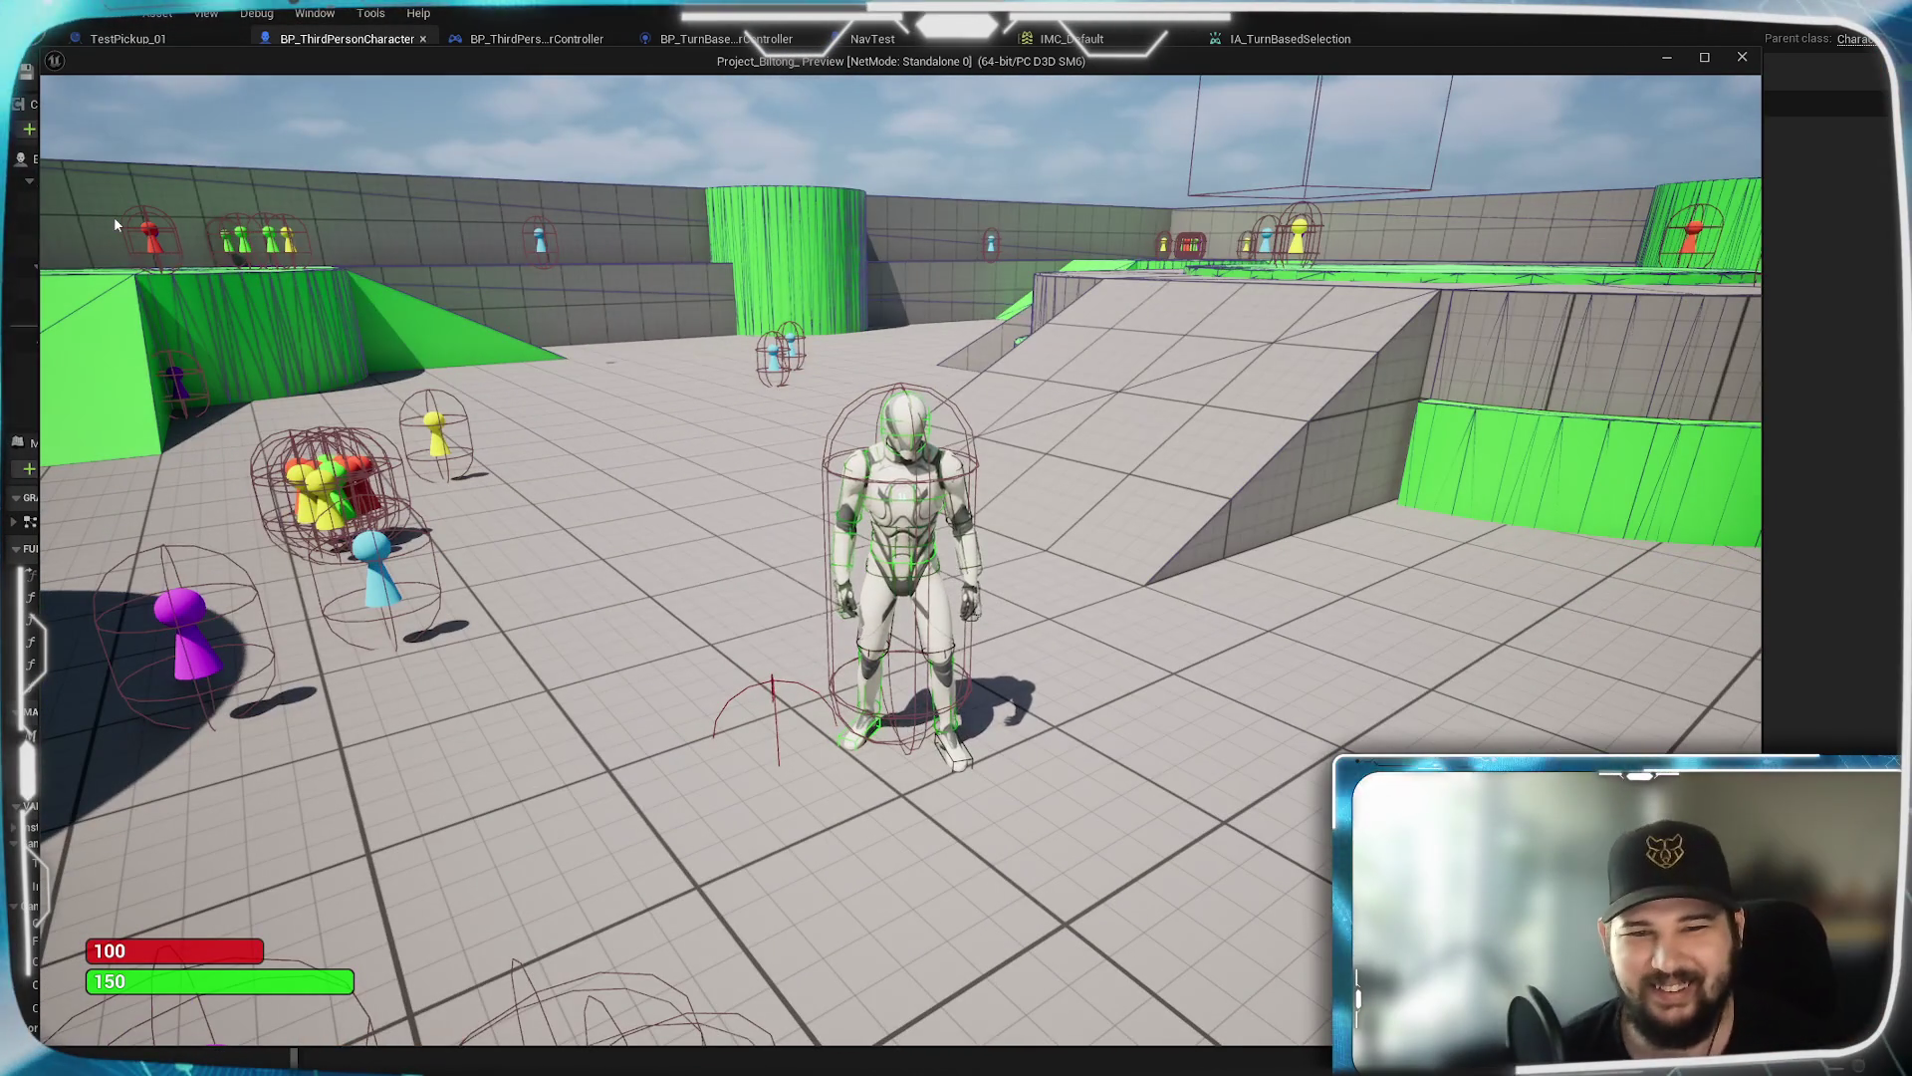
pyautogui.press('a')
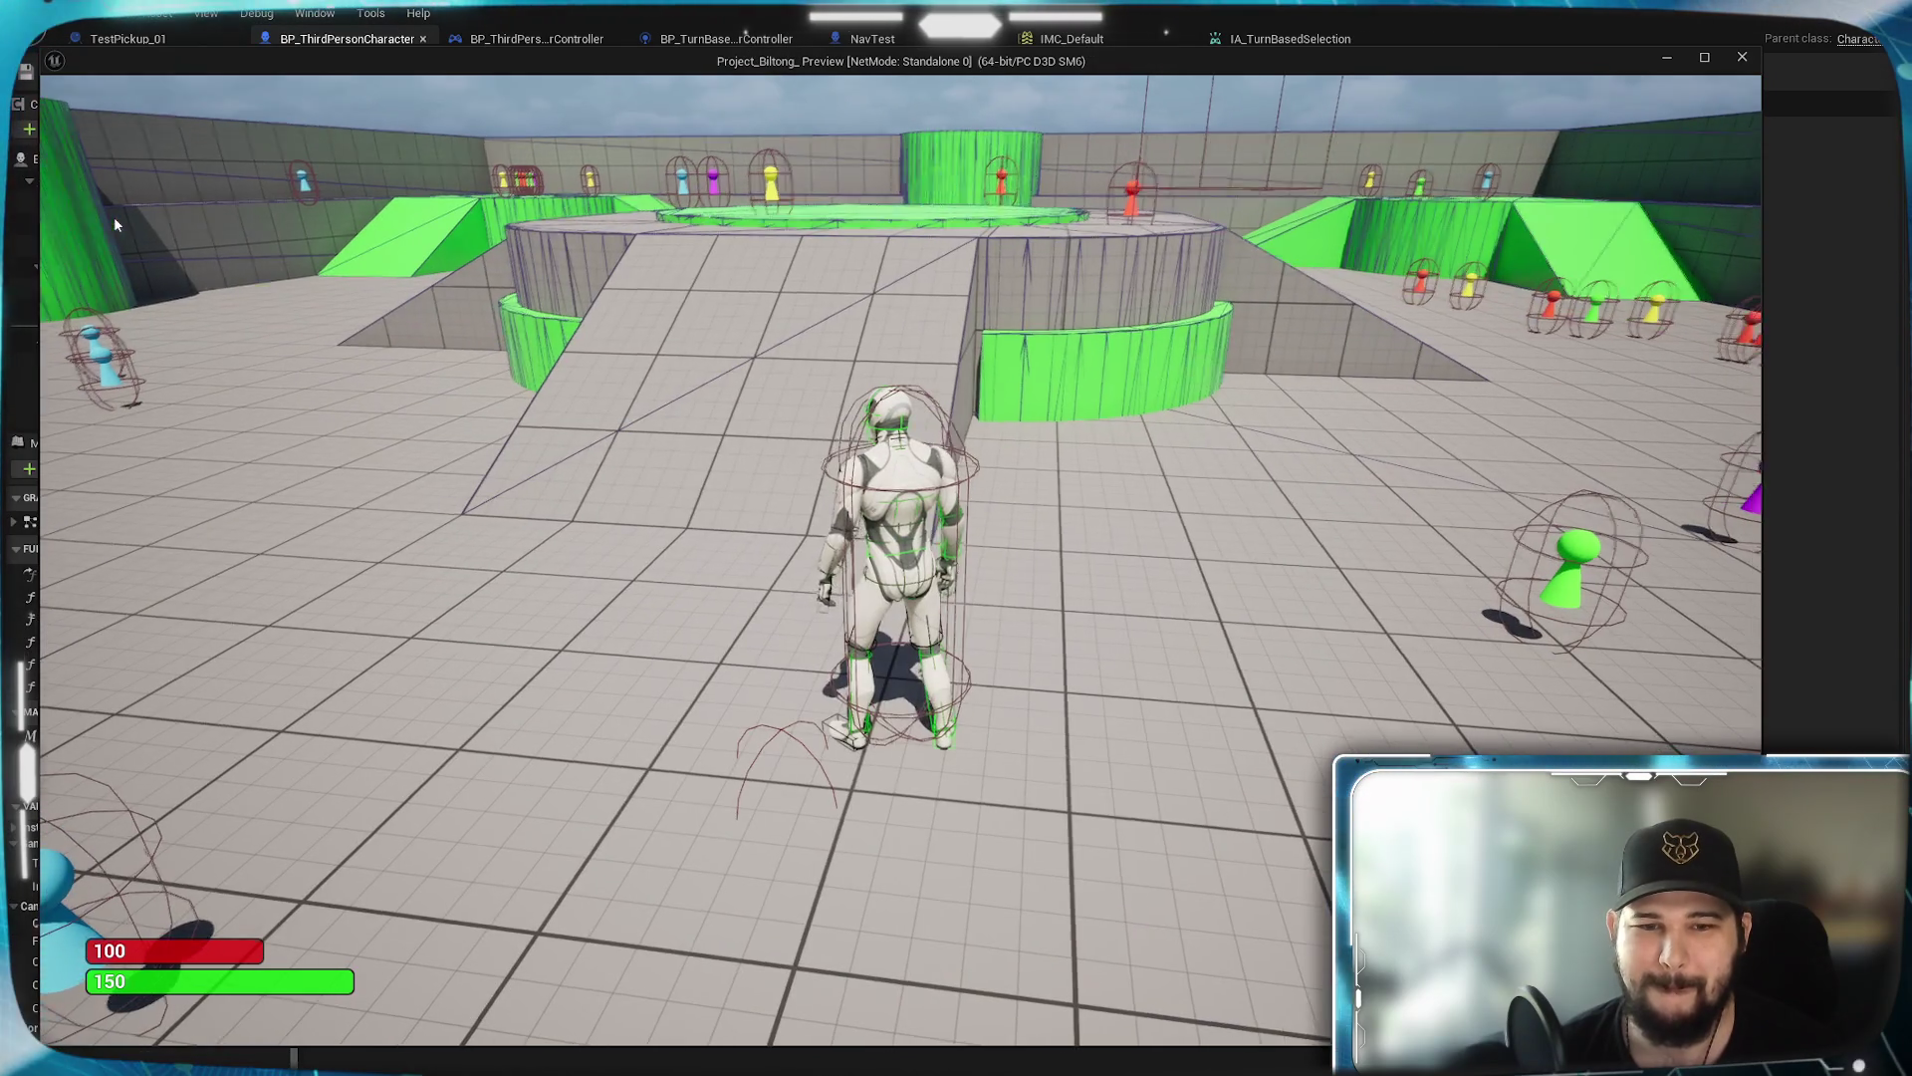
pyautogui.scroll(-3, 630, 701)
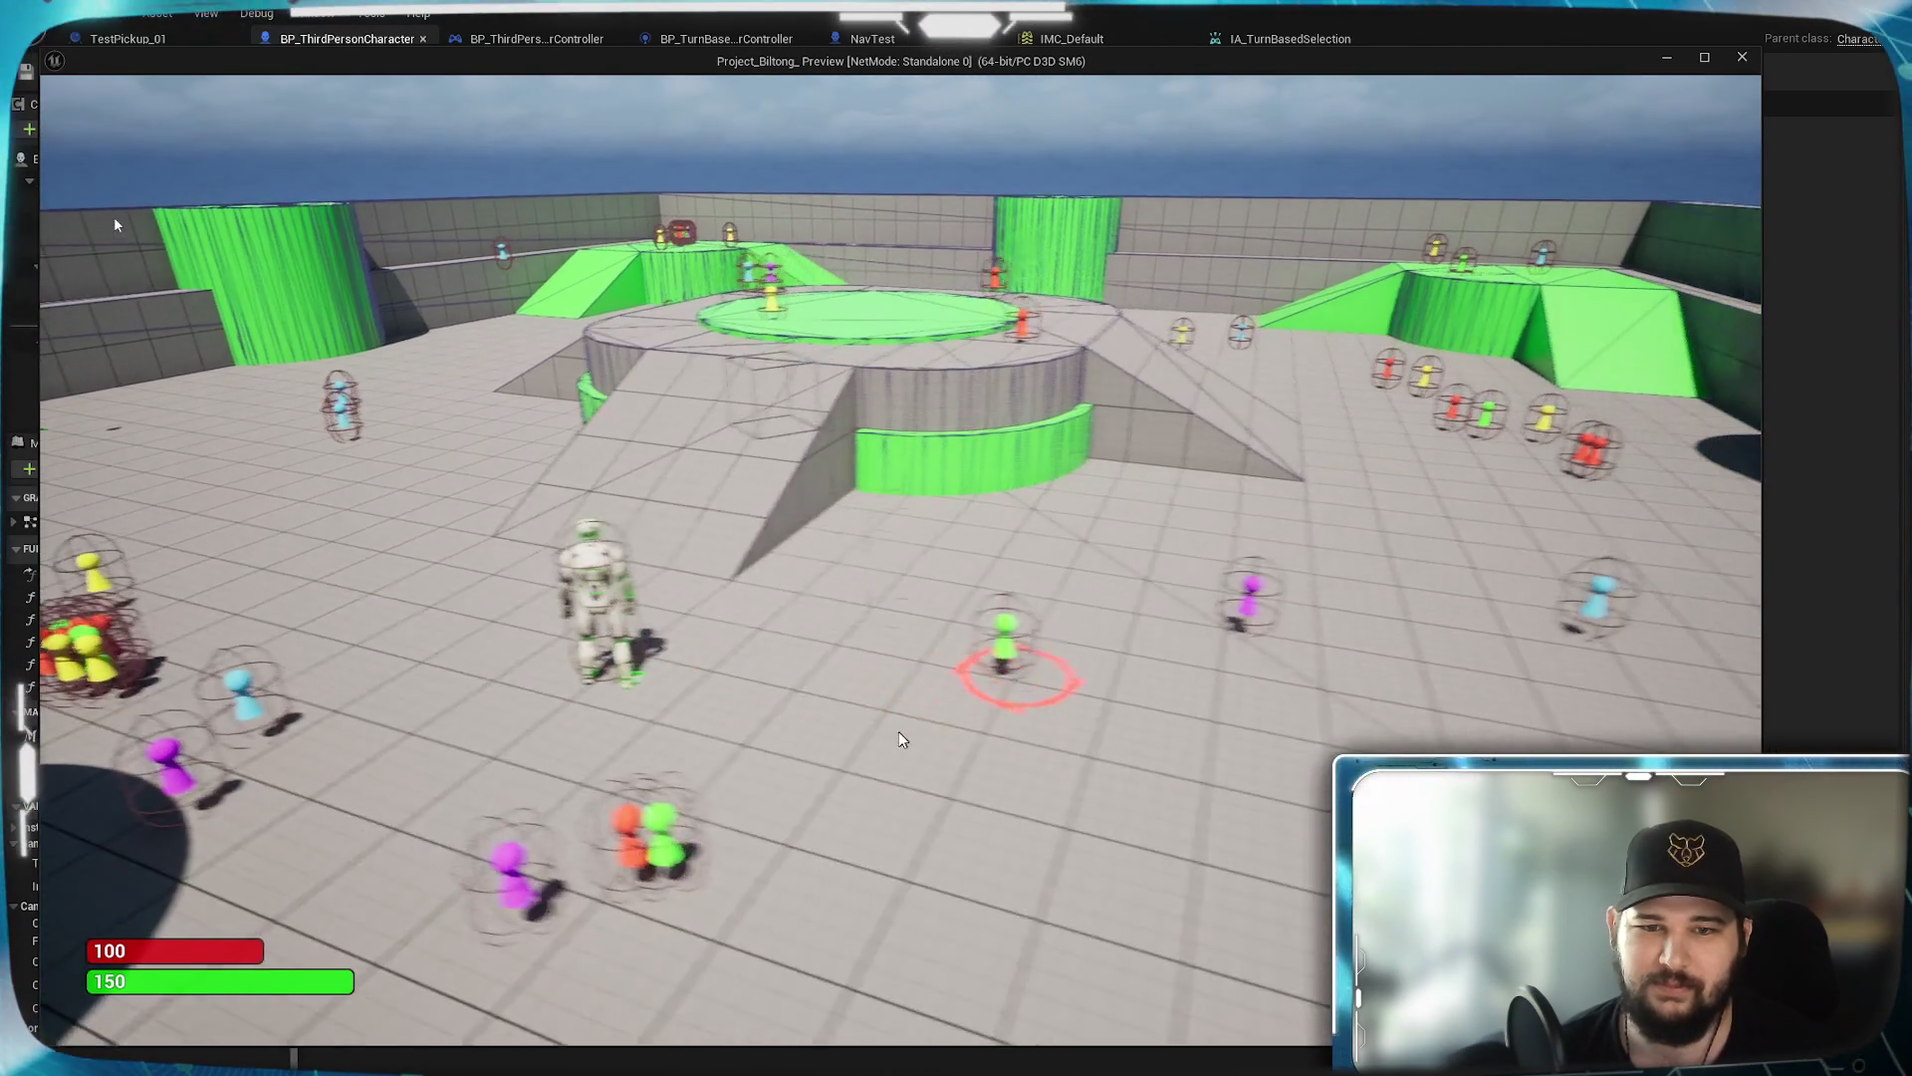
pyautogui.scroll(3, 899, 737)
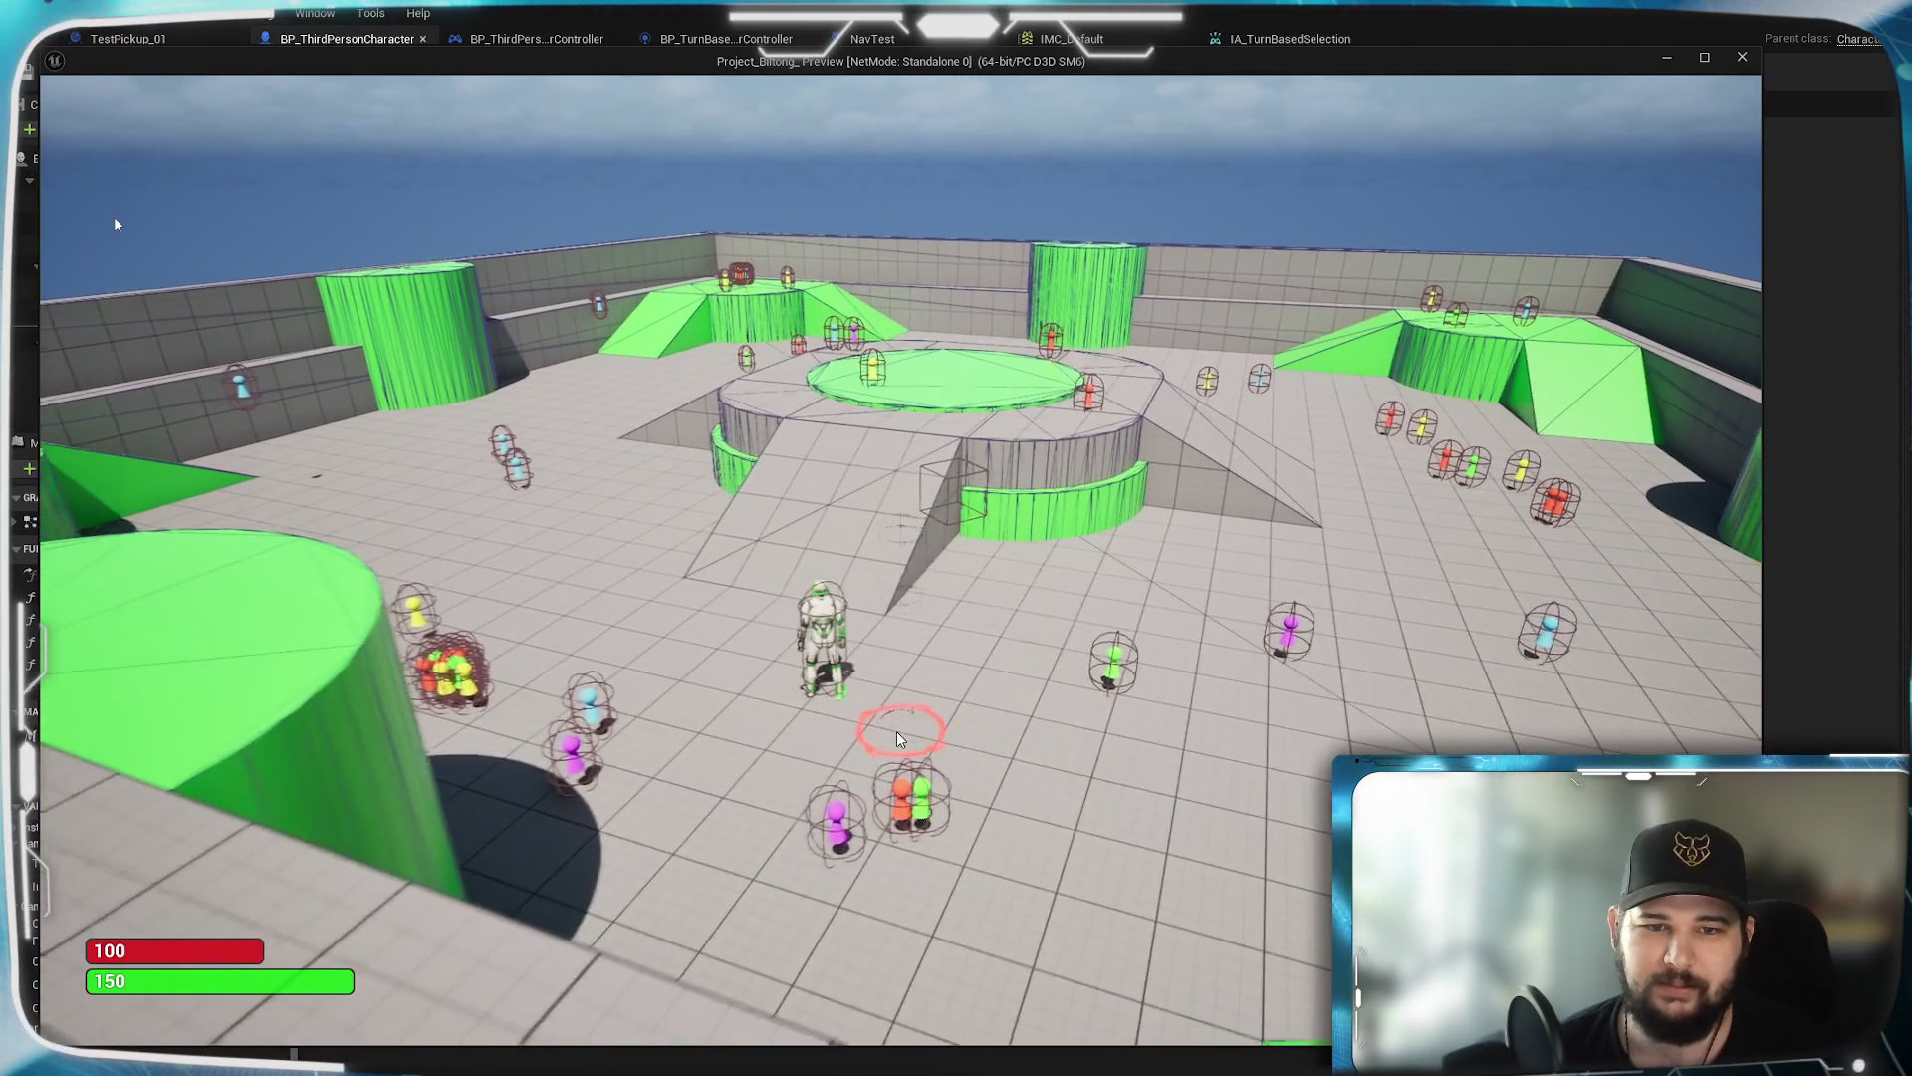
pyautogui.scroll(-3, 896, 737)
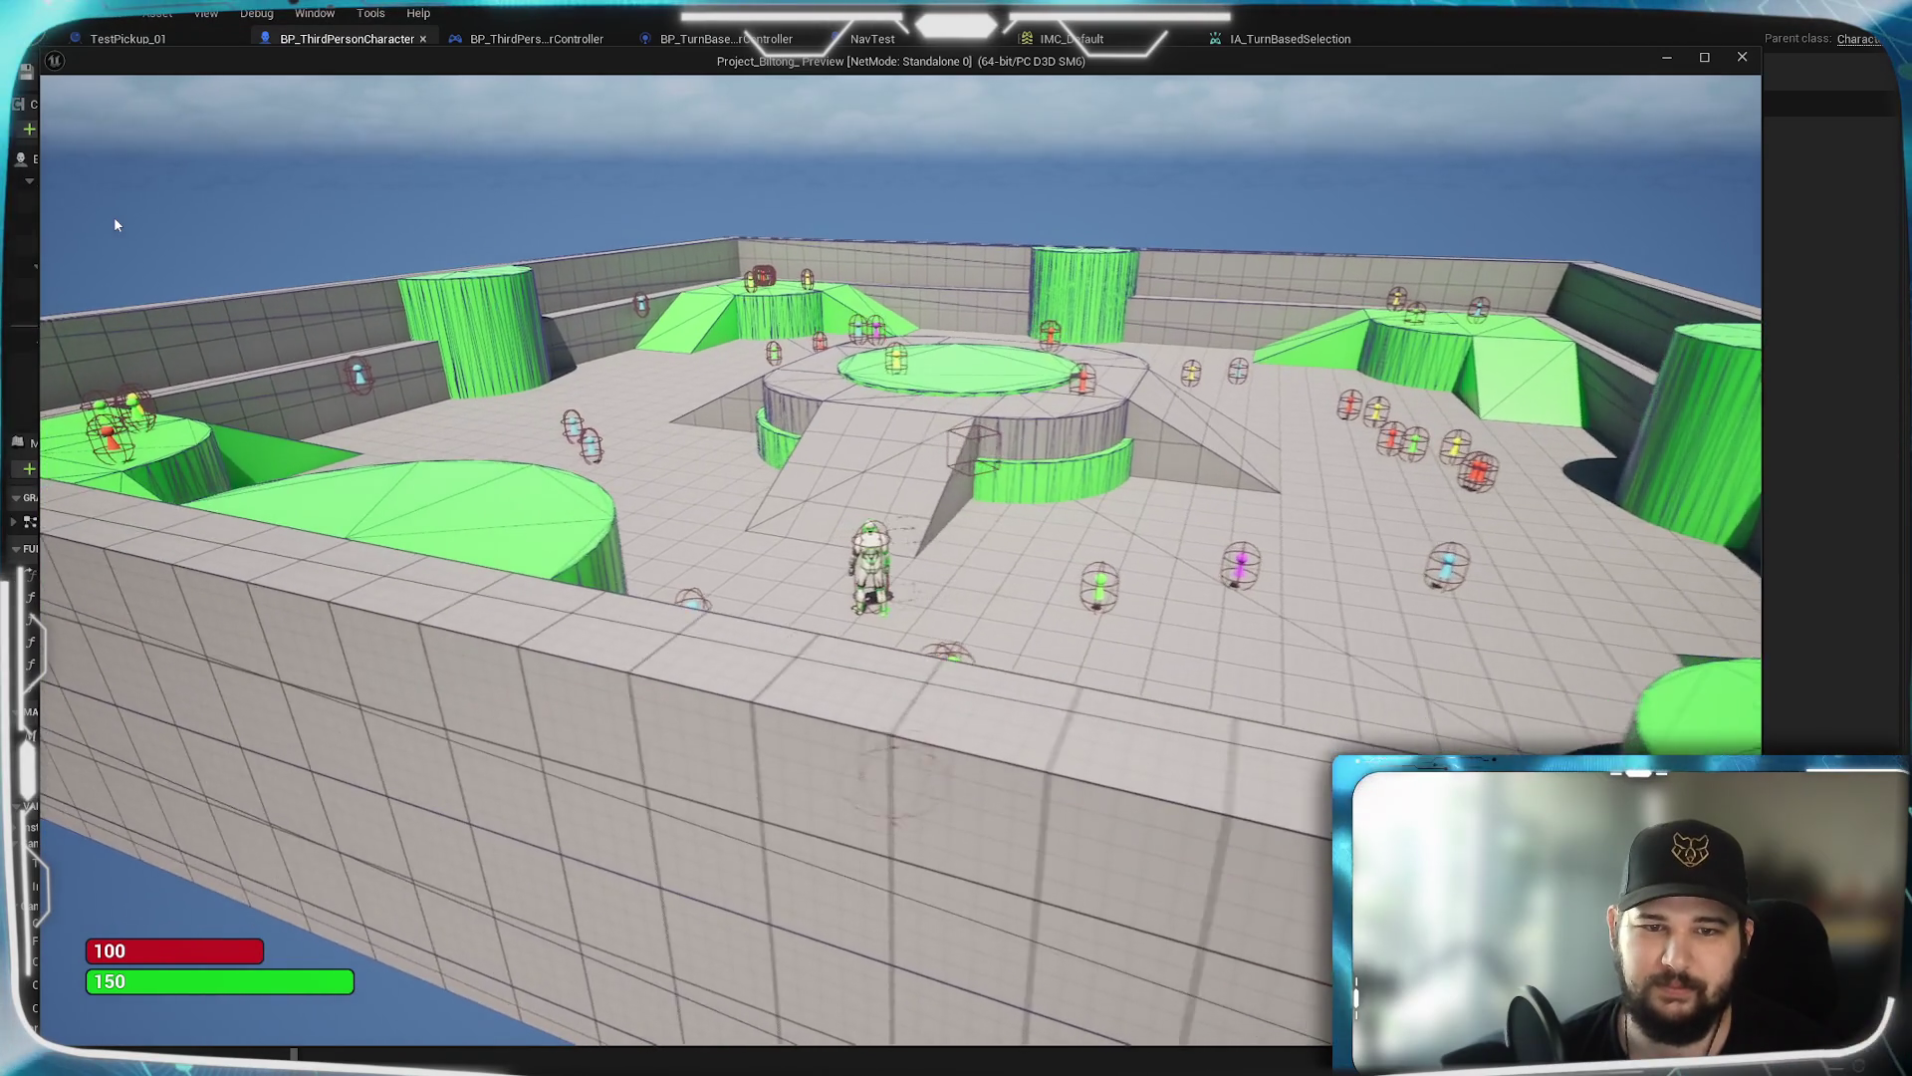
pyautogui.scroll(5, 896, 757)
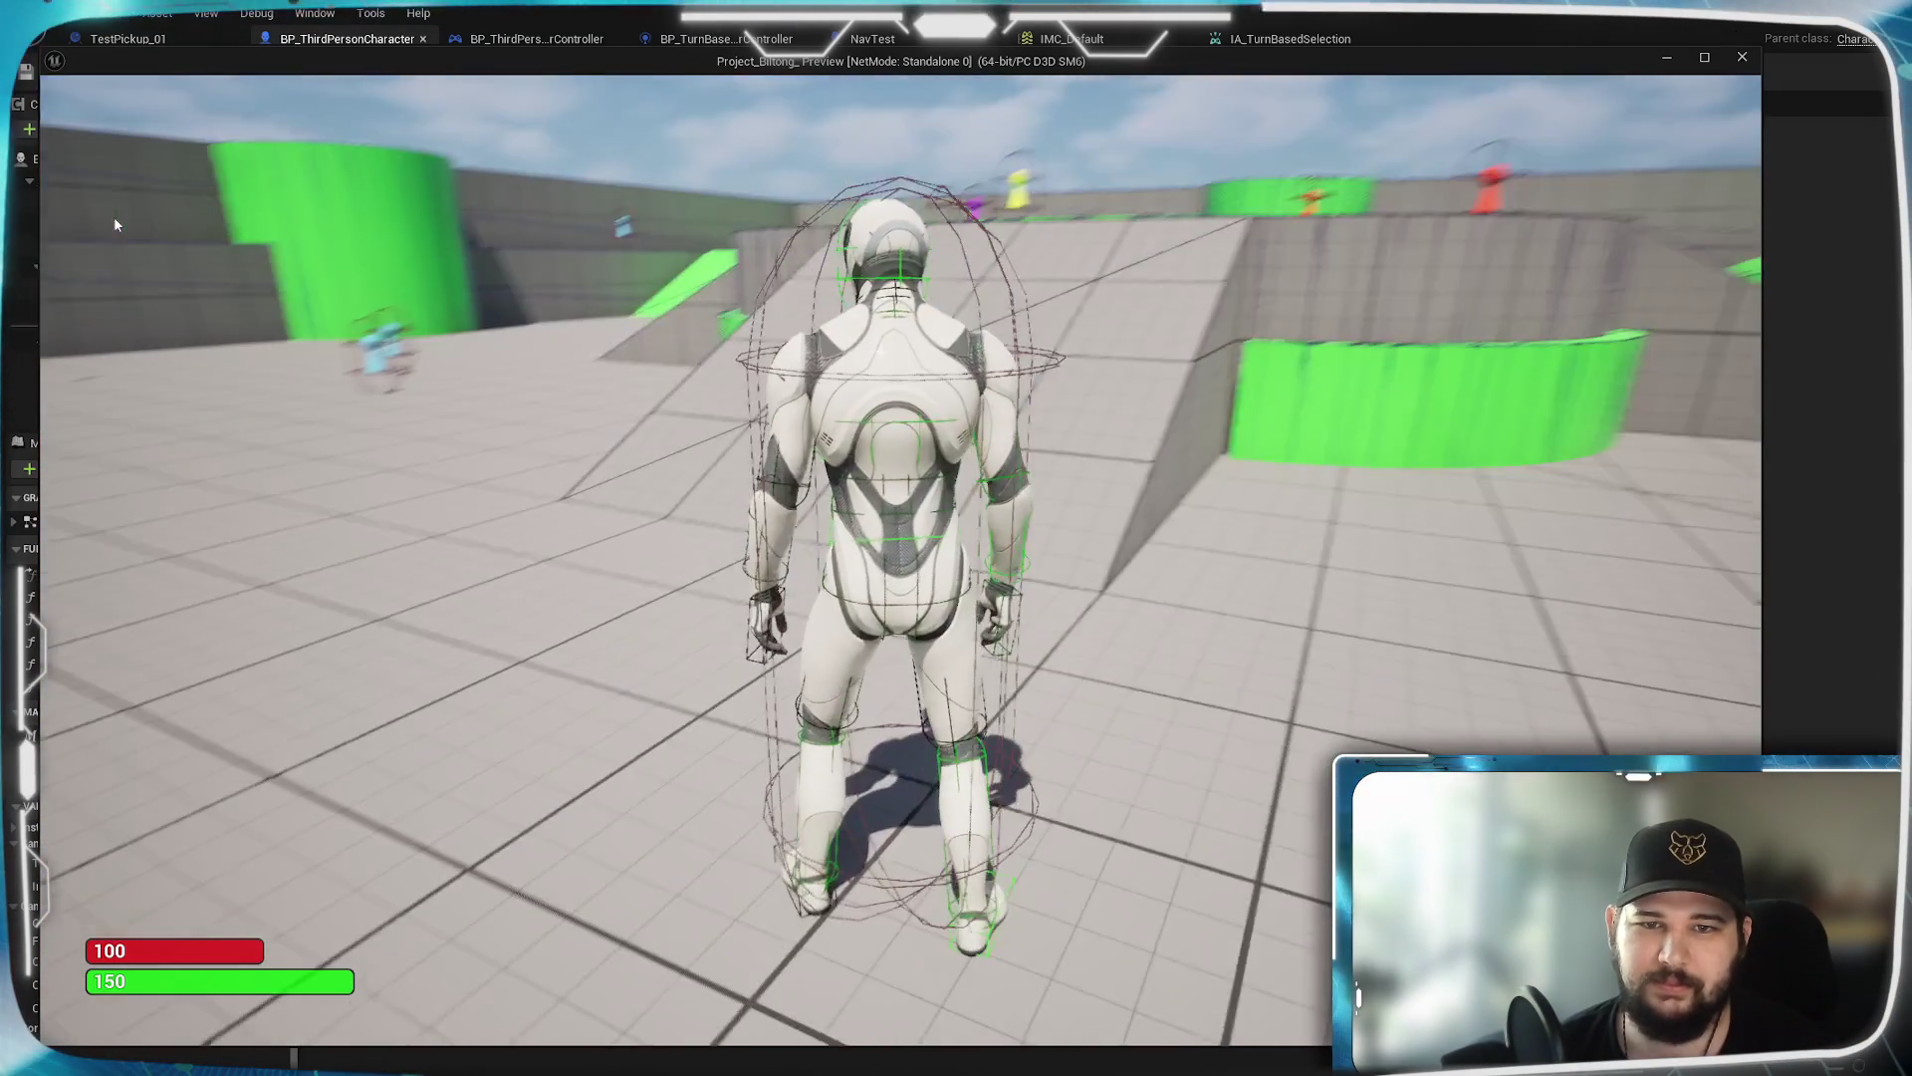
pyautogui.scroll(-5, 116, 225)
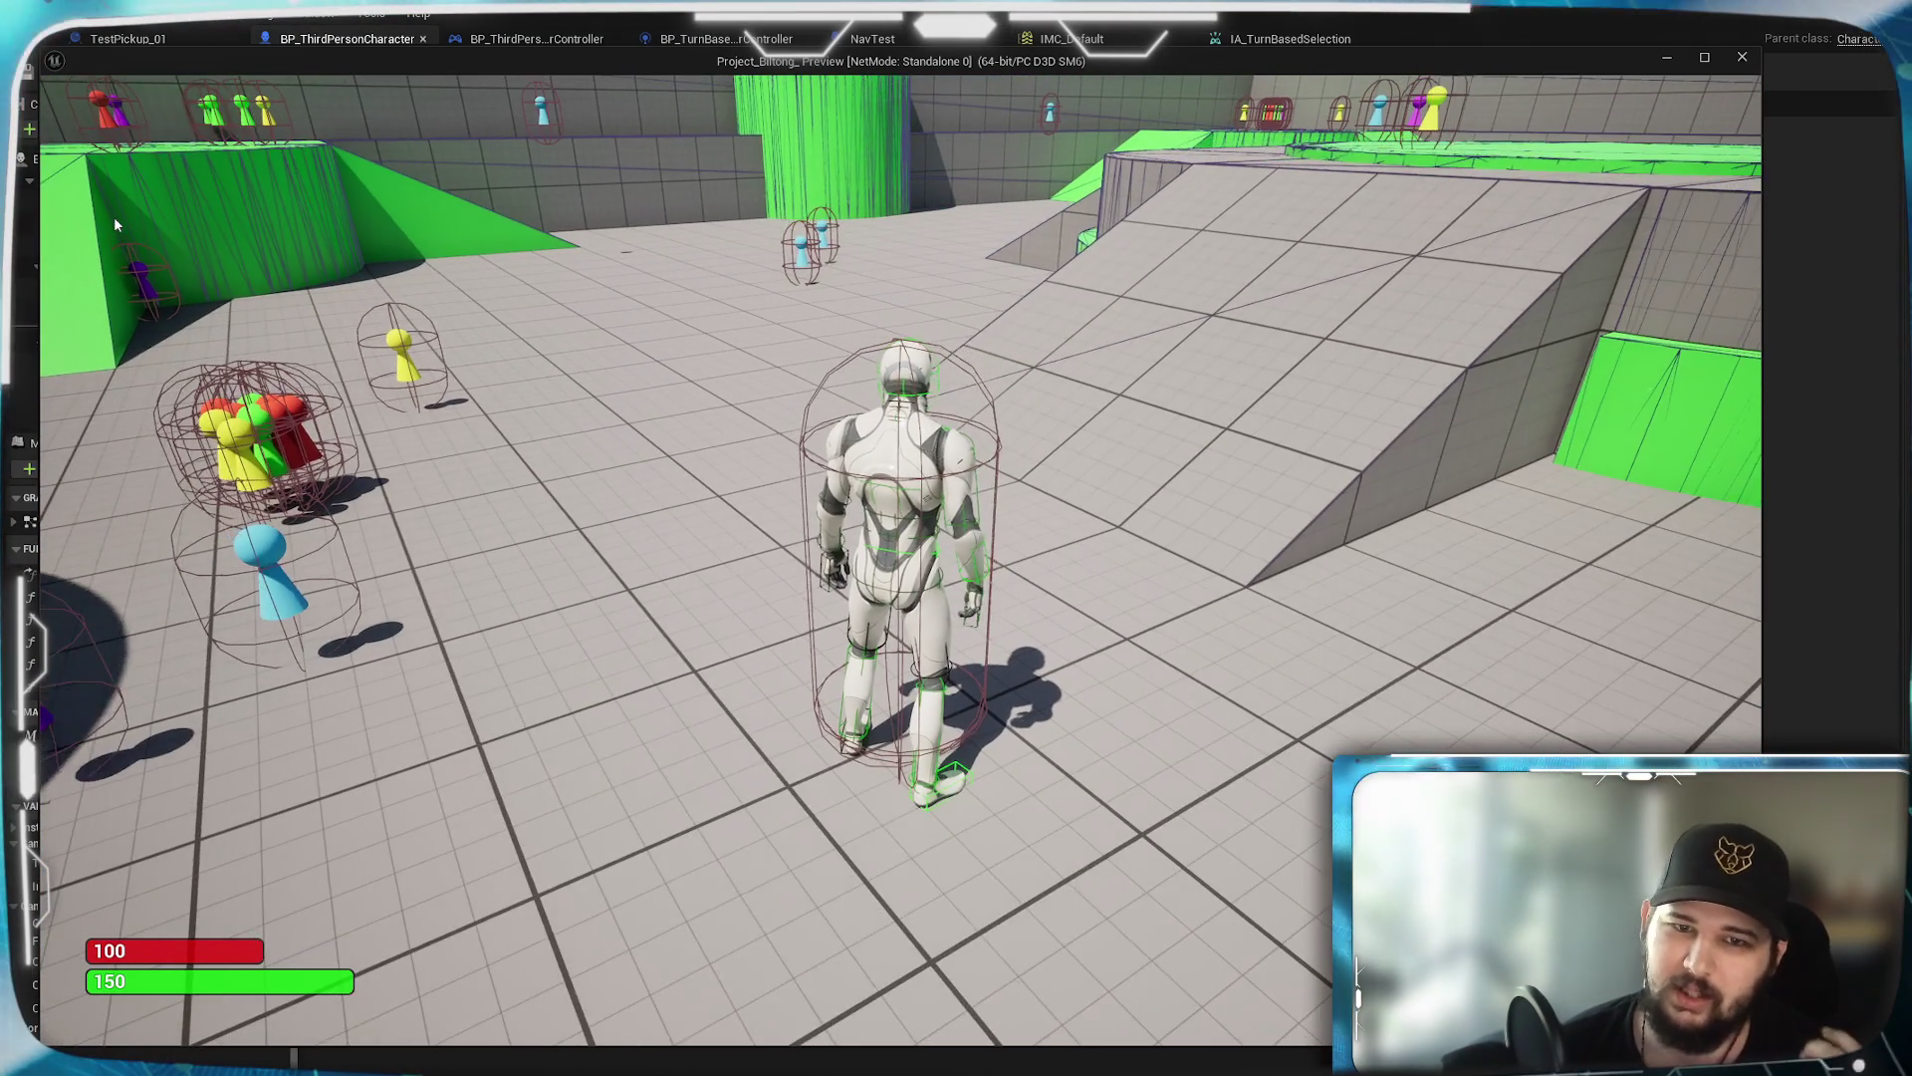
pyautogui.scroll(-2, 115, 225)
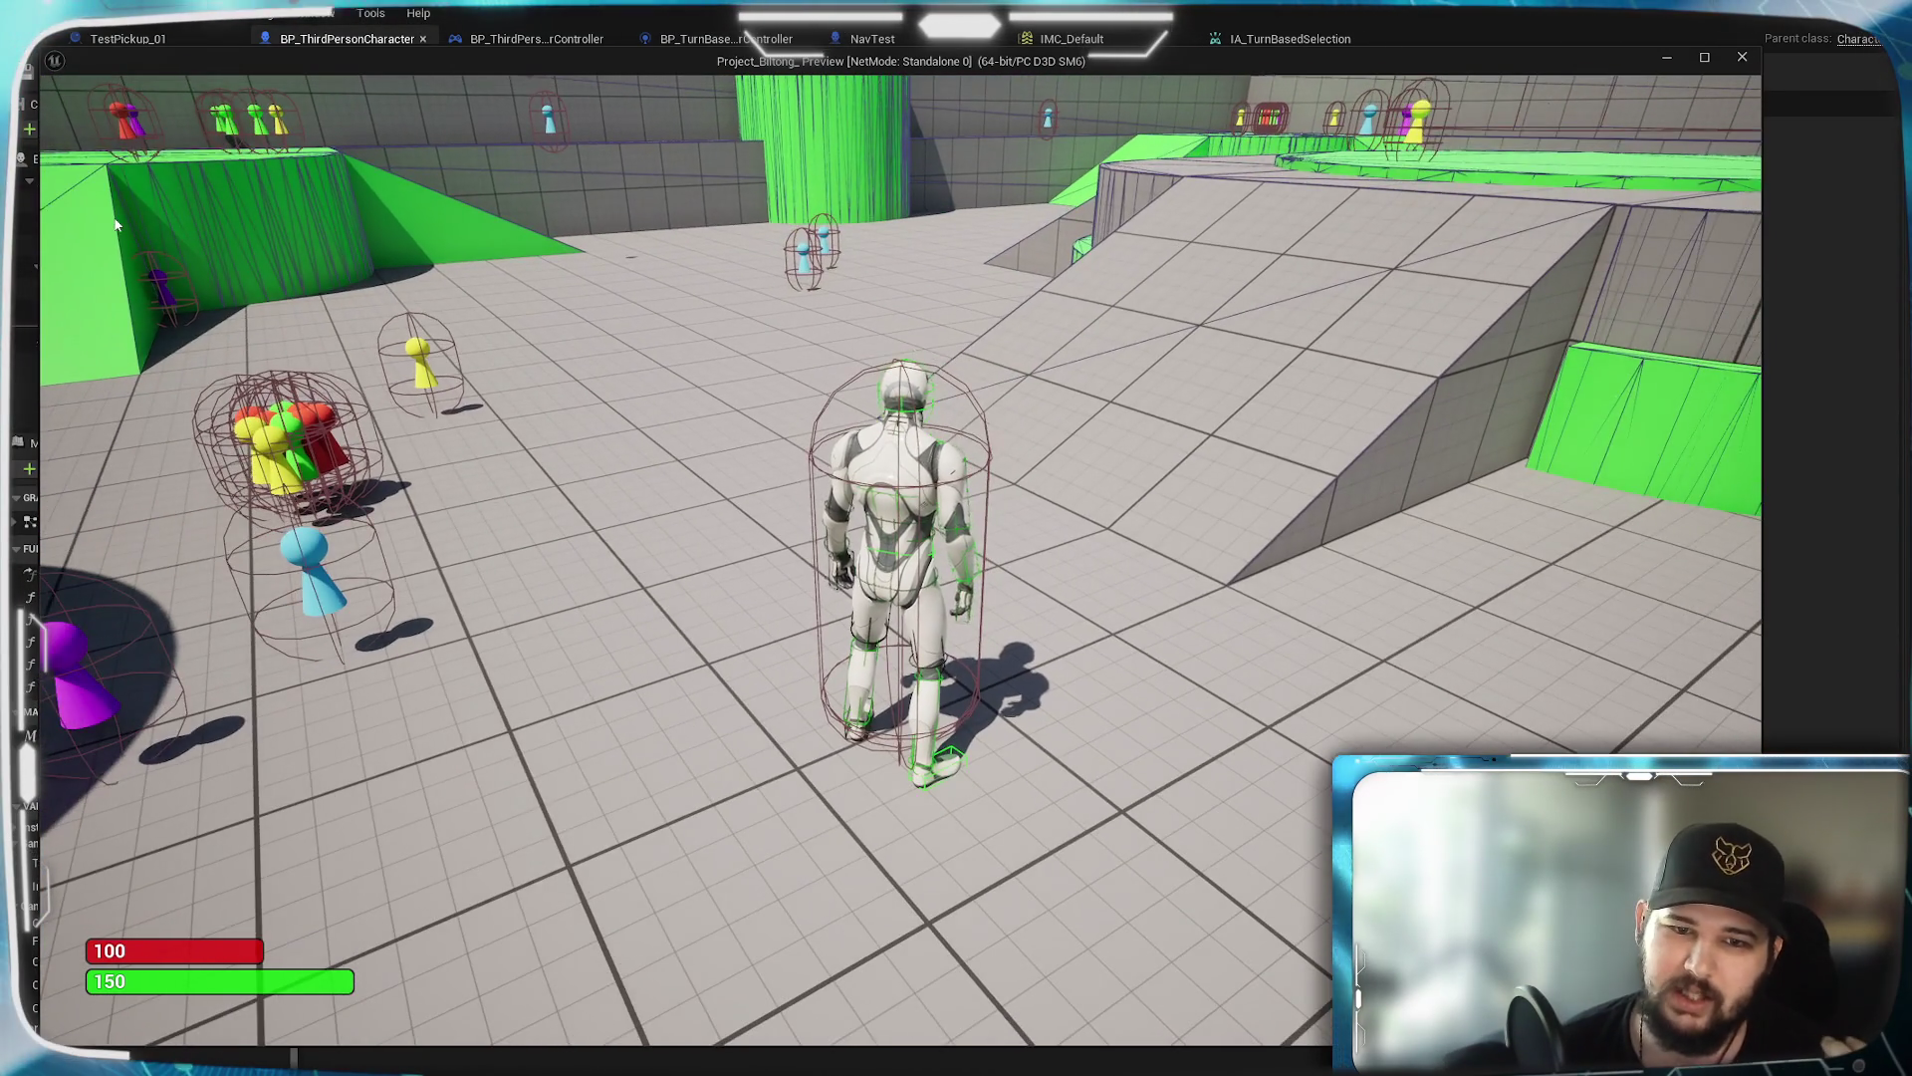
pyautogui.scroll(-2, 115, 225)
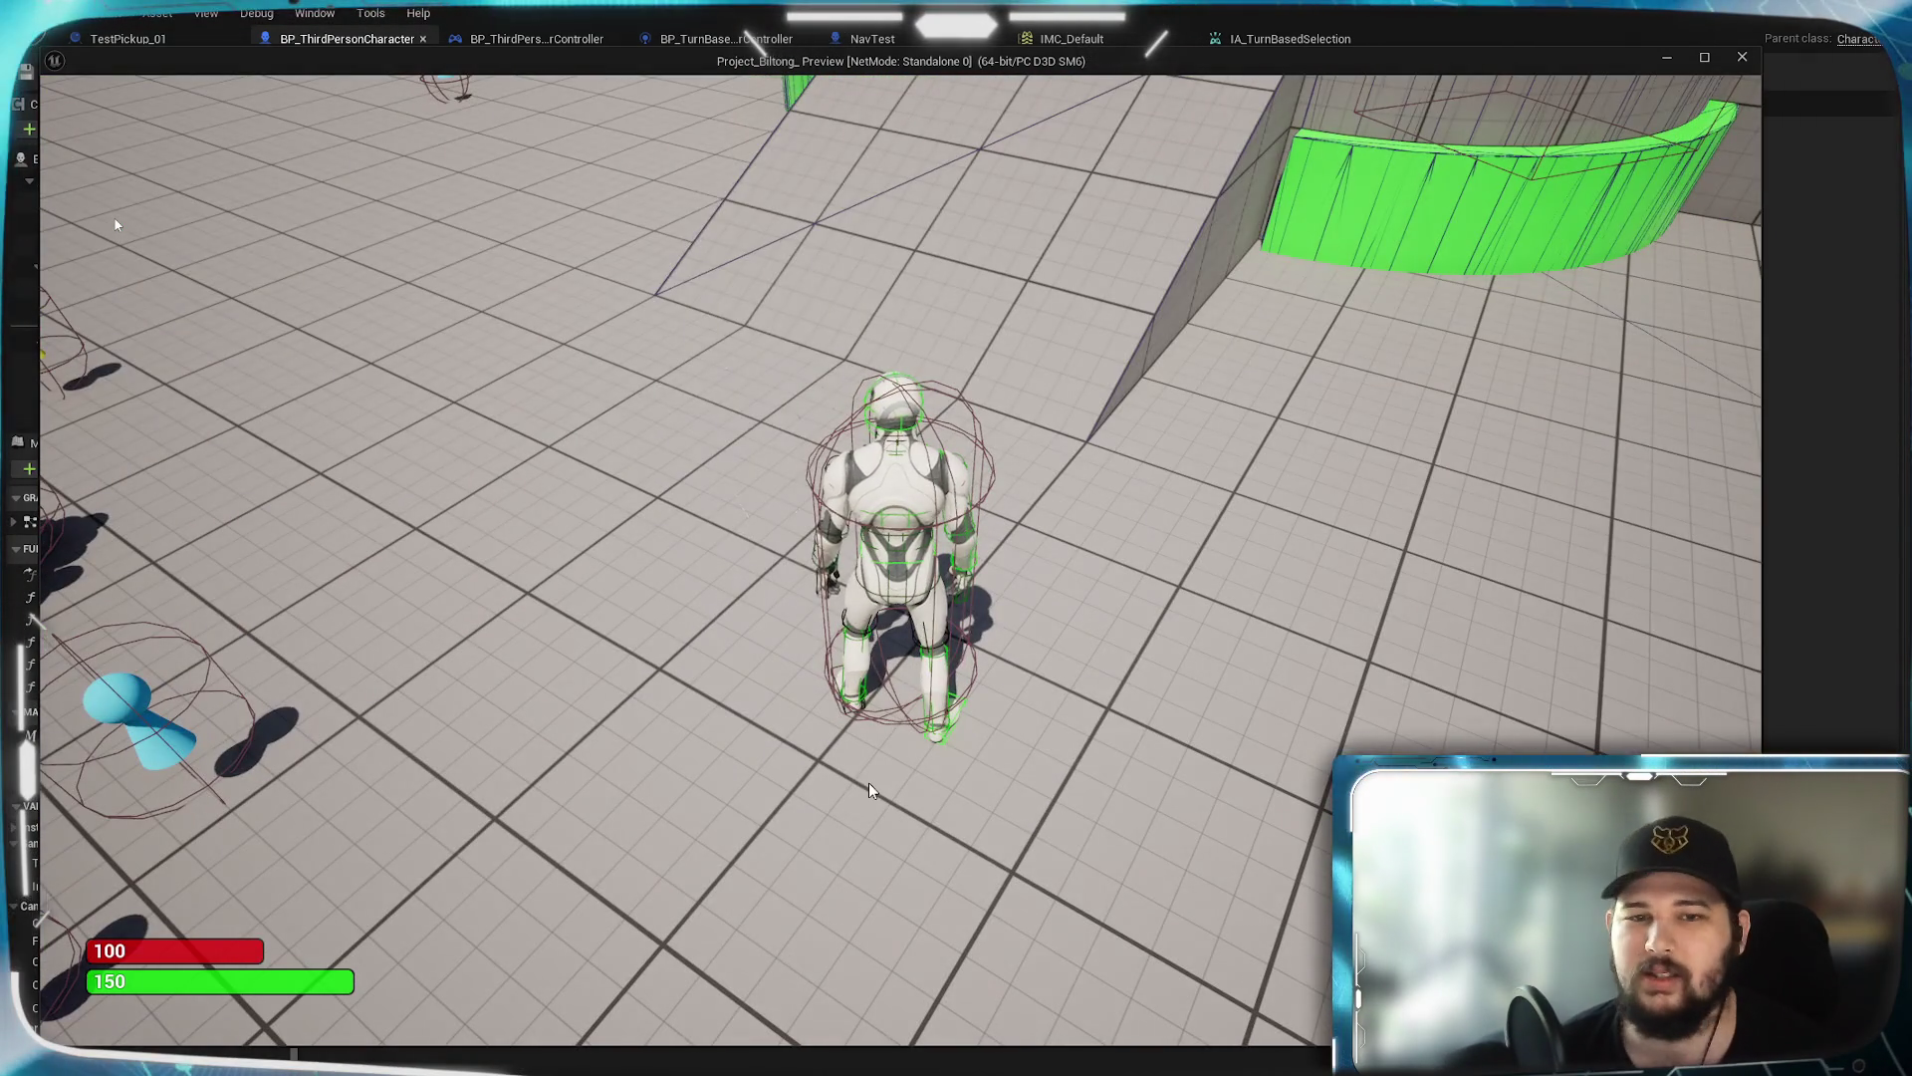
# Stop play, pan the EventGraph around the Interact and Sorting Array nodes, and start New Game
pyautogui.press('Escape')
pyautogui.click(1355, 105)
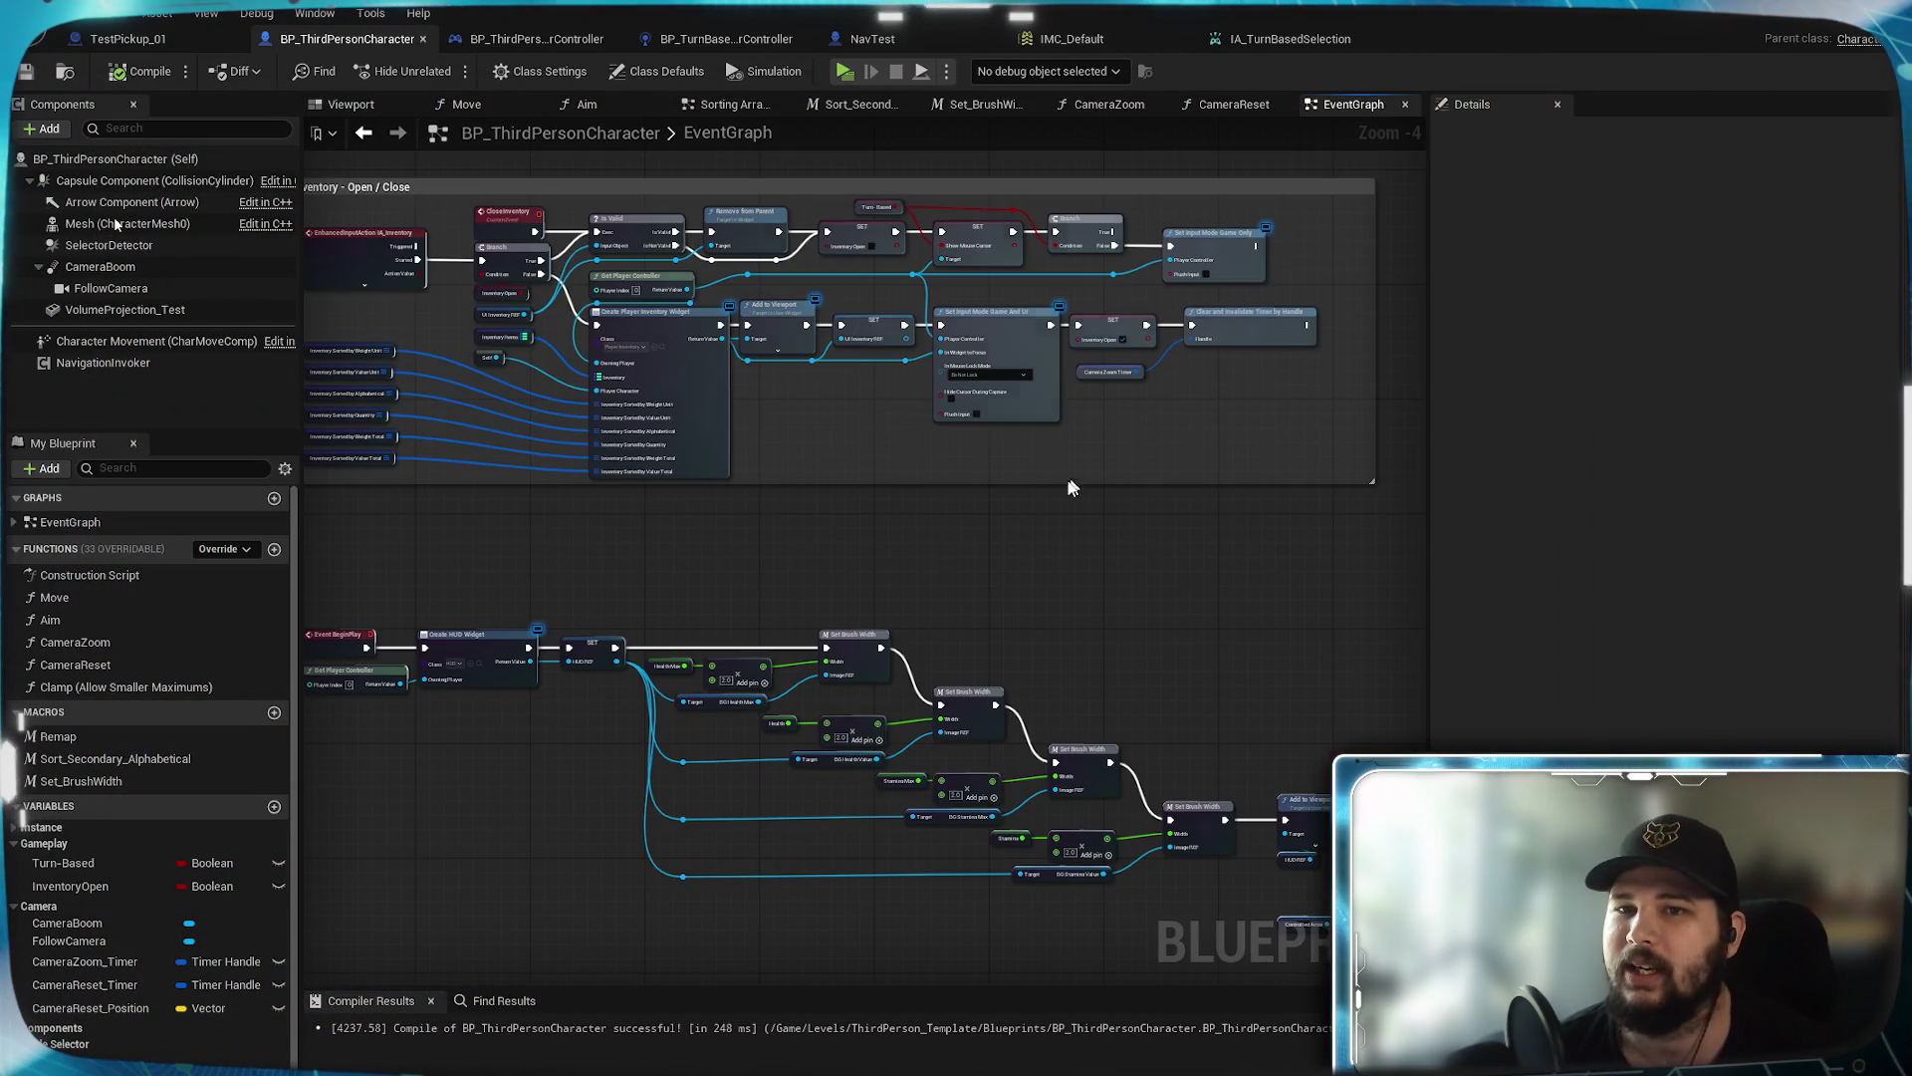
pyautogui.scroll(-2, 816, 560)
pyautogui.moveTo(820, 555); pyautogui.dragTo(939, 444)
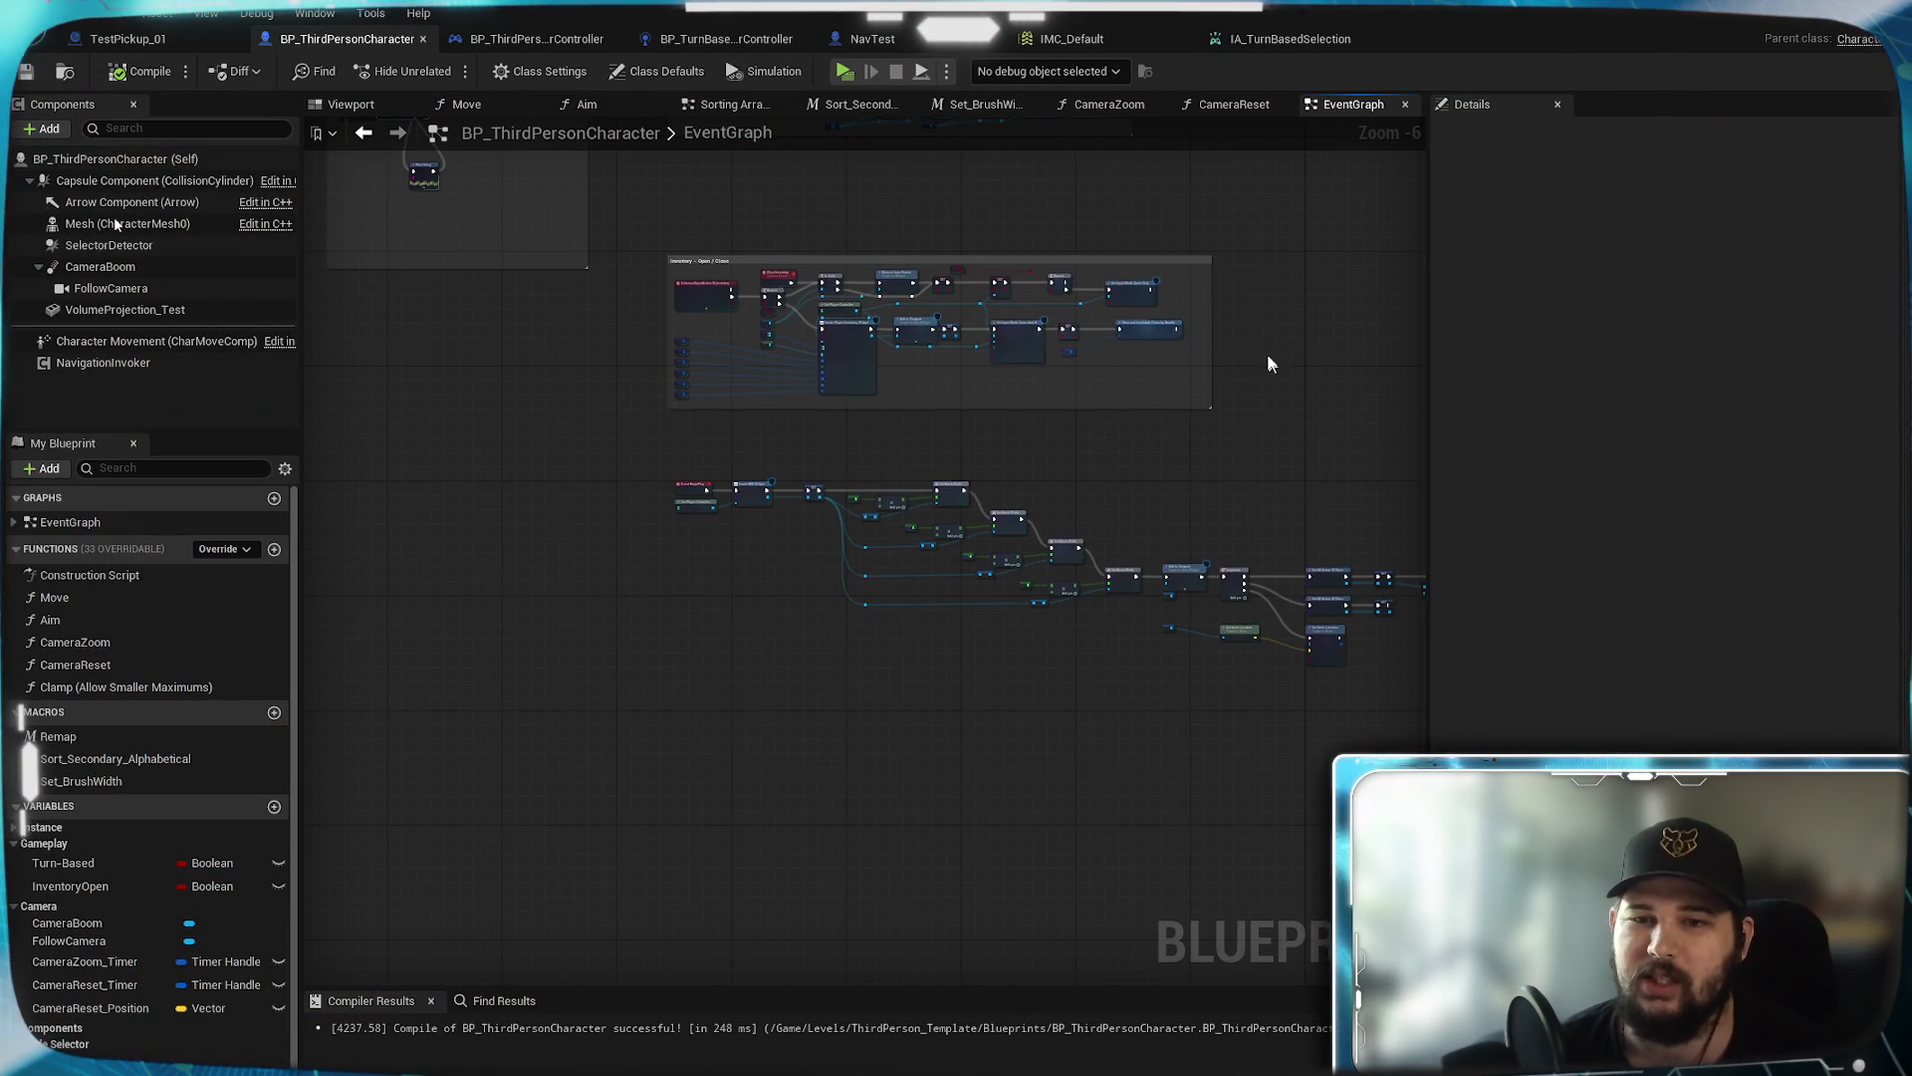
pyautogui.moveTo(1276, 372); pyautogui.dragTo(982, 526)
pyautogui.moveTo(771, 418)
pyautogui.mouseDown()
pyautogui.moveTo(930, 504)
pyautogui.moveTo(896, 452)
pyautogui.mouseUp()
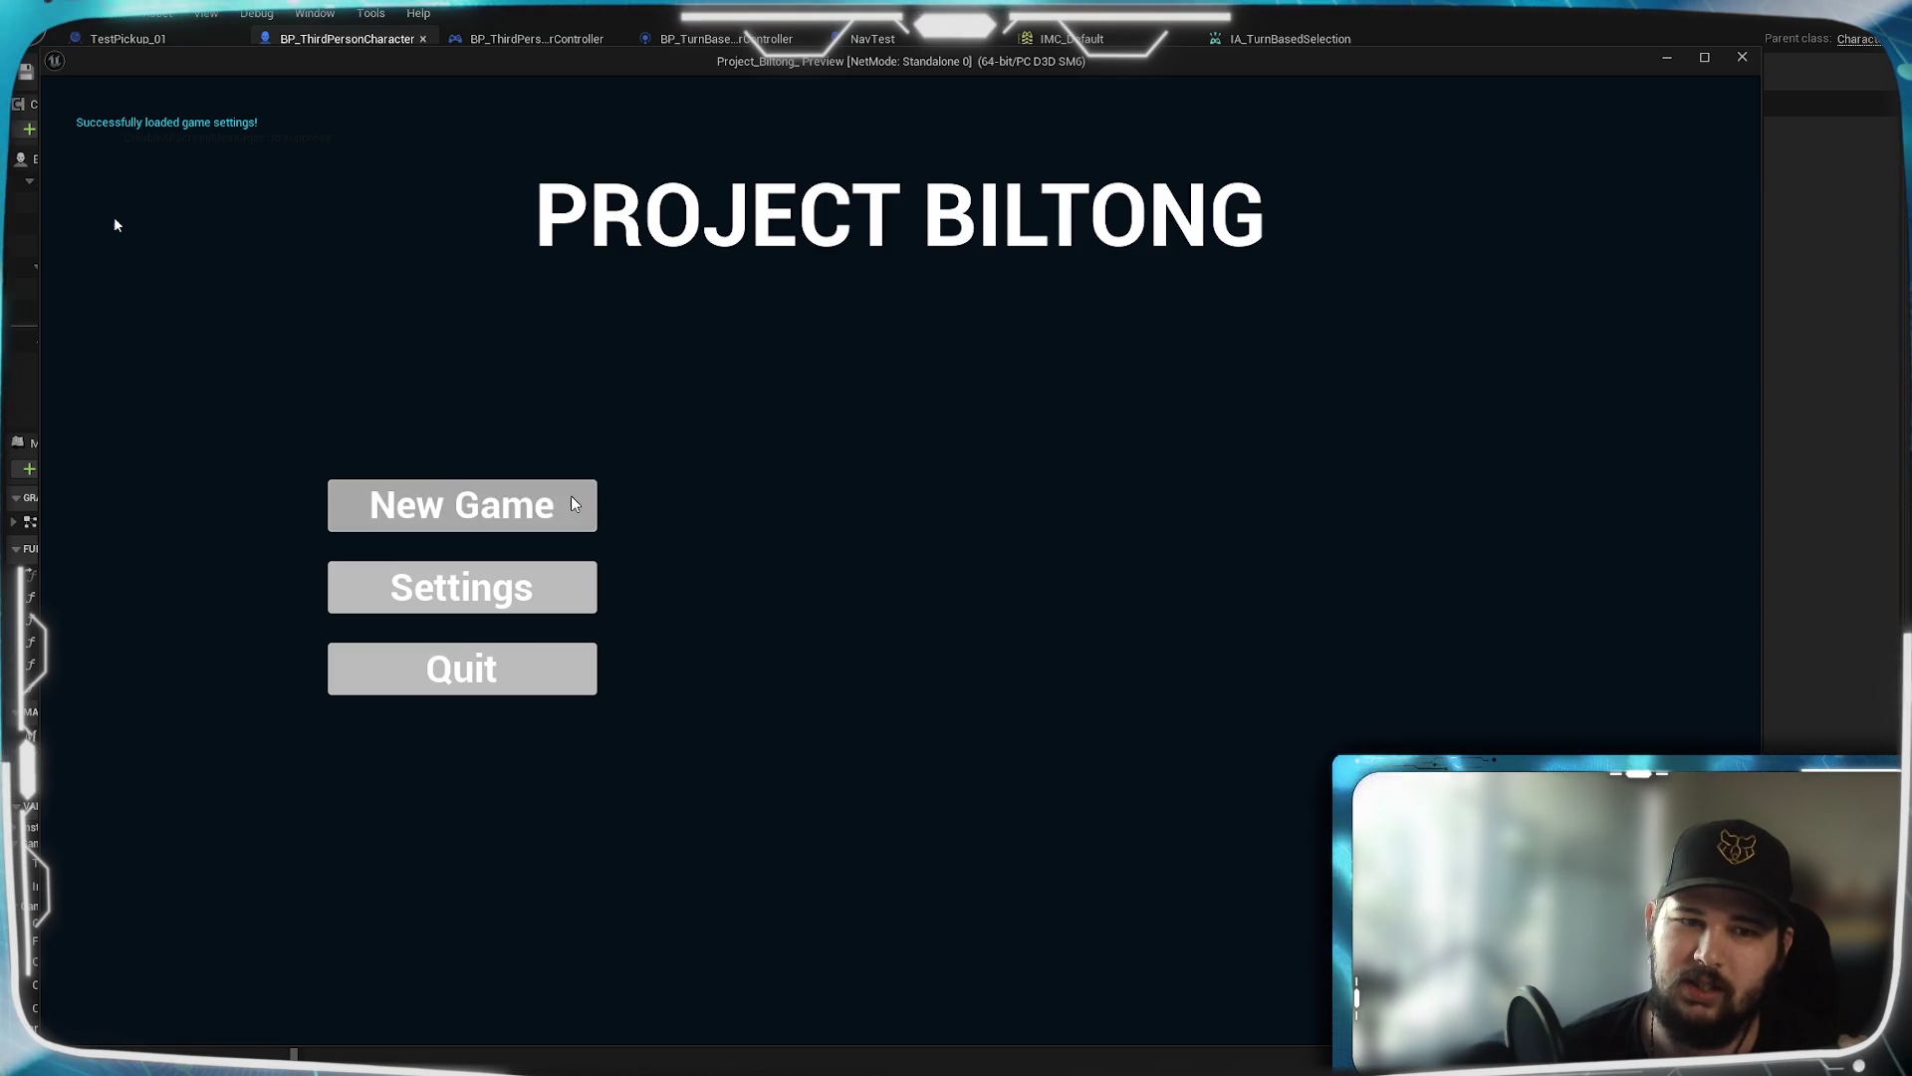
pyautogui.click(575, 504)
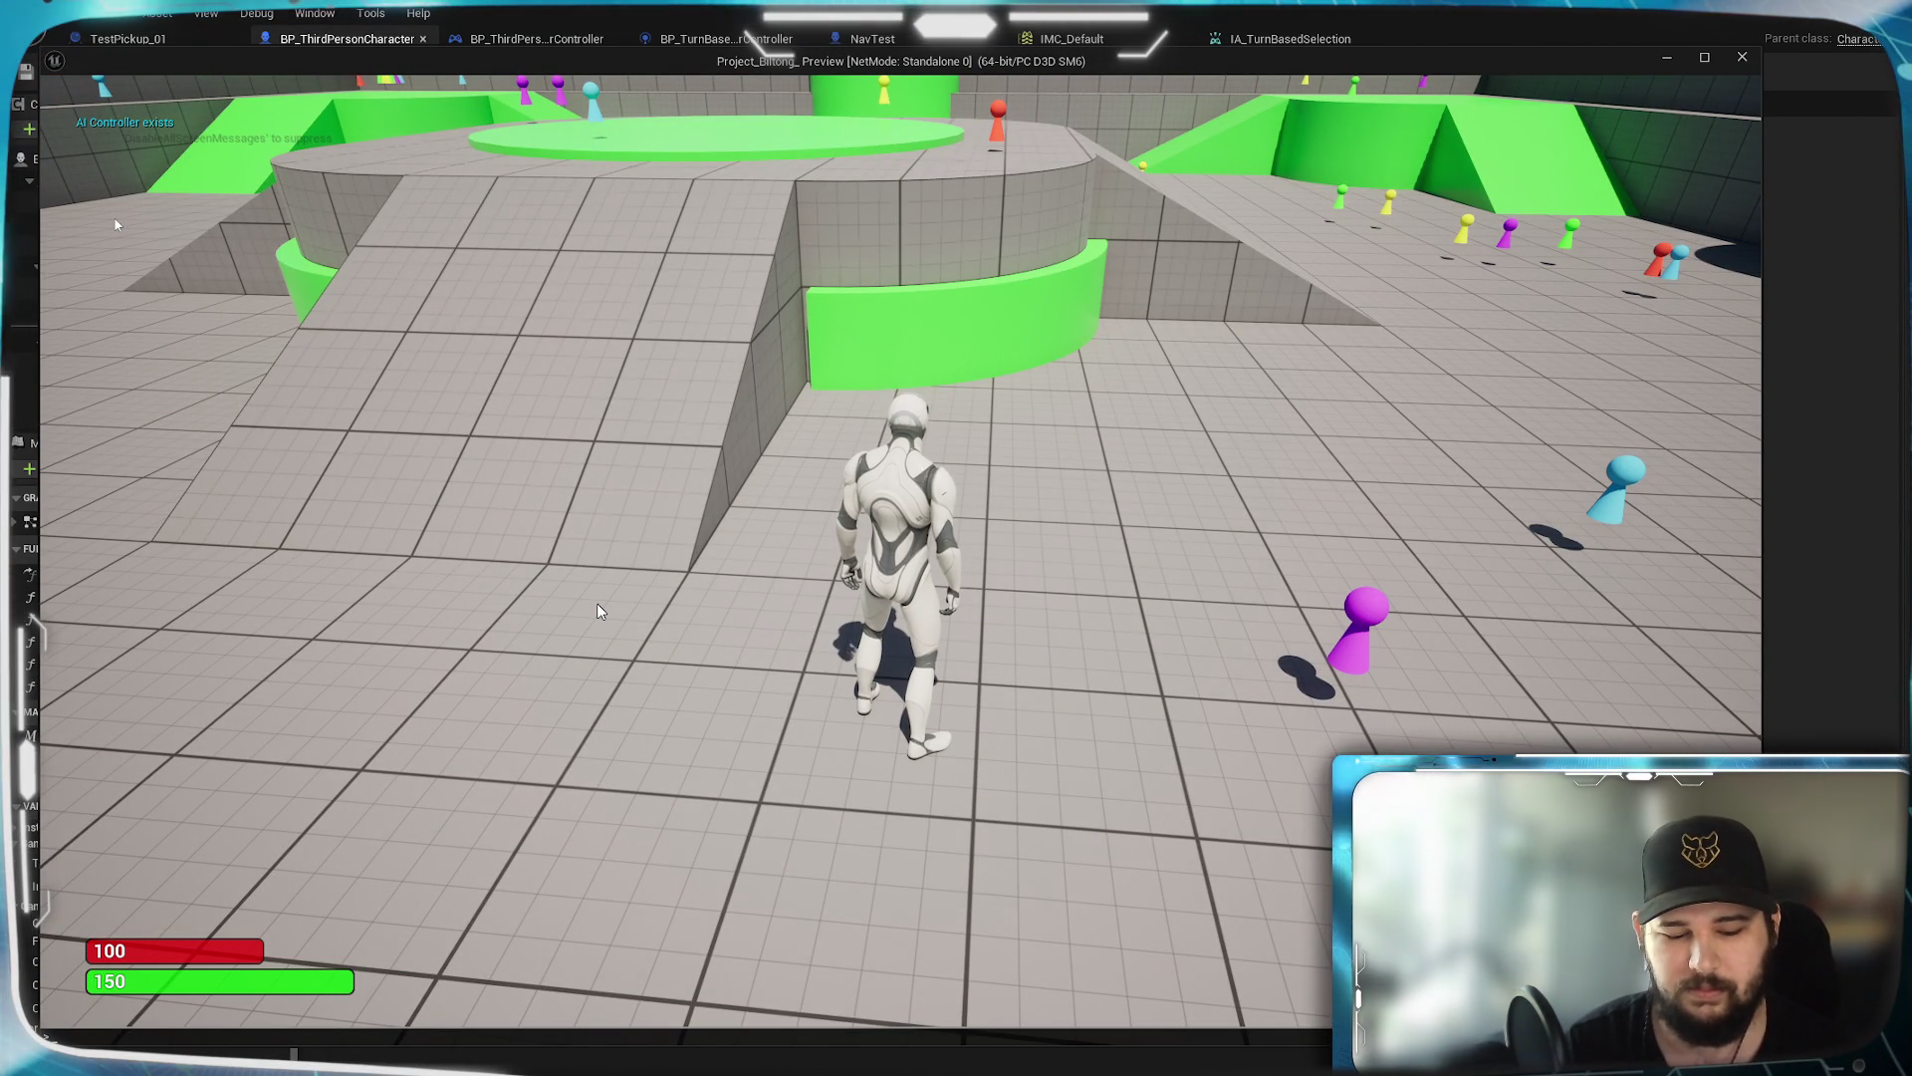
# Run 'show colliosion' in the console and walk the character past the orange pickup
pyautogui.press('`')
pyautogui.write('show col')
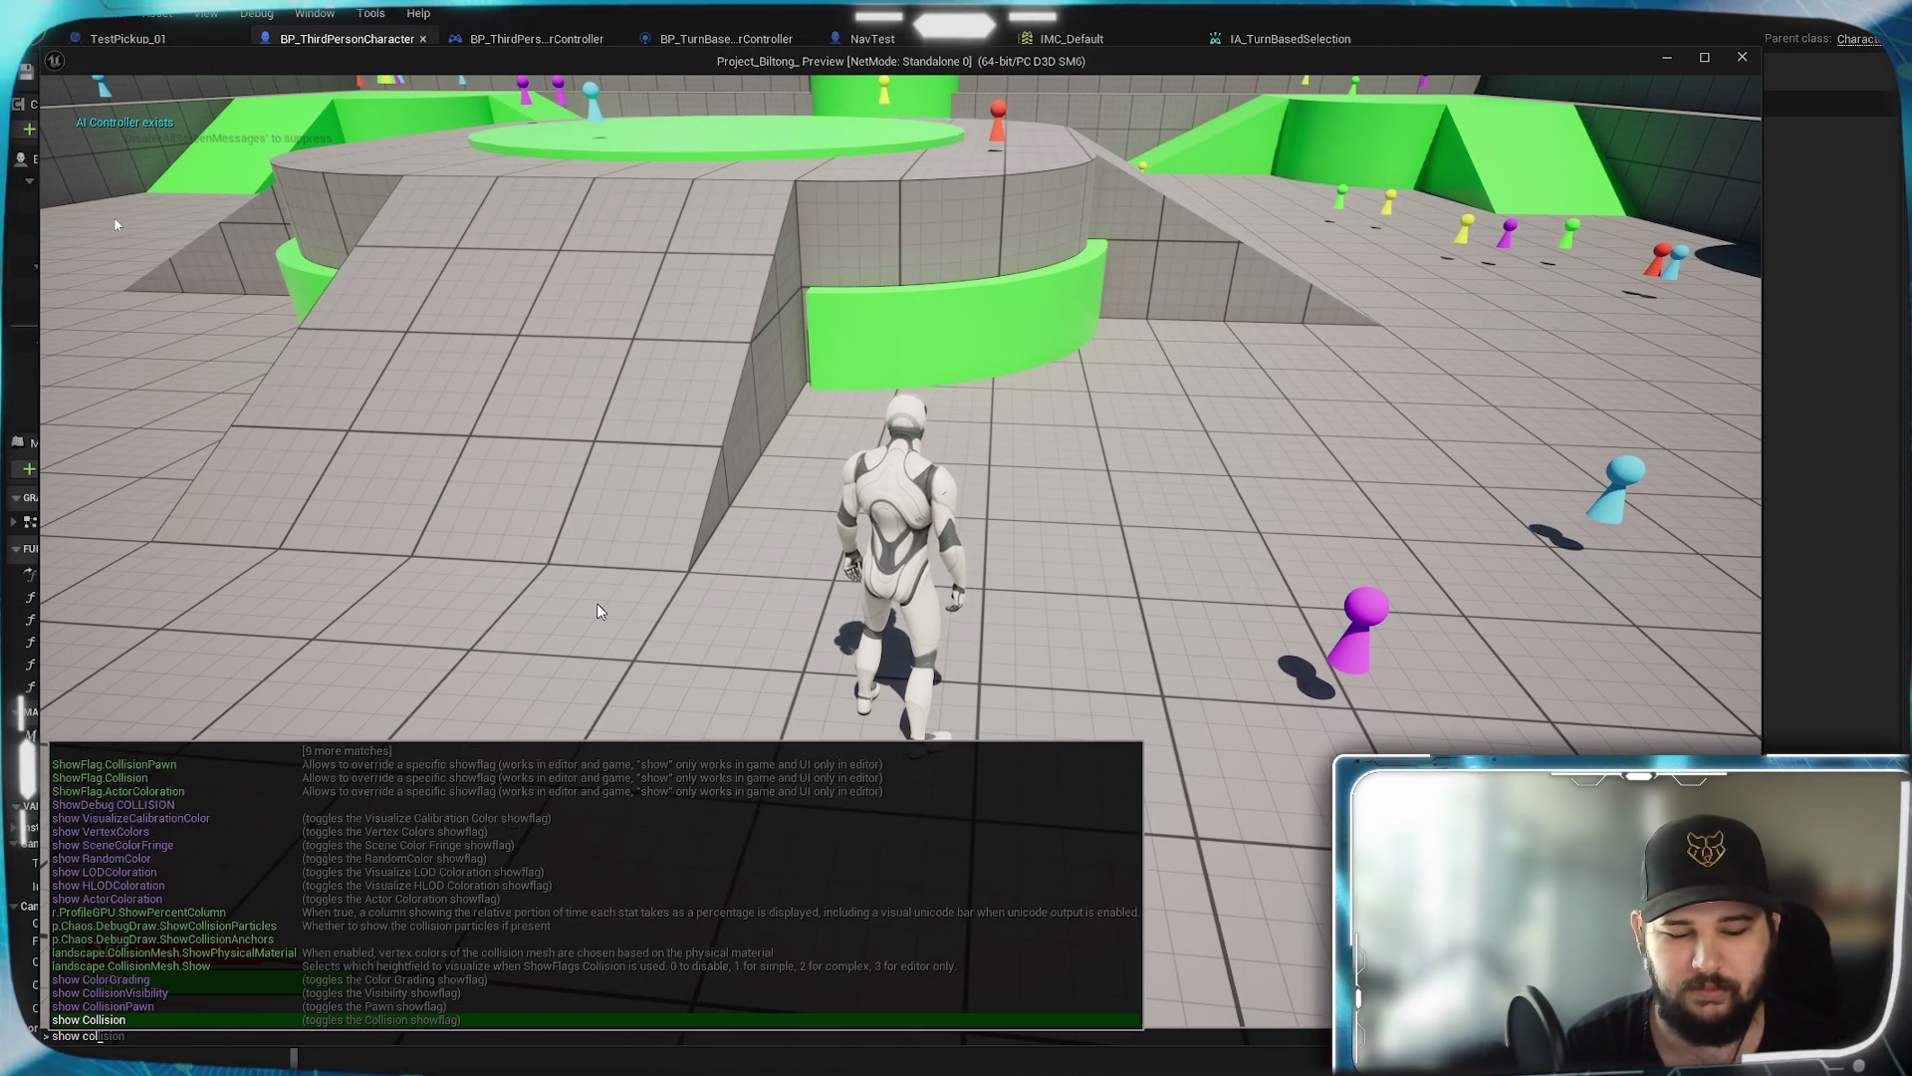
pyautogui.write('liosion')
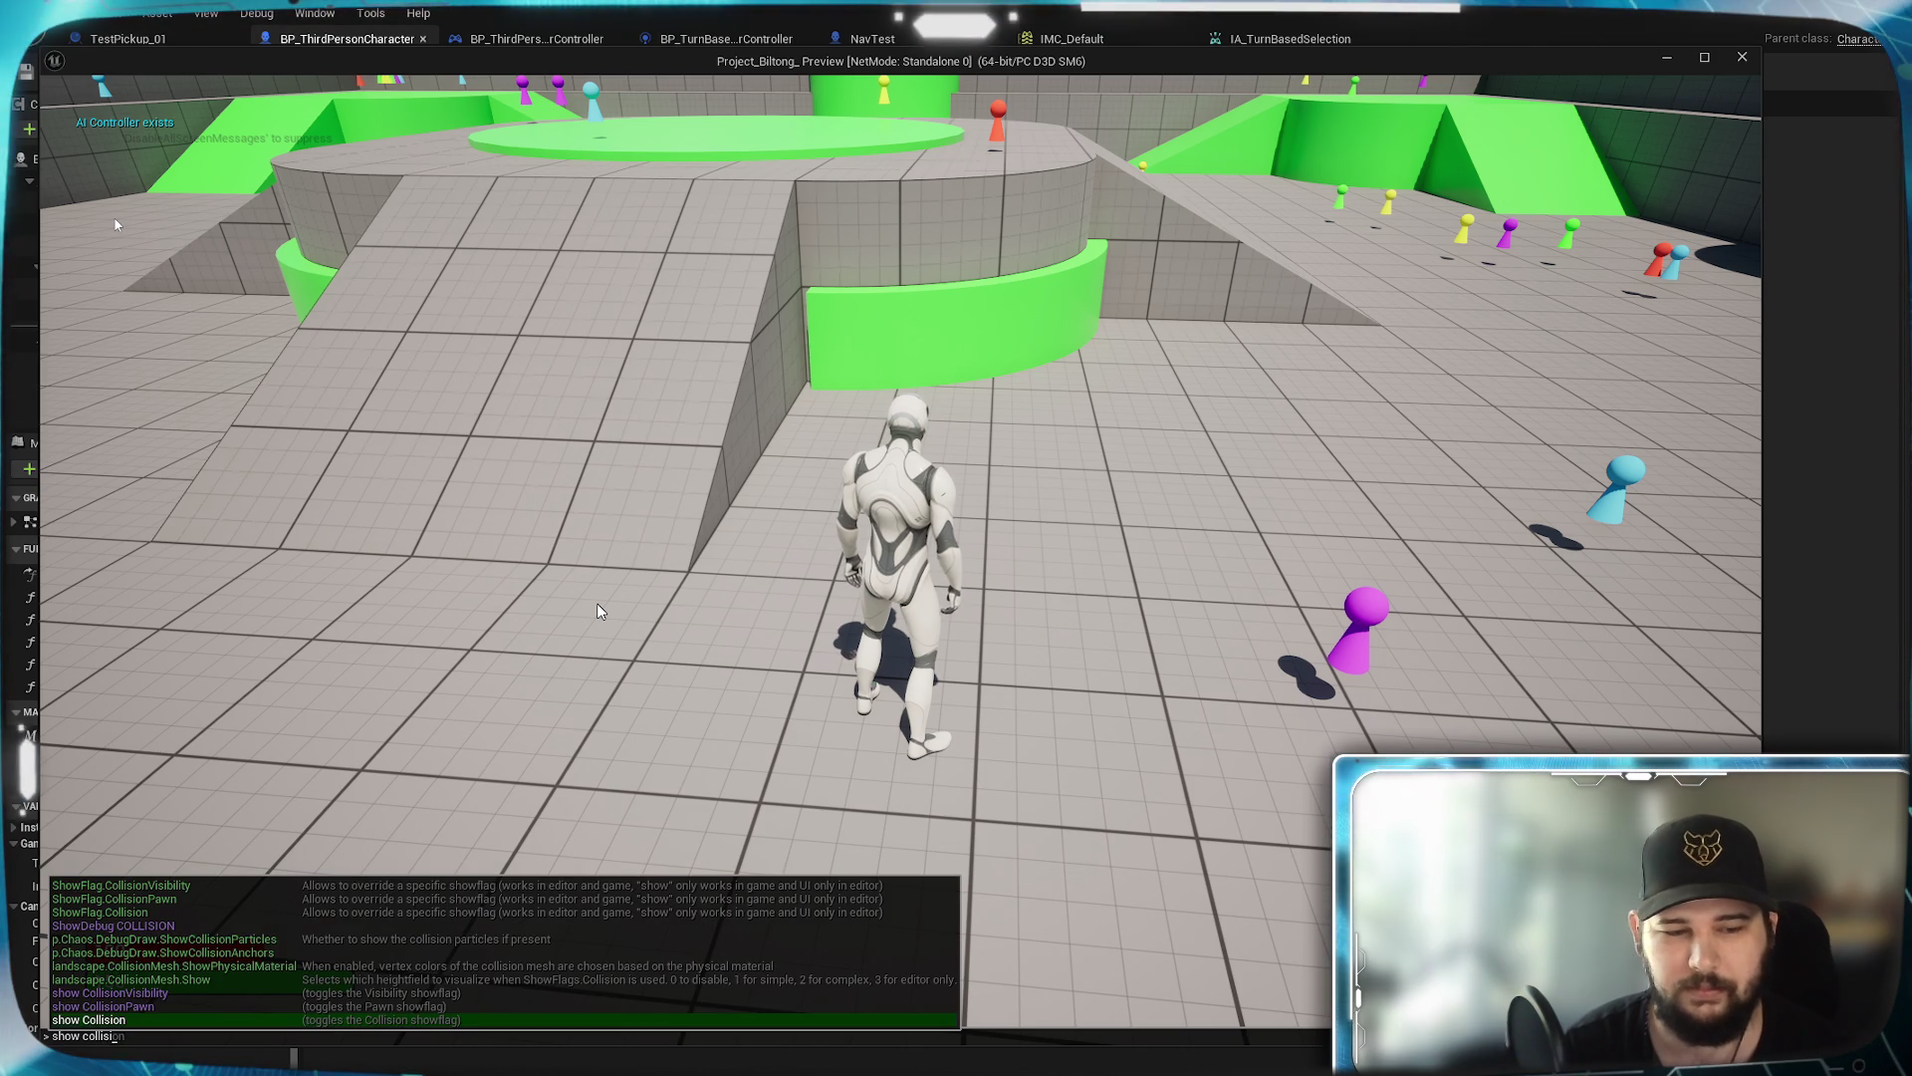
pyautogui.press('Return')
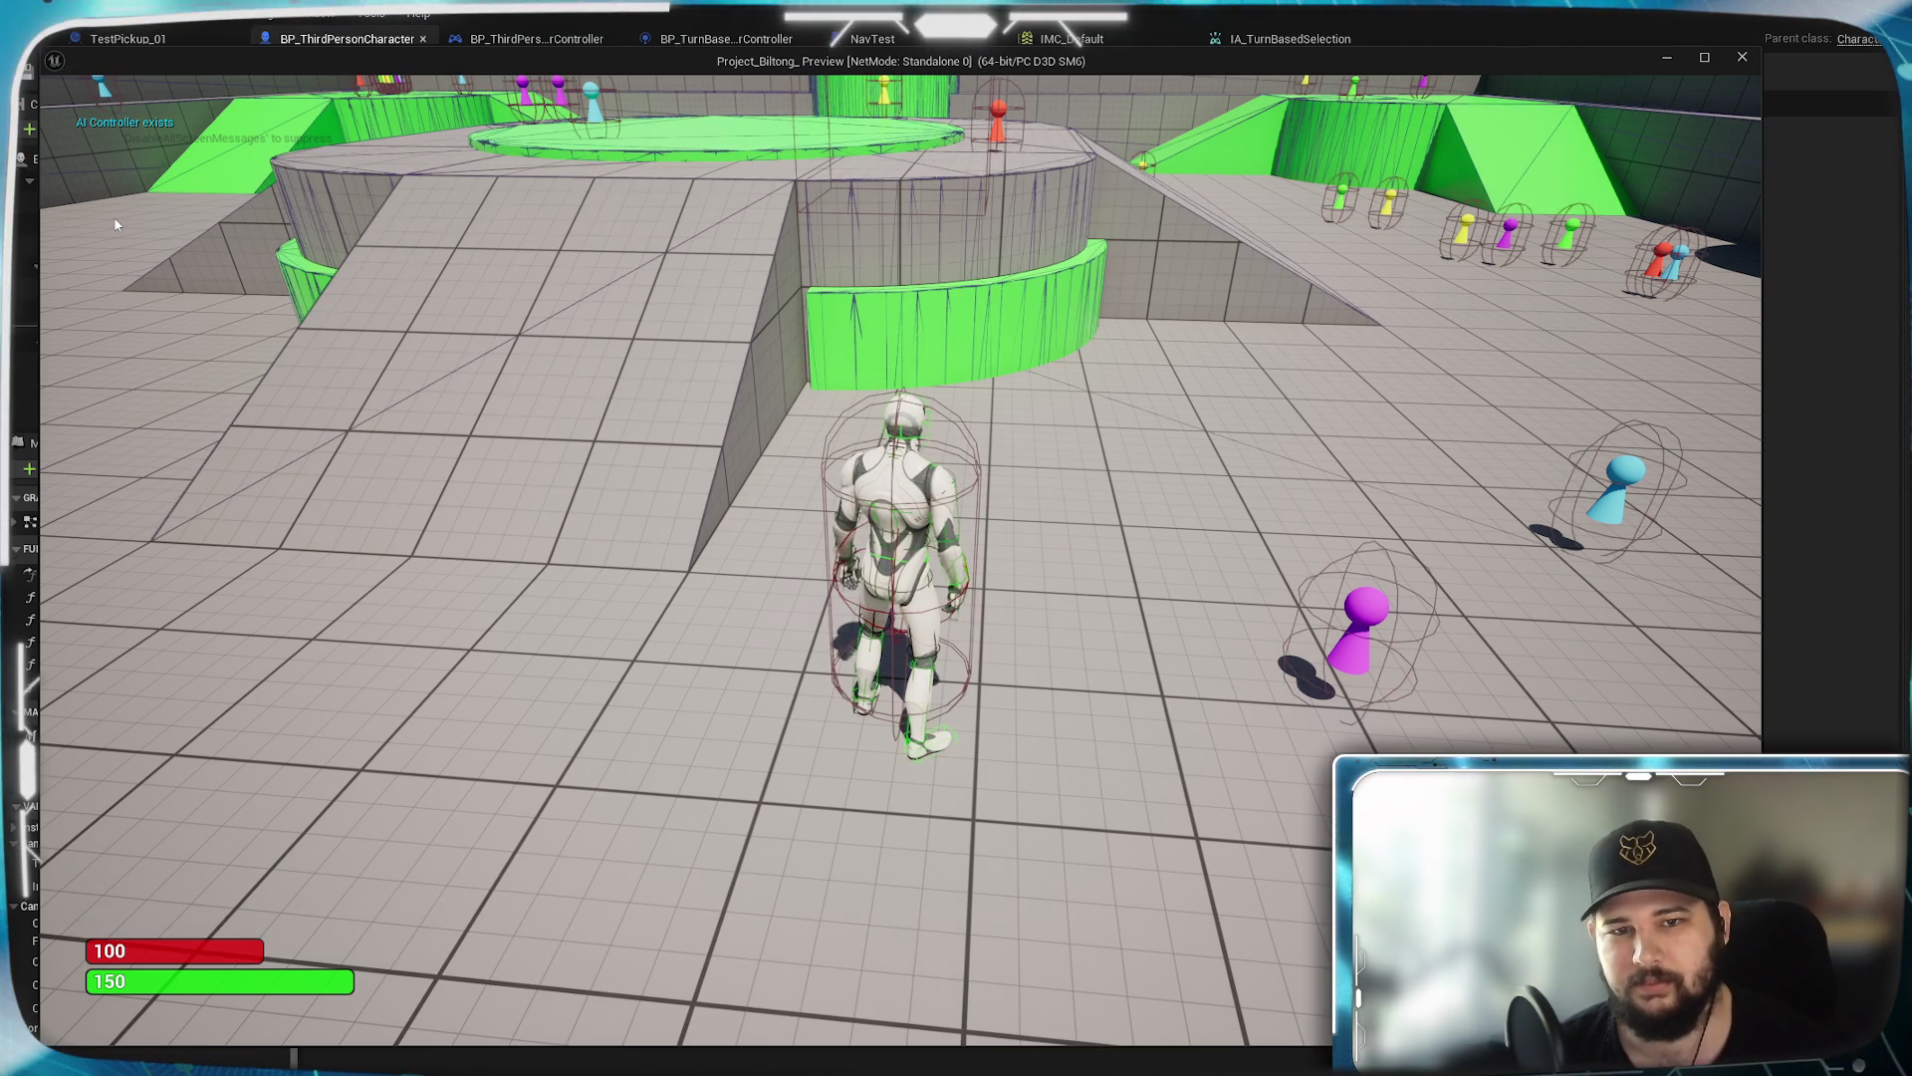
pyautogui.press('w')
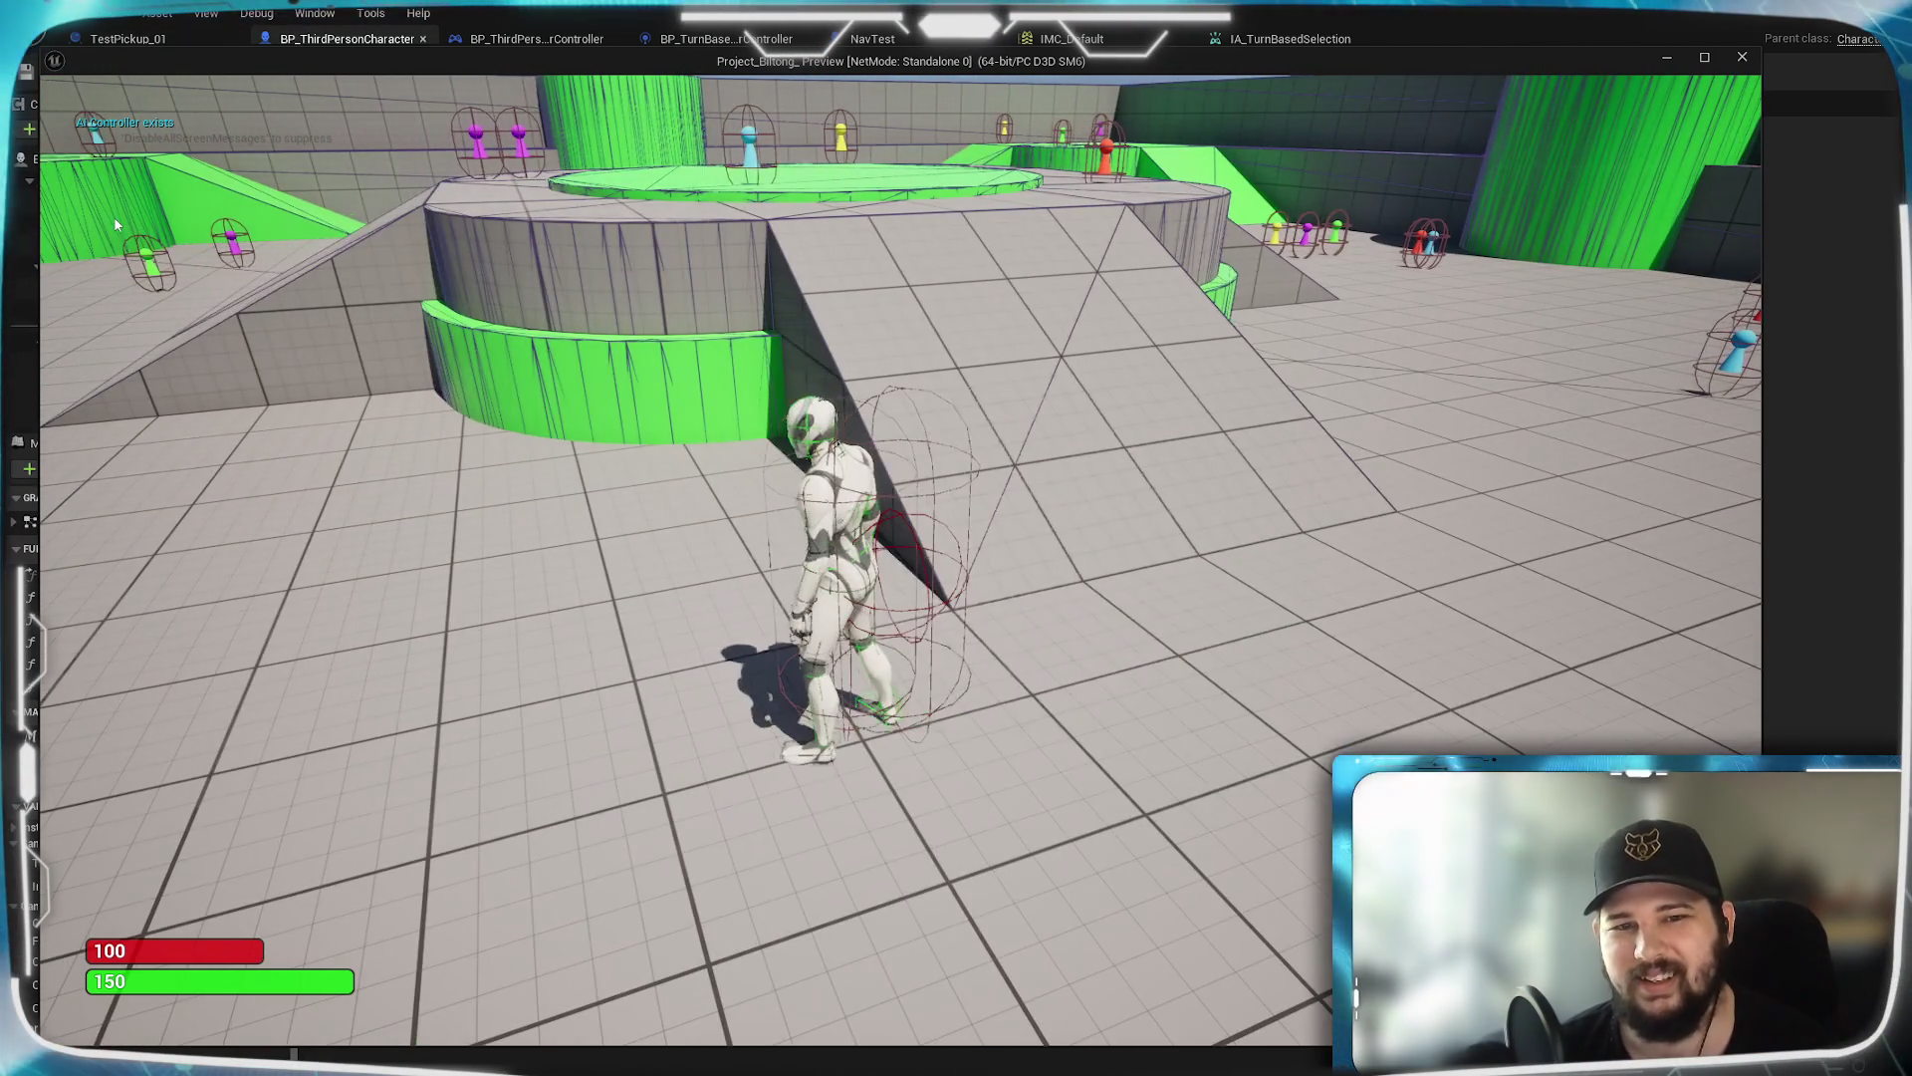
pyautogui.press('w')
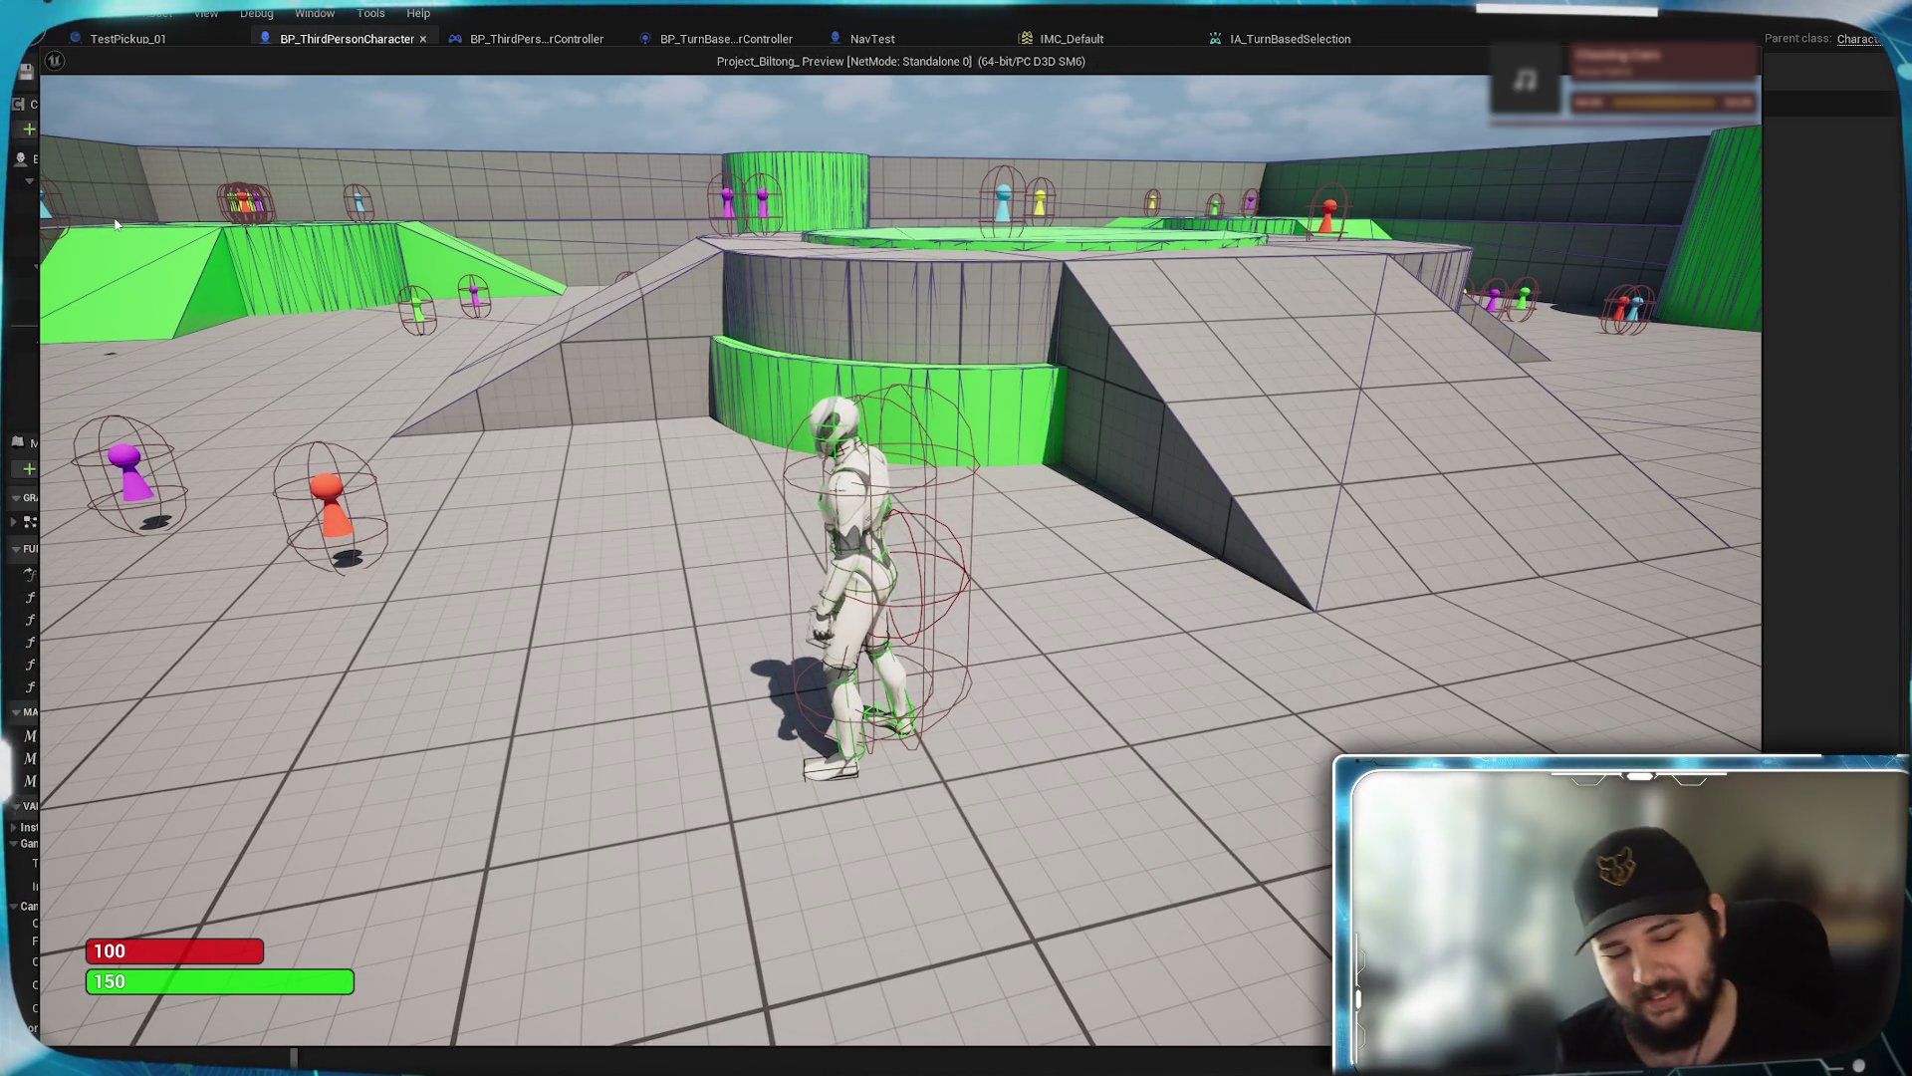
pyautogui.press('w')
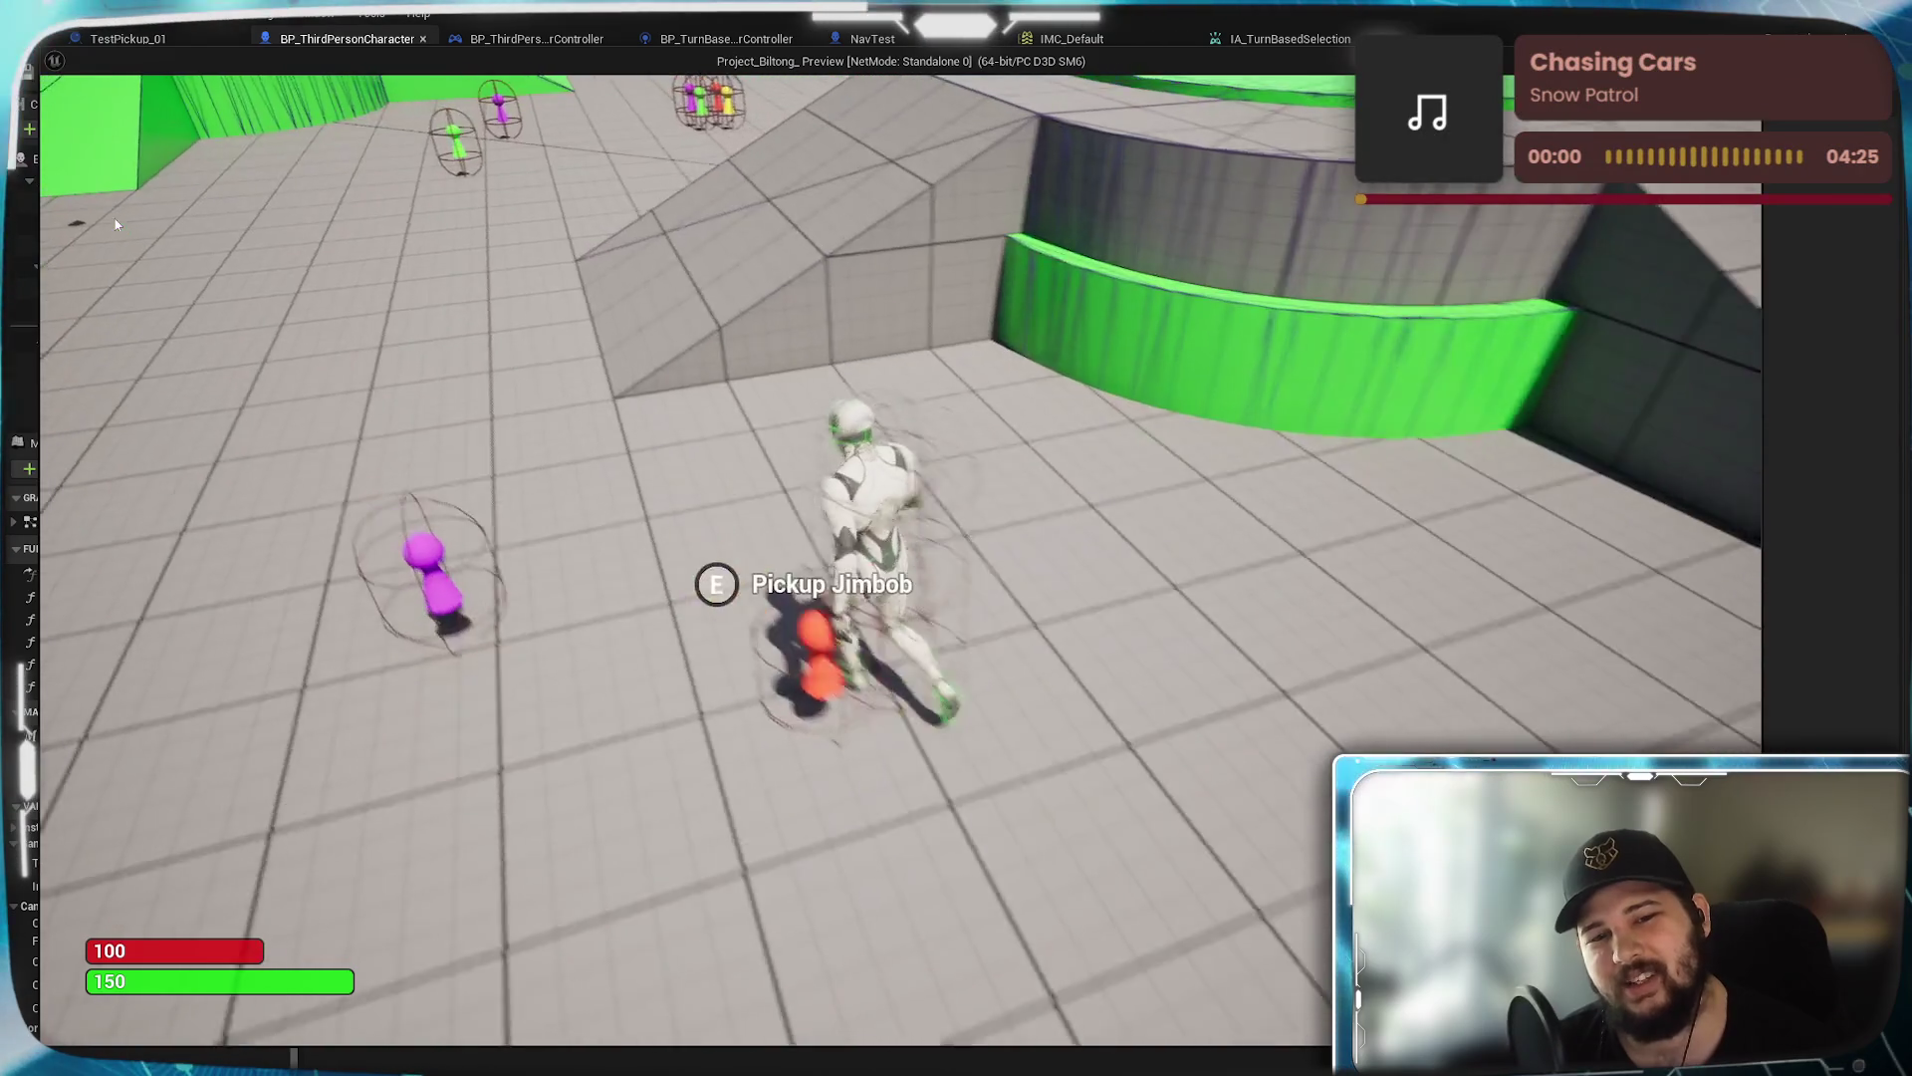
pyautogui.press('w')
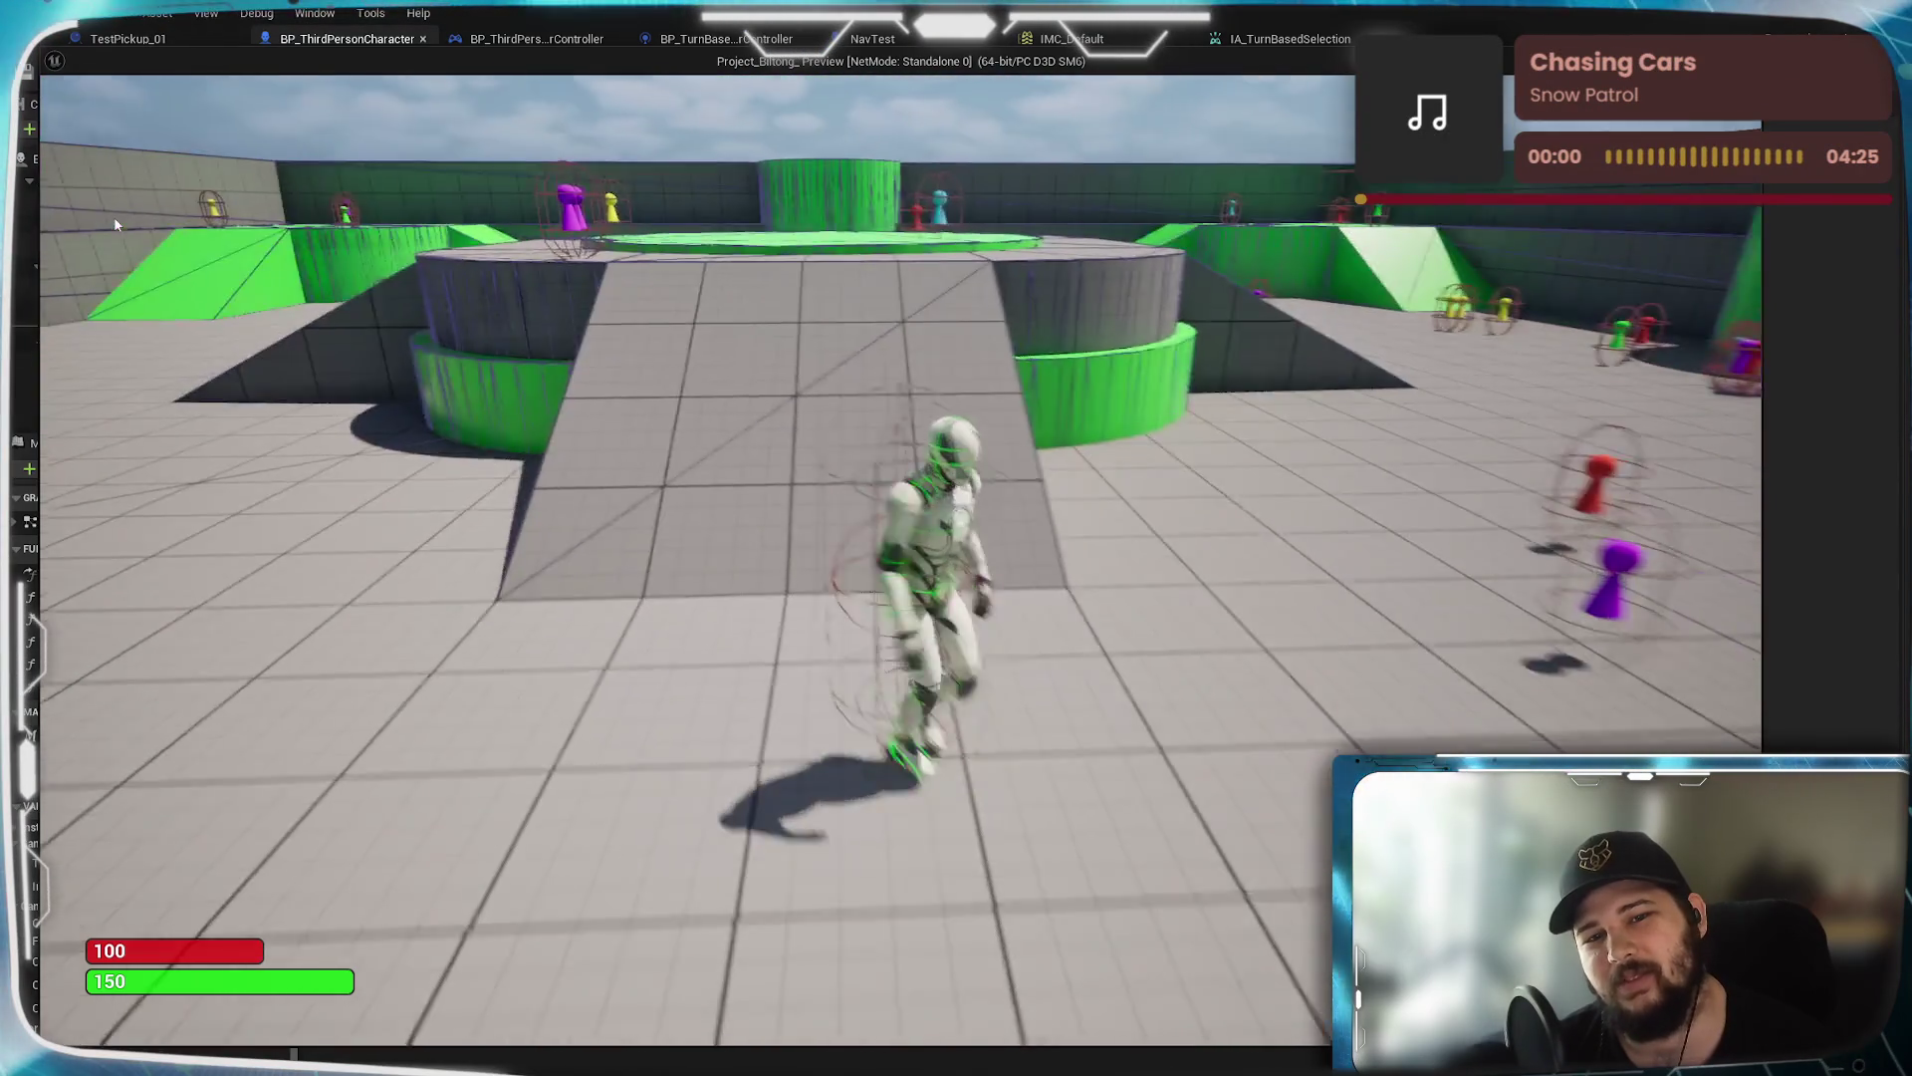
pyautogui.press('w')
pyautogui.press('w')
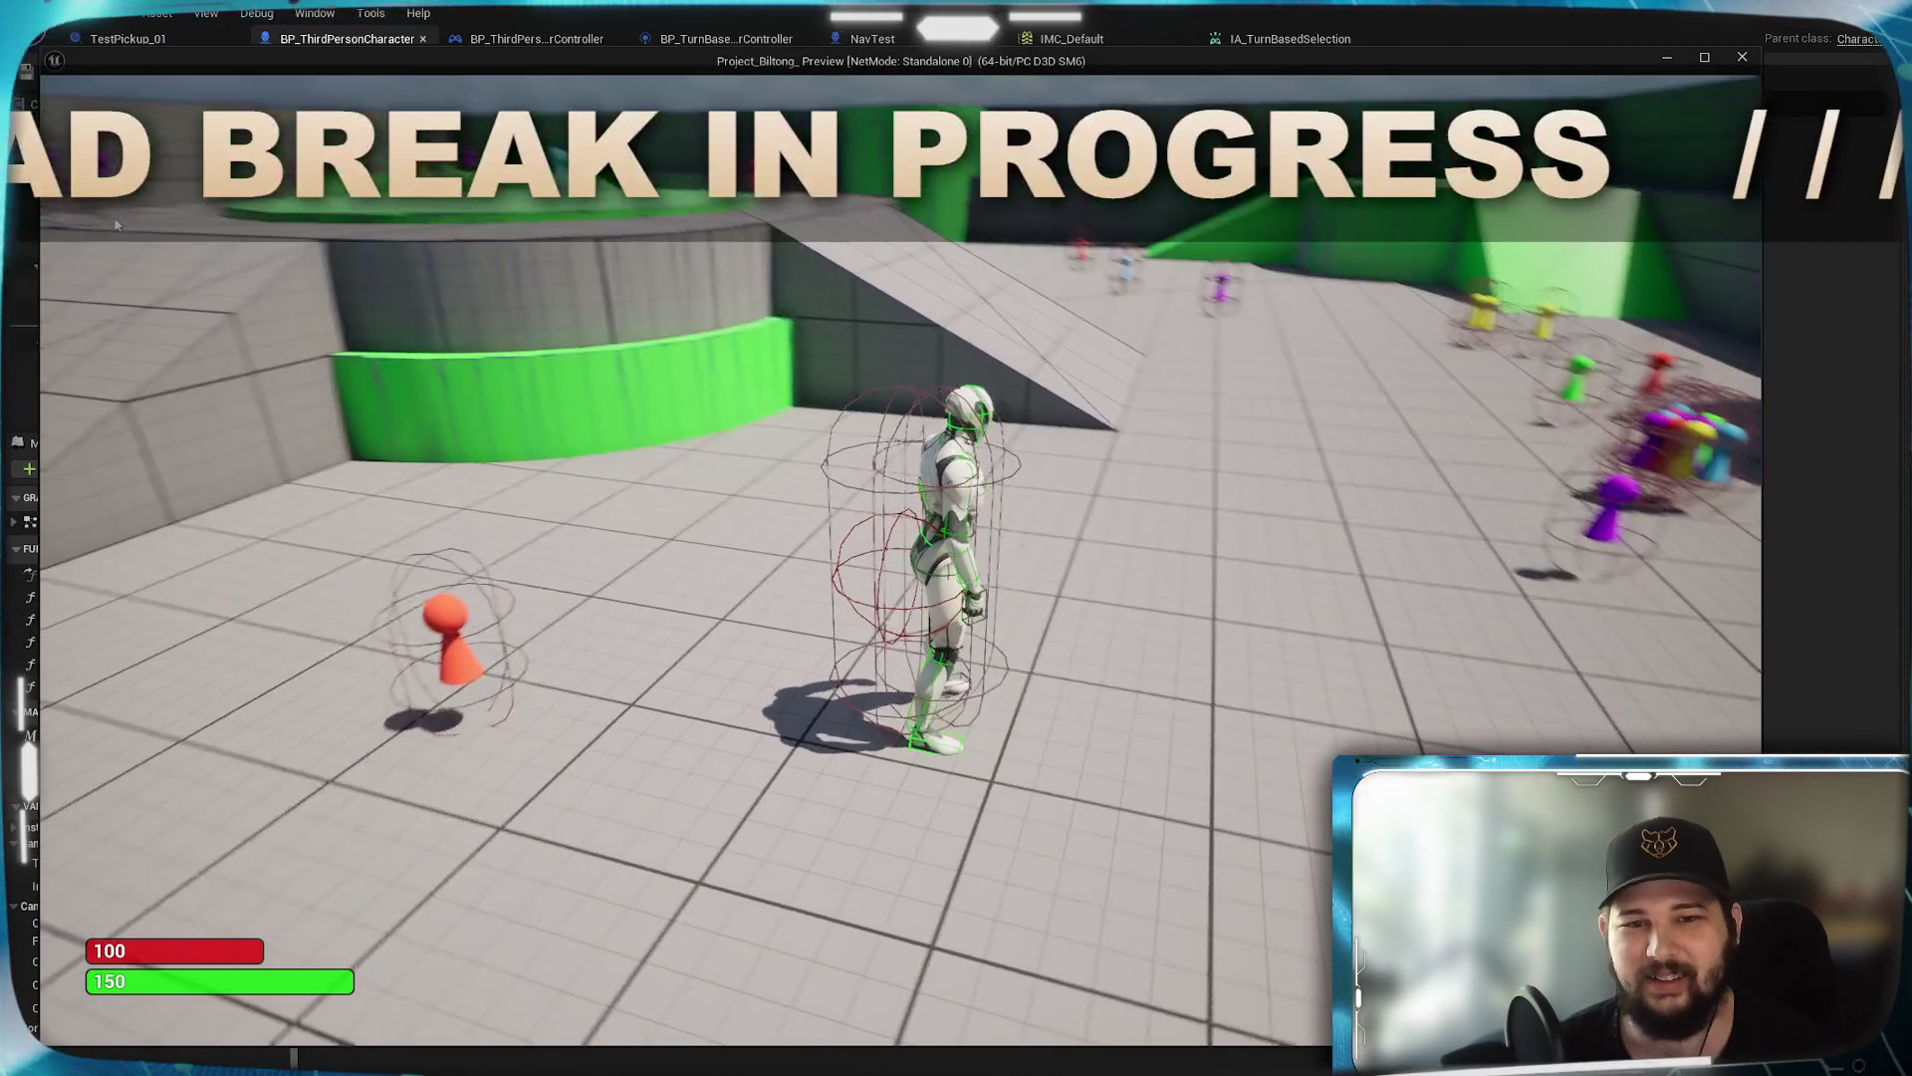
# Select the character and run it toward the pickups and left across the floor
pyautogui.click(919, 594)
pyautogui.press('w')
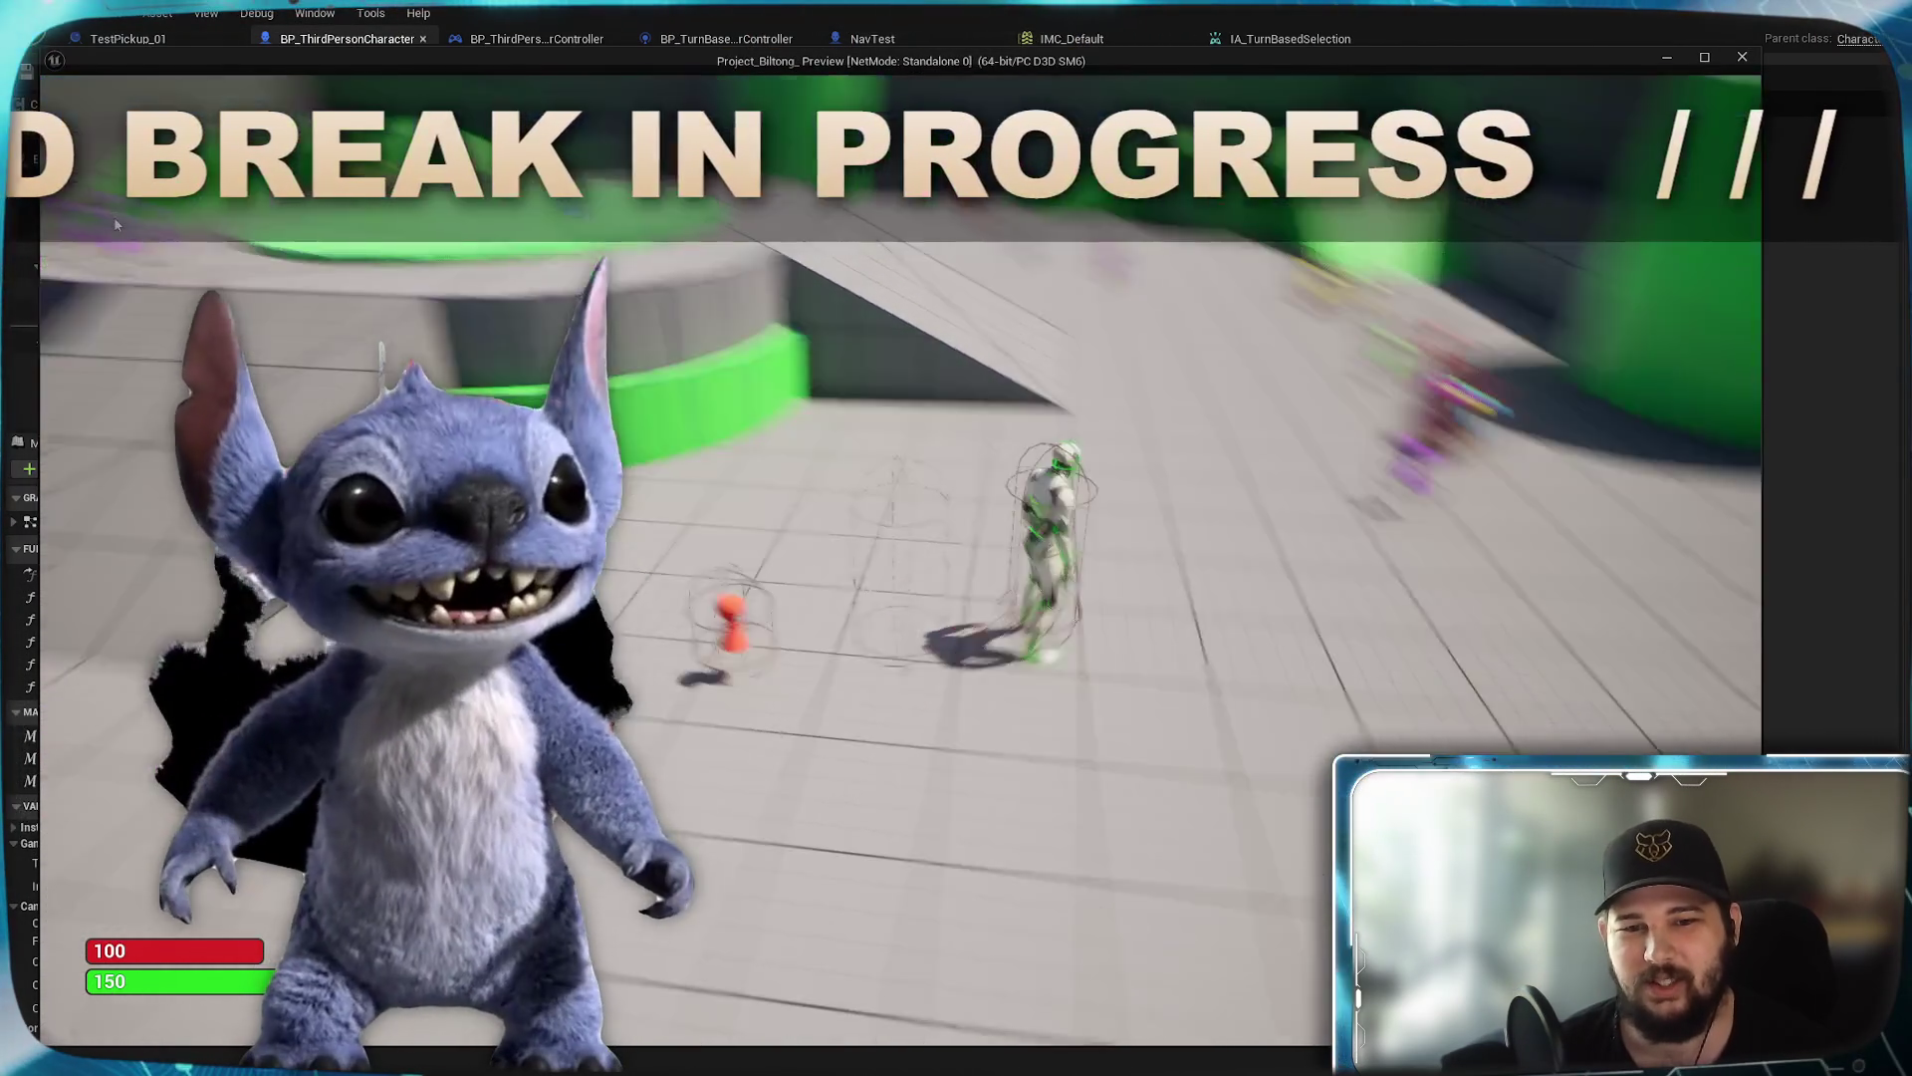
pyautogui.press('w')
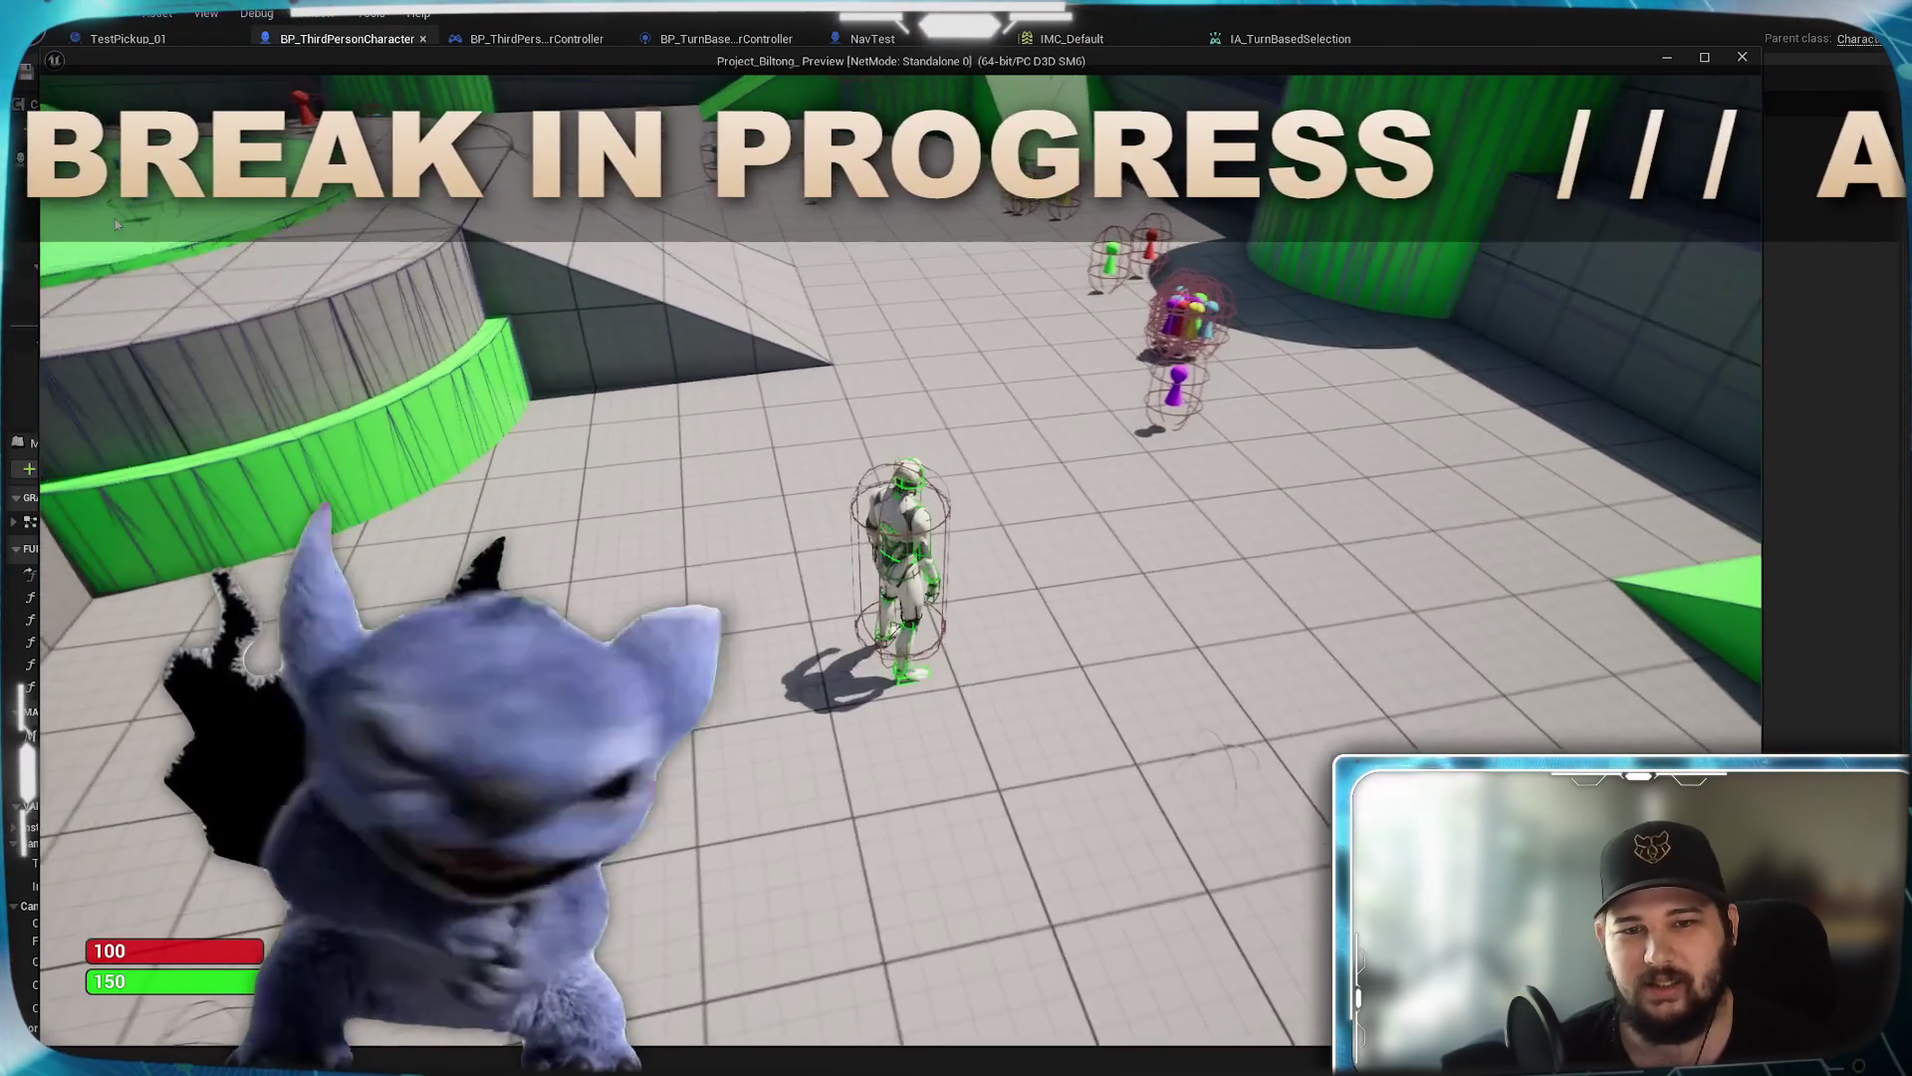
pyautogui.press('w')
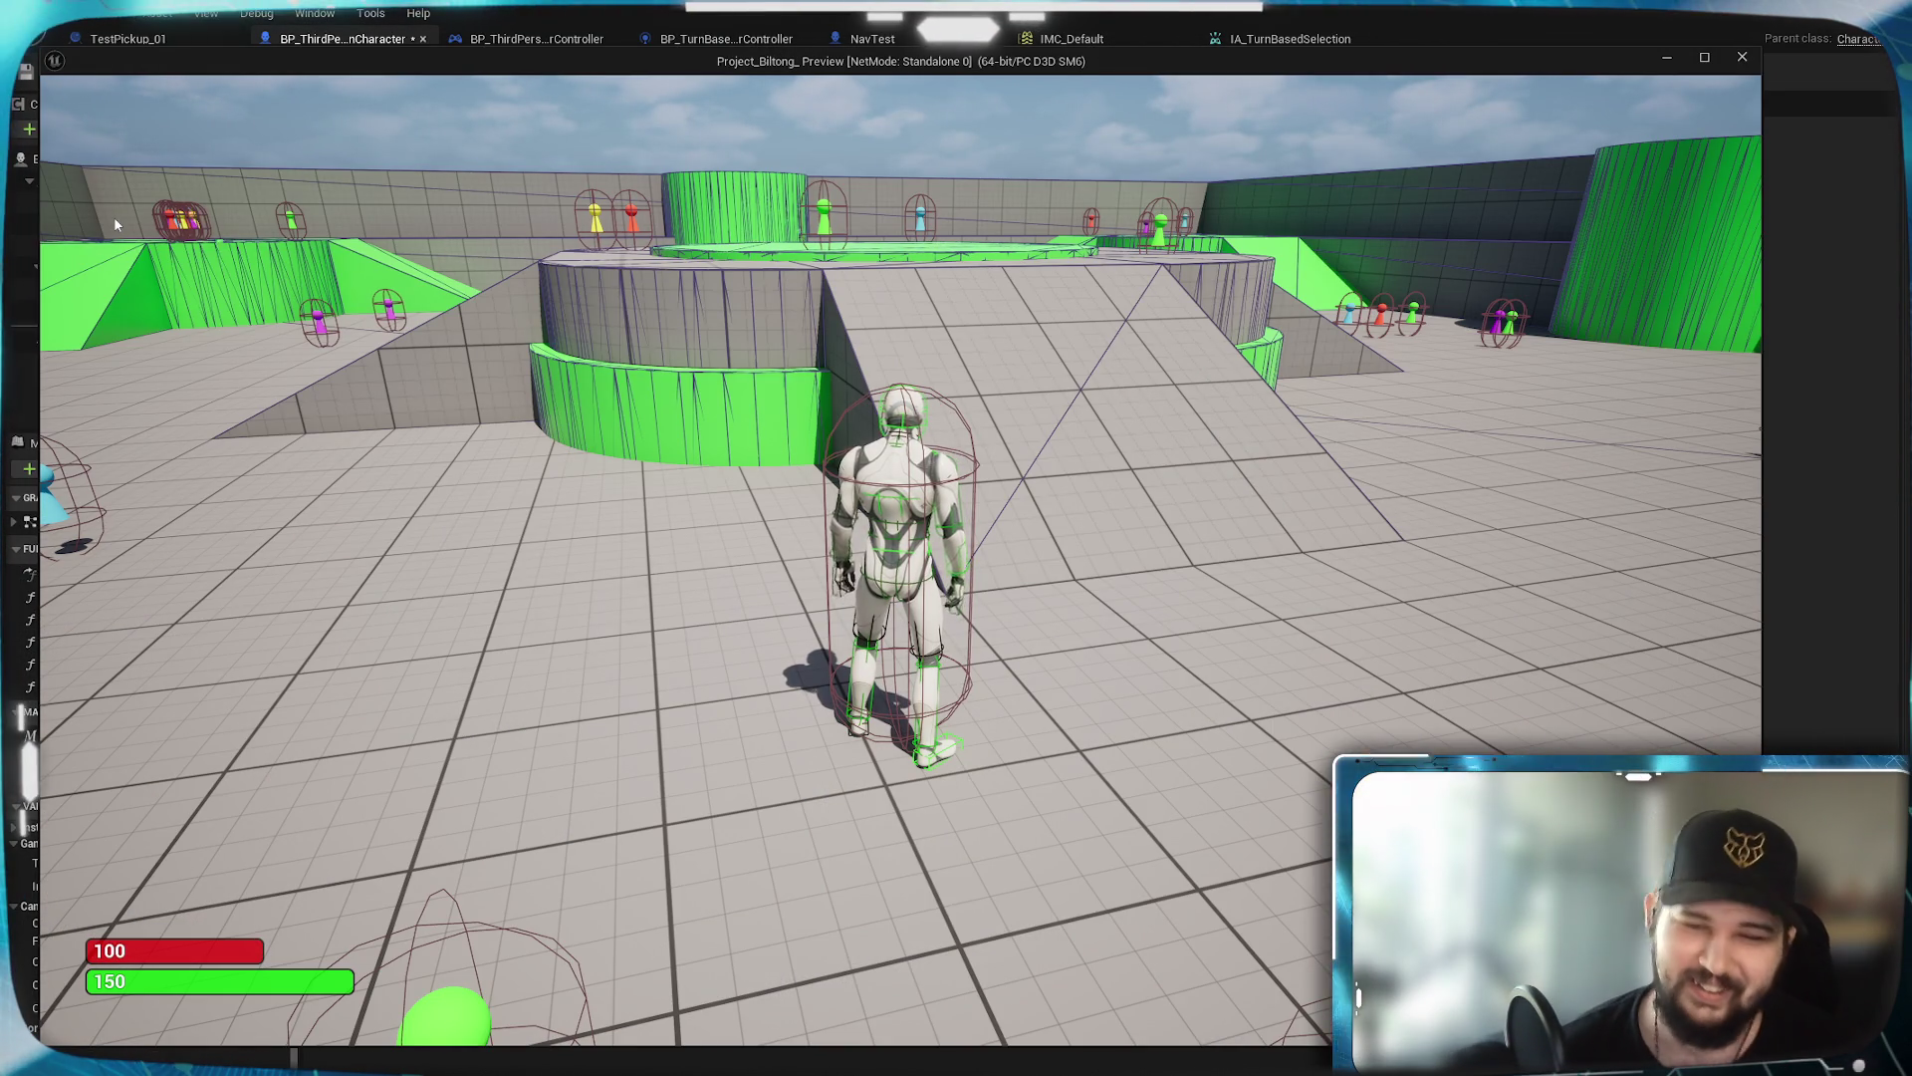
pyautogui.press('a')
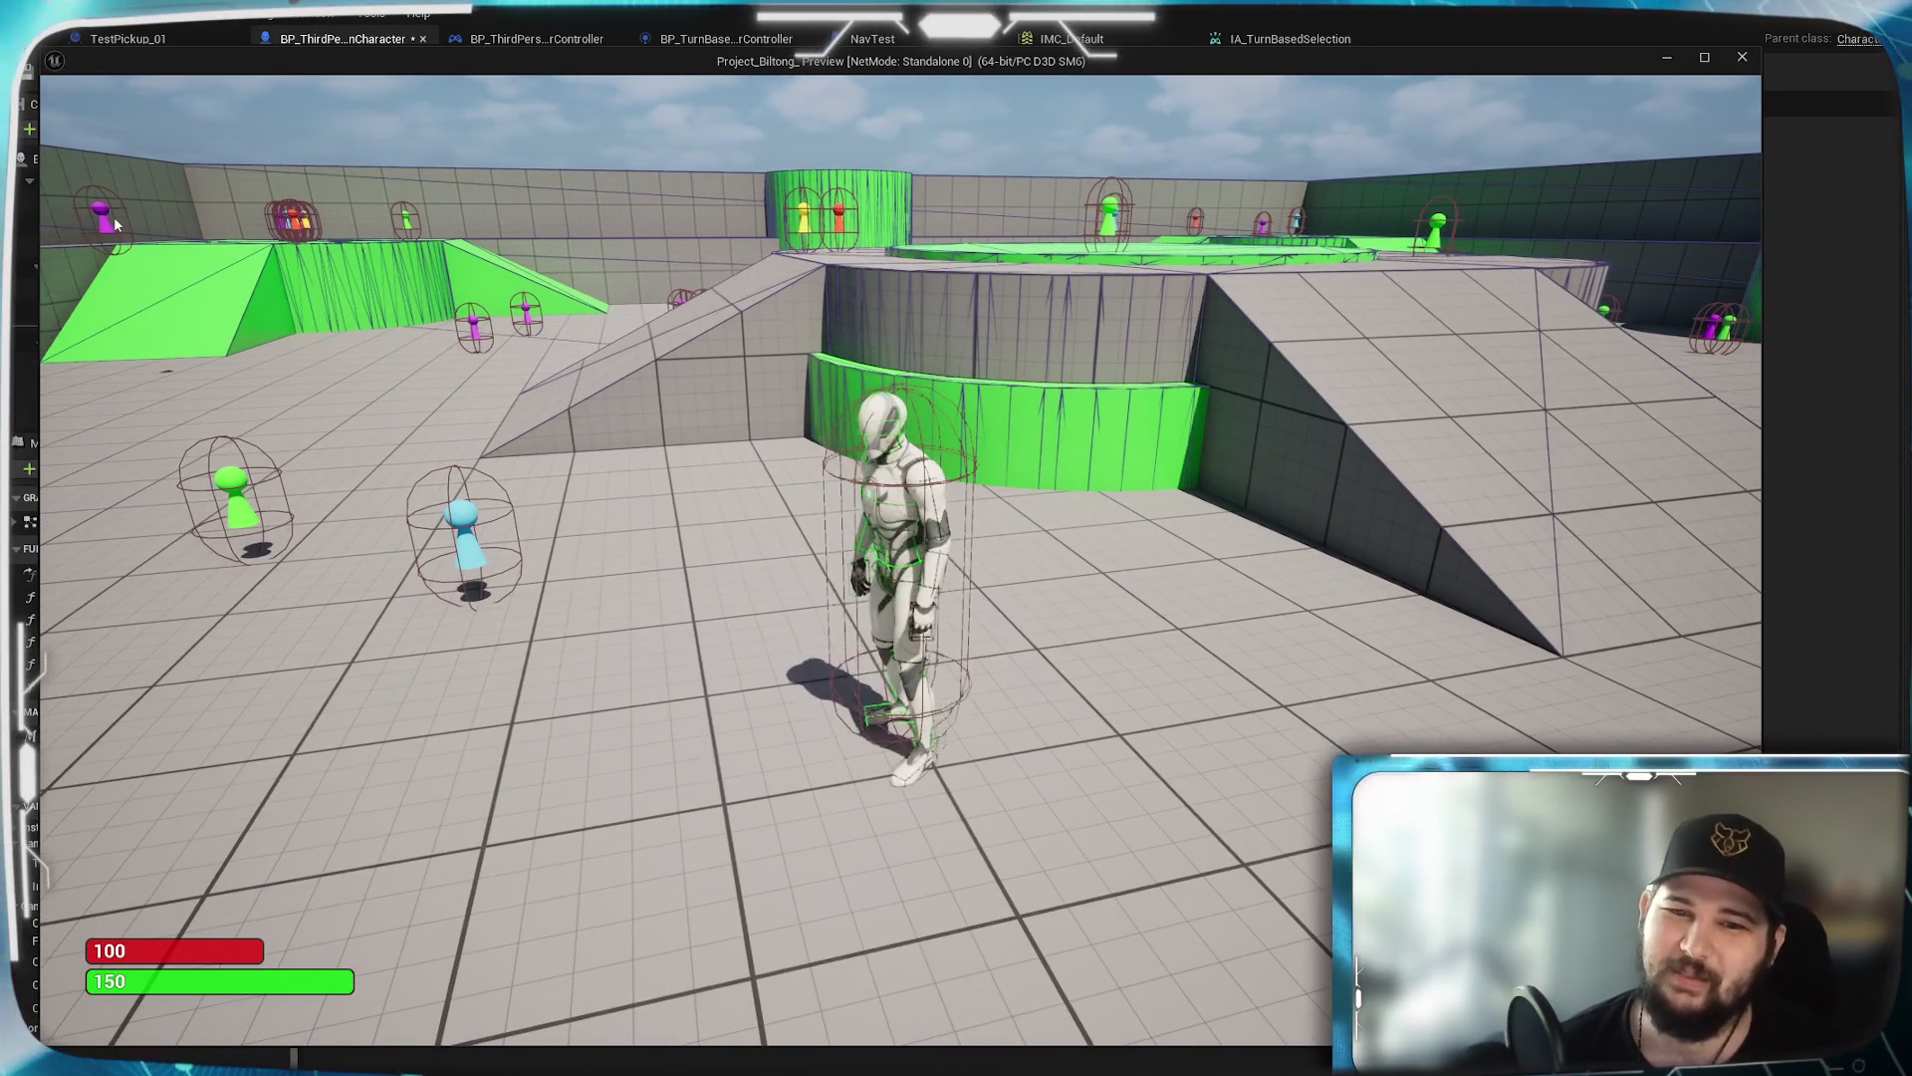
# Swing the camera with E while running, open the inventory with I, then end the play test
pyautogui.press('e')
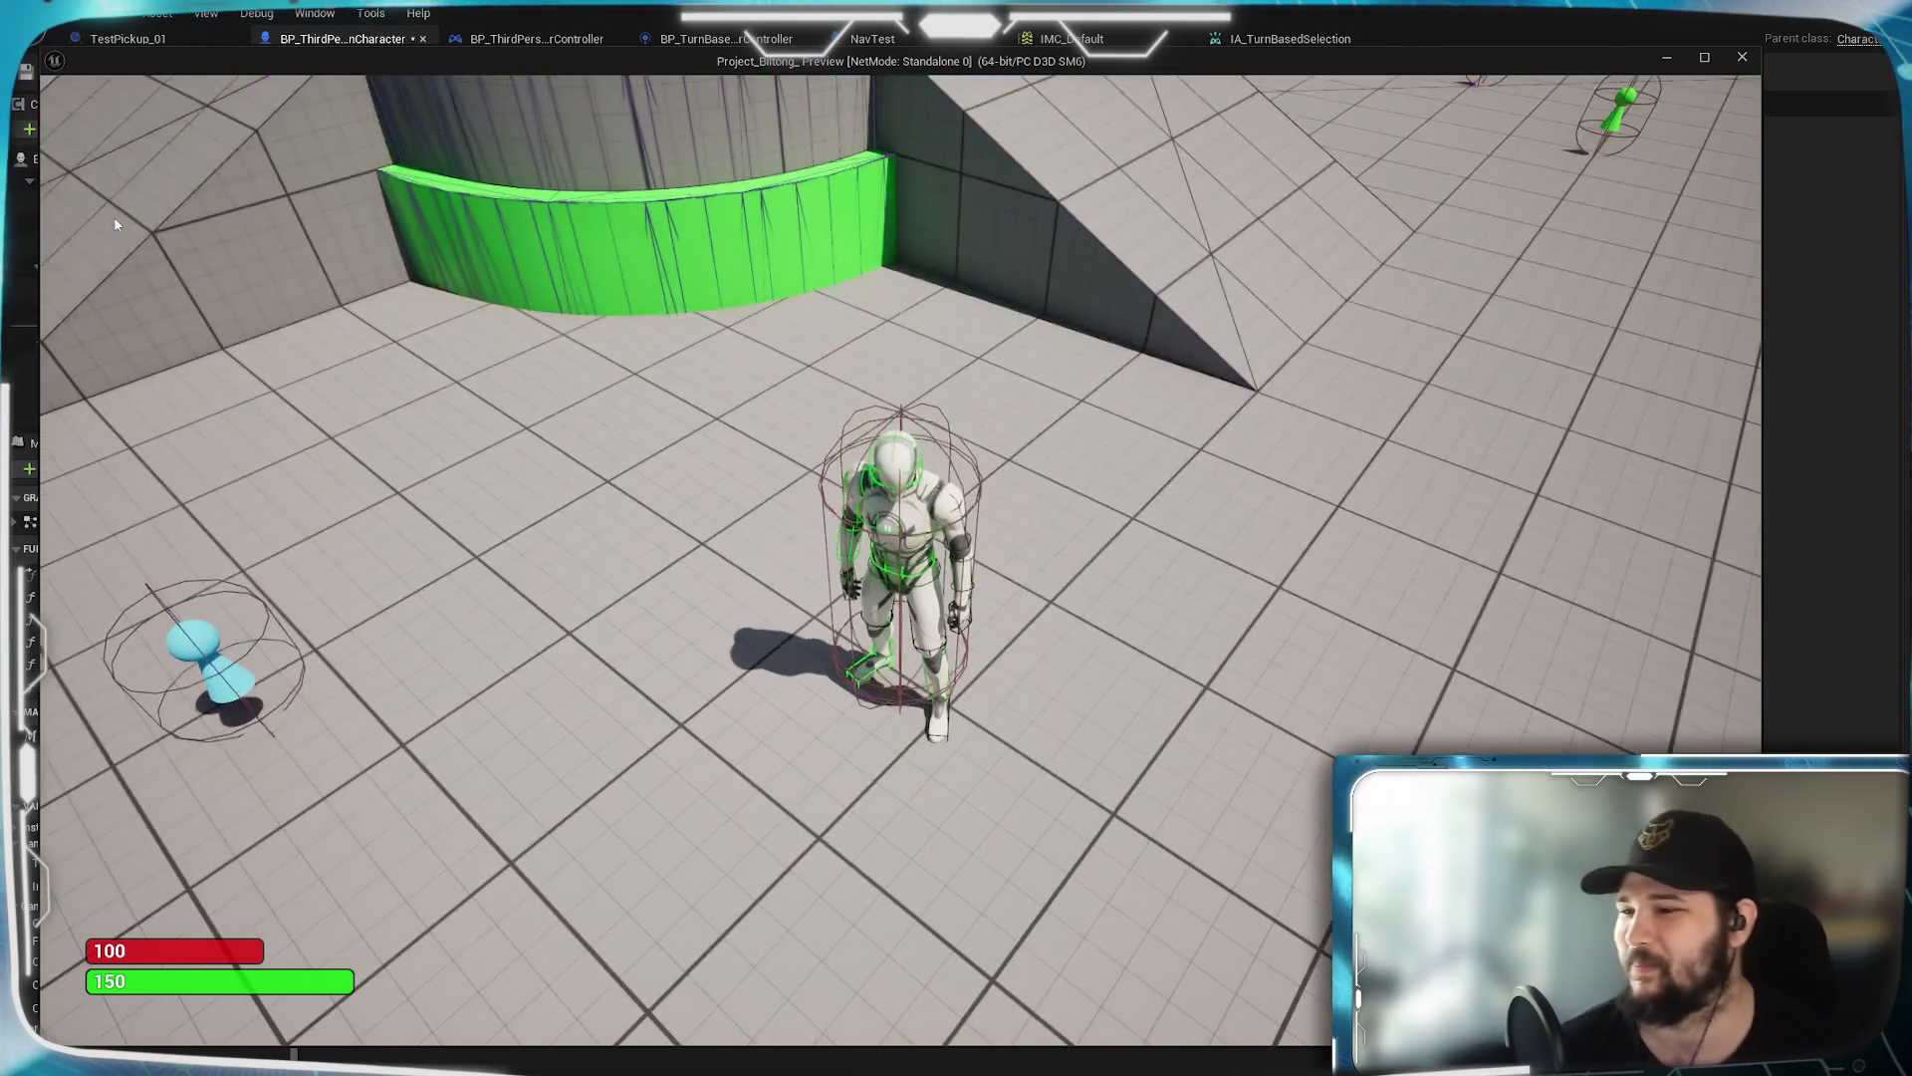
pyautogui.press('e')
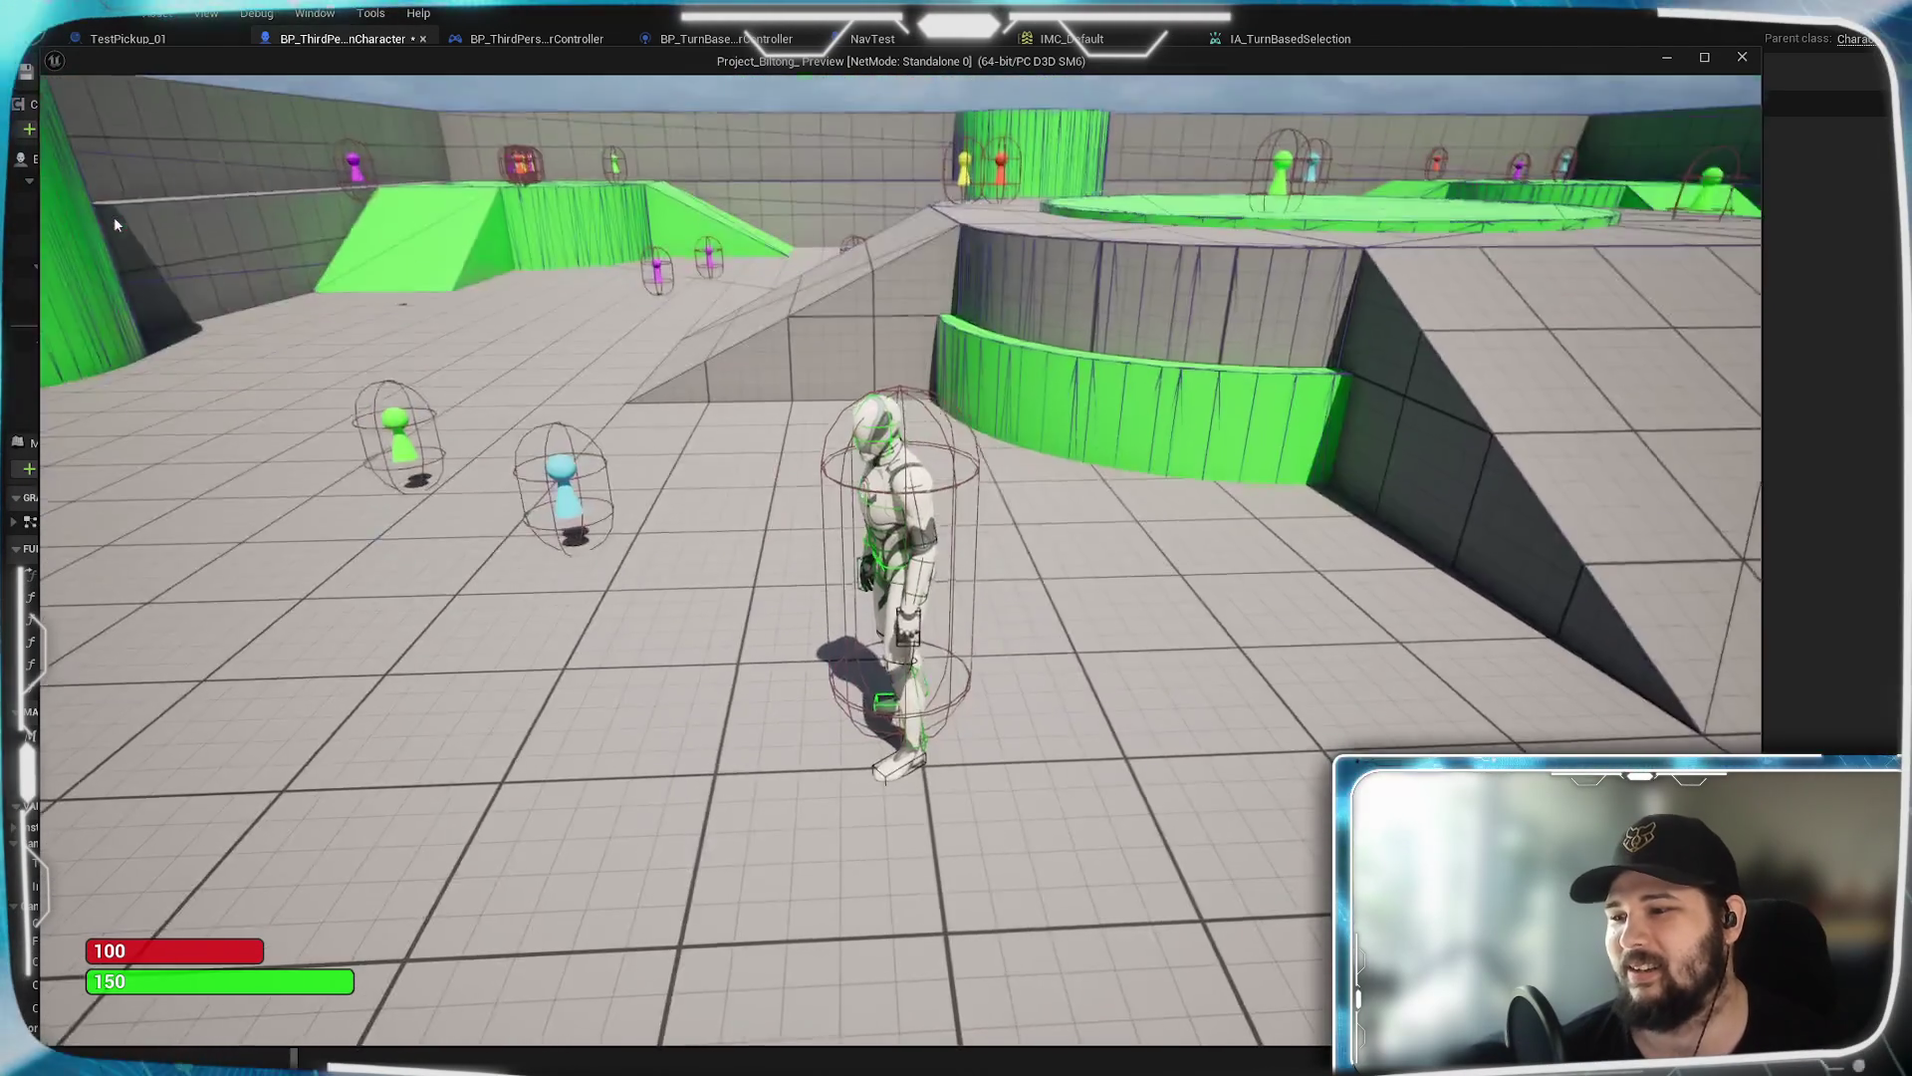
pyautogui.press('e')
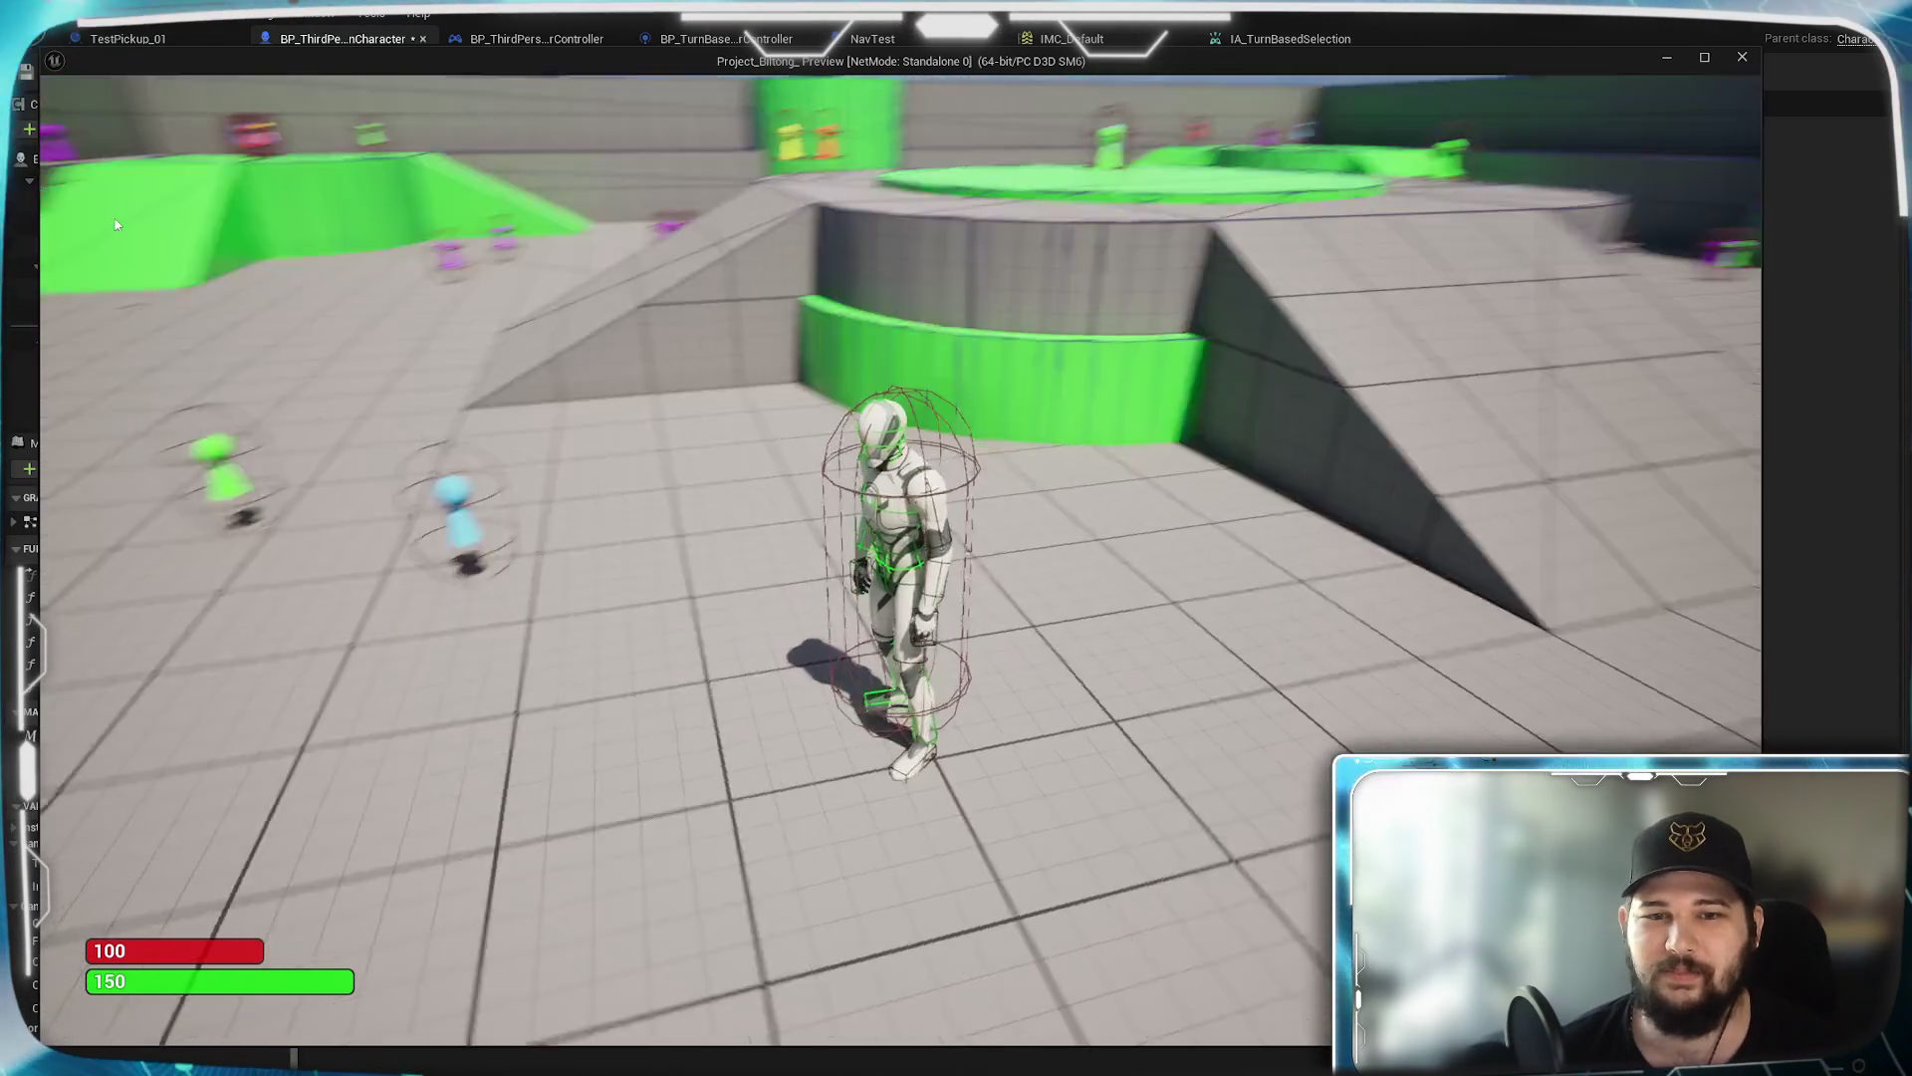
pyautogui.press('e')
pyautogui.press('s')
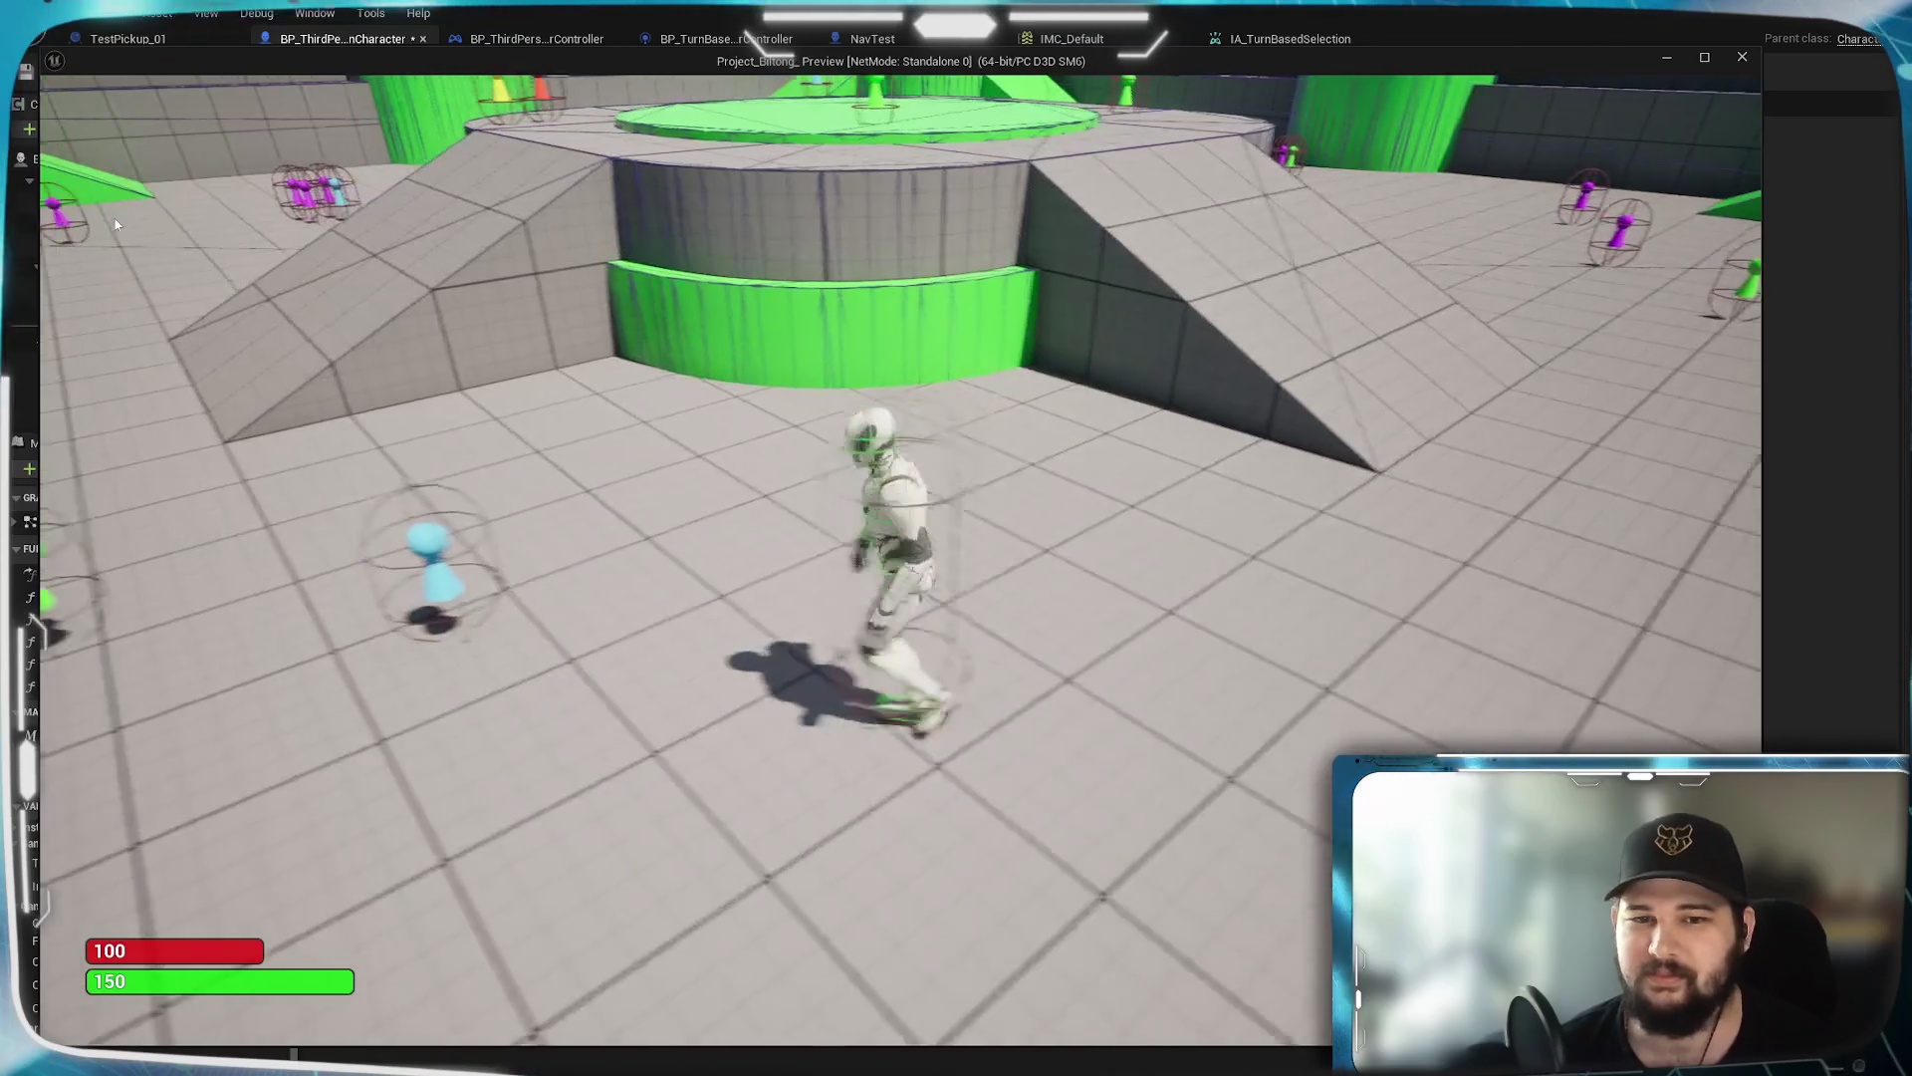
pyautogui.press('e')
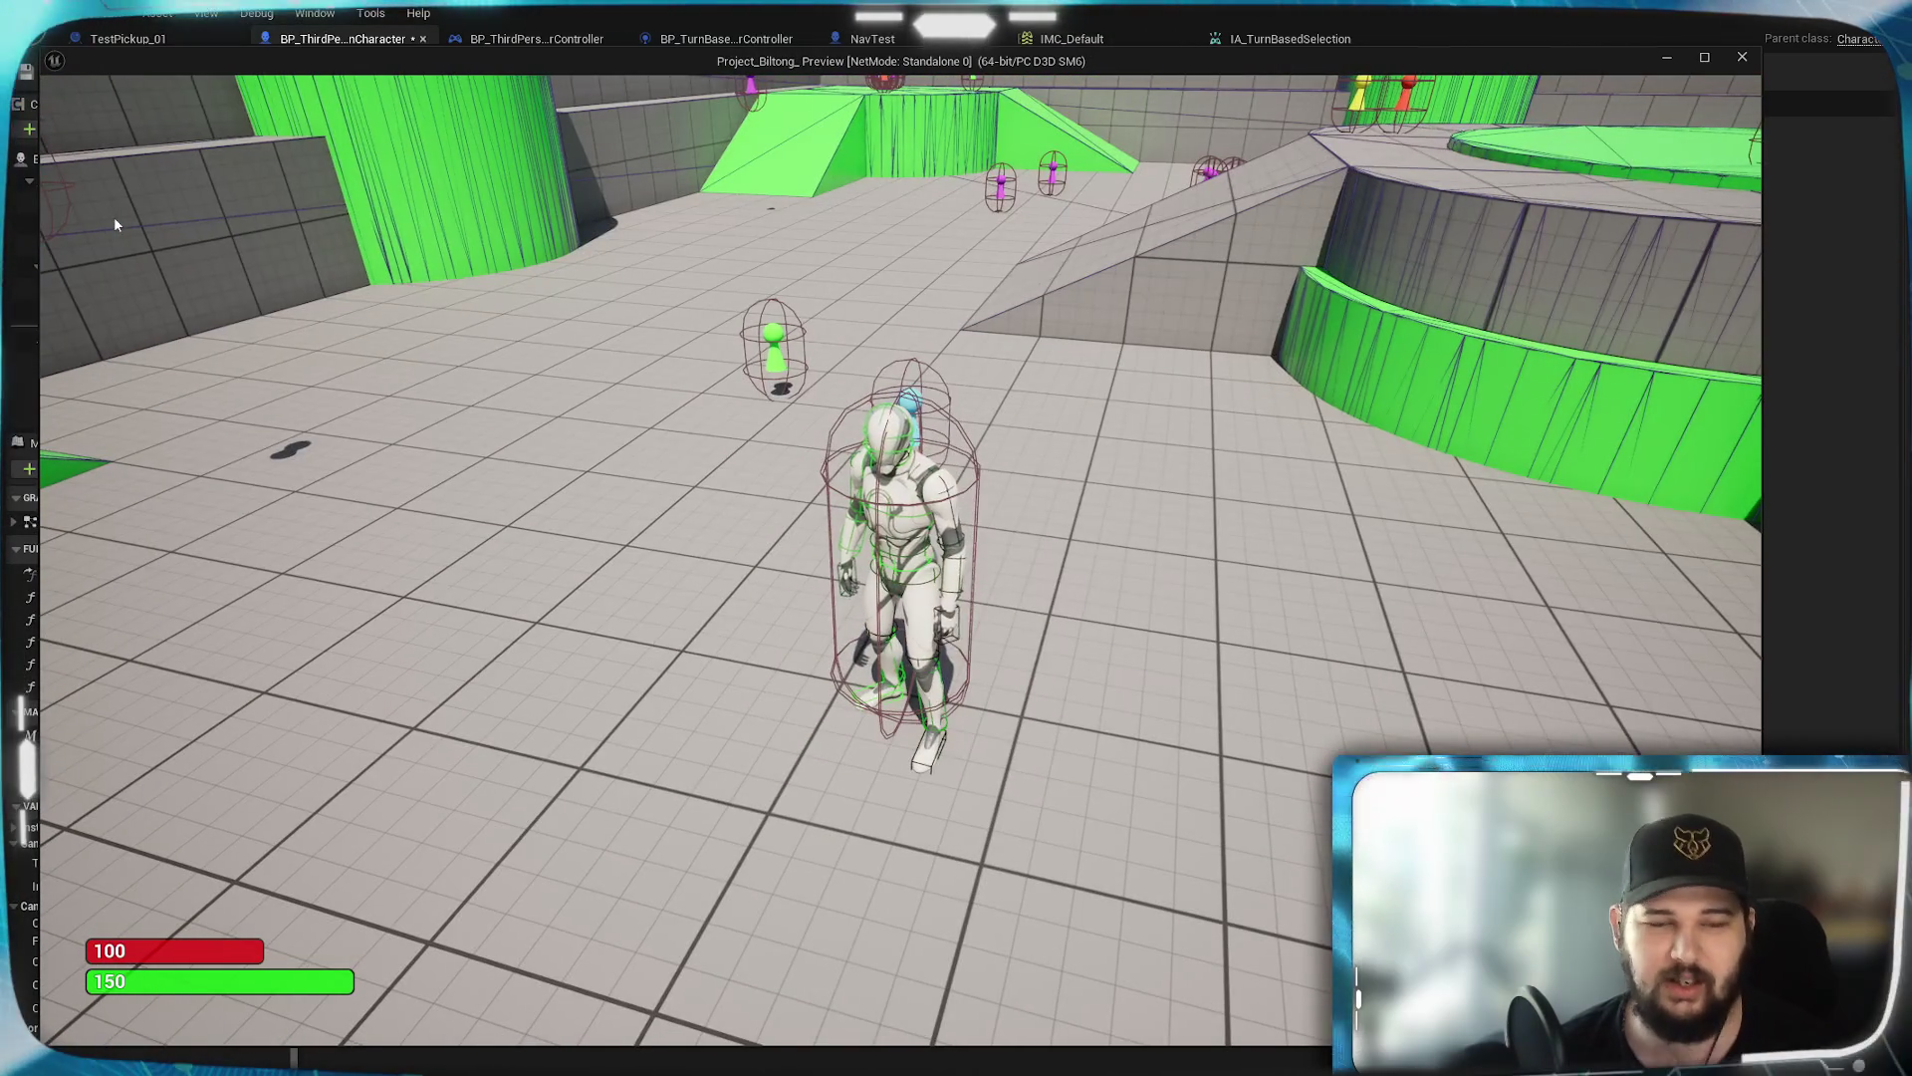
pyautogui.press('e')
pyautogui.press('e')
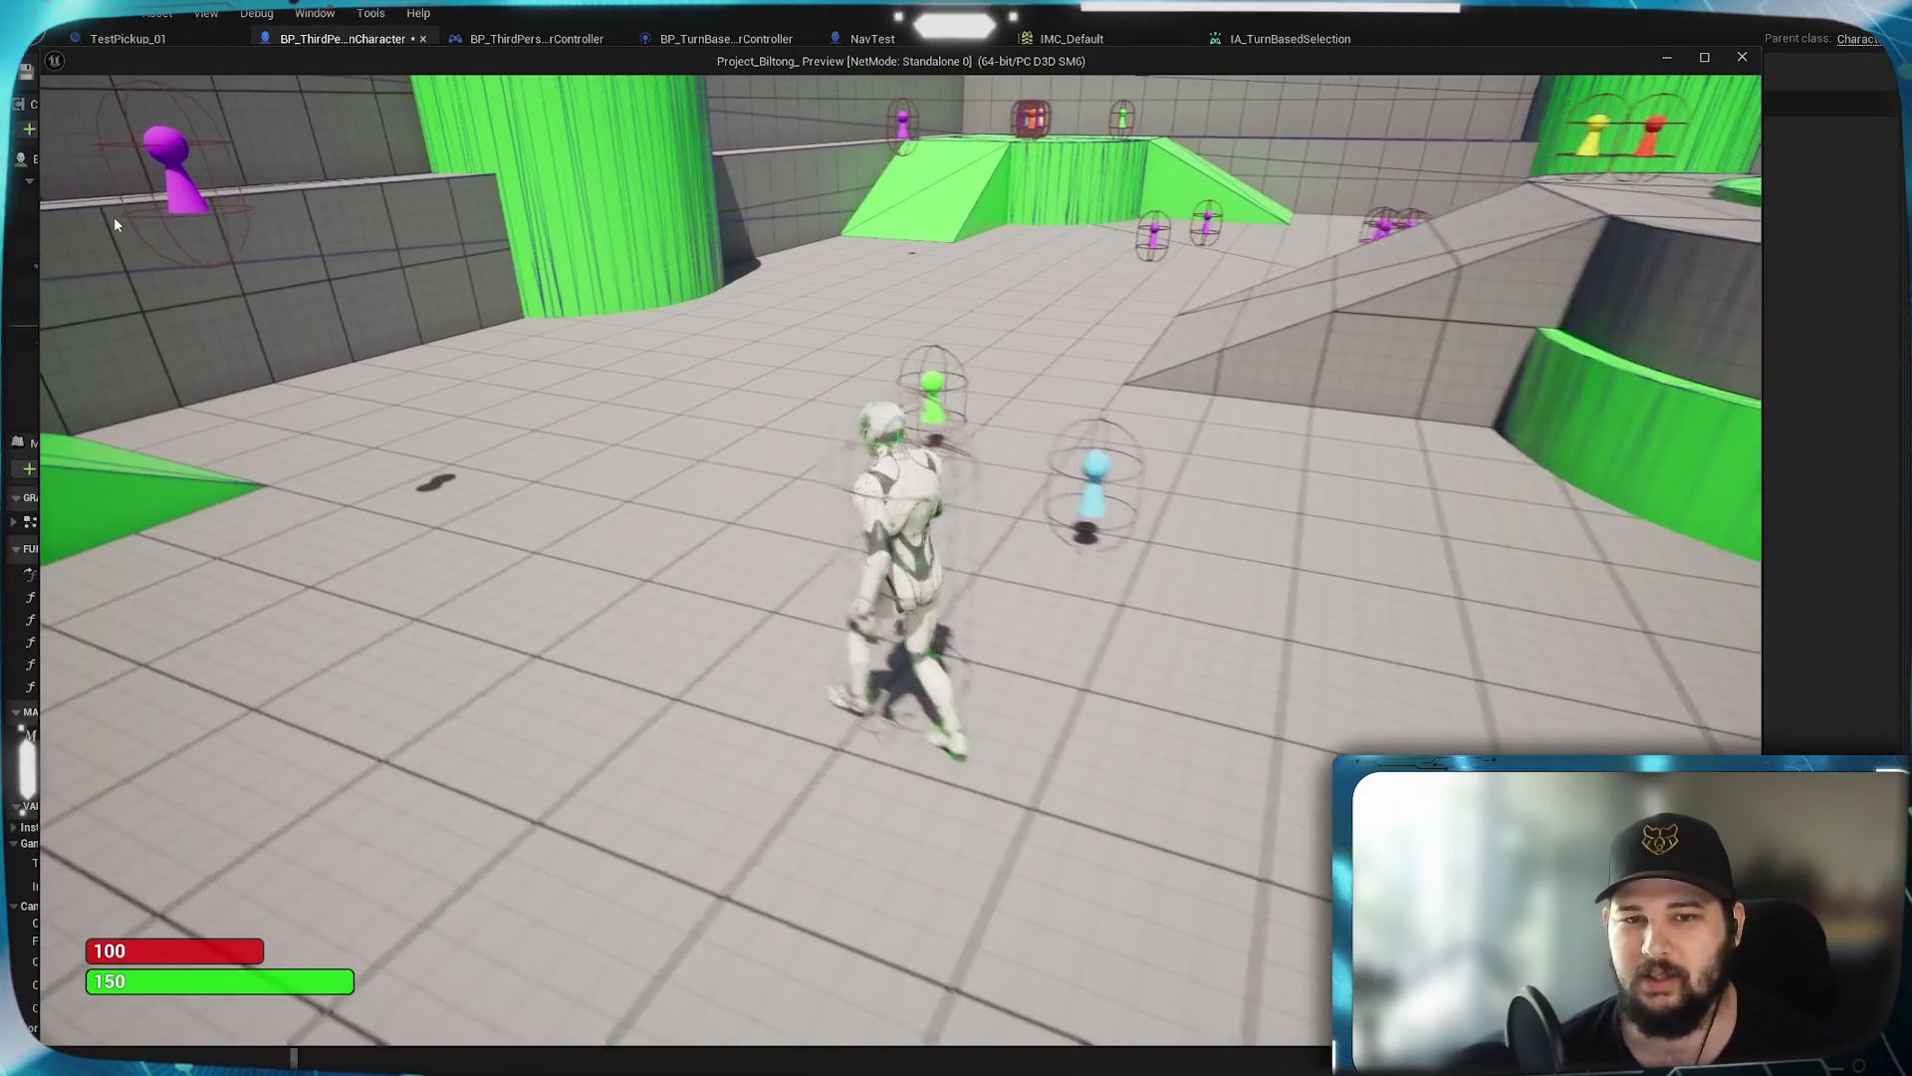
pyautogui.press('s')
pyautogui.press('e')
pyautogui.press('e')
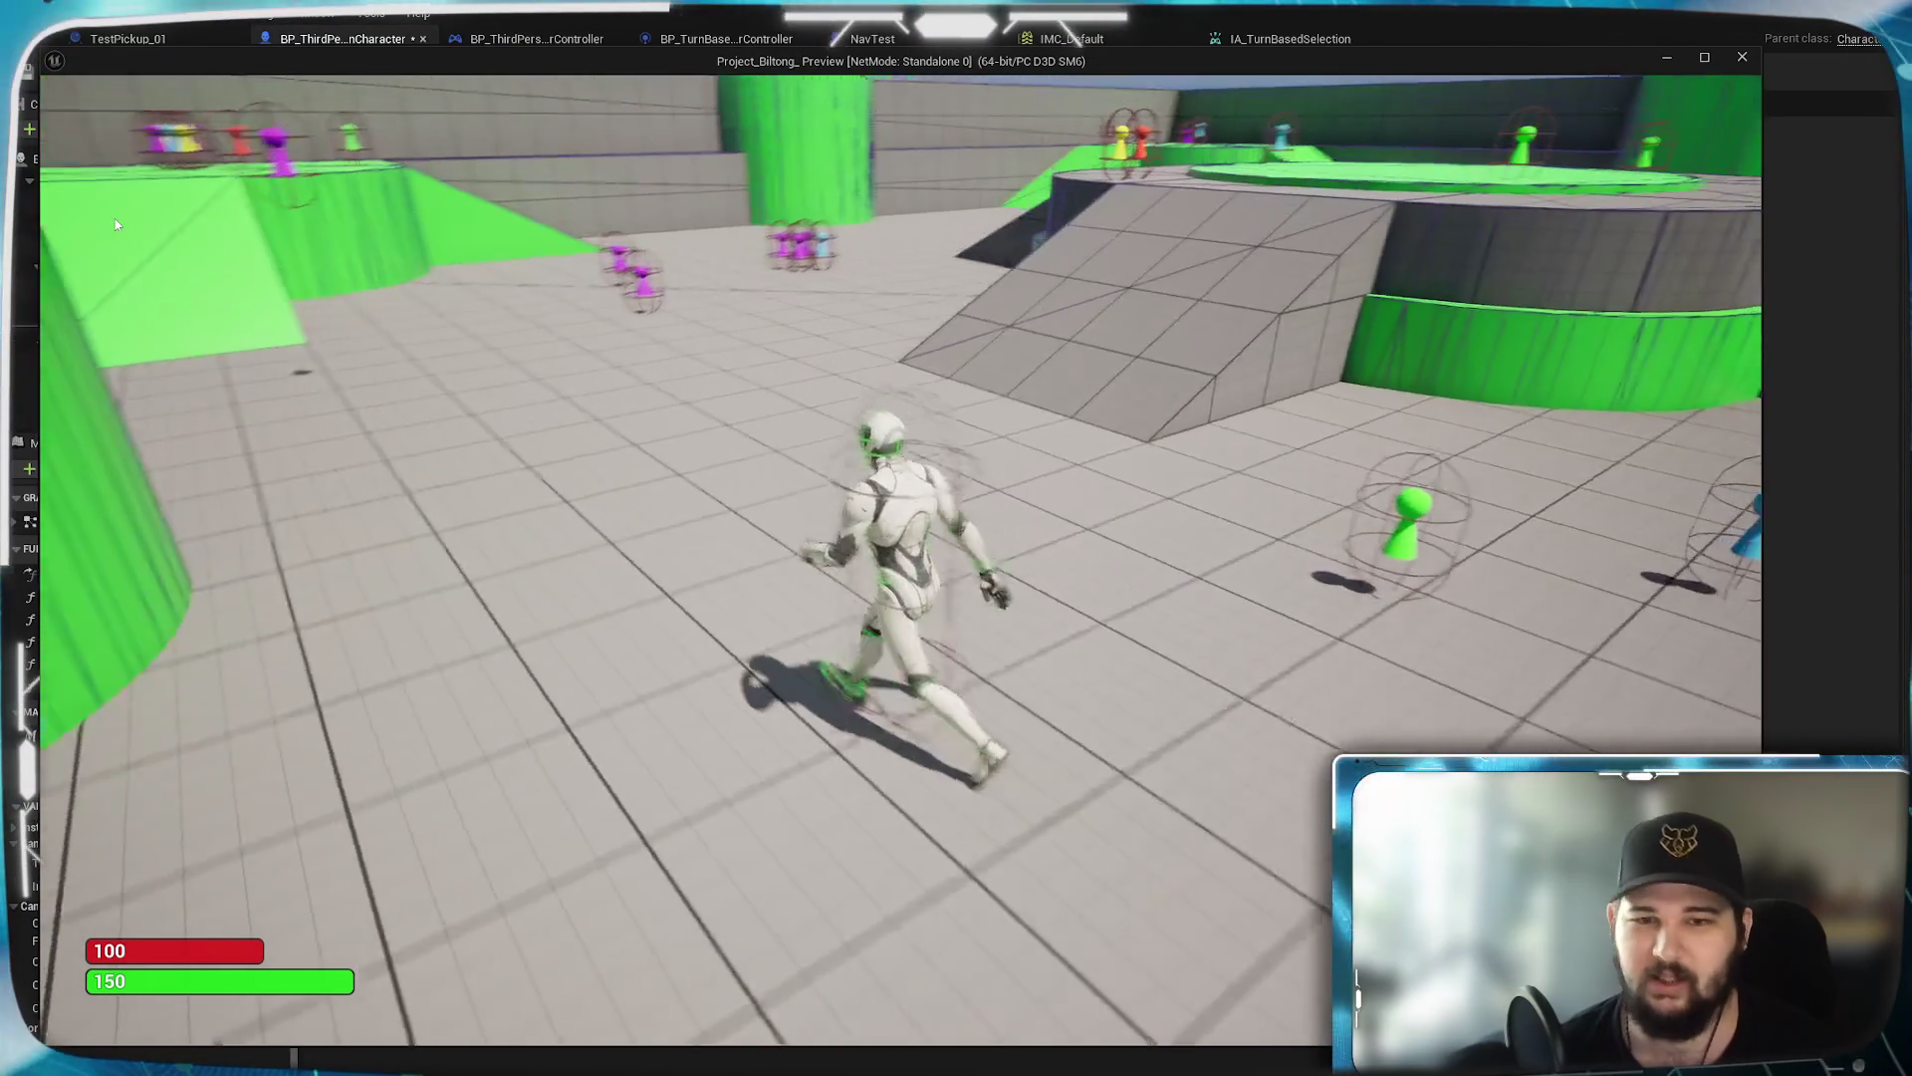
pyautogui.press('e')
pyautogui.press('i')
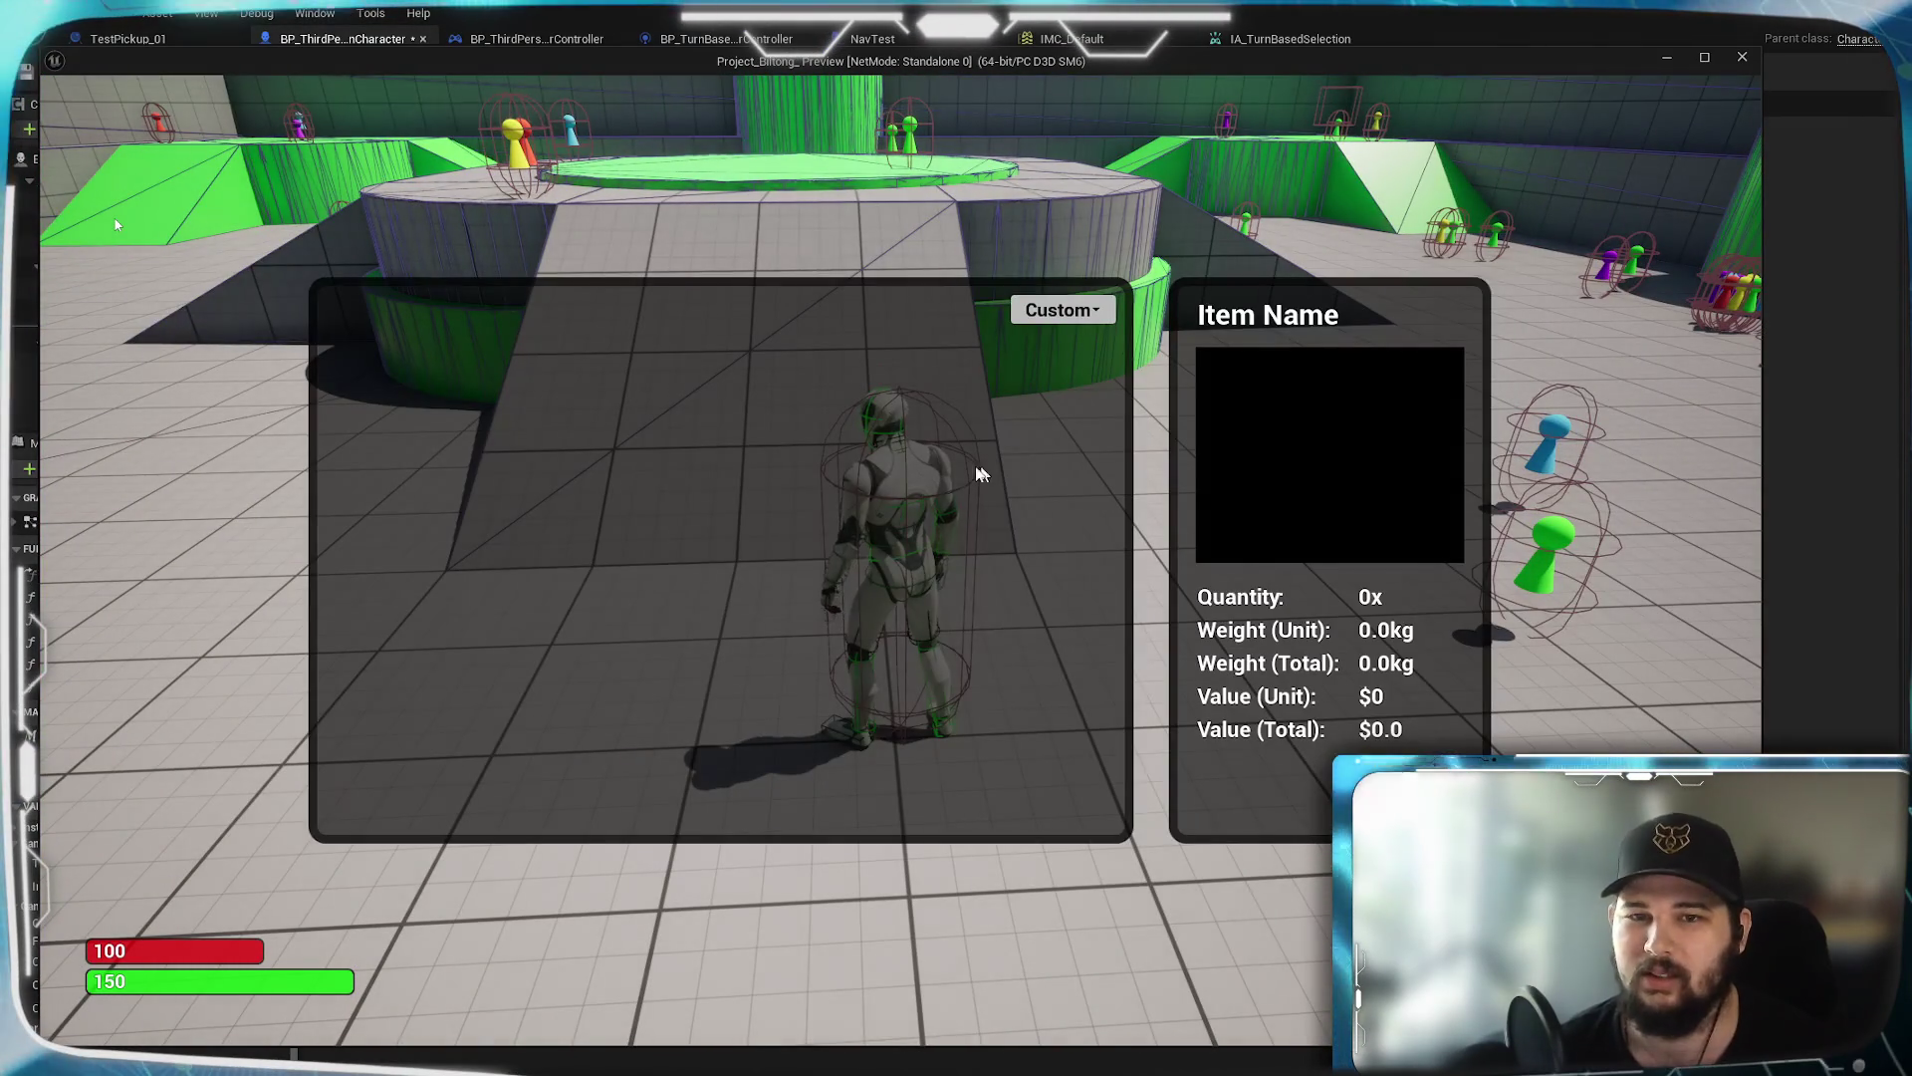
pyautogui.press('Escape')
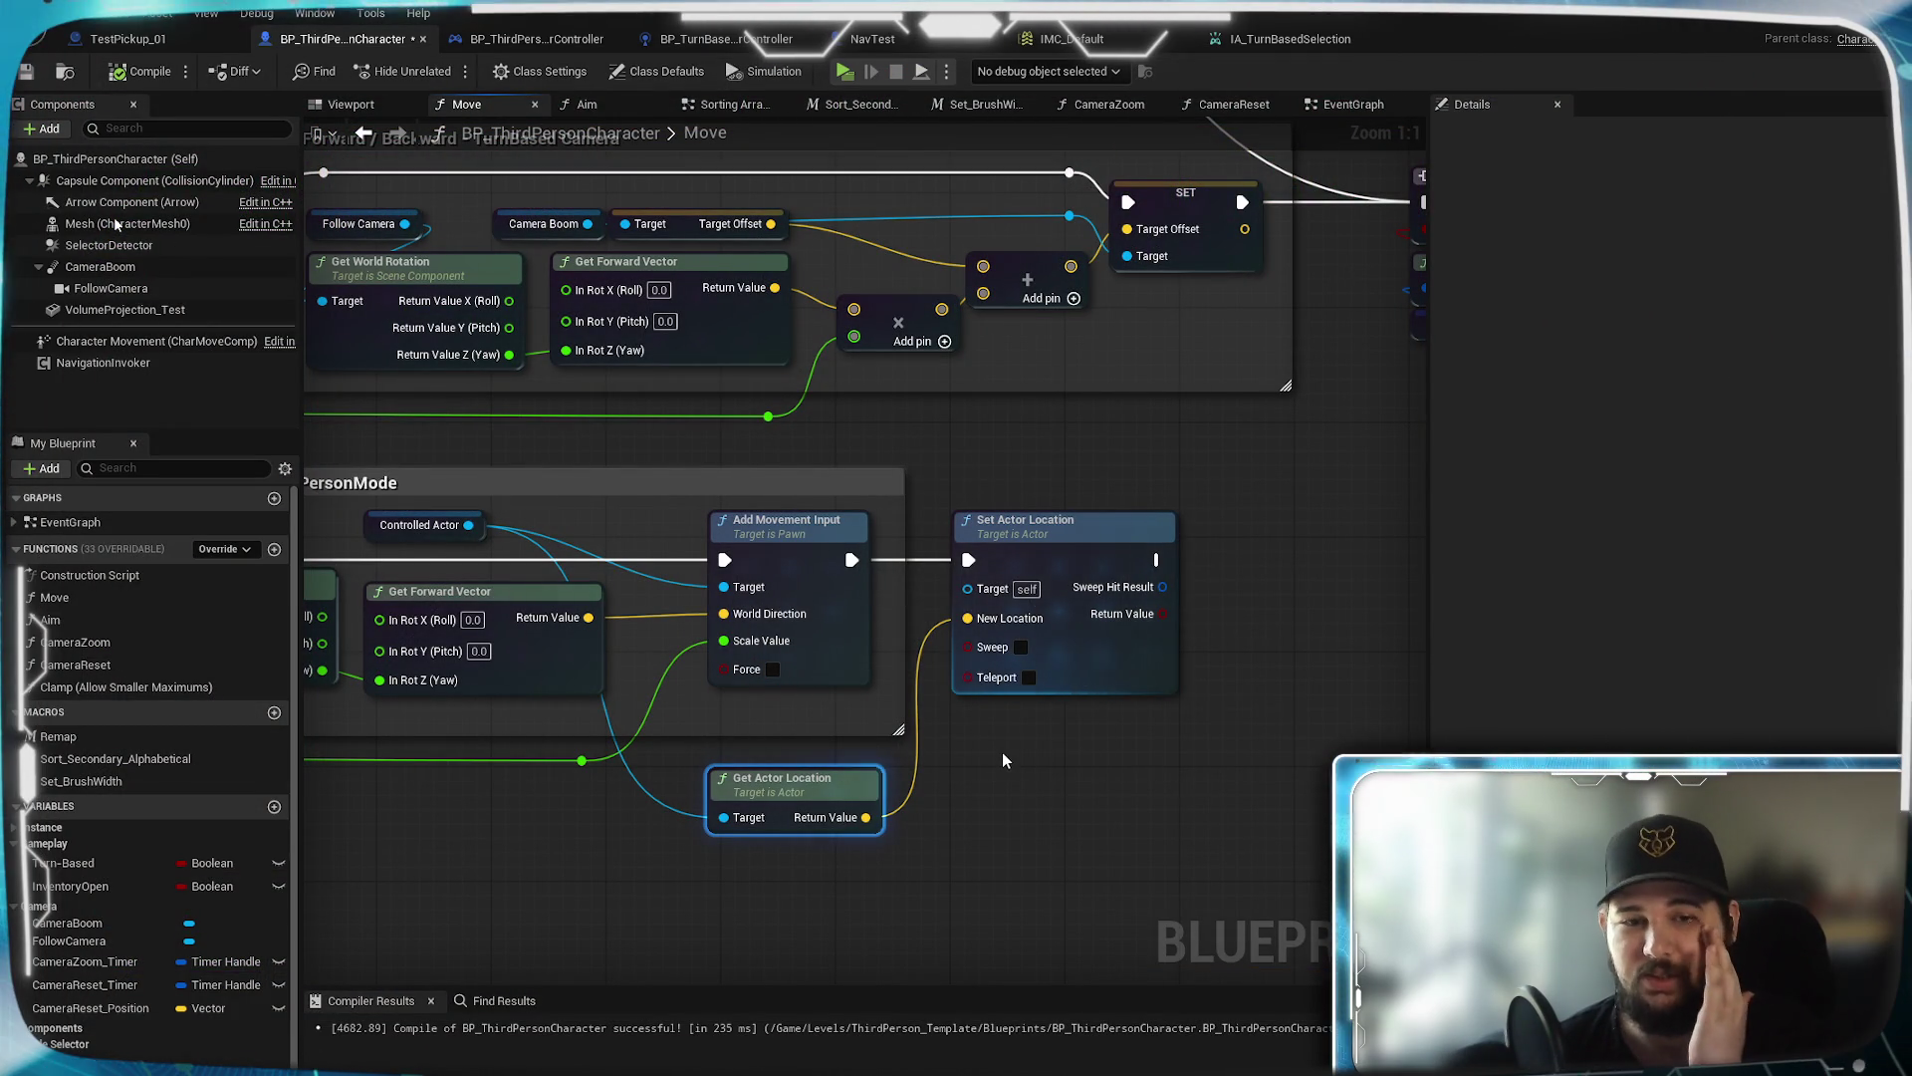
# Move the Controlled Actor getter down beside the Get Actor Location node
pyautogui.moveTo(1014, 762)
pyautogui.mouseDown()
pyautogui.moveTo(1143, 742)
pyautogui.moveTo(1154, 760)
pyautogui.mouseUp()
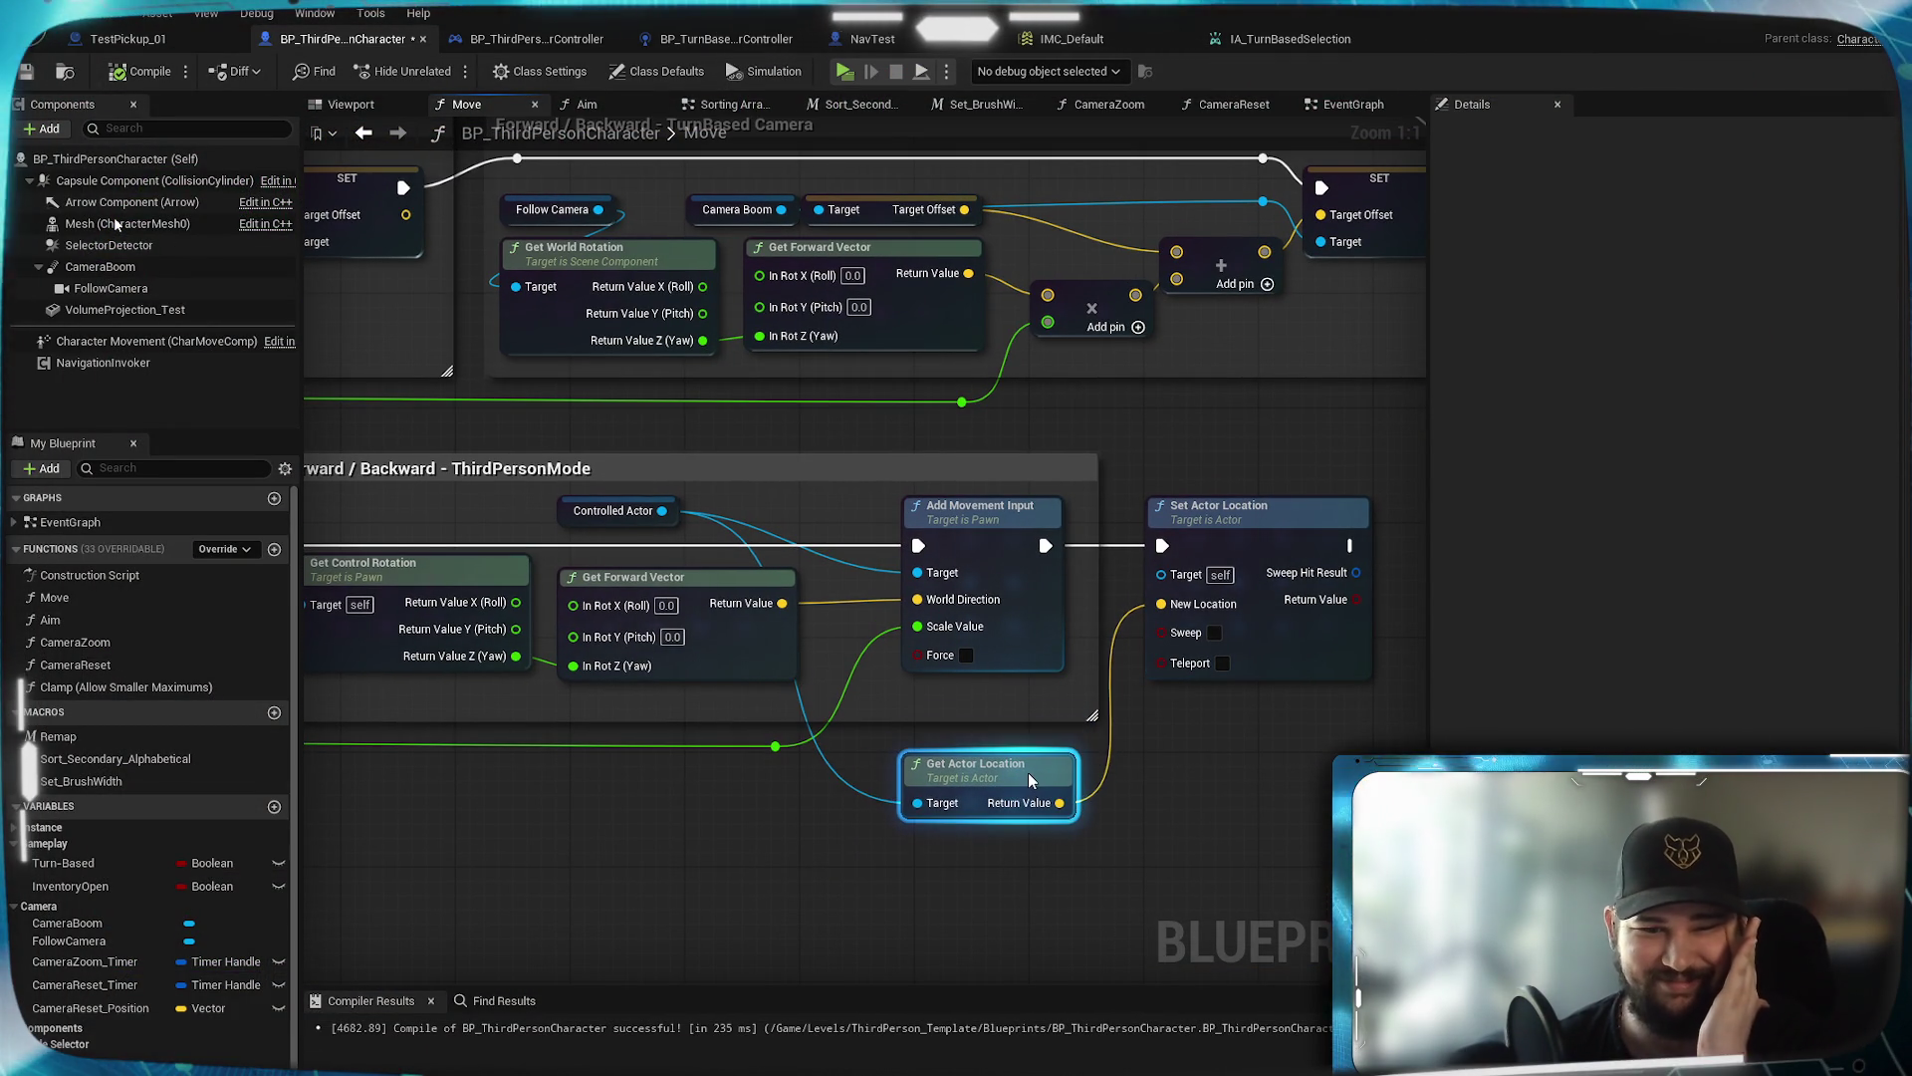
pyautogui.moveTo(1030, 775); pyautogui.dragTo(1043, 774)
pyautogui.click(1162, 763)
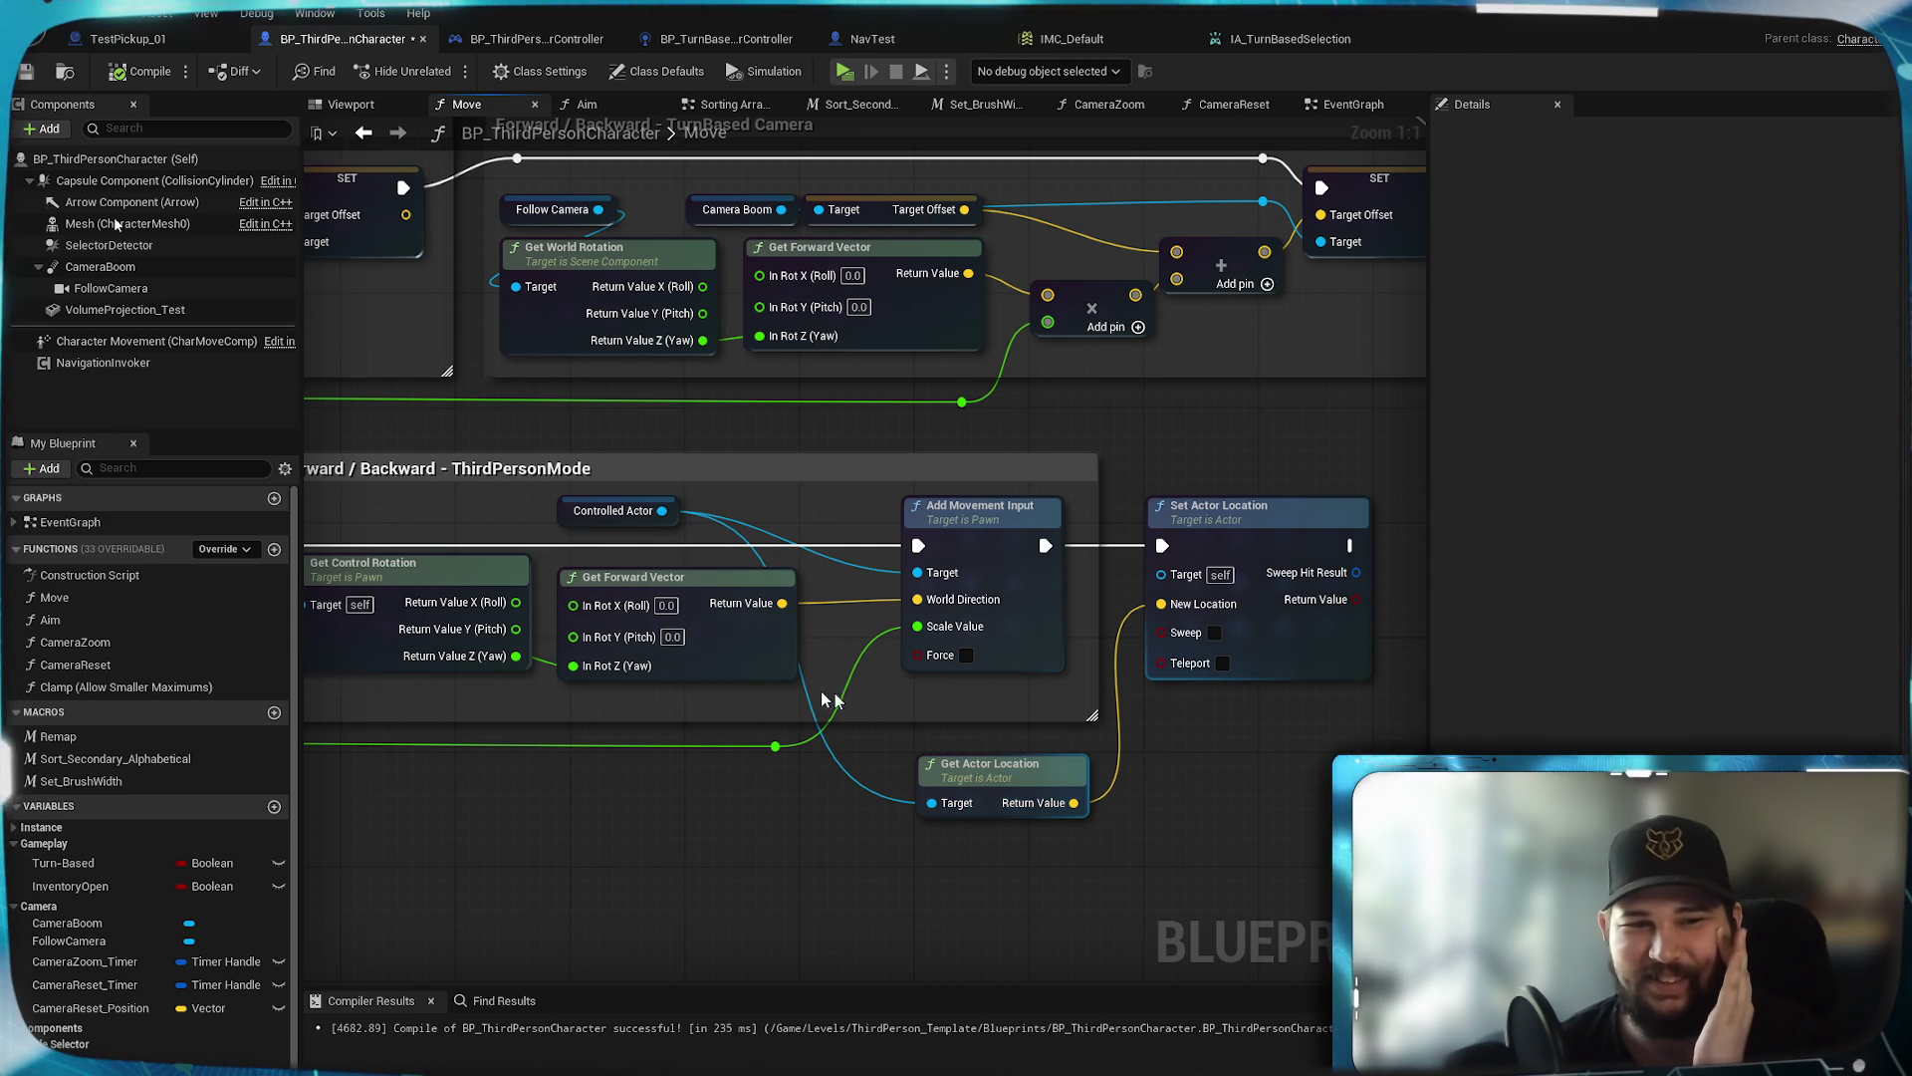
pyautogui.click(613, 510)
pyautogui.moveTo(613, 510)
pyautogui.mouseDown()
pyautogui.moveTo(811, 918)
pyautogui.moveTo(732, 769)
pyautogui.moveTo(757, 787)
pyautogui.mouseUp()
pyautogui.click(819, 873)
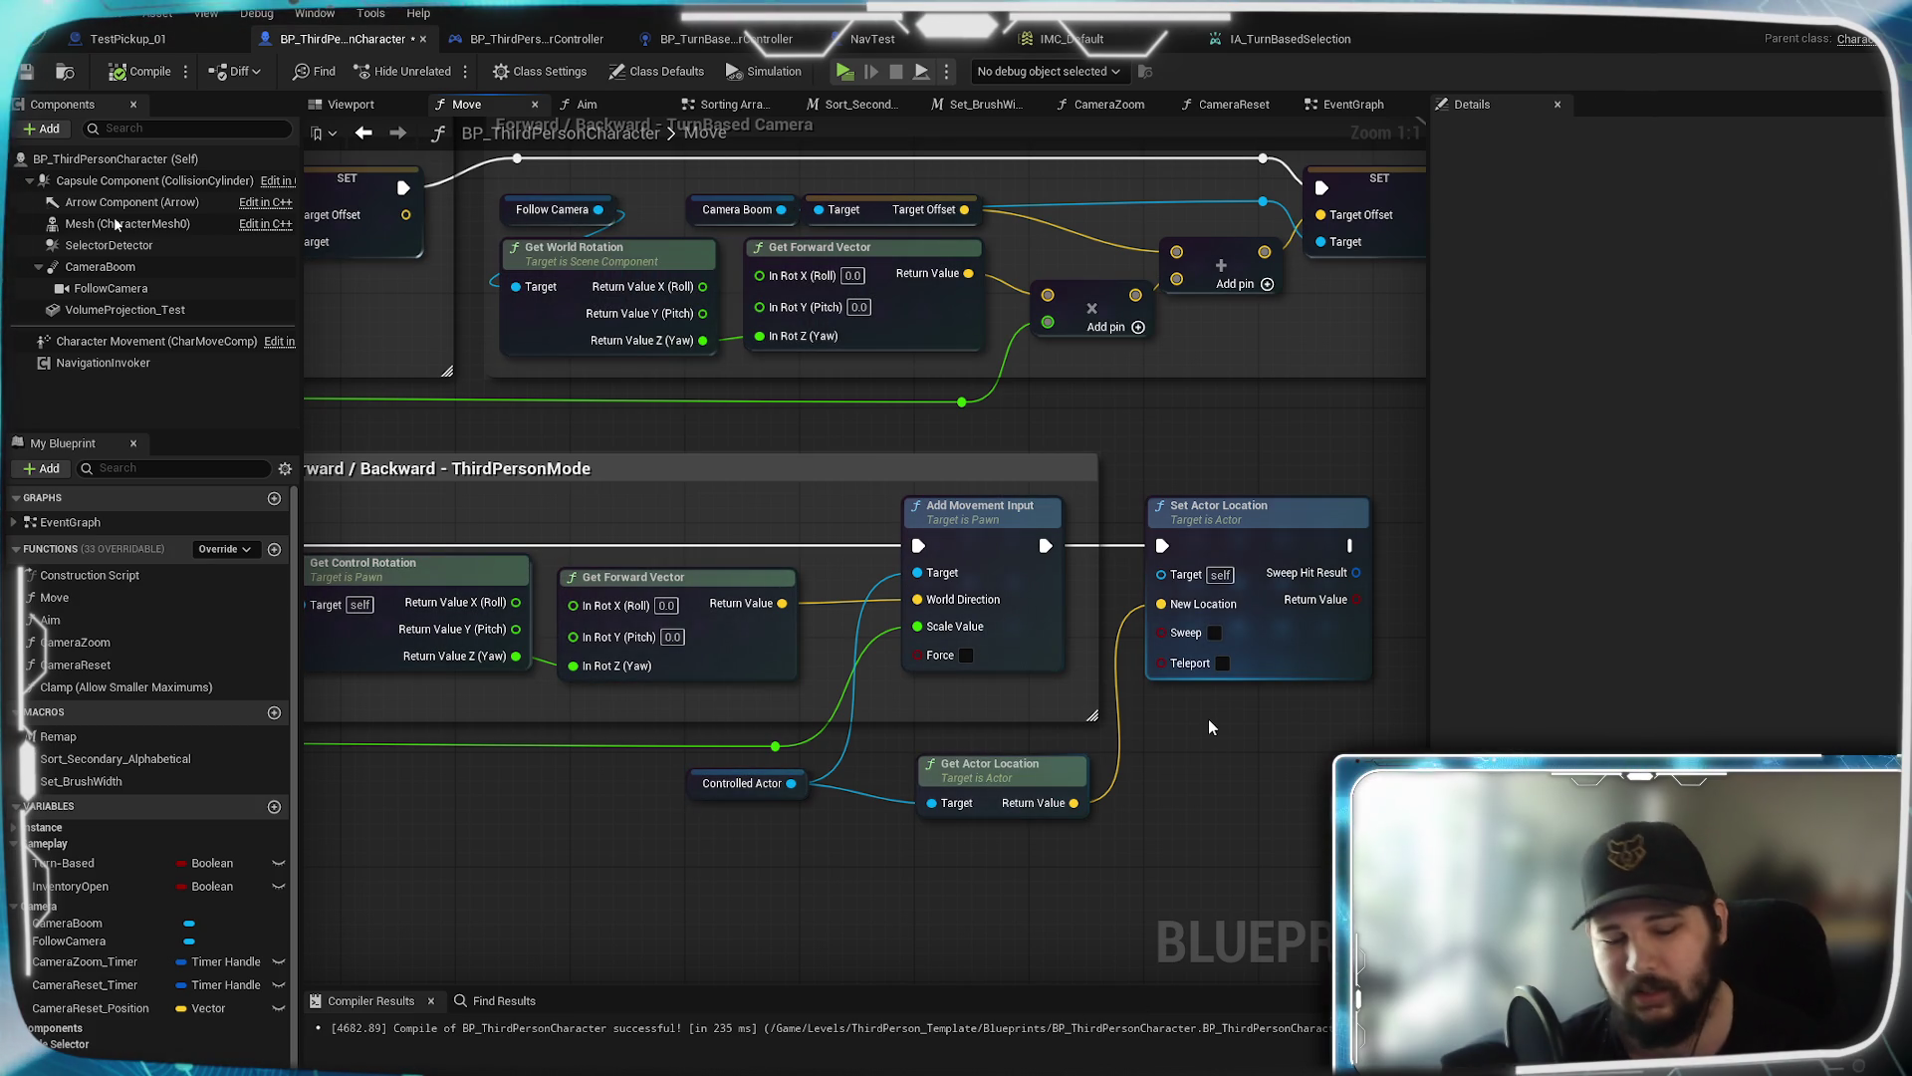
# Select Set Actor Location, save BP_ThirdPersonCharacter, and inspect the Turn-Based variable
pyautogui.moveTo(1278, 523)
pyautogui.mouseDown()
pyautogui.moveTo(1147, 523)
pyautogui.moveTo(1251, 526)
pyautogui.mouseUp()
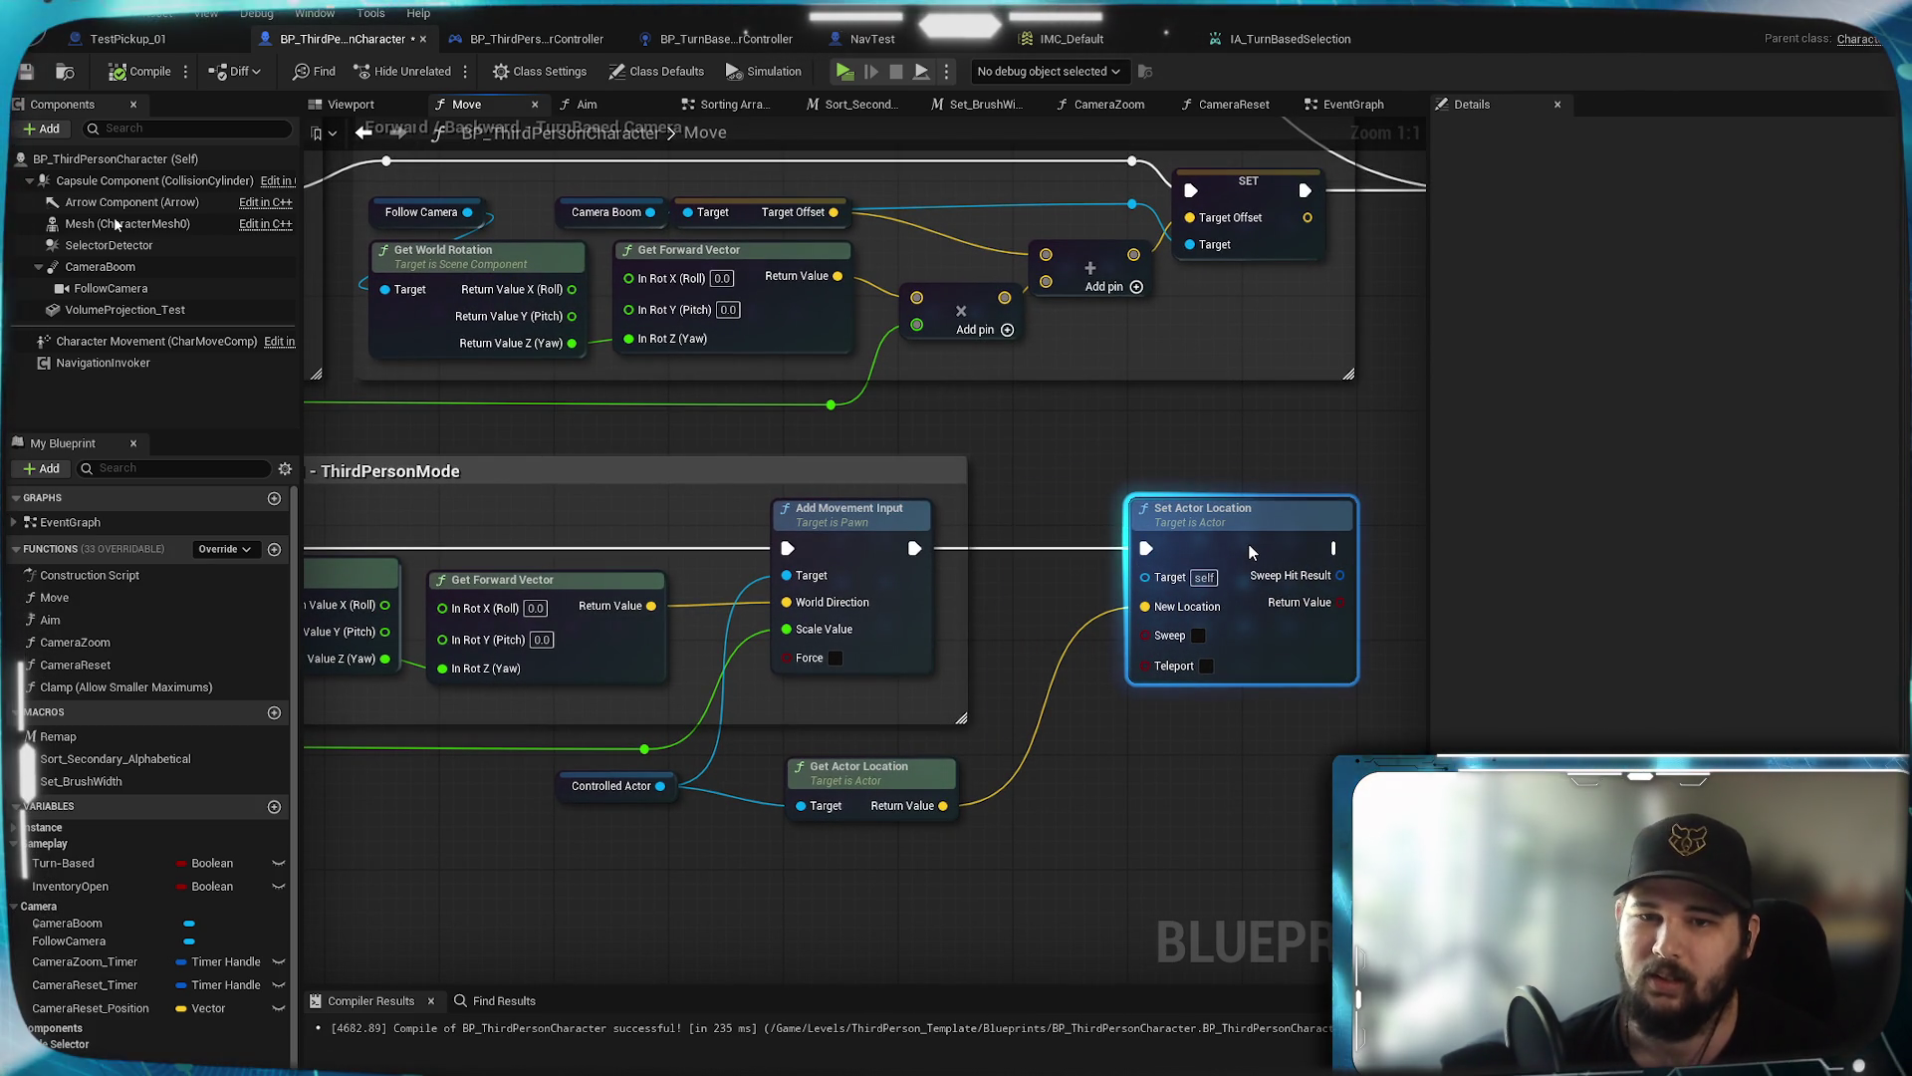
pyautogui.click(1249, 458)
pyautogui.click(1227, 544)
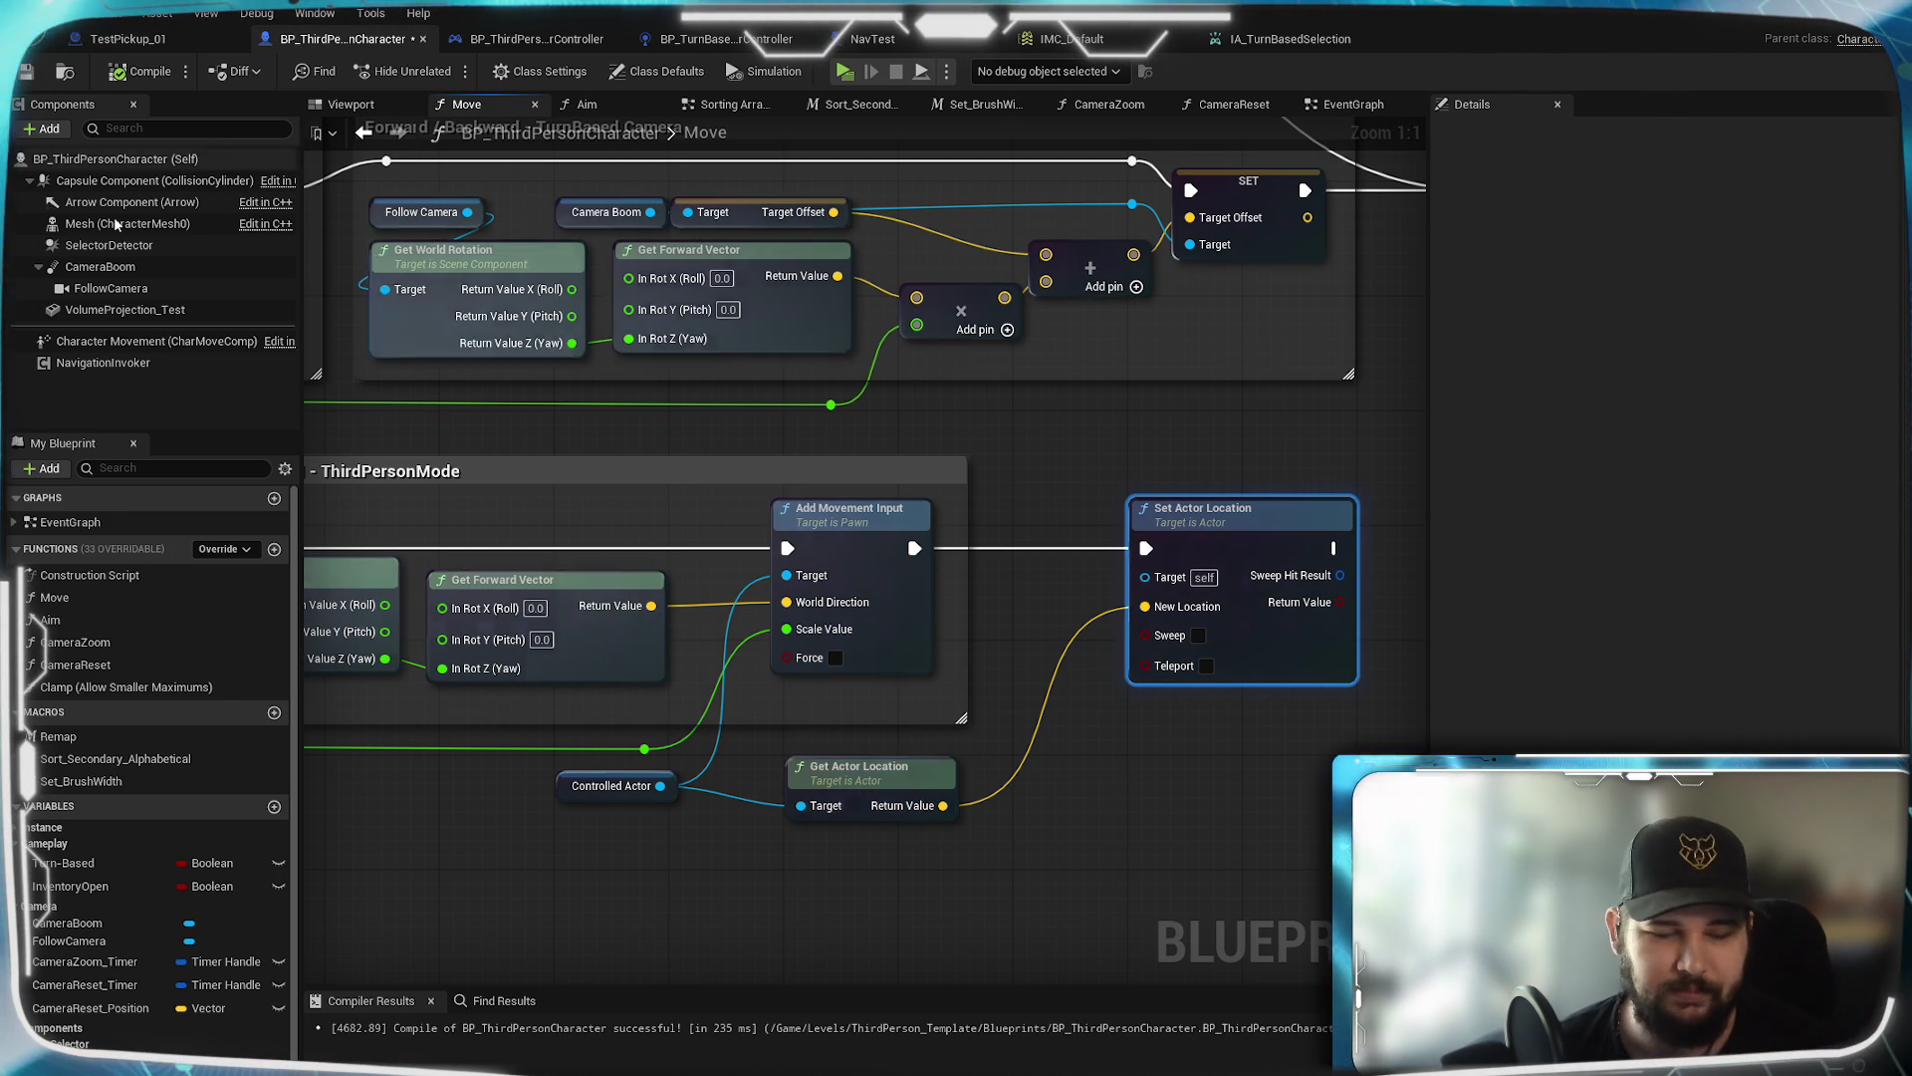
pyautogui.click(26, 71)
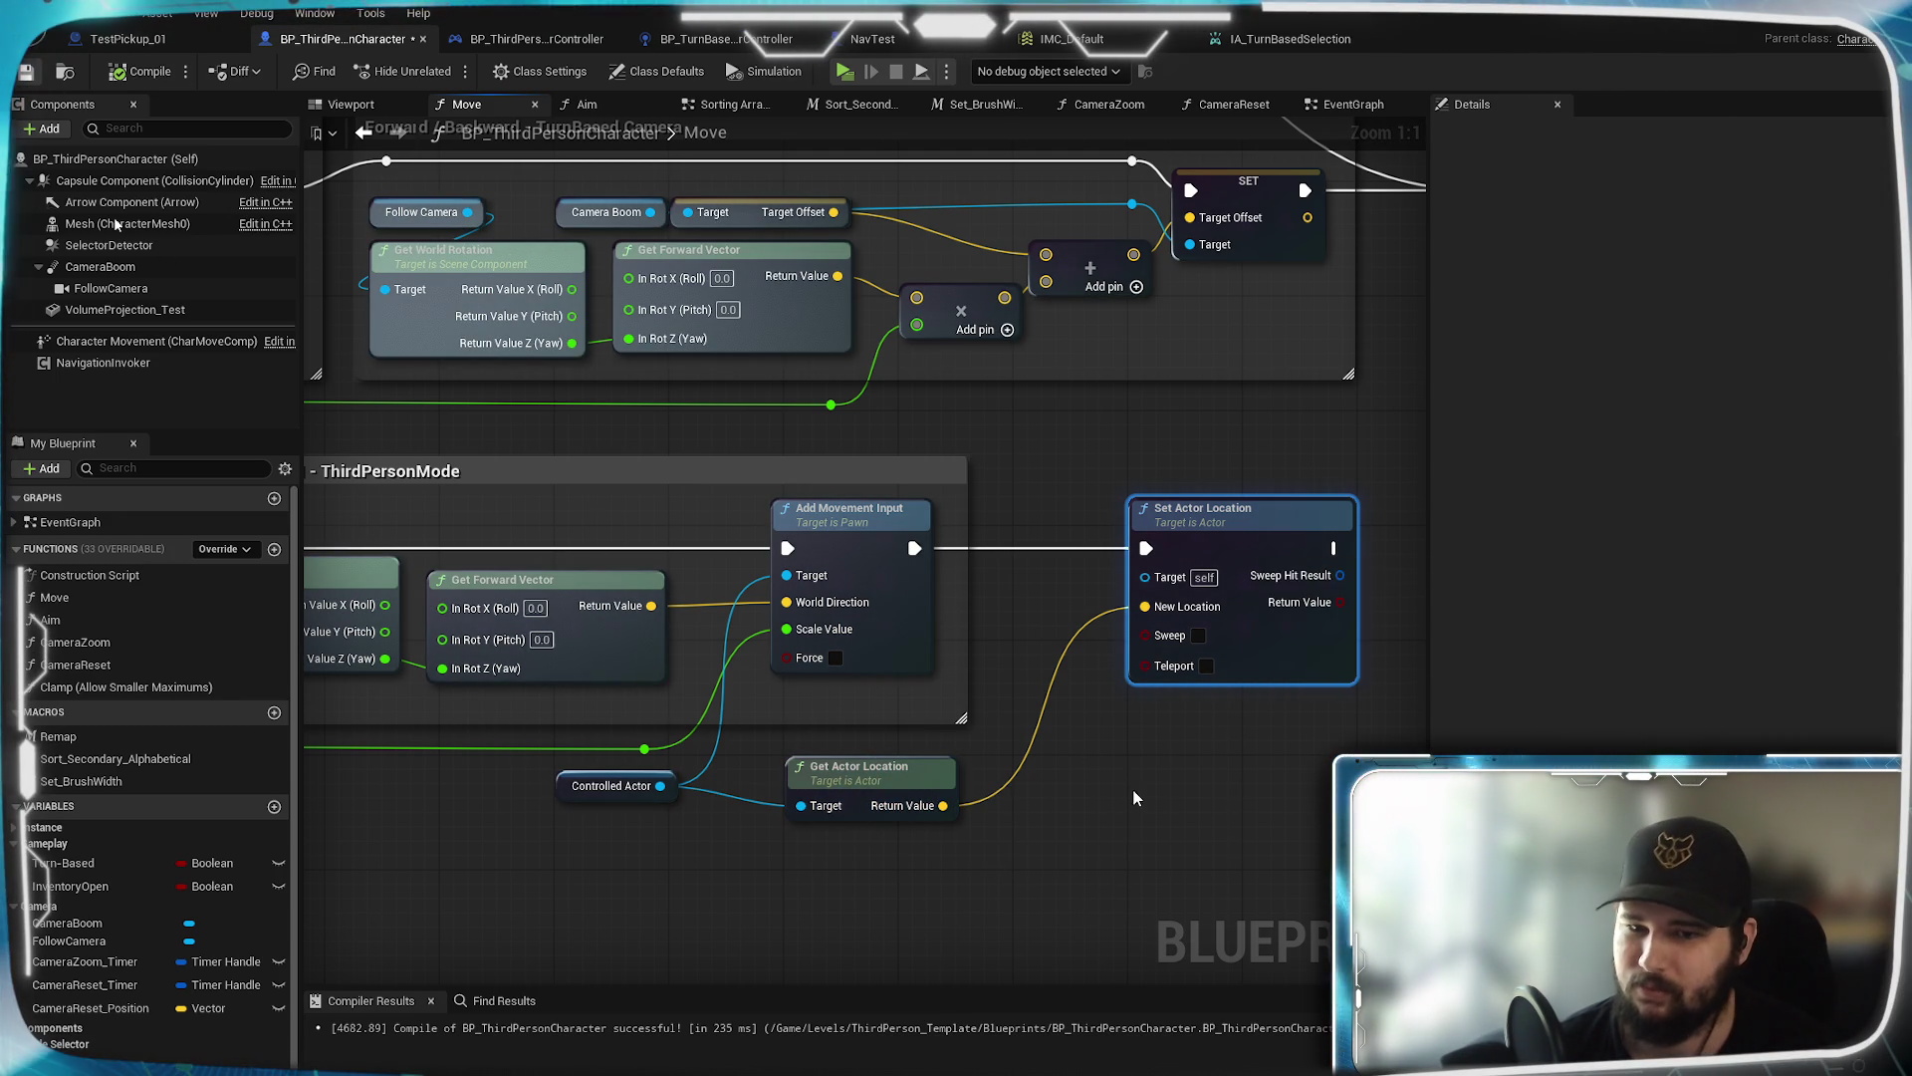
pyautogui.moveTo(1152, 750); pyautogui.dragTo(1109, 768)
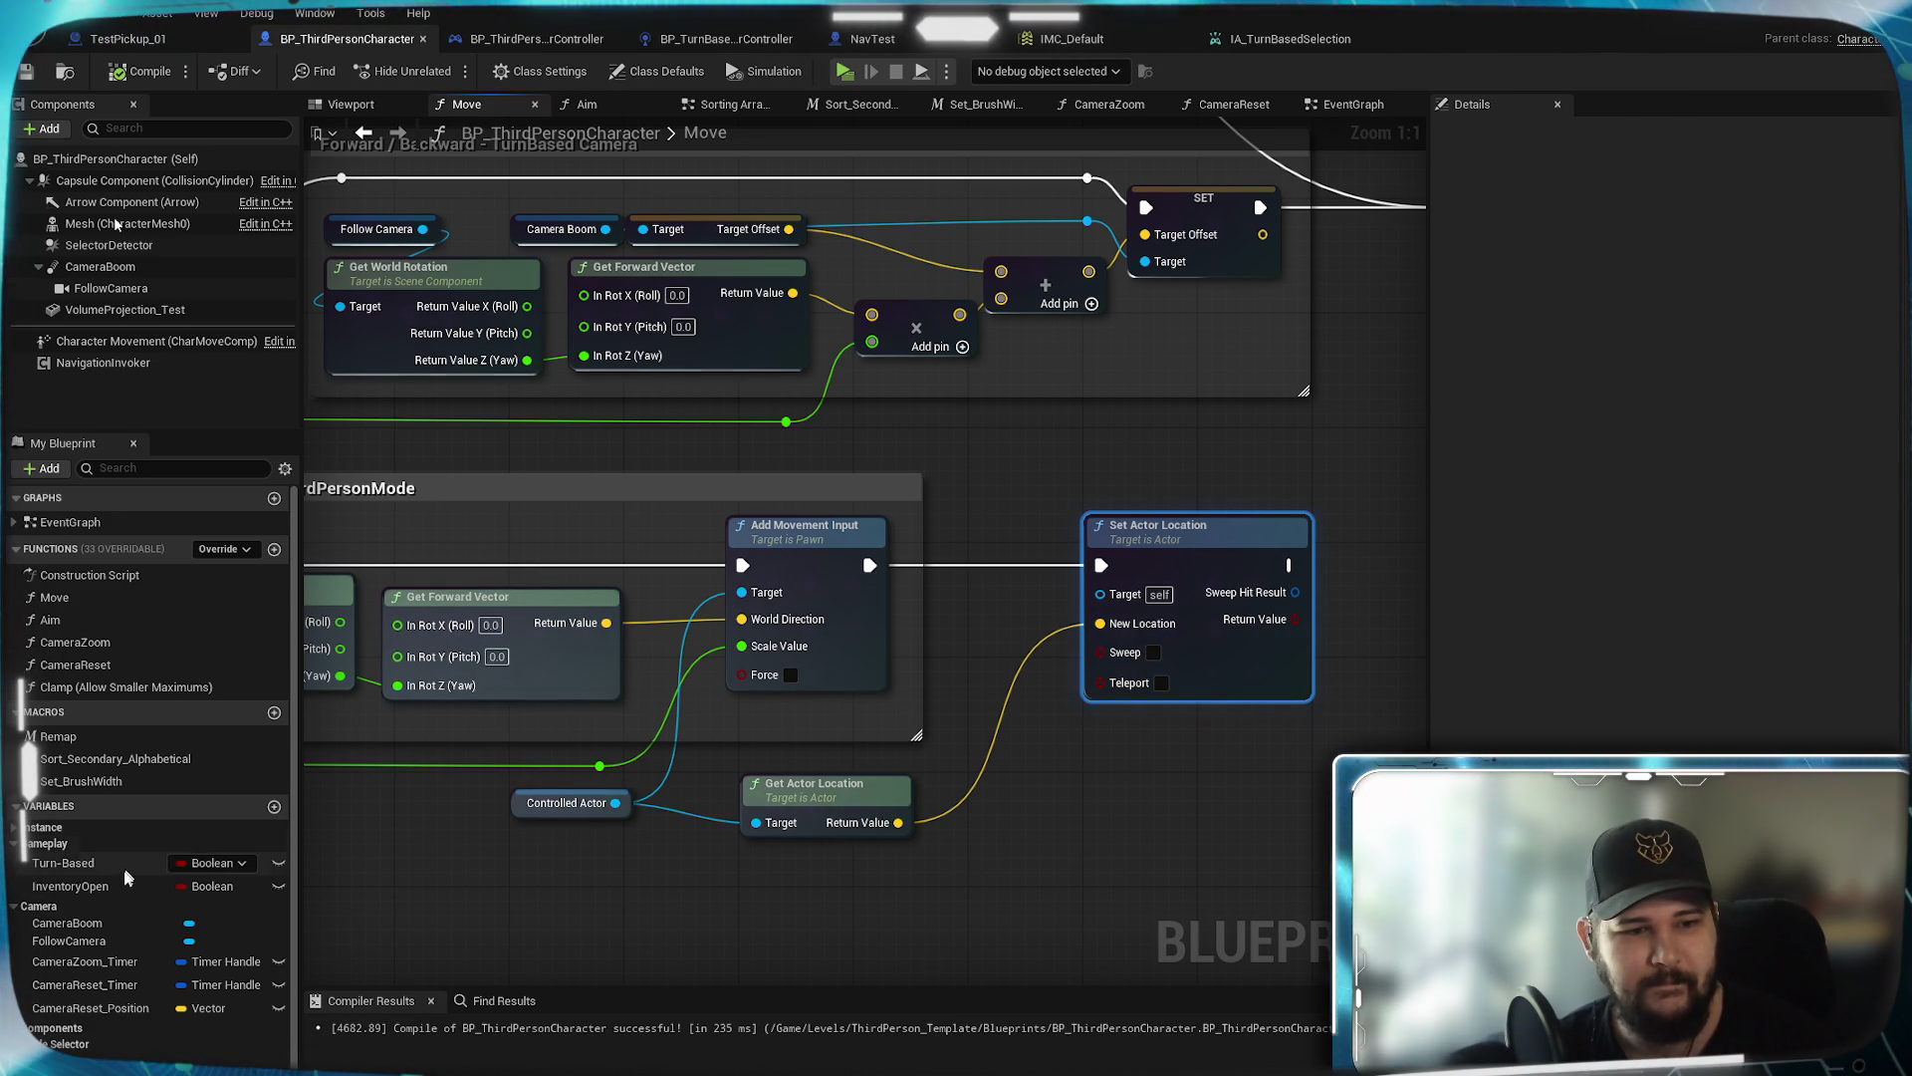
pyautogui.click(92, 862)
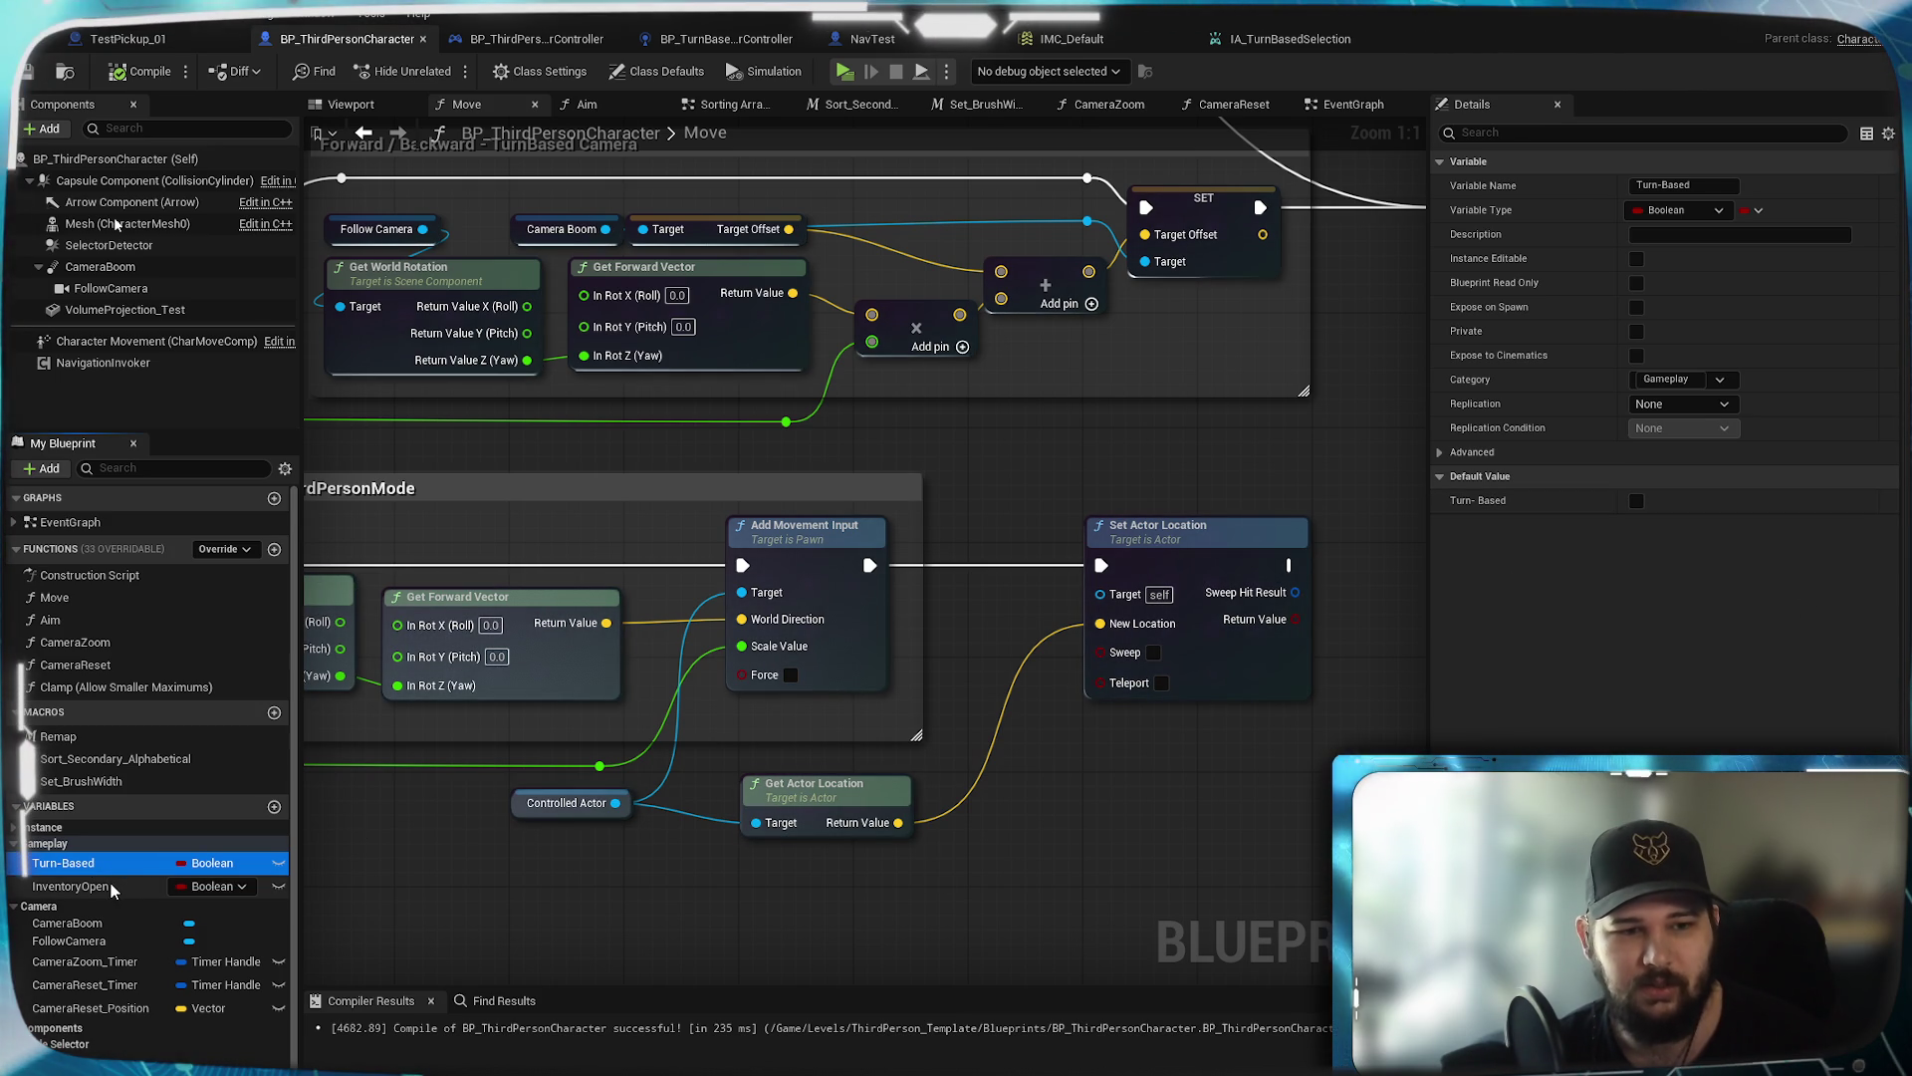
# Pan the Move graph to review its Forward/Backward and TurnBased camera blocks
pyautogui.moveTo(834, 839)
pyautogui.mouseDown()
pyautogui.moveTo(618, 785)
pyautogui.moveTo(530, 604)
pyautogui.moveTo(649, 652)
pyautogui.moveTo(1029, 569)
pyautogui.moveTo(765, 287)
pyautogui.moveTo(780, 552)
pyautogui.mouseUp()
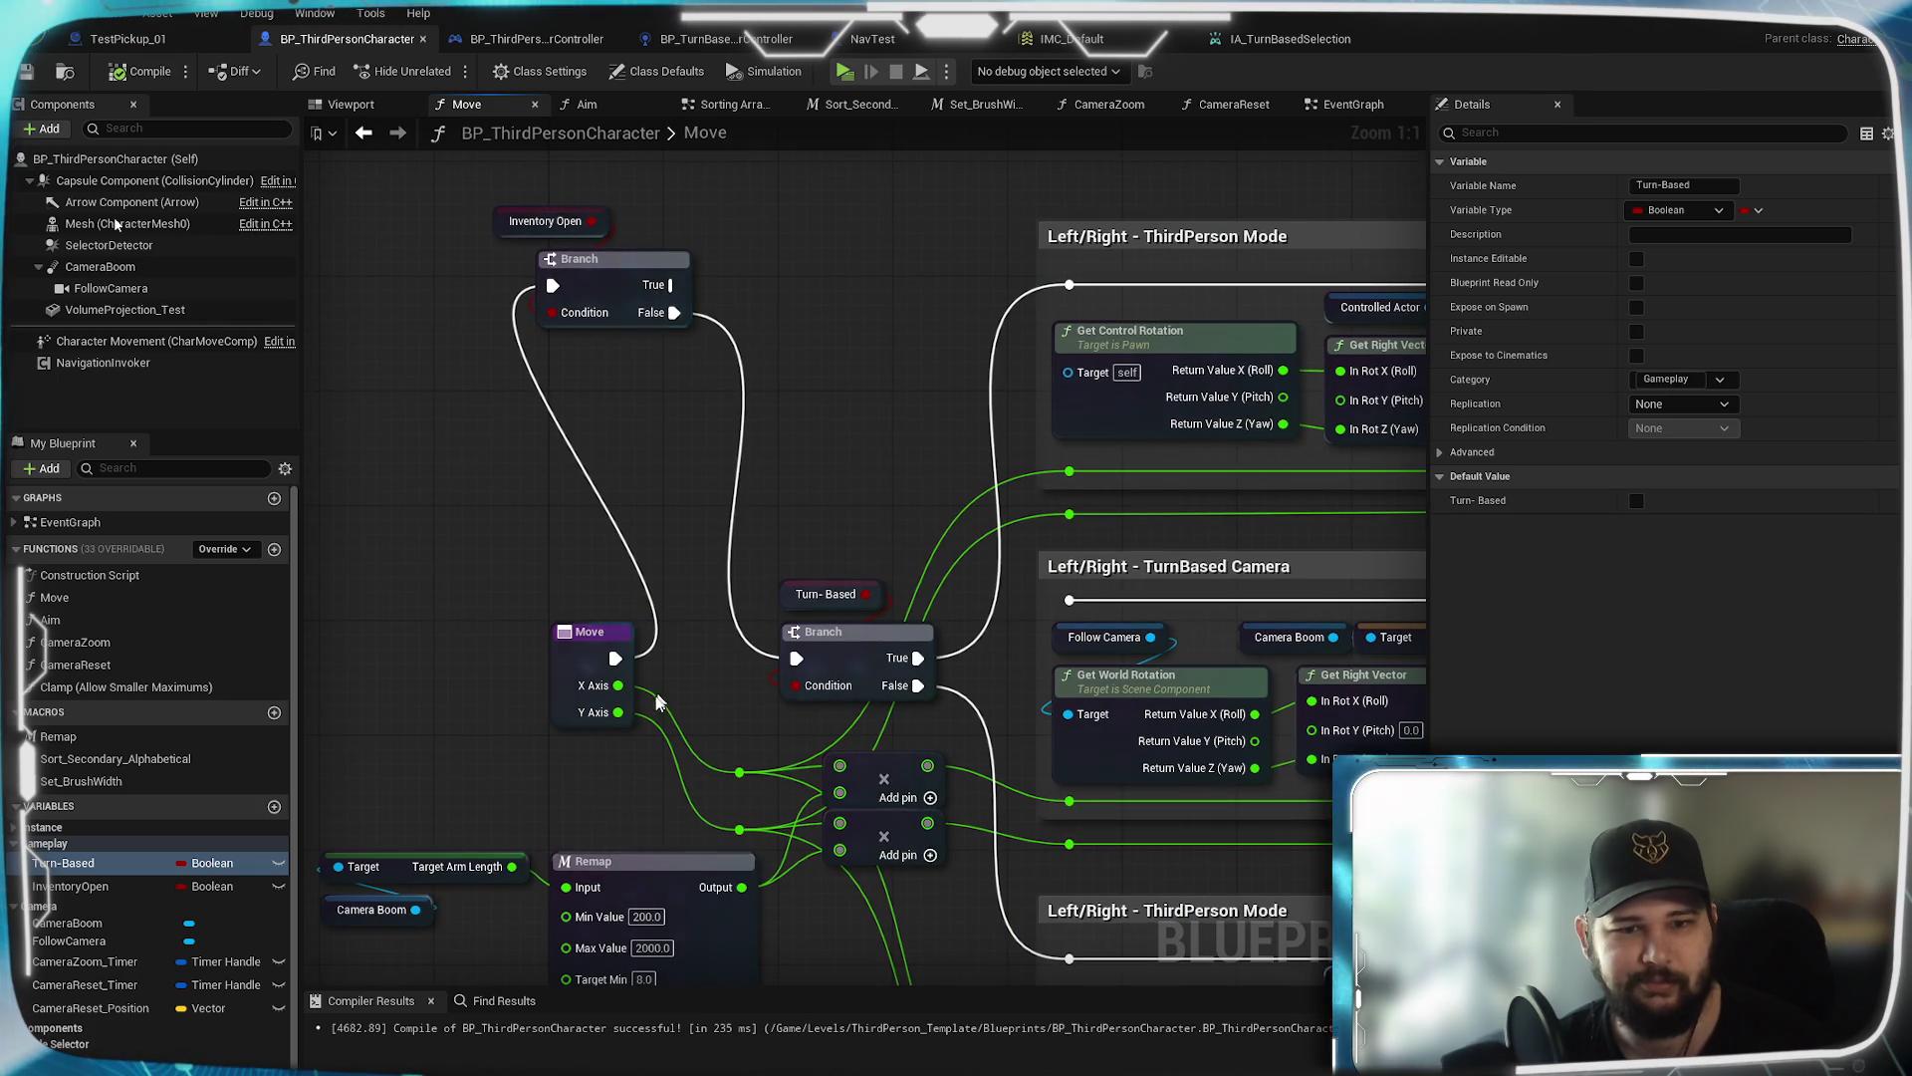
pyautogui.moveTo(674, 598); pyautogui.dragTo(478, 233)
pyautogui.moveTo(1224, 842)
pyautogui.mouseDown()
pyautogui.moveTo(917, 867)
pyautogui.moveTo(783, 847)
pyautogui.mouseUp()
# Switch to the EventGraph and centre on the Sequence node driving Set Actor Location
pyautogui.click(1354, 104)
pyautogui.moveTo(1235, 698)
pyautogui.mouseDown()
pyautogui.moveTo(887, 684)
pyautogui.moveTo(896, 717)
pyautogui.mouseUp()
pyautogui.moveTo(1096, 737)
pyautogui.mouseDown()
pyautogui.moveTo(1235, 759)
pyautogui.moveTo(1389, 745)
pyautogui.moveTo(1261, 582)
pyautogui.moveTo(1395, 608)
pyautogui.mouseUp()
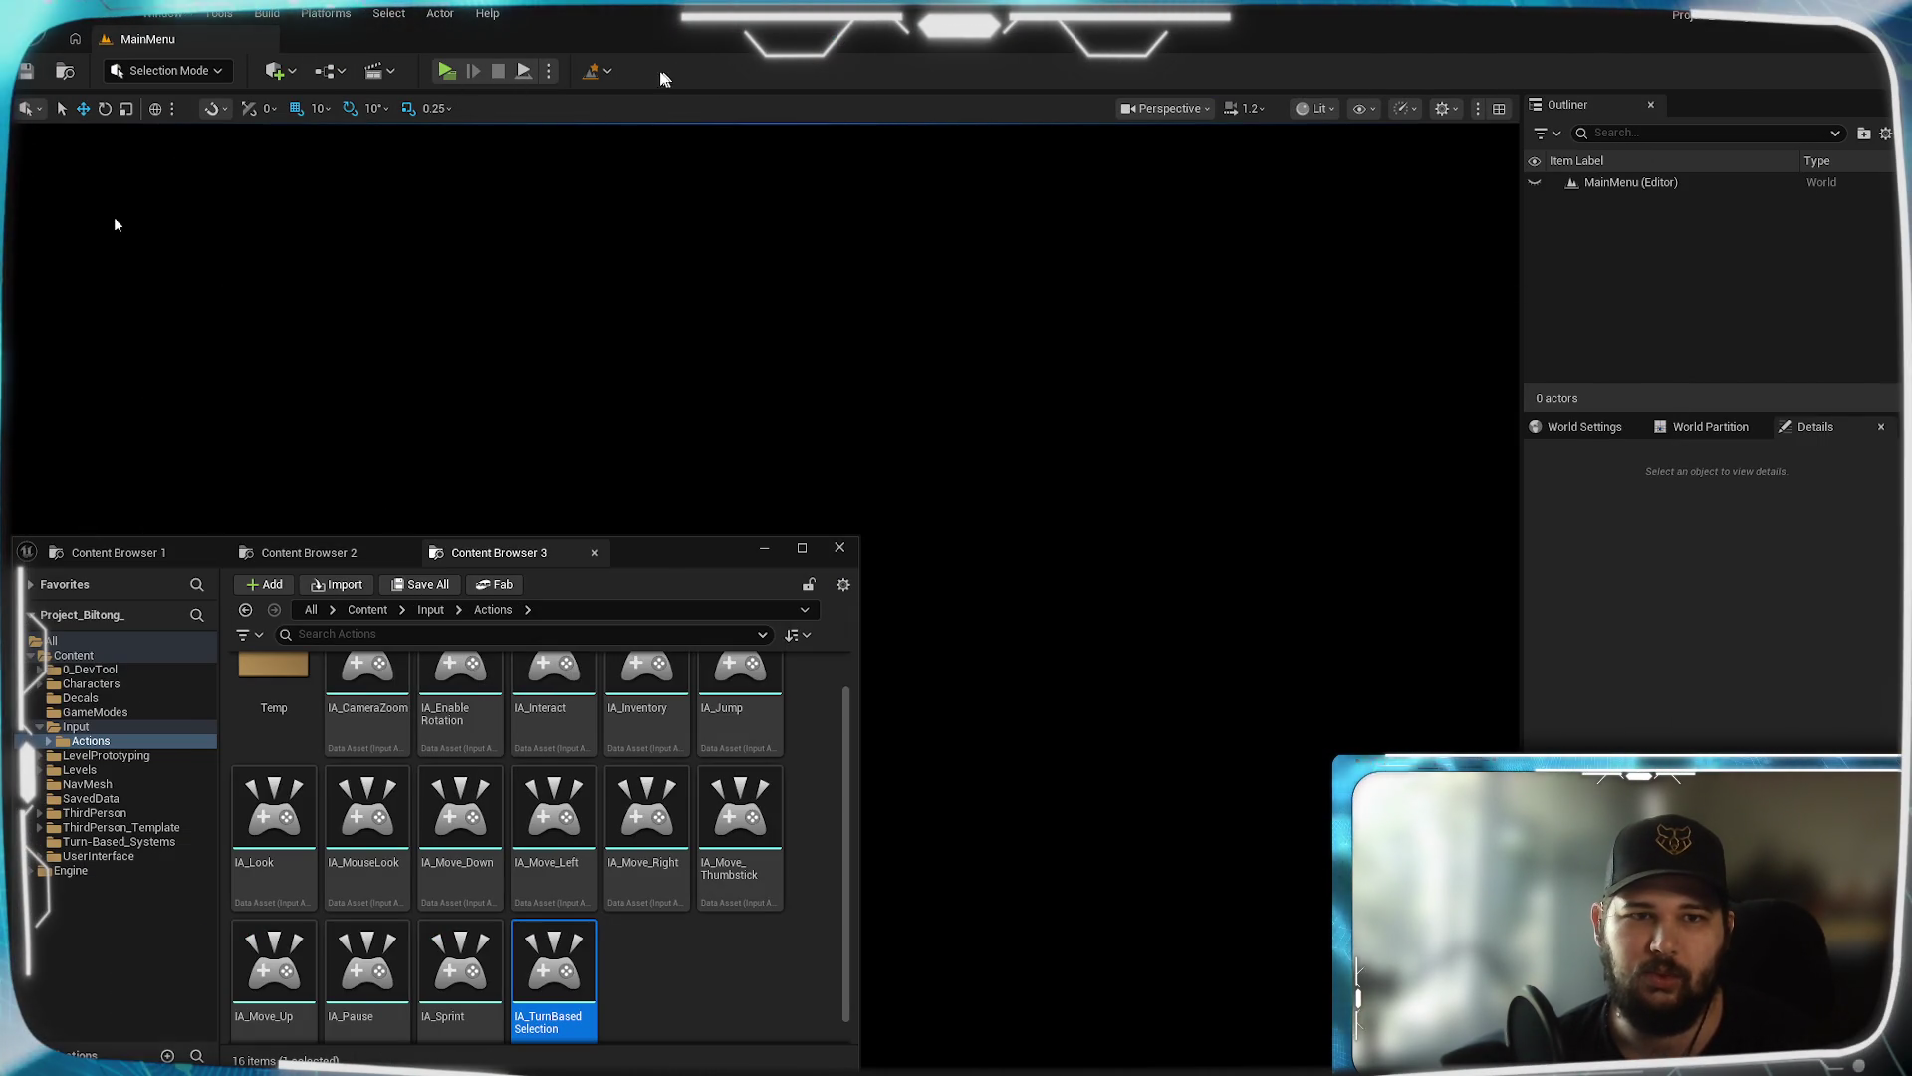
# Open the Lvl_ThirdPerson level from the bookmarked levels list
pyautogui.click(602, 72)
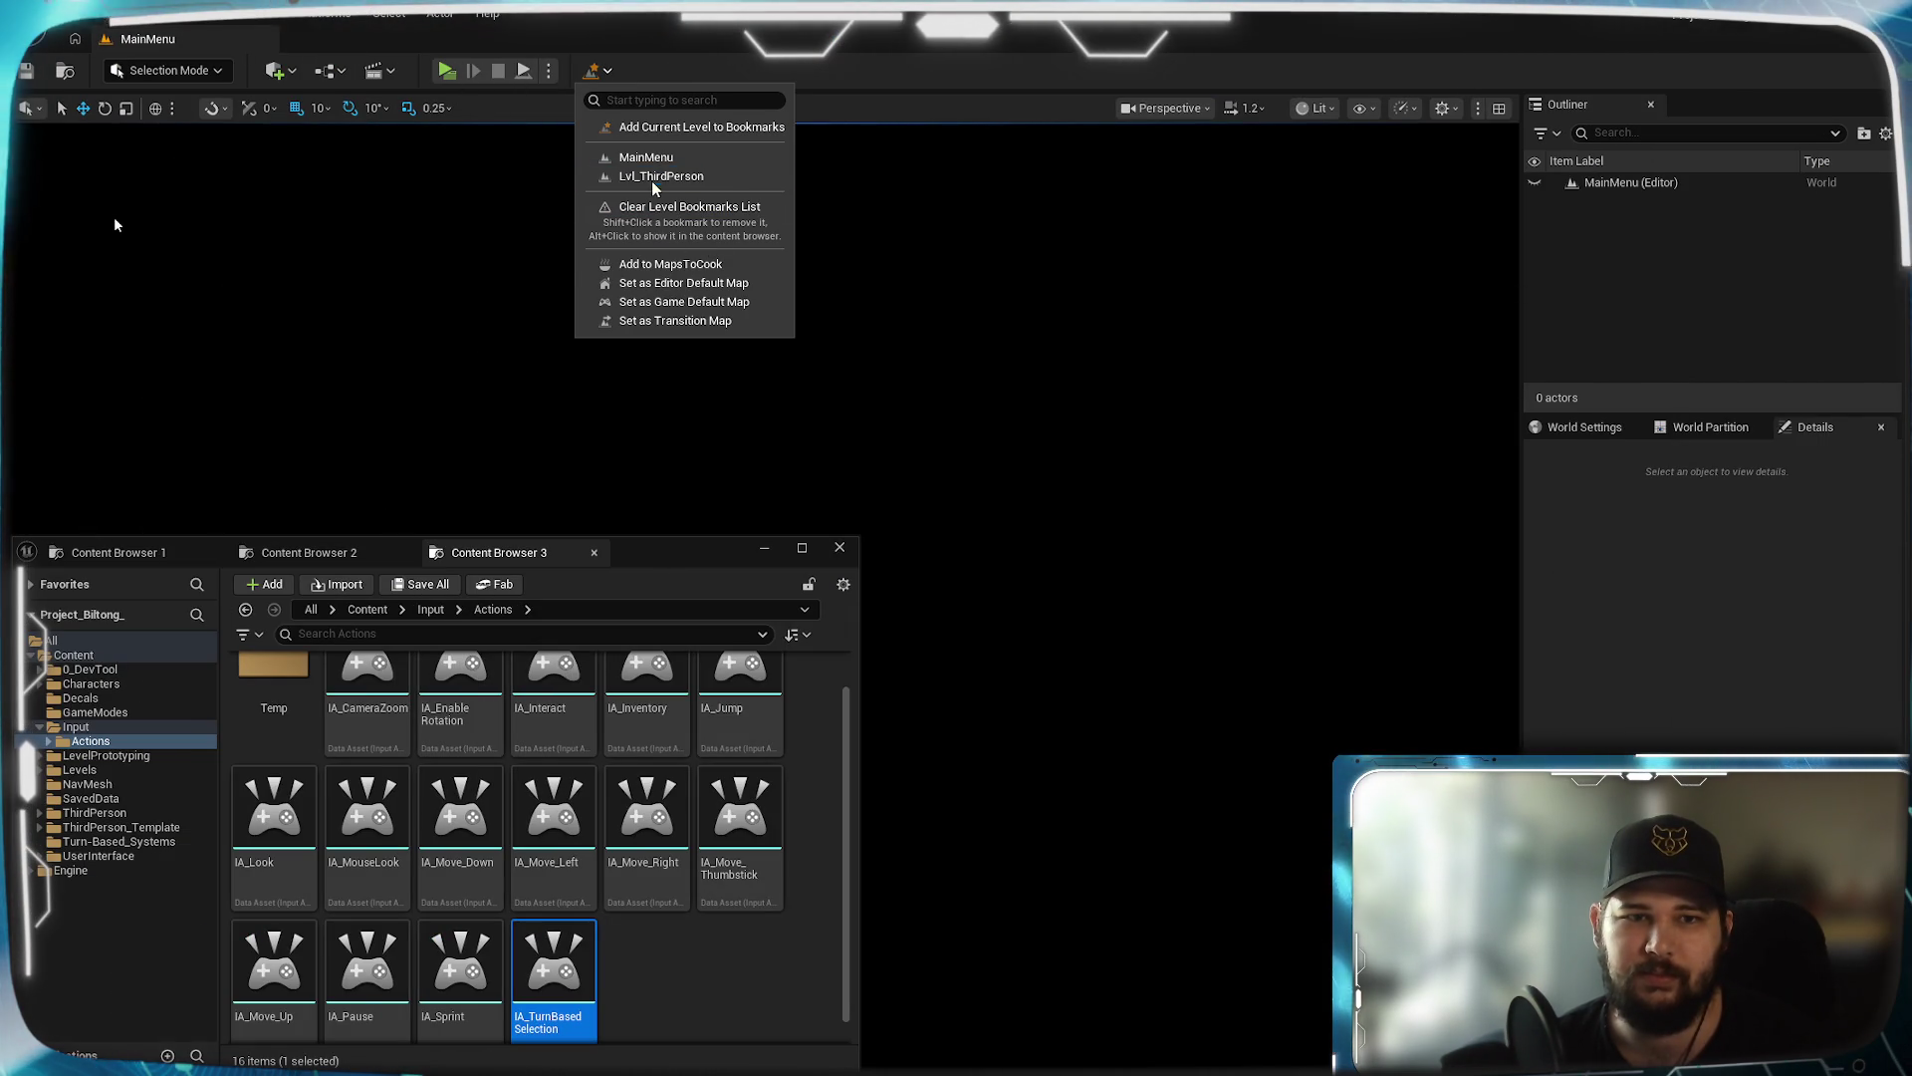
pyautogui.click(646, 182)
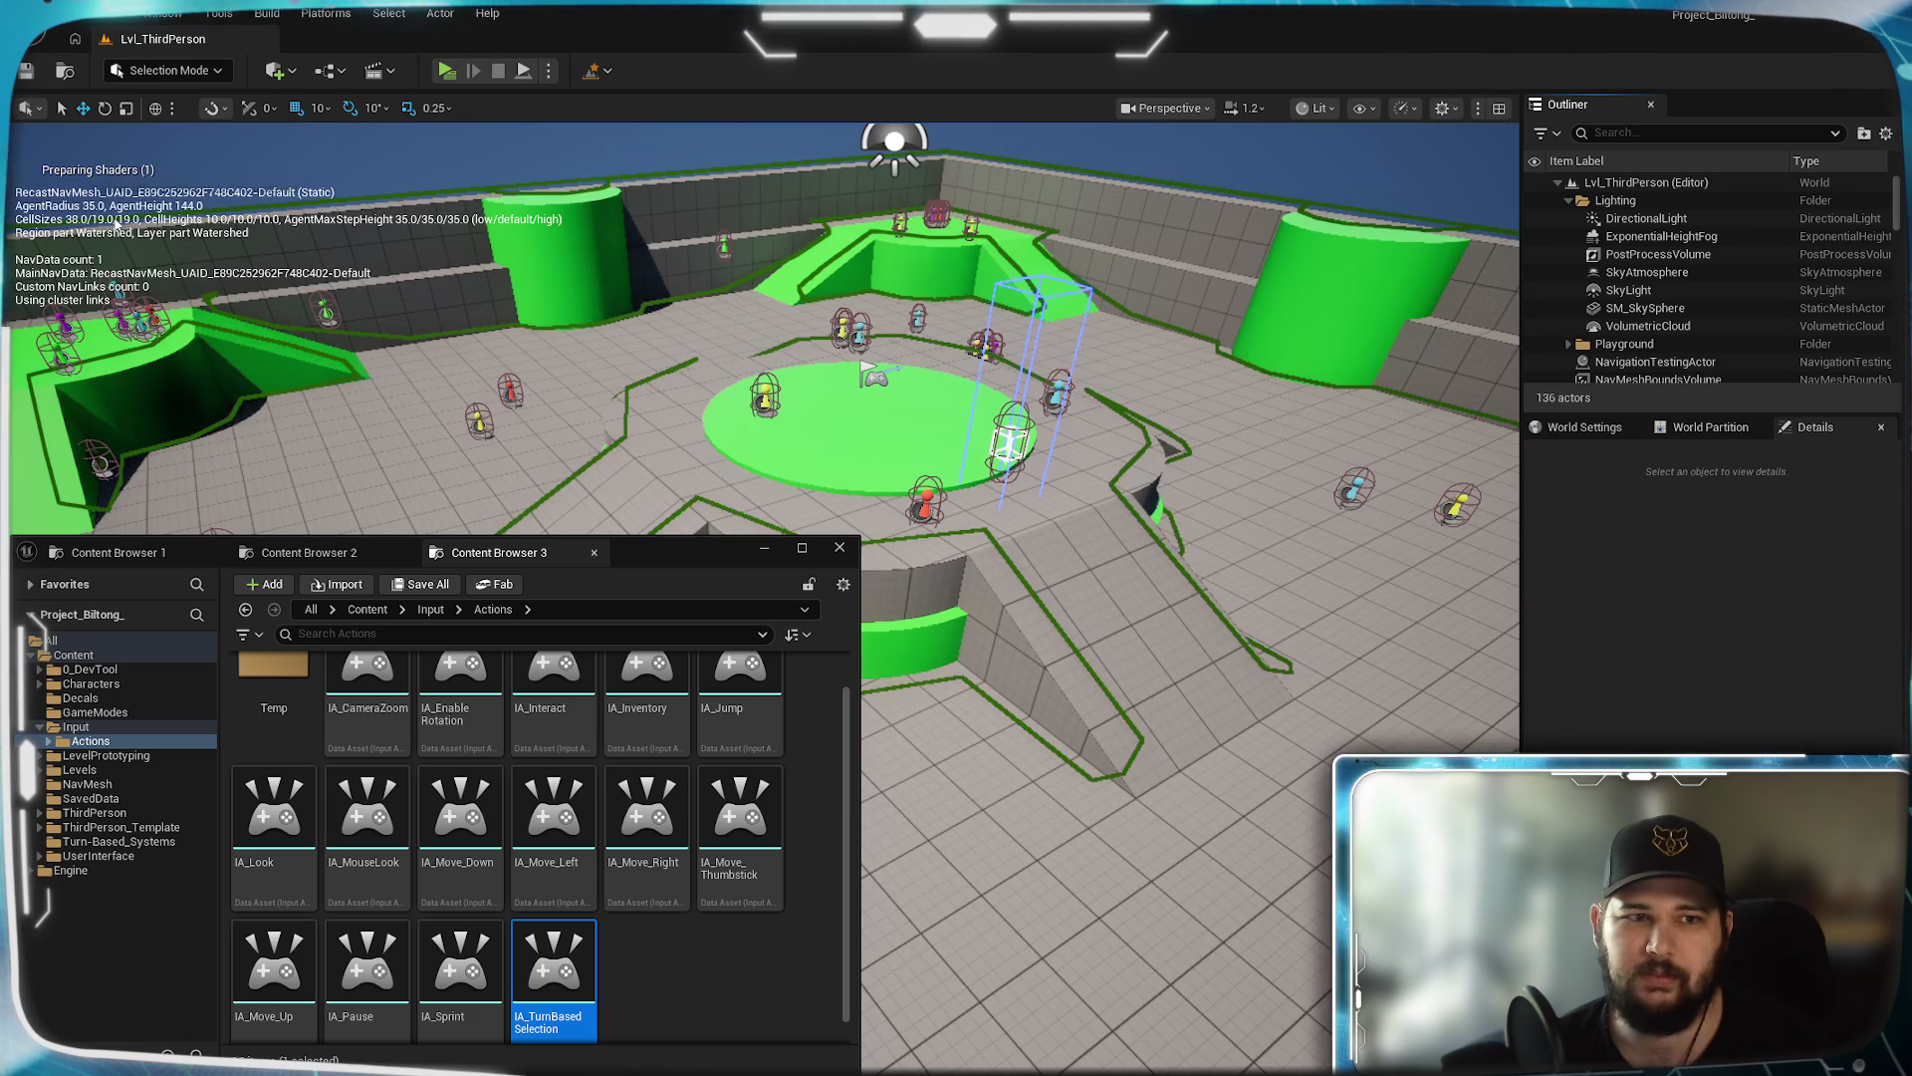
pyautogui.rightClick(756, 546)
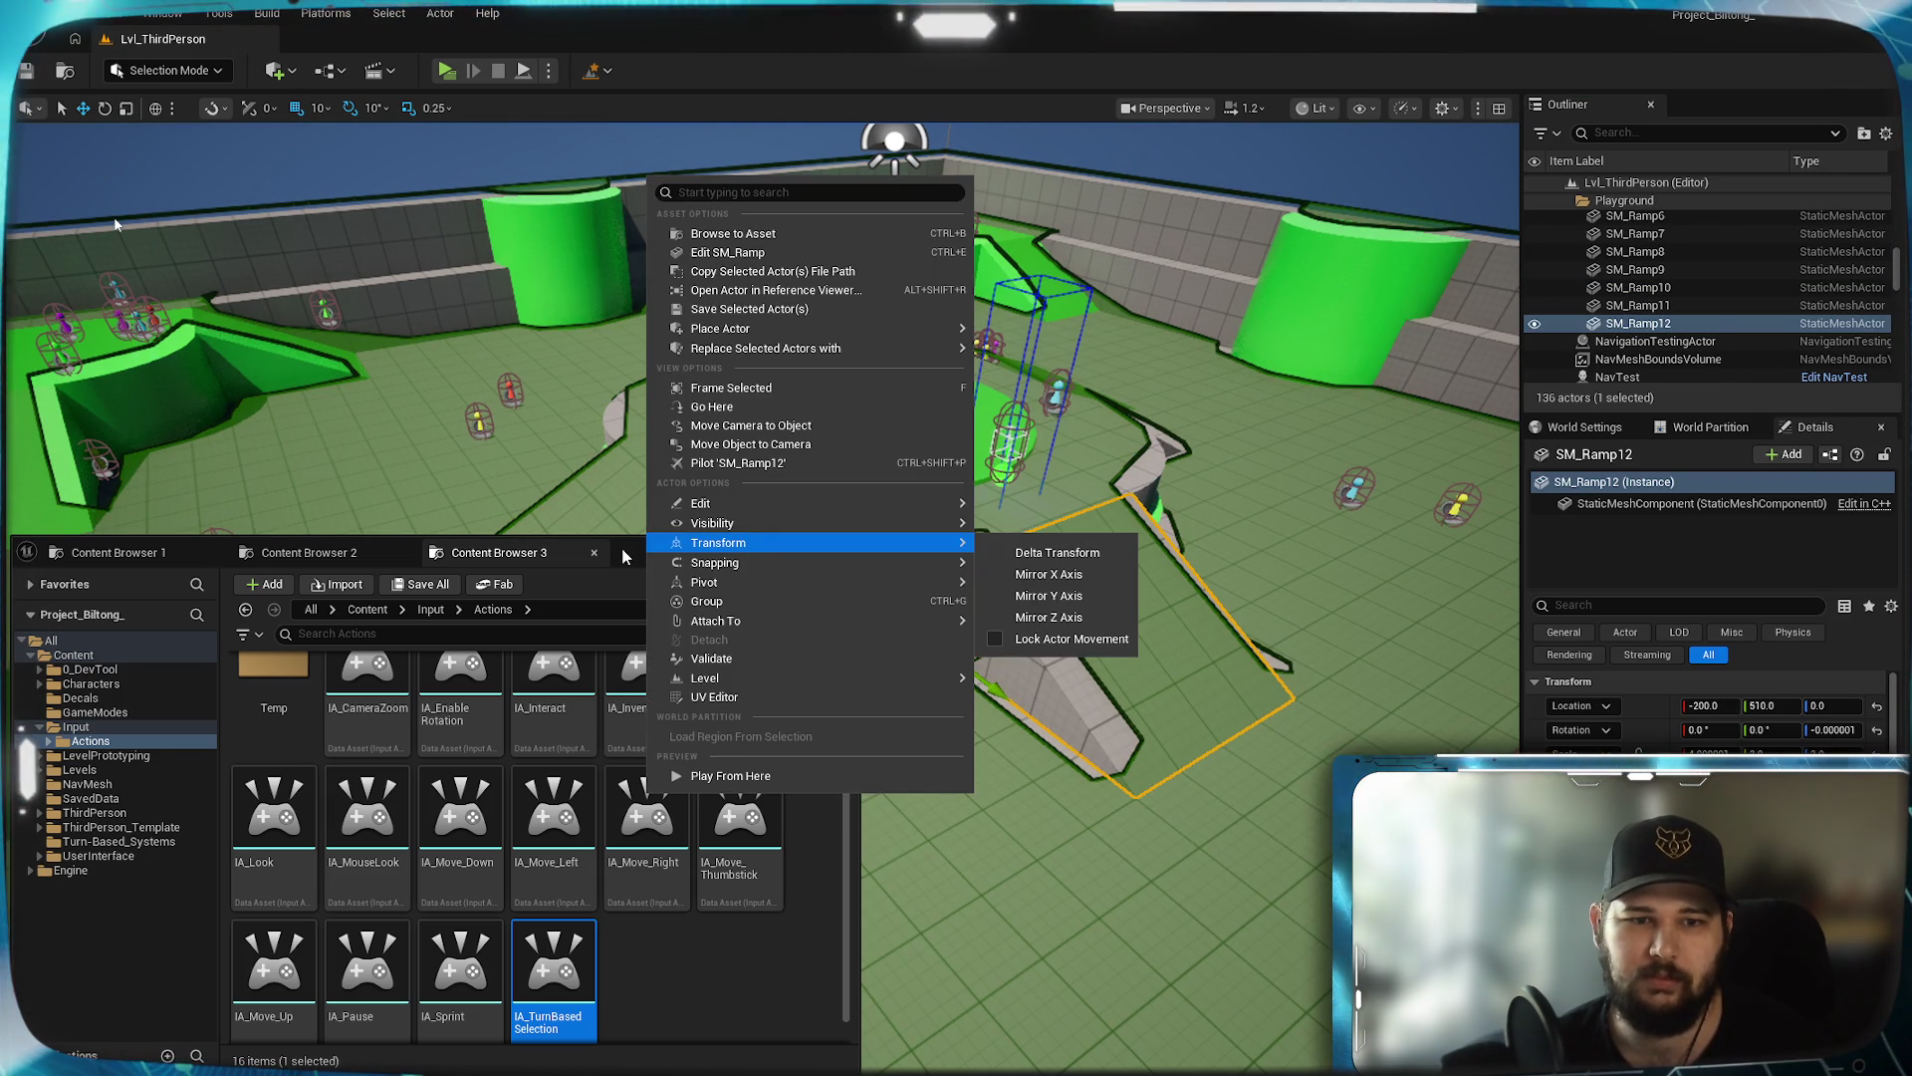
pyautogui.click(625, 556)
# Lower the NavTest character onto the floor and focus the view on it
pyautogui.moveTo(773, 547); pyautogui.dragTo(757, 448)
pyautogui.moveTo(115, 225); pyautogui.dragTo(116, 225)
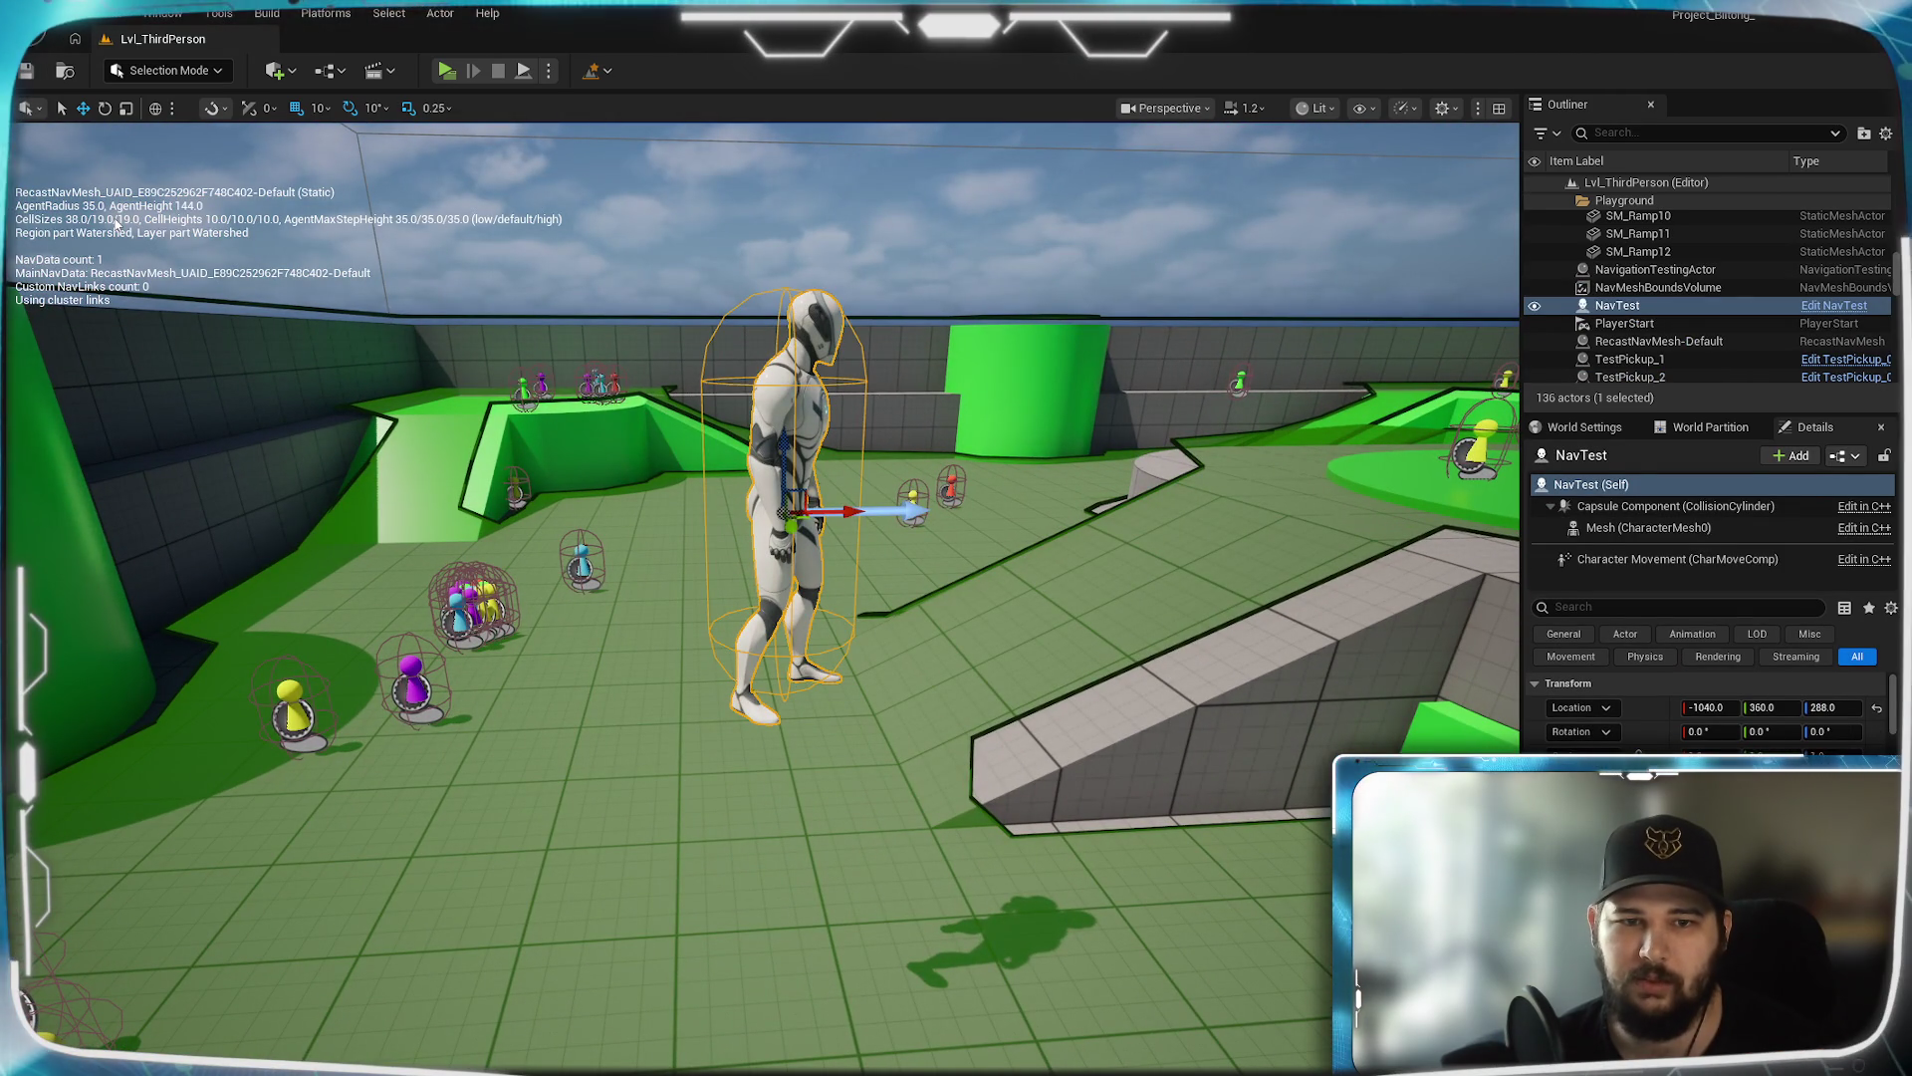
pyautogui.moveTo(784, 450); pyautogui.dragTo(724, 851)
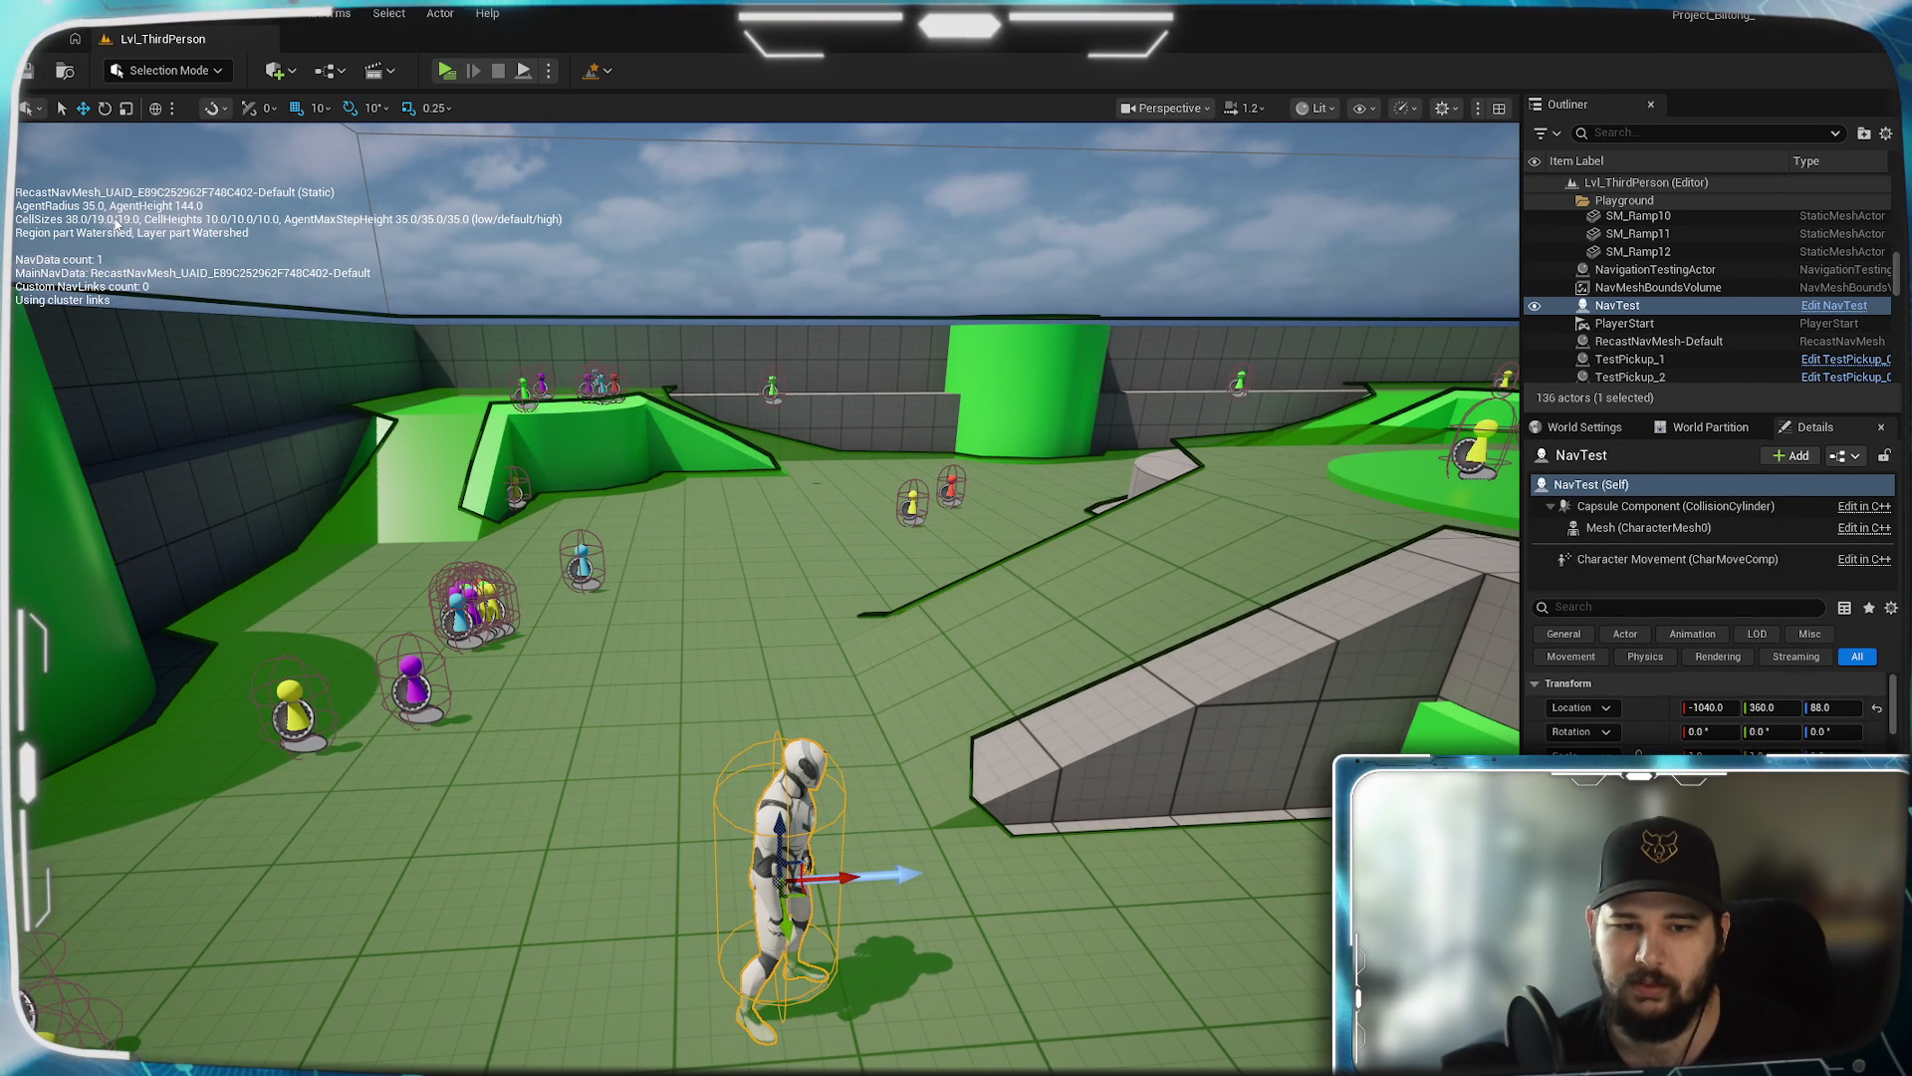
pyautogui.press('f')
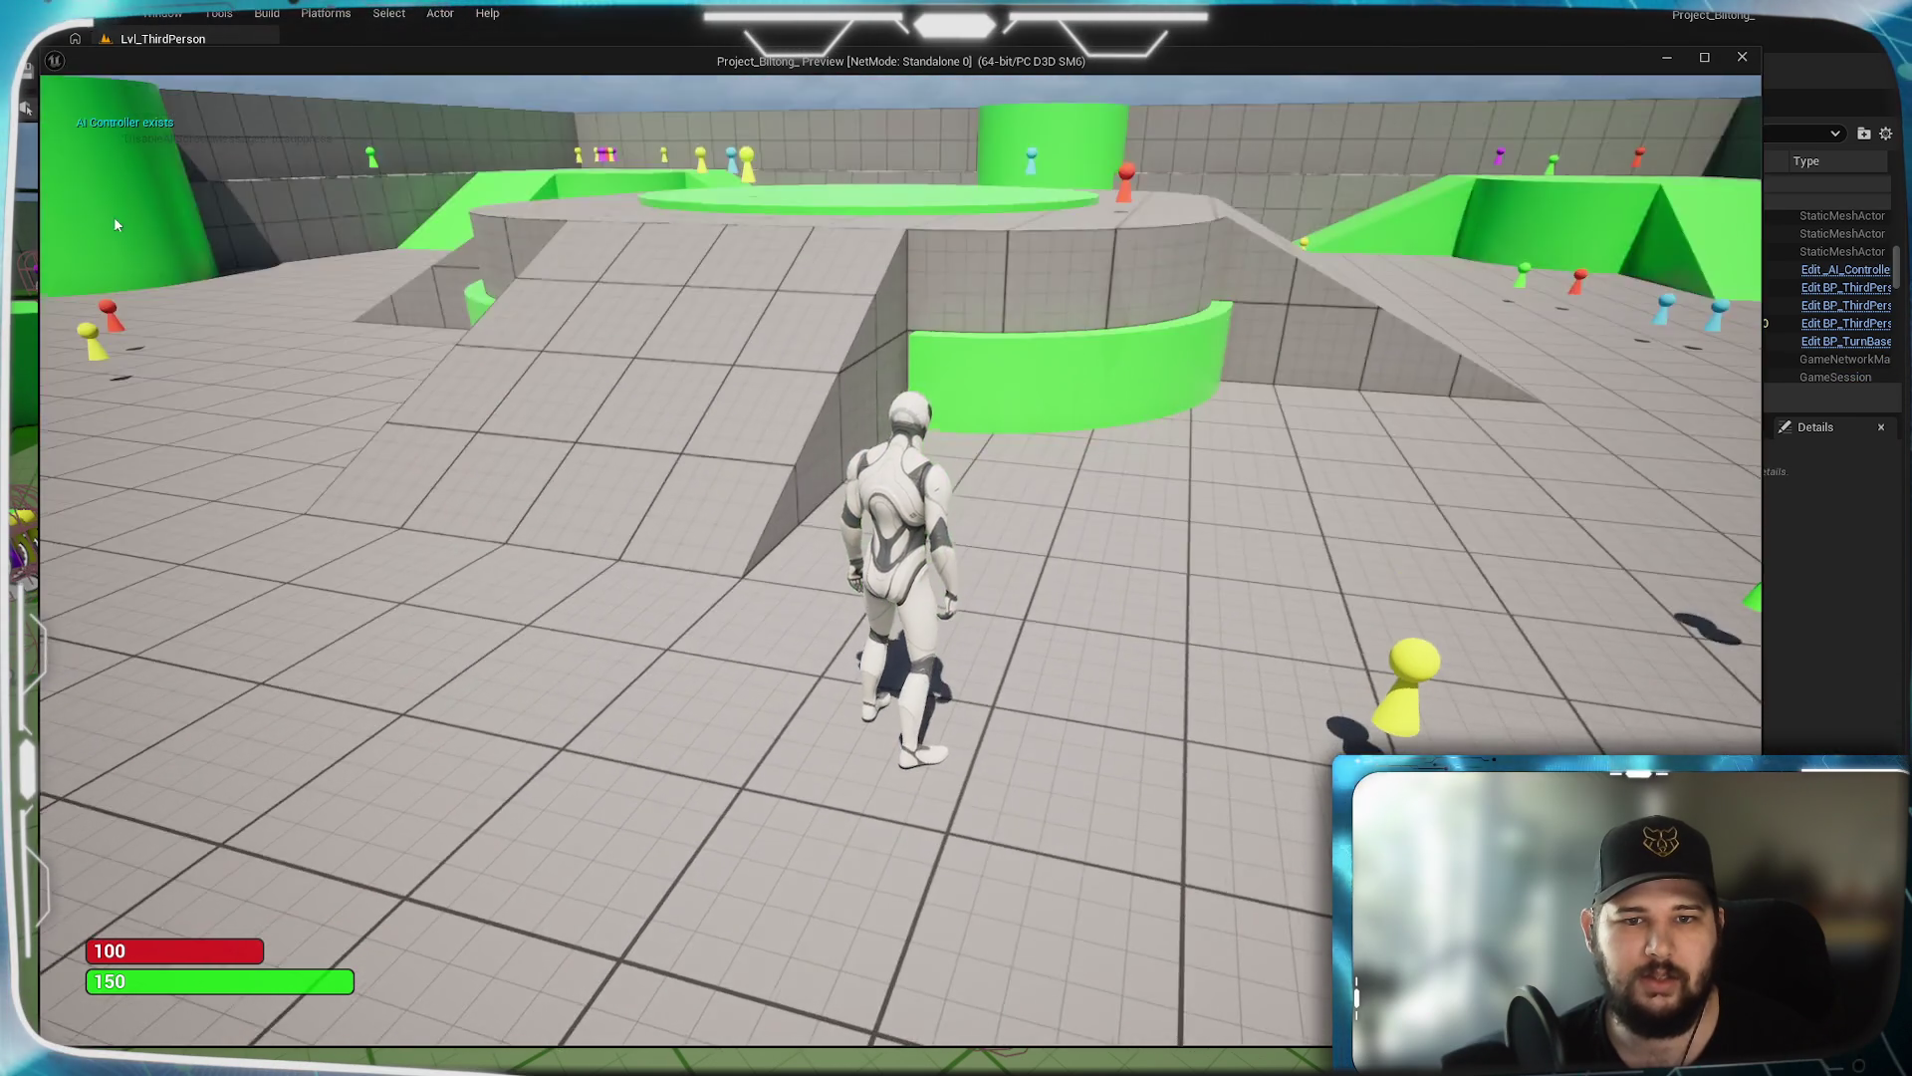
# Stop the play session and switch to the NavTest blueprint's EventGraph
pyautogui.press('a')
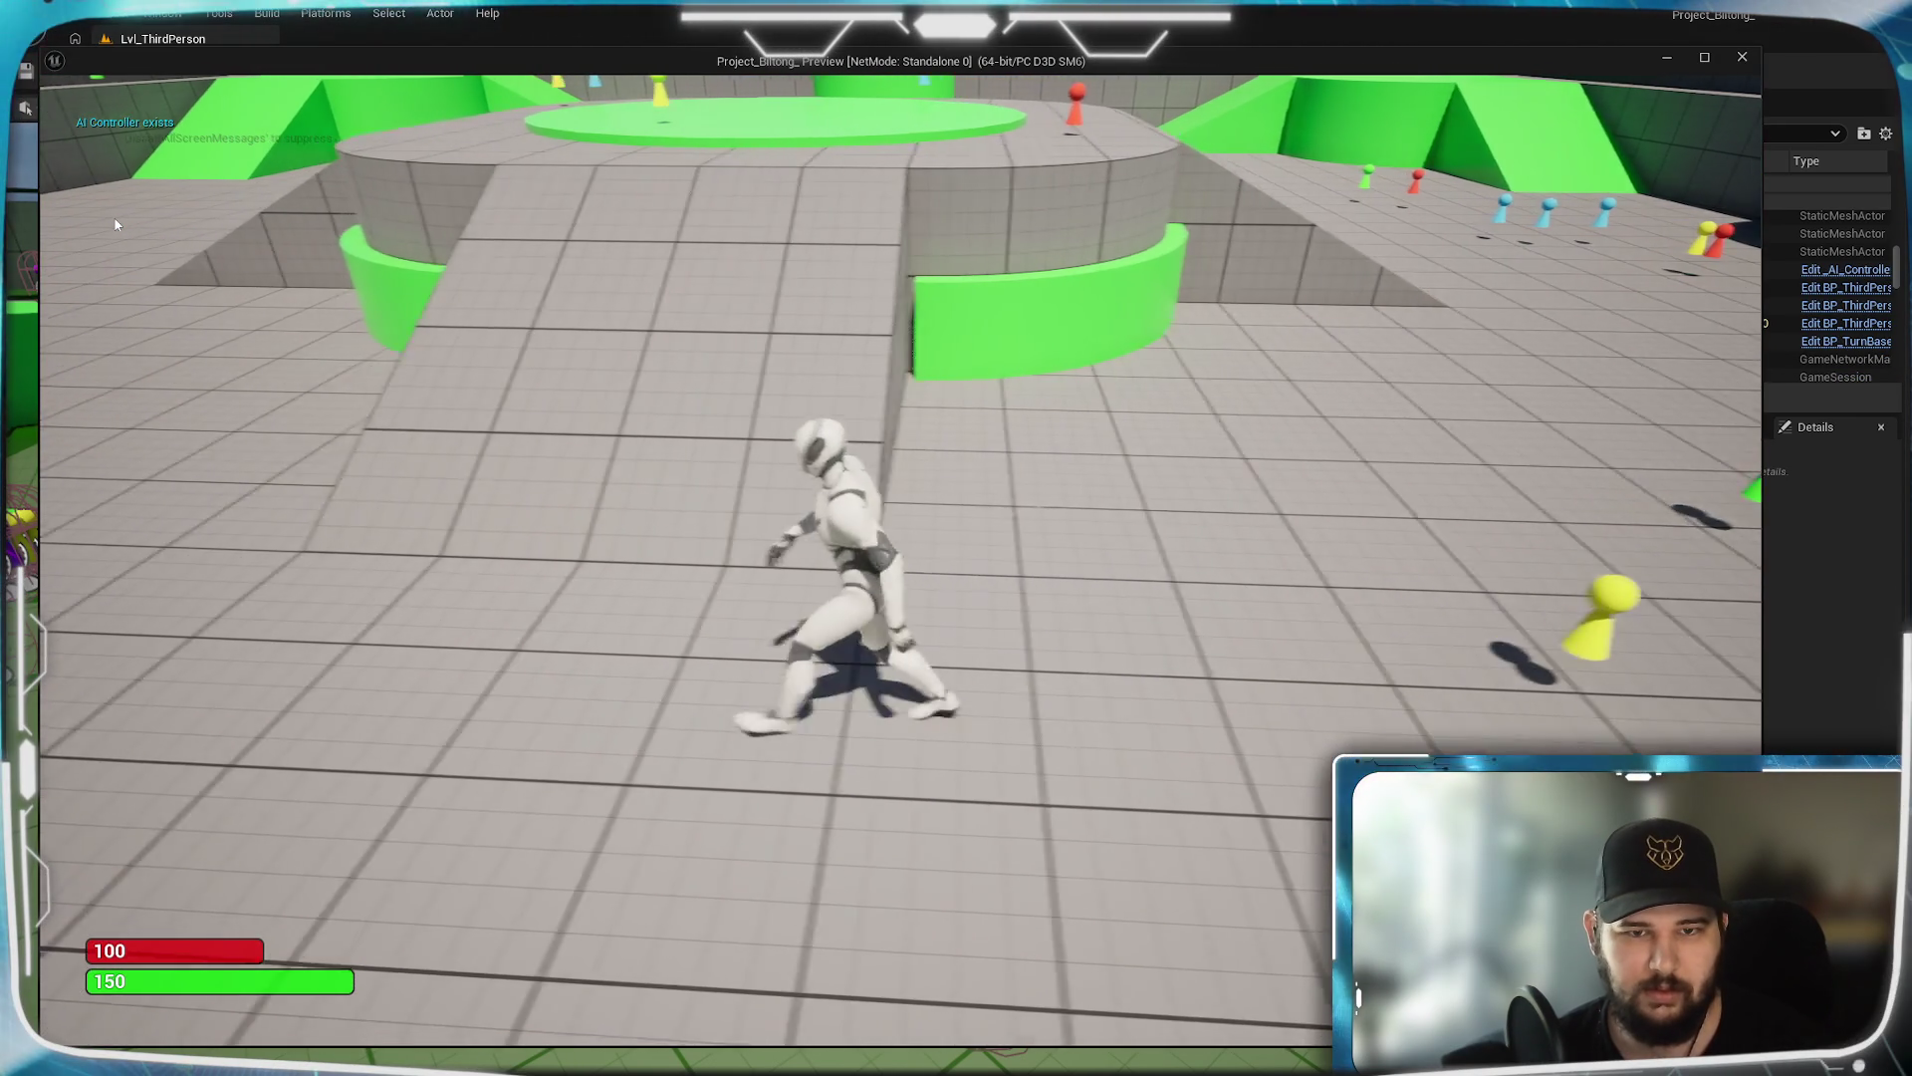
pyautogui.press('Escape')
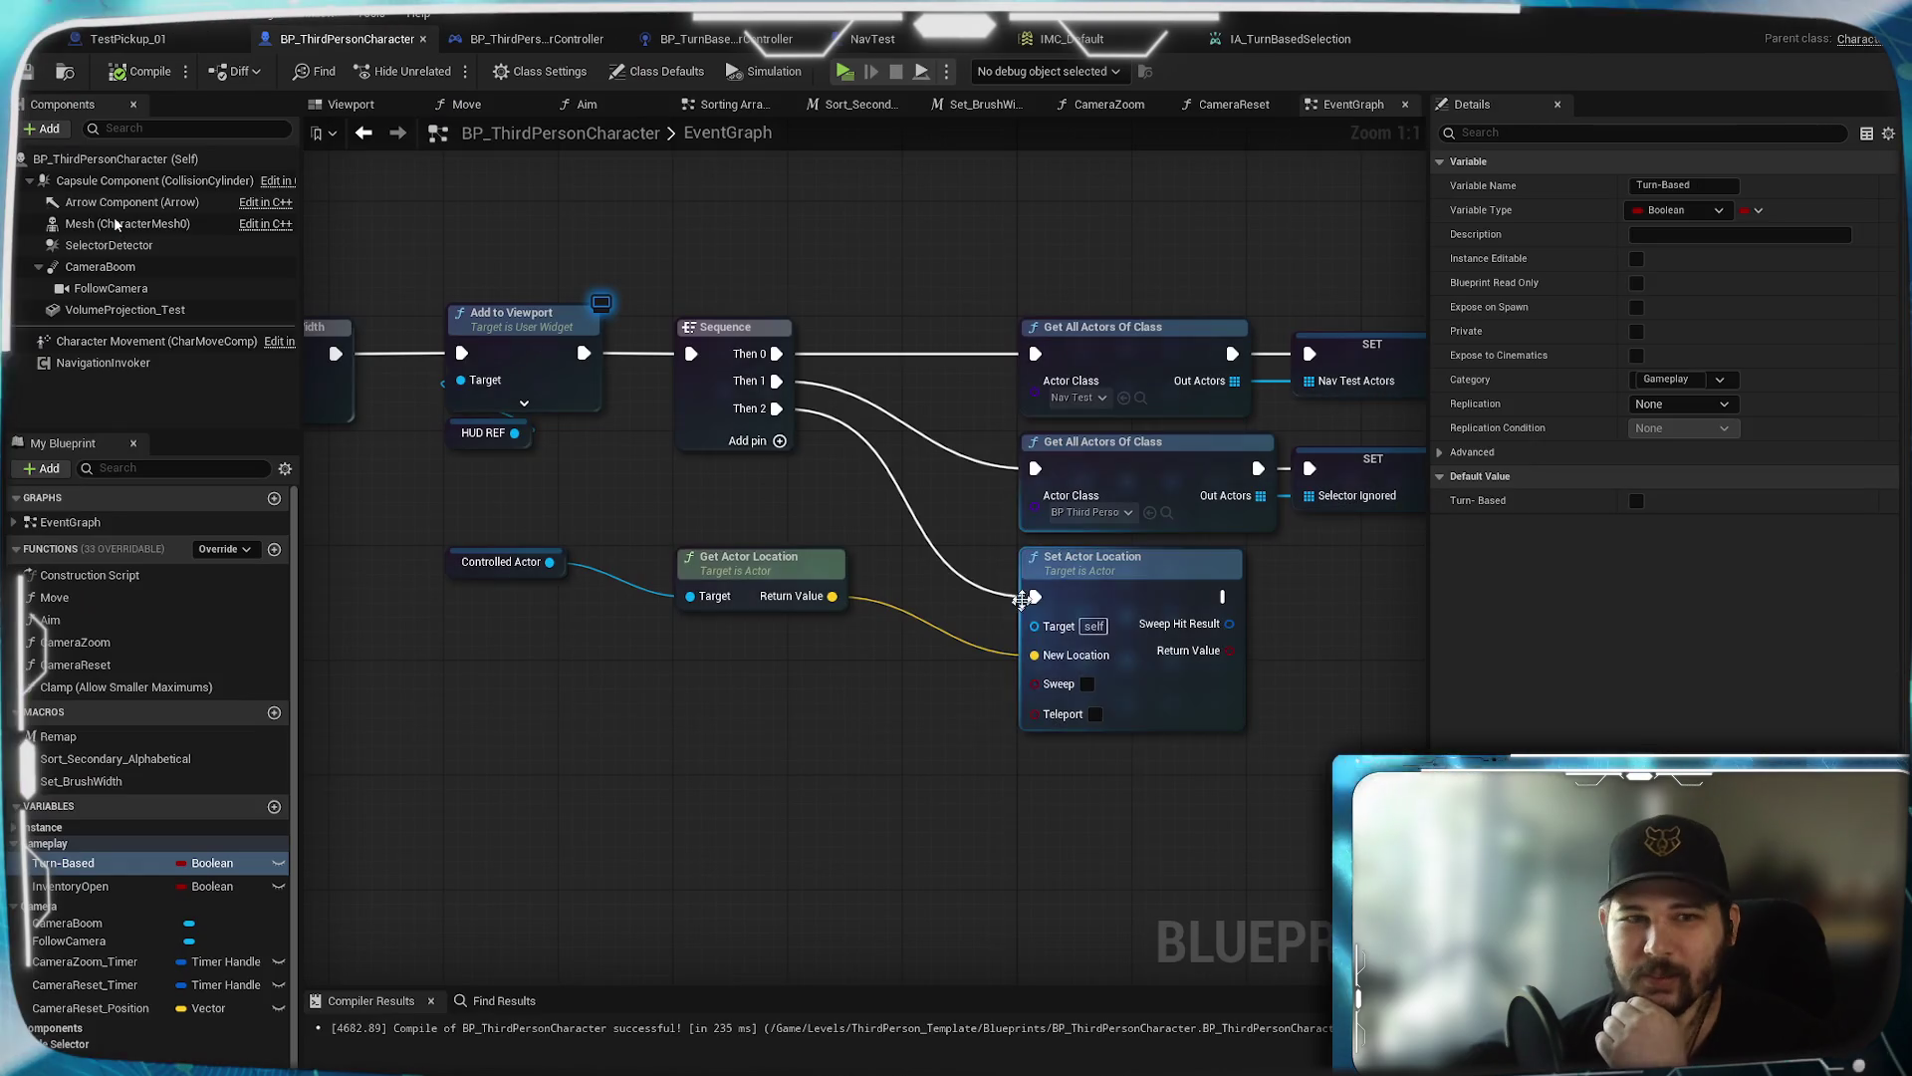
pyautogui.click(888, 44)
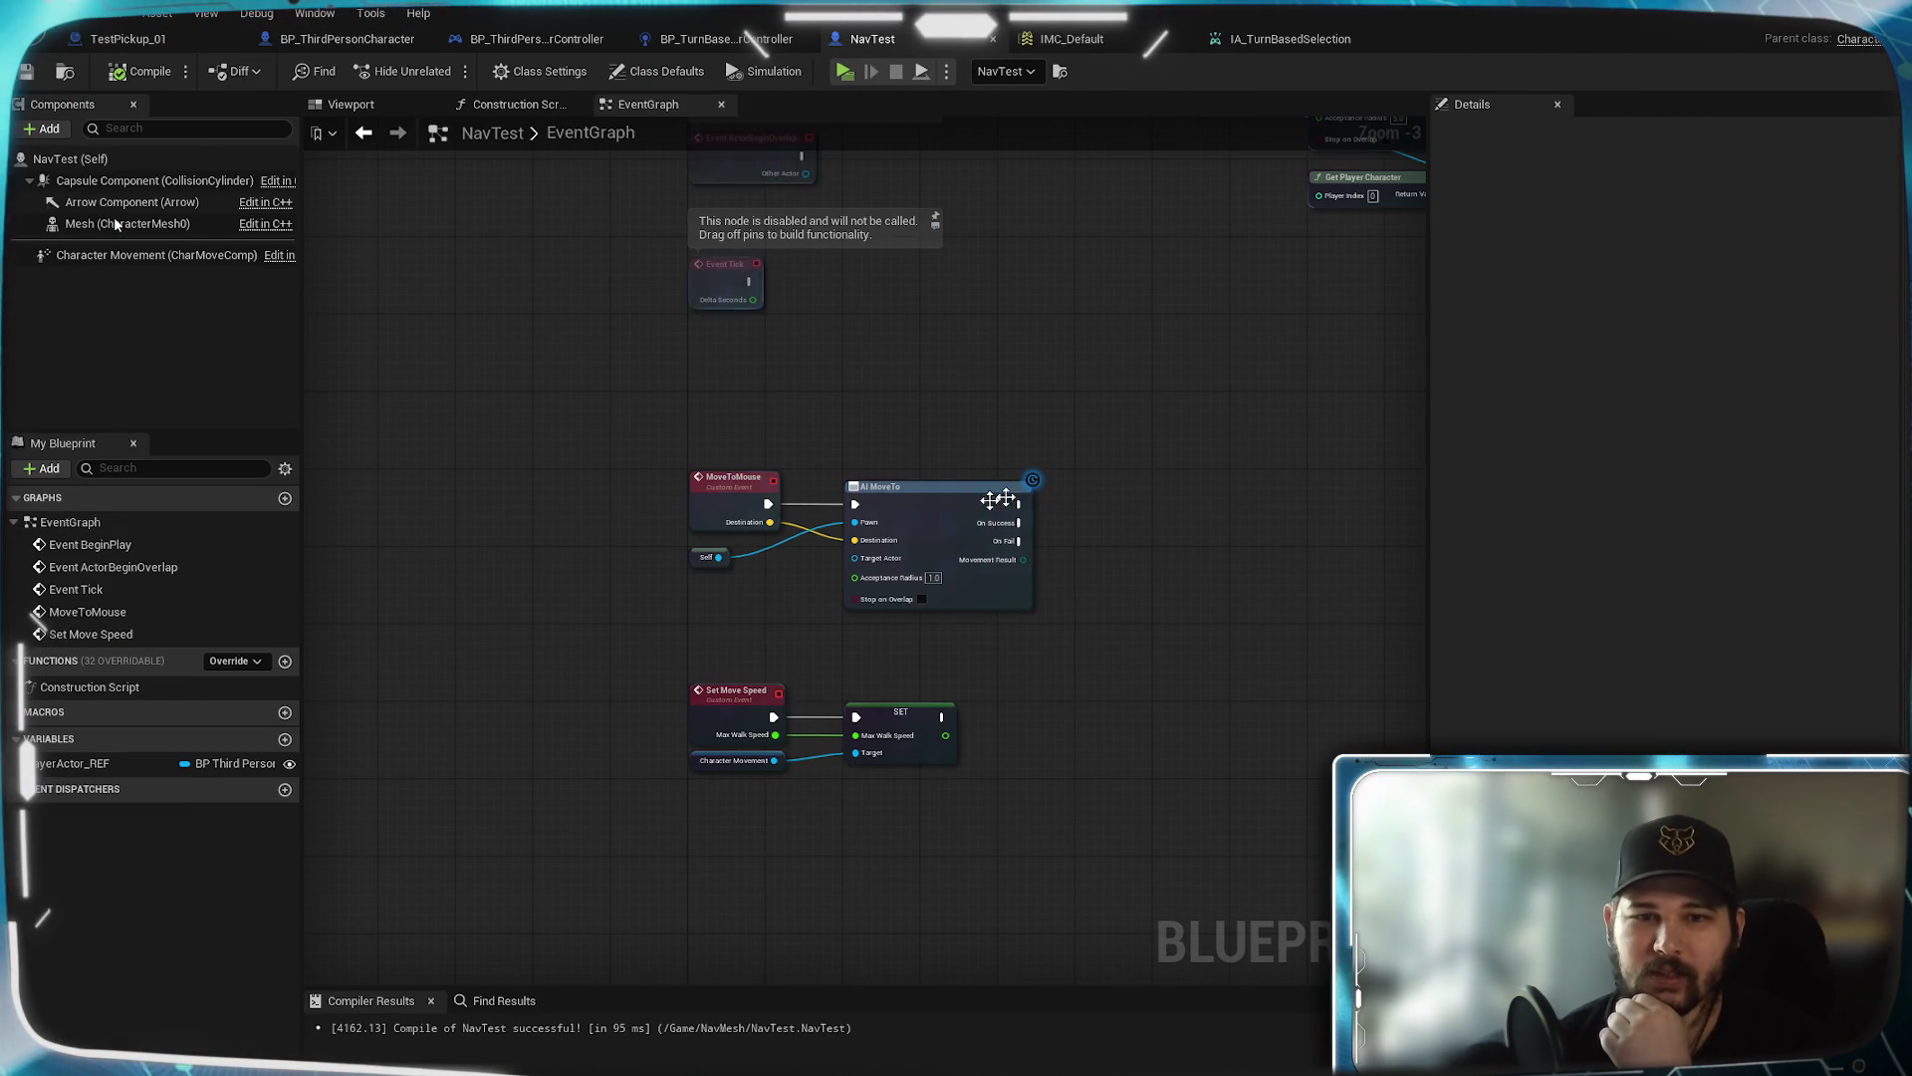
# Delete the stray Self, AI MoveTo and Get Player Character nodes from NavTest's graph
pyautogui.moveTo(1083, 514)
pyautogui.mouseDown()
pyautogui.moveTo(860, 761)
pyautogui.moveTo(922, 788)
pyautogui.mouseUp()
pyautogui.moveTo(1006, 619); pyautogui.dragTo(1391, 306)
pyautogui.press('Delete')
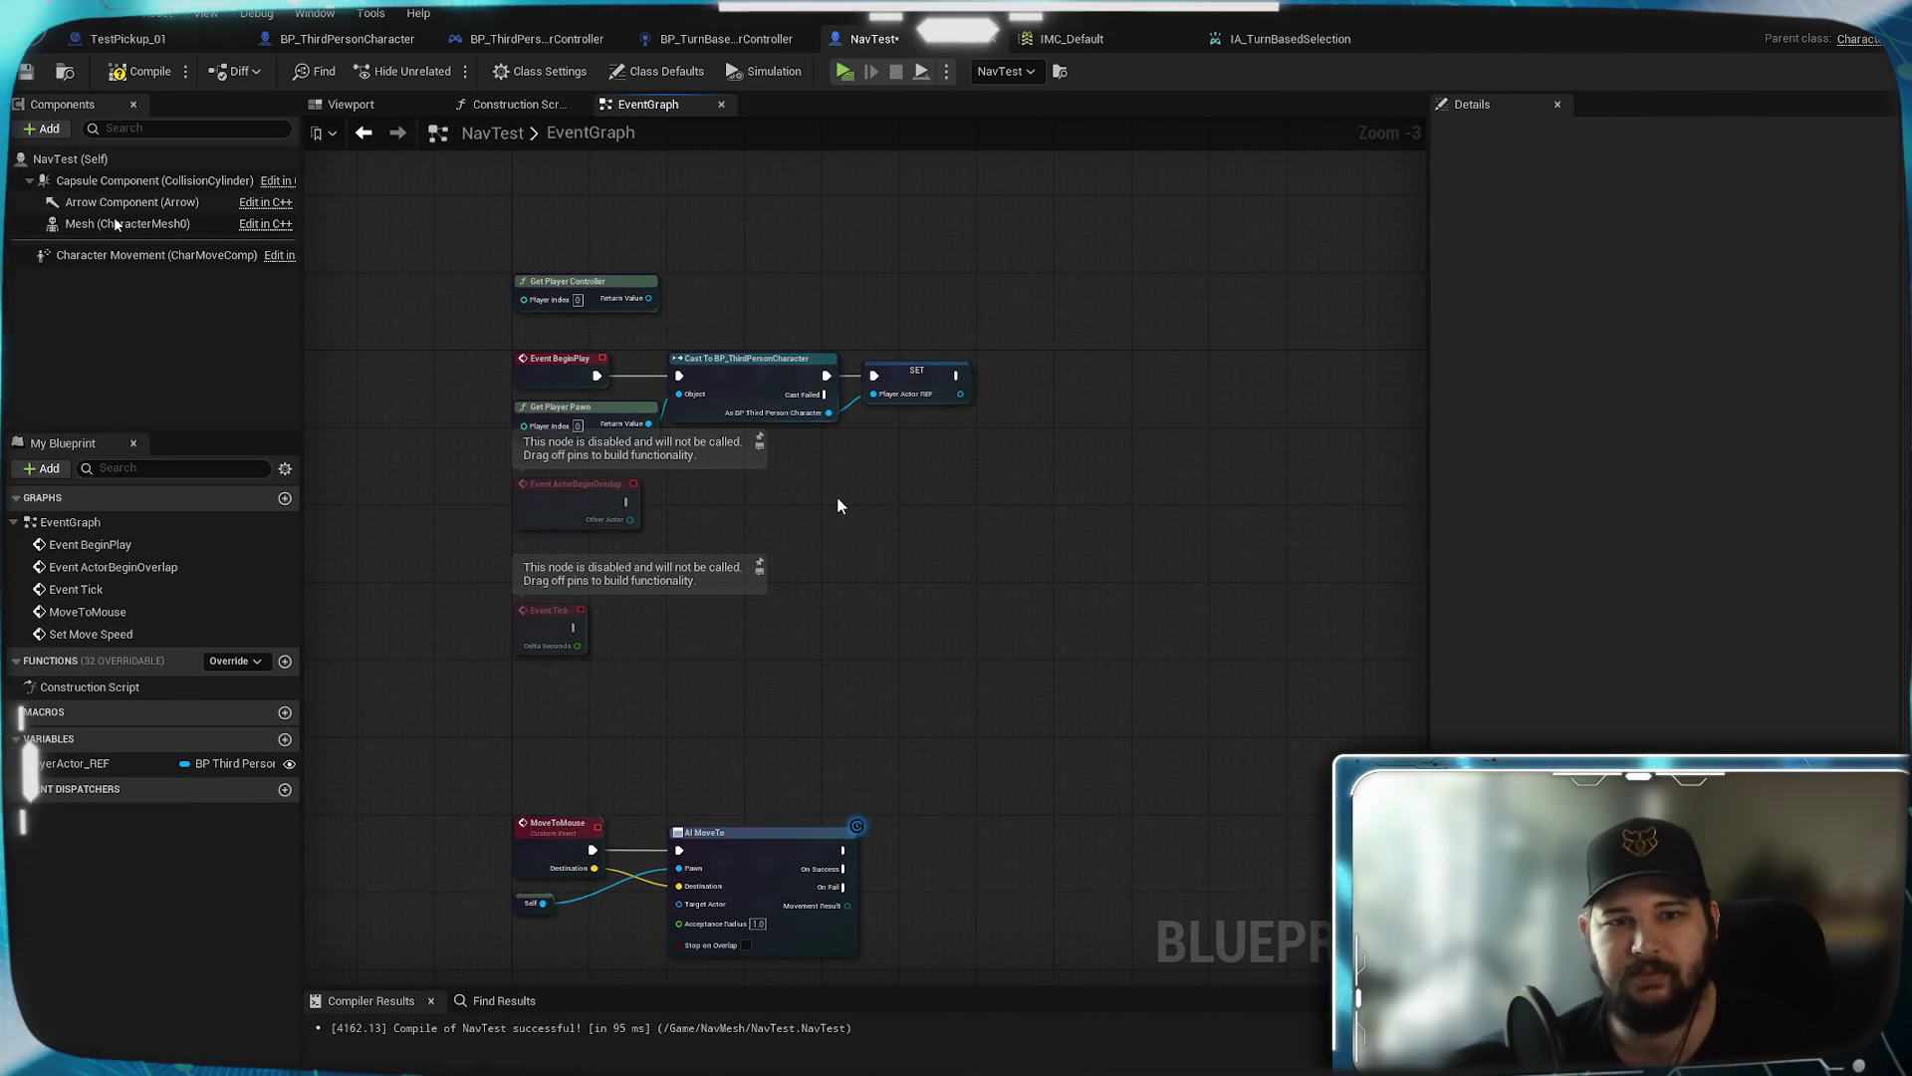
pyautogui.scroll(3, 863, 548)
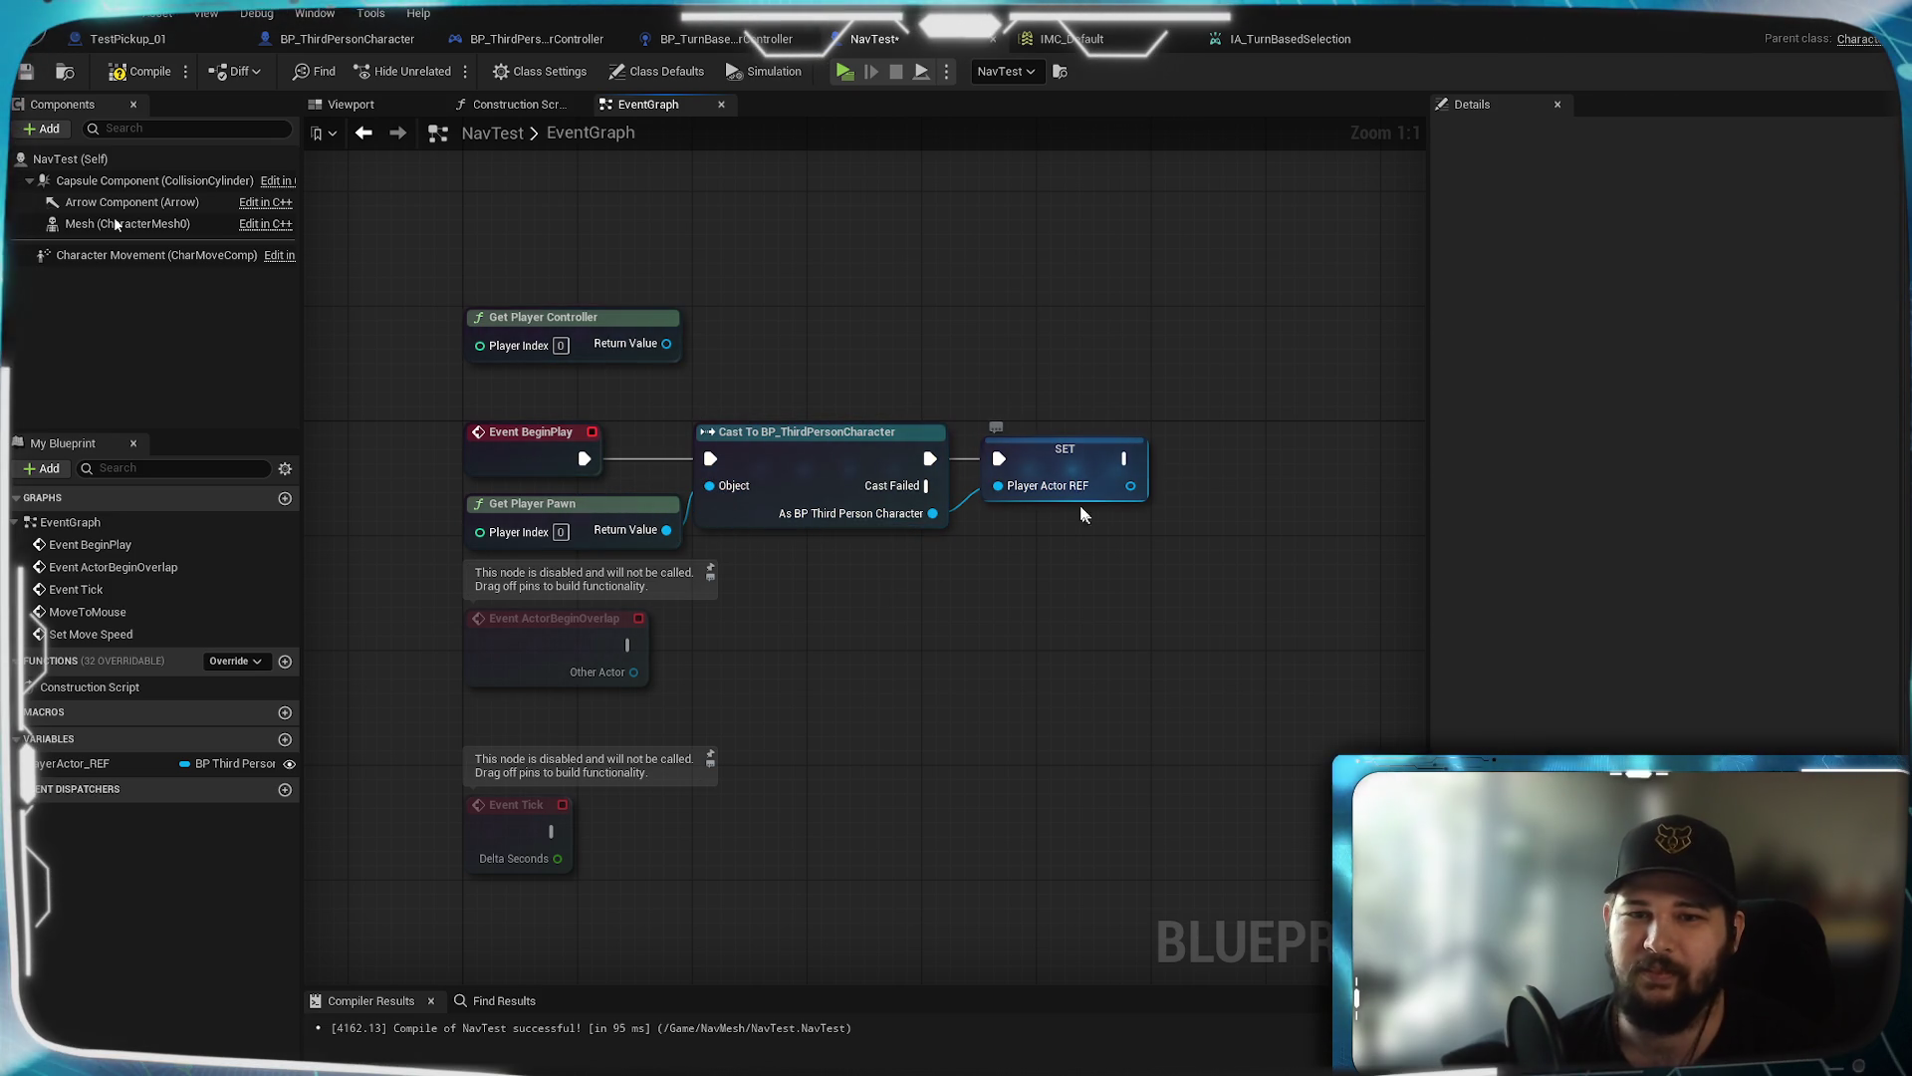
pyautogui.scroll(-8, 917, 783)
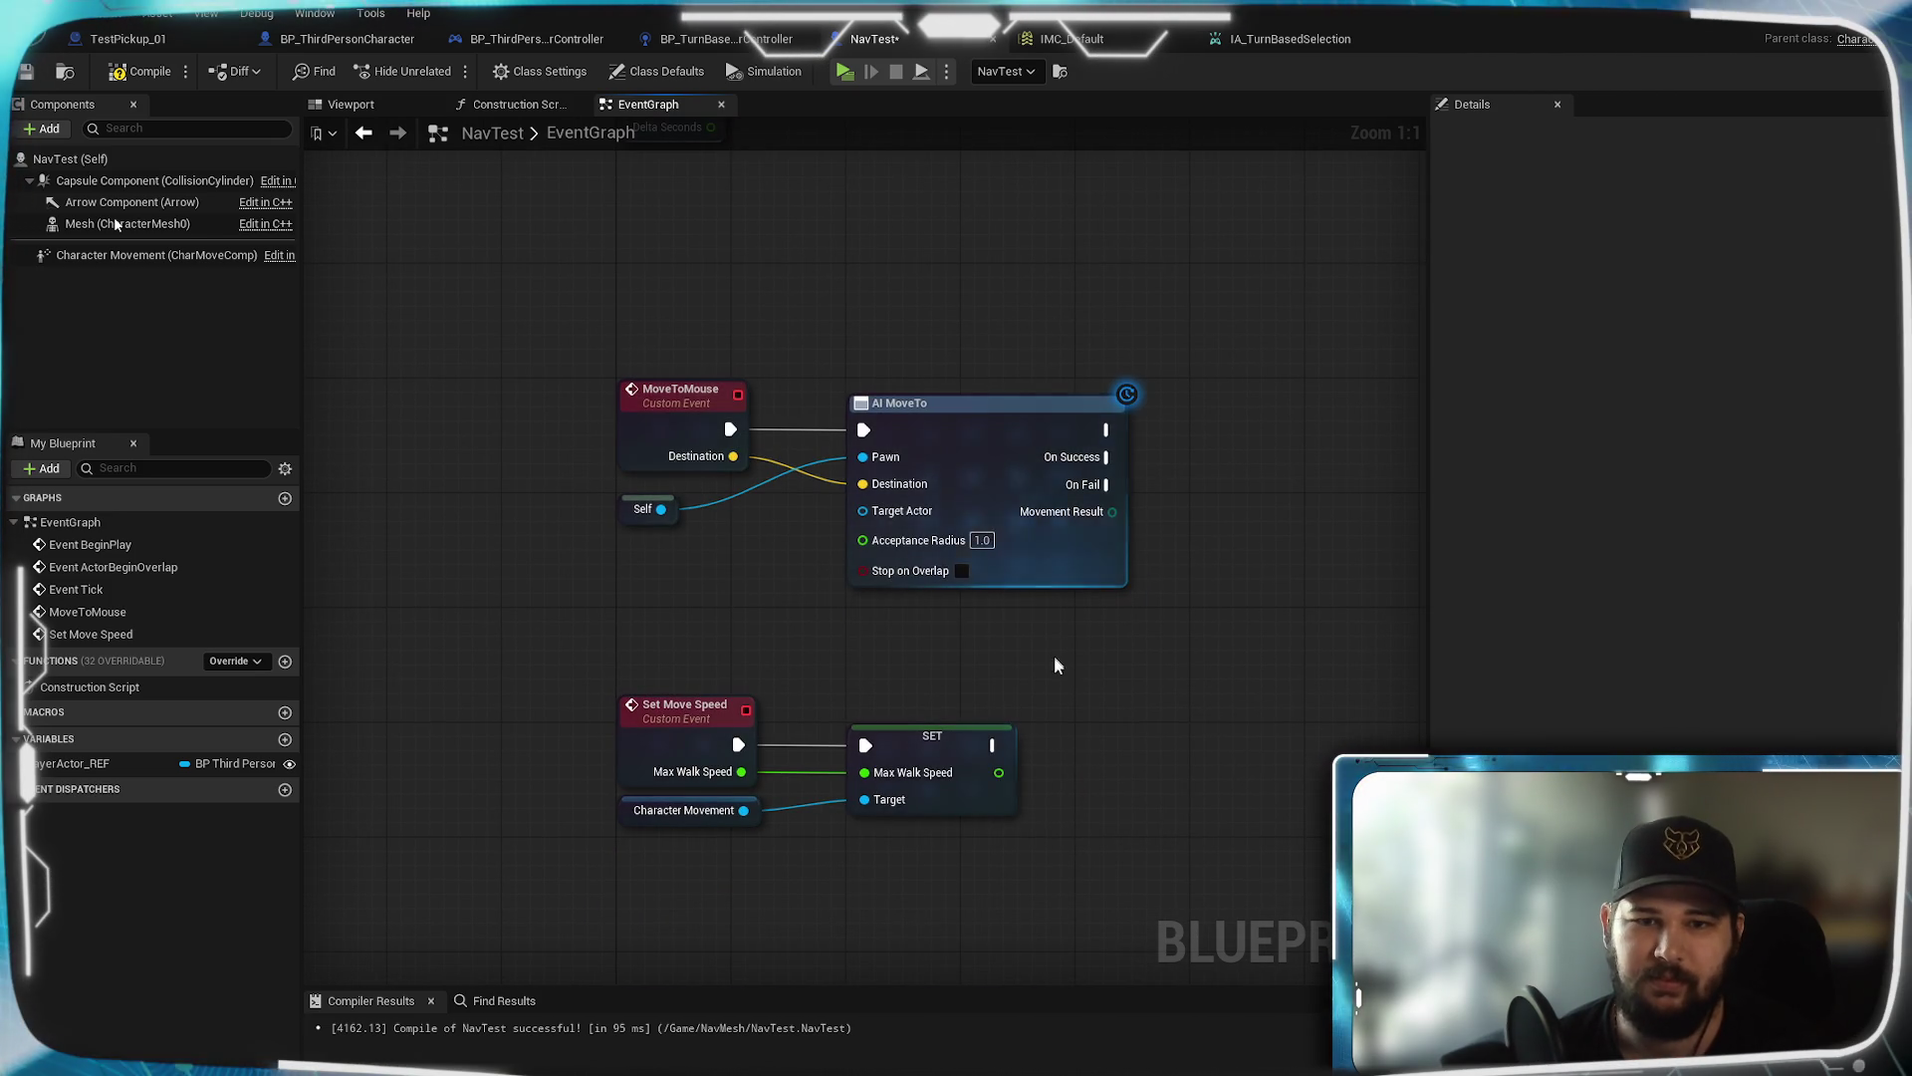
pyautogui.moveTo(1072, 564); pyautogui.dragTo(1095, 643)
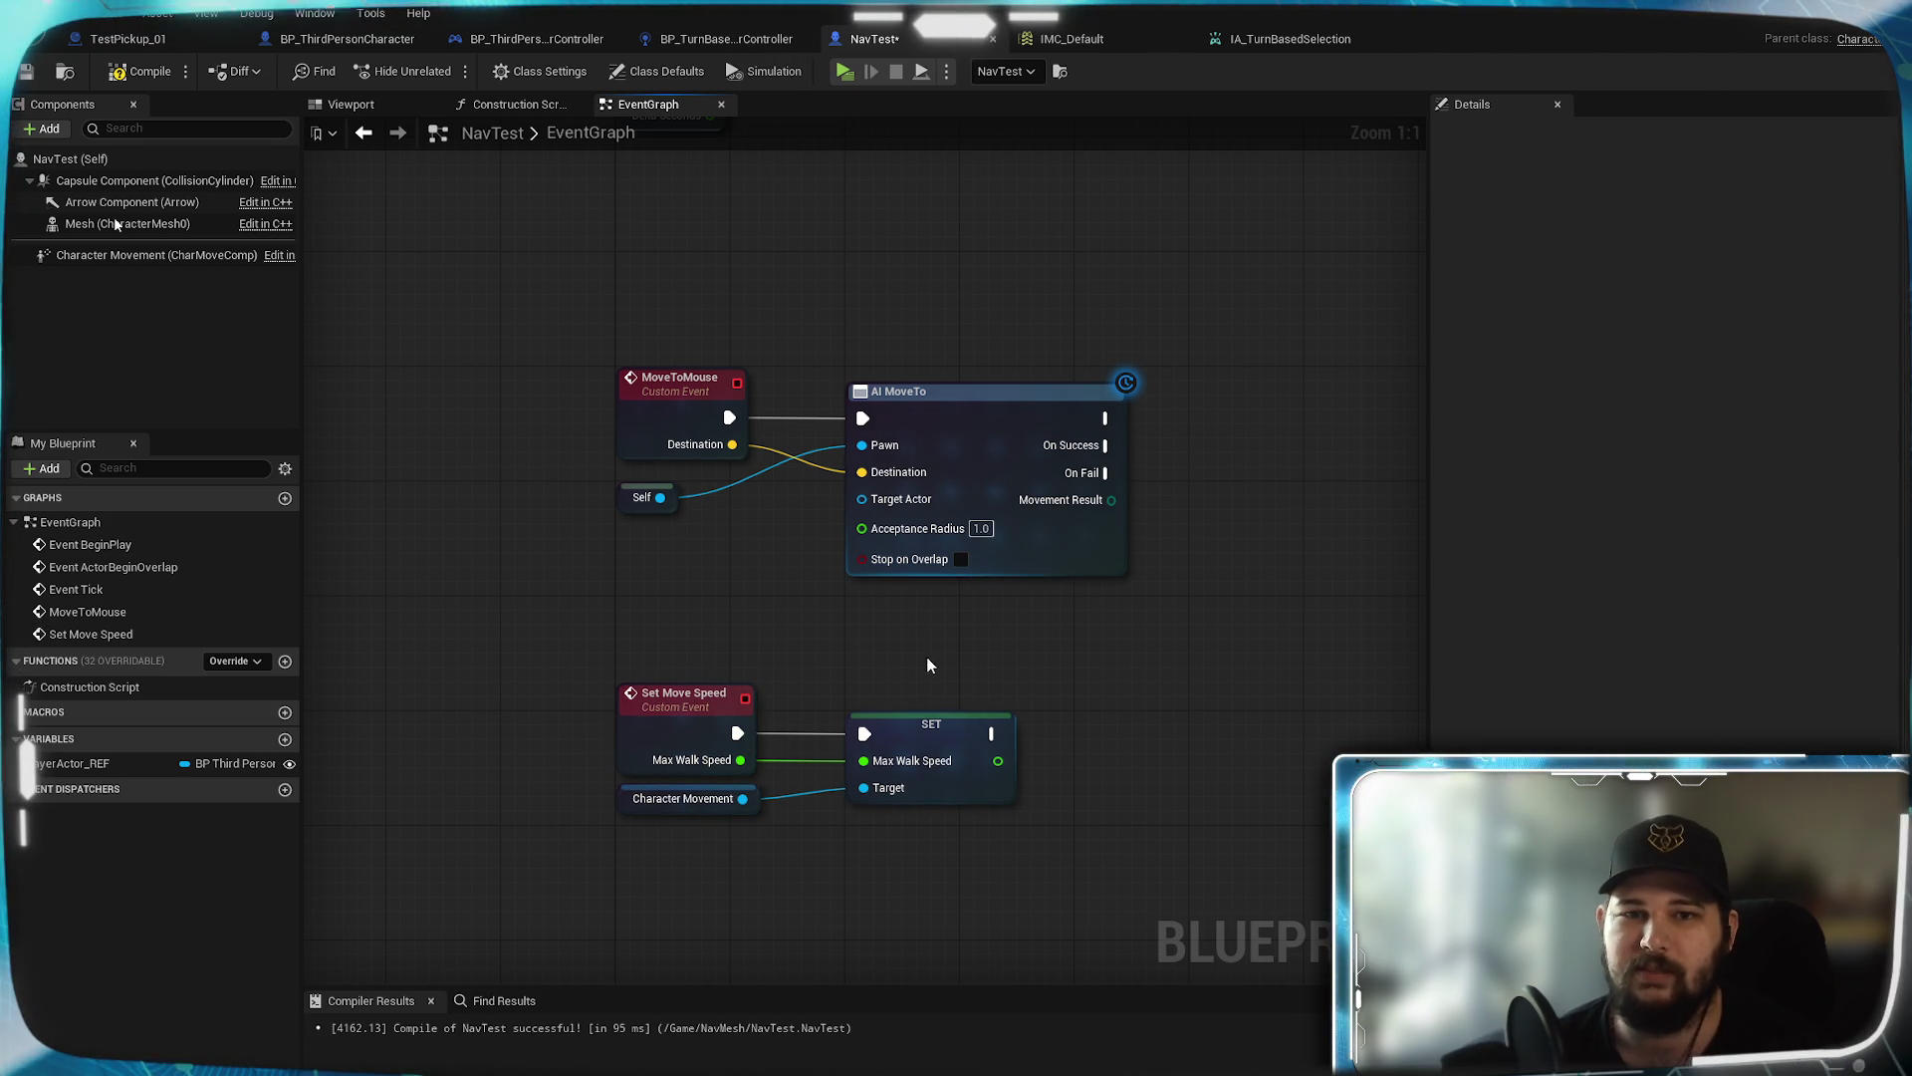
pyautogui.moveTo(1054, 623)
pyautogui.mouseDown()
pyautogui.moveTo(1014, 622)
pyautogui.moveTo(952, 517)
pyautogui.moveTo(820, 547)
pyautogui.moveTo(872, 539)
pyautogui.mouseUp()
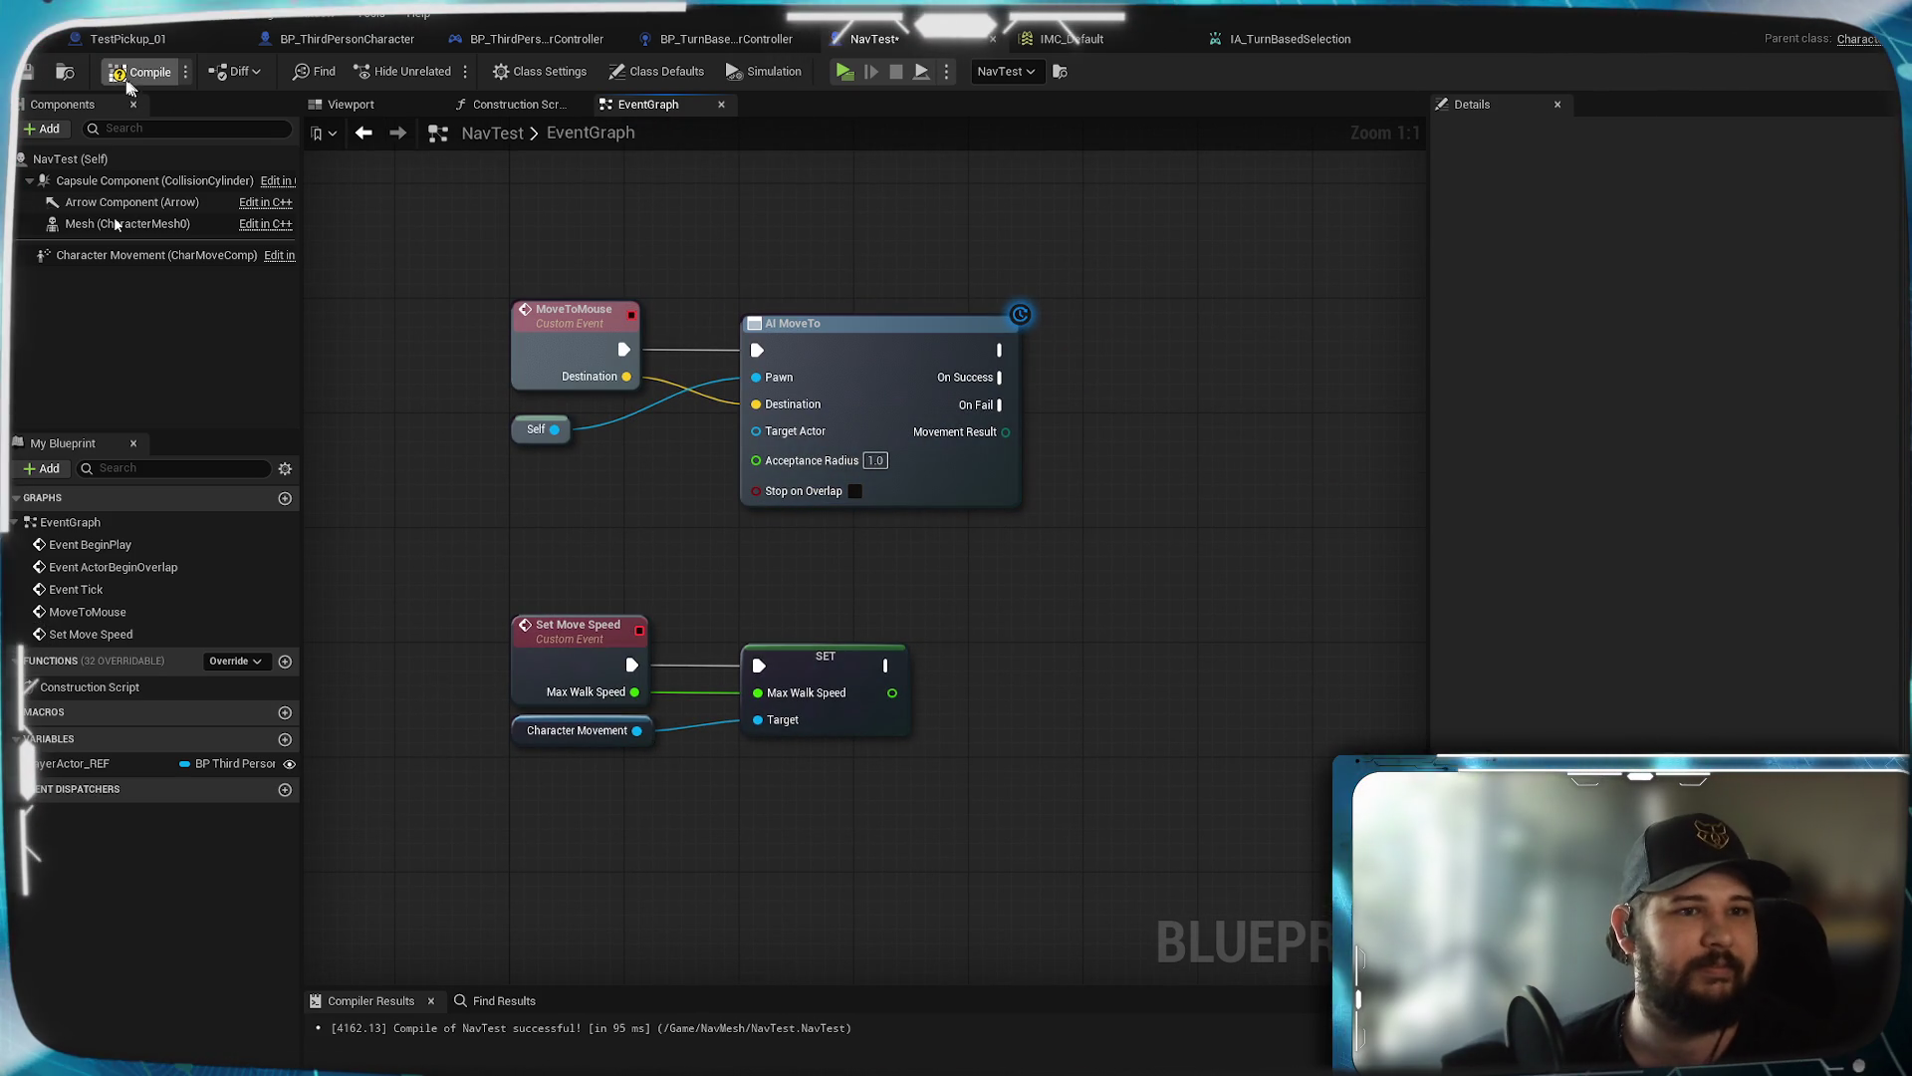
# Compile and save the NavTest blueprint
pyautogui.hotkey('ctrl', 's')
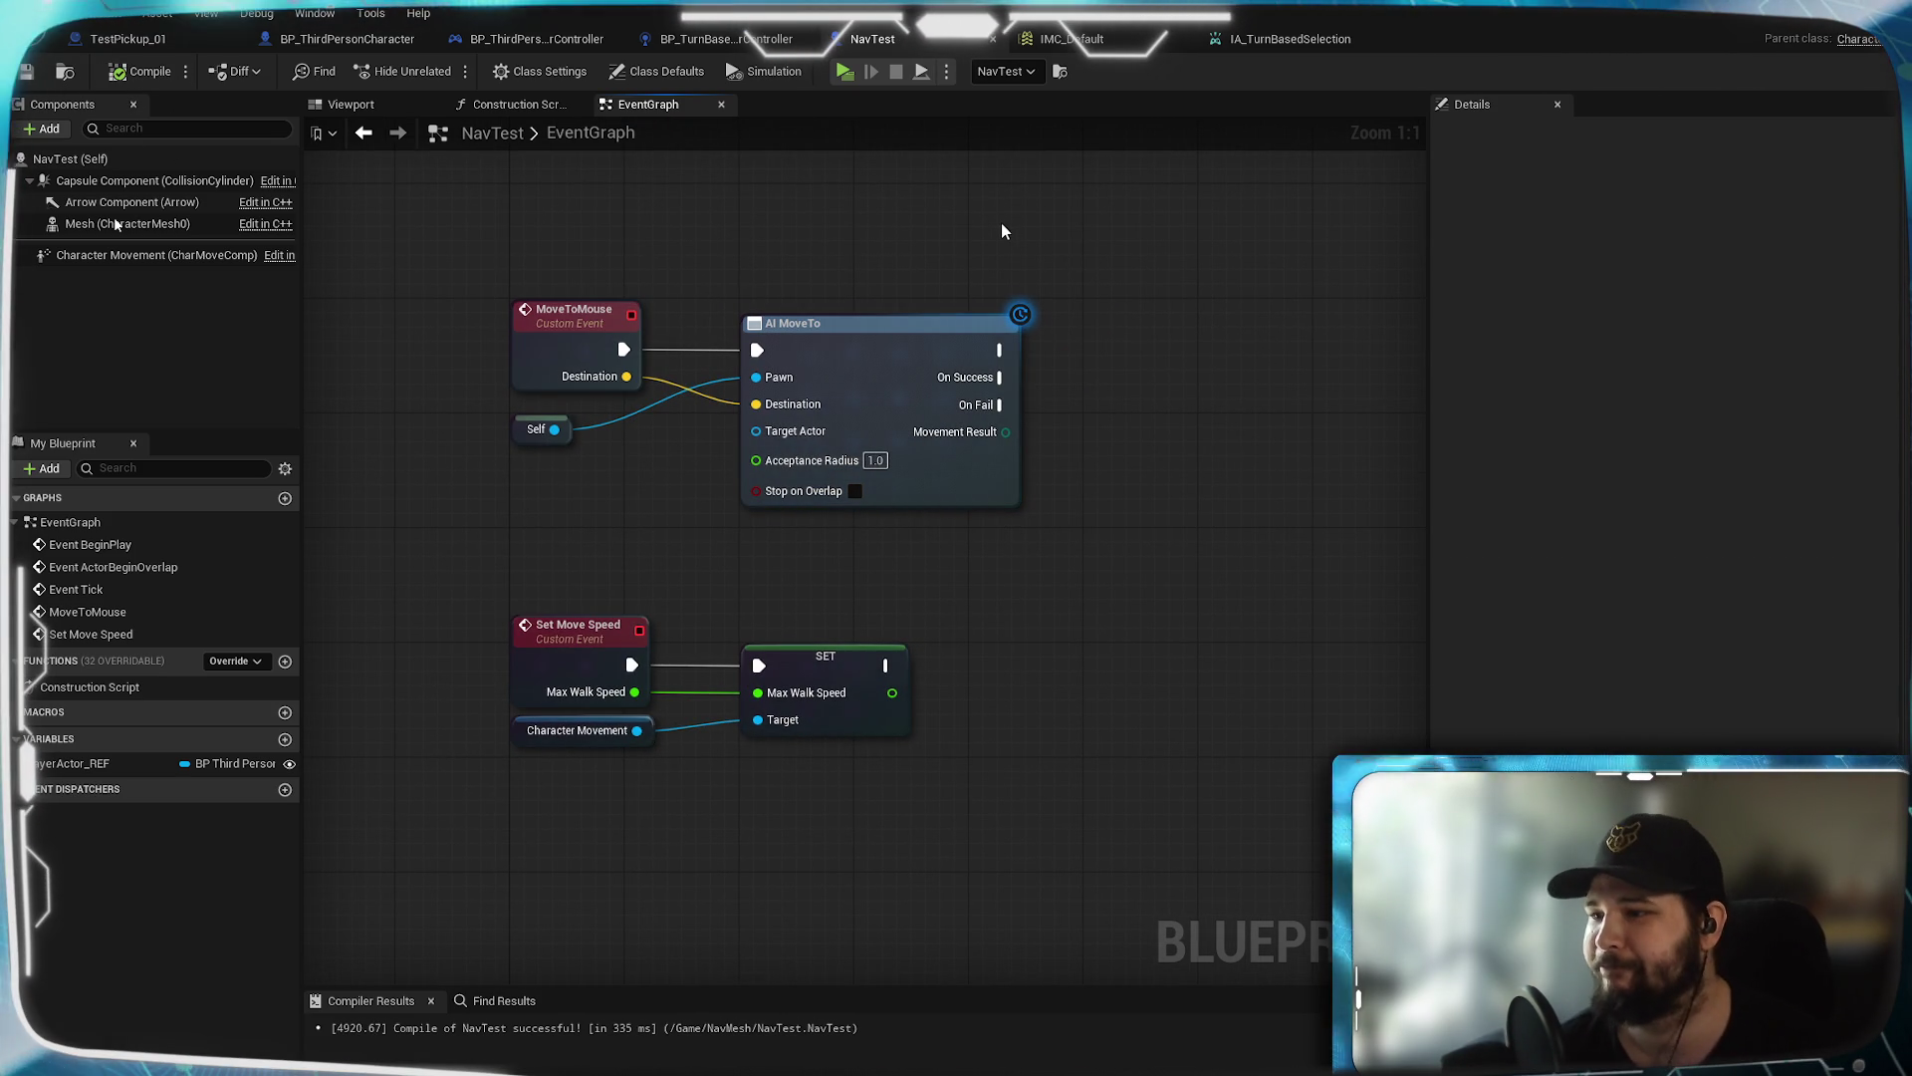
pyautogui.moveTo(964, 243); pyautogui.dragTo(922, 248)
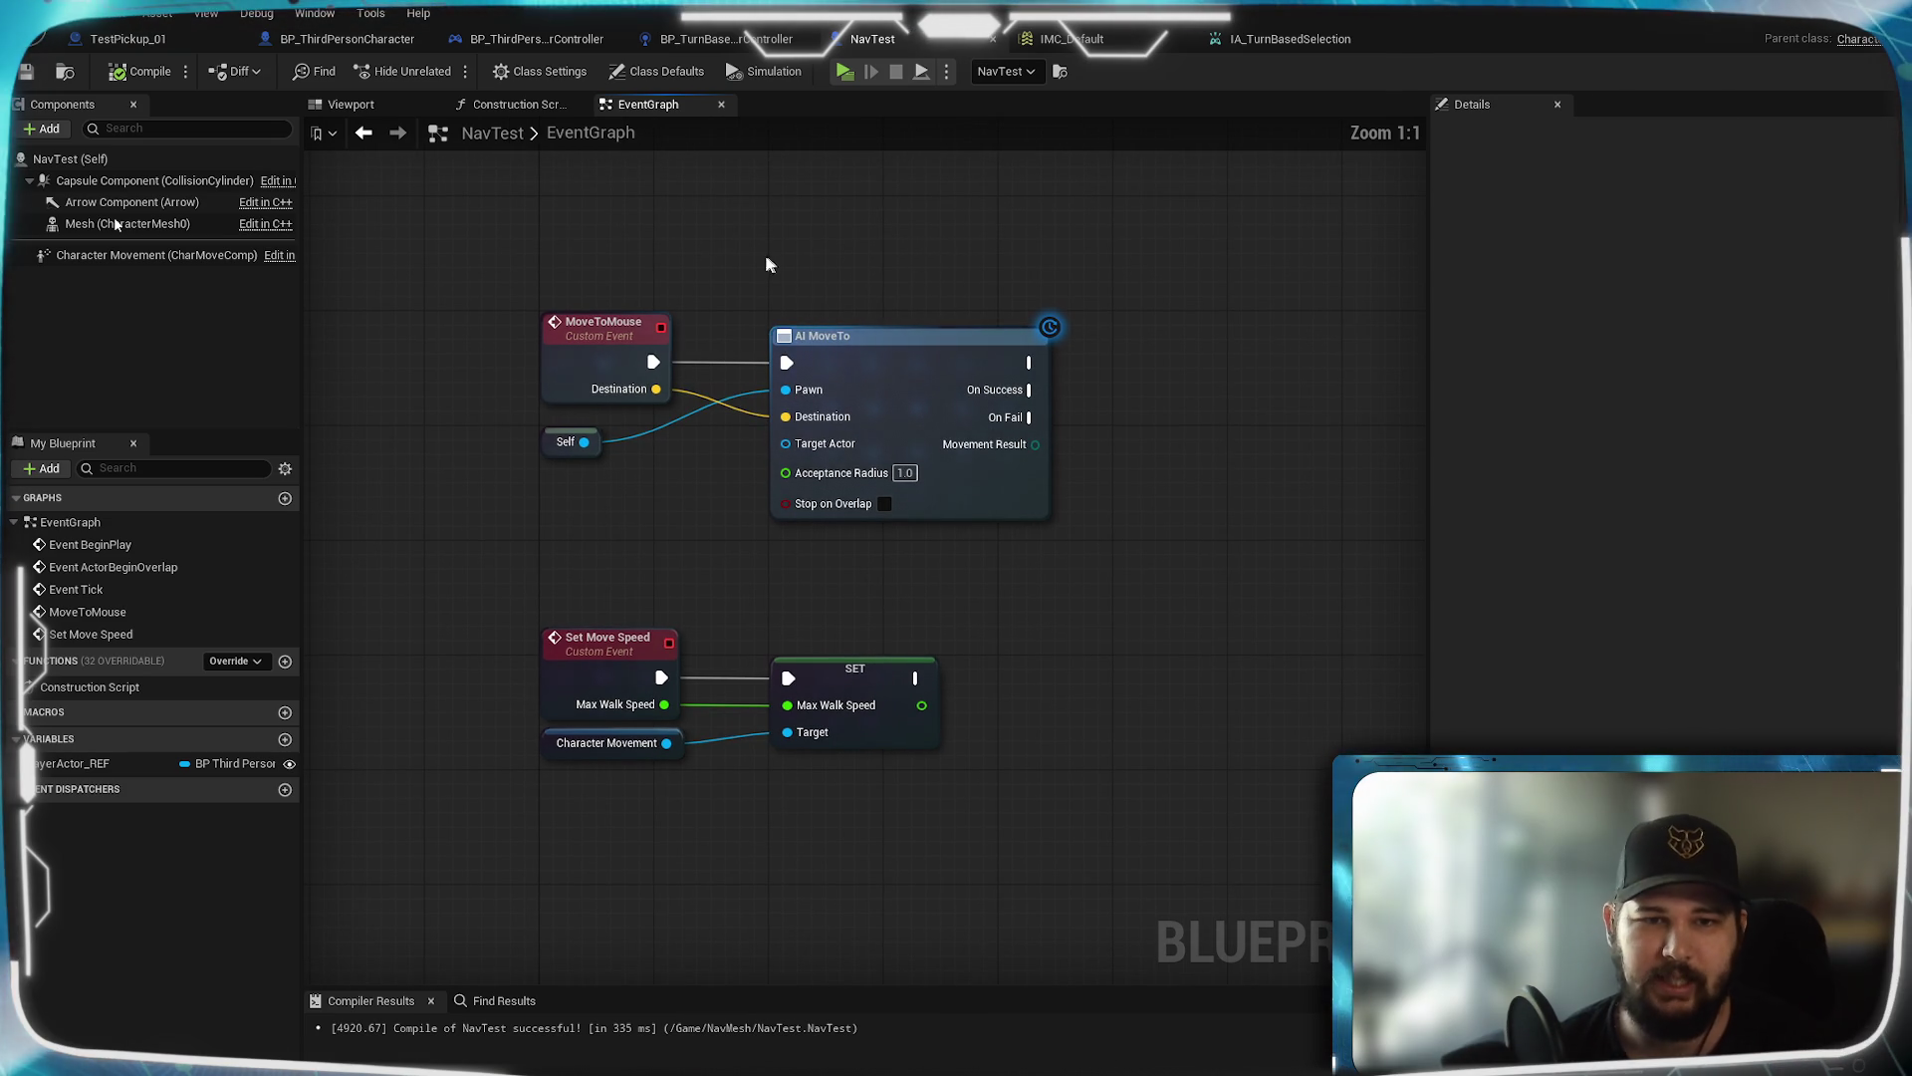
pyautogui.moveTo(783, 251); pyautogui.dragTo(812, 260)
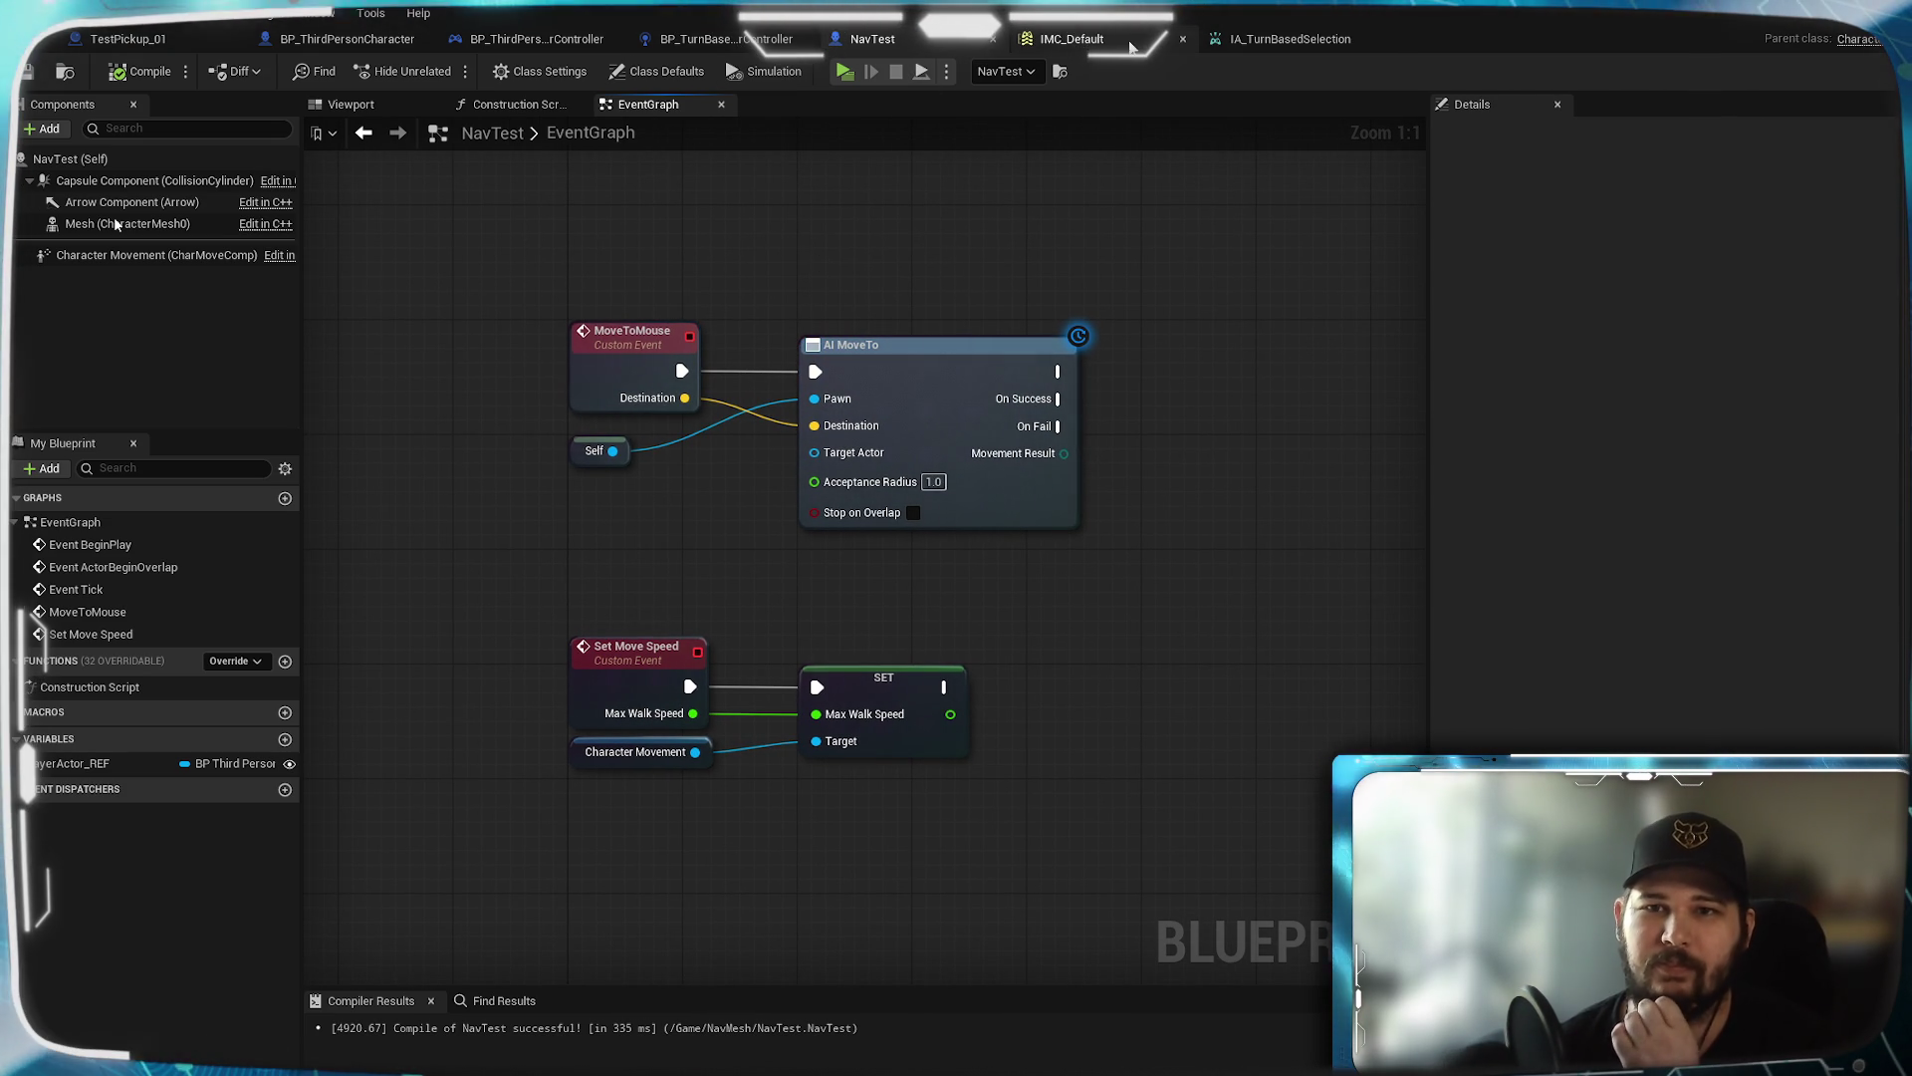
# Check the IMC_Default and IA_TurnBasedSelection assets, then return to BP_ThirdPersonCharacter's graph
pyautogui.click(1073, 40)
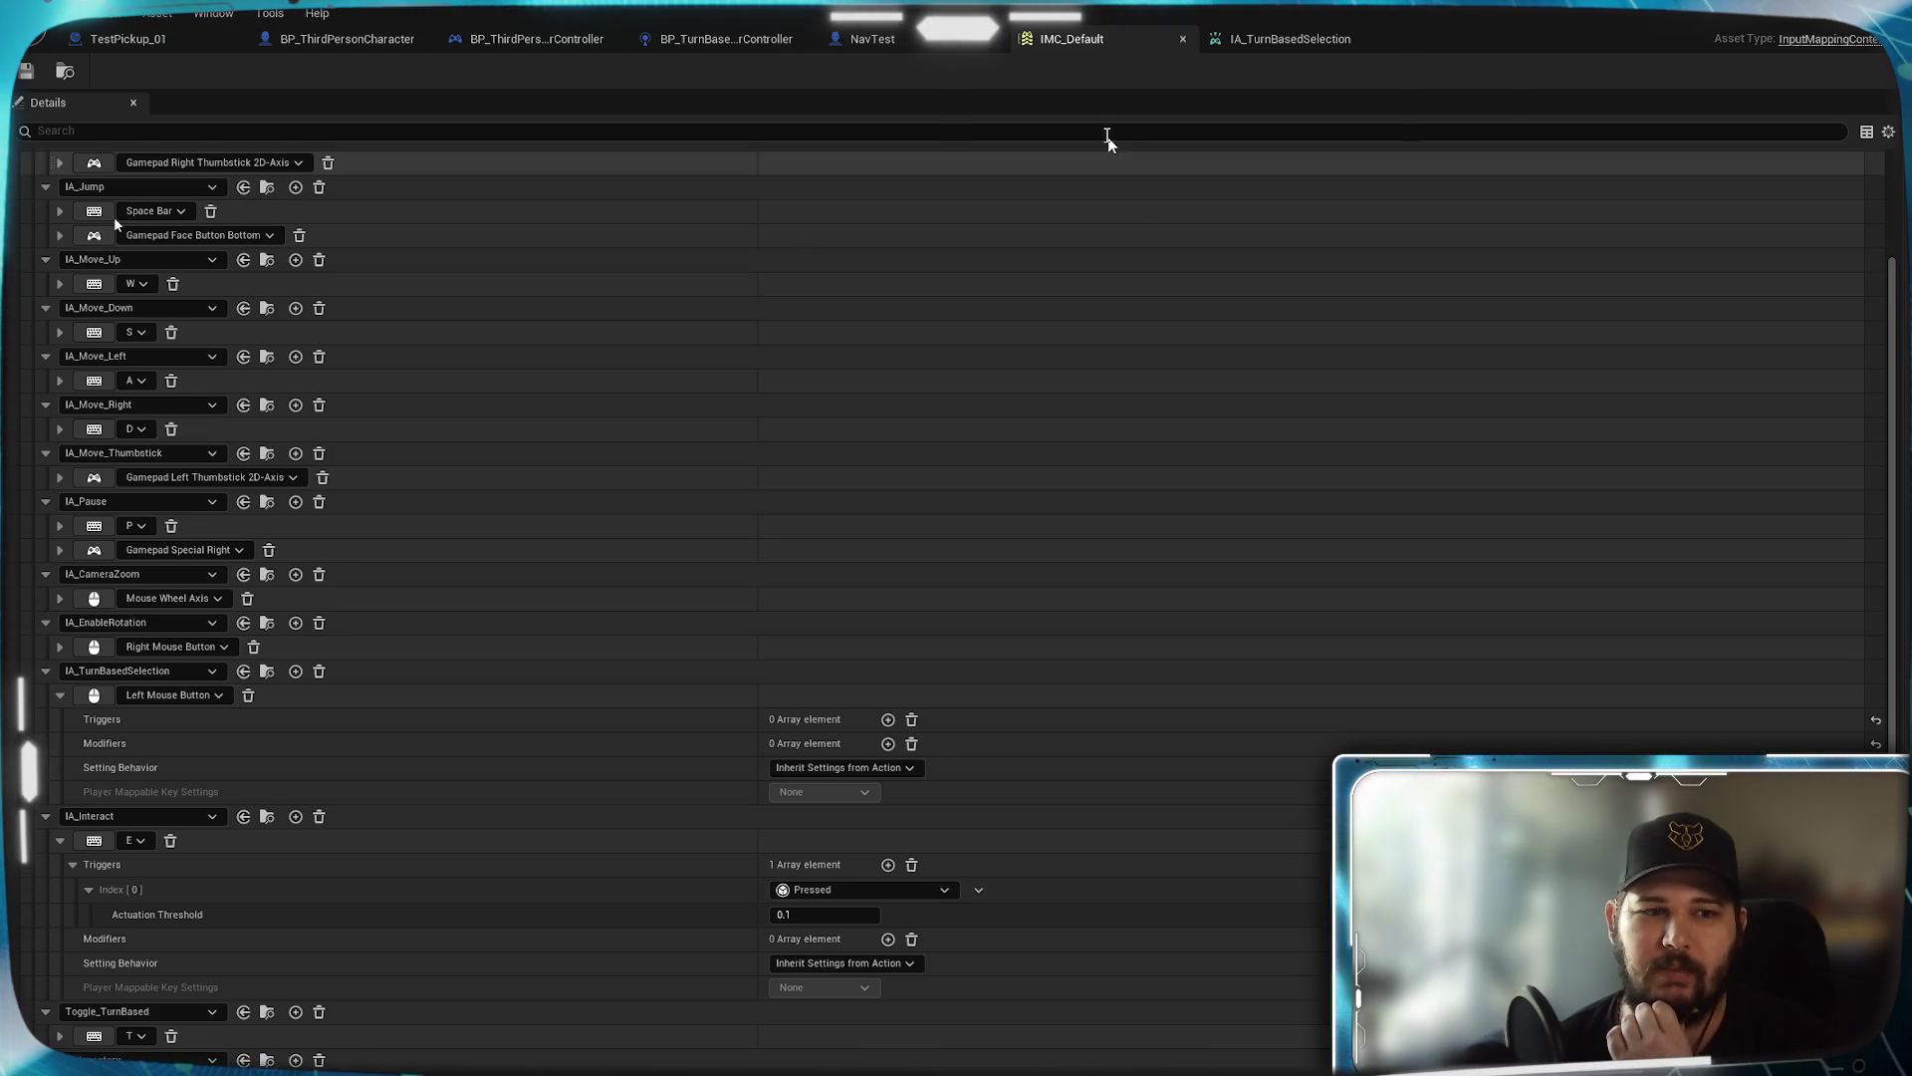
pyautogui.click(1293, 38)
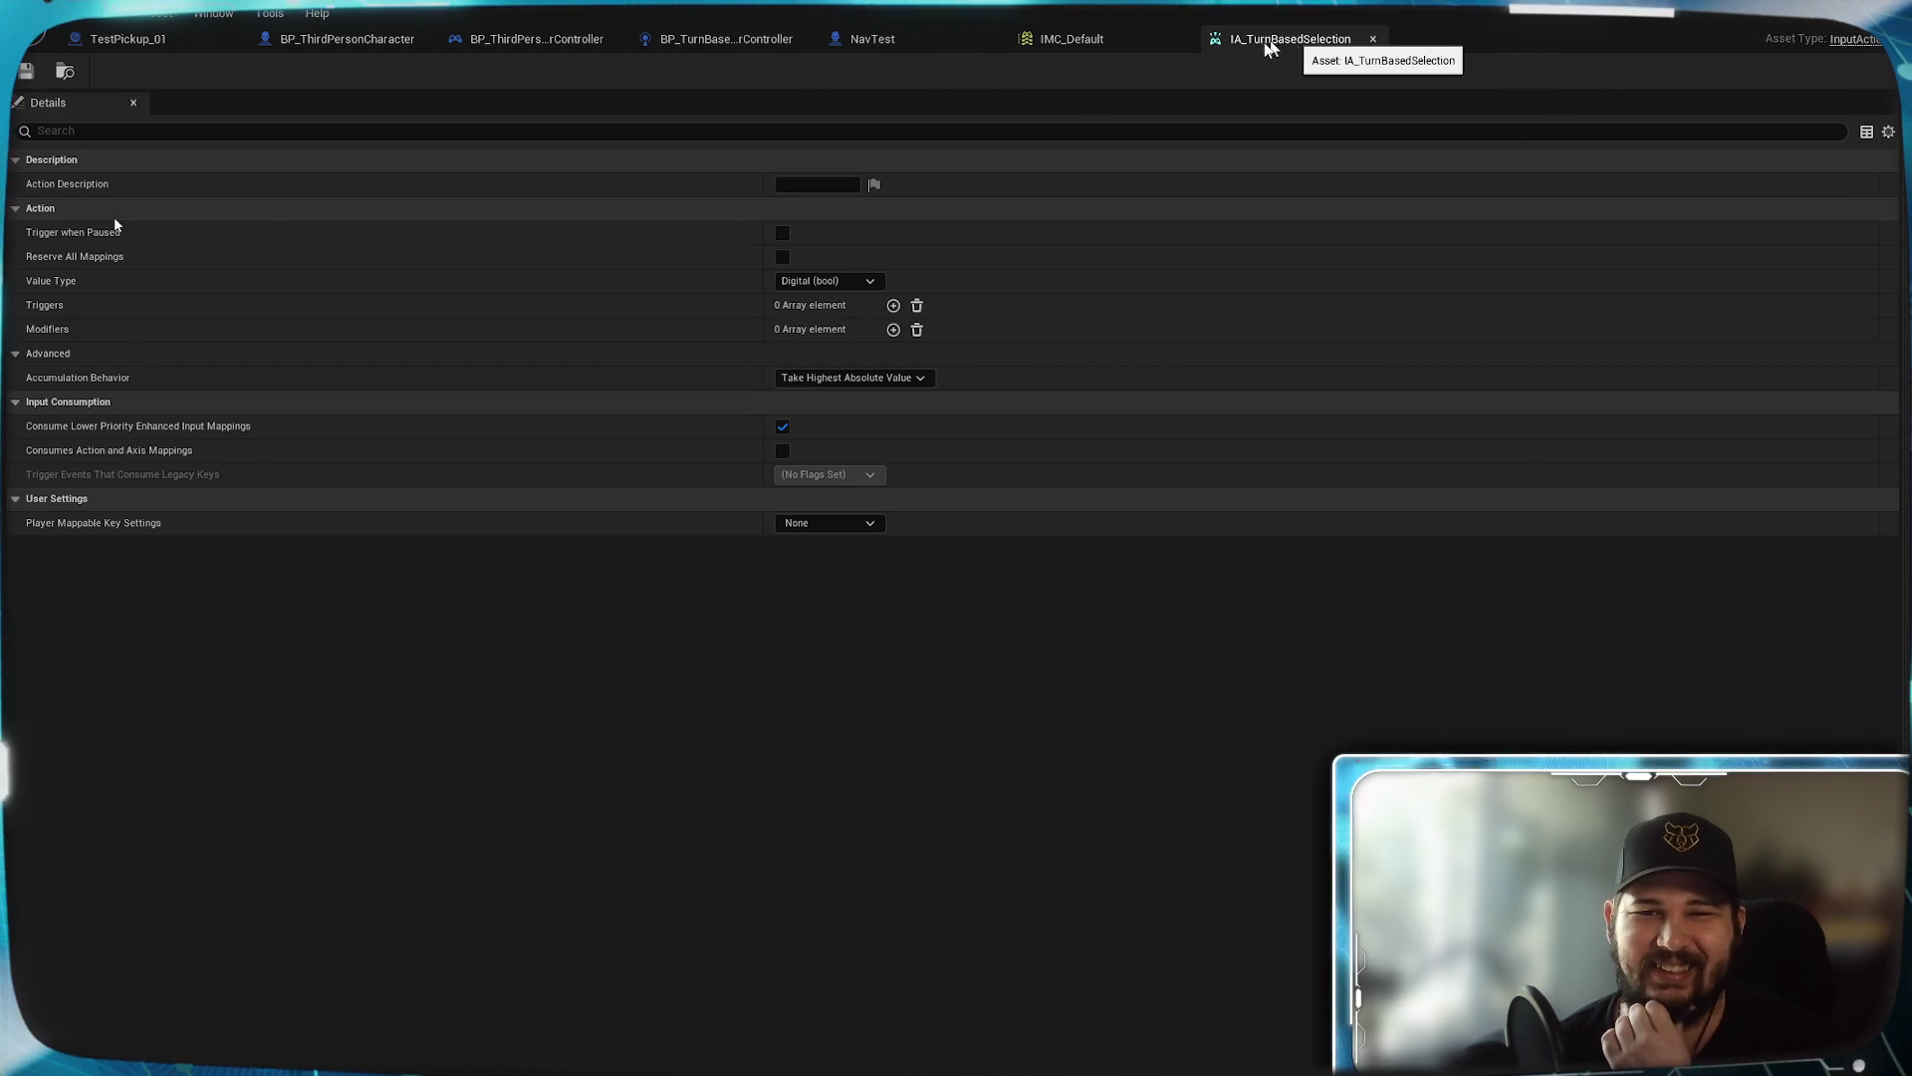
pyautogui.click(339, 39)
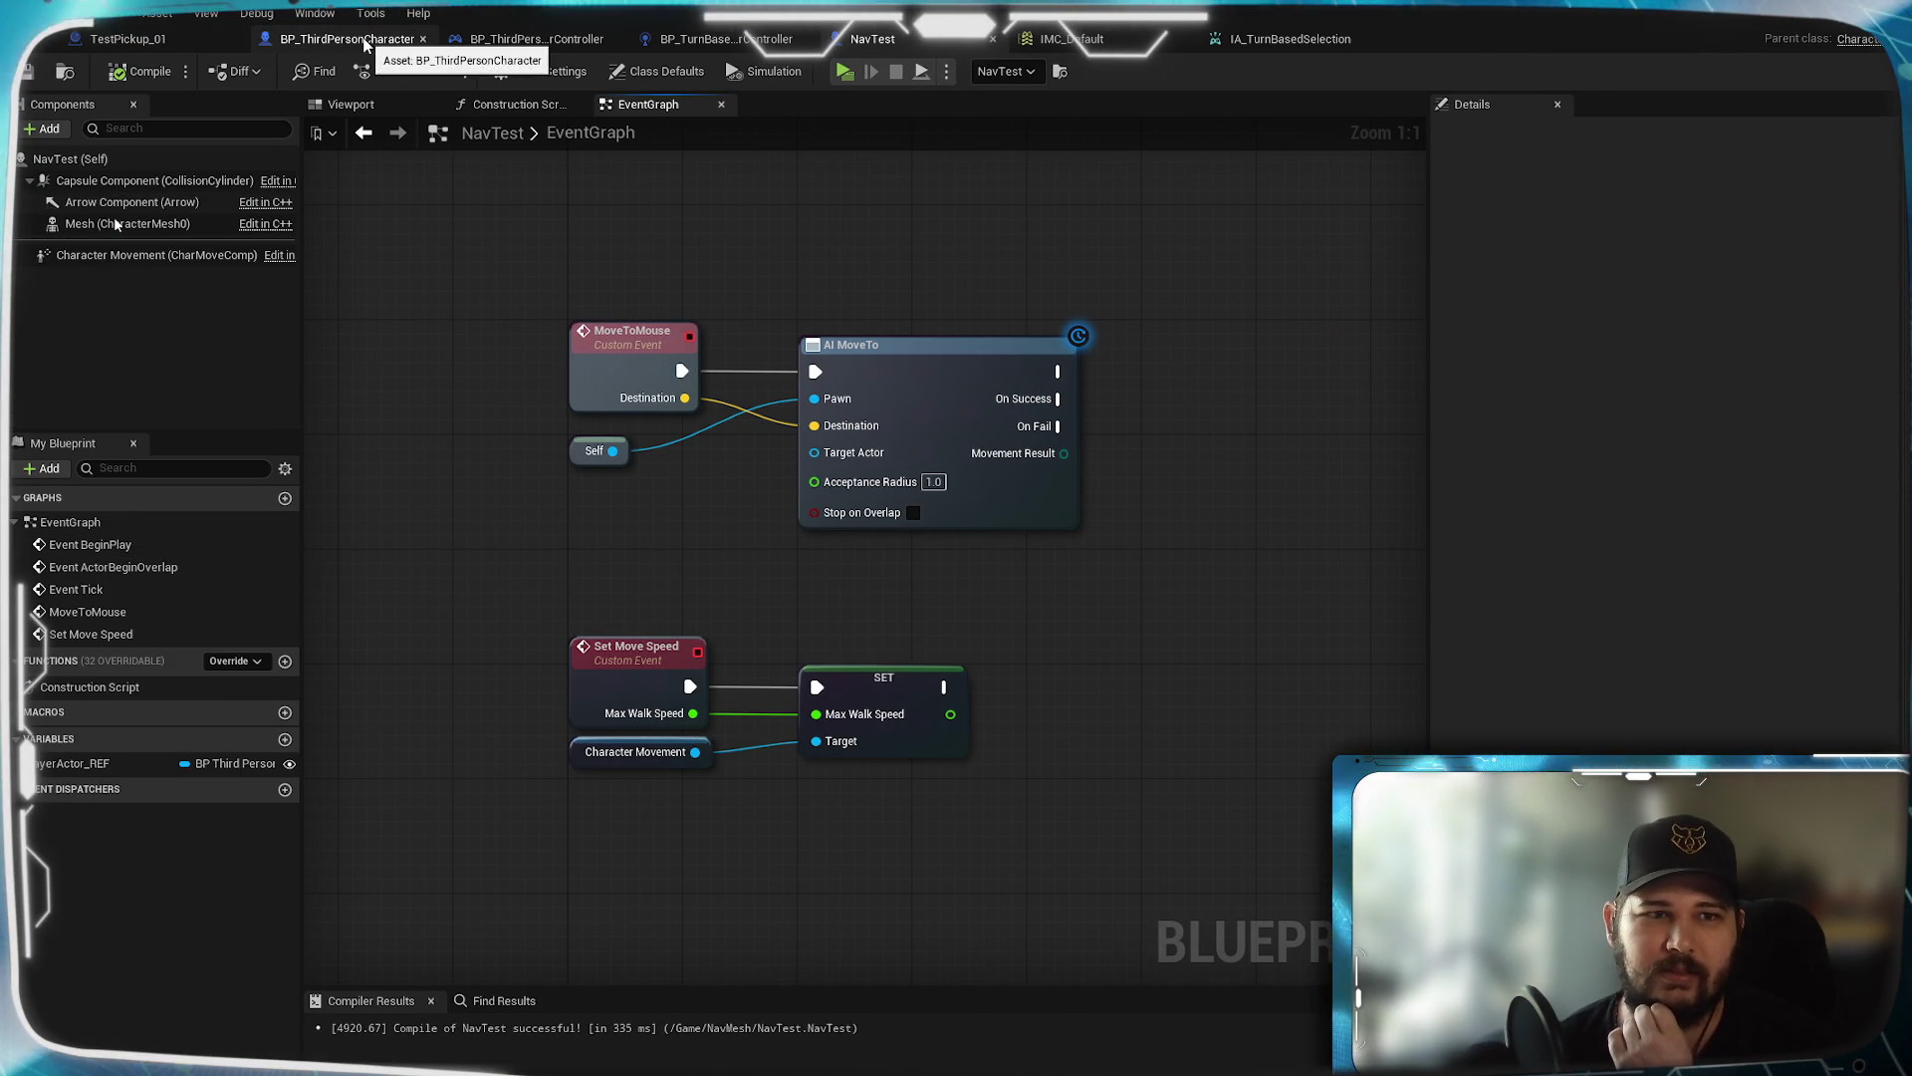
pyautogui.click(408, 39)
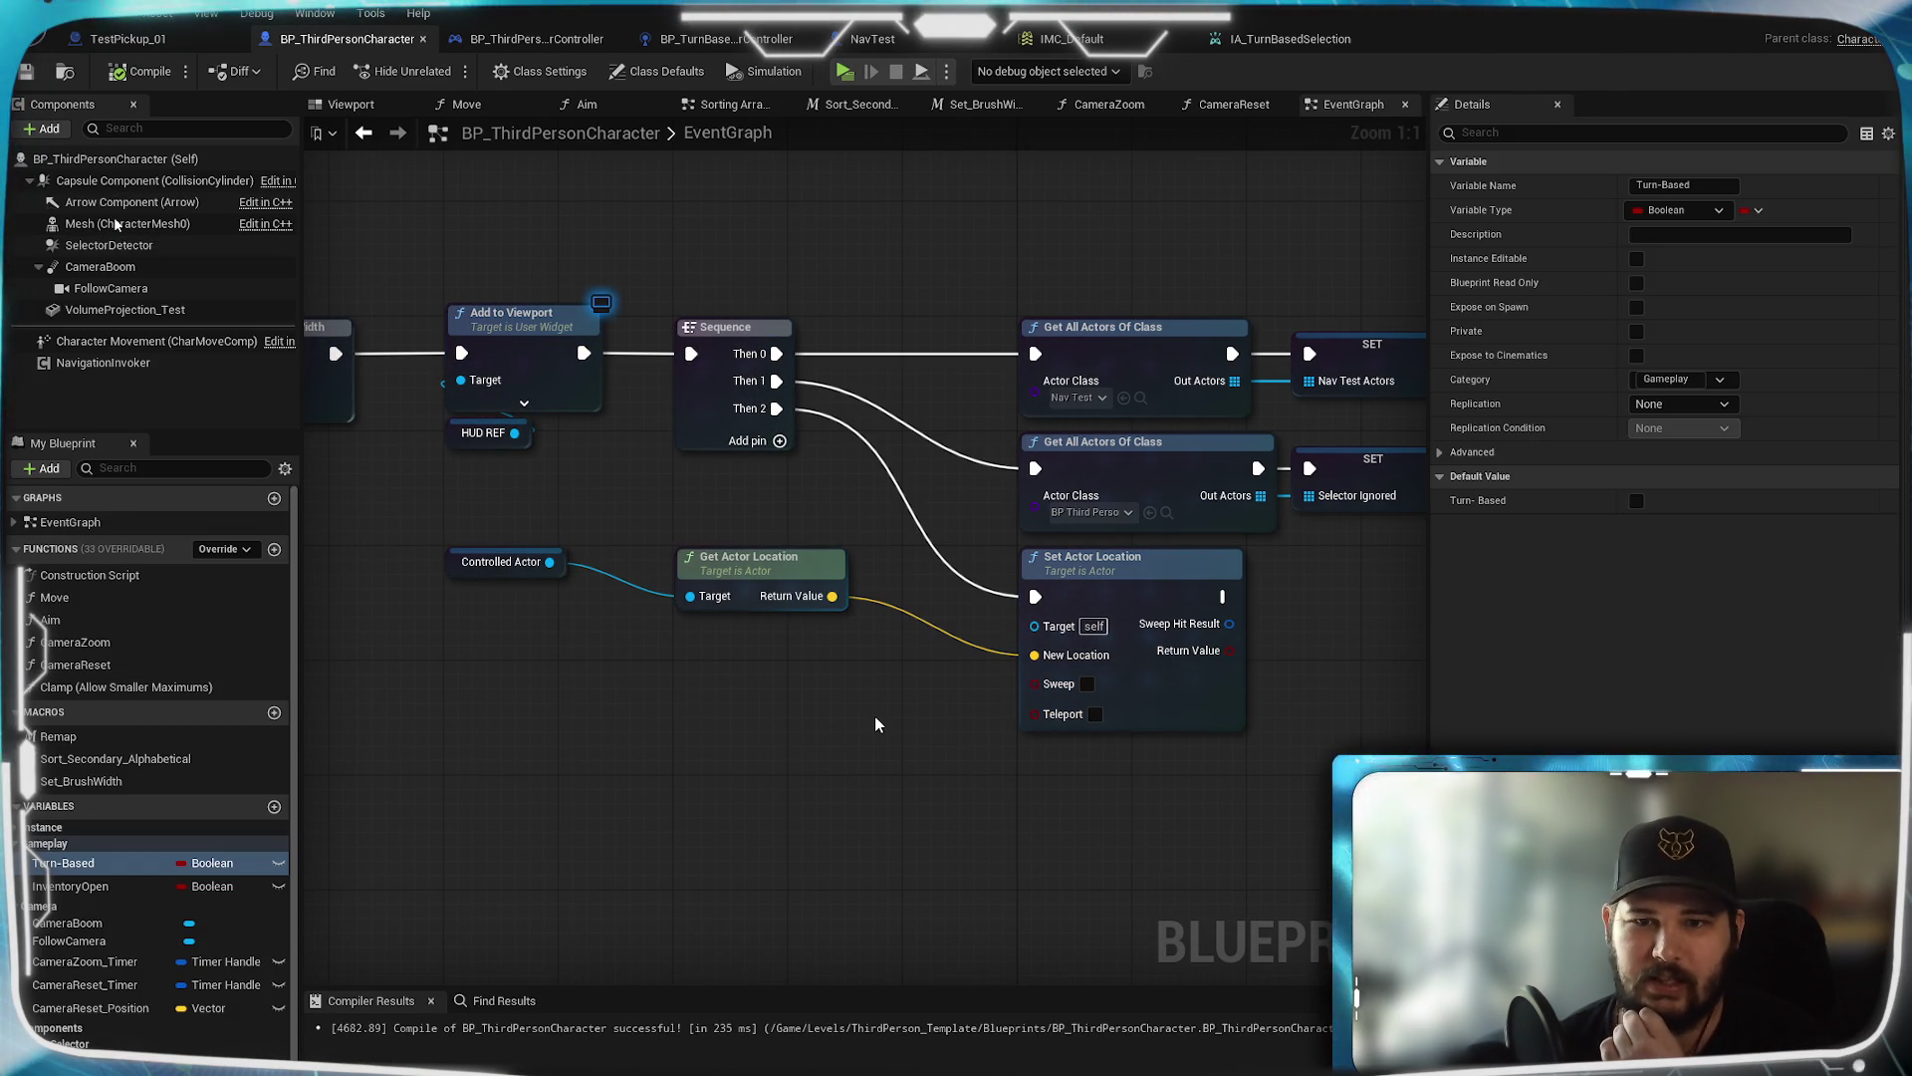
# Review the Sequence, Get Actor Location, Controlled Actor and Add to Viewport nodes, then return to NavTest
pyautogui.moveTo(875, 716); pyautogui.dragTo(755, 736)
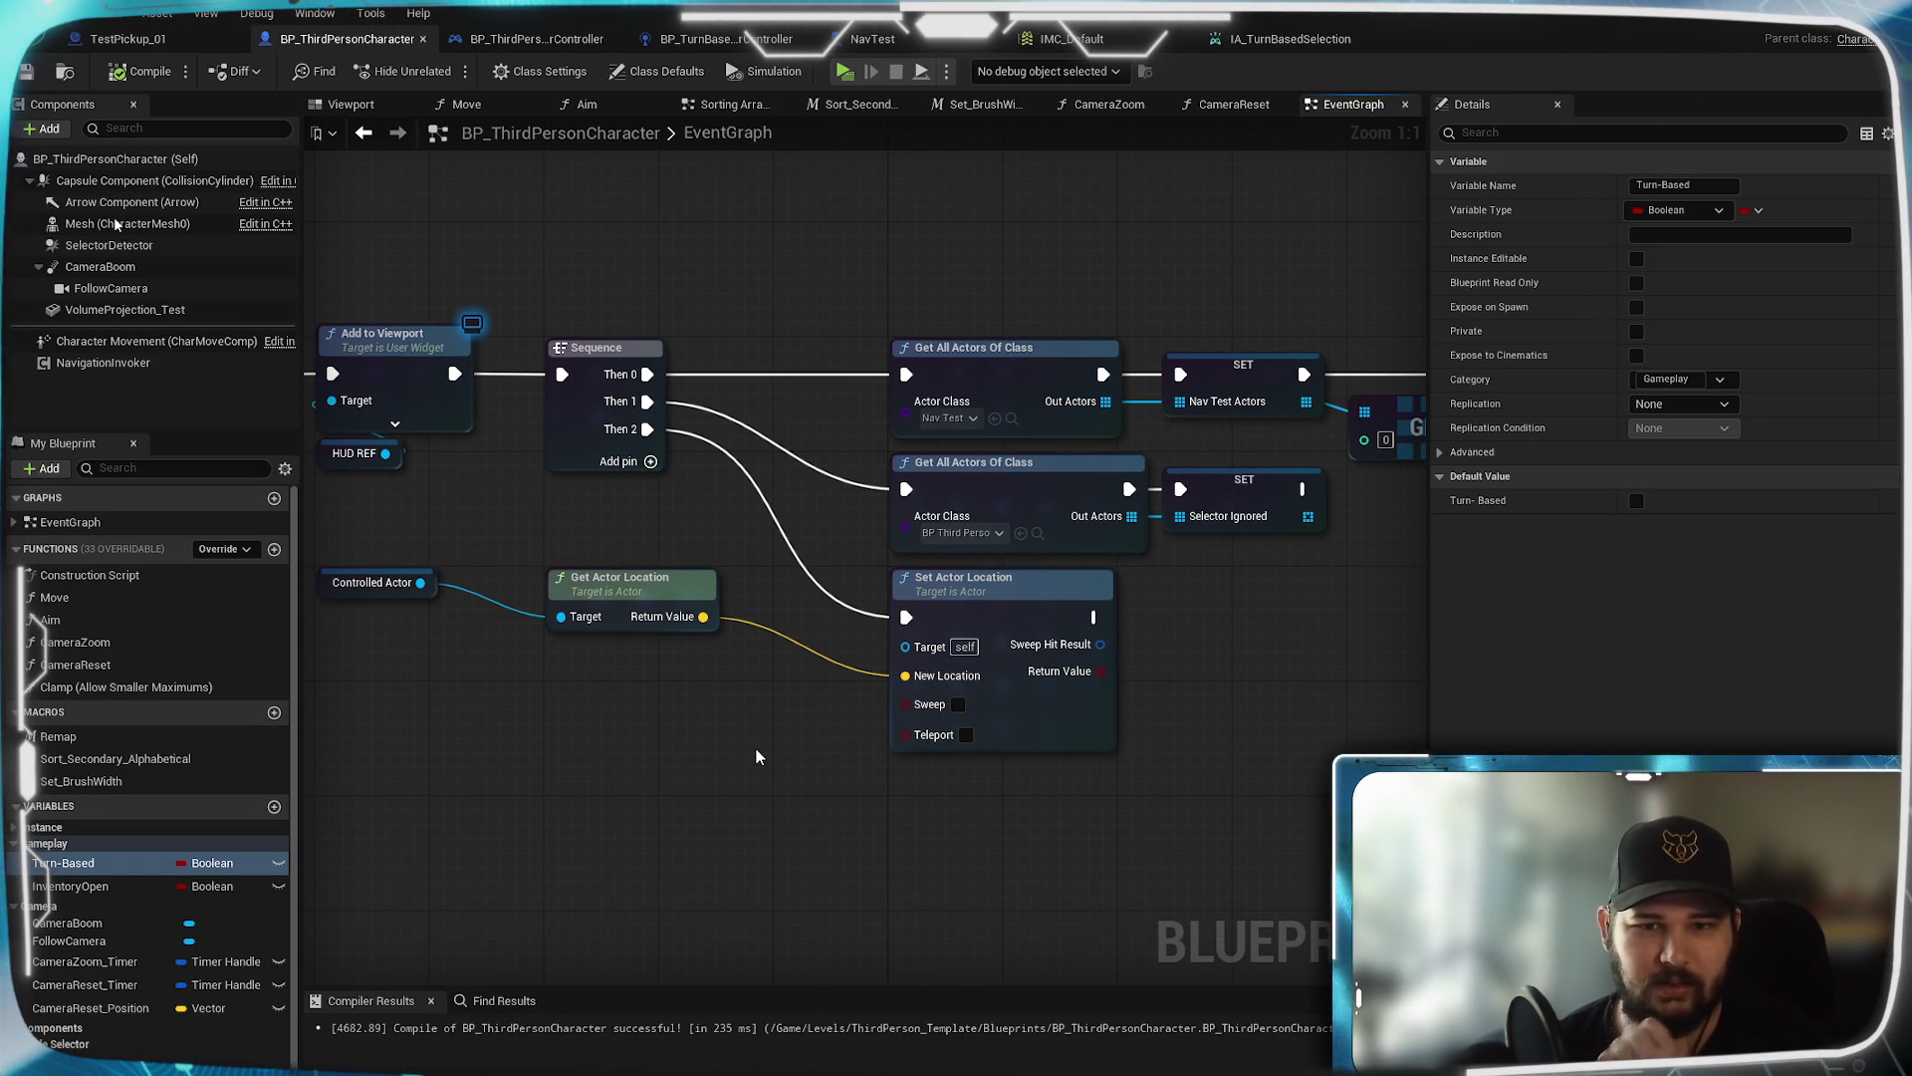
pyautogui.moveTo(733, 737)
pyautogui.mouseDown()
pyautogui.moveTo(690, 735)
pyautogui.moveTo(761, 792)
pyautogui.mouseUp()
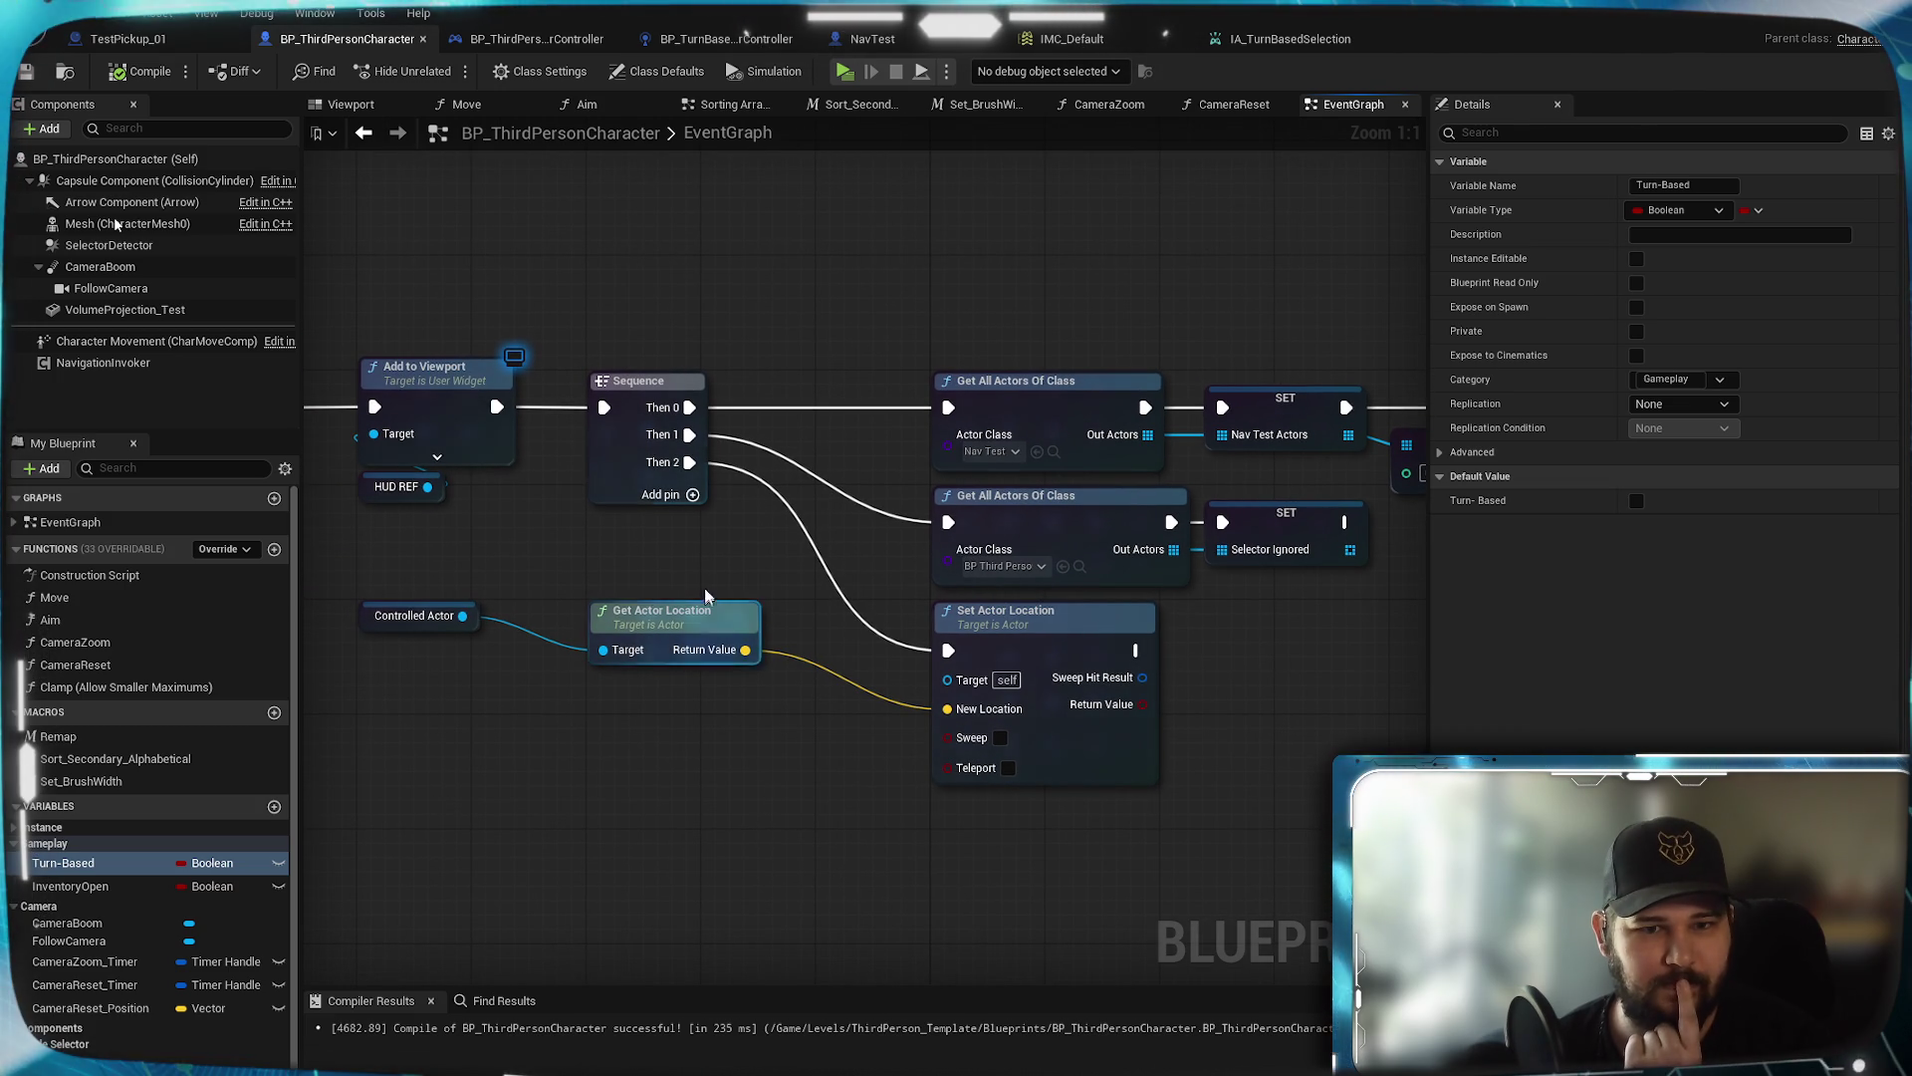
pyautogui.moveTo(691, 527); pyautogui.dragTo(732, 541)
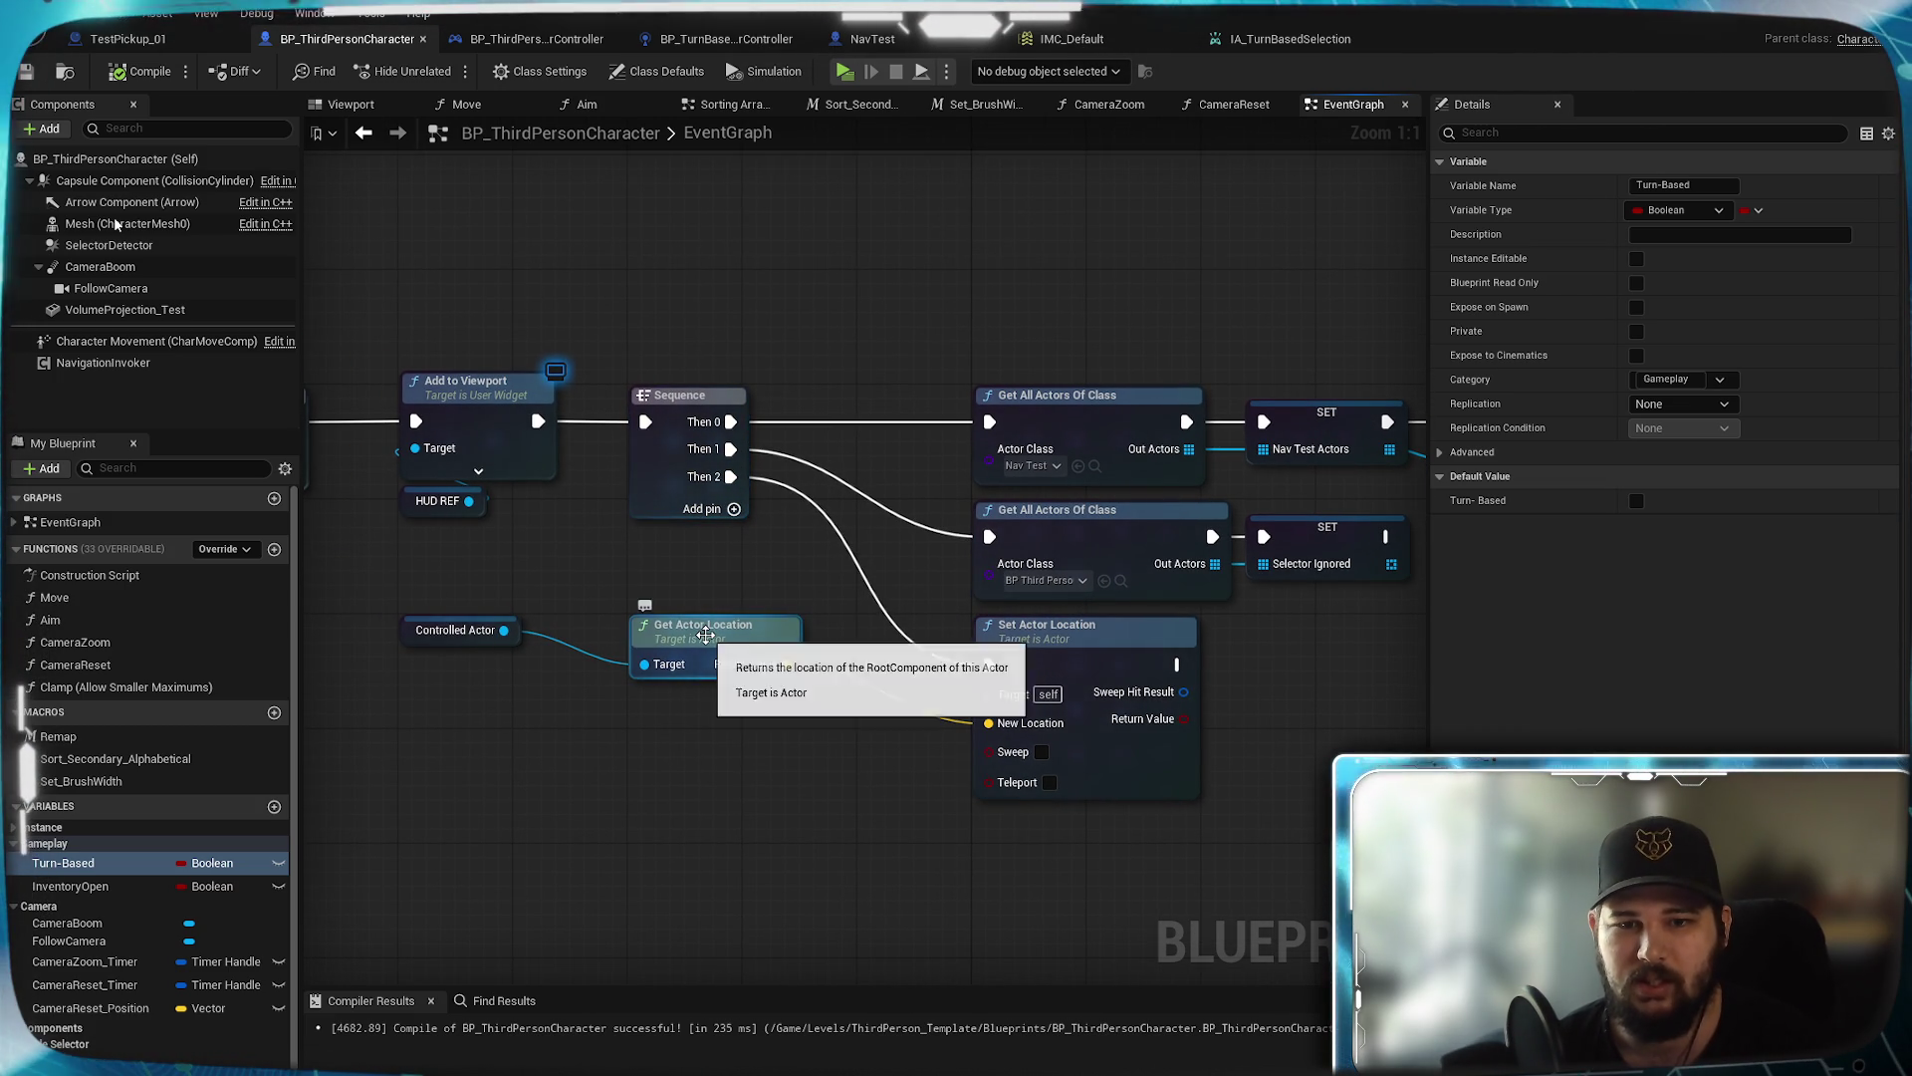
pyautogui.moveTo(660, 593); pyautogui.dragTo(755, 658)
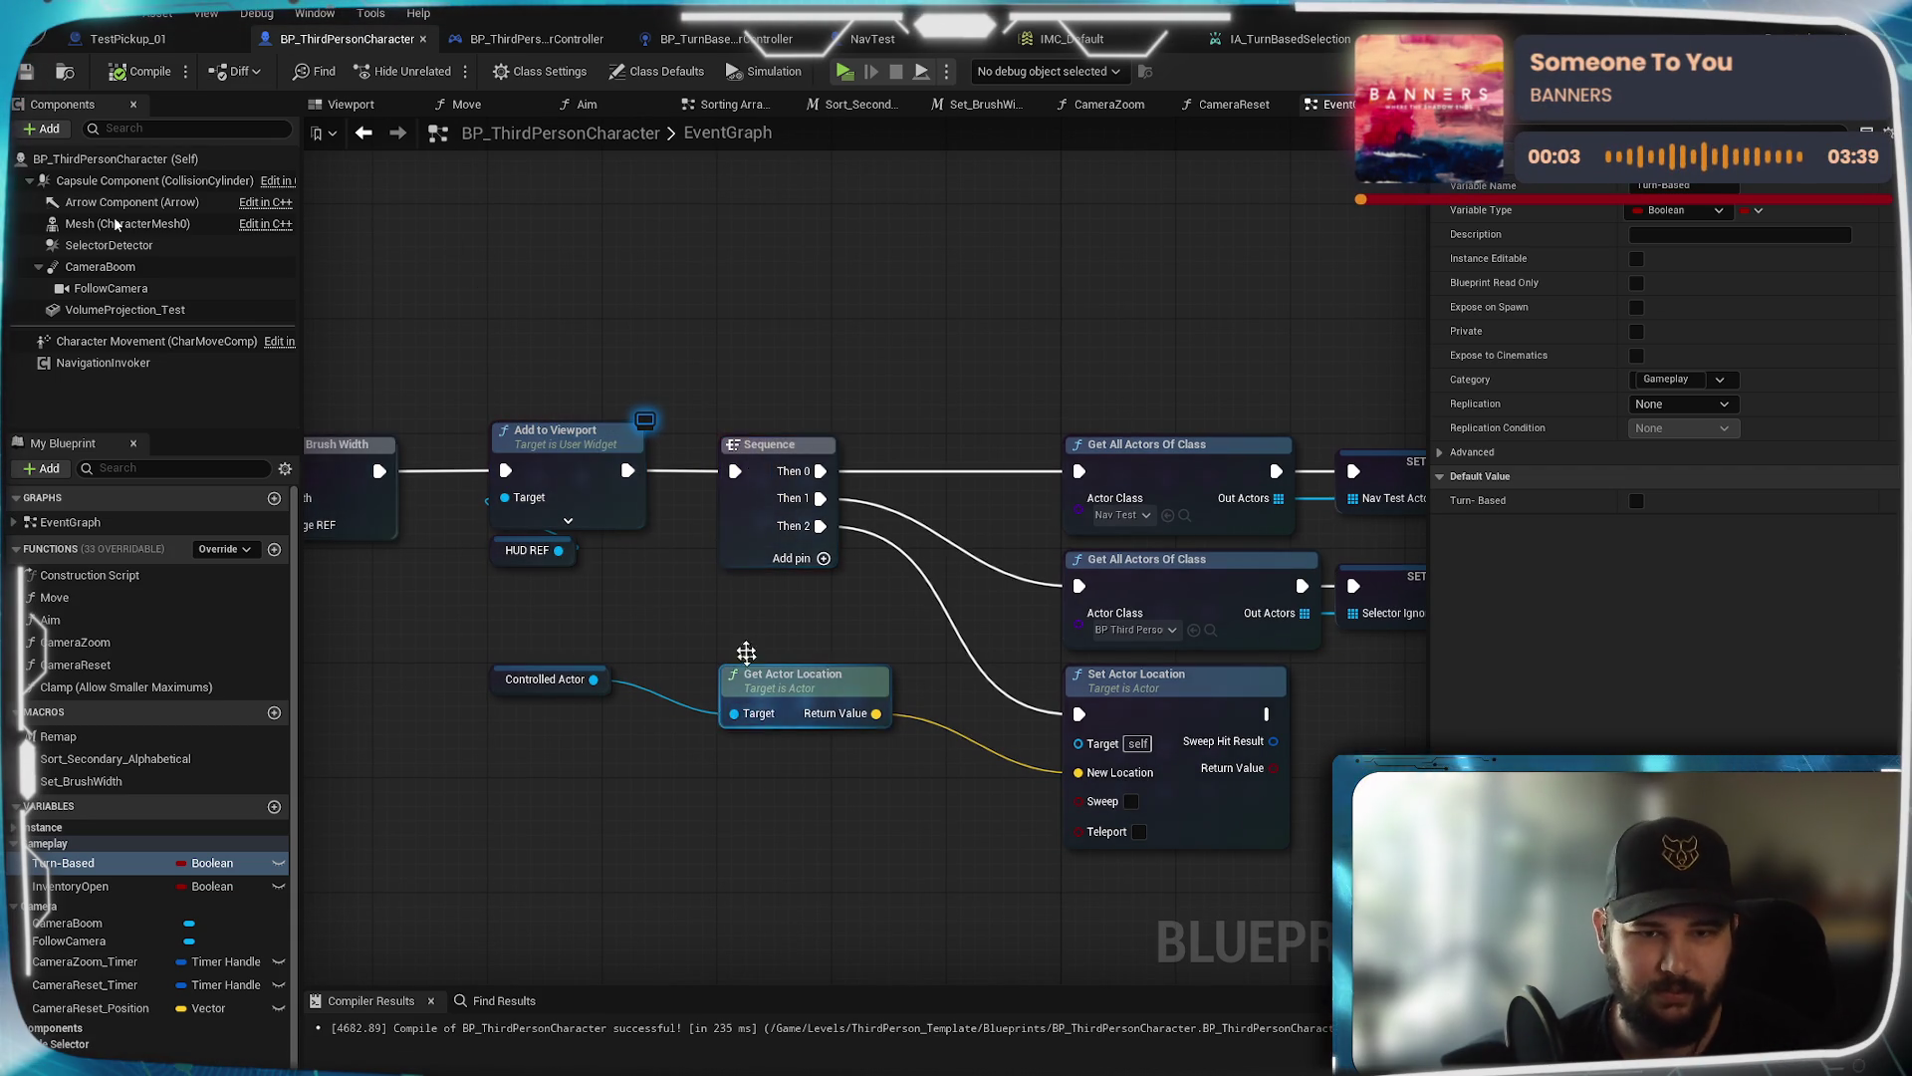
pyautogui.scroll(-2, 757, 648)
pyautogui.scroll(2, 947, 742)
pyautogui.moveTo(947, 742)
pyautogui.mouseDown()
pyautogui.moveTo(665, 752)
pyautogui.moveTo(503, 787)
pyautogui.mouseUp()
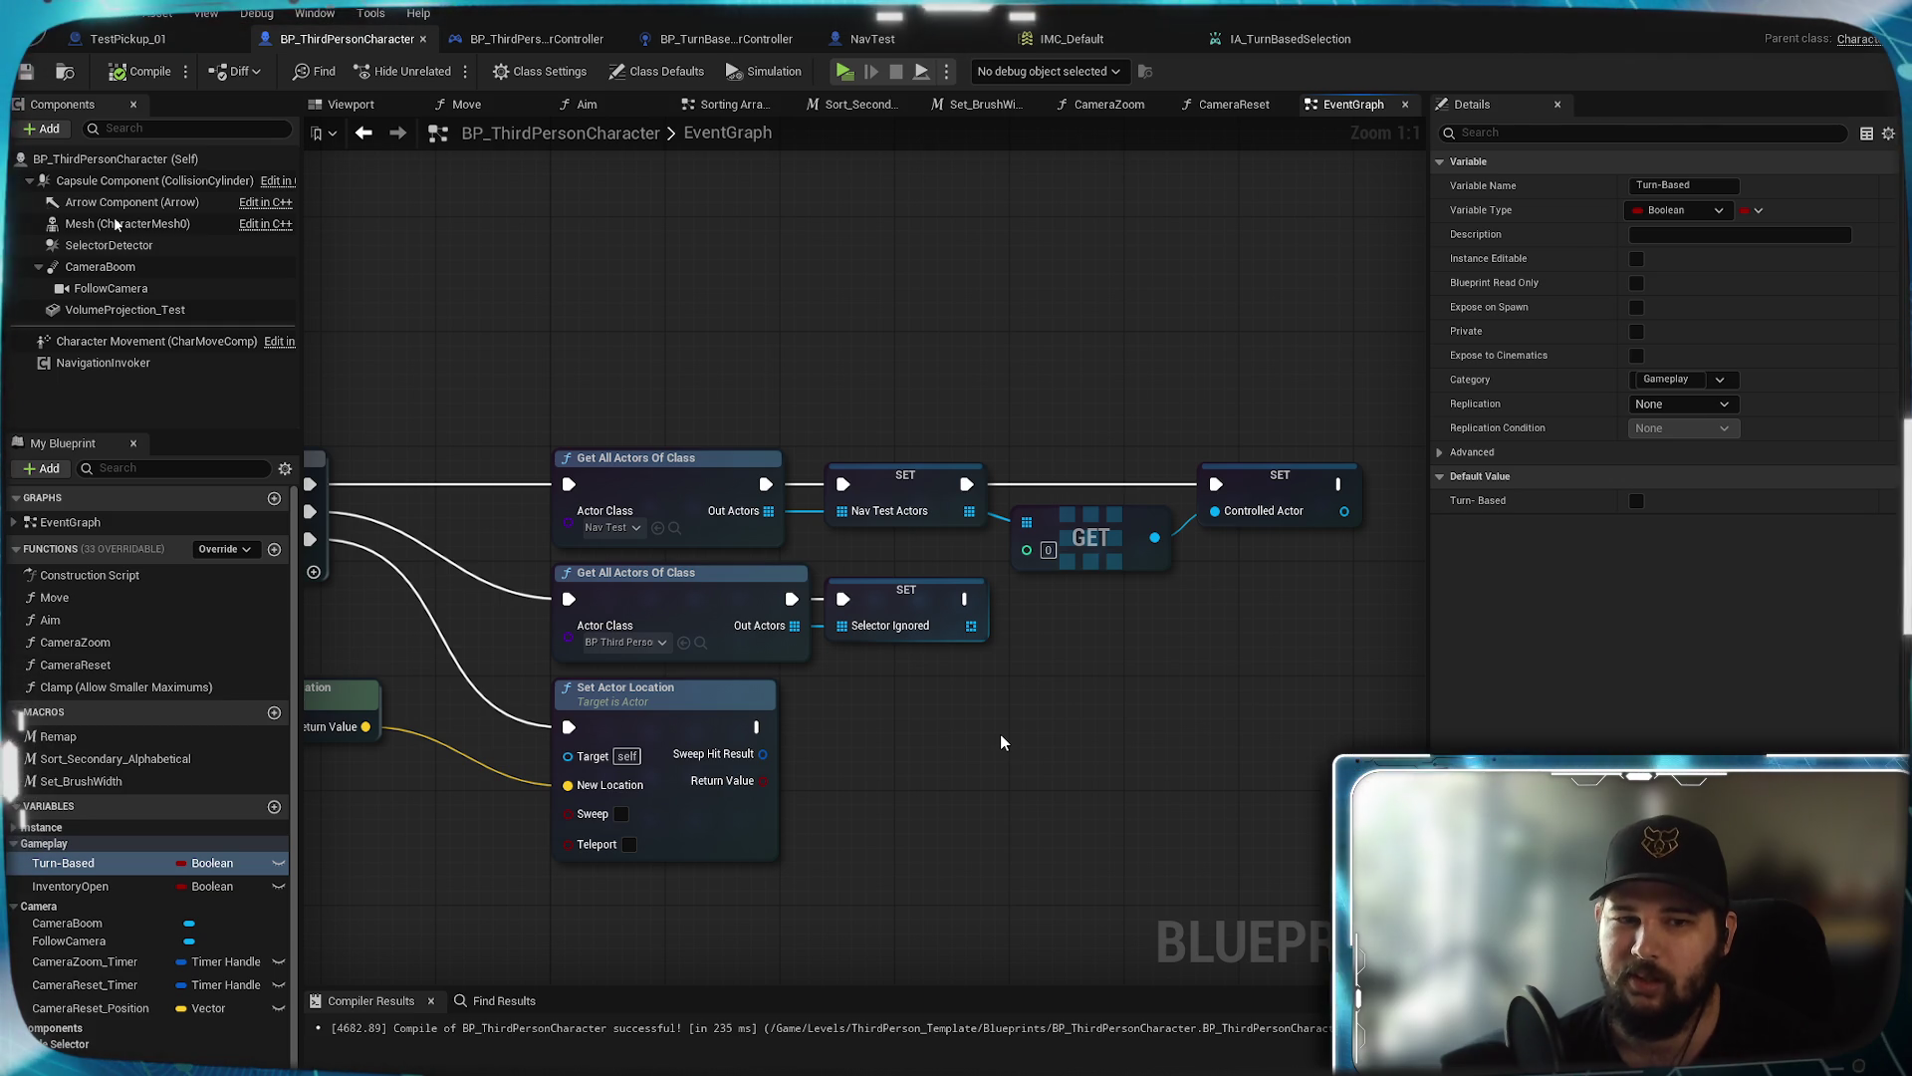
pyautogui.moveTo(1001, 738)
pyautogui.mouseDown()
pyautogui.moveTo(1275, 787)
pyautogui.moveTo(1183, 765)
pyautogui.mouseUp()
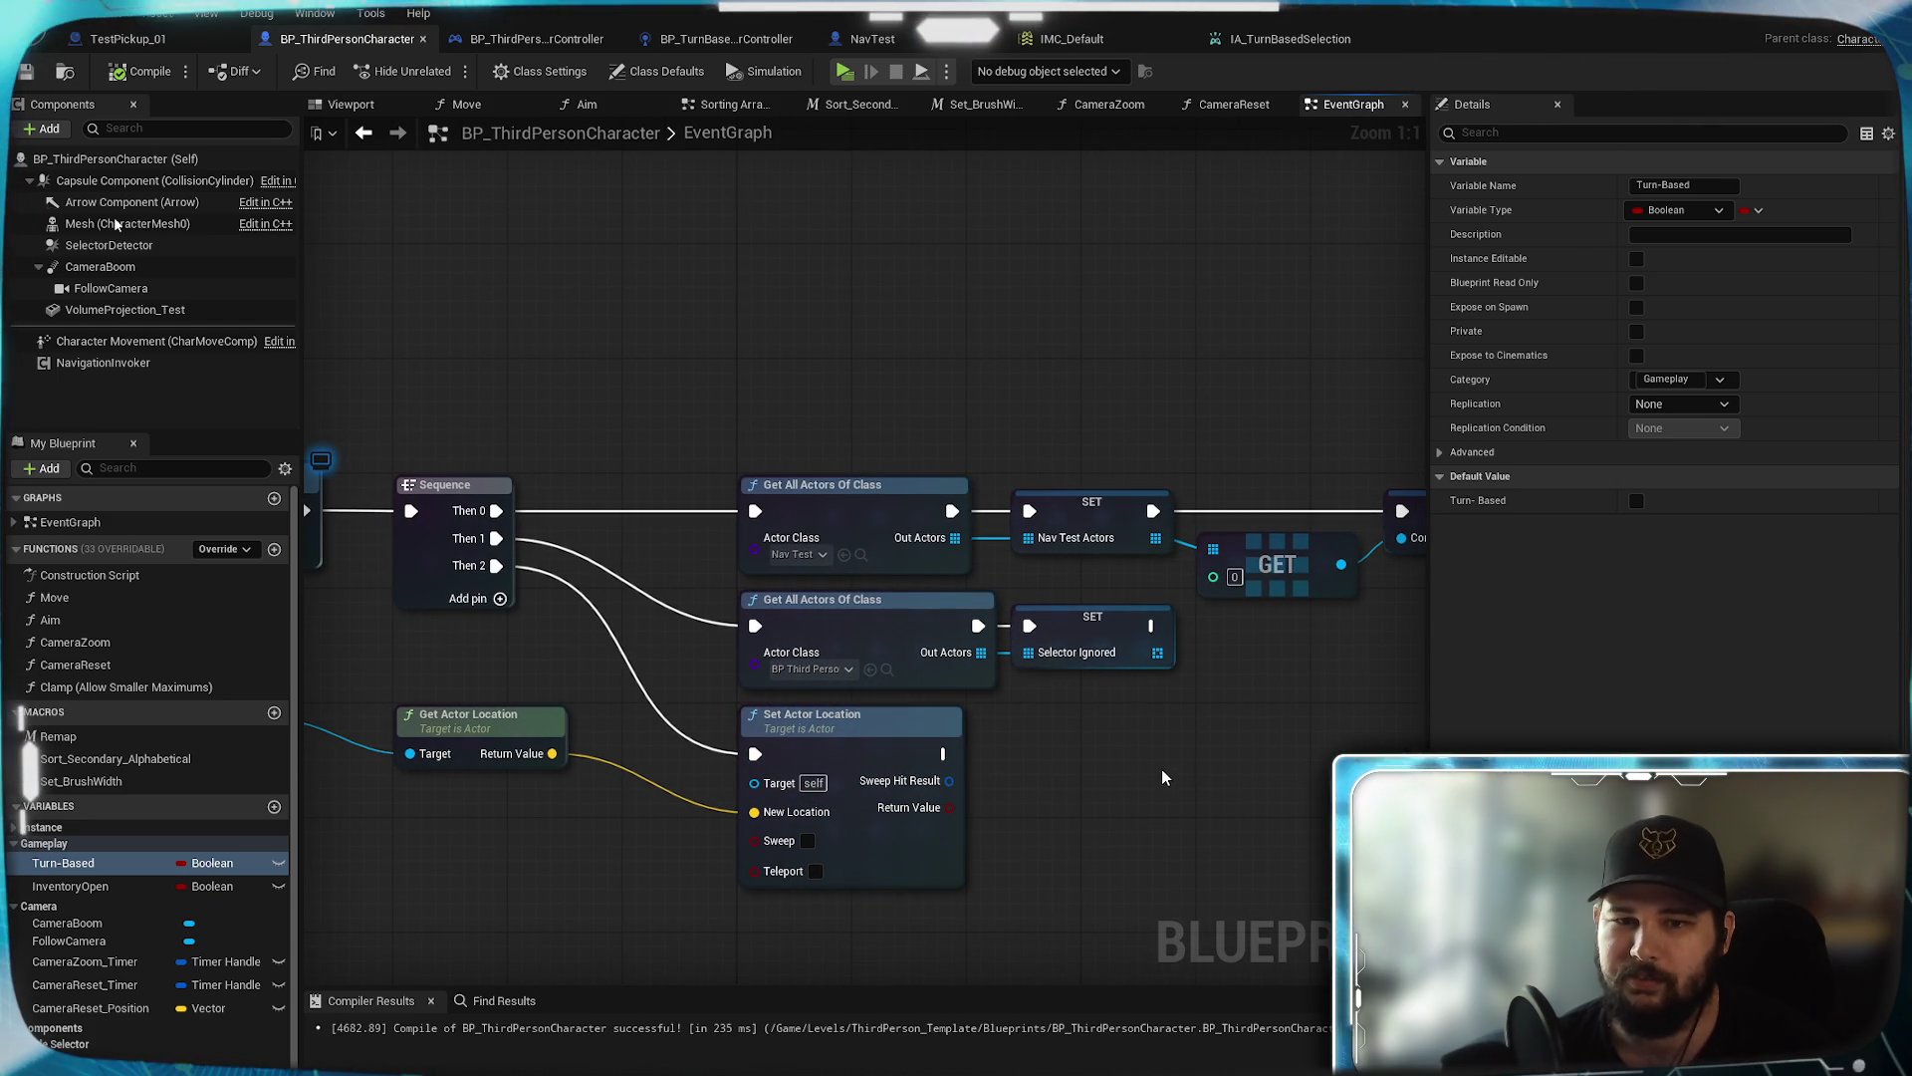
pyautogui.moveTo(892, 721); pyautogui.dragTo(1139, 714)
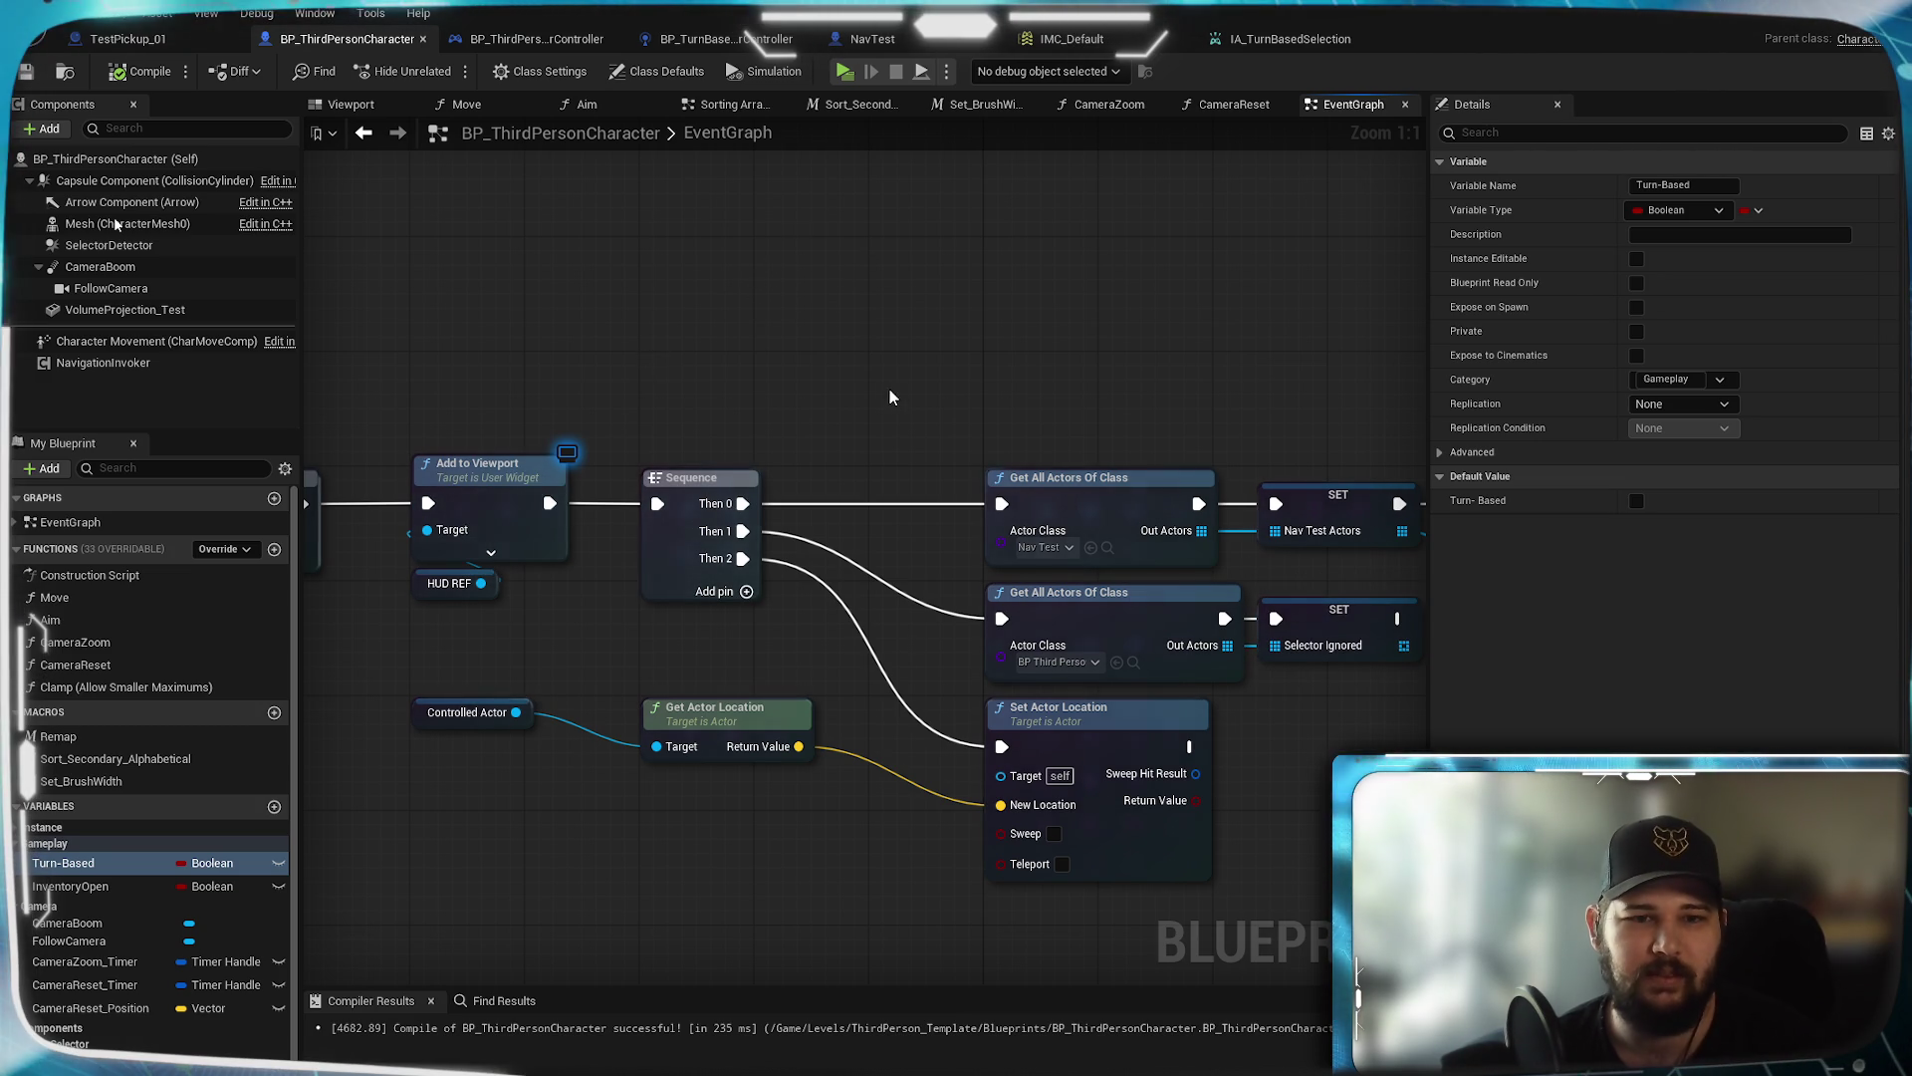
pyautogui.moveTo(892, 396); pyautogui.dragTo(828, 375)
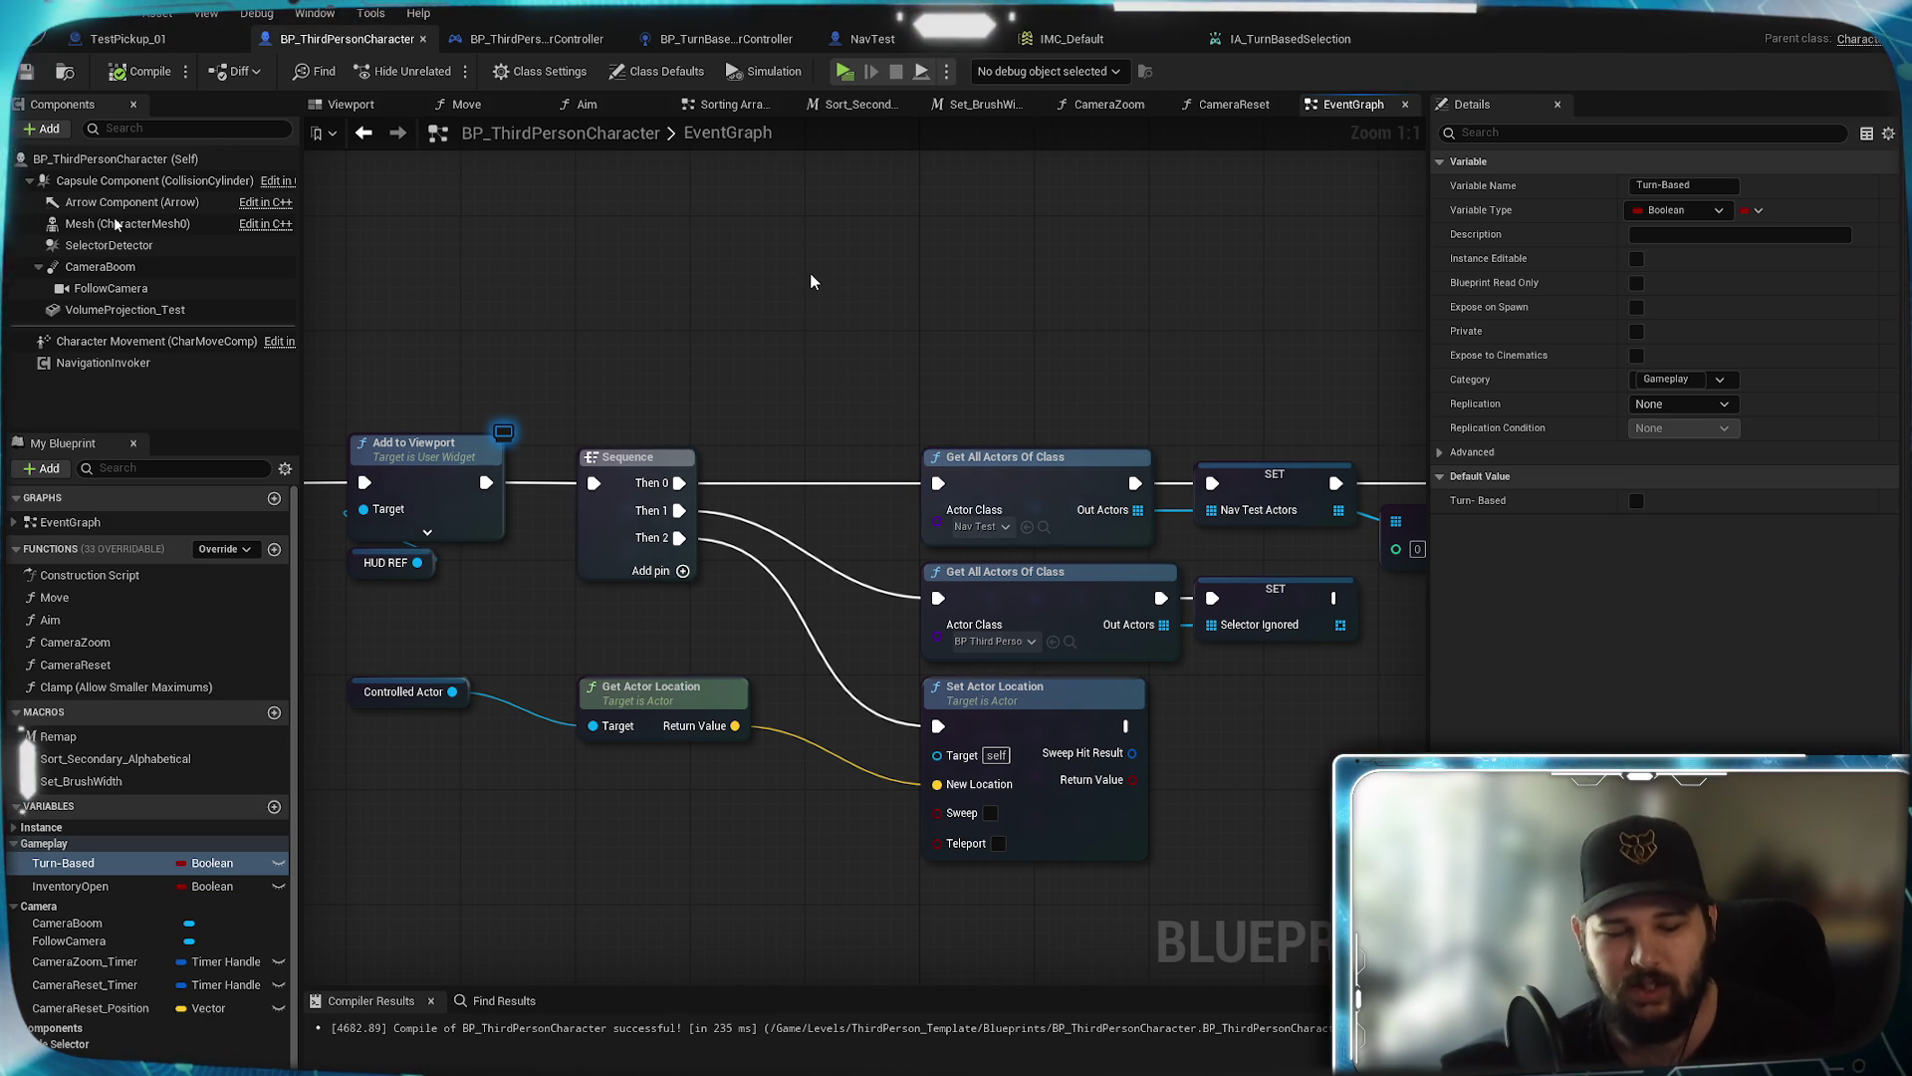
pyautogui.moveTo(811, 281); pyautogui.dragTo(856, 381)
pyautogui.click(872, 39)
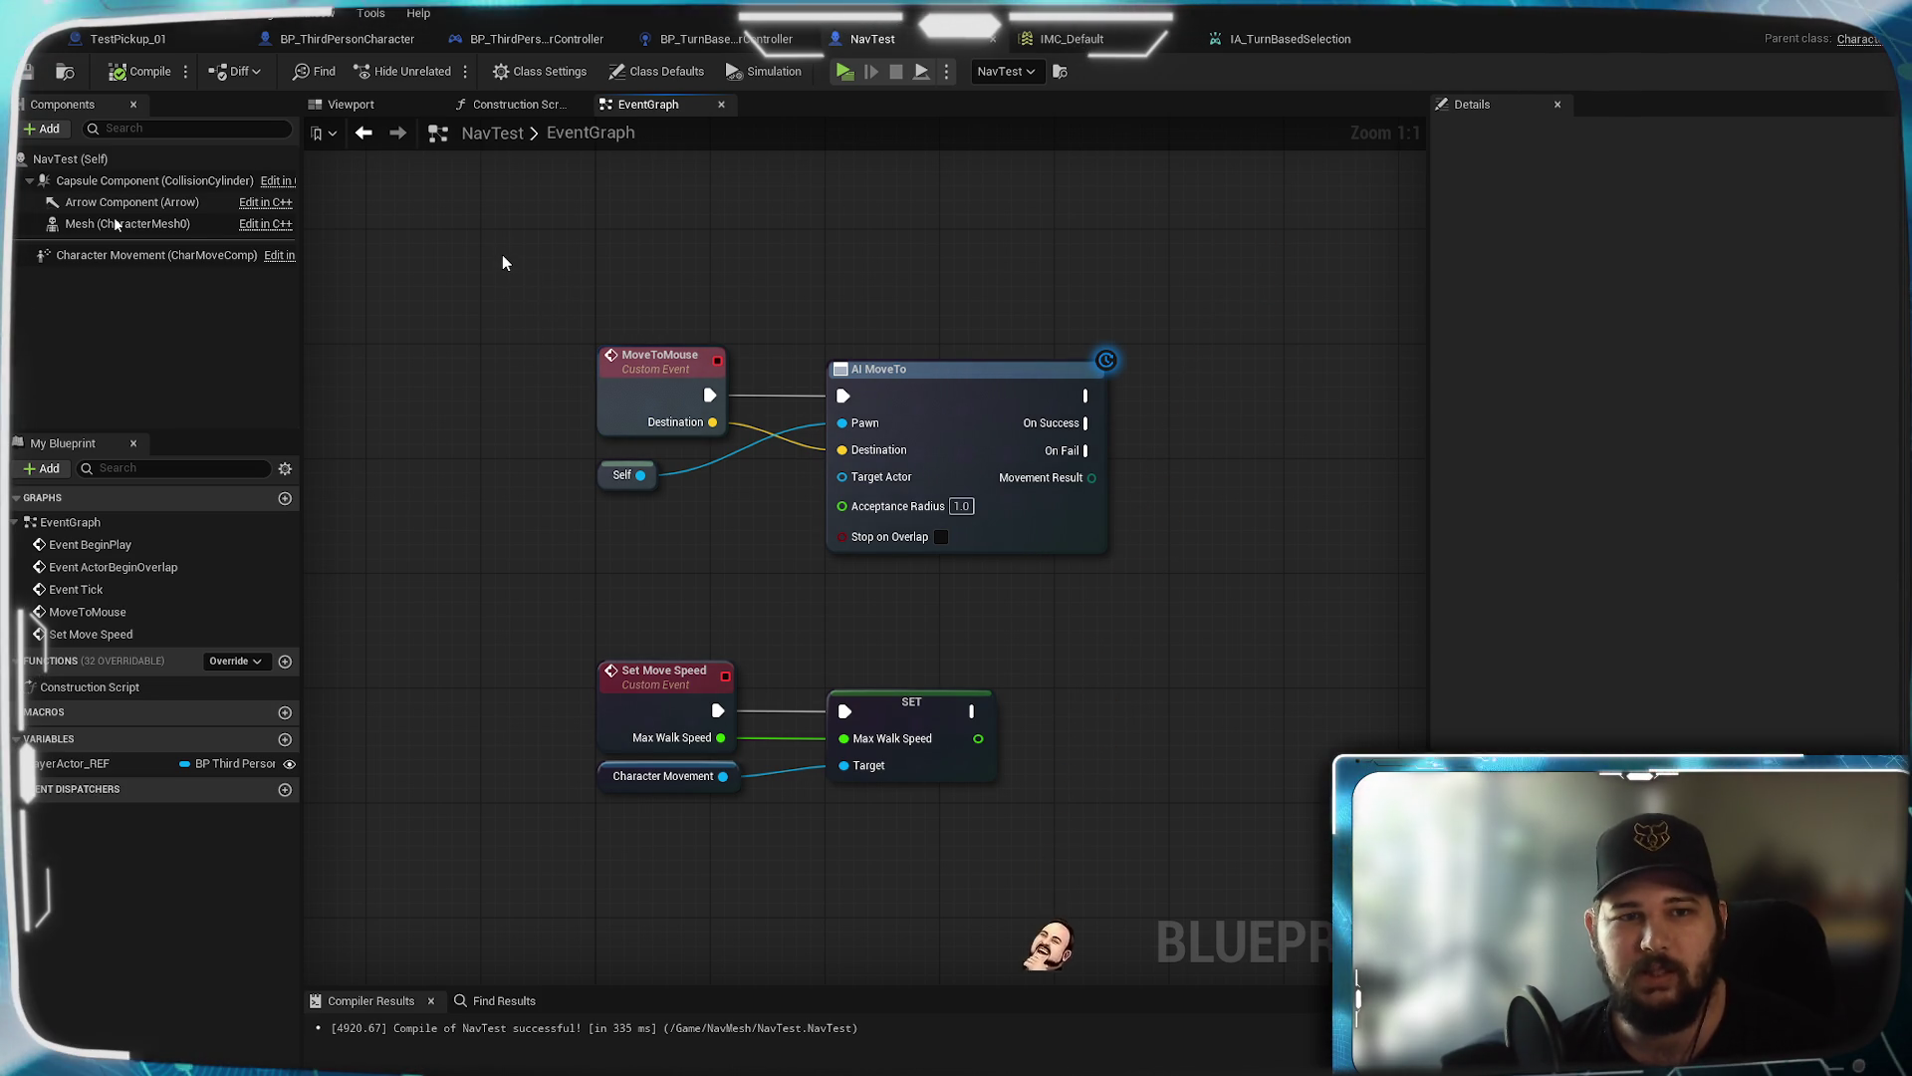
# Return to BP_ThirdPersonCharacter's graph and pan across Get All Actors, Set Actor Location and SET Controlled Actor
pyautogui.moveTo(500, 248); pyautogui.dragTo(779, 530)
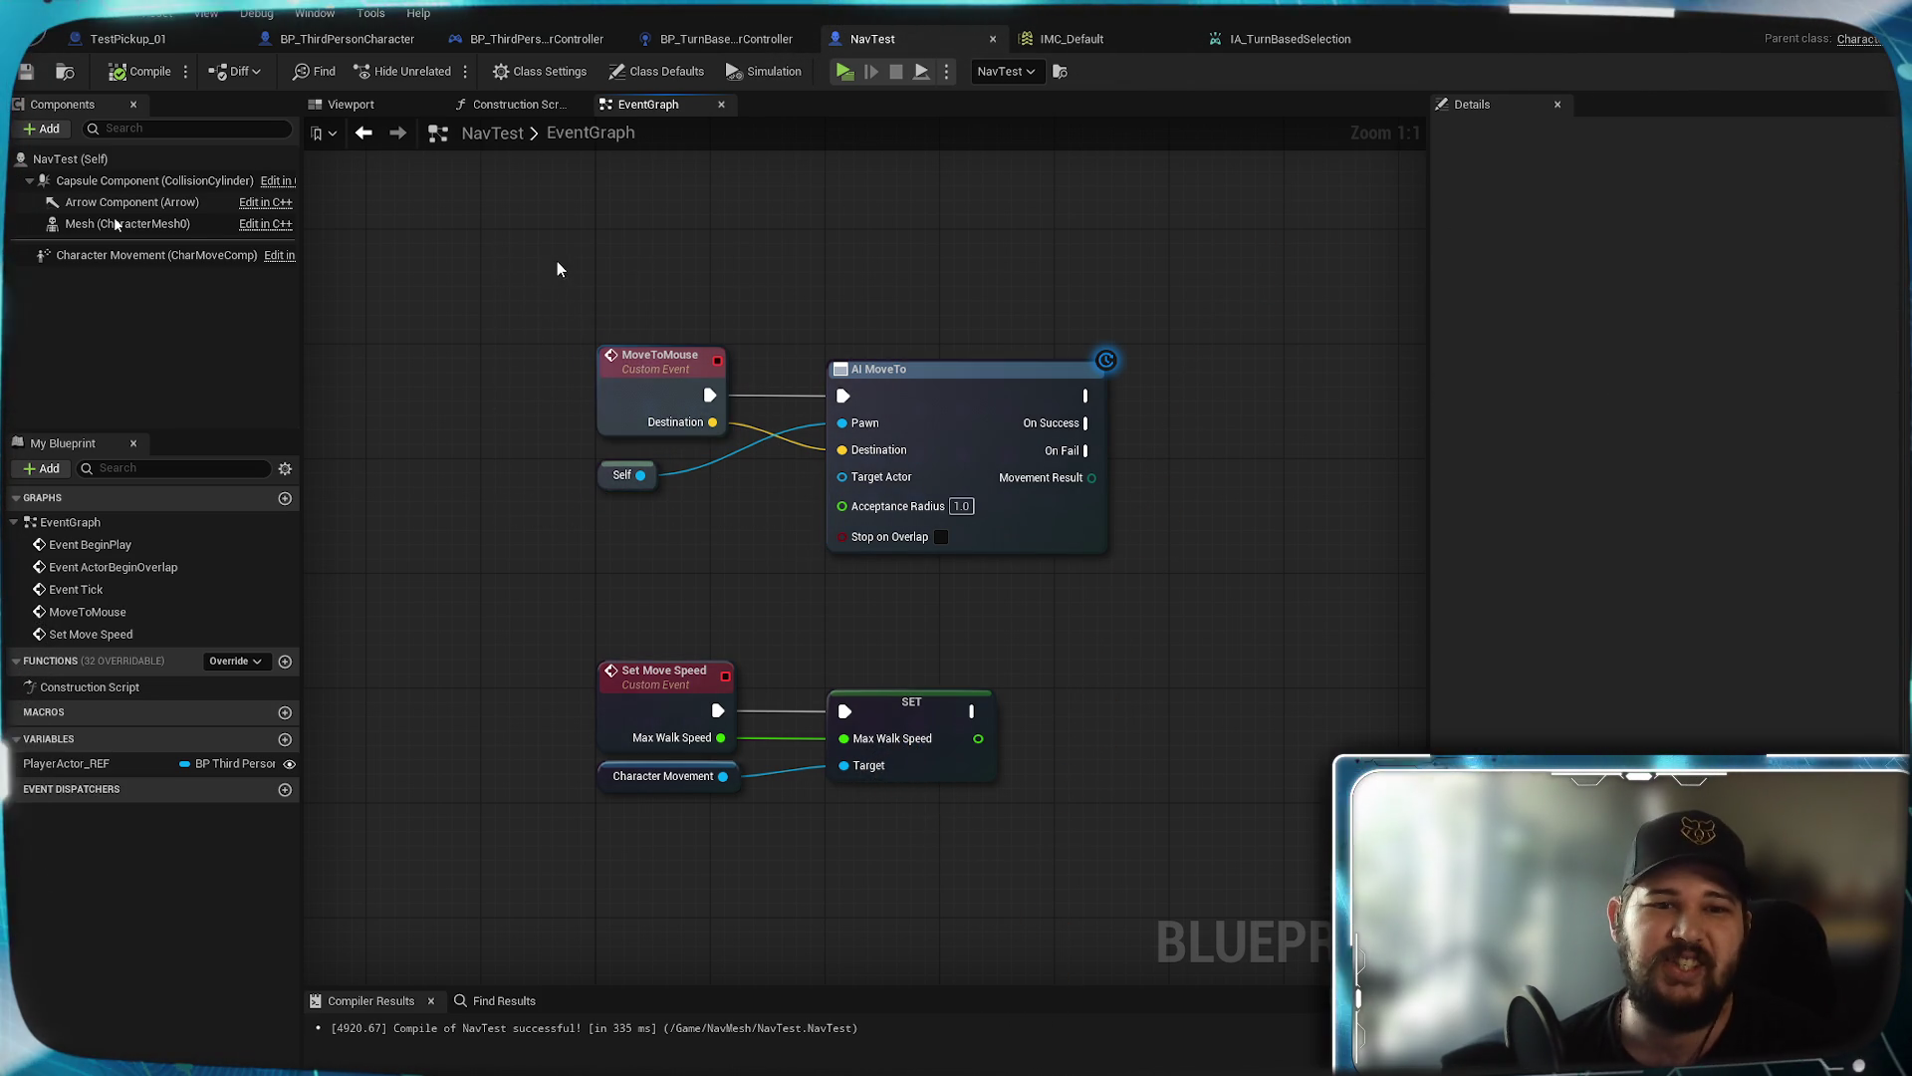
pyautogui.click(347, 39)
pyautogui.moveTo(305, 650)
pyautogui.mouseDown()
pyautogui.moveTo(323, 562)
pyautogui.moveTo(806, 498)
pyautogui.moveTo(737, 510)
pyautogui.mouseUp()
pyautogui.scroll(-3, 851, 691)
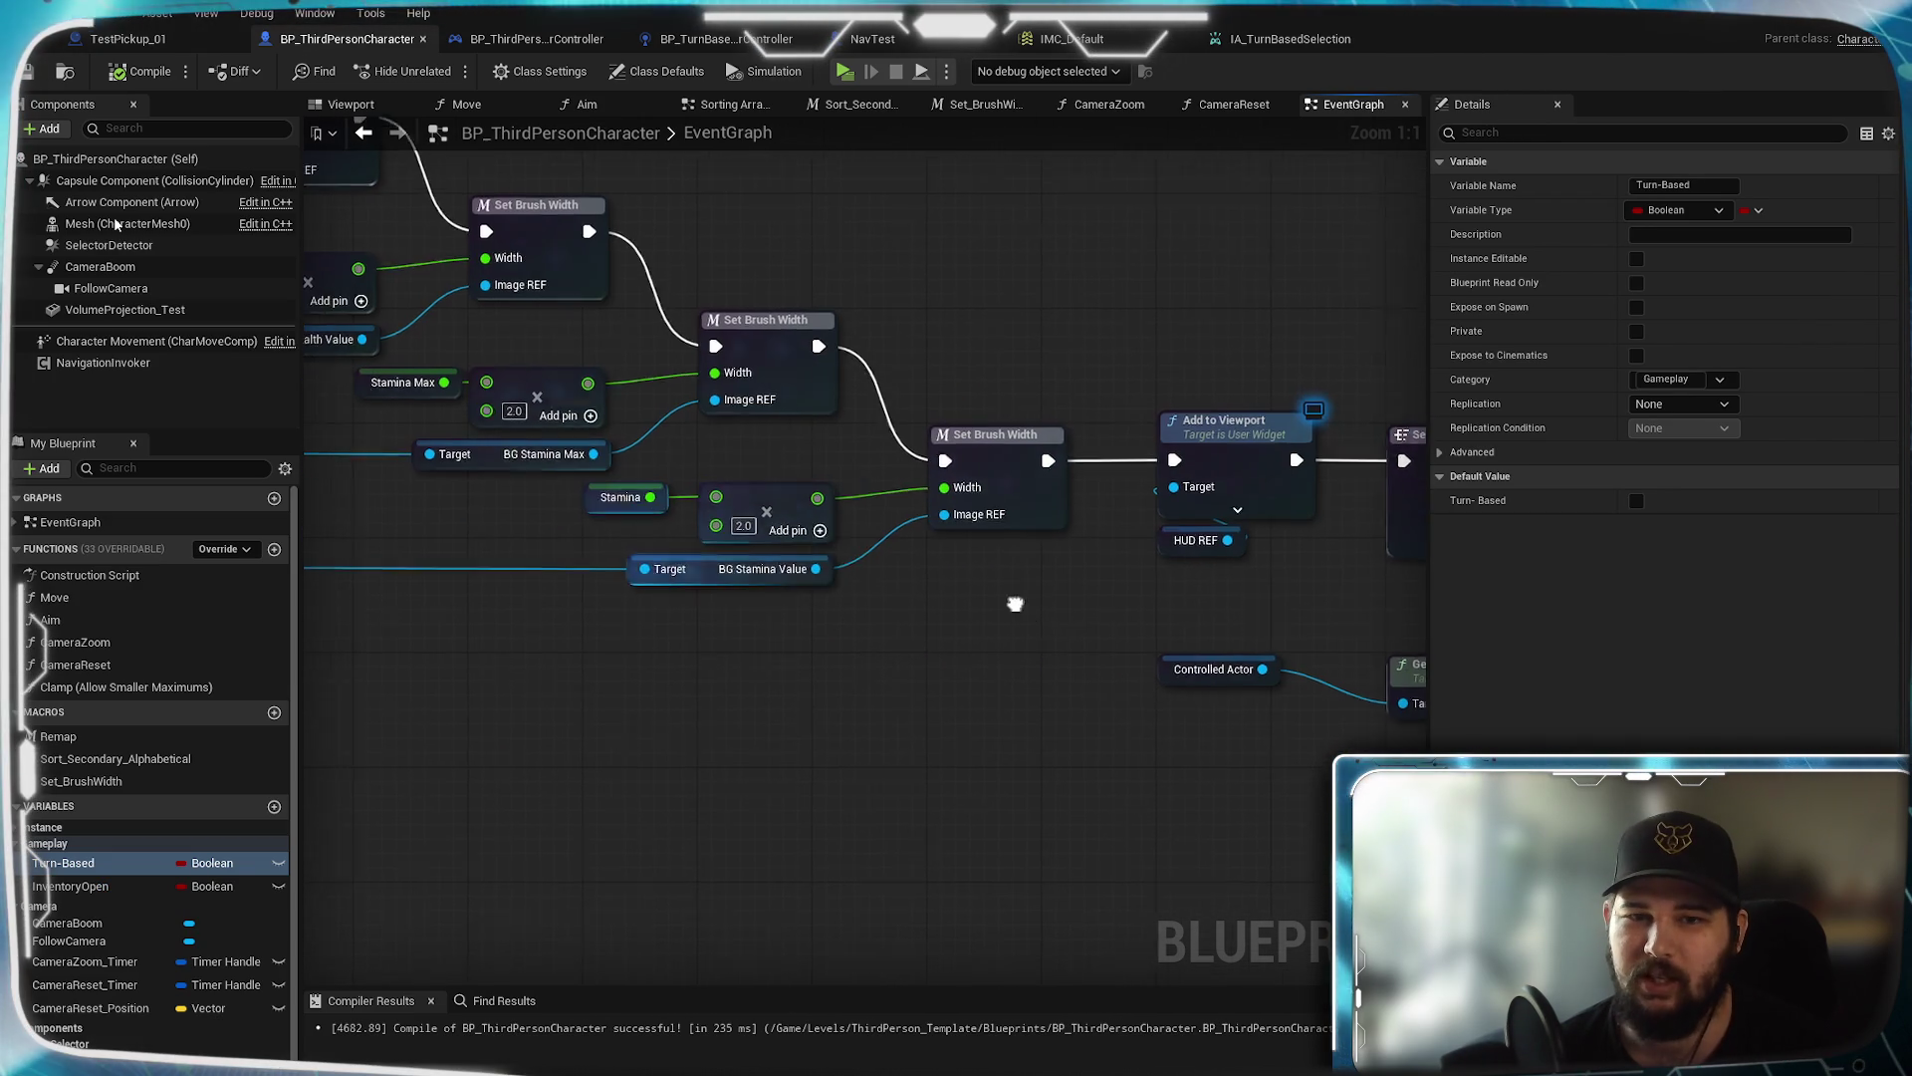
pyautogui.moveTo(964, 683)
pyautogui.mouseDown()
pyautogui.moveTo(900, 661)
pyautogui.moveTo(1216, 696)
pyautogui.moveTo(1275, 657)
pyautogui.moveTo(590, 695)
pyautogui.mouseUp()
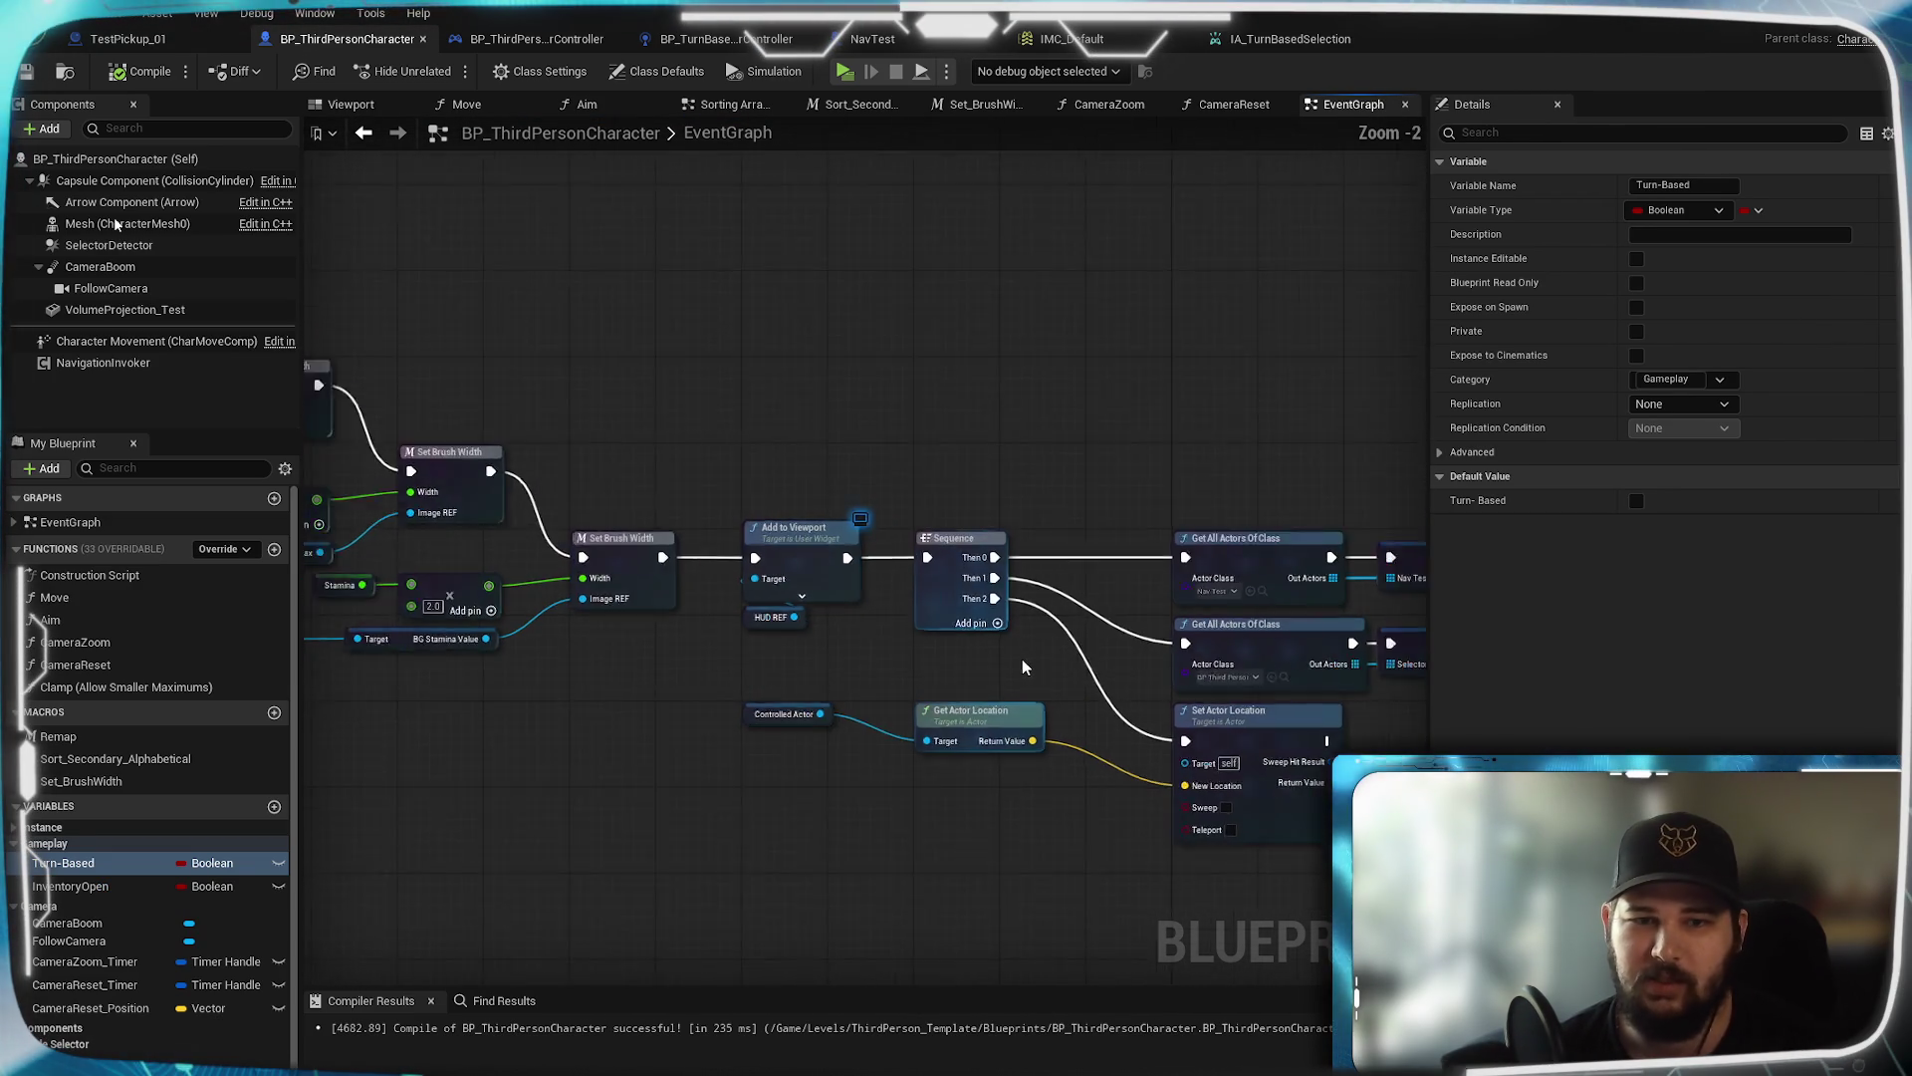
pyautogui.scroll(3, 1020, 659)
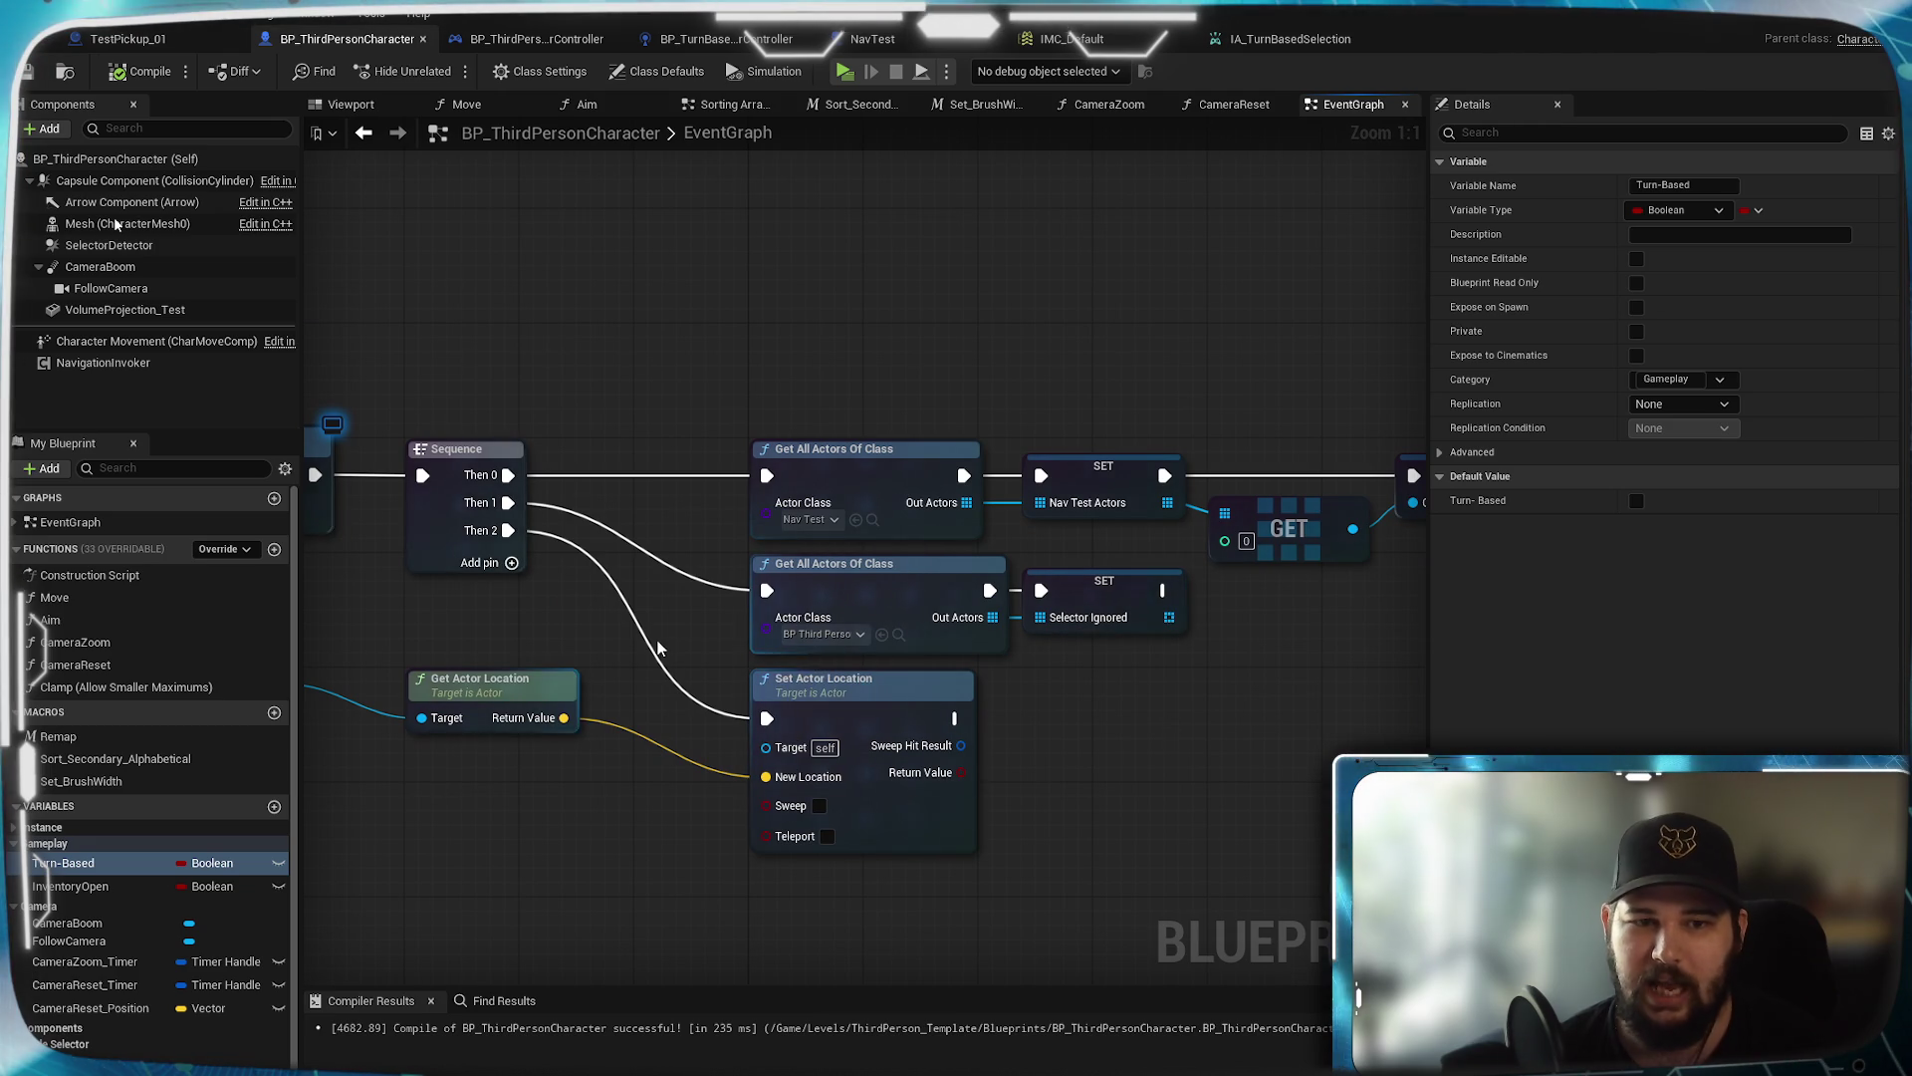
pyautogui.moveTo(659, 640); pyautogui.dragTo(533, 621)
pyautogui.moveTo(1119, 674); pyautogui.dragTo(1002, 687)
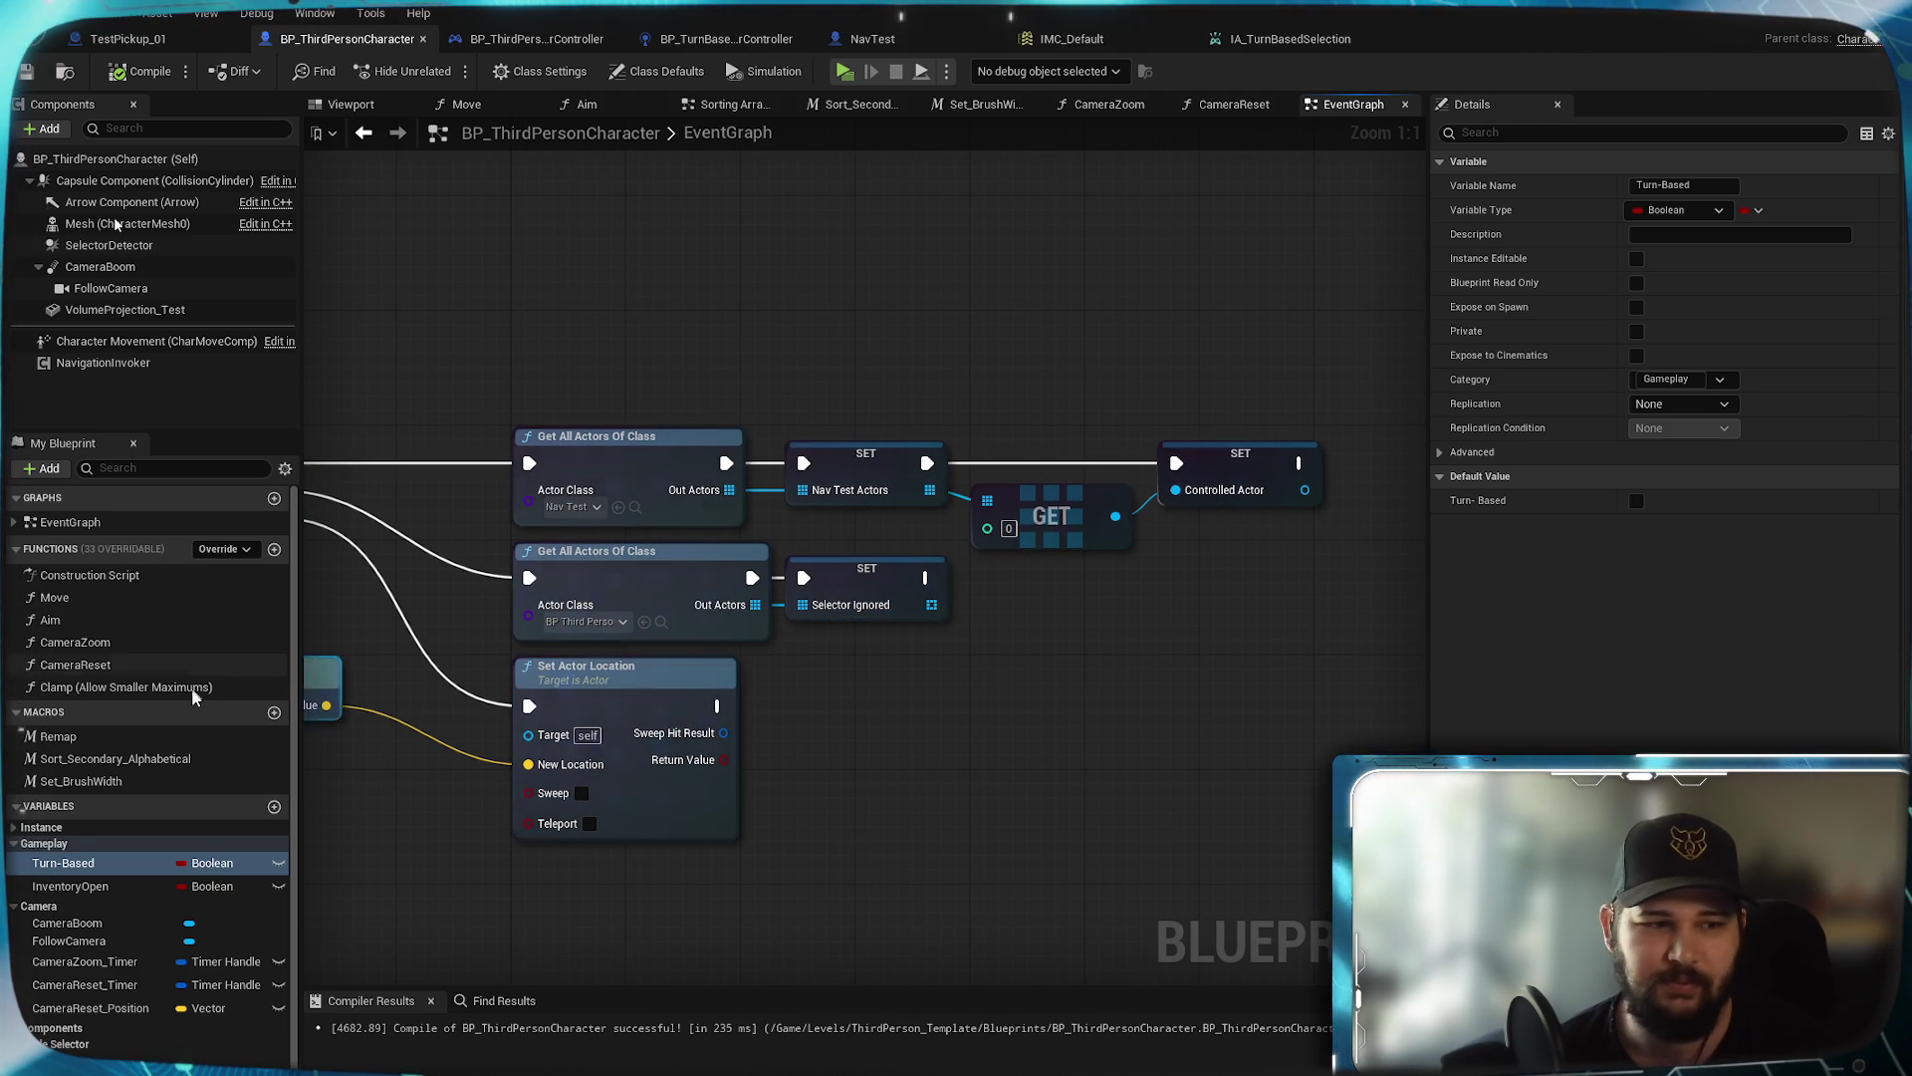
# Bring the Move function graph's Set Actor Location node into view
pyautogui.moveTo(862, 717); pyautogui.dragTo(1053, 686)
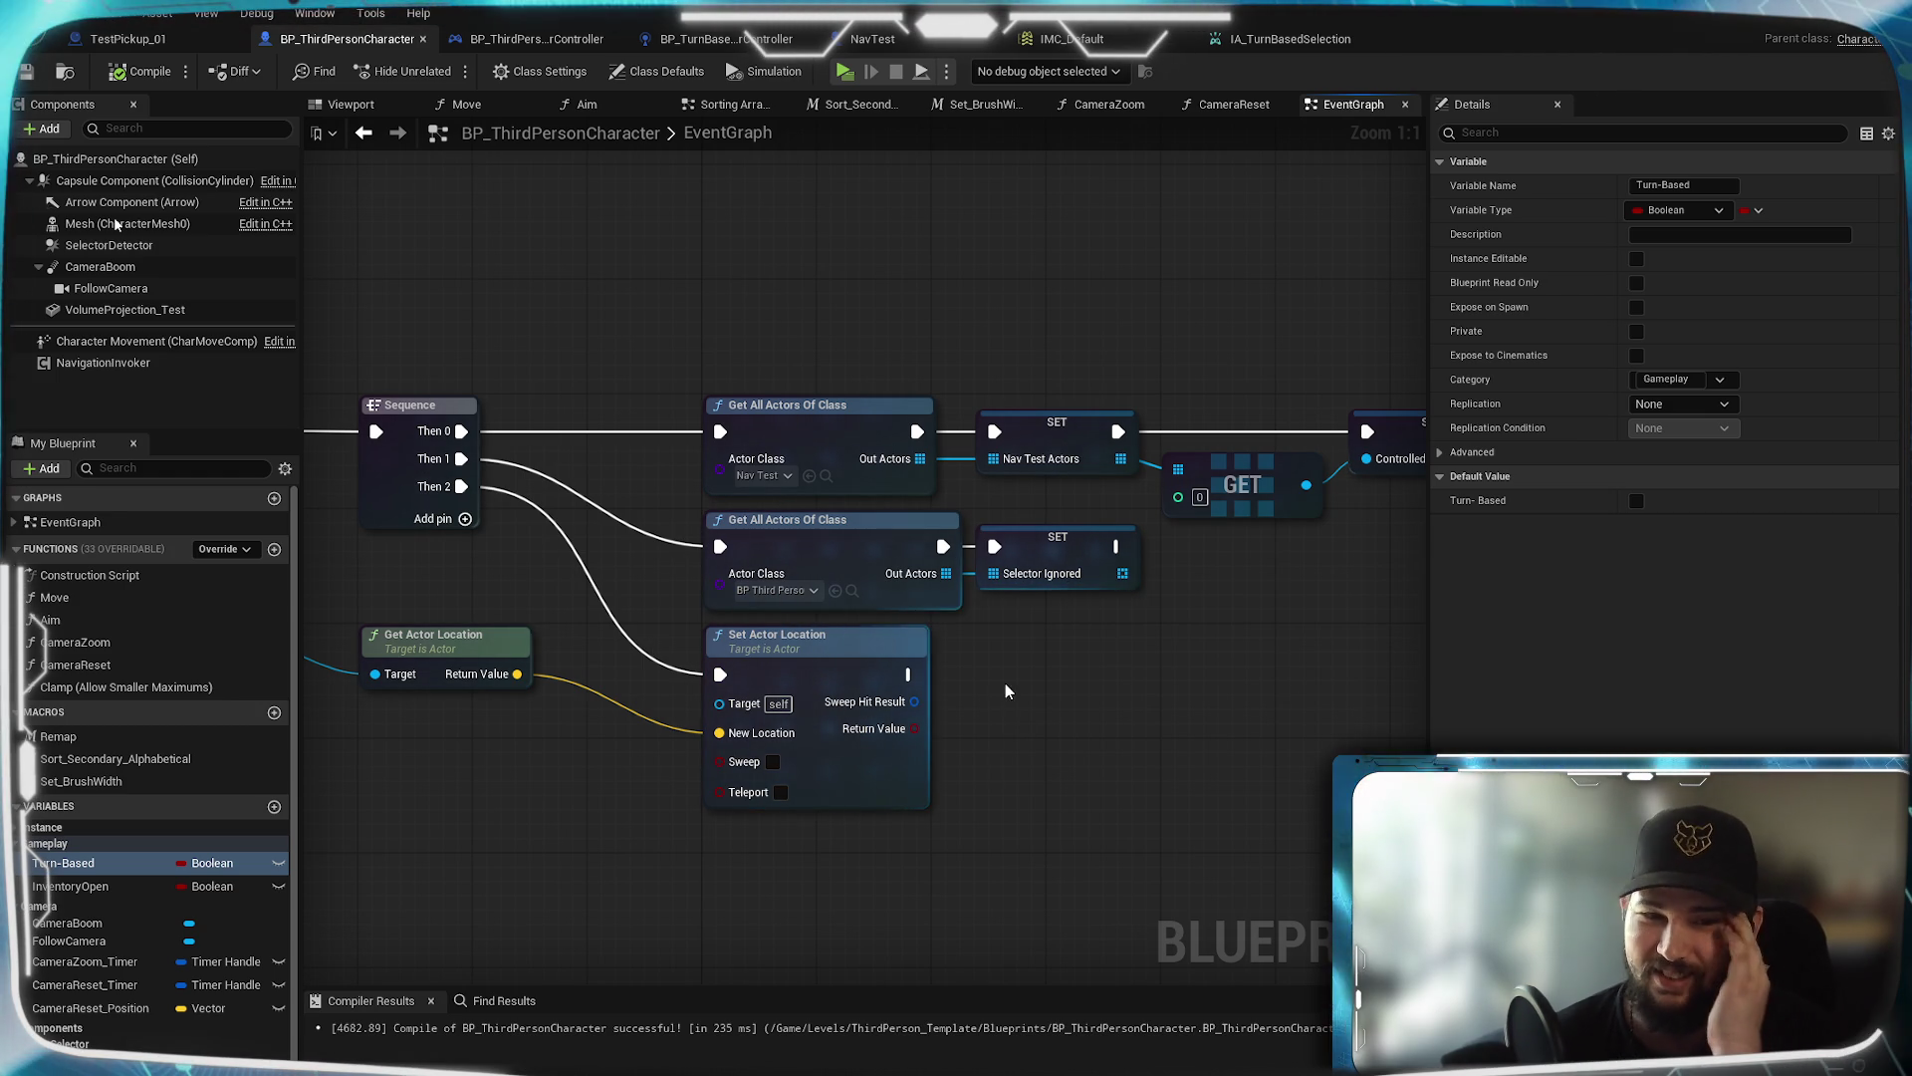
pyautogui.moveTo(848, 652); pyautogui.dragTo(945, 603)
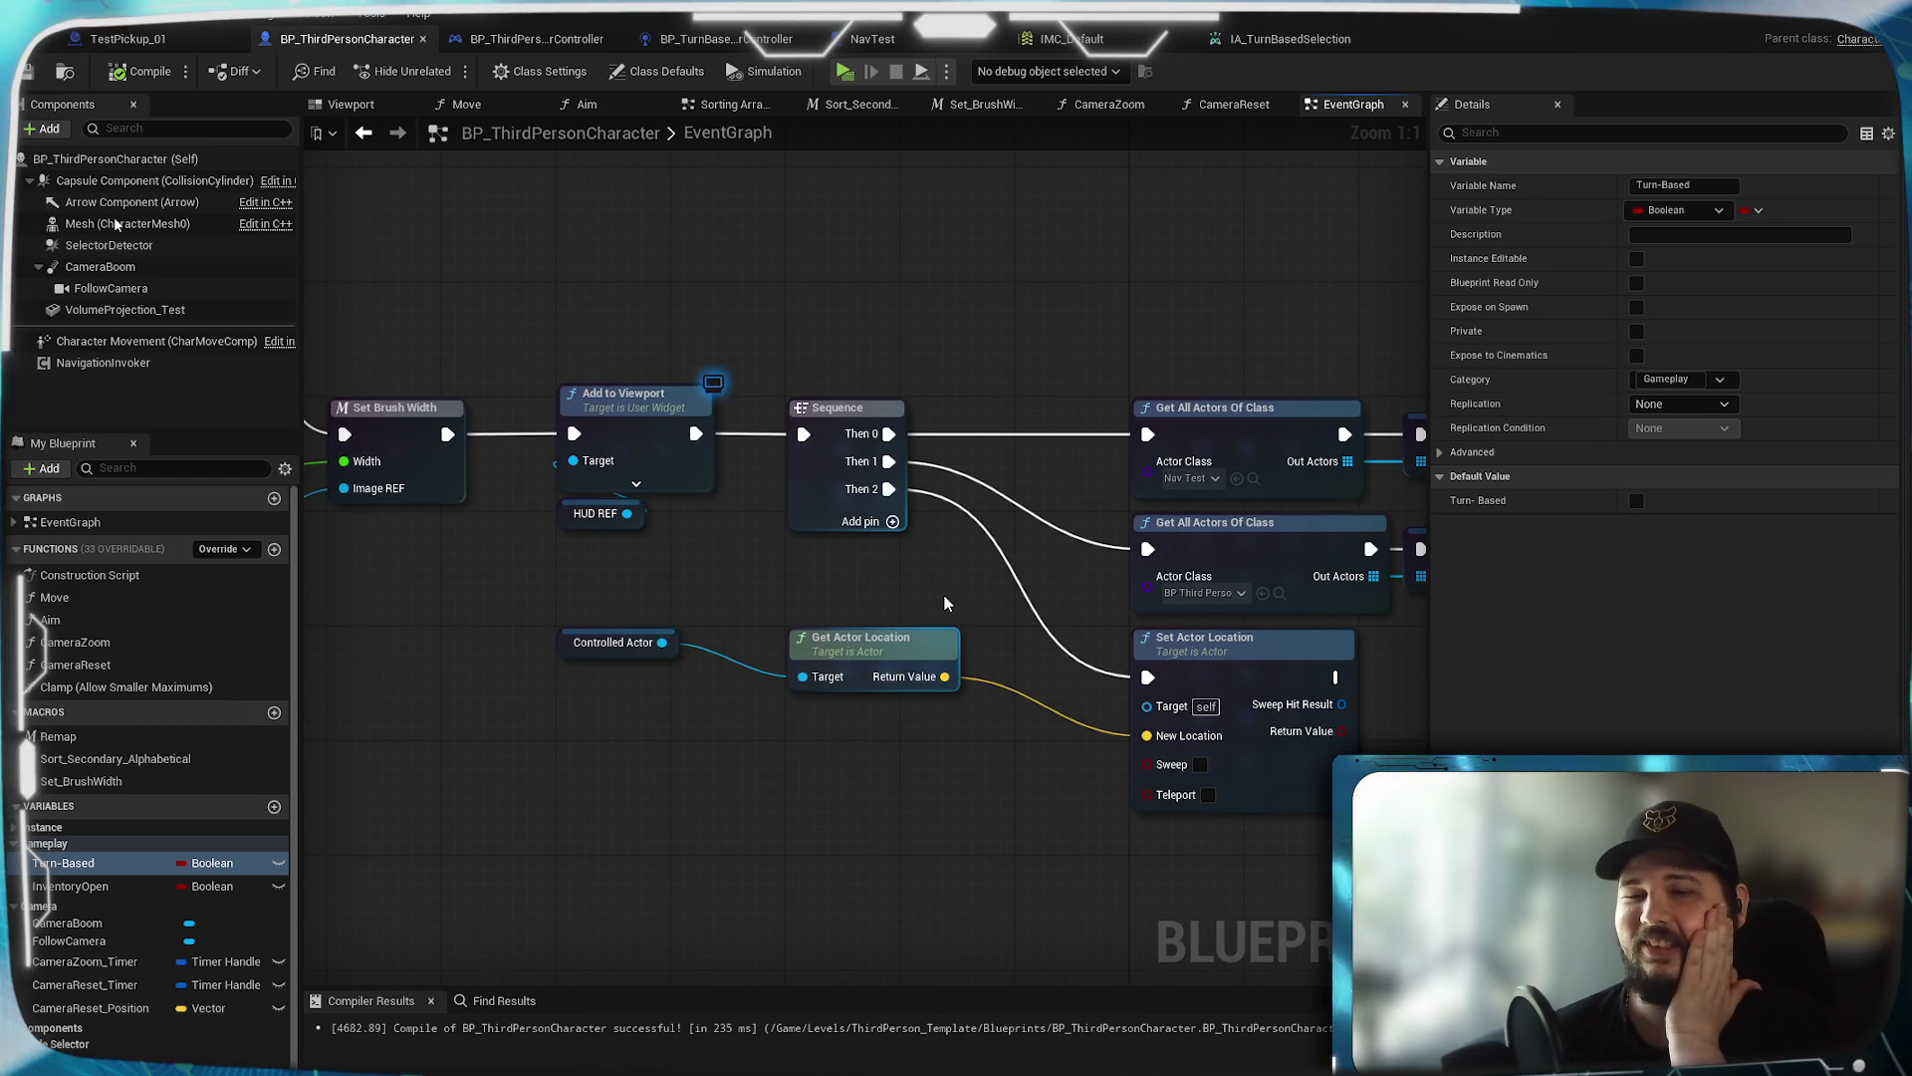
pyautogui.moveTo(956, 598); pyautogui.dragTo(936, 592)
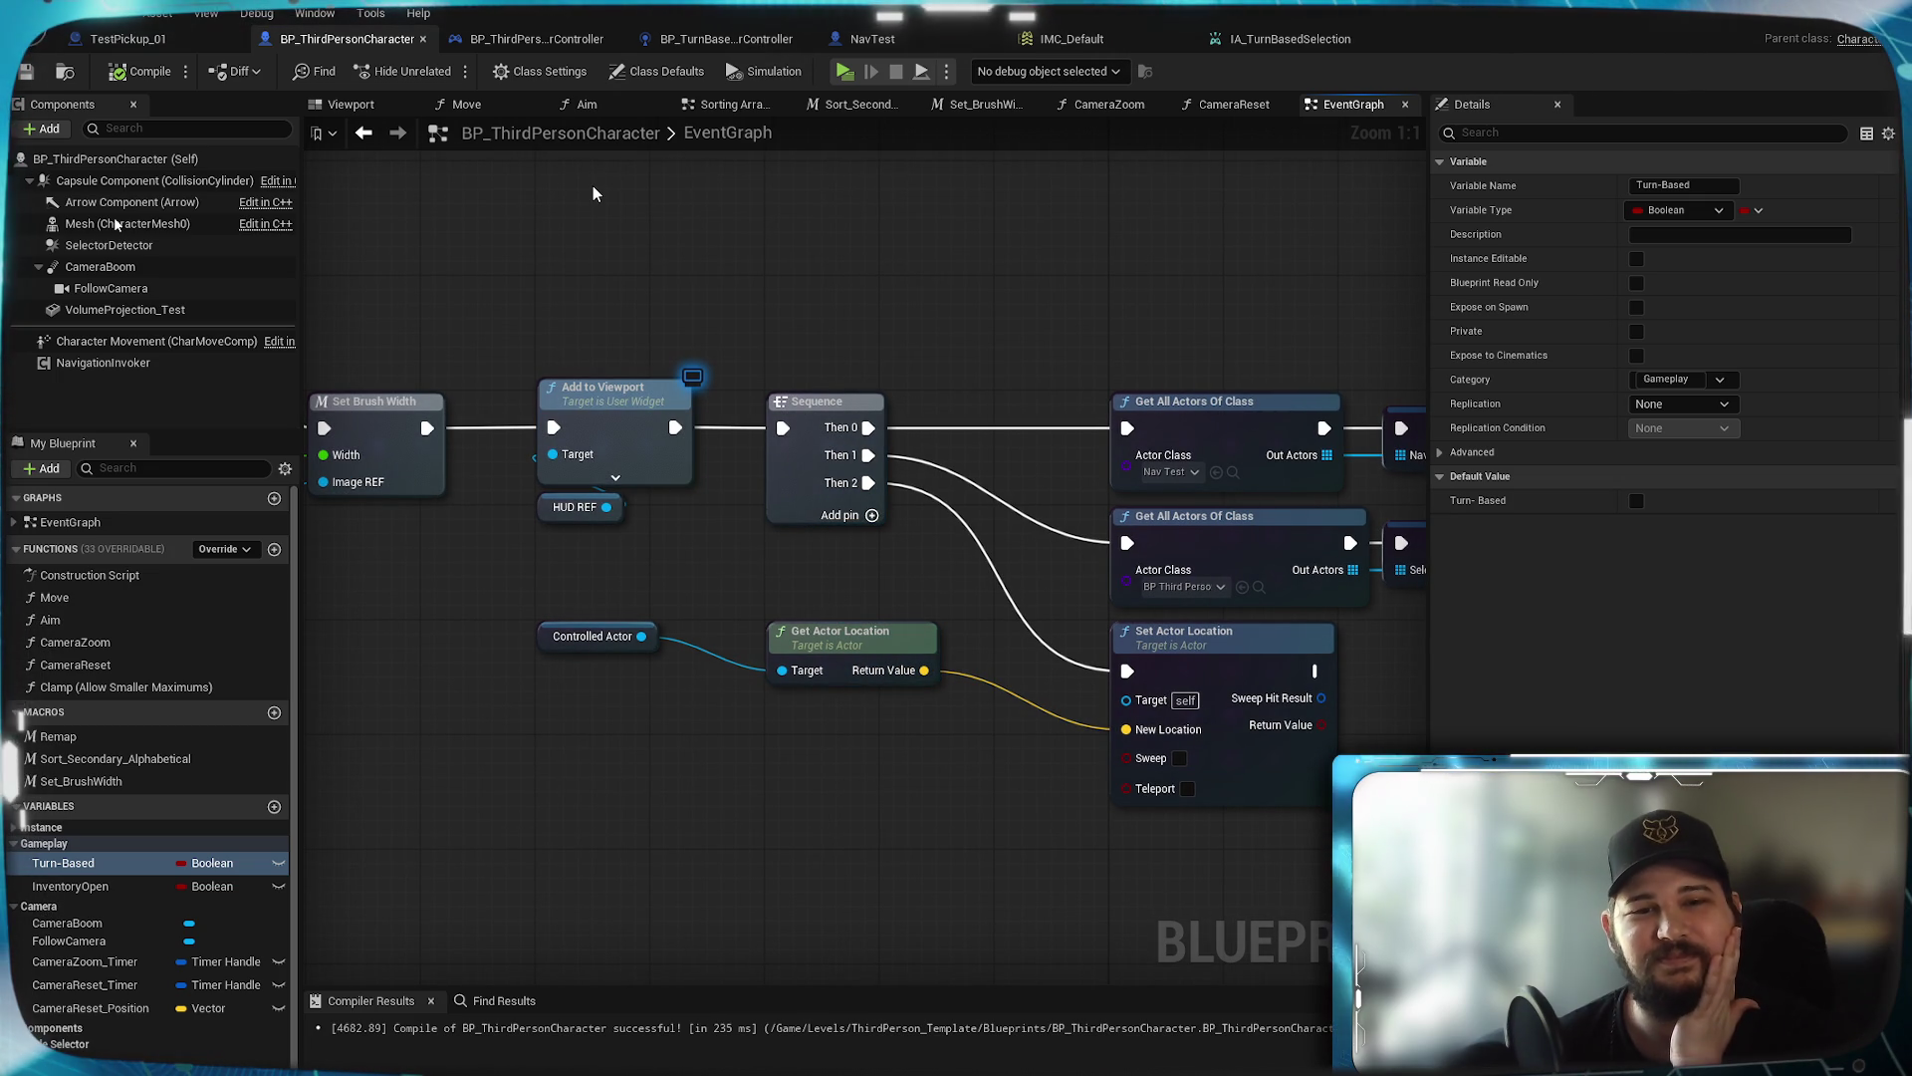
pyautogui.click(468, 103)
pyautogui.moveTo(1143, 490)
pyautogui.mouseDown()
pyautogui.moveTo(413, 430)
pyautogui.moveTo(761, 470)
pyautogui.mouseUp()
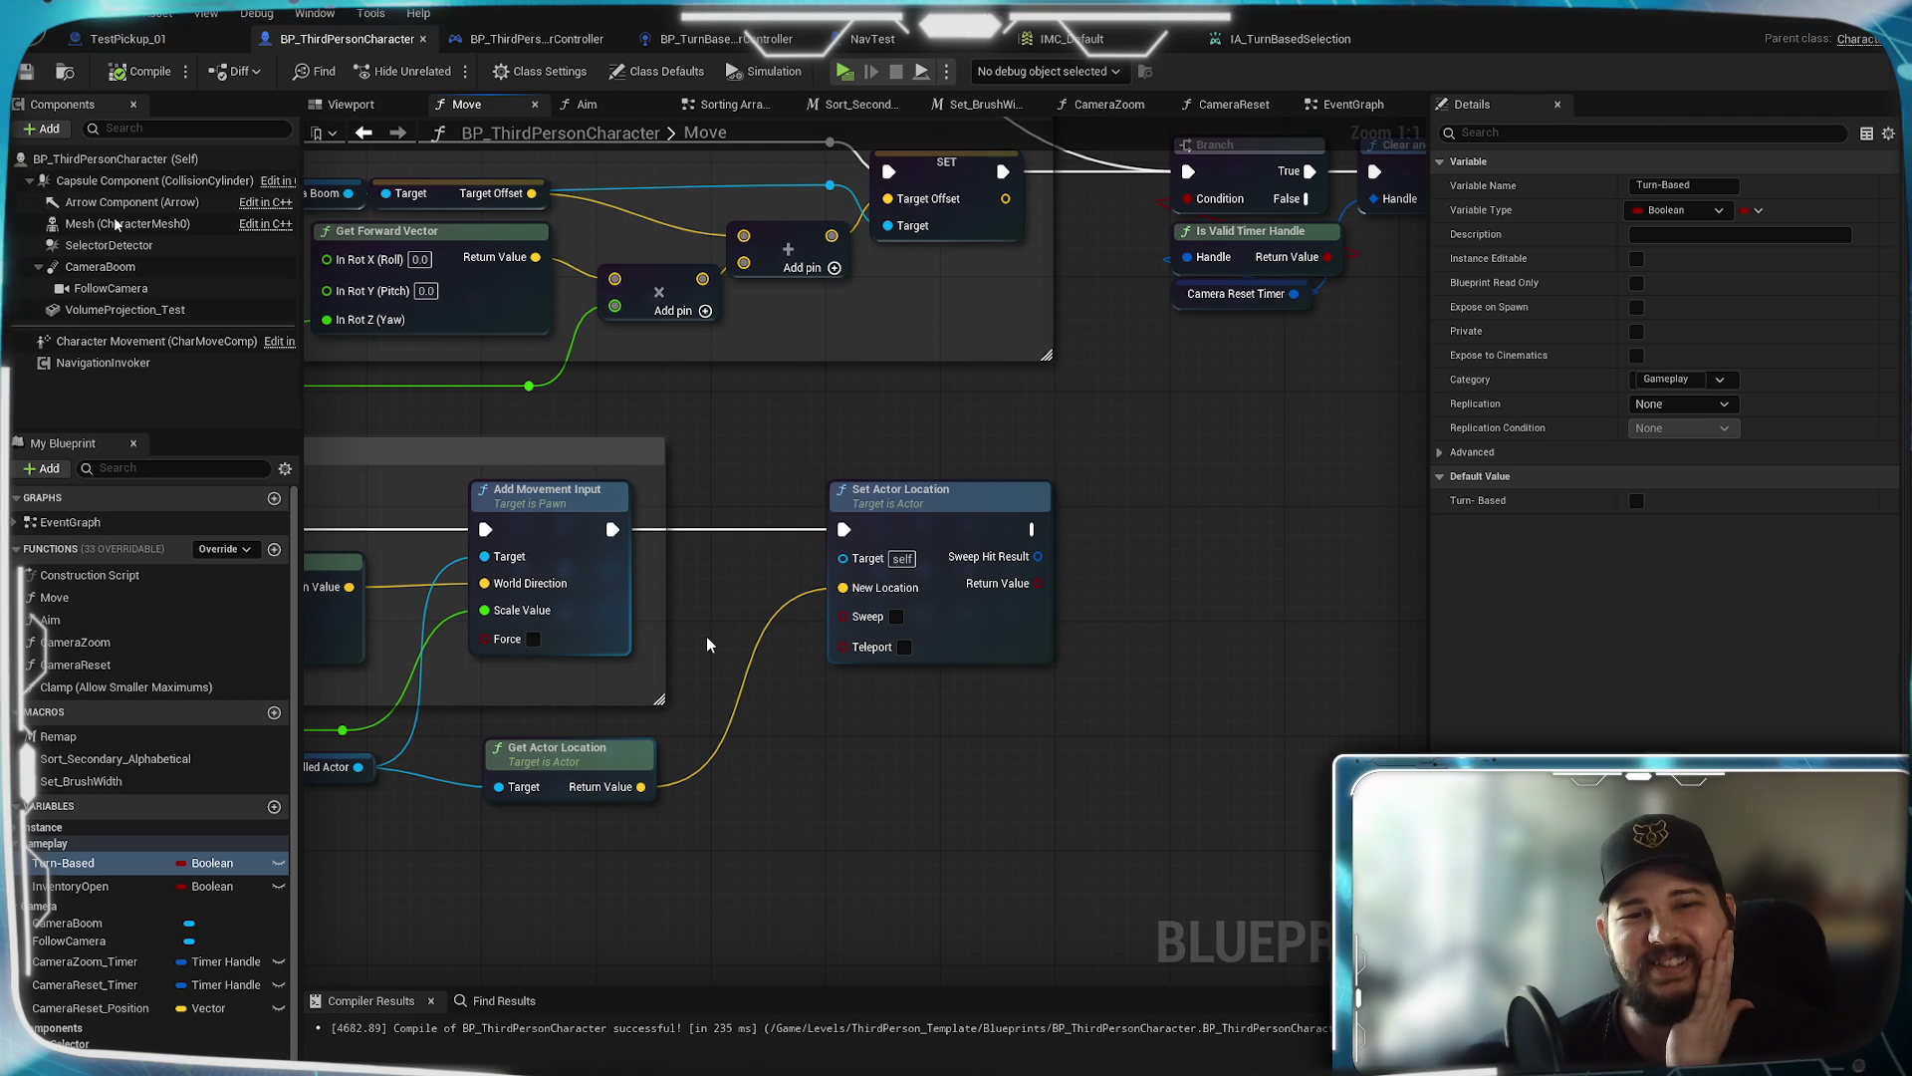
# Enable Teleport on the Move graph's Set Actor Location node and compile
pyautogui.moveTo(717, 626)
pyautogui.mouseDown()
pyautogui.moveTo(875, 570)
pyautogui.moveTo(880, 632)
pyautogui.moveTo(832, 627)
pyautogui.mouseUp()
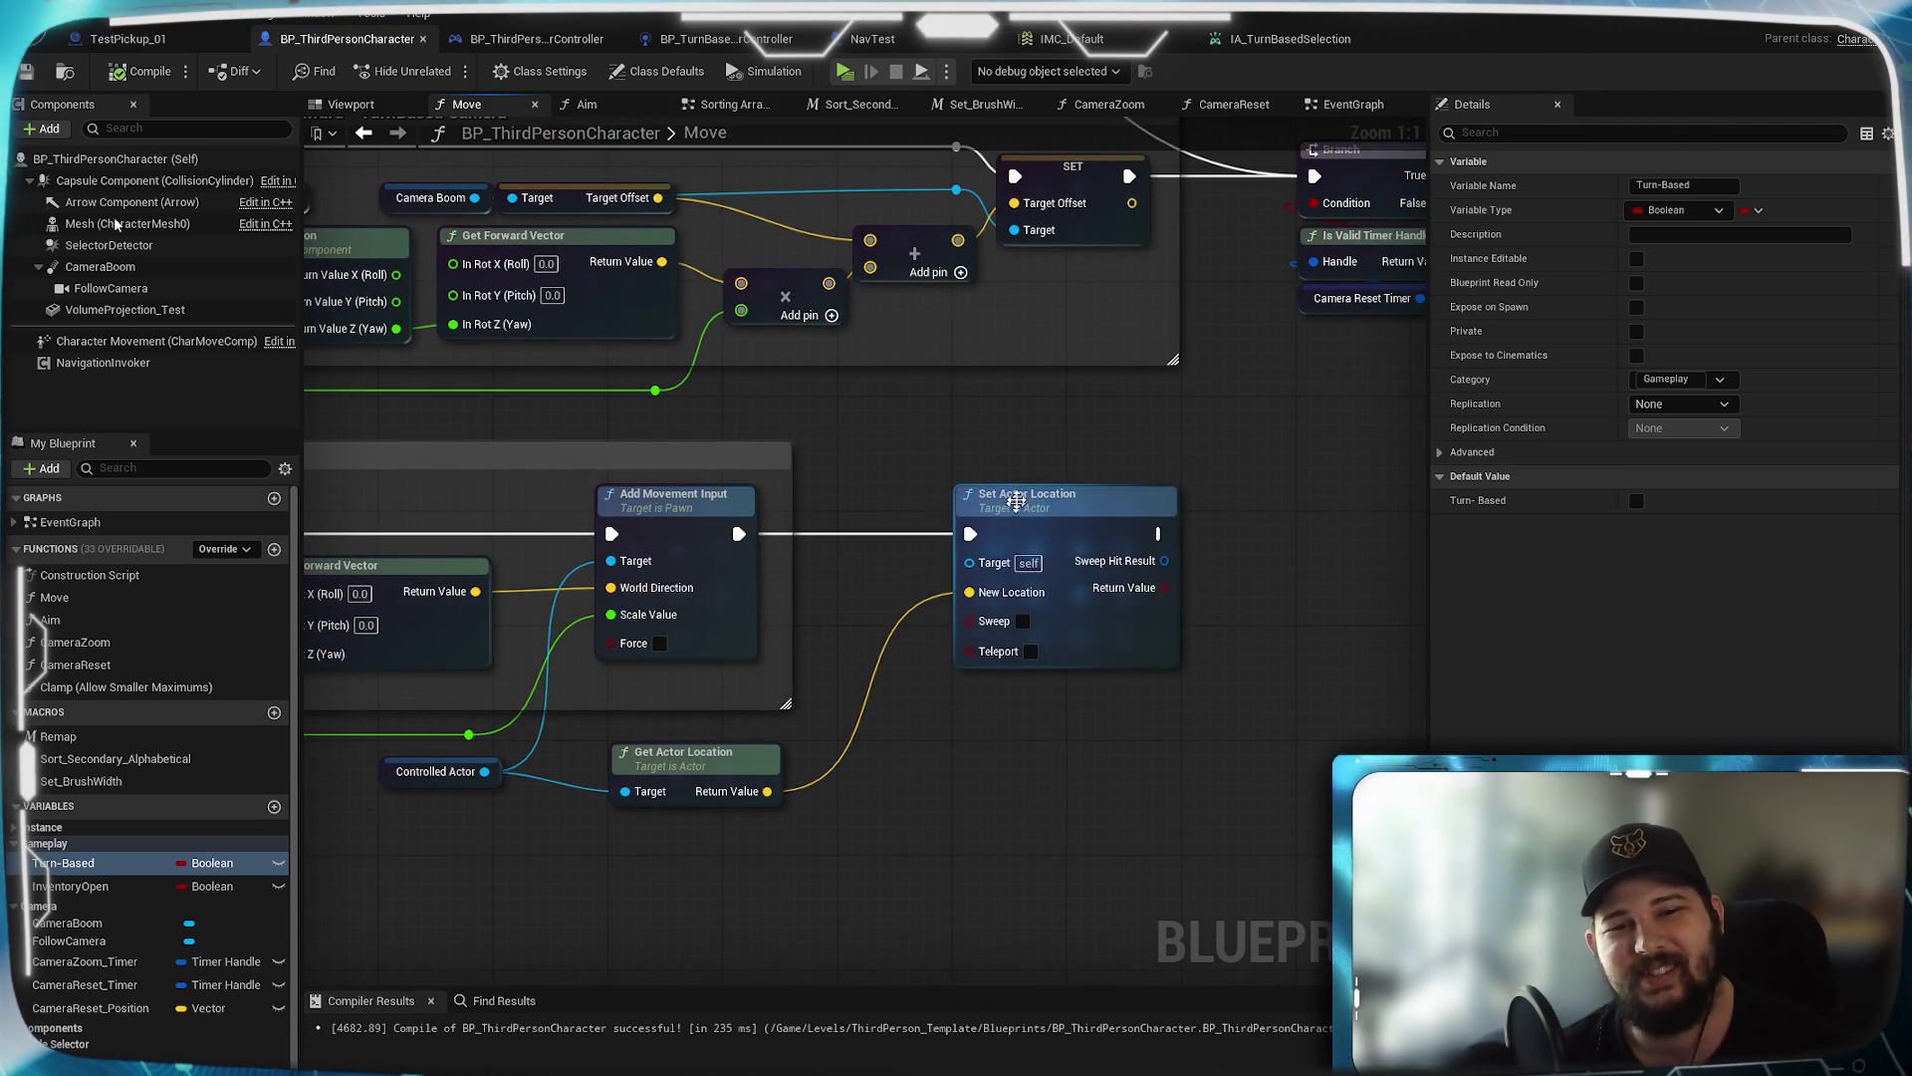
pyautogui.click(1036, 555)
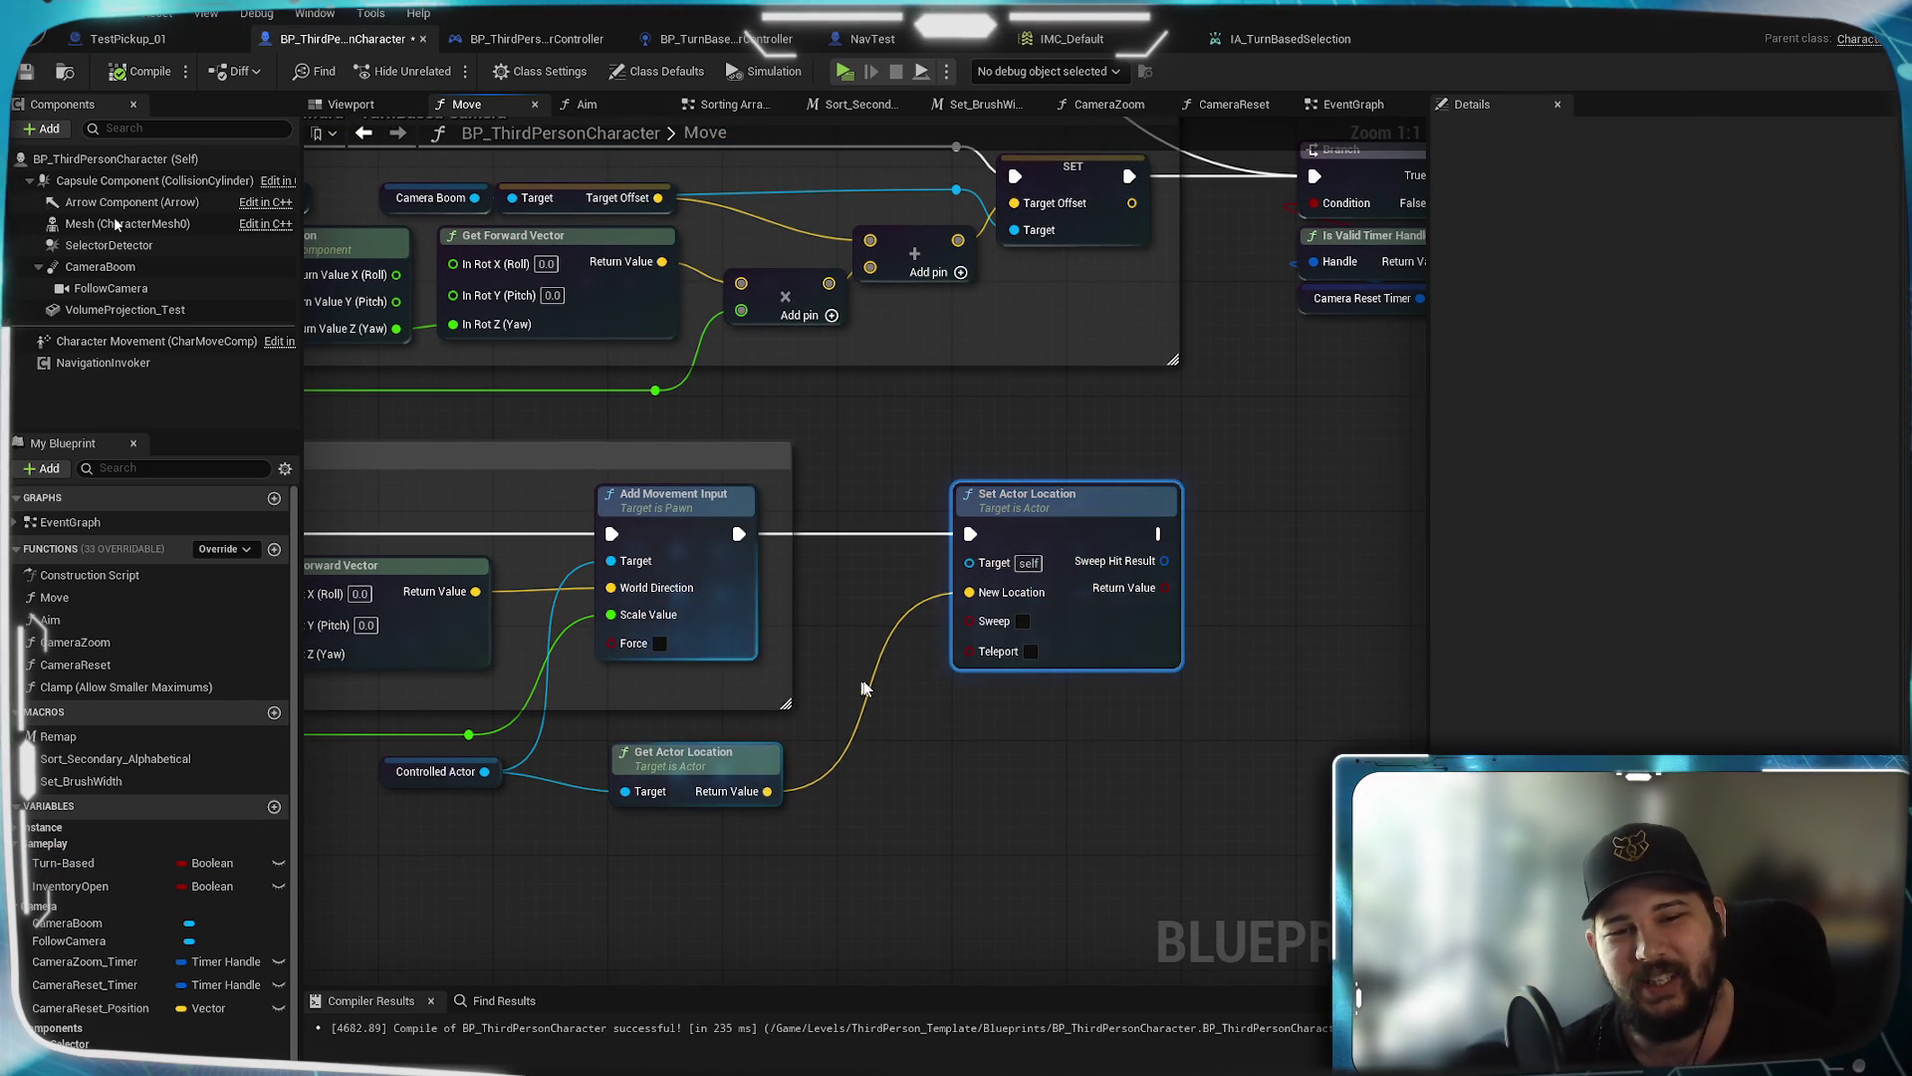
pyautogui.moveTo(686, 734)
pyautogui.mouseDown()
pyautogui.moveTo(842, 739)
pyautogui.moveTo(1494, 842)
pyautogui.moveTo(1892, 927)
pyautogui.moveTo(1879, 1052)
pyautogui.mouseUp()
pyautogui.scroll(-3, 784, 737)
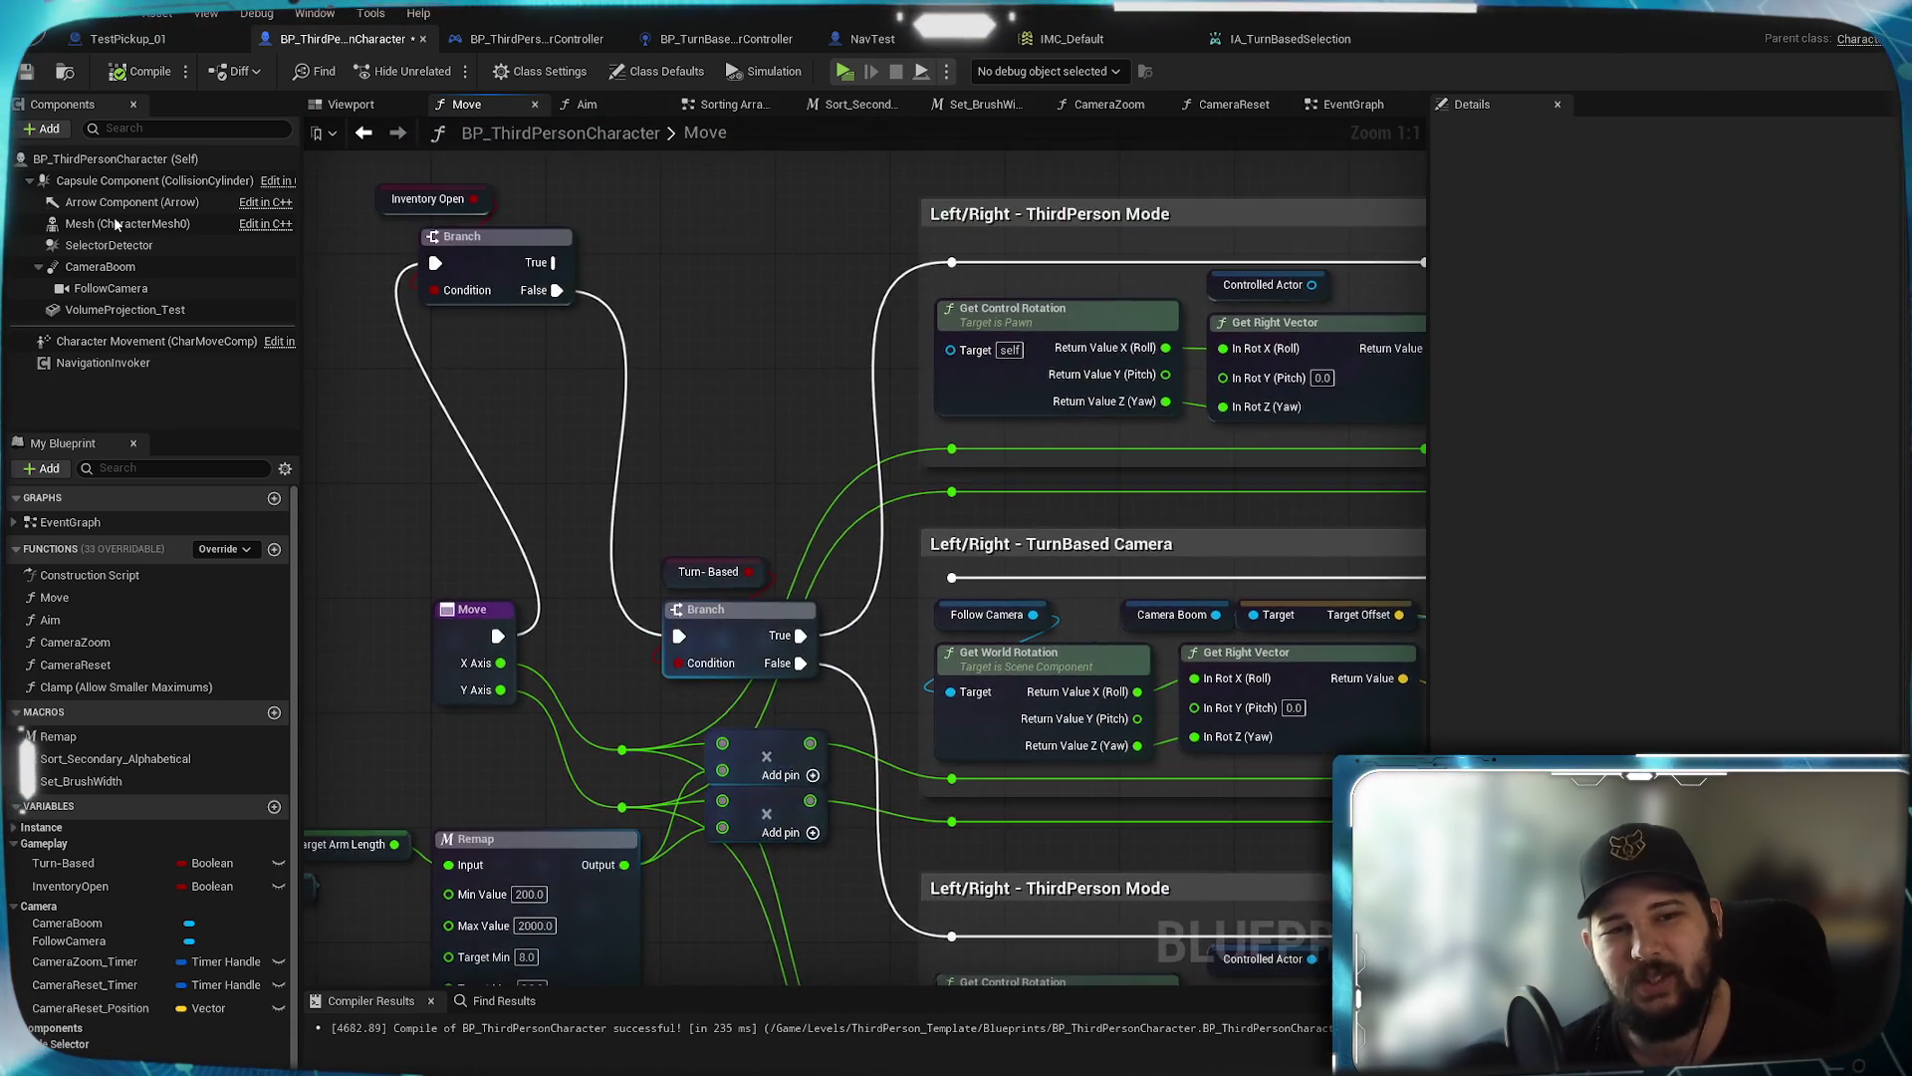
pyautogui.scroll(3, 784, 737)
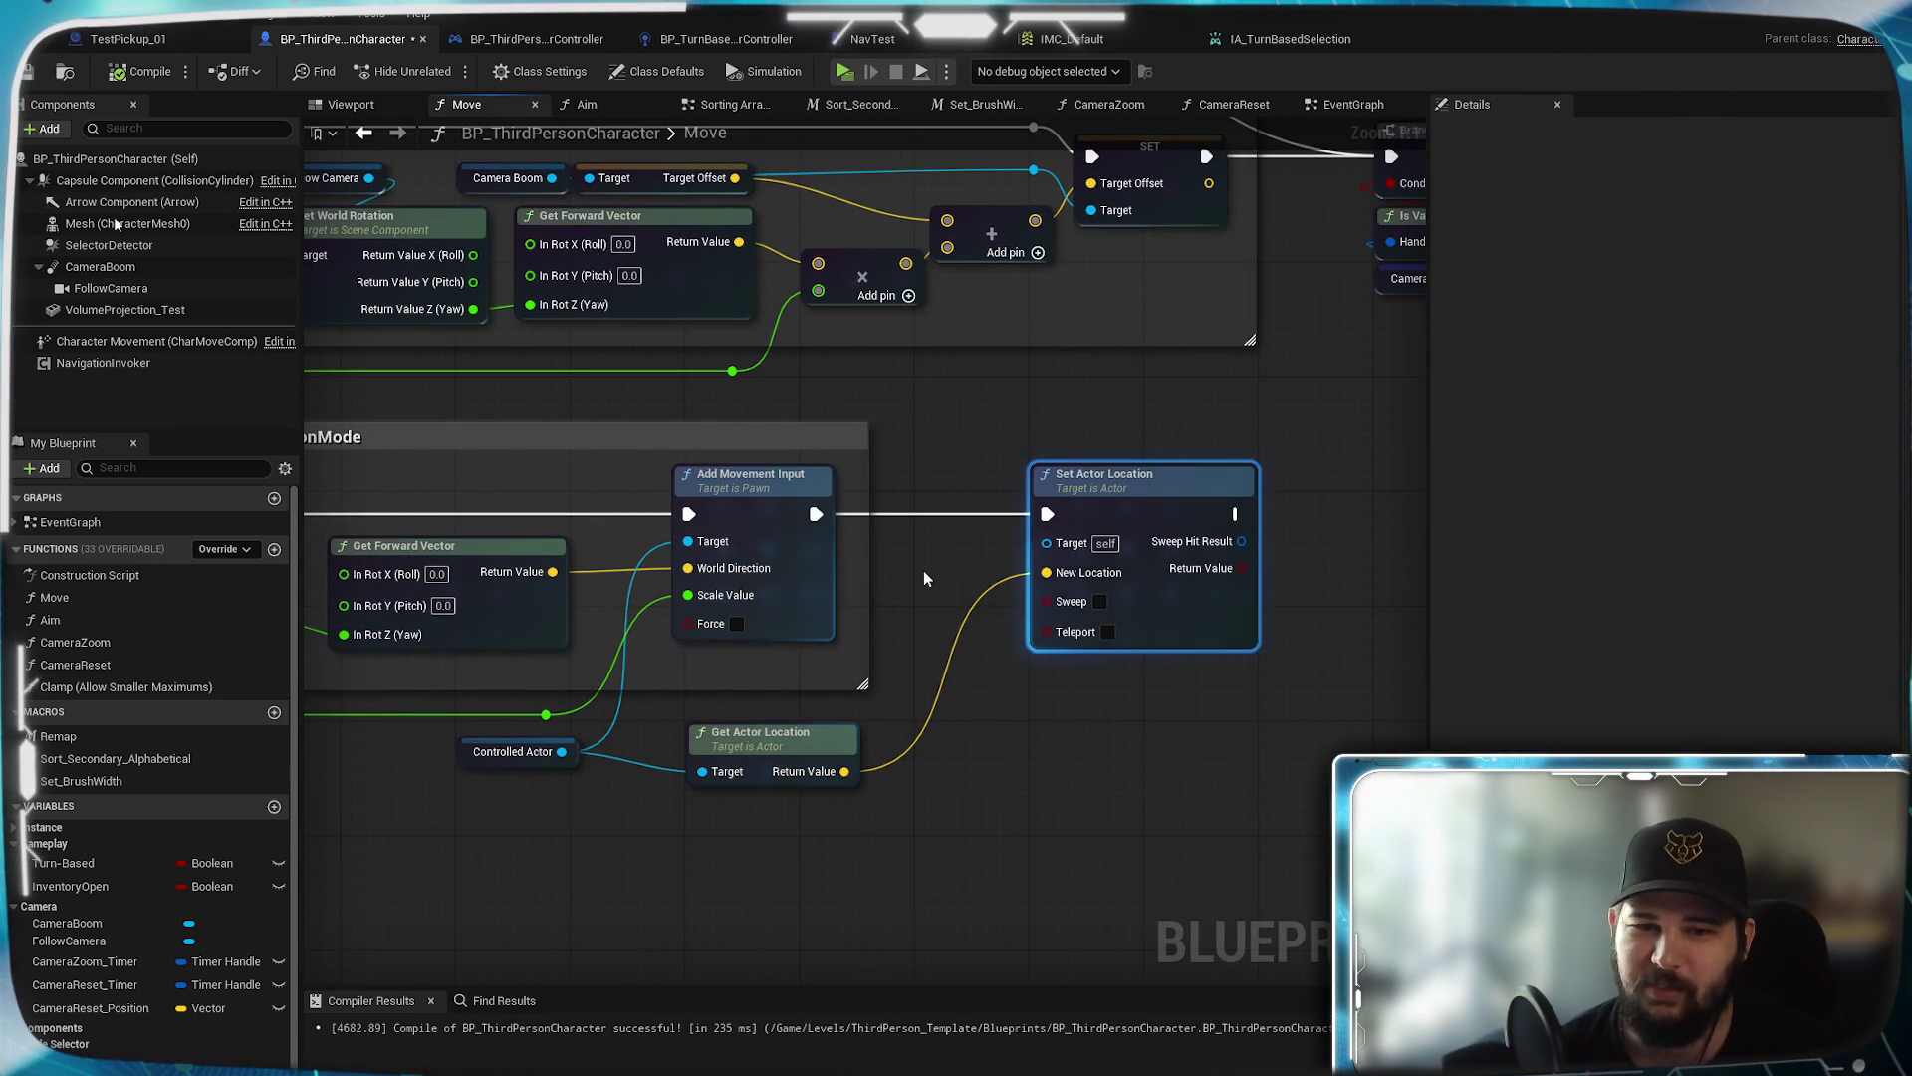
pyautogui.click(924, 572)
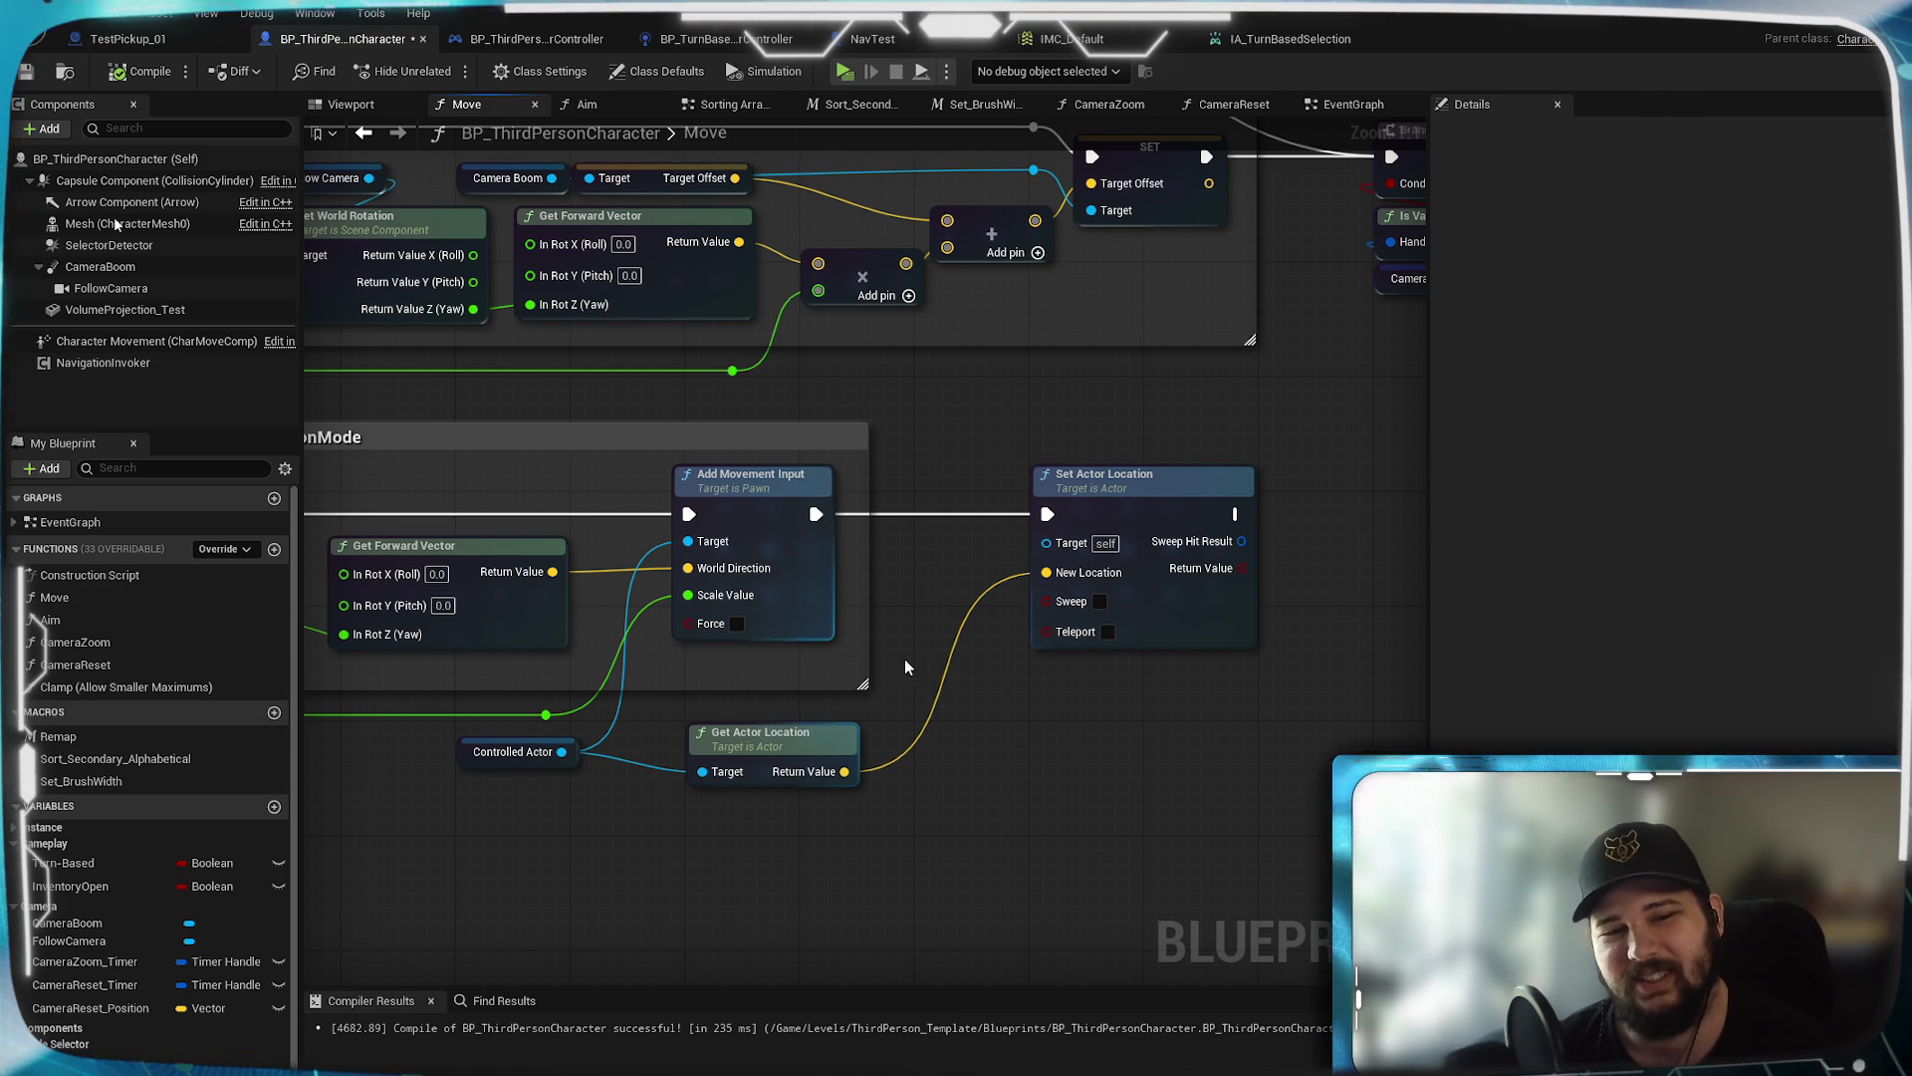
pyautogui.click(1116, 644)
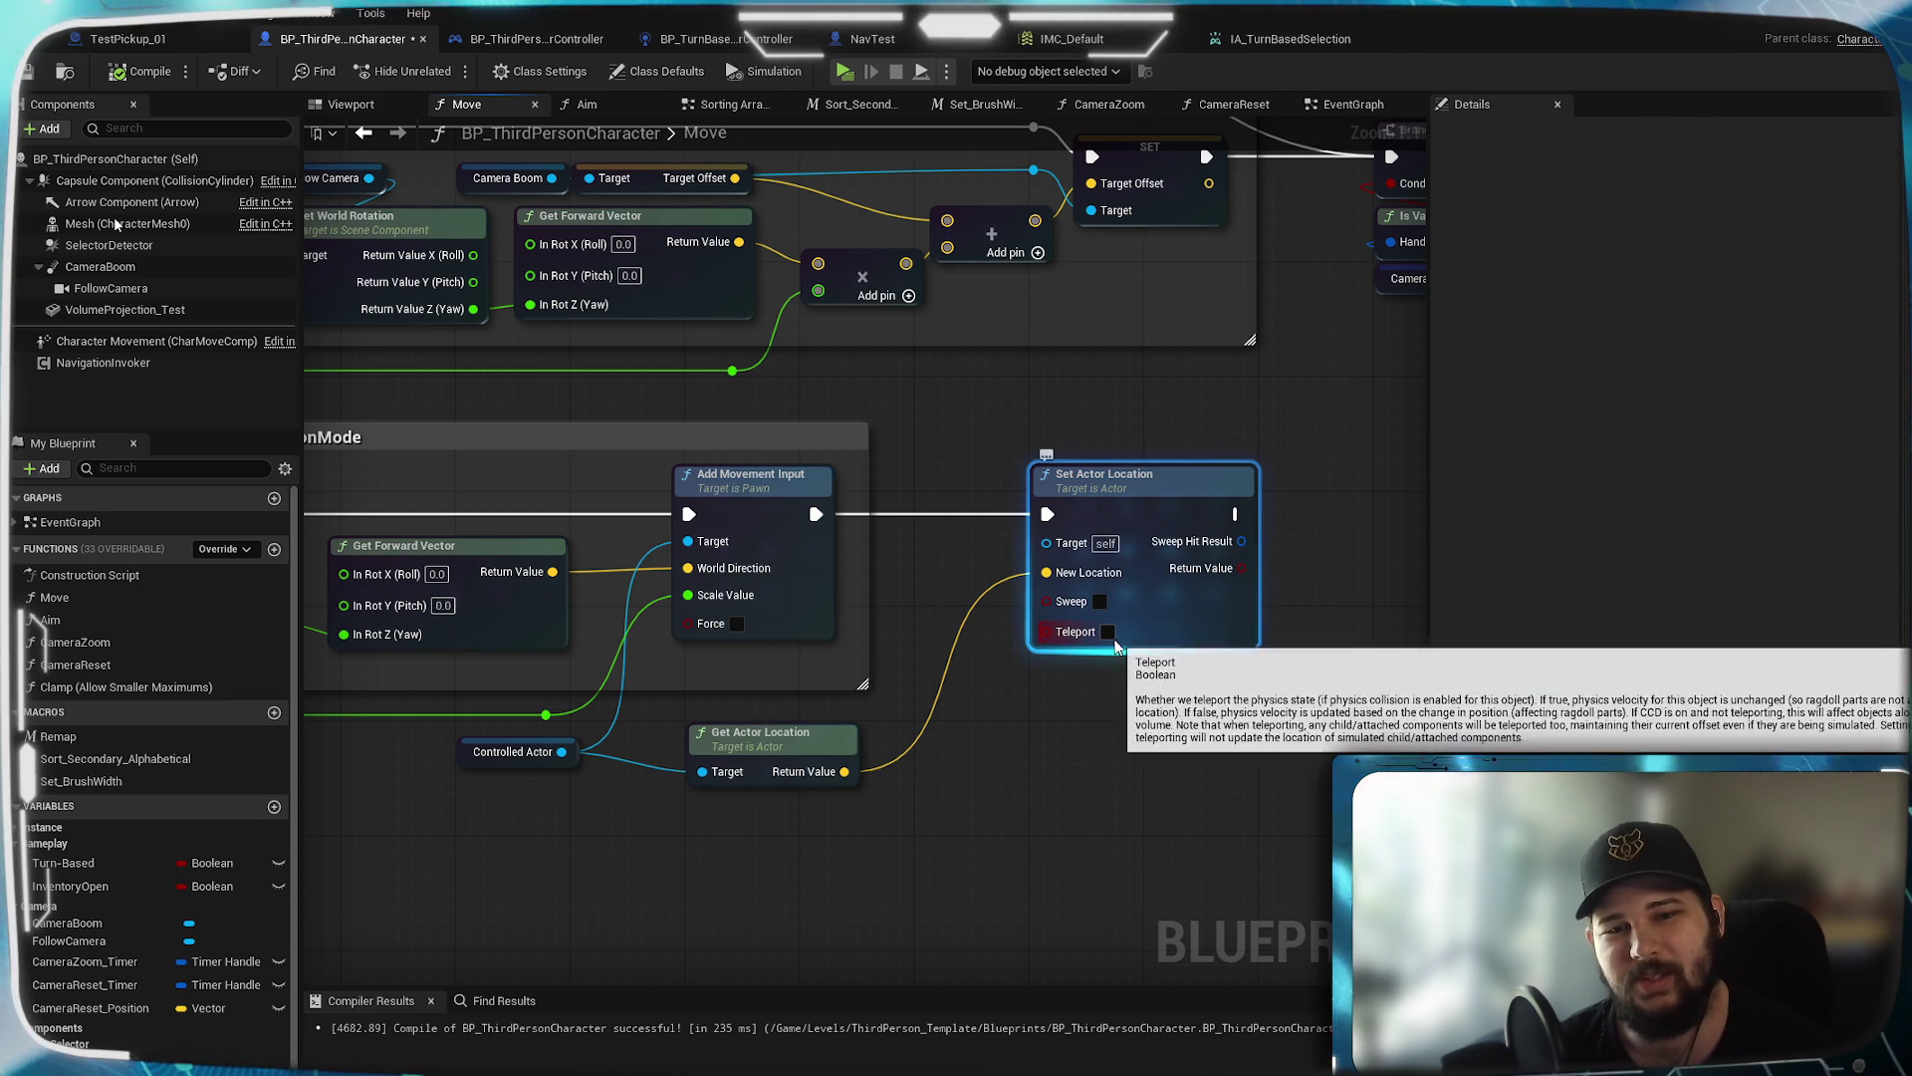
pyautogui.click(1109, 631)
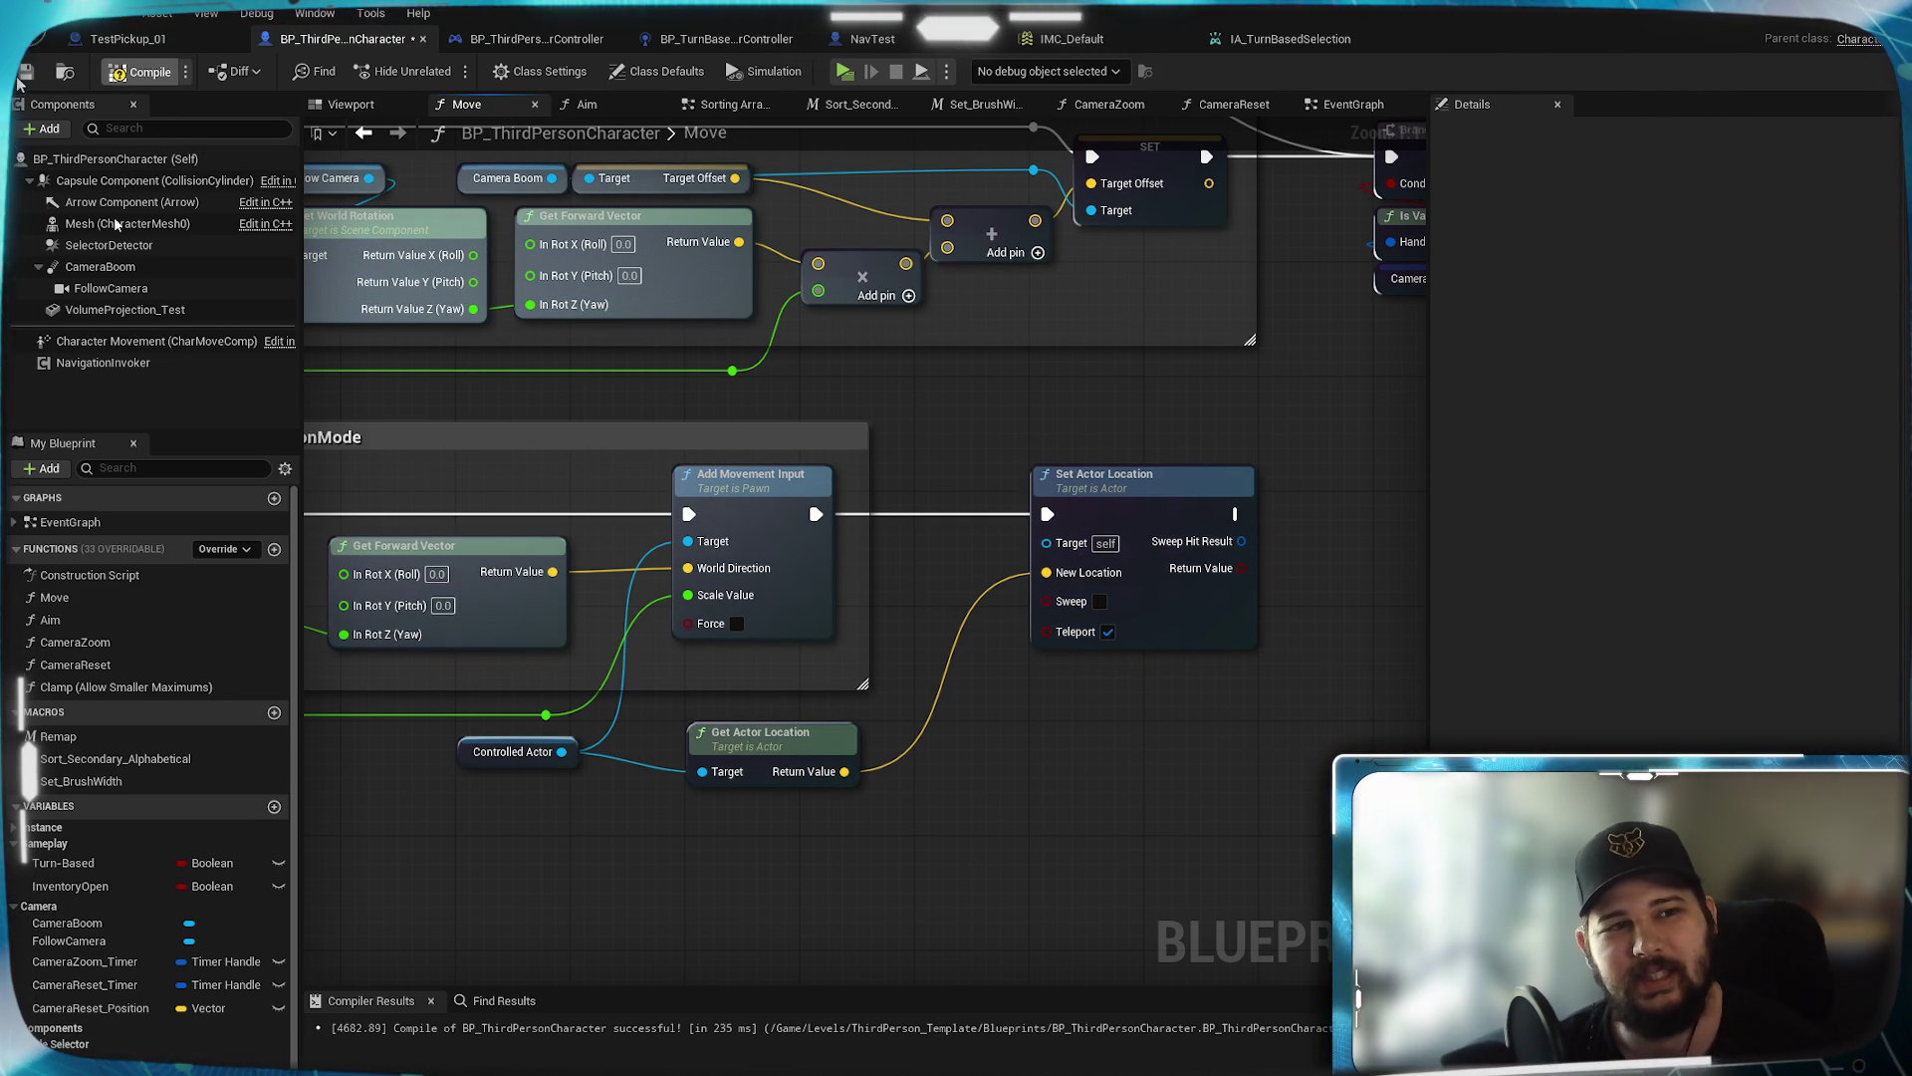
pyautogui.click(140, 71)
# Pan the Move graph to review the Branch, Inventory Open check and Set Actor Location wiring
pyautogui.moveTo(582, 834)
pyautogui.mouseDown()
pyautogui.moveTo(1250, 791)
pyautogui.moveTo(1521, 846)
pyautogui.moveTo(711, 800)
pyautogui.mouseUp()
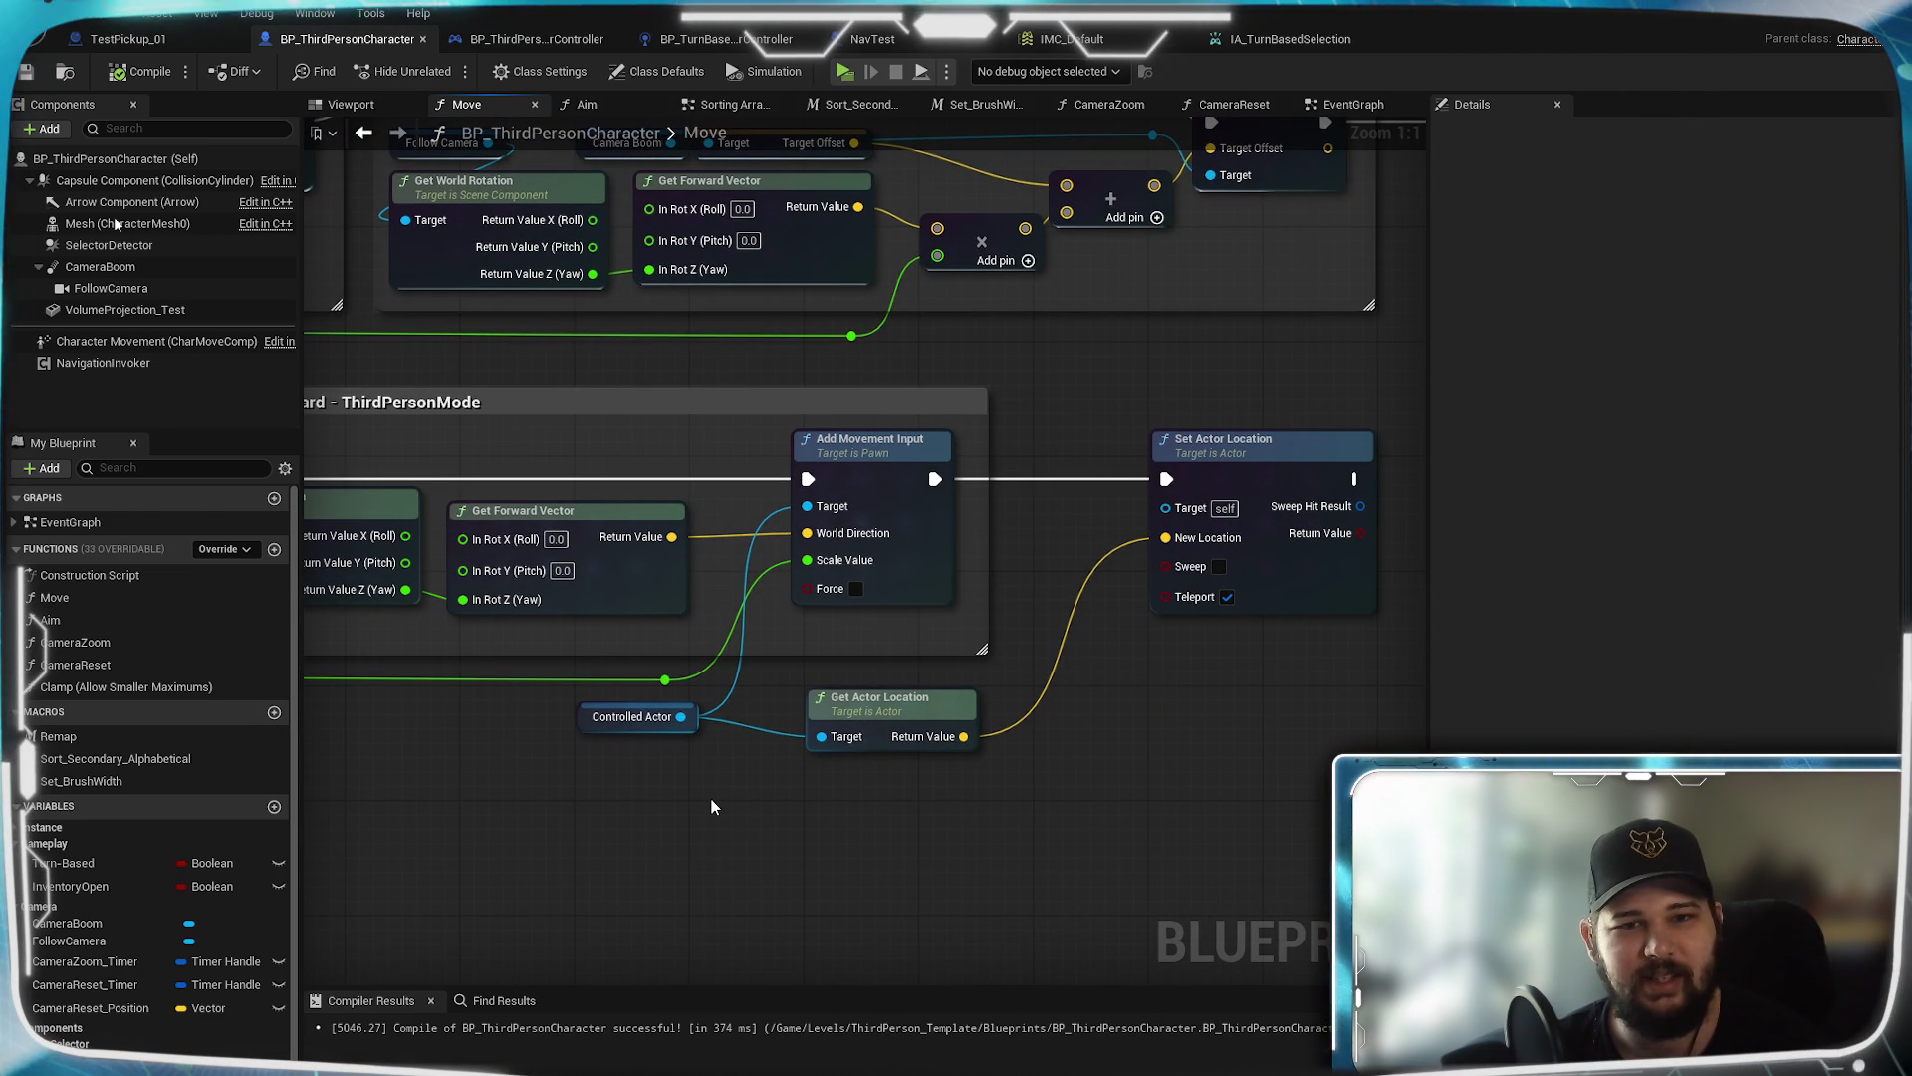
pyautogui.moveTo(362, 798)
pyautogui.mouseDown()
pyautogui.moveTo(1245, 802)
pyautogui.moveTo(1852, 921)
pyautogui.mouseUp()
pyautogui.moveTo(797, 558)
pyautogui.mouseDown()
pyautogui.moveTo(789, 739)
pyautogui.moveTo(855, 959)
pyautogui.mouseUp()
pyautogui.moveTo(1245, 956)
pyautogui.mouseDown()
pyautogui.moveTo(1156, 820)
pyautogui.moveTo(558, 798)
pyautogui.mouseUp()
pyautogui.moveTo(1217, 863); pyautogui.dragTo(858, 772)
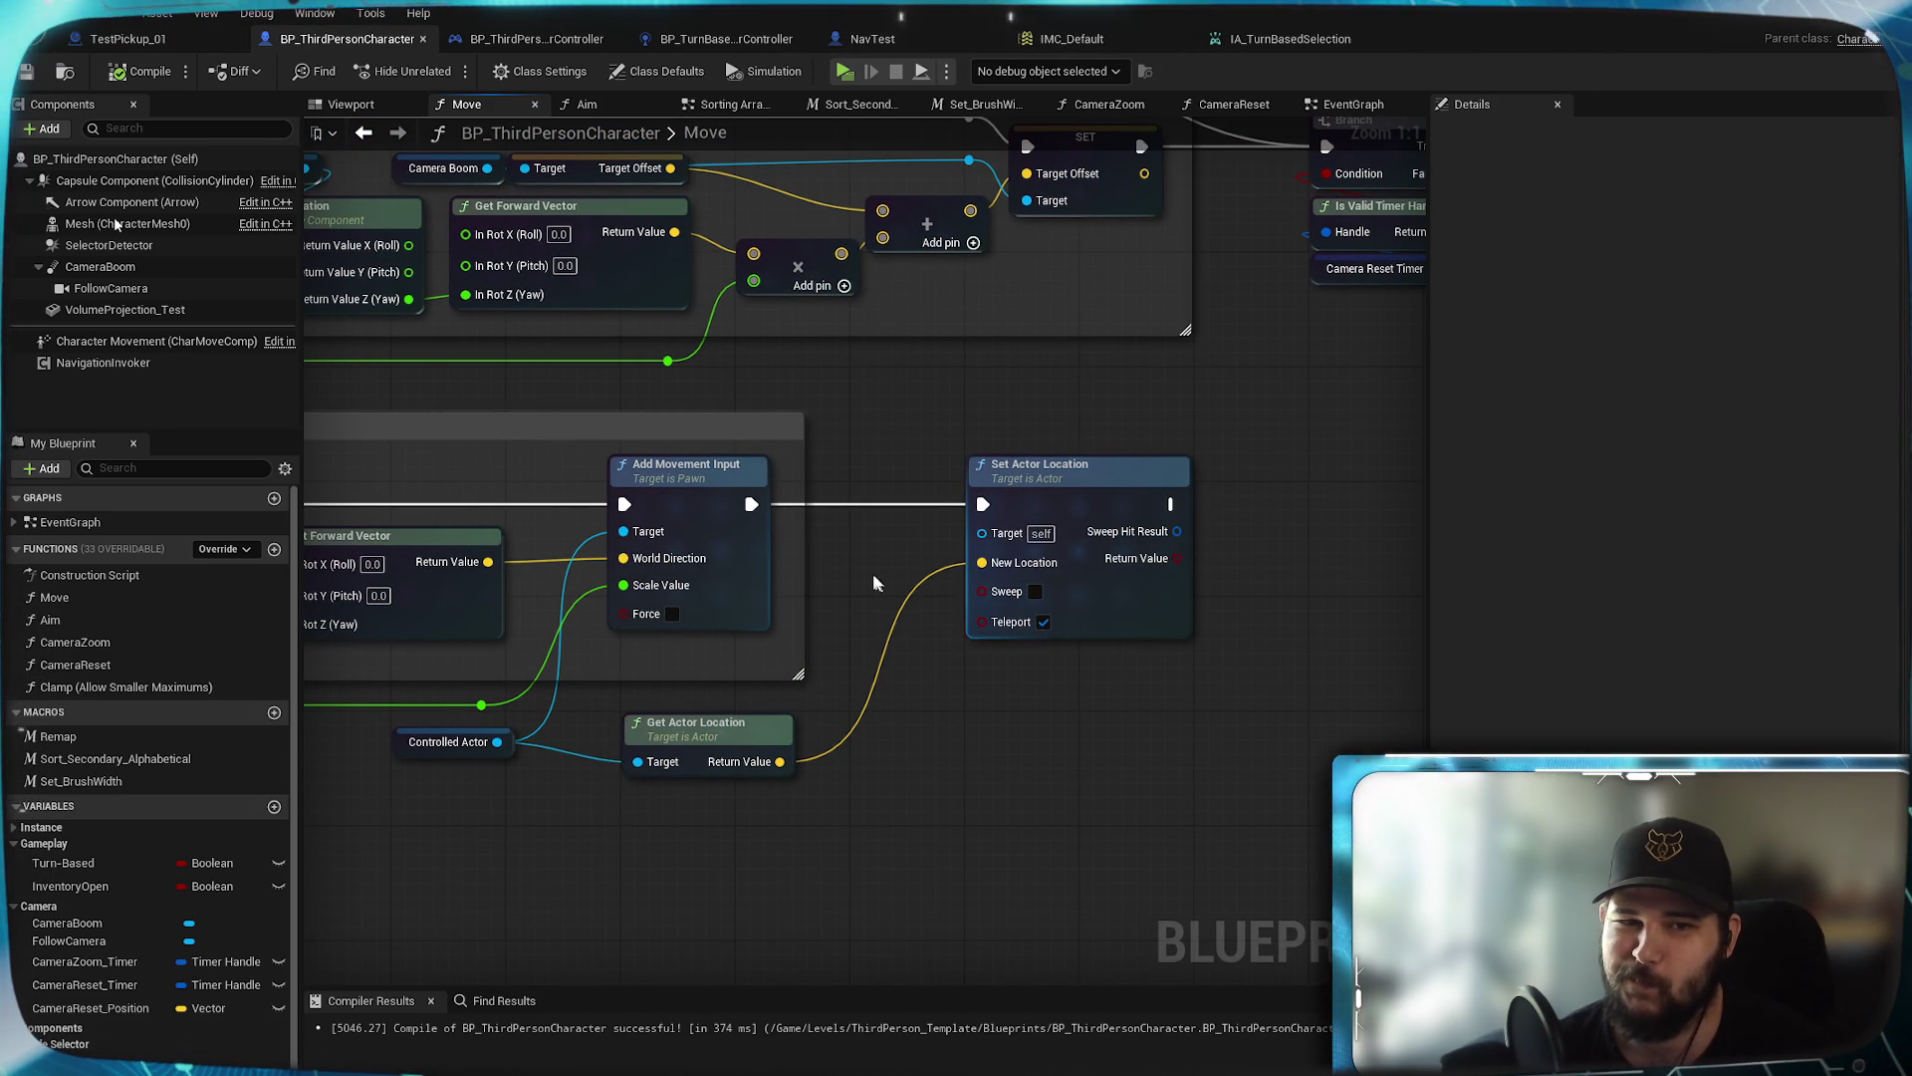
pyautogui.moveTo(866, 569); pyautogui.dragTo(1067, 630)
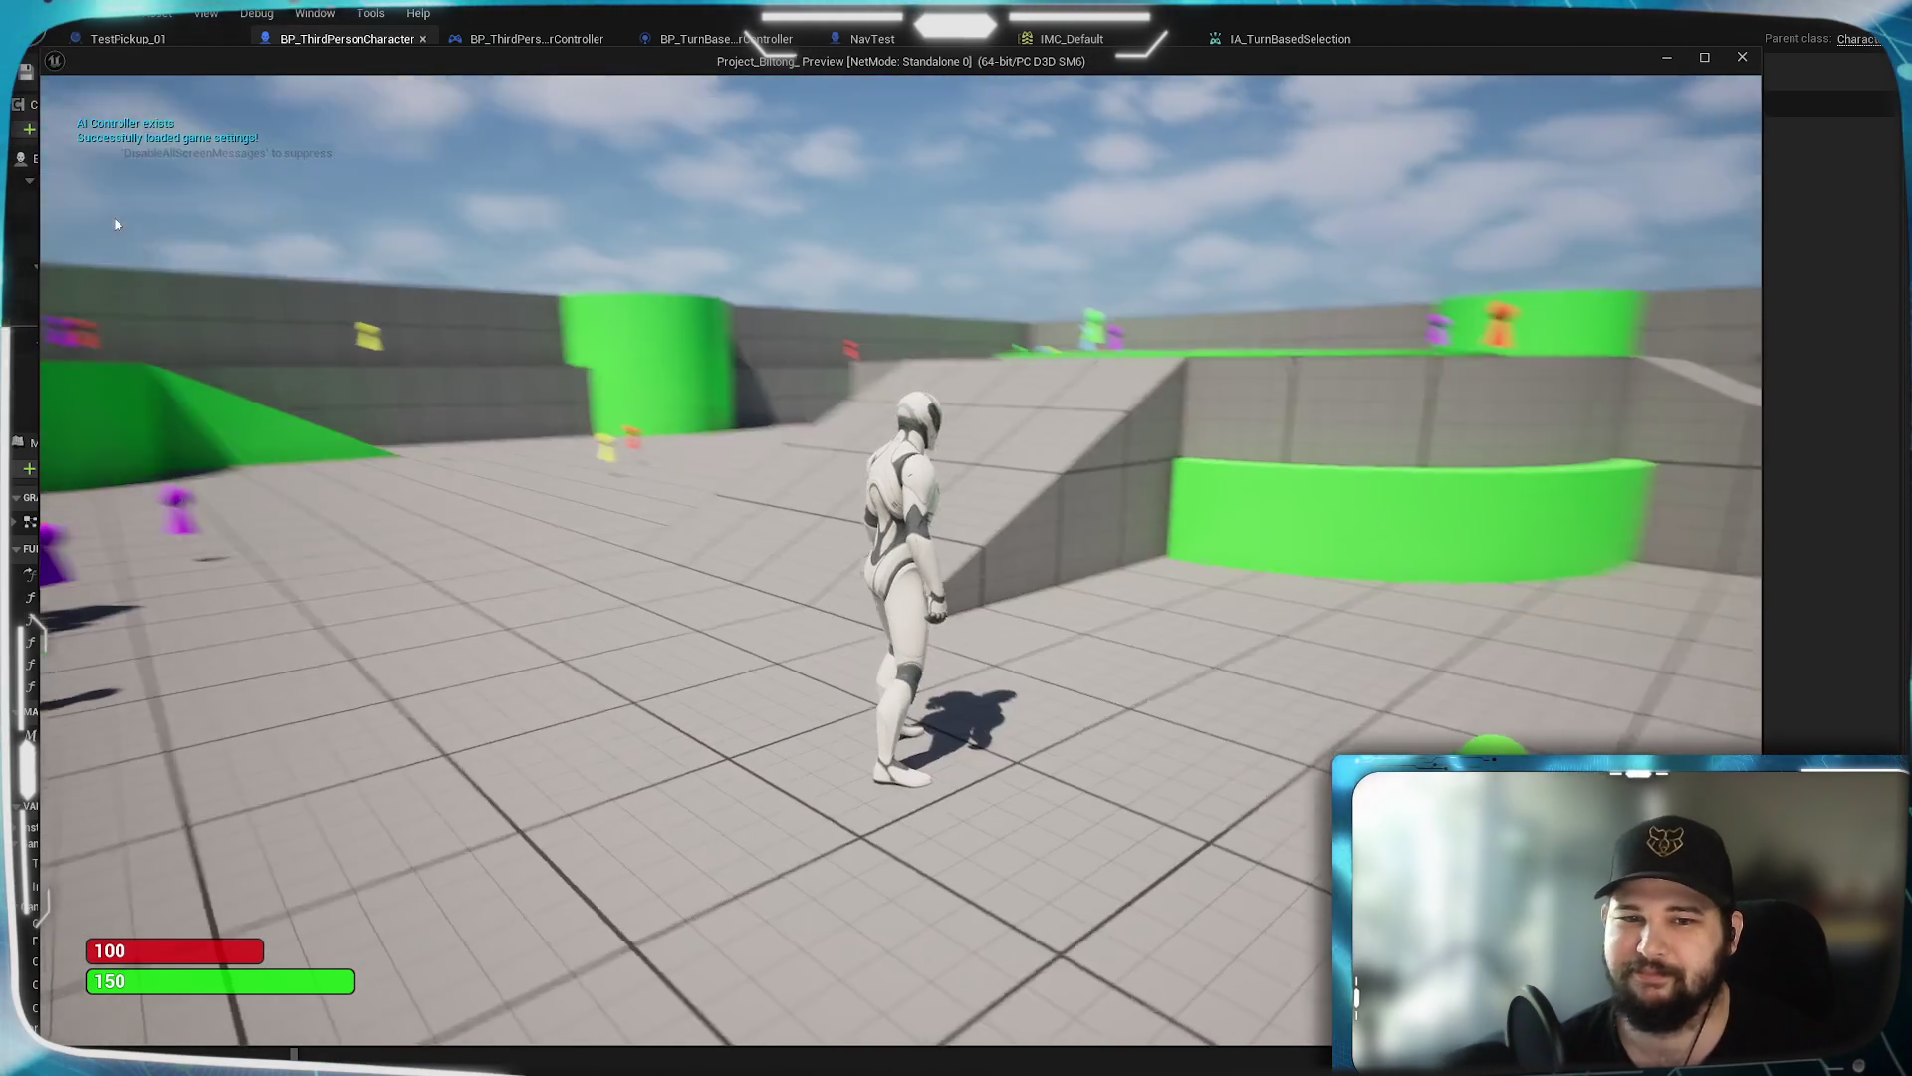
pyautogui.press('w')
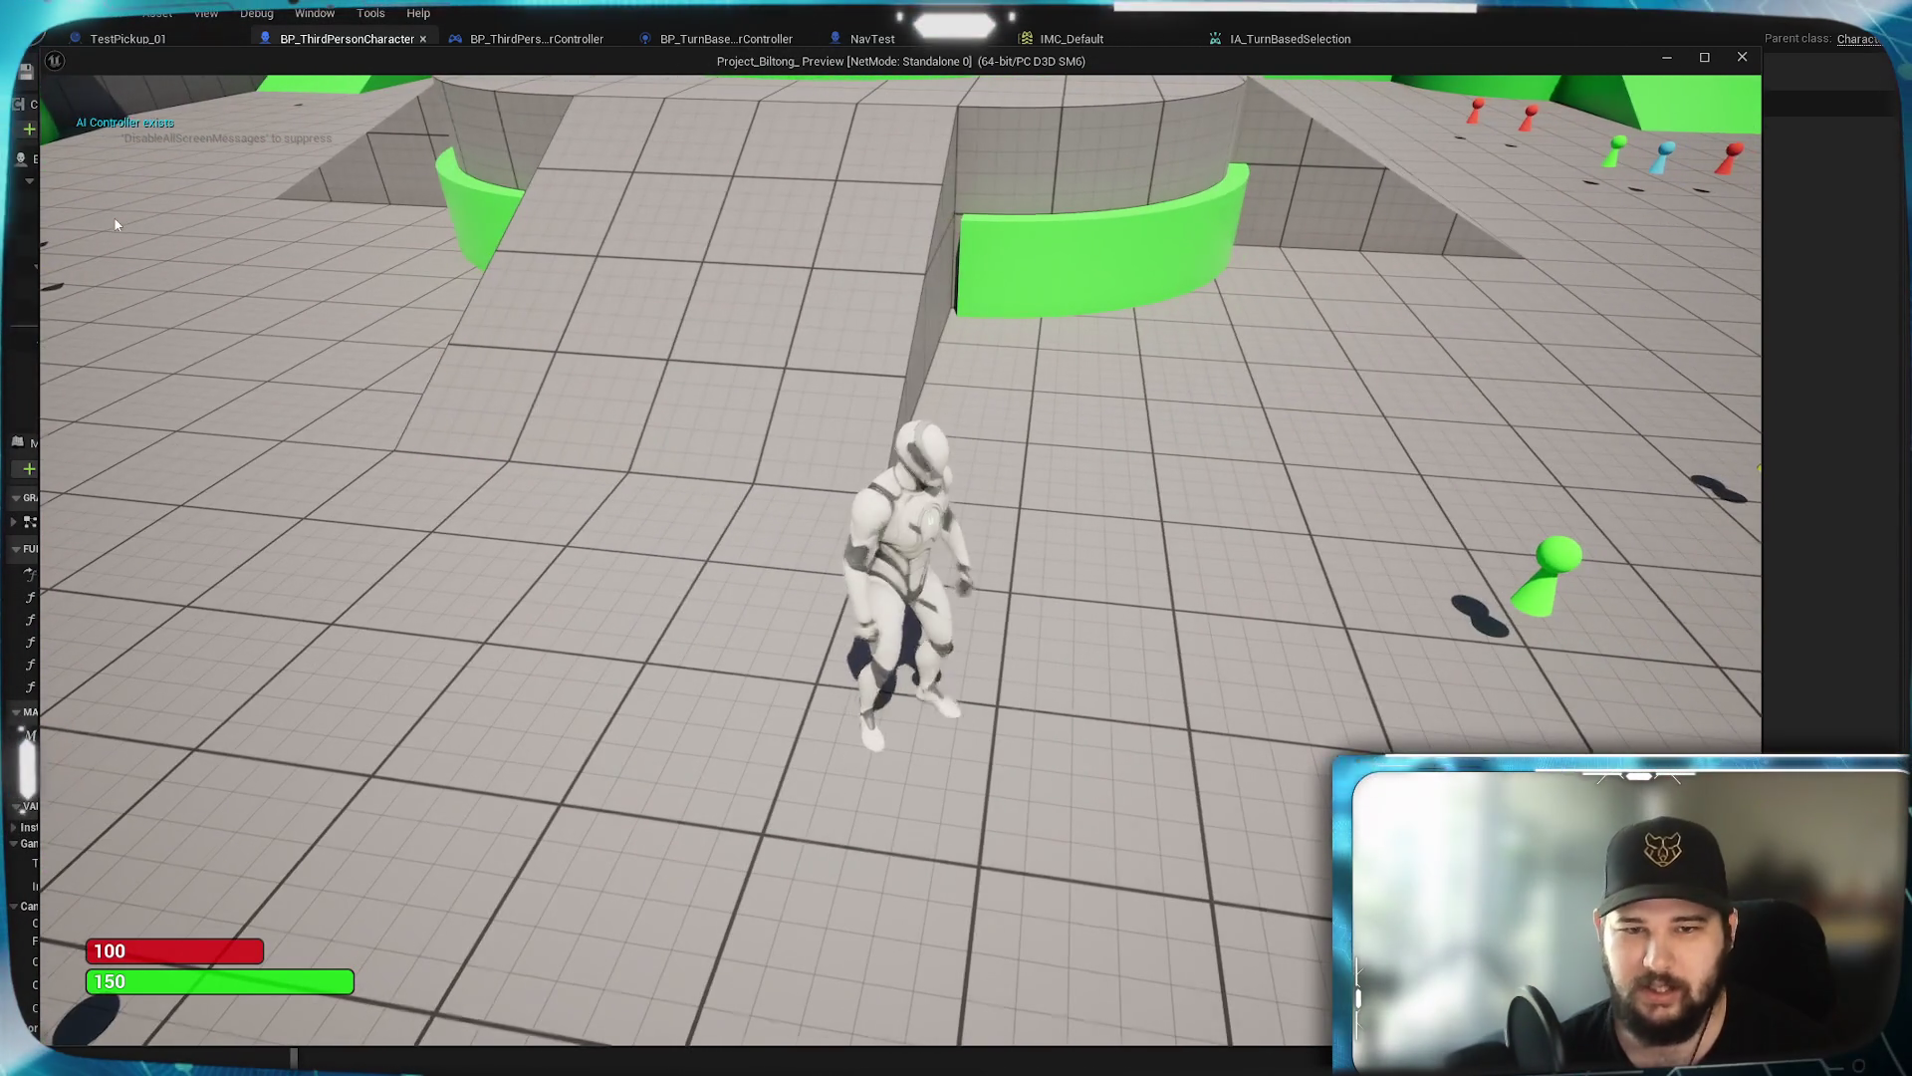
pyautogui.press('e')
pyautogui.press('e')
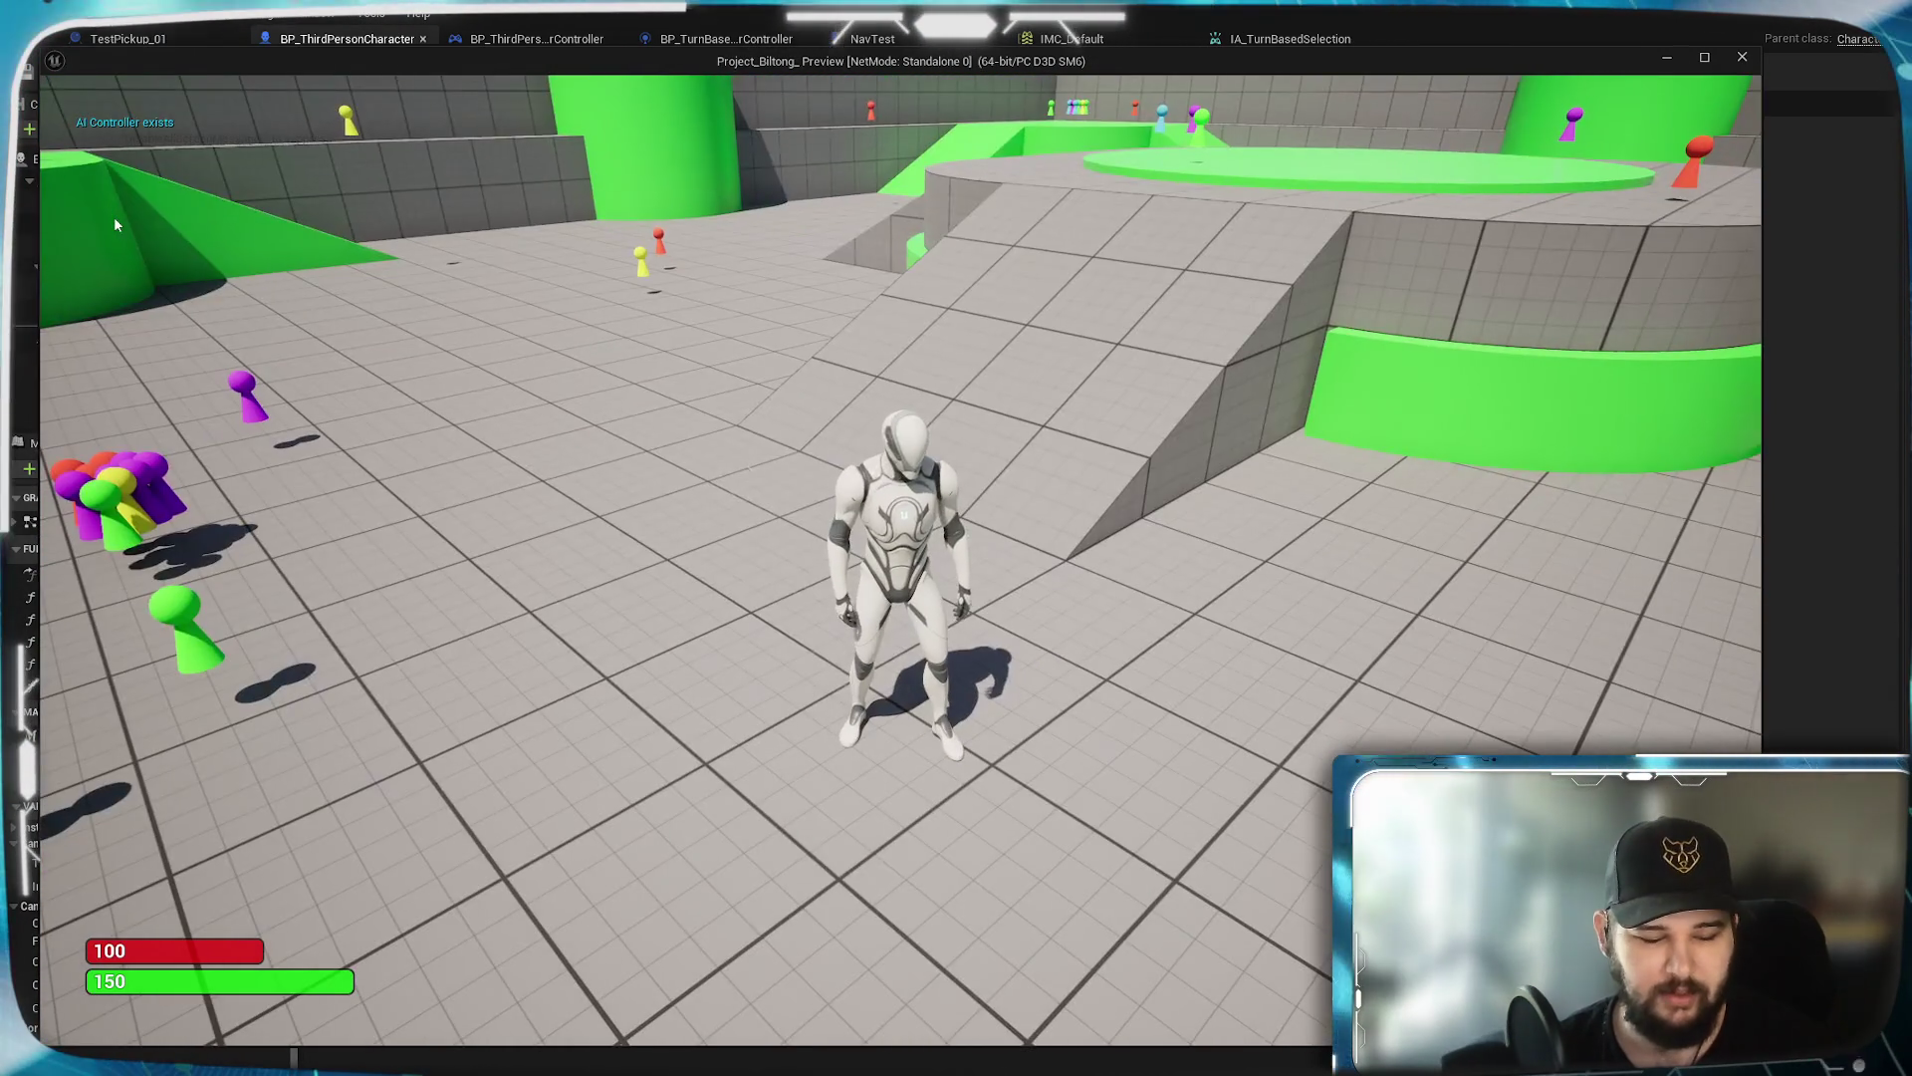
pyautogui.press('e')
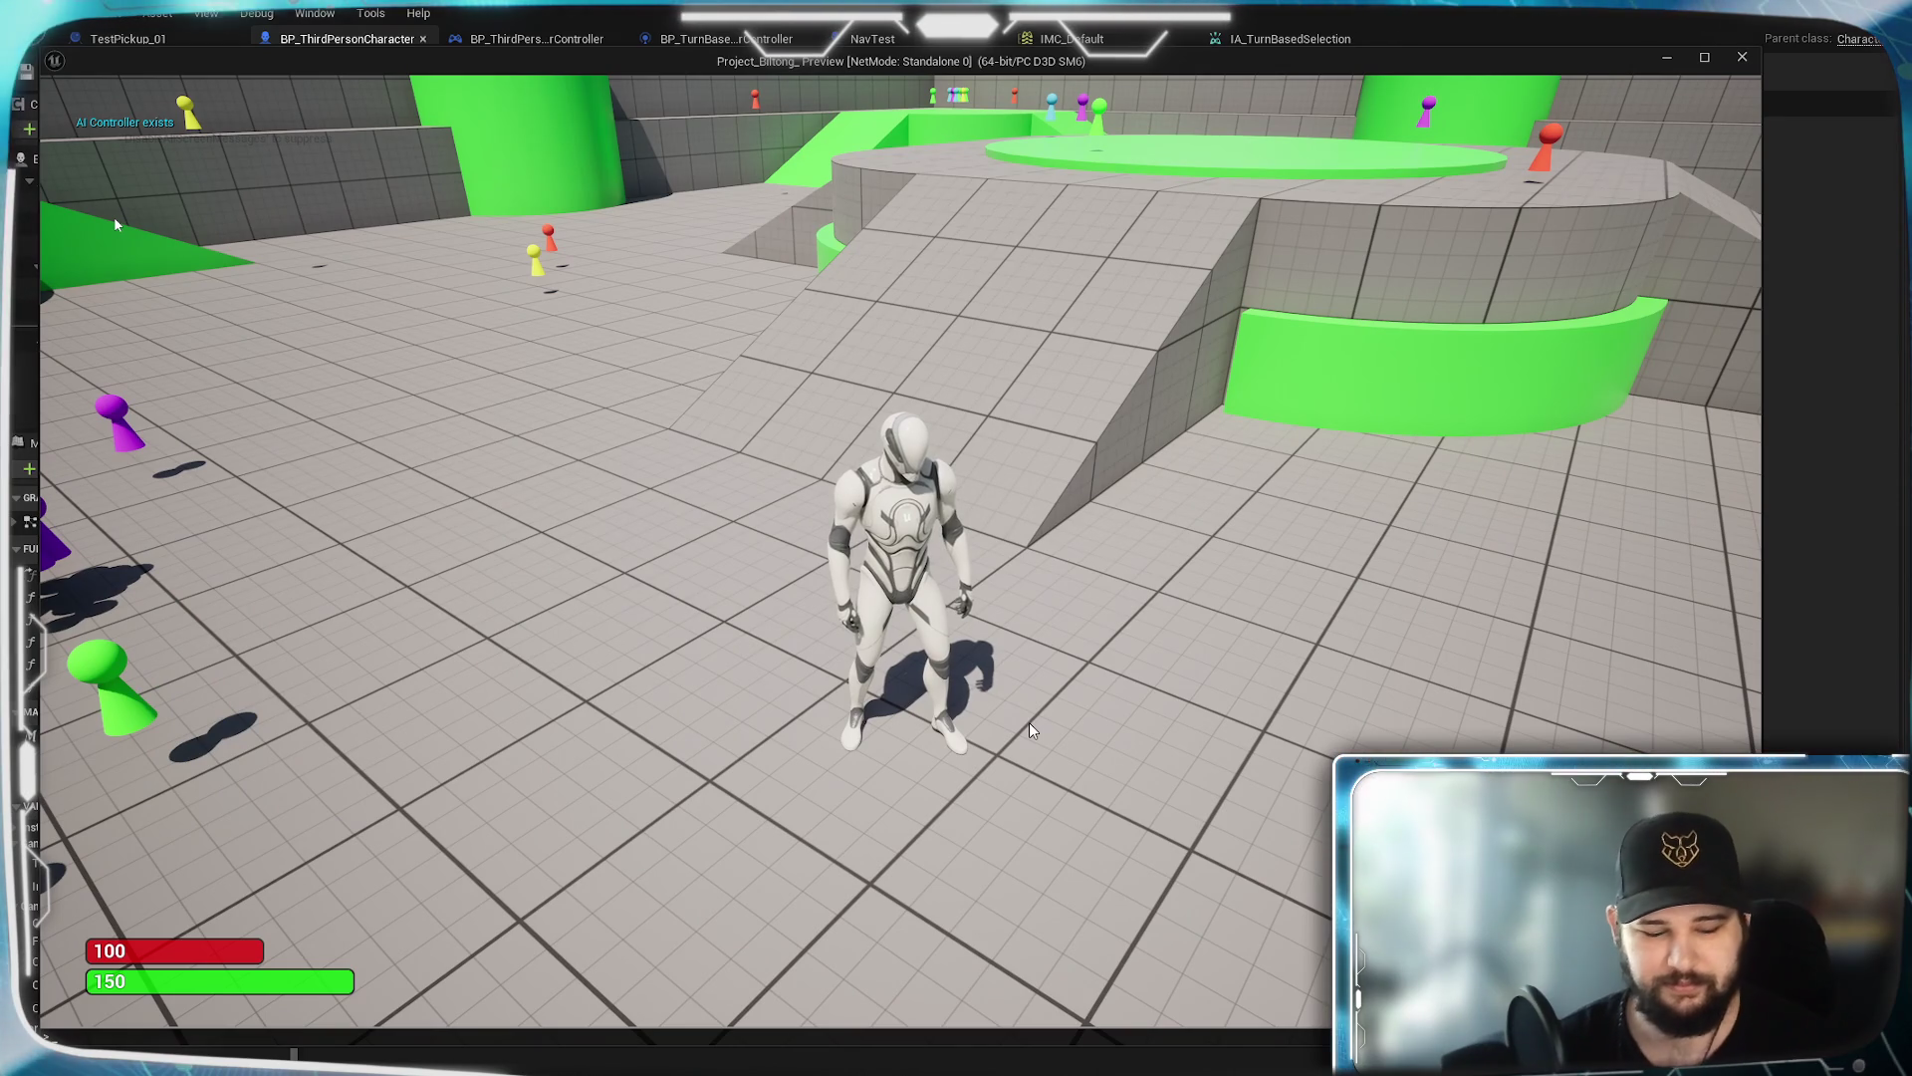
pyautogui.press('`')
pyautogui.write('show col')
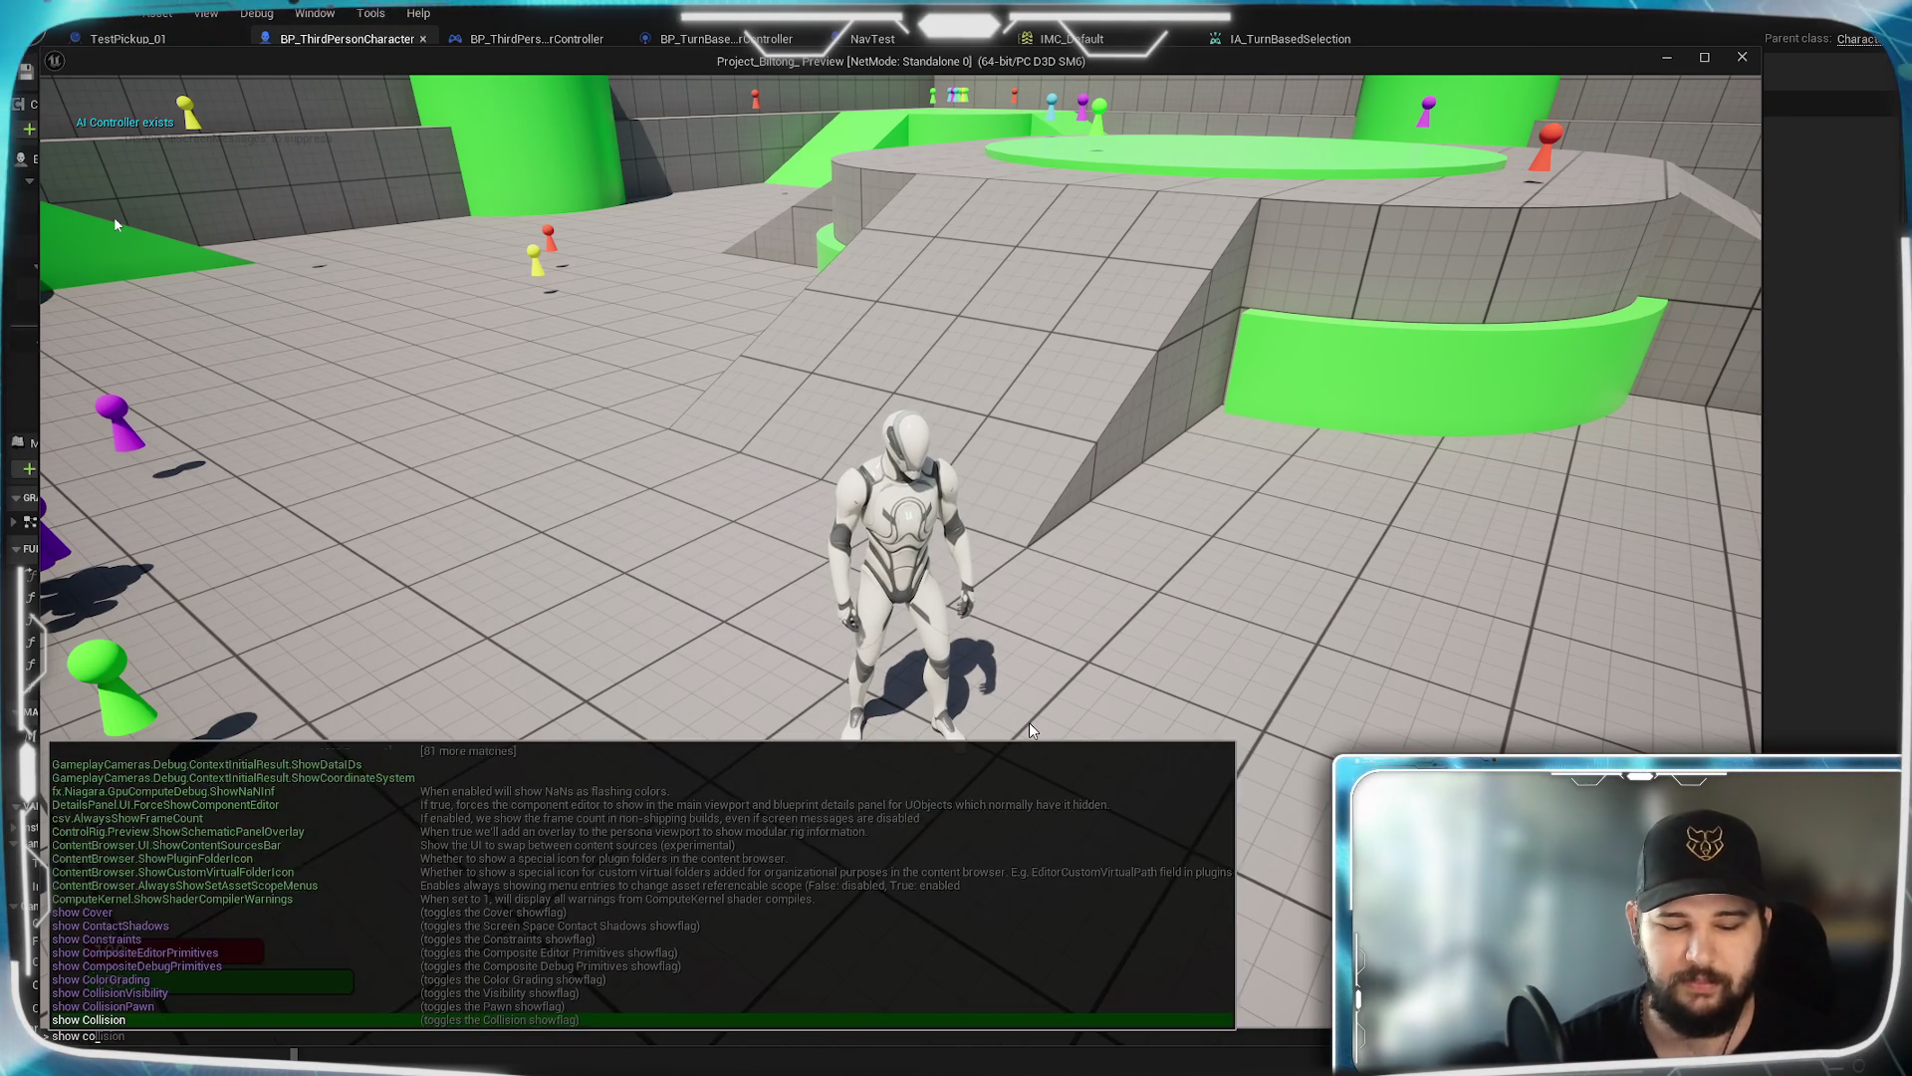
pyautogui.write('lision')
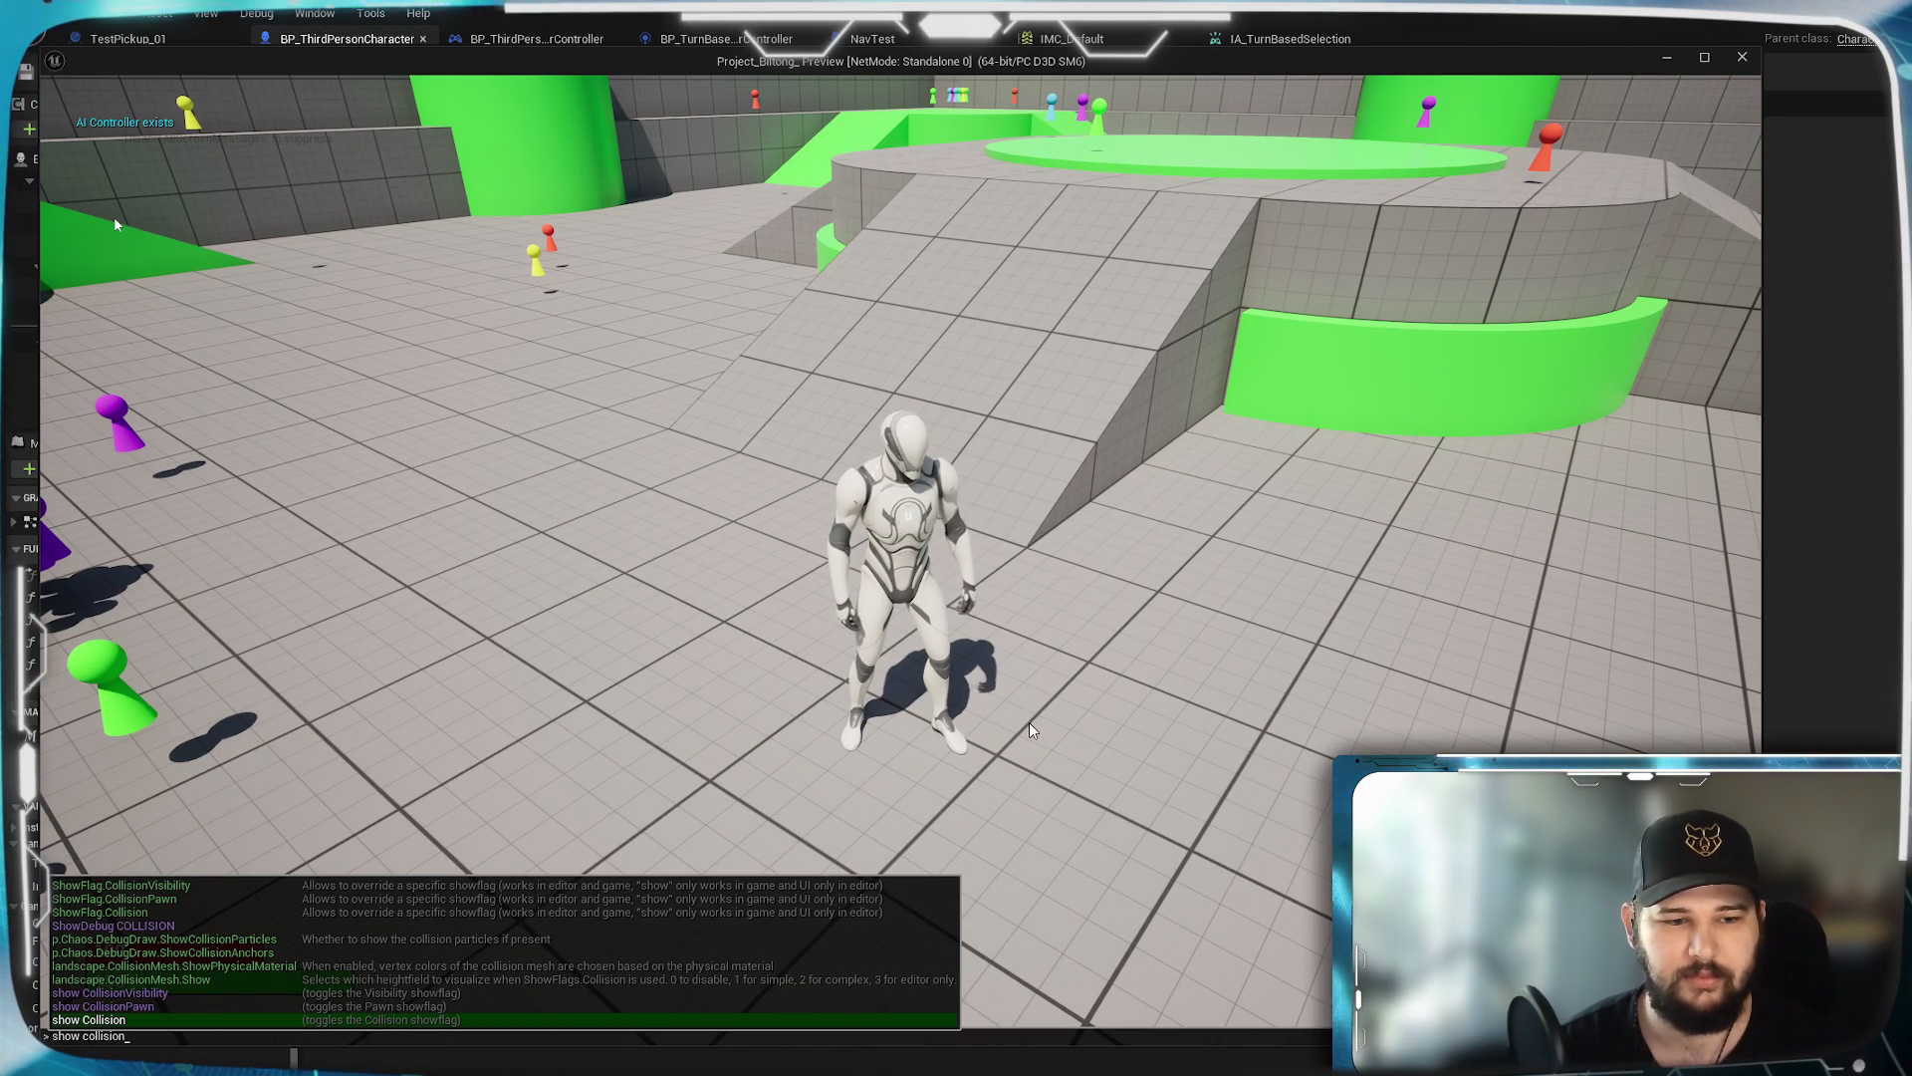
pyautogui.press('Return')
pyautogui.press('e')
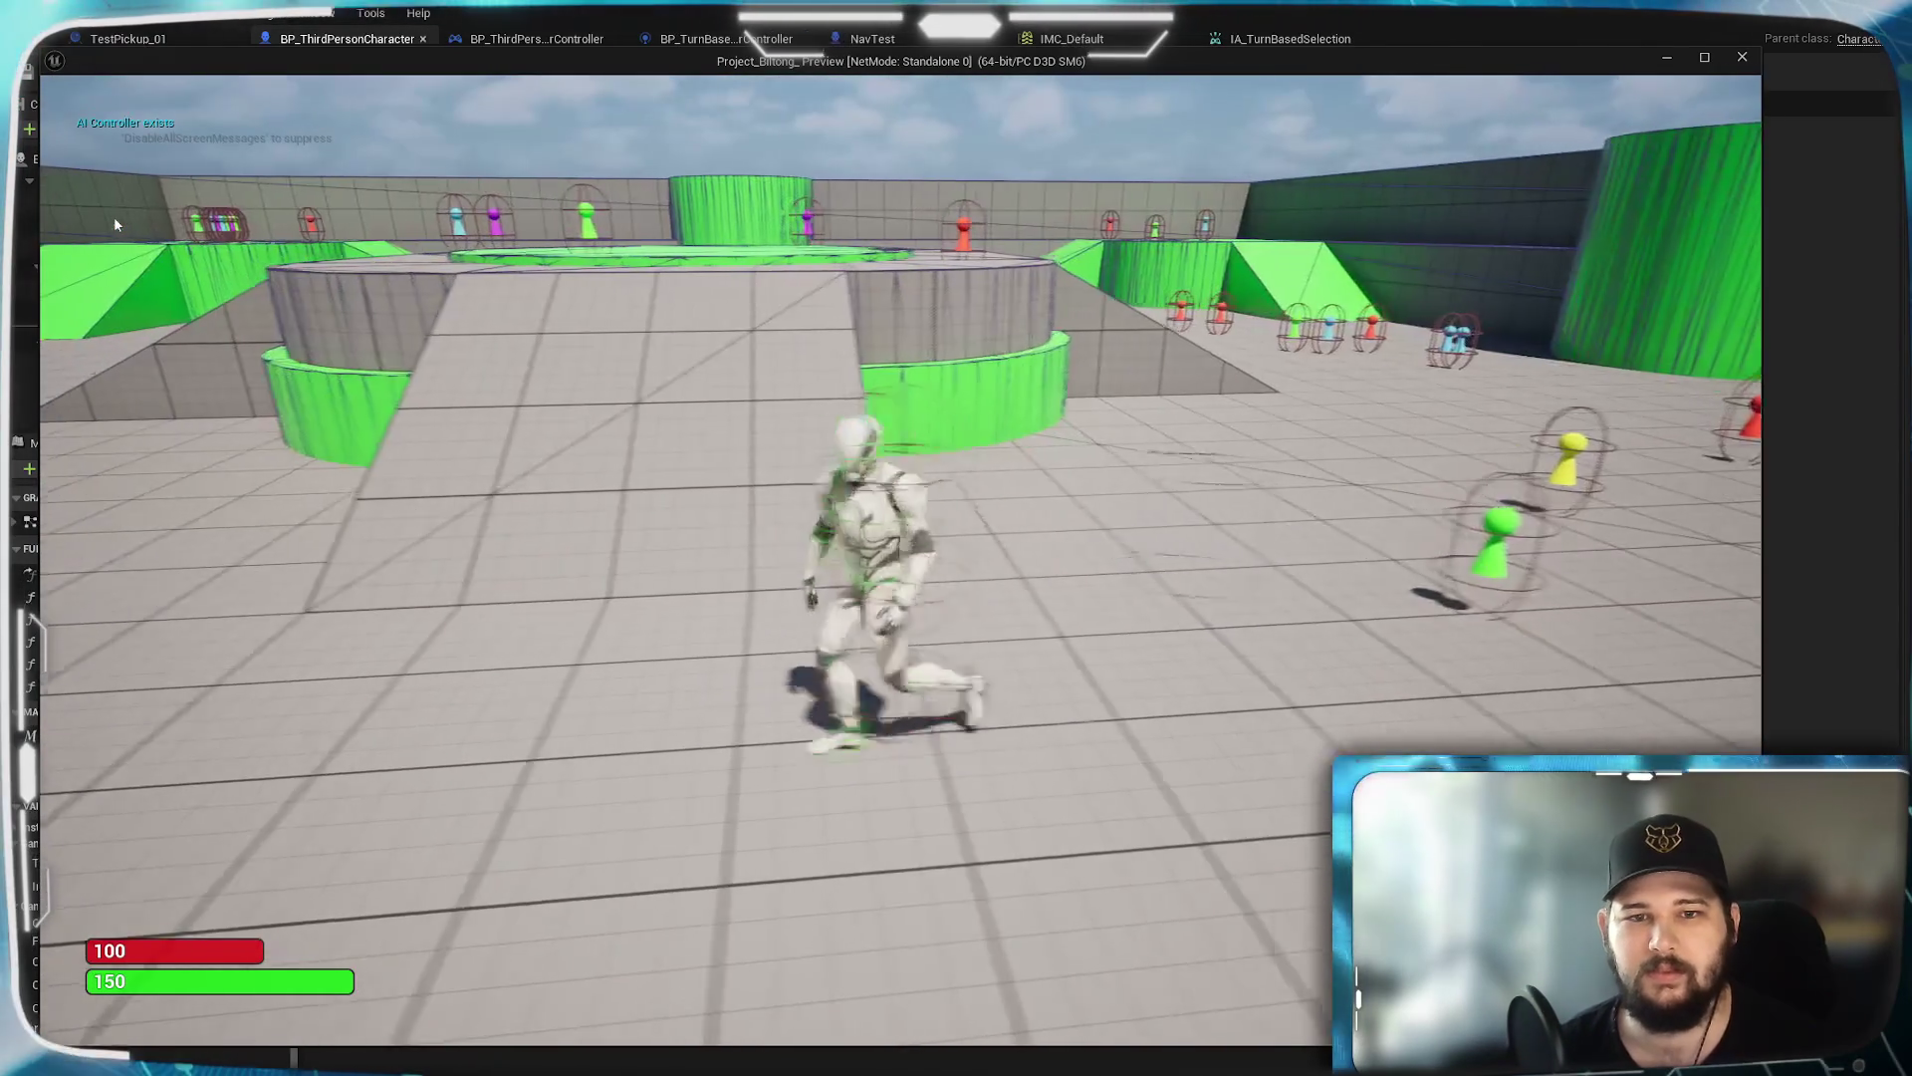
pyautogui.press('e')
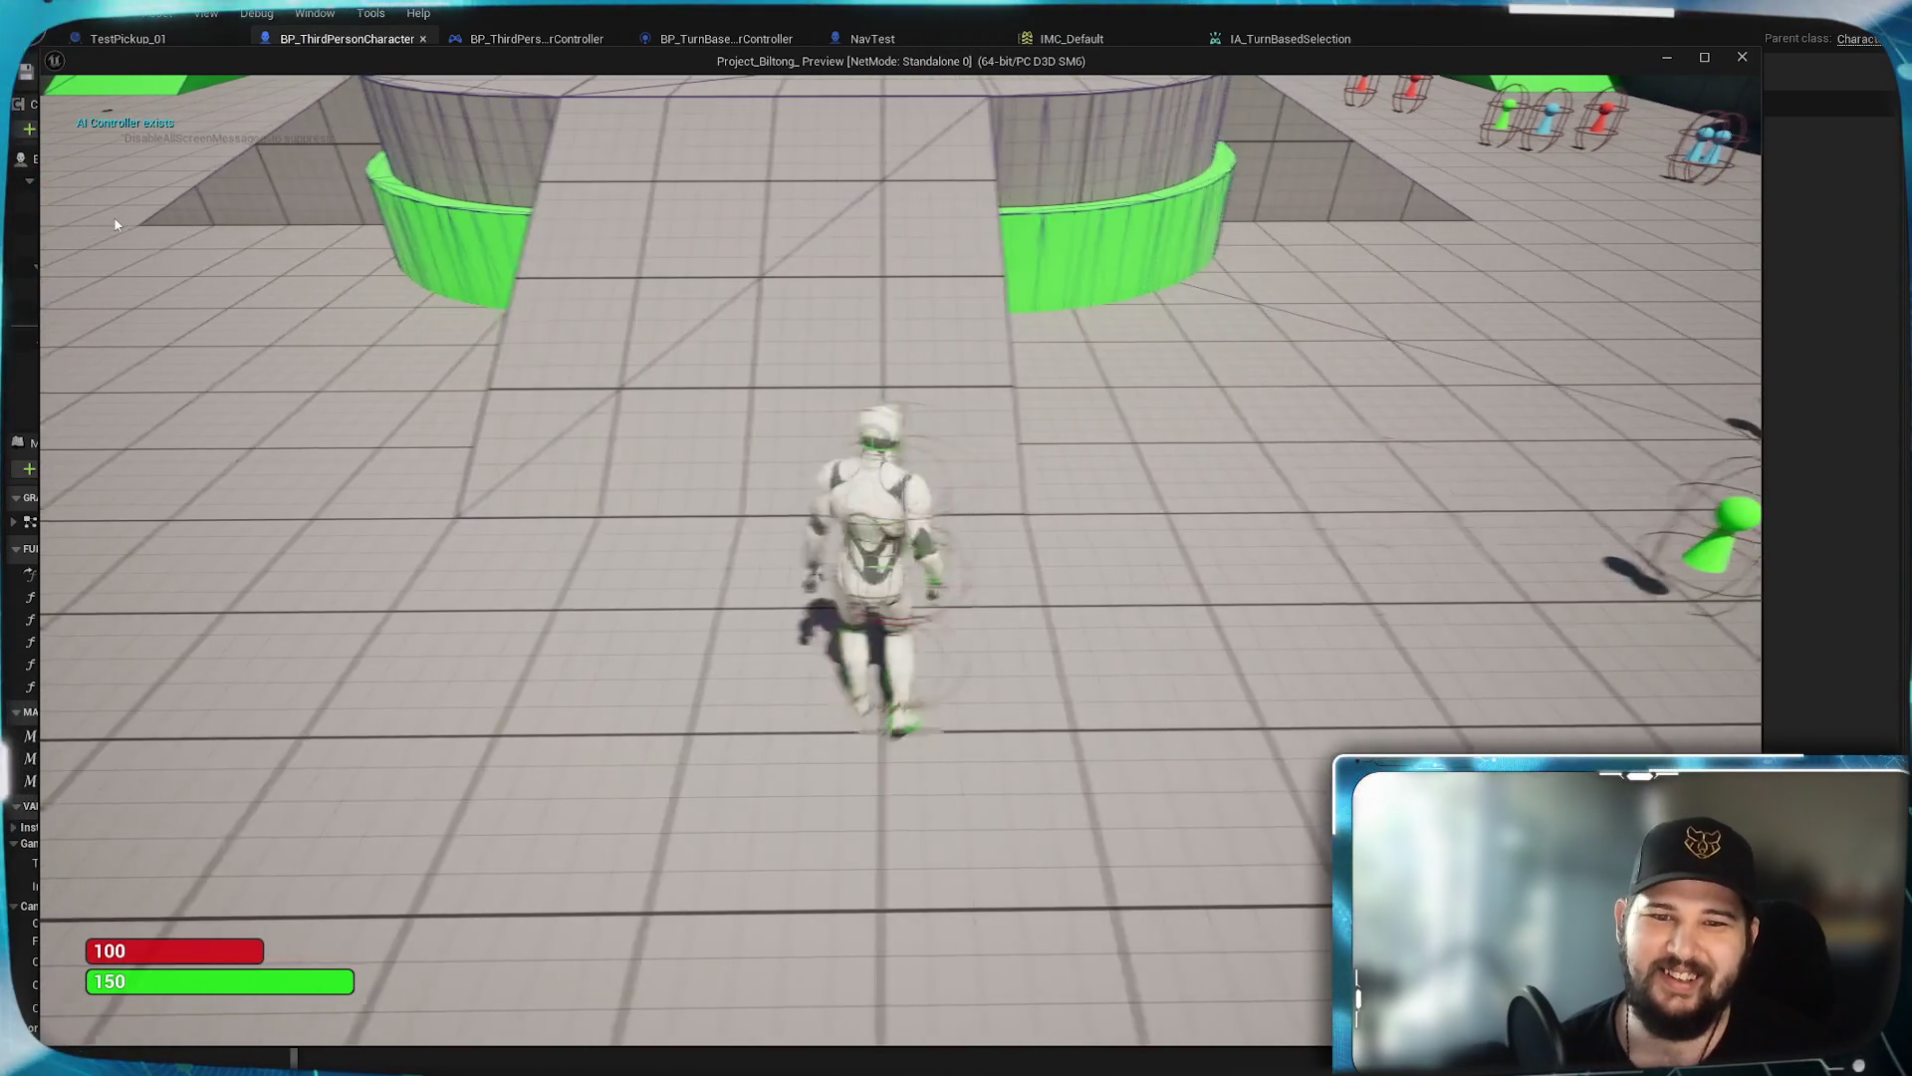
pyautogui.press('e')
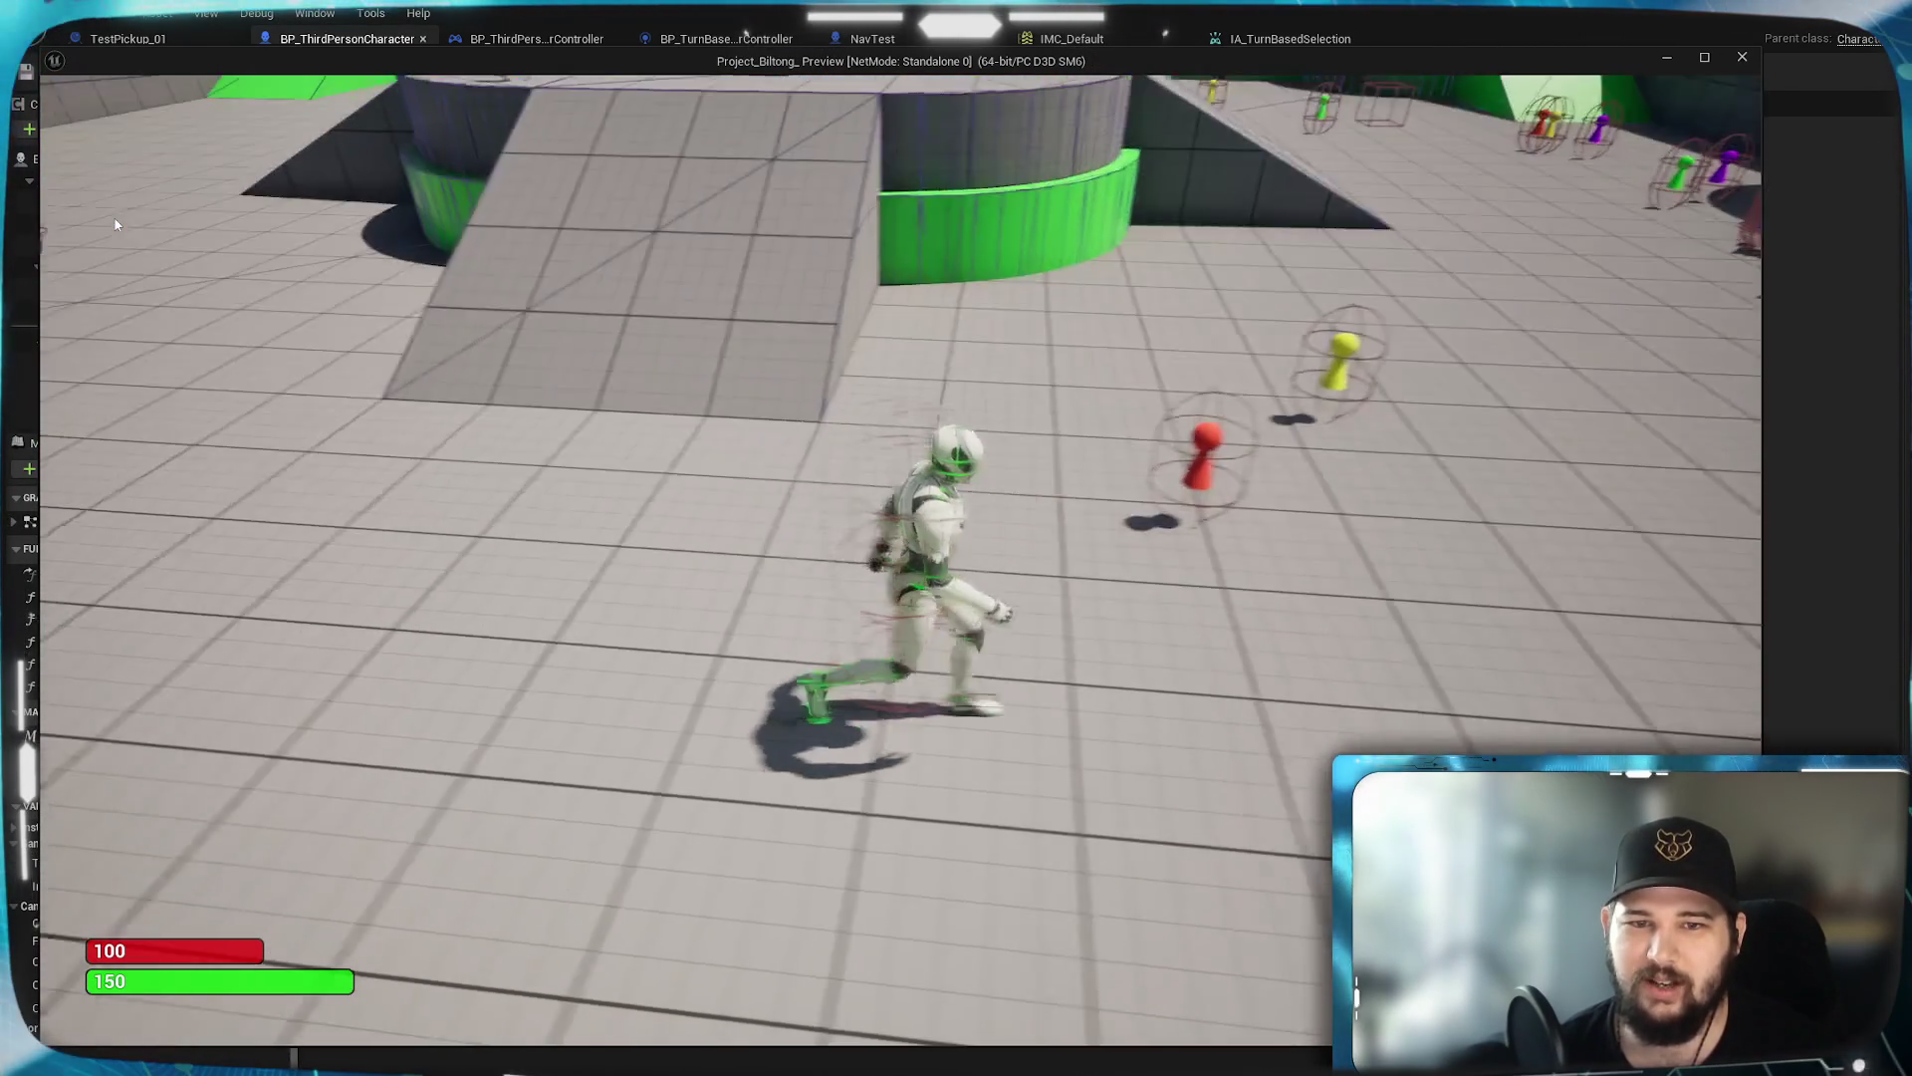
pyautogui.press('Tab')
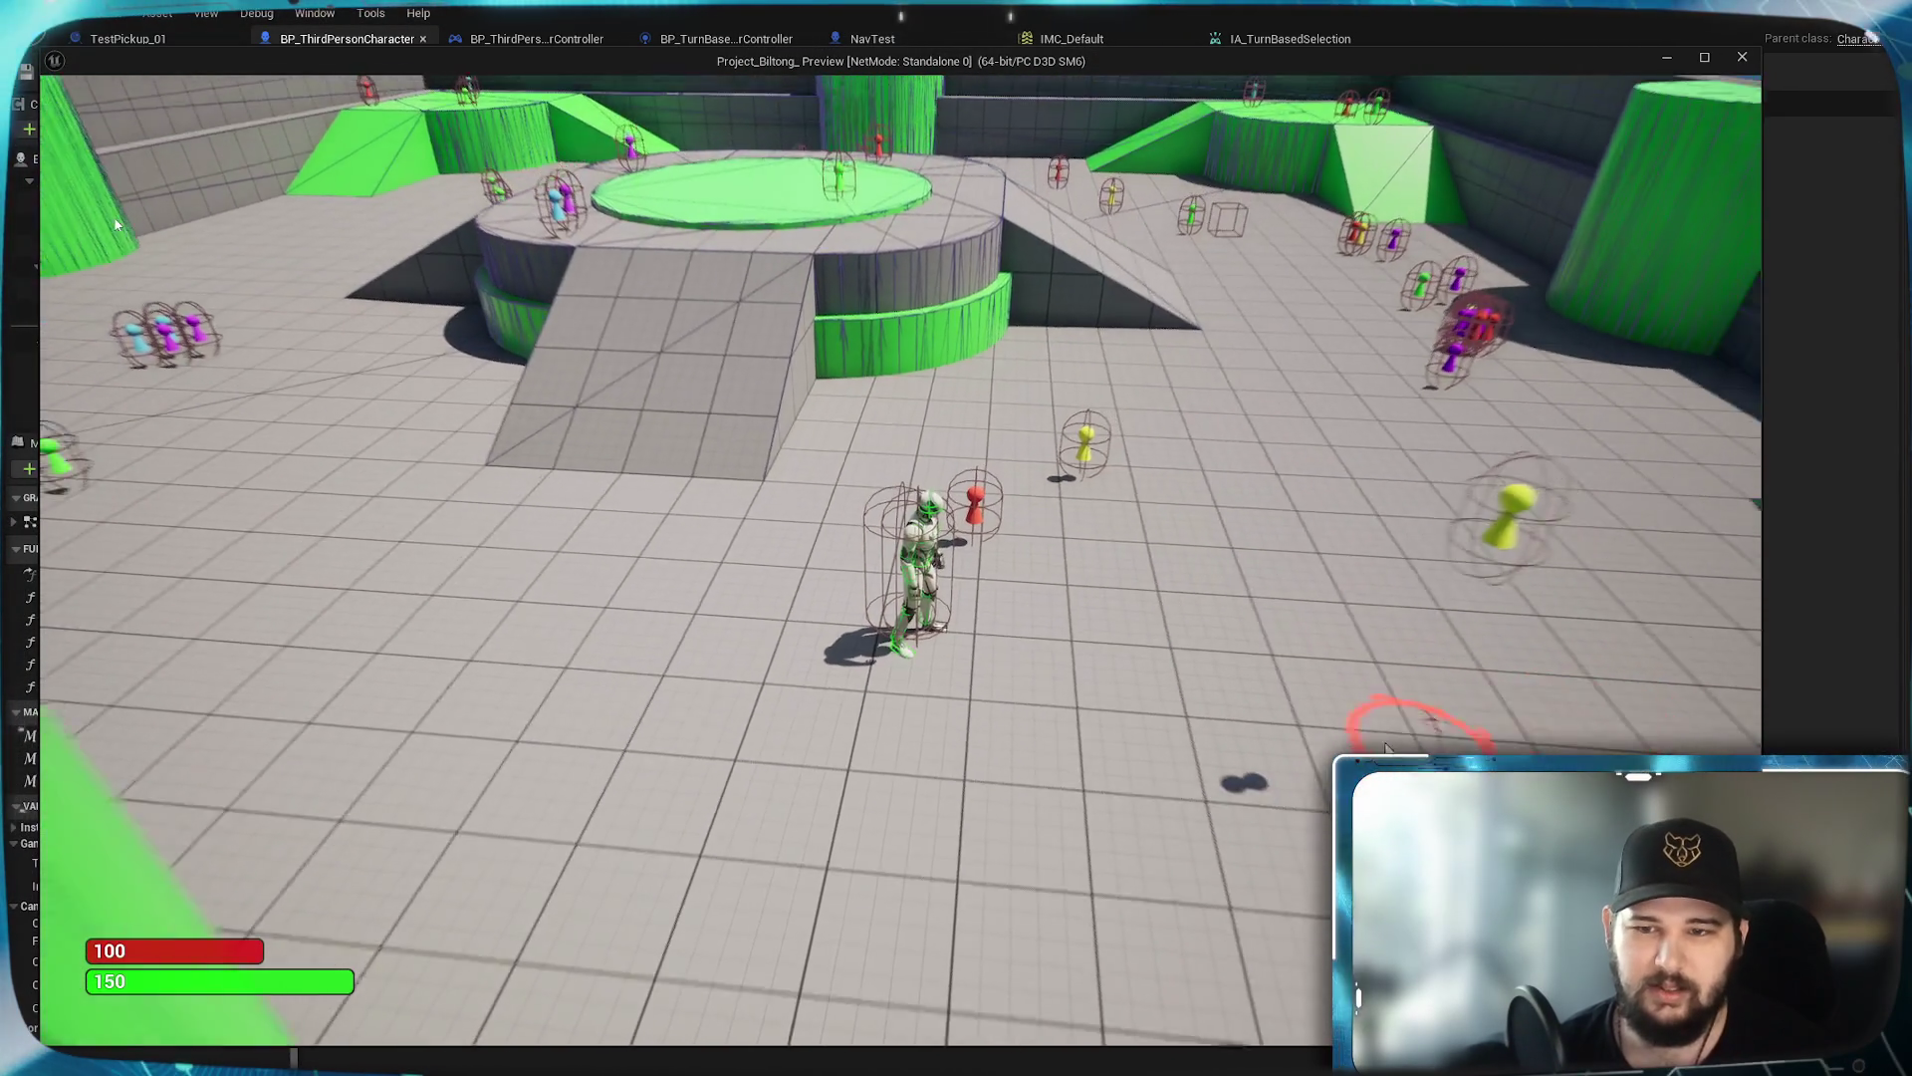
pyautogui.press('Tab')
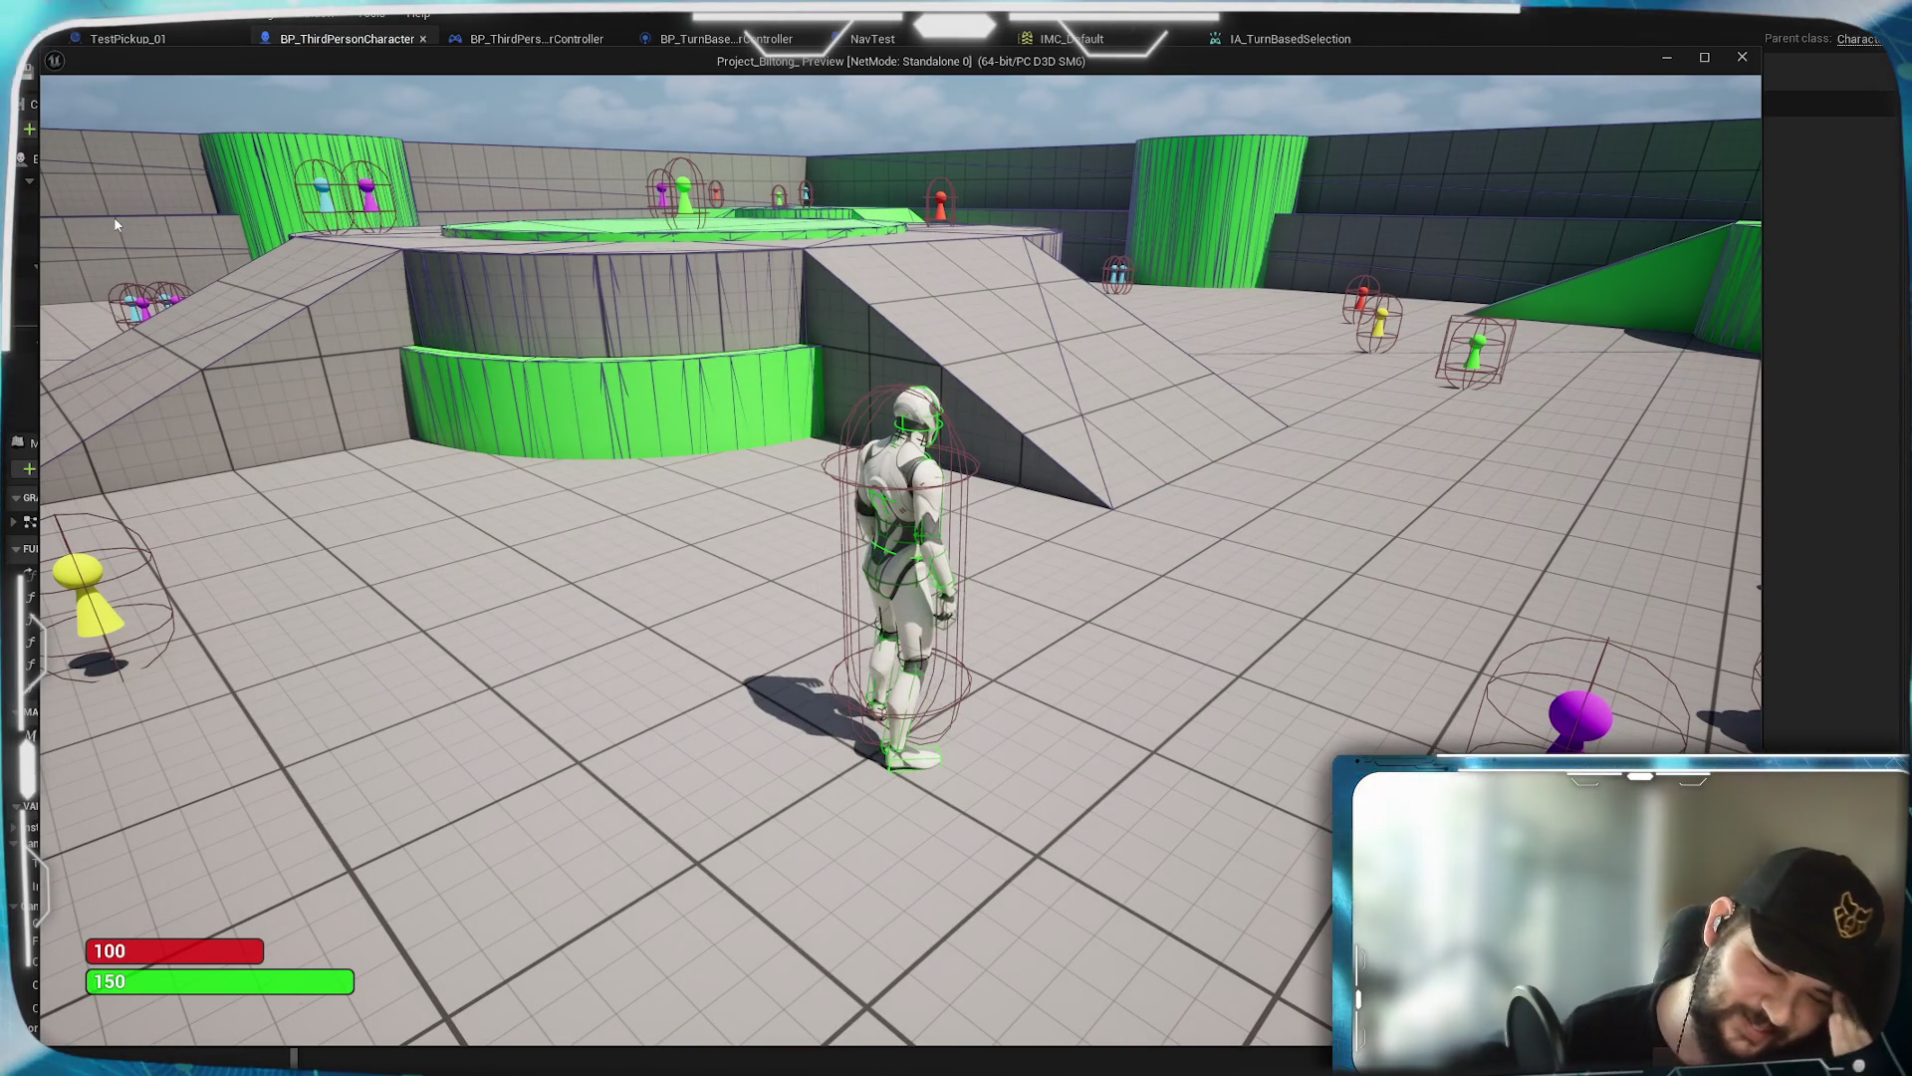
pyautogui.press('Escape')
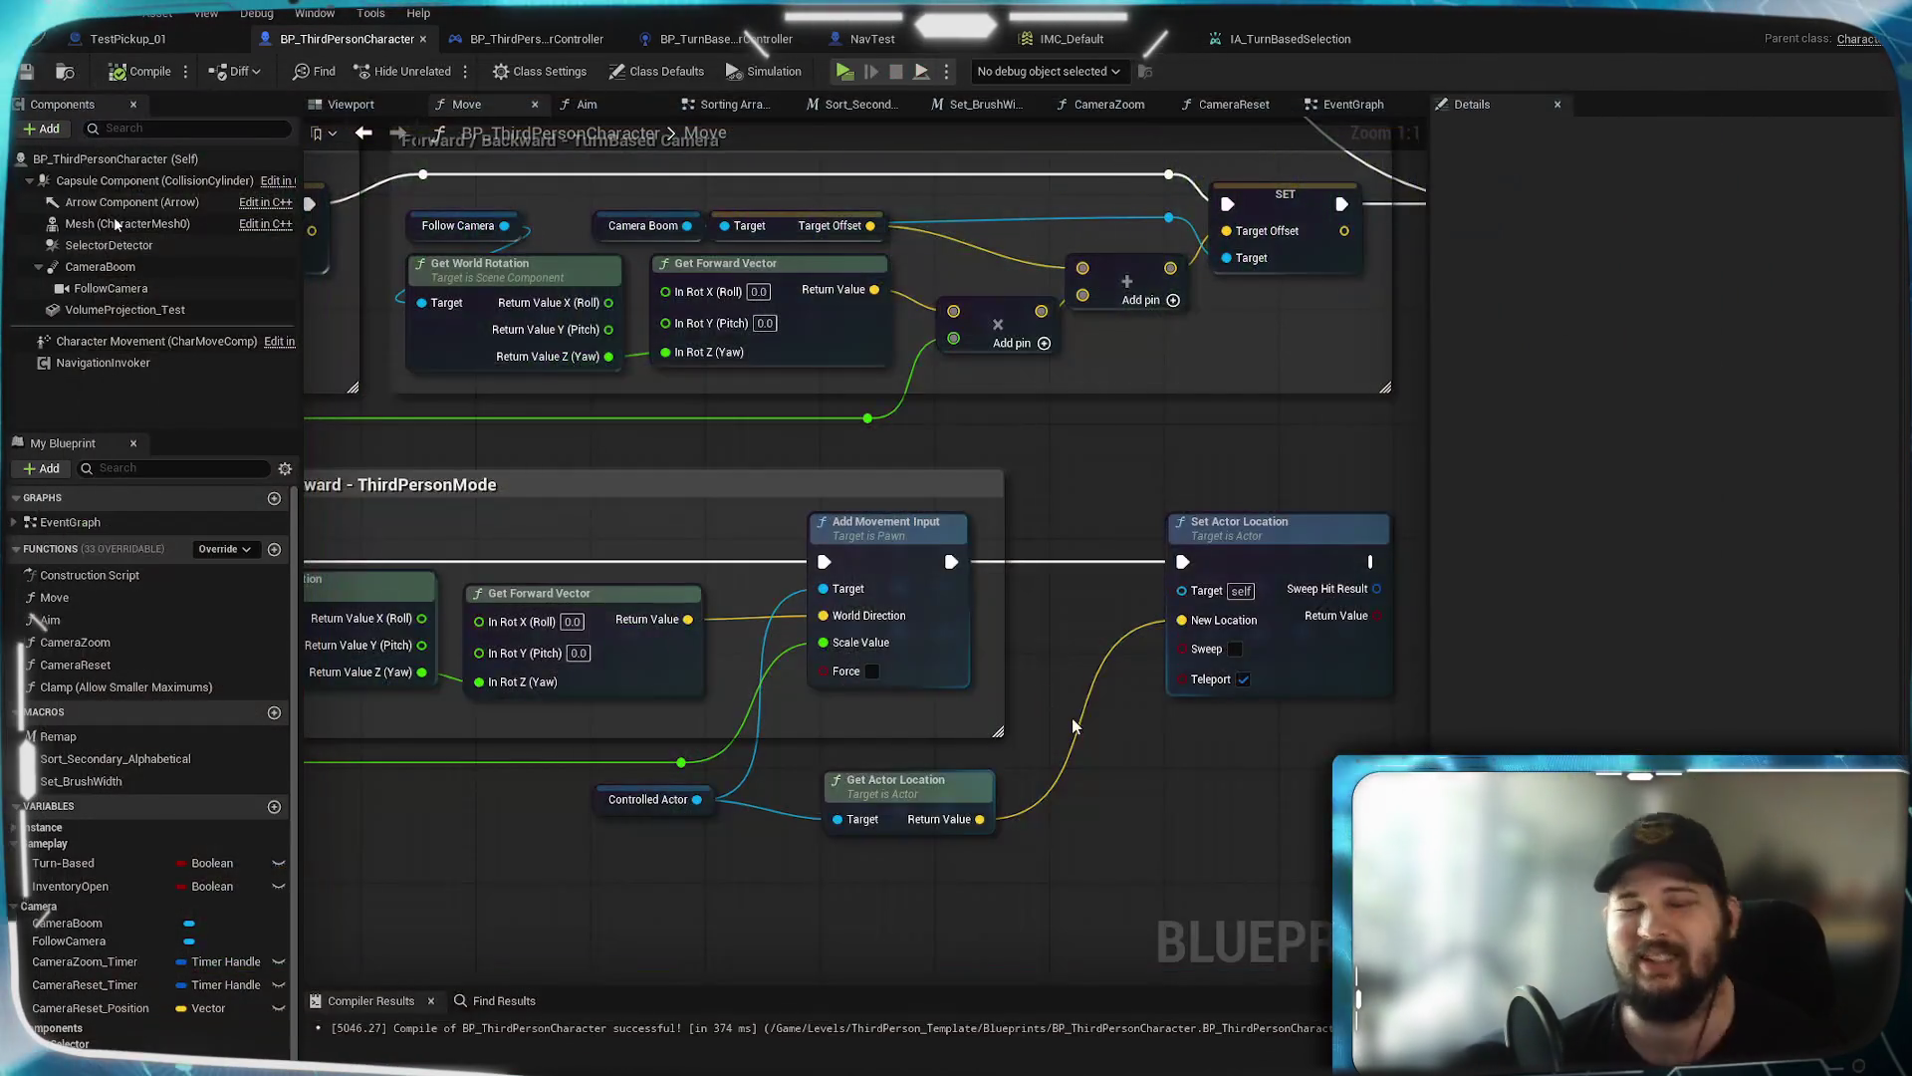
# Add a Then 3 output to the Sequence node and drag a wire from it
pyautogui.scroll(-5, 1062, 638)
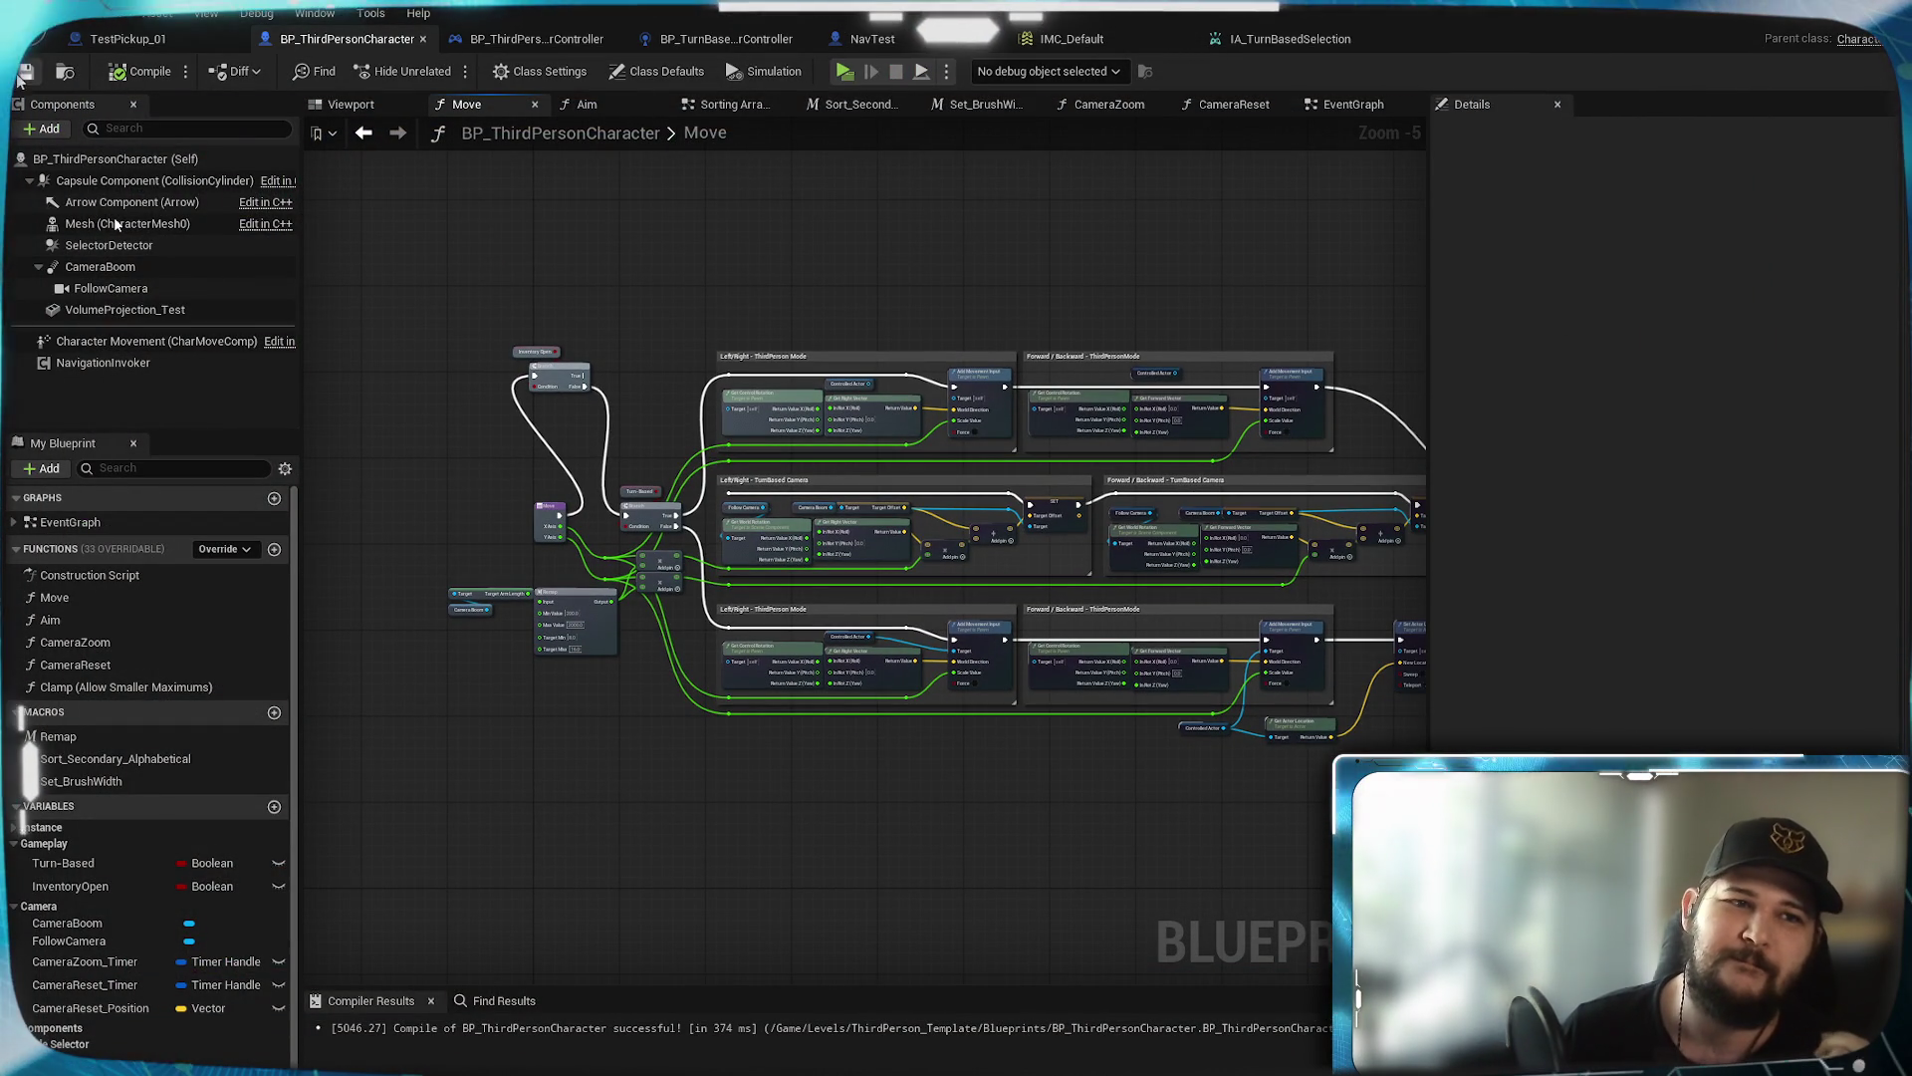
pyautogui.click(380, 107)
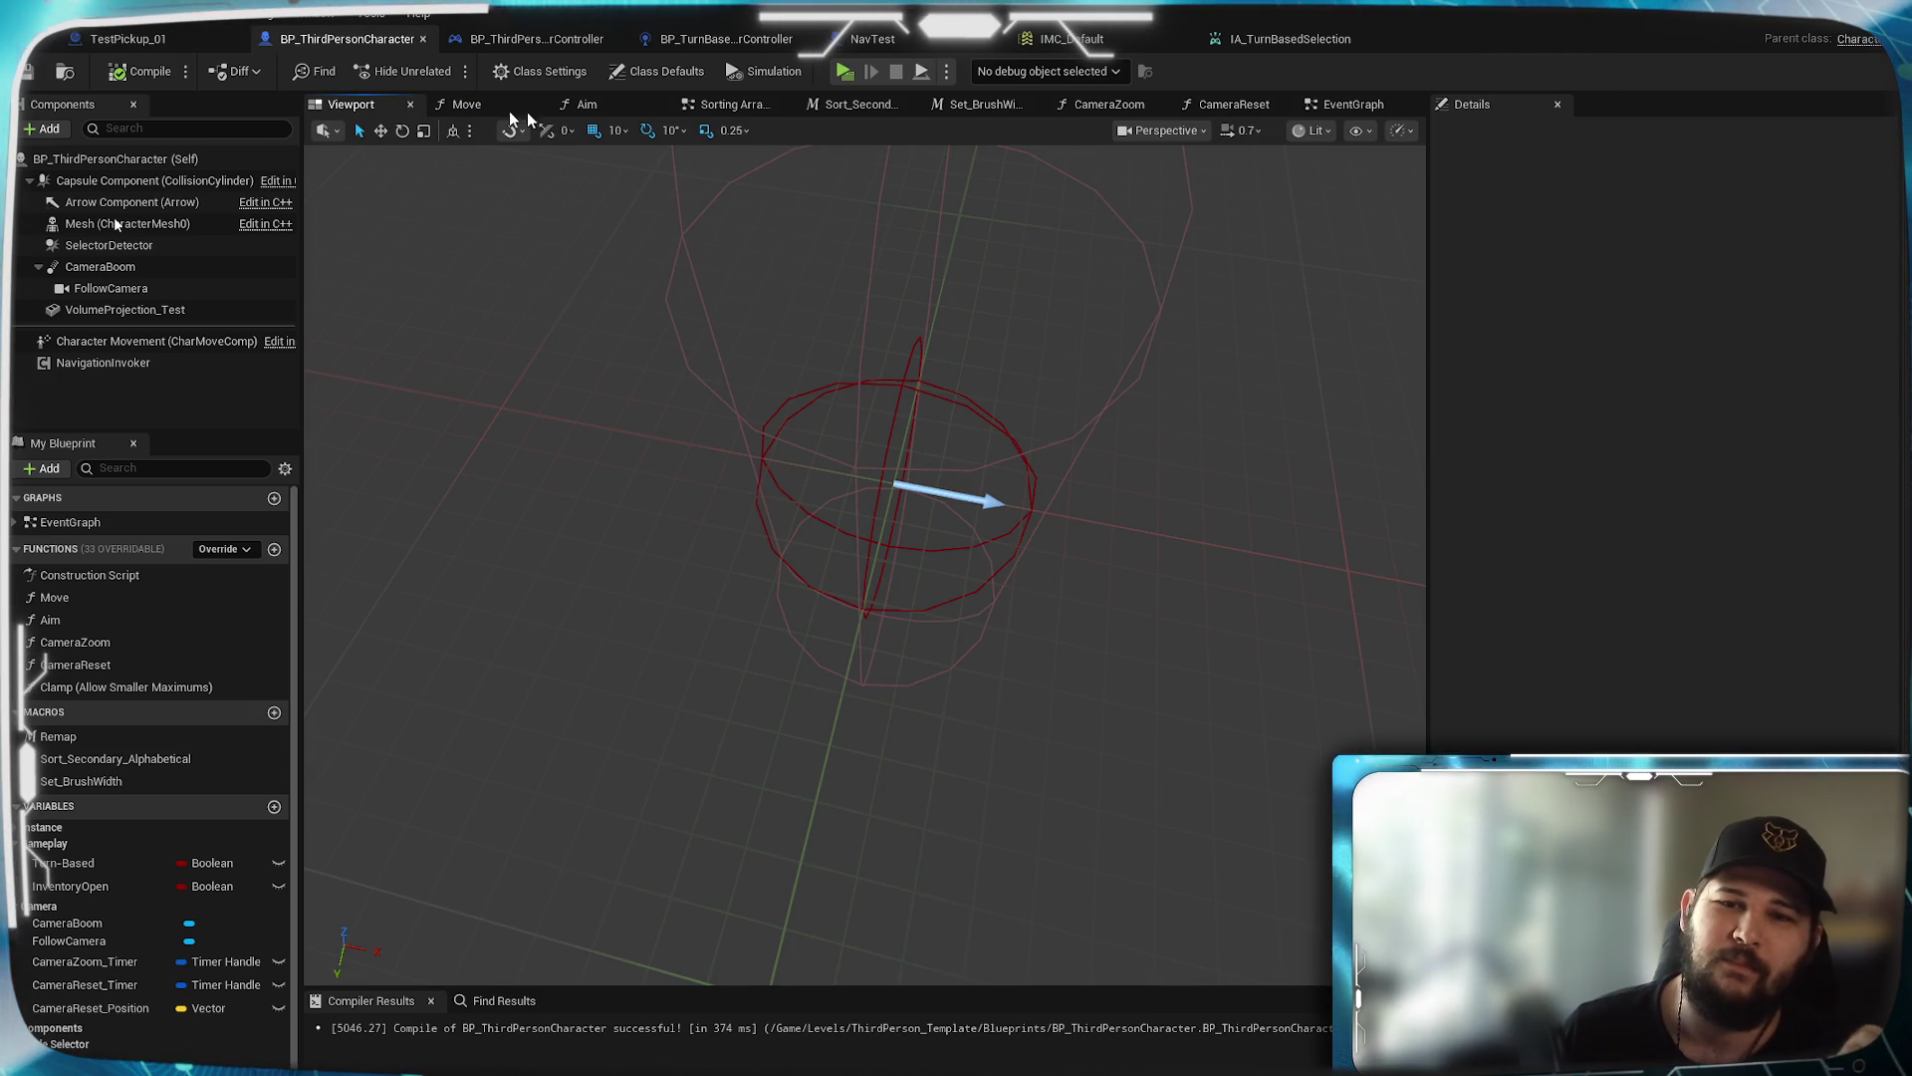
pyautogui.click(1337, 105)
pyautogui.moveTo(983, 803); pyautogui.dragTo(931, 547)
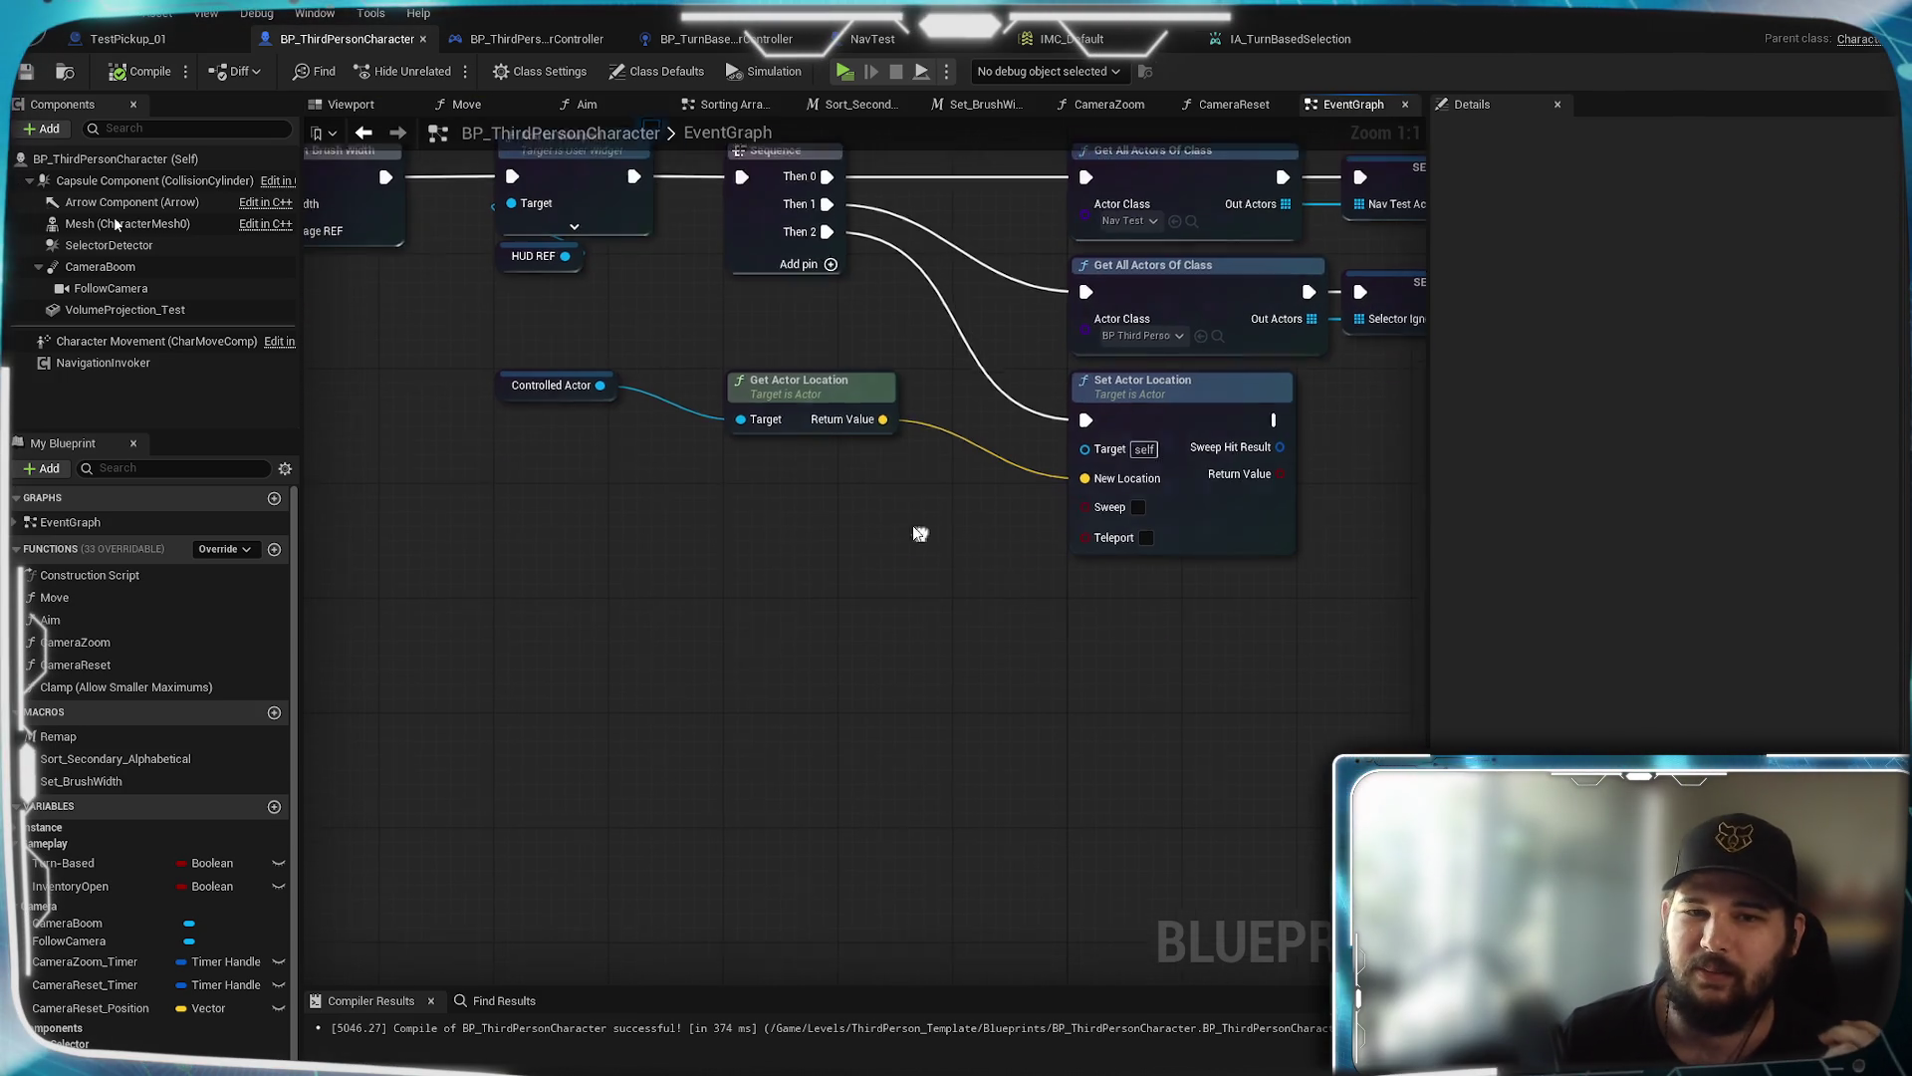
pyautogui.click(825, 258)
pyautogui.moveTo(818, 252)
pyautogui.mouseDown()
pyautogui.moveTo(1052, 674)
pyautogui.moveTo(1079, 665)
pyautogui.mouseUp()
# Navigate to the Toggle Turn-Based Elements group and select the Toggle_TurnBased input action event
pyautogui.scroll(-5, 628, 653)
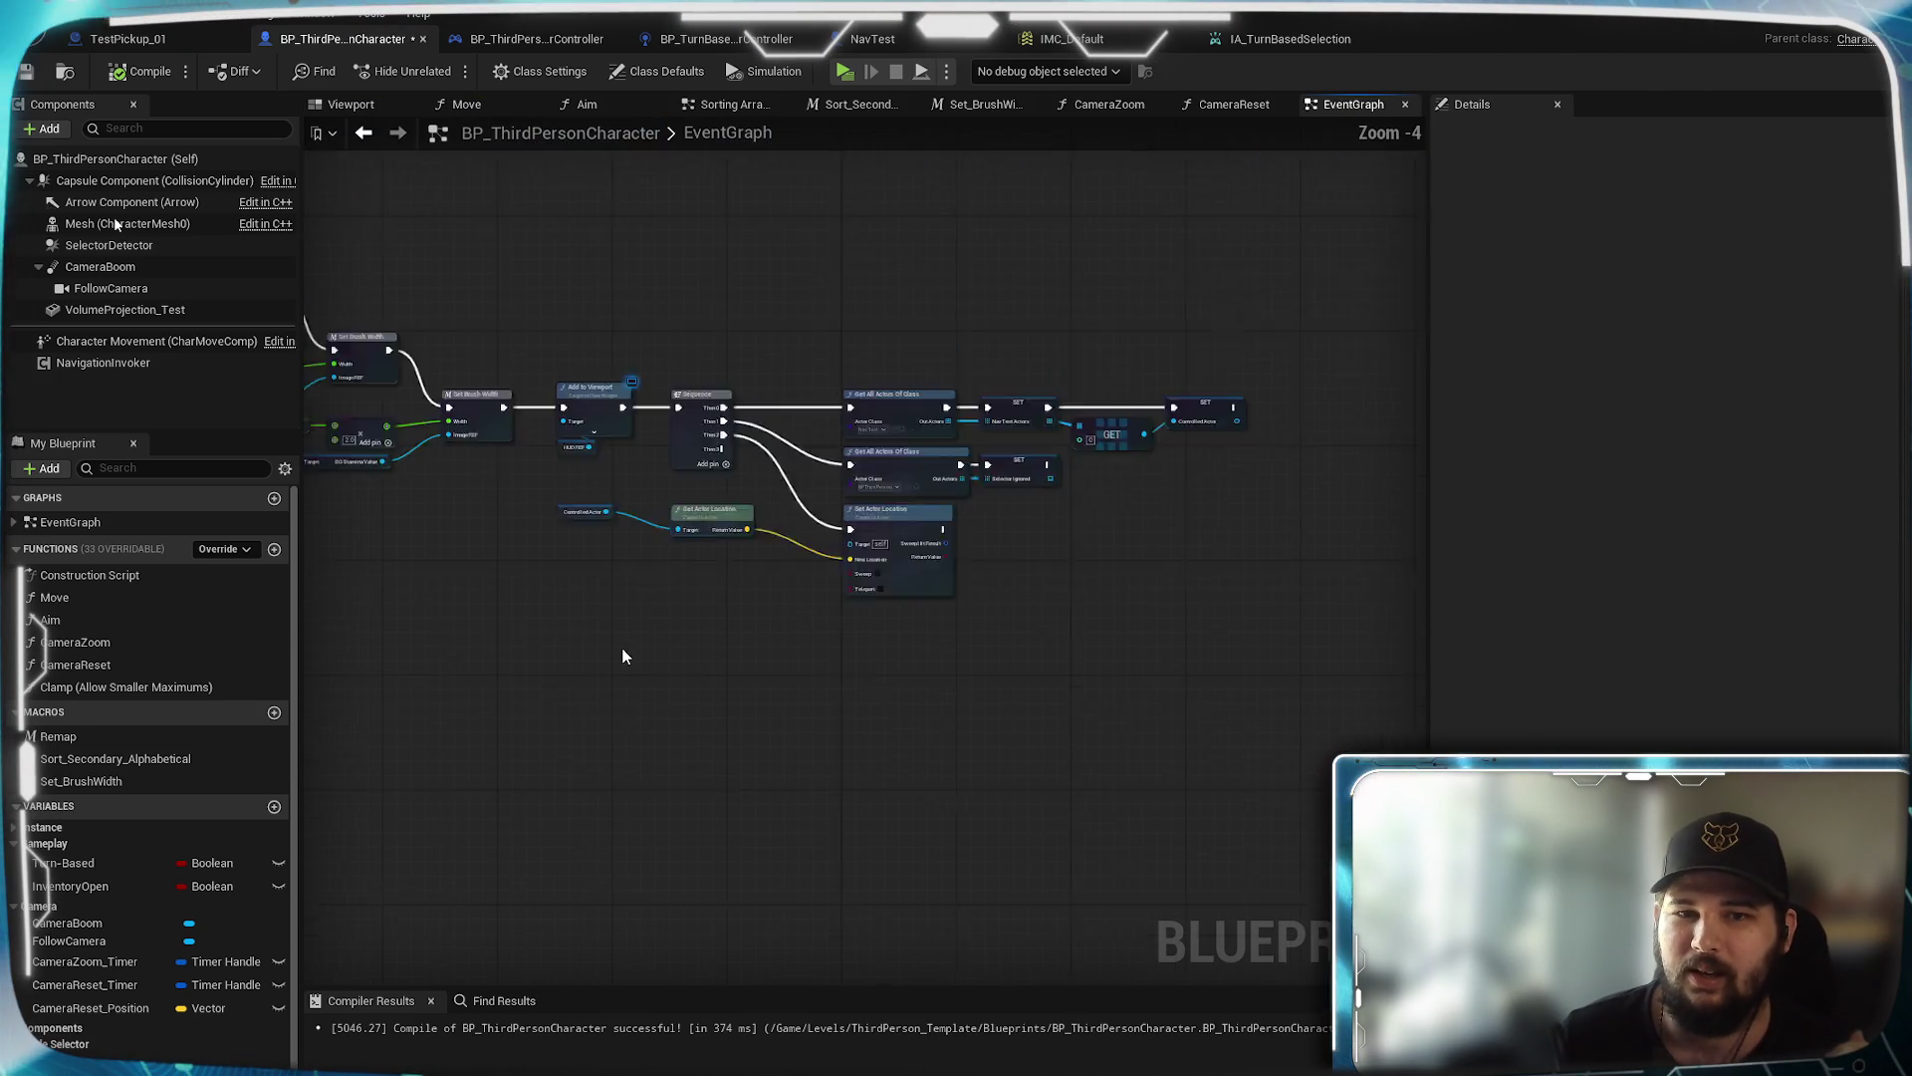
pyautogui.moveTo(723, 516); pyautogui.dragTo(775, 960)
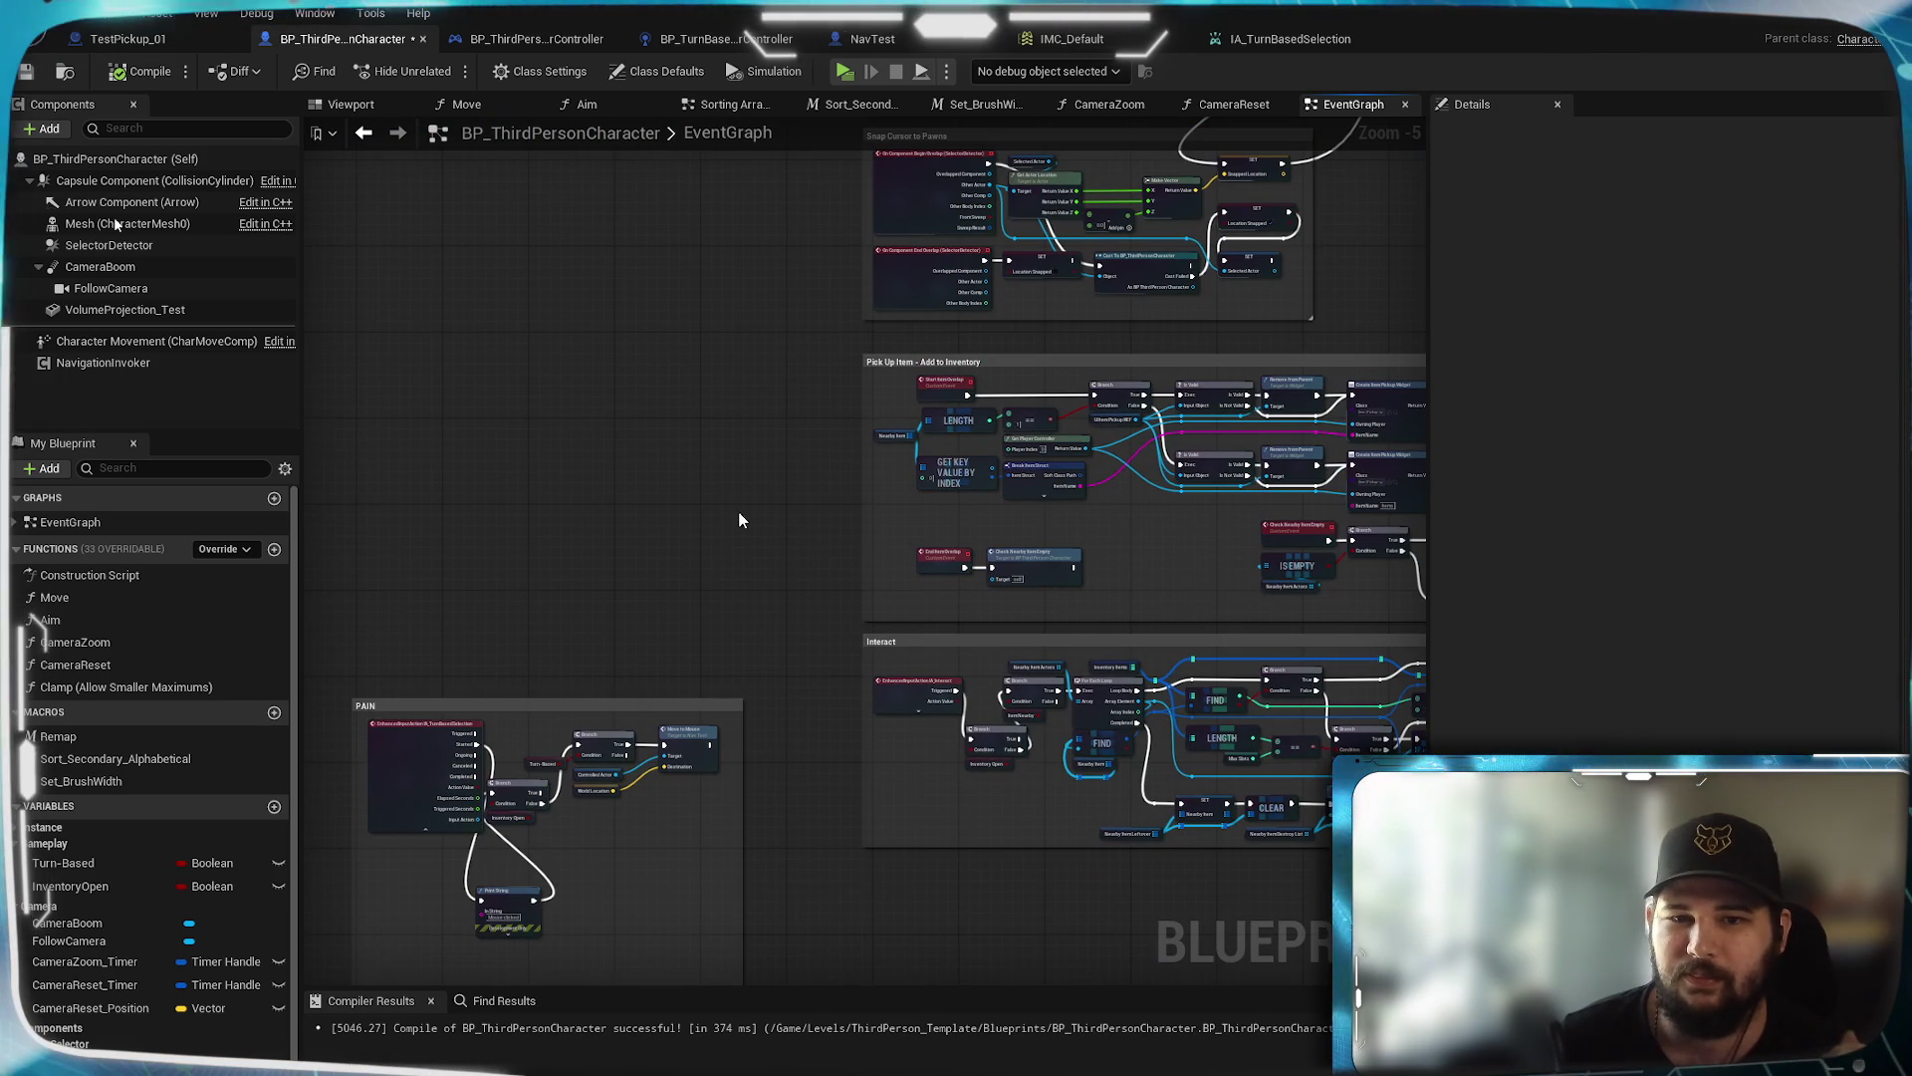
pyautogui.moveTo(739, 520); pyautogui.dragTo(683, 781)
pyautogui.scroll(6, 734, 585)
pyautogui.moveTo(885, 321)
pyautogui.mouseDown()
pyautogui.moveTo(613, 615)
pyautogui.moveTo(715, 581)
pyautogui.mouseUp()
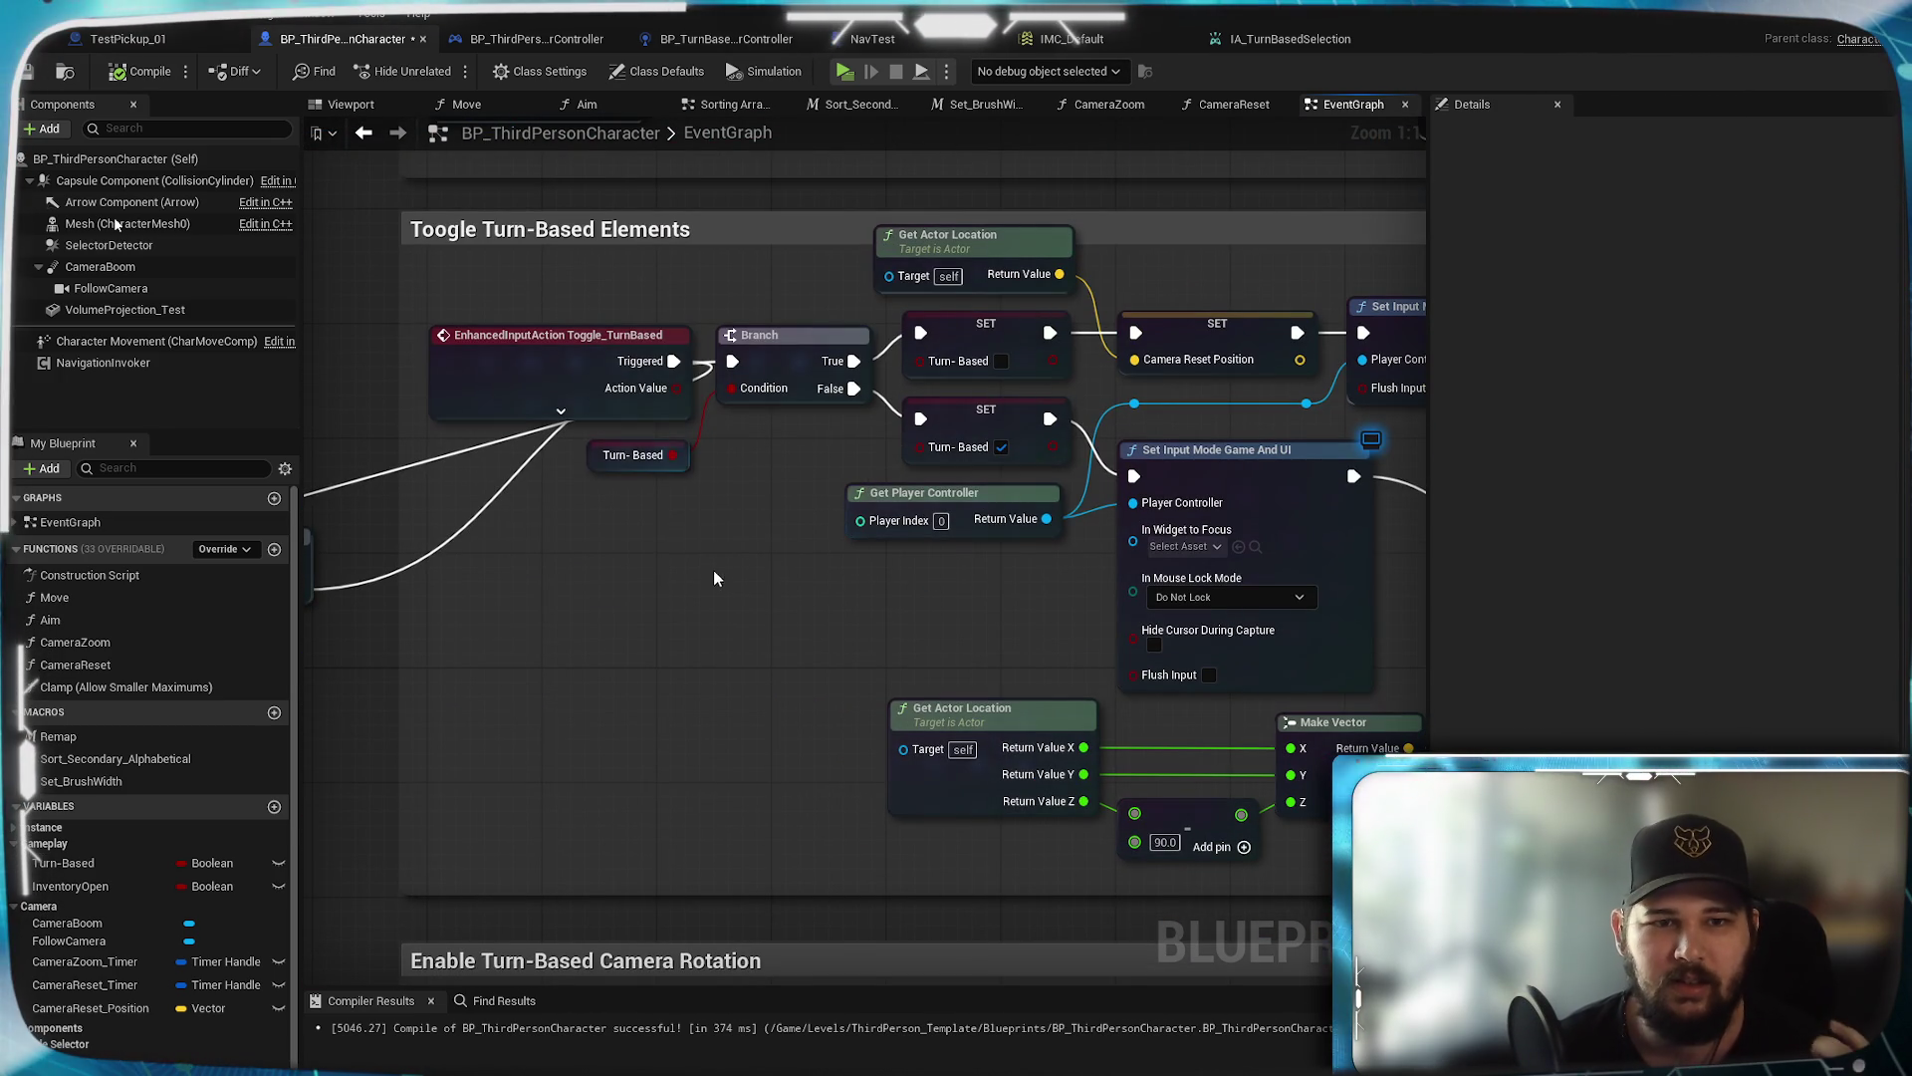
pyautogui.click(539, 382)
pyautogui.moveTo(539, 382)
pyautogui.mouseDown()
pyautogui.moveTo(661, 673)
pyautogui.moveTo(1253, 608)
pyautogui.moveTo(1191, 610)
pyautogui.mouseUp()
pyautogui.rightClick(433, 652)
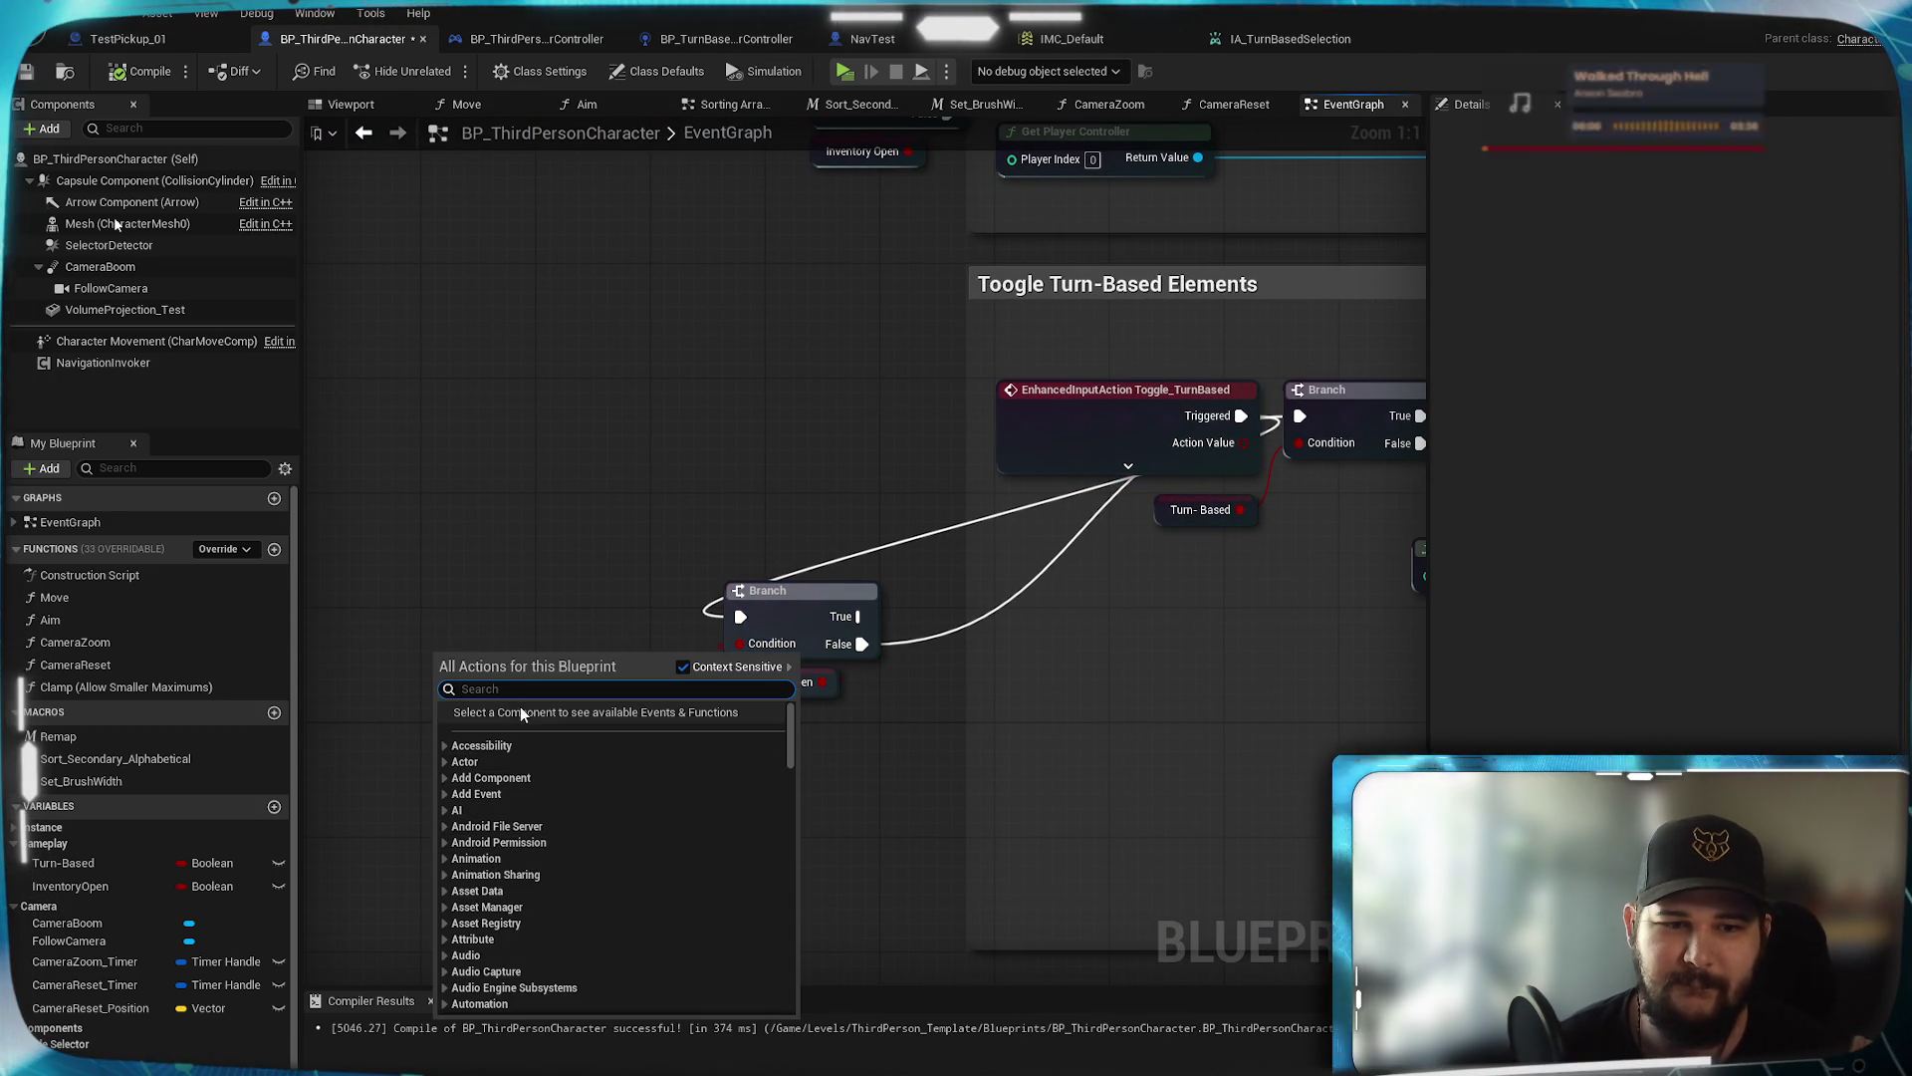
# Add a custom event and name it Toggle_TurnBased
pyautogui.click(498, 792)
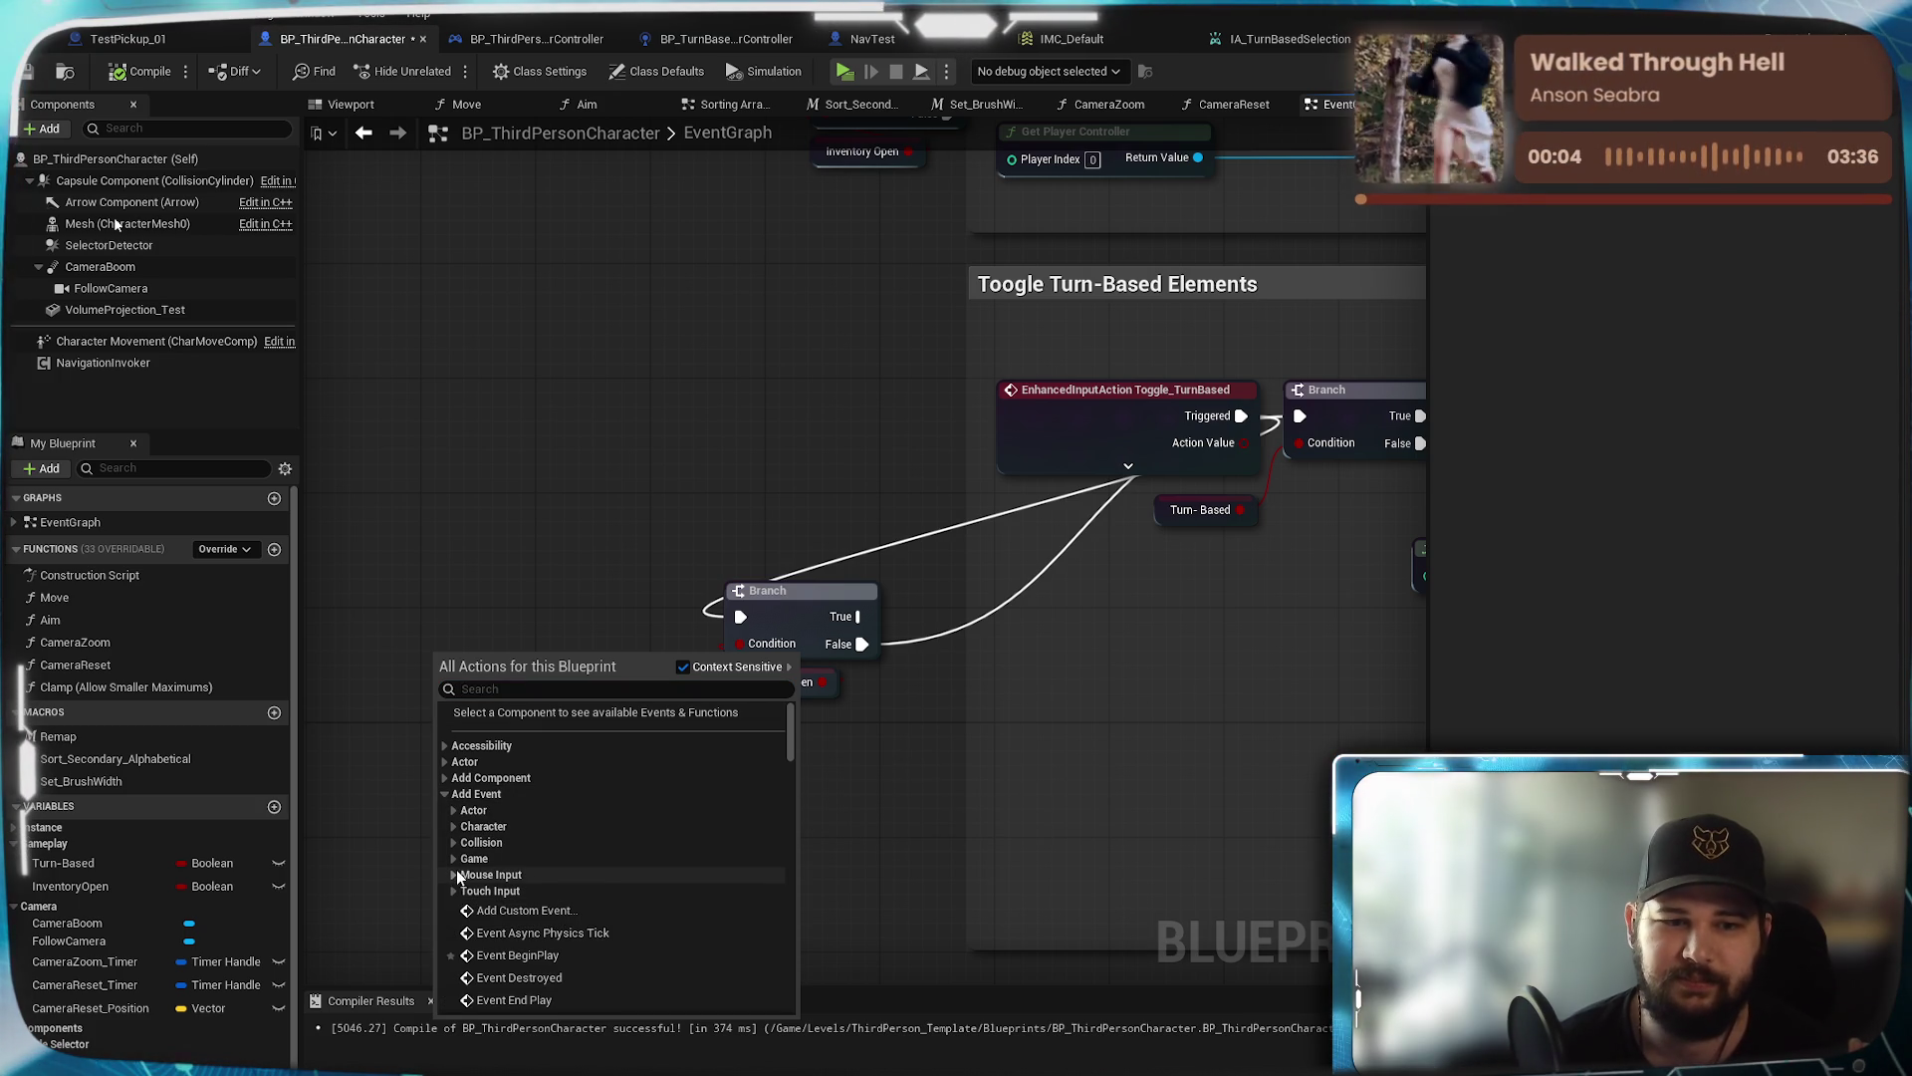
pyautogui.scroll(-3, 458, 871)
pyautogui.scroll(-3, 494, 805)
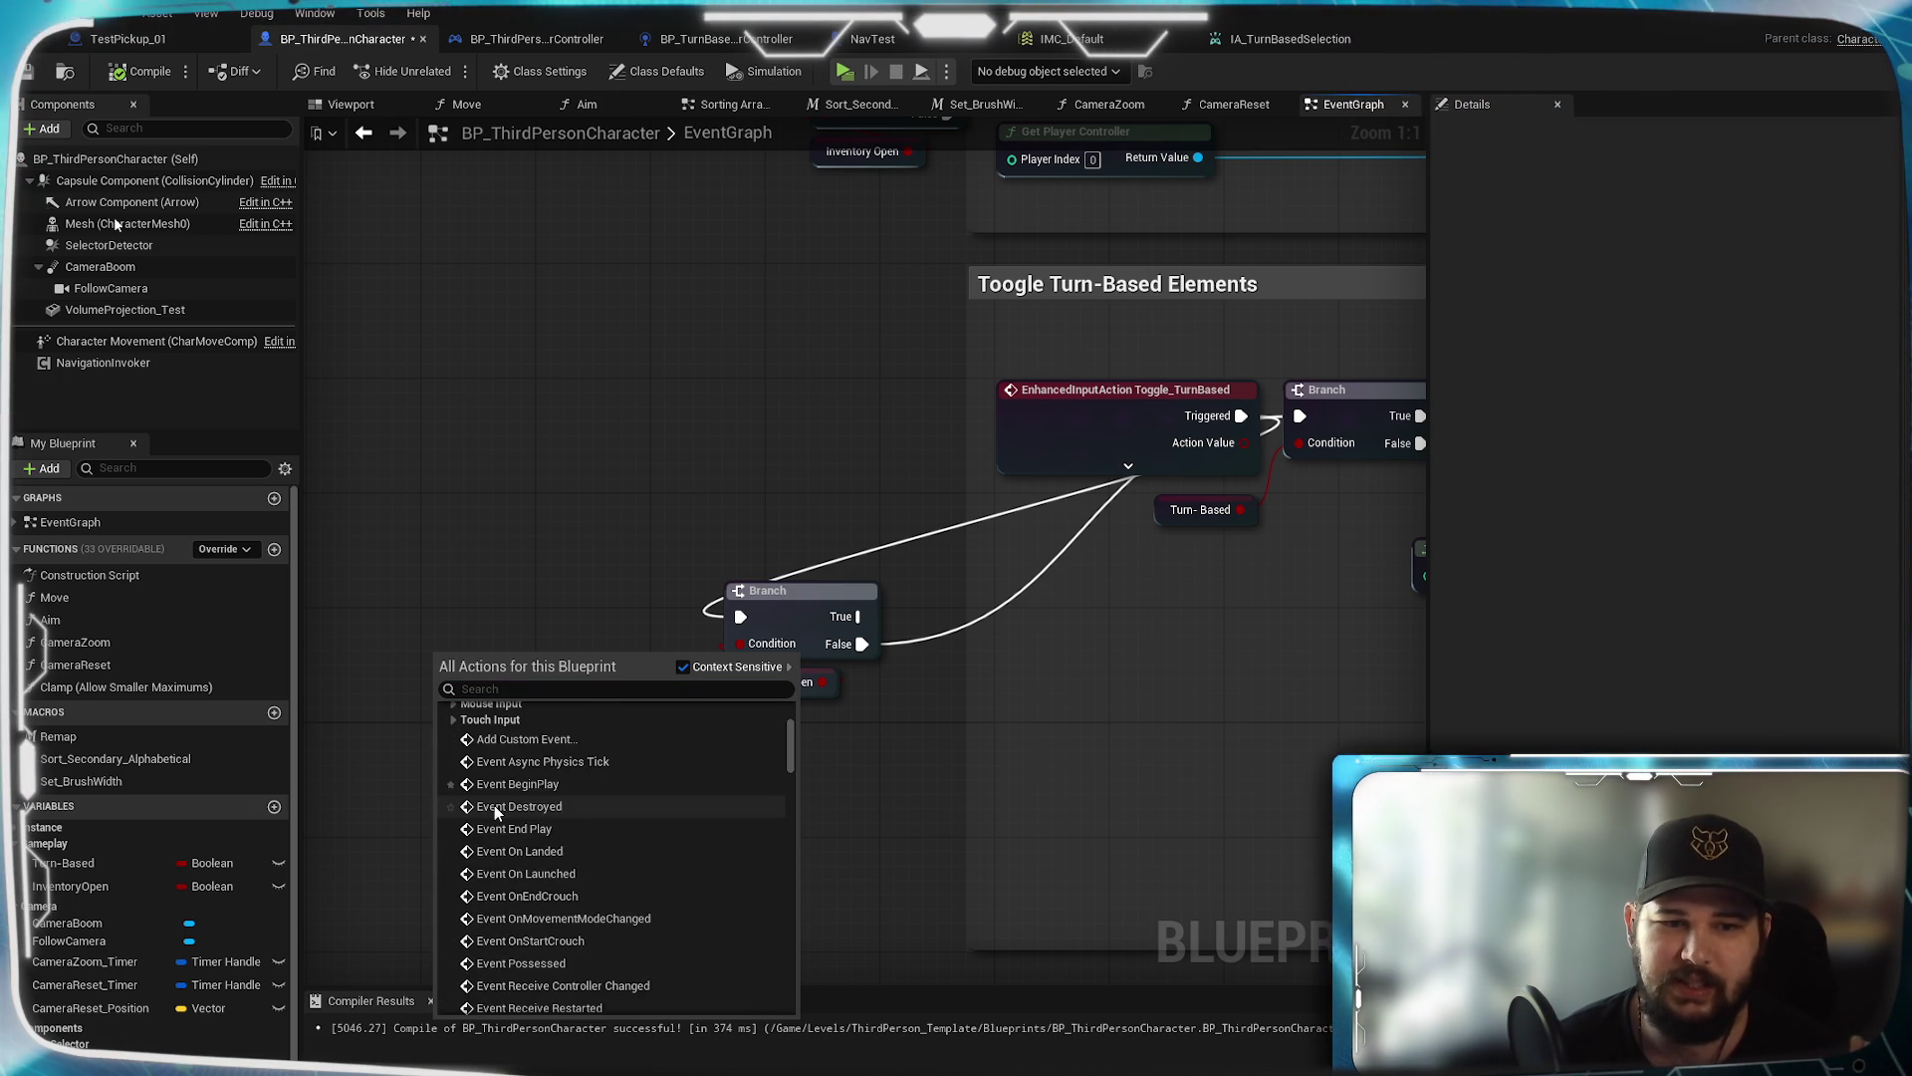
pyautogui.scroll(3, 494, 804)
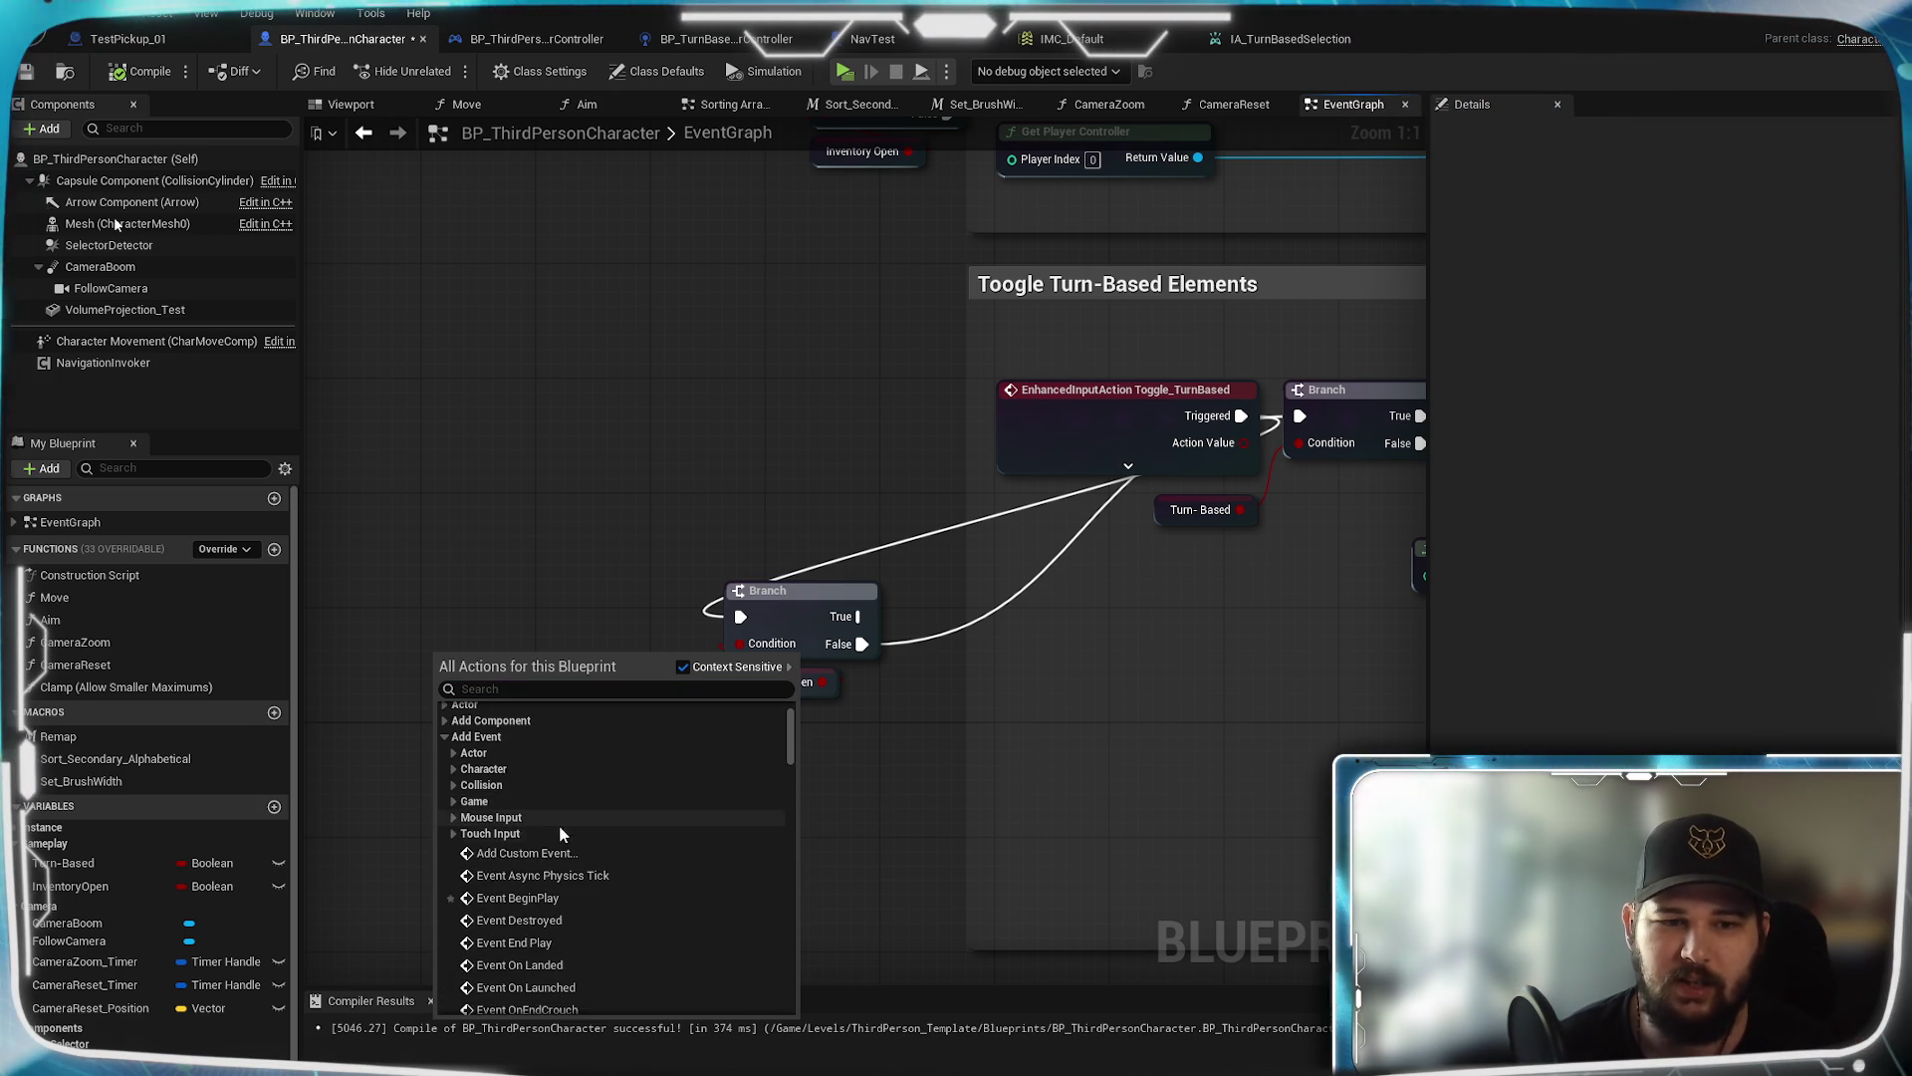
pyautogui.press('Escape')
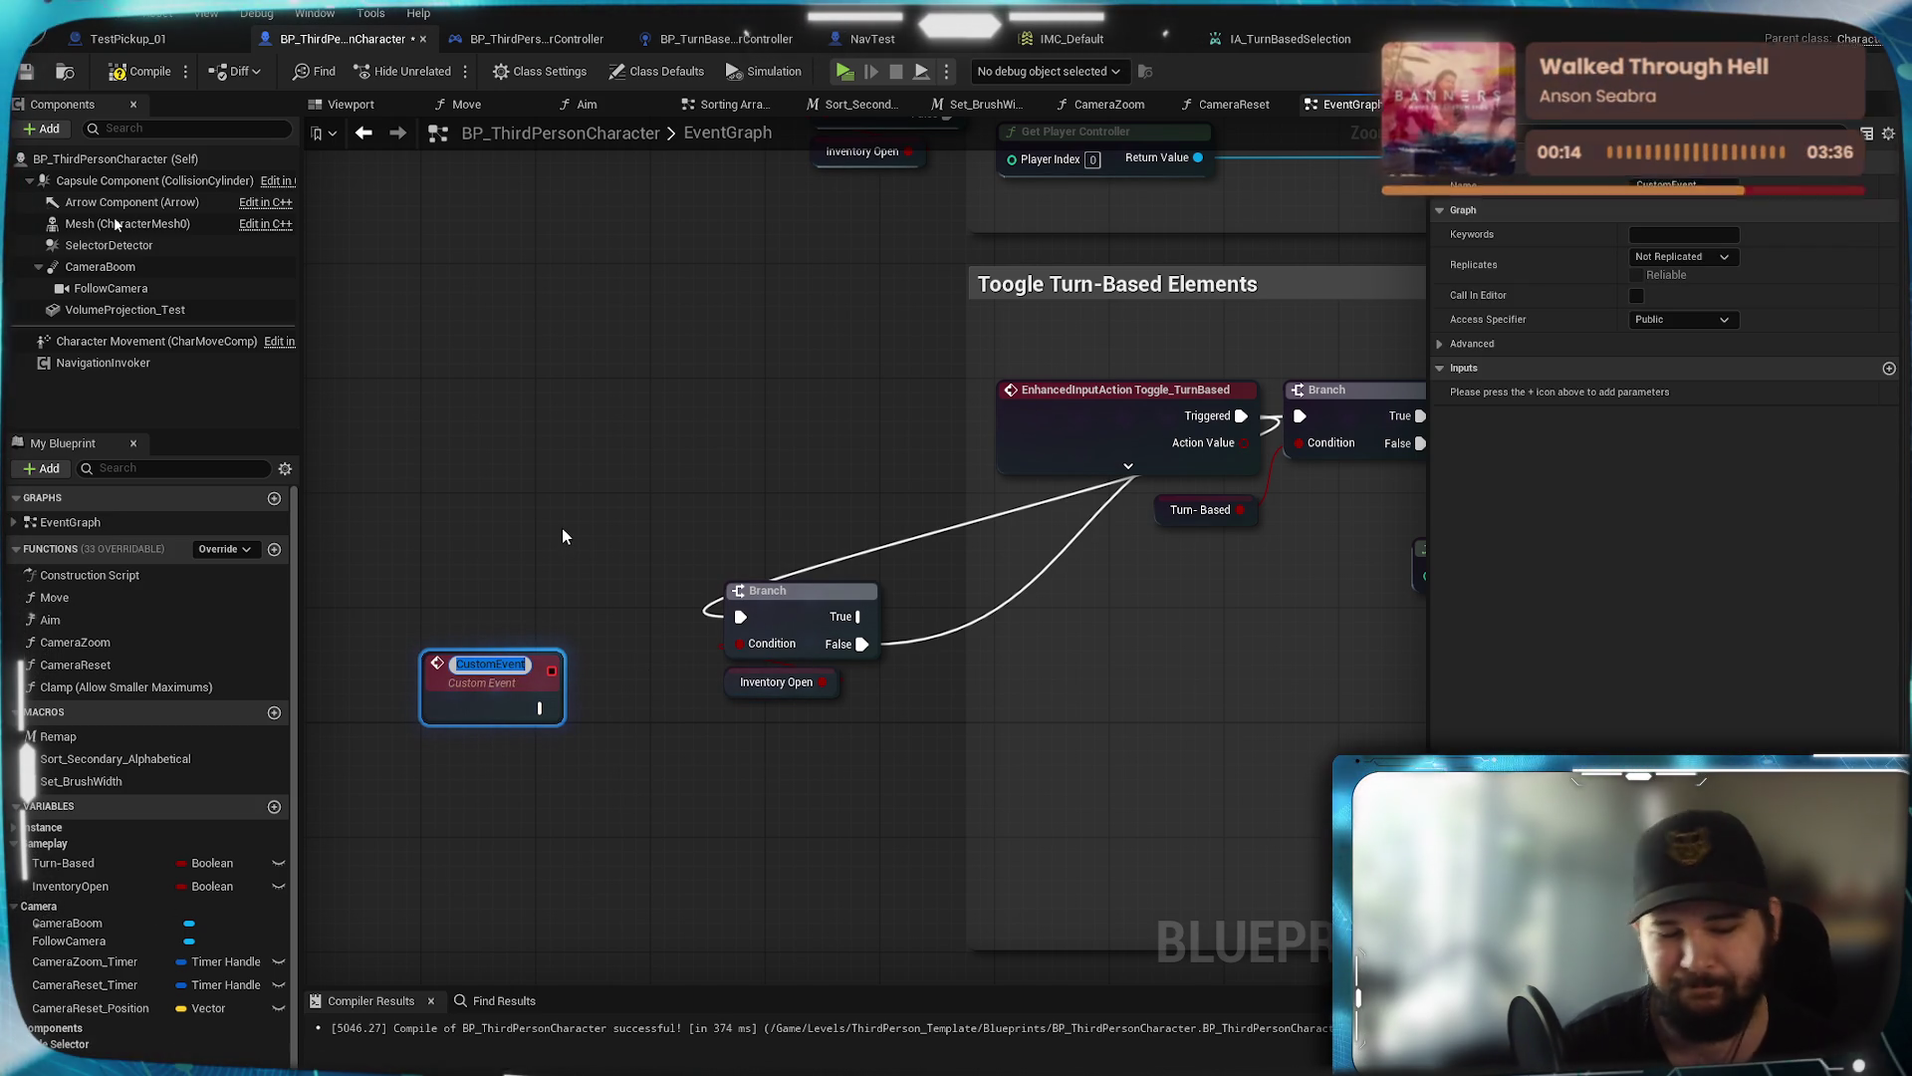
pyautogui.write('Tog')
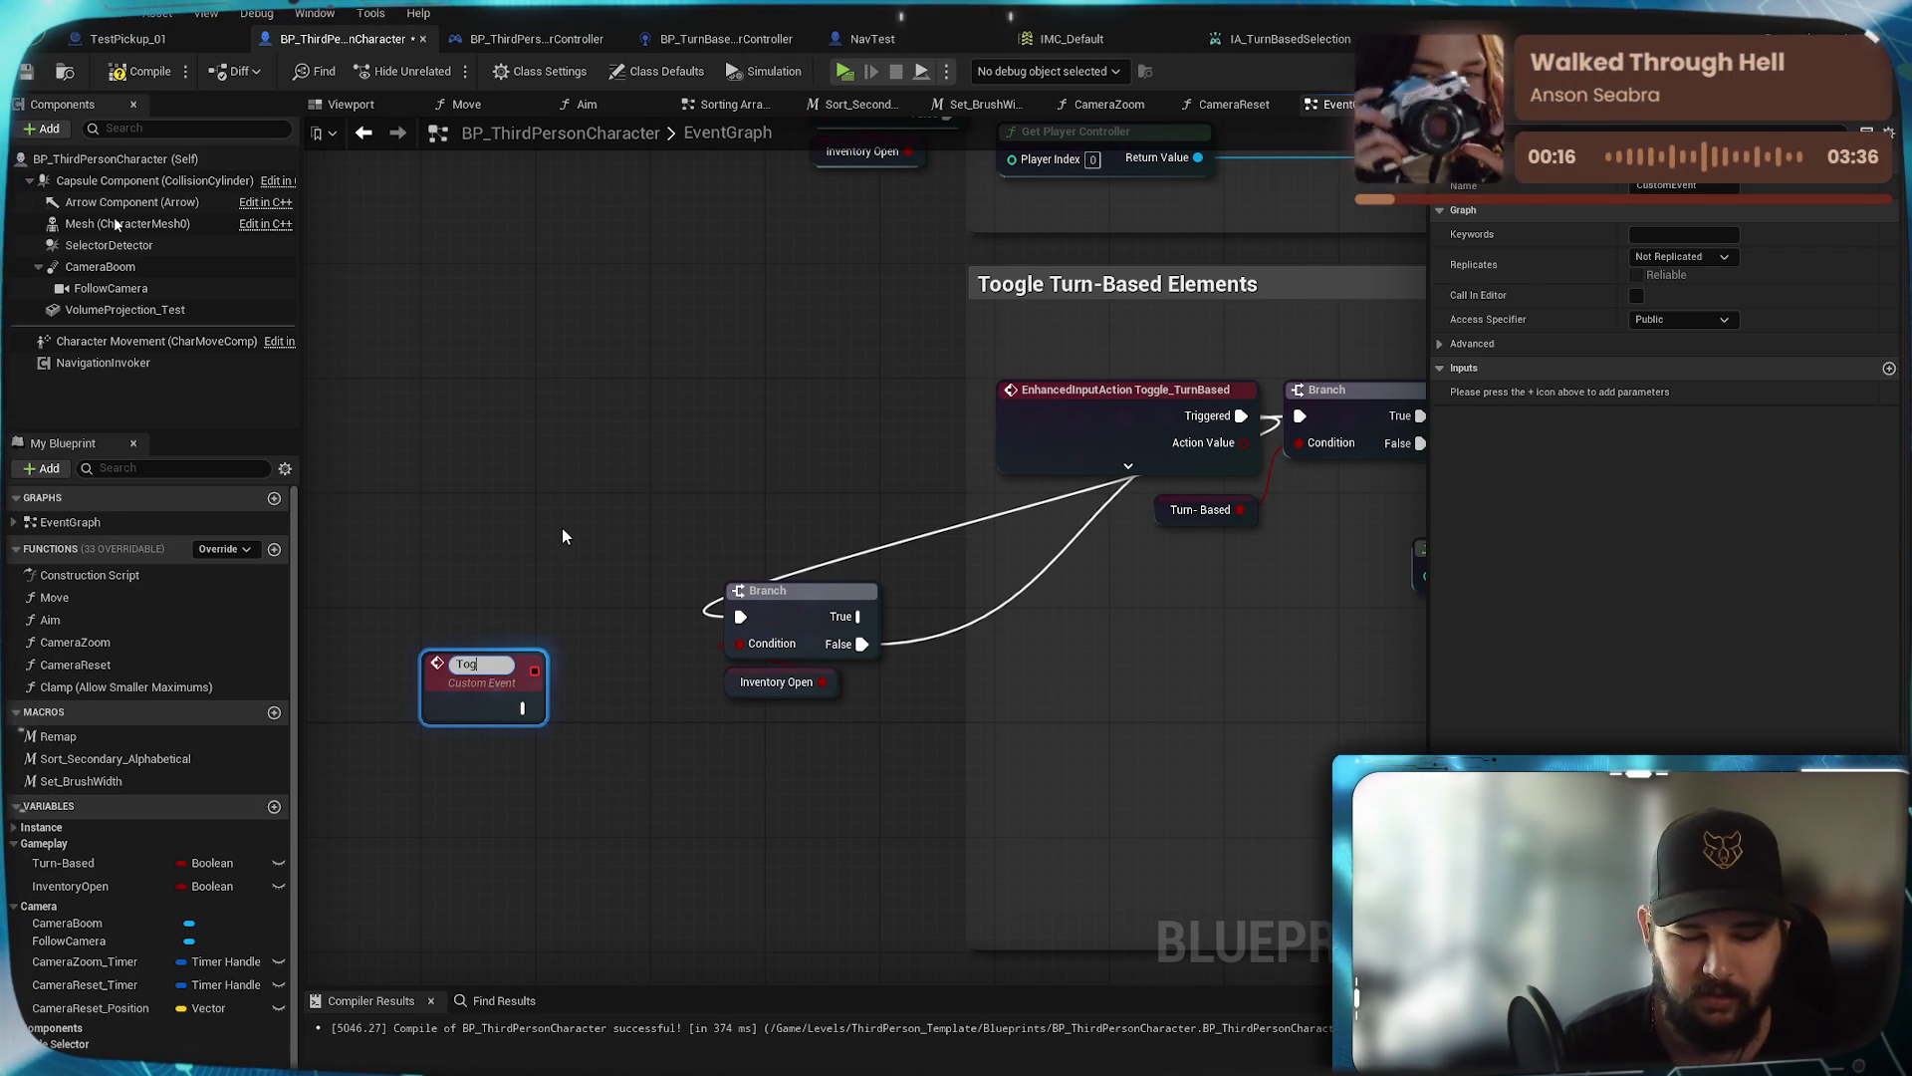
pyautogui.write('gle_TurnBasedd')
pyautogui.press('Return')
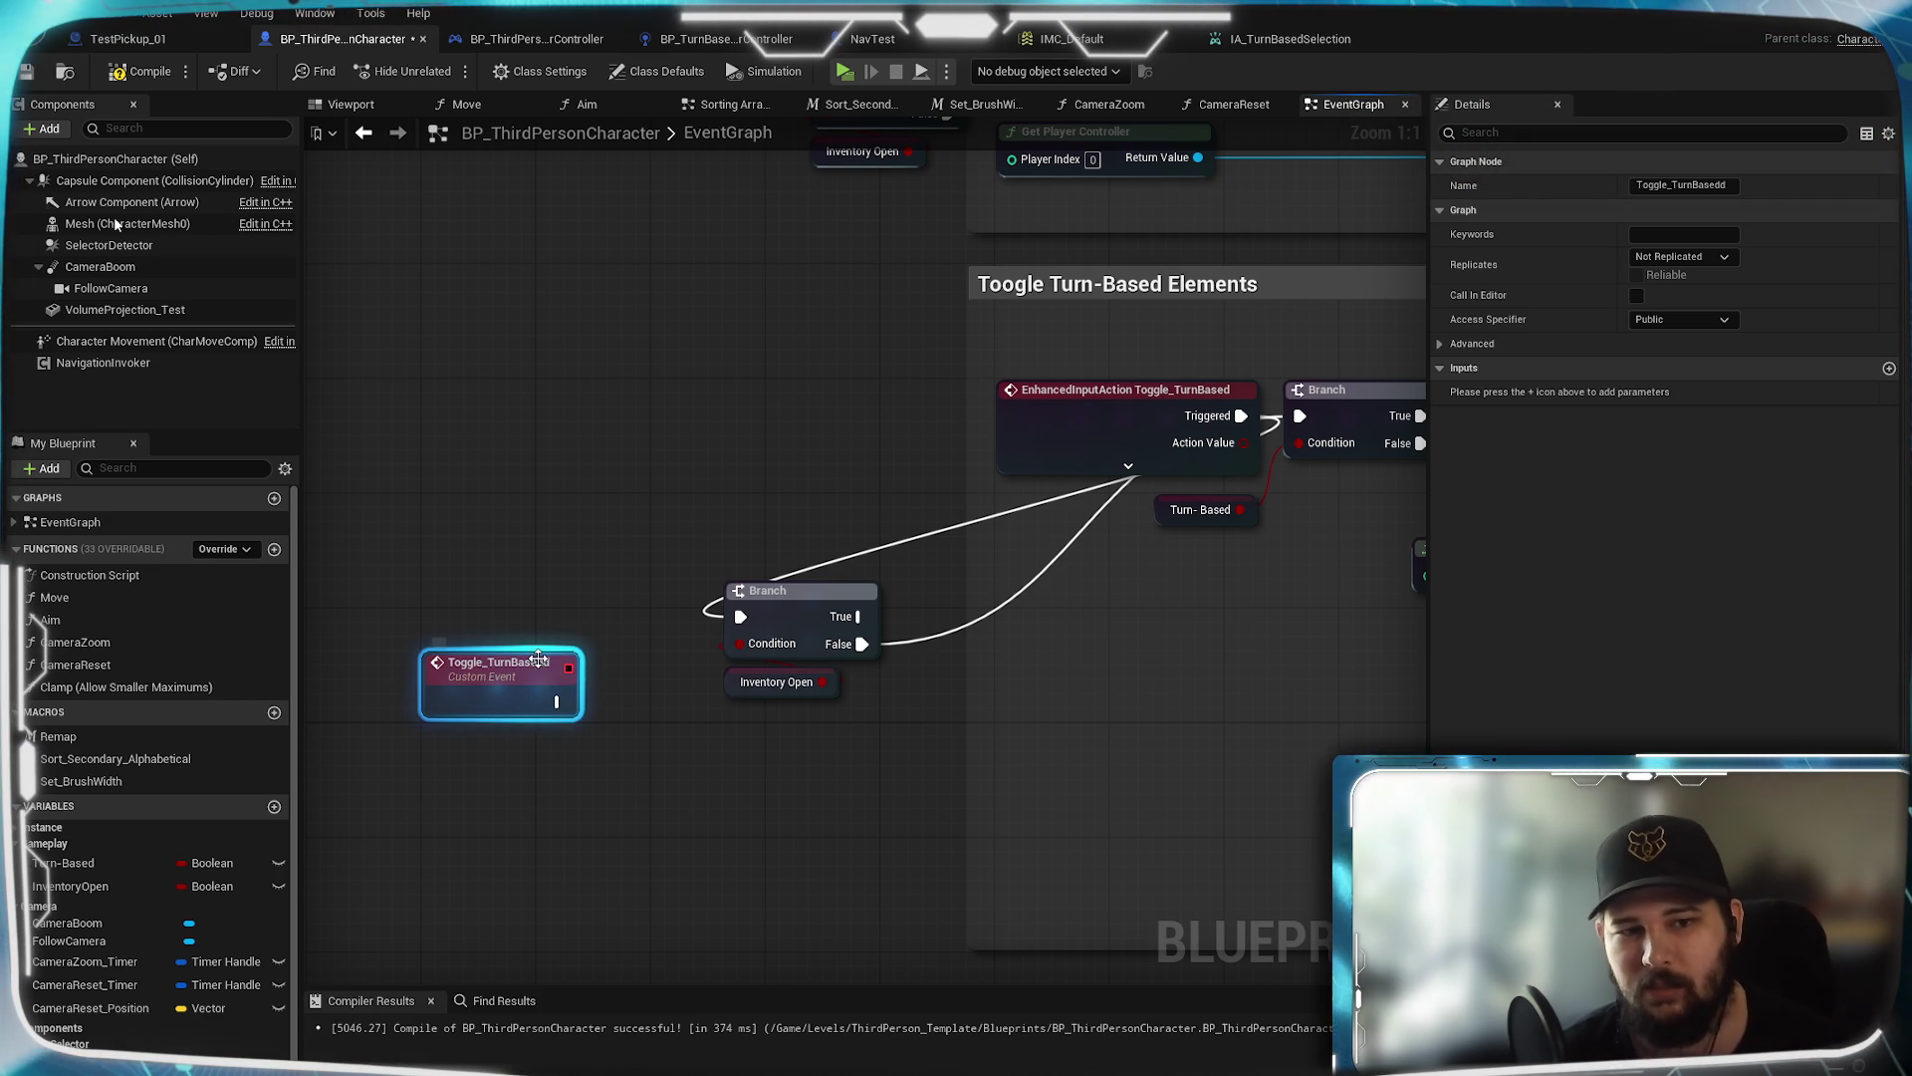
pyautogui.press('BackSpace')
pyautogui.press('Return')
# Wire Toggle_TurnBased's exec output into the Inventory Open Branch
pyautogui.click(591, 695)
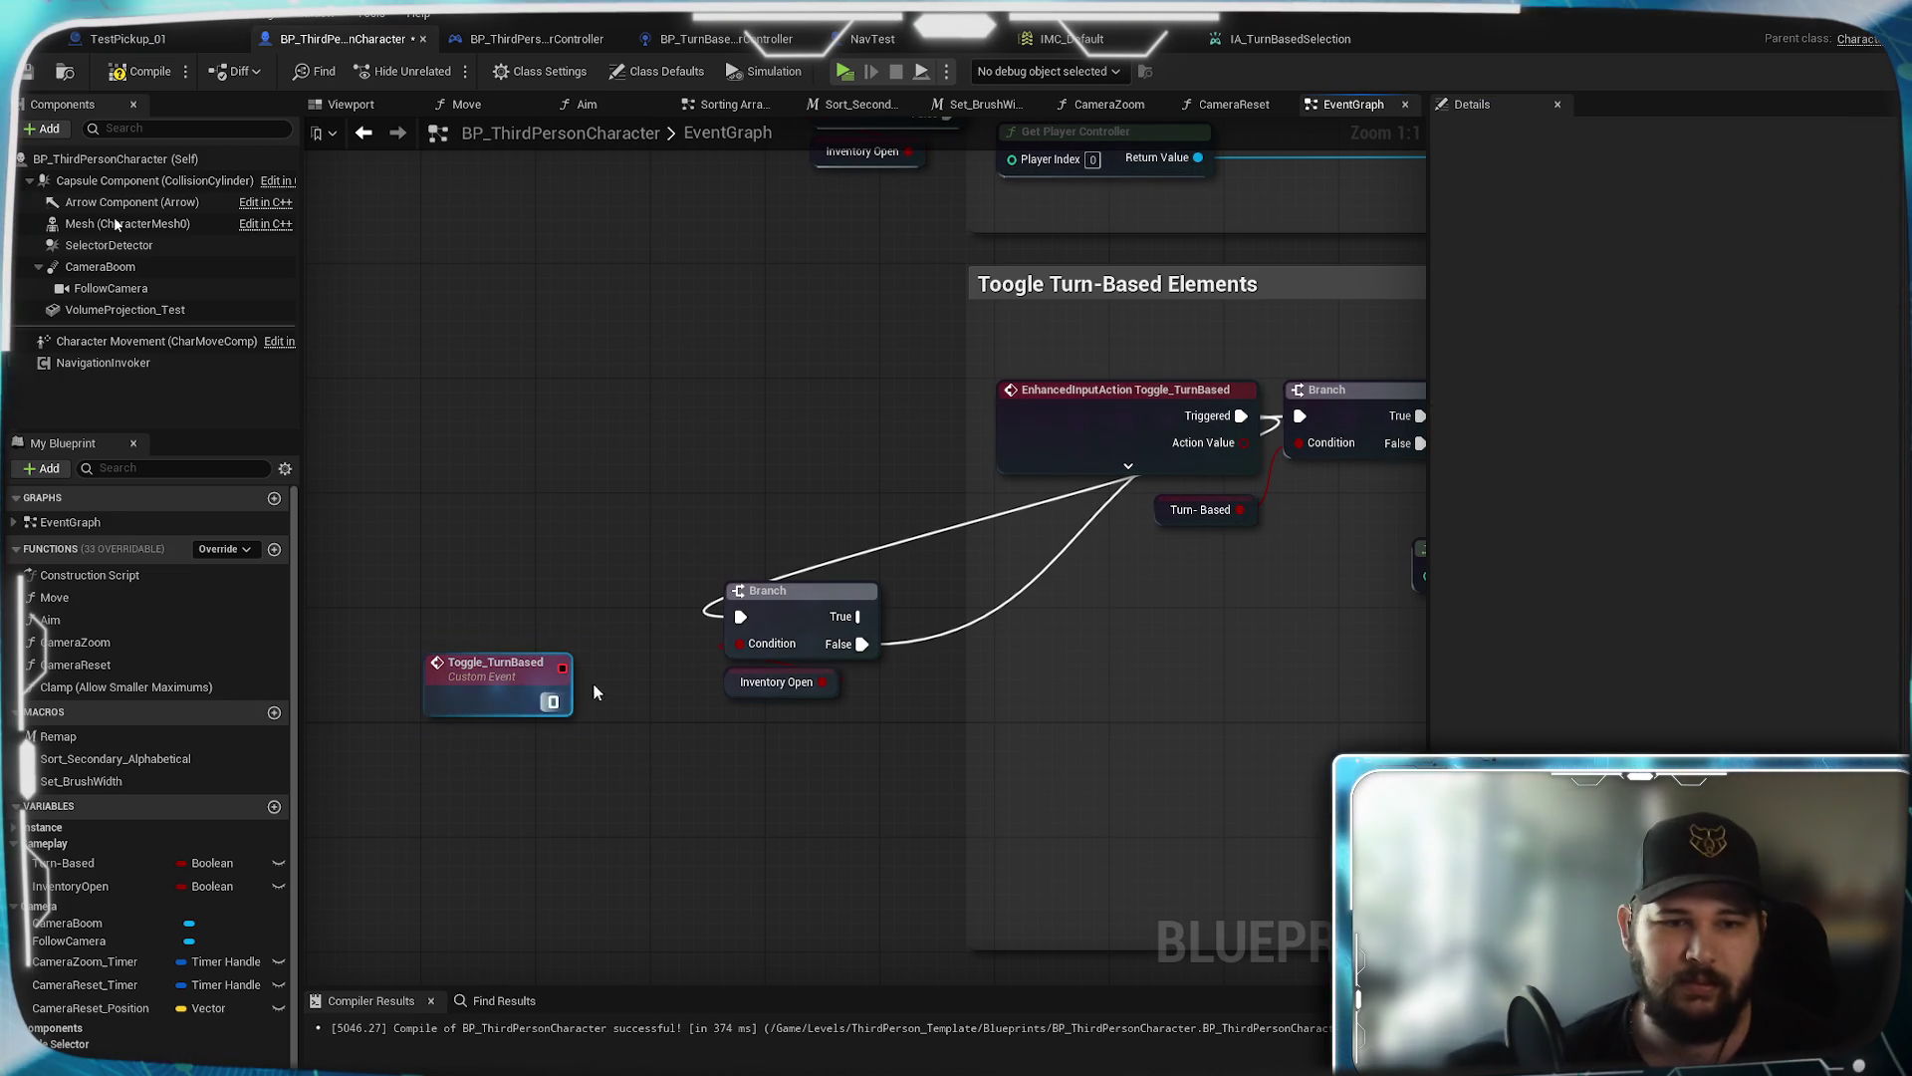
pyautogui.moveTo(553, 701)
pyautogui.mouseDown()
pyautogui.moveTo(796, 613)
pyautogui.moveTo(742, 617)
pyautogui.mouseUp()
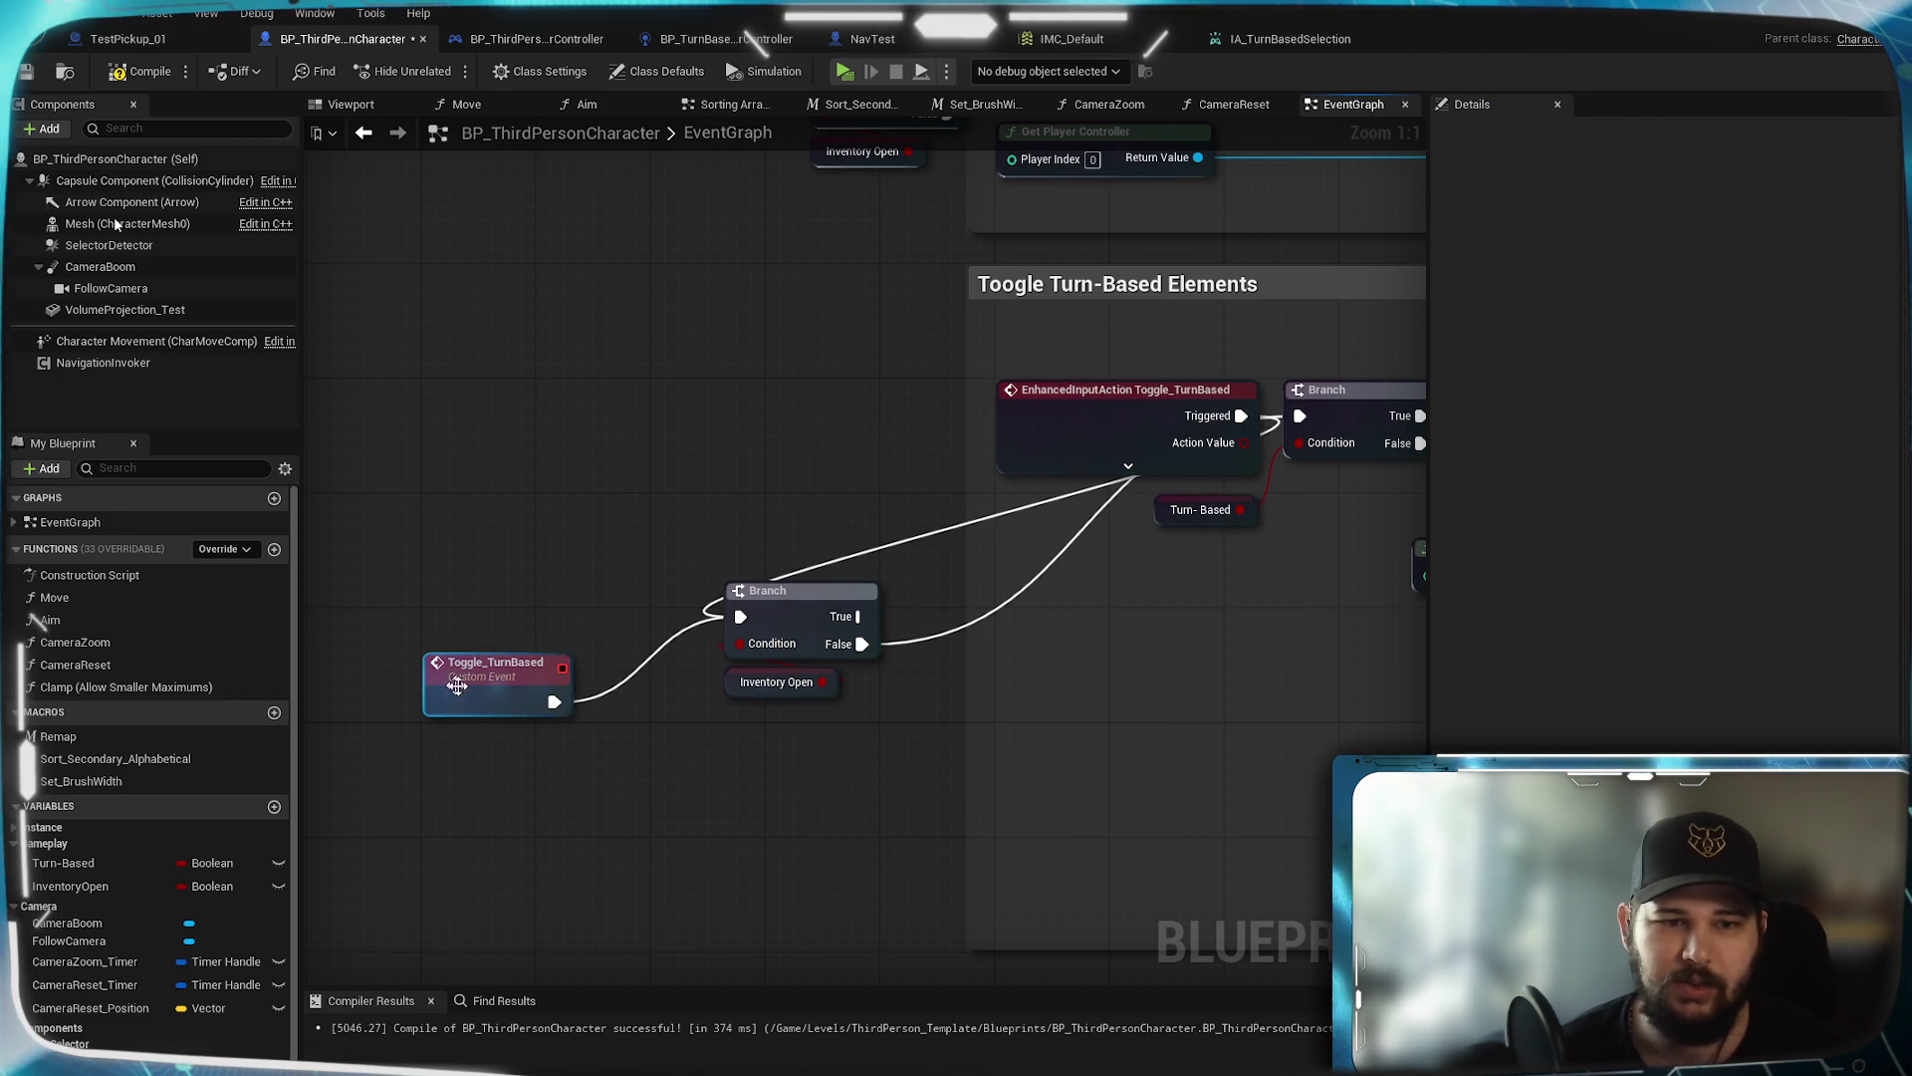
pyautogui.moveTo(495, 664); pyautogui.dragTo(495, 637)
pyautogui.click(514, 547)
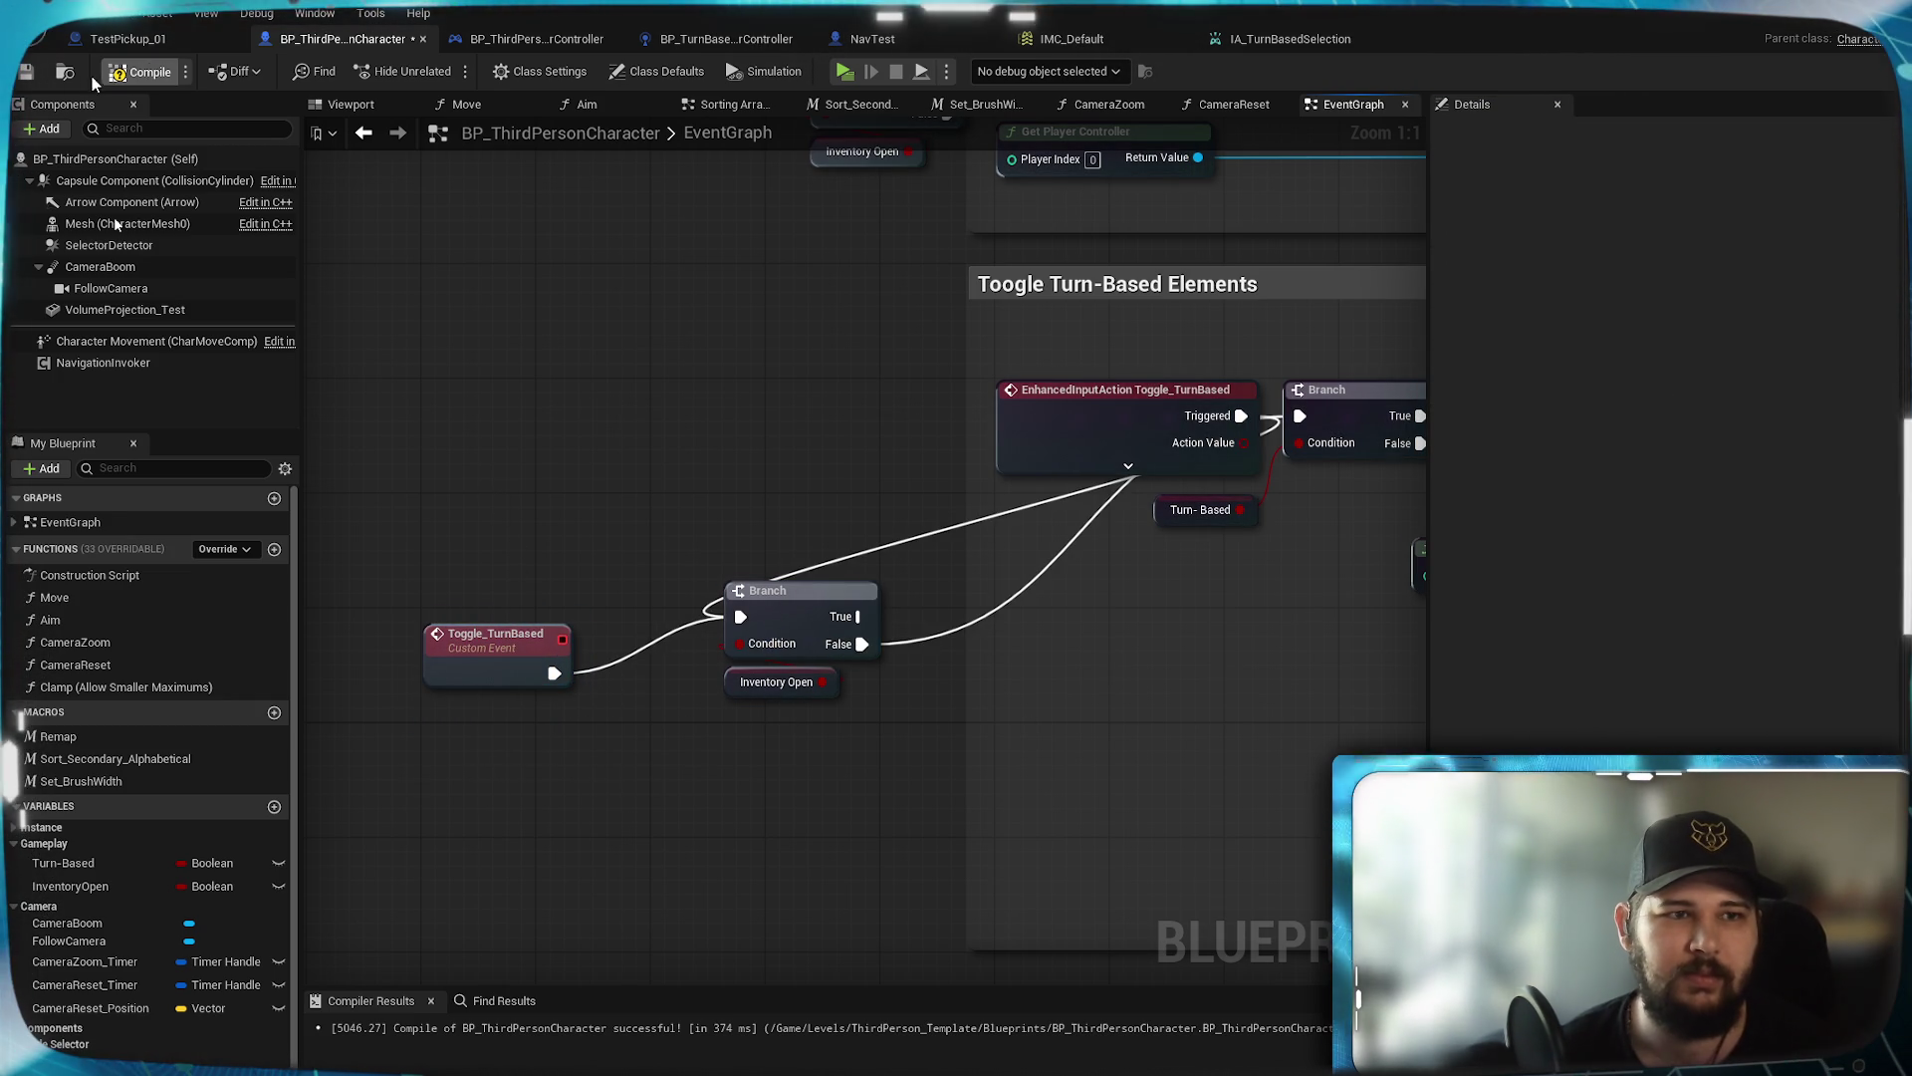
# Move to the Set Actor Location chain and discard an accidentally added Get Toggle_TurnBased node
pyautogui.click(768, 609)
pyautogui.scroll(-6, 768, 617)
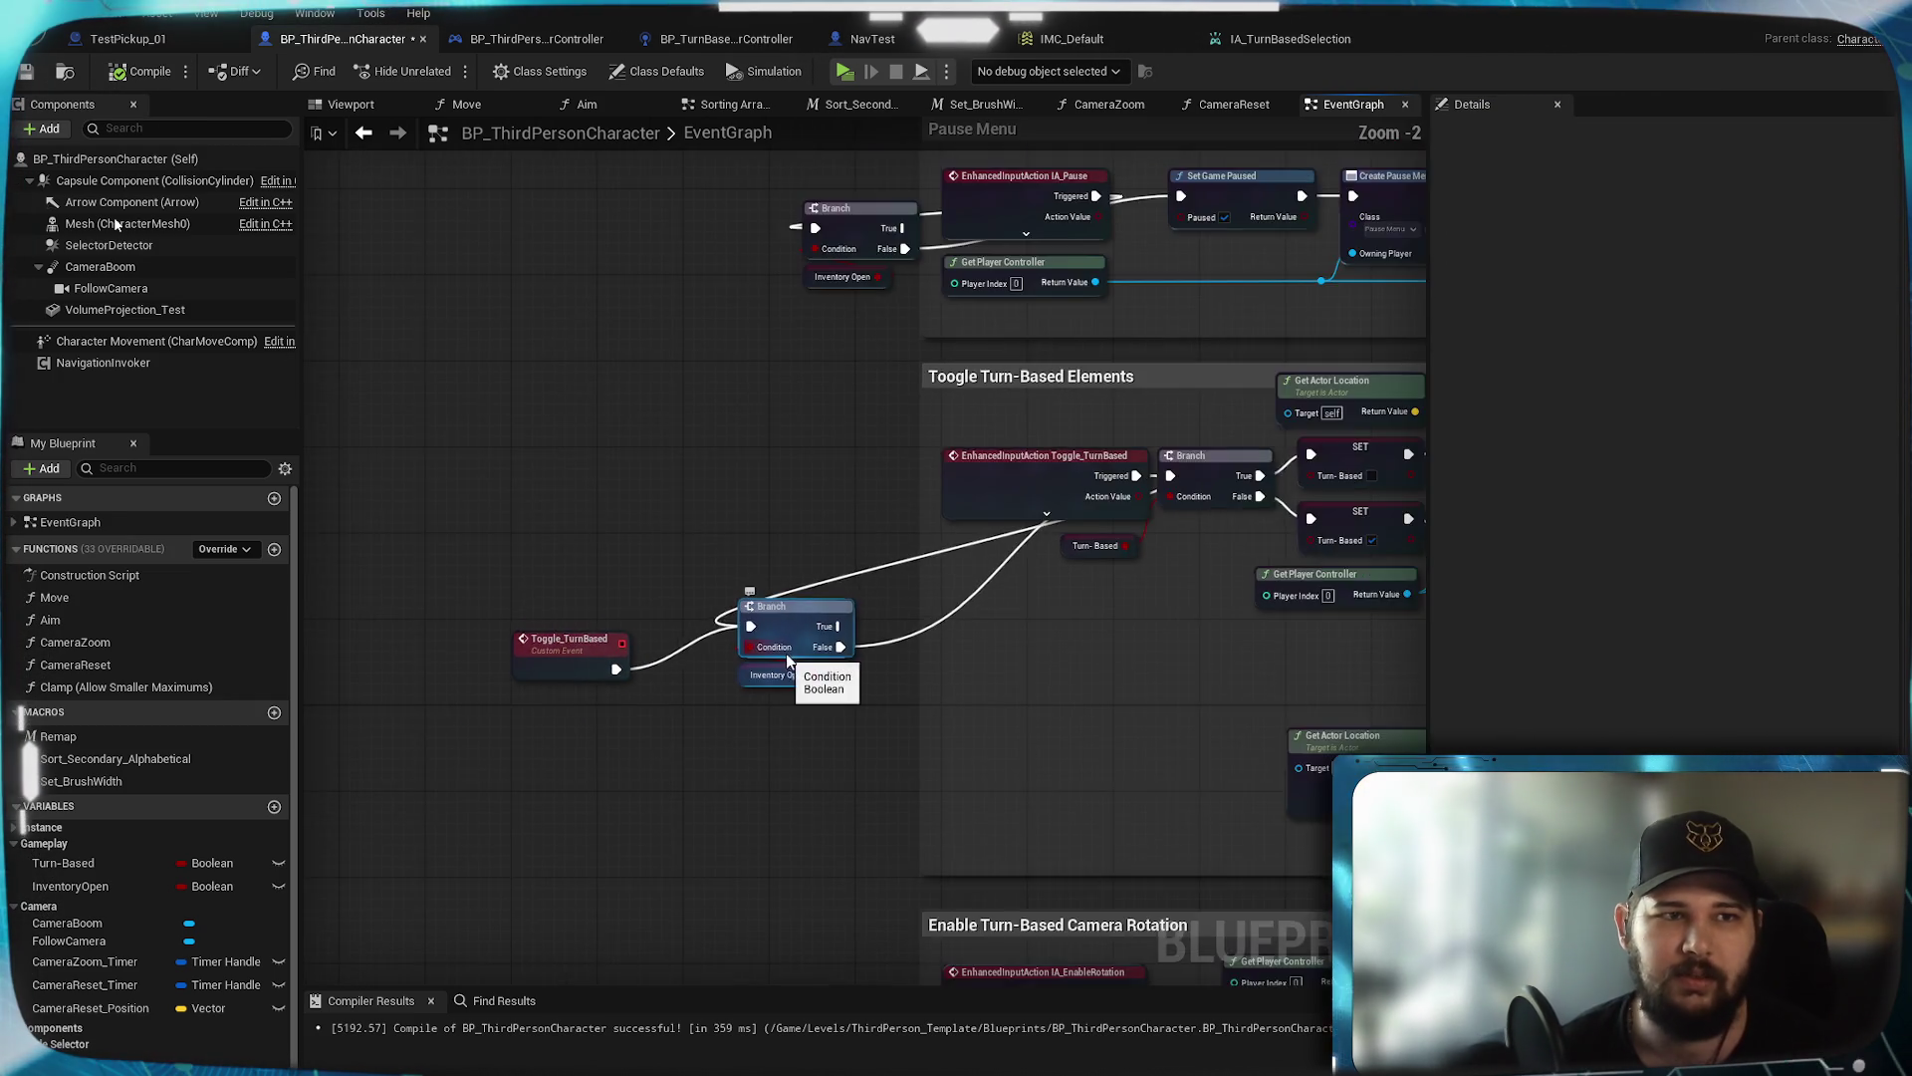
pyautogui.scroll(6, 1029, 604)
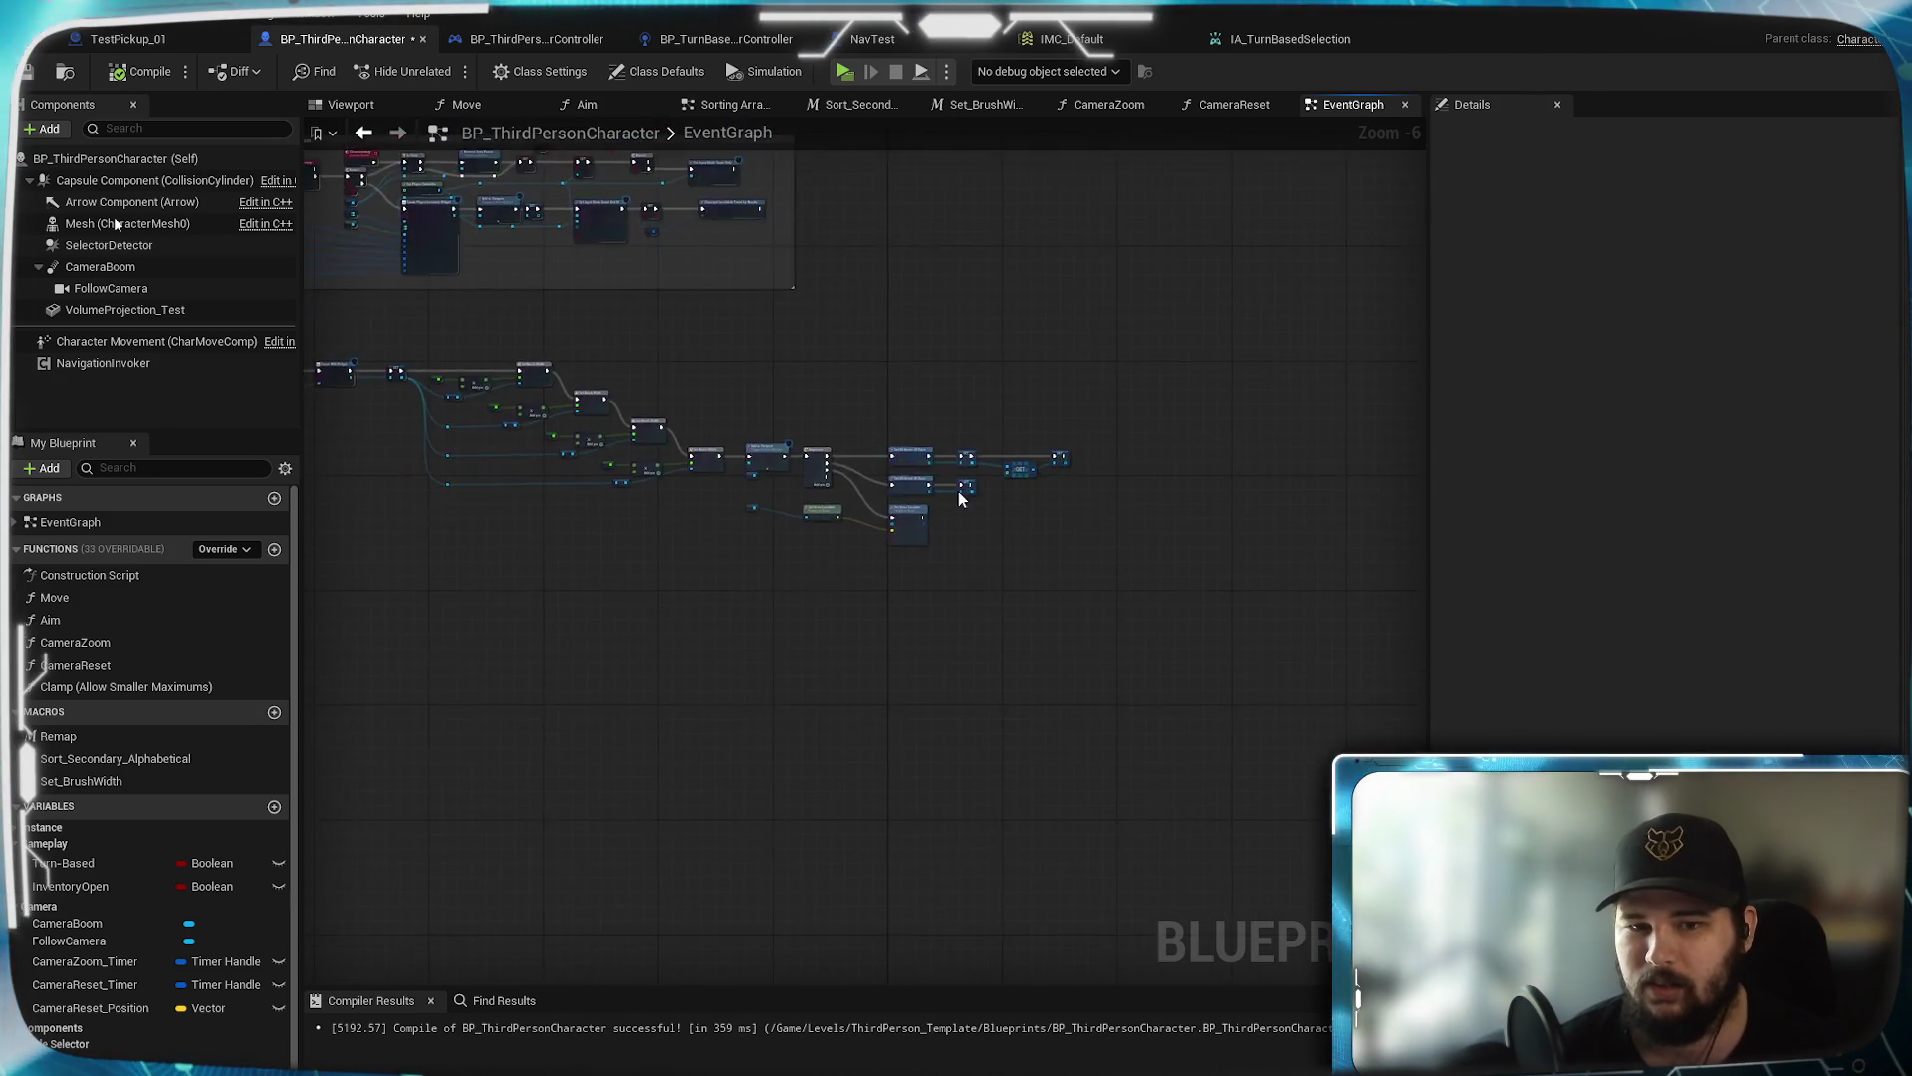
pyautogui.moveTo(1080, 519)
pyautogui.mouseDown()
pyautogui.moveTo(889, 653)
pyautogui.moveTo(1002, 659)
pyautogui.moveTo(923, 665)
pyautogui.mouseUp()
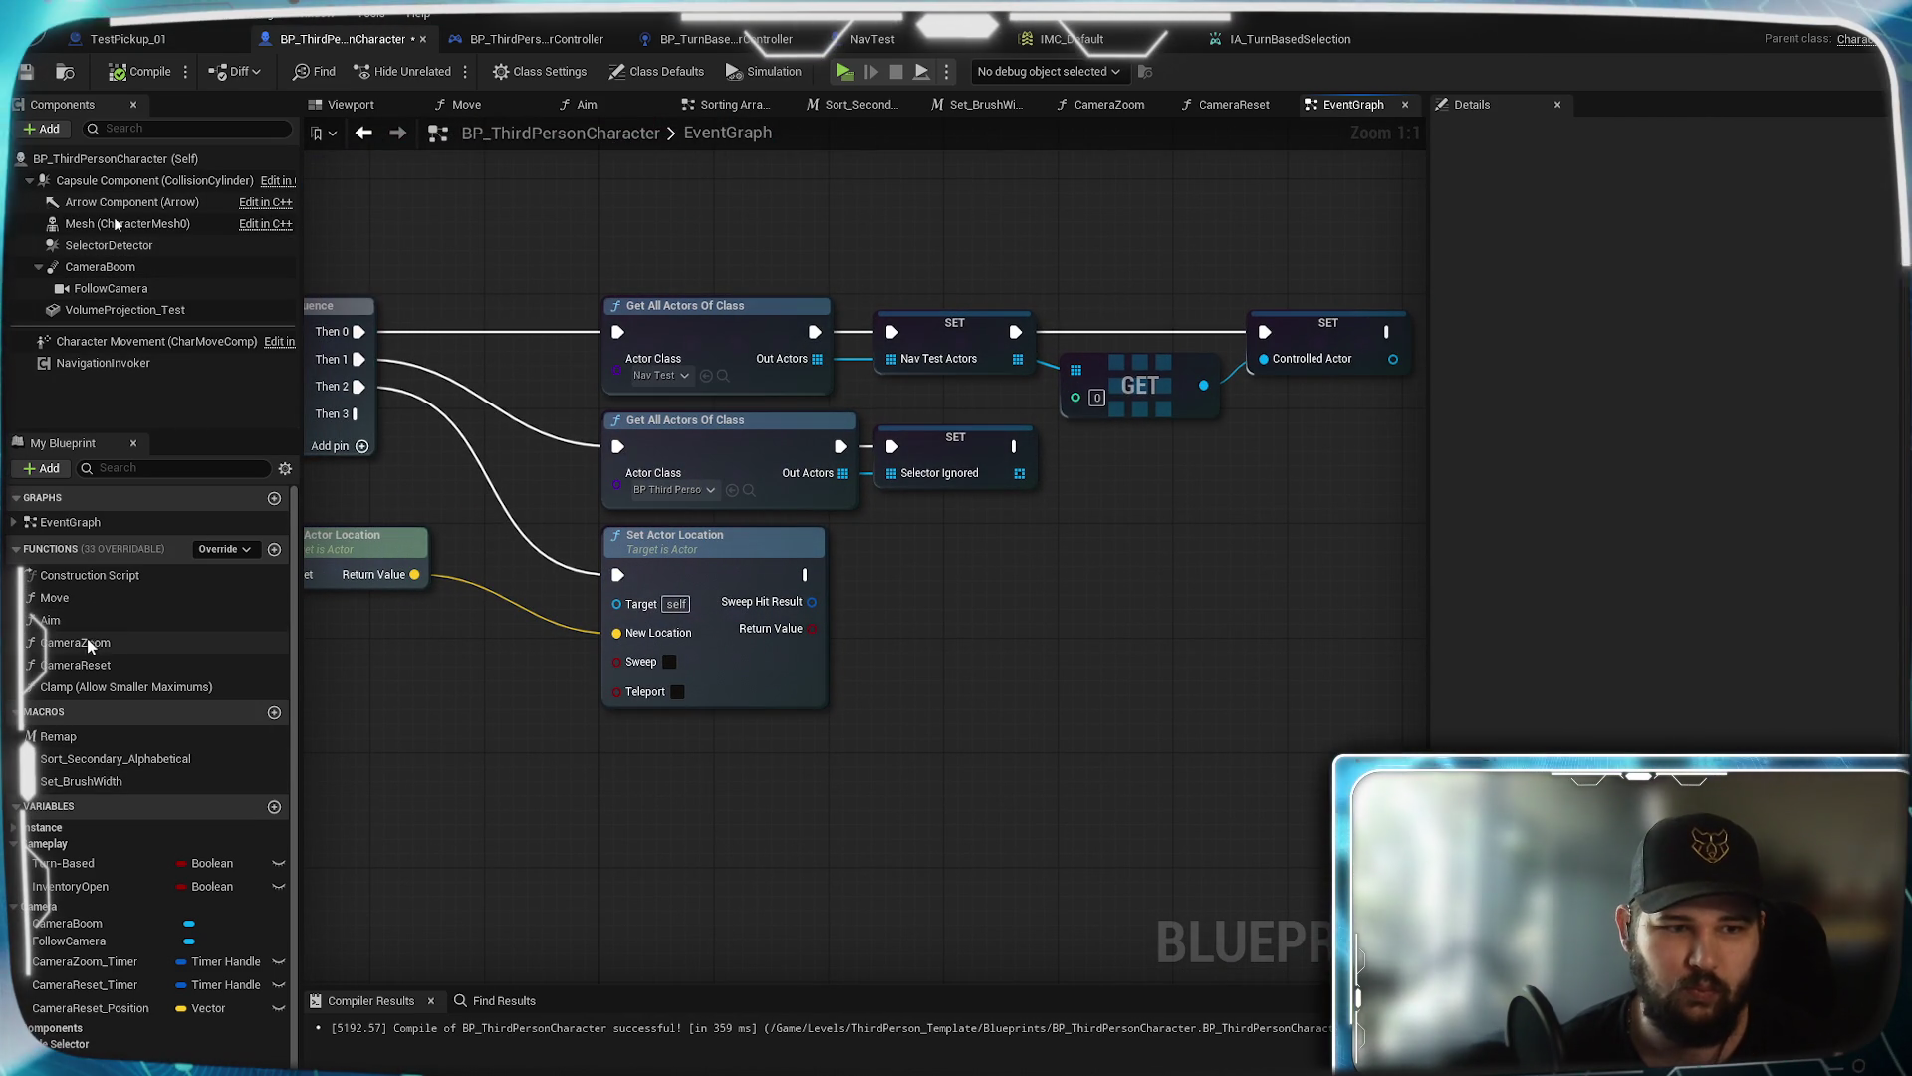
pyautogui.click(35, 548)
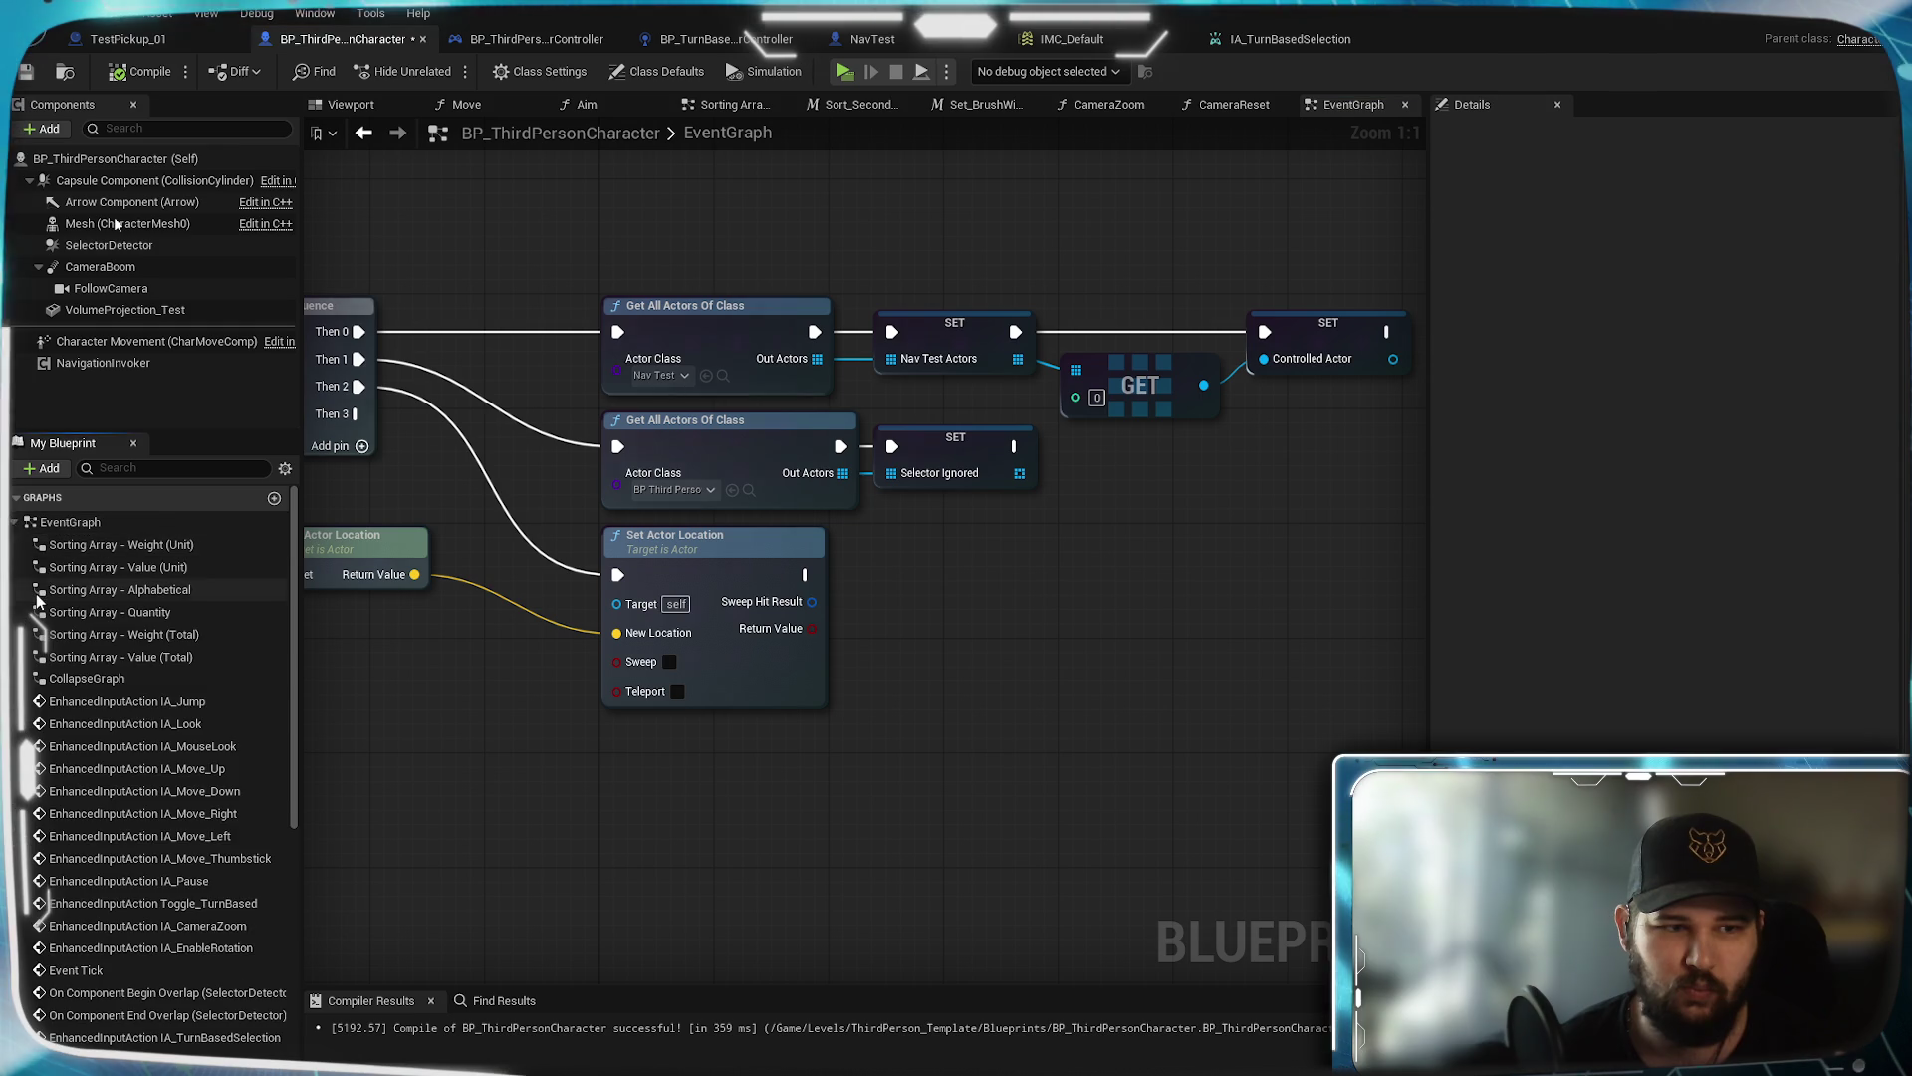
pyautogui.click(18, 525)
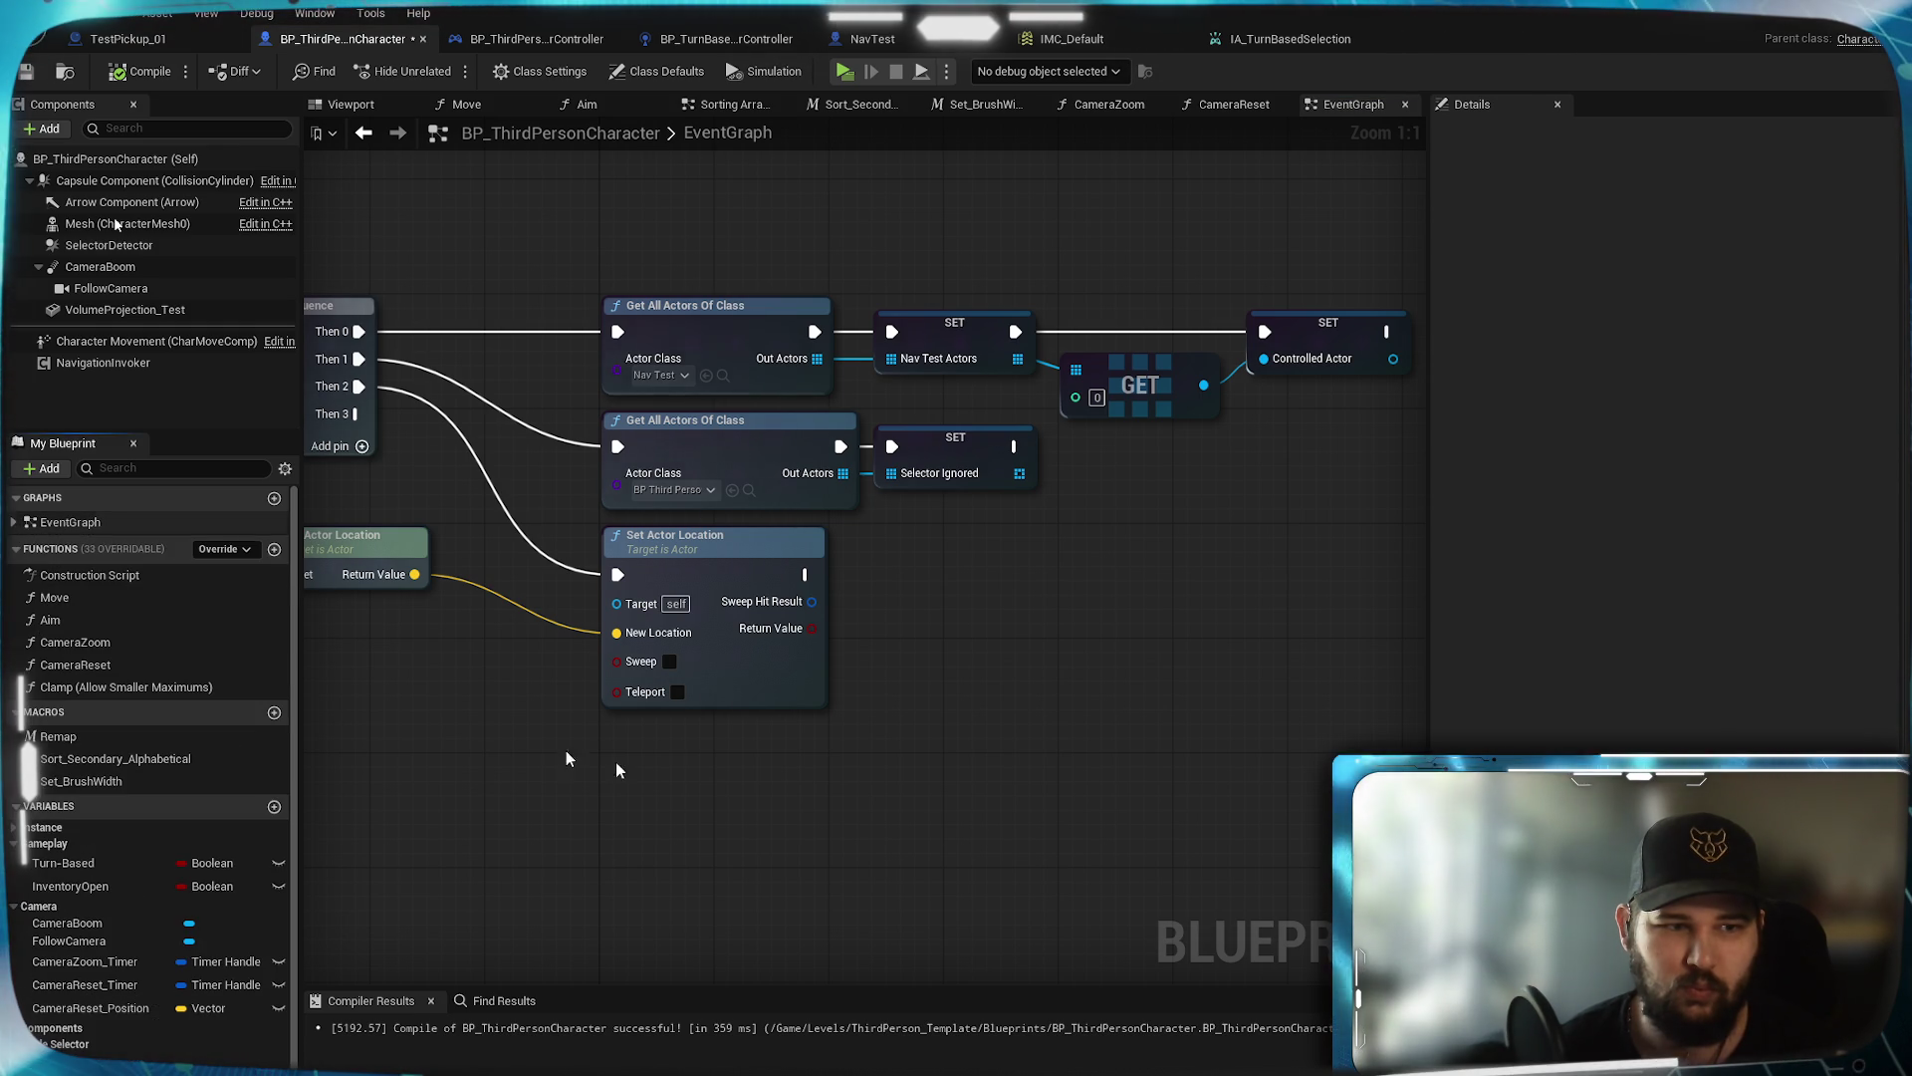
pyautogui.rightClick(991, 654)
pyautogui.write('toggle')
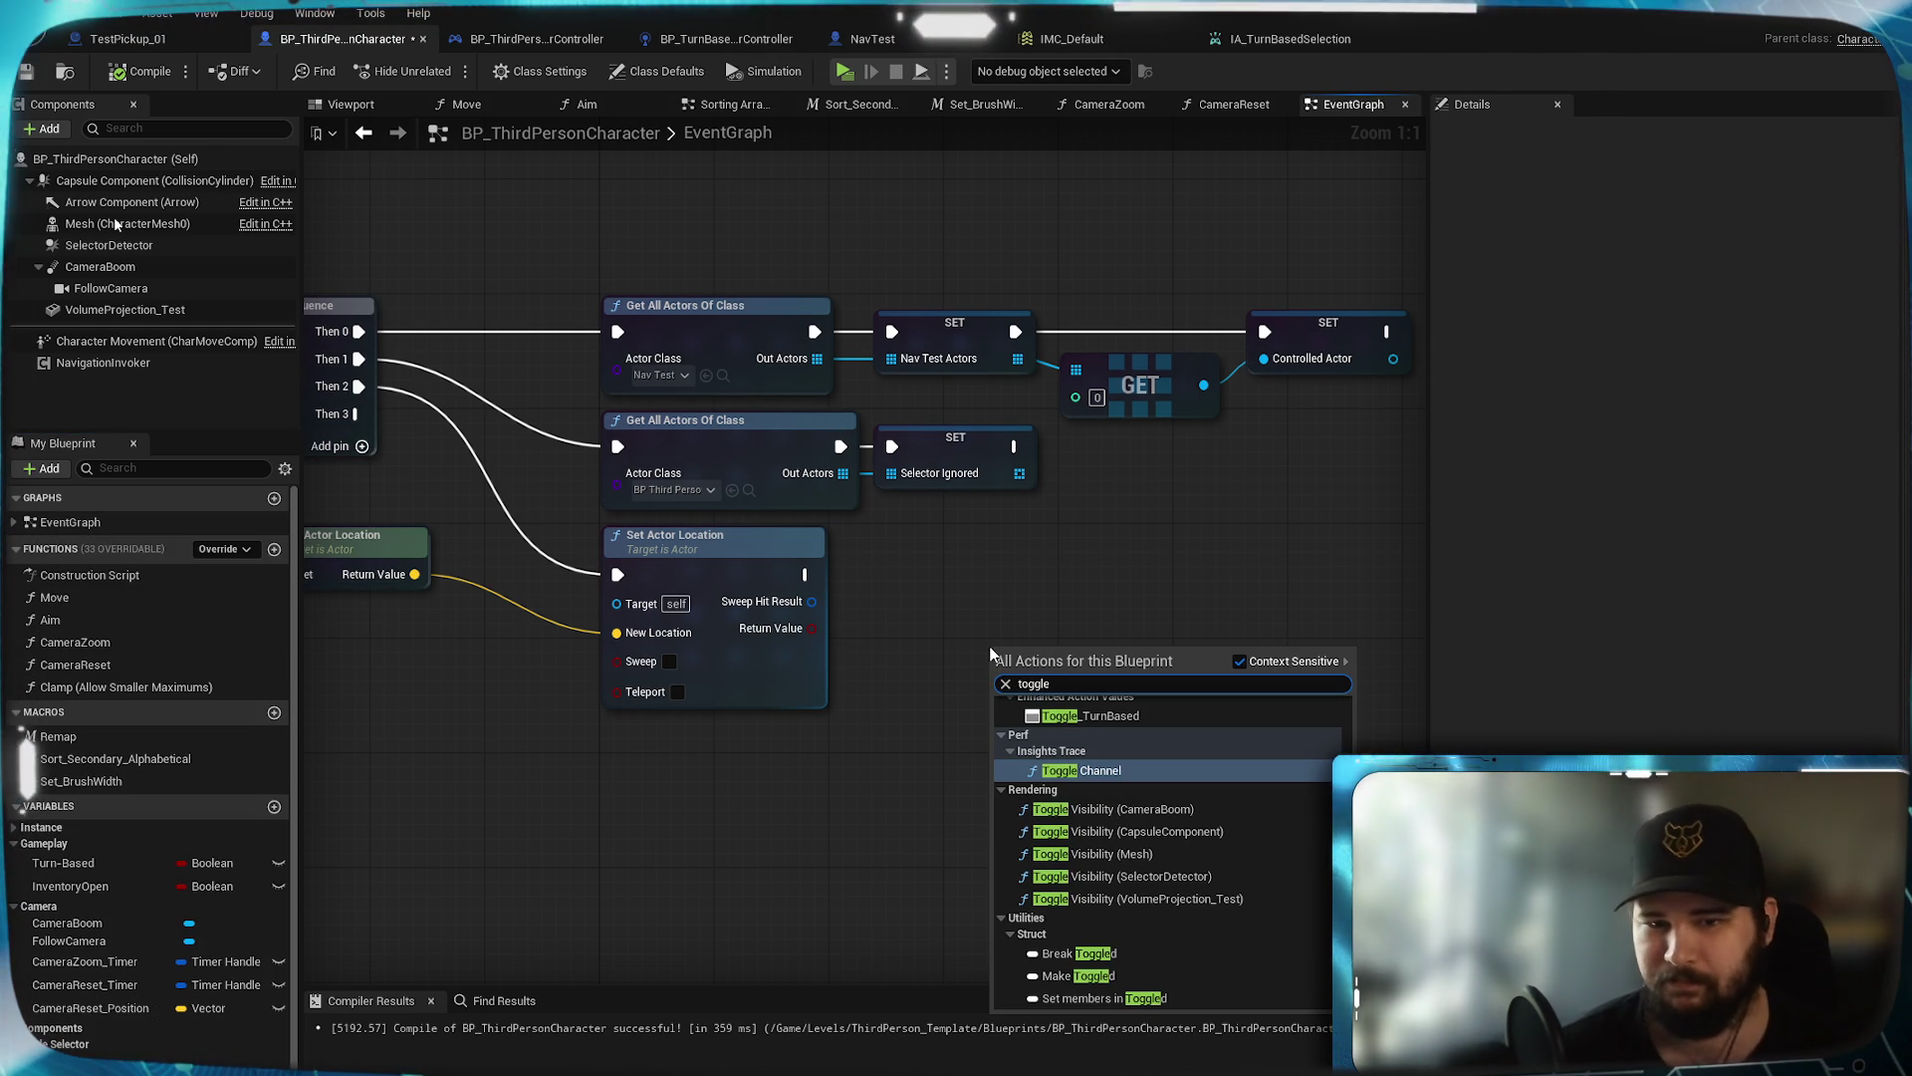
pyautogui.click(1096, 718)
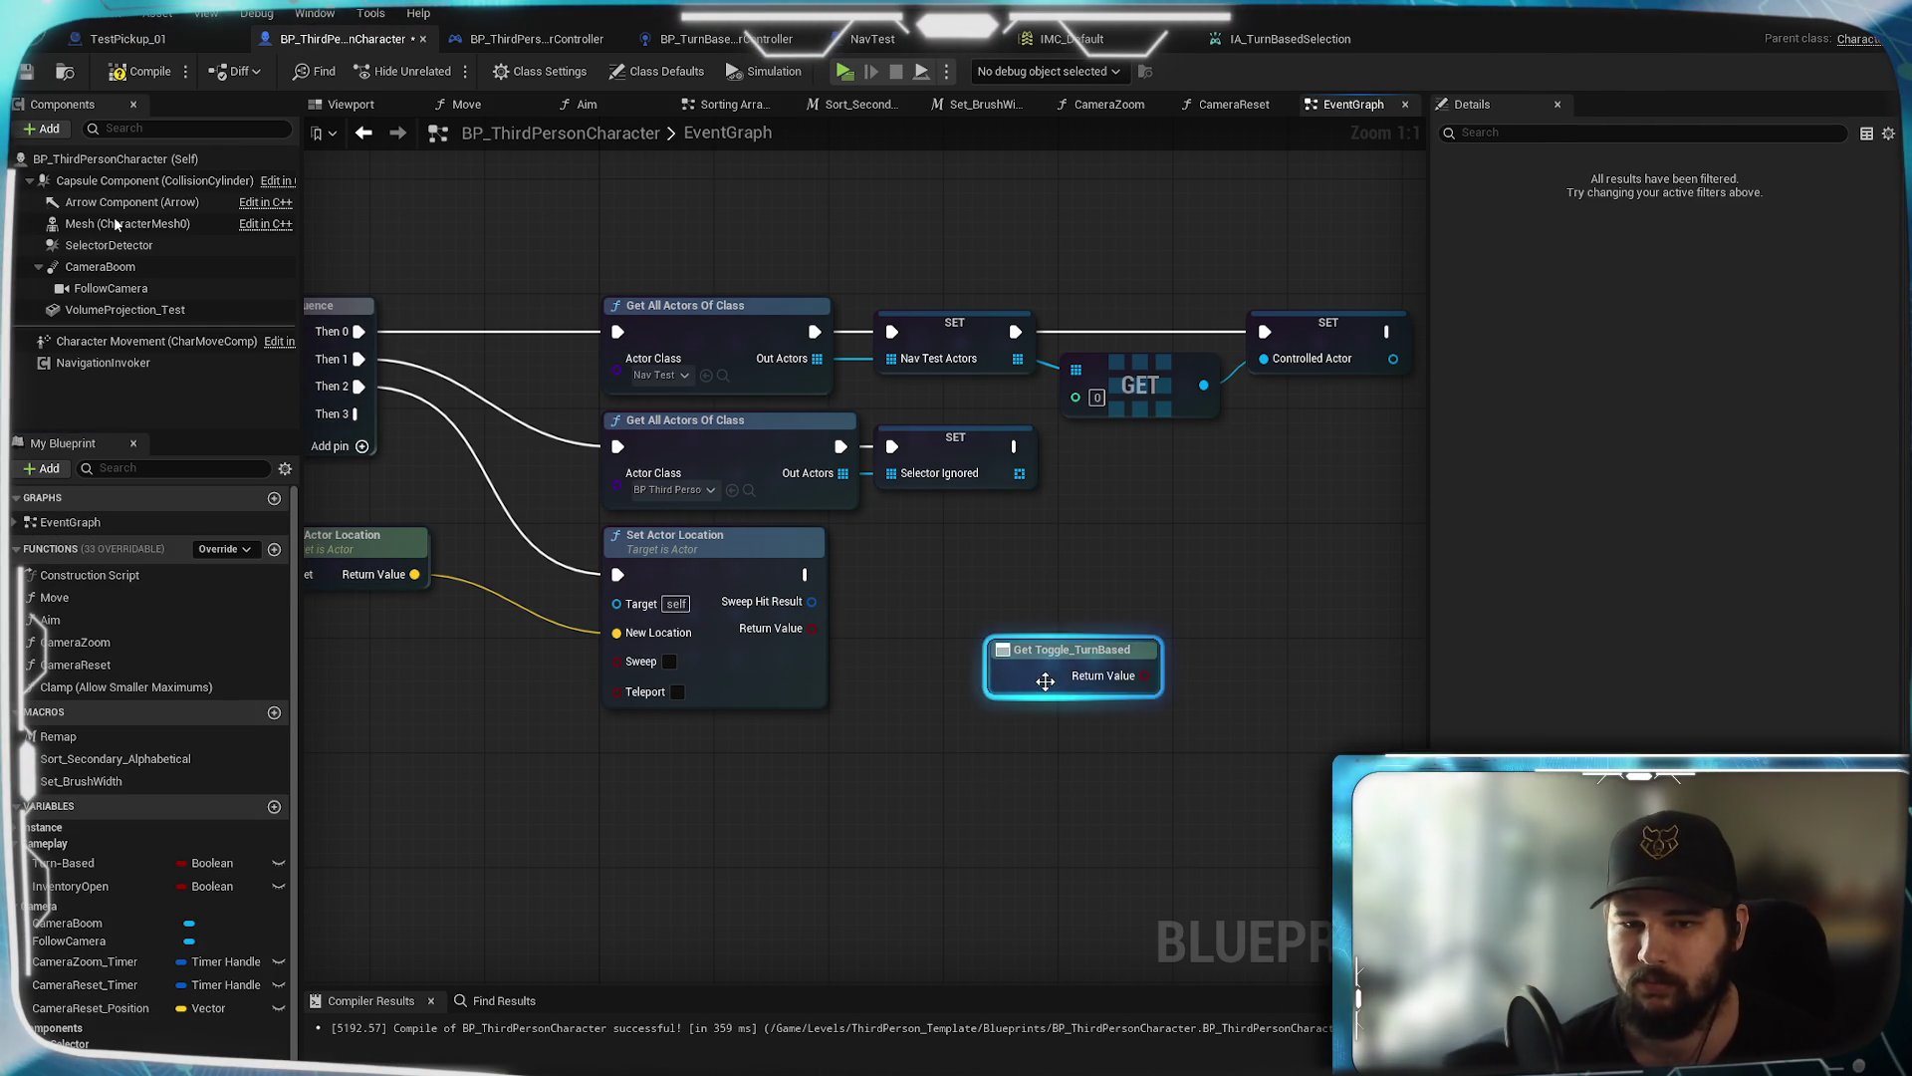
pyautogui.press('Delete')
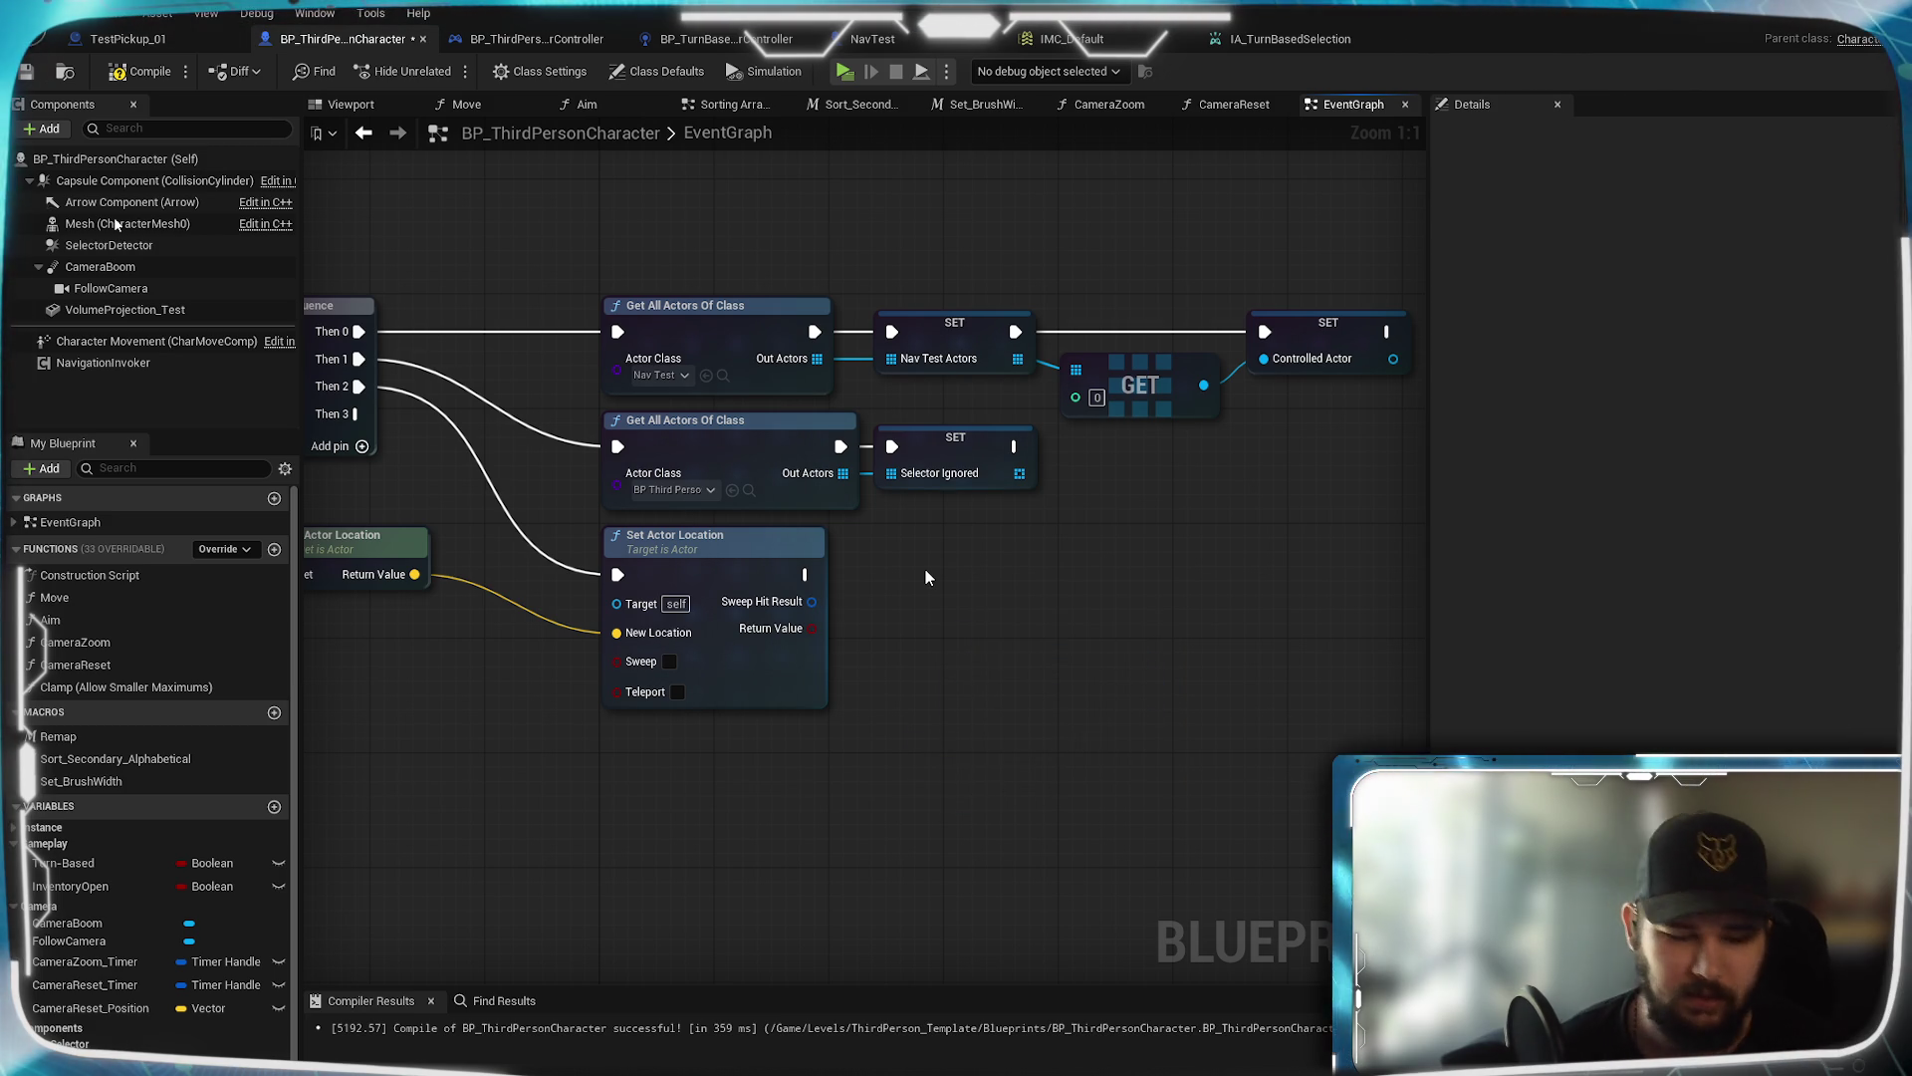
# Add a Toggle Turn Based function call after Set Actor Location
pyautogui.rightClick(924, 570)
pyautogui.write('toggole')
pyautogui.press('BackSpace')
pyautogui.press('BackSpace')
pyautogui.press('BackSpace')
pyautogui.write('kl')
pyautogui.press('BackSpace')
pyautogui.press('BackSpace')
pyautogui.write('led')
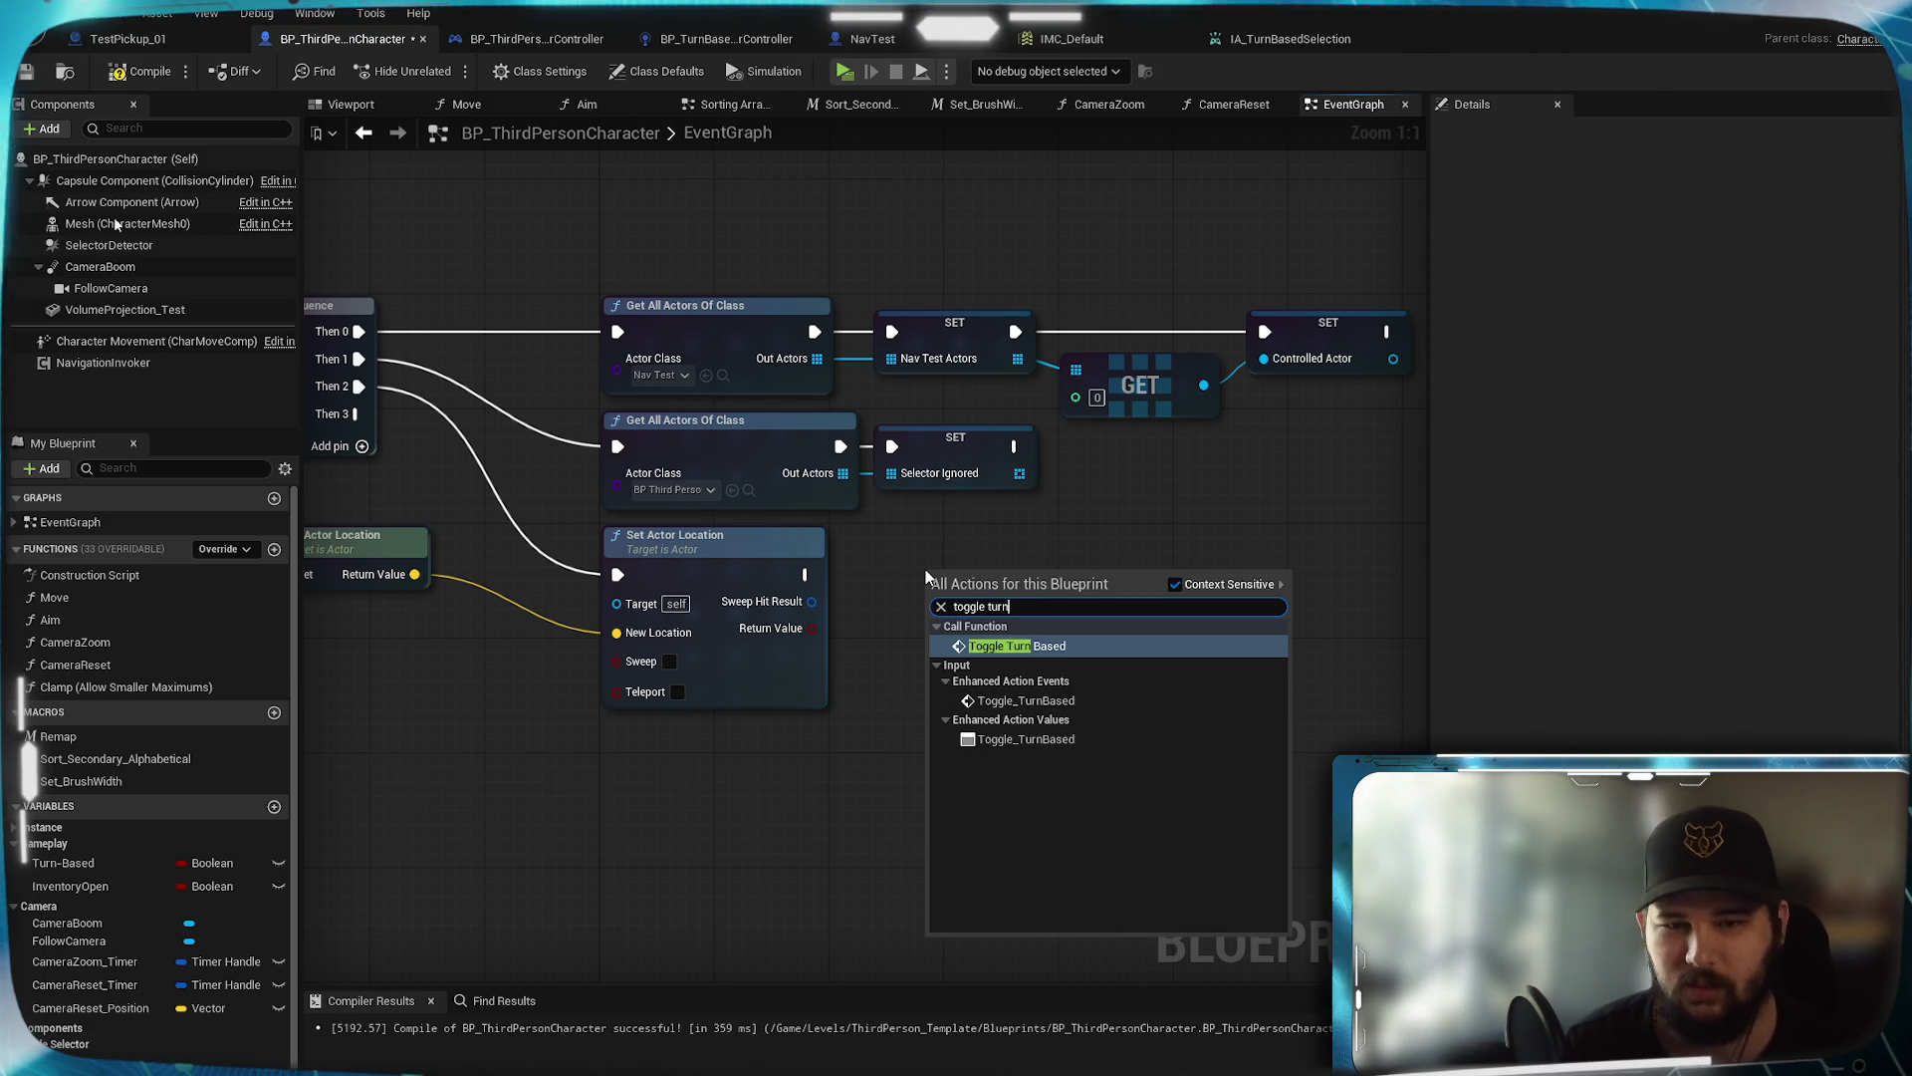
pyautogui.press('Escape')
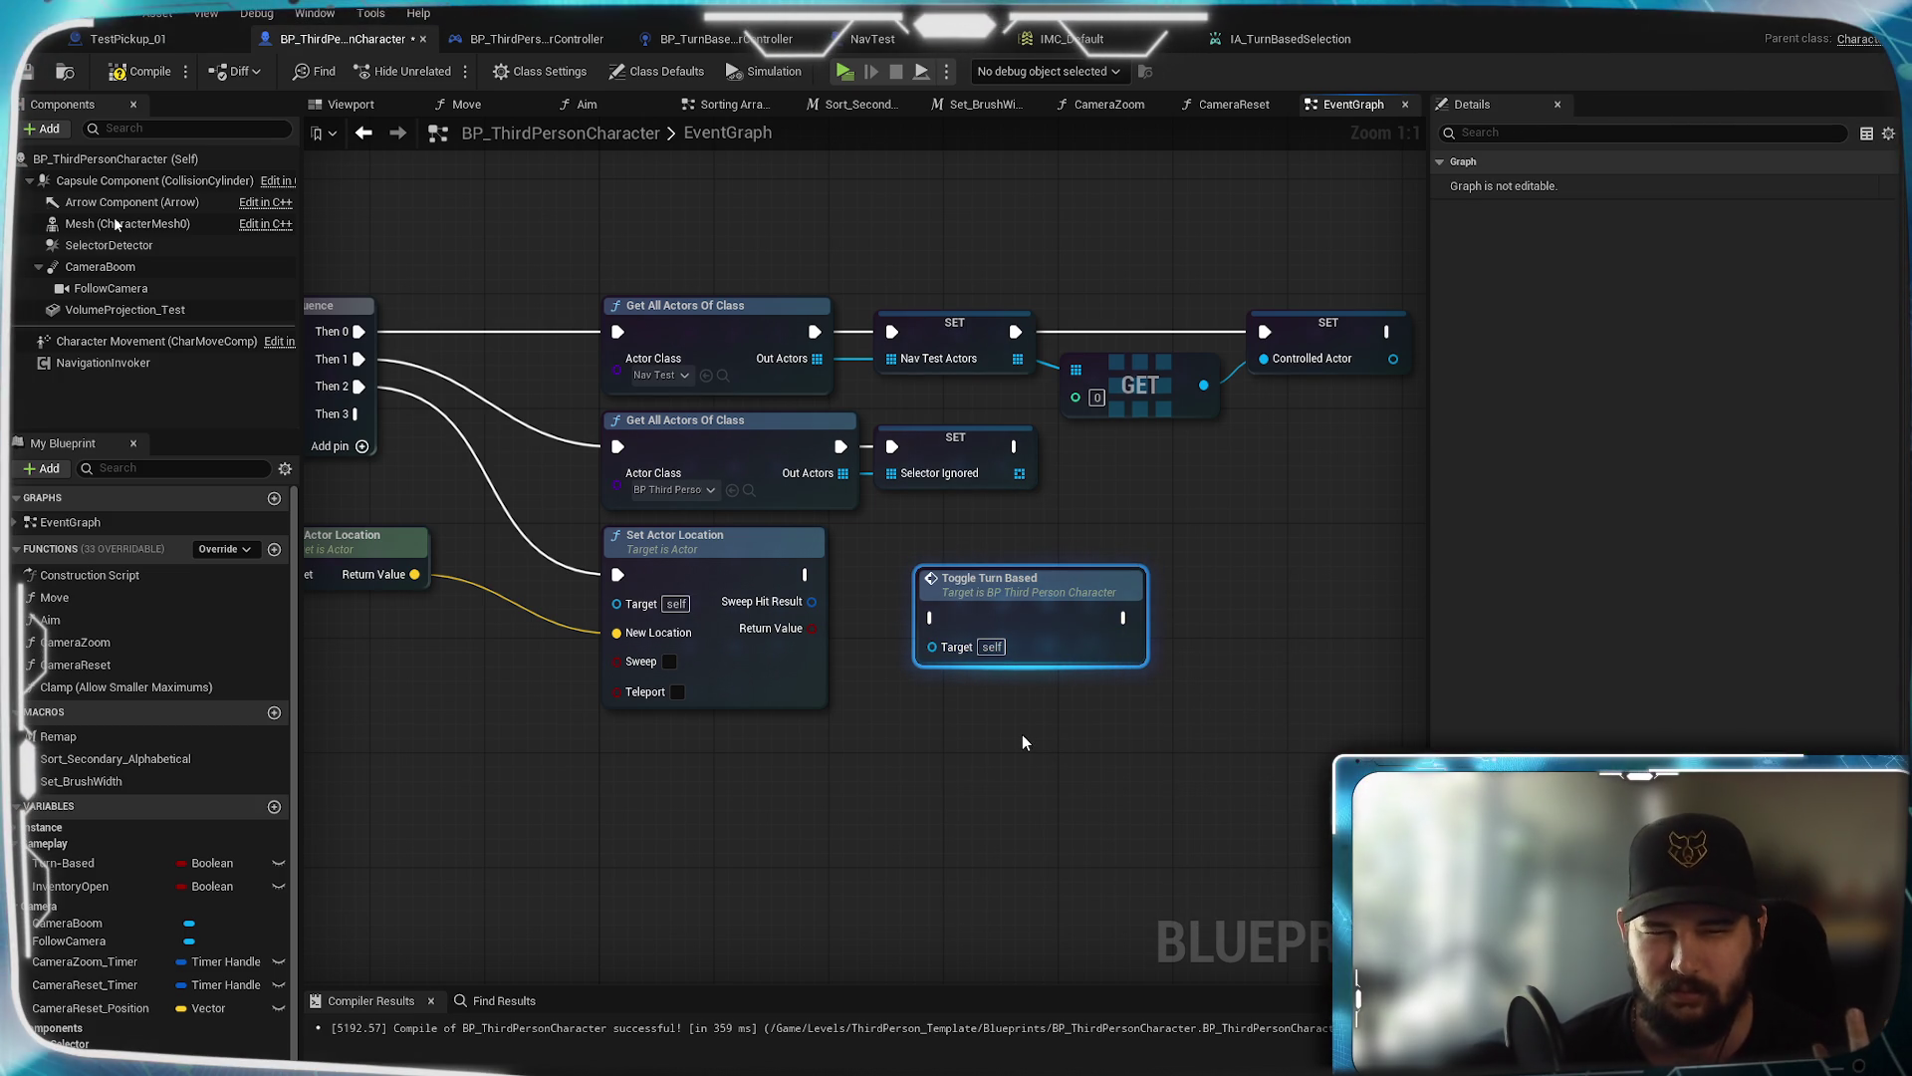
# Wire Set Actor Location into Toggle Turn Based, add a second copy, and save
pyautogui.moveTo(1006, 598); pyautogui.dragTo(1034, 555)
pyautogui.moveTo(804, 574); pyautogui.dragTo(962, 574)
pyautogui.moveTo(927, 772)
pyautogui.mouseDown()
pyautogui.moveTo(1021, 647)
pyautogui.moveTo(1058, 633)
pyautogui.moveTo(976, 636)
pyautogui.mouseUp()
pyautogui.hotkey('ctrl', 'v')
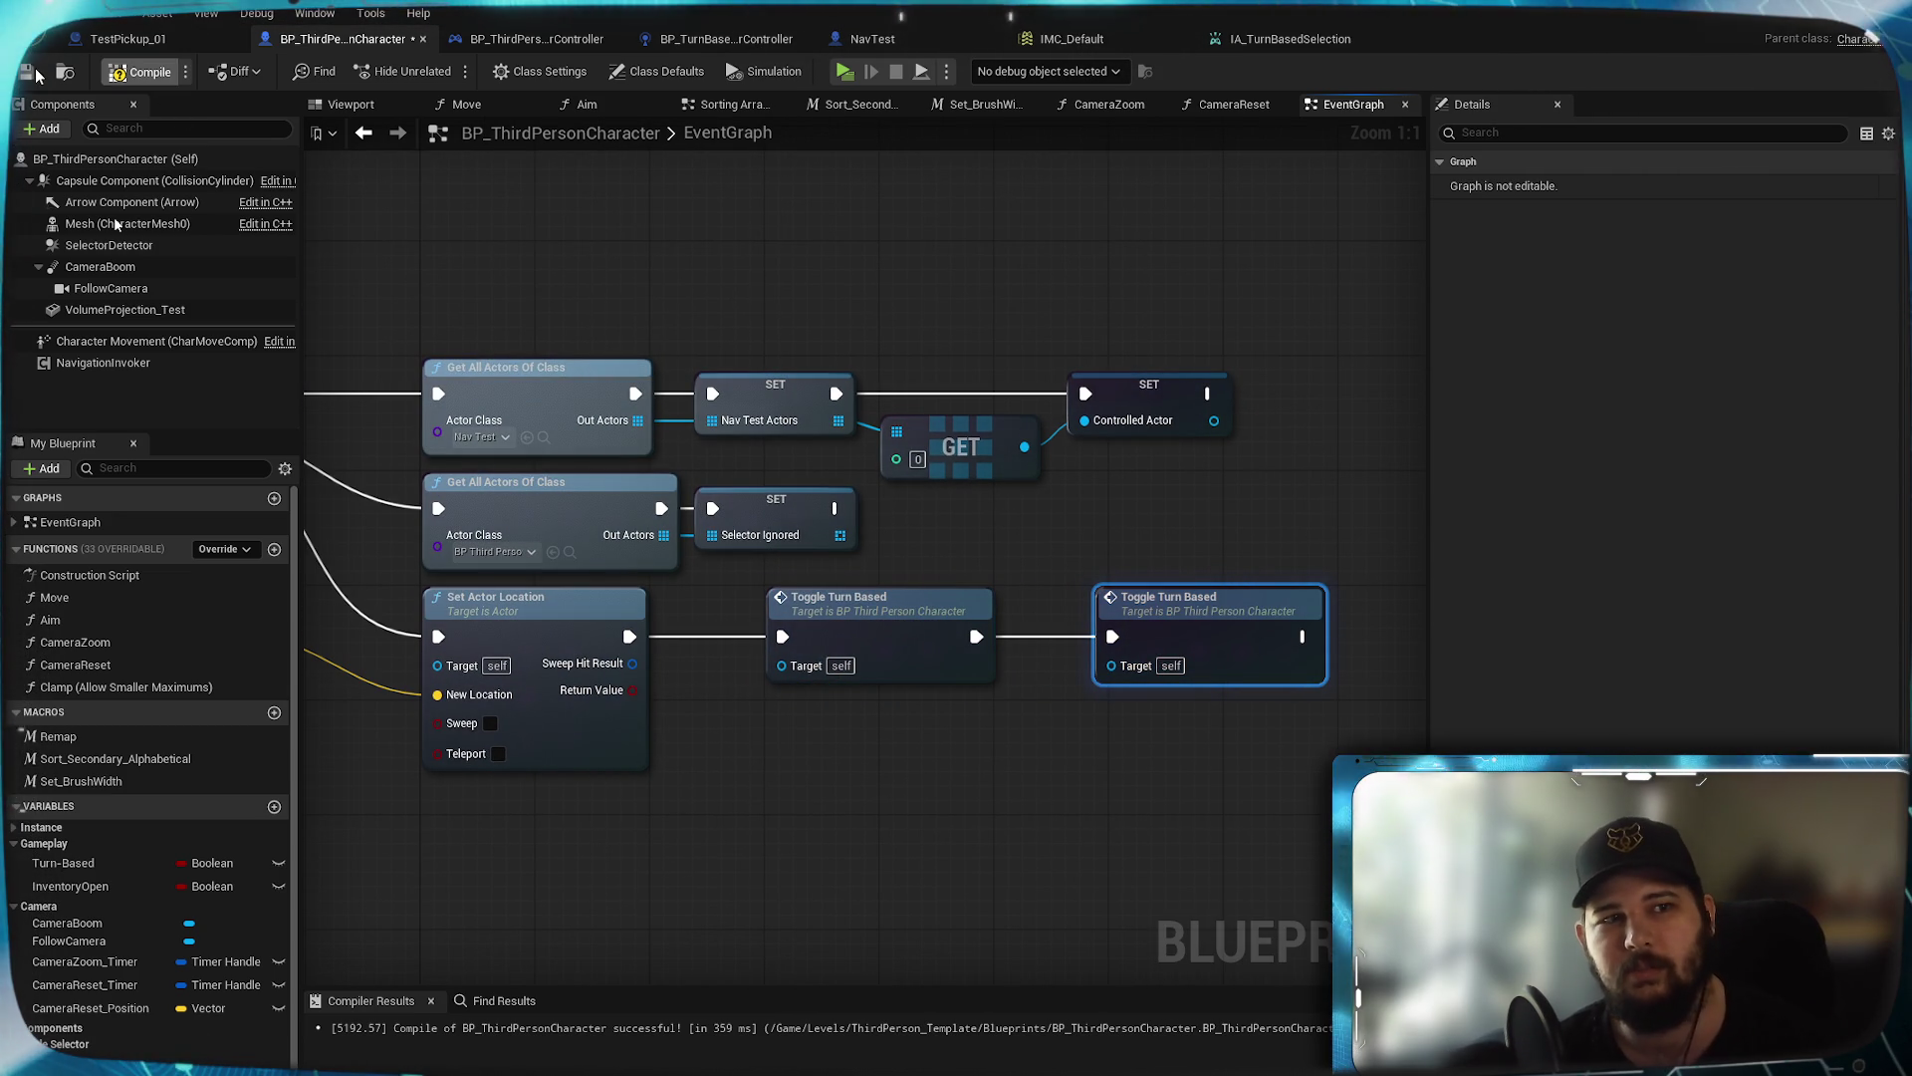
pyautogui.hotkey('ctrl', 's')
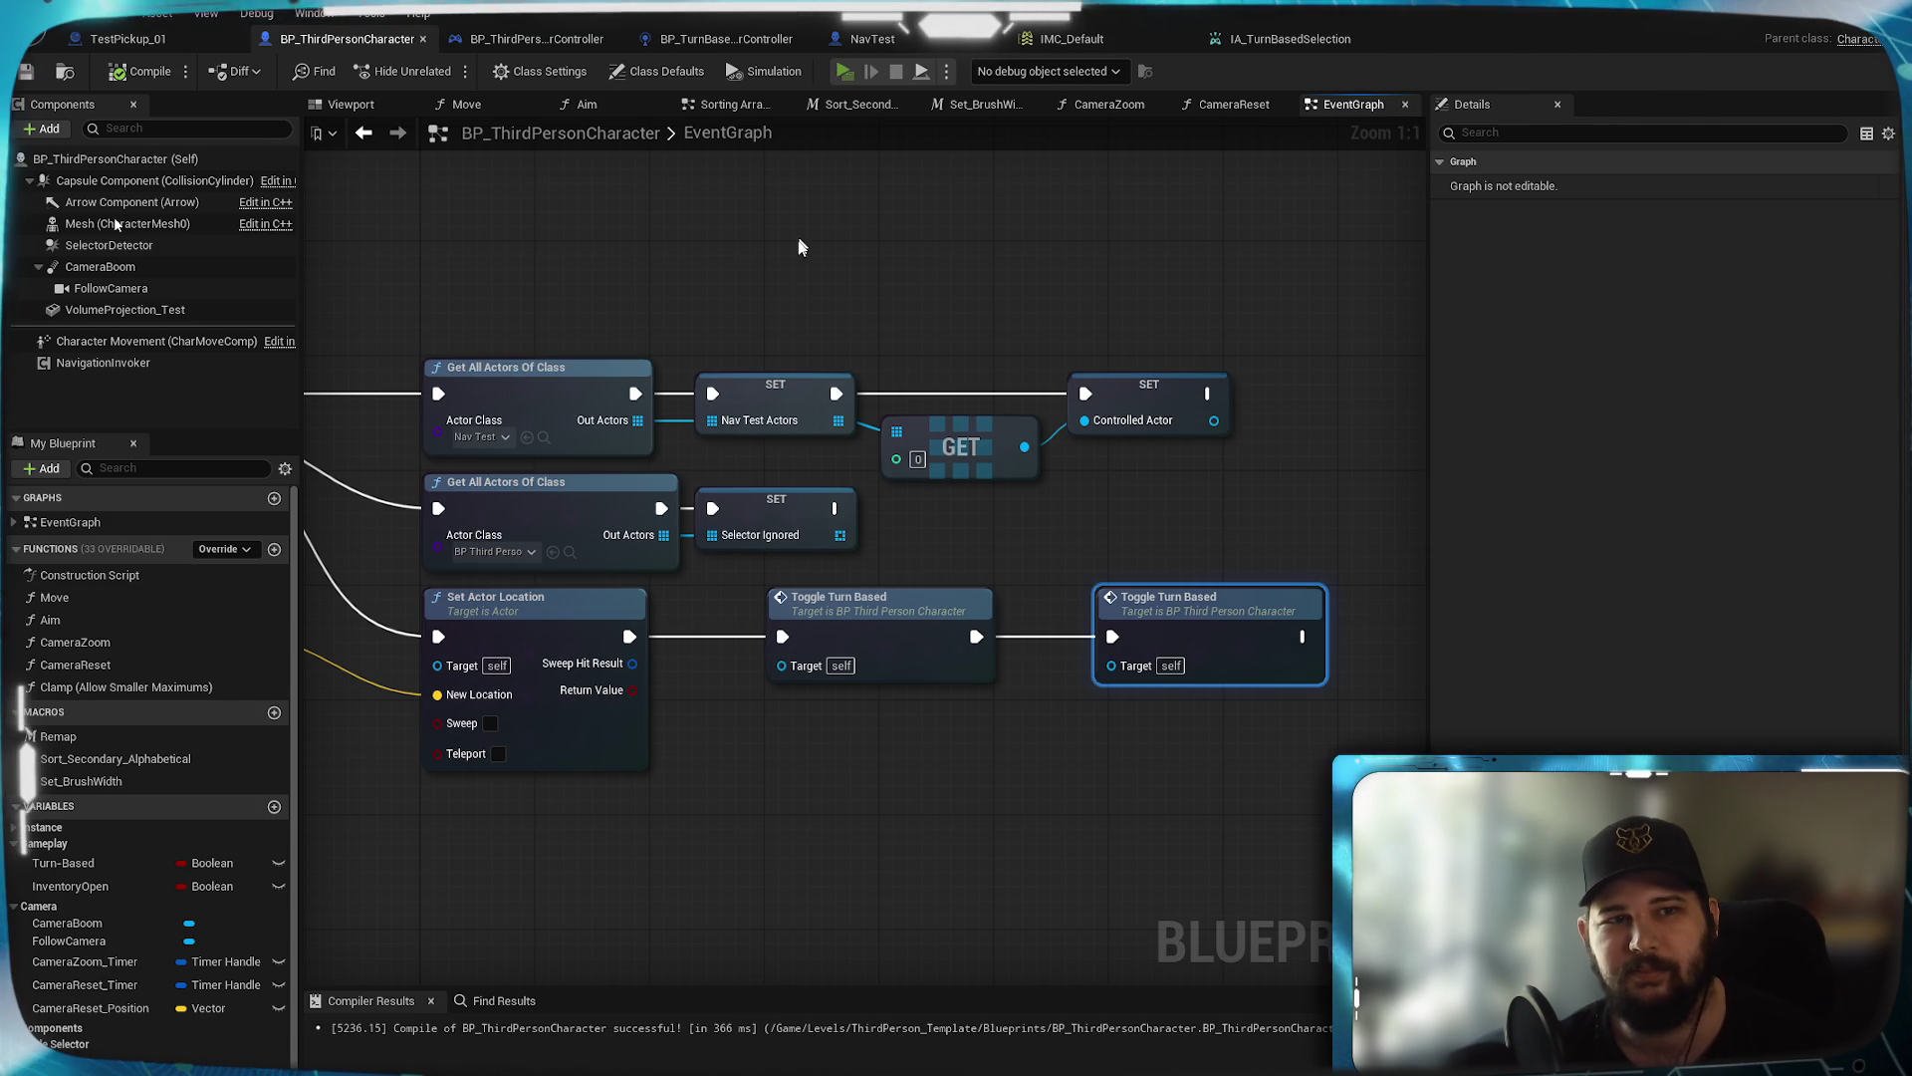
# Start a play session and run the console command 'show collision' to outline the character and level in wireframes
pyautogui.hotkey('alt', 'p')
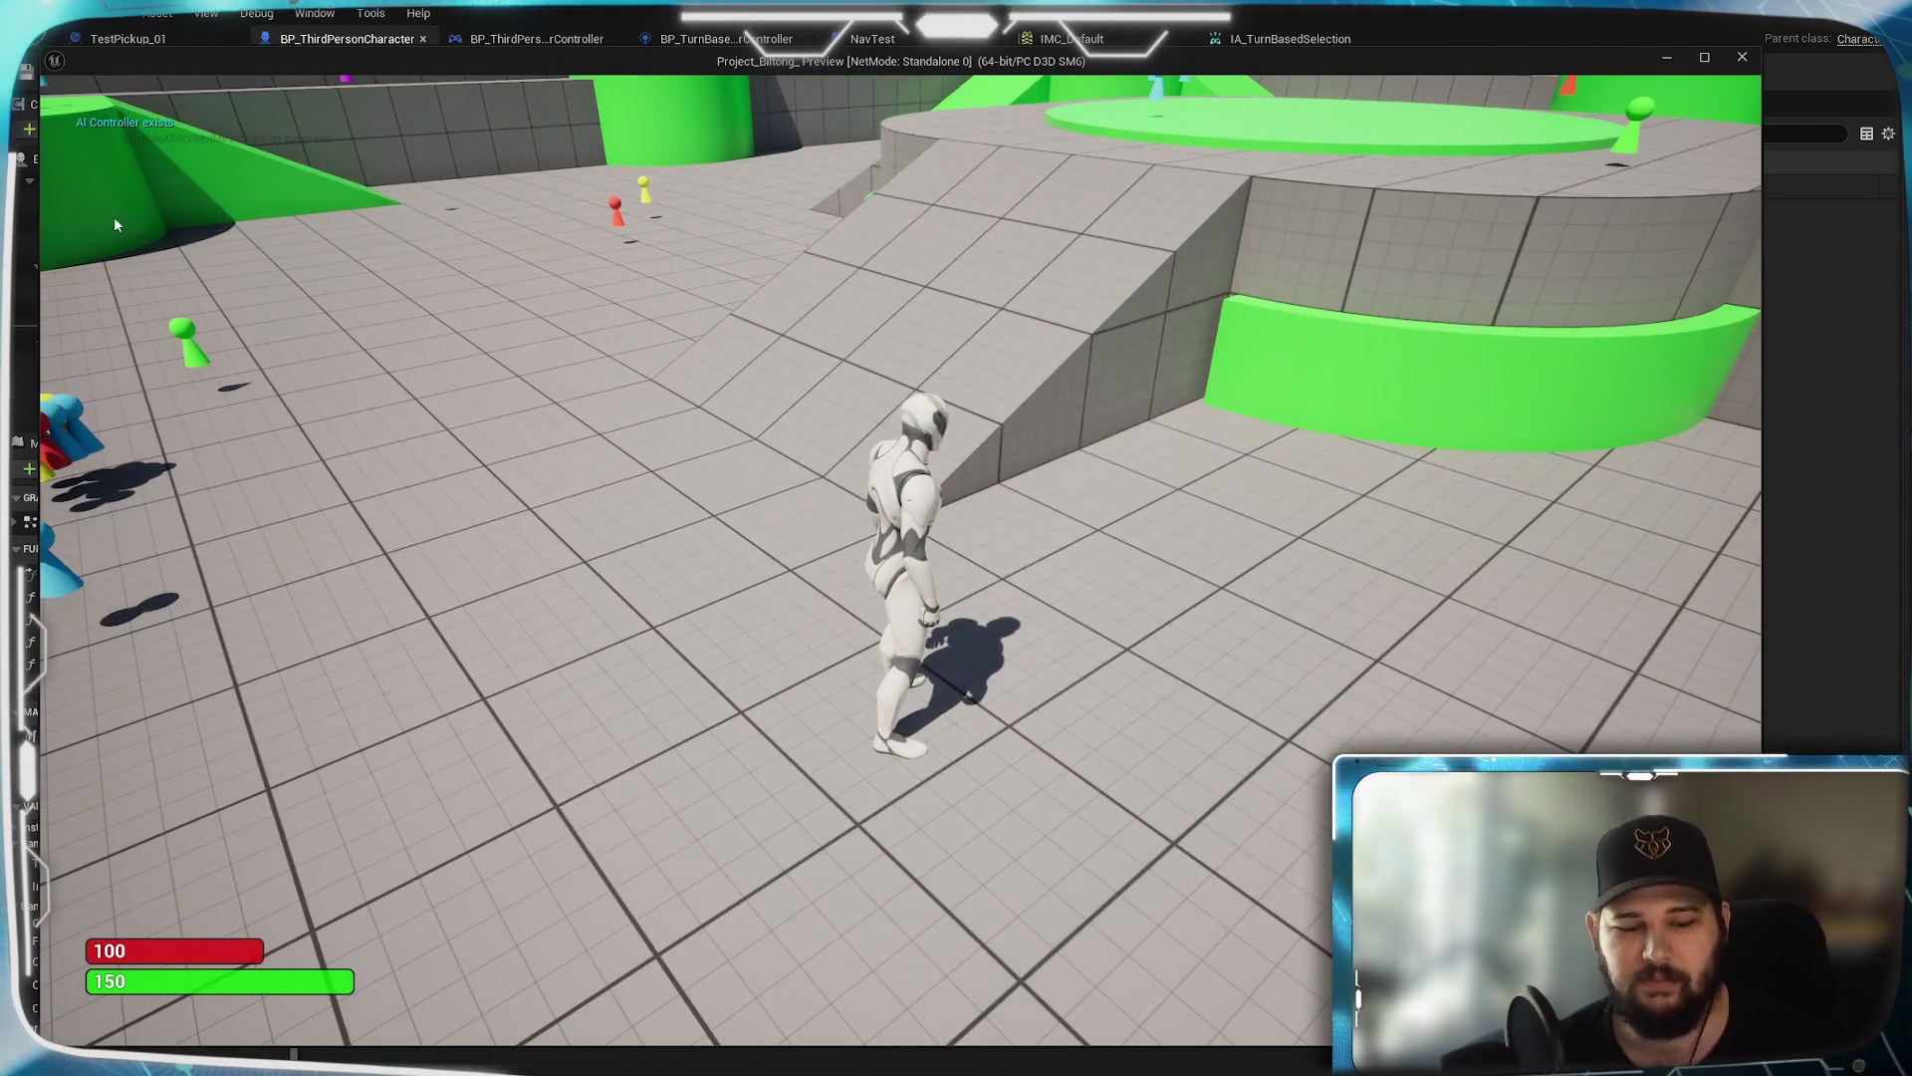
pyautogui.moveTo(115, 226); pyautogui.dragTo(665, 508)
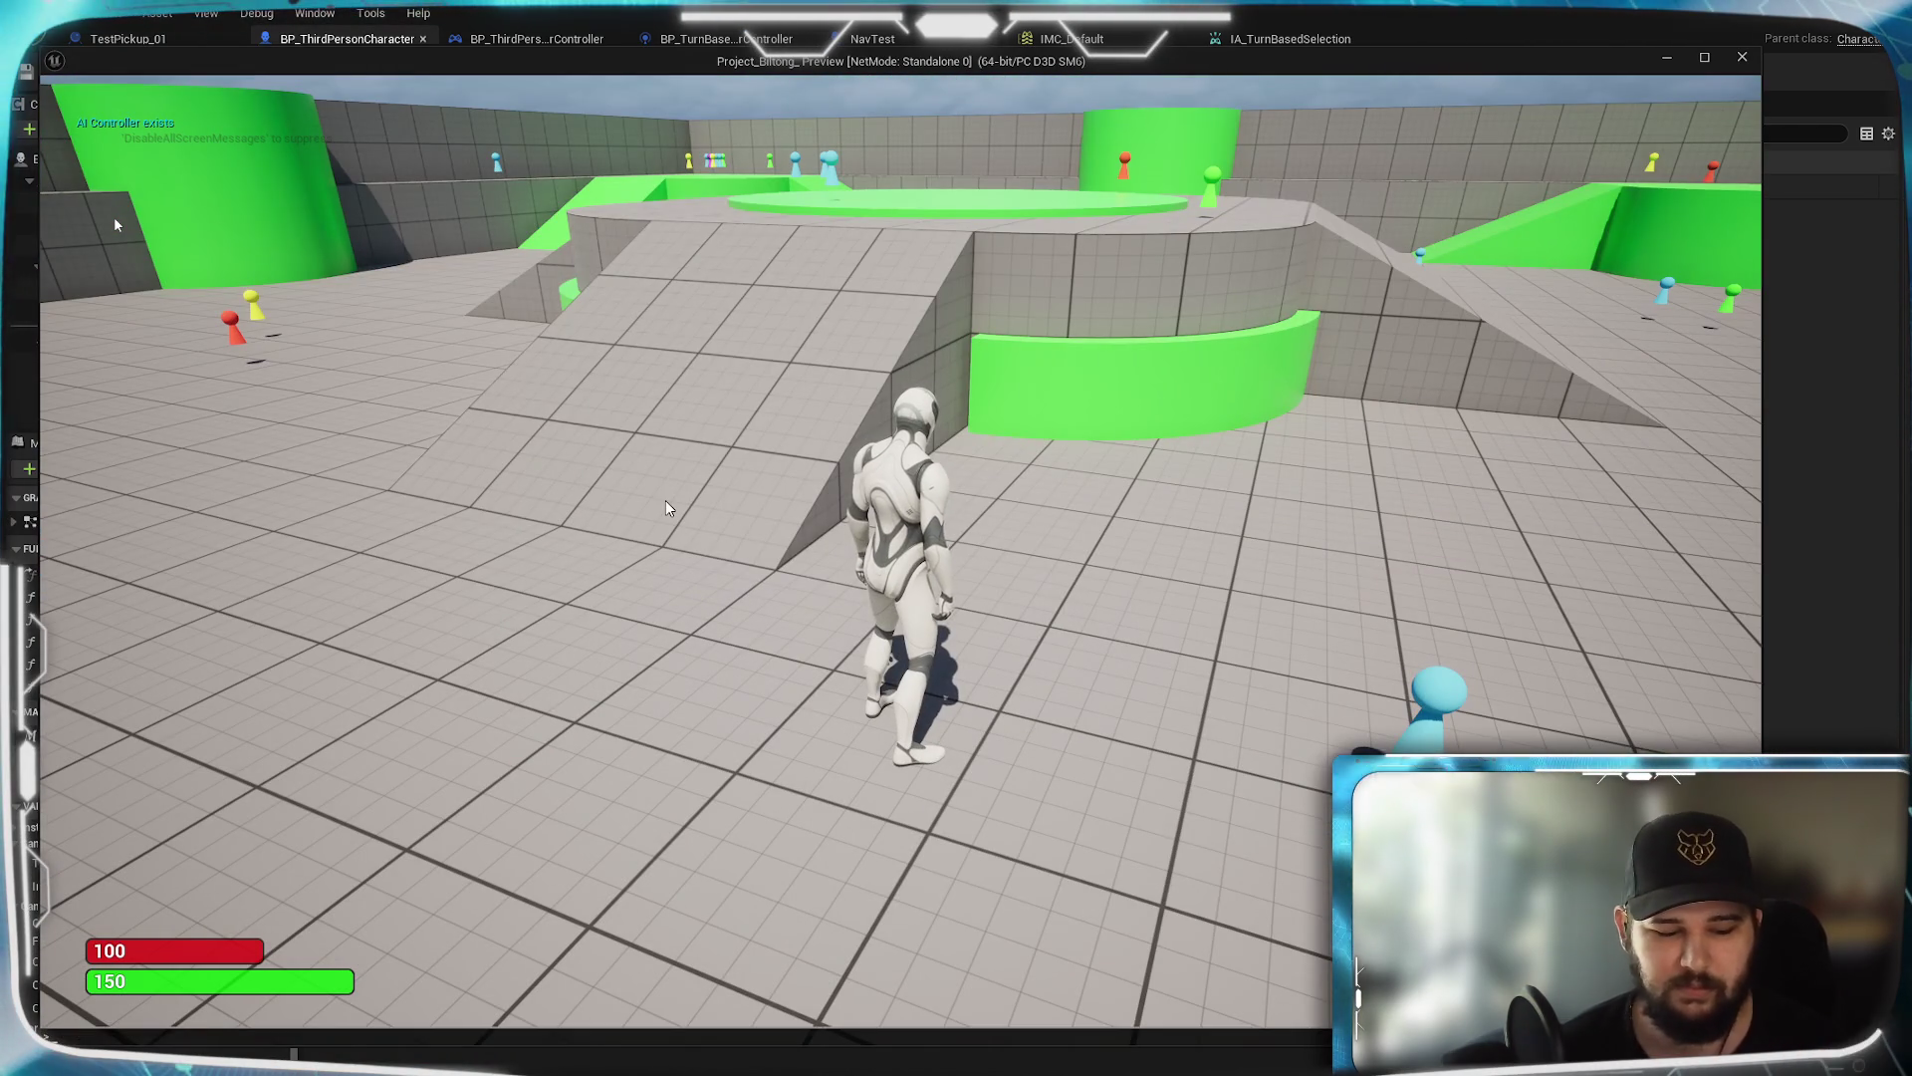
pyautogui.press('`')
pyautogui.write('c')
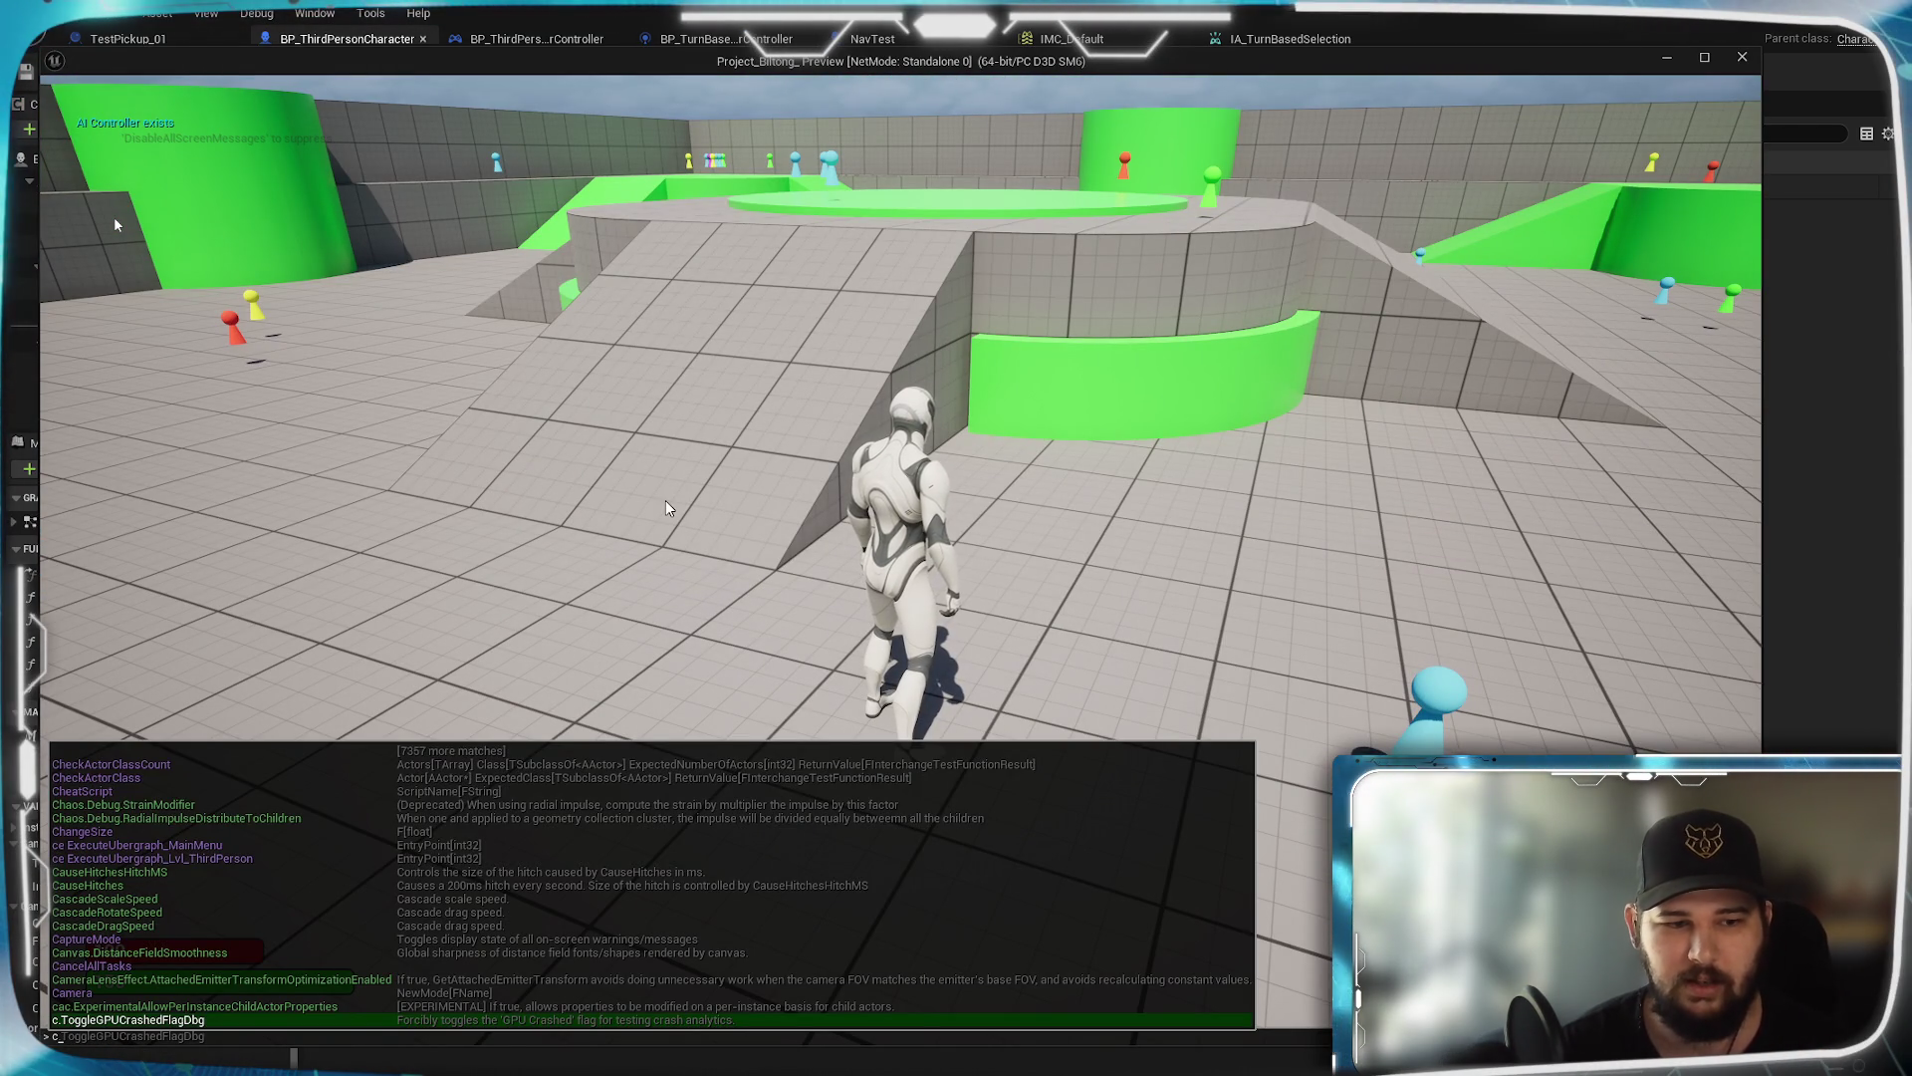
pyautogui.press('BackSpace')
pyautogui.write('show collision')
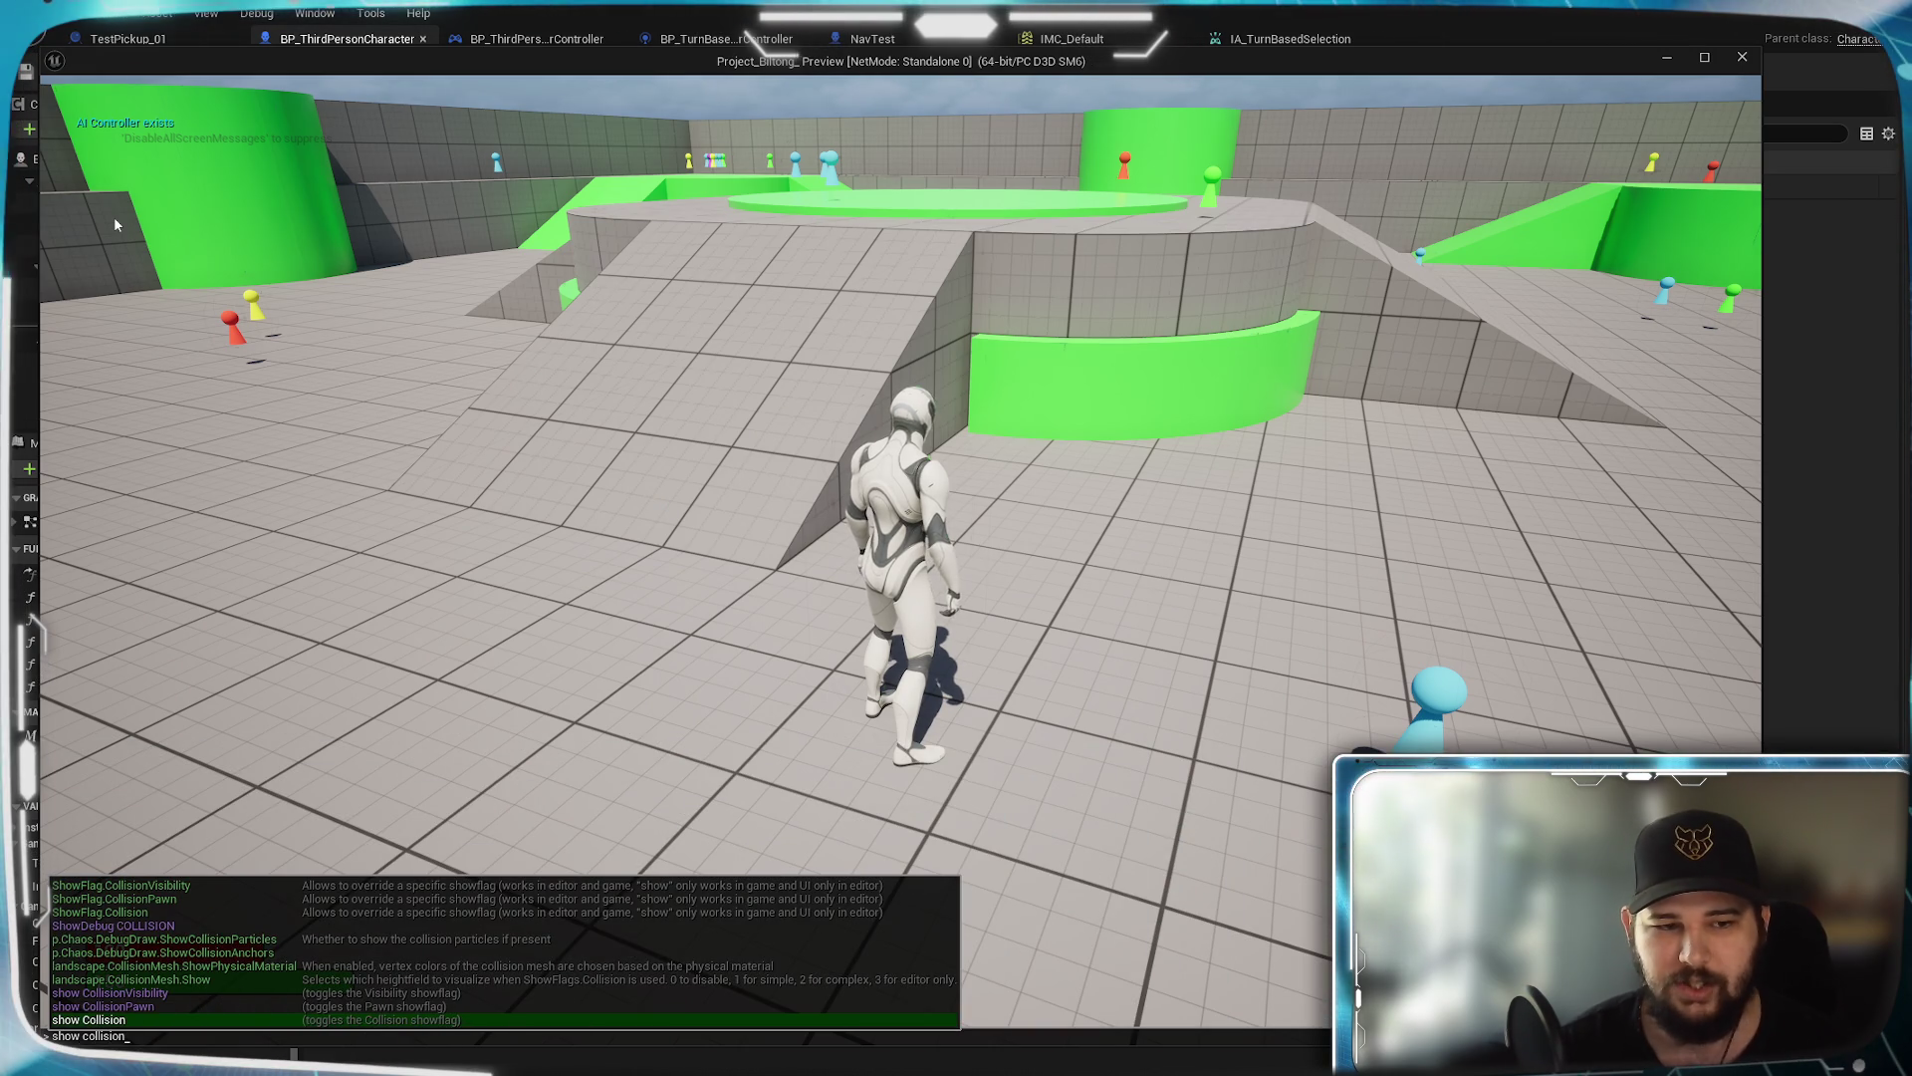
pyautogui.press('Return')
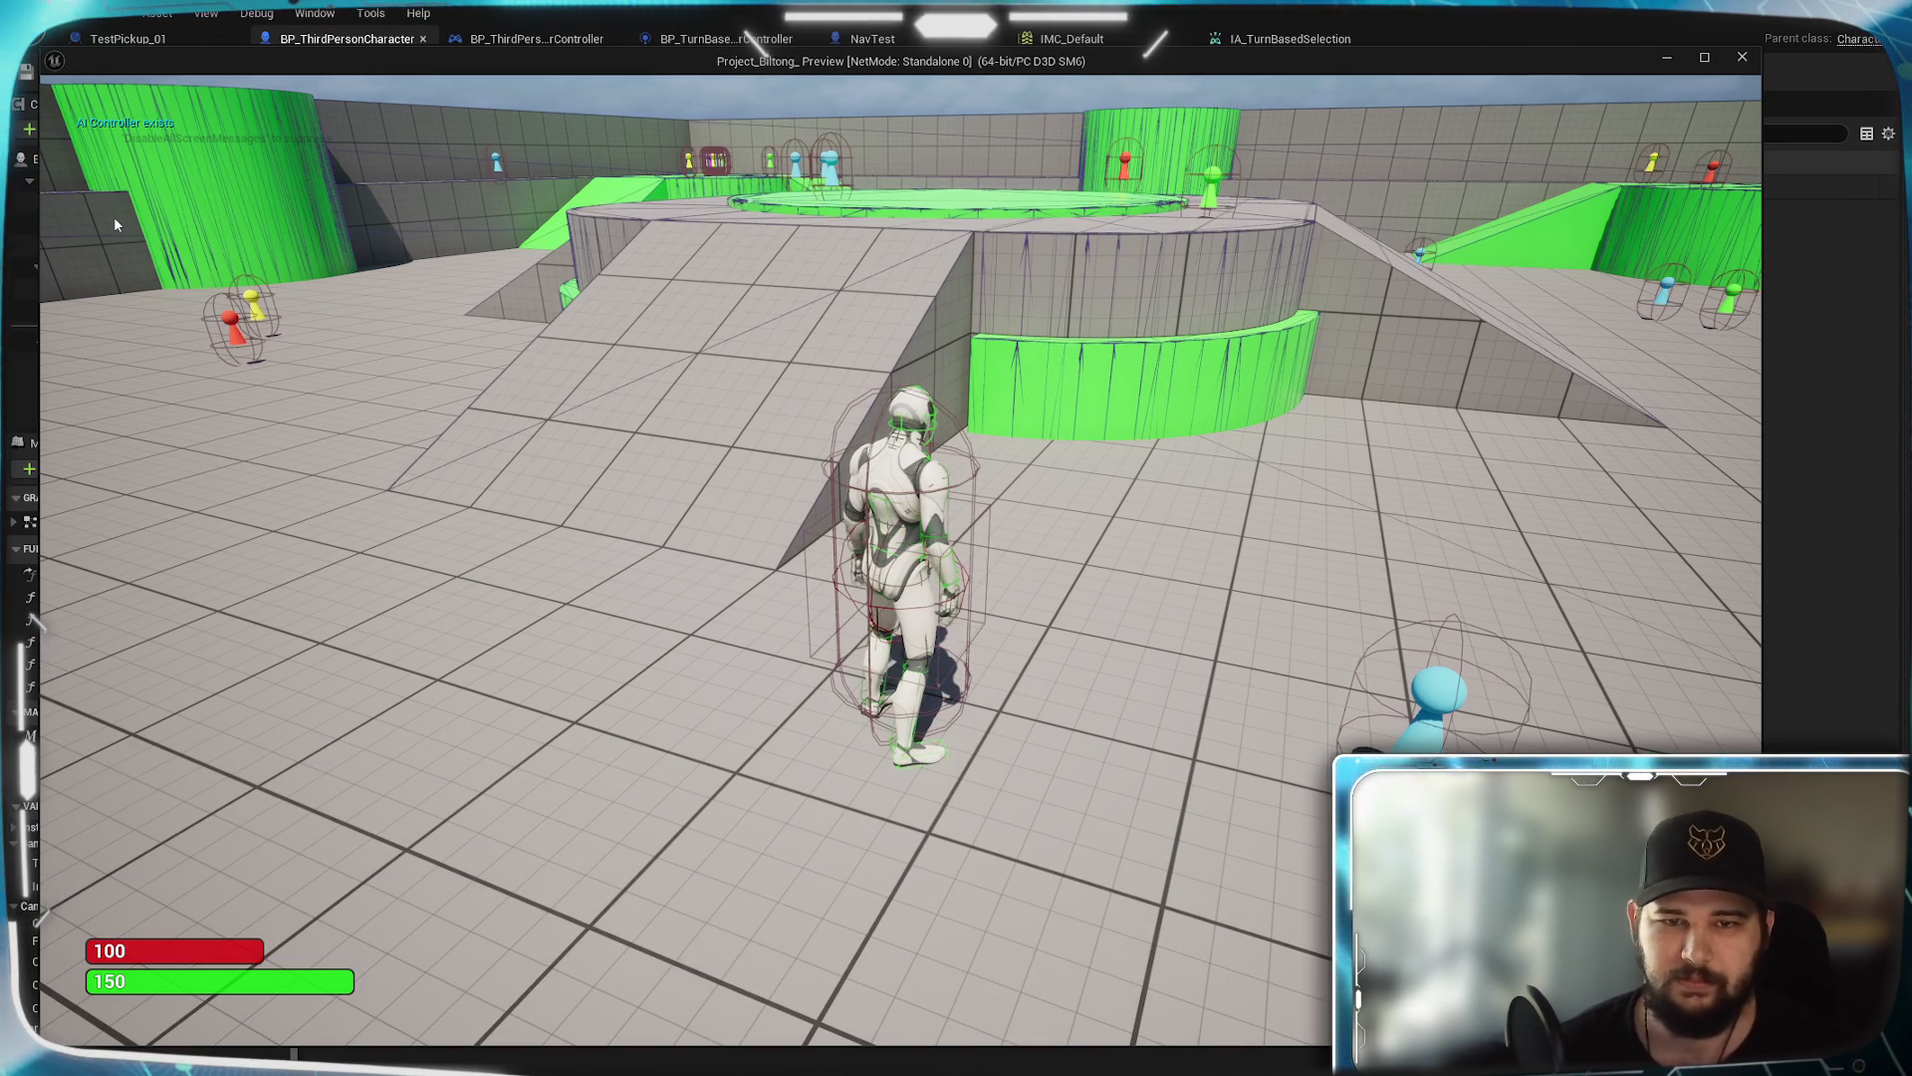
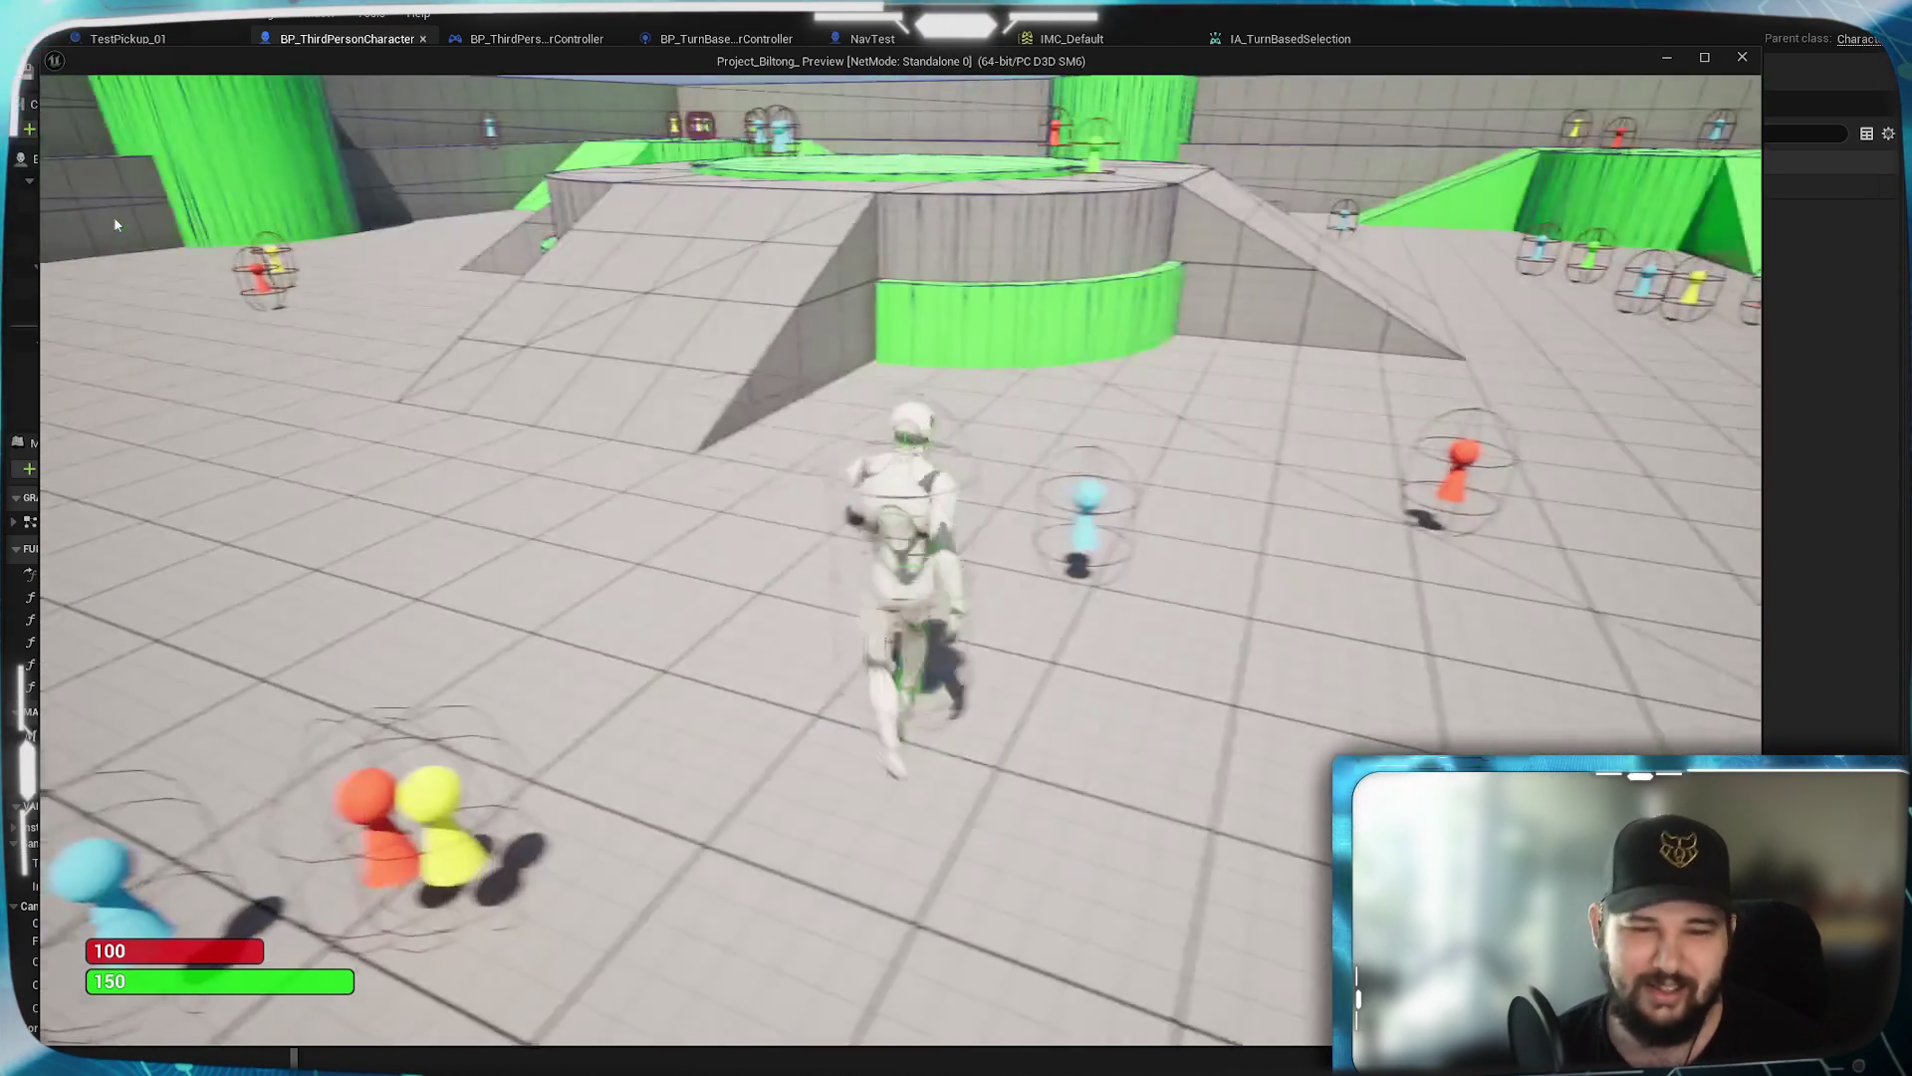
# Run the character forward and back across the test level with W and S, then exit play with Esc
pyautogui.press('w')
pyautogui.press('s')
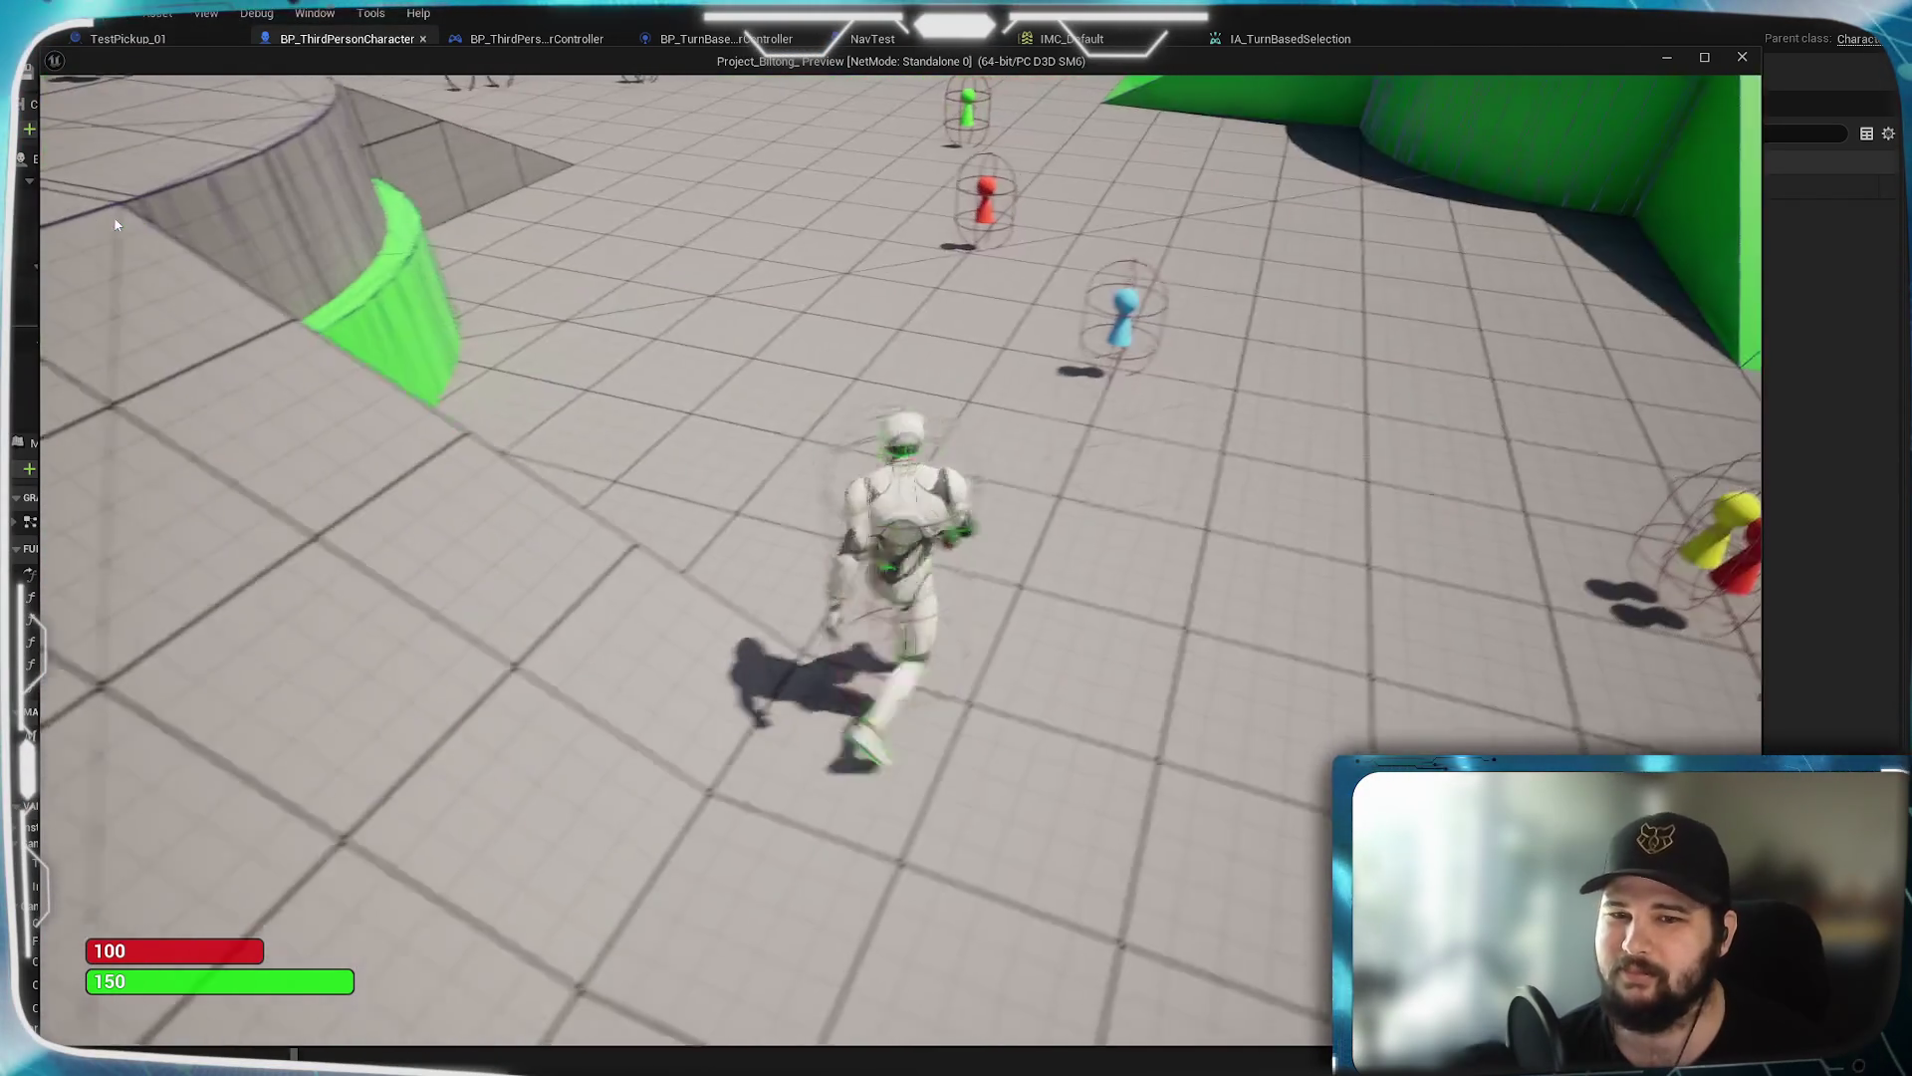
pyautogui.press('w')
pyautogui.press('w')
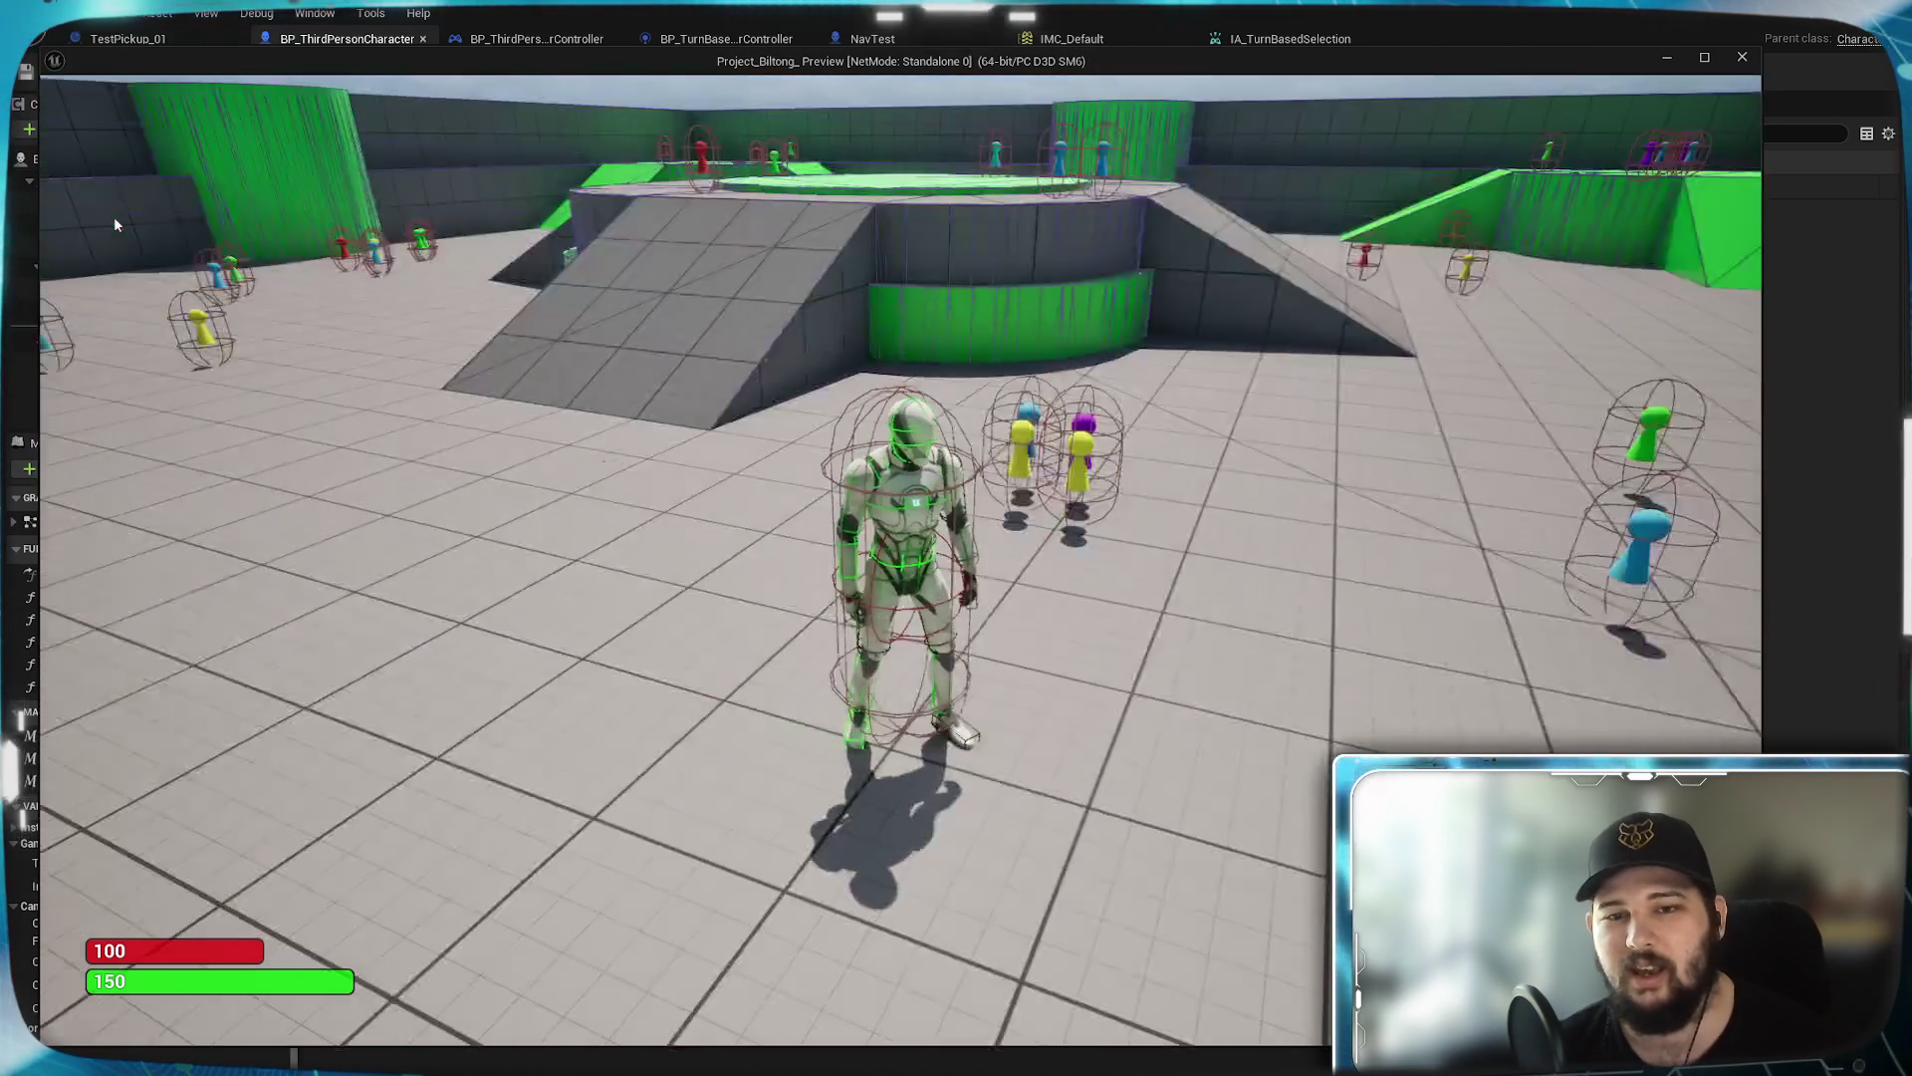
pyautogui.press('Escape')
pyautogui.scroll(-4, 503, 550)
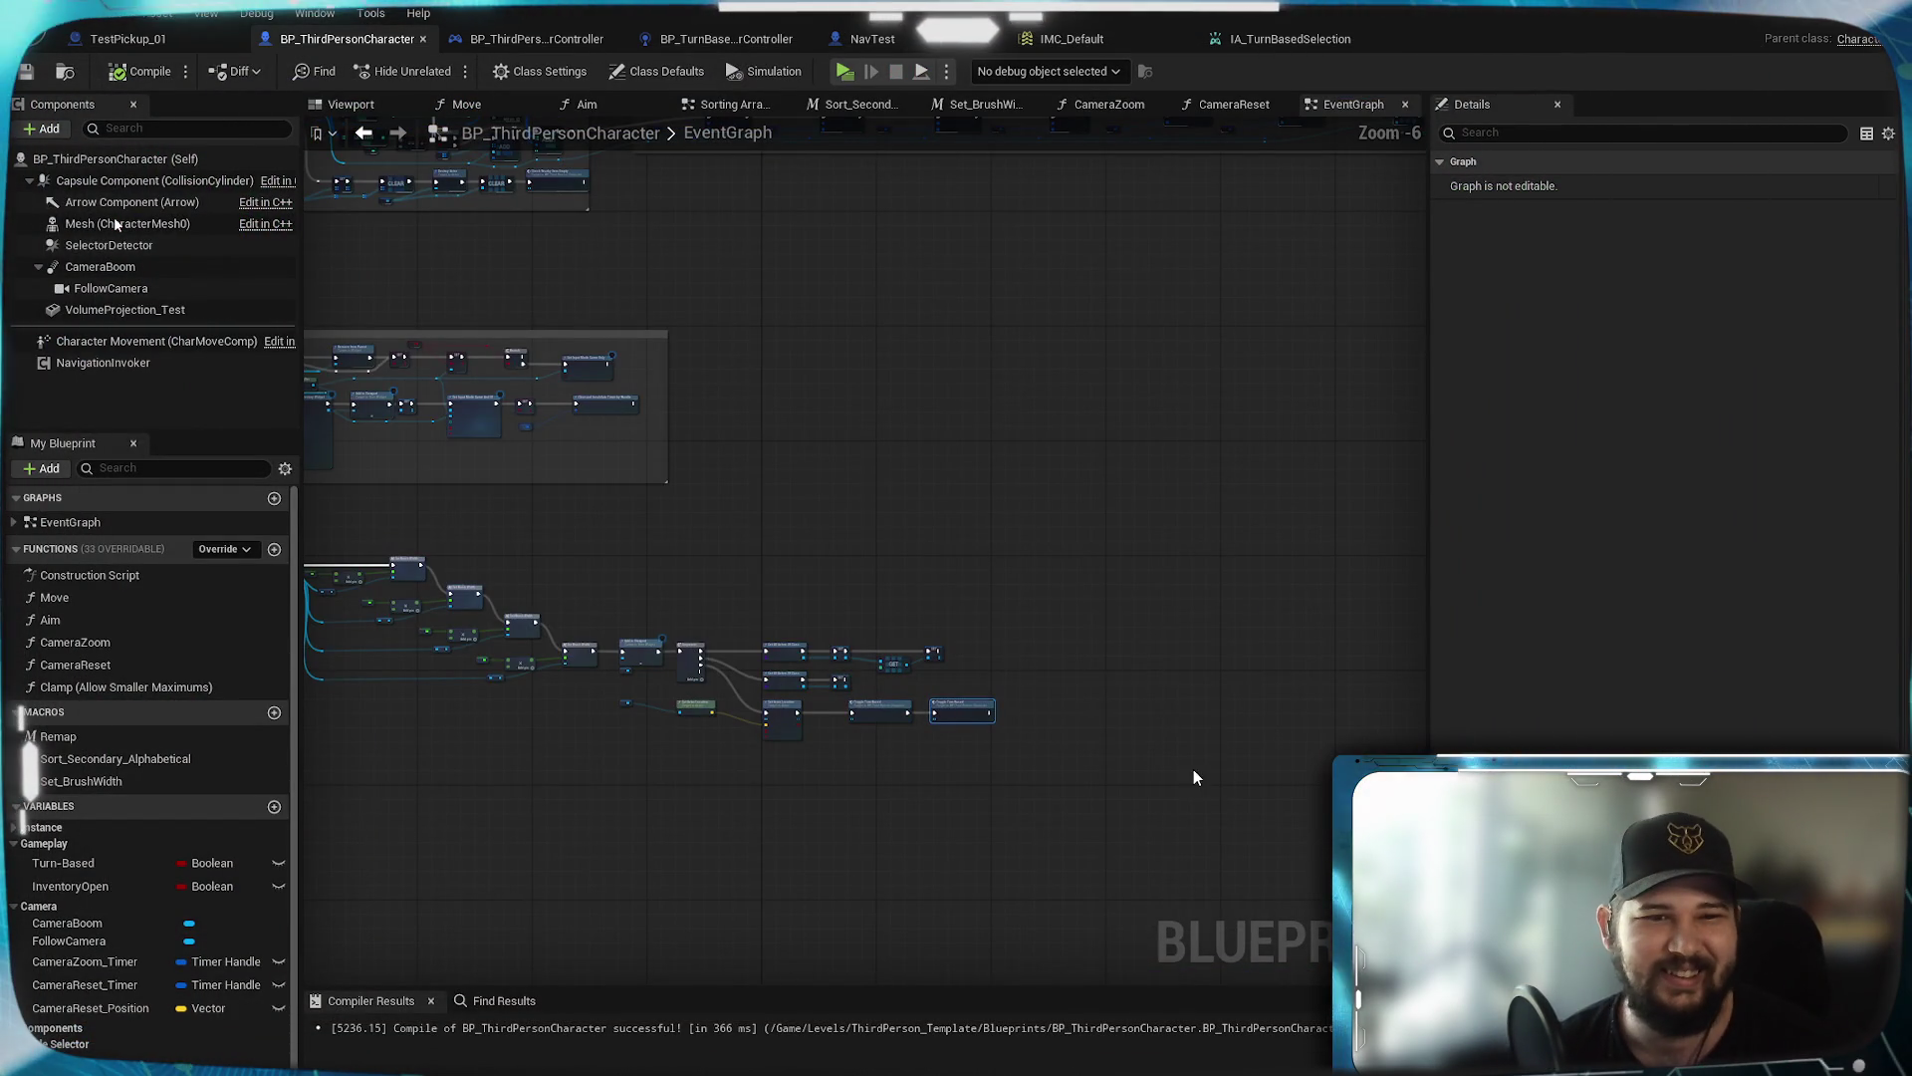
pyautogui.scroll(-2, 1165, 753)
pyautogui.scroll(3, 1025, 790)
pyautogui.scroll(2, 784, 671)
pyautogui.moveTo(785, 671)
pyautogui.mouseDown()
pyautogui.moveTo(597, 799)
pyautogui.moveTo(729, 792)
pyautogui.mouseUp()
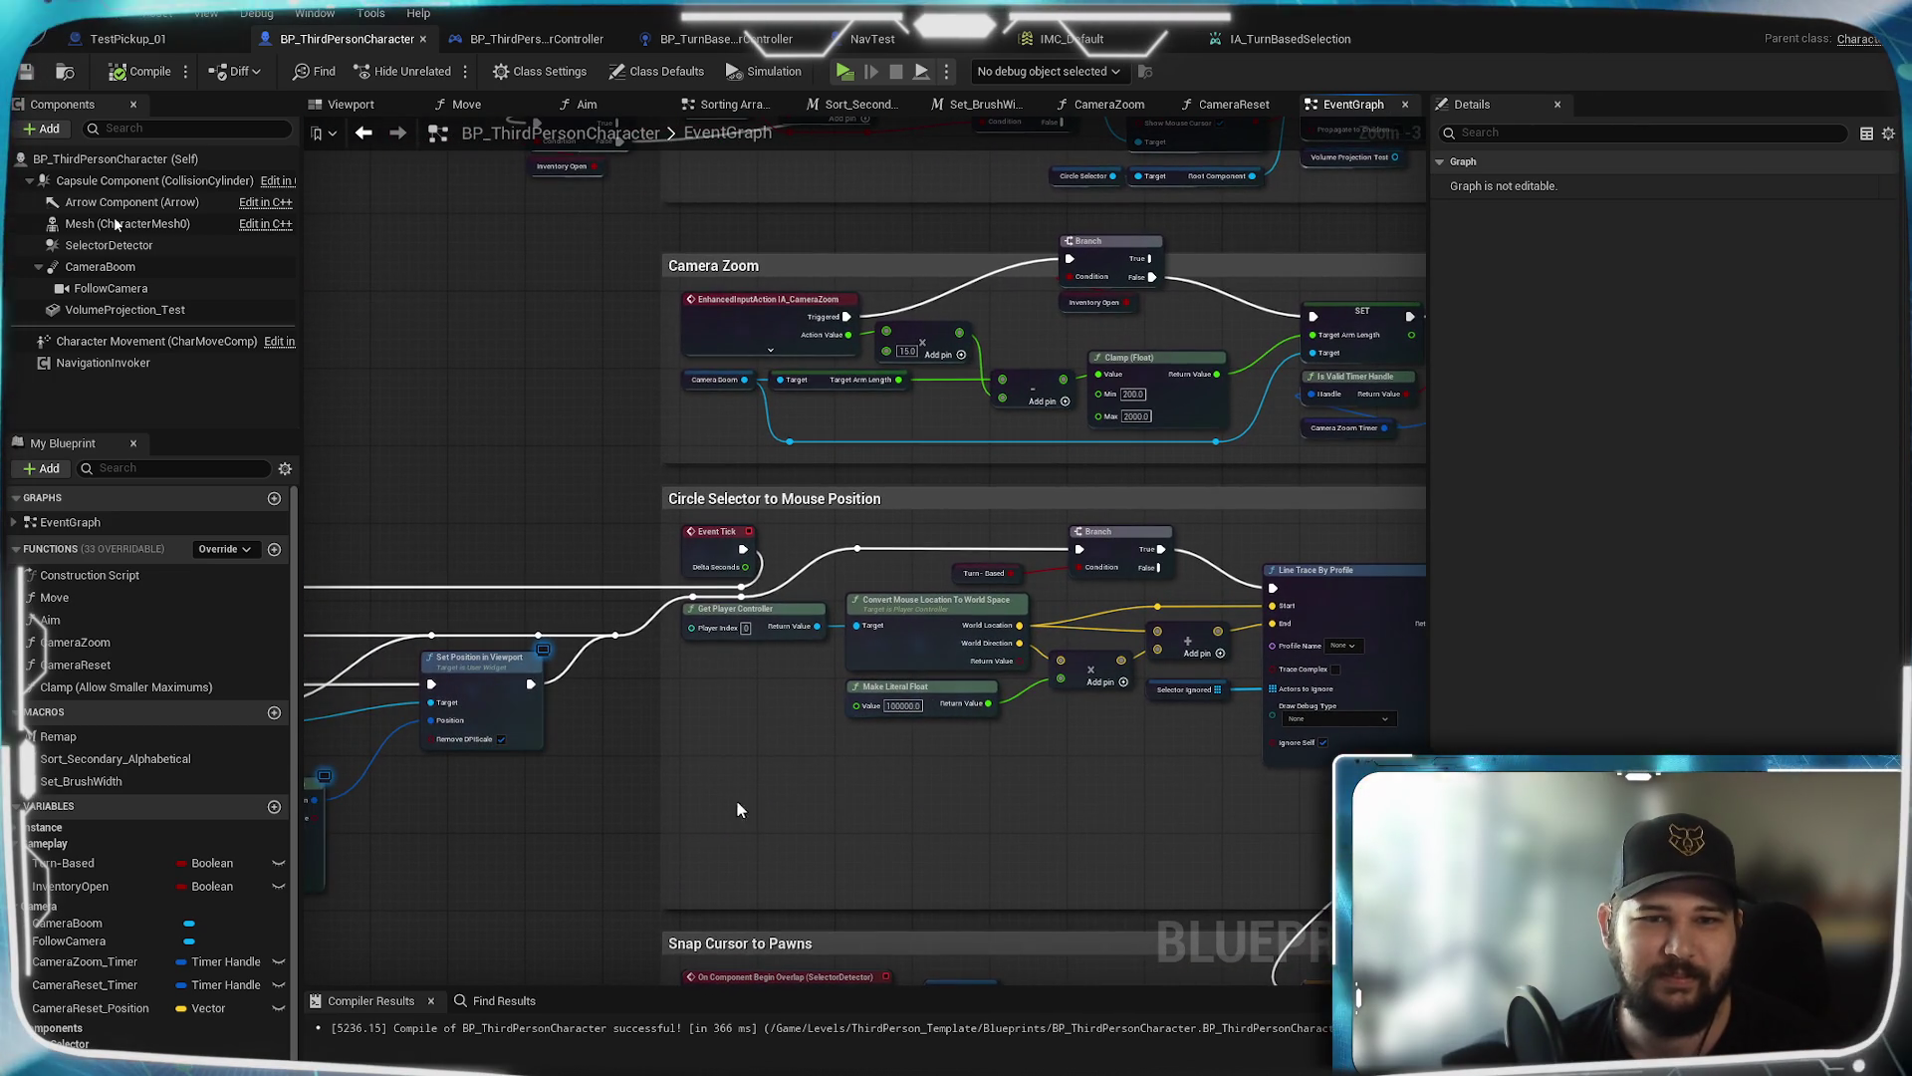
pyautogui.moveTo(788, 221); pyautogui.dragTo(617, 862)
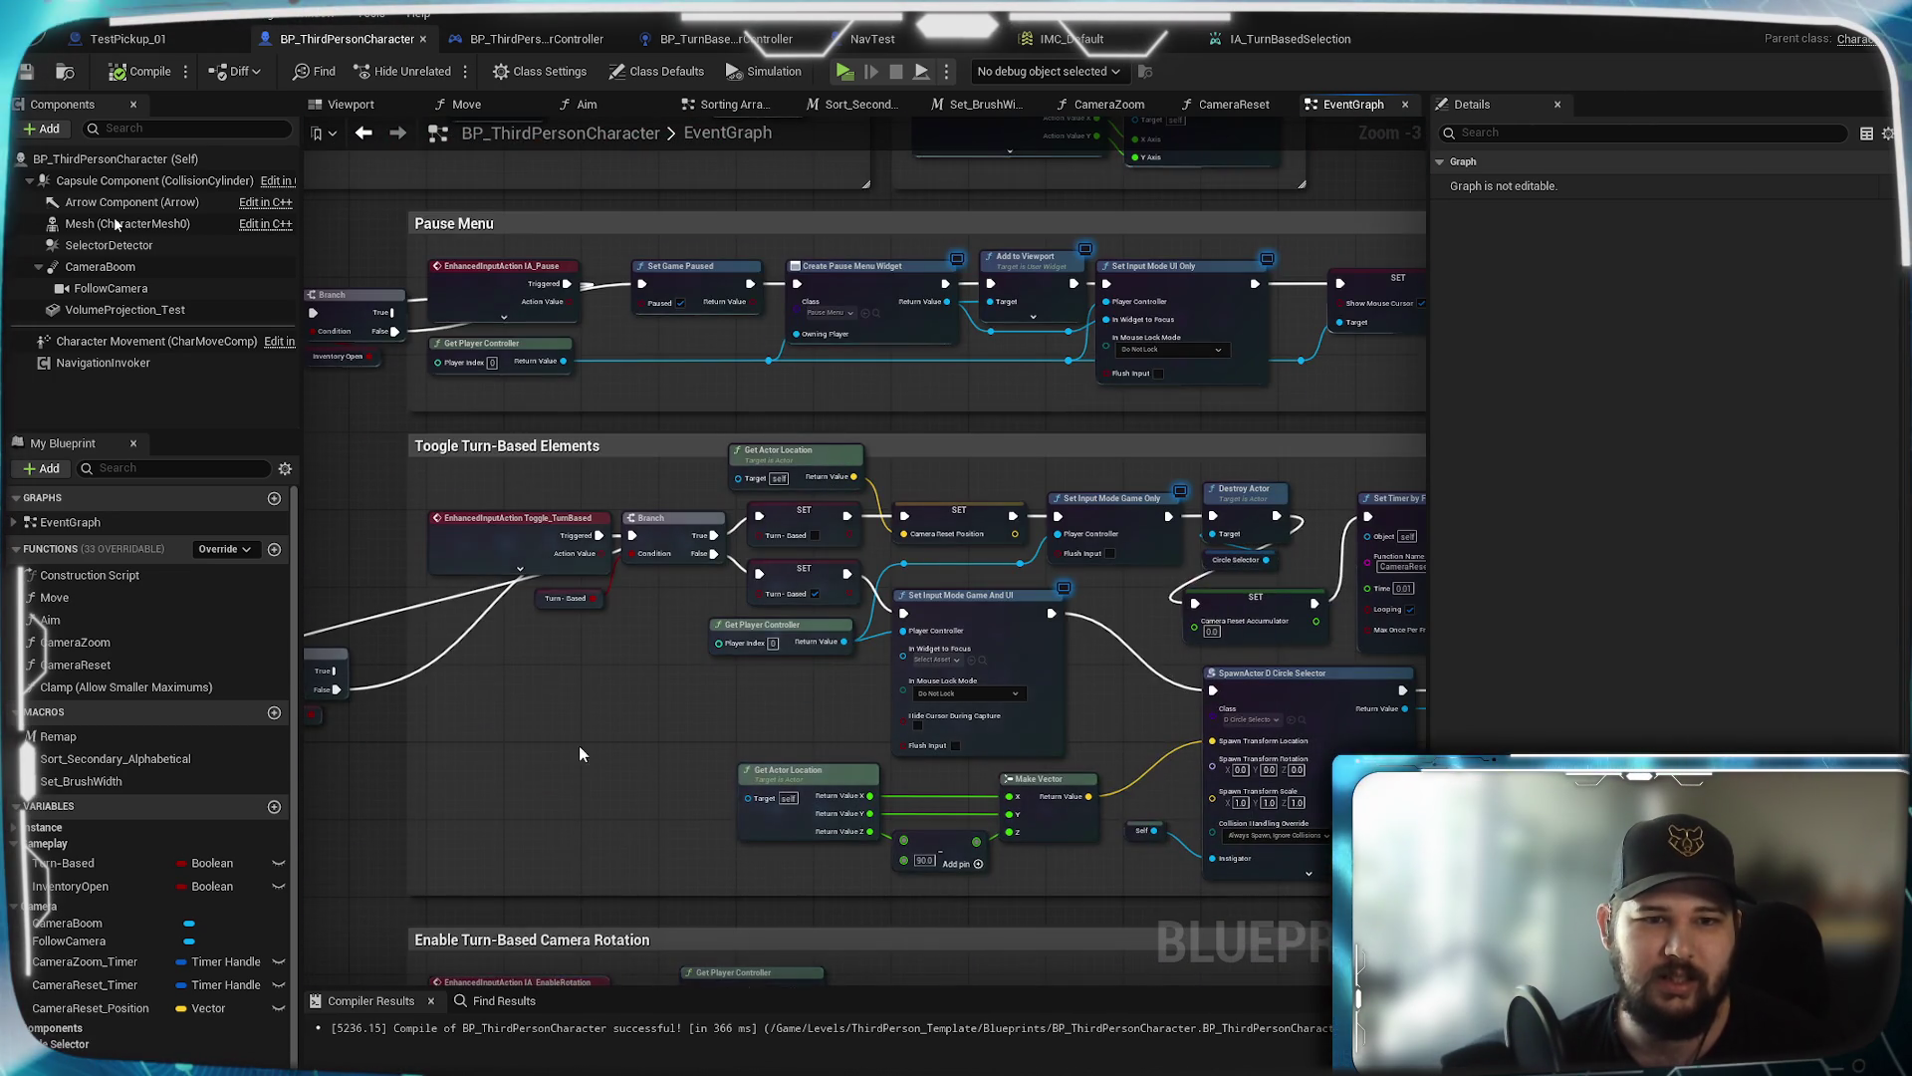
pyautogui.scroll(1, 577, 745)
pyautogui.moveTo(582, 754); pyautogui.dragTo(510, 654)
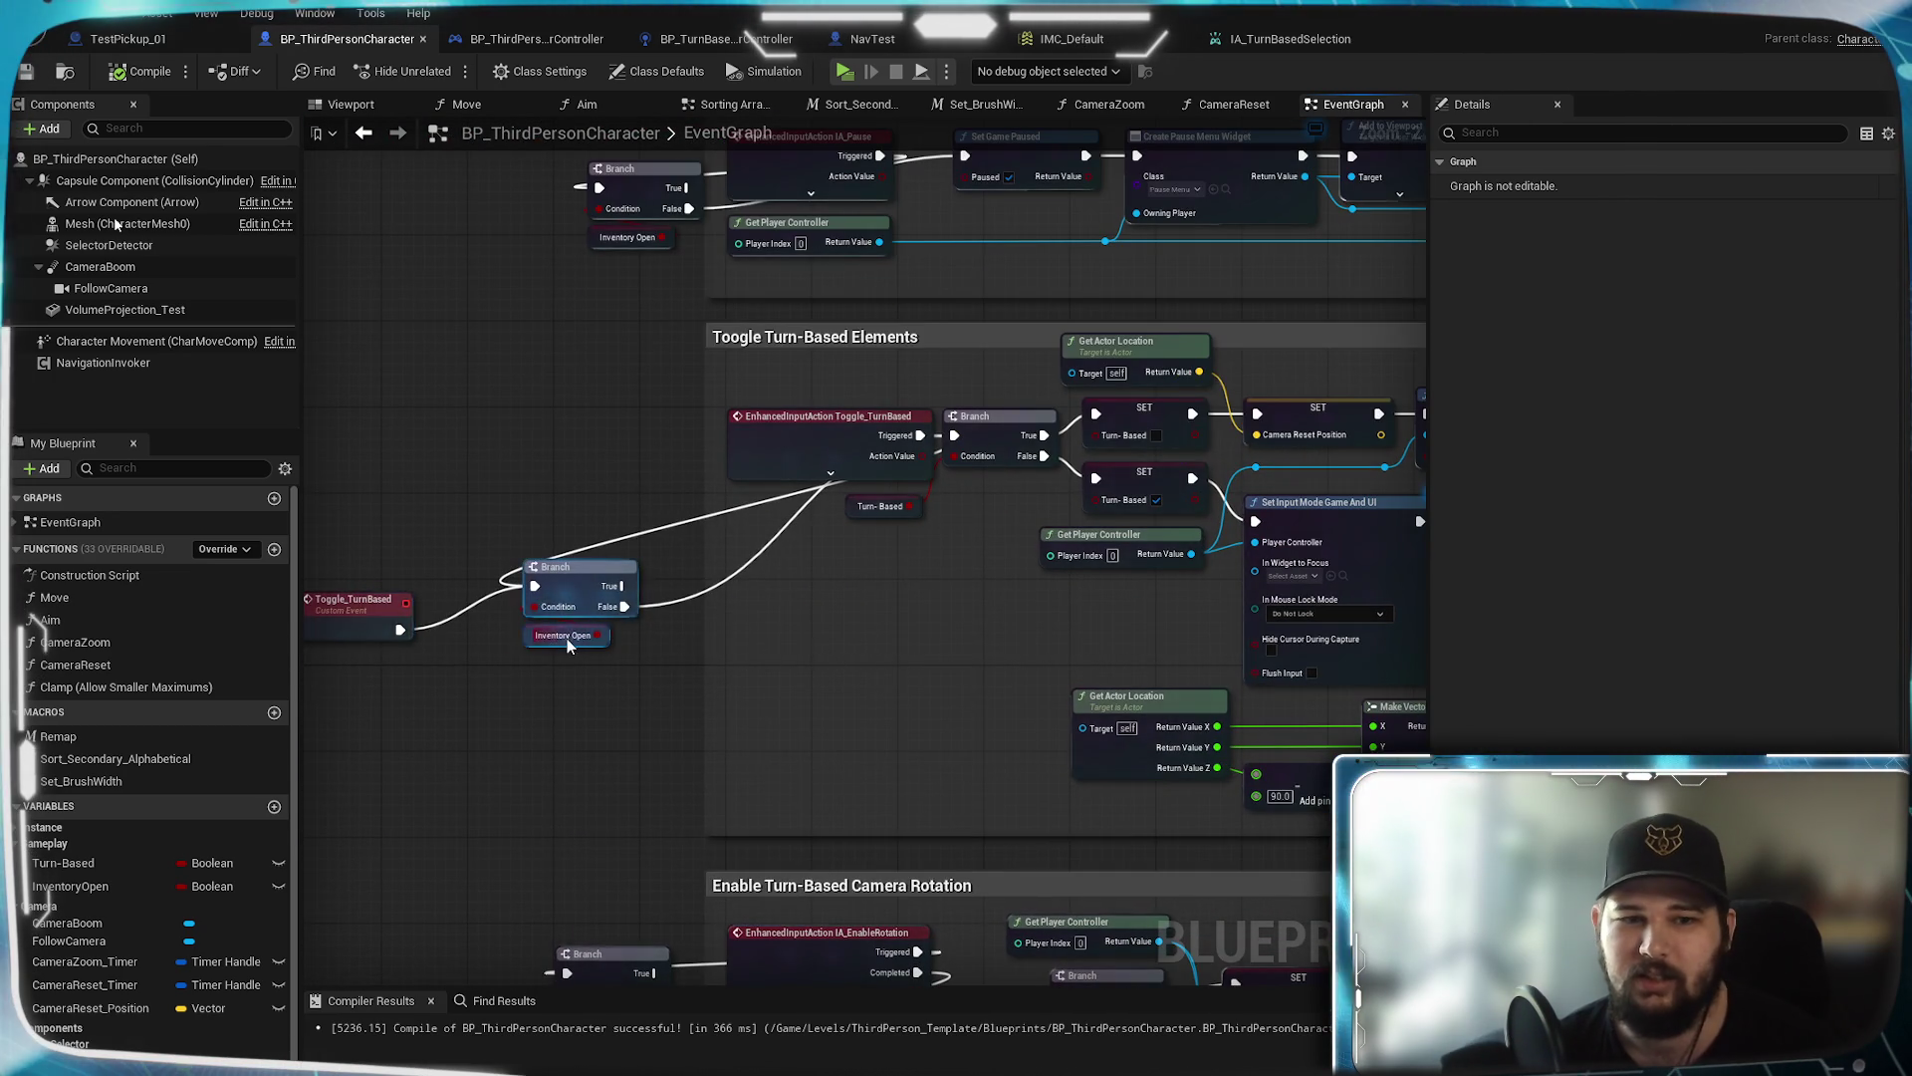
pyautogui.scroll(2, 566, 638)
pyautogui.moveTo(956, 641); pyautogui.dragTo(493, 725)
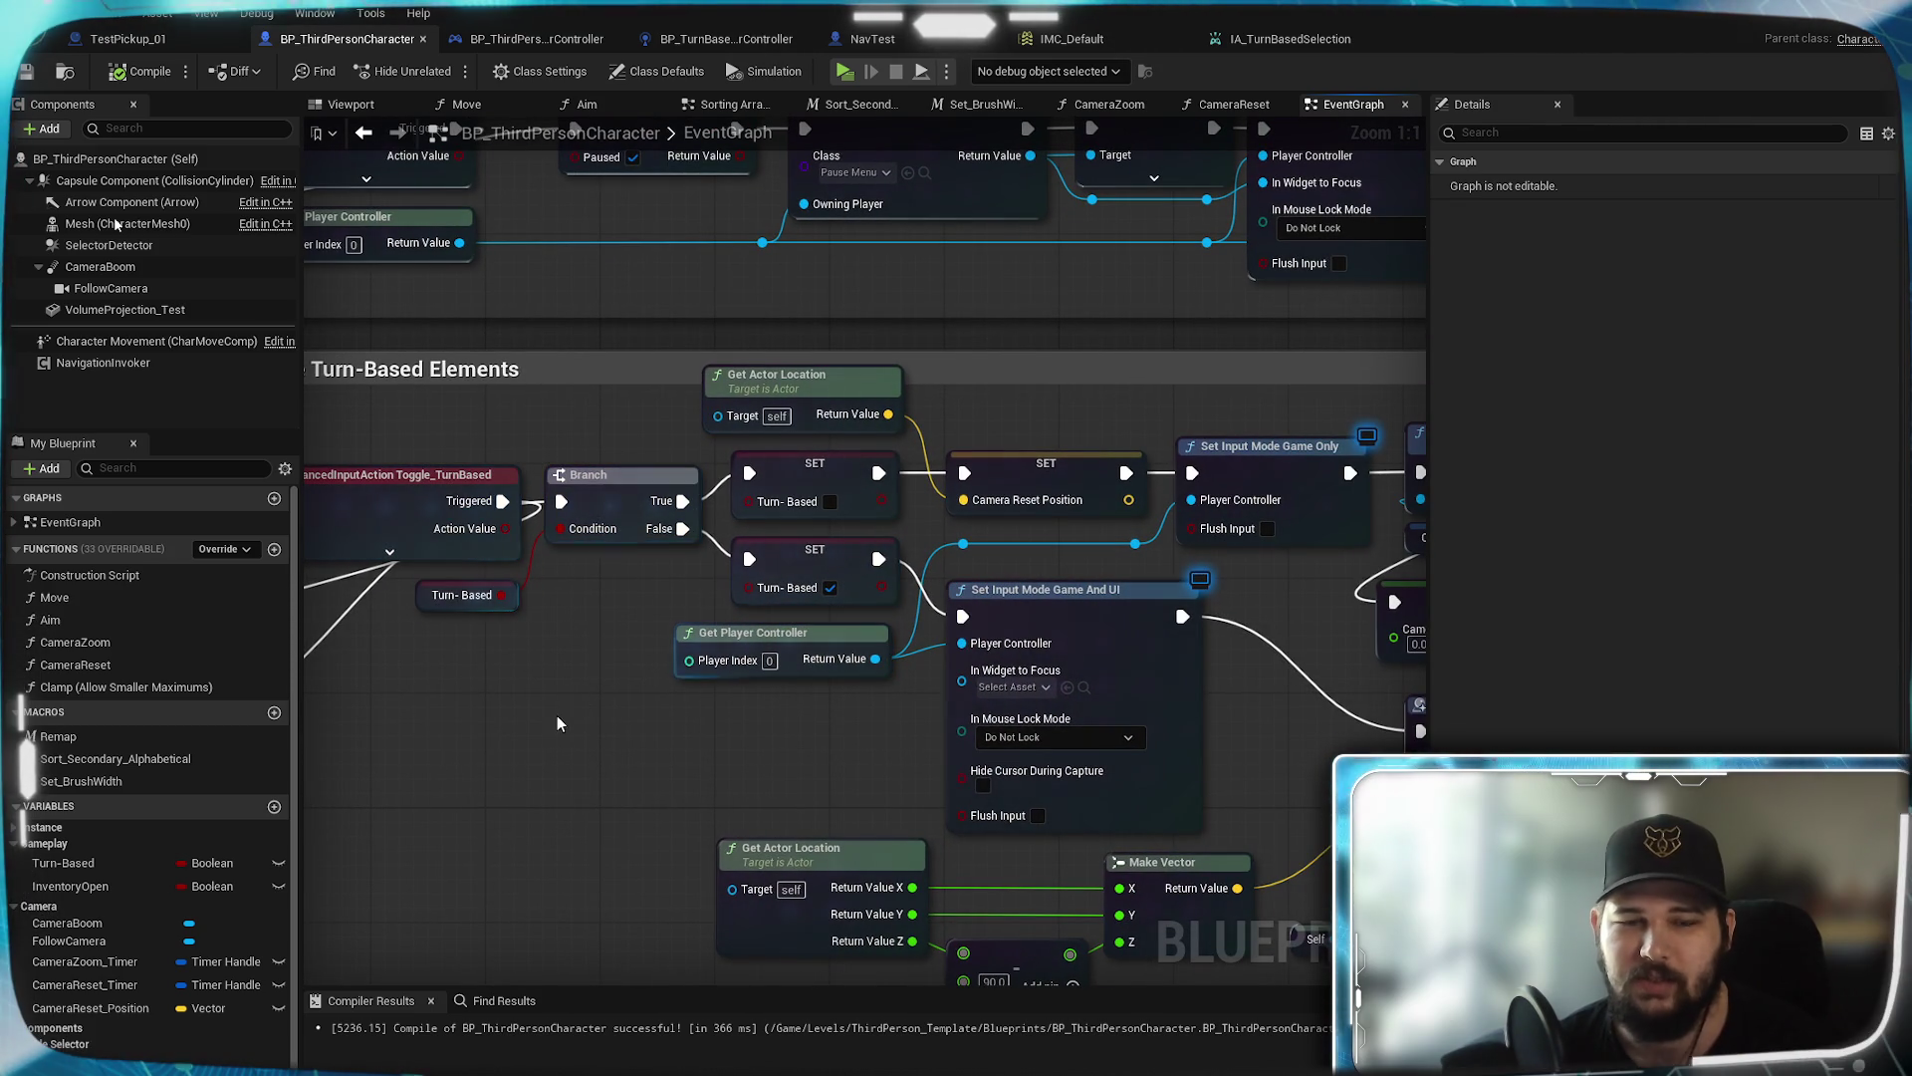
pyautogui.scroll(-3, 683, 735)
pyautogui.scroll(3, 852, 740)
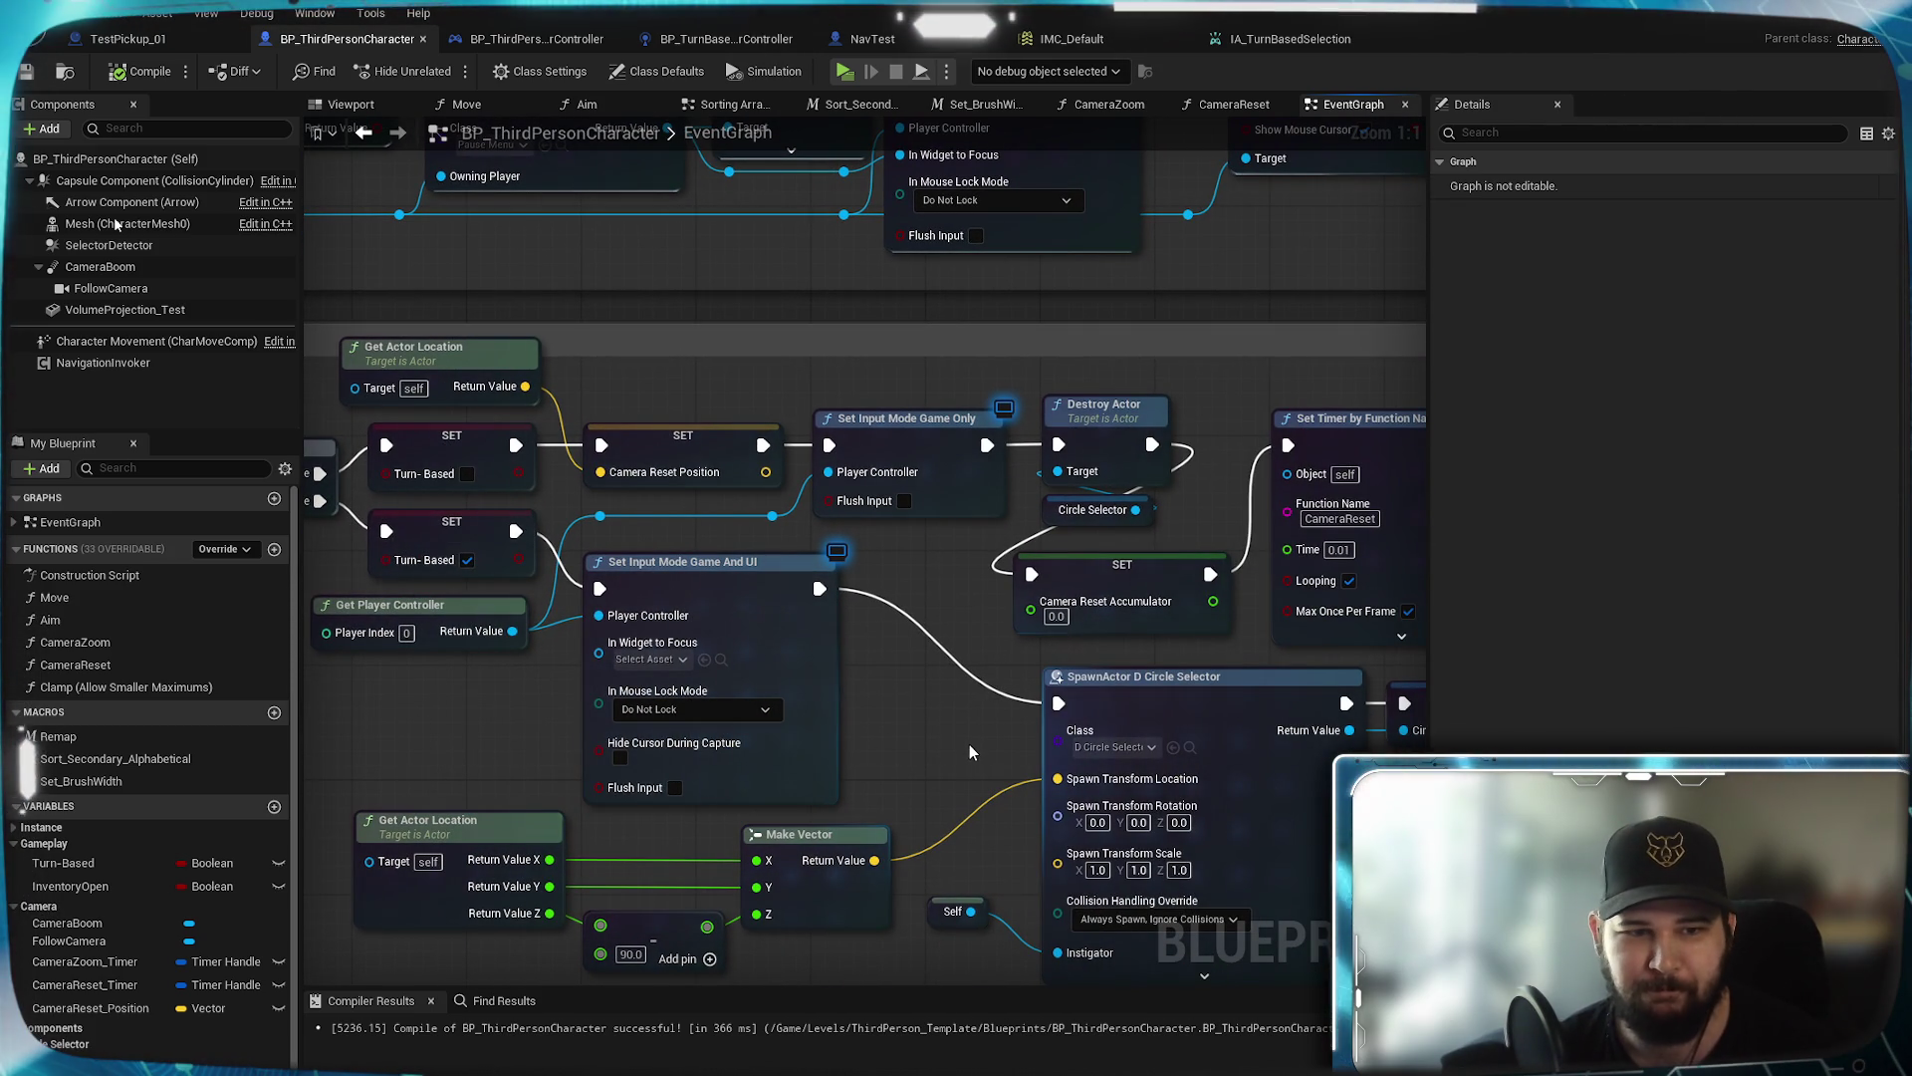
pyautogui.moveTo(953, 737); pyautogui.dragTo(930, 632)
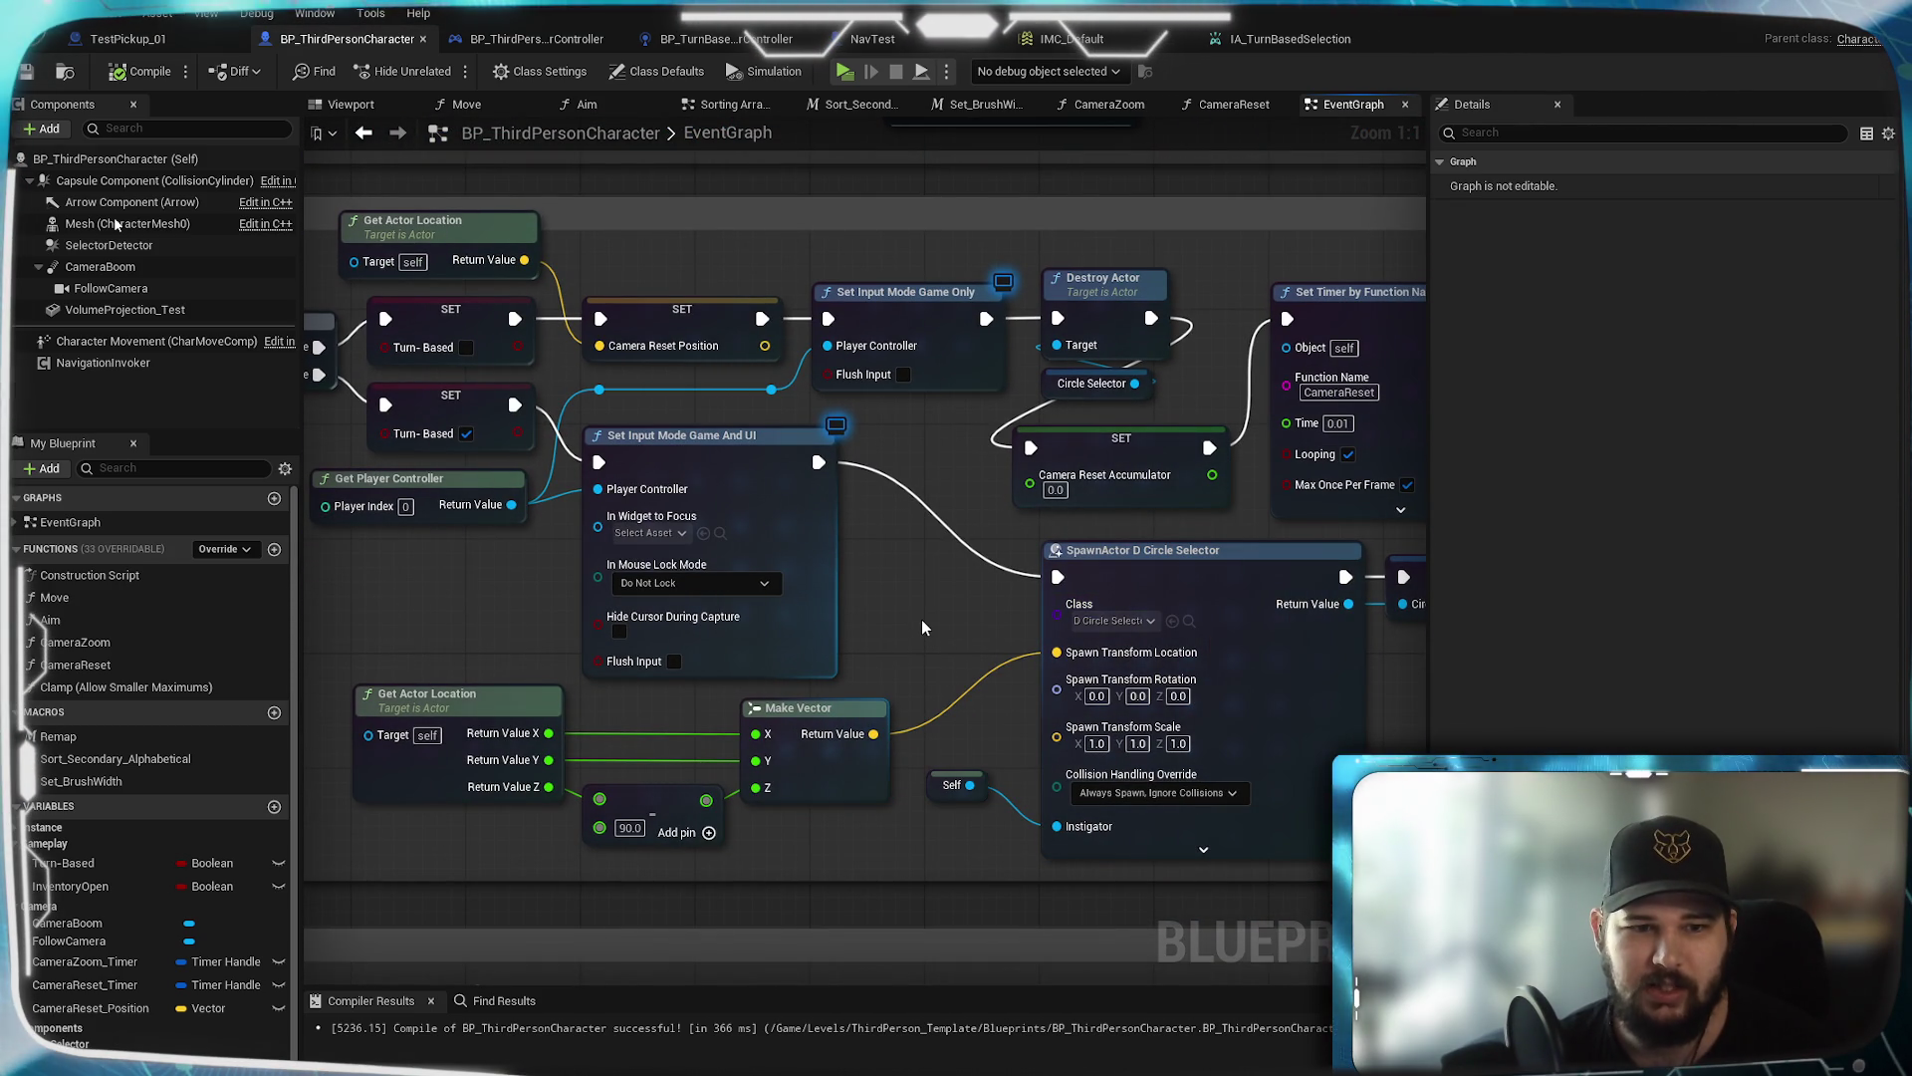
pyautogui.moveTo(923, 627)
pyautogui.mouseDown()
pyautogui.moveTo(824, 637)
pyautogui.moveTo(827, 732)
pyautogui.mouseUp()
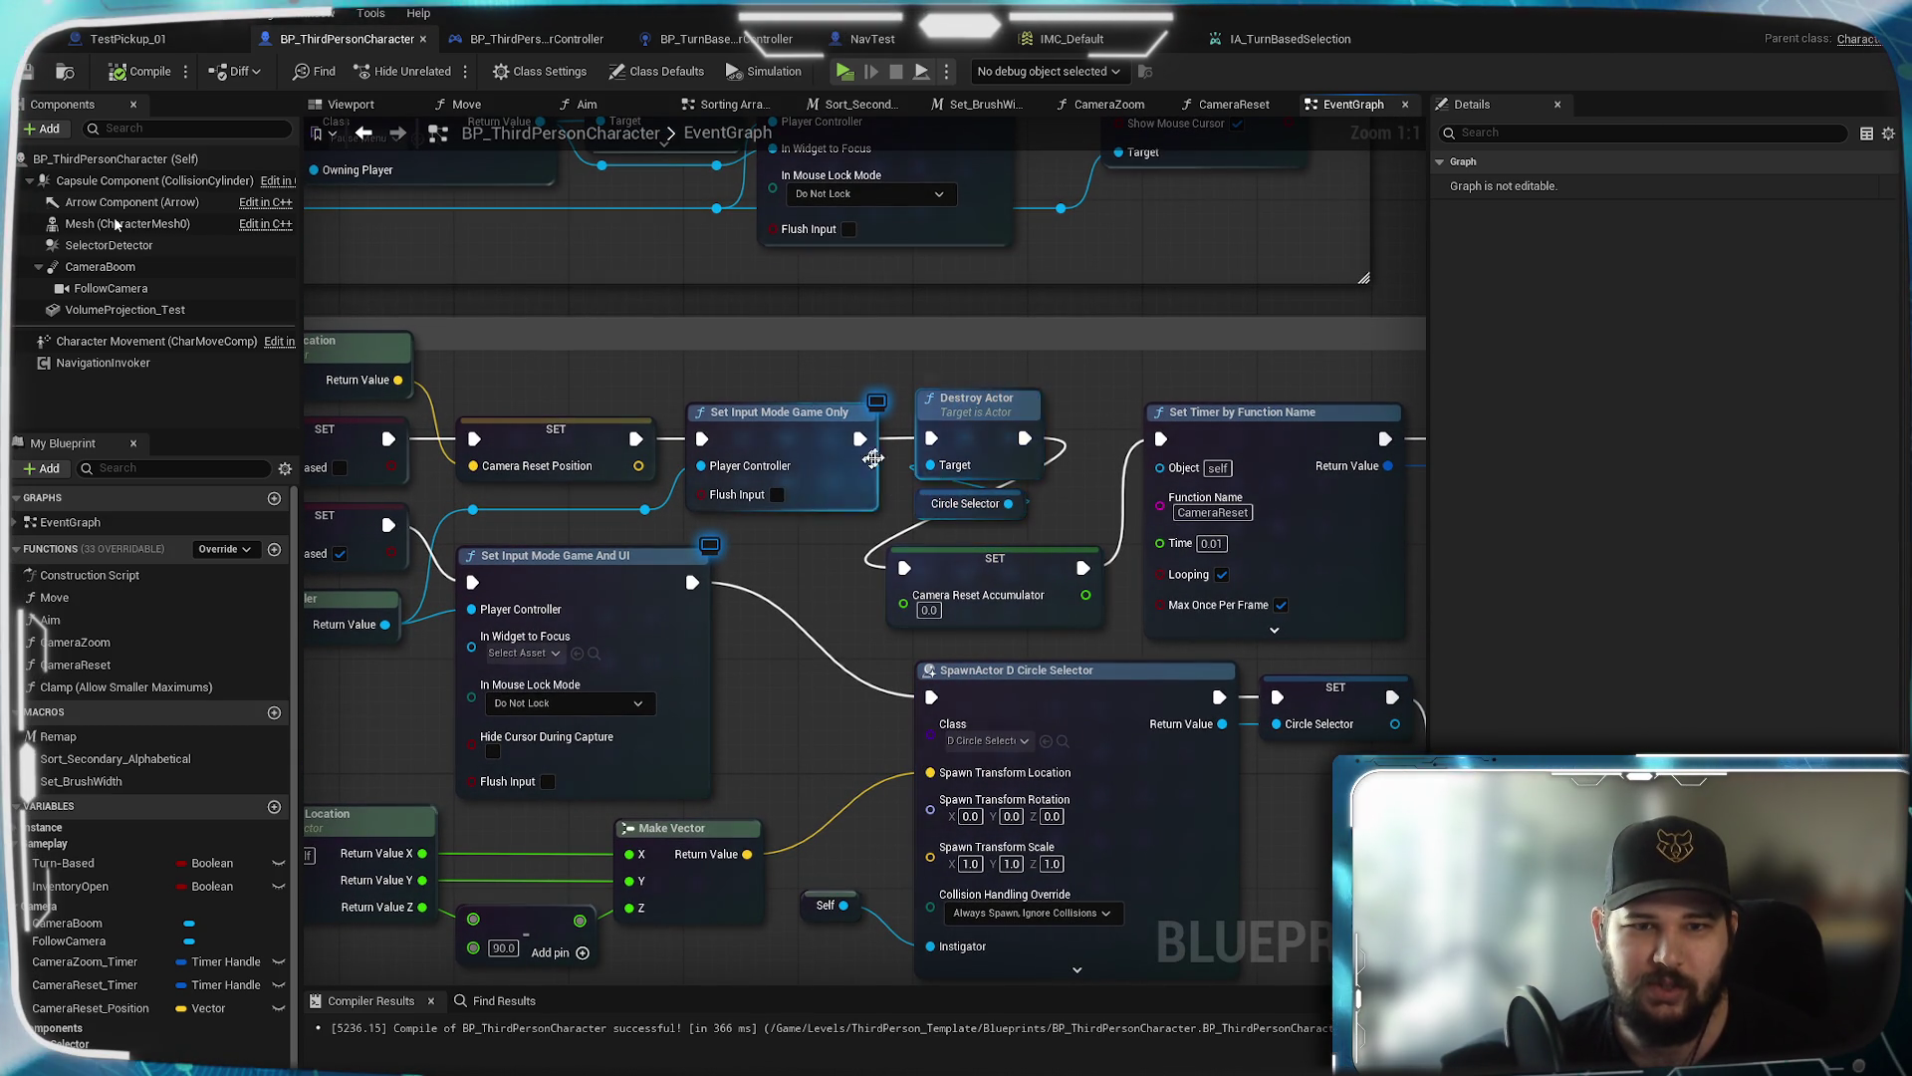
pyautogui.moveTo(791, 571)
pyautogui.mouseDown()
pyautogui.moveTo(1041, 566)
pyautogui.moveTo(504, 560)
pyautogui.mouseUp()
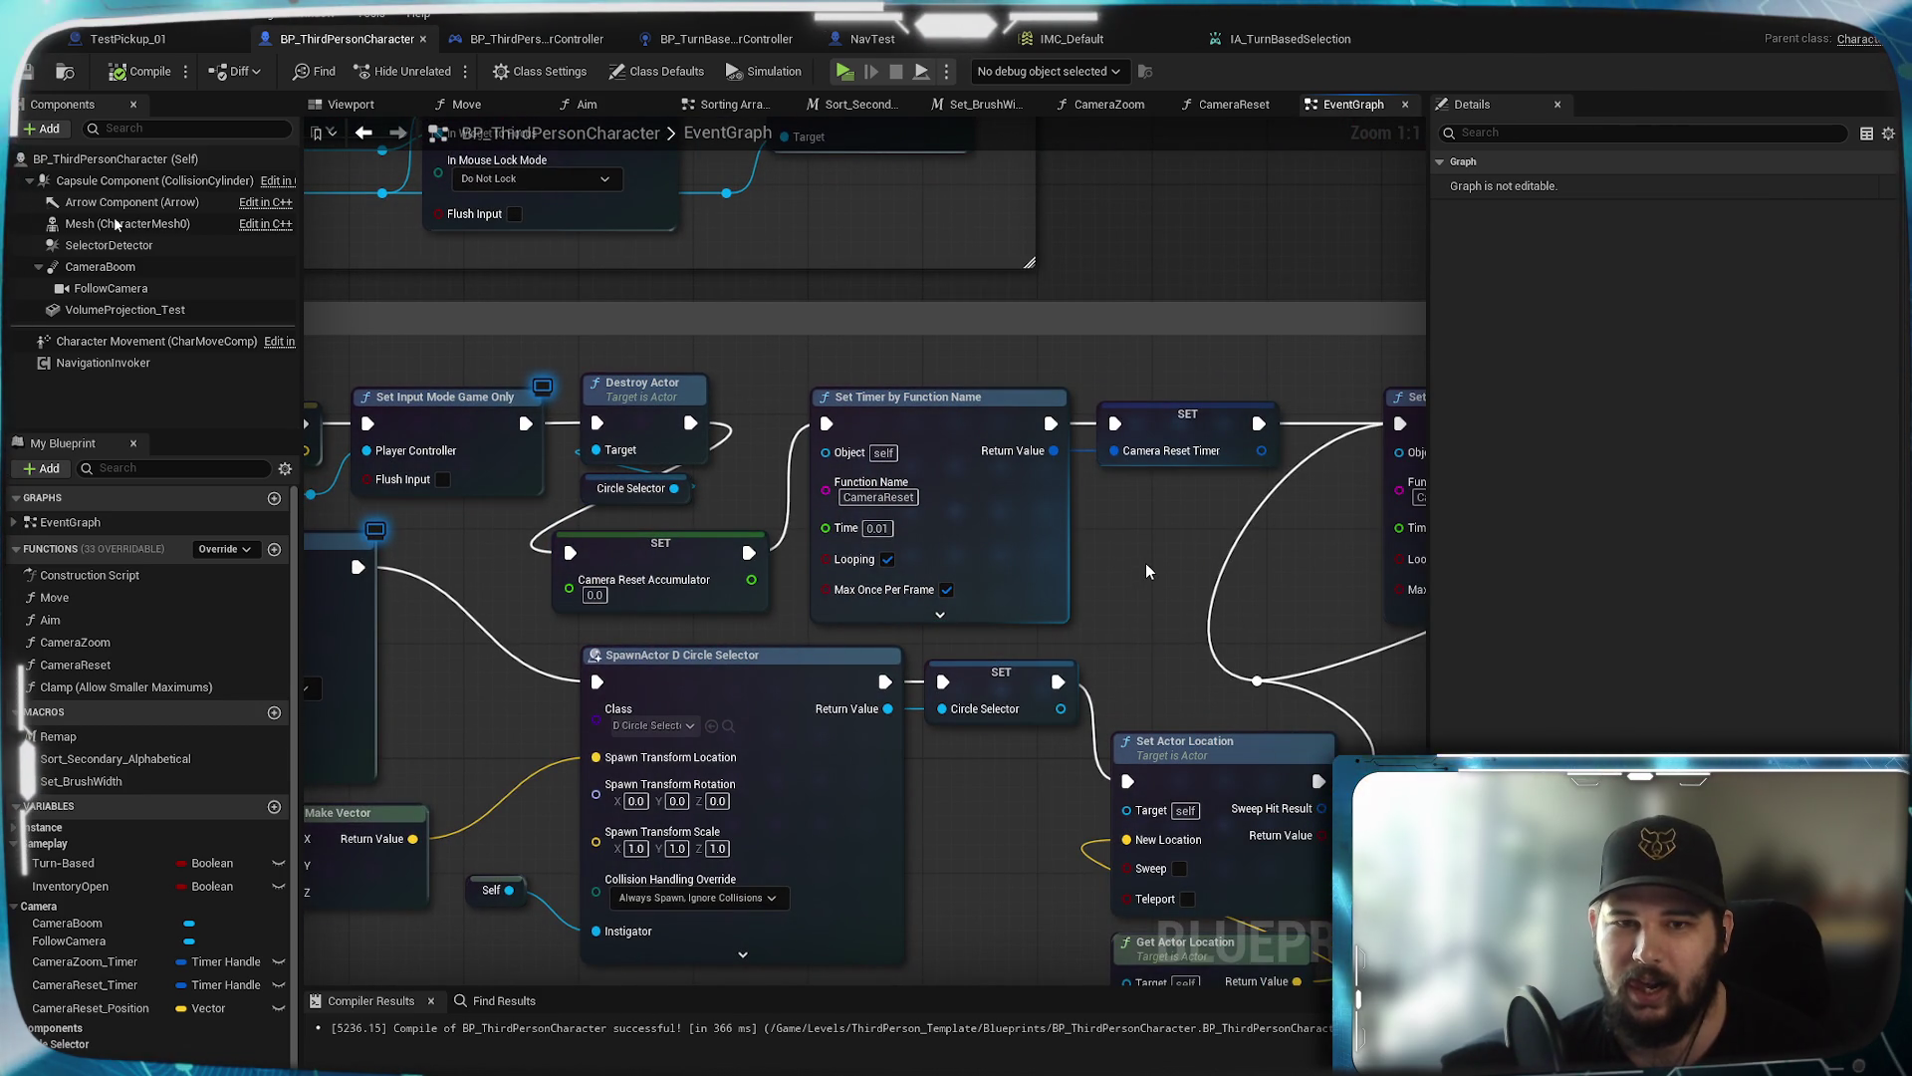
pyautogui.moveTo(1024, 555)
pyautogui.mouseDown()
pyautogui.moveTo(614, 575)
pyautogui.moveTo(672, 535)
pyautogui.moveTo(759, 523)
pyautogui.mouseUp()
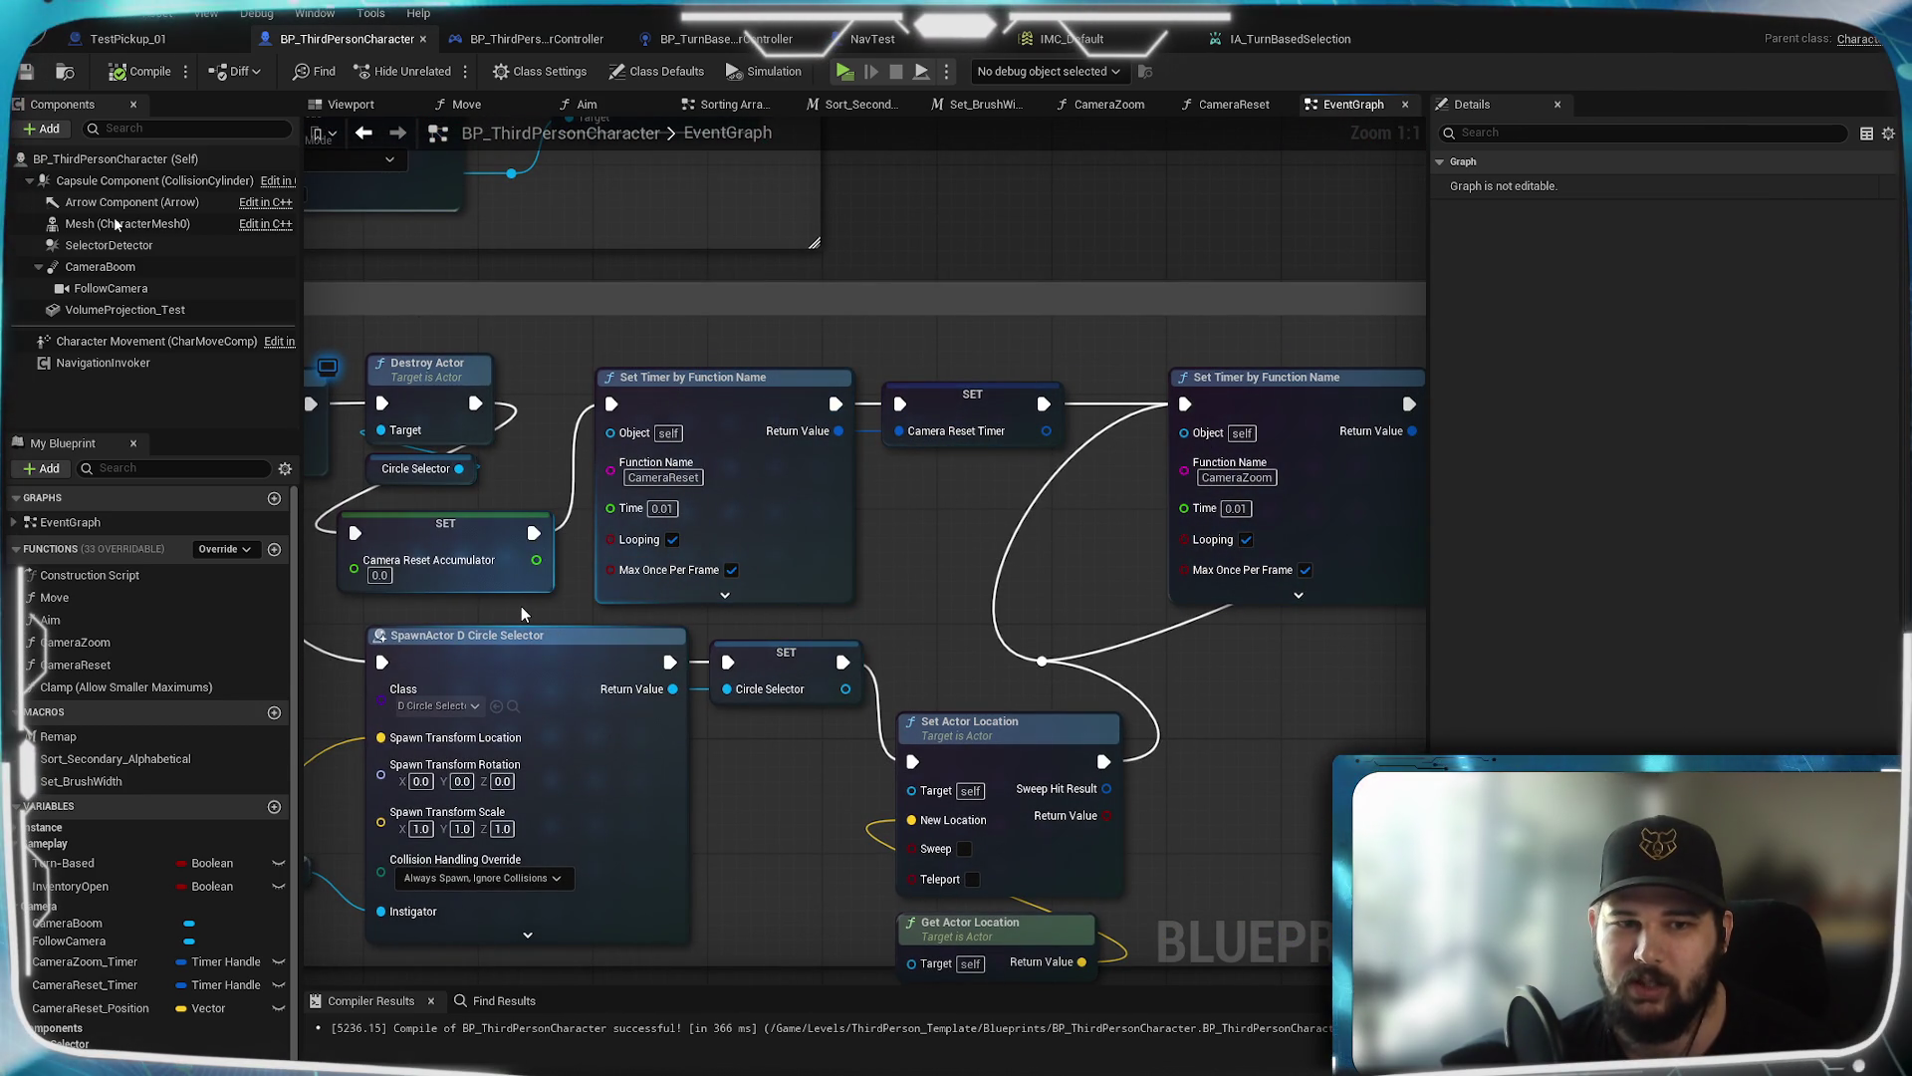
pyautogui.moveTo(522, 605)
pyautogui.mouseDown()
pyautogui.moveTo(737, 613)
pyautogui.moveTo(503, 609)
pyautogui.mouseUp()
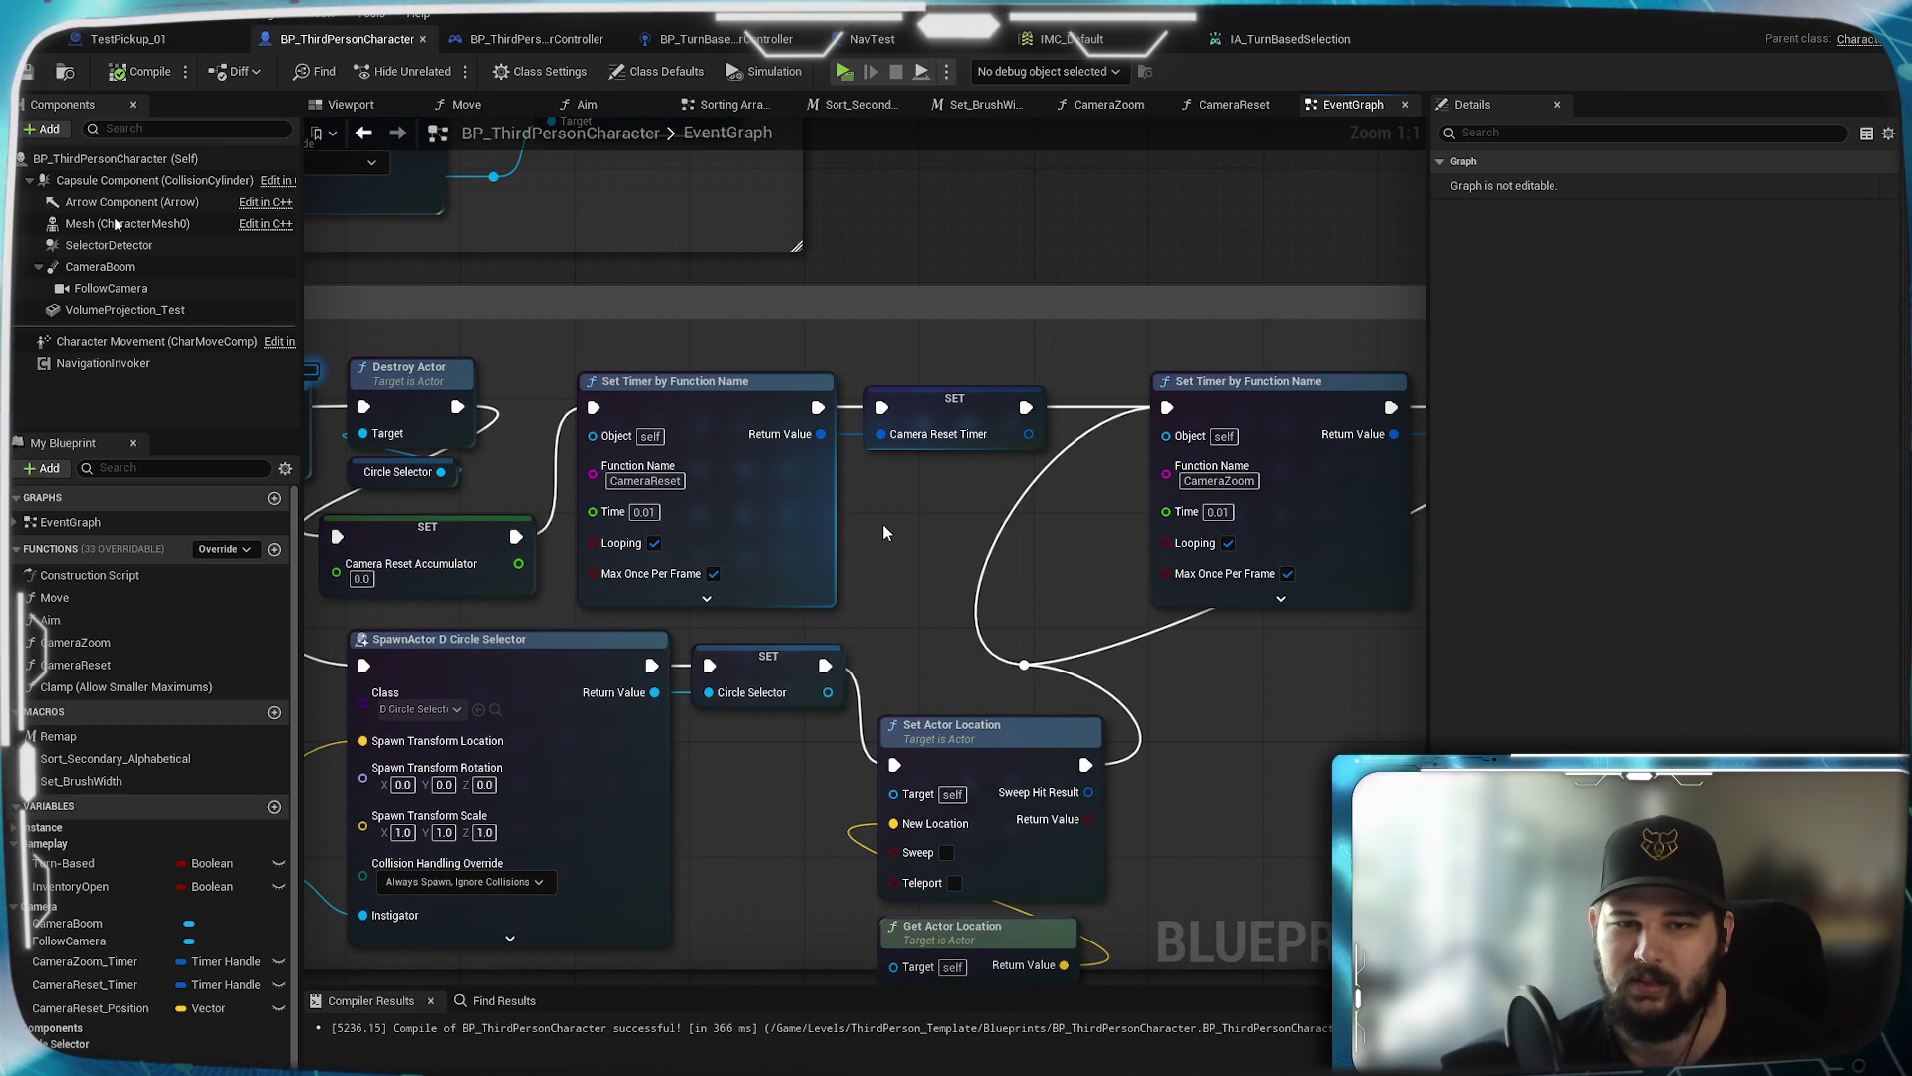
pyautogui.moveTo(883, 524)
pyautogui.mouseDown()
pyautogui.moveTo(1195, 544)
pyautogui.moveTo(887, 468)
pyautogui.moveTo(847, 430)
pyautogui.moveTo(465, 414)
pyautogui.mouseUp()
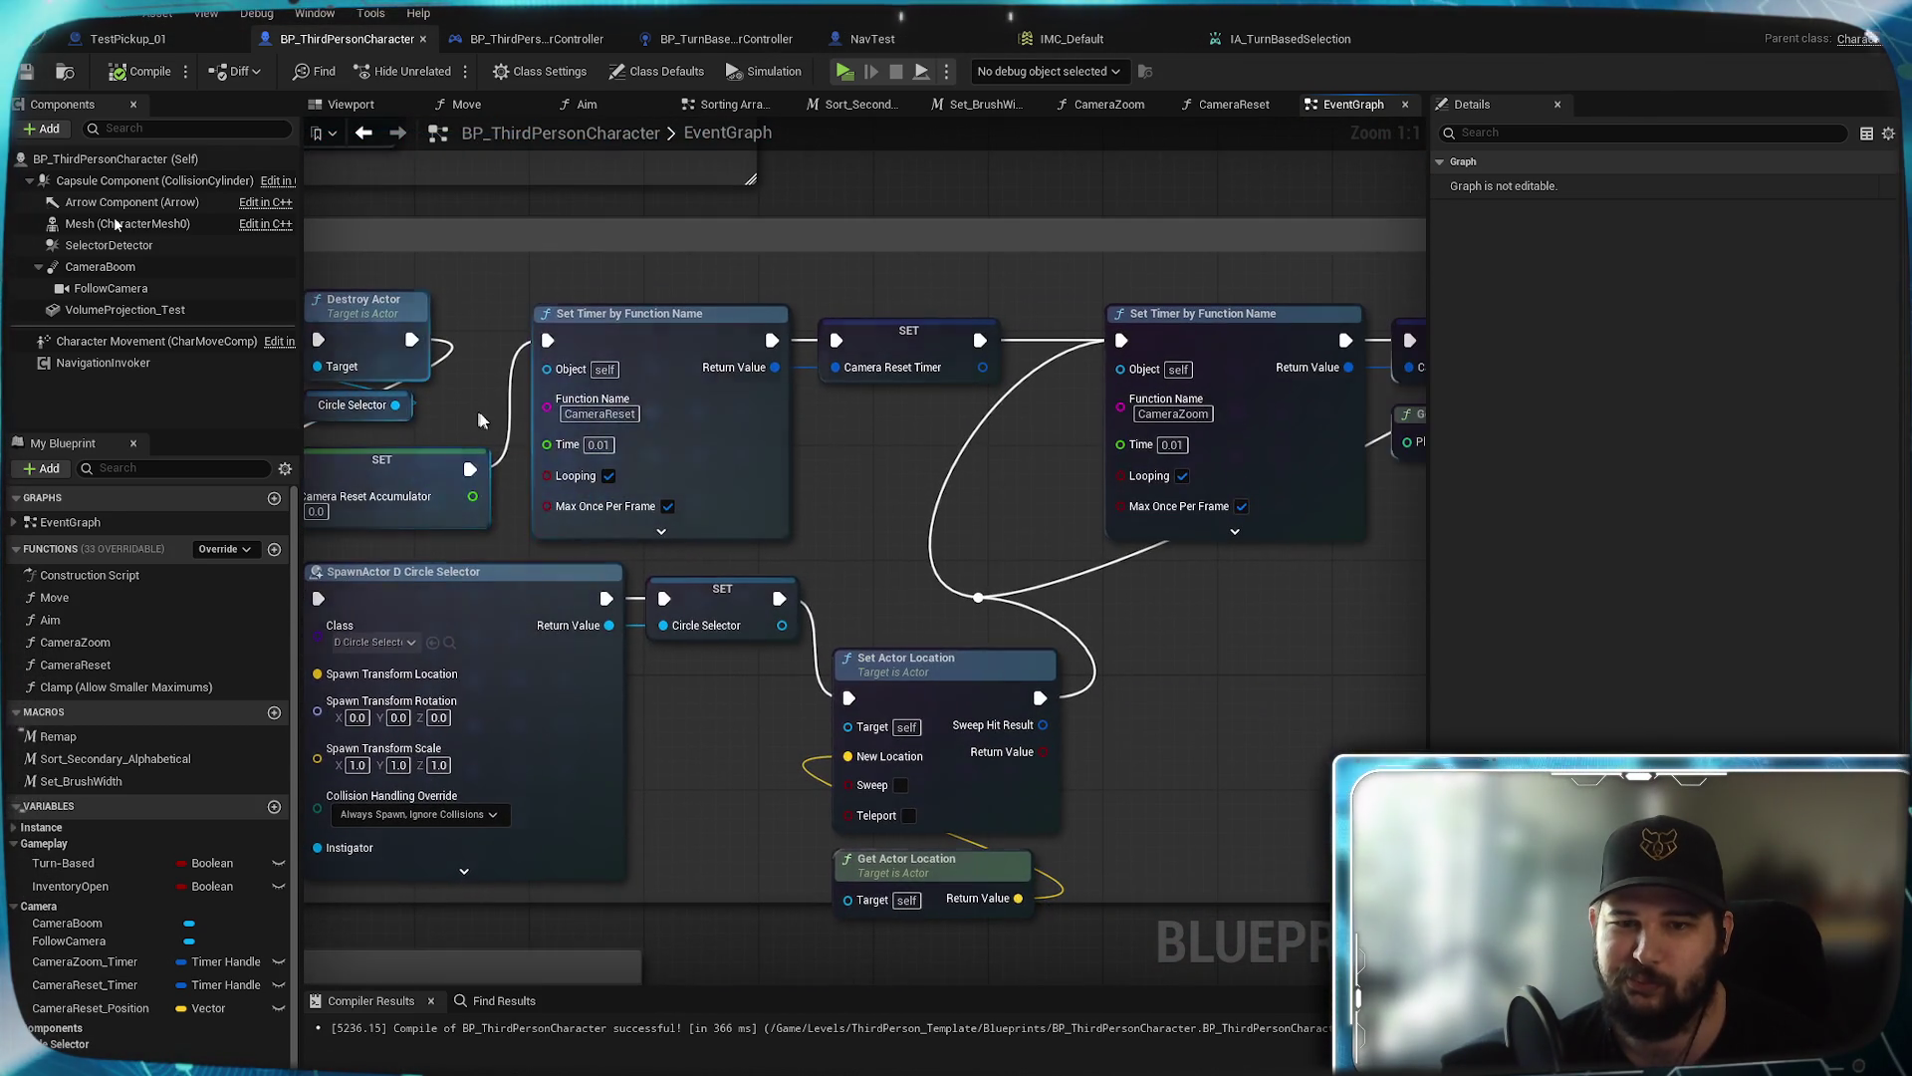
pyautogui.moveTo(972, 529)
pyautogui.mouseDown()
pyautogui.moveTo(819, 588)
pyautogui.moveTo(886, 464)
pyautogui.moveTo(837, 583)
pyautogui.mouseUp()
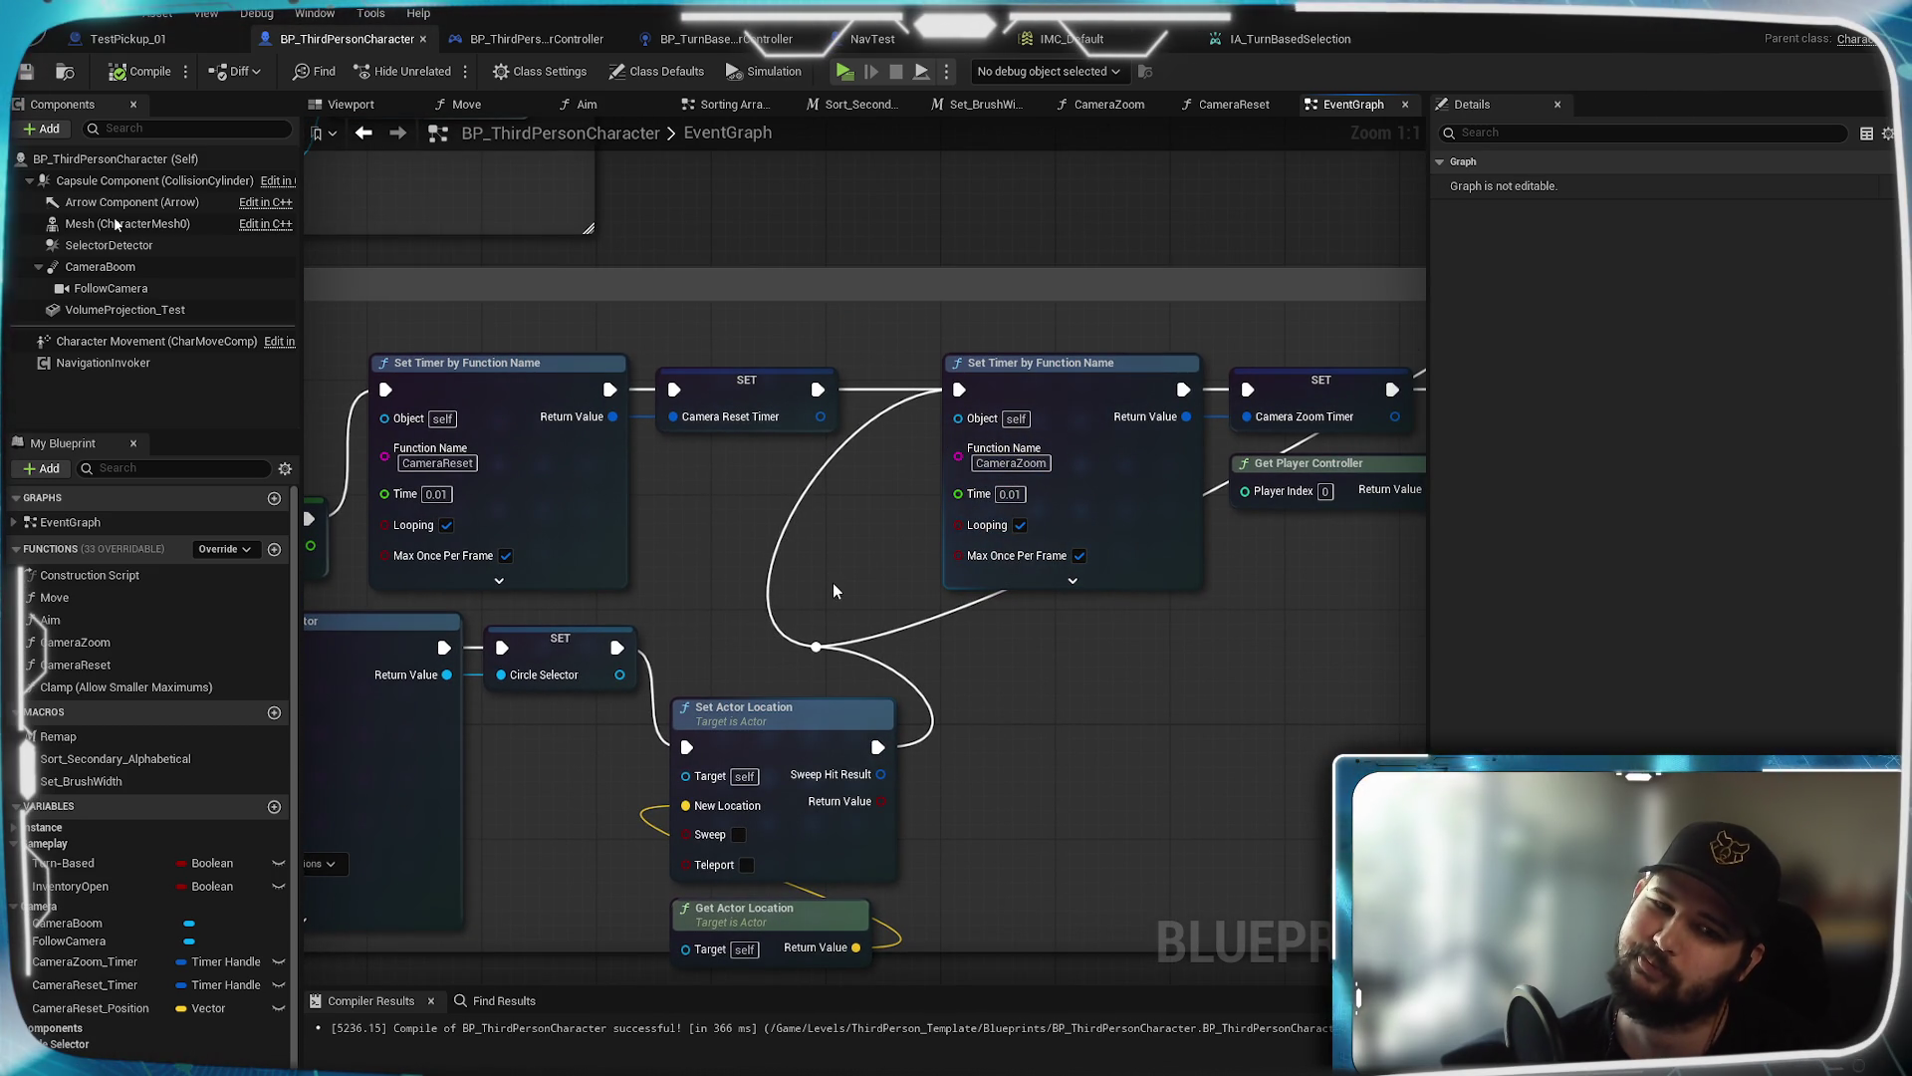
pyautogui.moveTo(833, 591); pyautogui.dragTo(428, 631)
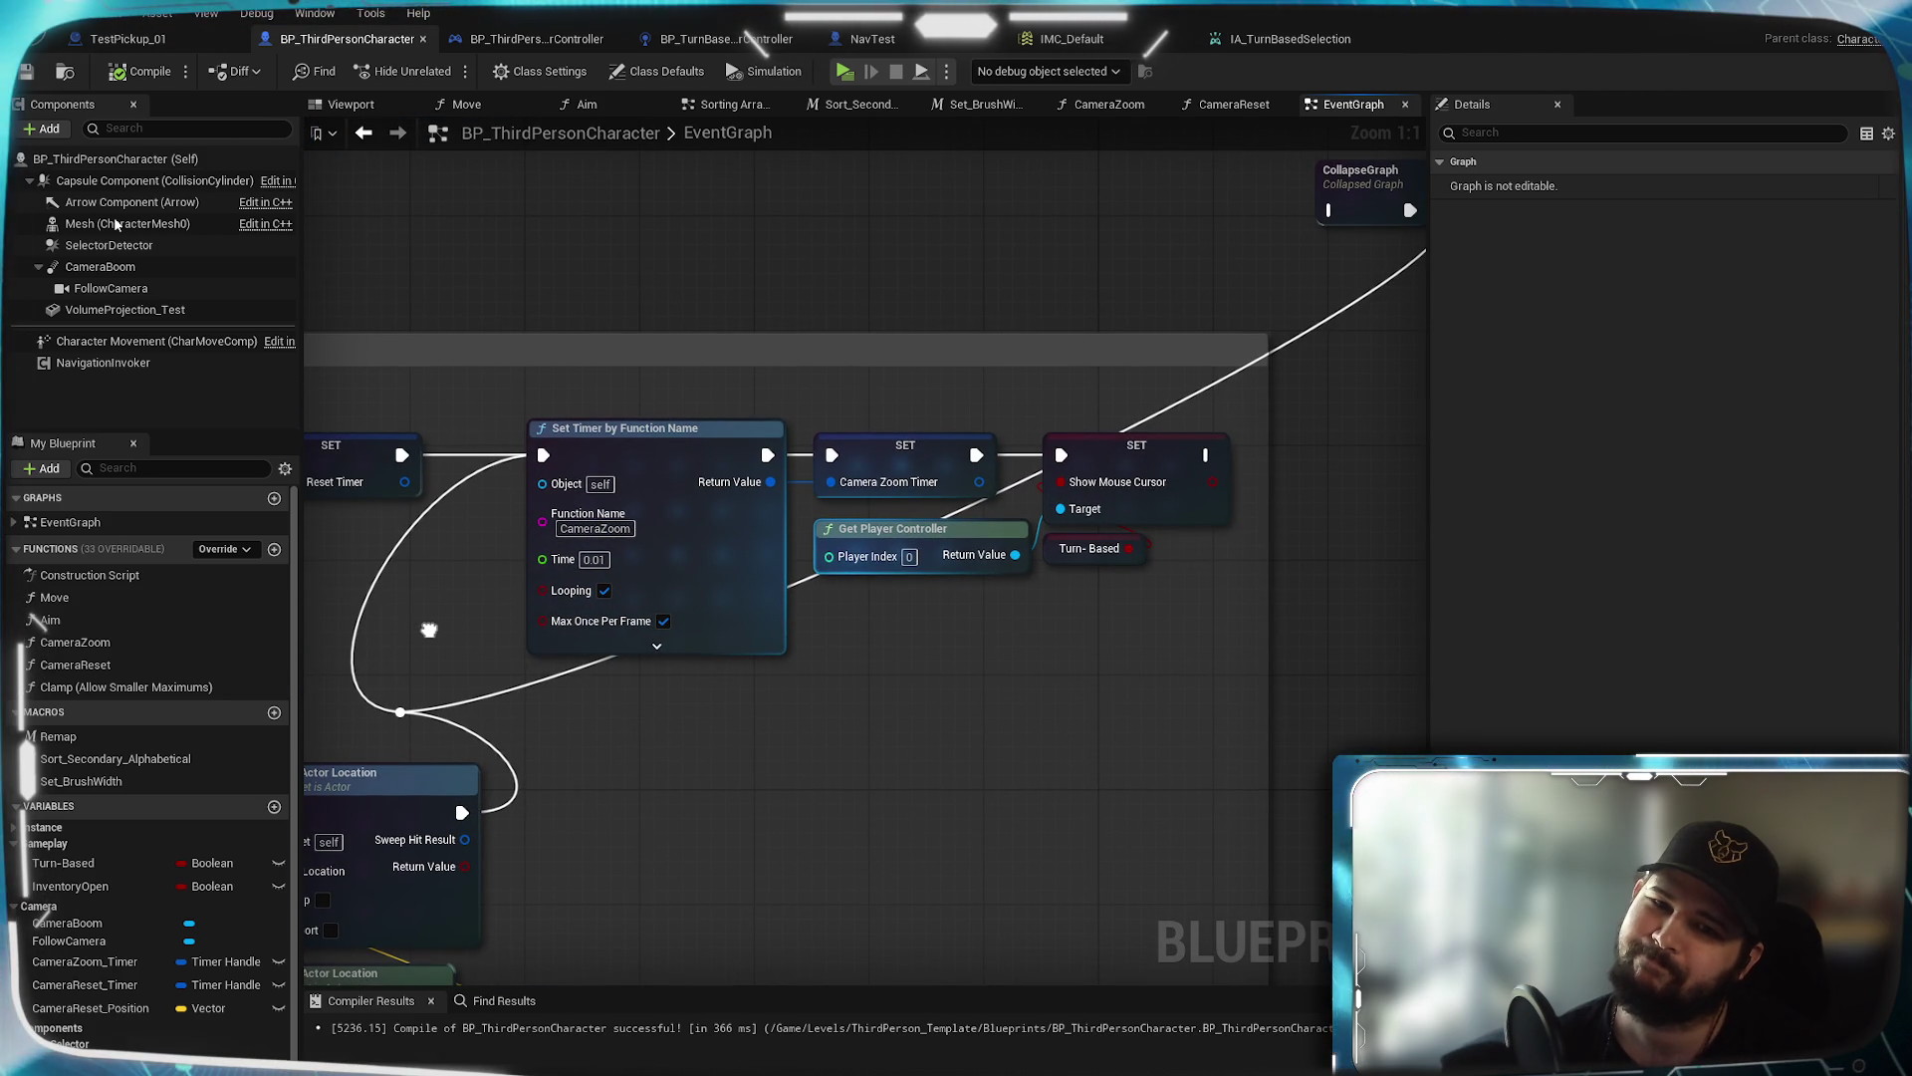
pyautogui.moveTo(422, 628); pyautogui.dragTo(918, 438)
pyautogui.scroll(-1, 918, 438)
pyautogui.moveTo(558, 468)
pyautogui.mouseDown()
pyautogui.moveTo(667, 446)
pyautogui.moveTo(684, 501)
pyautogui.moveTo(962, 553)
pyautogui.mouseUp()
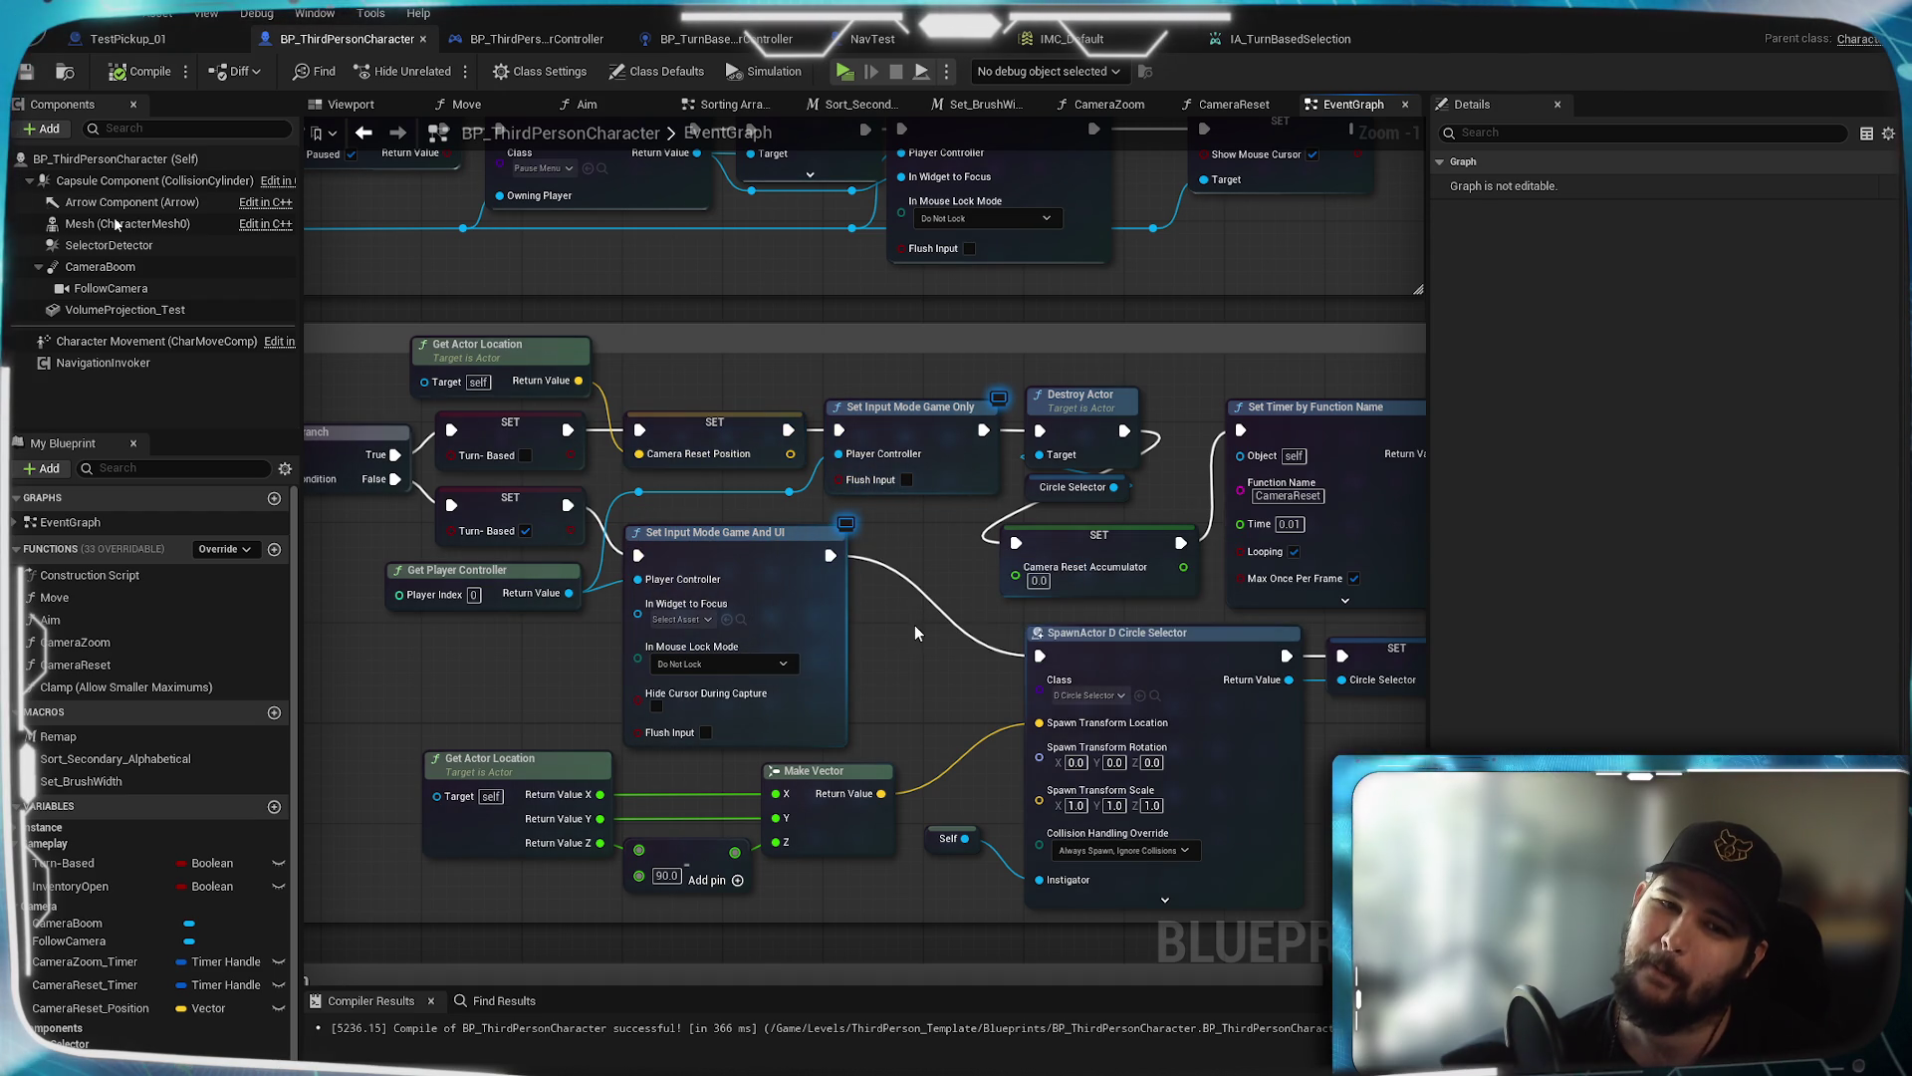
pyautogui.moveTo(926, 436)
pyautogui.mouseDown()
pyautogui.moveTo(912, 311)
pyautogui.moveTo(889, 302)
pyautogui.moveTo(847, 598)
pyautogui.mouseUp()
pyautogui.scroll(-3, 889, 302)
pyautogui.scroll(3, 839, 619)
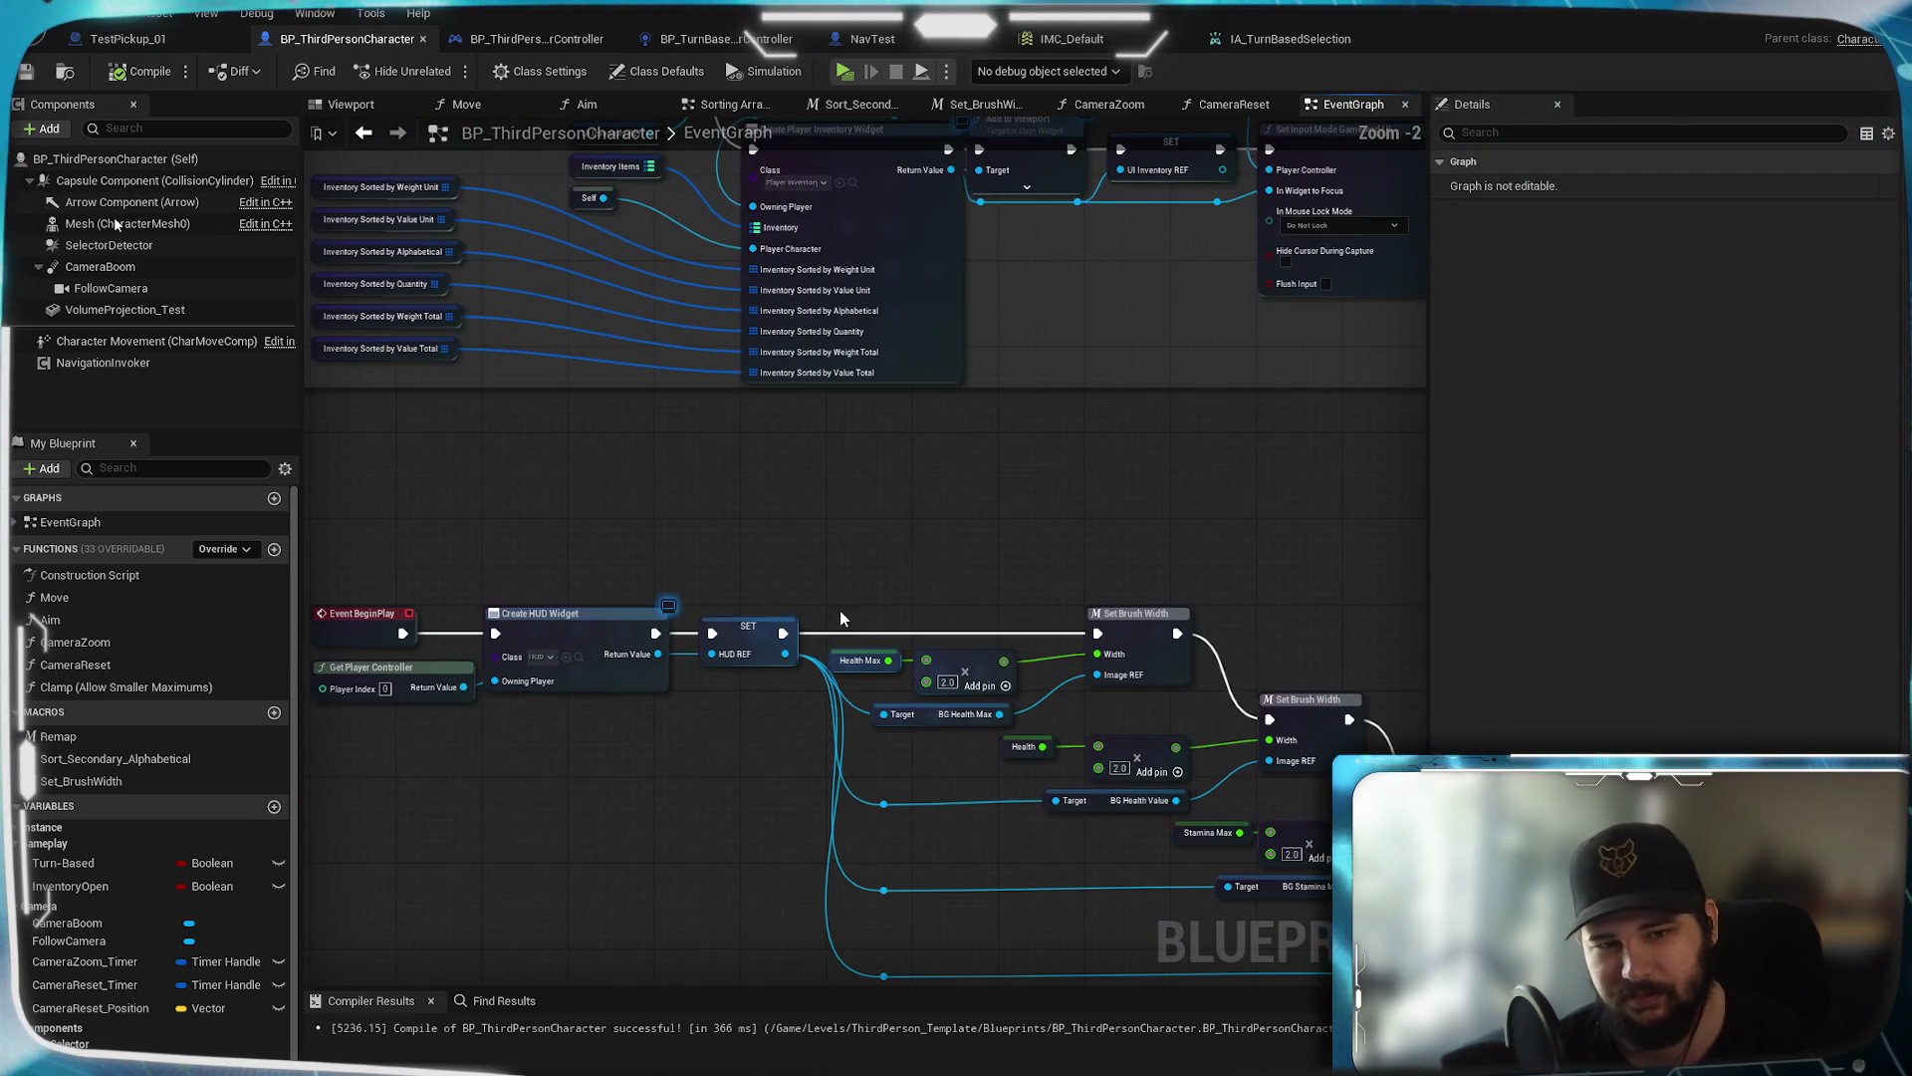
pyautogui.moveTo(1048, 574)
pyautogui.mouseDown()
pyautogui.moveTo(999, 401)
pyautogui.moveTo(20, 279)
pyautogui.mouseUp()
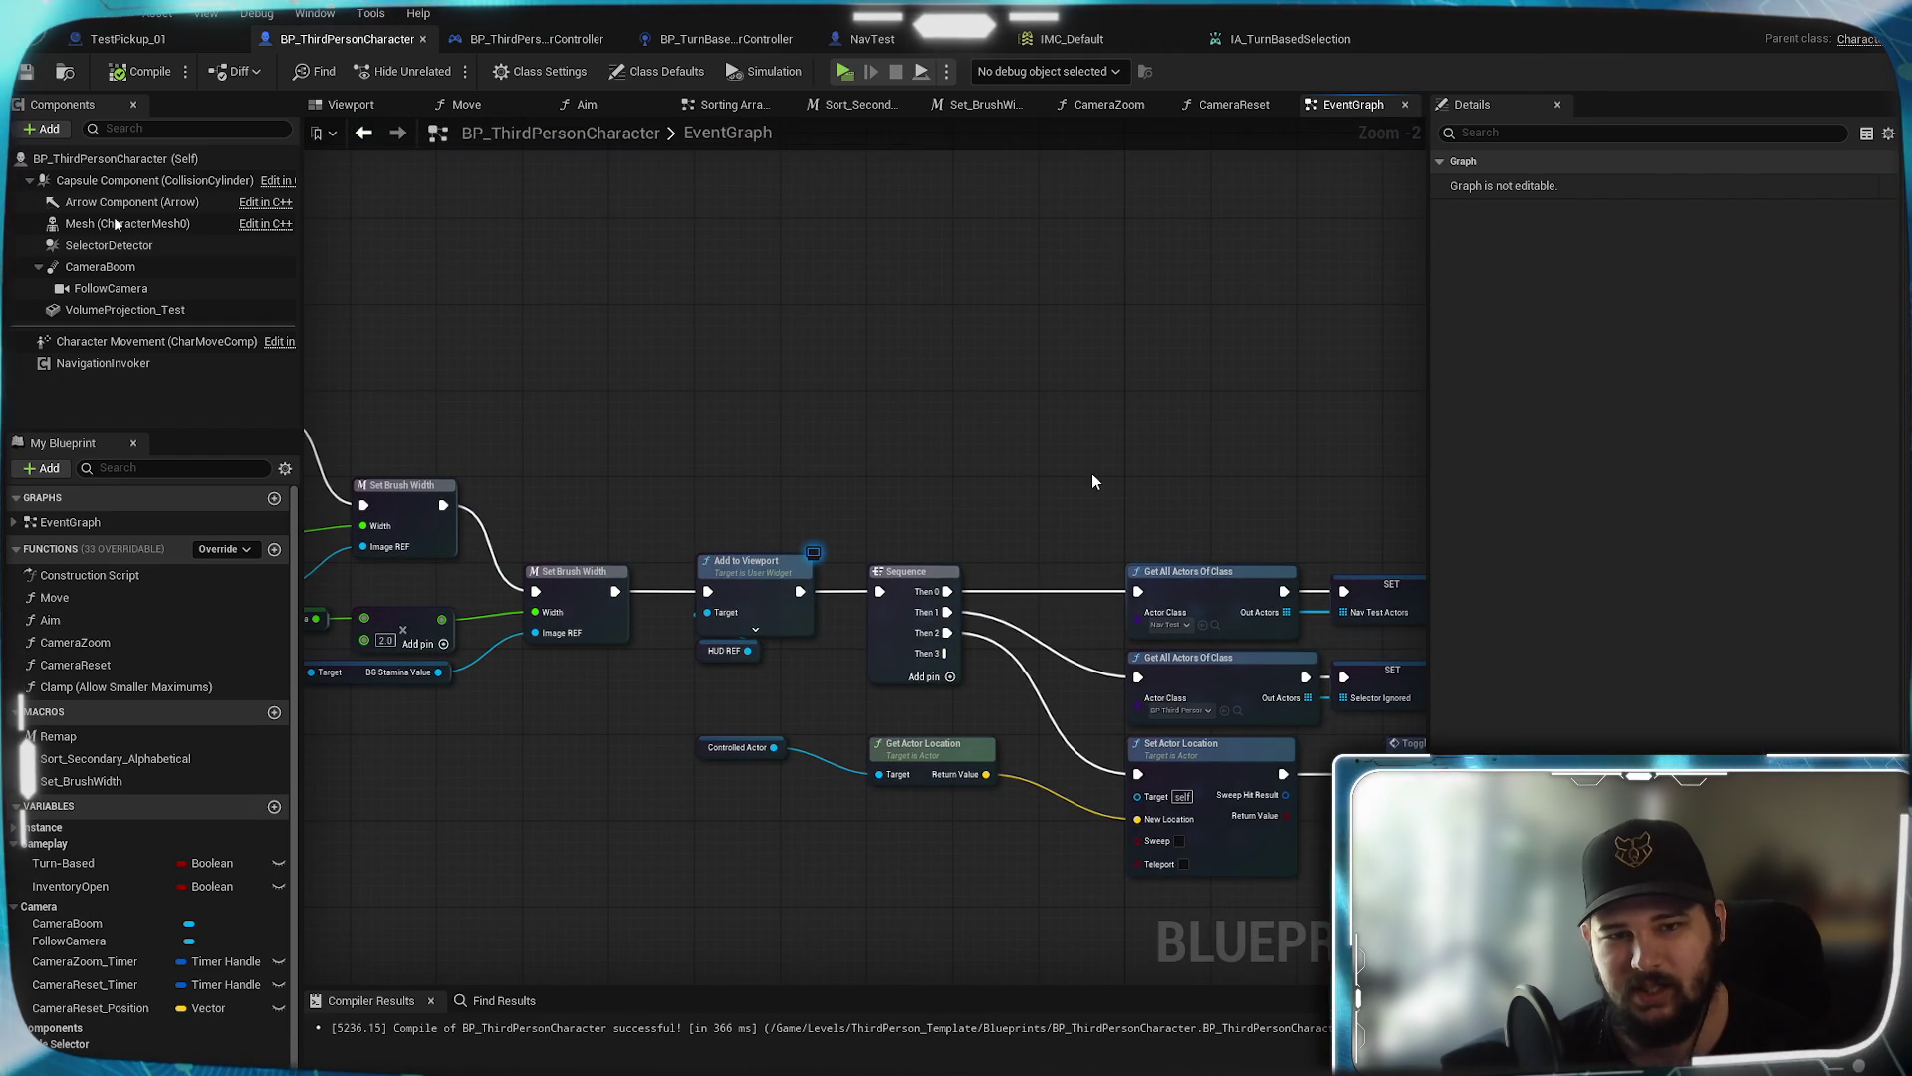
pyautogui.moveTo(1093, 482); pyautogui.dragTo(649, 388)
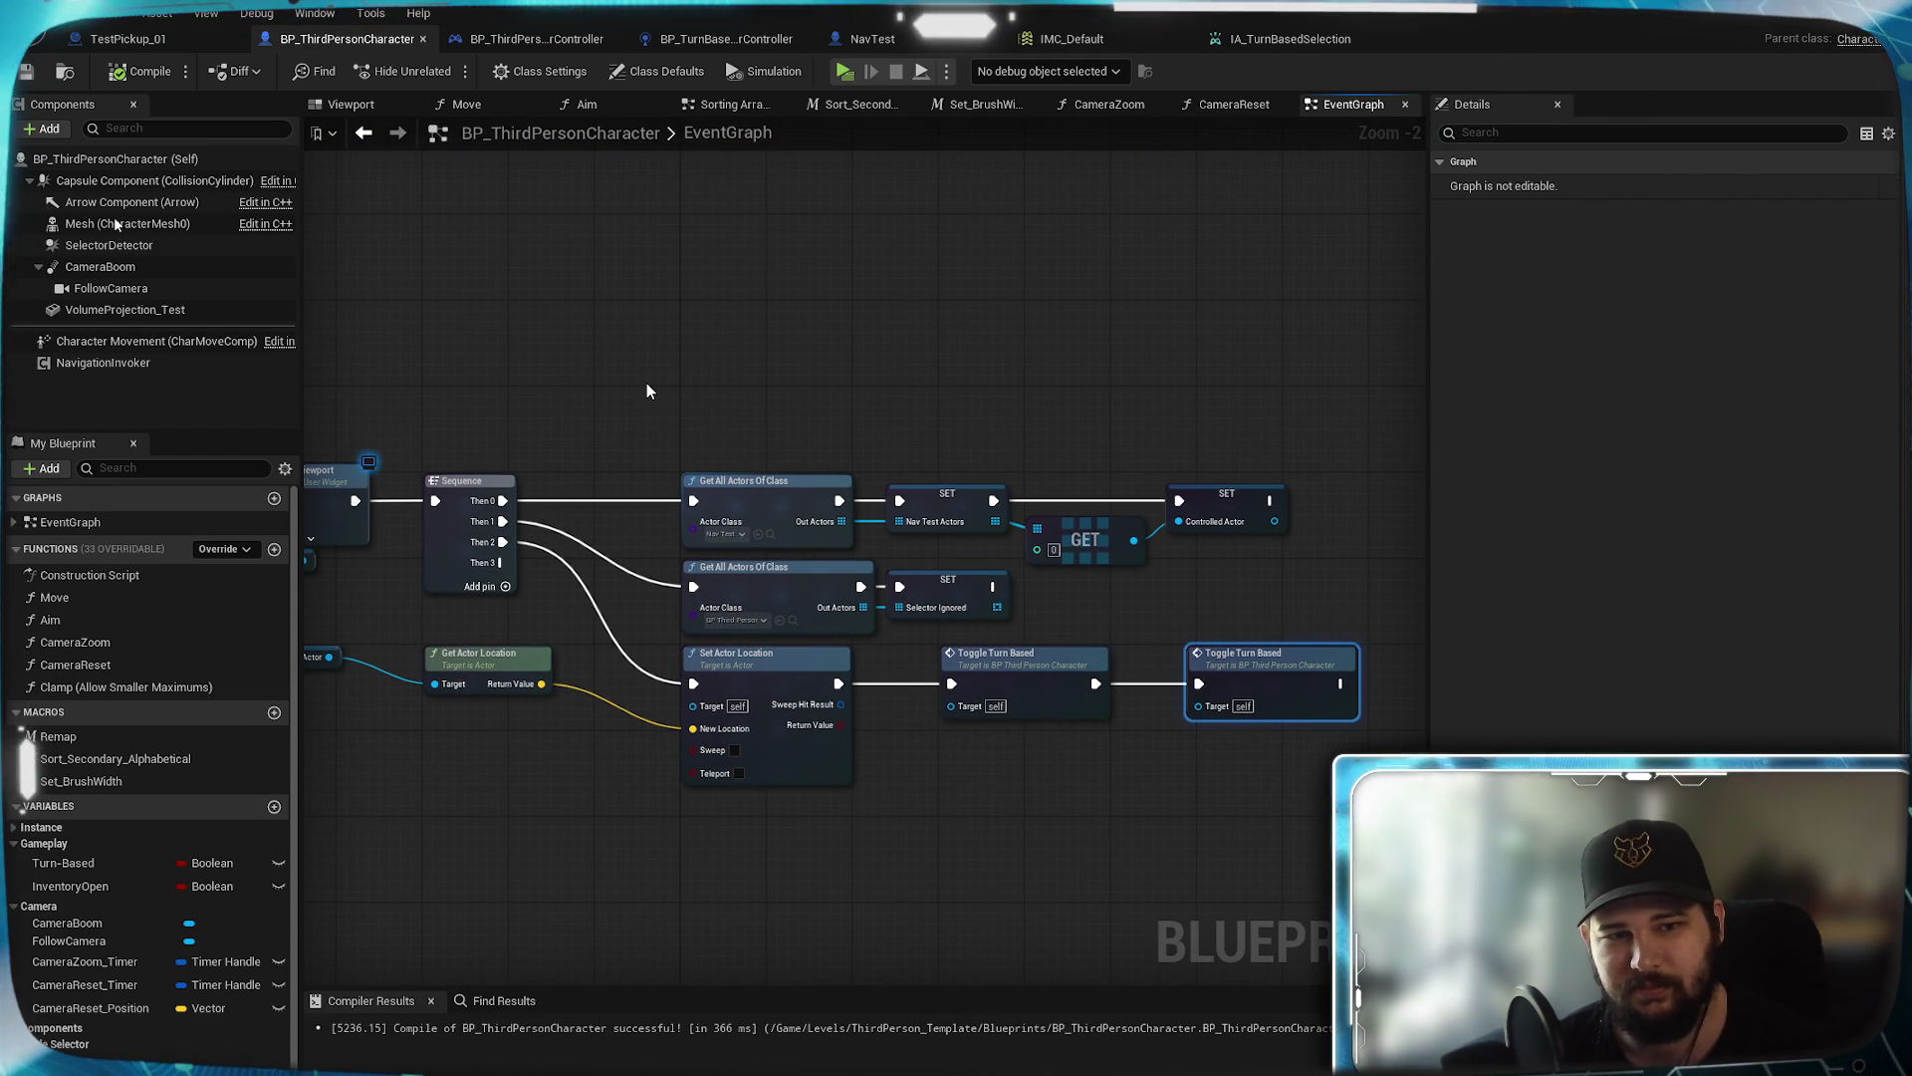
pyautogui.moveTo(647, 391); pyautogui.dragTo(739, 420)
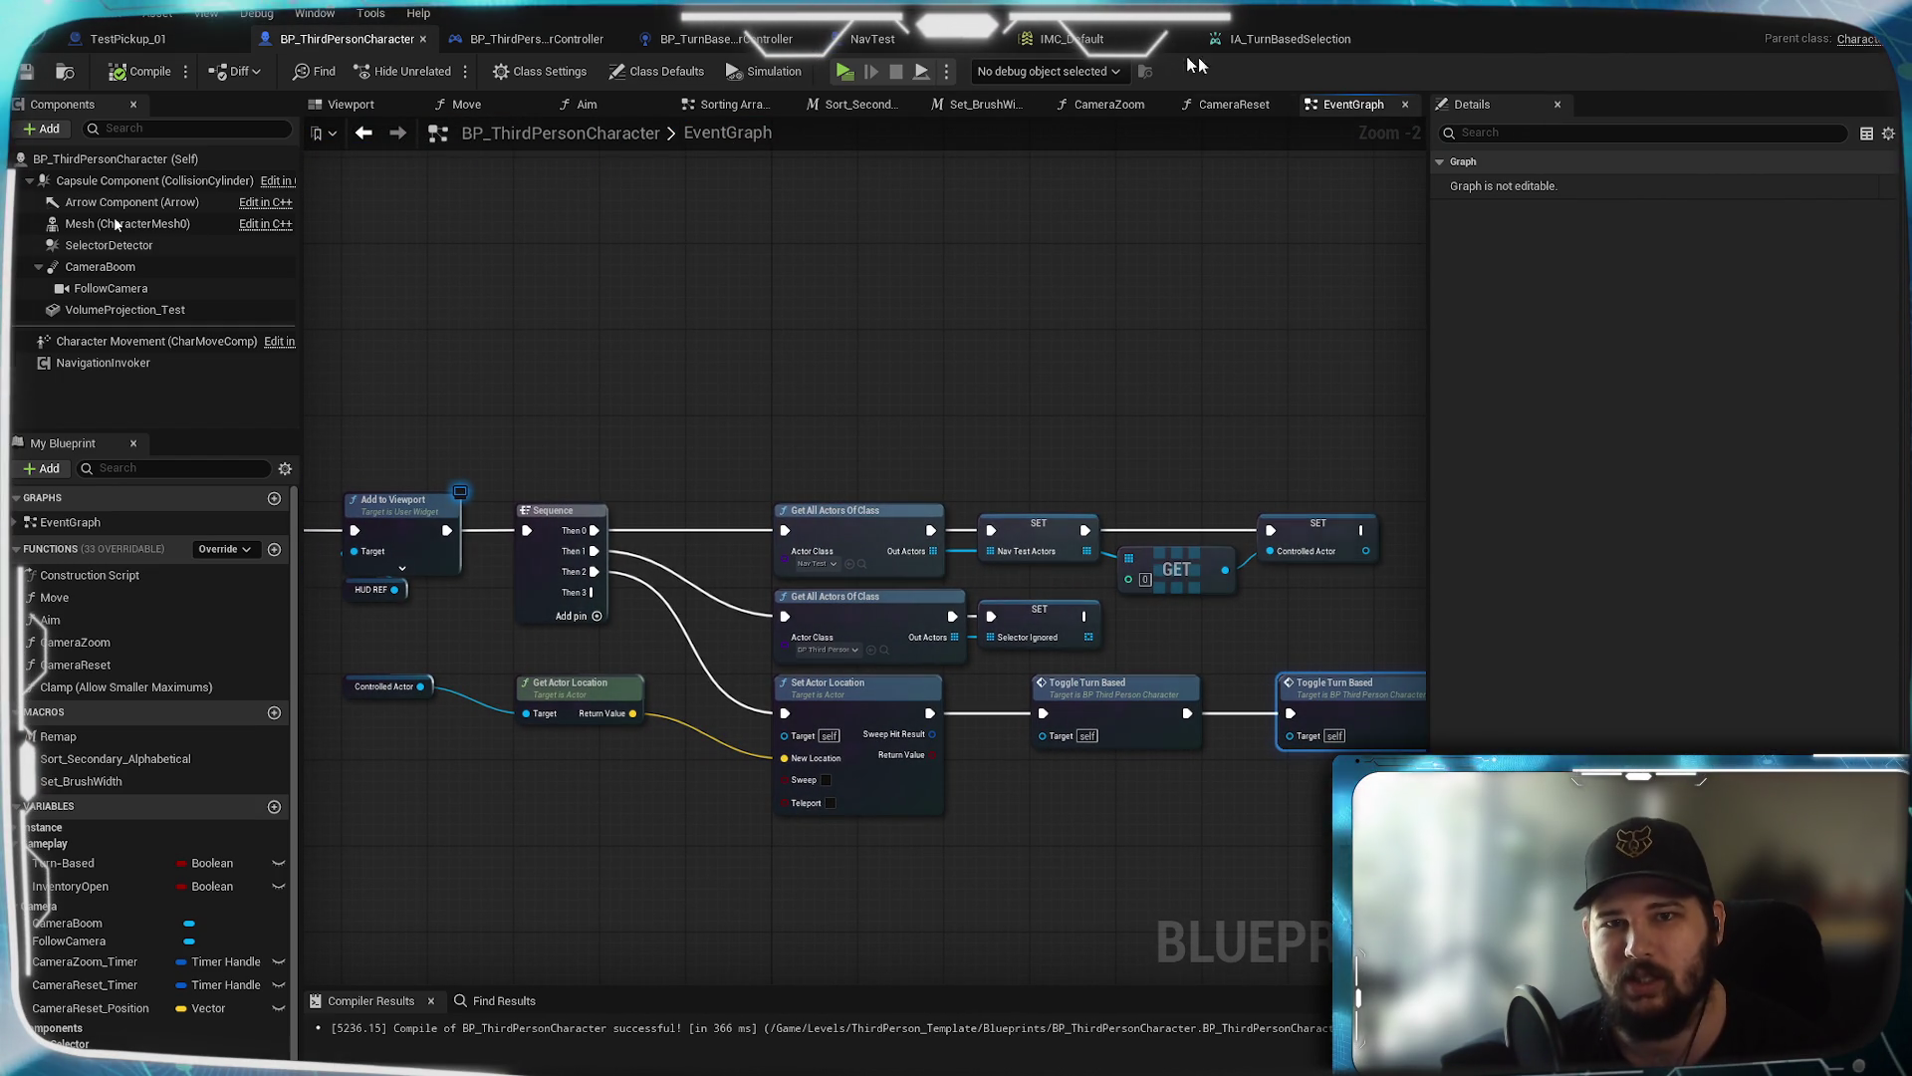
# Open the Lvl_ThirdPerson Level Blueprint from the level editor's Blueprints menu
pyautogui.click(1836, 47)
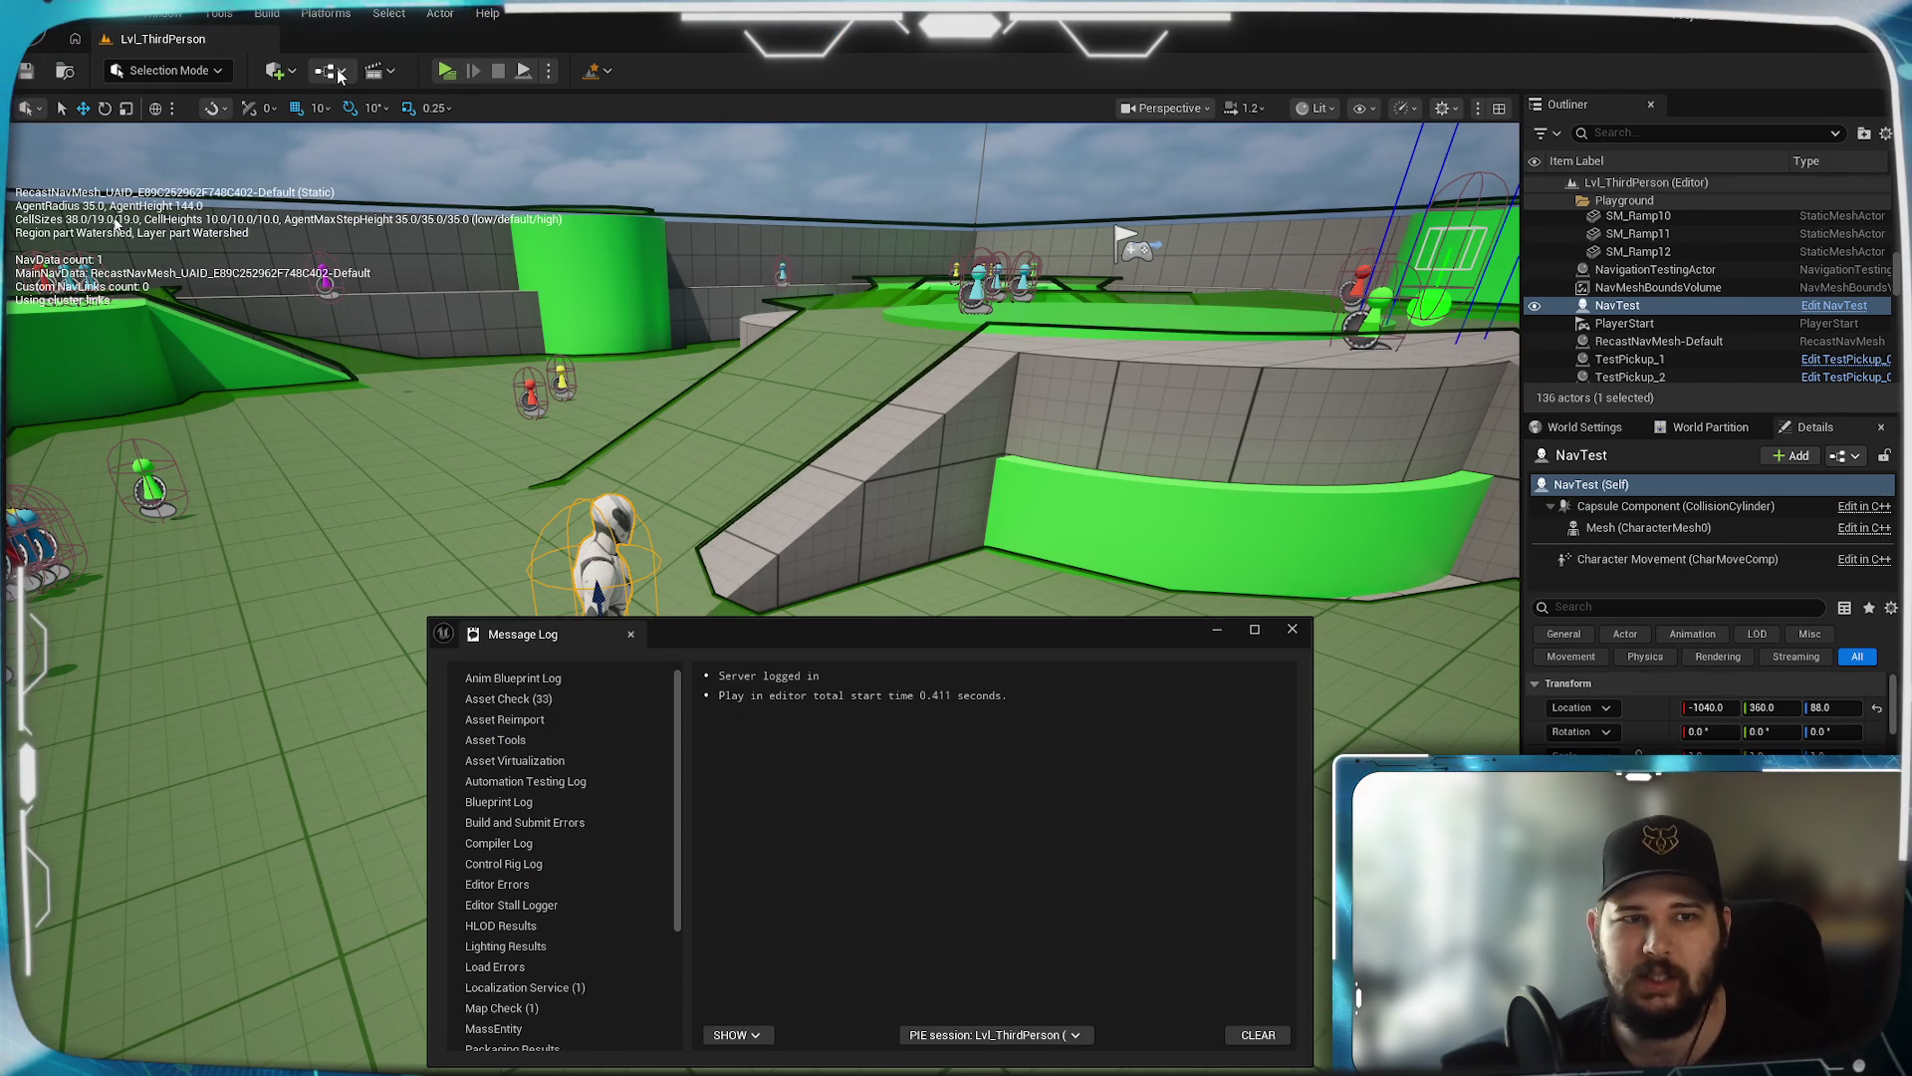
pyautogui.click(339, 76)
pyautogui.click(940, 295)
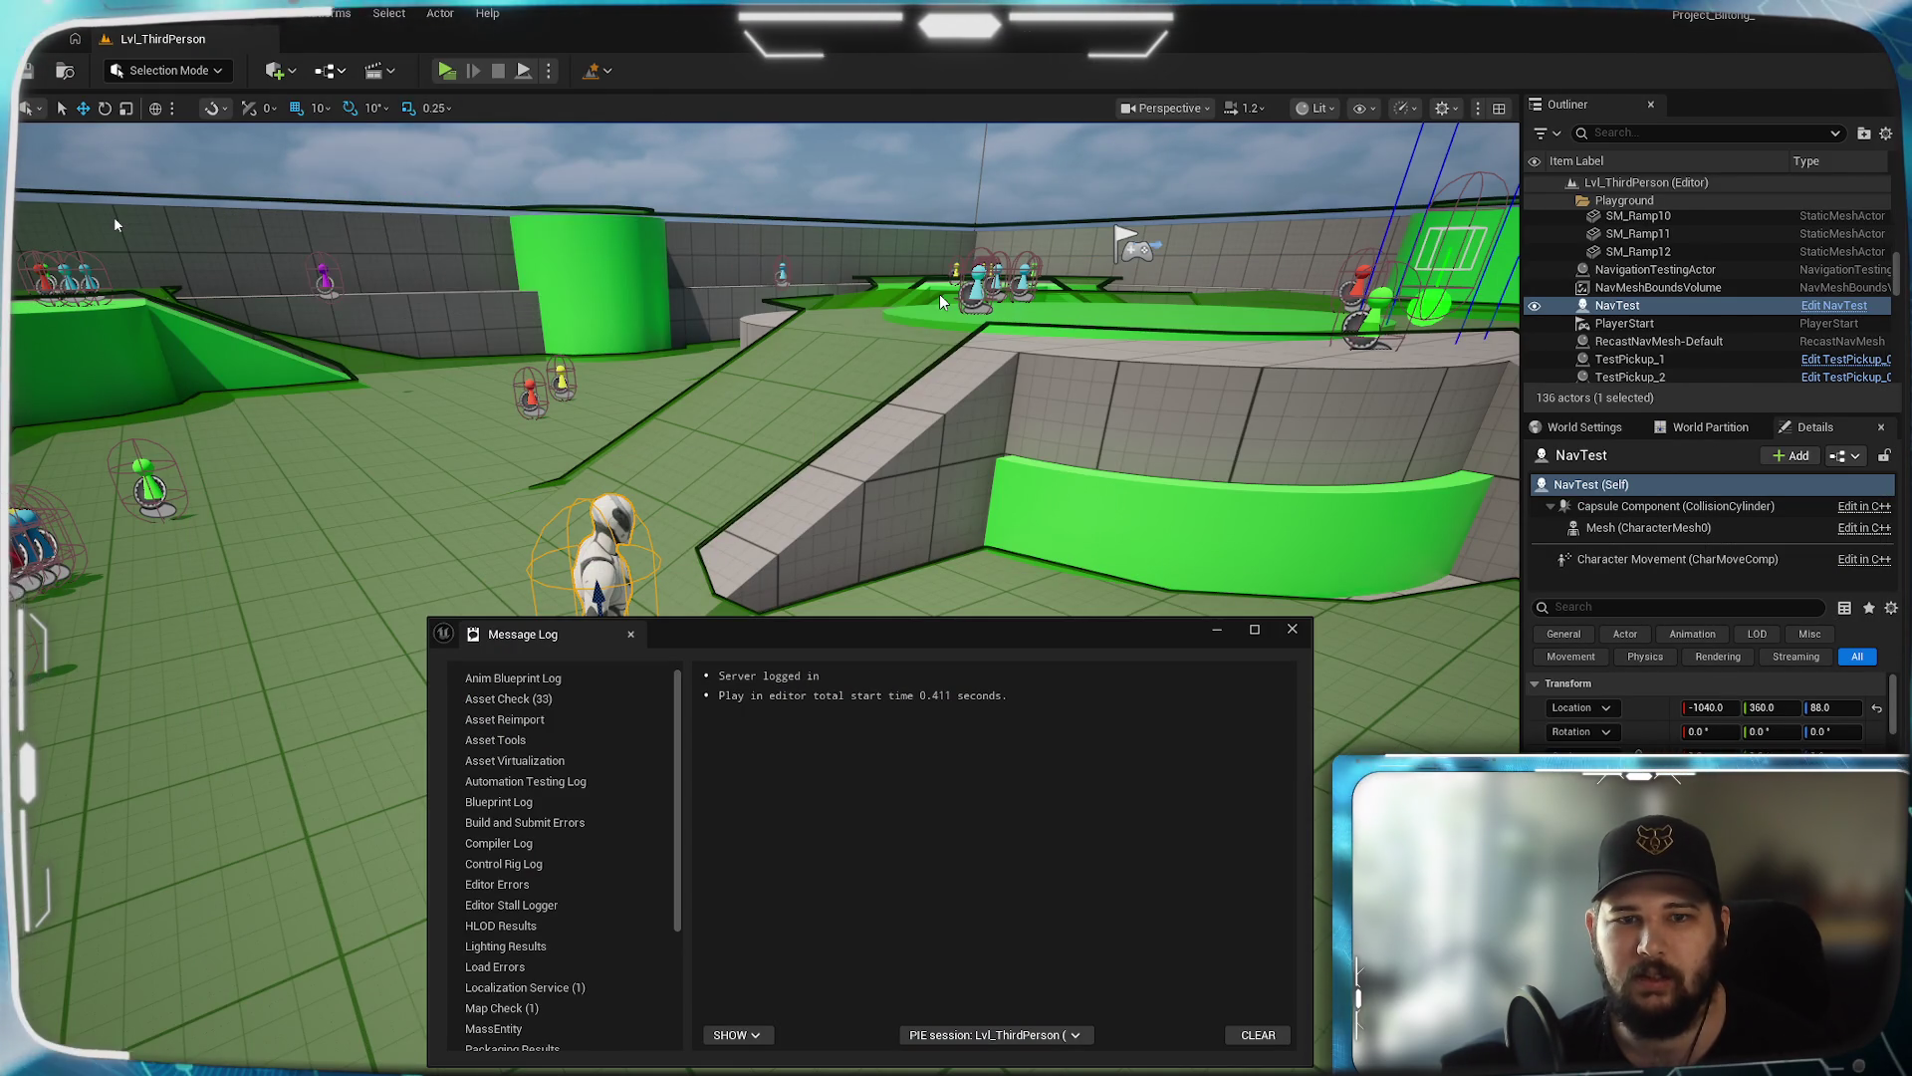
# Pan through its BeginPlay, Is Valid, post-process and Execute Console Command nodes, then return to BP_ThirdPersonCharacter
pyautogui.scroll(-1, 690, 661)
pyautogui.moveTo(682, 596)
pyautogui.mouseDown()
pyautogui.moveTo(1036, 564)
pyautogui.moveTo(999, 456)
pyautogui.moveTo(1067, 512)
pyautogui.mouseUp()
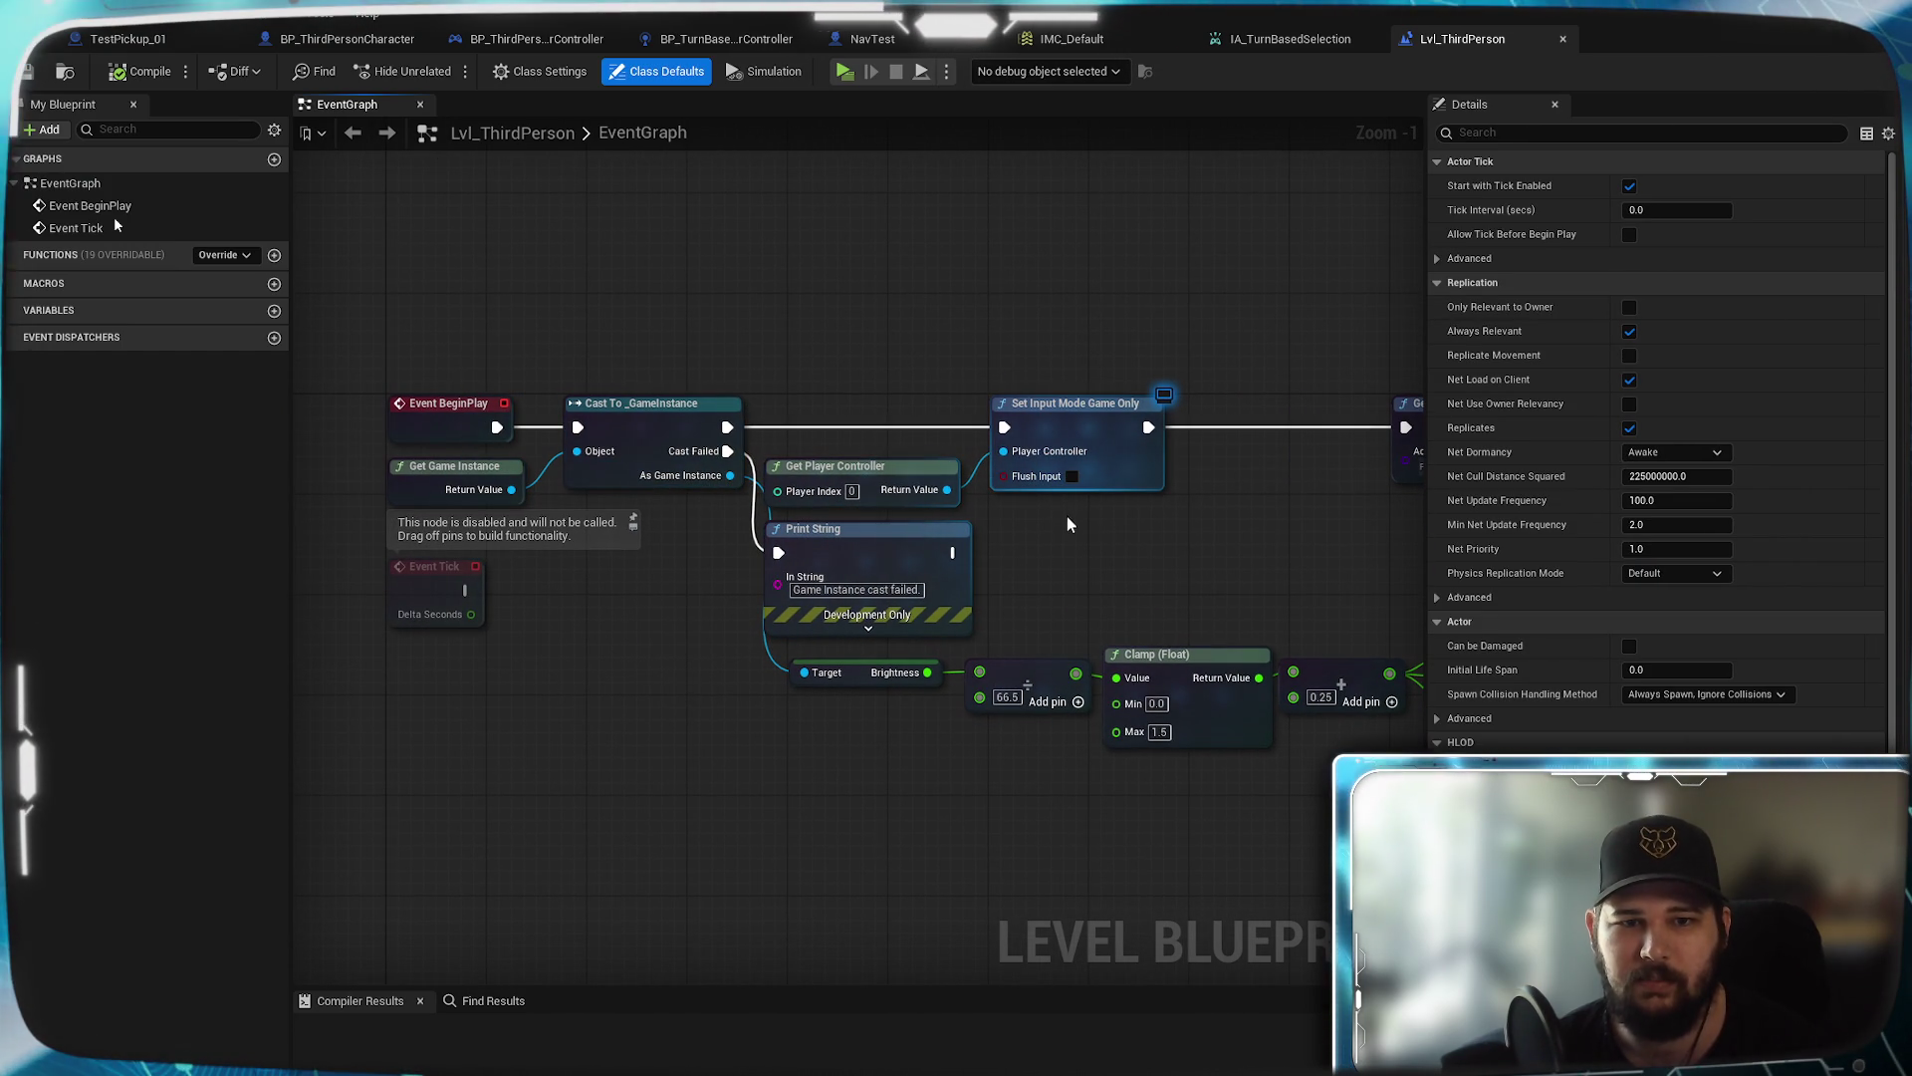
pyautogui.moveTo(1131, 536); pyautogui.dragTo(573, 561)
pyautogui.moveTo(875, 551)
pyautogui.mouseDown()
pyautogui.moveTo(682, 563)
pyautogui.moveTo(571, 506)
pyautogui.mouseUp()
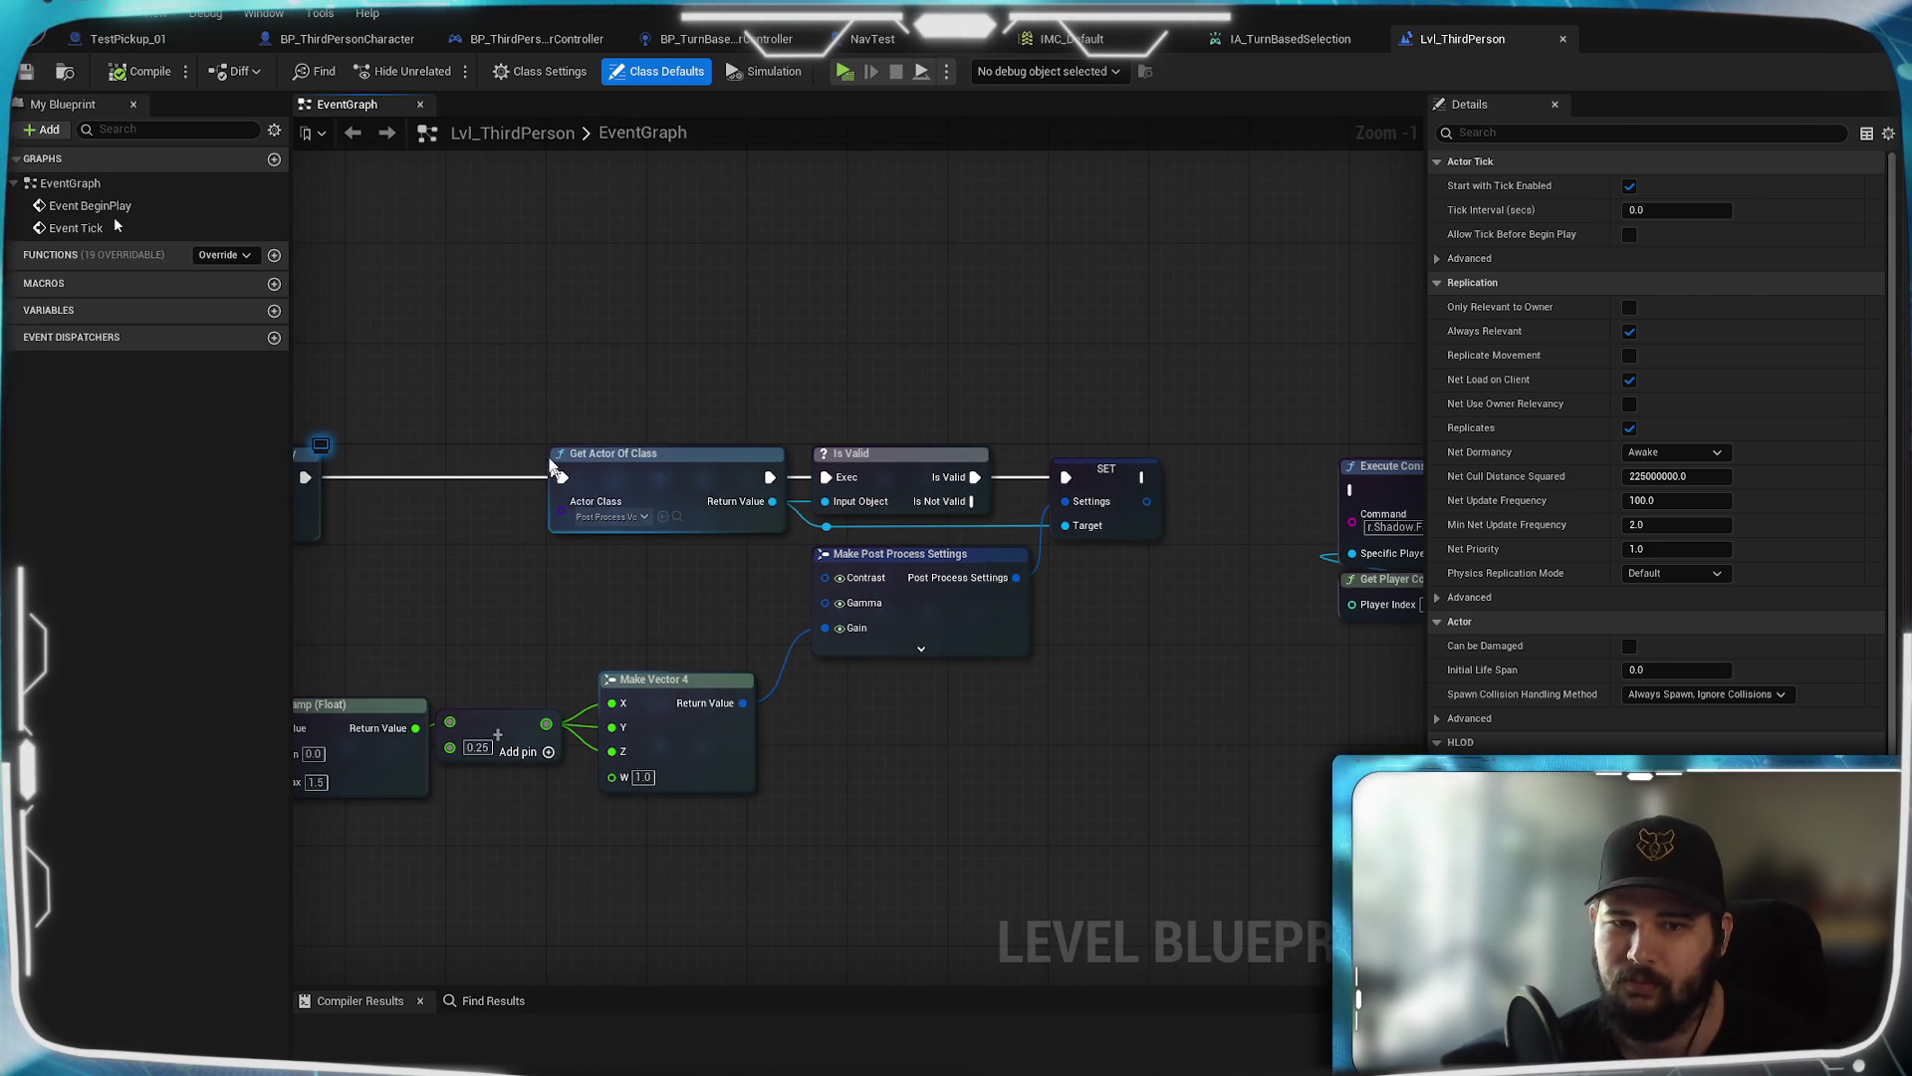
pyautogui.moveTo(1122, 348); pyautogui.dragTo(771, 338)
pyautogui.moveTo(635, 353); pyautogui.dragTo(930, 507)
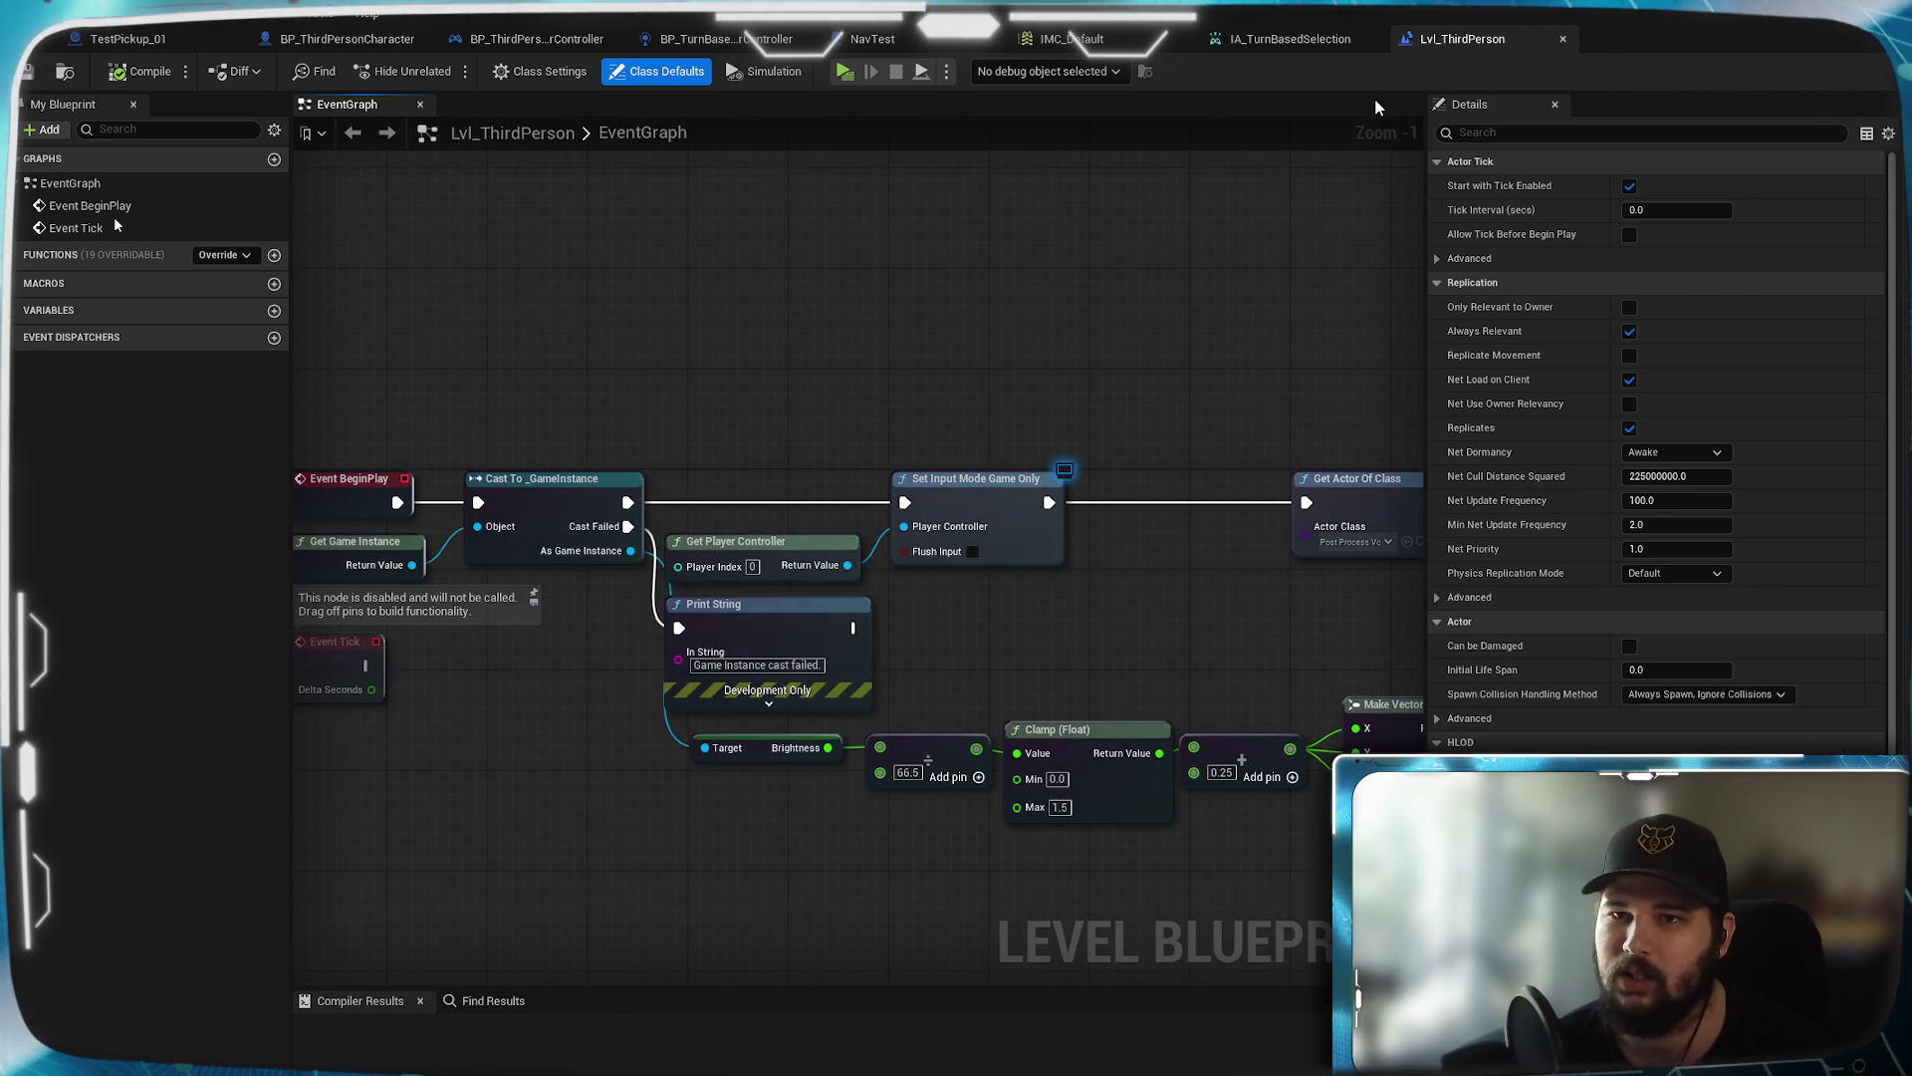
pyautogui.click(354, 44)
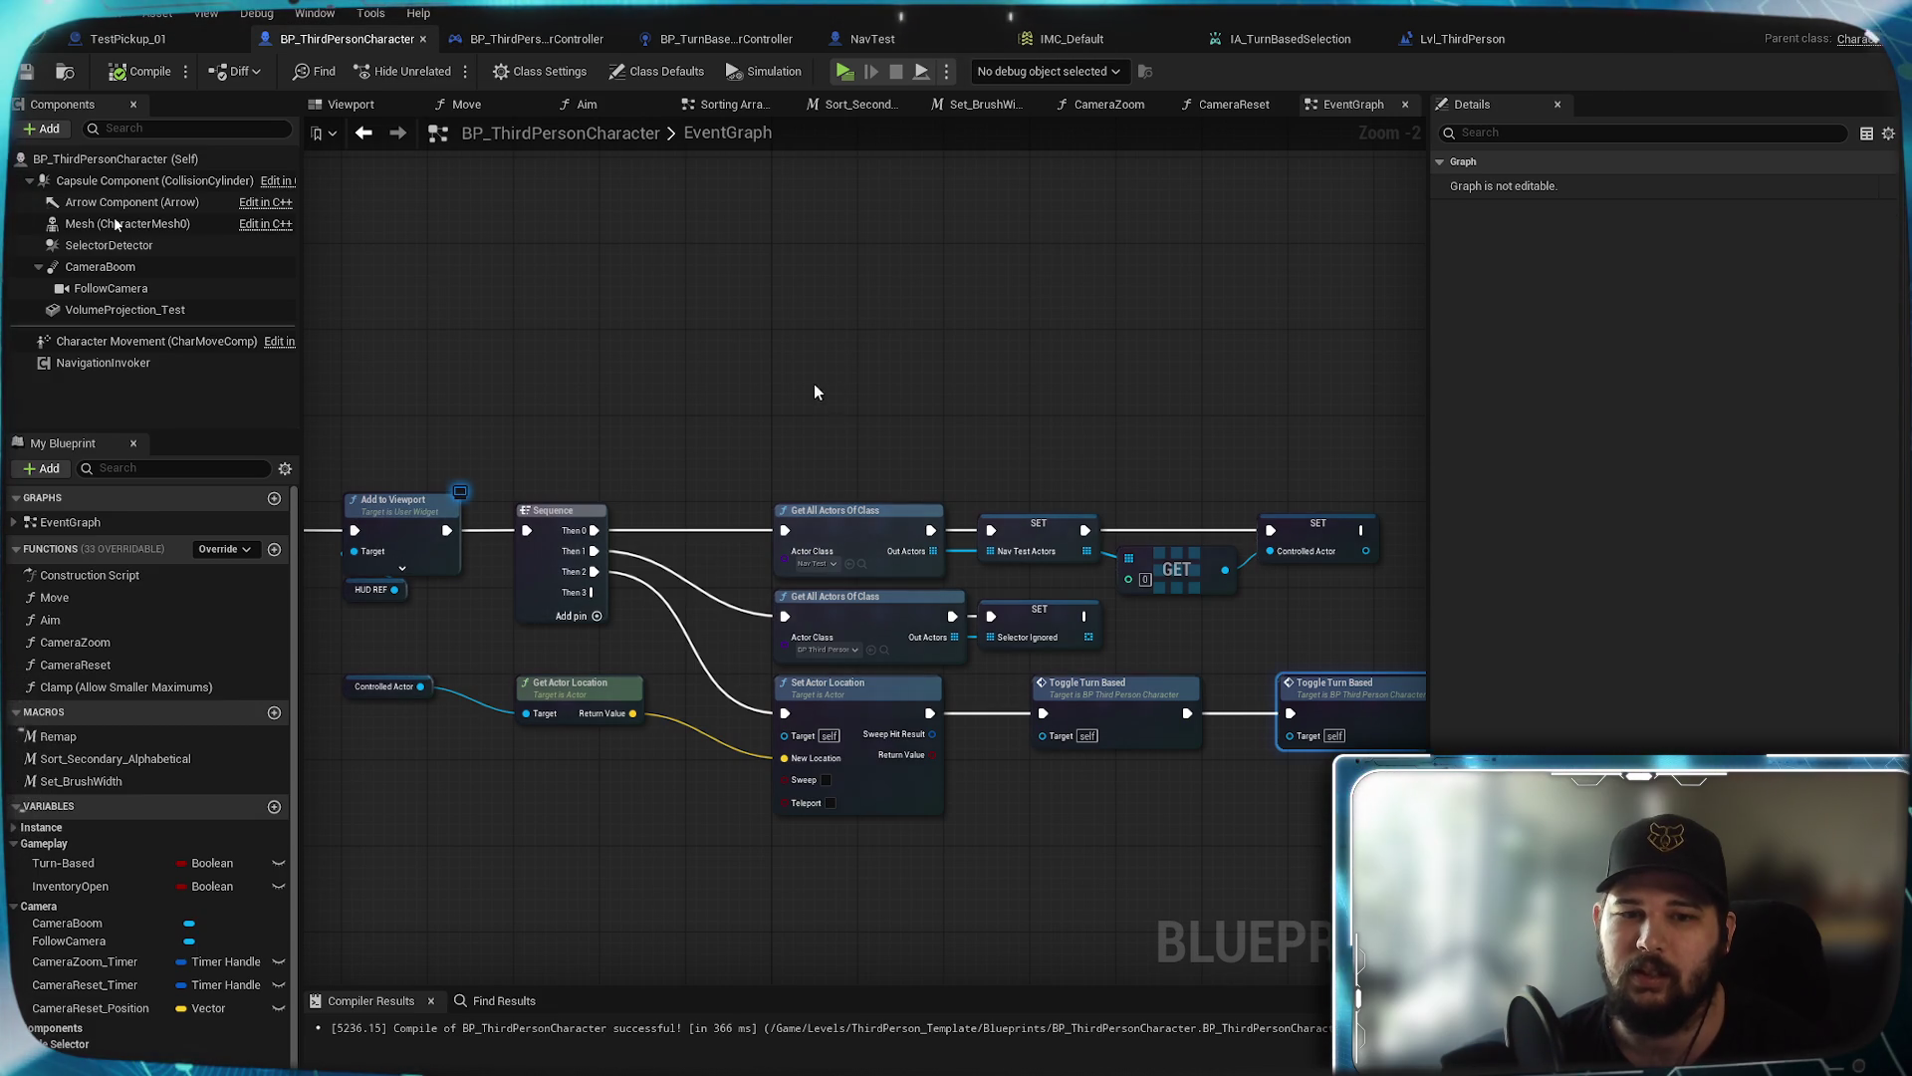
# Move the two Toggle Turn Based nodes to the right to make room near the Sequence node
pyautogui.scroll(1, 948, 453)
pyautogui.scroll(2, 946, 450)
pyautogui.keyDown('shift'); pyautogui.click(654, 518); pyautogui.keyUp('shift')
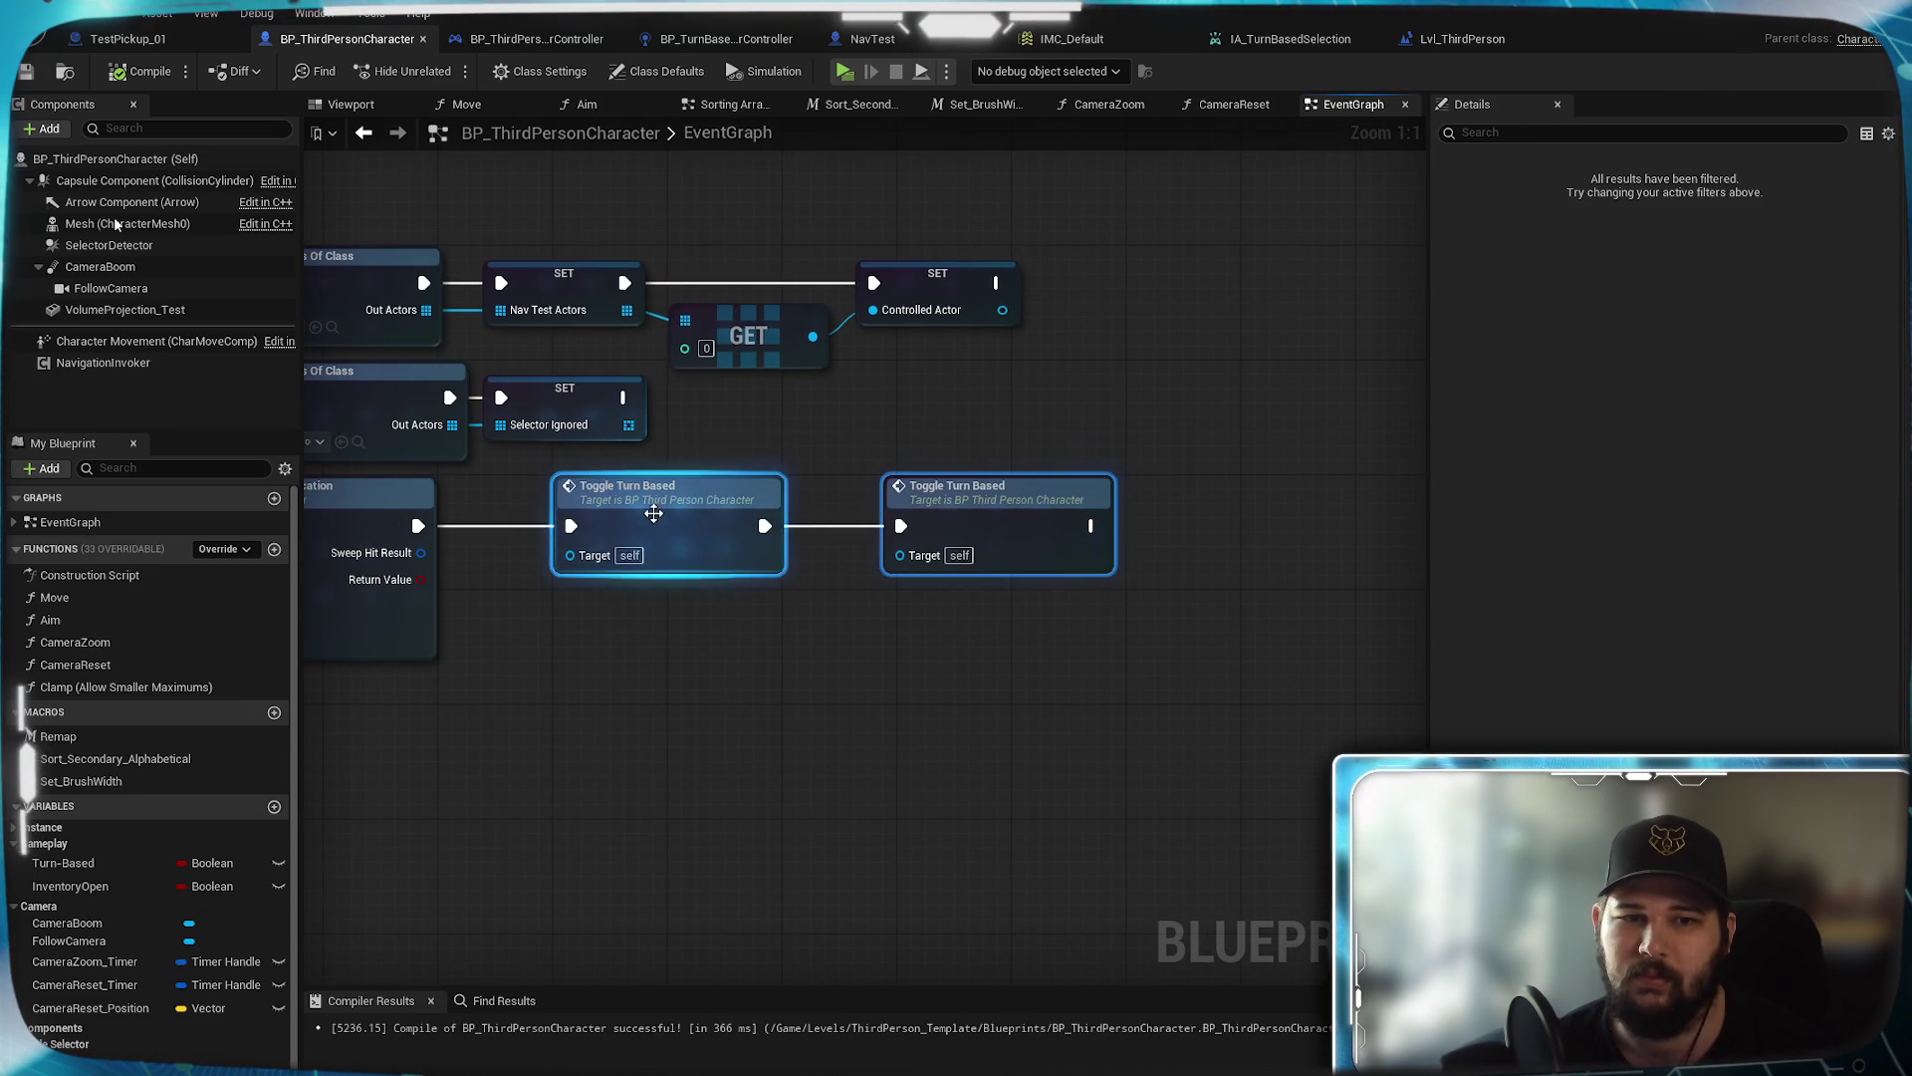
pyautogui.moveTo(655, 518); pyautogui.dragTo(981, 520)
pyautogui.moveTo(616, 625)
pyautogui.mouseDown()
pyautogui.moveTo(1120, 581)
pyautogui.moveTo(1088, 457)
pyautogui.moveTo(1108, 464)
pyautogui.mouseUp()
# Duplicate the Set Actor Location node and chain the copy after the original
pyautogui.click(787, 445)
pyautogui.hotkey('ctrl', 'c')
pyautogui.hotkey('ctrl', 'v')
pyautogui.moveTo(922, 481); pyautogui.dragTo(1168, 478)
pyautogui.click(968, 626)
pyautogui.moveTo(968, 626); pyautogui.dragTo(1031, 631)
# Paste a second Get Actor Location and wire its Return Value into the copy's New Location
pyautogui.click(508, 435)
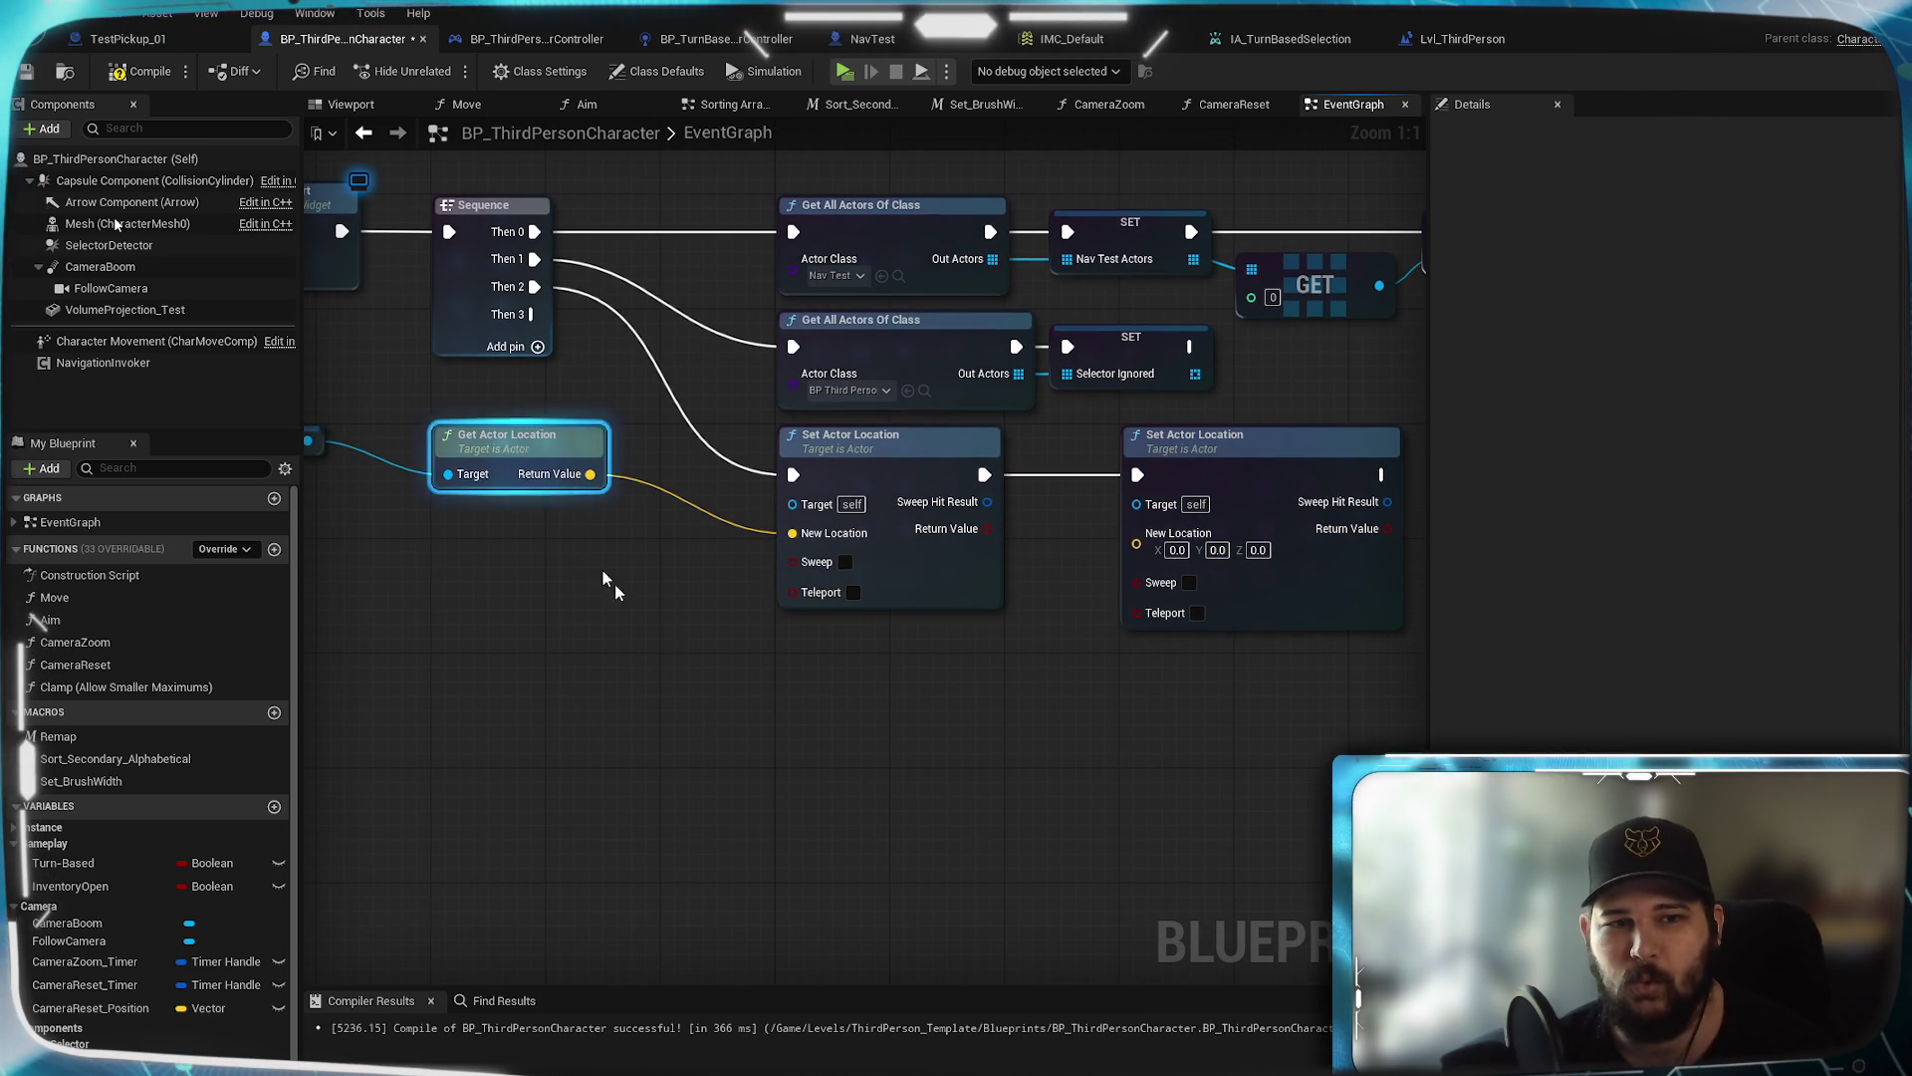
pyautogui.hotkey('ctrl', 'c')
pyautogui.hotkey('ctrl', 'v')
pyautogui.moveTo(1145, 757); pyautogui.dragTo(1280, 722)
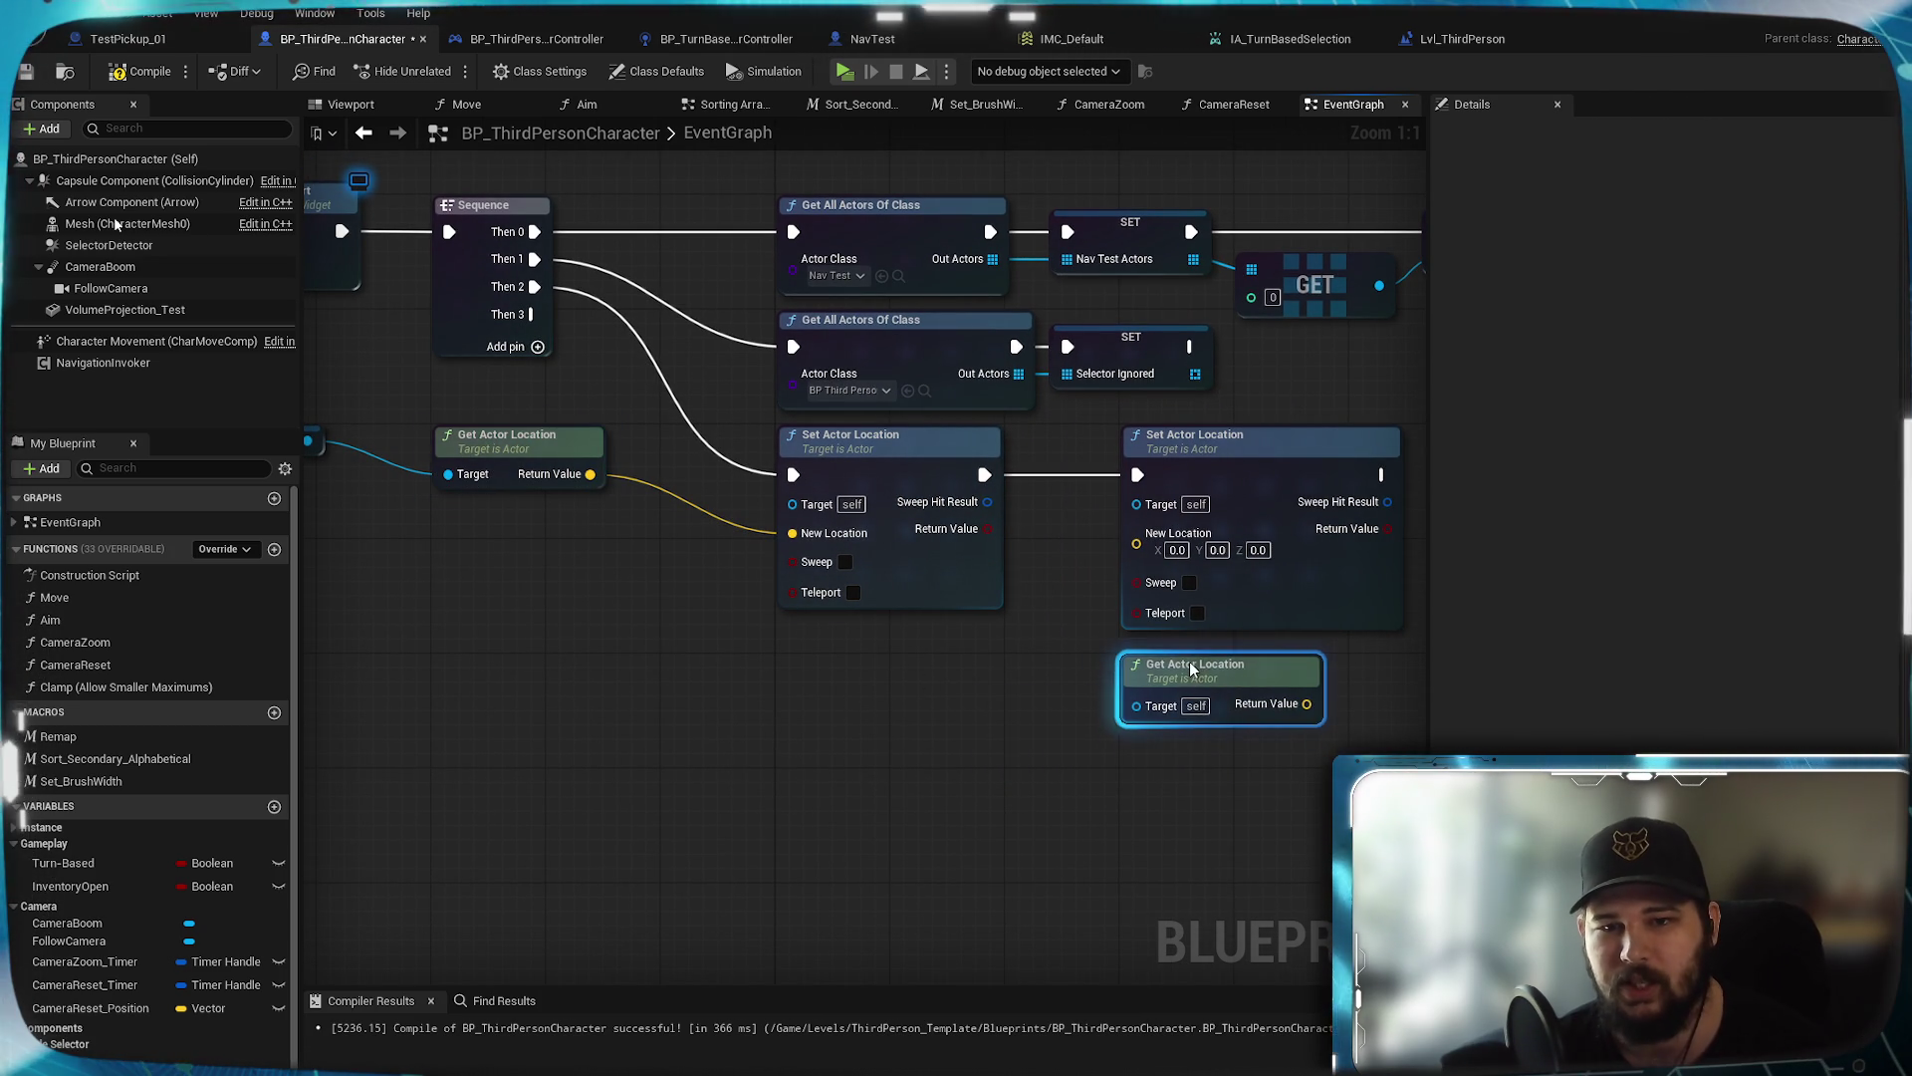
pyautogui.moveTo(1133, 546); pyautogui.dragTo(1135, 536)
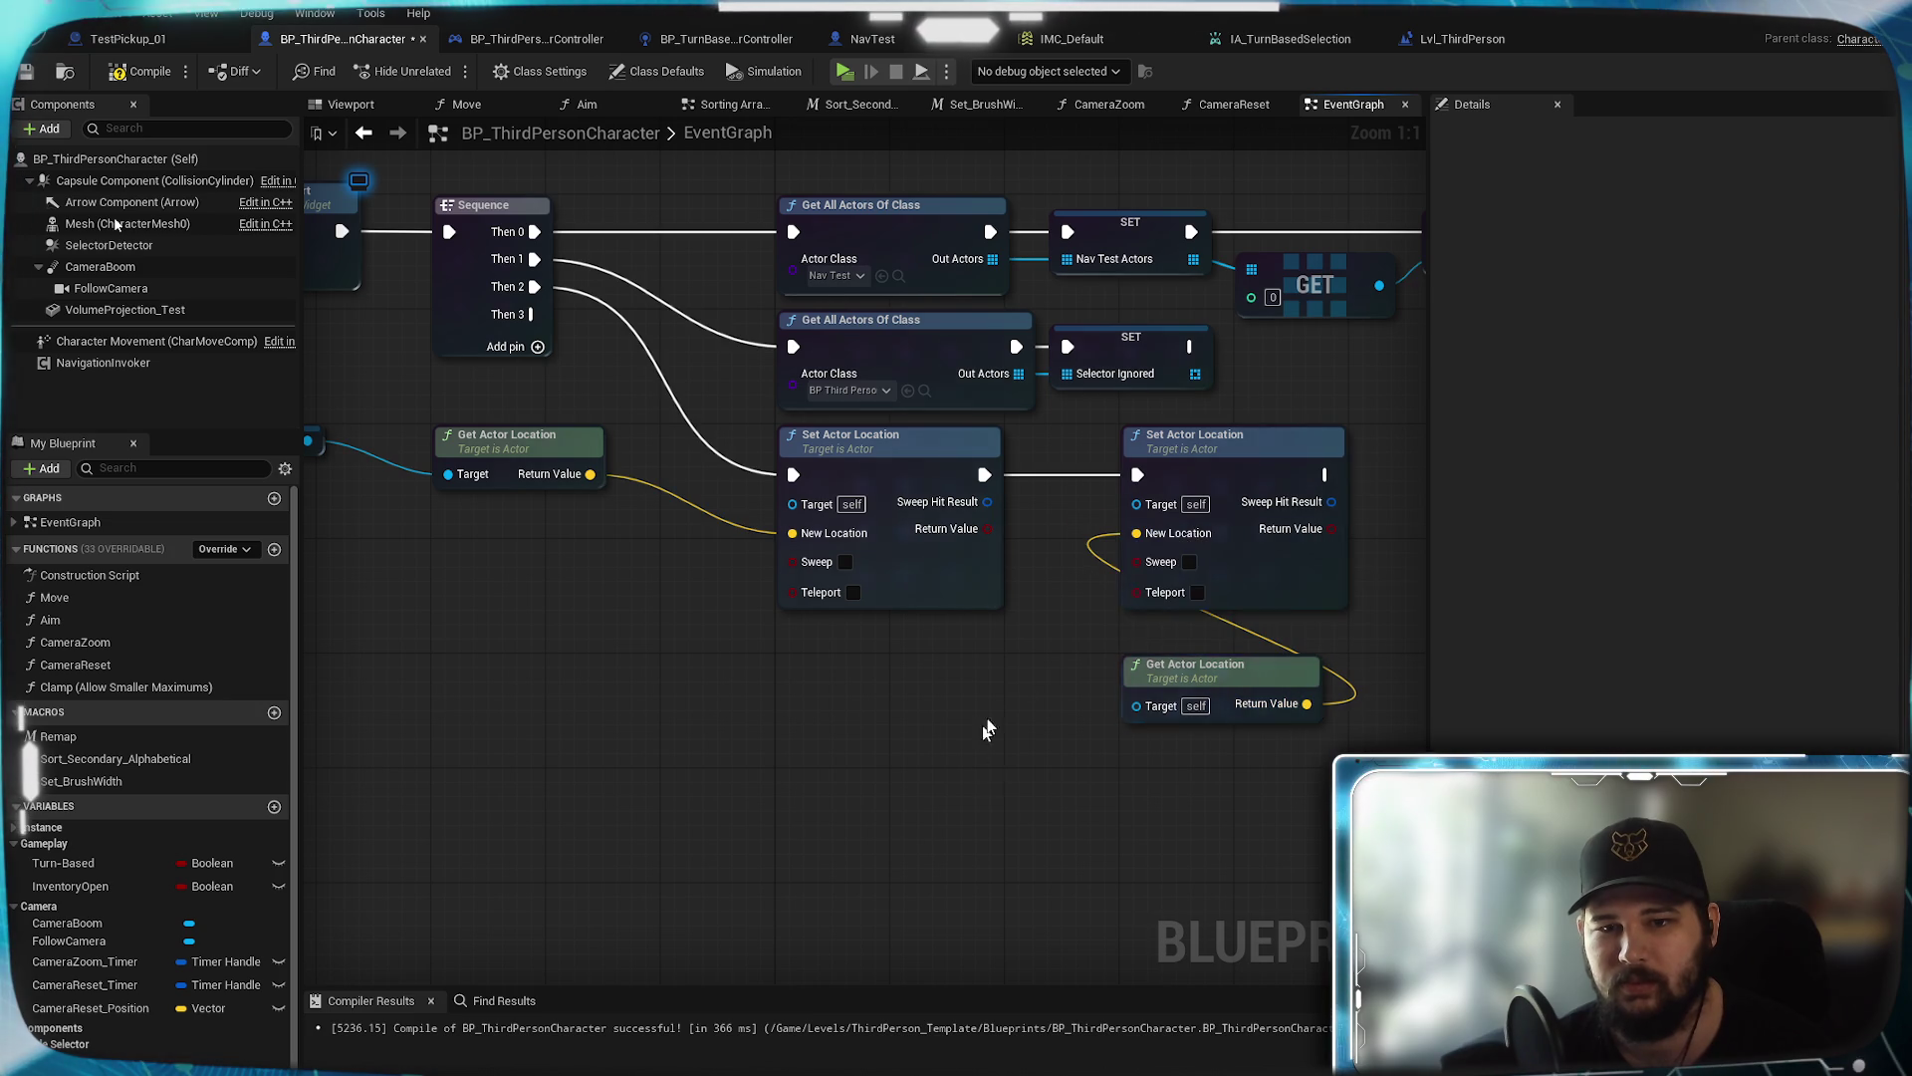
pyautogui.moveTo(1206, 671); pyautogui.dragTo(1206, 642)
pyautogui.click(1195, 737)
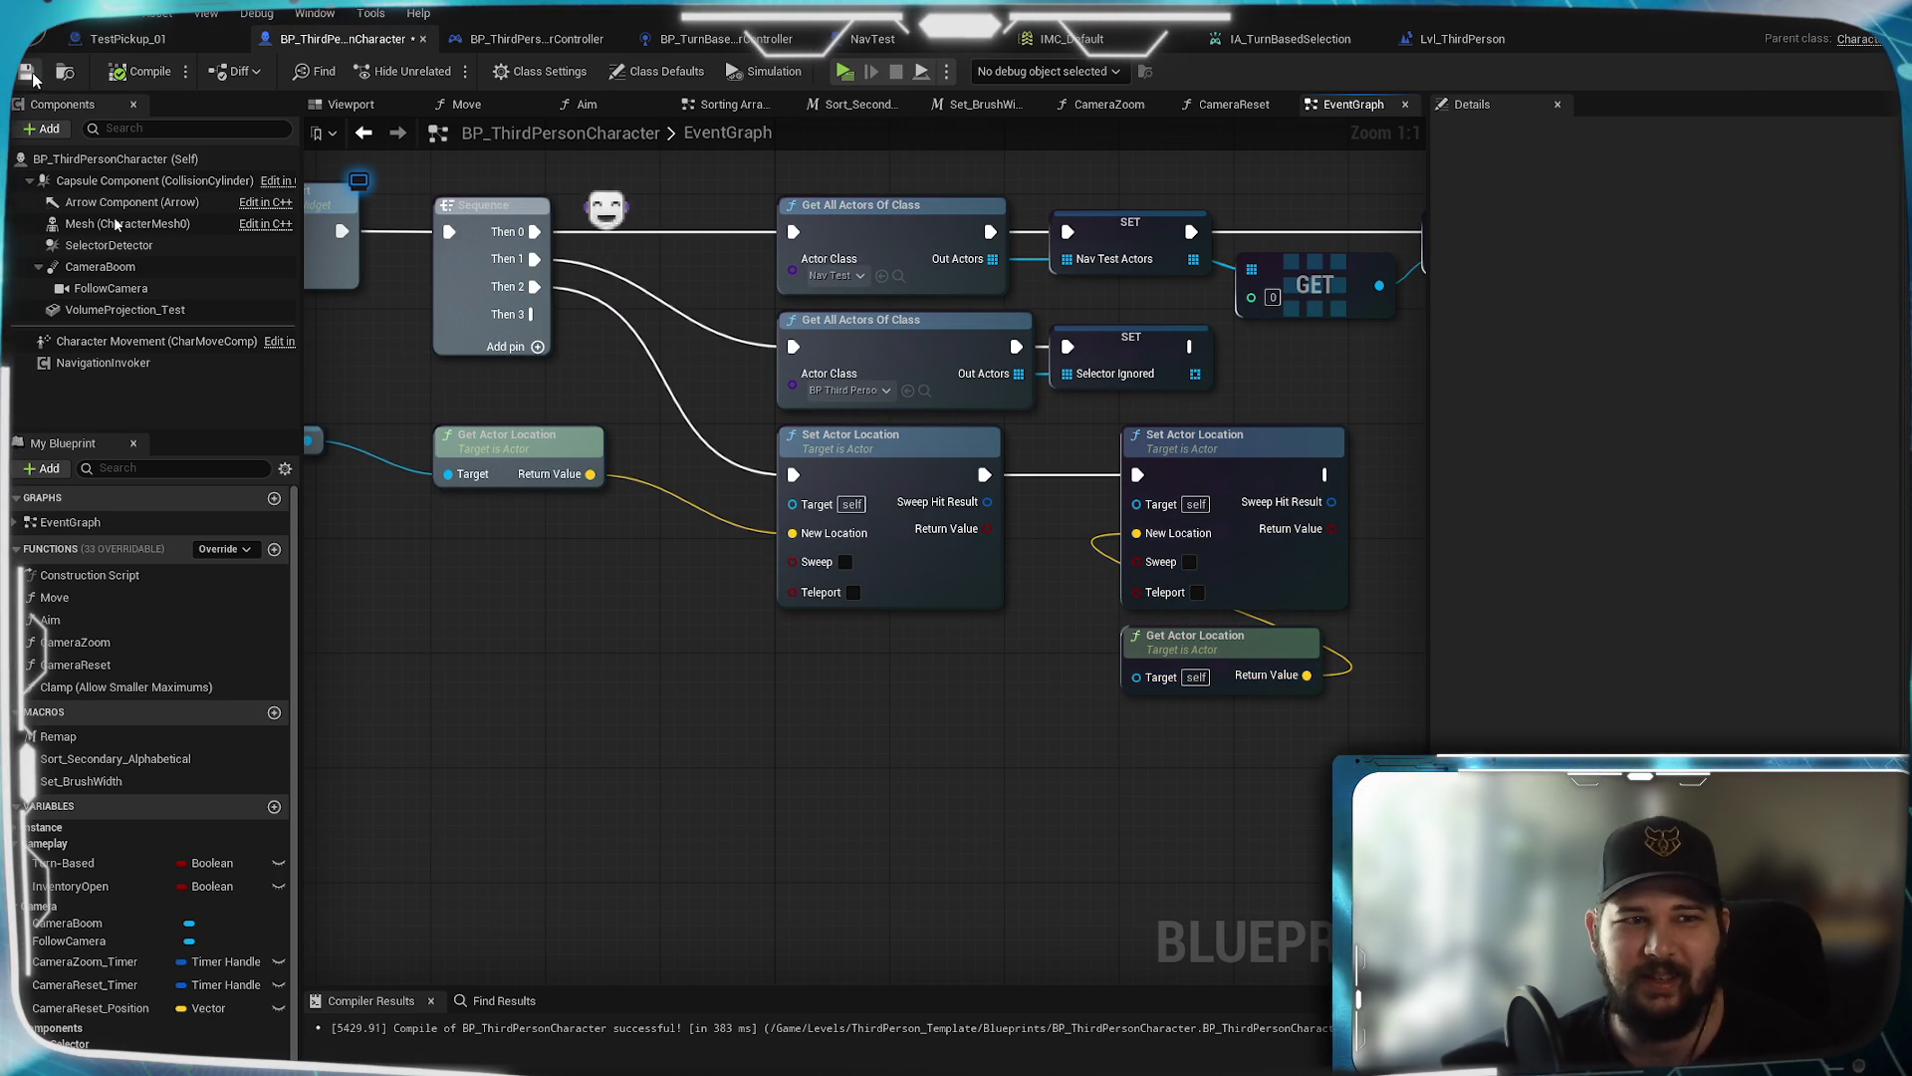
# Save BP_ThirdPersonCharacter and launch a play test
pyautogui.click(28, 73)
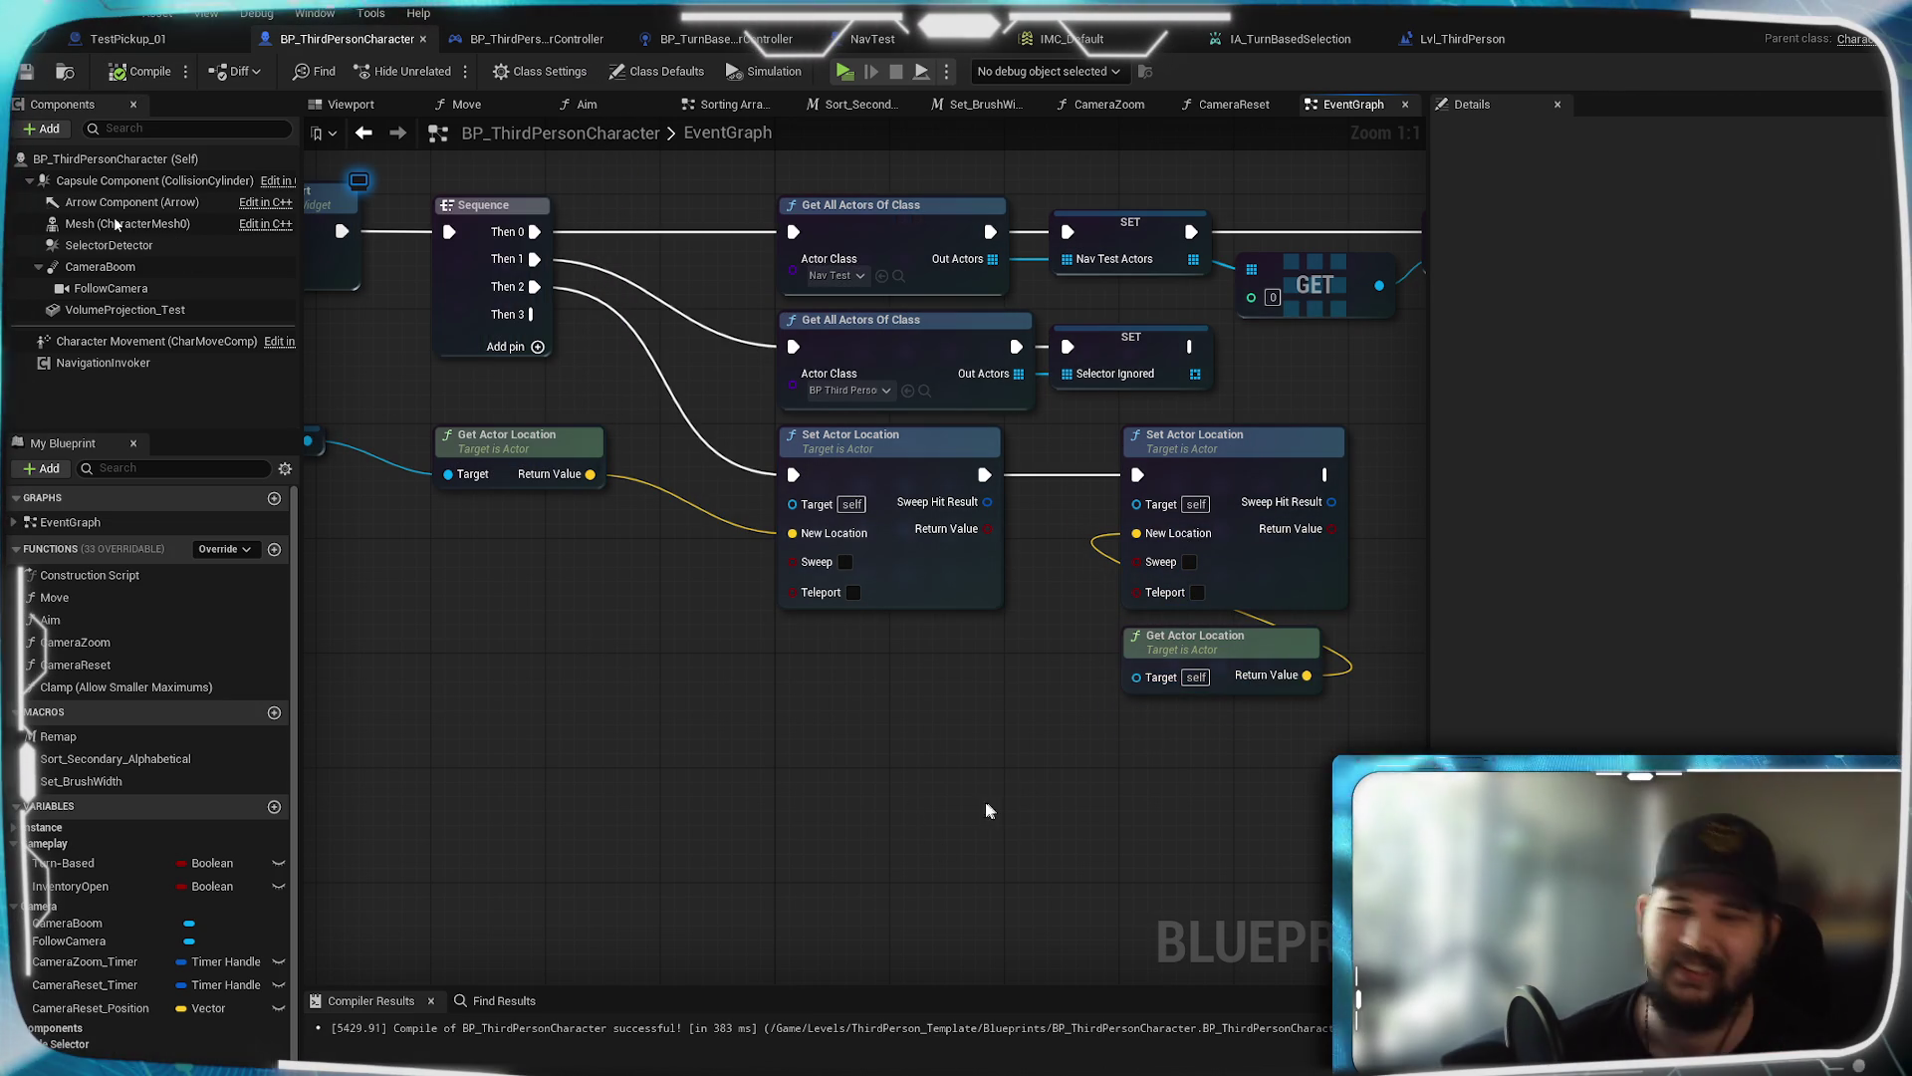
pyautogui.moveTo(988, 803); pyautogui.dragTo(573, 818)
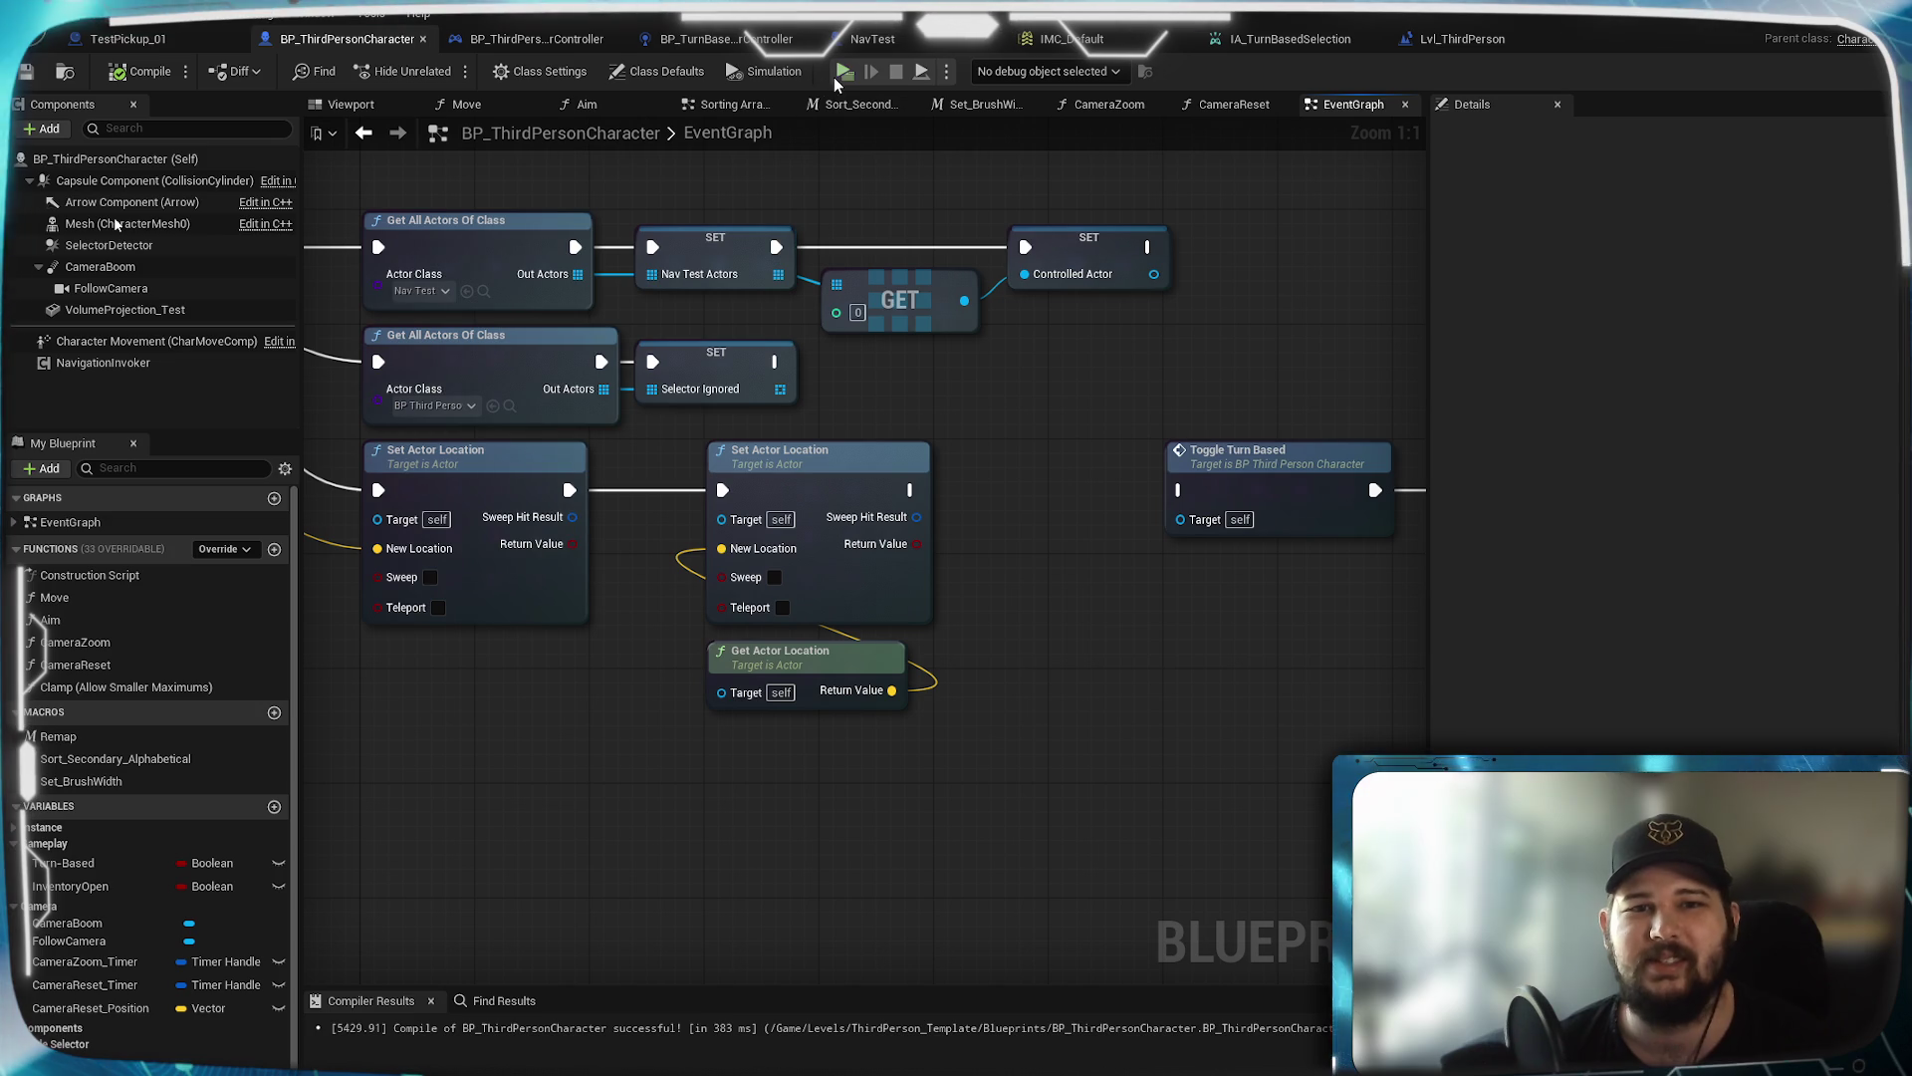
pyautogui.click(835, 74)
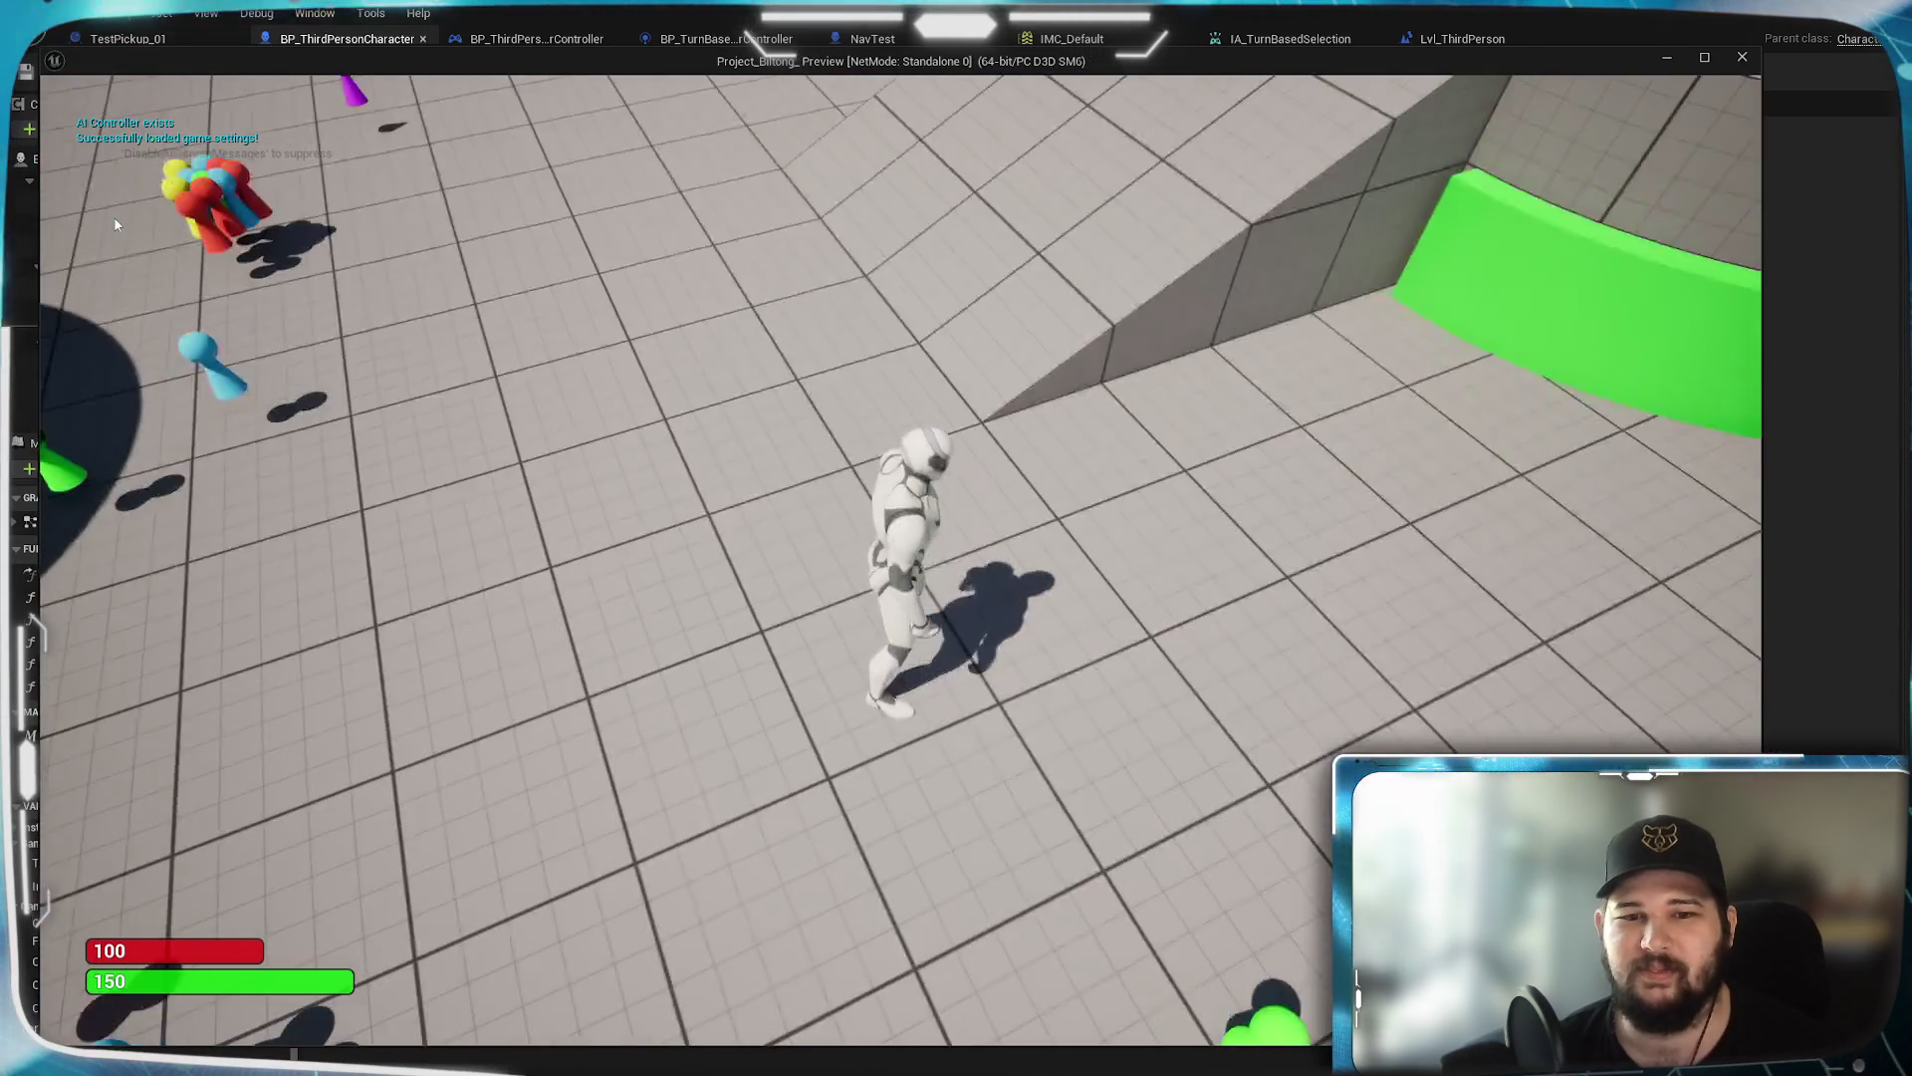
# Toggle turn-based mode with T, rotate the camera with Q, and run 'show coll' in the console
pyautogui.press('t')
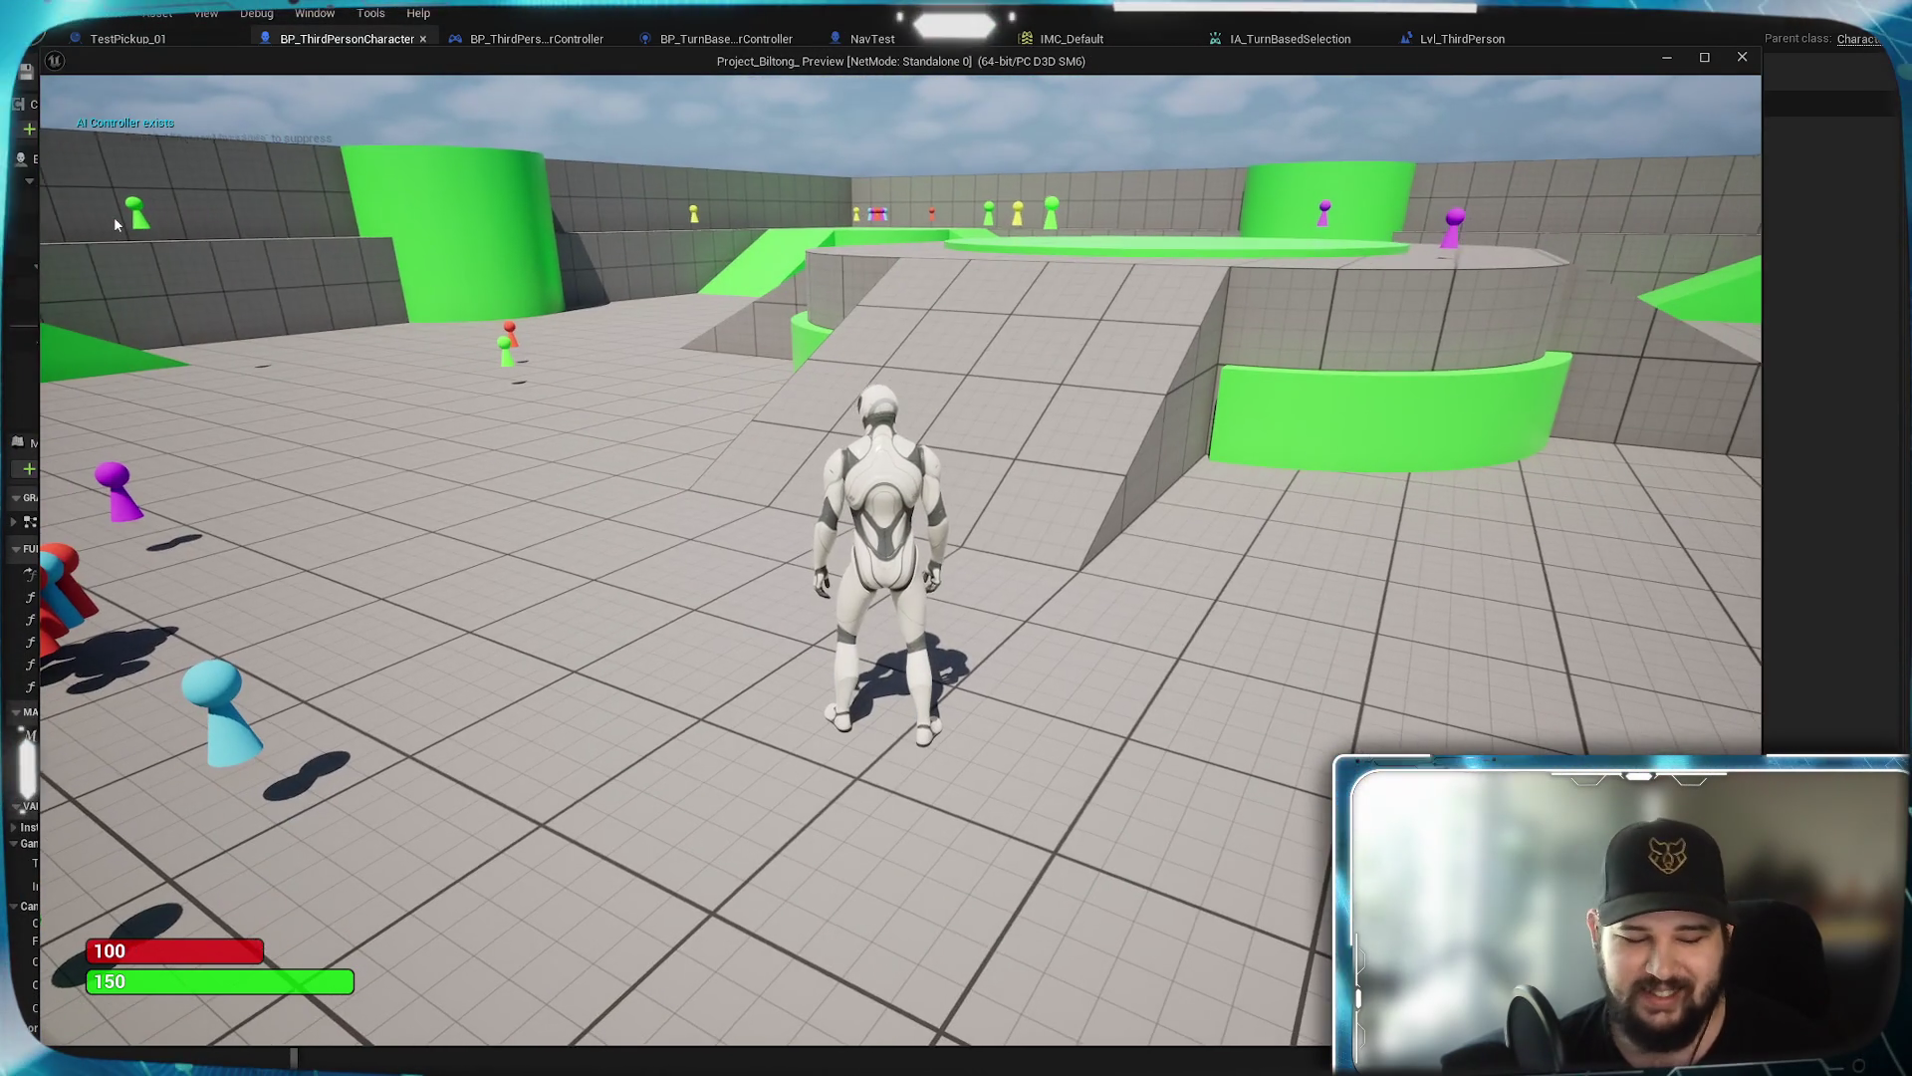
pyautogui.press('q')
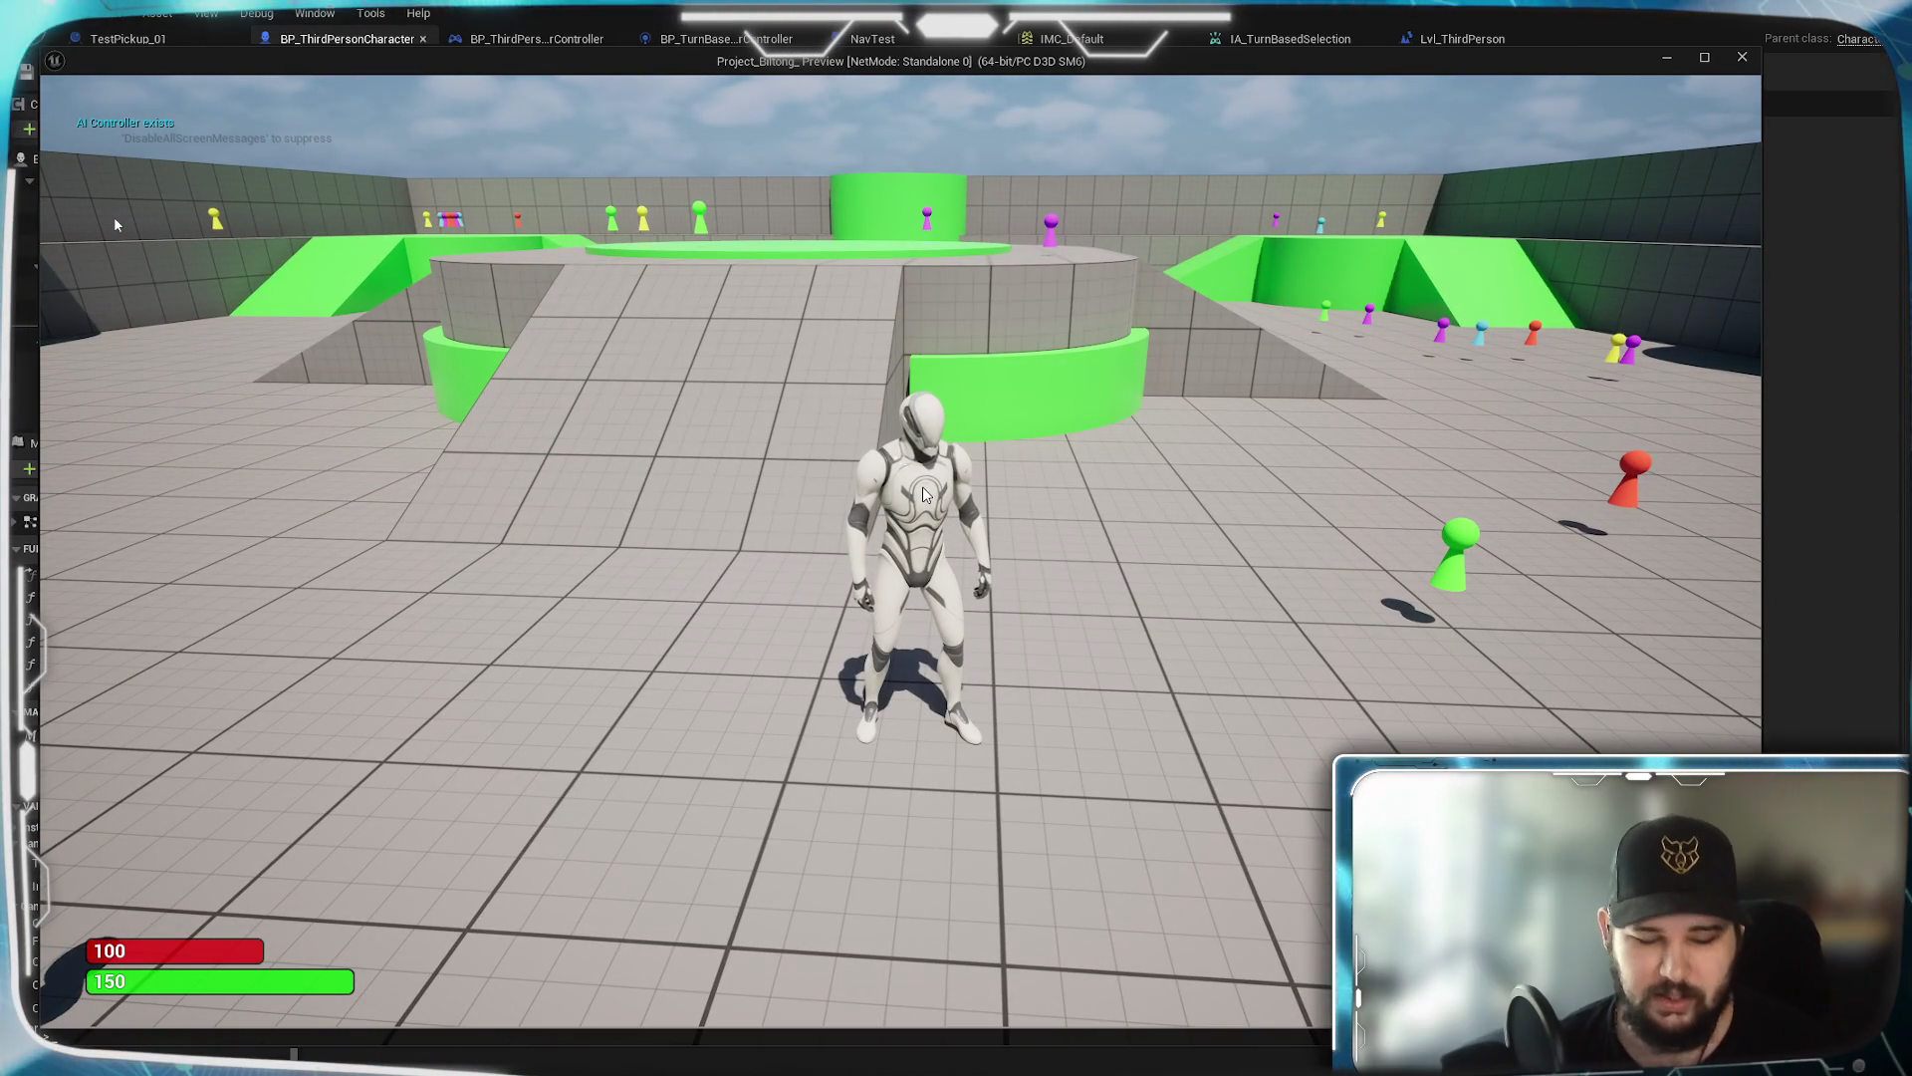
pyautogui.press('`')
pyautogui.write('show colli')
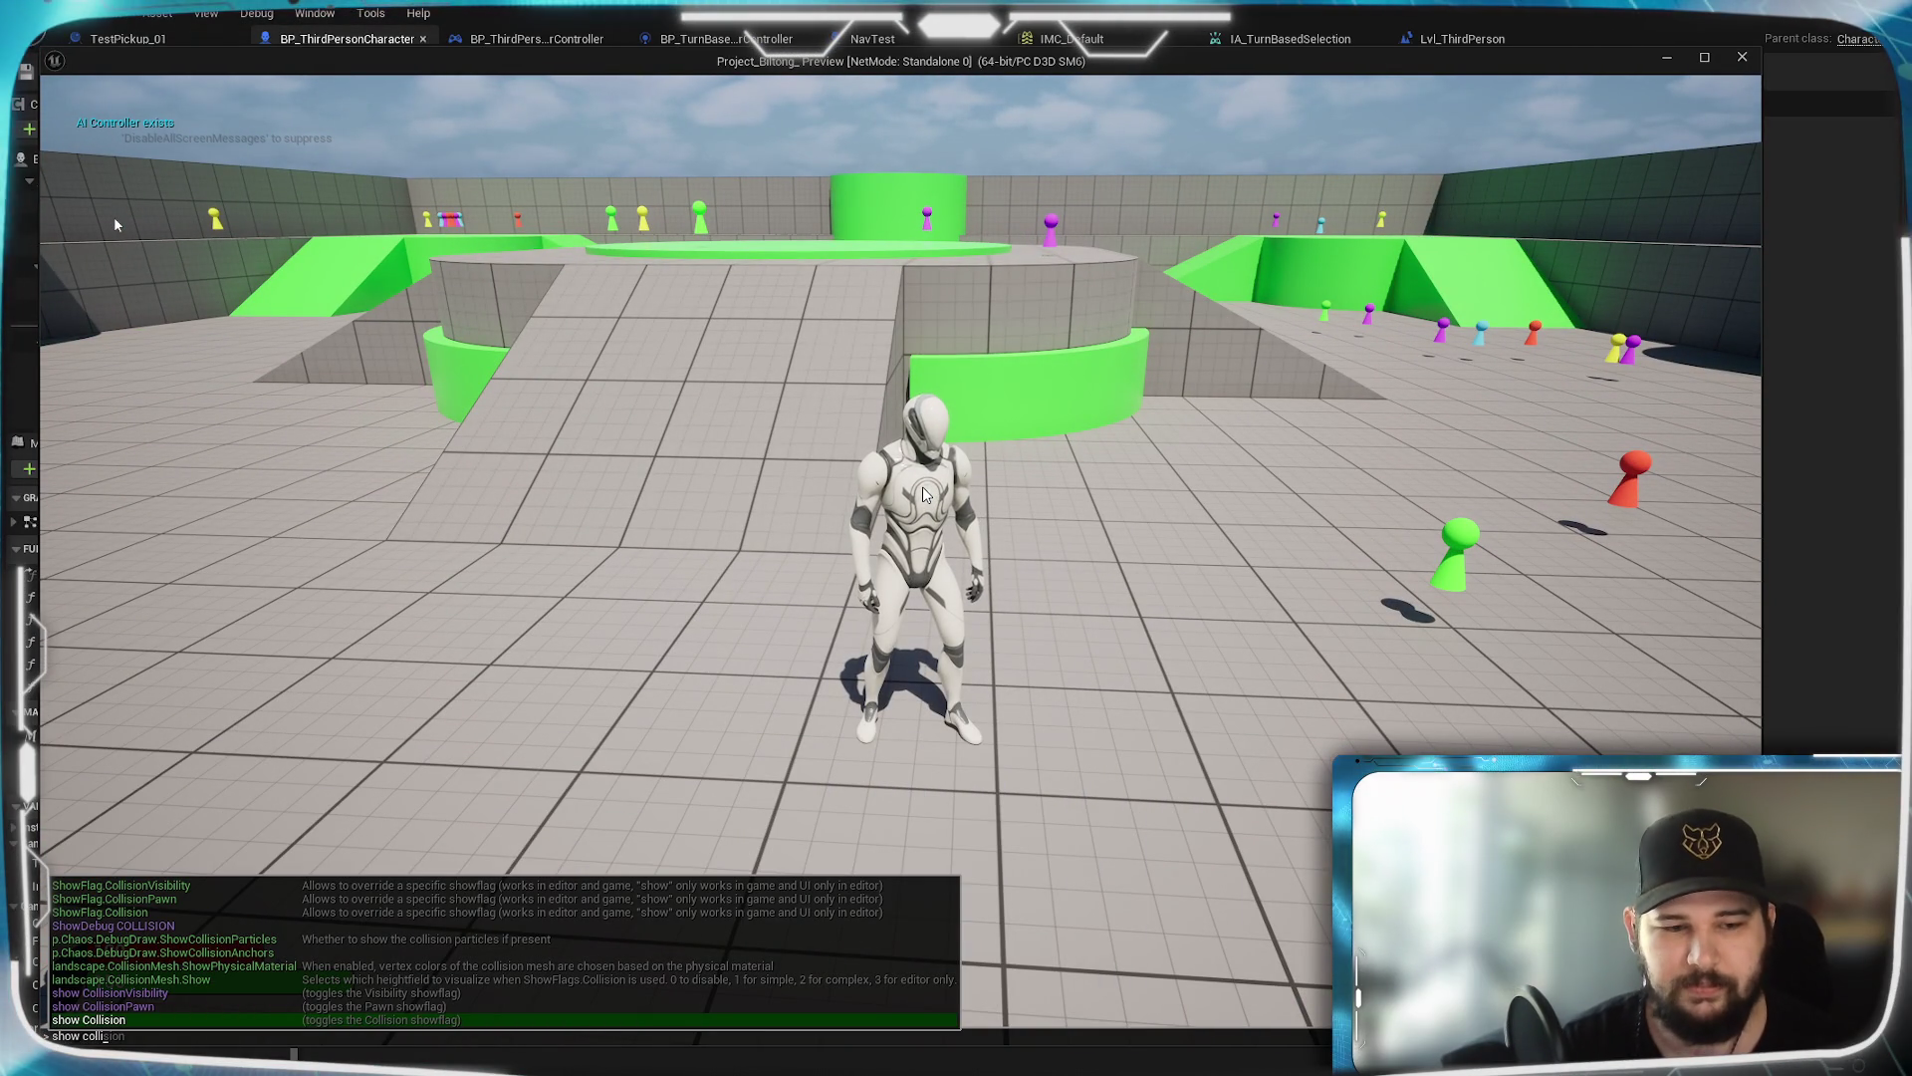
pyautogui.press('Return')
# Walk the character around the level checking its collision capsule, then exit play with Esc
pyautogui.press('a')
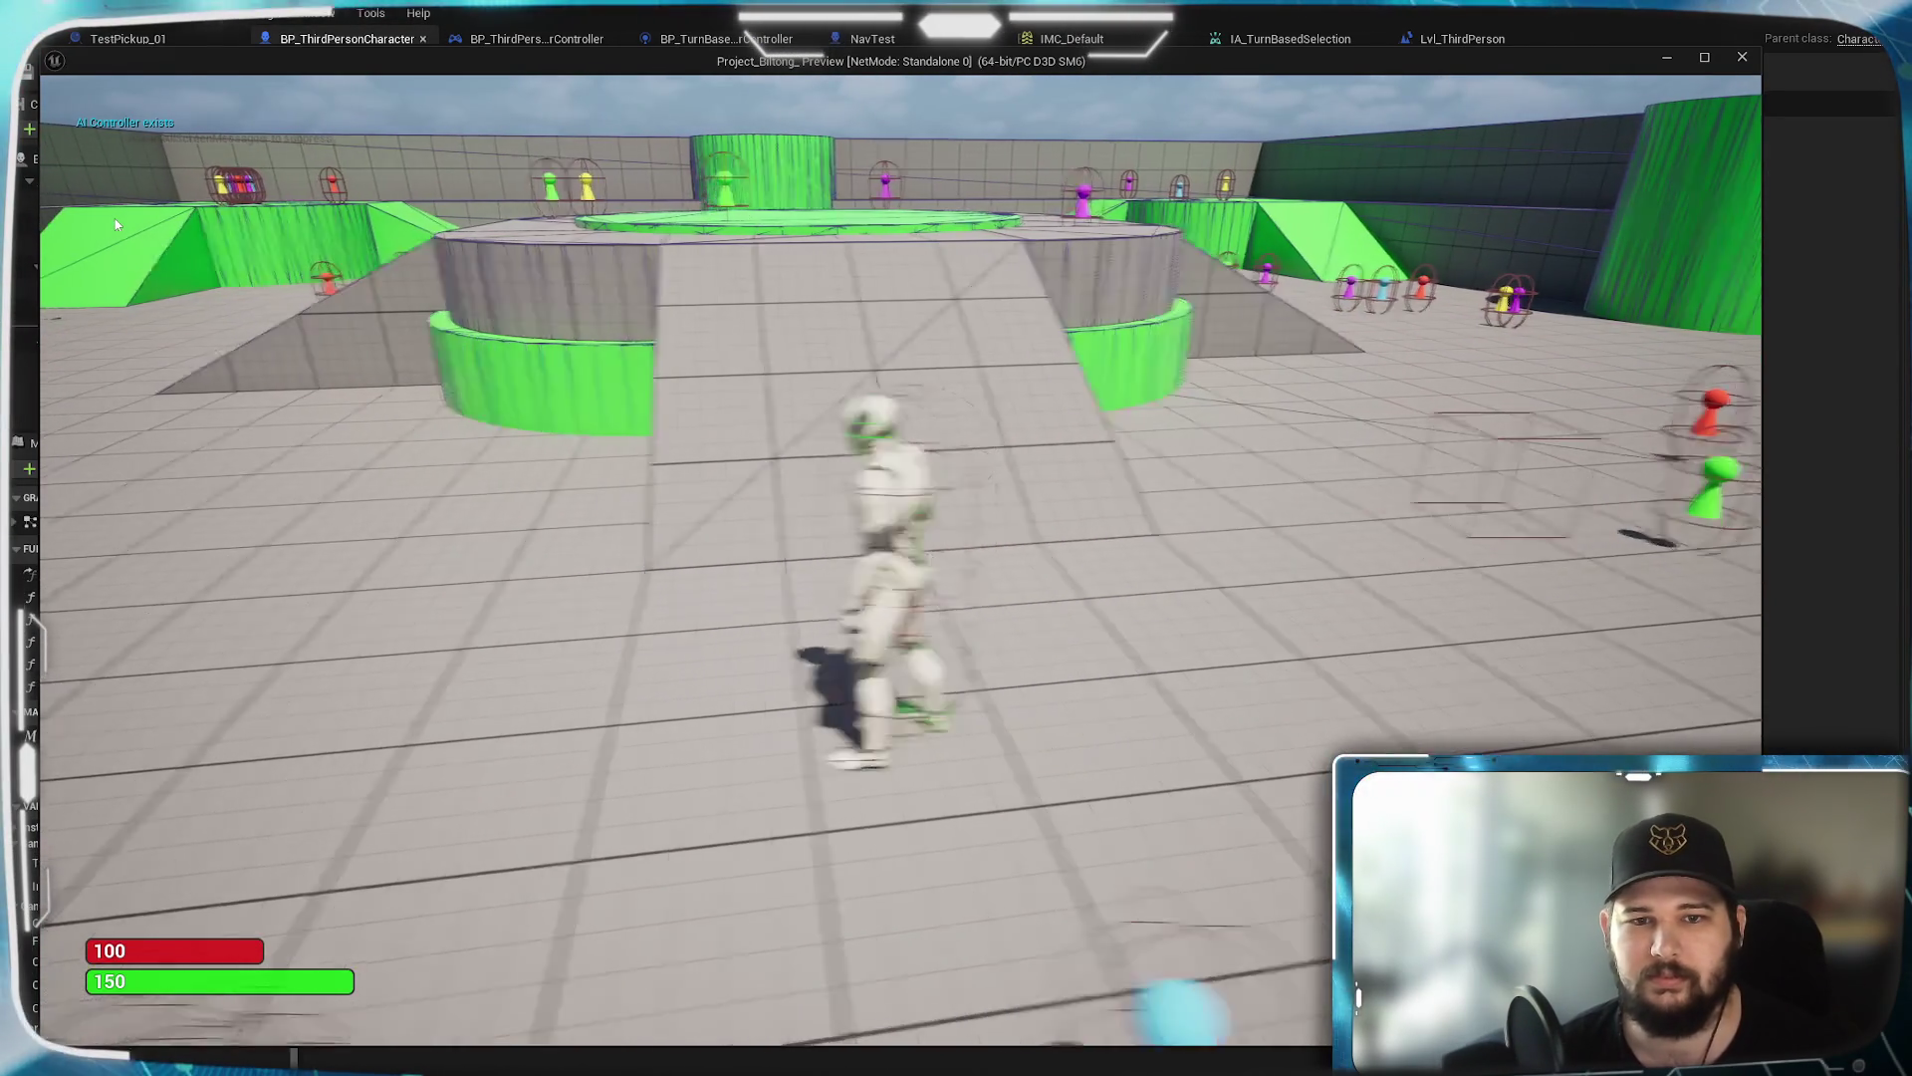
pyautogui.press('w')
pyautogui.press('a')
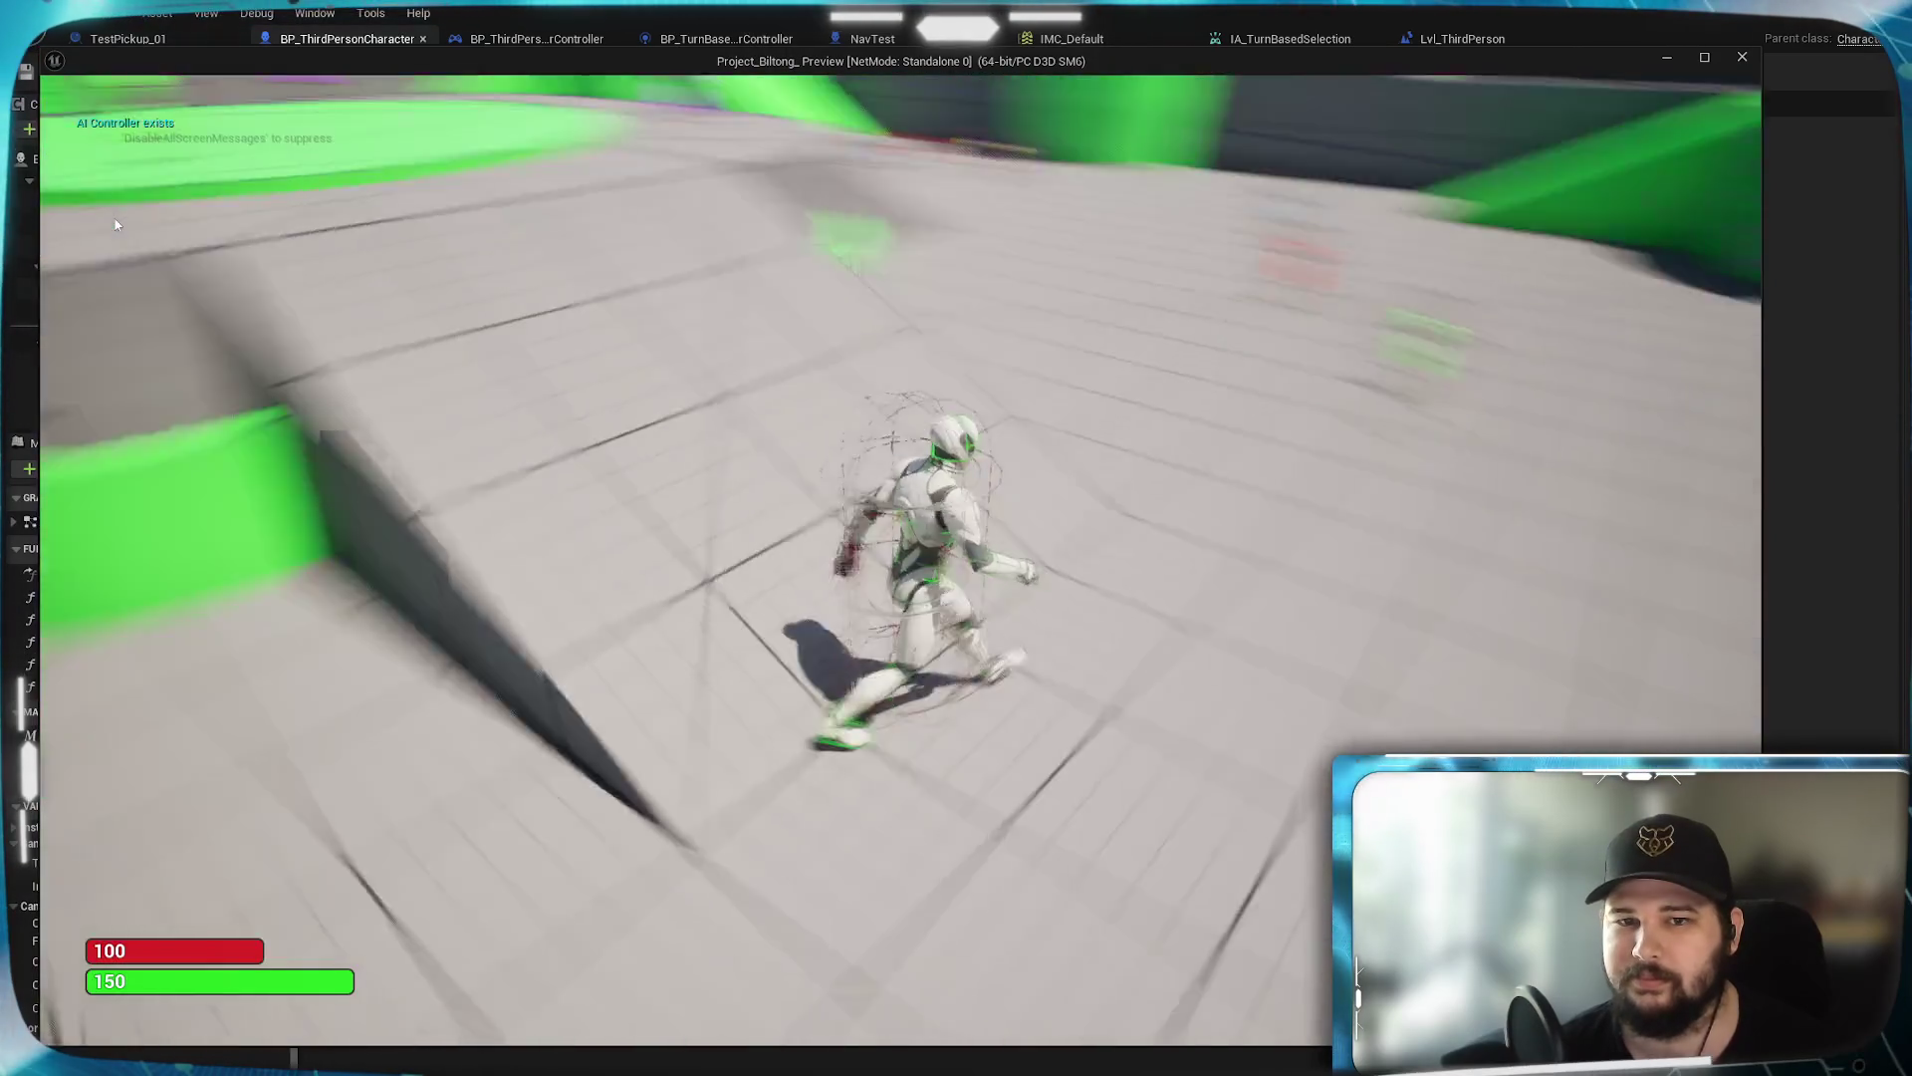
pyautogui.press('a')
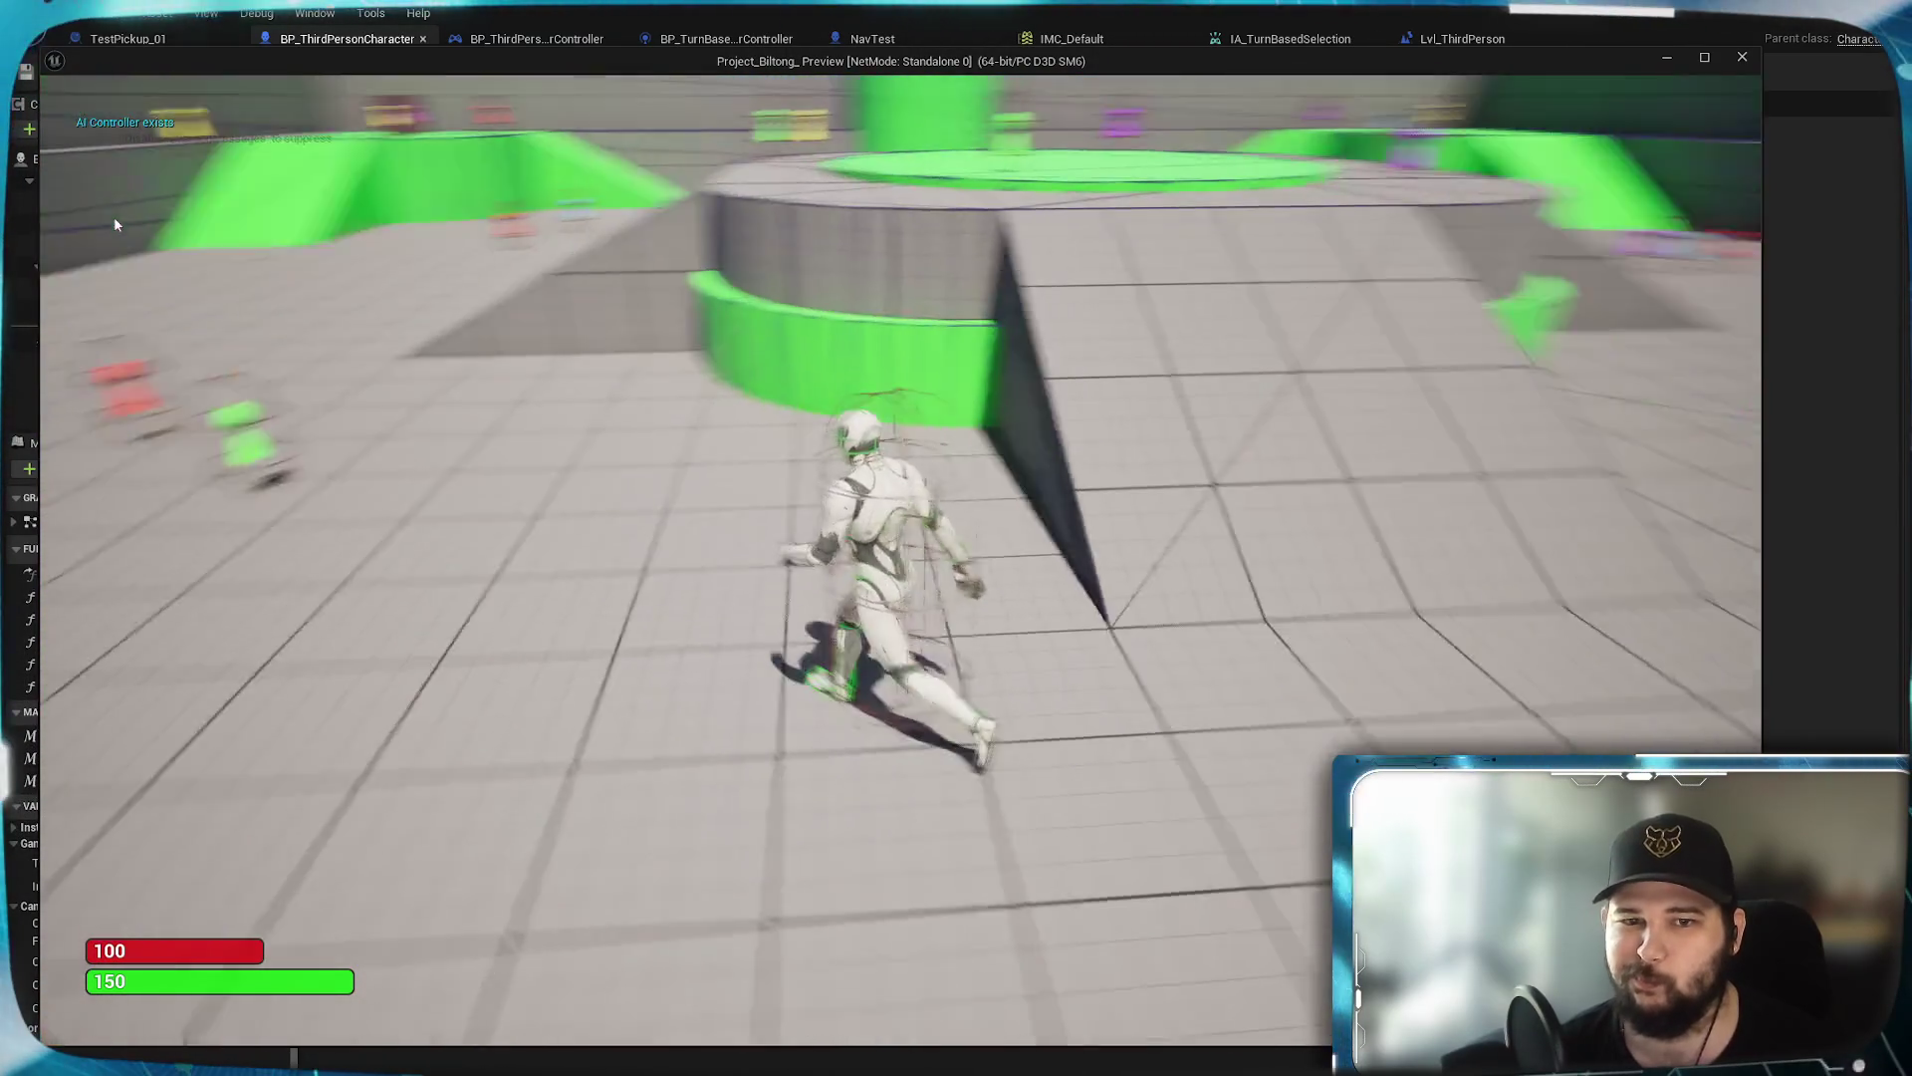
pyautogui.press('s')
pyautogui.press('w')
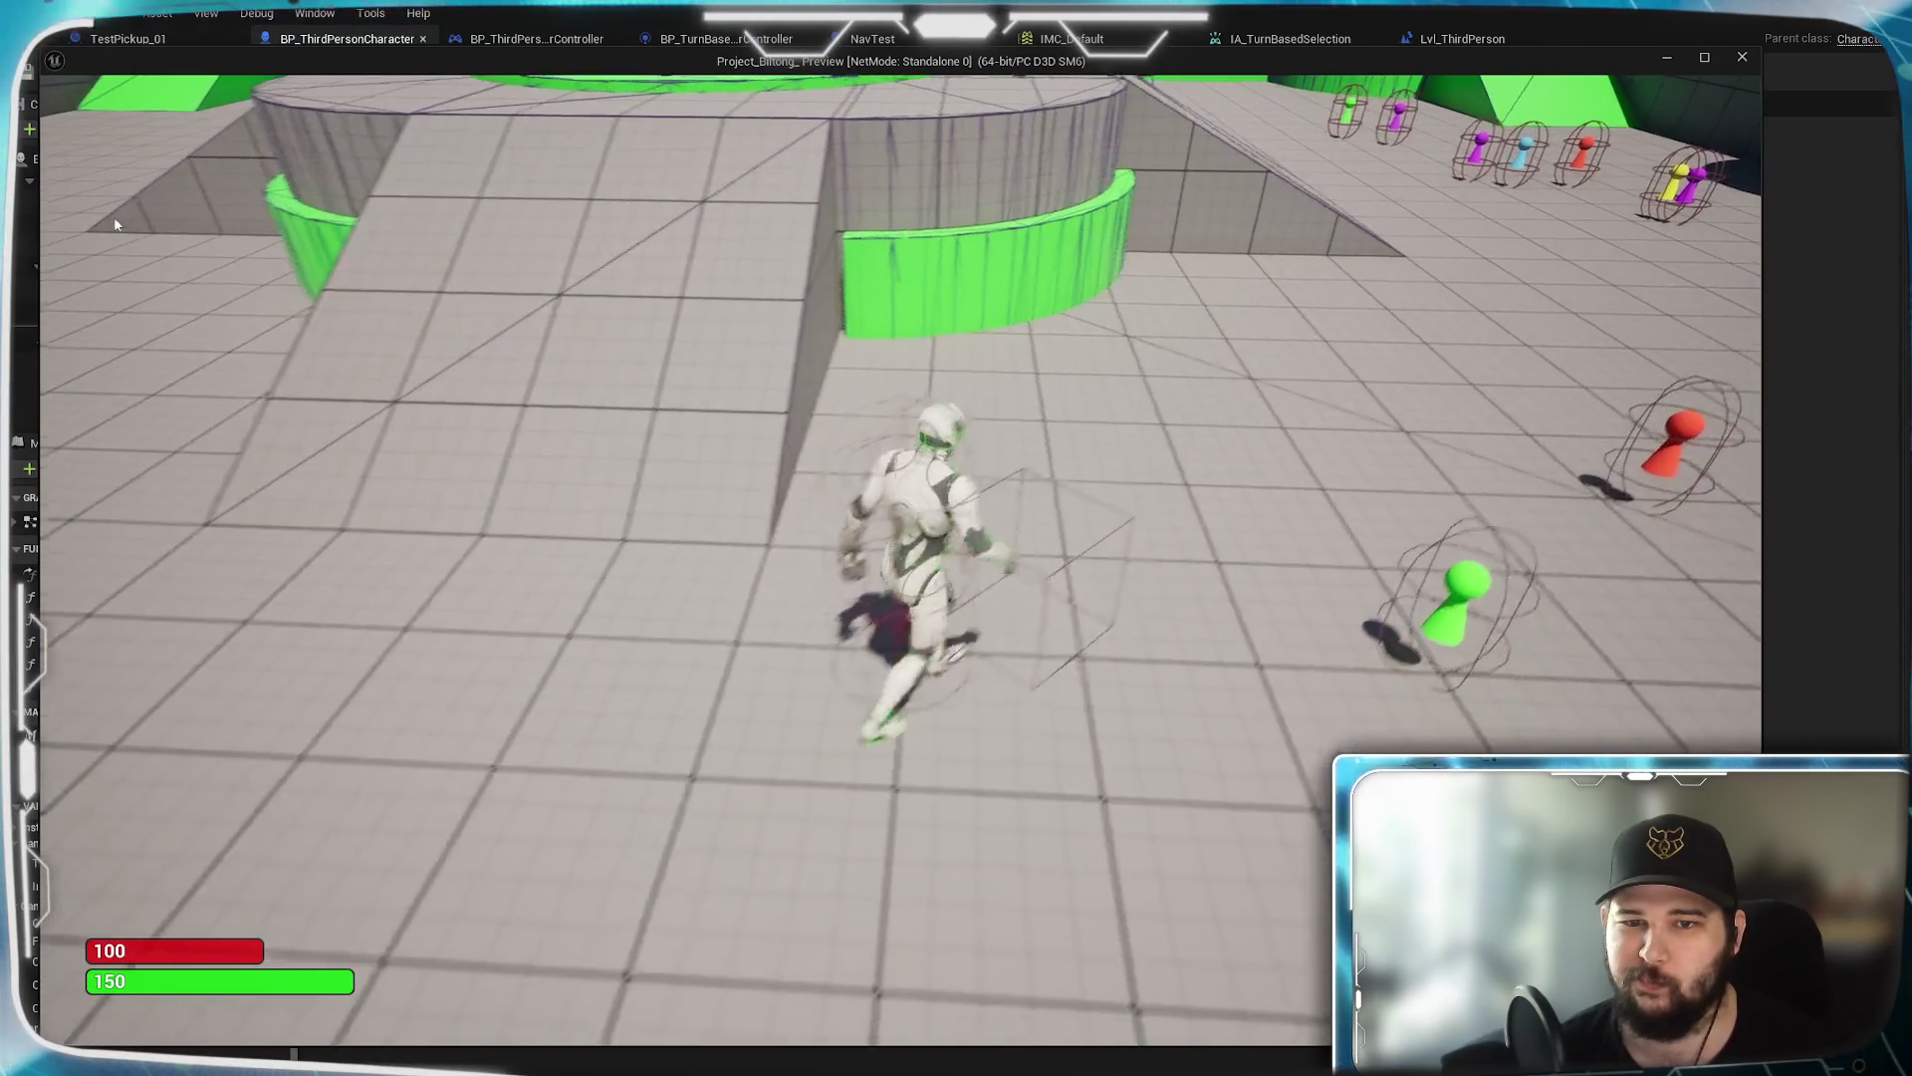
pyautogui.press('Tab')
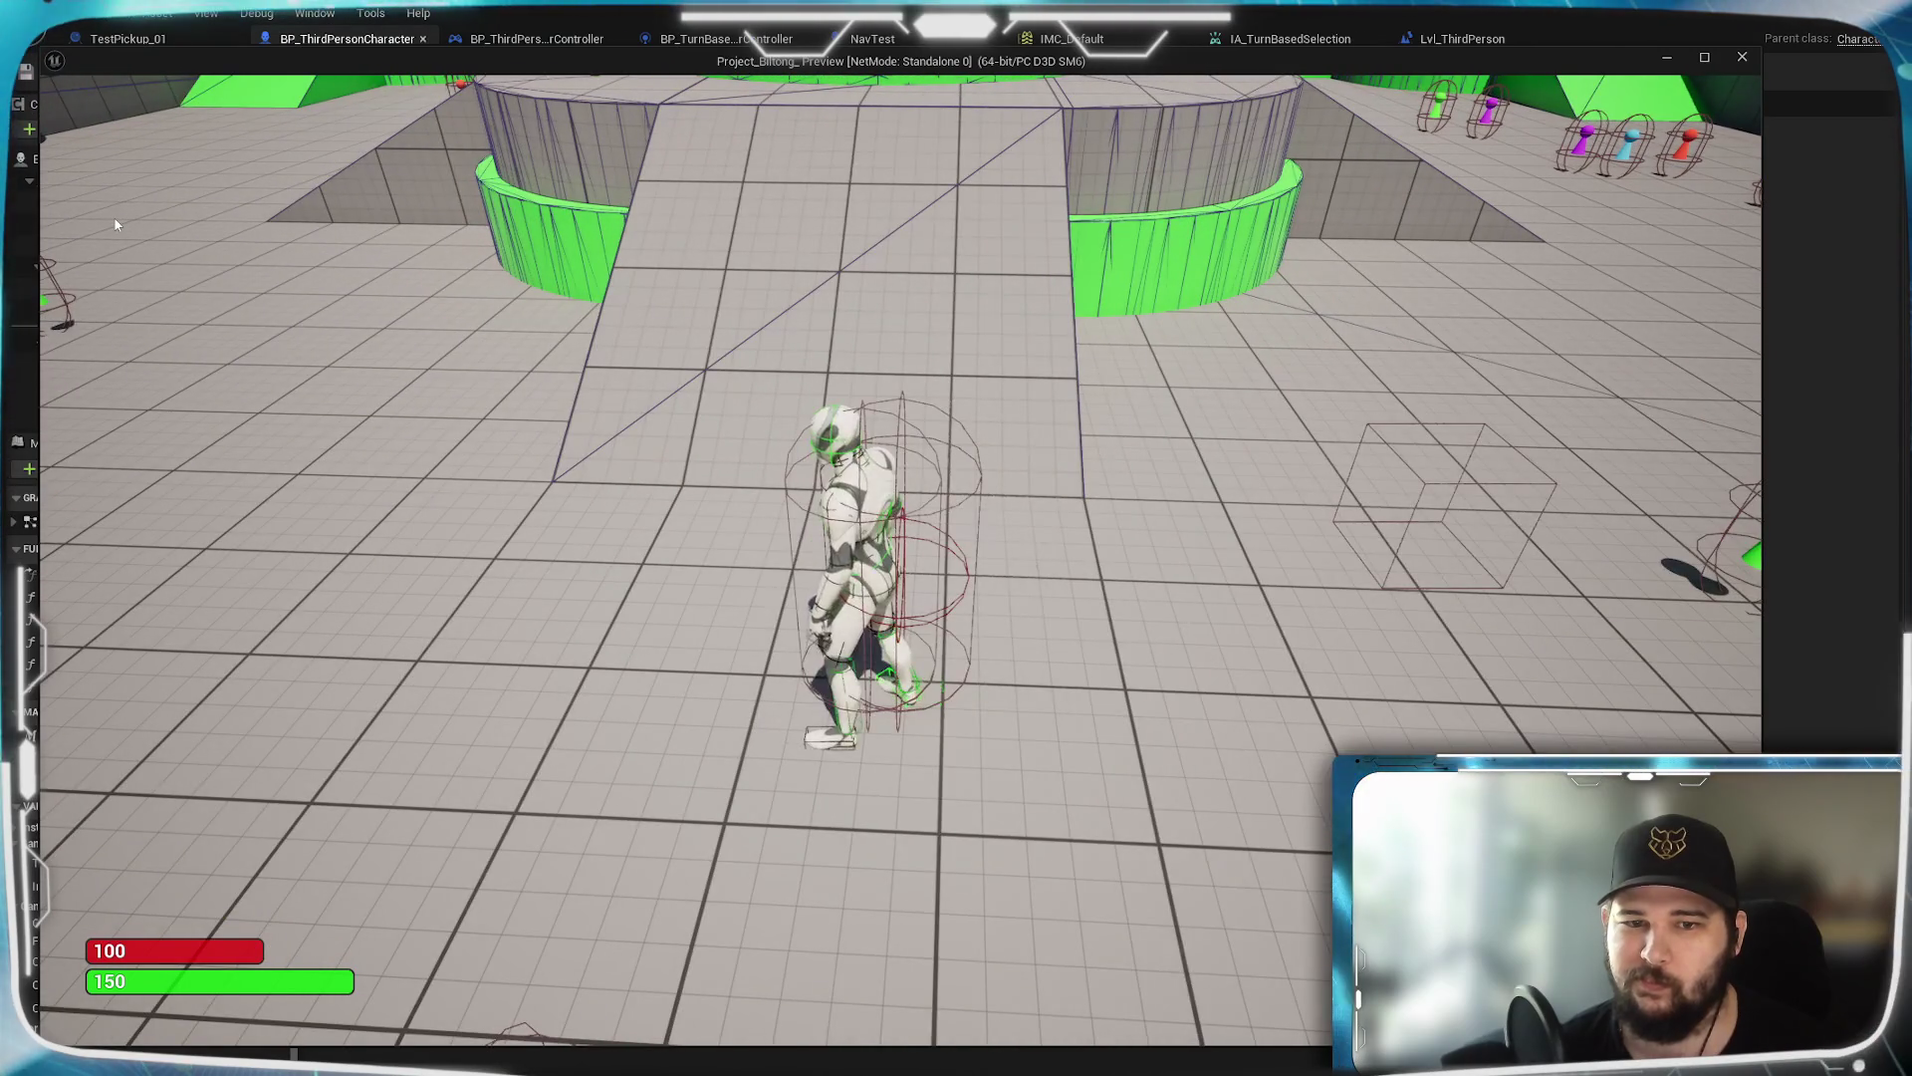
pyautogui.press('w')
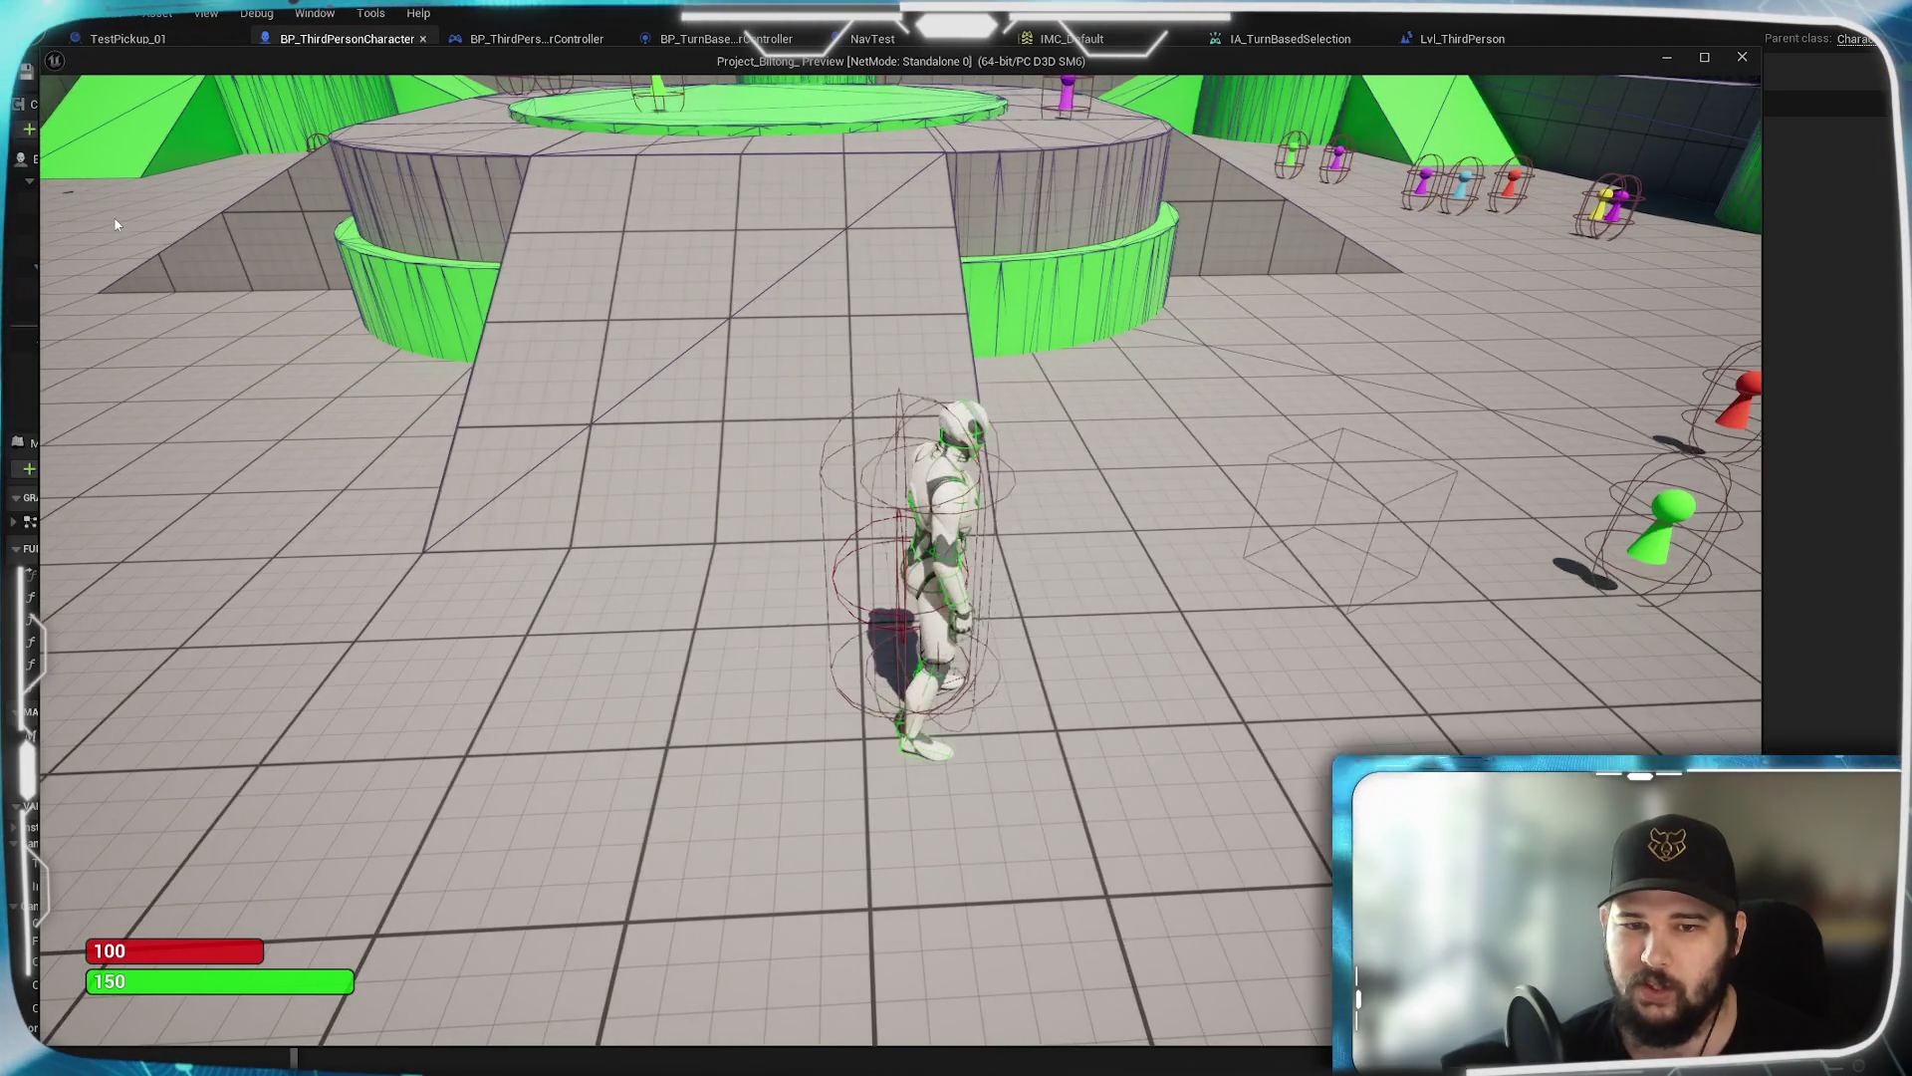
pyautogui.press('Escape')
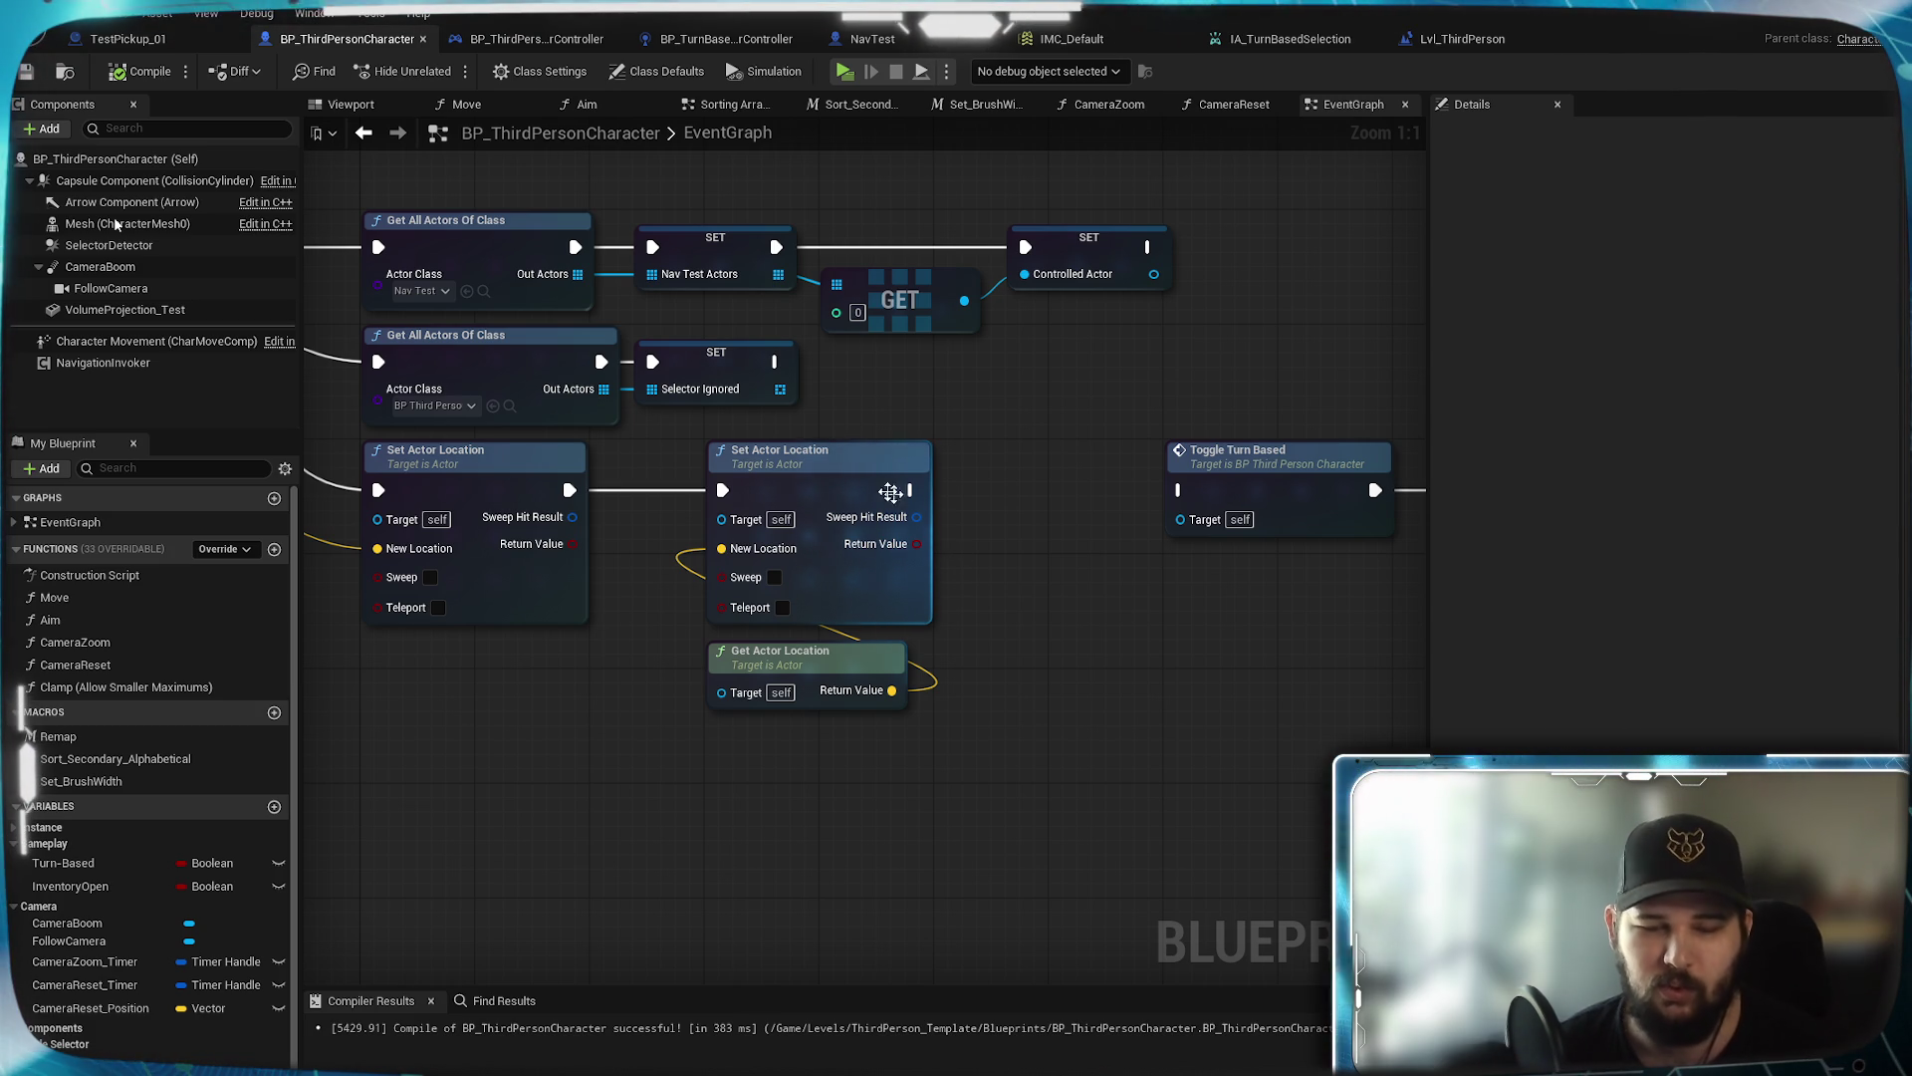
# Save the Blueprint and pan from the Sequence node over to the Toggle_TurnBased and Set Timer nodes
pyautogui.hotkey('ctrl', 's')
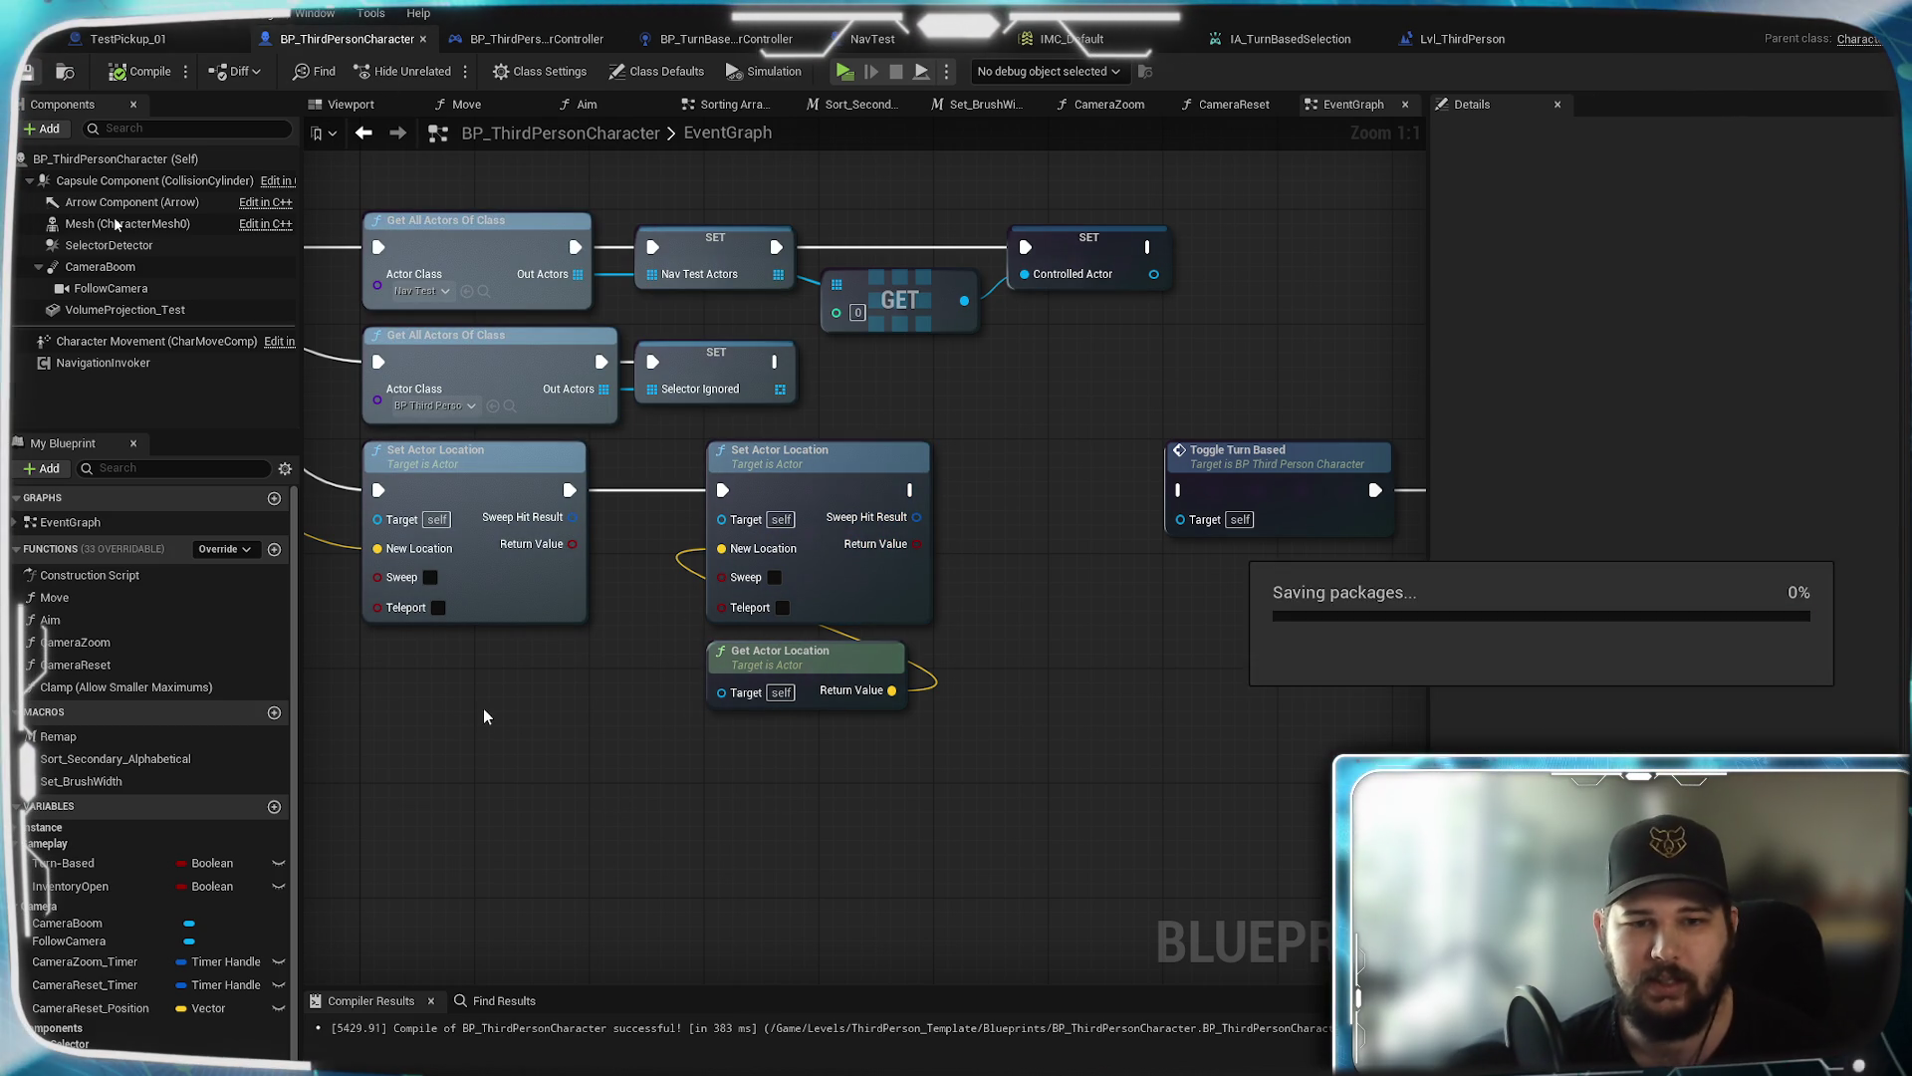
pyautogui.moveTo(641, 727)
pyautogui.mouseDown()
pyautogui.moveTo(624, 732)
pyautogui.moveTo(836, 871)
pyautogui.moveTo(802, 779)
pyautogui.mouseUp()
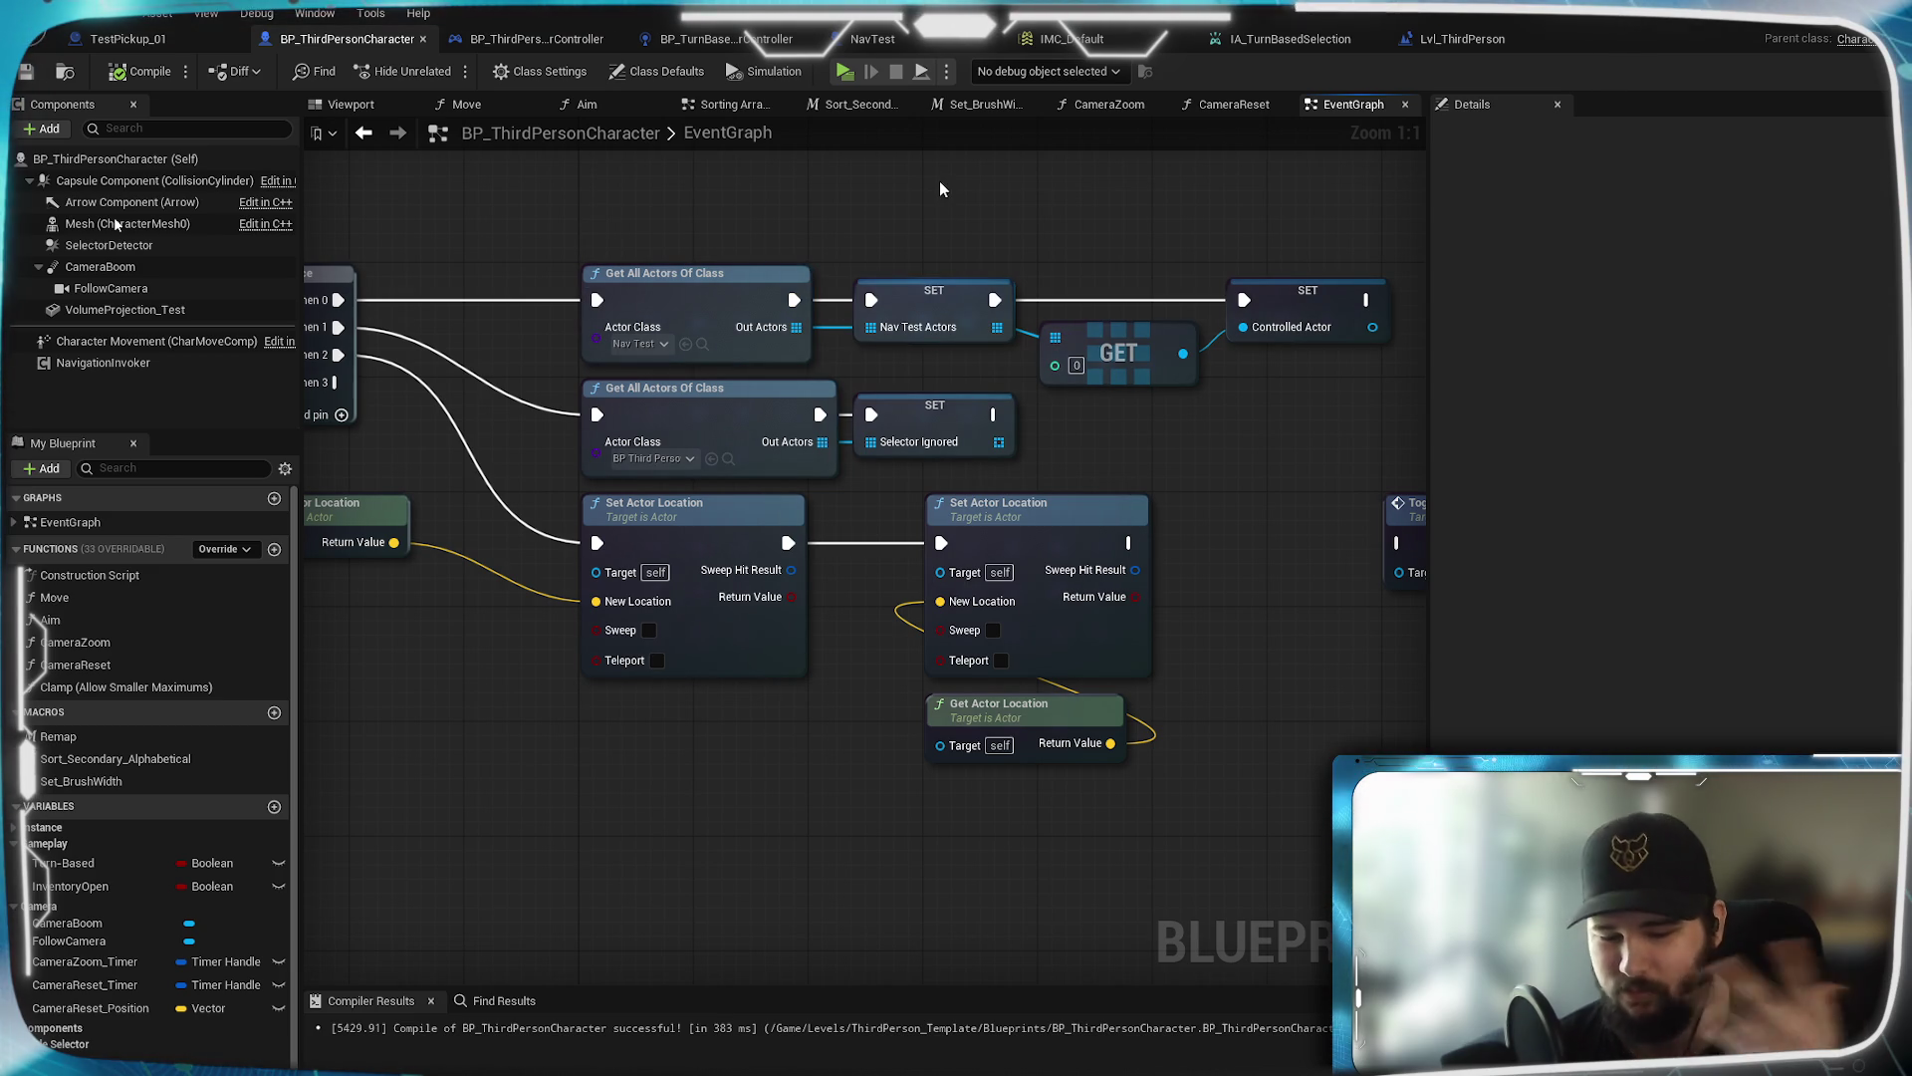
pyautogui.moveTo(336, 682)
pyautogui.mouseDown()
pyautogui.moveTo(695, 732)
pyautogui.moveTo(683, 589)
pyautogui.moveTo(899, 685)
pyautogui.moveTo(924, 624)
pyautogui.moveTo(907, 583)
pyautogui.moveTo(696, 700)
pyautogui.moveTo(854, 577)
pyautogui.moveTo(896, 976)
pyautogui.mouseUp()
pyautogui.scroll(-5, 920, 517)
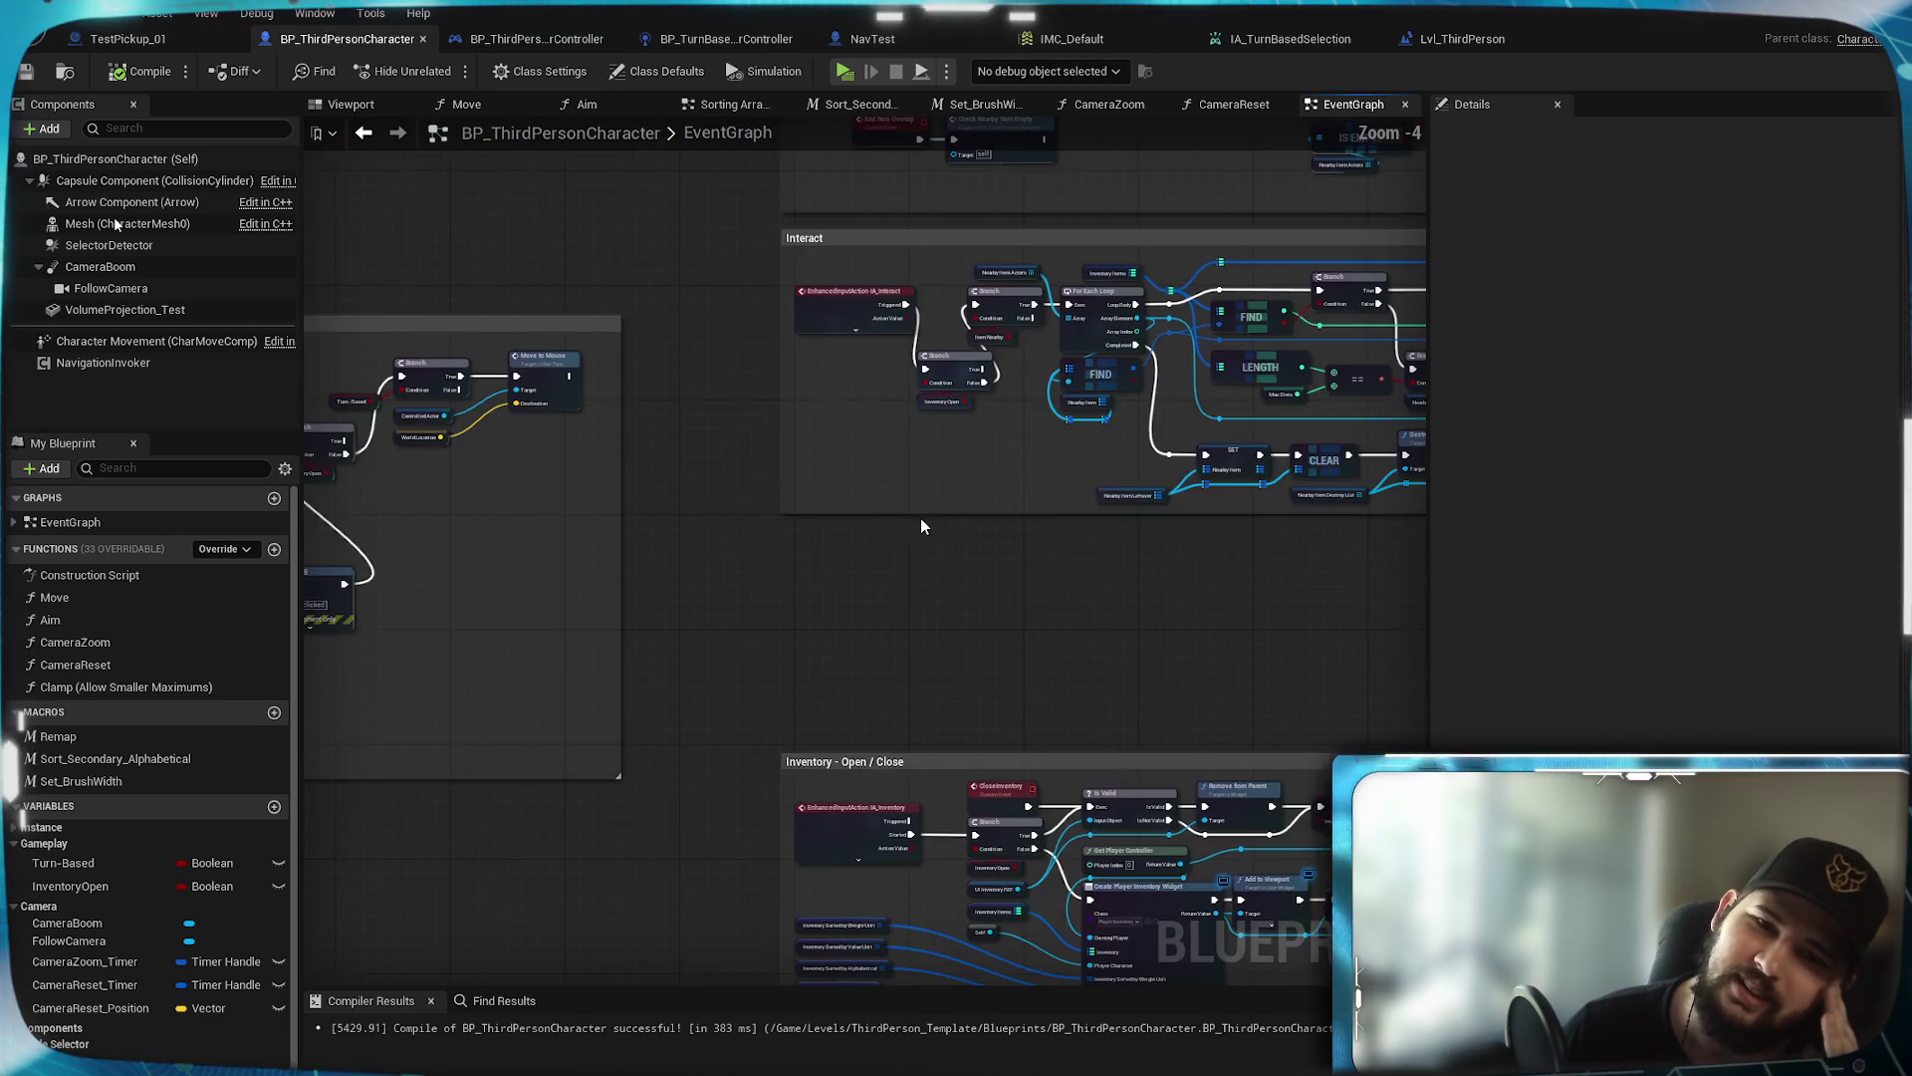
pyautogui.moveTo(921, 518); pyautogui.dragTo(959, 929)
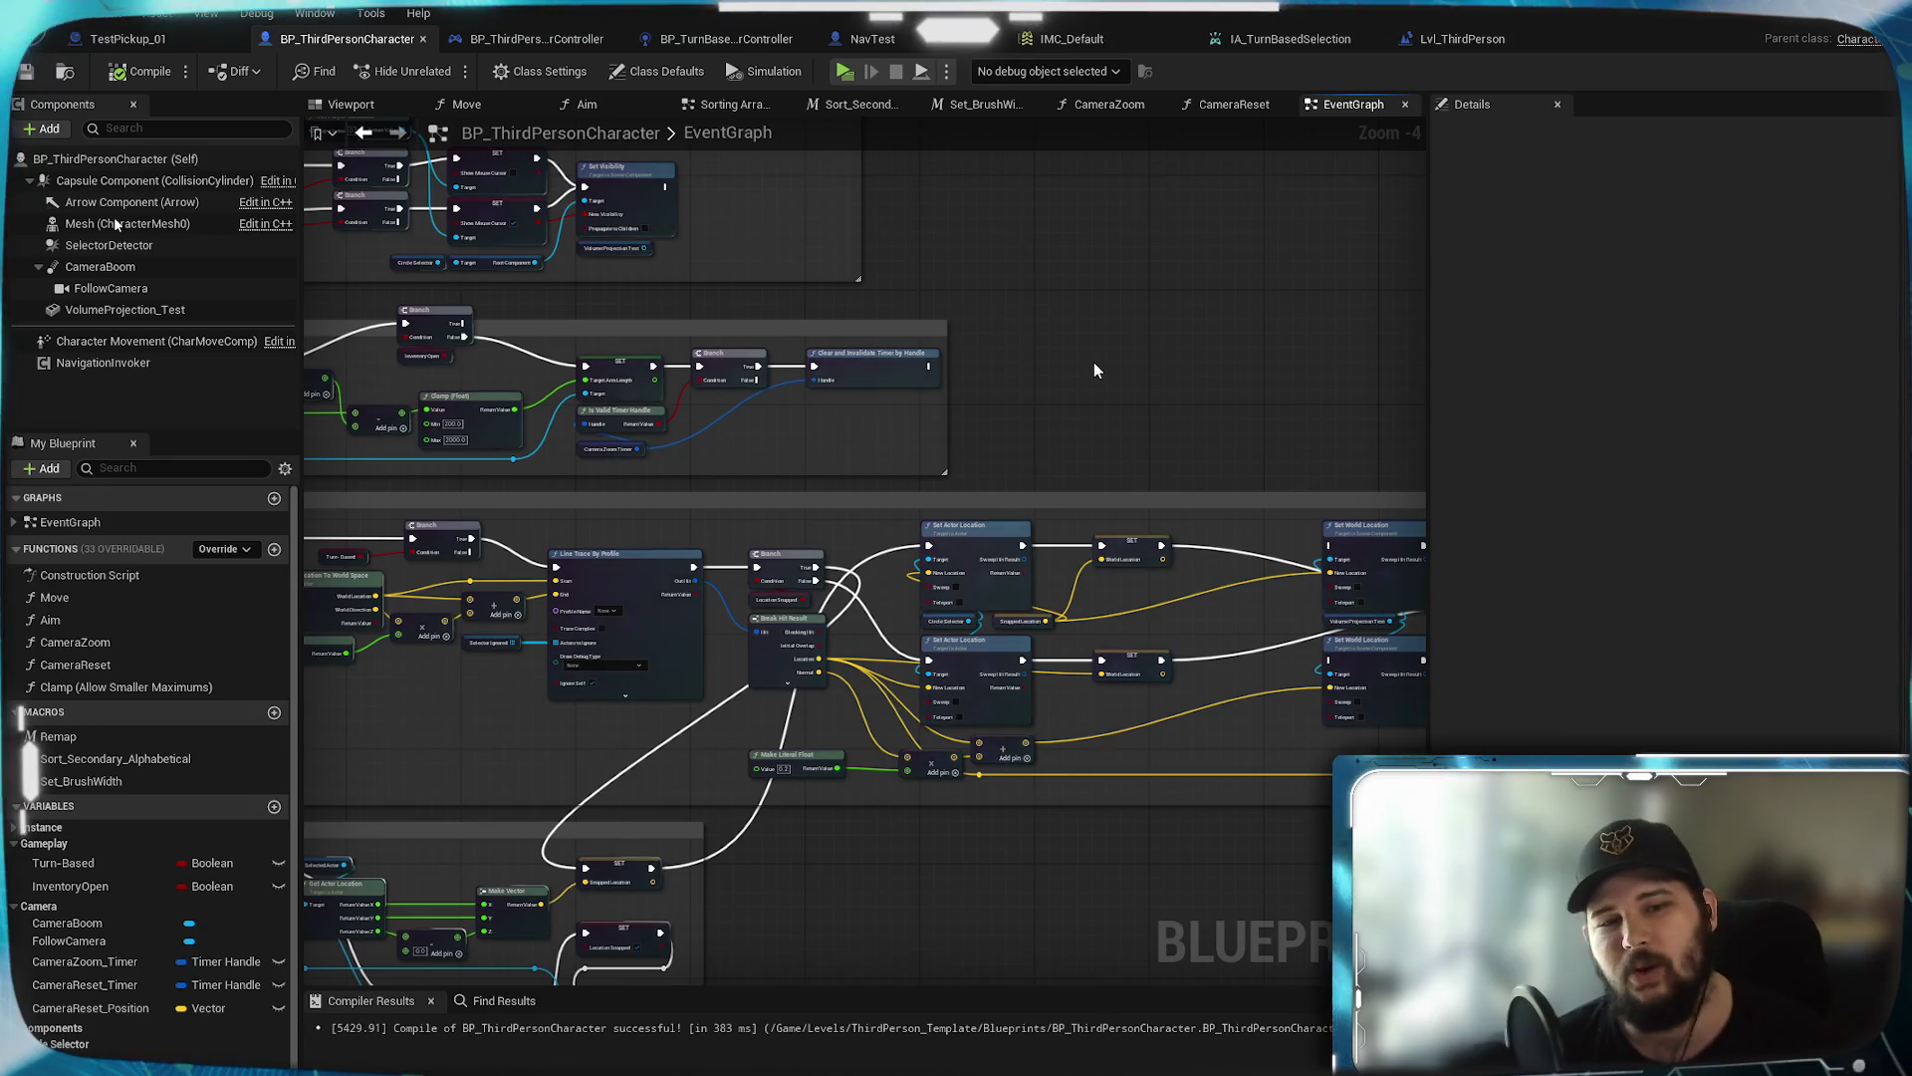
pyautogui.scroll(3, 1094, 362)
pyautogui.scroll(1, 974, 675)
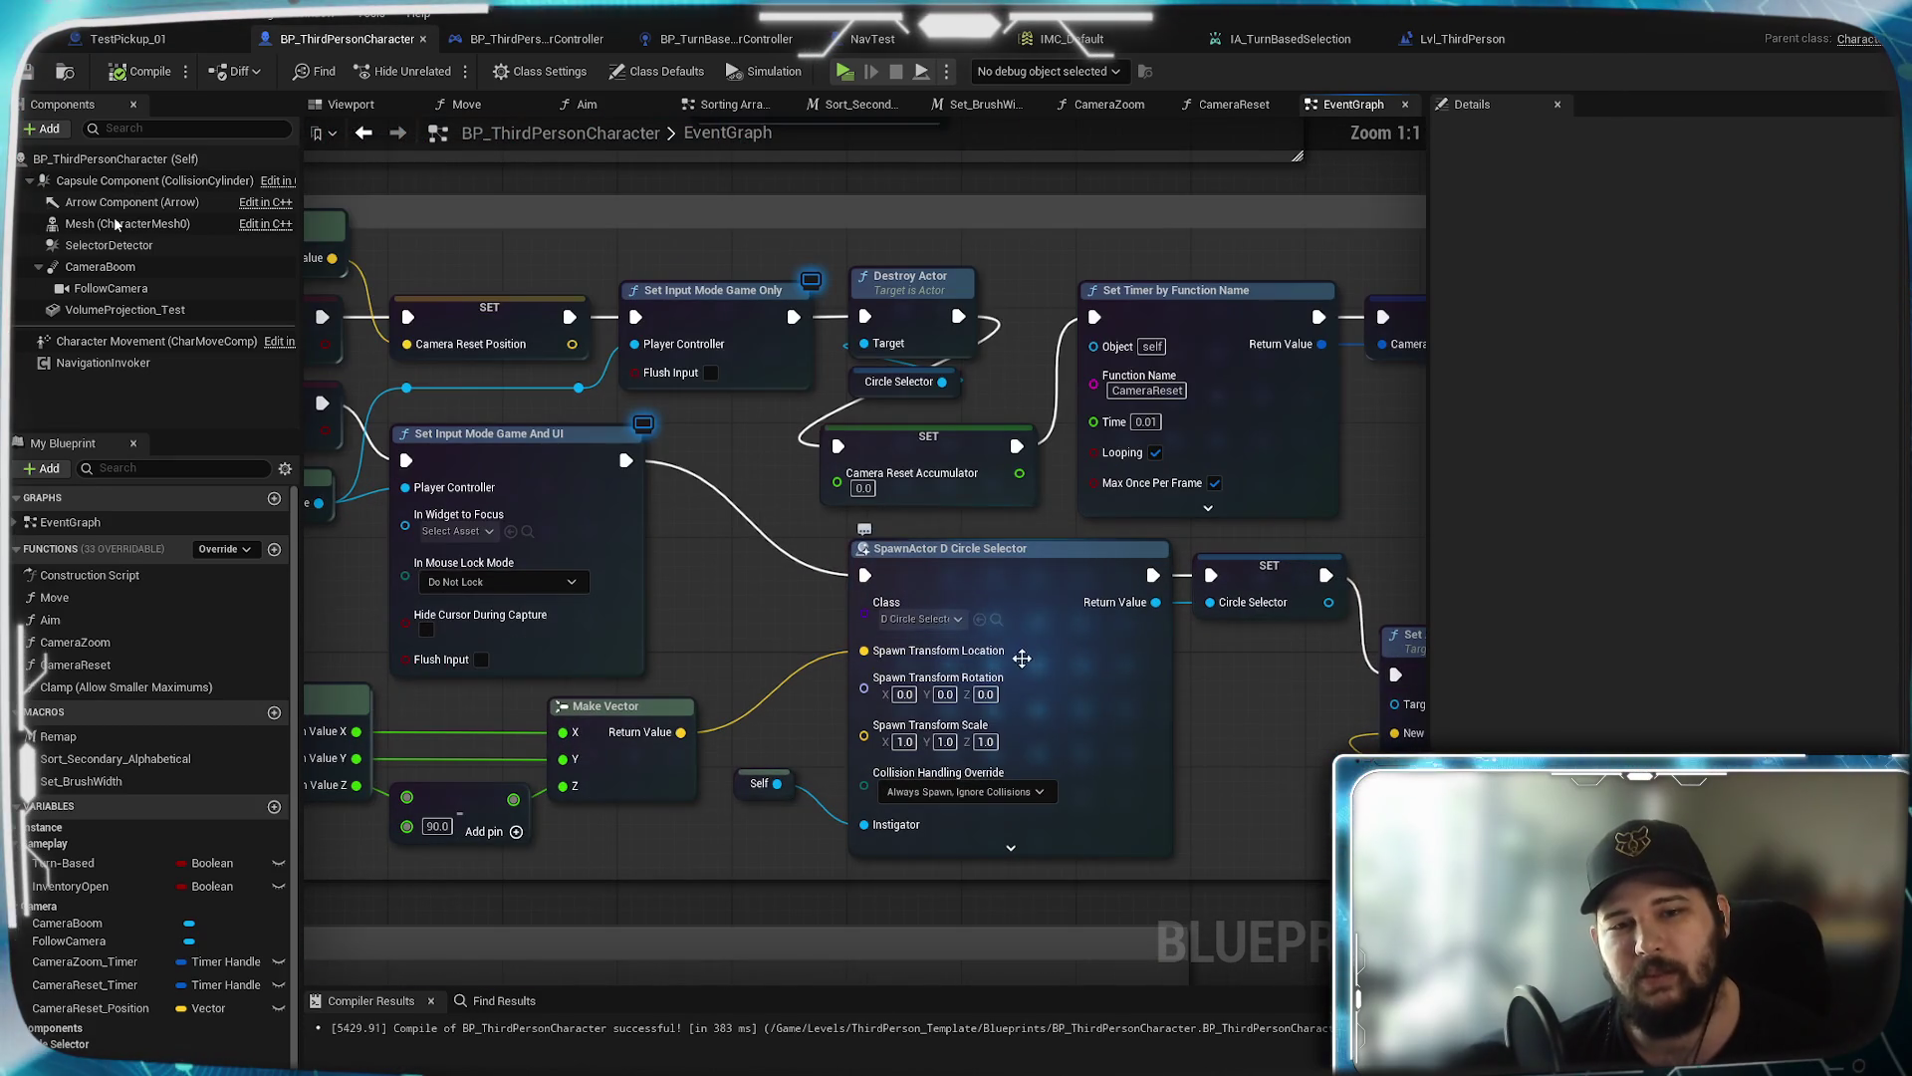
pyautogui.moveTo(766, 609)
pyautogui.mouseDown()
pyautogui.moveTo(981, 591)
pyautogui.moveTo(924, 552)
pyautogui.mouseUp()
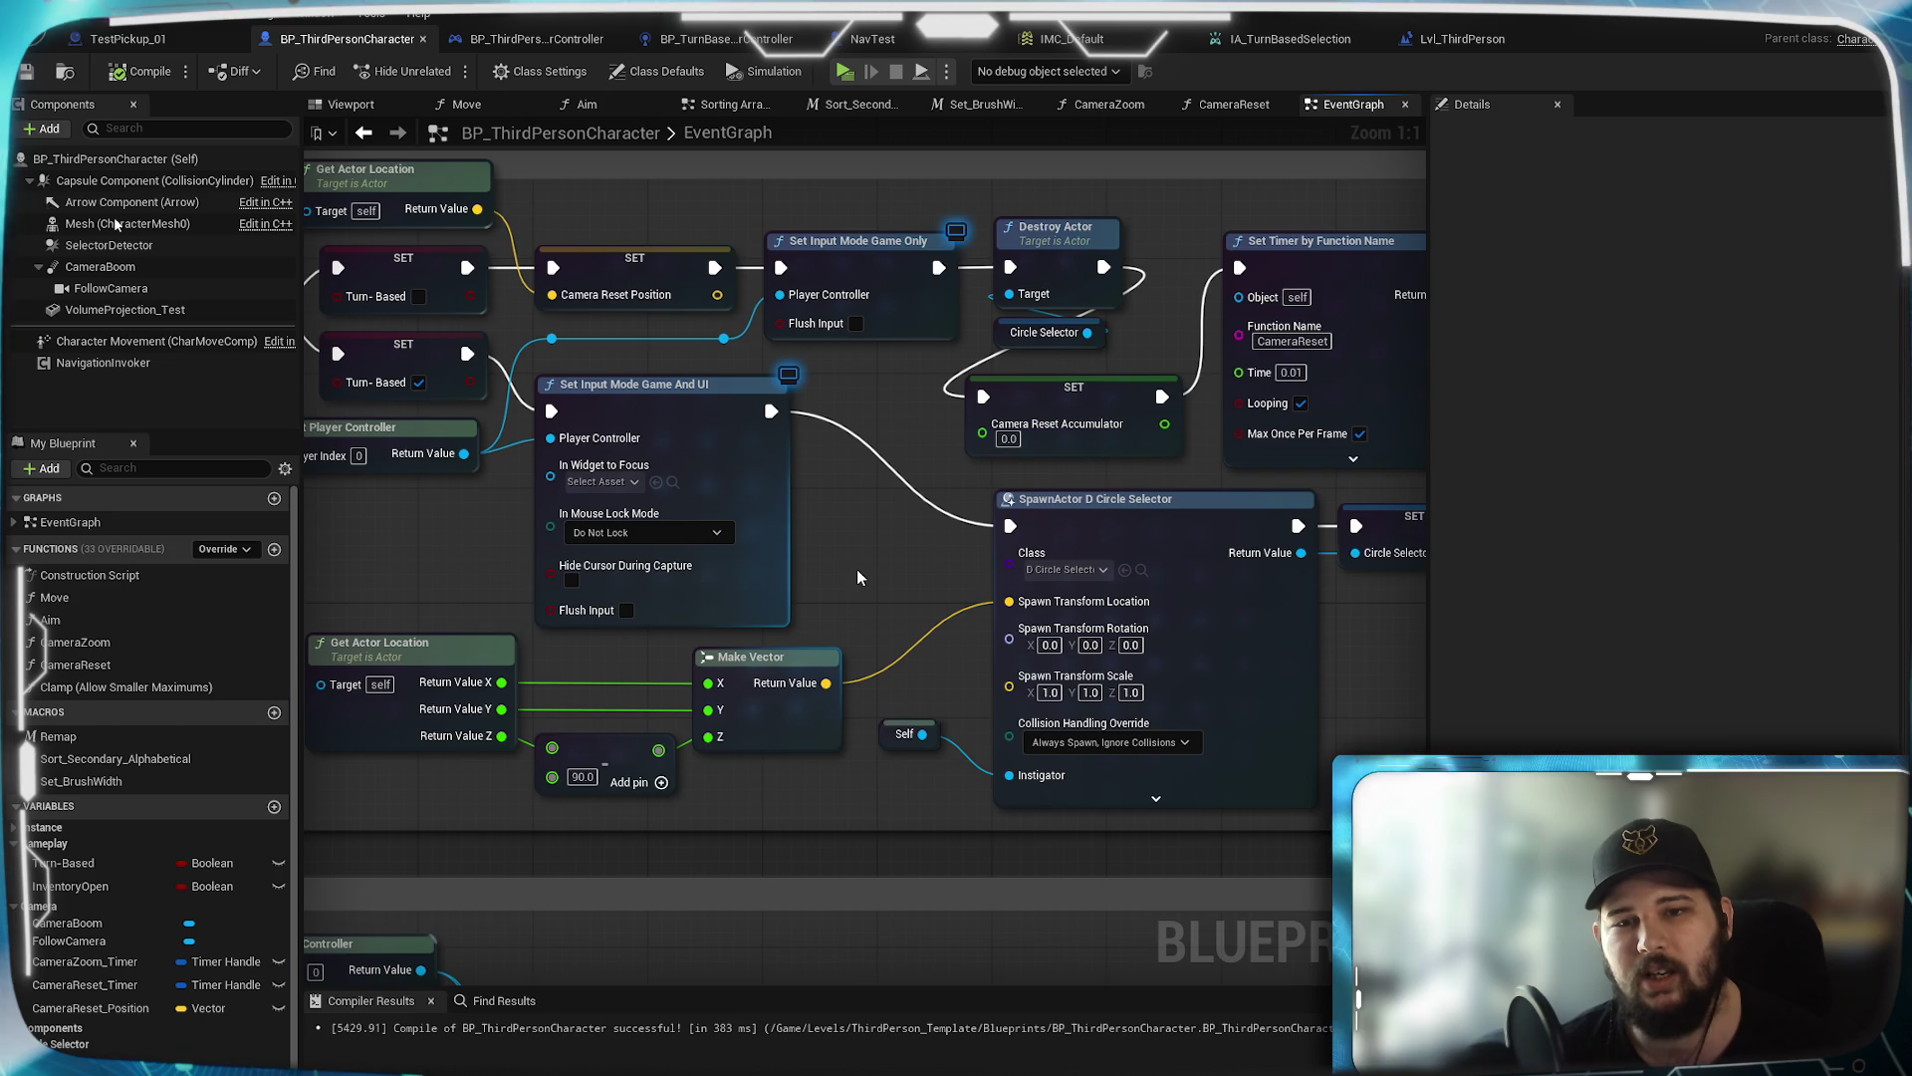
pyautogui.moveTo(856, 577); pyautogui.dragTo(941, 559)
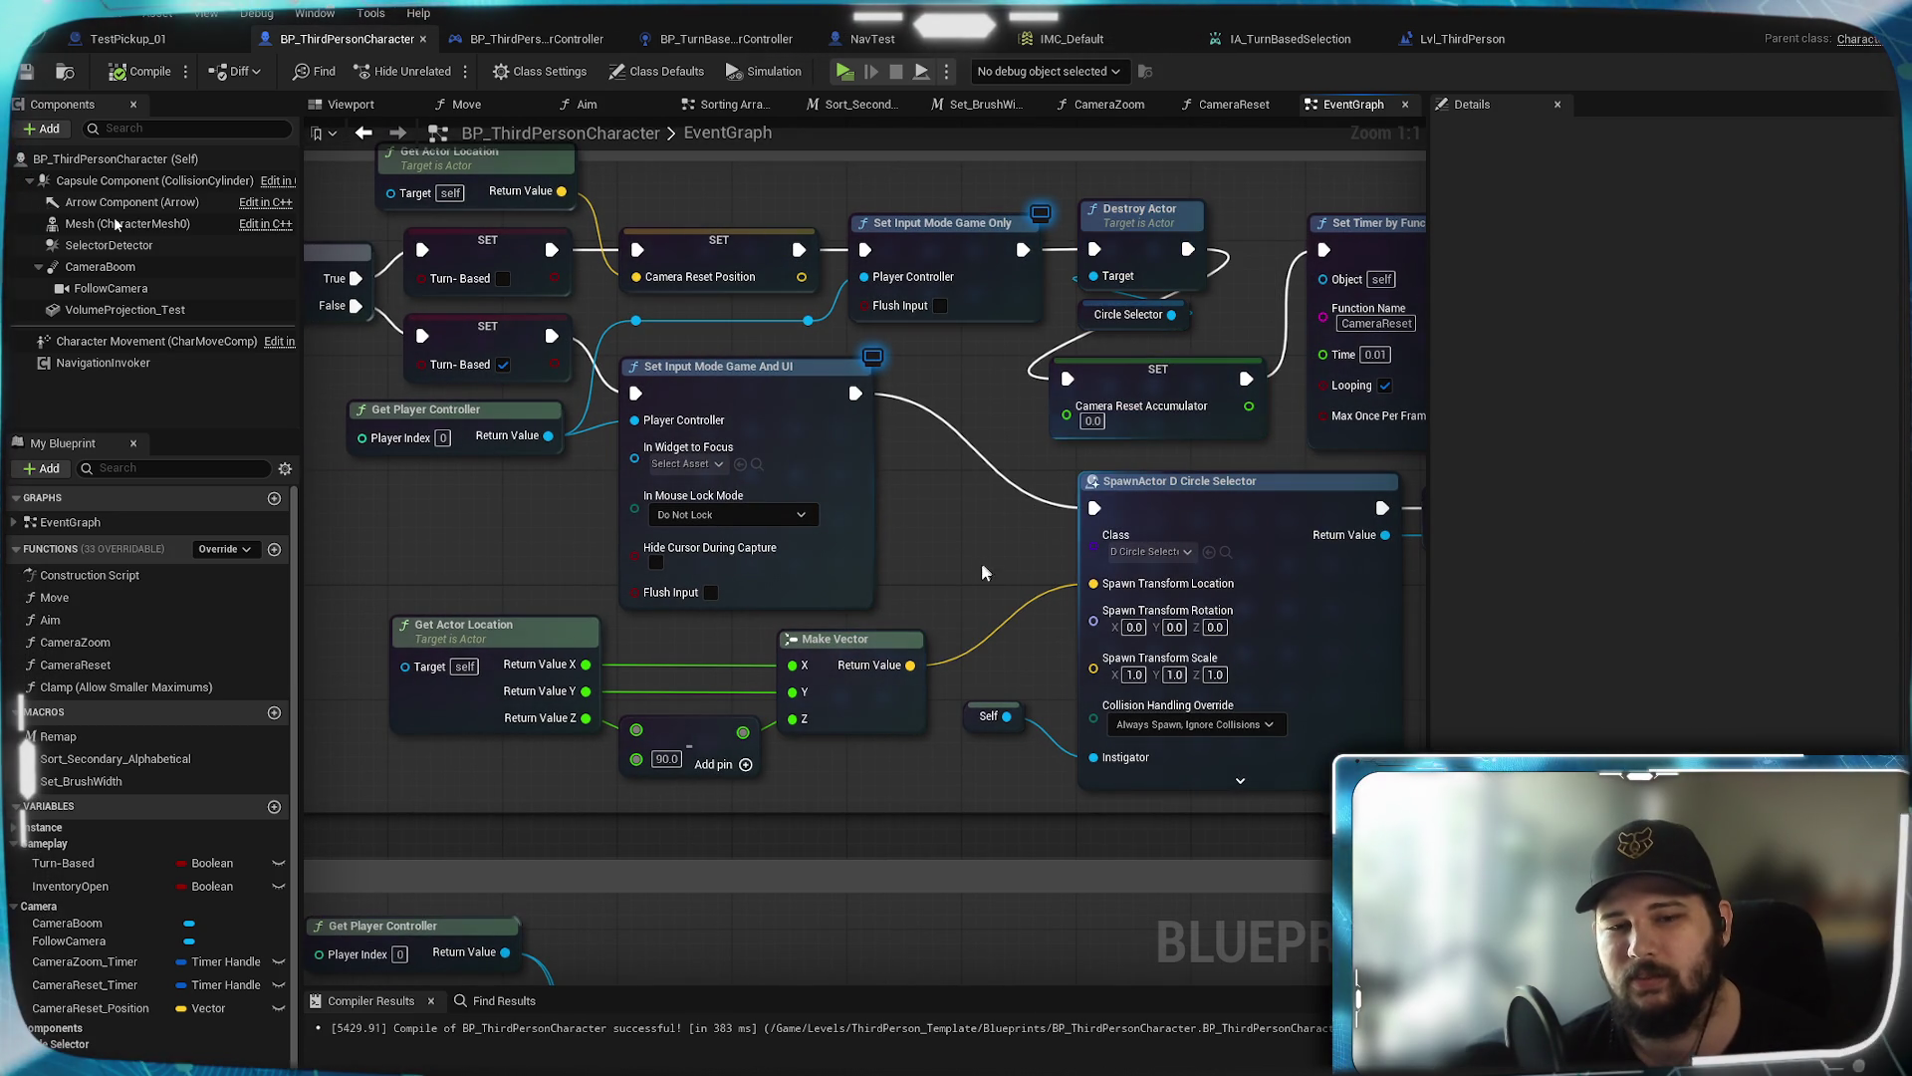
pyautogui.moveTo(982, 564); pyautogui.dragTo(1072, 596)
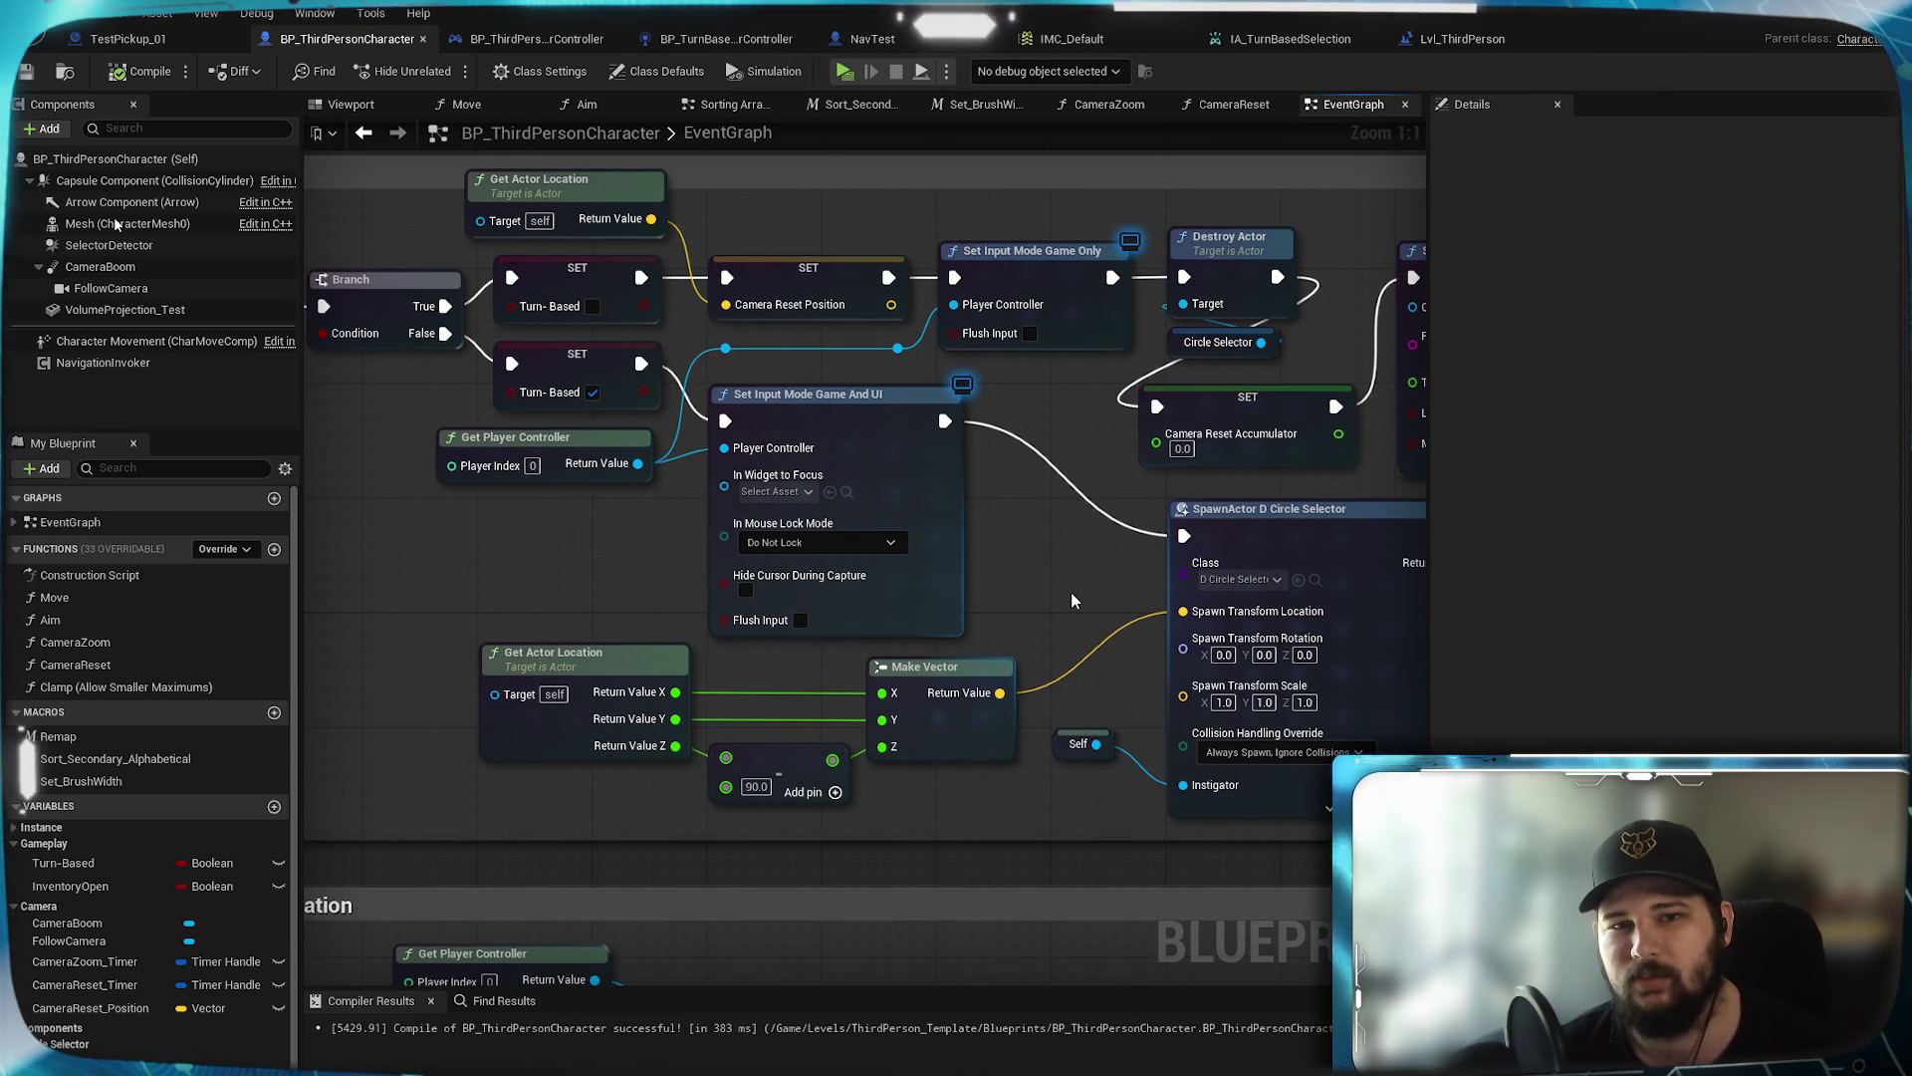
pyautogui.moveTo(1072, 591)
pyautogui.mouseDown()
pyautogui.moveTo(1127, 669)
pyautogui.moveTo(1333, 696)
pyautogui.mouseUp()
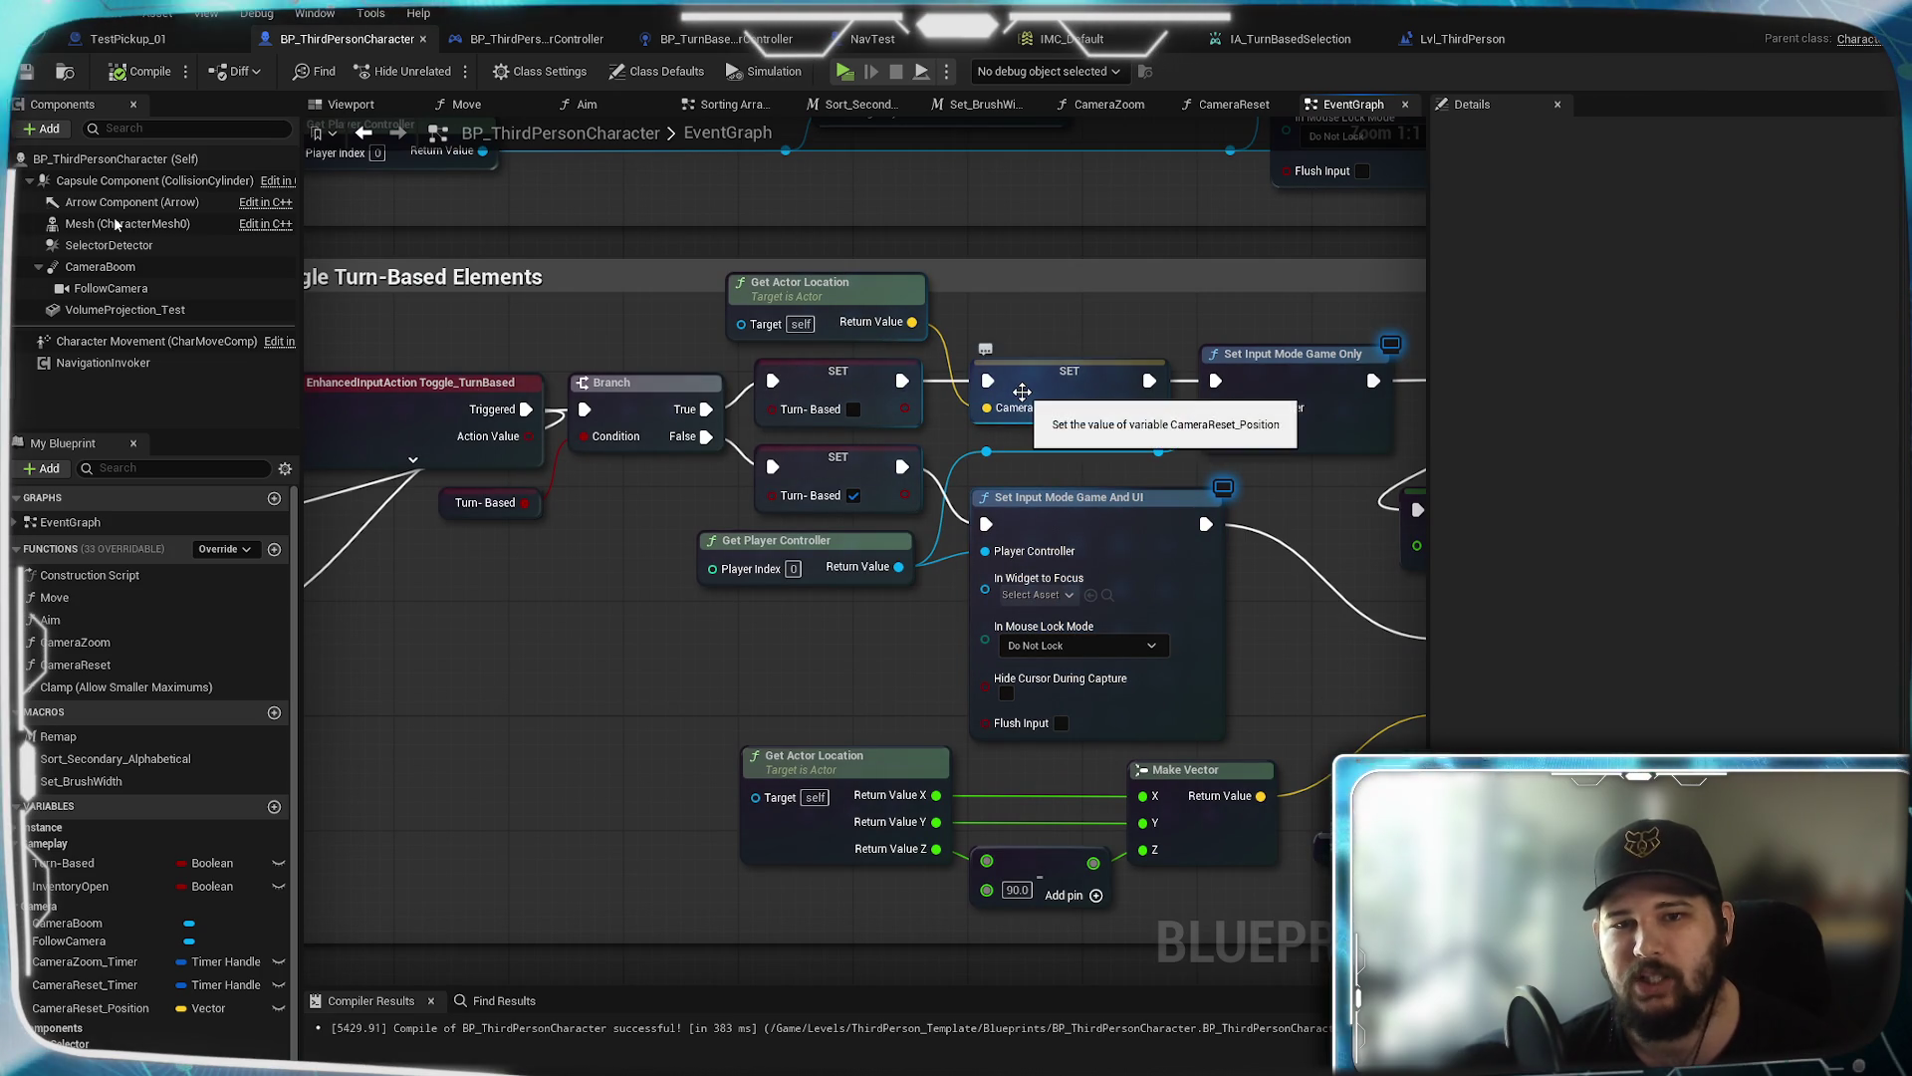
pyautogui.moveTo(1078, 344)
pyautogui.mouseDown()
pyautogui.moveTo(319, 344)
pyautogui.moveTo(925, 411)
pyautogui.mouseUp()
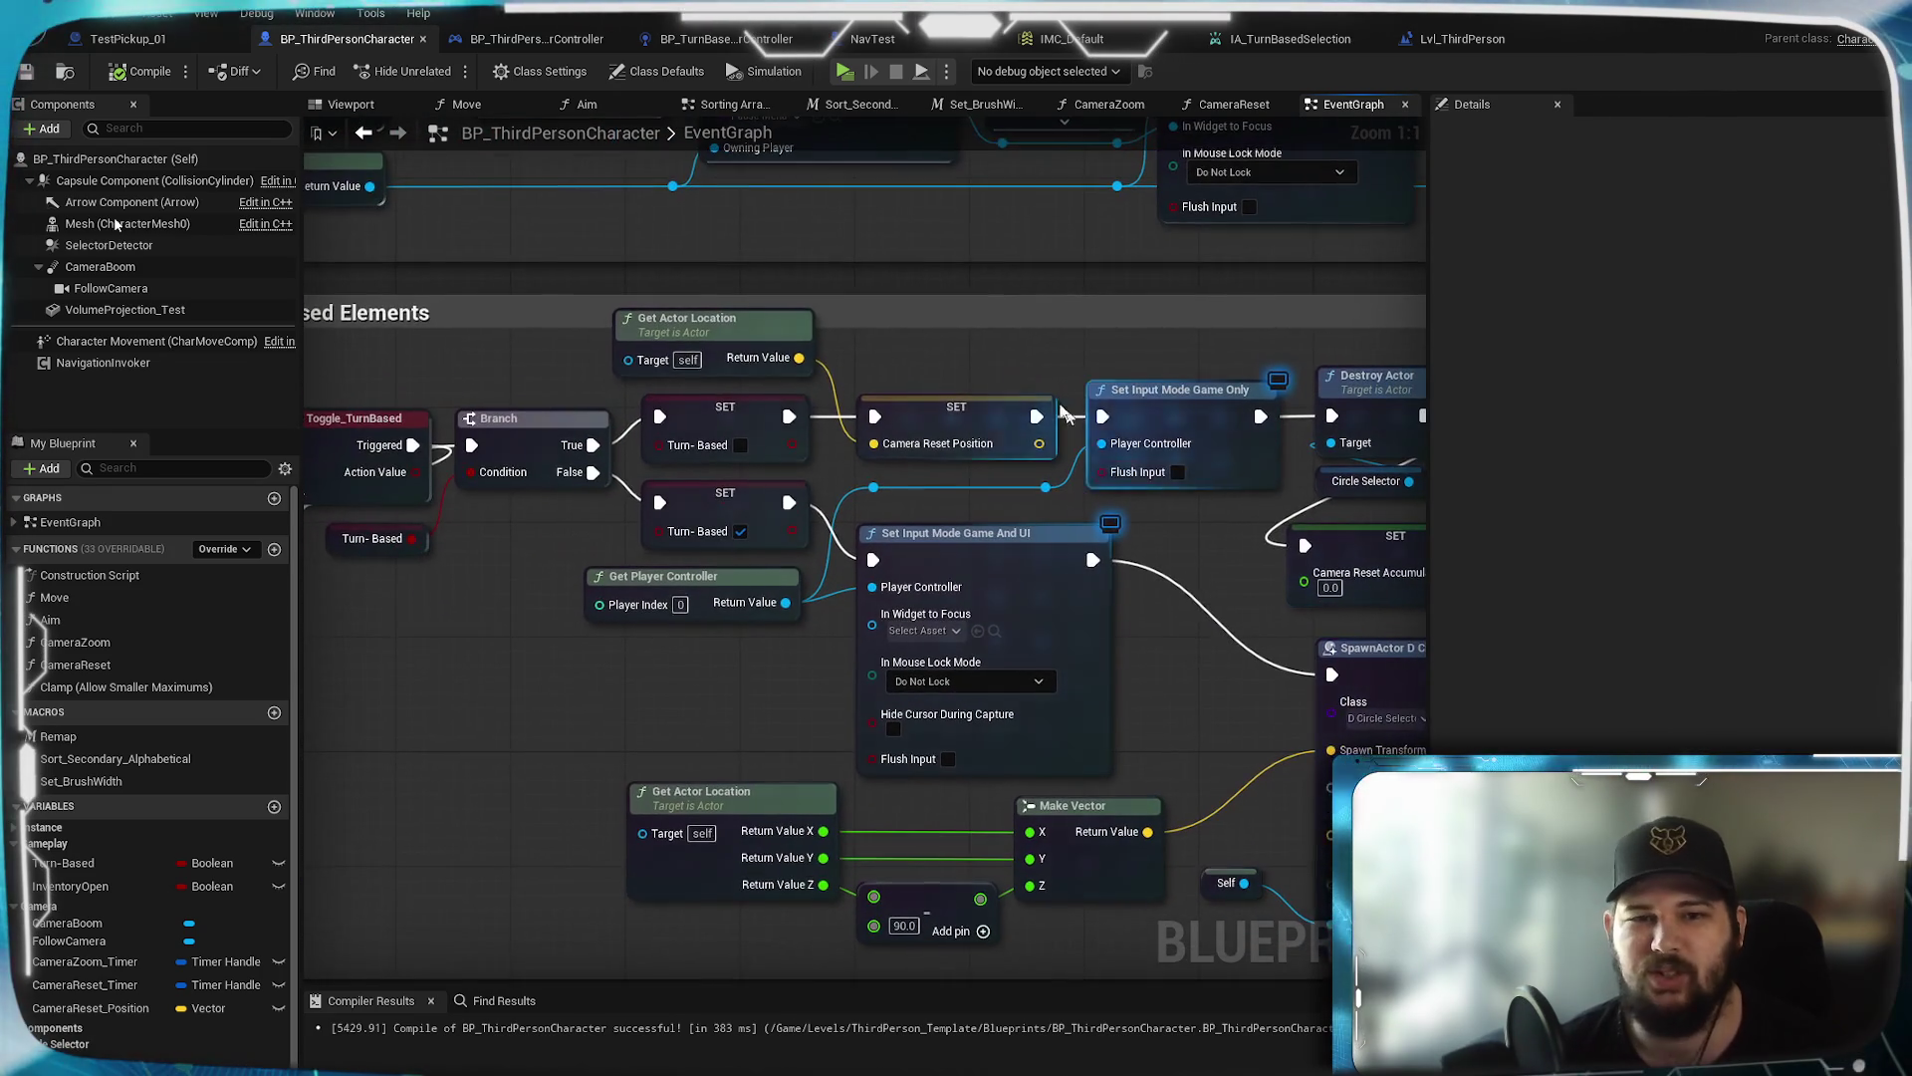
# Select the SET CameraReset_Position and Get Actor Location nodes for copying
pyautogui.click(925, 412)
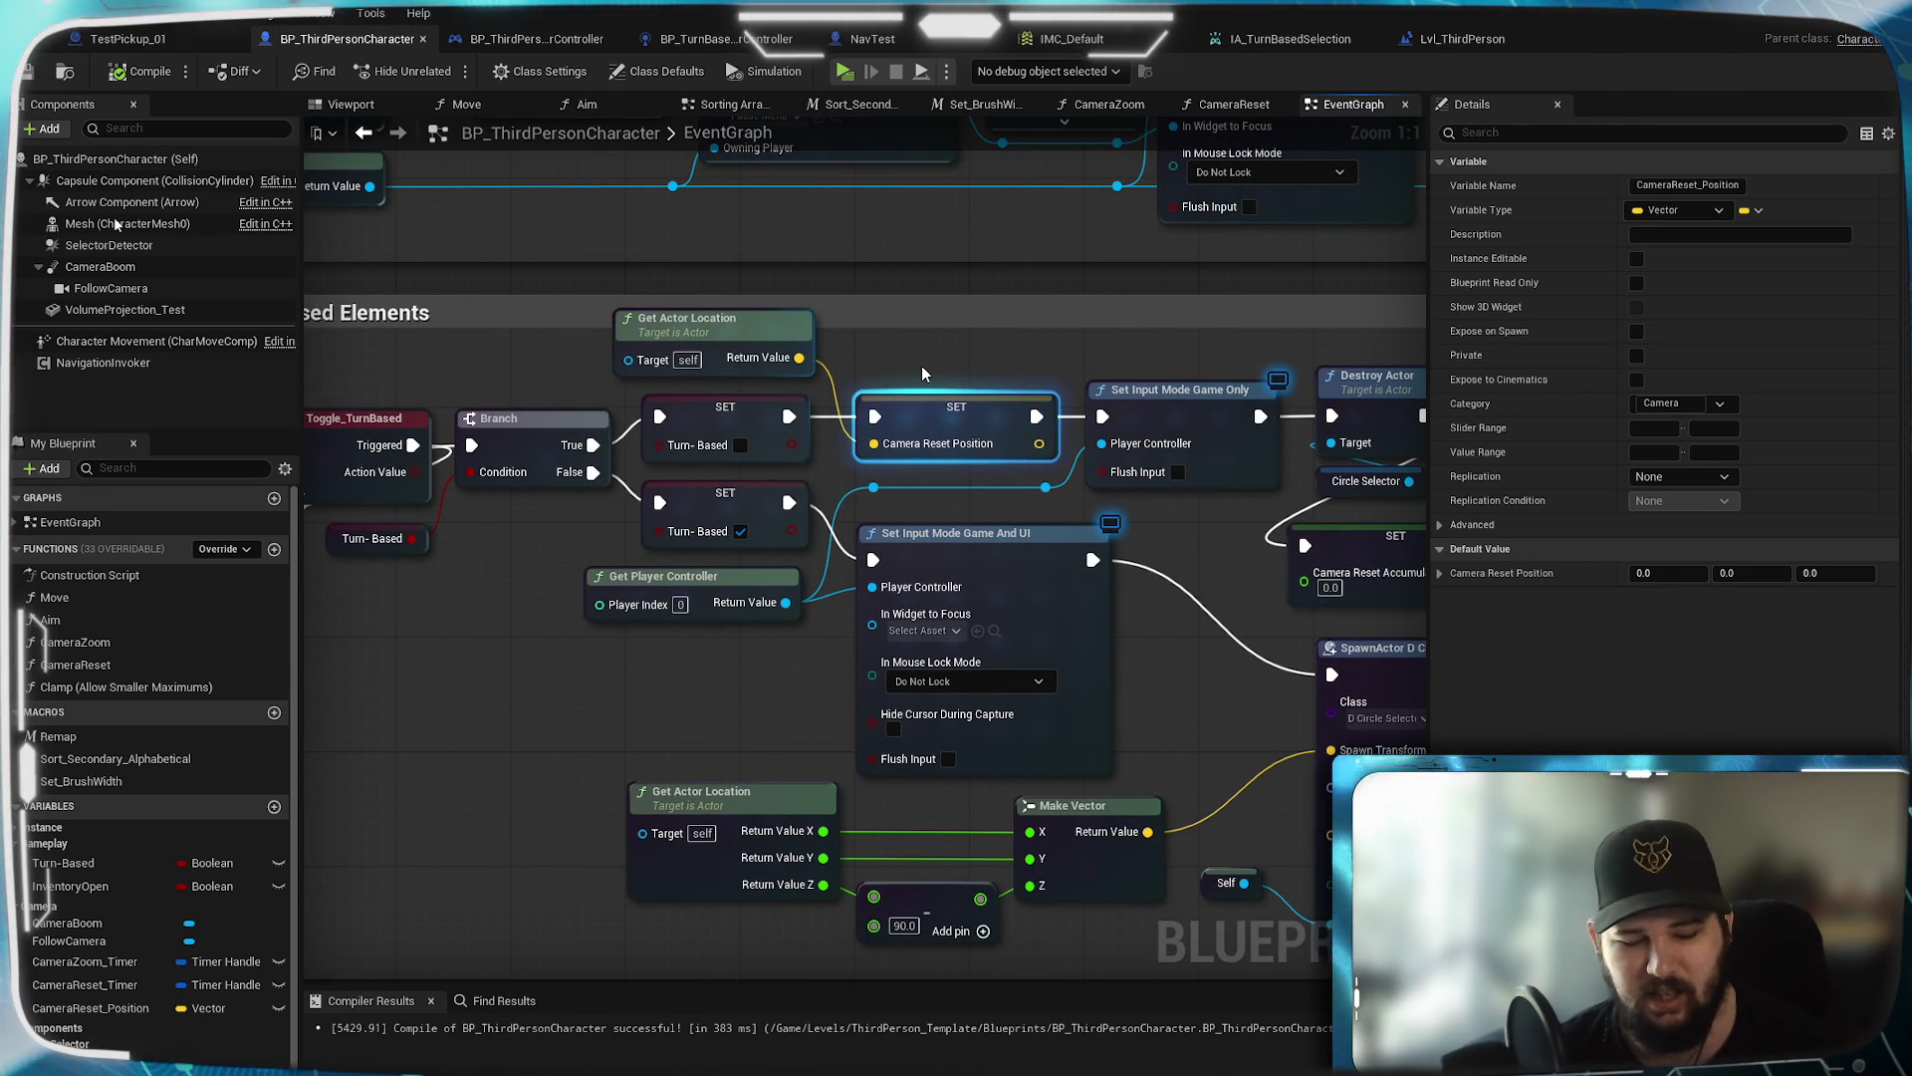
pyautogui.keyDown('ctrl'); pyautogui.click(712, 319); pyautogui.keyUp('ctrl')
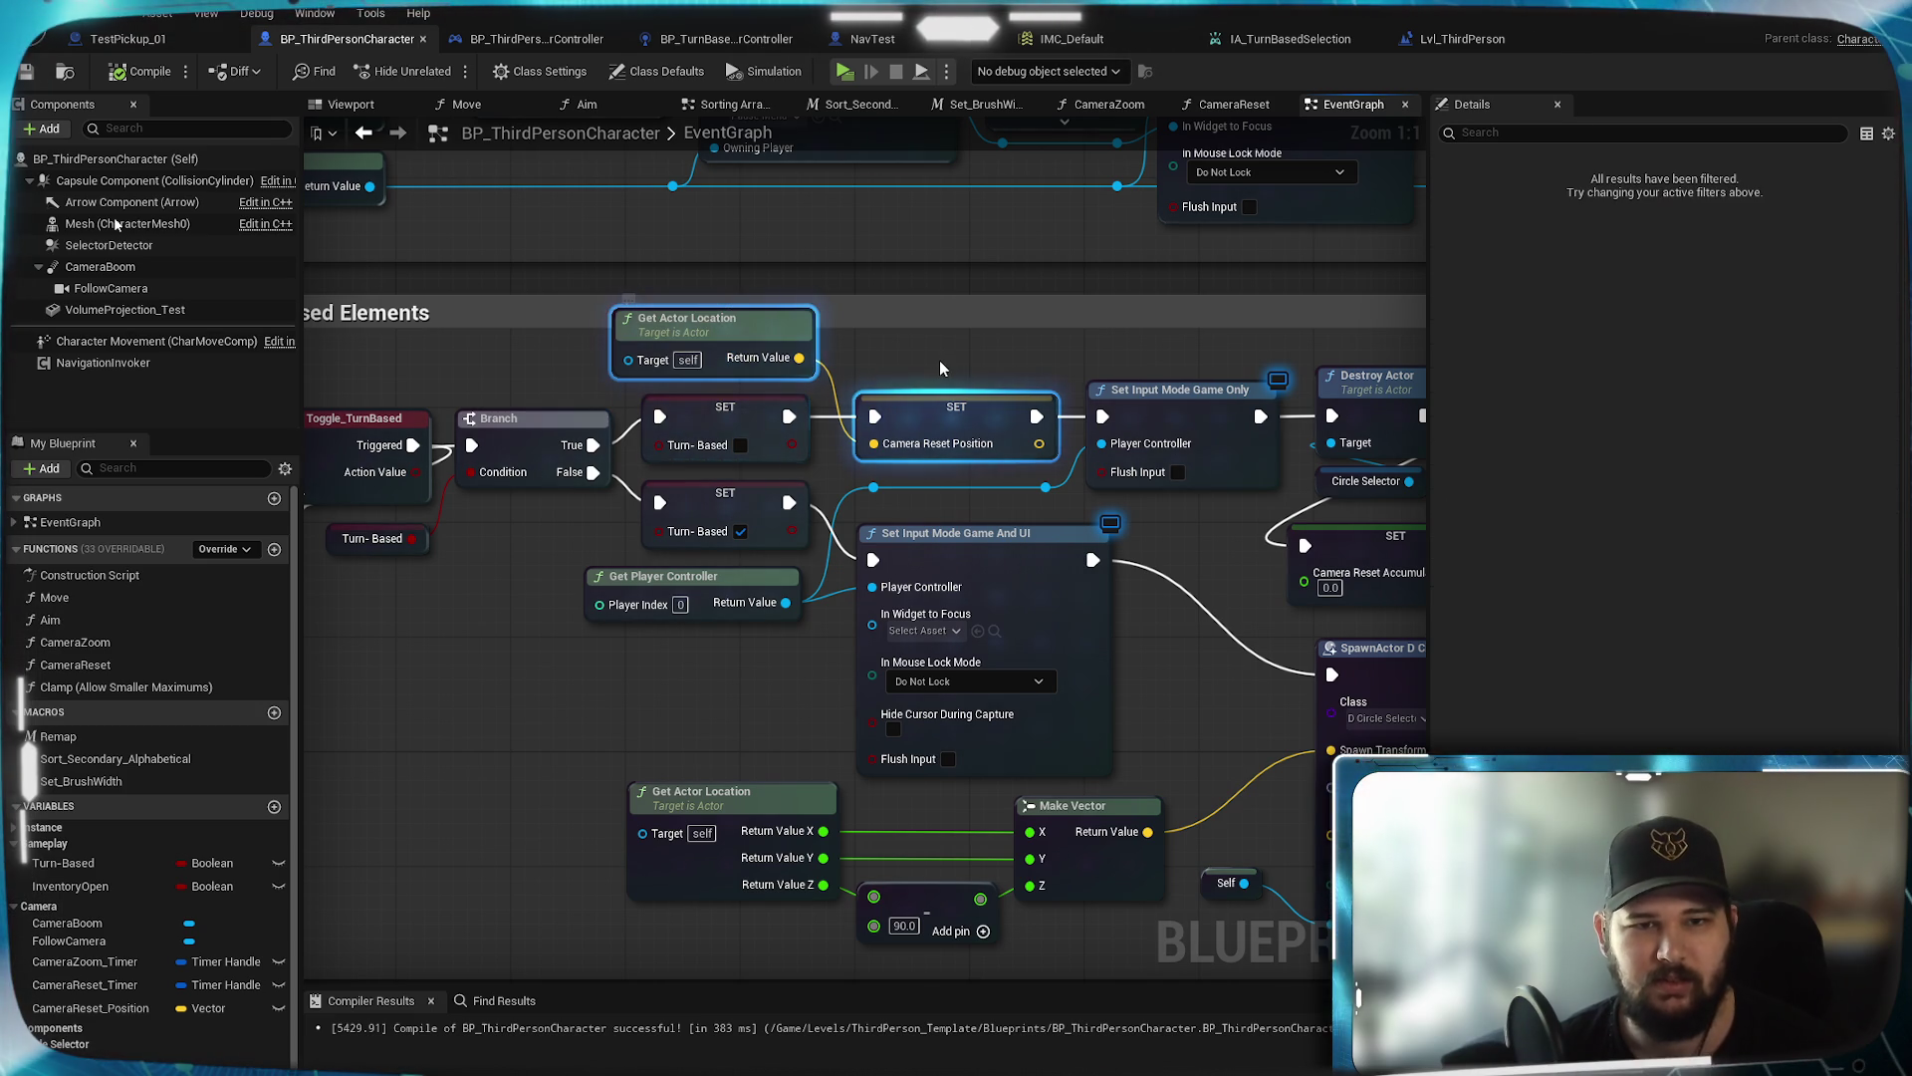
pyautogui.click(940, 359)
pyautogui.scroll(-6, 942, 343)
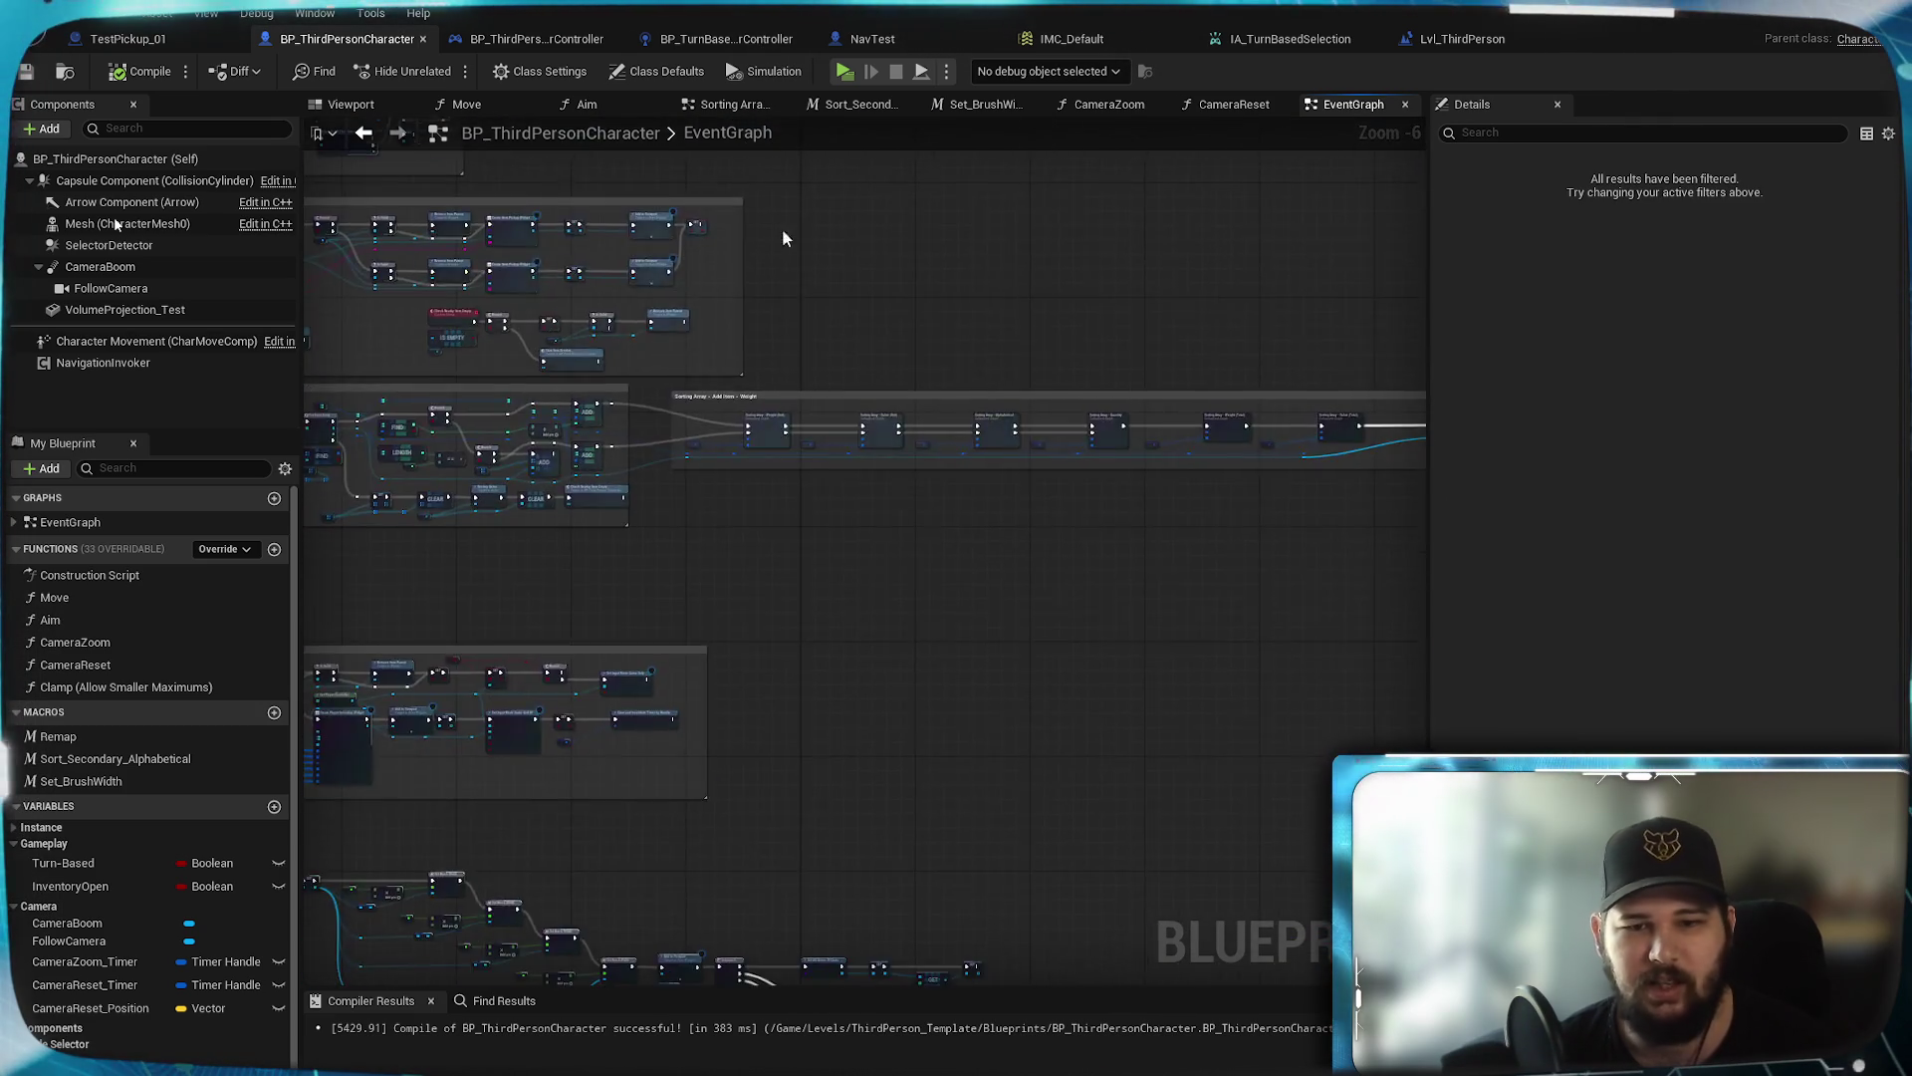
pyautogui.scroll(6, 942, 472)
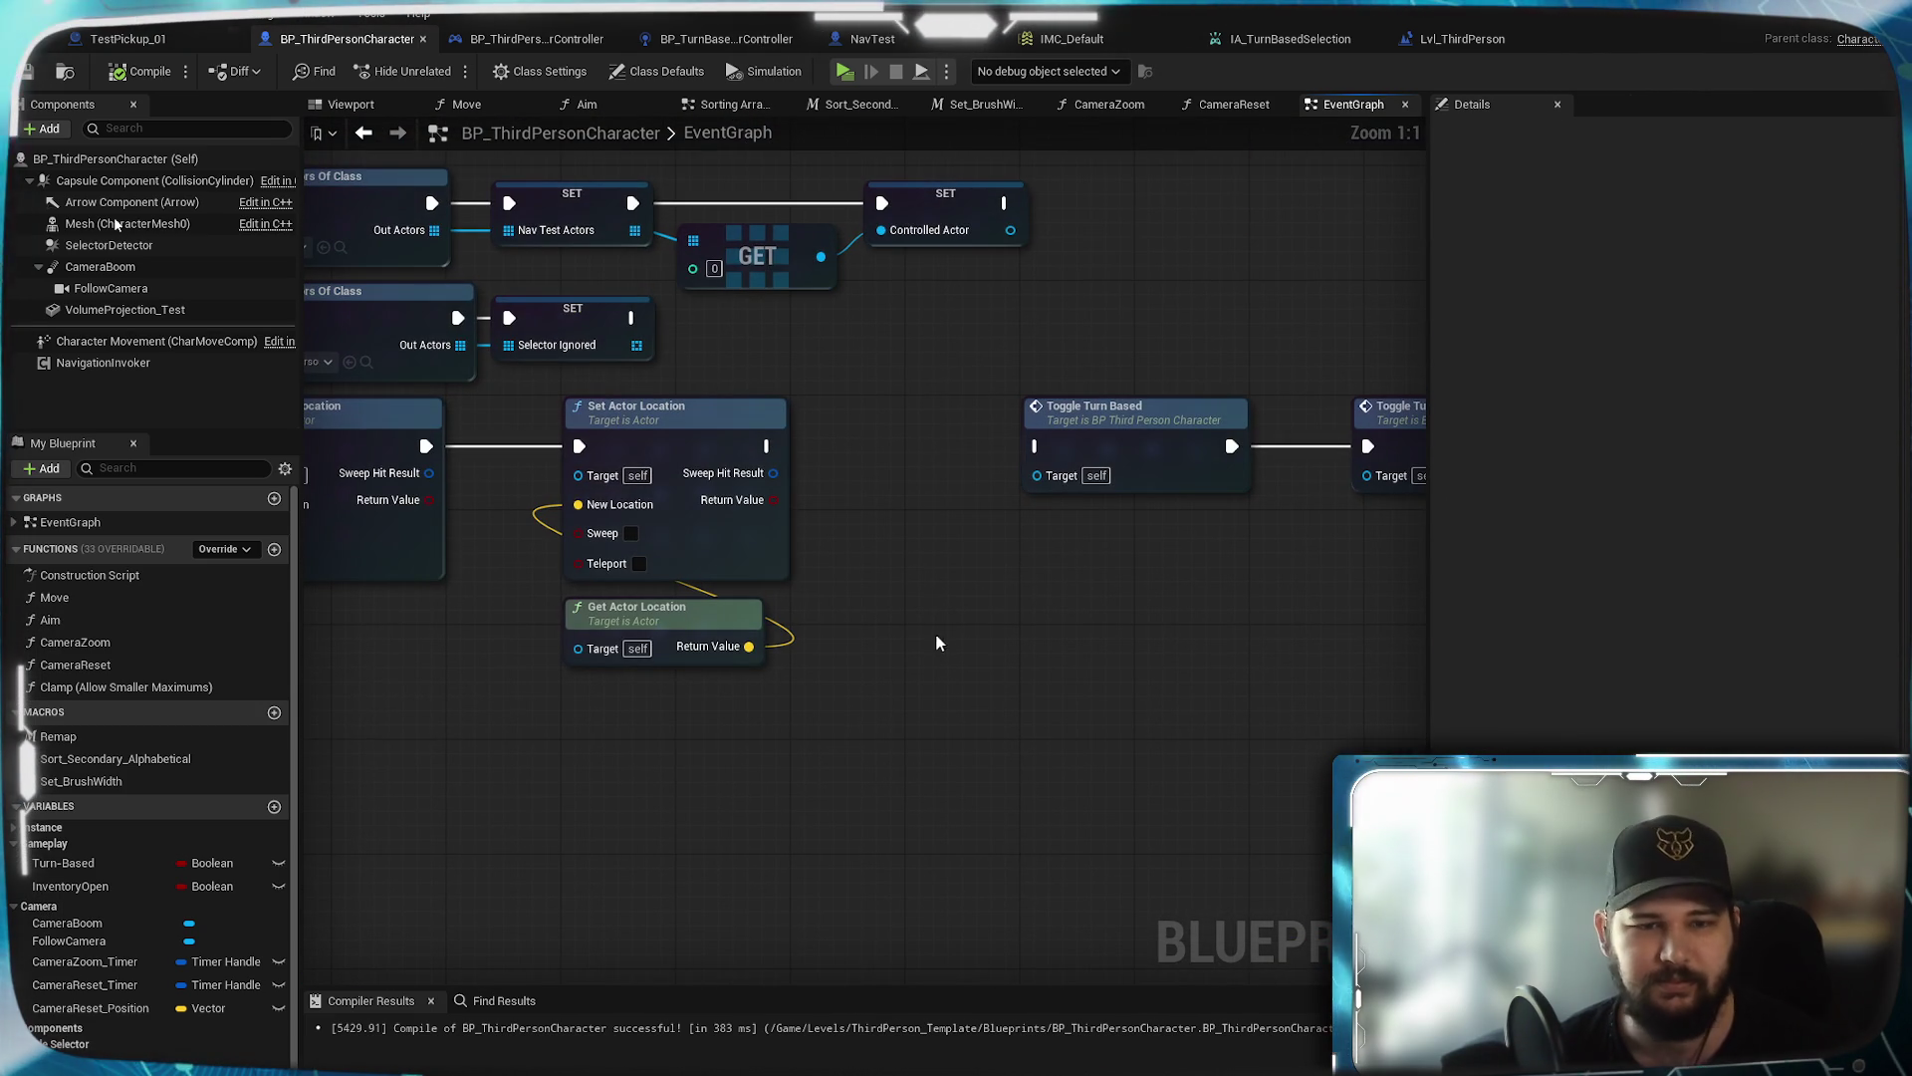
# Paste the copies ahead of Toggle Turn Based, wire the SET node into the chain, and save
pyautogui.hotkey('ctrl', 'v')
pyautogui.moveTo(1130, 662)
pyautogui.mouseDown()
pyautogui.moveTo(1131, 588)
pyautogui.moveTo(906, 456)
pyautogui.moveTo(861, 456)
pyautogui.mouseUp()
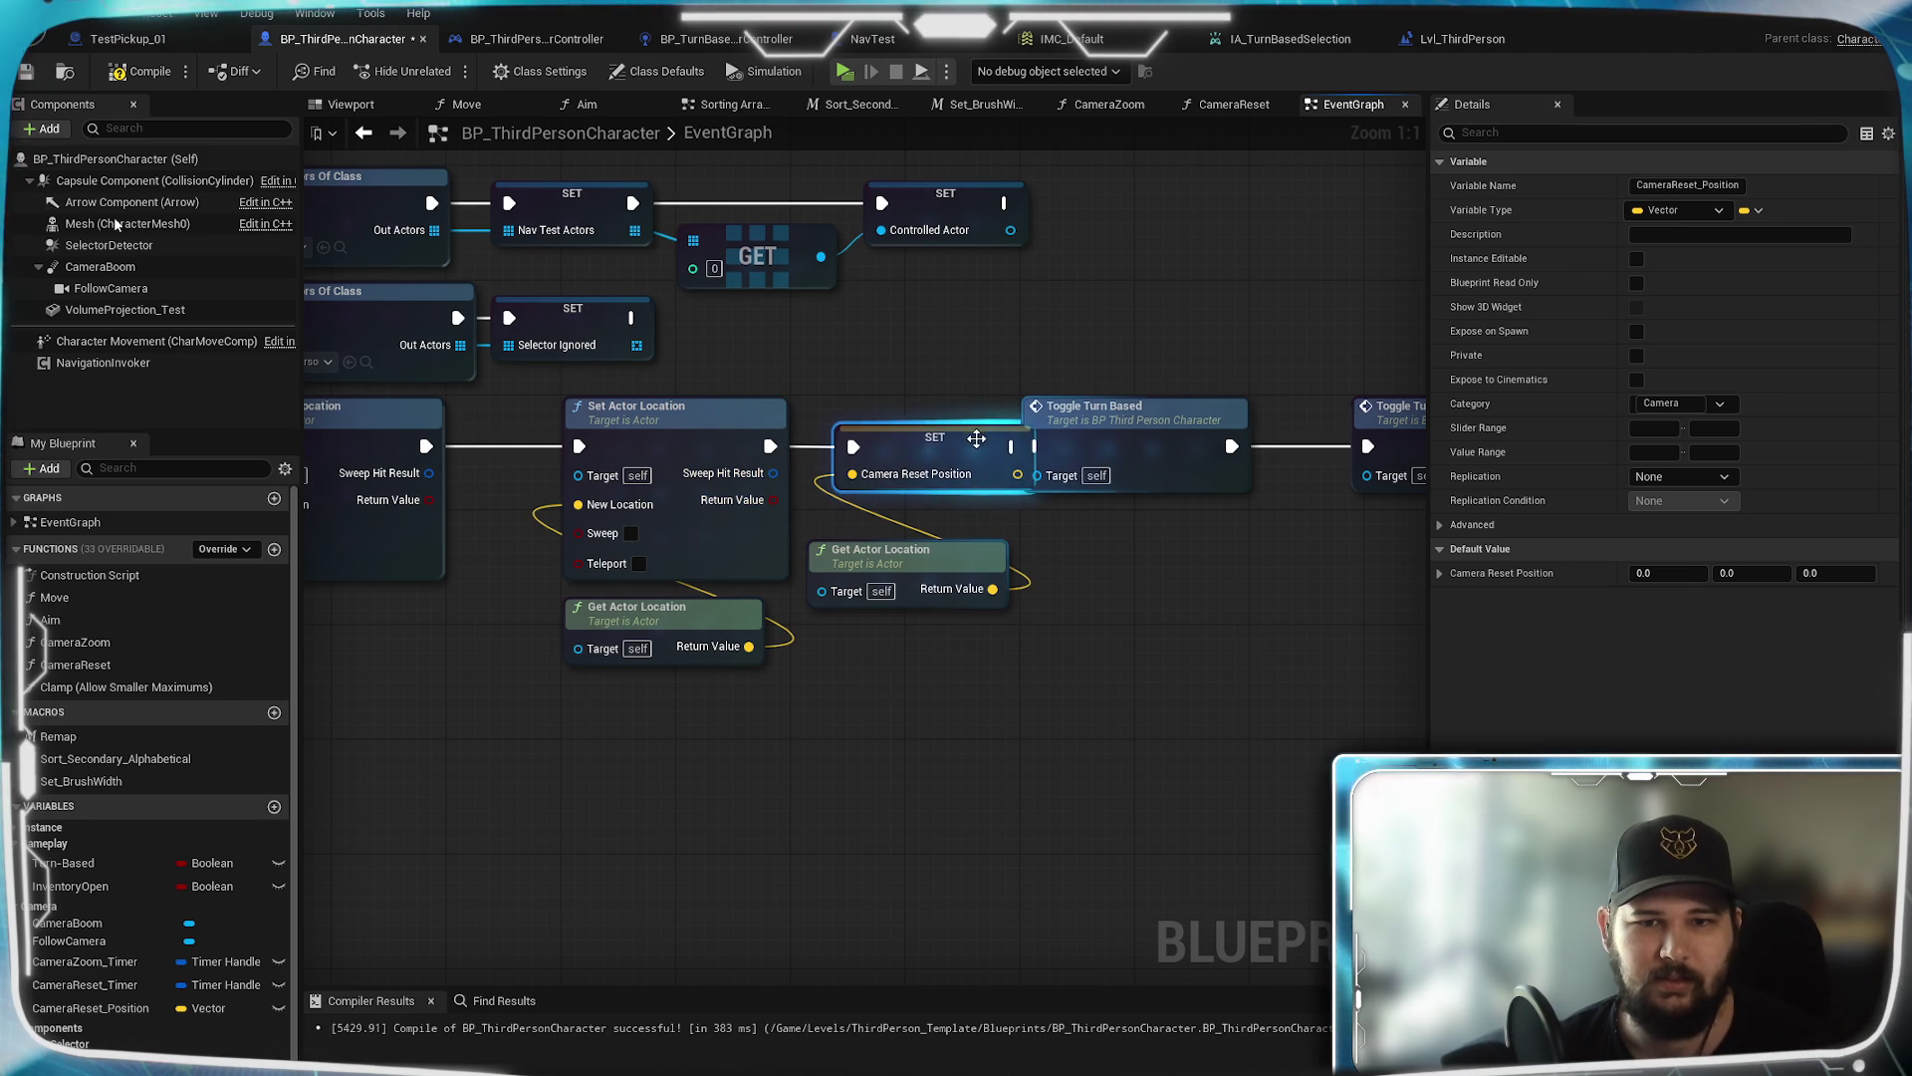
pyautogui.moveTo(1131, 577)
pyautogui.mouseDown()
pyautogui.moveTo(899, 440)
pyautogui.moveTo(741, 491)
pyautogui.moveTo(944, 482)
pyautogui.moveTo(1078, 504)
pyautogui.mouseUp()
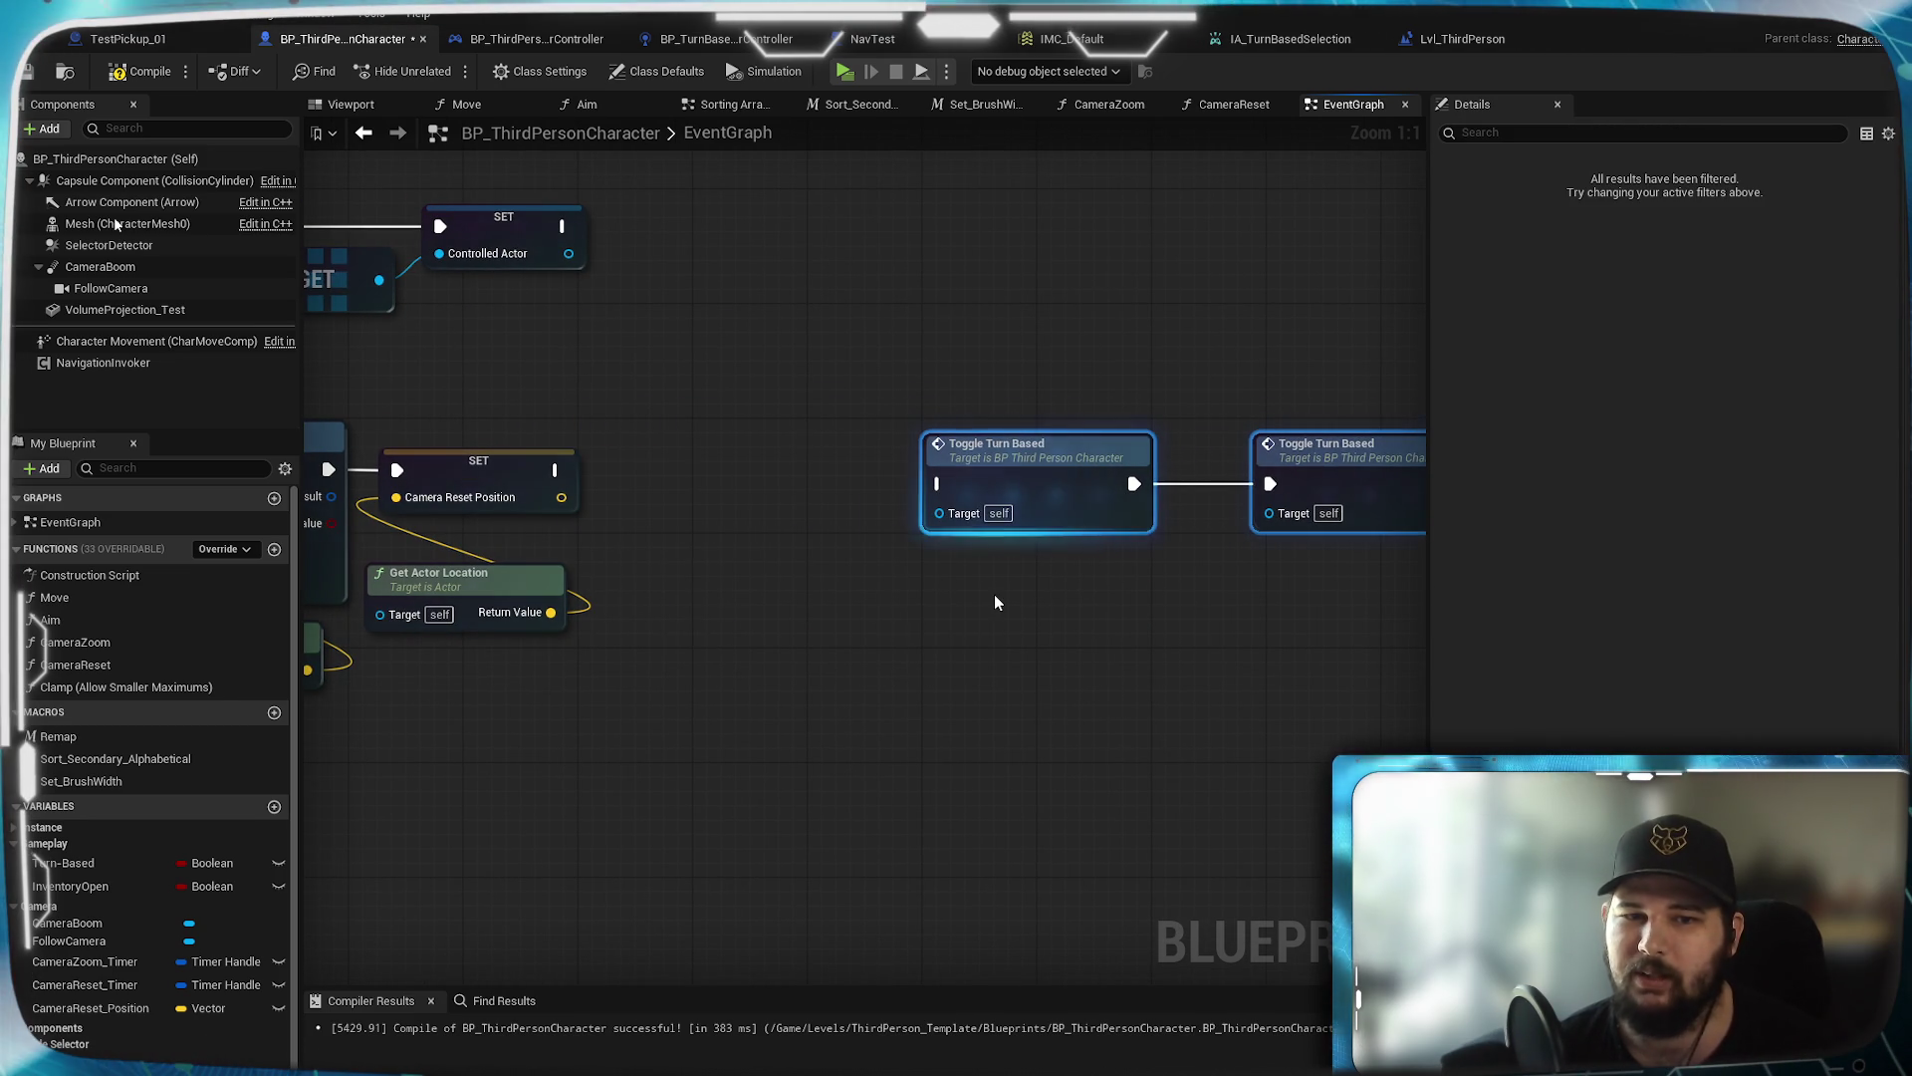
pyautogui.click(994, 594)
pyautogui.click(30, 72)
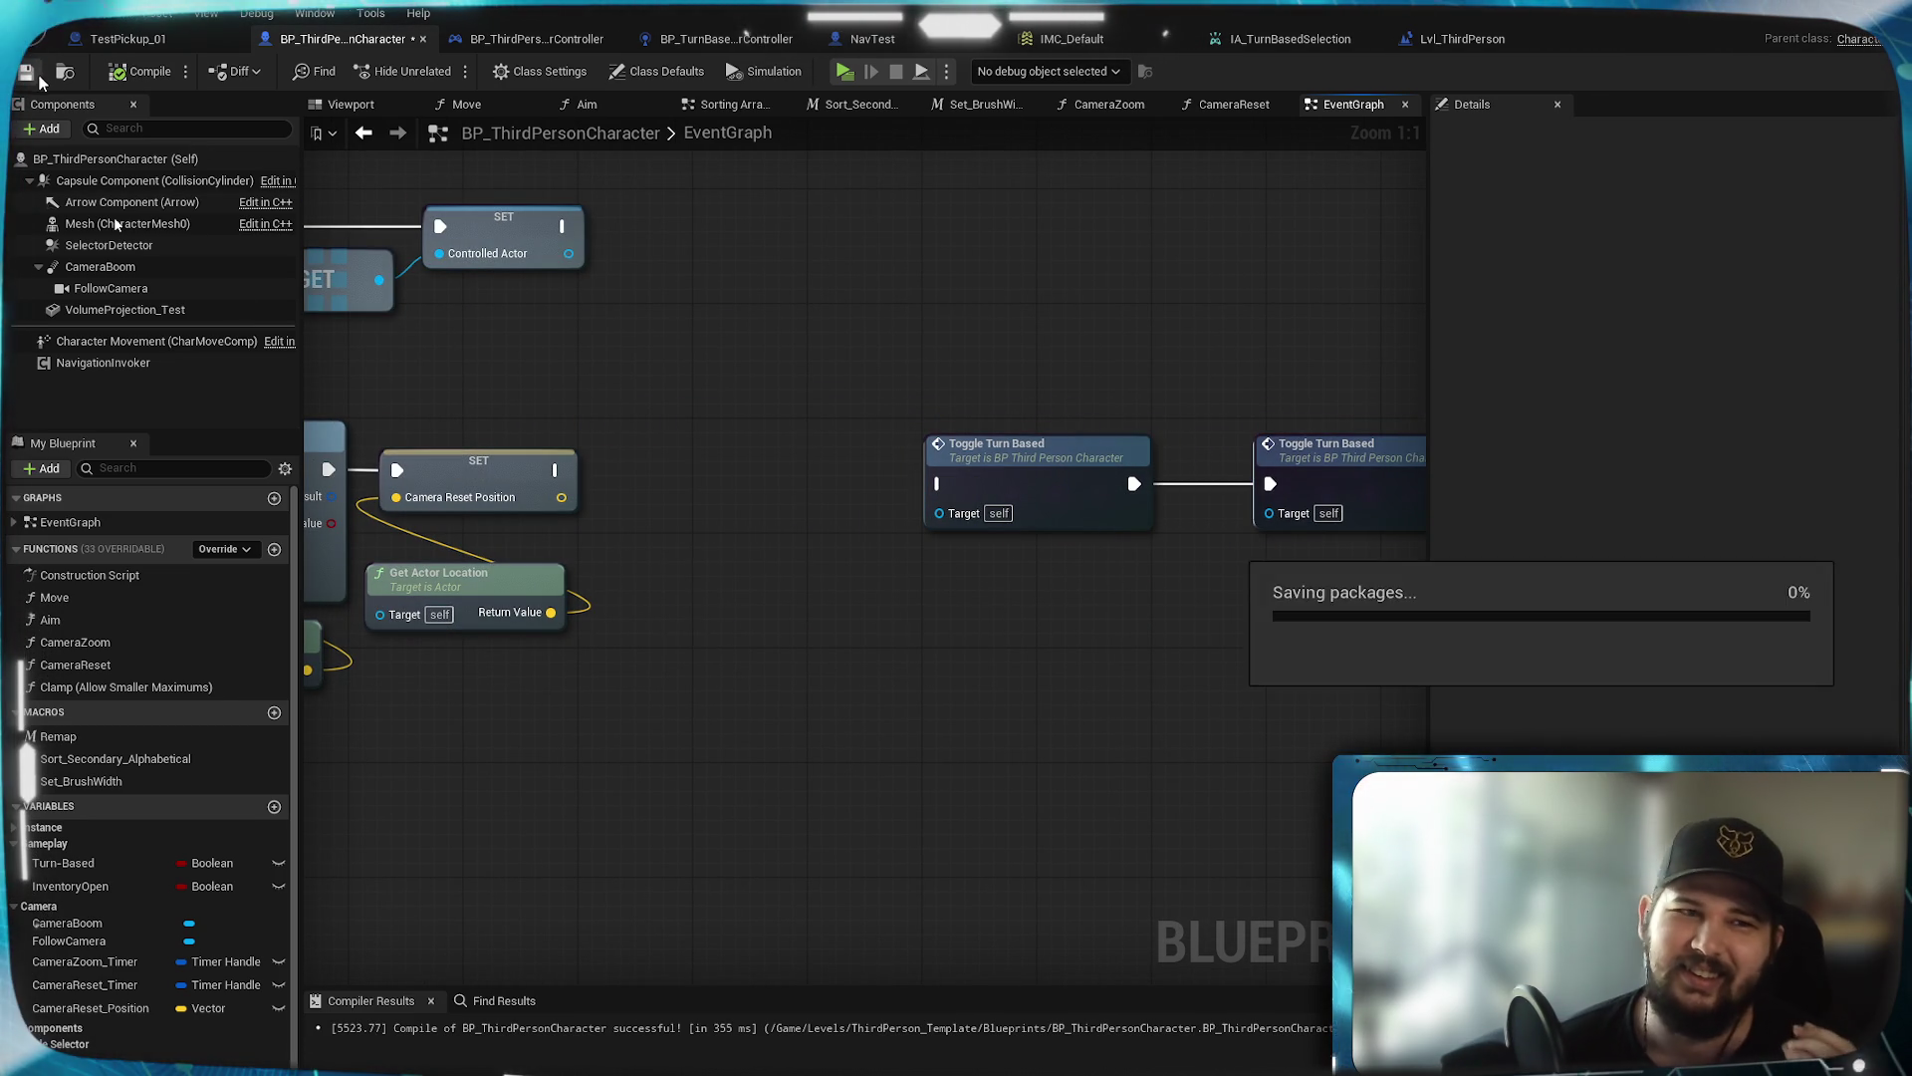
pyautogui.scroll(-4, 749, 638)
pyautogui.scroll(-3, 713, 606)
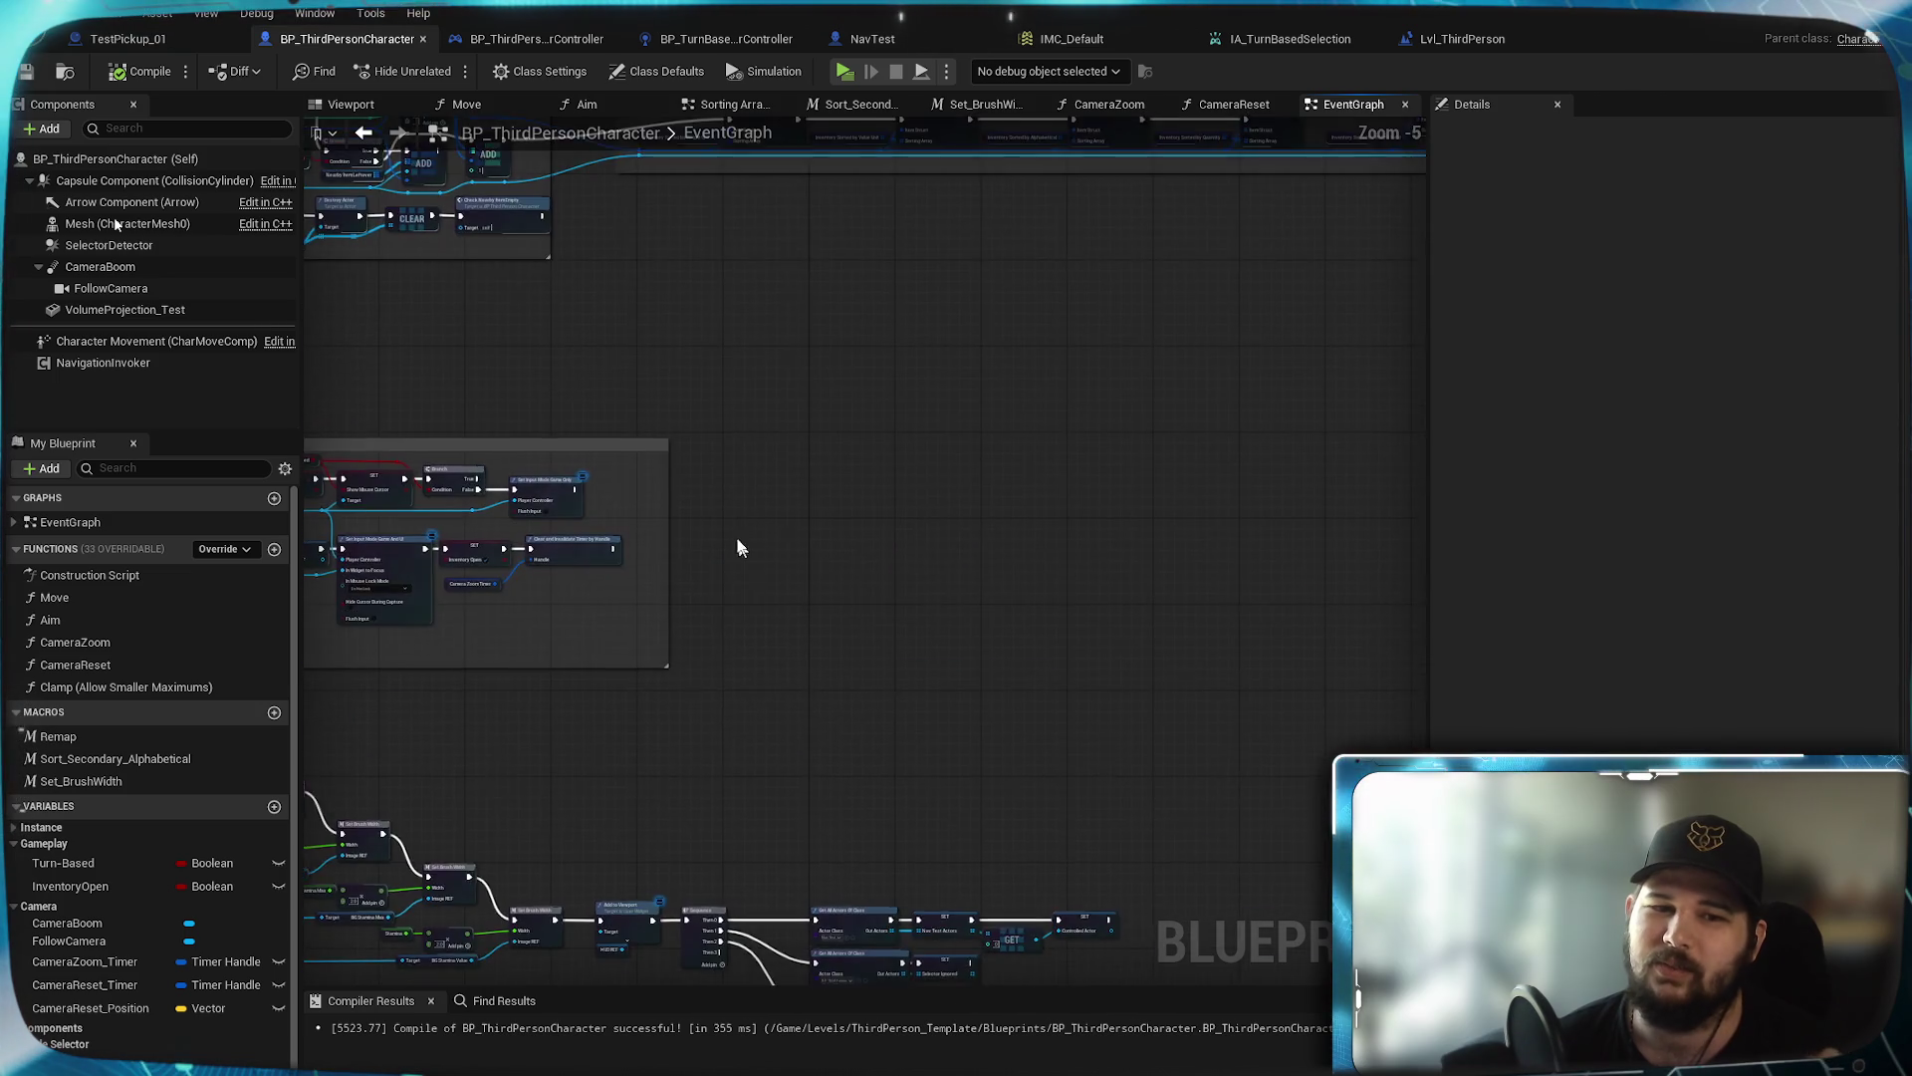
# Copy the unticked SET Turn-Based node from Toggle Turn-Based Elements, wire it after Camera Reset Position, and compile
pyautogui.scroll(3, 956, 959)
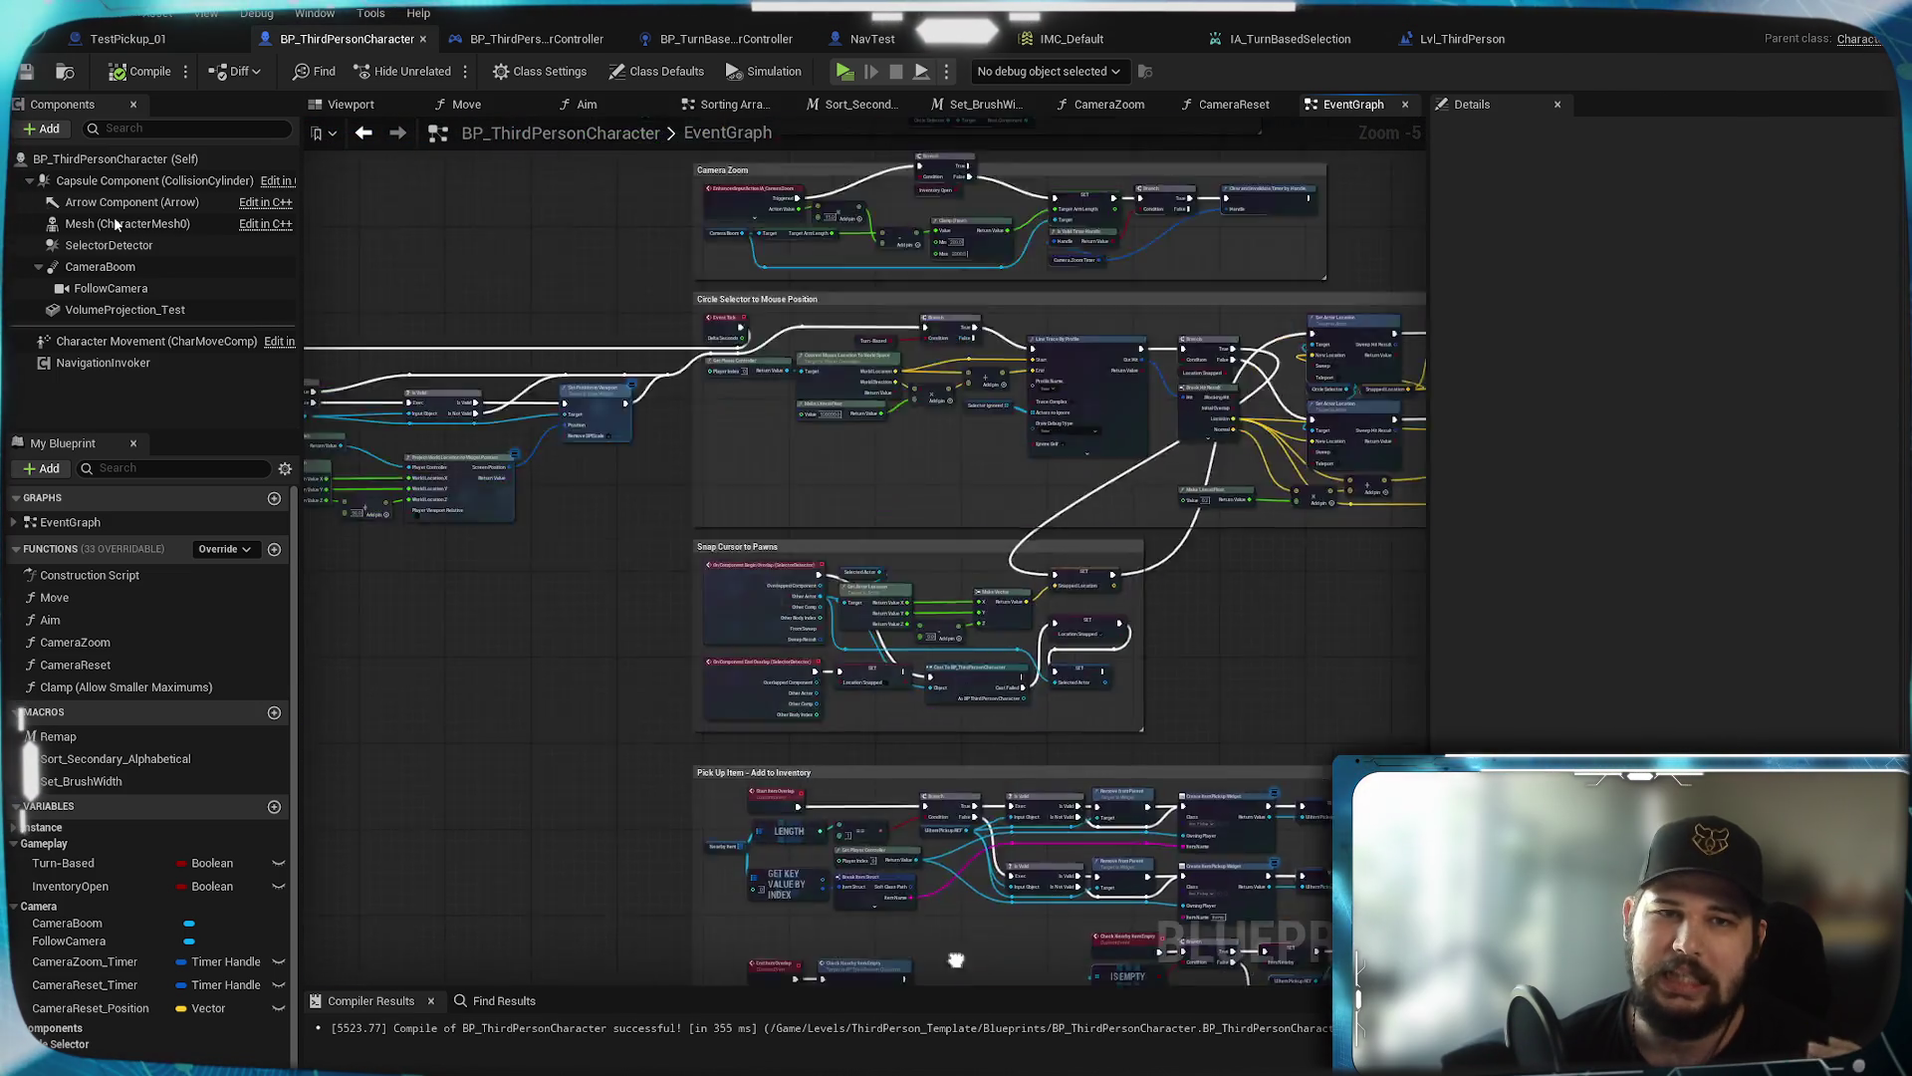
pyautogui.scroll(3, 805, 508)
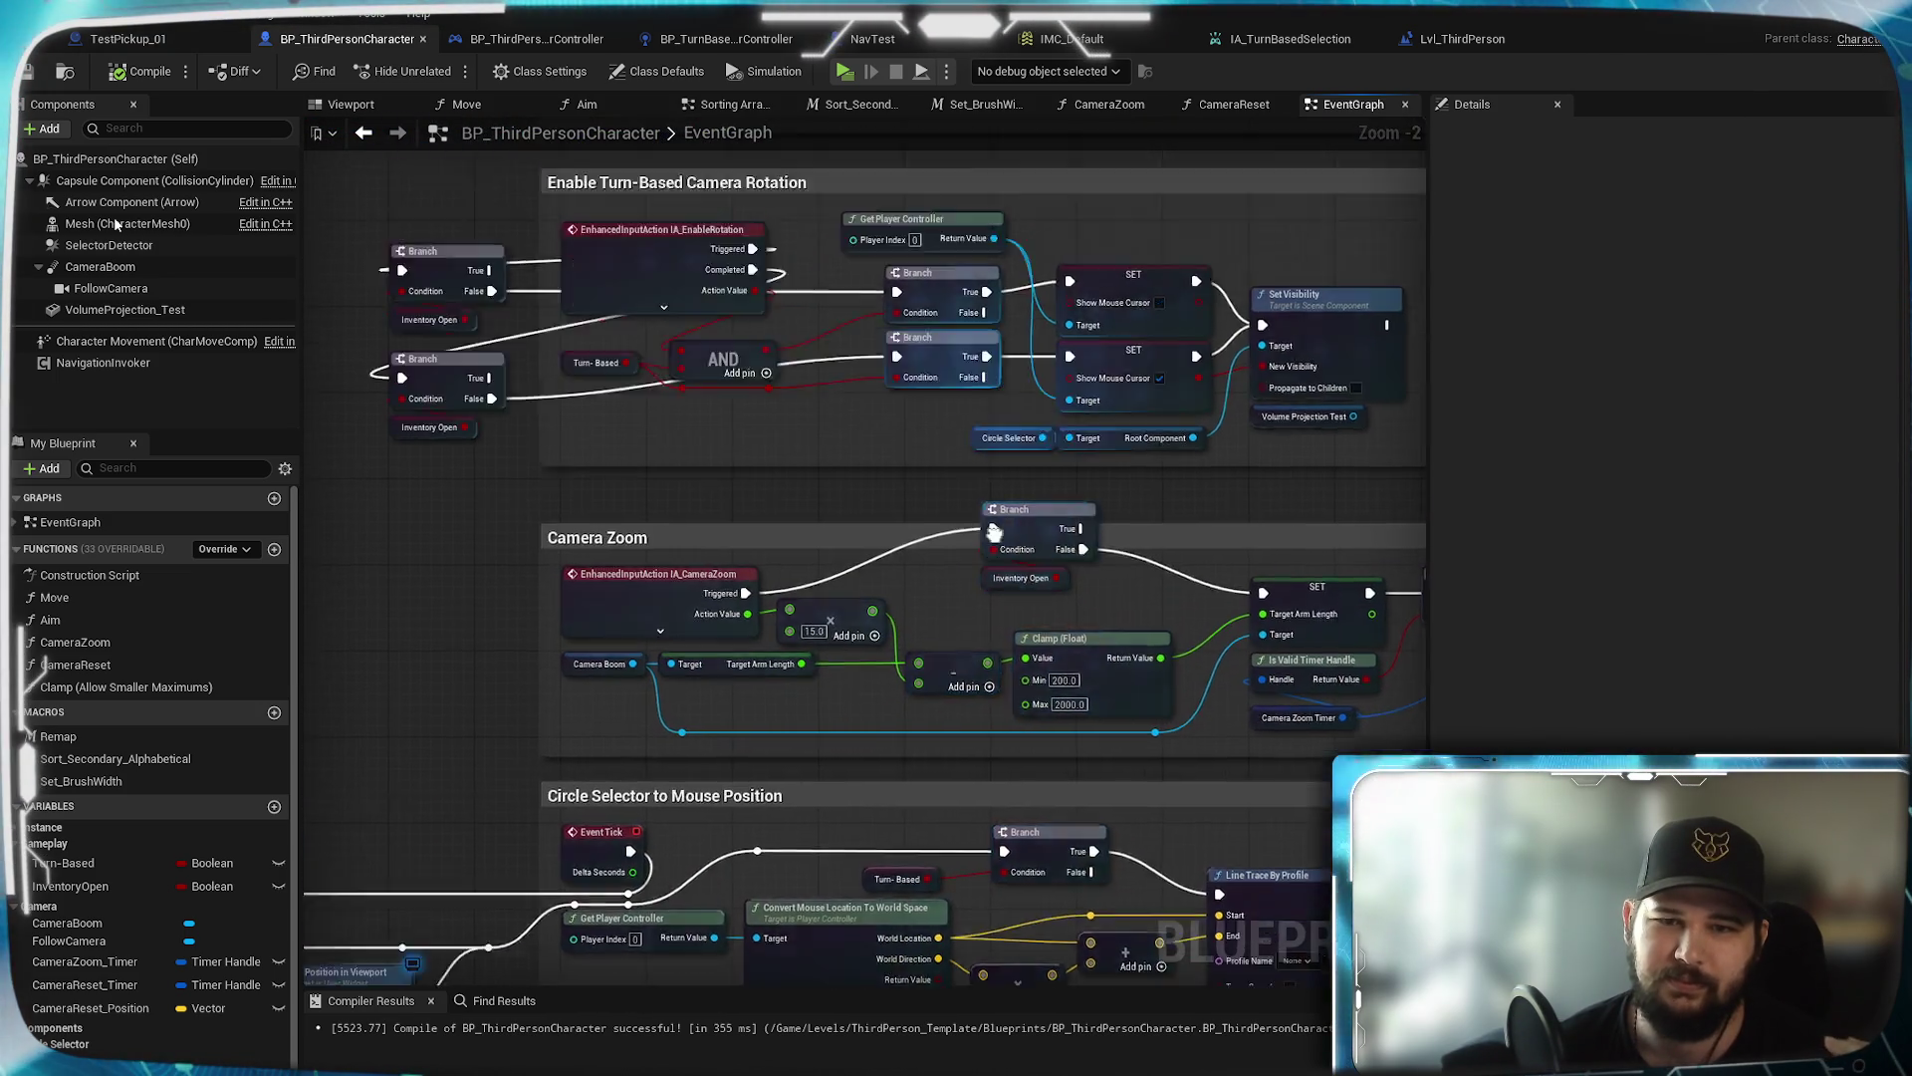
pyautogui.moveTo(994, 533)
pyautogui.mouseDown()
pyautogui.moveTo(809, 645)
pyautogui.moveTo(498, 617)
pyautogui.moveTo(555, 598)
pyautogui.moveTo(942, 590)
pyautogui.mouseUp()
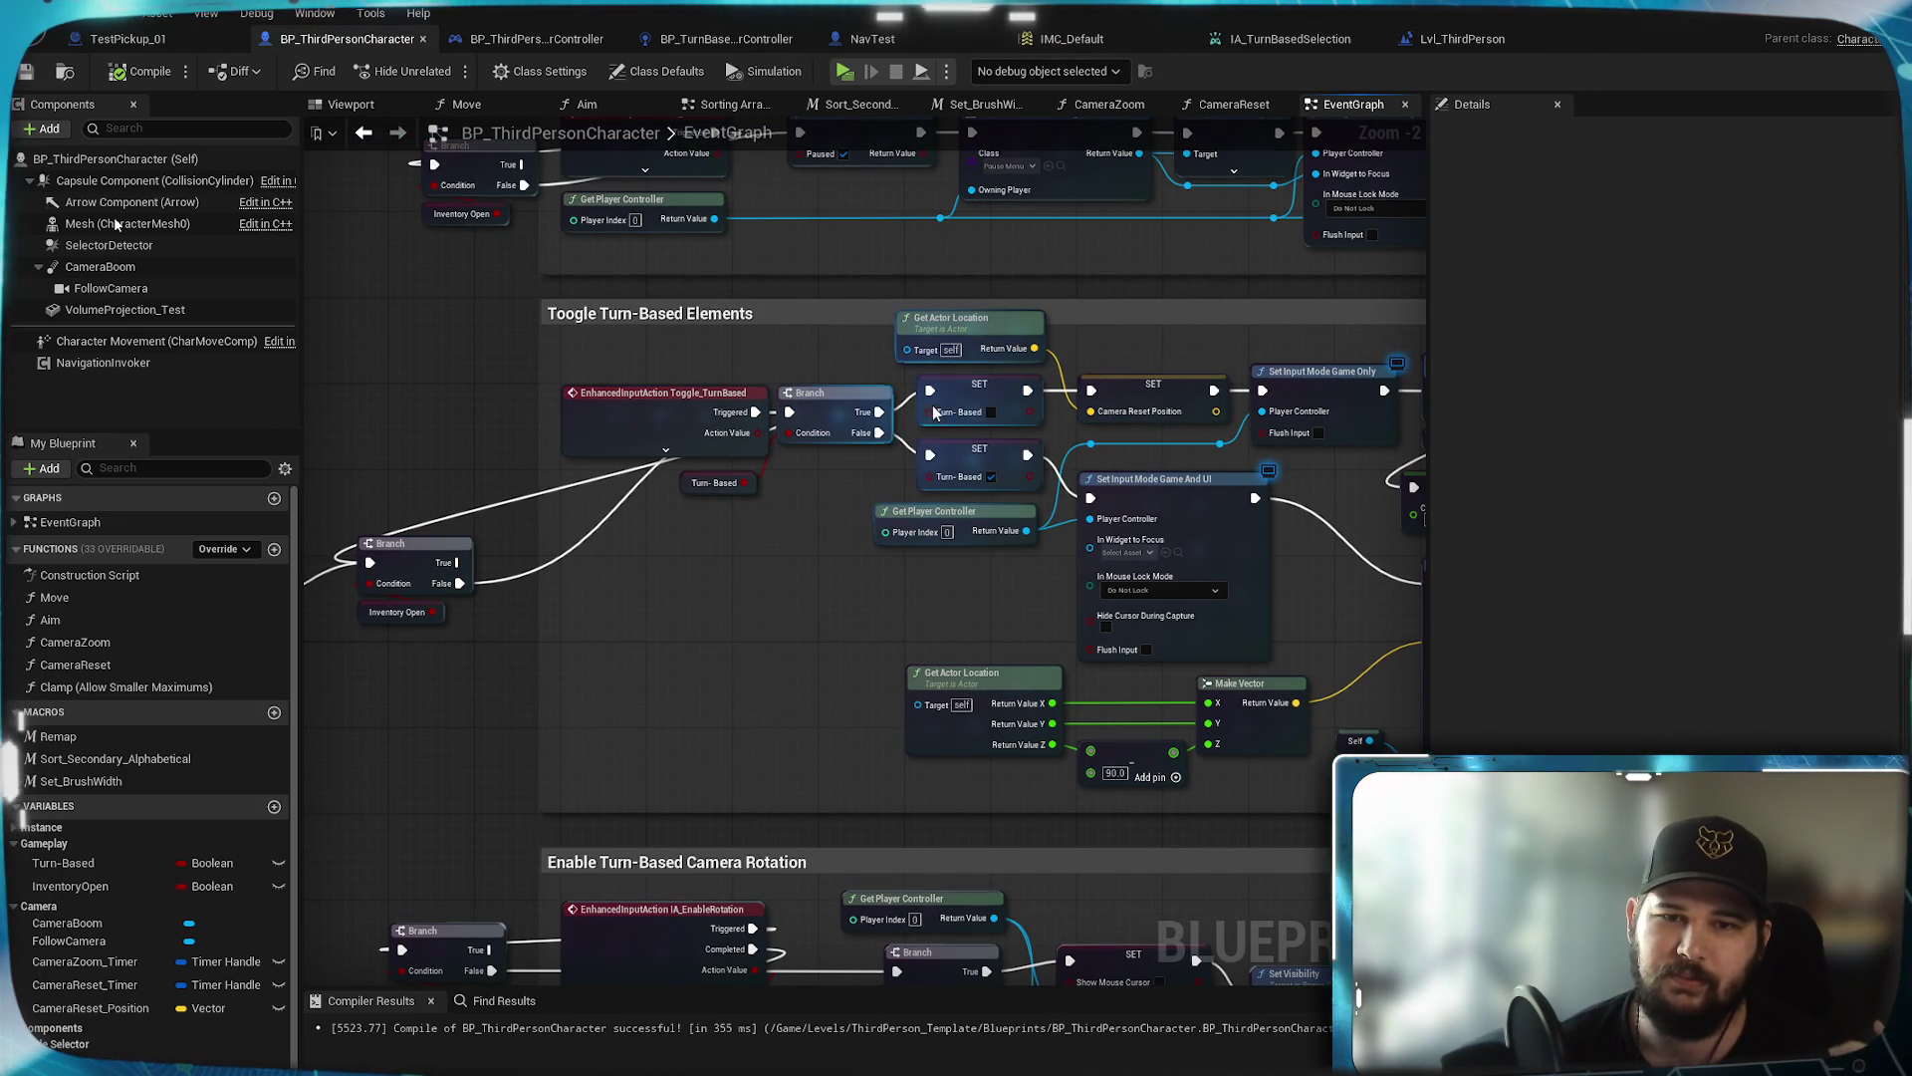
pyautogui.click(990, 396)
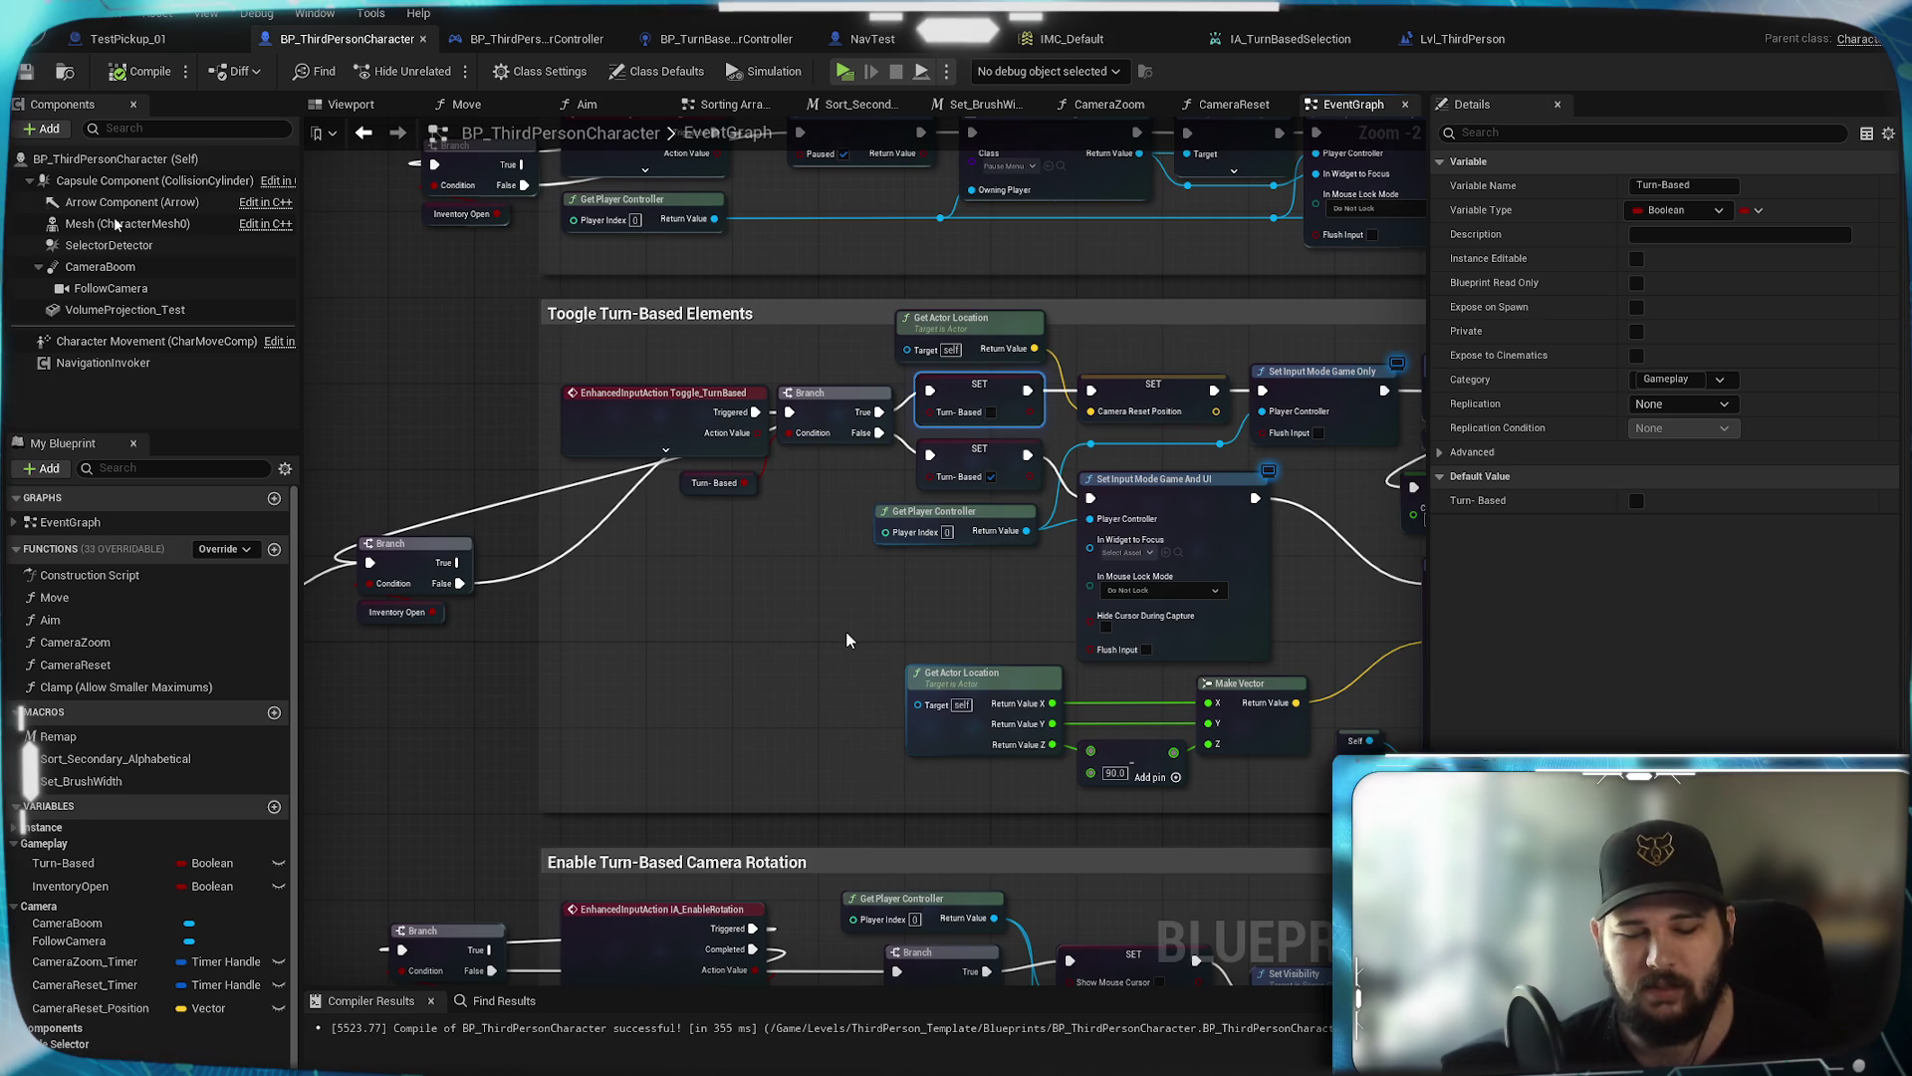
pyautogui.scroll(-5, 845, 637)
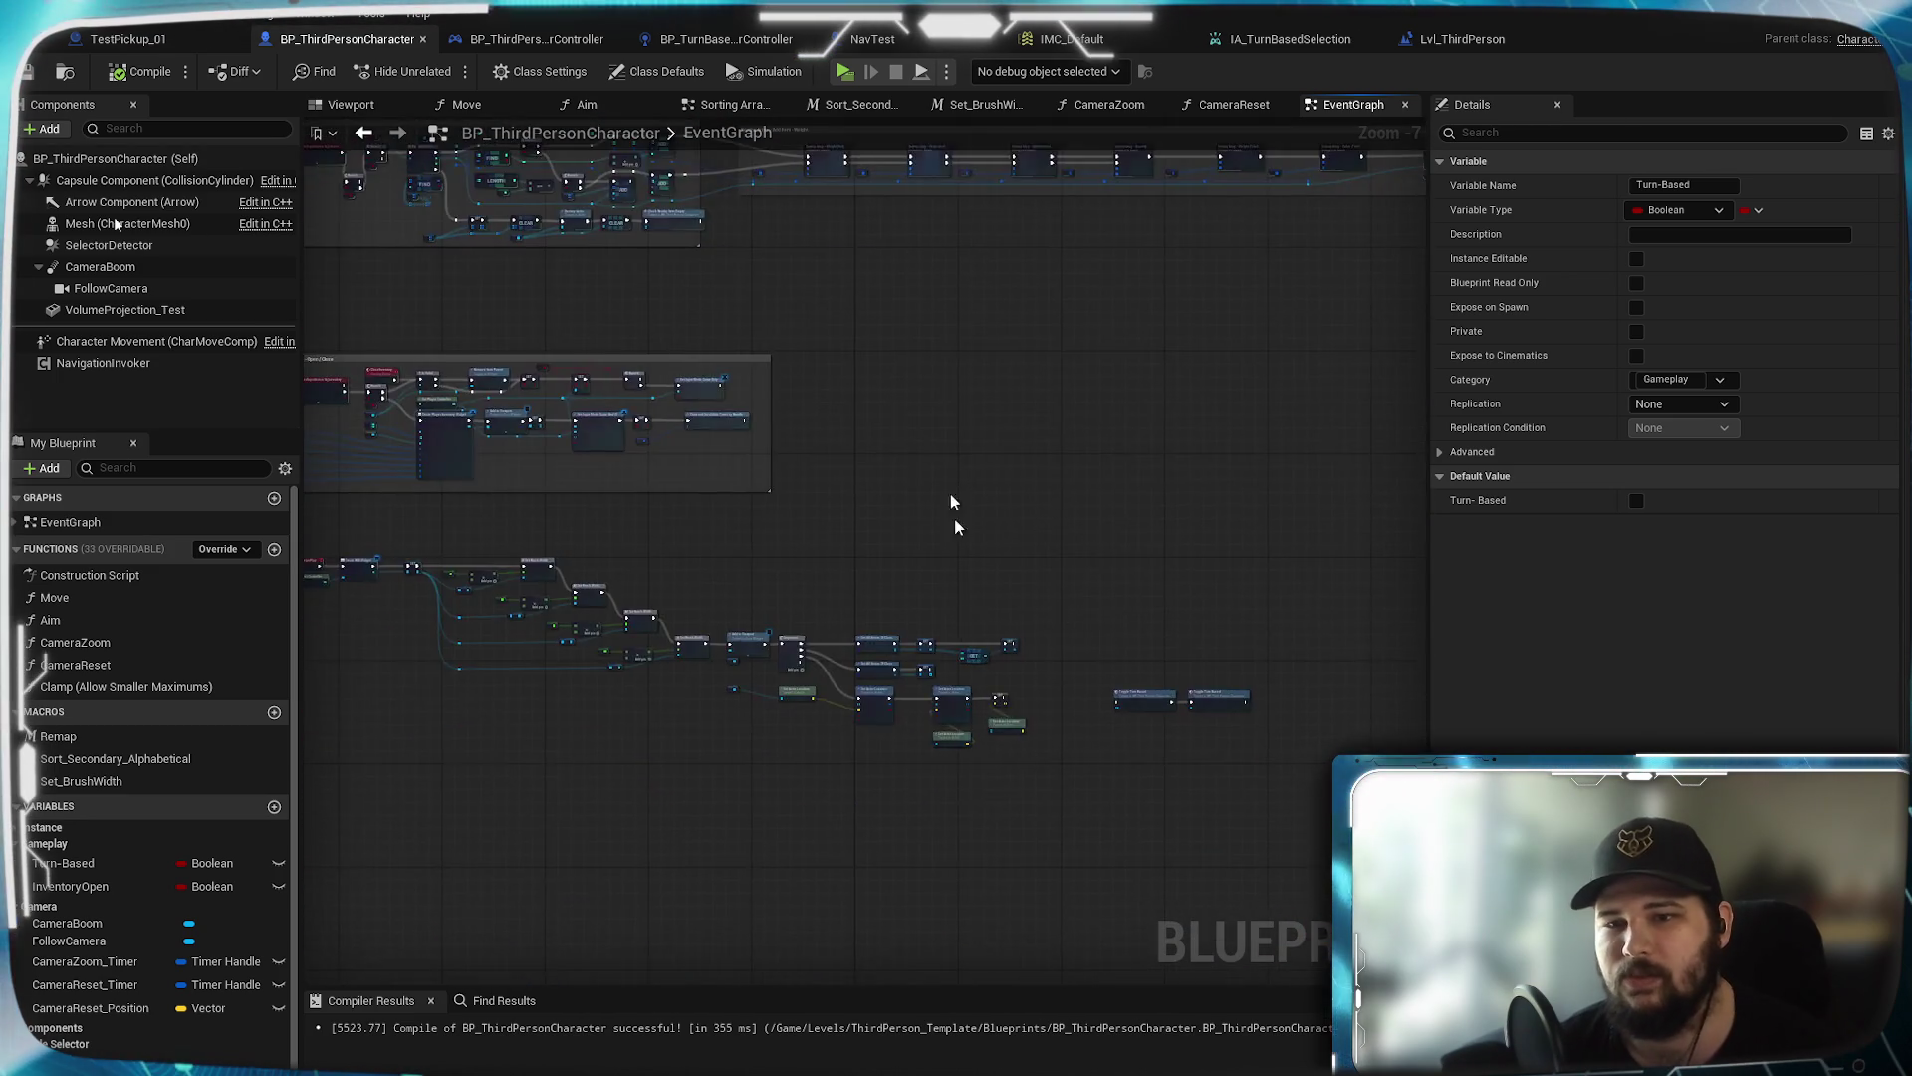
pyautogui.scroll(6, 946, 418)
pyautogui.click(1054, 444)
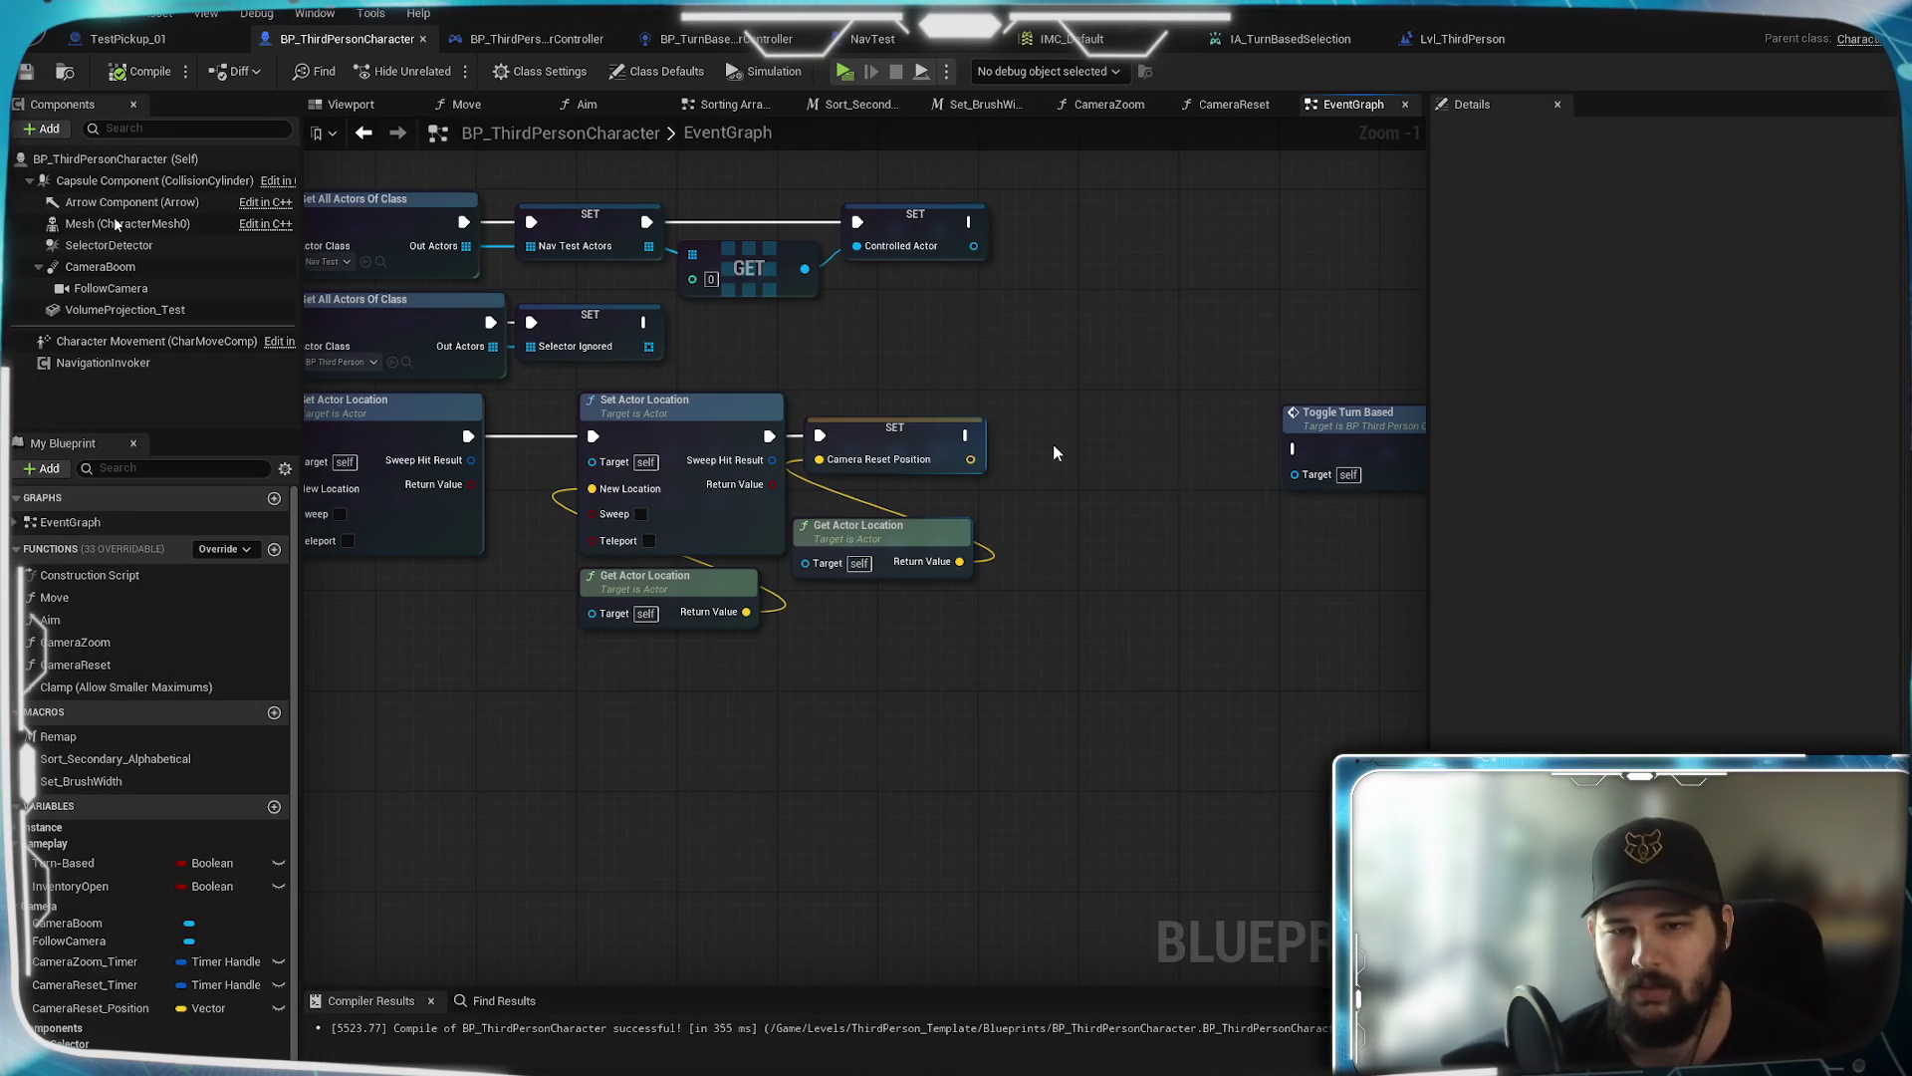
pyautogui.hotkey('ctrl', 'v')
pyautogui.moveTo(1054, 454); pyautogui.dragTo(1020, 435)
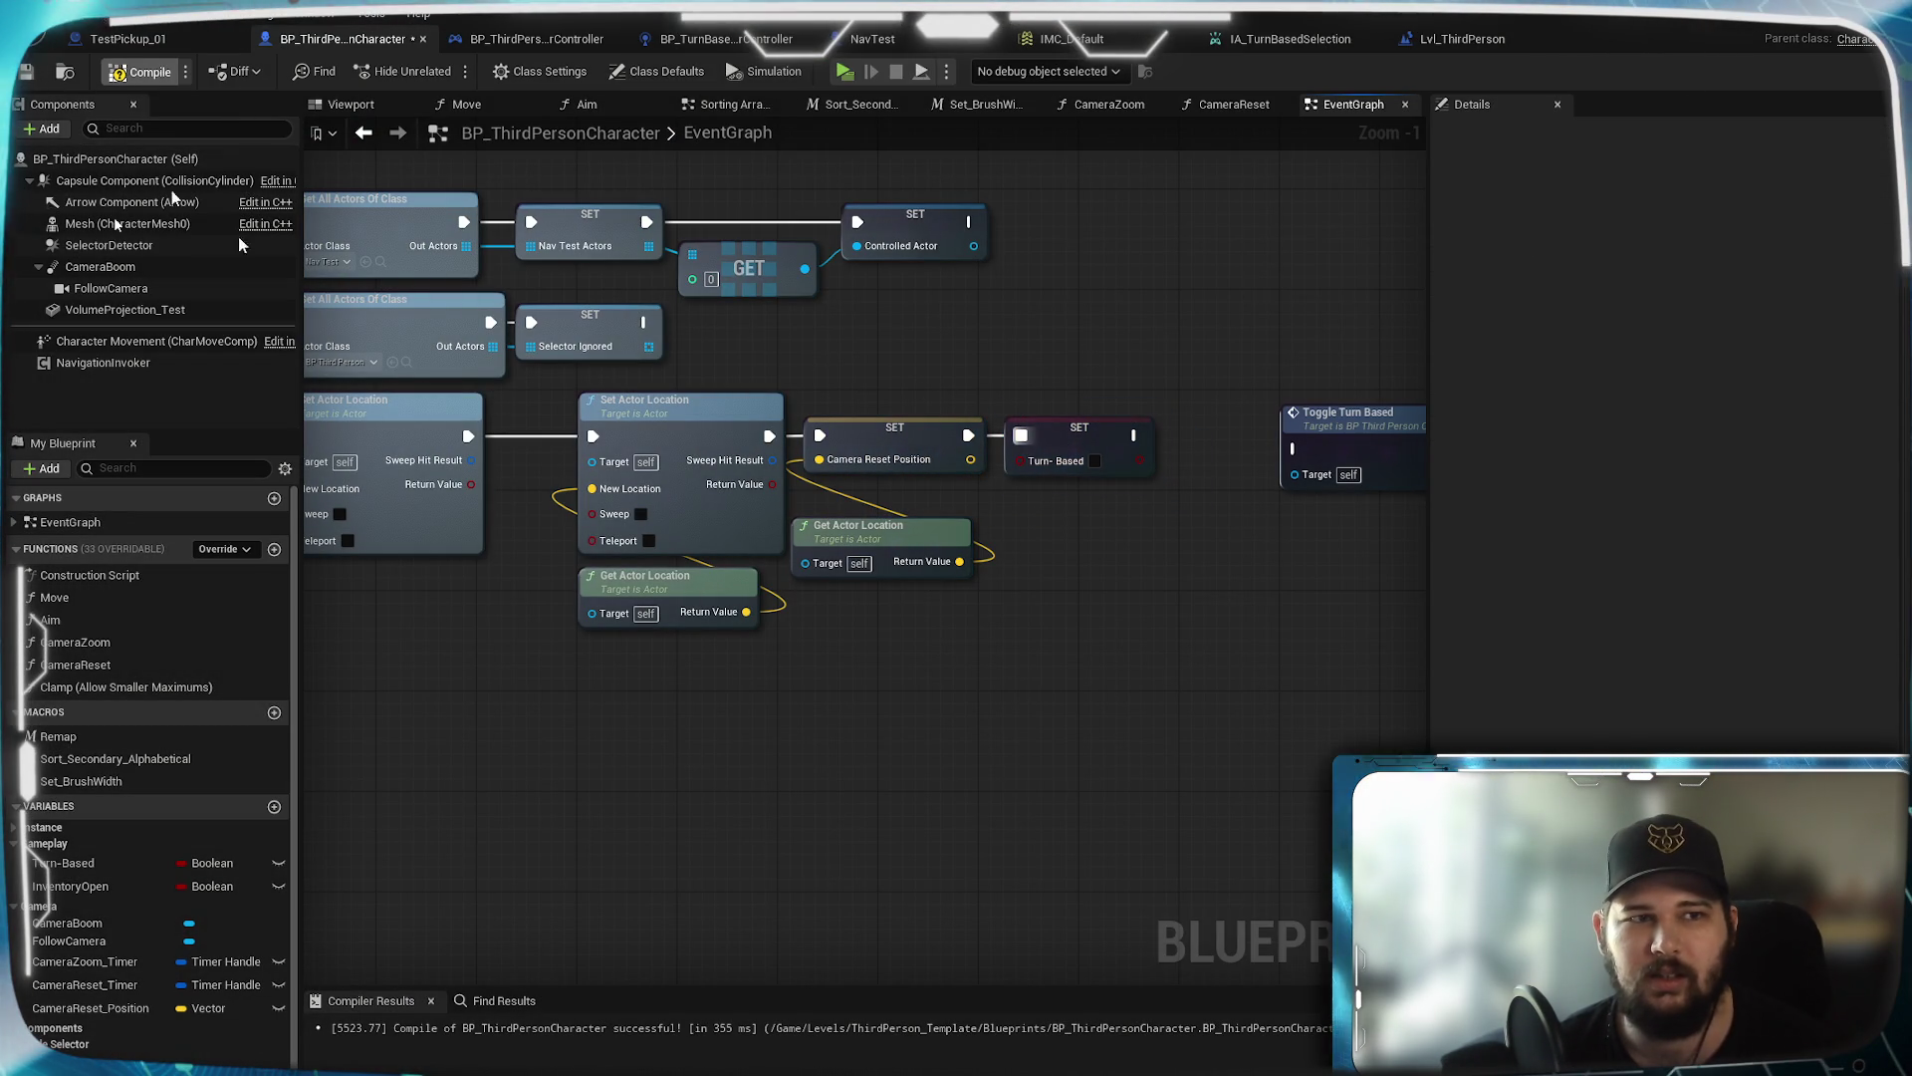
pyautogui.click(140, 72)
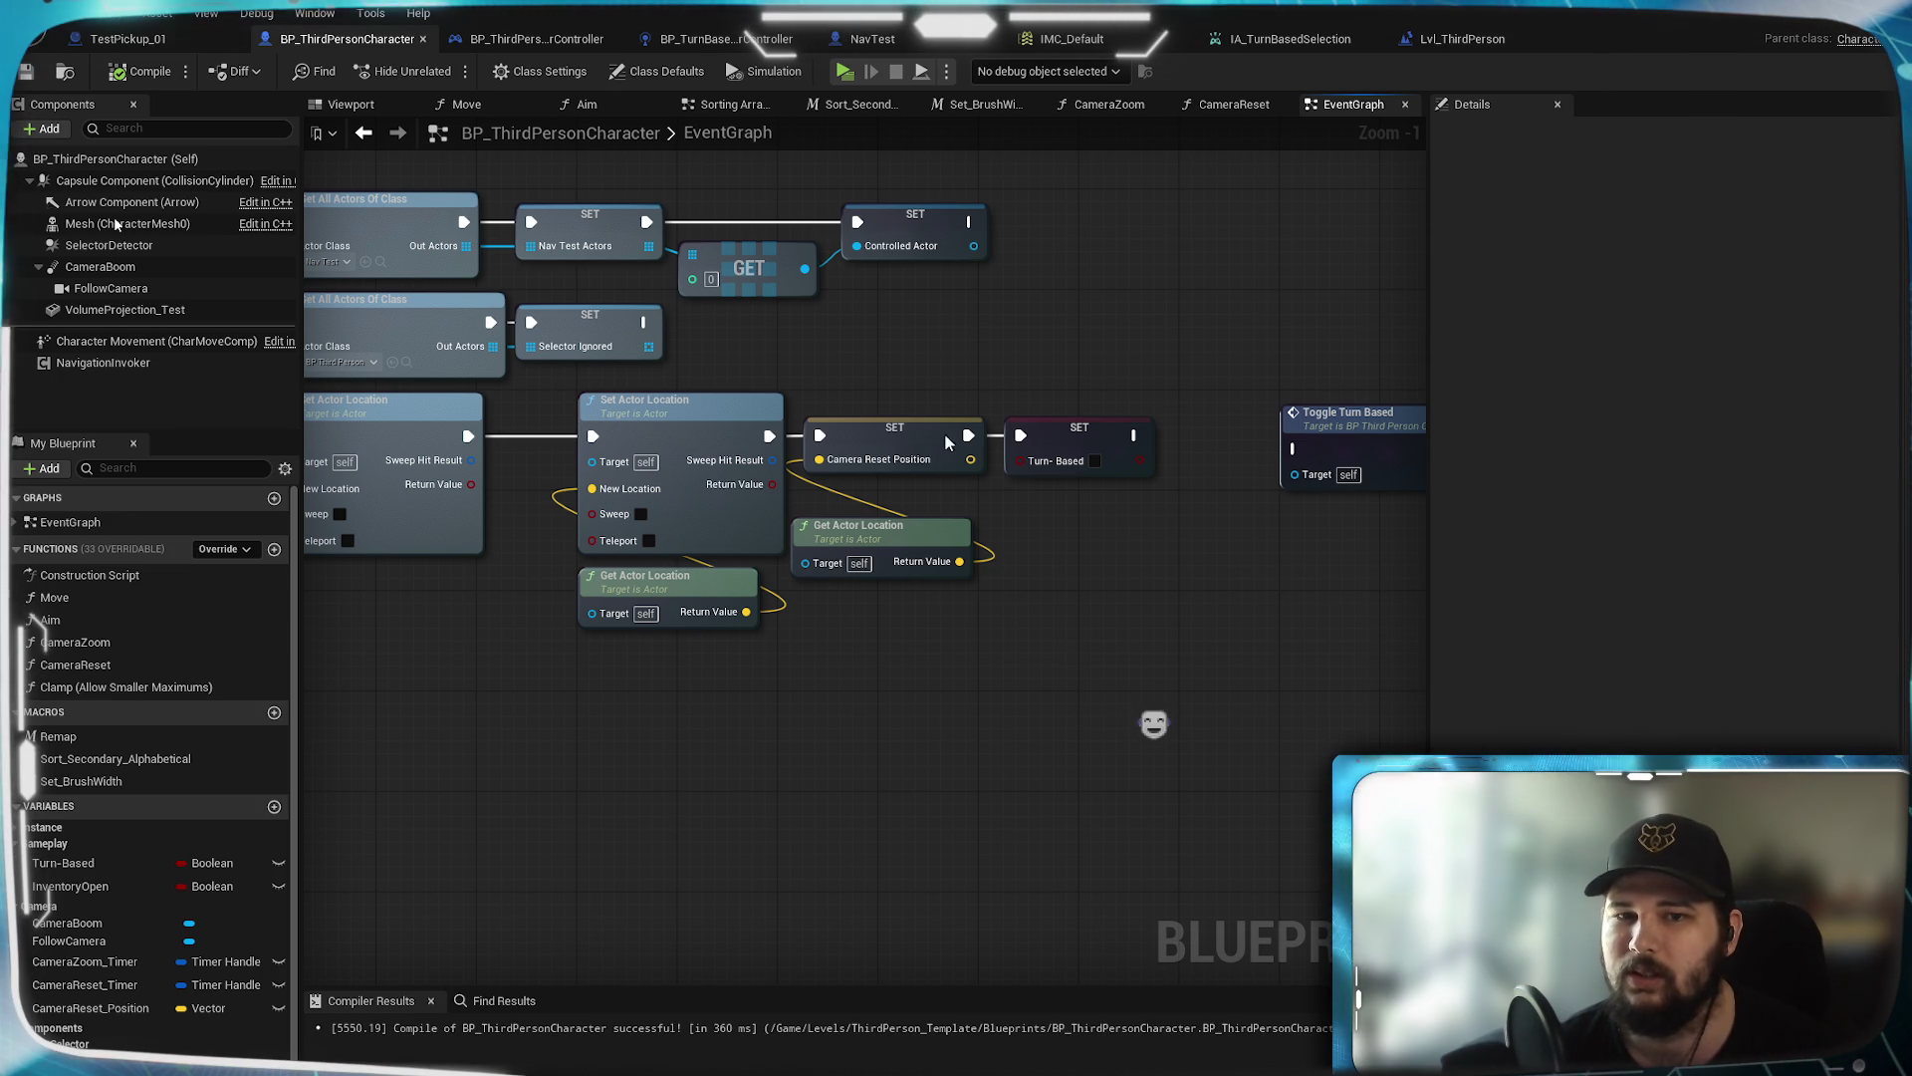
# Pan through the Snap Cursor, Camera Rotation, Camera Zoom and Toggle Turn-Based blocks to the timer nodes
pyautogui.scroll(-1, 921, 376)
pyautogui.moveTo(917, 359); pyautogui.dragTo(1039, 554)
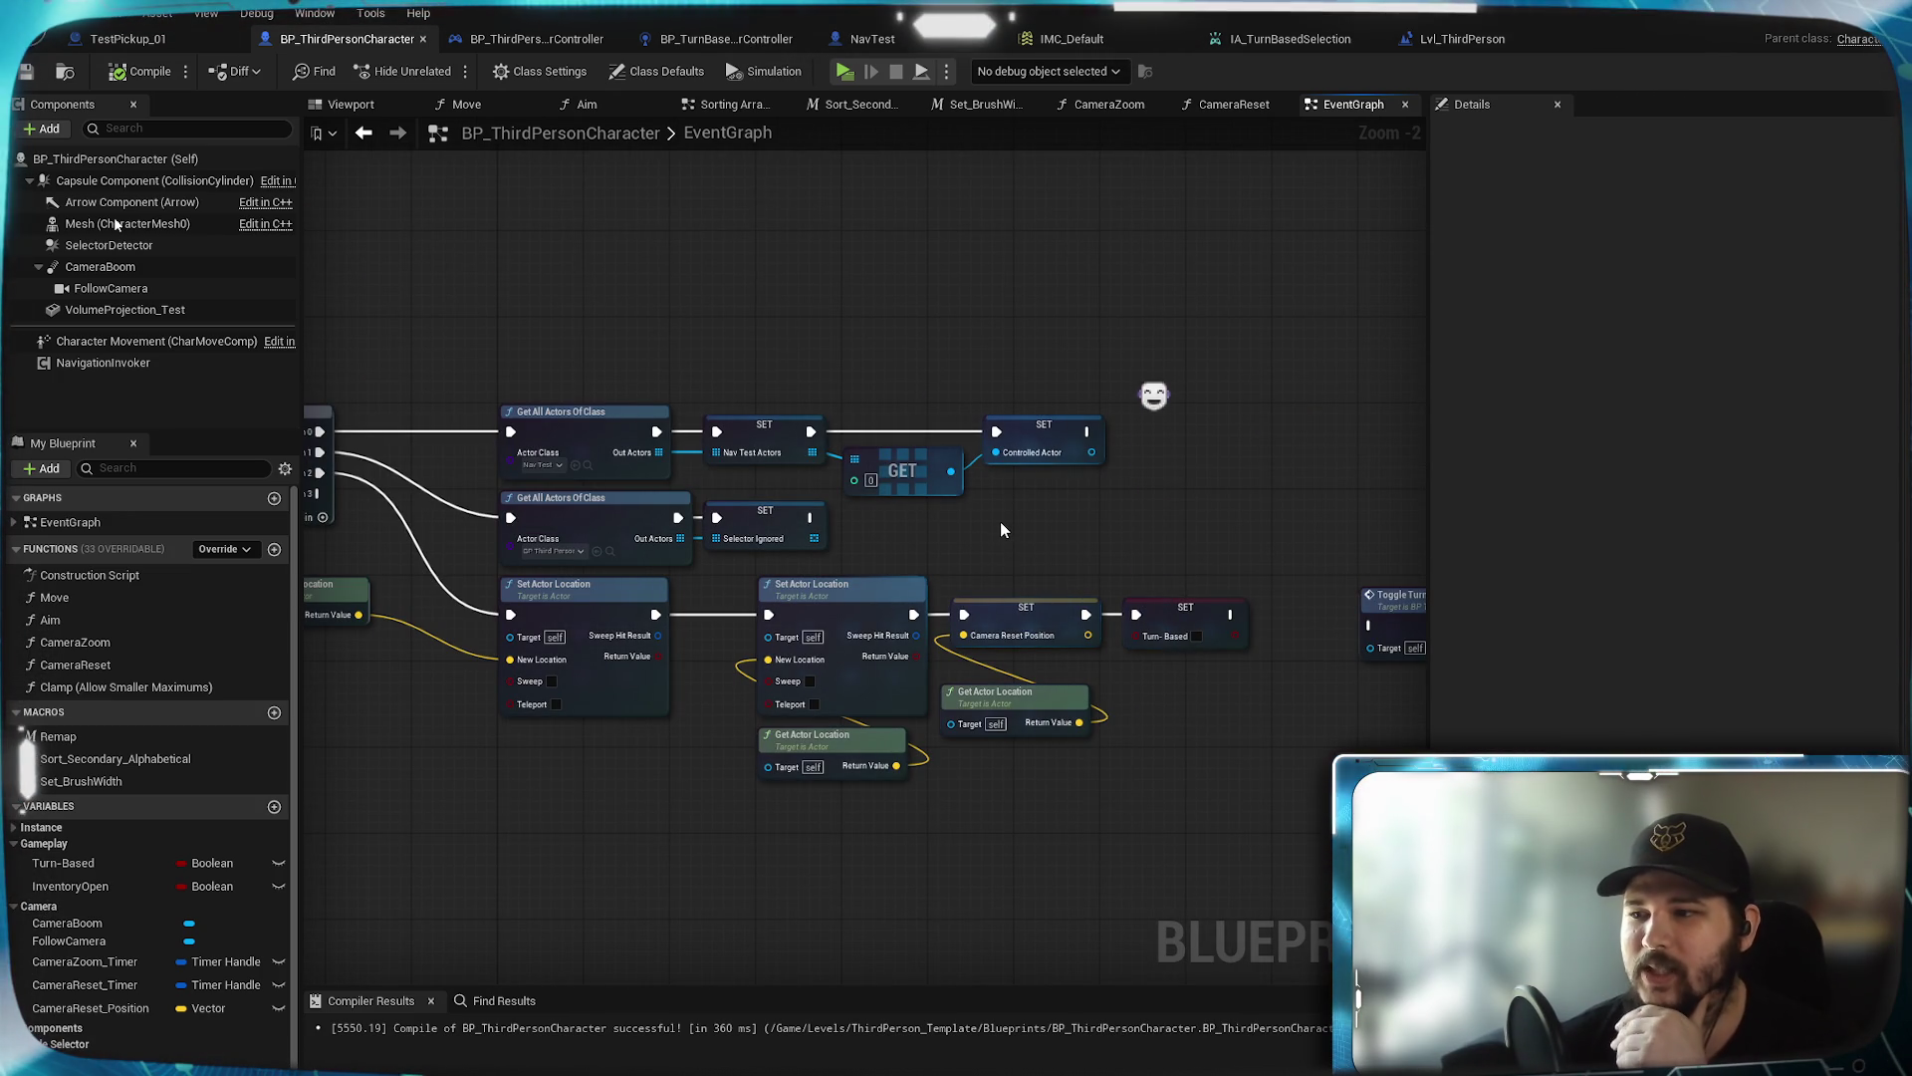
pyautogui.moveTo(971, 498); pyautogui.dragTo(1146, 601)
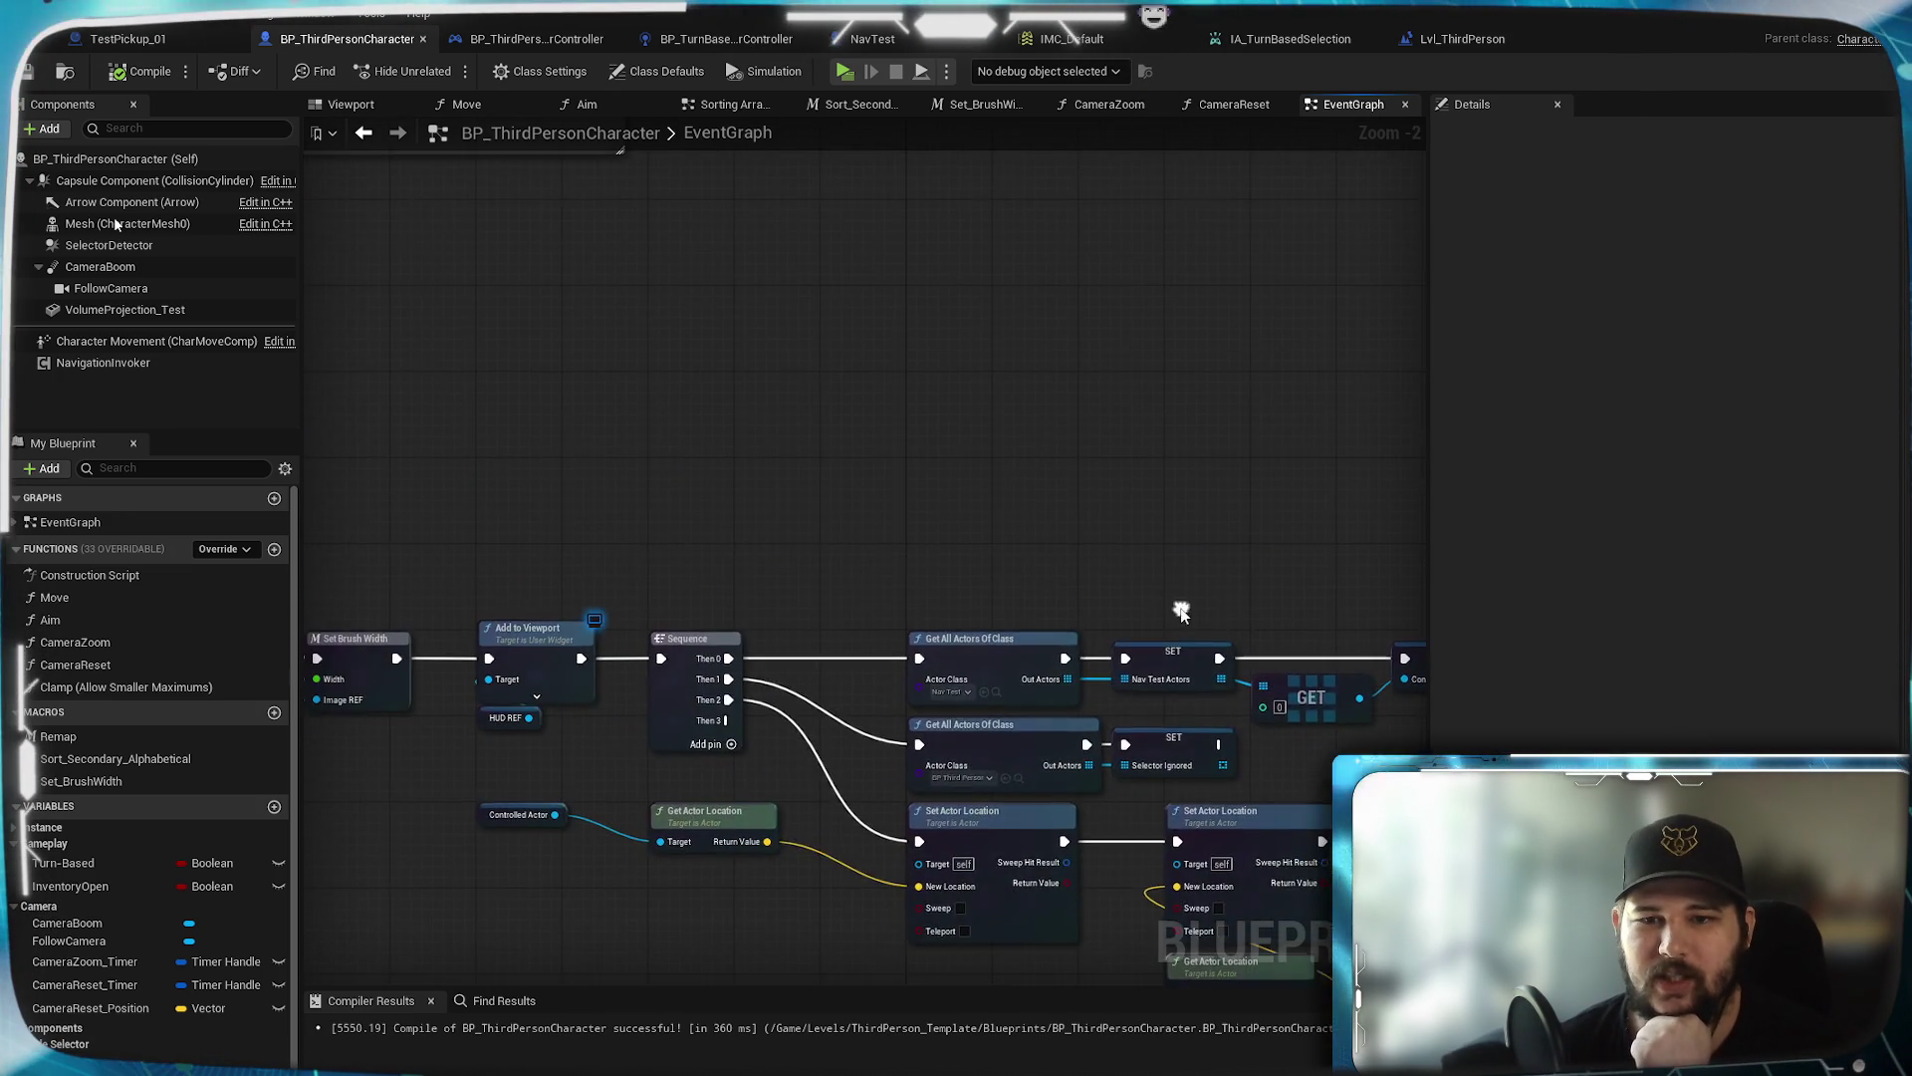
pyautogui.scroll(-3, 755, 428)
pyautogui.moveTo(755, 429)
pyautogui.mouseDown()
pyautogui.moveTo(974, 610)
pyautogui.moveTo(1132, 988)
pyautogui.mouseUp()
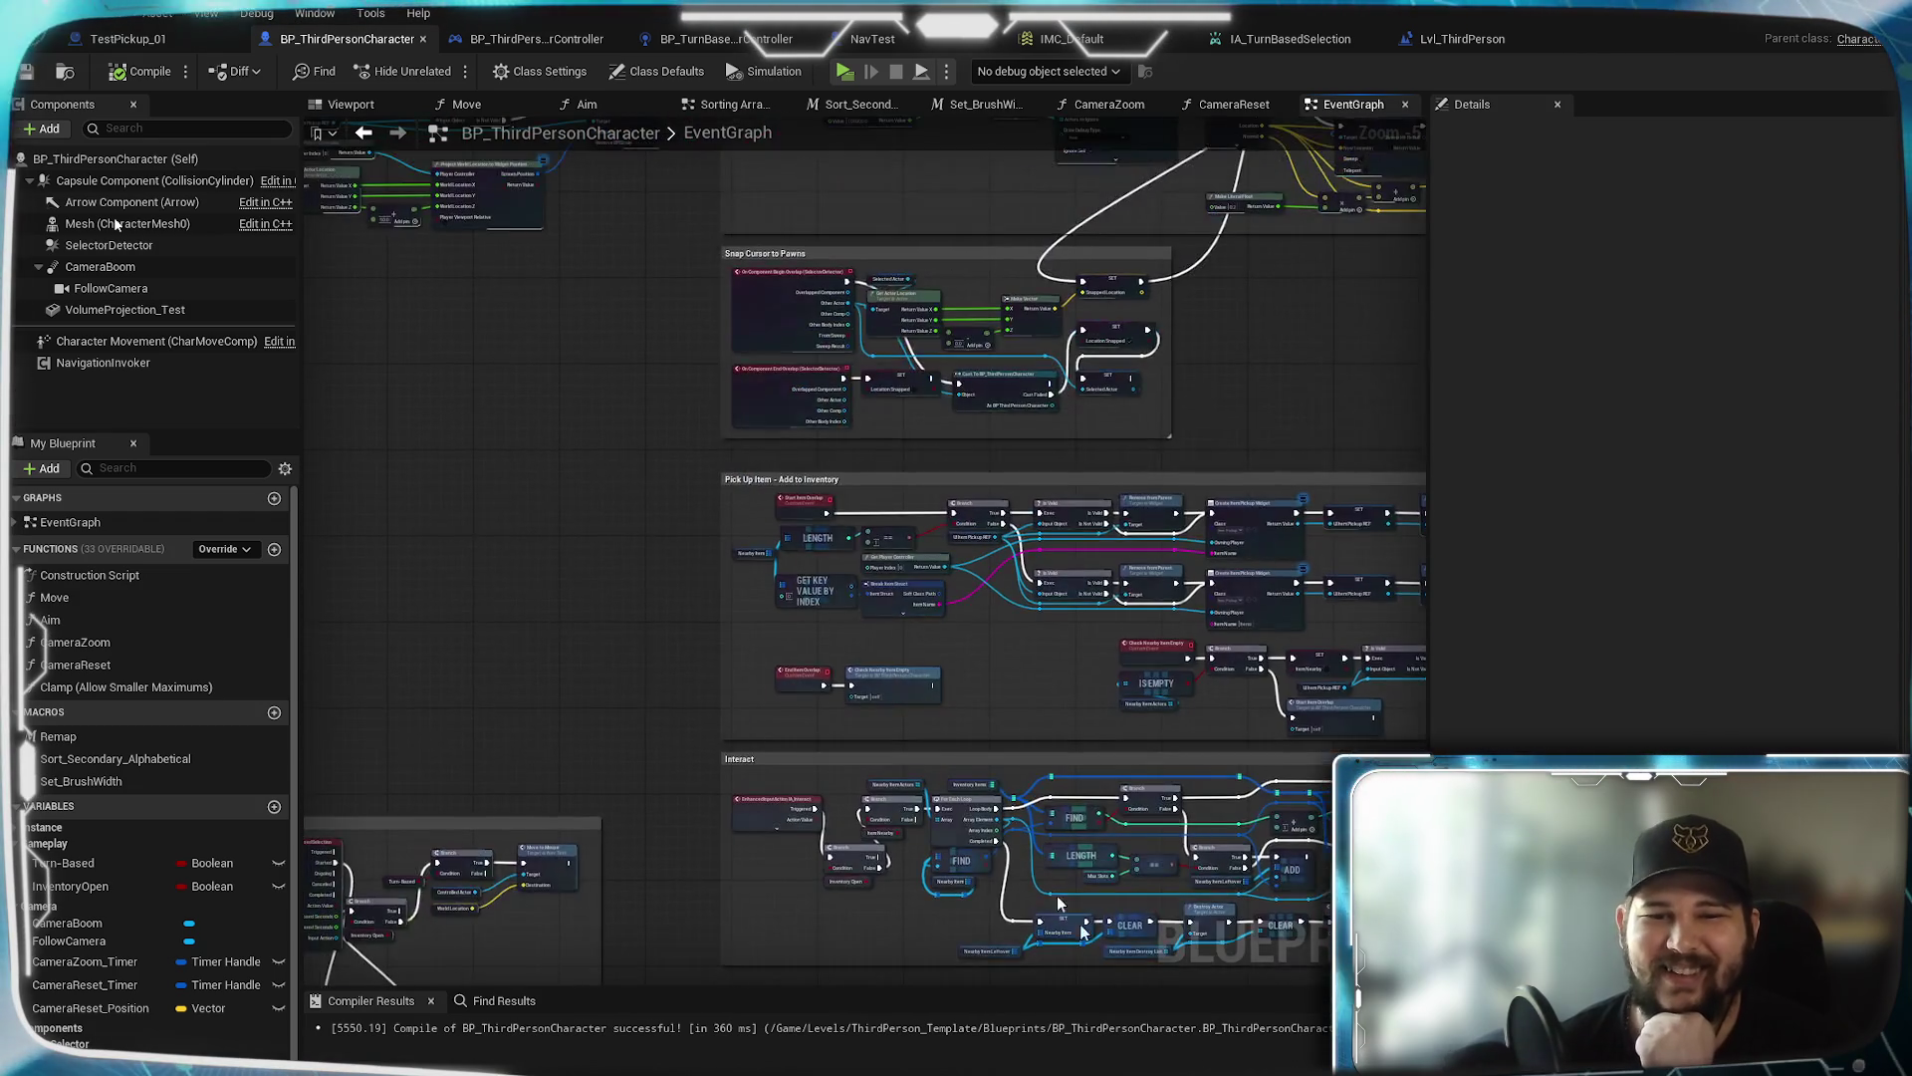
pyautogui.moveTo(734, 419); pyautogui.dragTo(691, 781)
pyautogui.moveTo(819, 528); pyautogui.dragTo(834, 749)
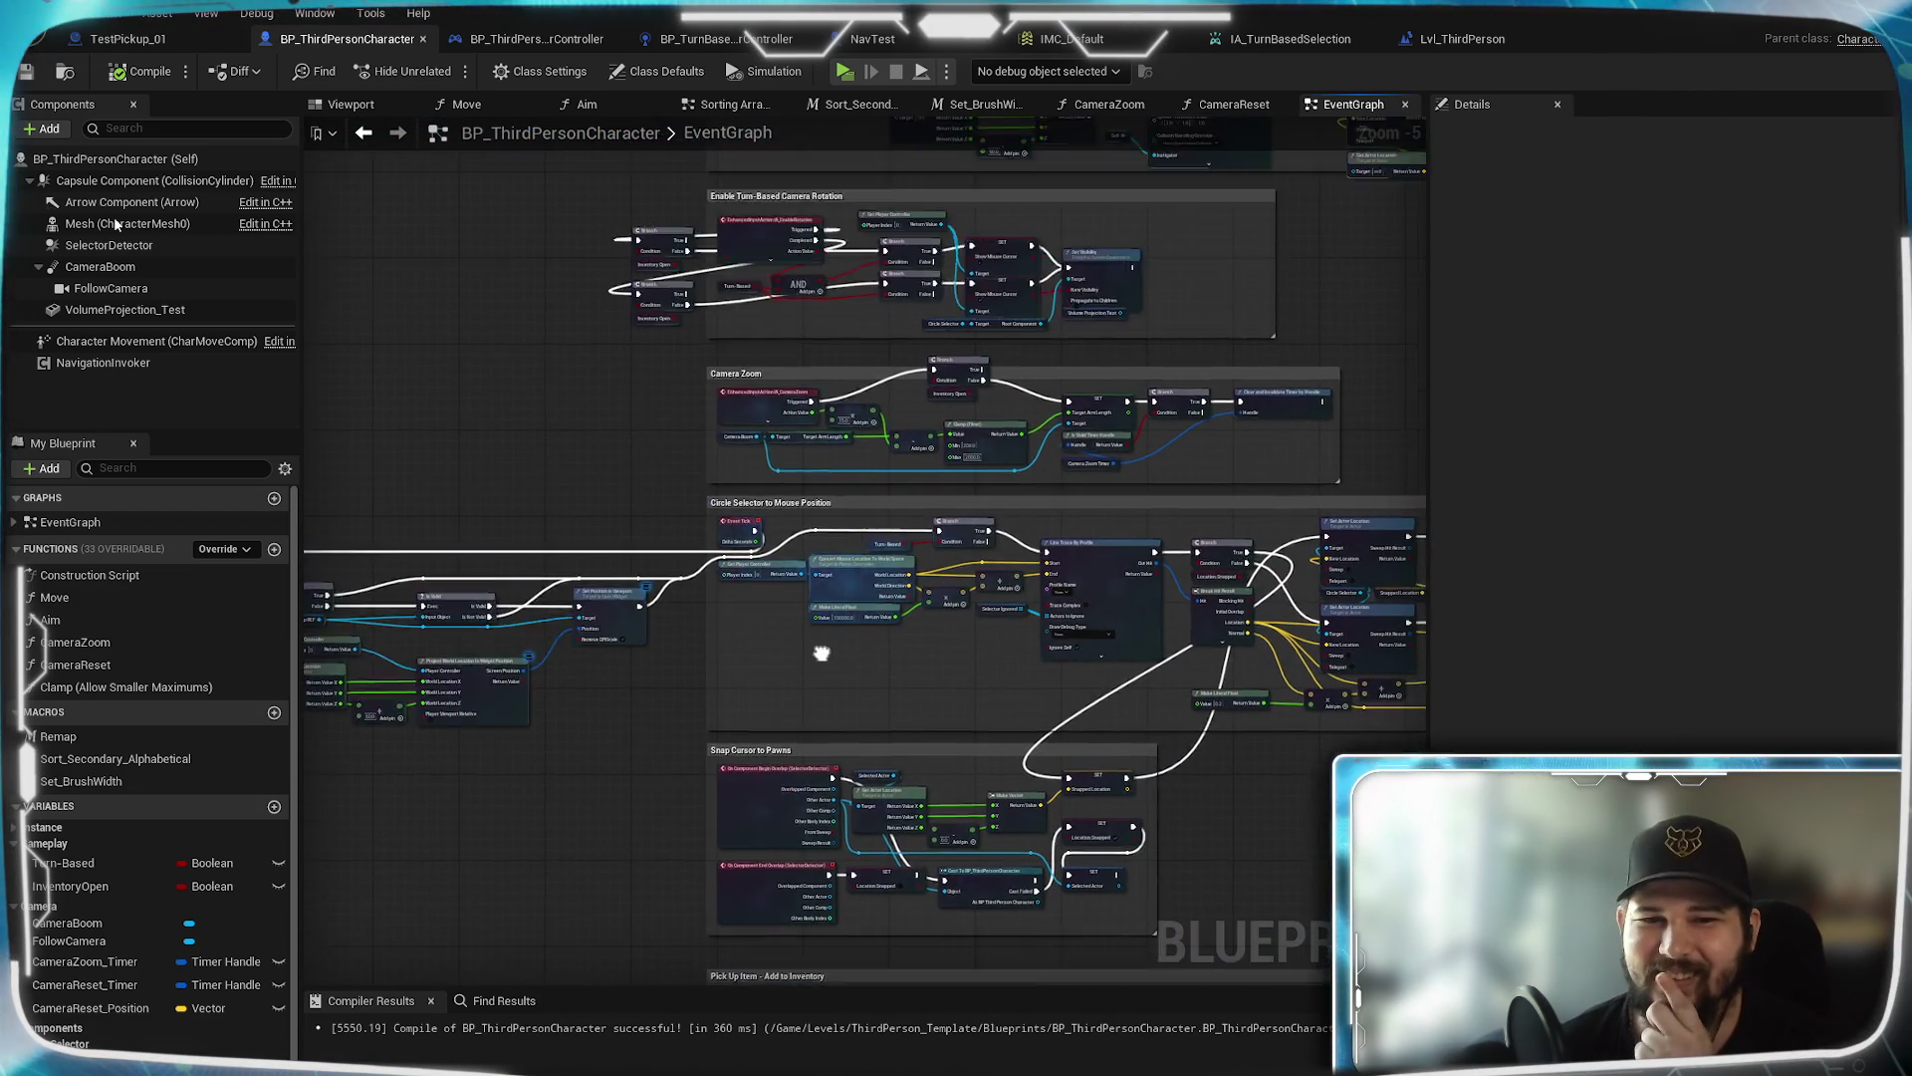
pyautogui.moveTo(659, 482)
pyautogui.mouseDown()
pyautogui.moveTo(611, 640)
pyautogui.moveTo(638, 747)
pyautogui.mouseUp()
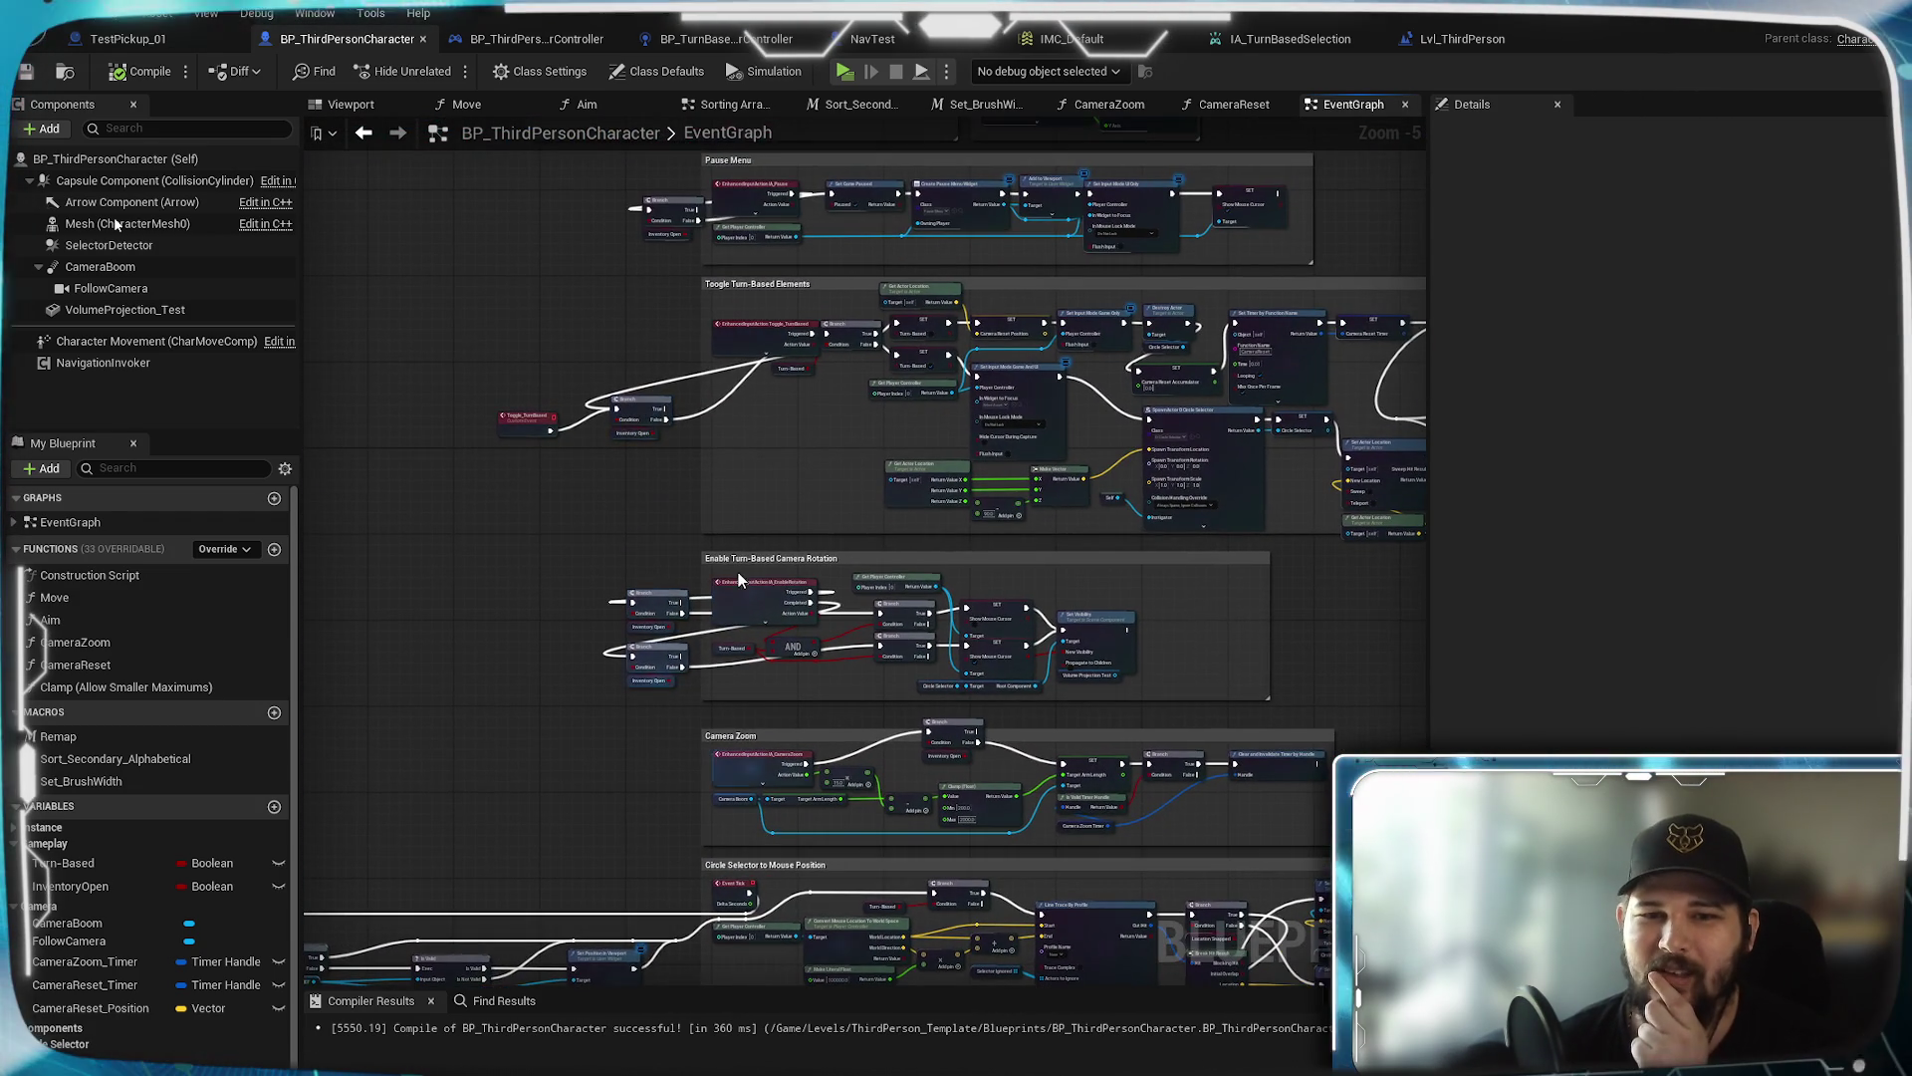
pyautogui.scroll(2, 1006, 584)
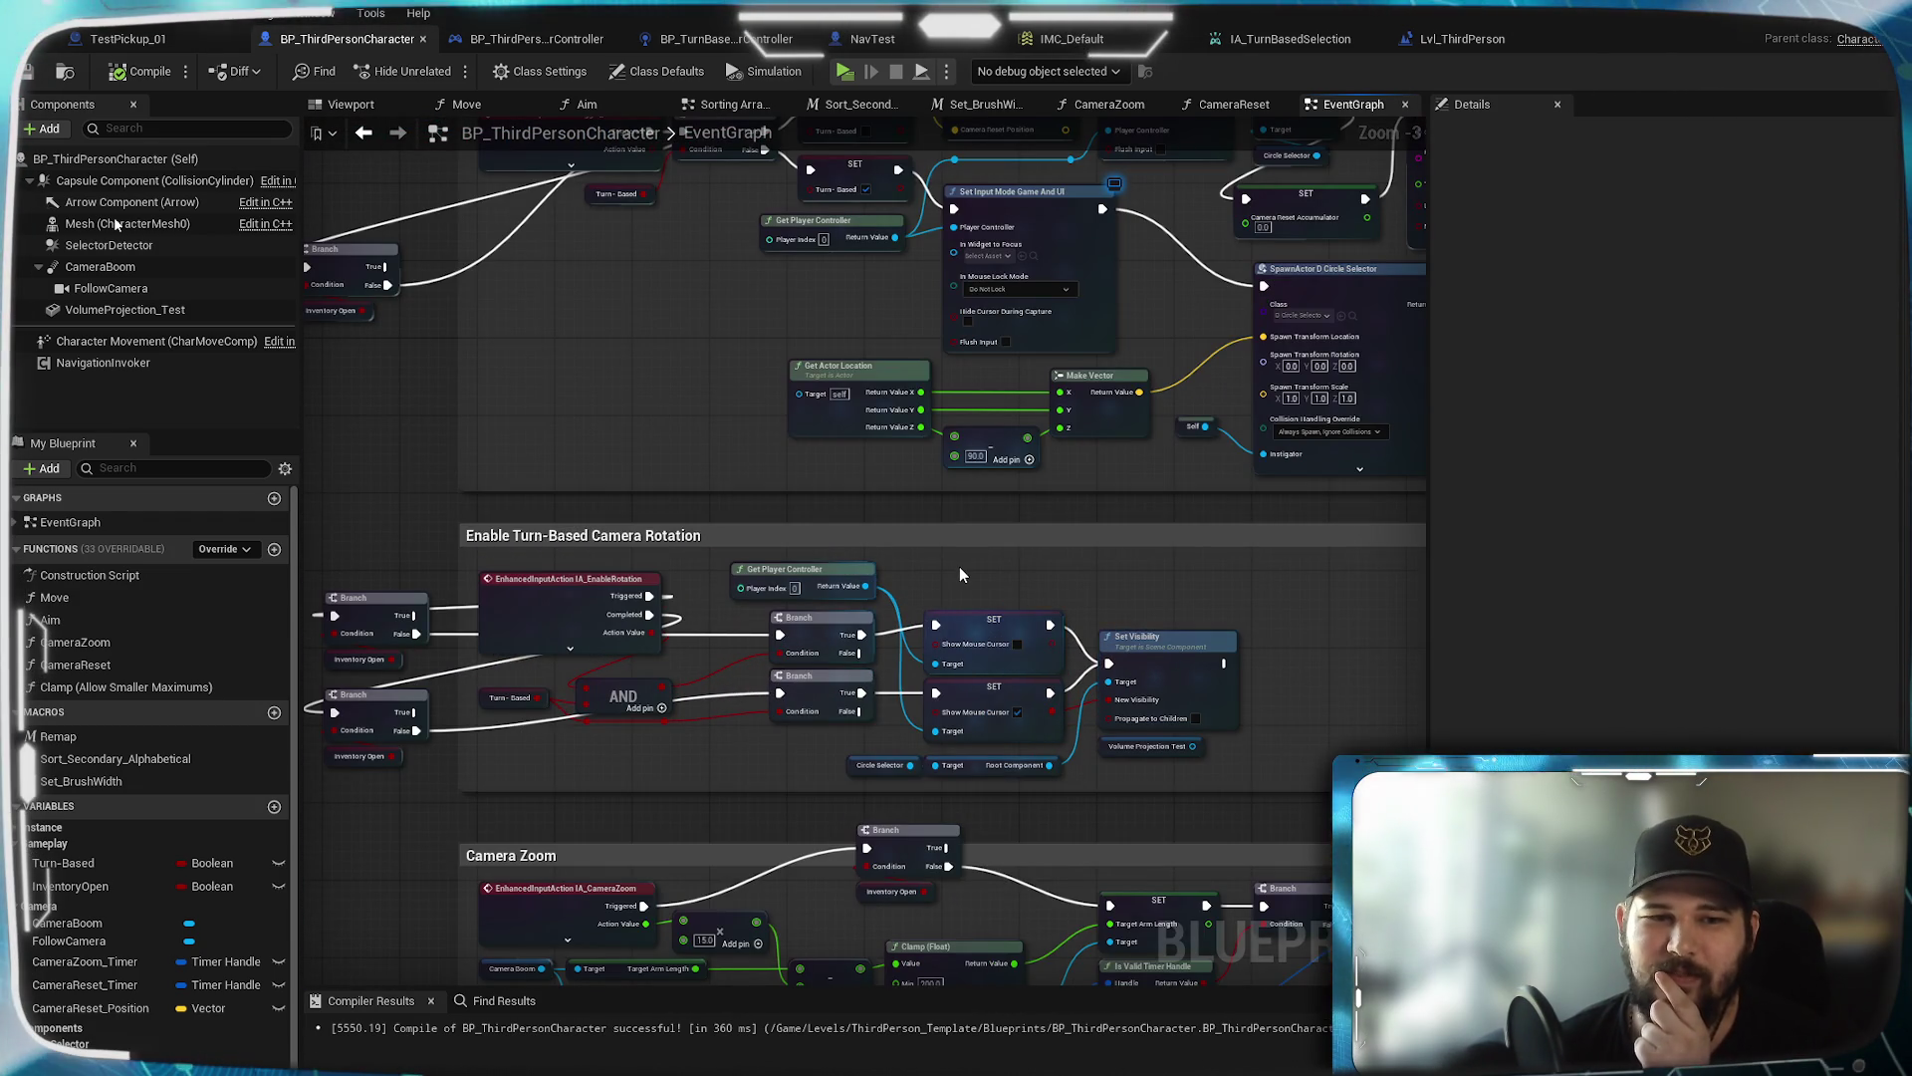
pyautogui.moveTo(959, 566); pyautogui.dragTo(922, 358)
pyautogui.moveTo(1045, 337); pyautogui.dragTo(960, 709)
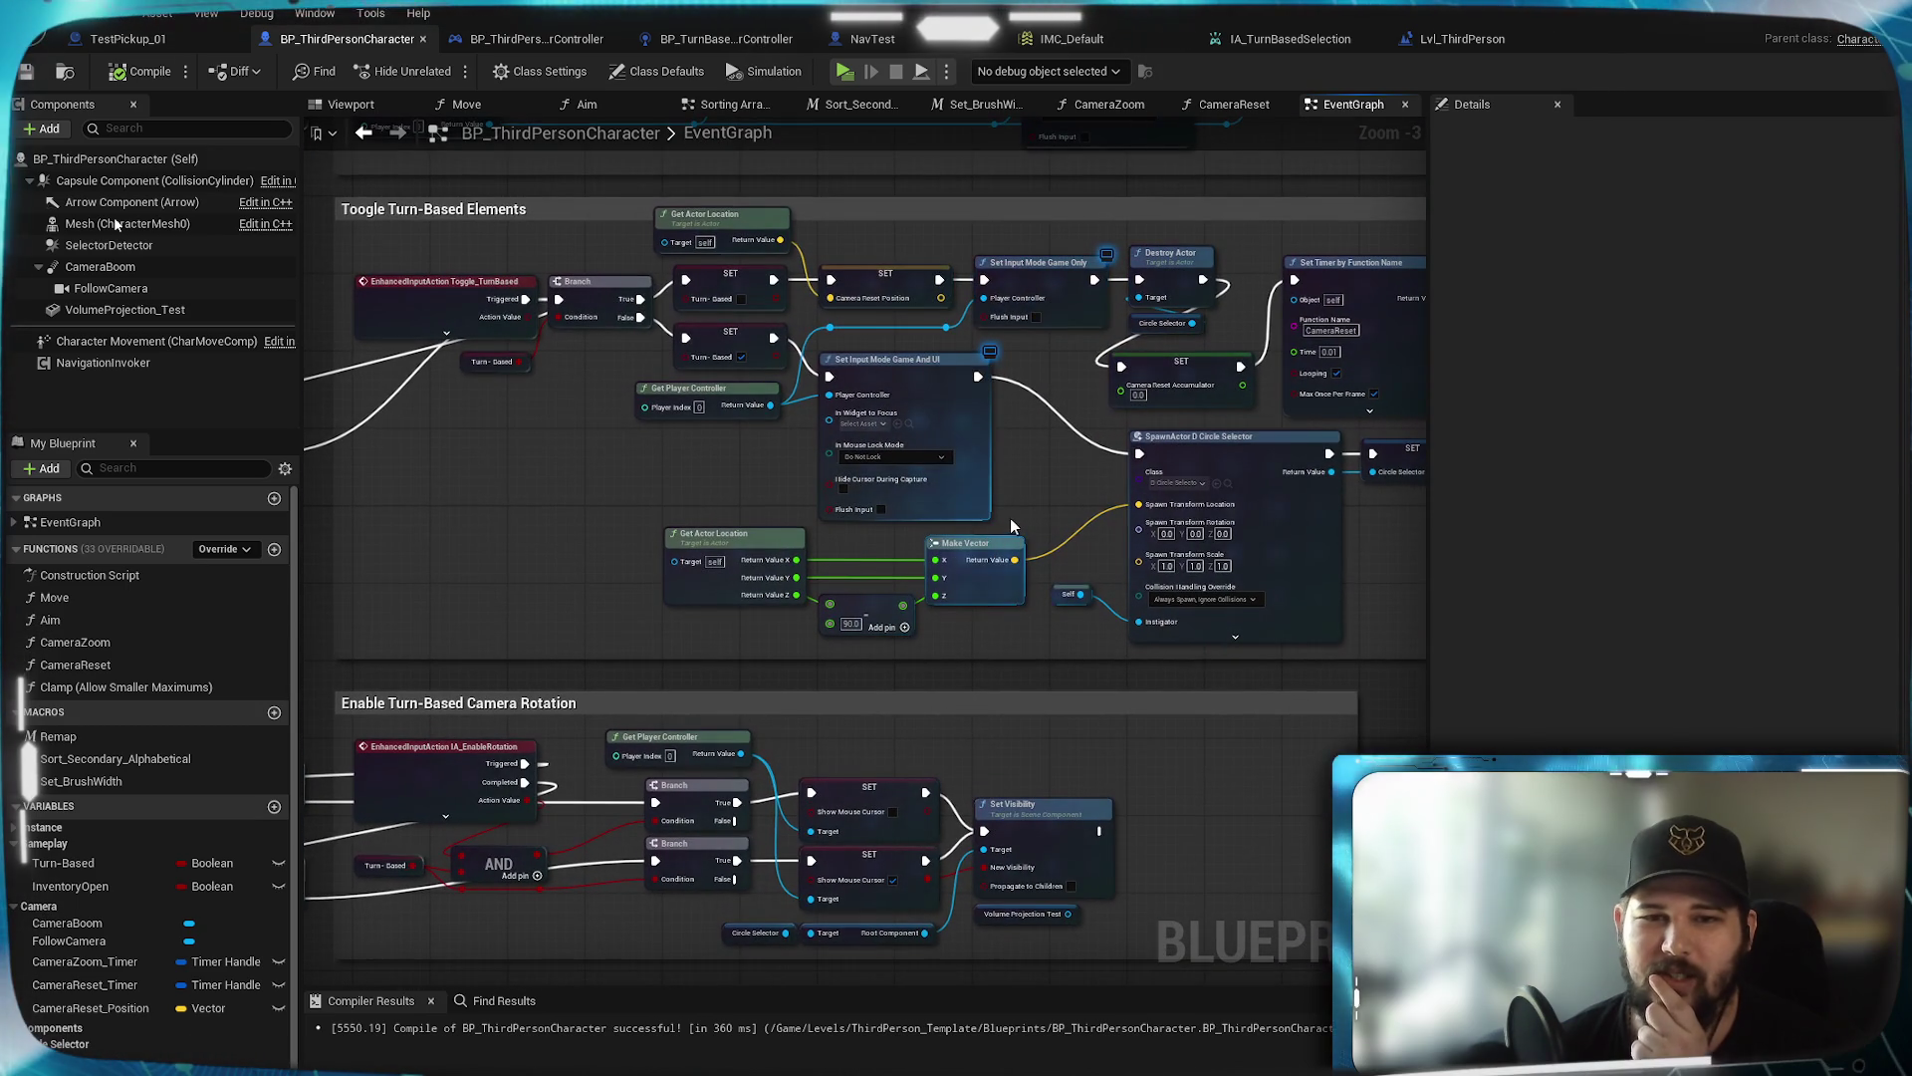
pyautogui.moveTo(1037, 492)
pyautogui.mouseDown()
pyautogui.moveTo(853, 628)
pyautogui.moveTo(1024, 696)
pyautogui.moveTo(998, 714)
pyautogui.moveTo(914, 664)
pyautogui.moveTo(951, 709)
pyautogui.moveTo(894, 734)
pyautogui.moveTo(950, 757)
pyautogui.mouseUp()
pyautogui.scroll(2, 936, 715)
pyautogui.moveTo(534, 659)
pyautogui.mouseDown()
pyautogui.moveTo(1027, 586)
pyautogui.moveTo(767, 612)
pyautogui.mouseUp()
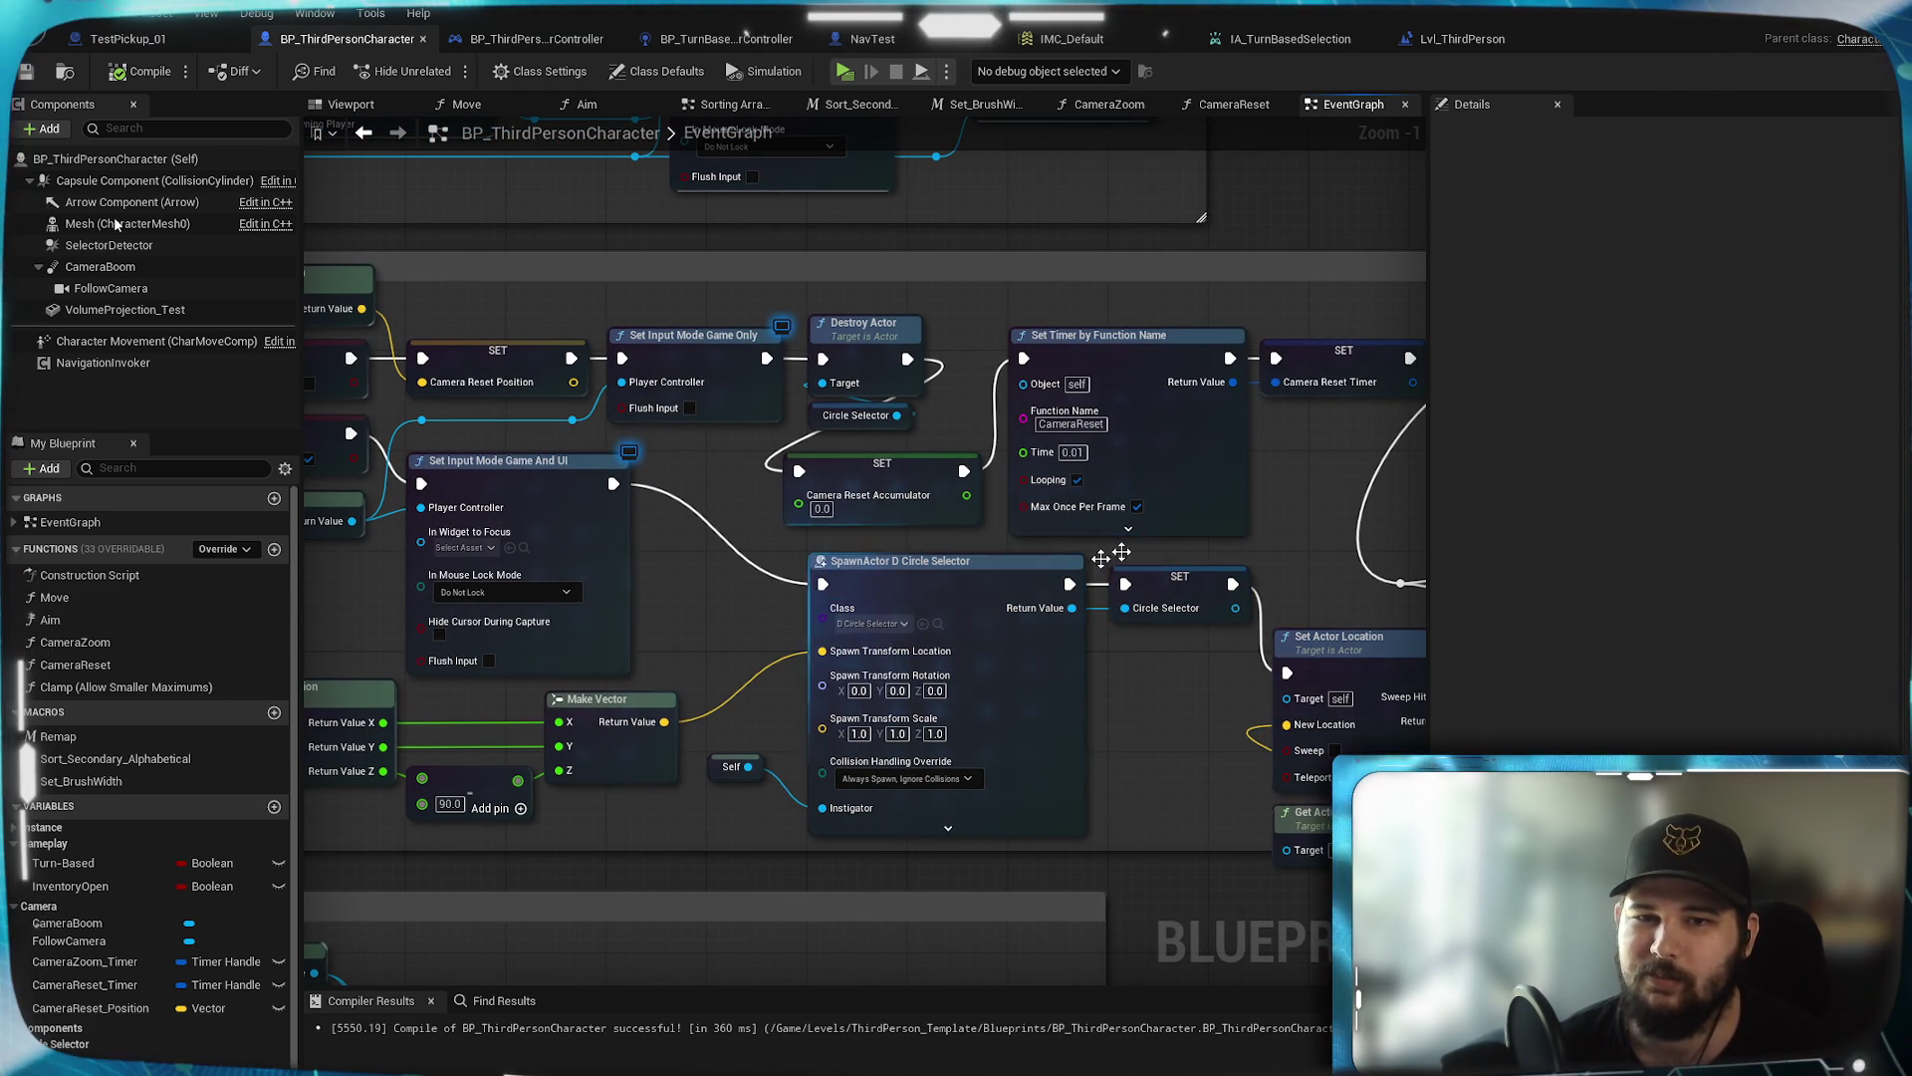
pyautogui.moveTo(631, 791); pyautogui.dragTo(702, 807)
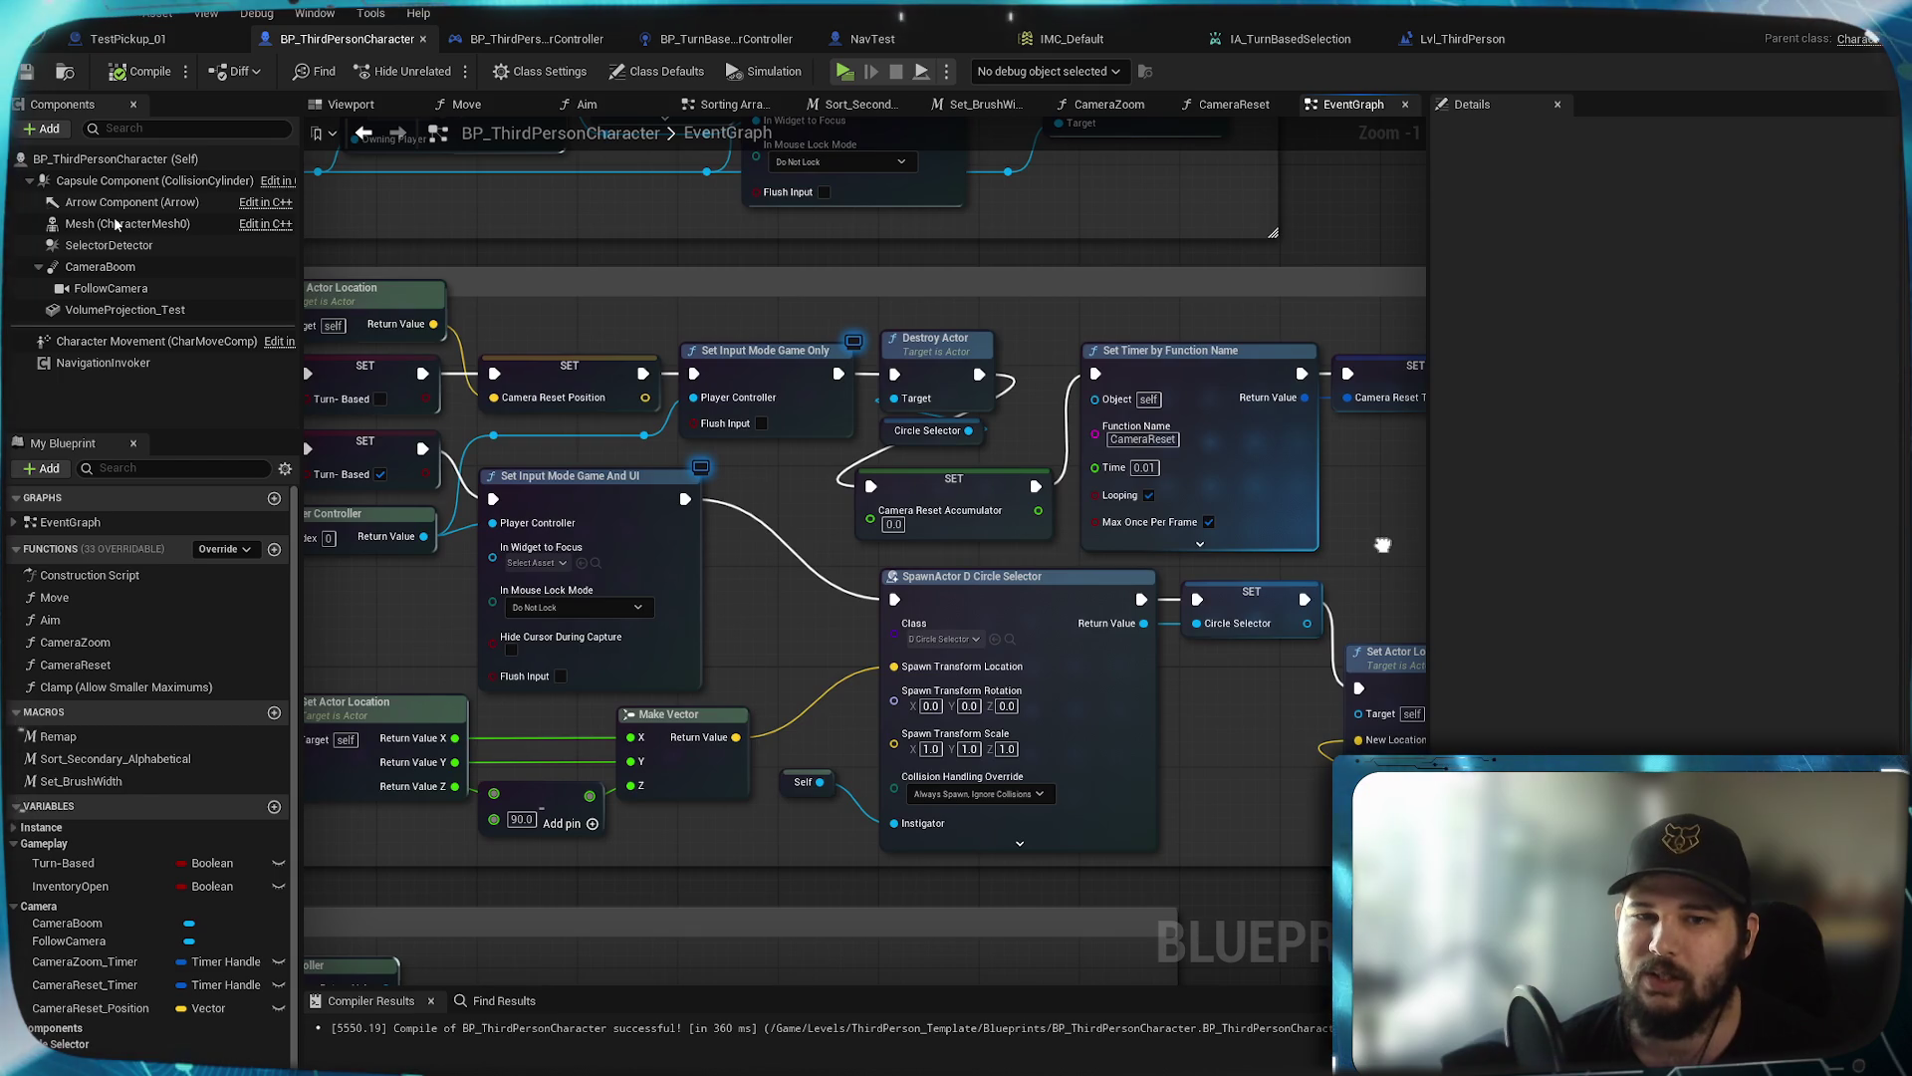
# Select the SET Camera Reset Accumulator node in the reset chain to copy it
pyautogui.click(1002, 485)
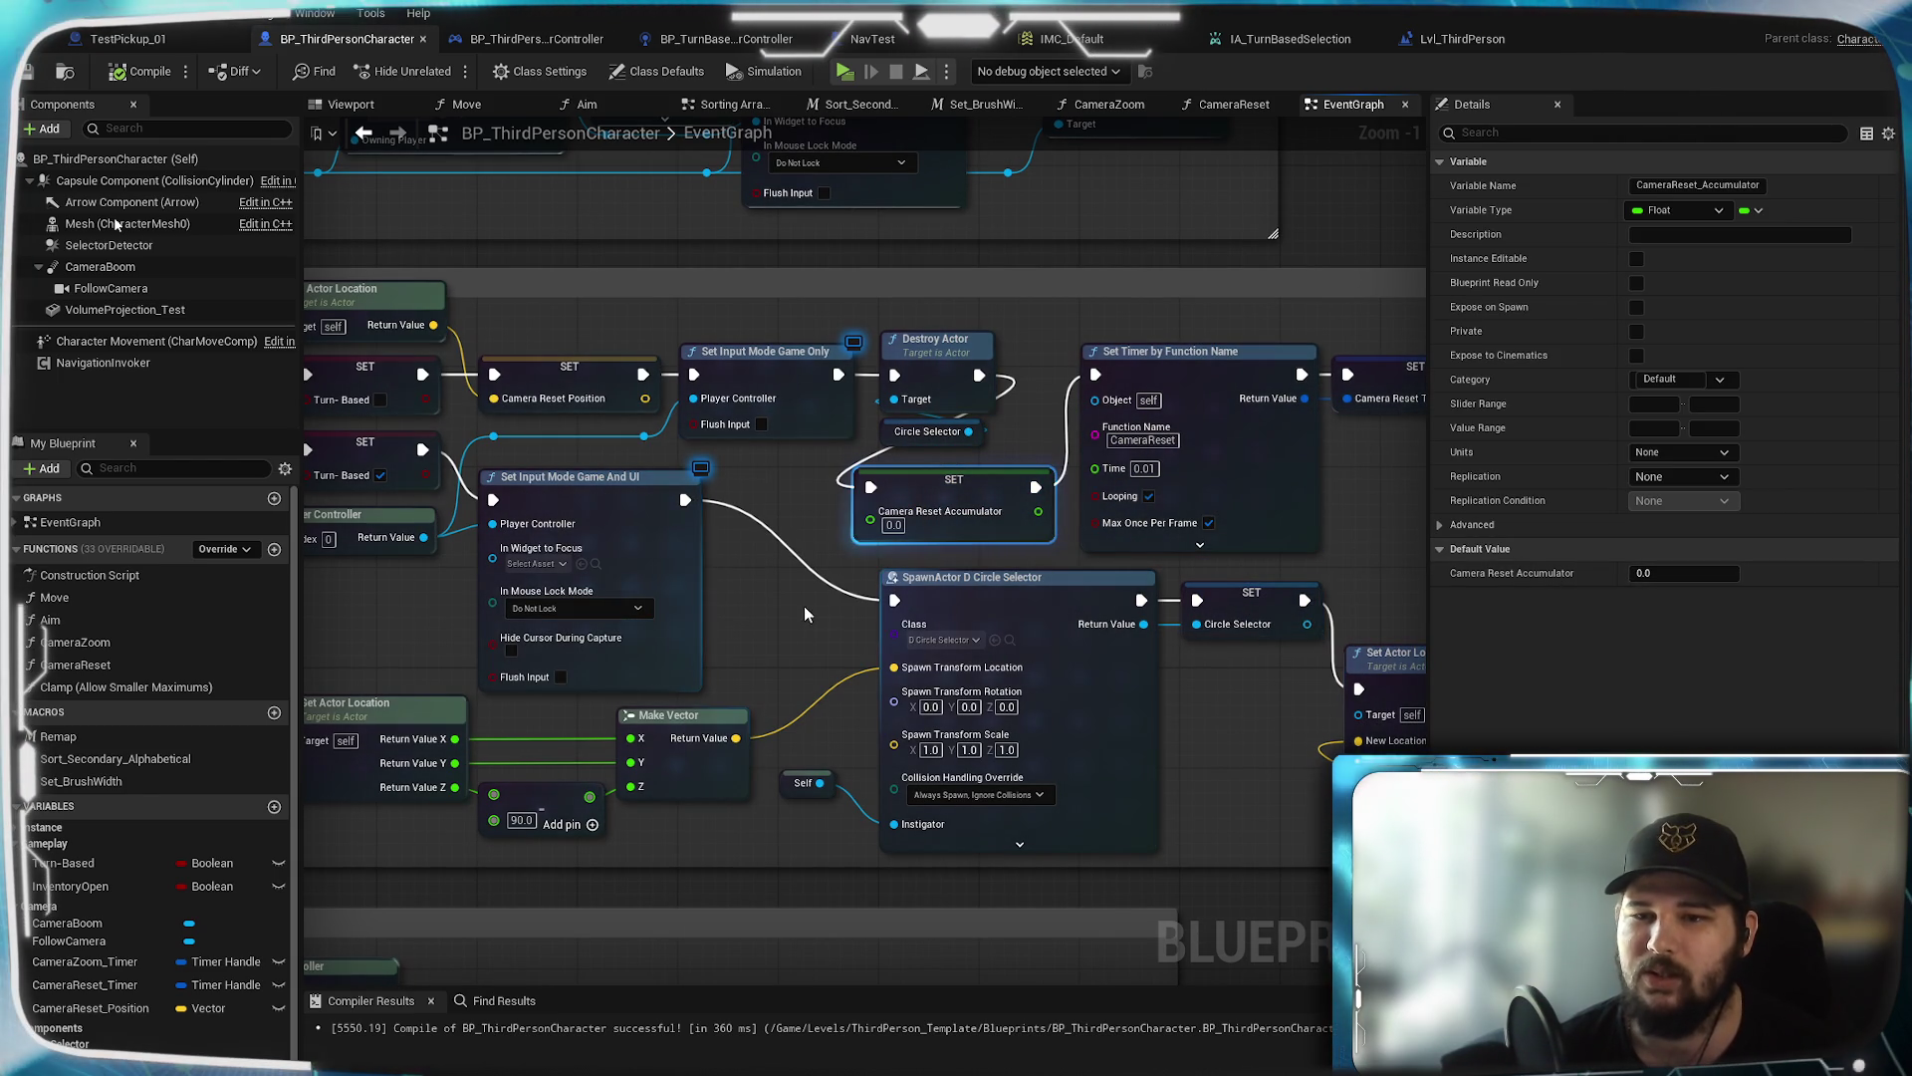
pyautogui.scroll(-2, 721, 667)
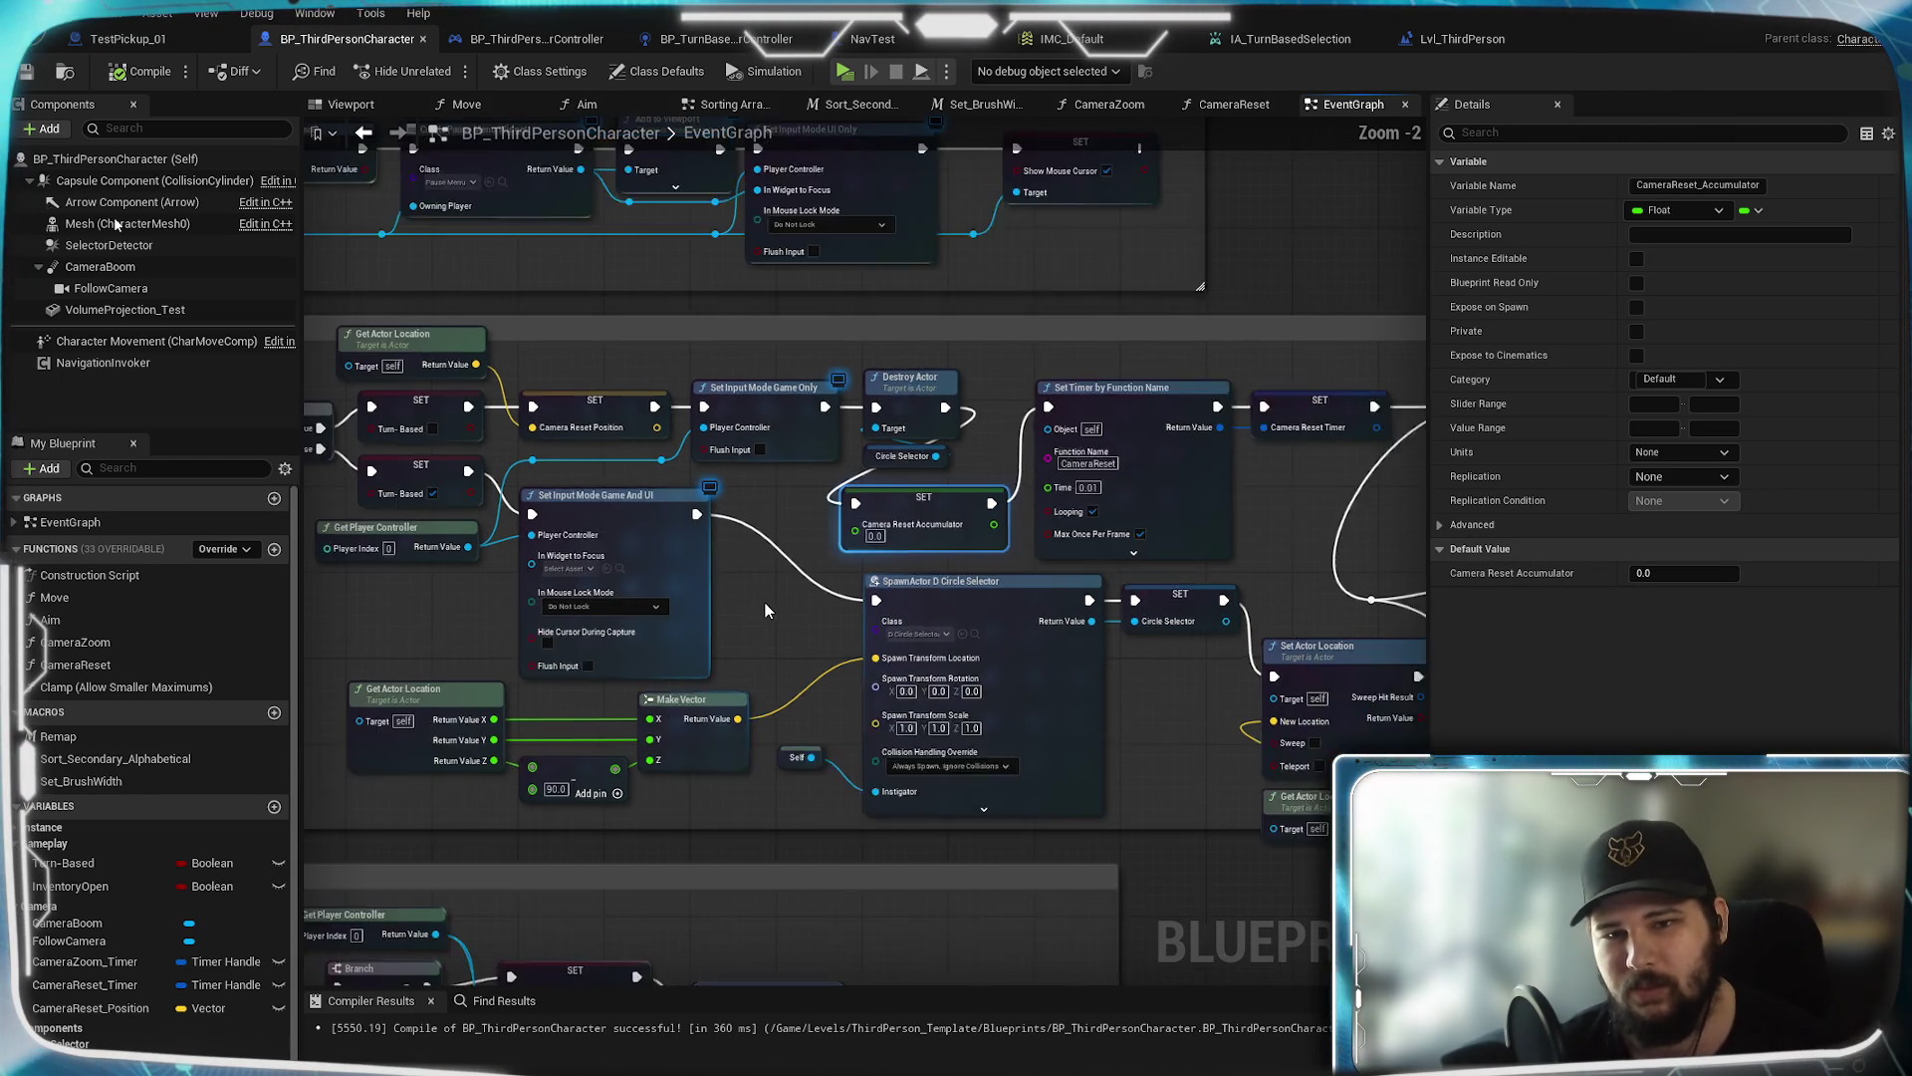
pyautogui.moveTo(1141, 775); pyautogui.dragTo(935, 779)
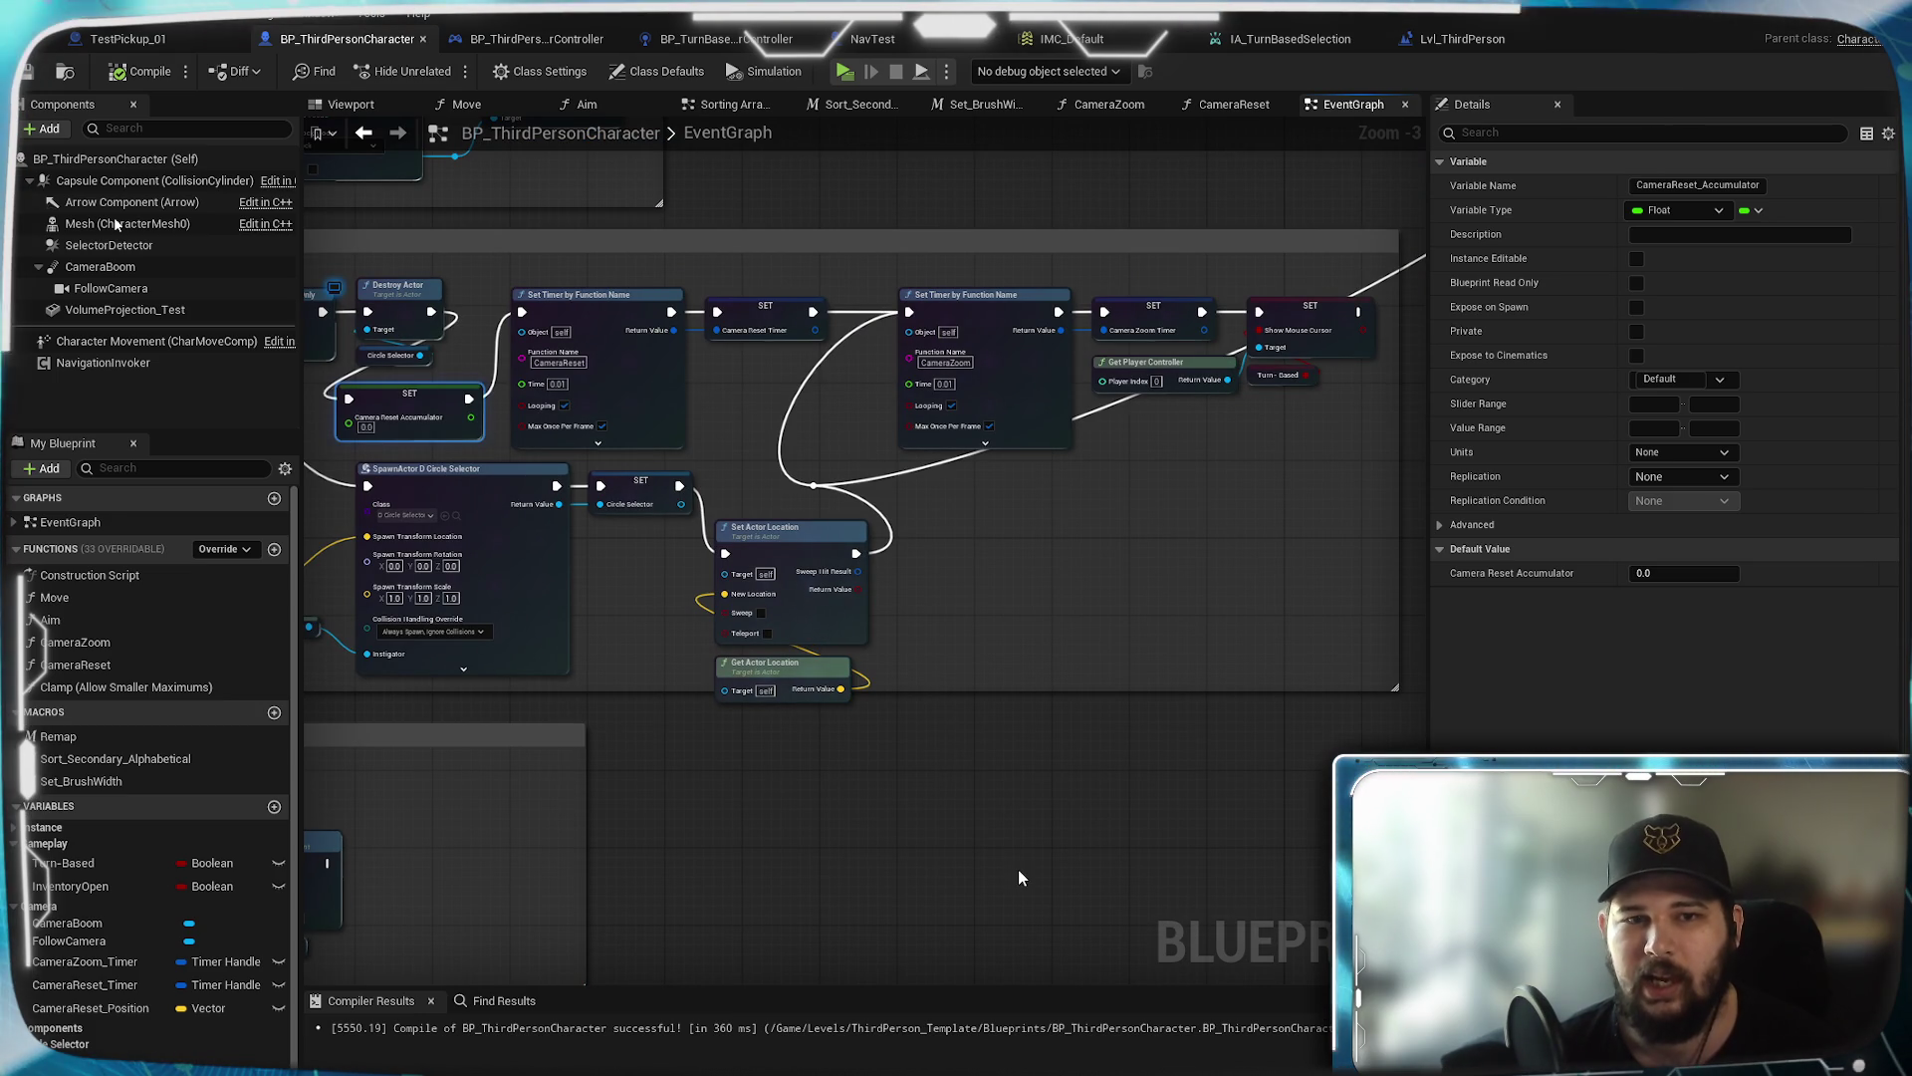
pyautogui.moveTo(934, 887)
pyautogui.mouseDown()
pyautogui.moveTo(995, 751)
pyautogui.moveTo(1058, 439)
pyautogui.moveTo(1144, 542)
pyautogui.moveTo(947, 303)
pyautogui.moveTo(986, 260)
pyautogui.moveTo(735, 667)
pyautogui.mouseUp()
pyautogui.scroll(3, 735, 668)
# Paste the Camera Reset Accumulator setter (0.0) after SET Turn-Based, shifting Toggle Turn Based right
pyautogui.hotkey('ctrl', 'v')
pyautogui.moveTo(976, 575); pyautogui.dragTo(538, 576)
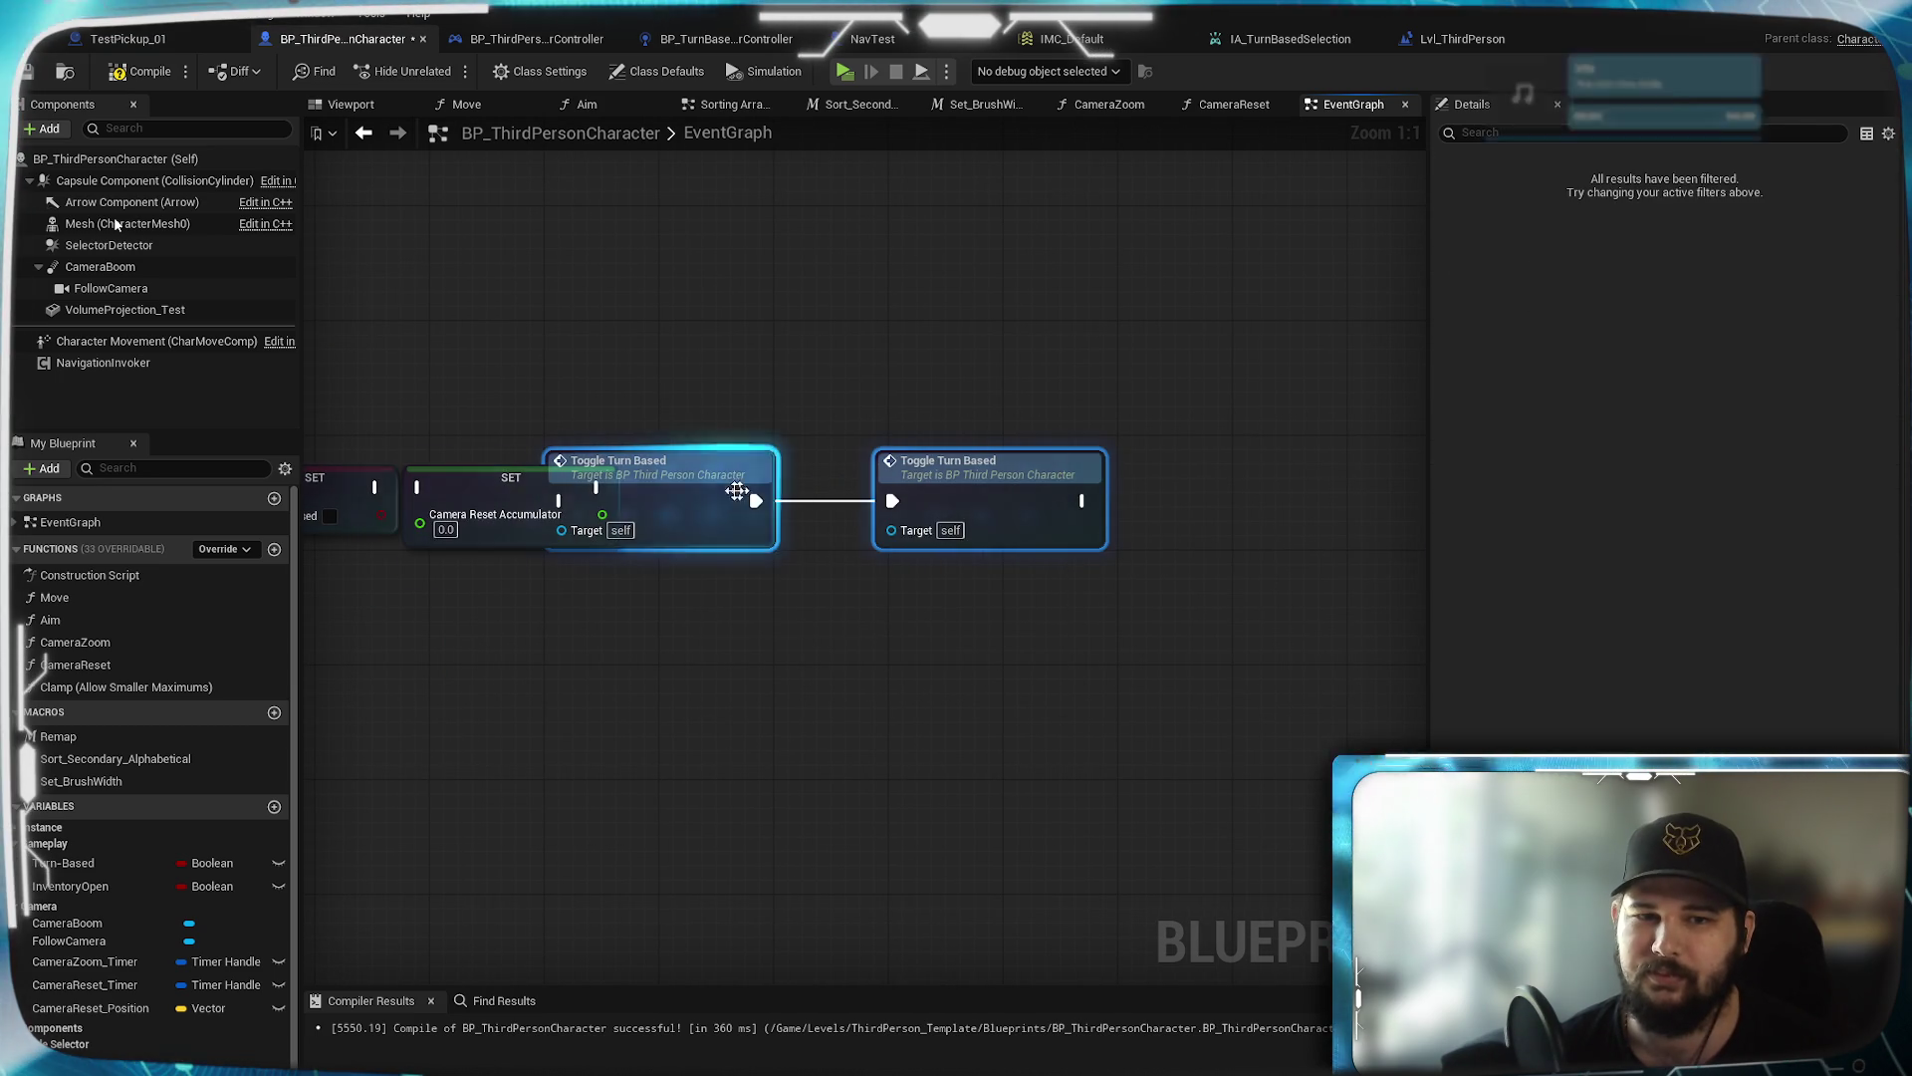
pyautogui.moveTo(747, 498); pyautogui.dragTo(1011, 498)
pyautogui.moveTo(600, 509)
pyautogui.mouseDown()
pyautogui.moveTo(855, 566)
pyautogui.moveTo(1014, 575)
pyautogui.mouseUp()
pyautogui.moveTo(738, 544); pyautogui.dragTo(901, 535)
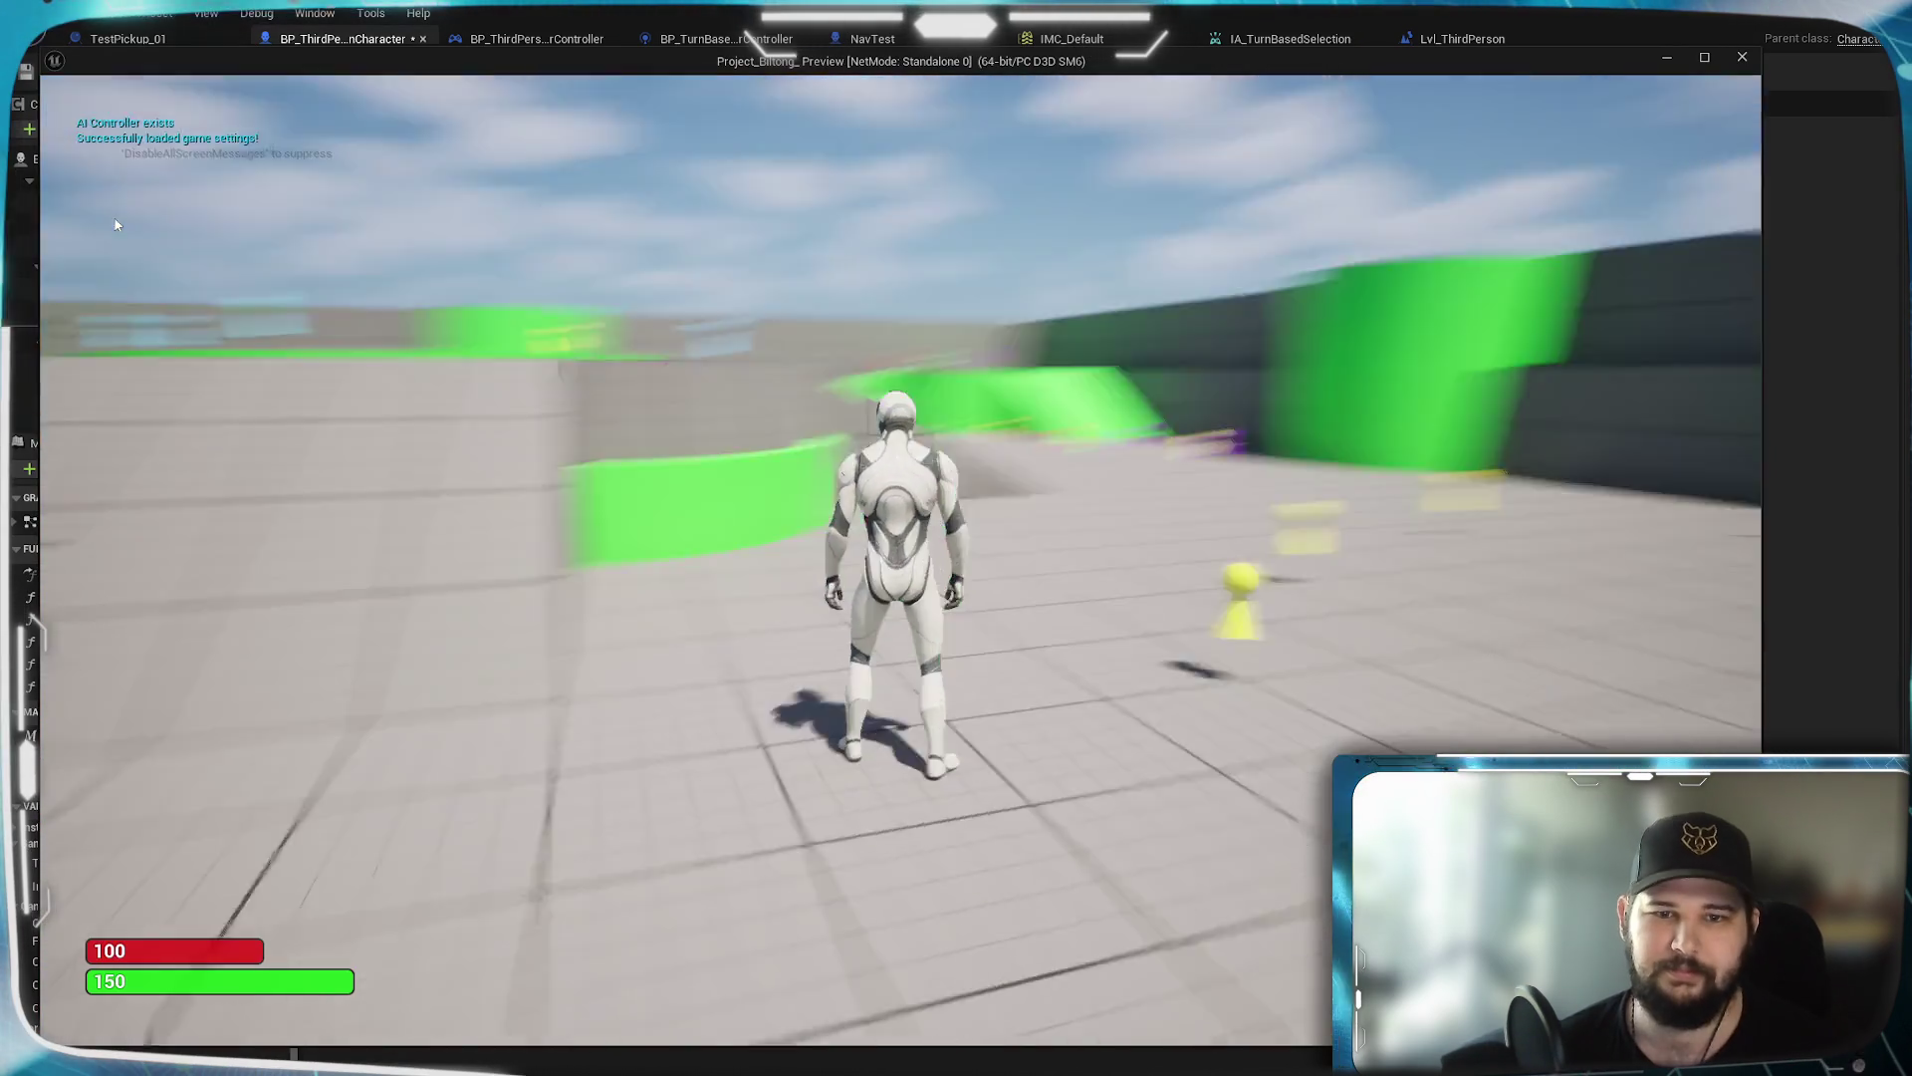
# In play, turn on show collision from the console, toggle turn-based mode with E, then exit
pyautogui.press('`')
pyautogui.write('show Collision')
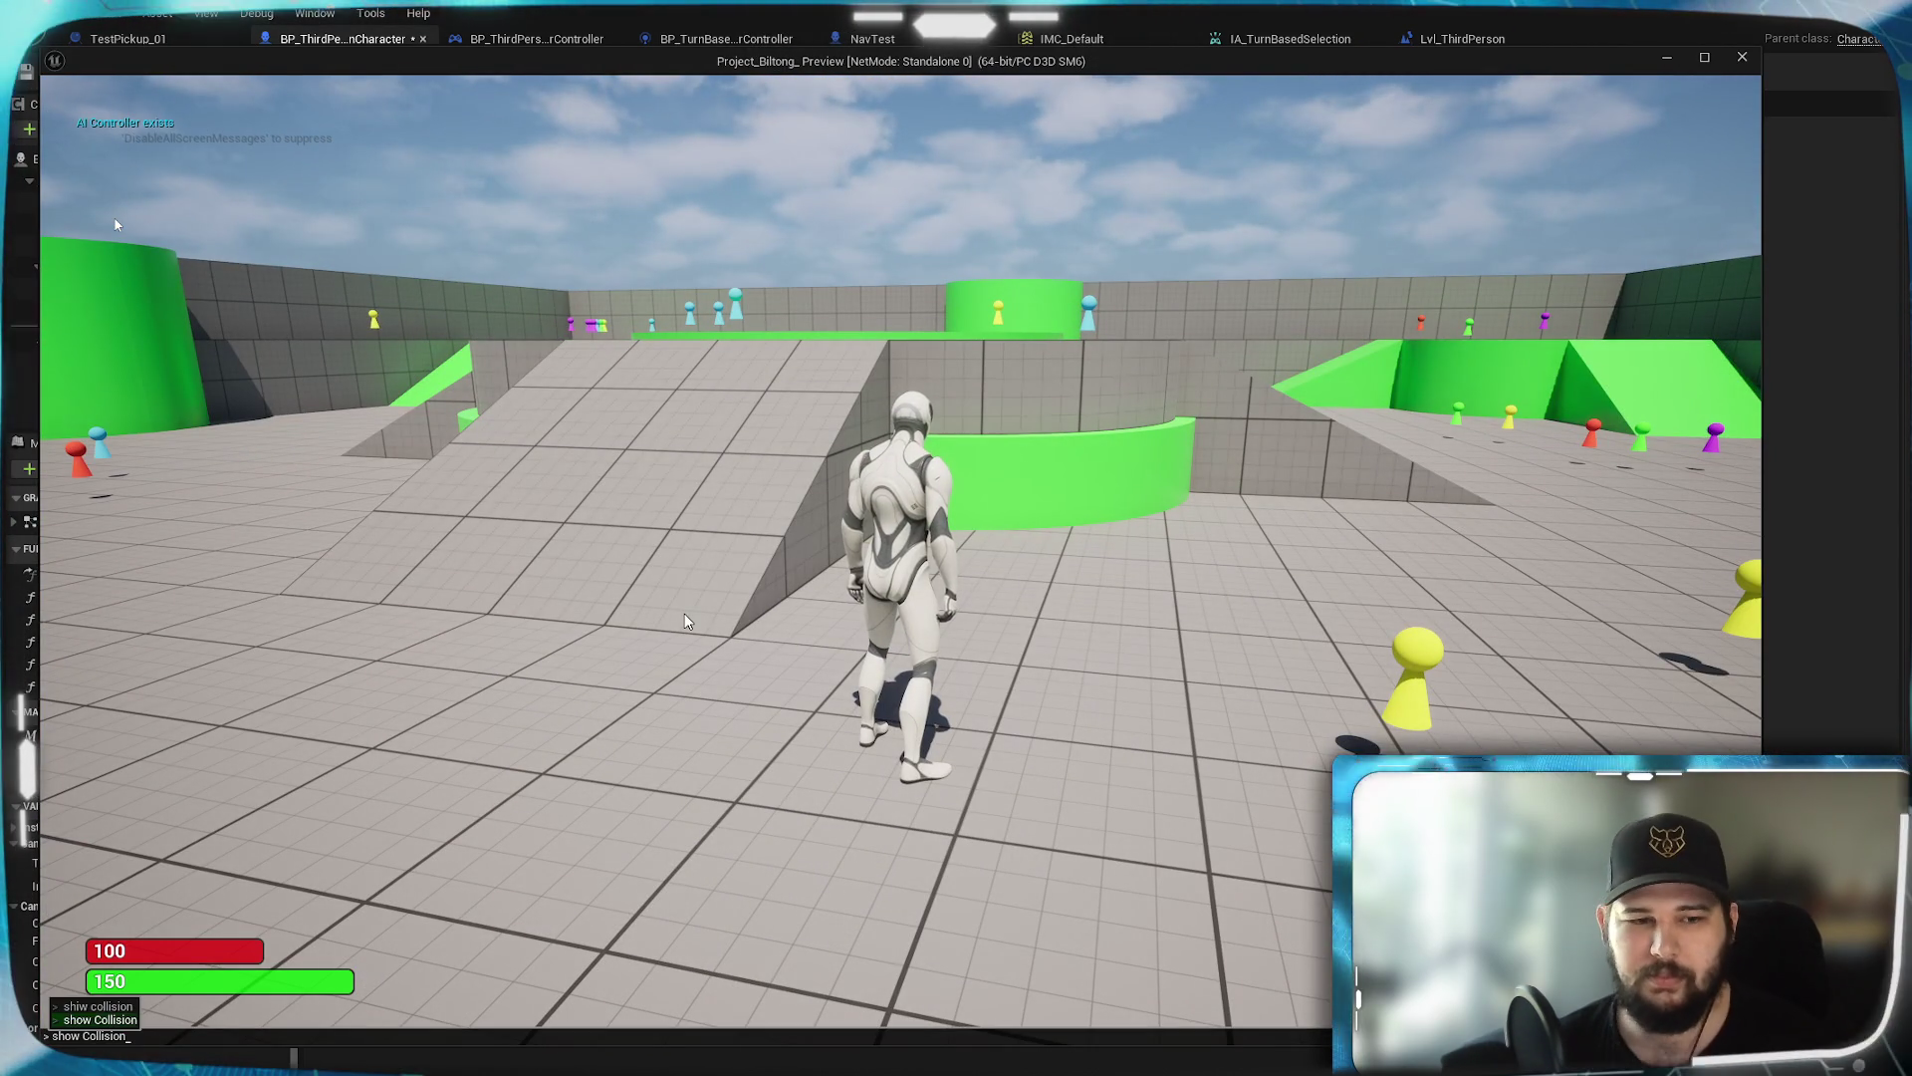
pyautogui.press('Return')
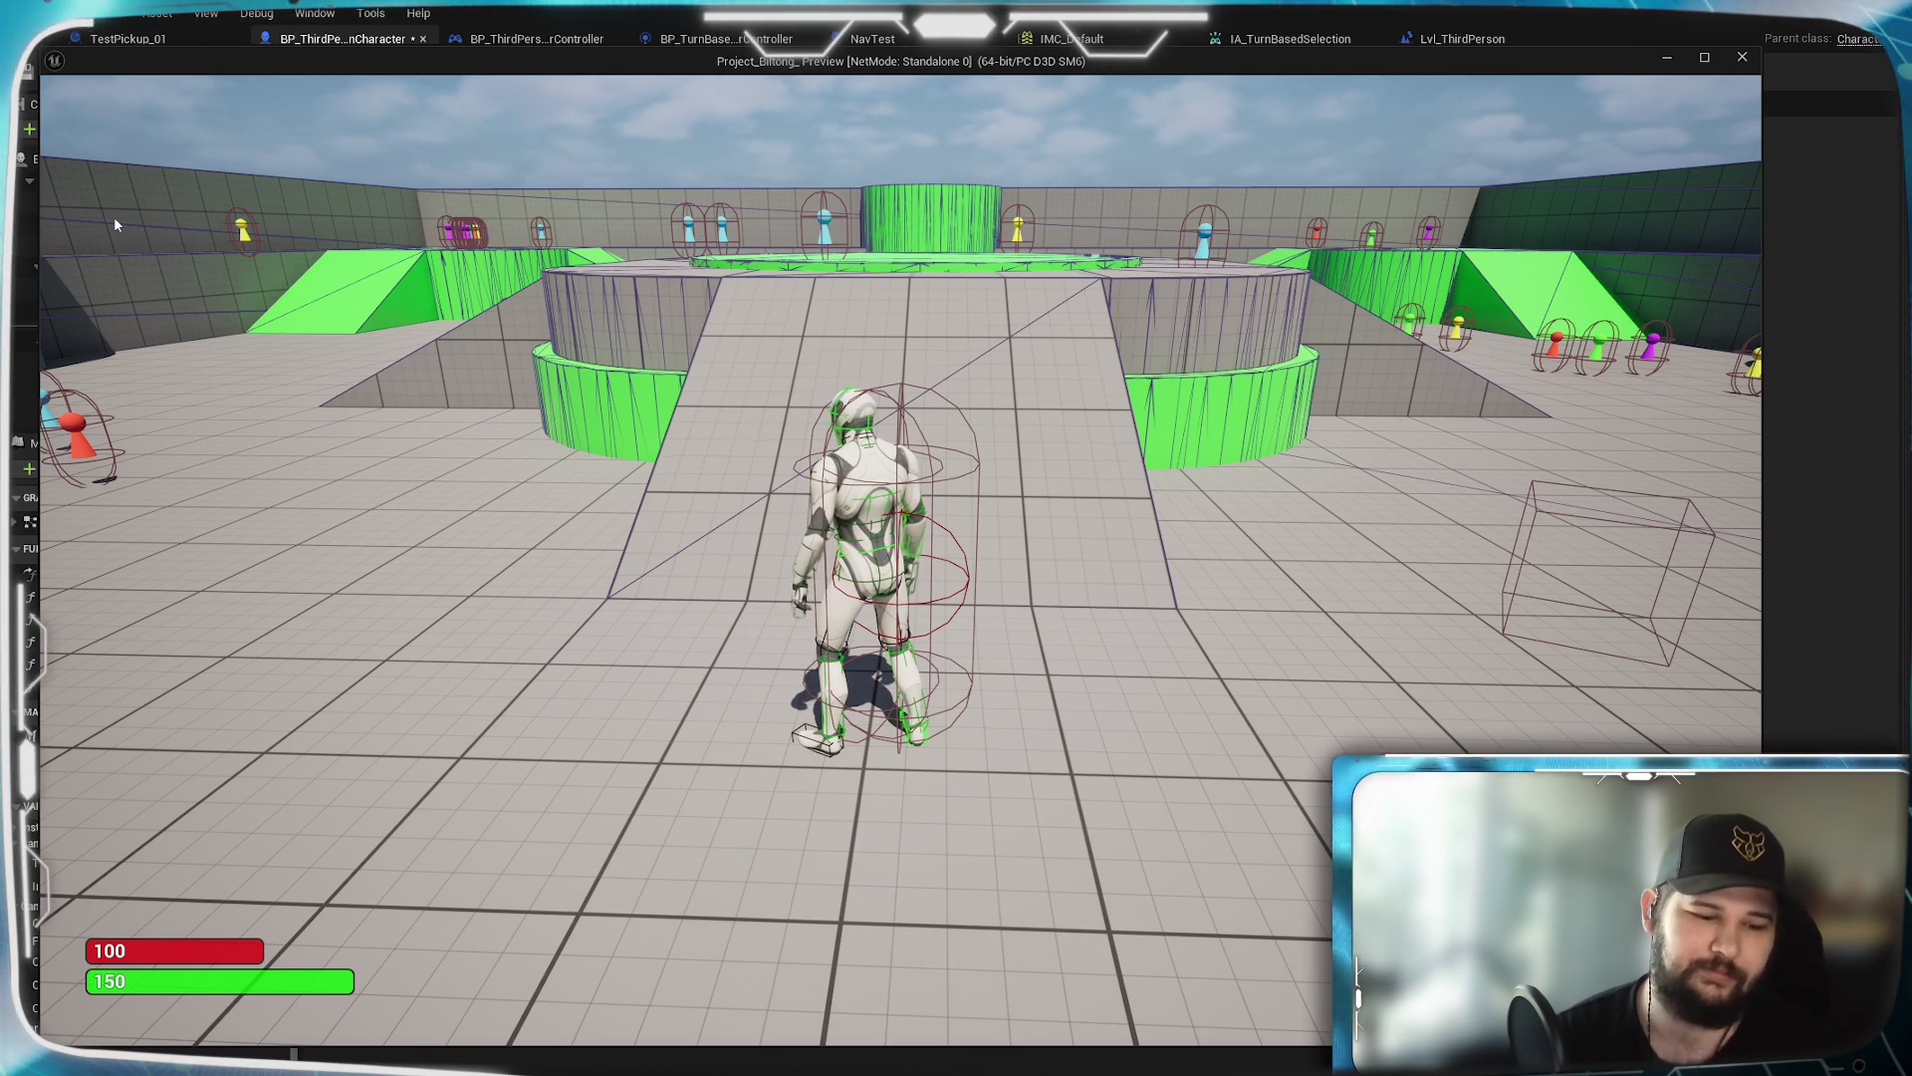
pyautogui.press('e')
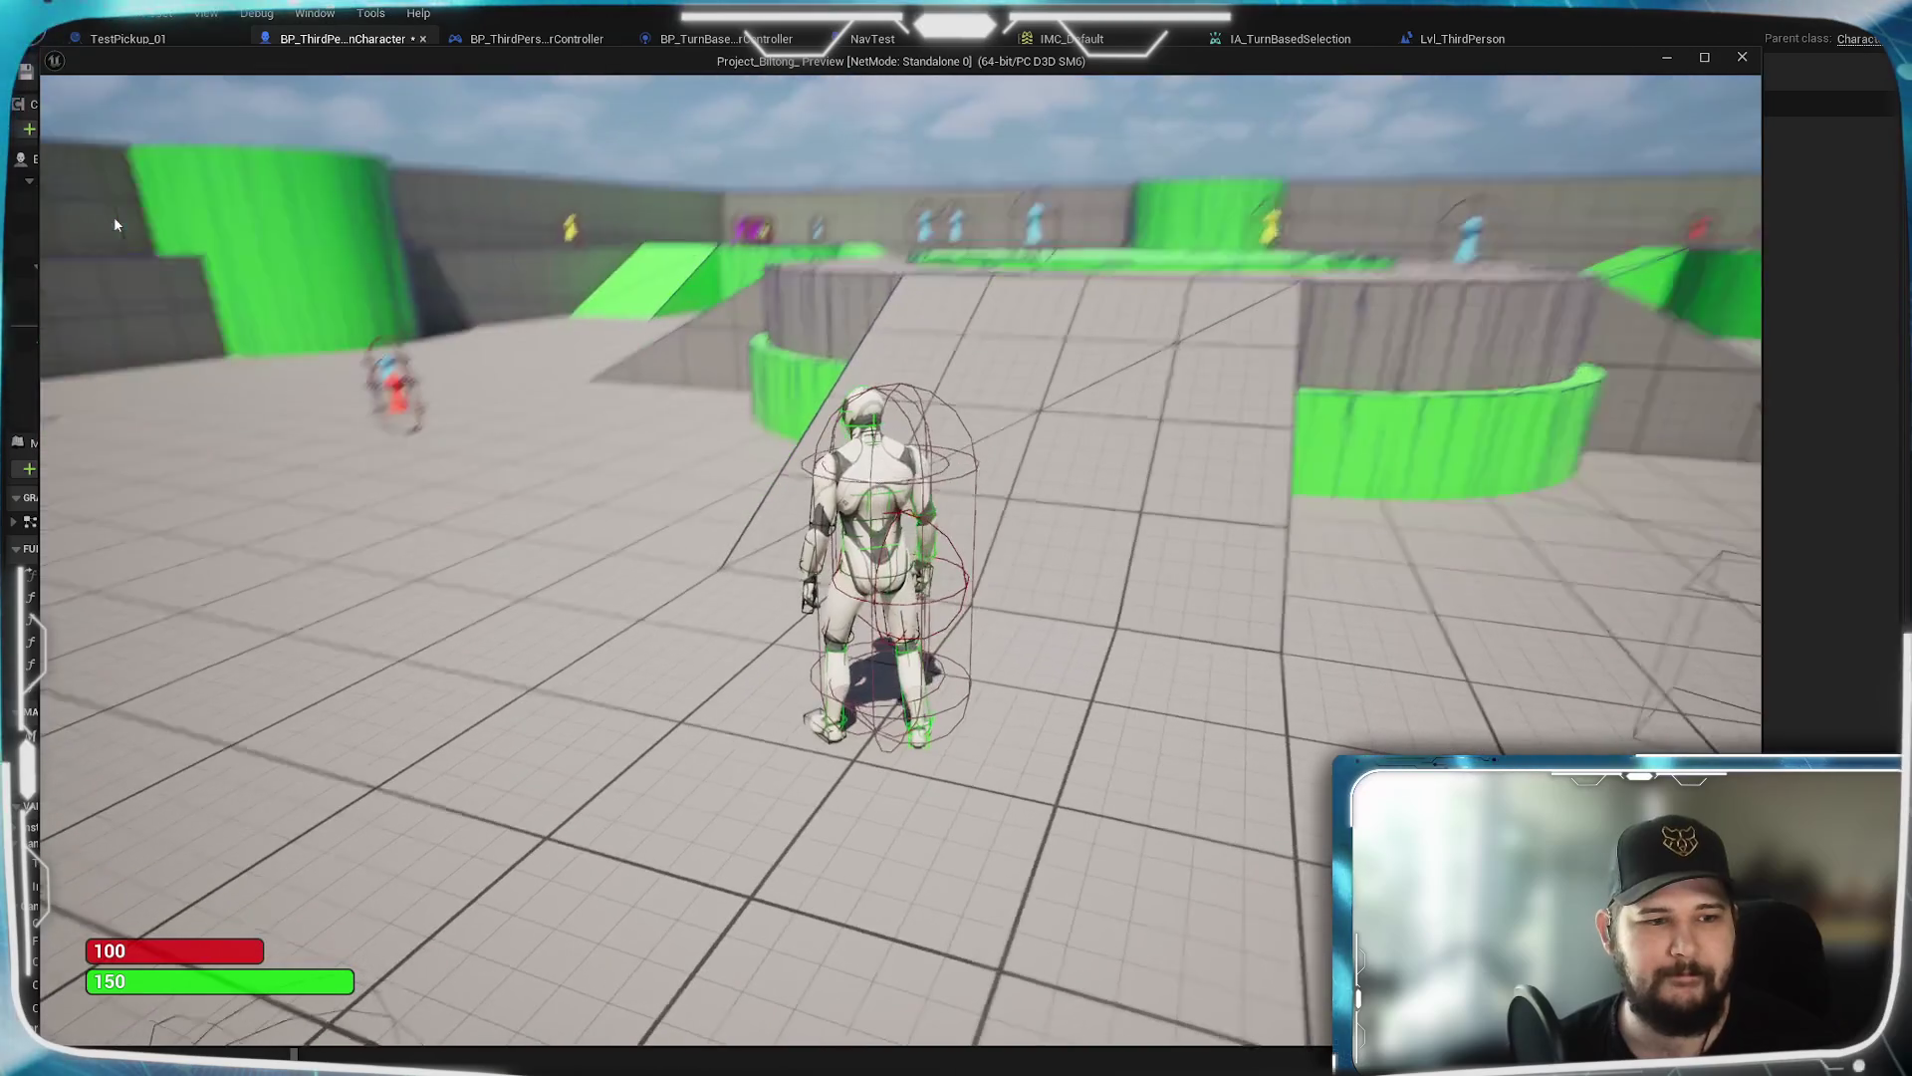
pyautogui.press('Escape')
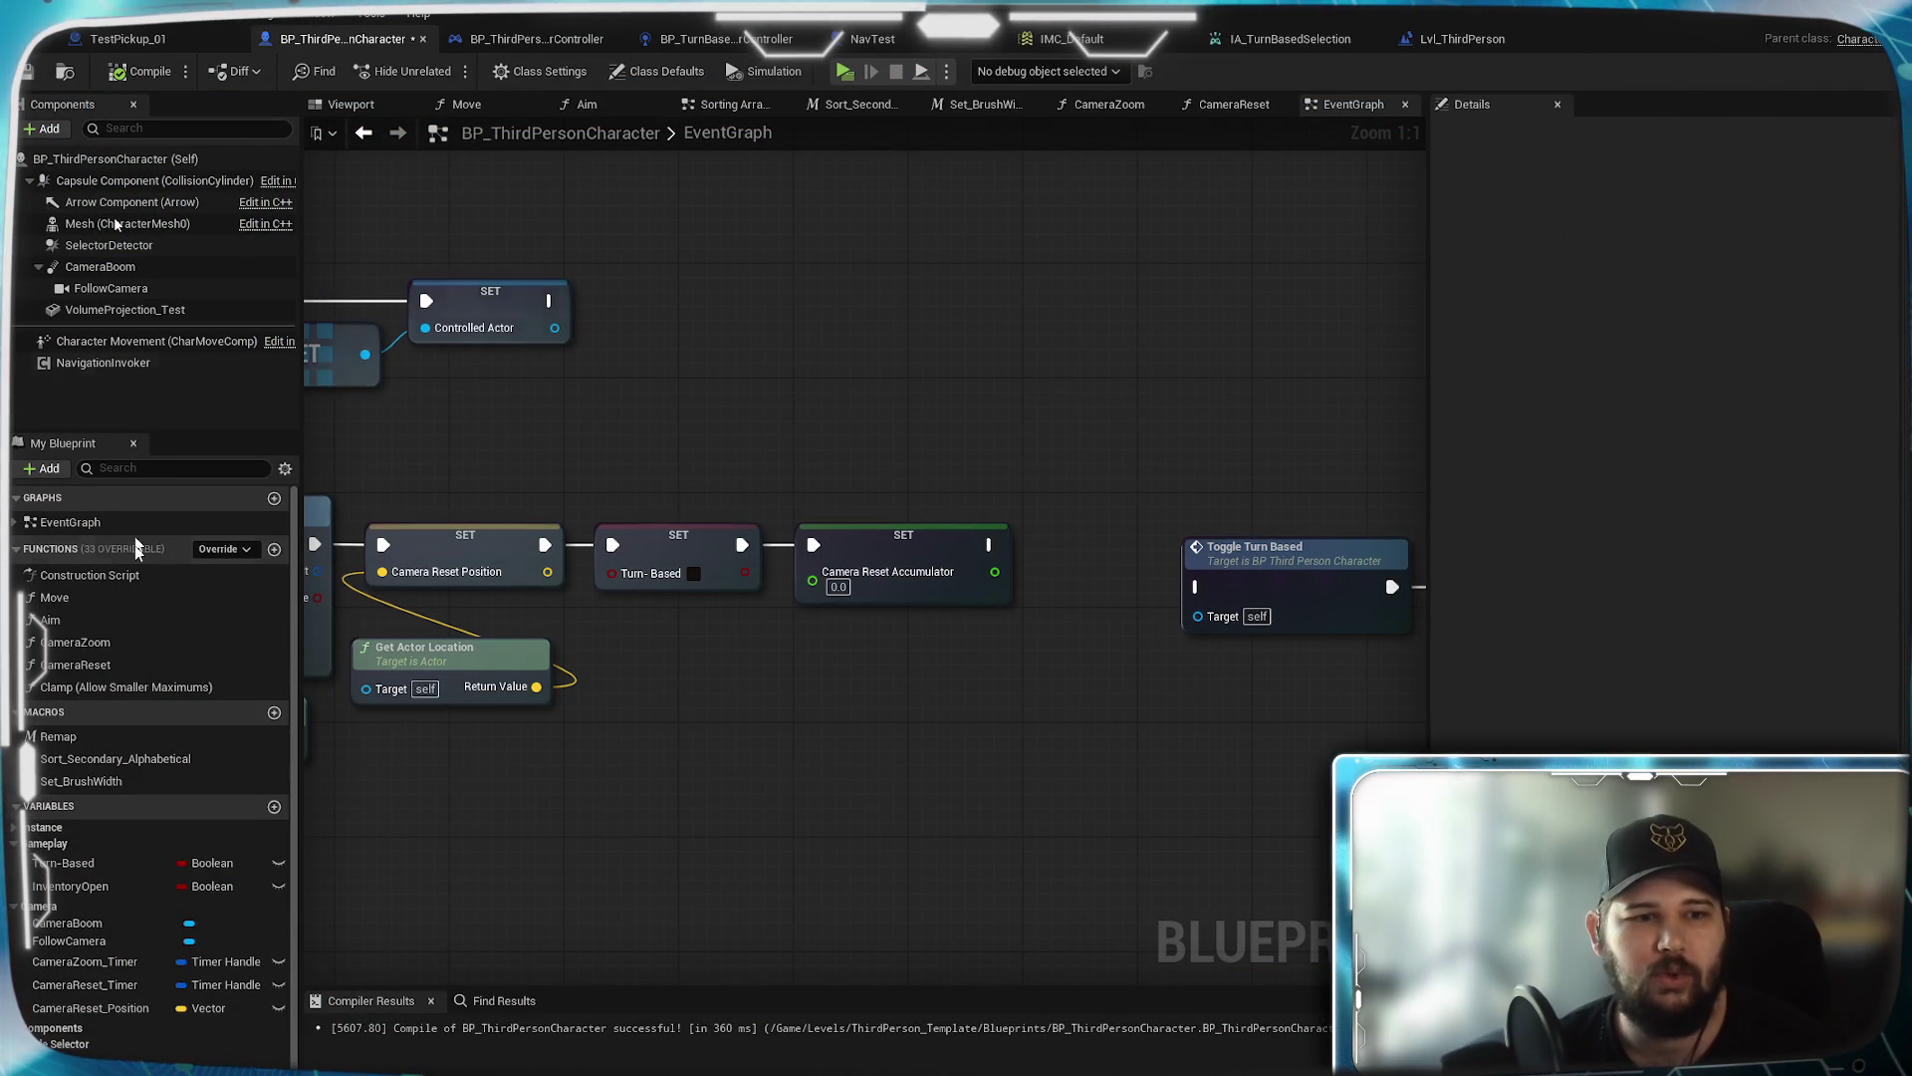
# Open the Construction Script graph, check its lone entry node, then return to the EventGraph
pyautogui.doubleClick(119, 577)
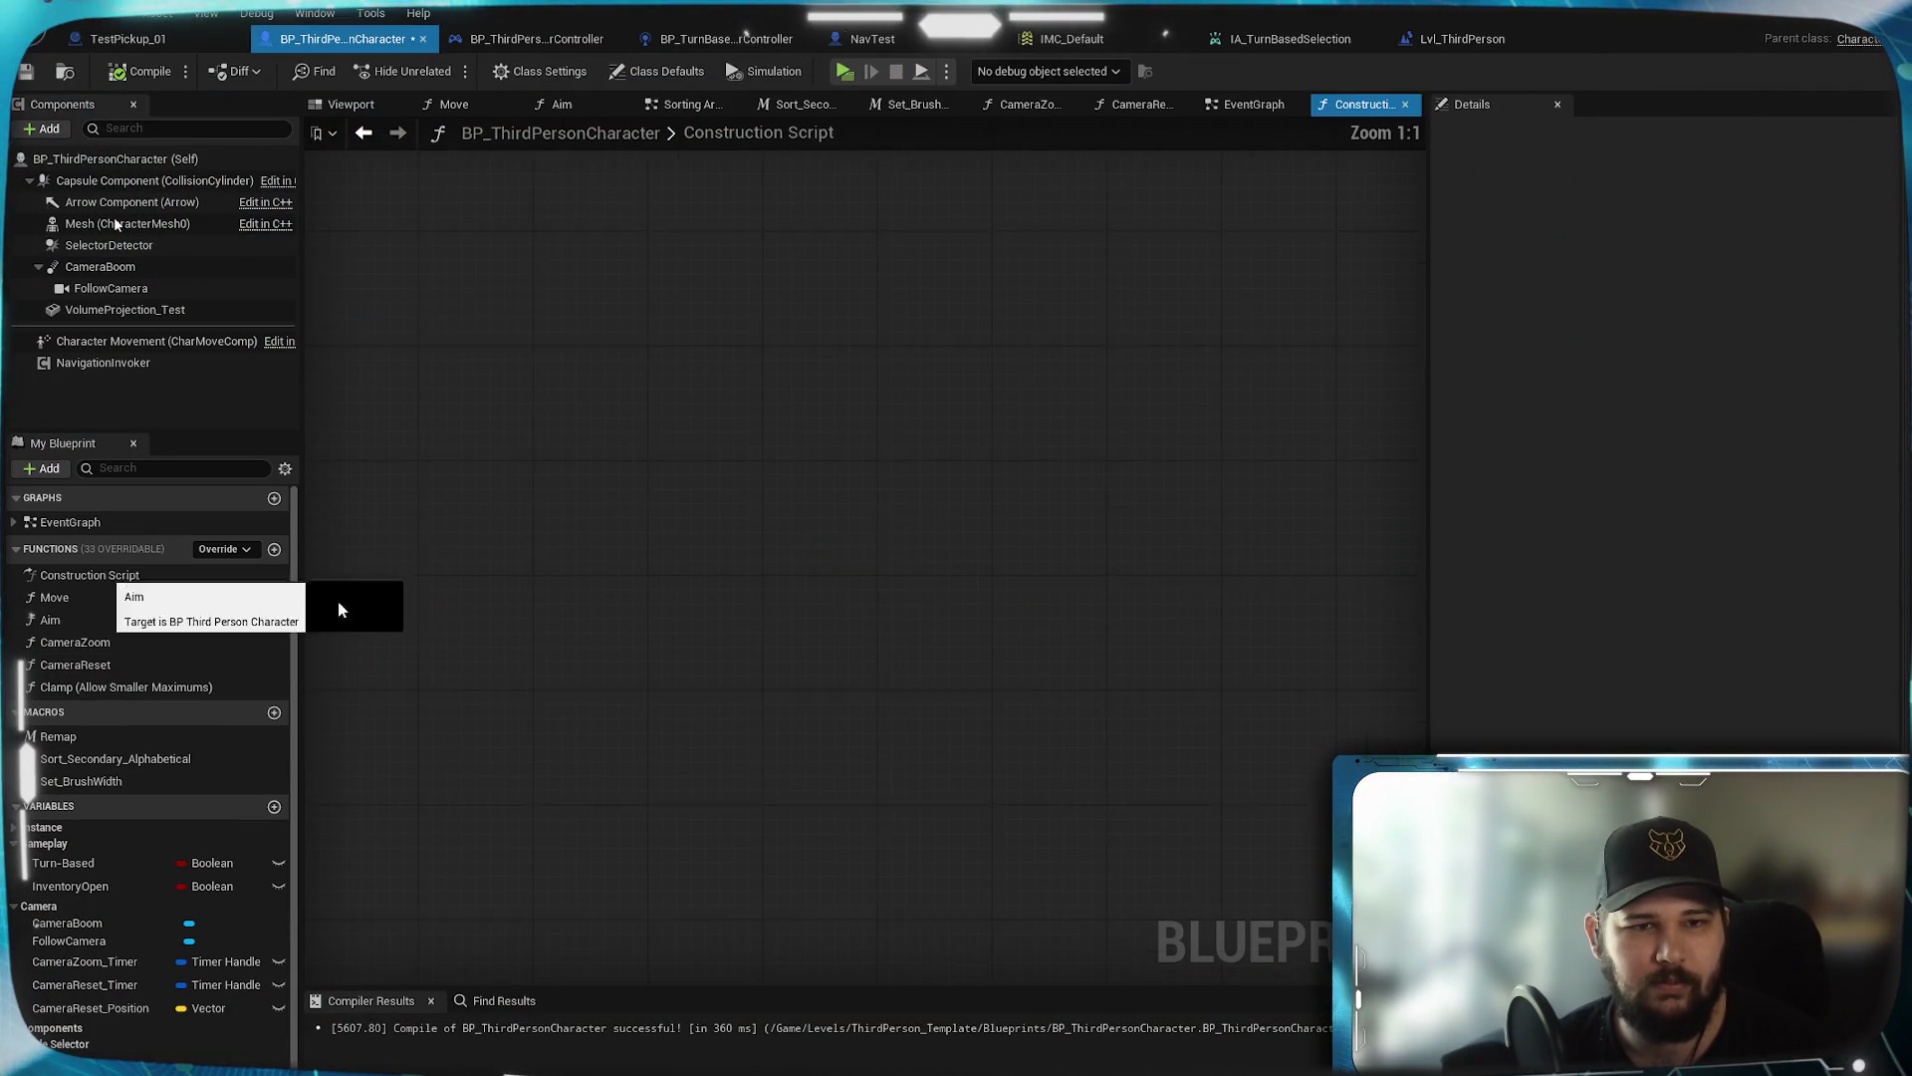
pyautogui.click(614, 476)
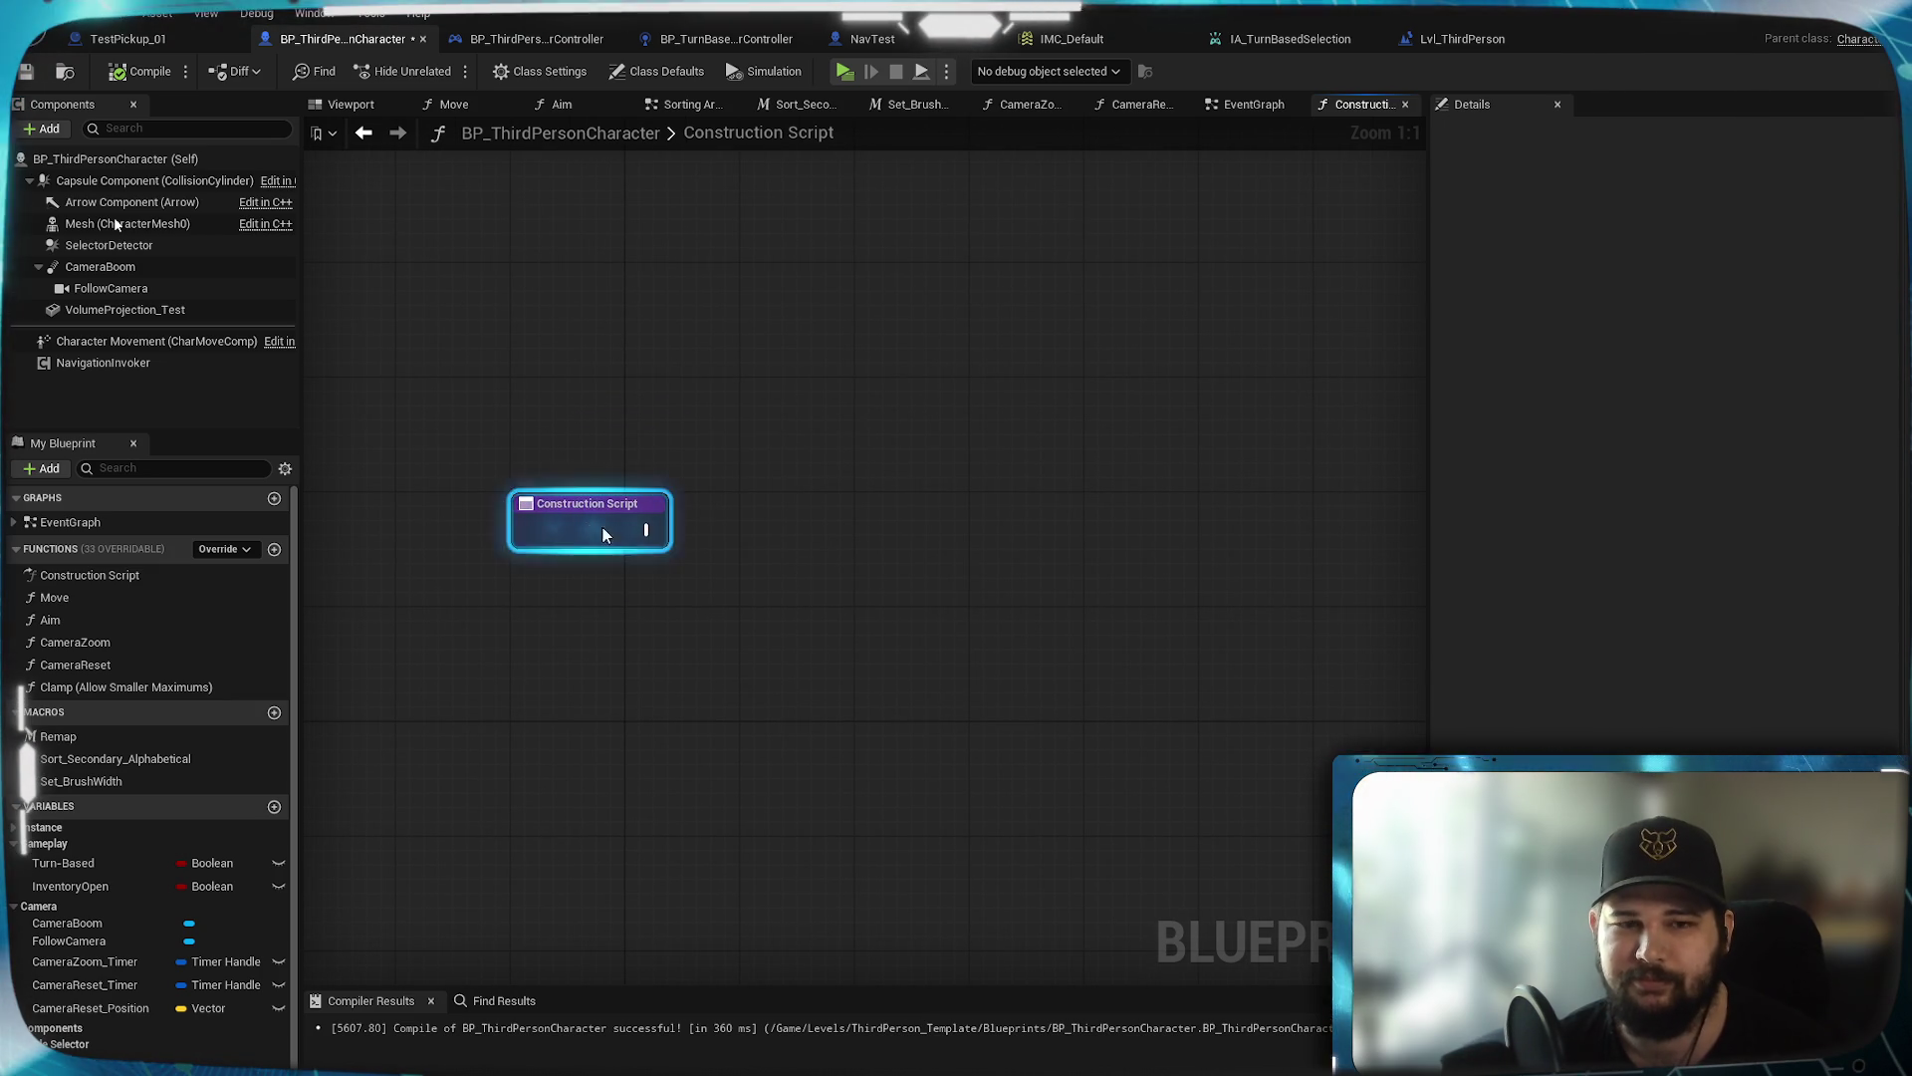
pyautogui.click(912, 538)
pyautogui.moveTo(897, 582)
pyautogui.mouseDown()
pyautogui.moveTo(892, 635)
pyautogui.moveTo(751, 478)
pyautogui.moveTo(734, 320)
pyautogui.moveTo(852, 681)
pyautogui.mouseUp()
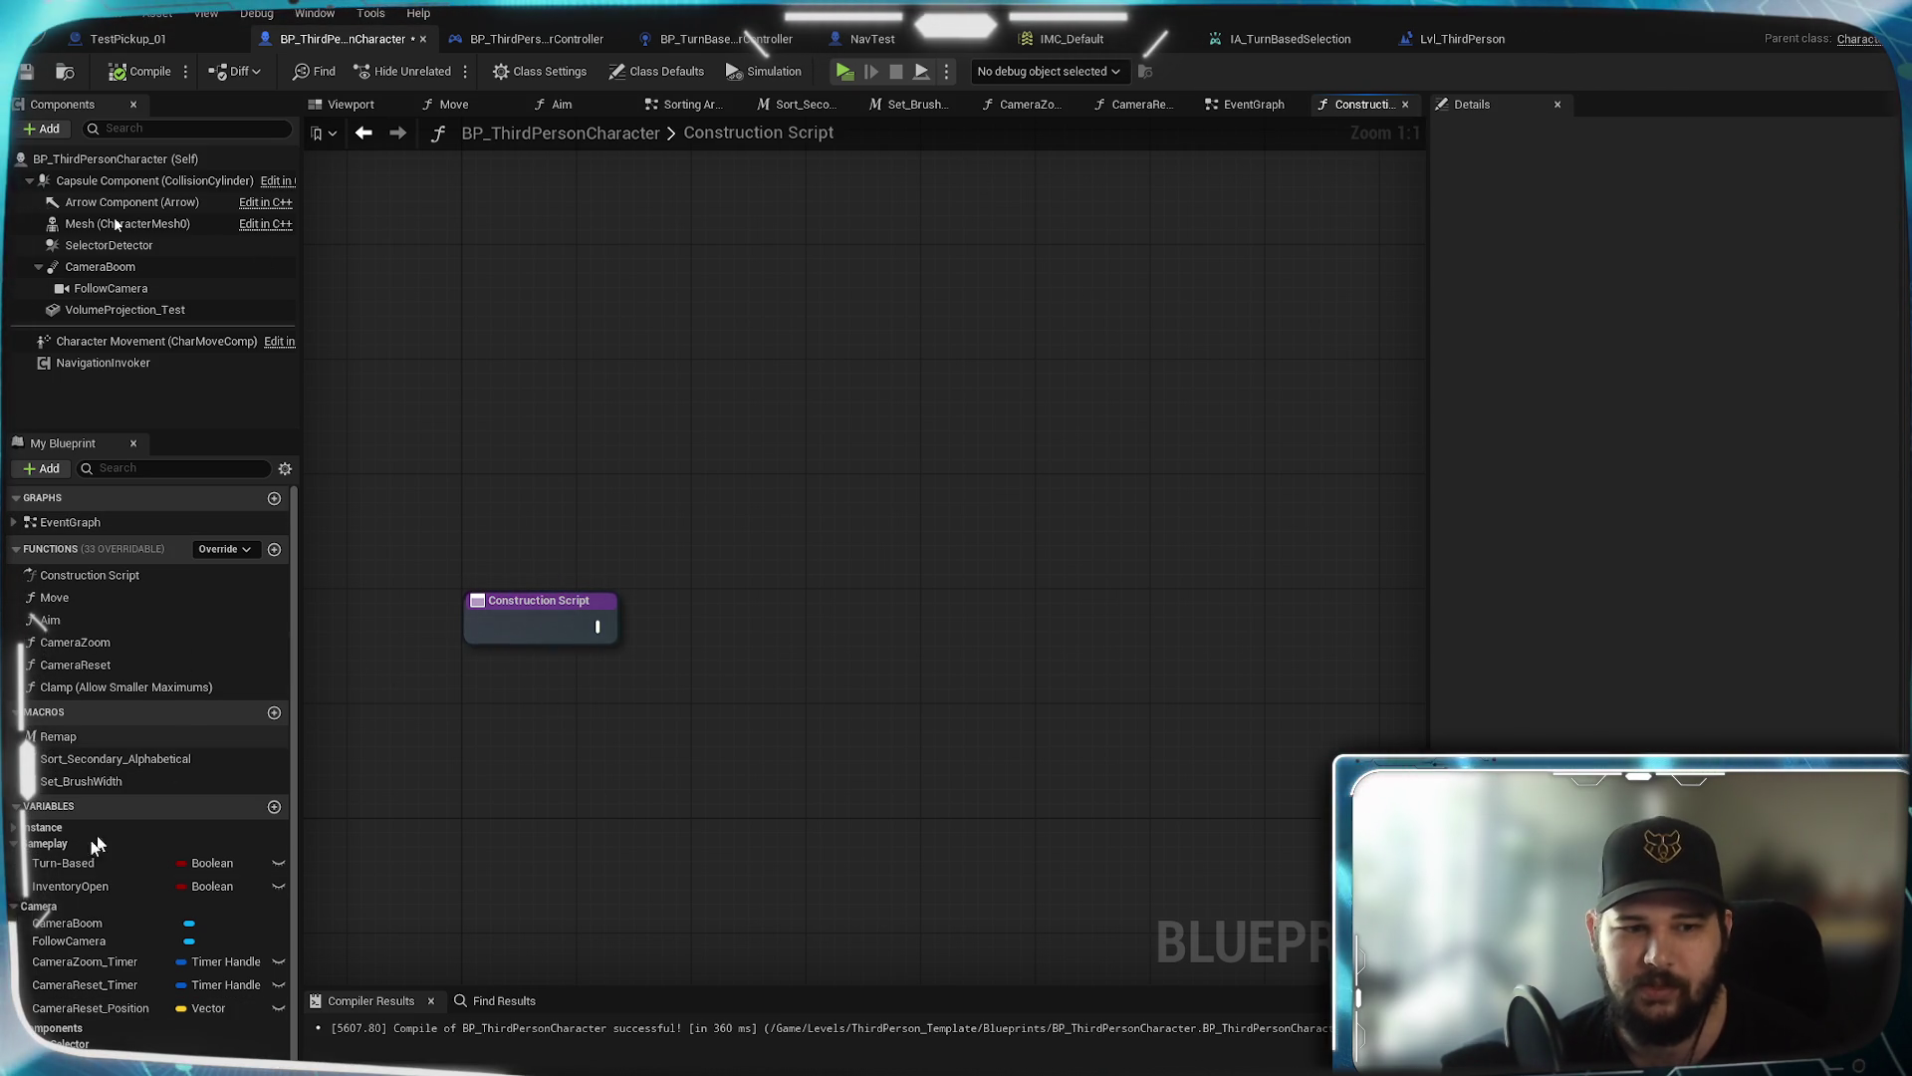
pyautogui.click(1251, 104)
# Pan and zoom across the BeginPlay widget chain, Set Actor Location and Camera Reset Accumulator setters
pyautogui.moveTo(1090, 521)
pyautogui.mouseDown()
pyautogui.moveTo(1128, 713)
pyautogui.moveTo(961, 756)
pyautogui.moveTo(1075, 742)
pyautogui.mouseUp()
pyautogui.scroll(-2, 1076, 742)
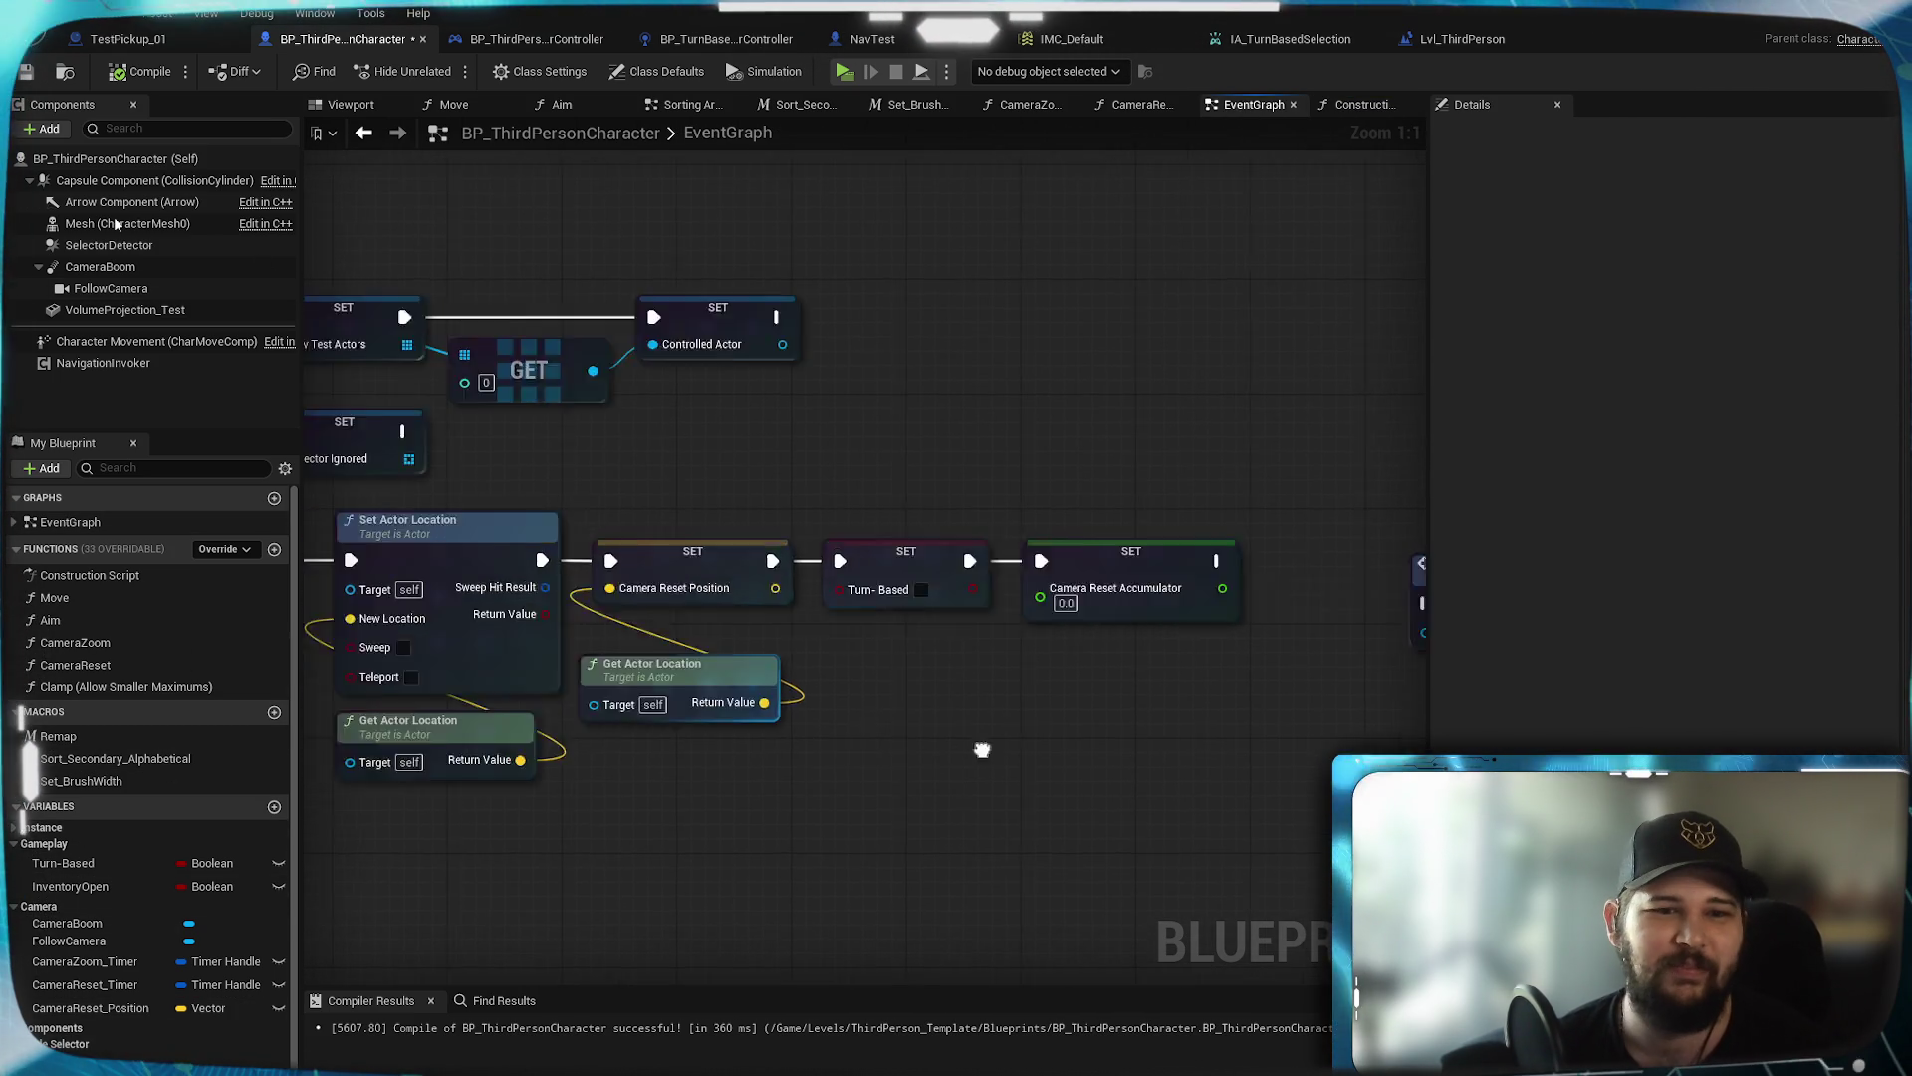
pyautogui.scroll(-1, 860, 819)
pyautogui.moveTo(861, 819)
pyautogui.mouseDown()
pyautogui.moveTo(897, 658)
pyautogui.moveTo(876, 598)
pyautogui.moveTo(996, 647)
pyautogui.moveTo(1294, 698)
pyautogui.moveTo(697, 647)
pyautogui.moveTo(760, 751)
pyautogui.mouseUp()
pyautogui.moveTo(1229, 755); pyautogui.dragTo(1018, 814)
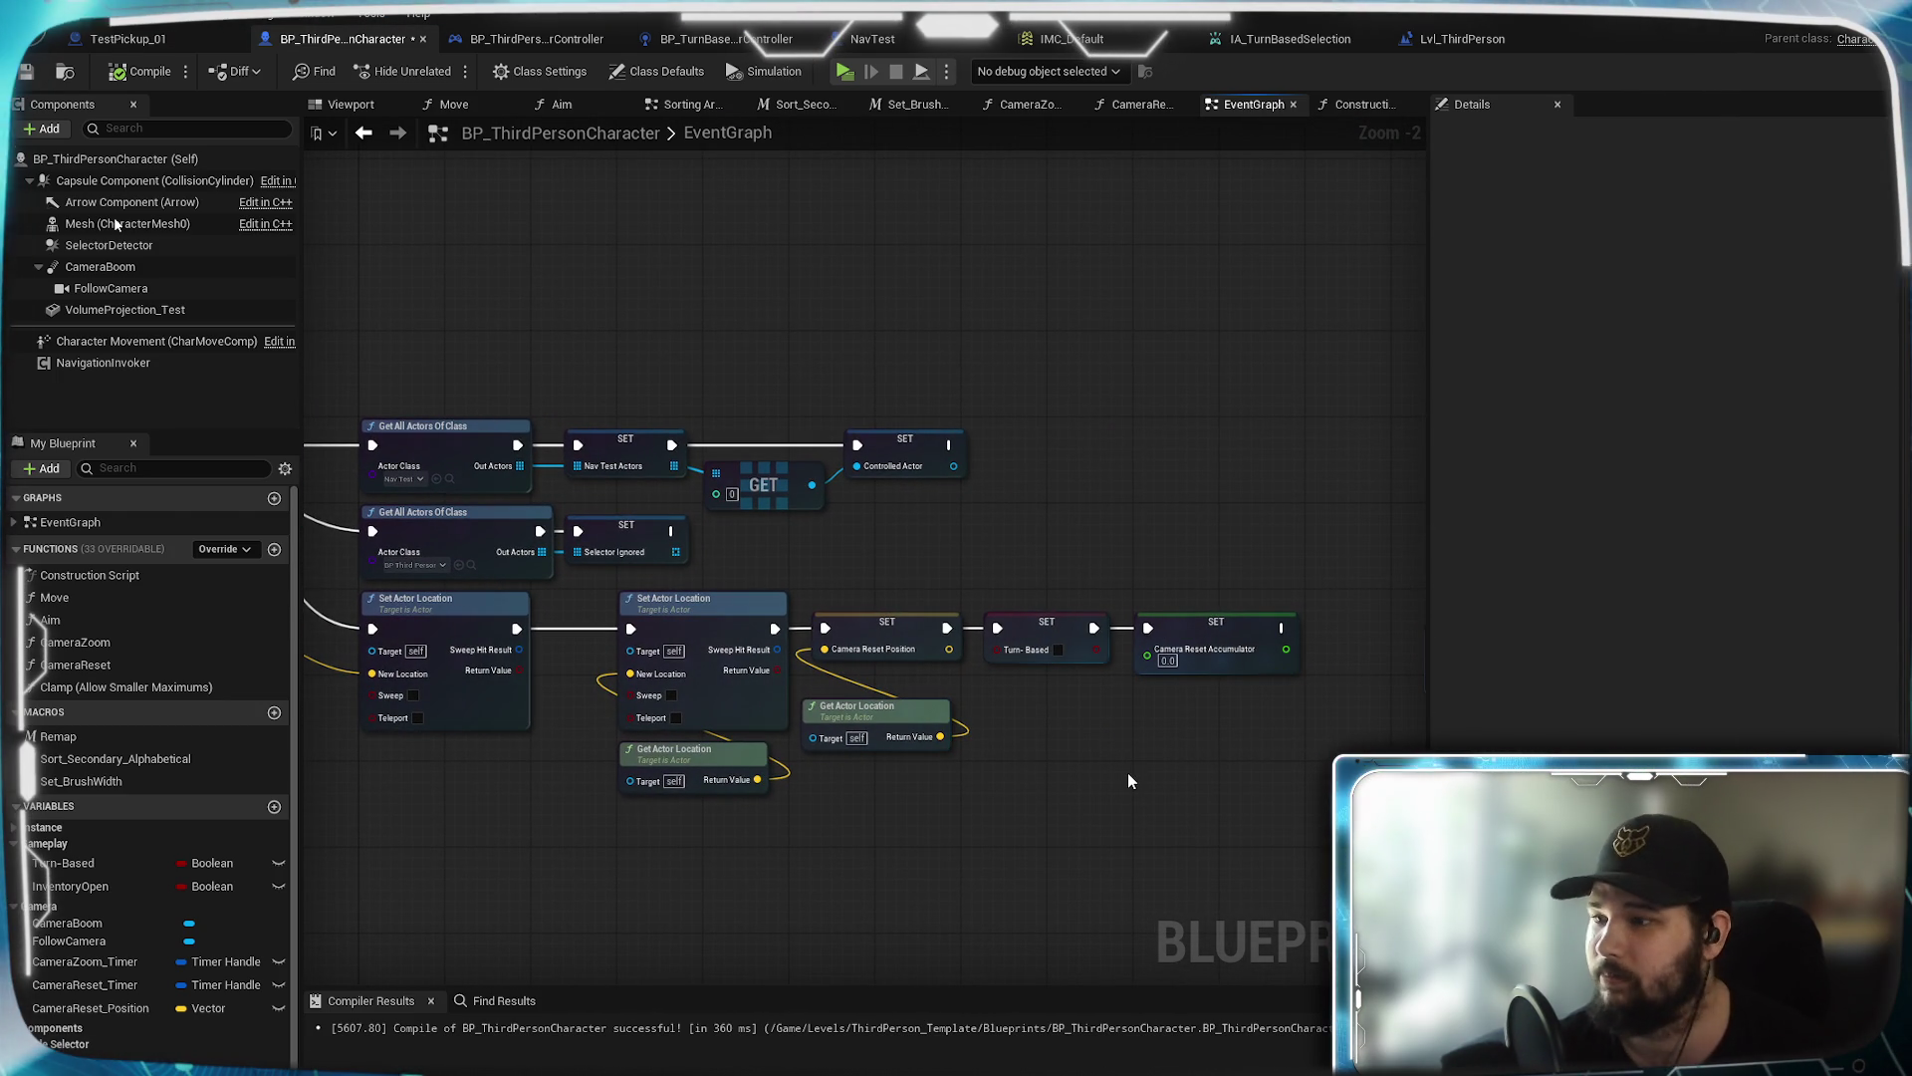
pyautogui.scroll(2, 1140, 781)
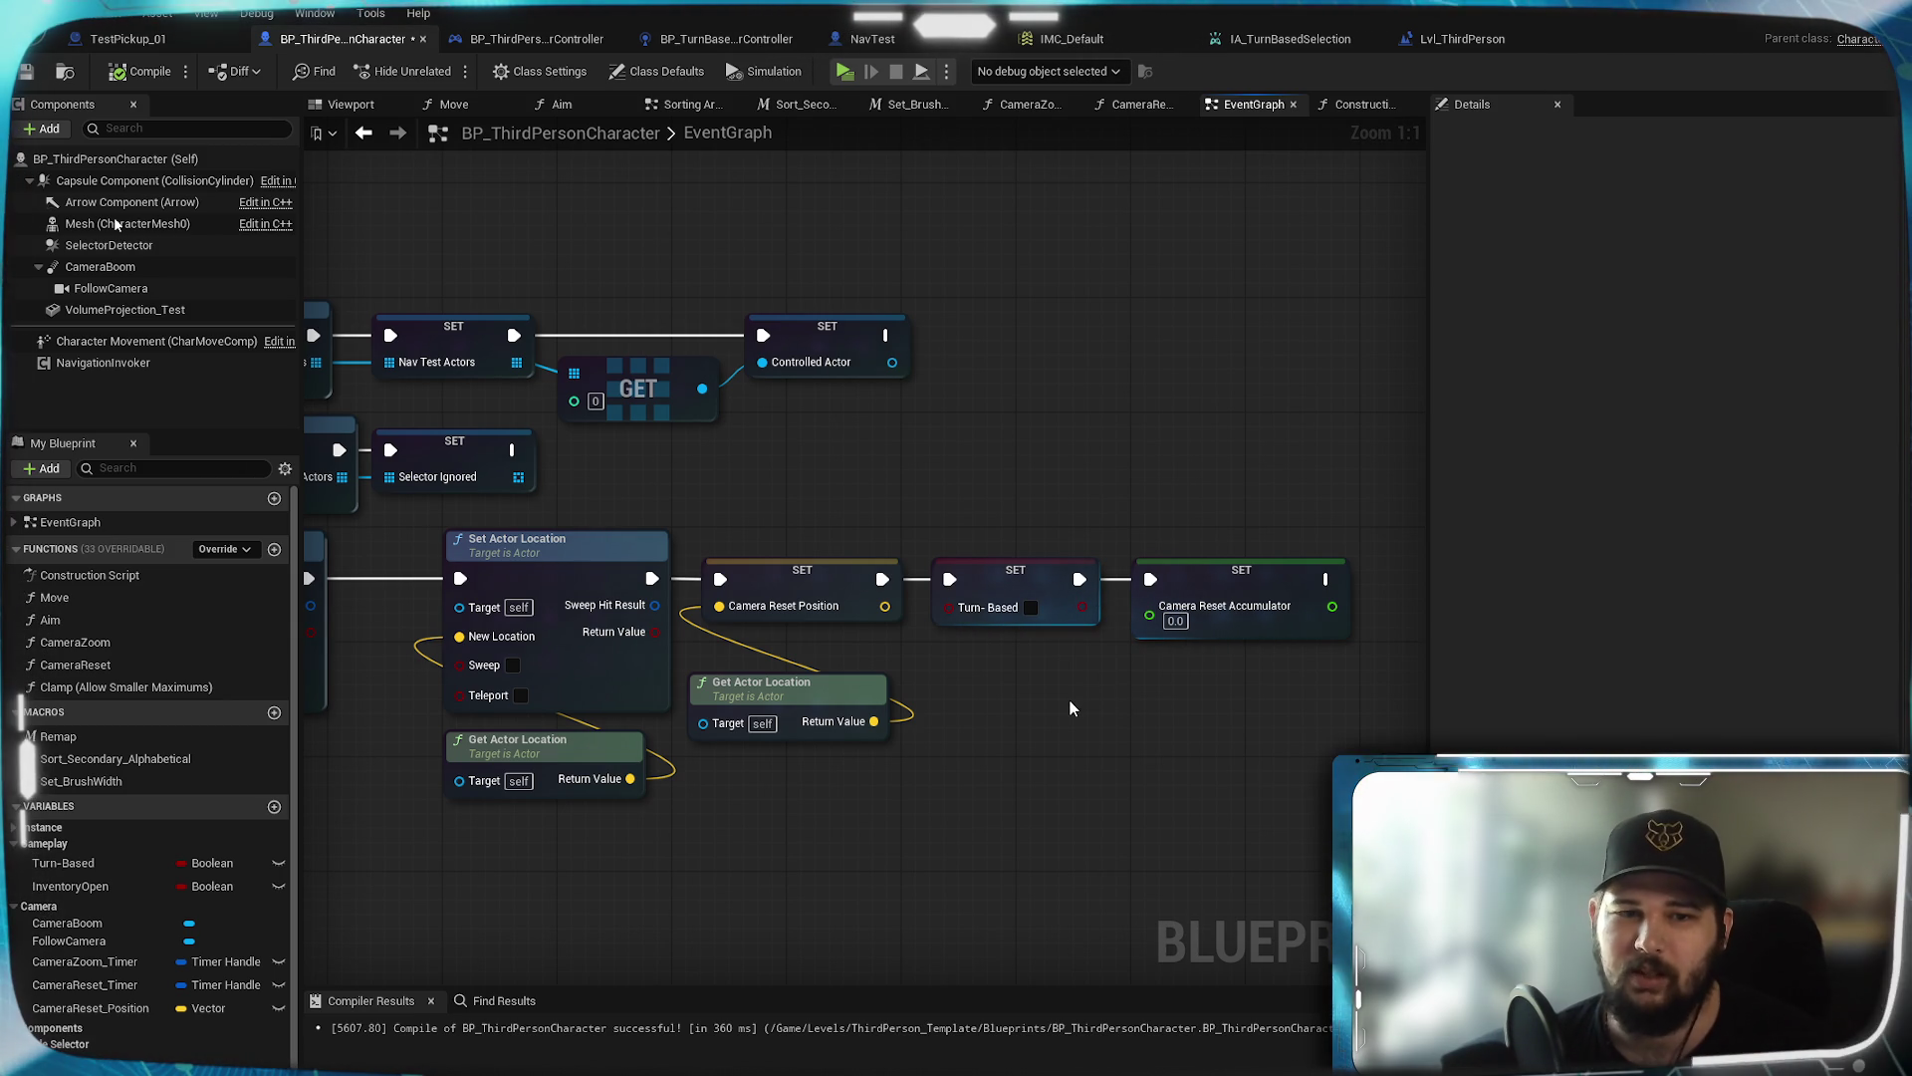
pyautogui.moveTo(963, 814)
pyautogui.mouseDown()
pyautogui.moveTo(1296, 761)
pyautogui.moveTo(1241, 805)
pyautogui.moveTo(832, 823)
pyautogui.moveTo(1180, 750)
pyautogui.mouseUp()
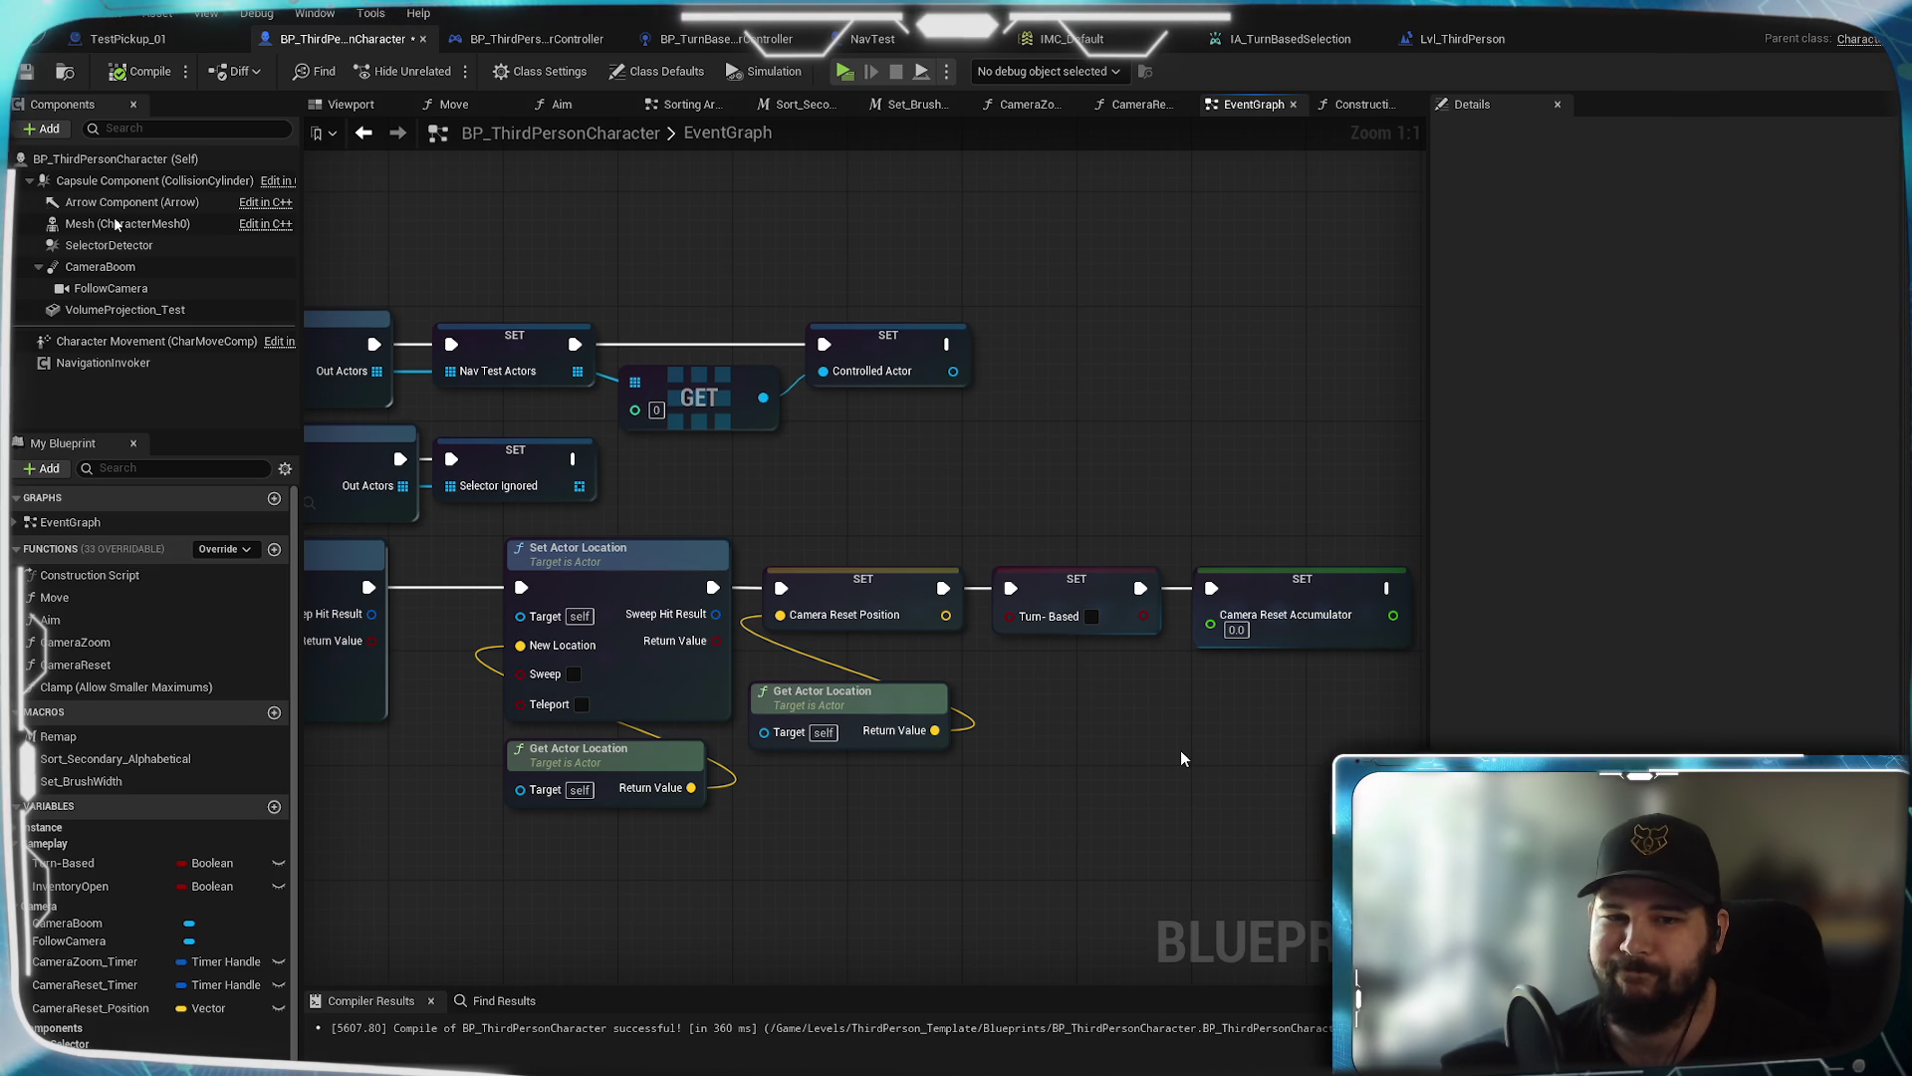
pyautogui.scroll(-2, 769, 835)
pyautogui.scroll(-2, 943, 780)
pyautogui.moveTo(943, 780); pyautogui.dragTo(714, 457)
pyautogui.scroll(-4, 714, 457)
# Survey the Turn-Based Elements area and bring the two Toggle Turn Based nodes into view
pyautogui.moveTo(858, 397)
pyautogui.mouseDown()
pyautogui.moveTo(980, 677)
pyautogui.moveTo(971, 627)
pyautogui.mouseUp()
pyautogui.scroll(-1, 980, 677)
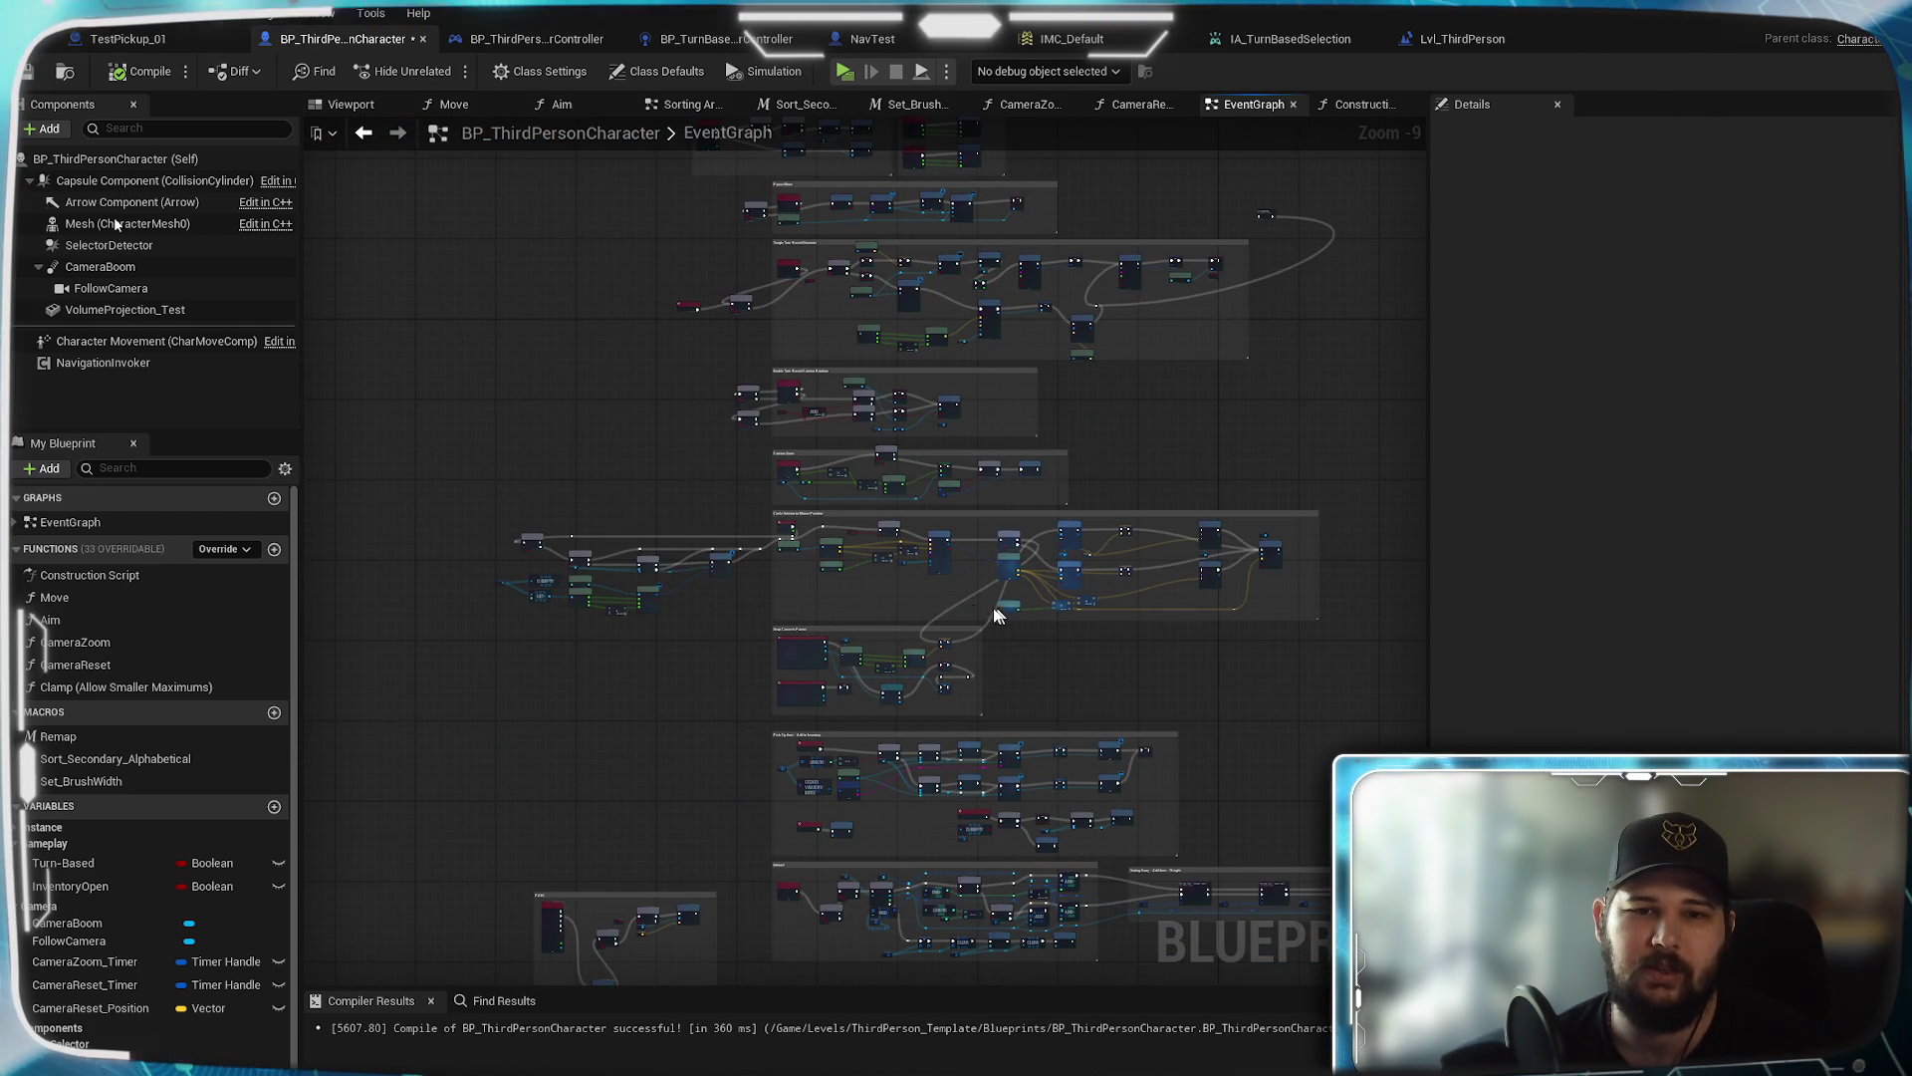
pyautogui.scroll(3, 1006, 749)
pyautogui.moveTo(981, 598)
pyautogui.mouseDown()
pyautogui.moveTo(1030, 458)
pyautogui.moveTo(1063, 504)
pyautogui.moveTo(1135, 781)
pyautogui.moveTo(1016, 684)
pyautogui.mouseUp()
pyautogui.scroll(4, 1016, 683)
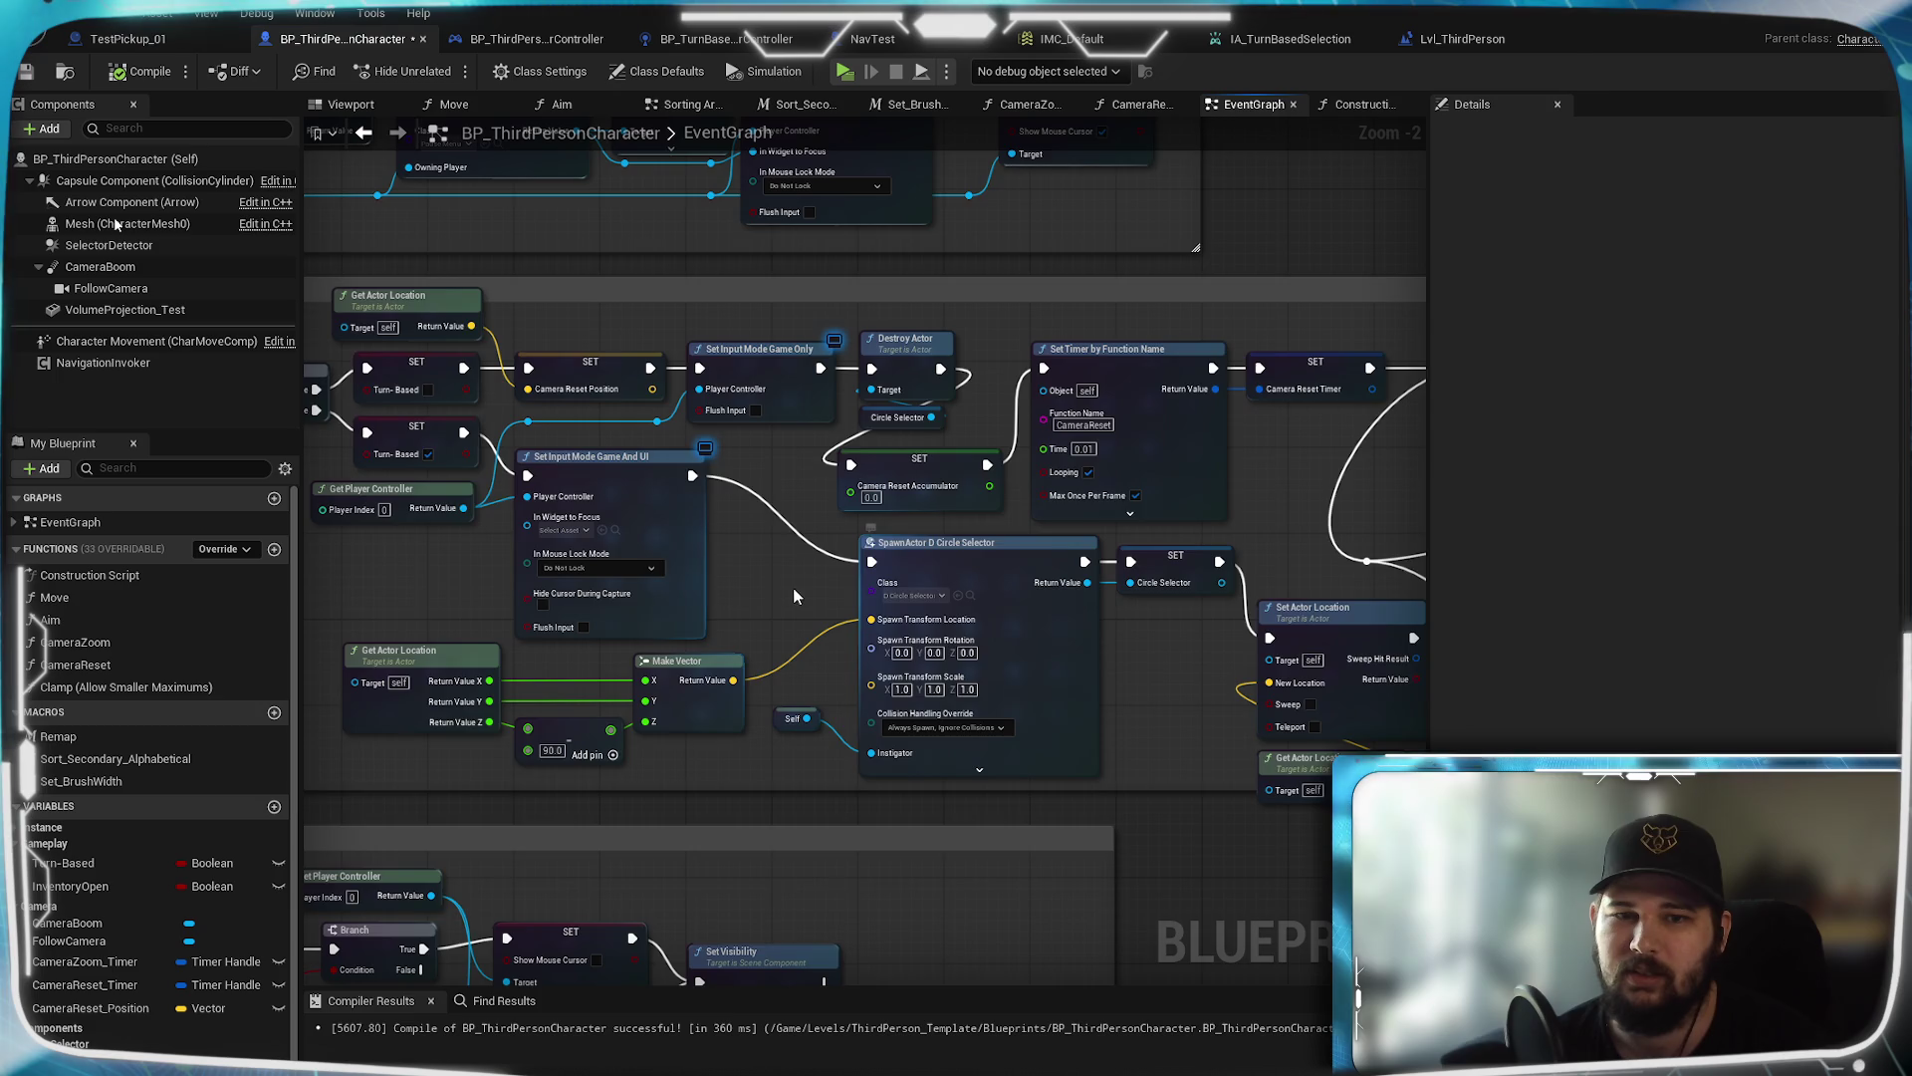
pyautogui.moveTo(793, 609); pyautogui.dragTo(1058, 623)
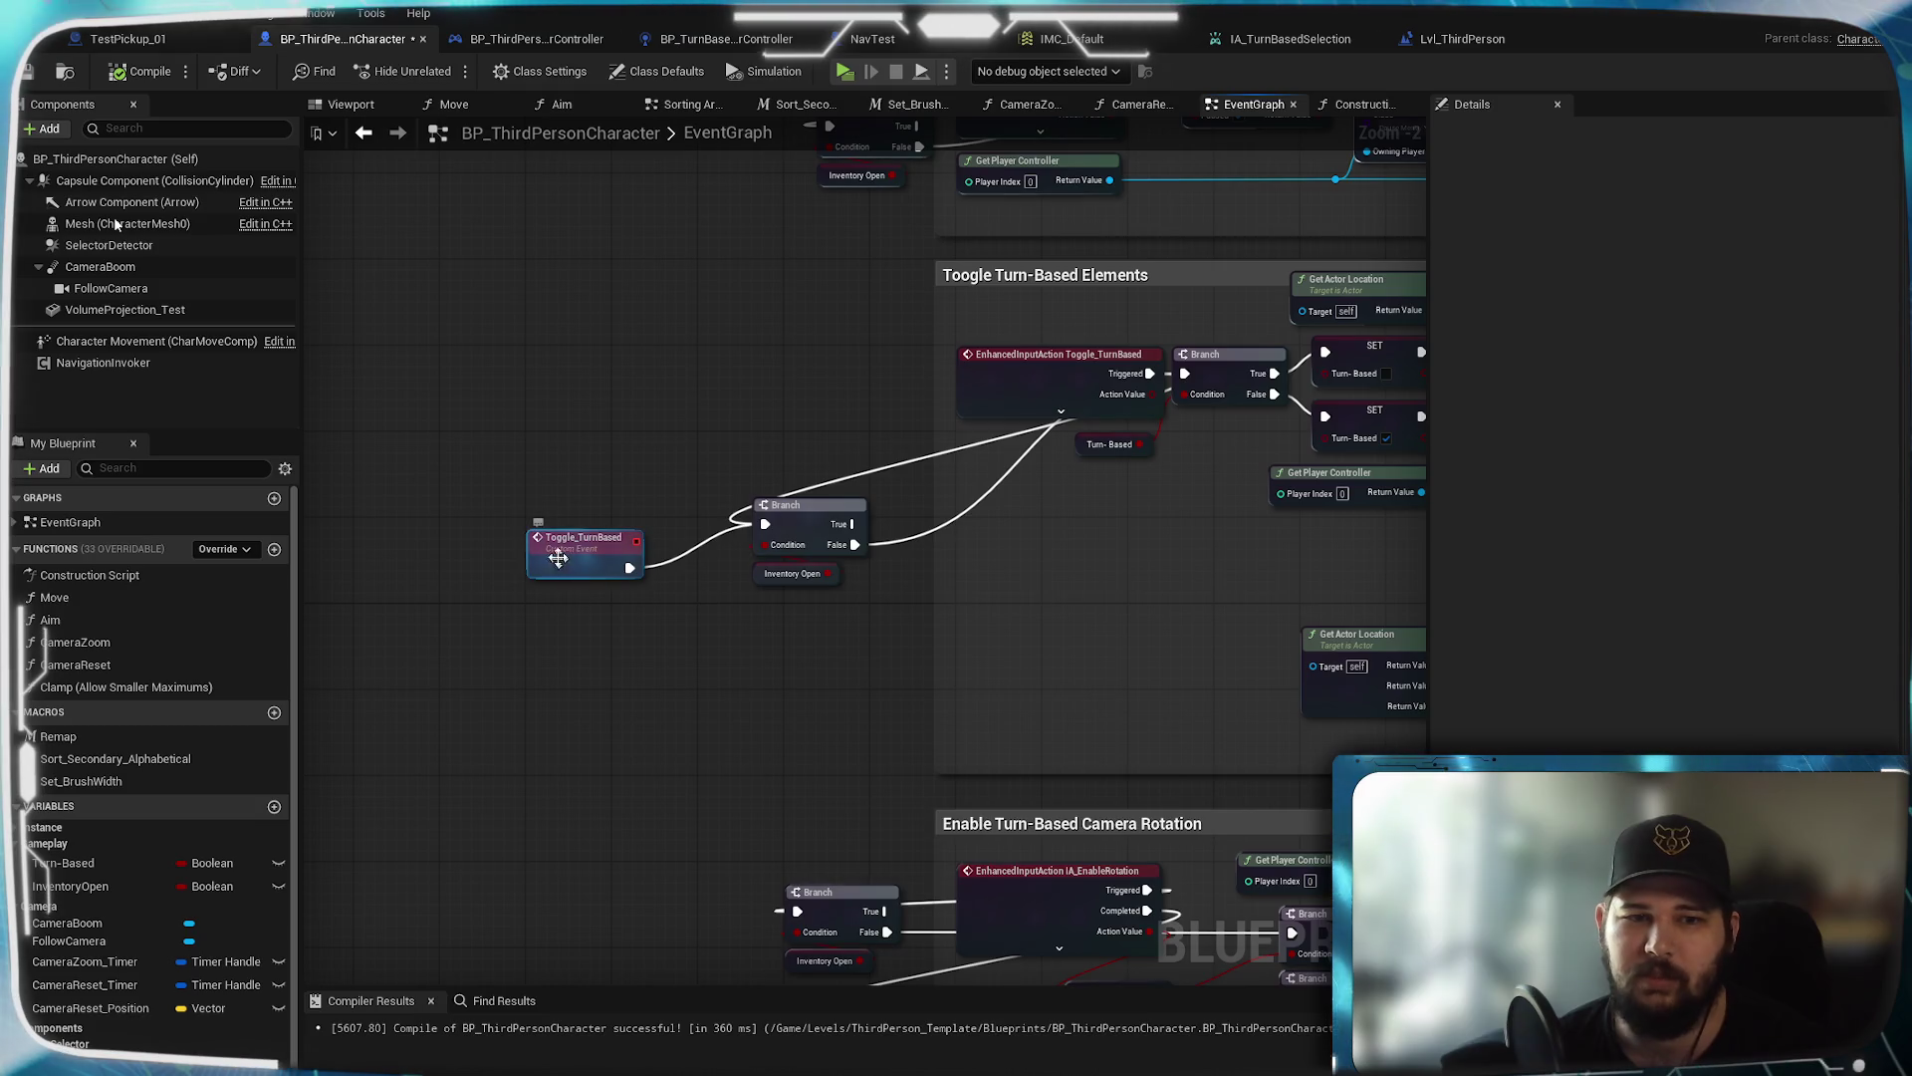
pyautogui.moveTo(1039, 587); pyautogui.dragTo(704, 597)
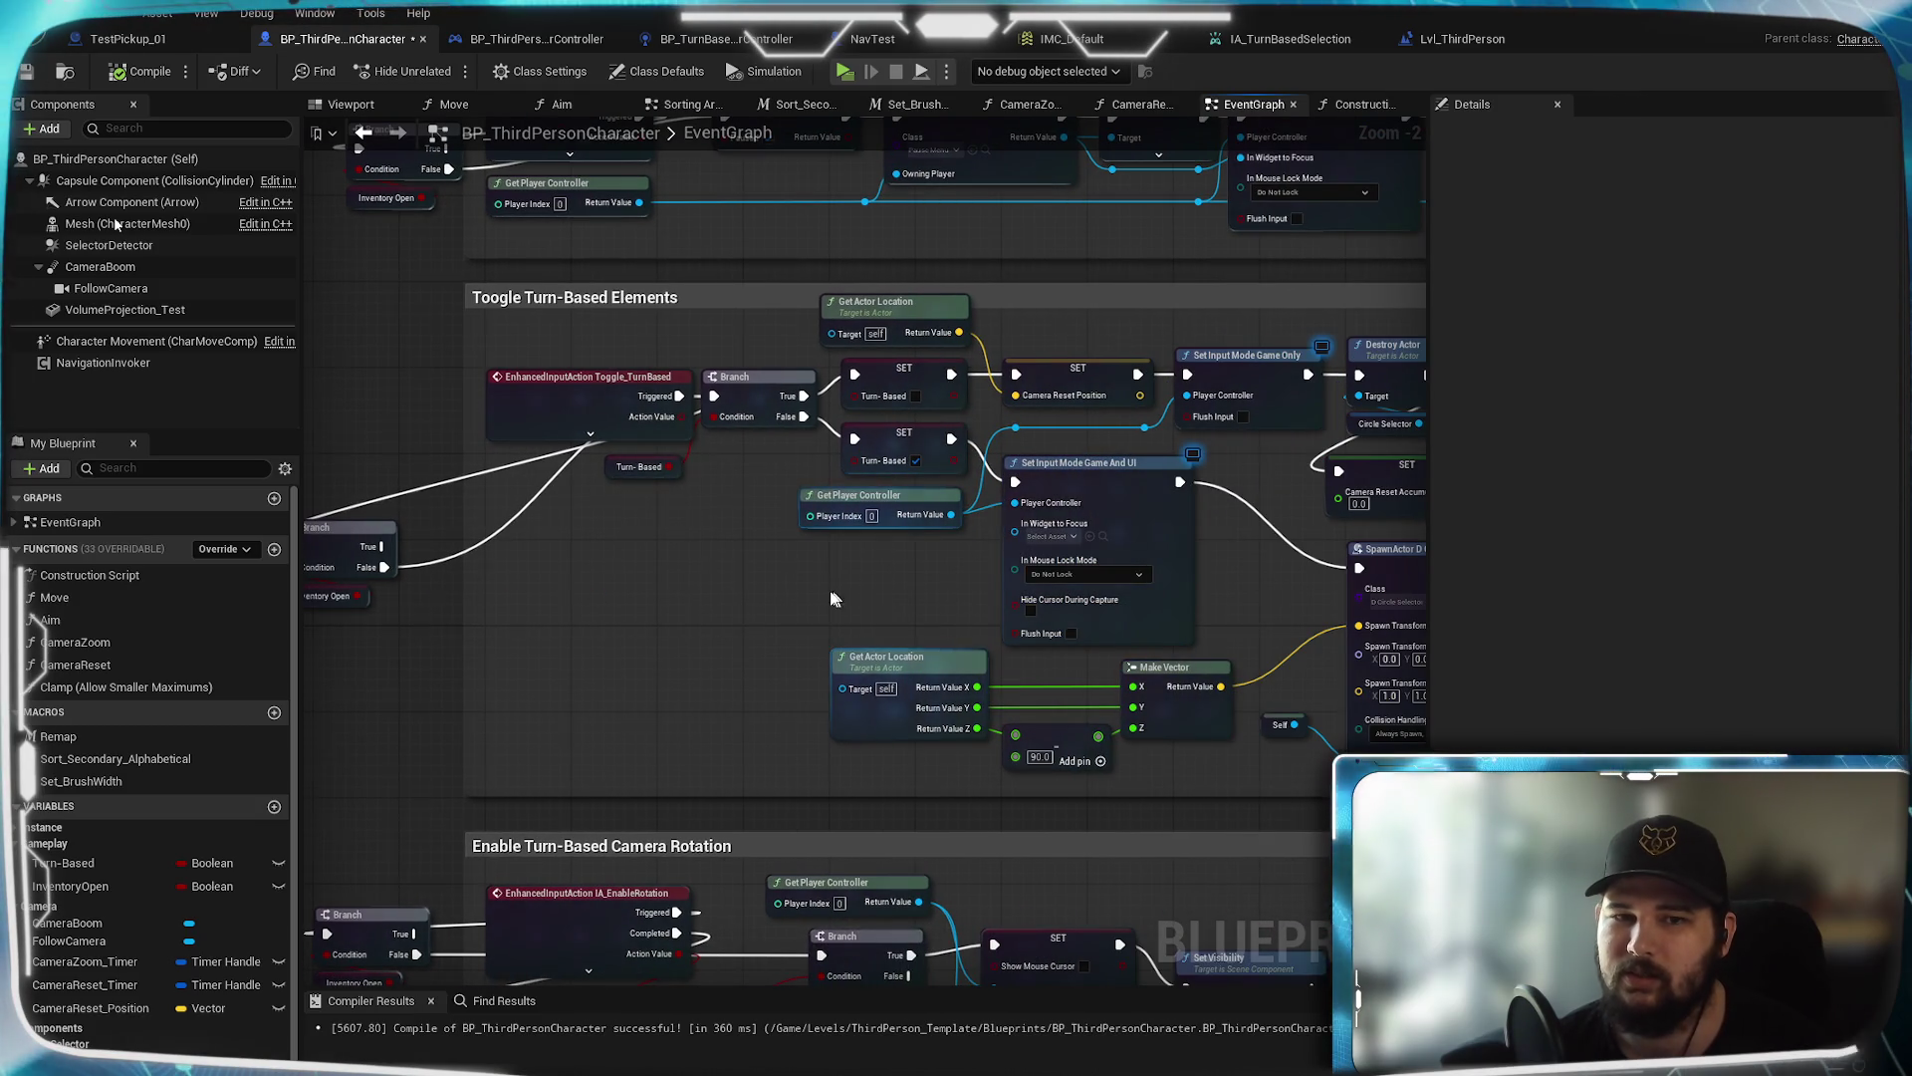
pyautogui.moveTo(844, 599); pyautogui.dragTo(631, 596)
pyautogui.moveTo(1082, 623); pyautogui.dragTo(576, 724)
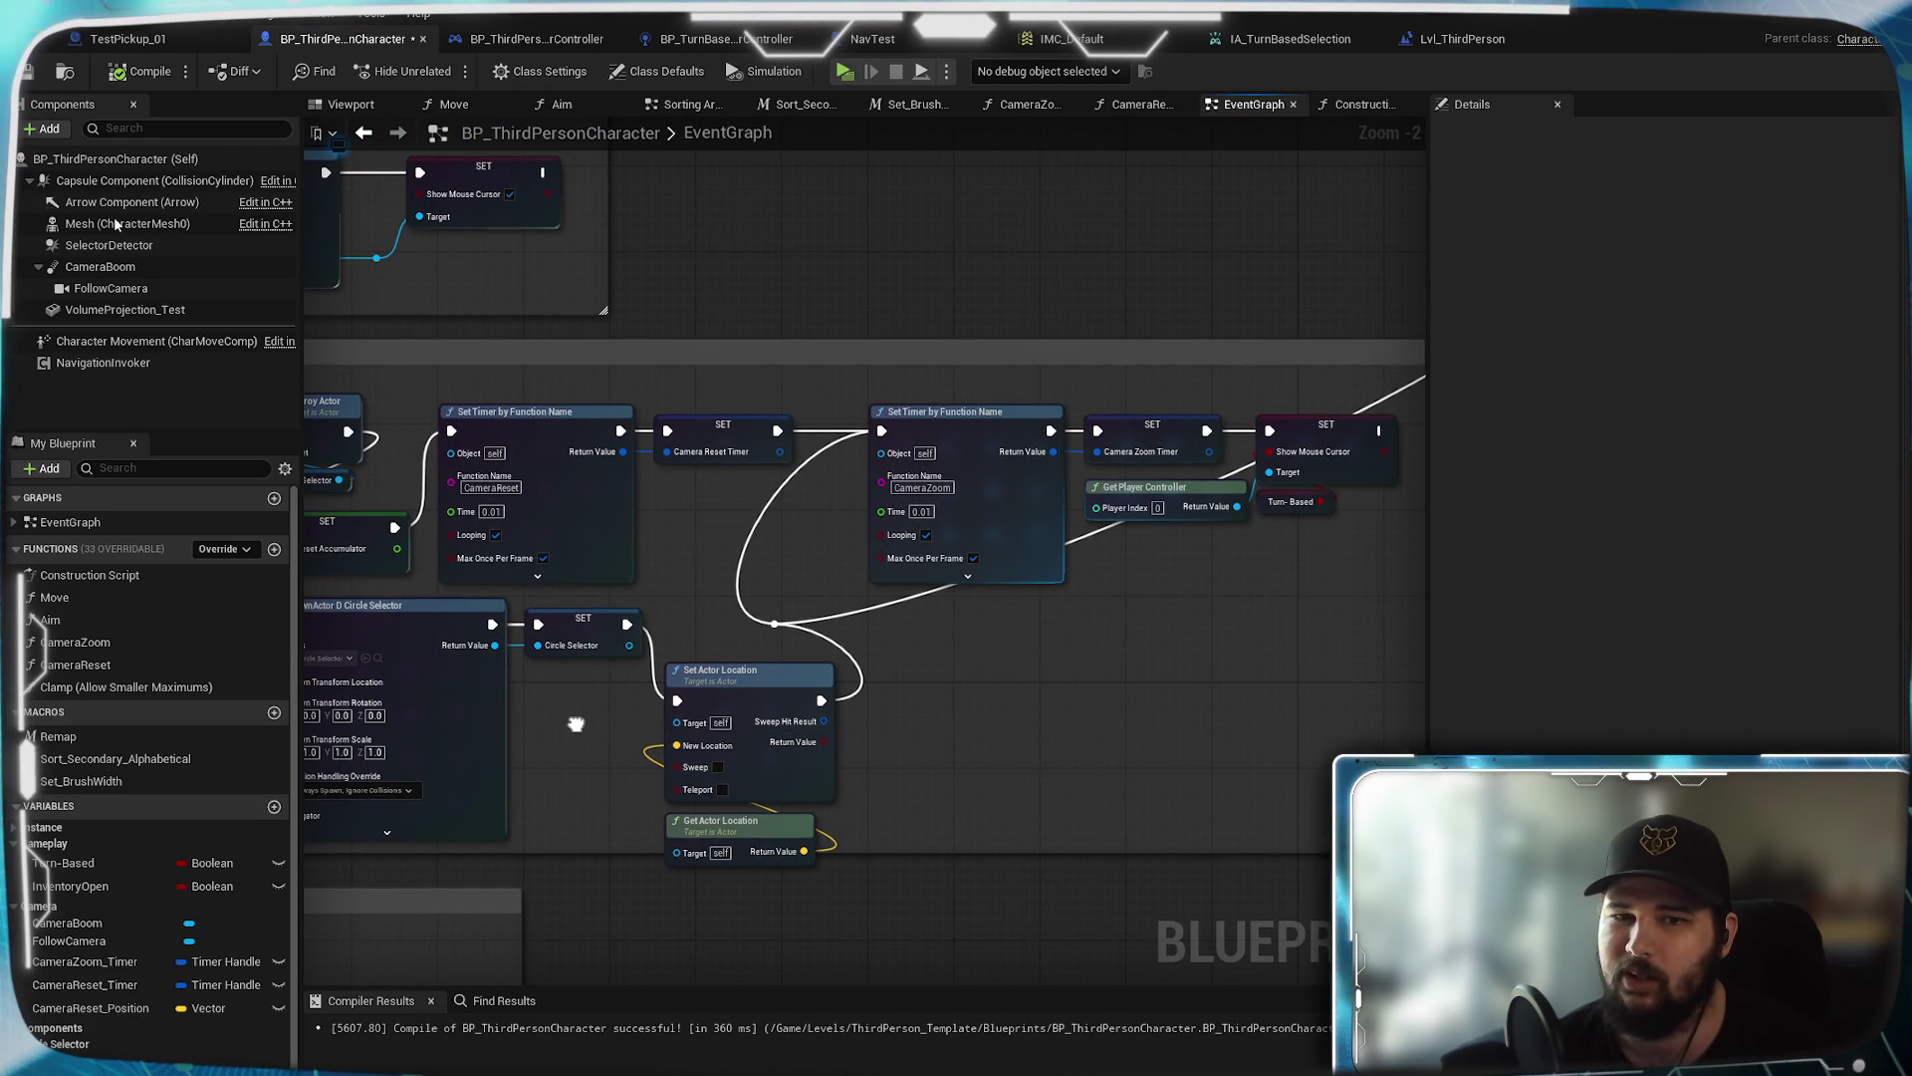
pyautogui.moveTo(576, 724)
pyautogui.mouseDown()
pyautogui.moveTo(670, 730)
pyautogui.moveTo(1033, 678)
pyautogui.mouseUp()
pyautogui.moveTo(1163, 590); pyautogui.dragTo(1130, 594)
pyautogui.scroll(-6, 956, 654)
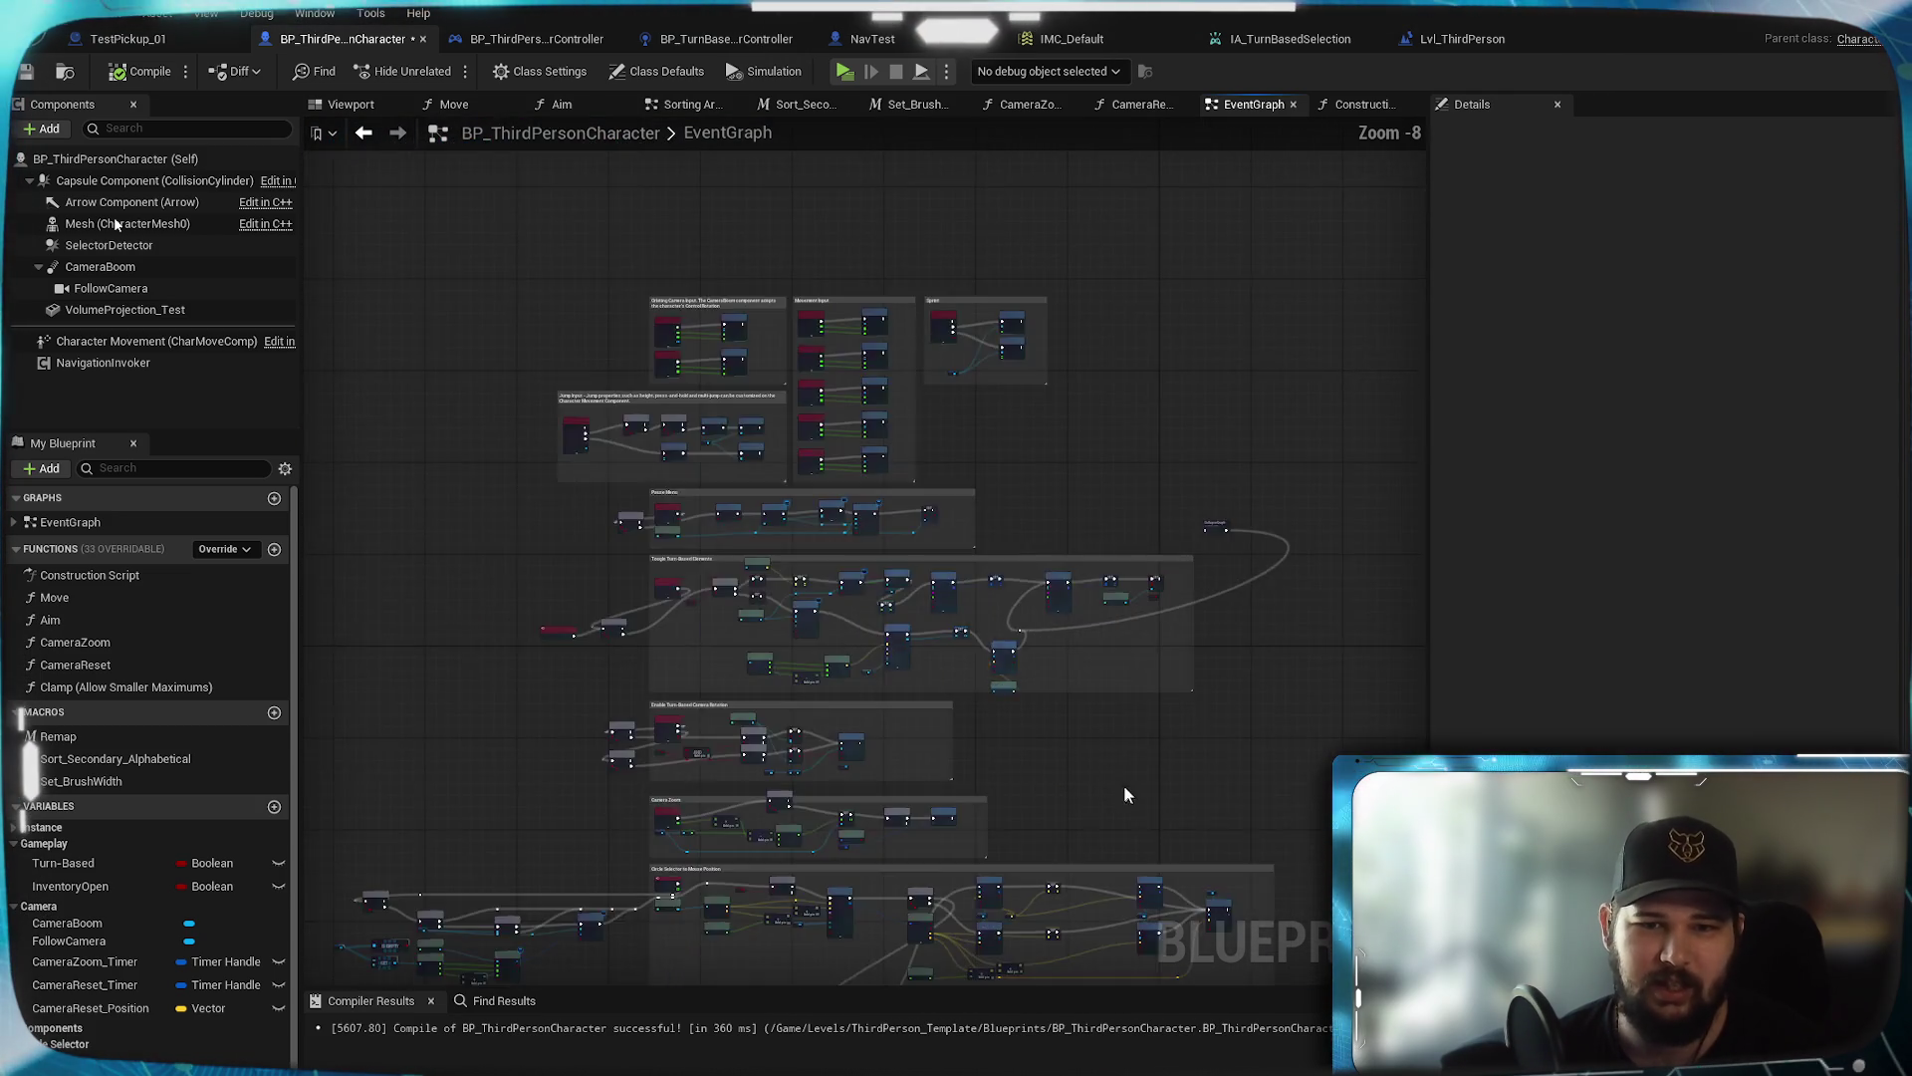
pyautogui.scroll(5, 898, 496)
pyautogui.moveTo(636, 495)
pyautogui.mouseDown()
pyautogui.moveTo(892, 653)
pyautogui.moveTo(952, 666)
pyautogui.mouseUp()
pyautogui.moveTo(698, 587); pyautogui.dragTo(1132, 593)
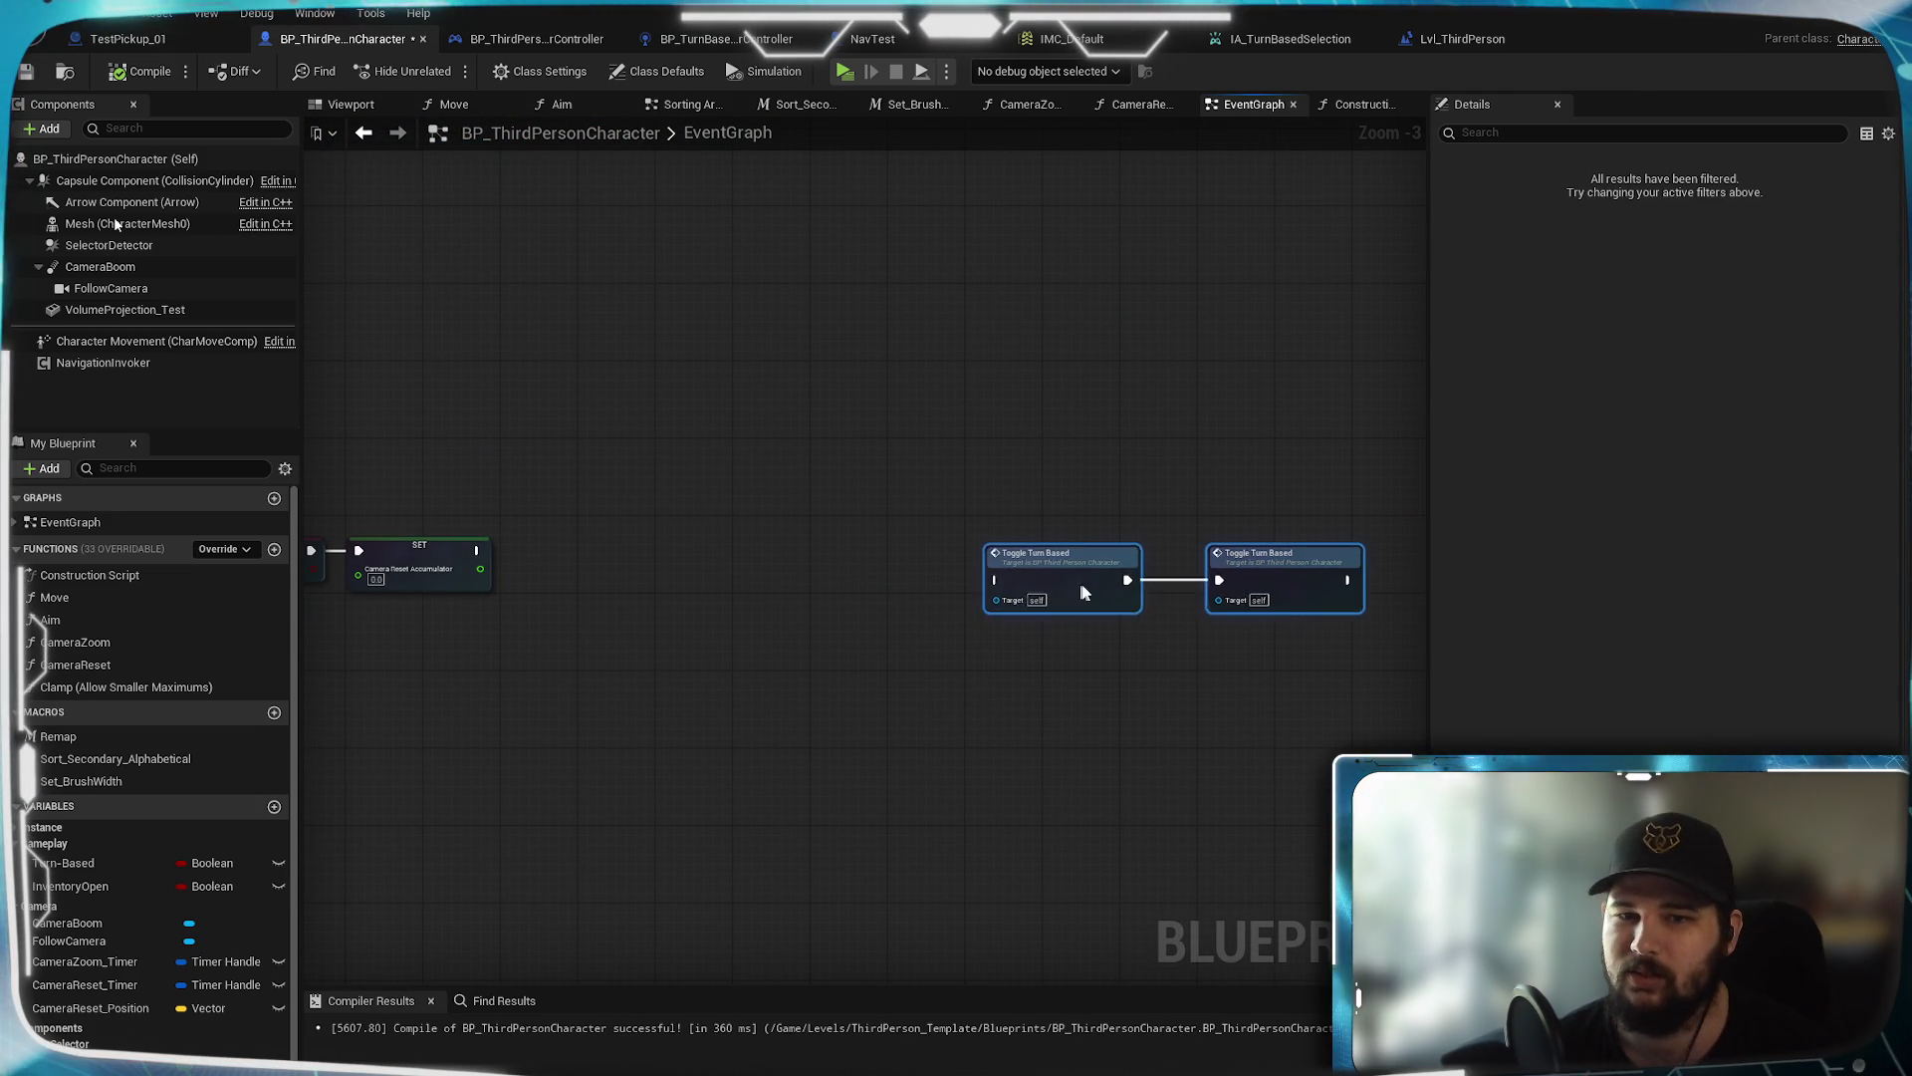
# Add CameraZoom_Timer and CameraReset_Timer getters and a Clear and Invalidate Timer by Handle node
pyautogui.scroll(2, 1036, 611)
pyautogui.moveTo(990, 669)
pyautogui.mouseDown()
pyautogui.moveTo(1104, 625)
pyautogui.moveTo(948, 671)
pyautogui.mouseUp()
pyautogui.scroll(1, 1102, 625)
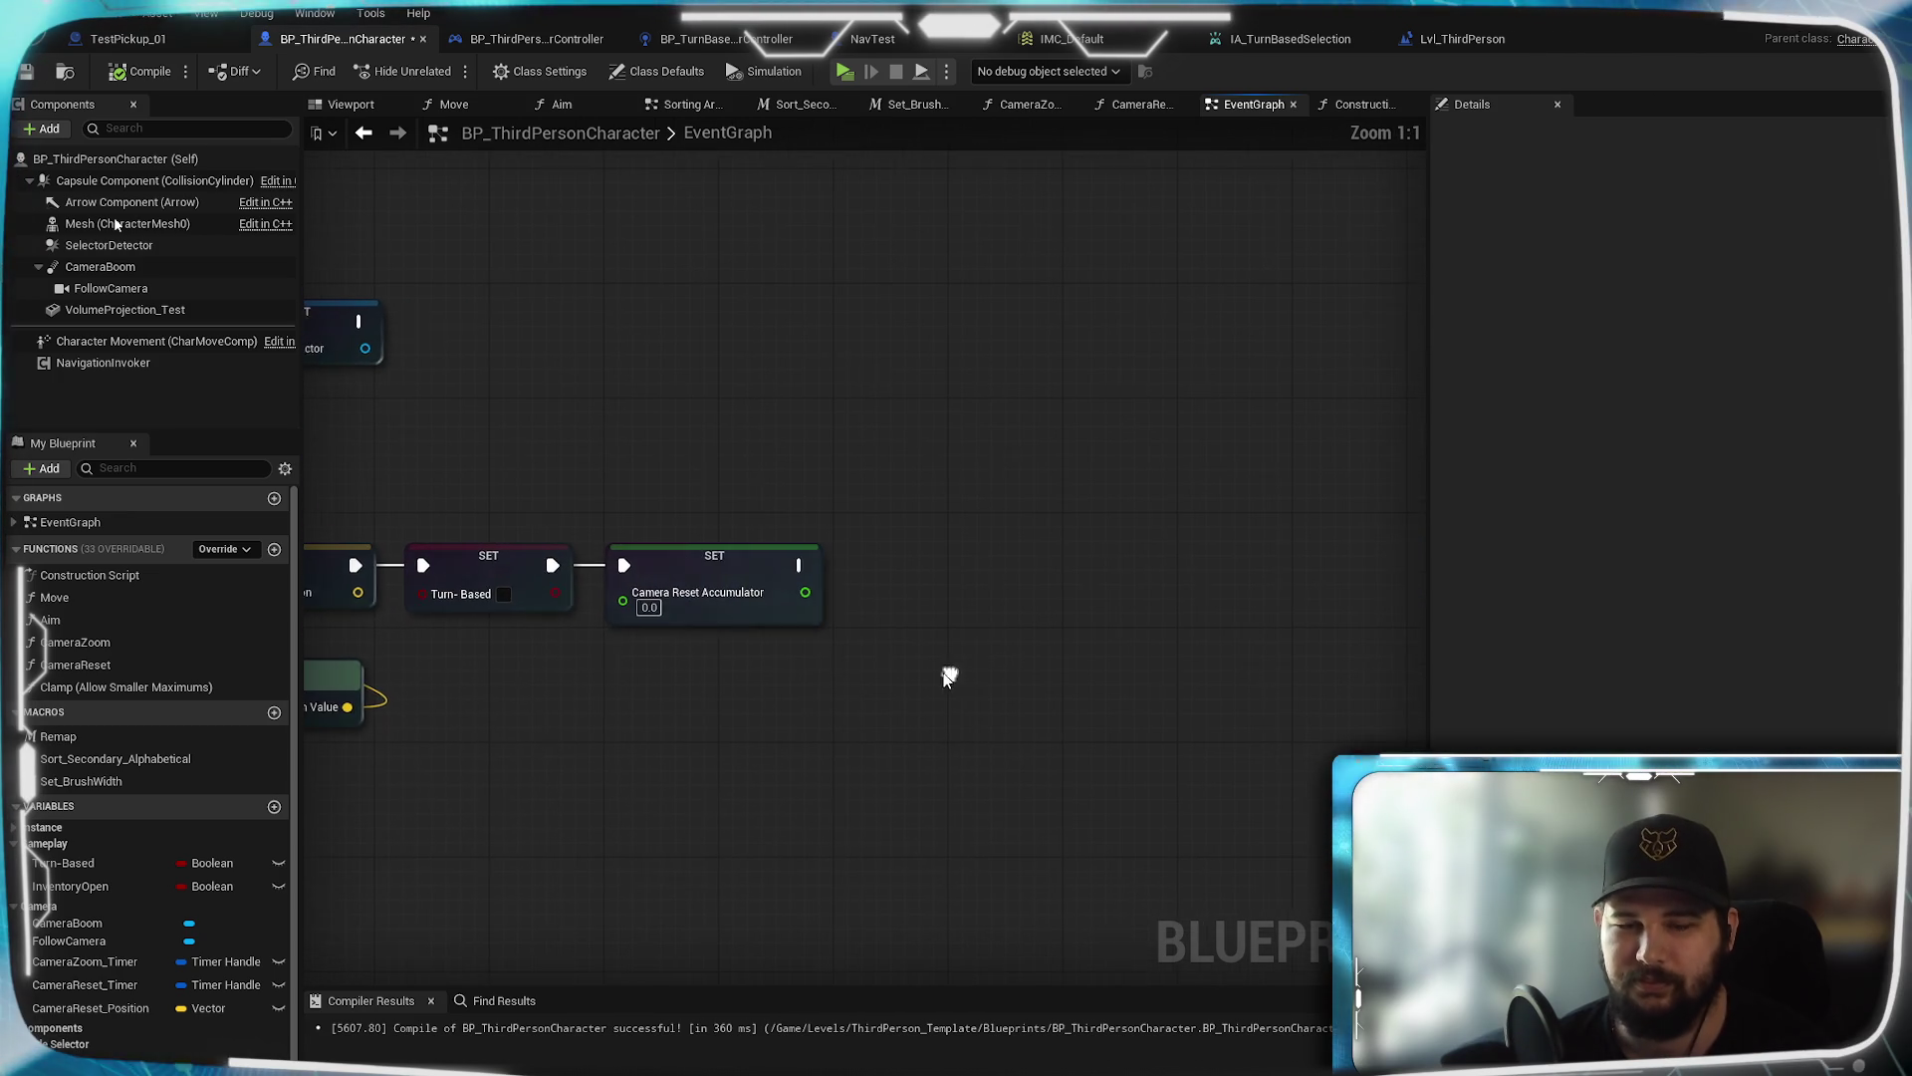
pyautogui.scroll(-1, 106, 909)
pyautogui.moveTo(105, 906)
pyautogui.mouseDown()
pyautogui.moveTo(763, 678)
pyautogui.moveTo(834, 743)
pyautogui.moveTo(760, 717)
pyautogui.mouseUp()
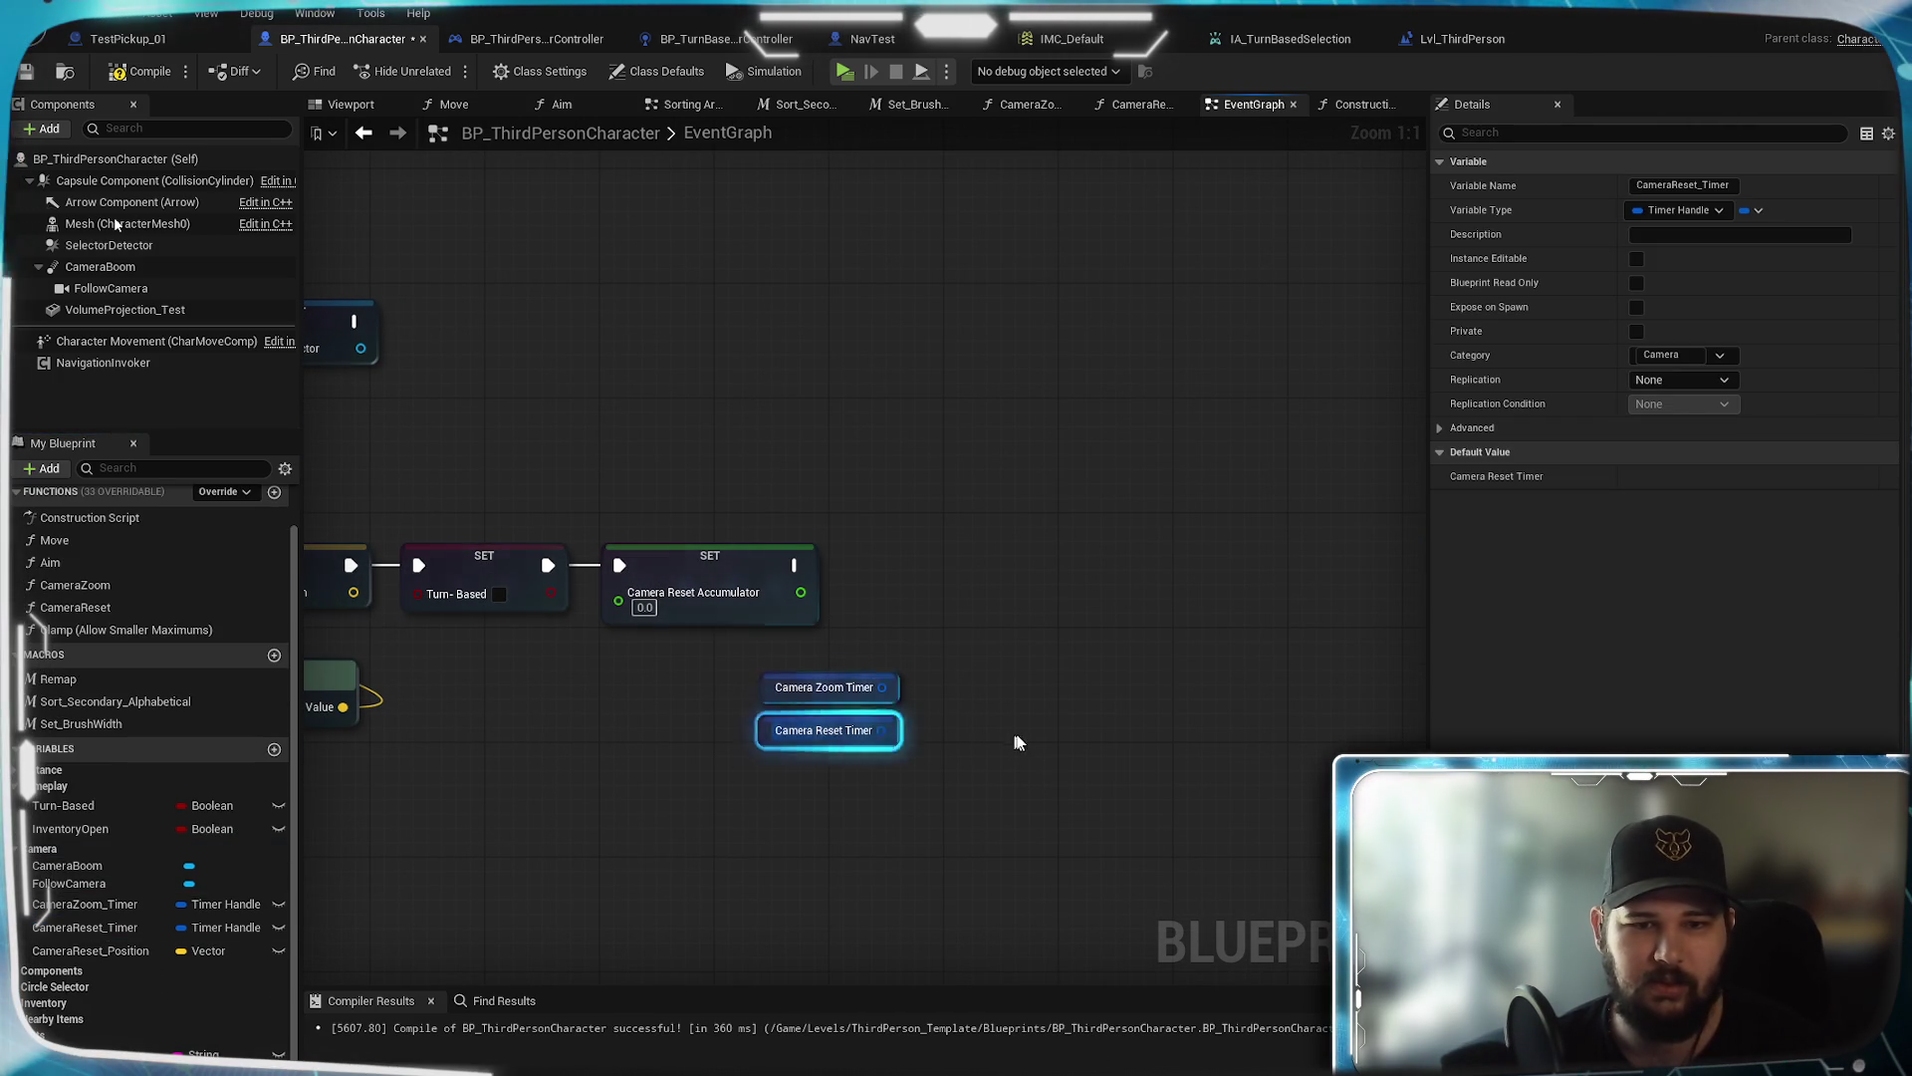
pyautogui.moveTo(881, 687); pyautogui.dragTo(977, 607)
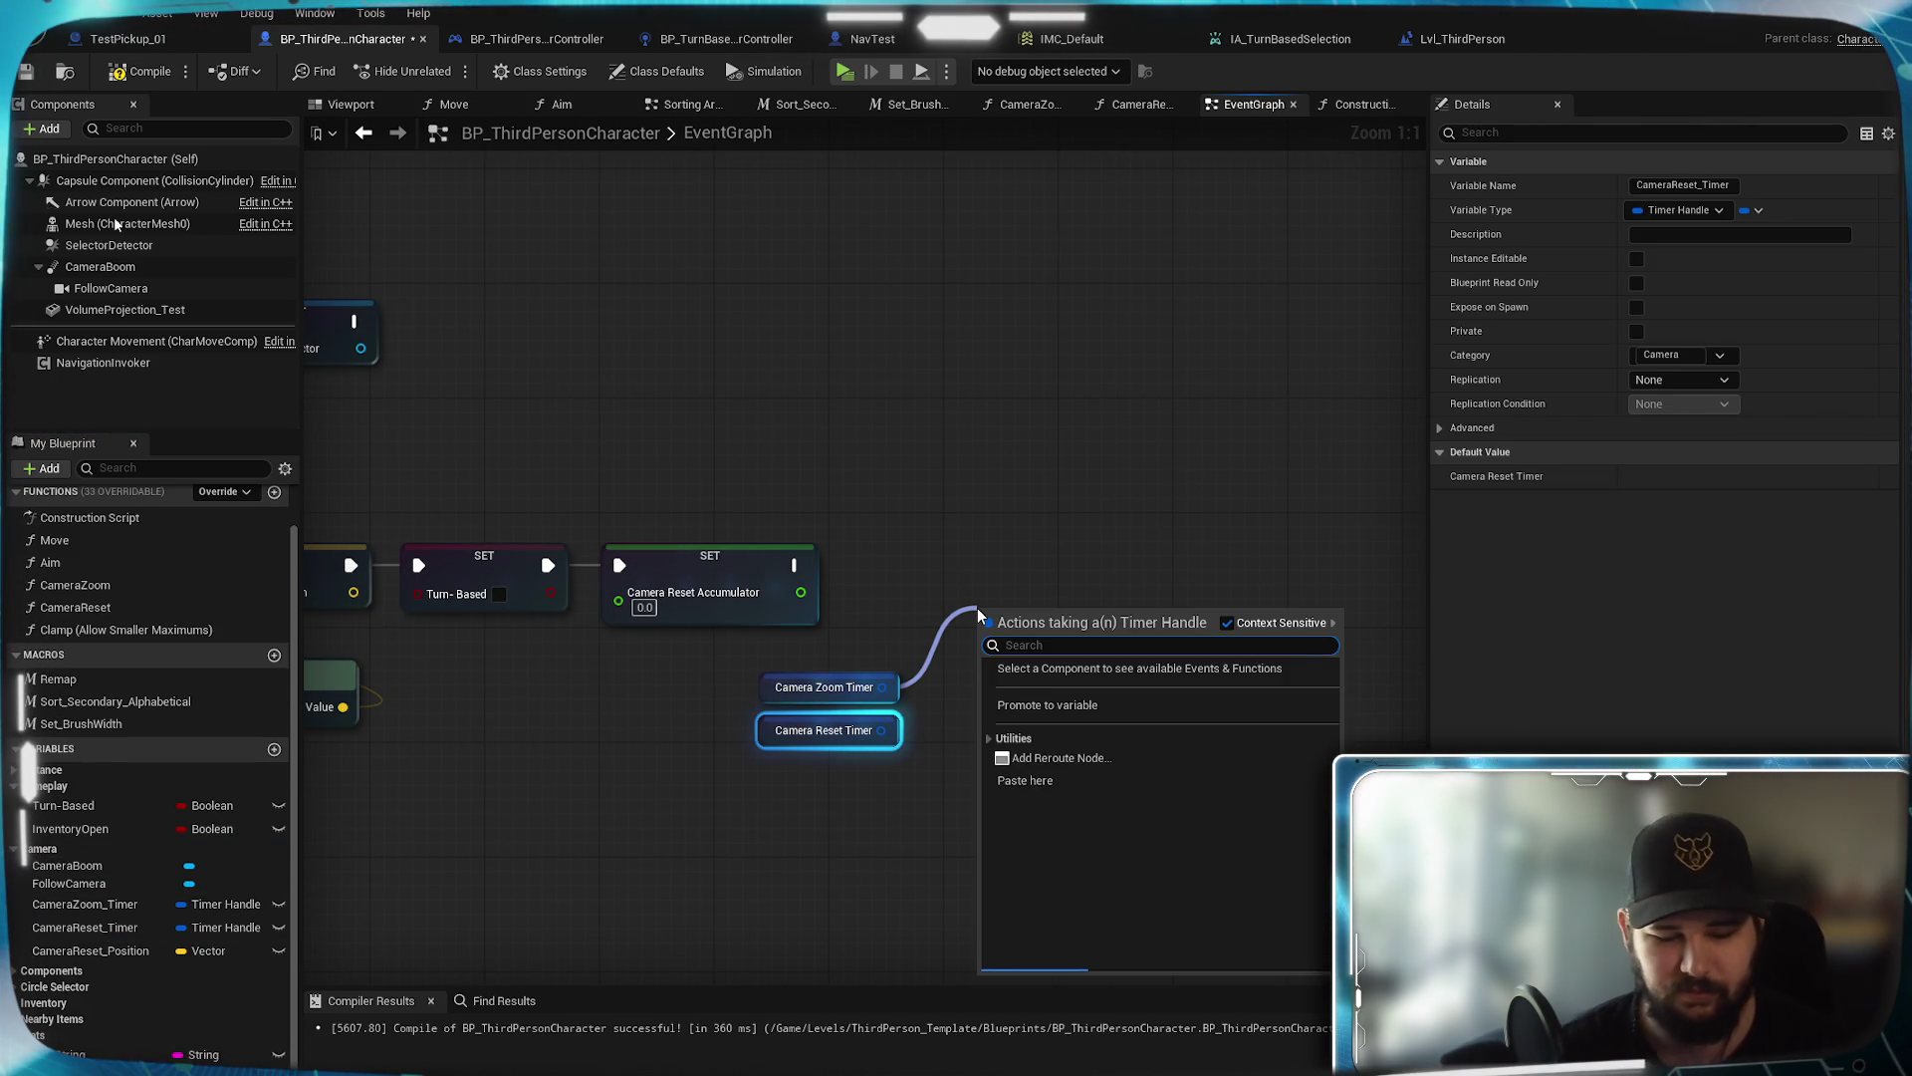
pyautogui.write('clear')
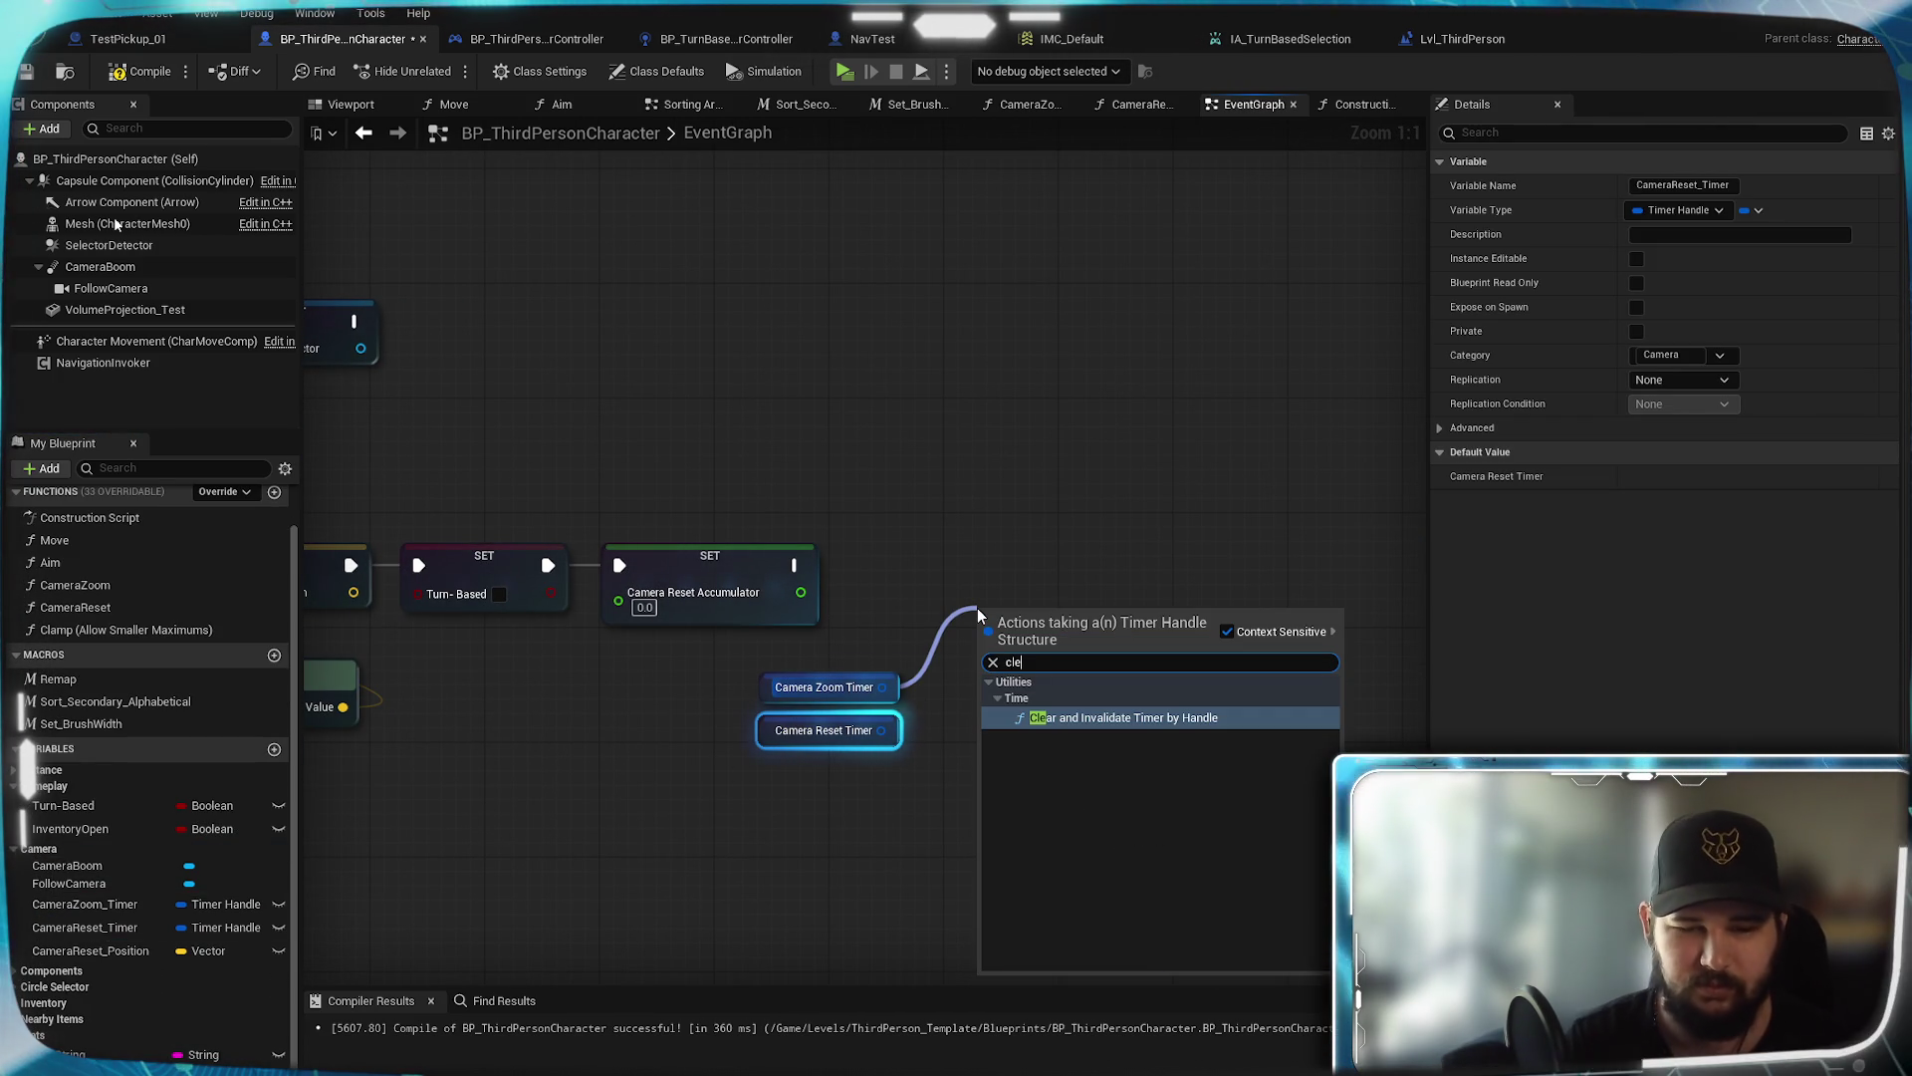
pyautogui.click(1040, 580)
pyautogui.moveTo(1037, 613); pyautogui.dragTo(937, 558)
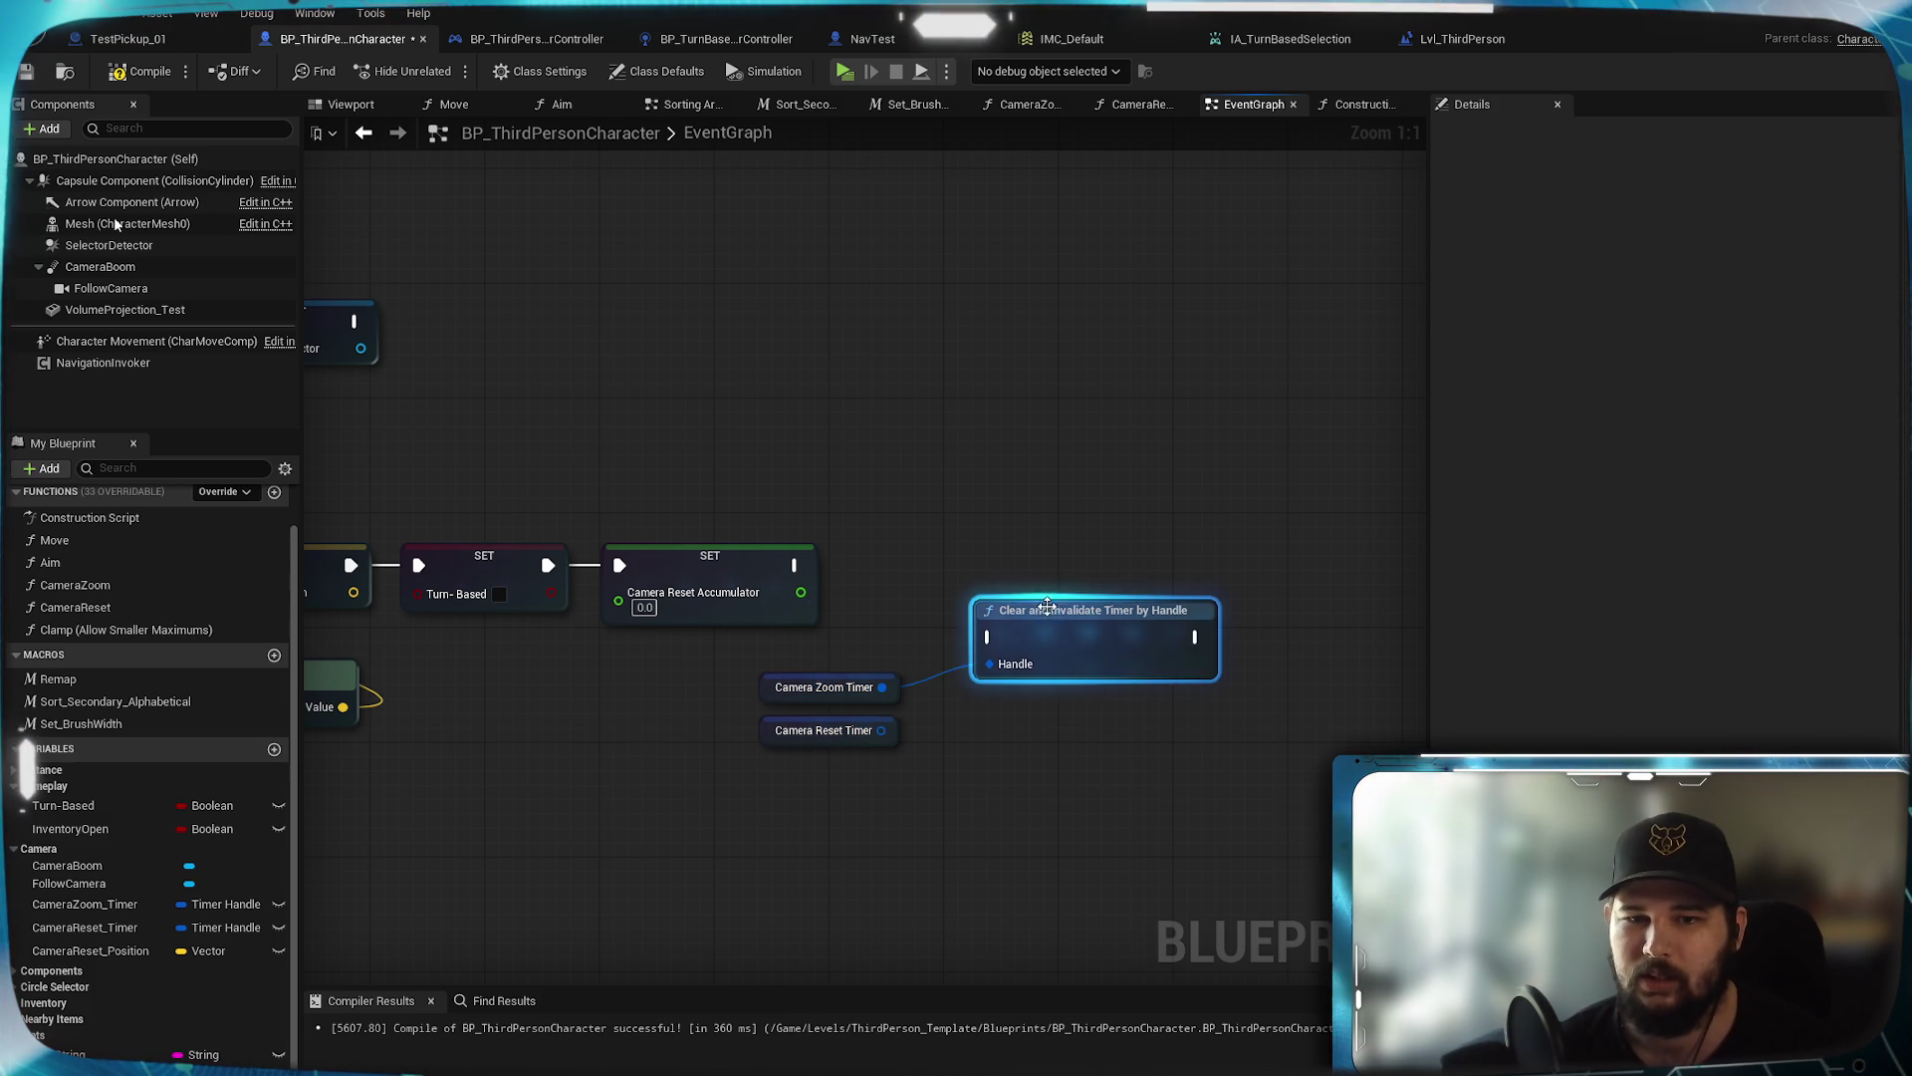
# Duplicate the clear node for CameraReset_Timer and chain both clears after the accumulator setter
pyautogui.hotkey('ctrl', 'c')
pyautogui.hotkey('ctrl', 'v')
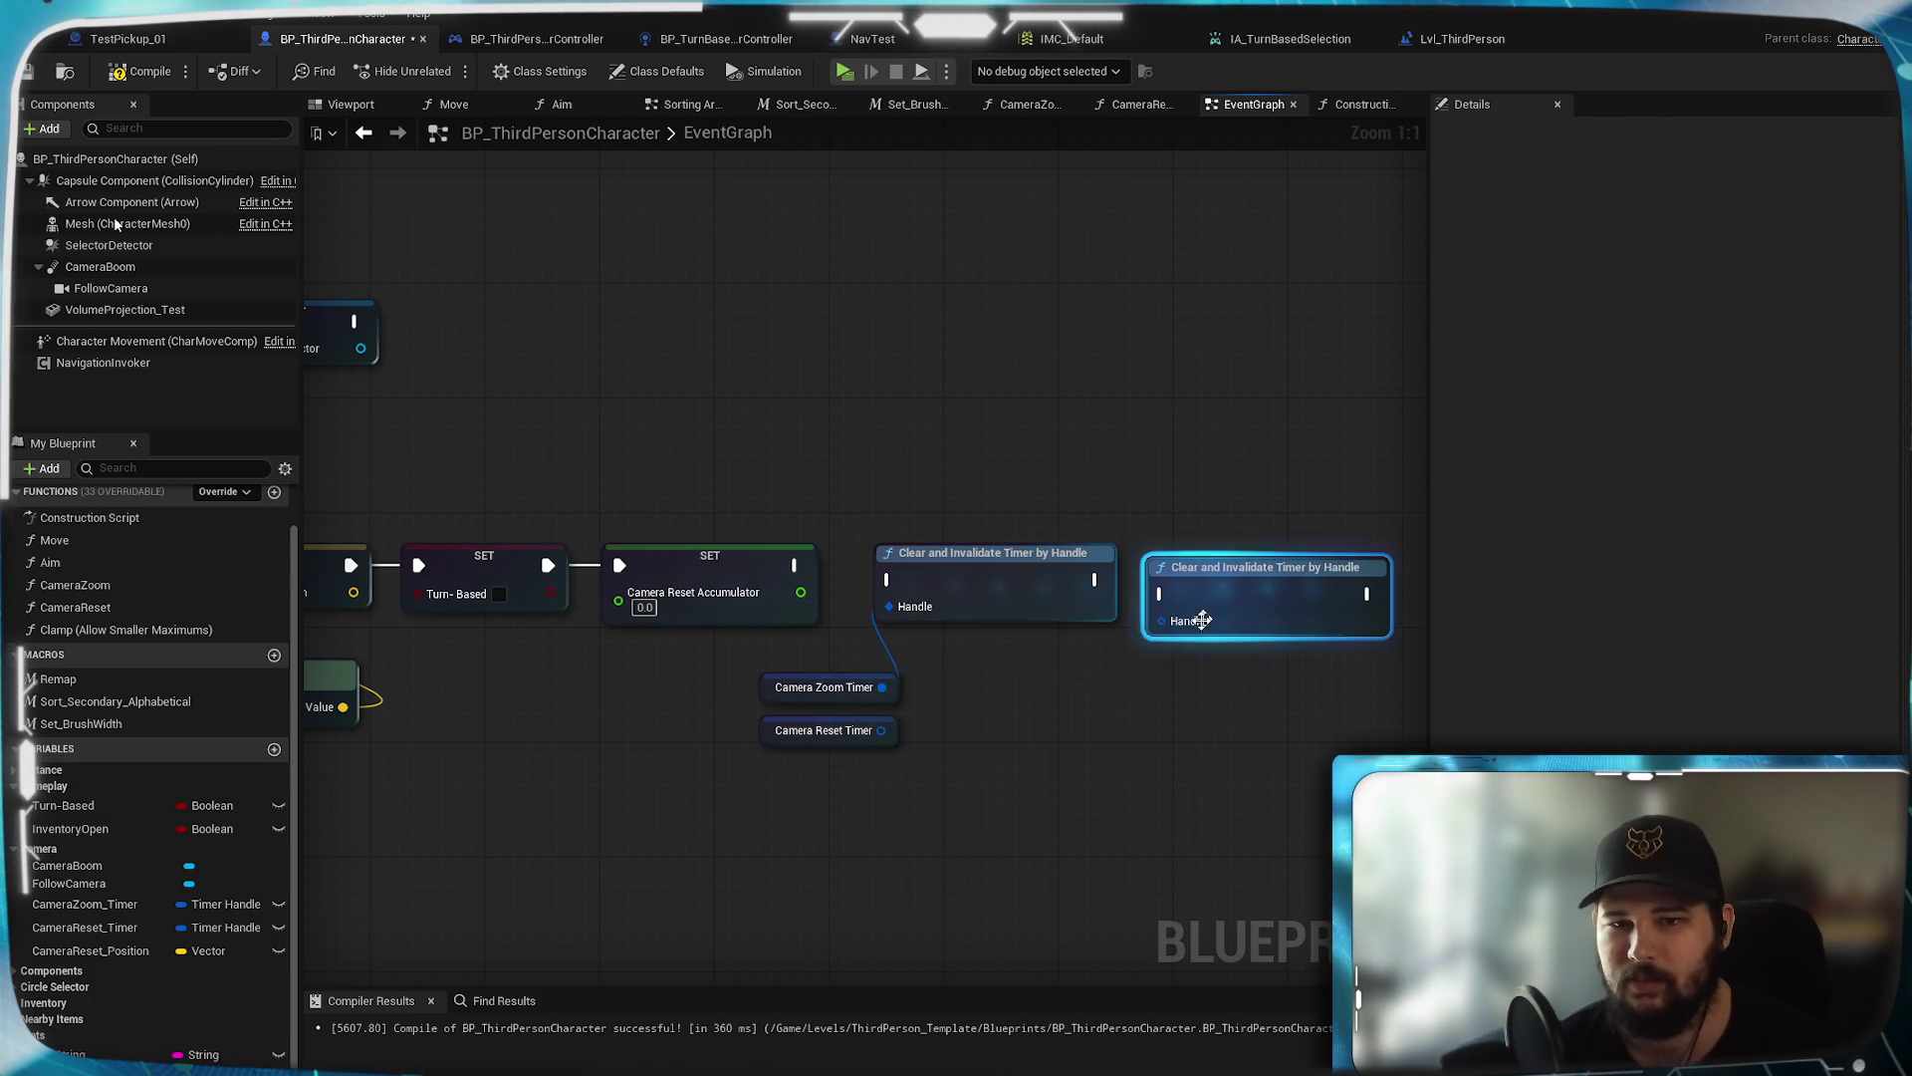
pyautogui.moveTo(881, 730); pyautogui.dragTo(1179, 631)
pyautogui.moveTo(798, 564)
pyautogui.mouseDown()
pyautogui.moveTo(946, 647)
pyautogui.moveTo(889, 580)
pyautogui.mouseUp()
pyautogui.moveTo(1093, 579); pyautogui.dragTo(1162, 595)
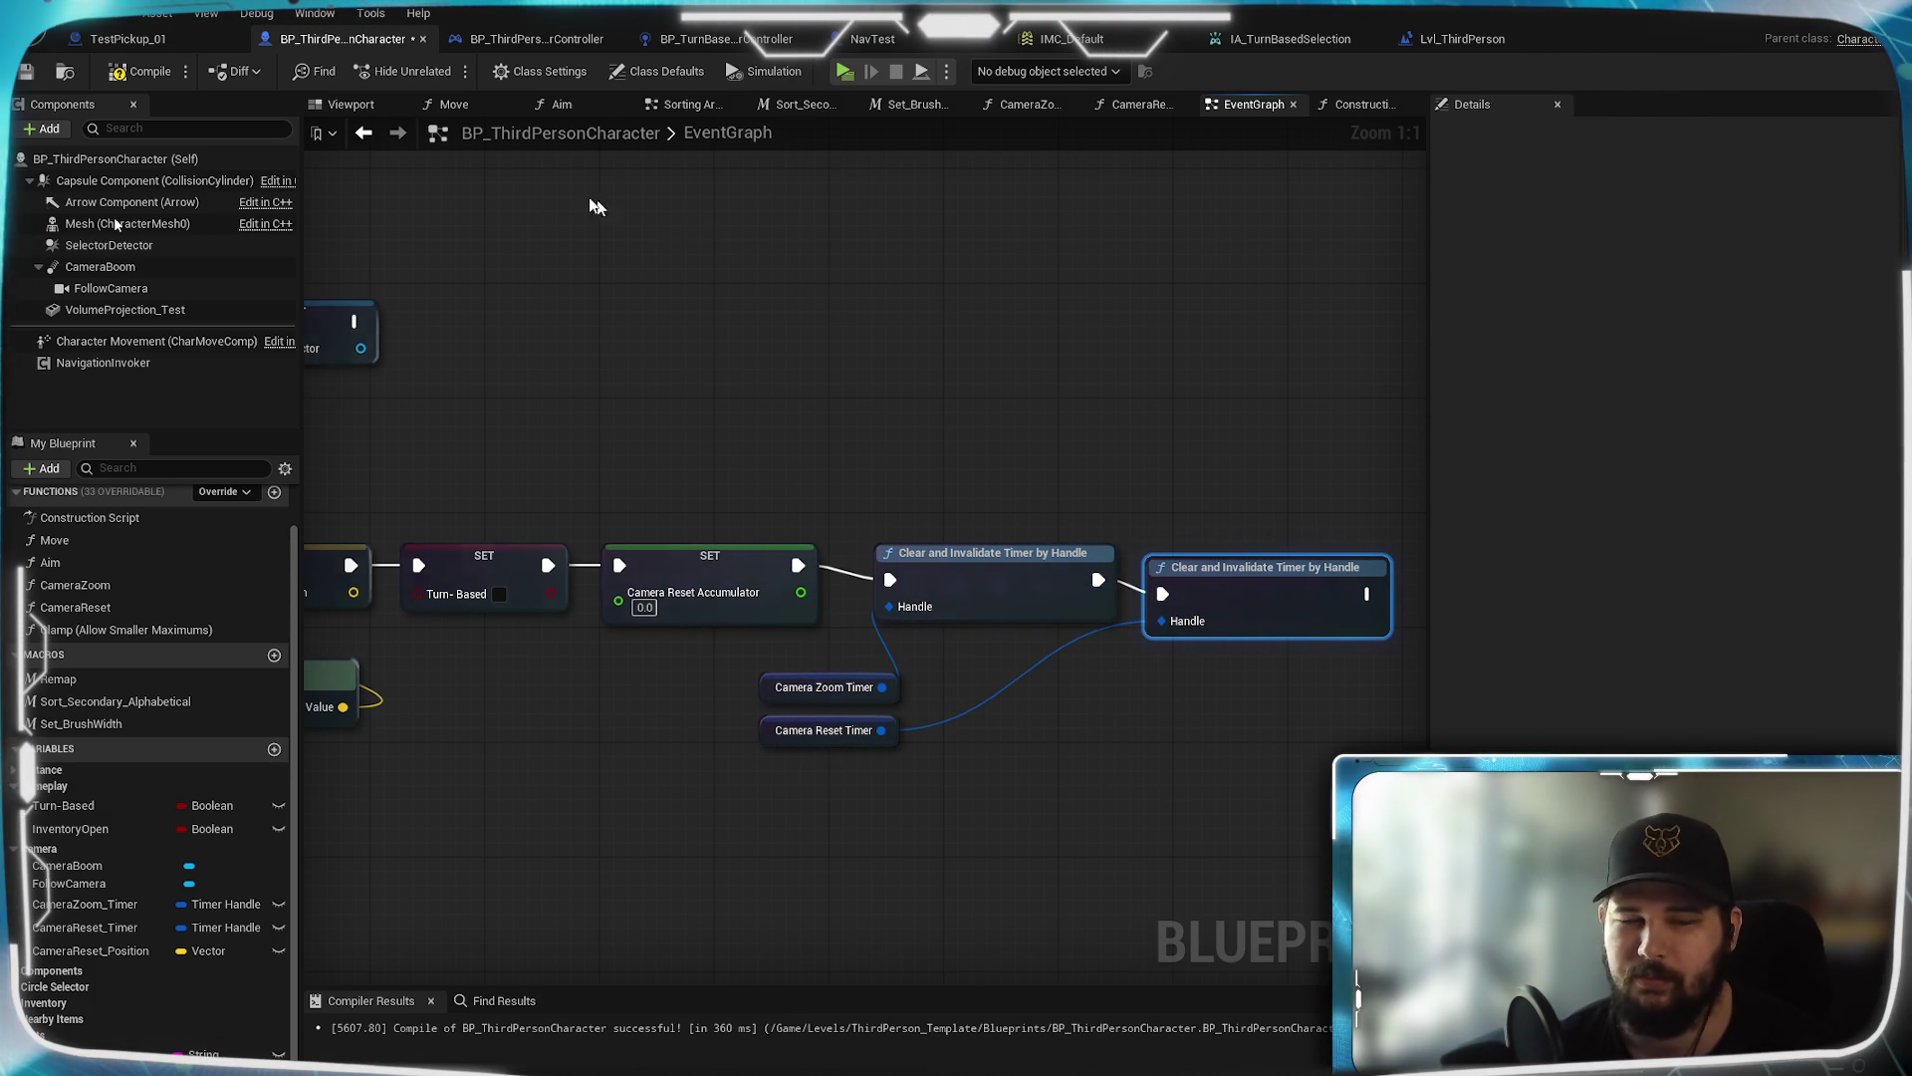
# Compile the Blueprint, run a quick play test, and exit it with Esc
pyautogui.click(150, 72)
pyautogui.click(844, 71)
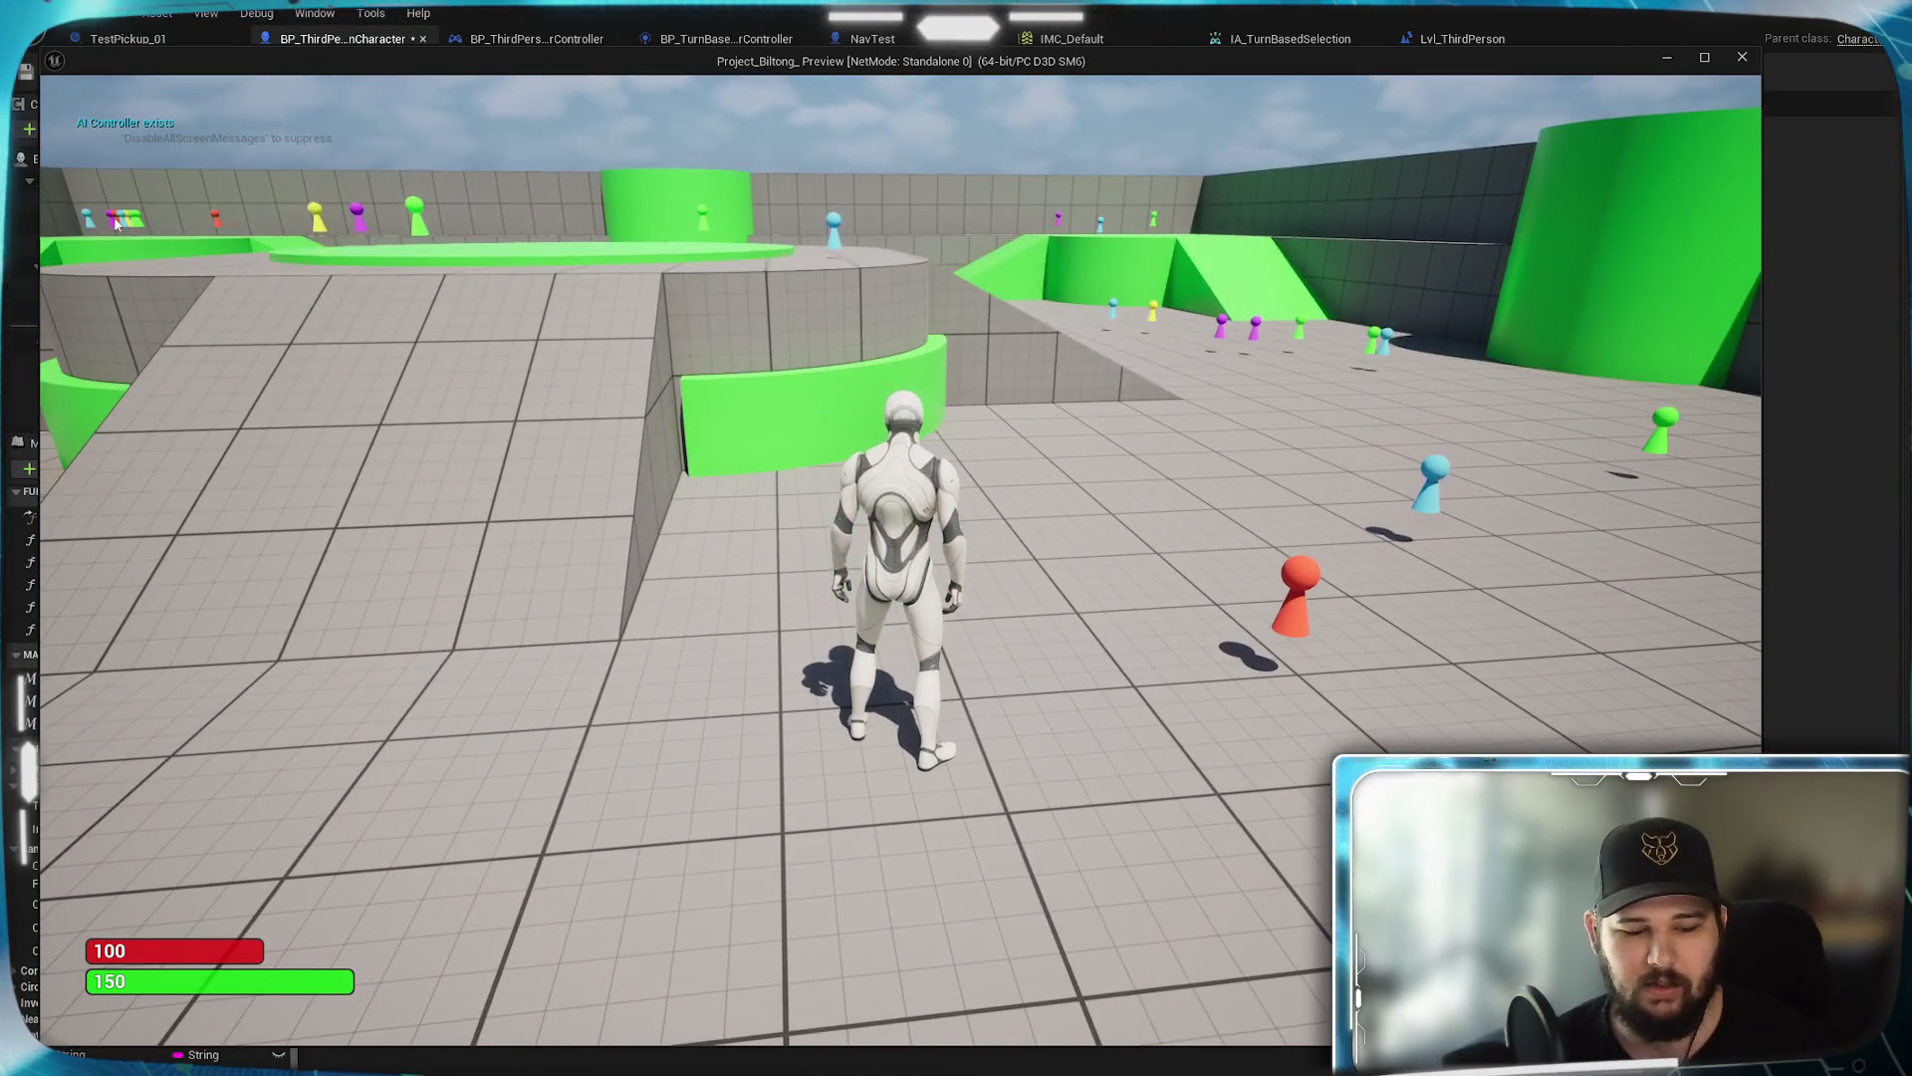
pyautogui.scroll(-5, 114, 225)
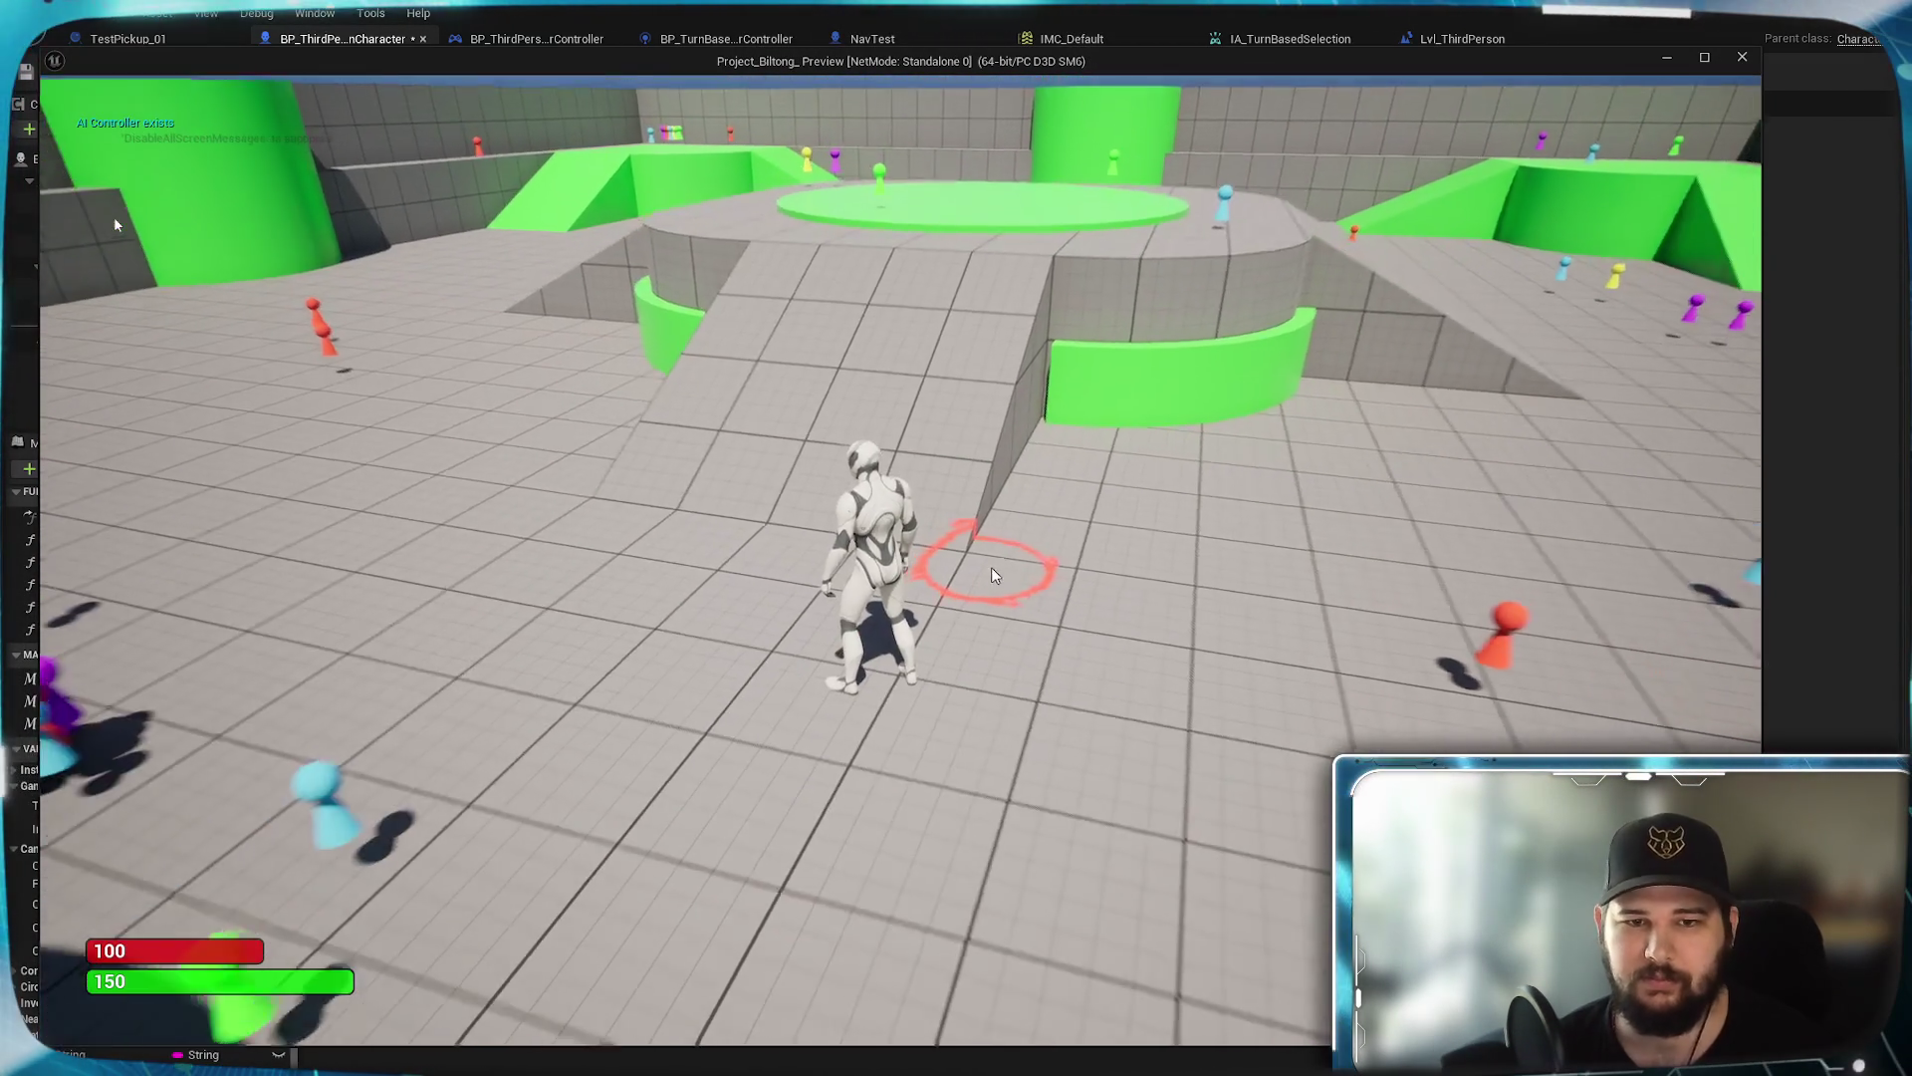
pyautogui.press('Escape')
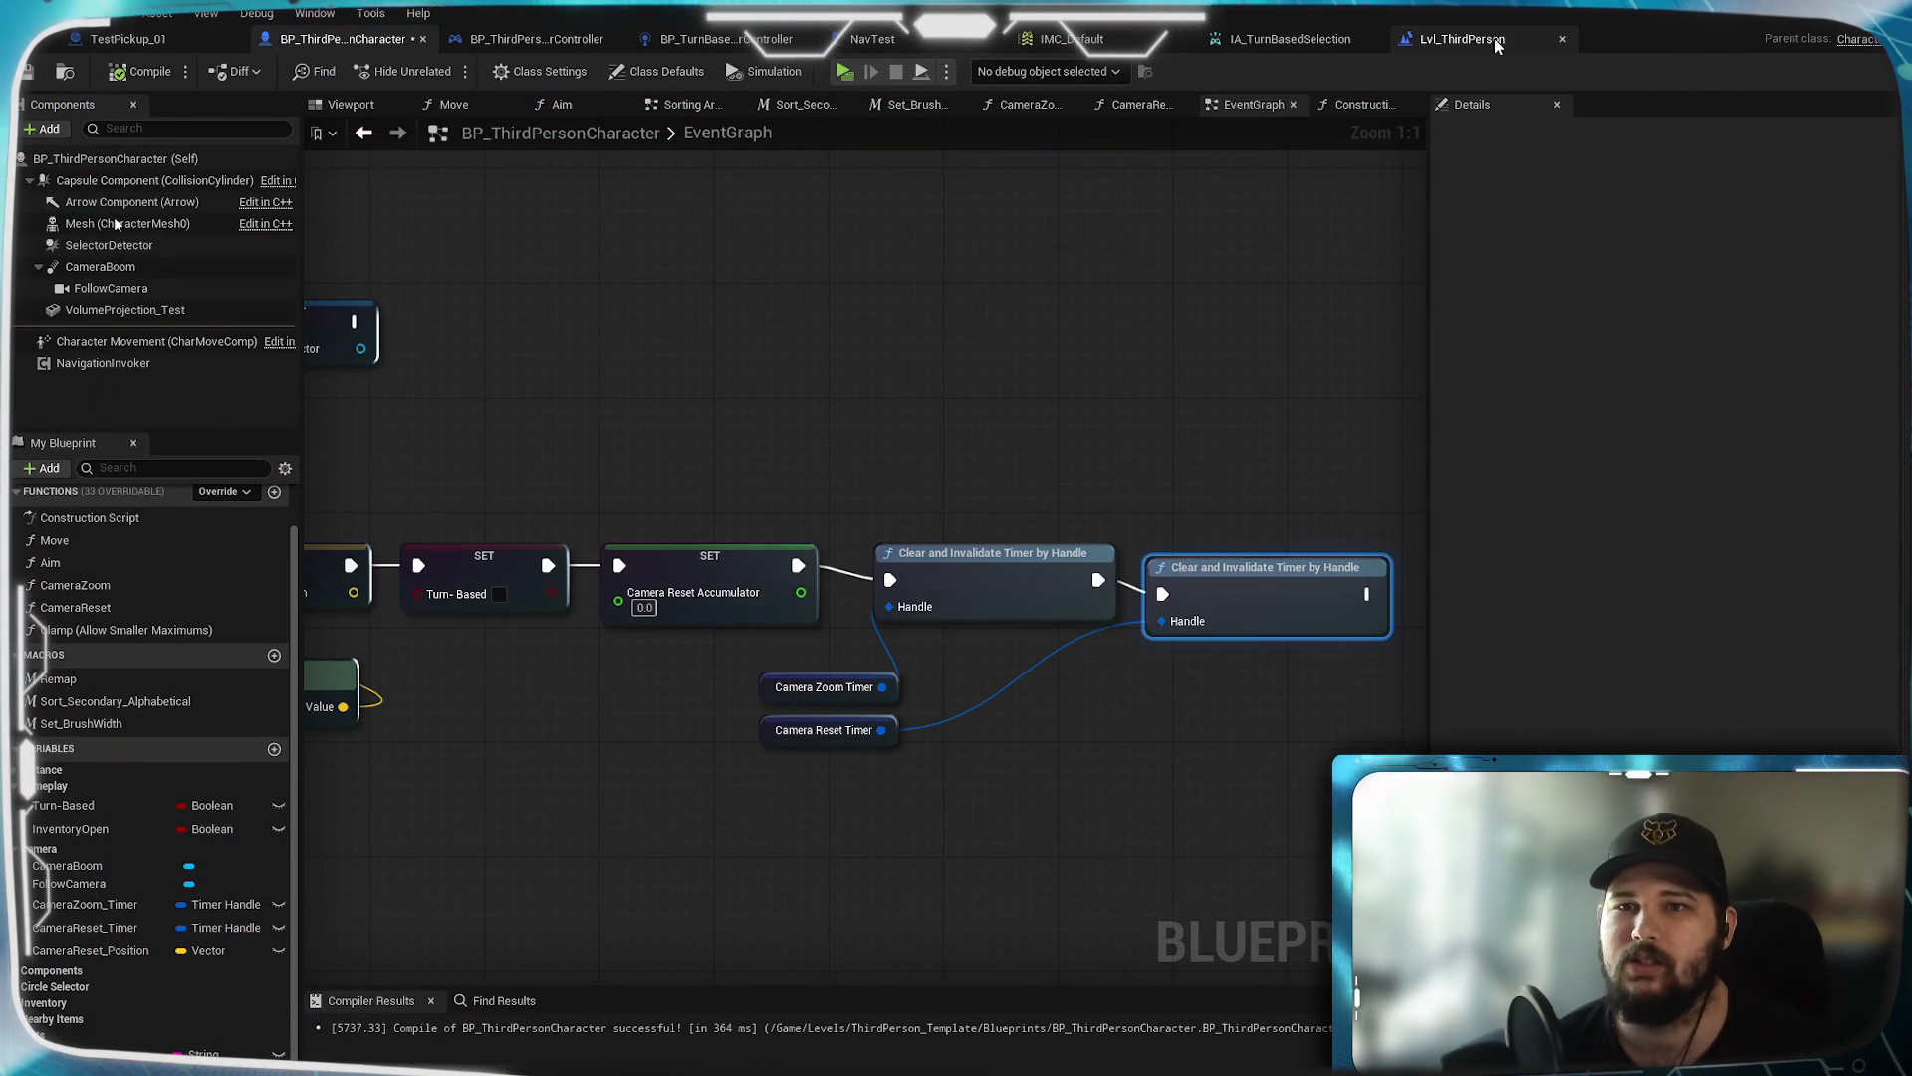
pyautogui.click(1462, 39)
pyautogui.moveTo(600, 355); pyautogui.dragTo(798, 325)
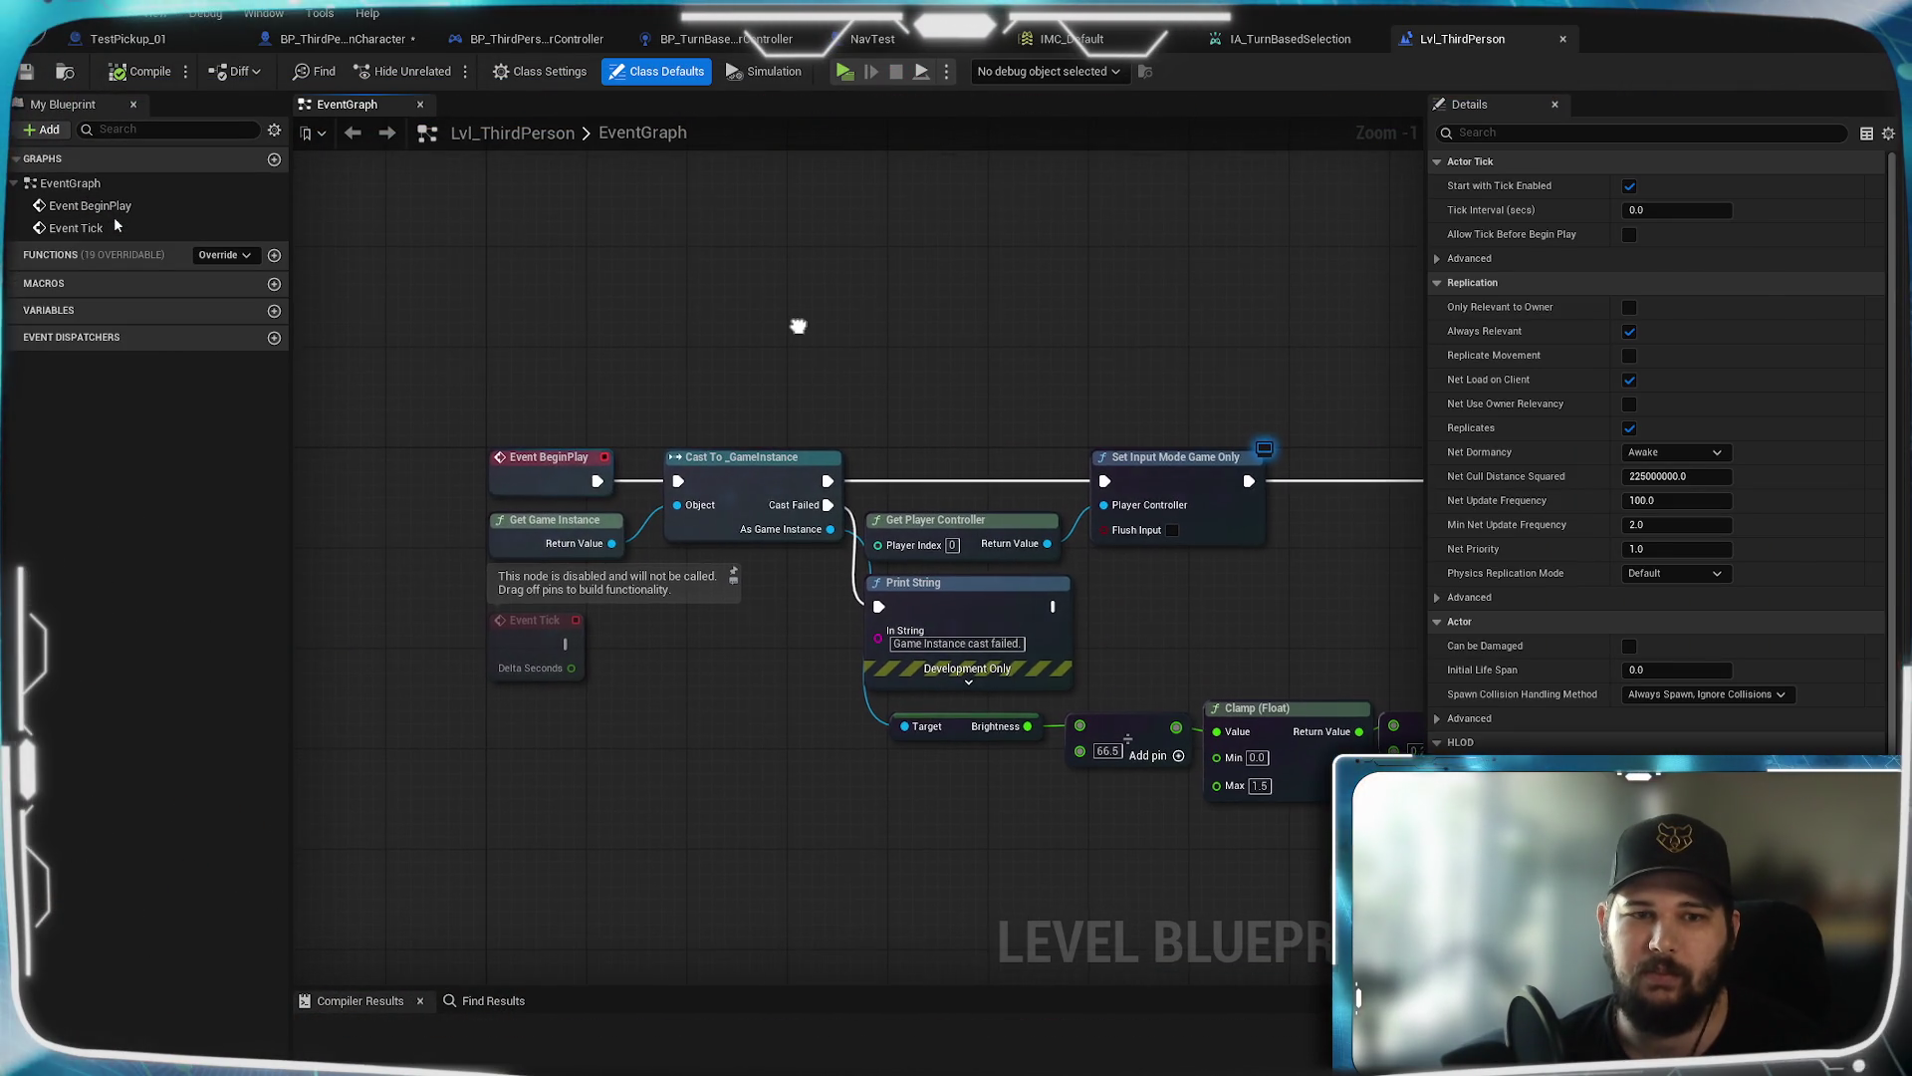
pyautogui.moveTo(948, 282); pyautogui.dragTo(863, 192)
pyautogui.scroll(1, 1106, 401)
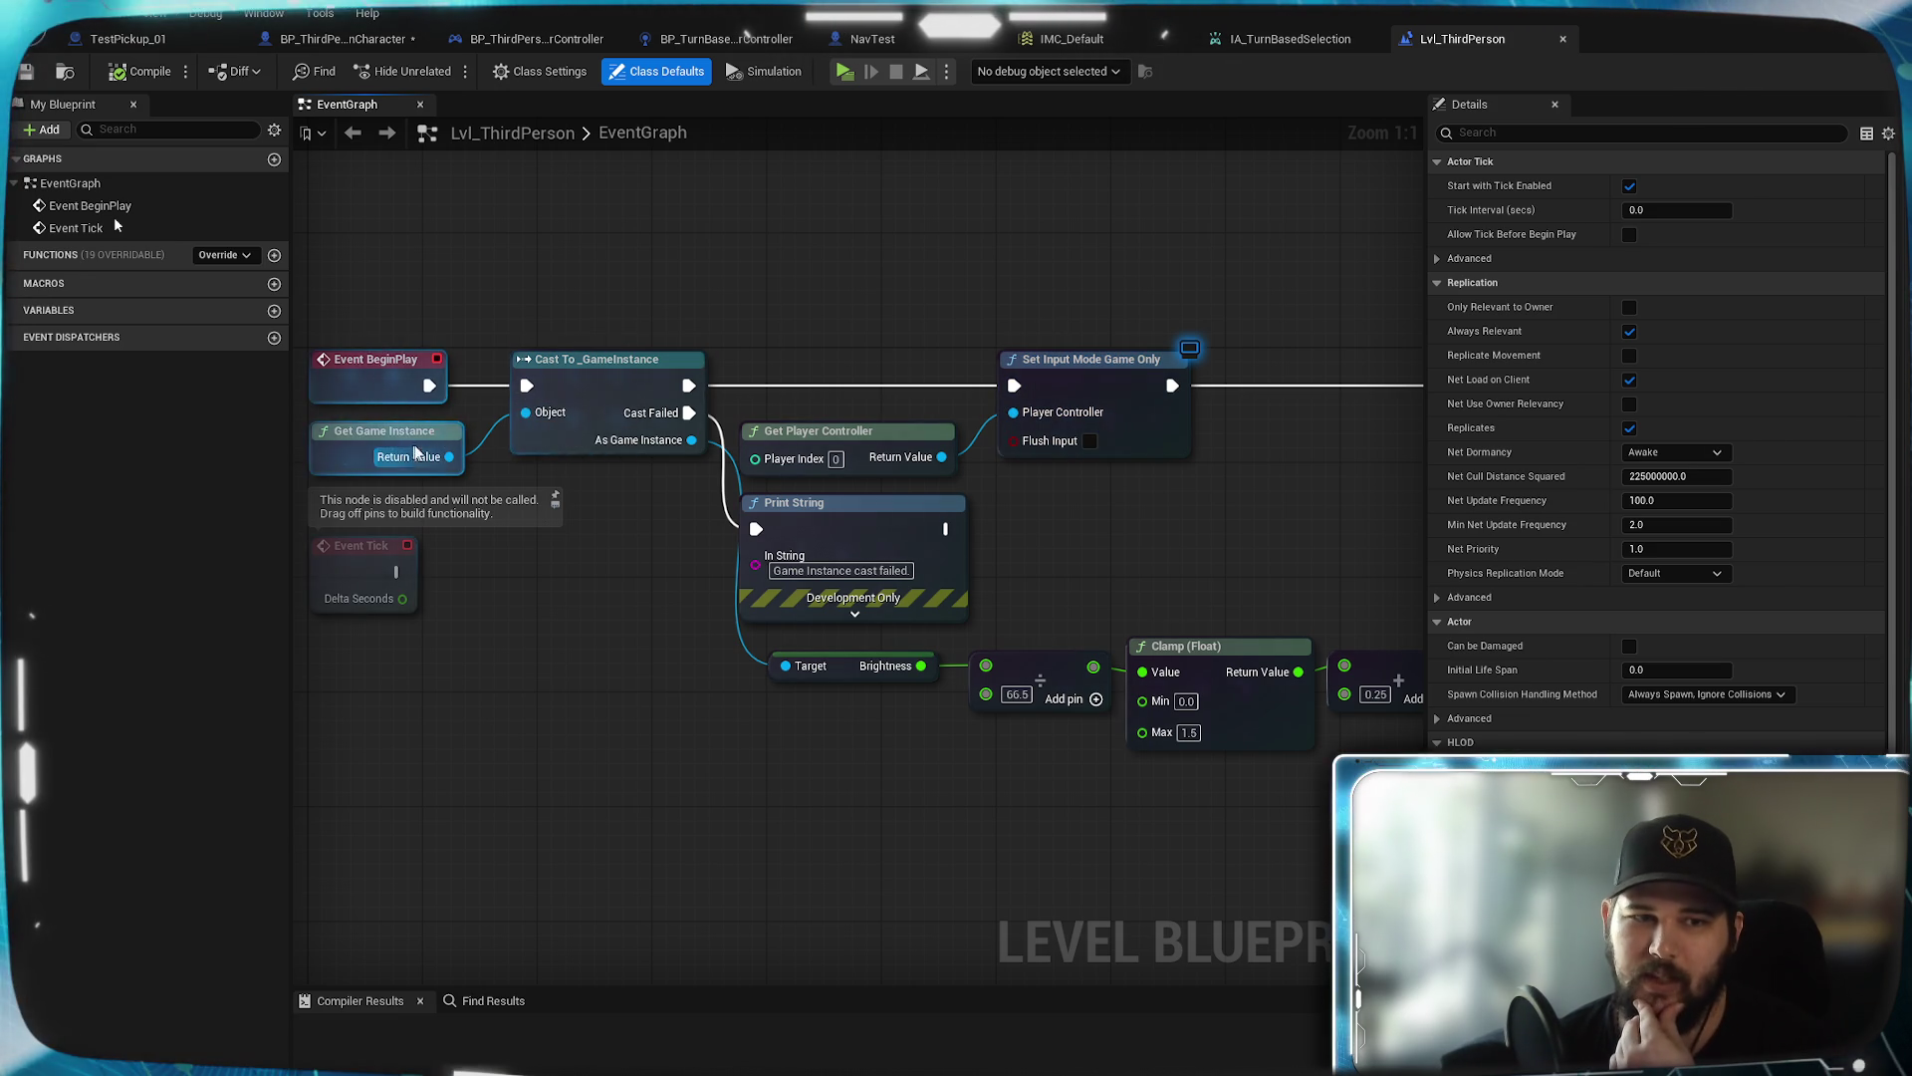
pyautogui.moveTo(946, 270); pyautogui.dragTo(866, 286)
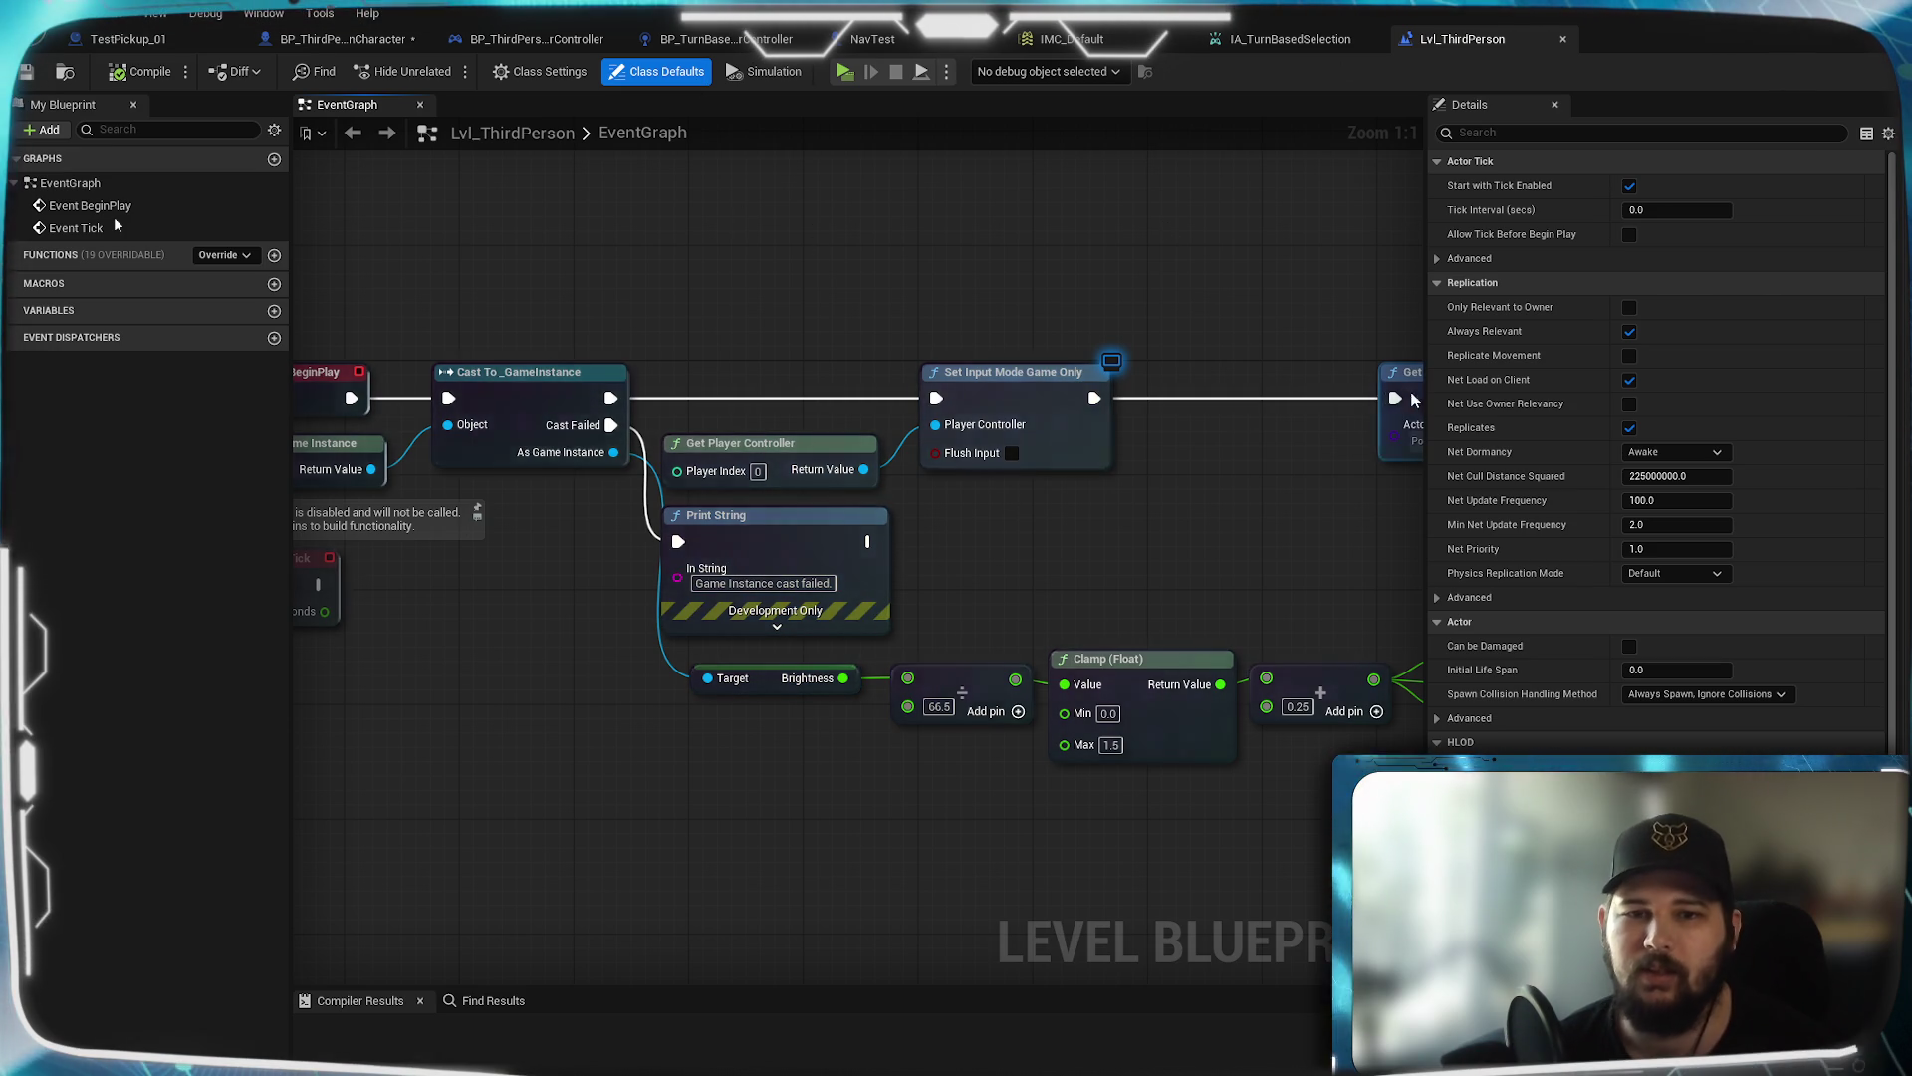
pyautogui.moveTo(1058, 267); pyautogui.dragTo(1028, 255)
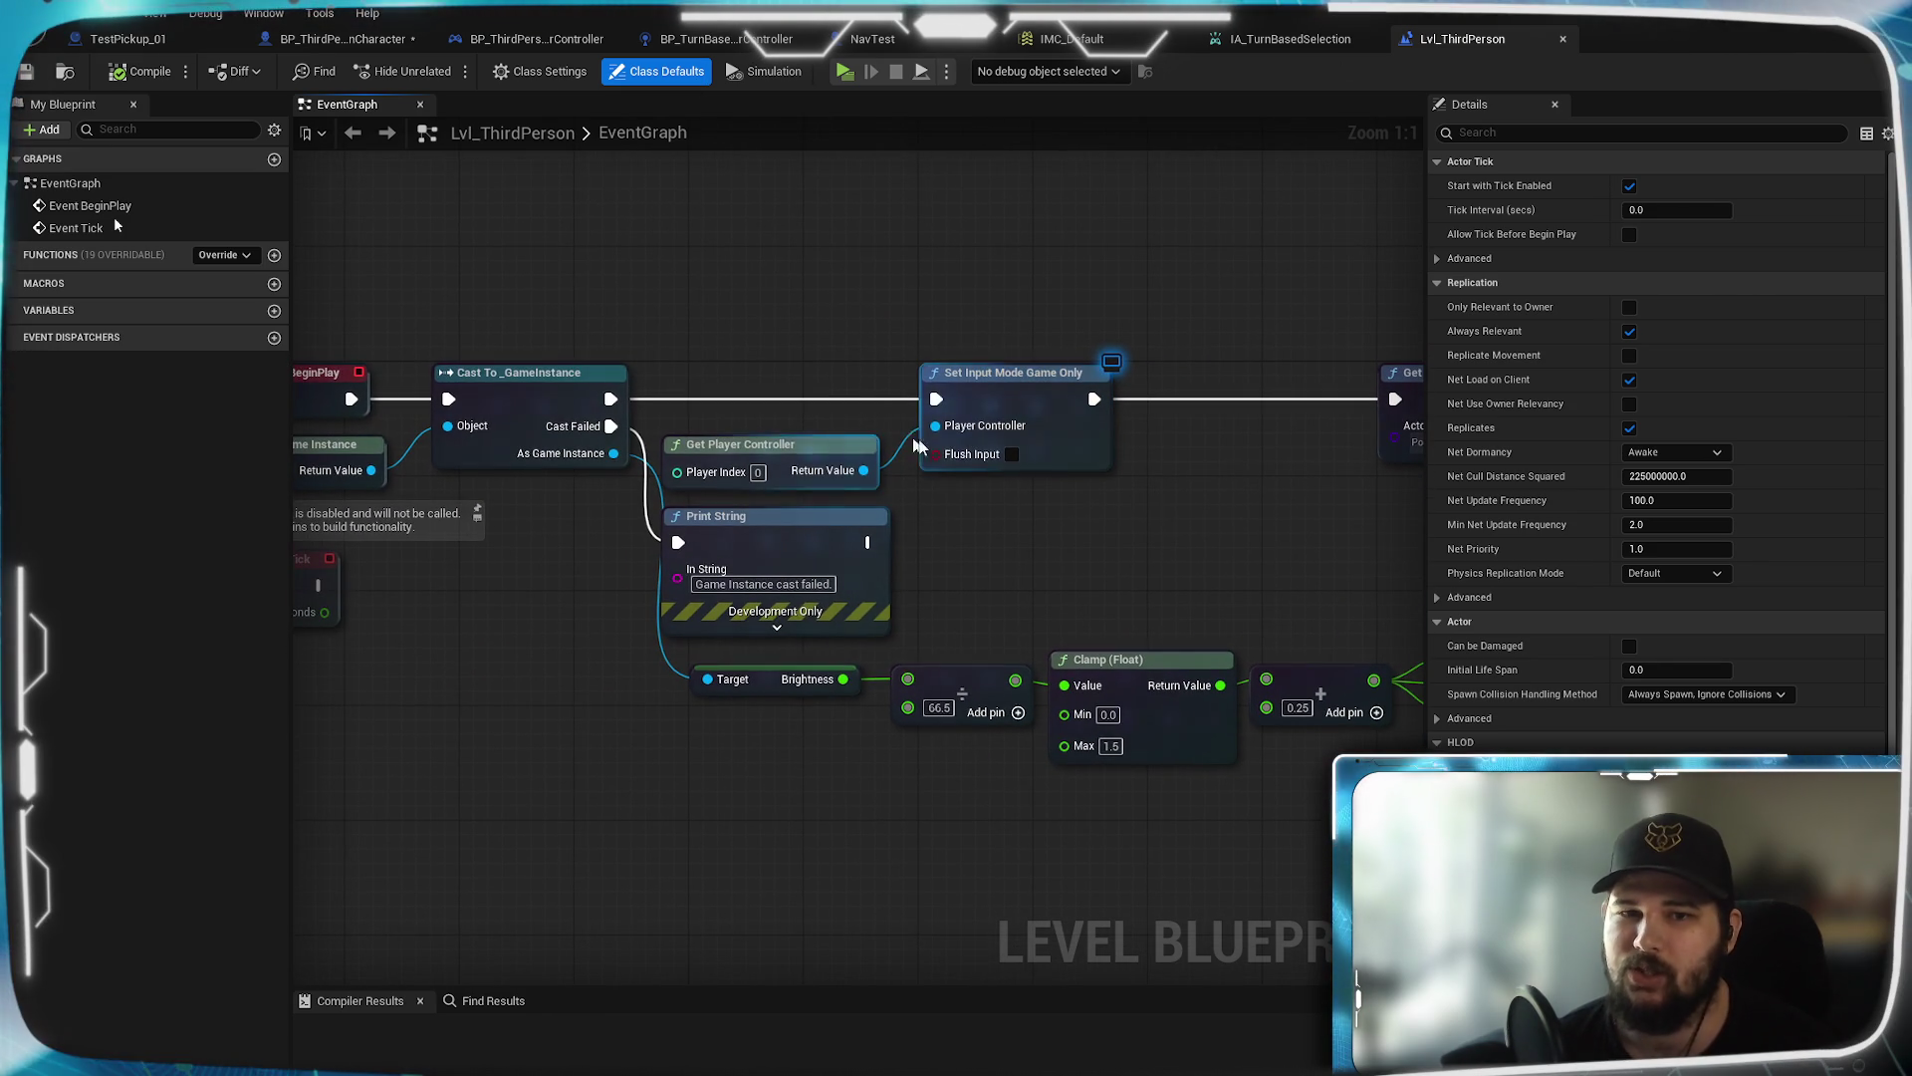
pyautogui.click(344, 40)
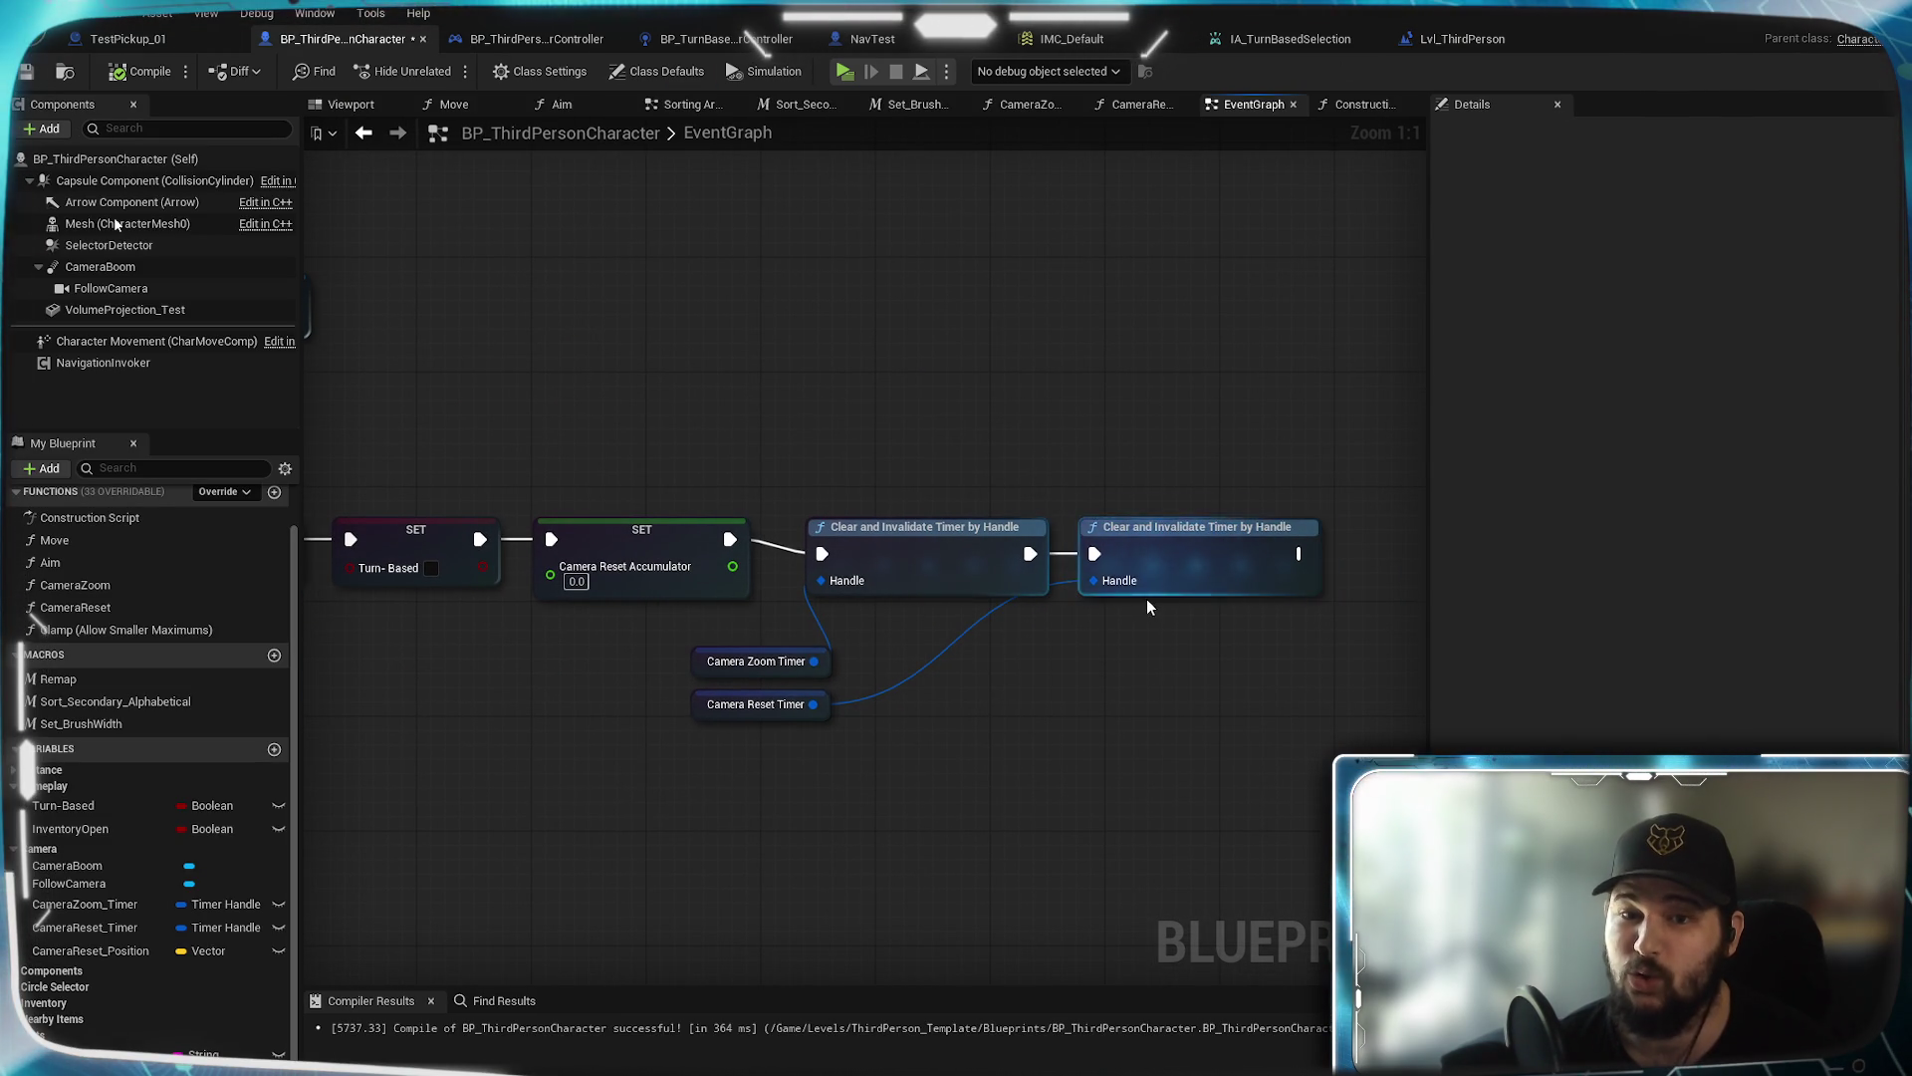
# Line up the two Clear and Invalidate Timer nodes and save the Blueprint
pyautogui.keyDown('ctrl'); pyautogui.click(951, 555); pyautogui.keyUp('ctrl')
pyautogui.moveTo(952, 555); pyautogui.dragTo(906, 541)
pyautogui.press('q')
pyautogui.hotkey('ctrl', 'z')
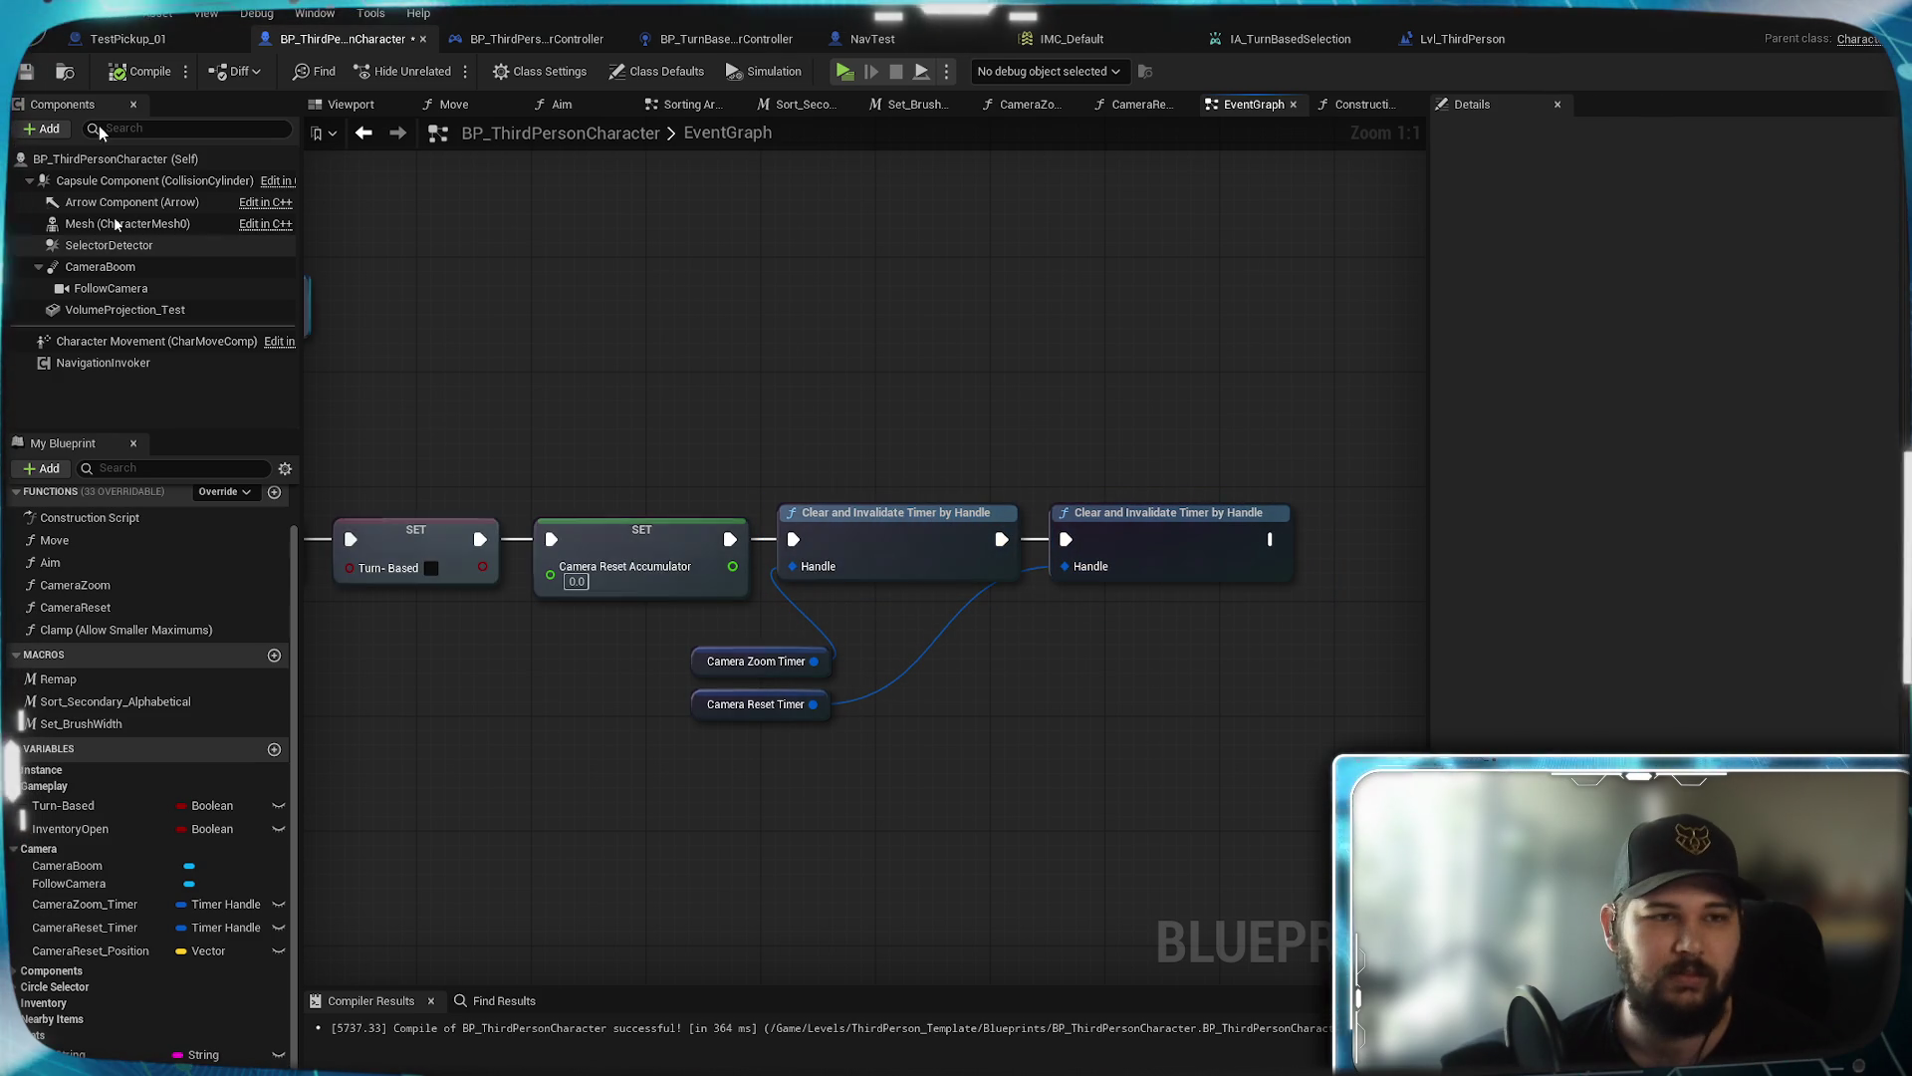
pyautogui.click(25, 76)
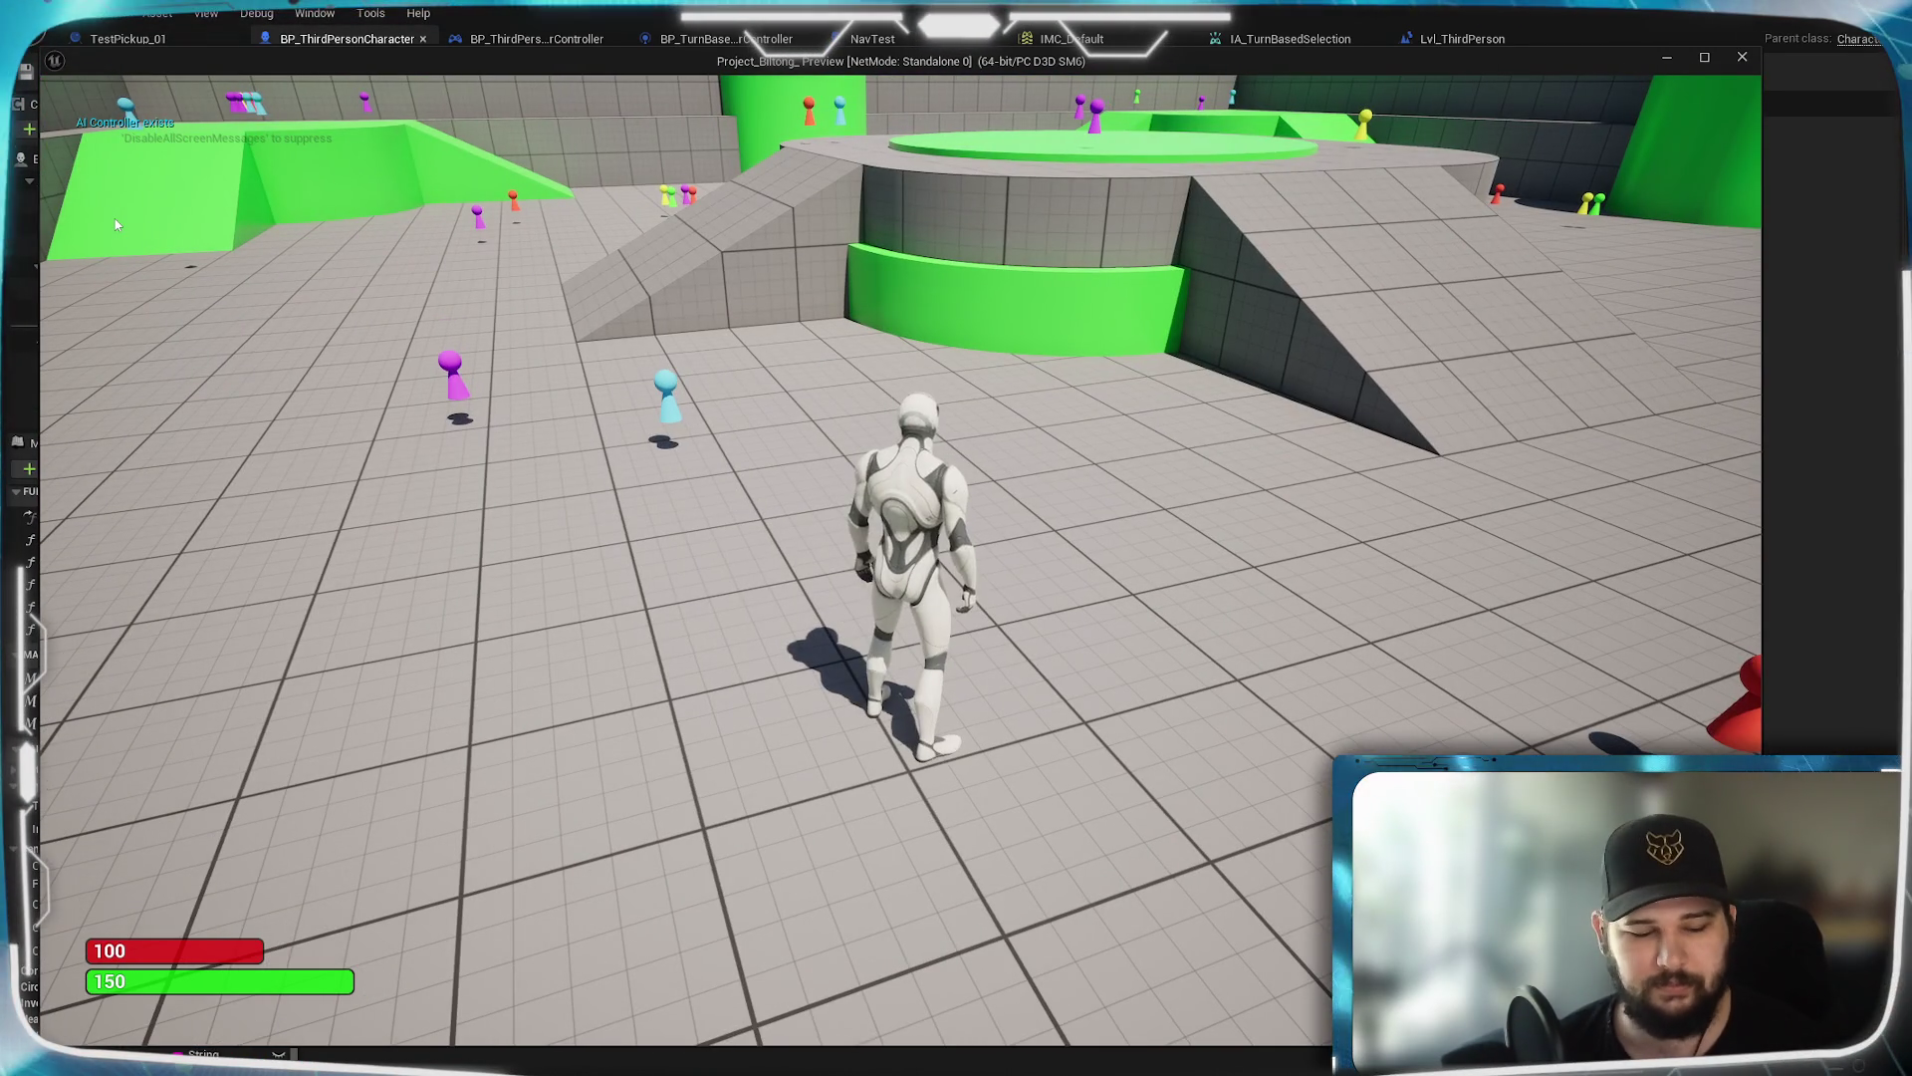
# Turn on the 'show collision' debug view via the console, then stop the play test
pyautogui.press('`')
pyautogui.write('show collision')
pyautogui.press('Return')
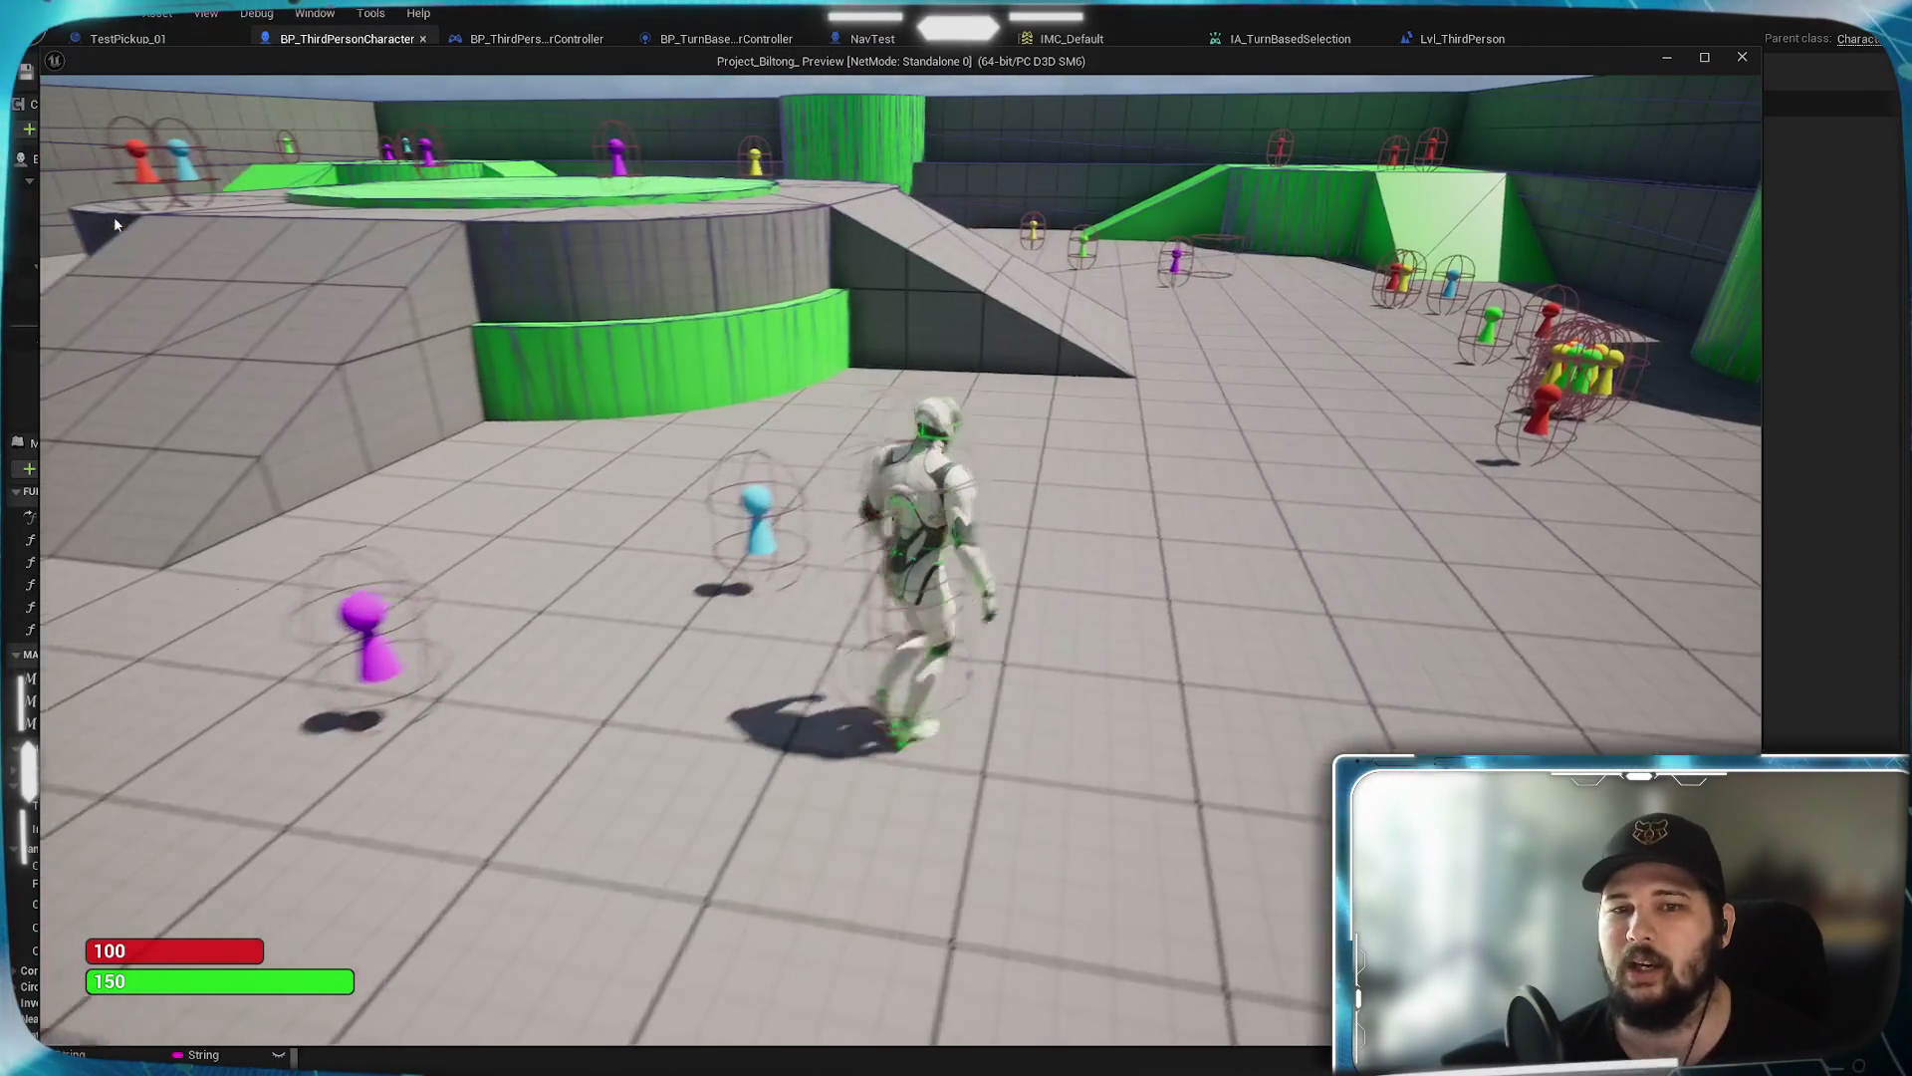
pyautogui.press('Escape')
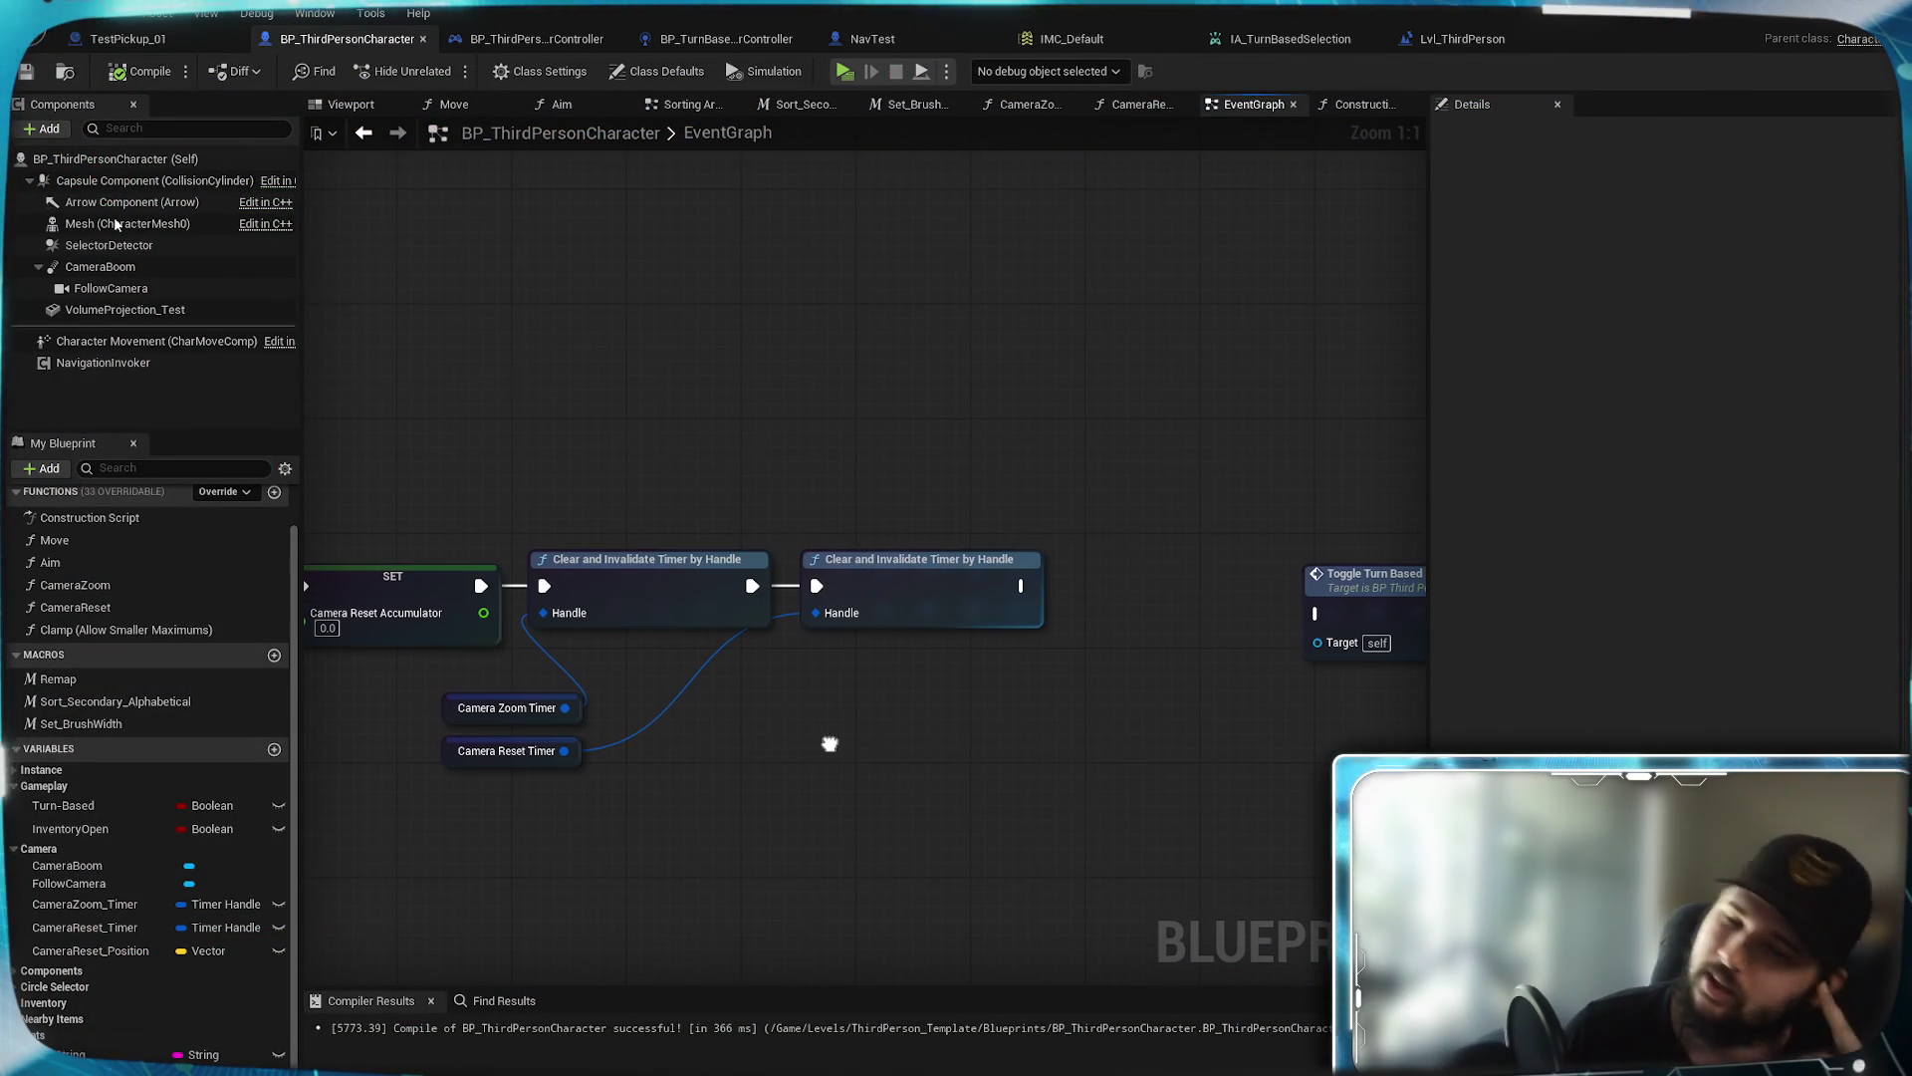
# Insert Set Input Mode Game Only after the timer clears, fed by Get Player Controller
pyautogui.moveTo(953, 420)
pyautogui.mouseDown()
pyautogui.moveTo(879, 476)
pyautogui.moveTo(777, 867)
pyautogui.moveTo(917, 662)
pyautogui.moveTo(850, 639)
pyautogui.mouseUp()
pyautogui.write('set game')
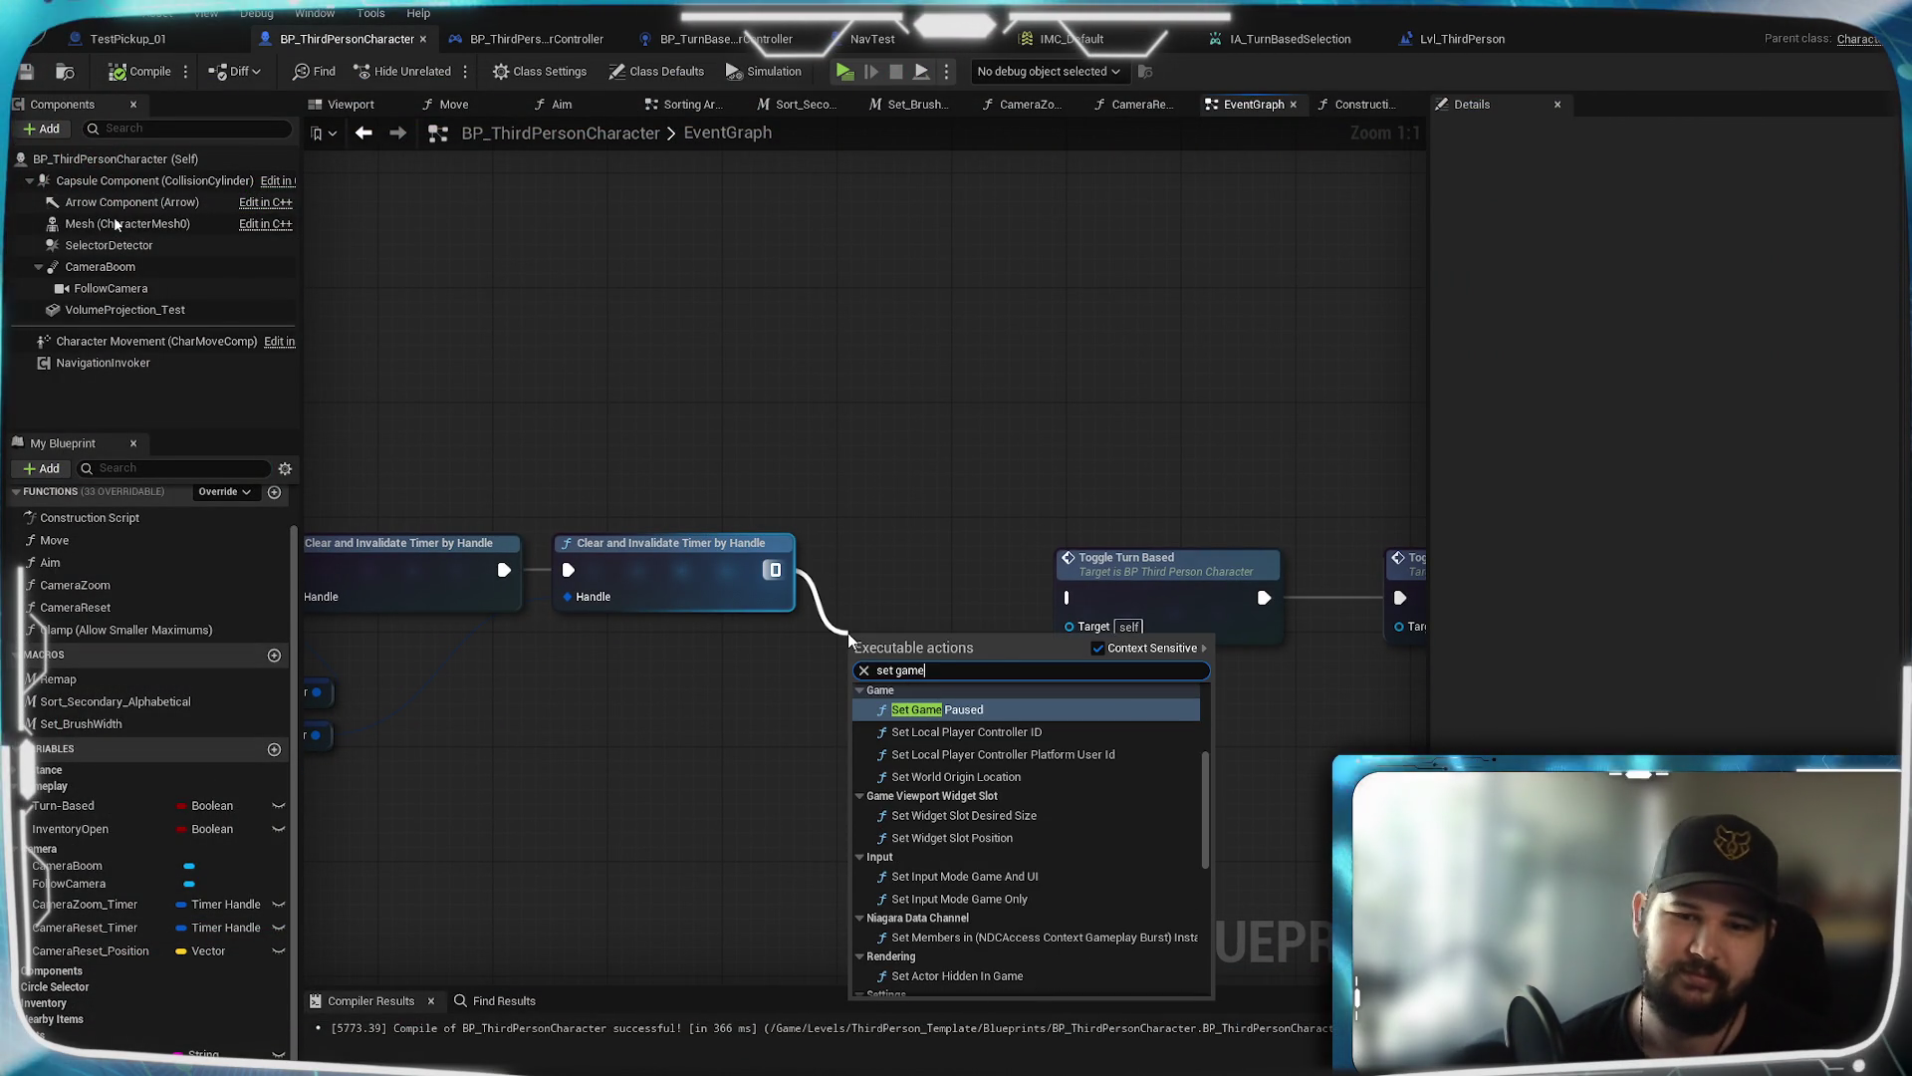
pyautogui.click(1033, 899)
pyautogui.moveTo(901, 669); pyautogui.dragTo(901, 501)
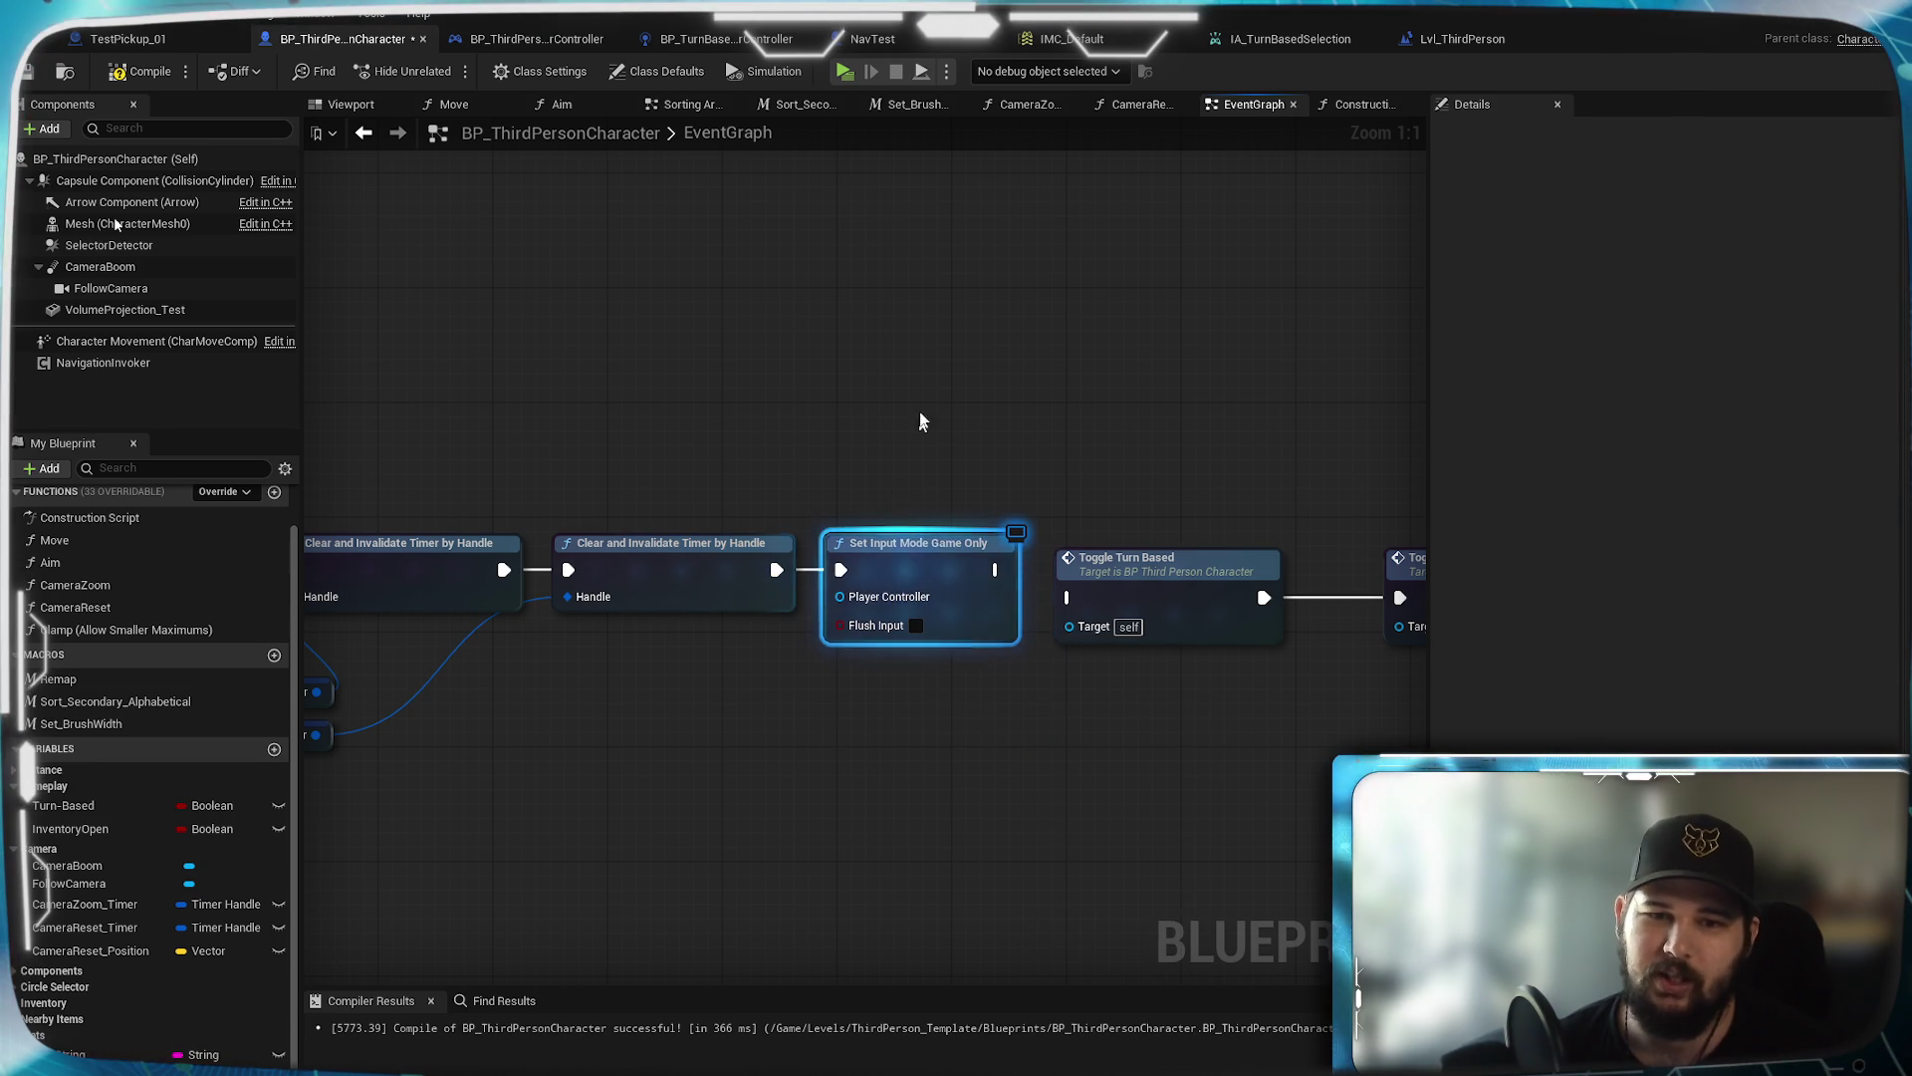
pyautogui.moveTo(840, 597); pyautogui.dragTo(809, 687)
pyautogui.write('get player')
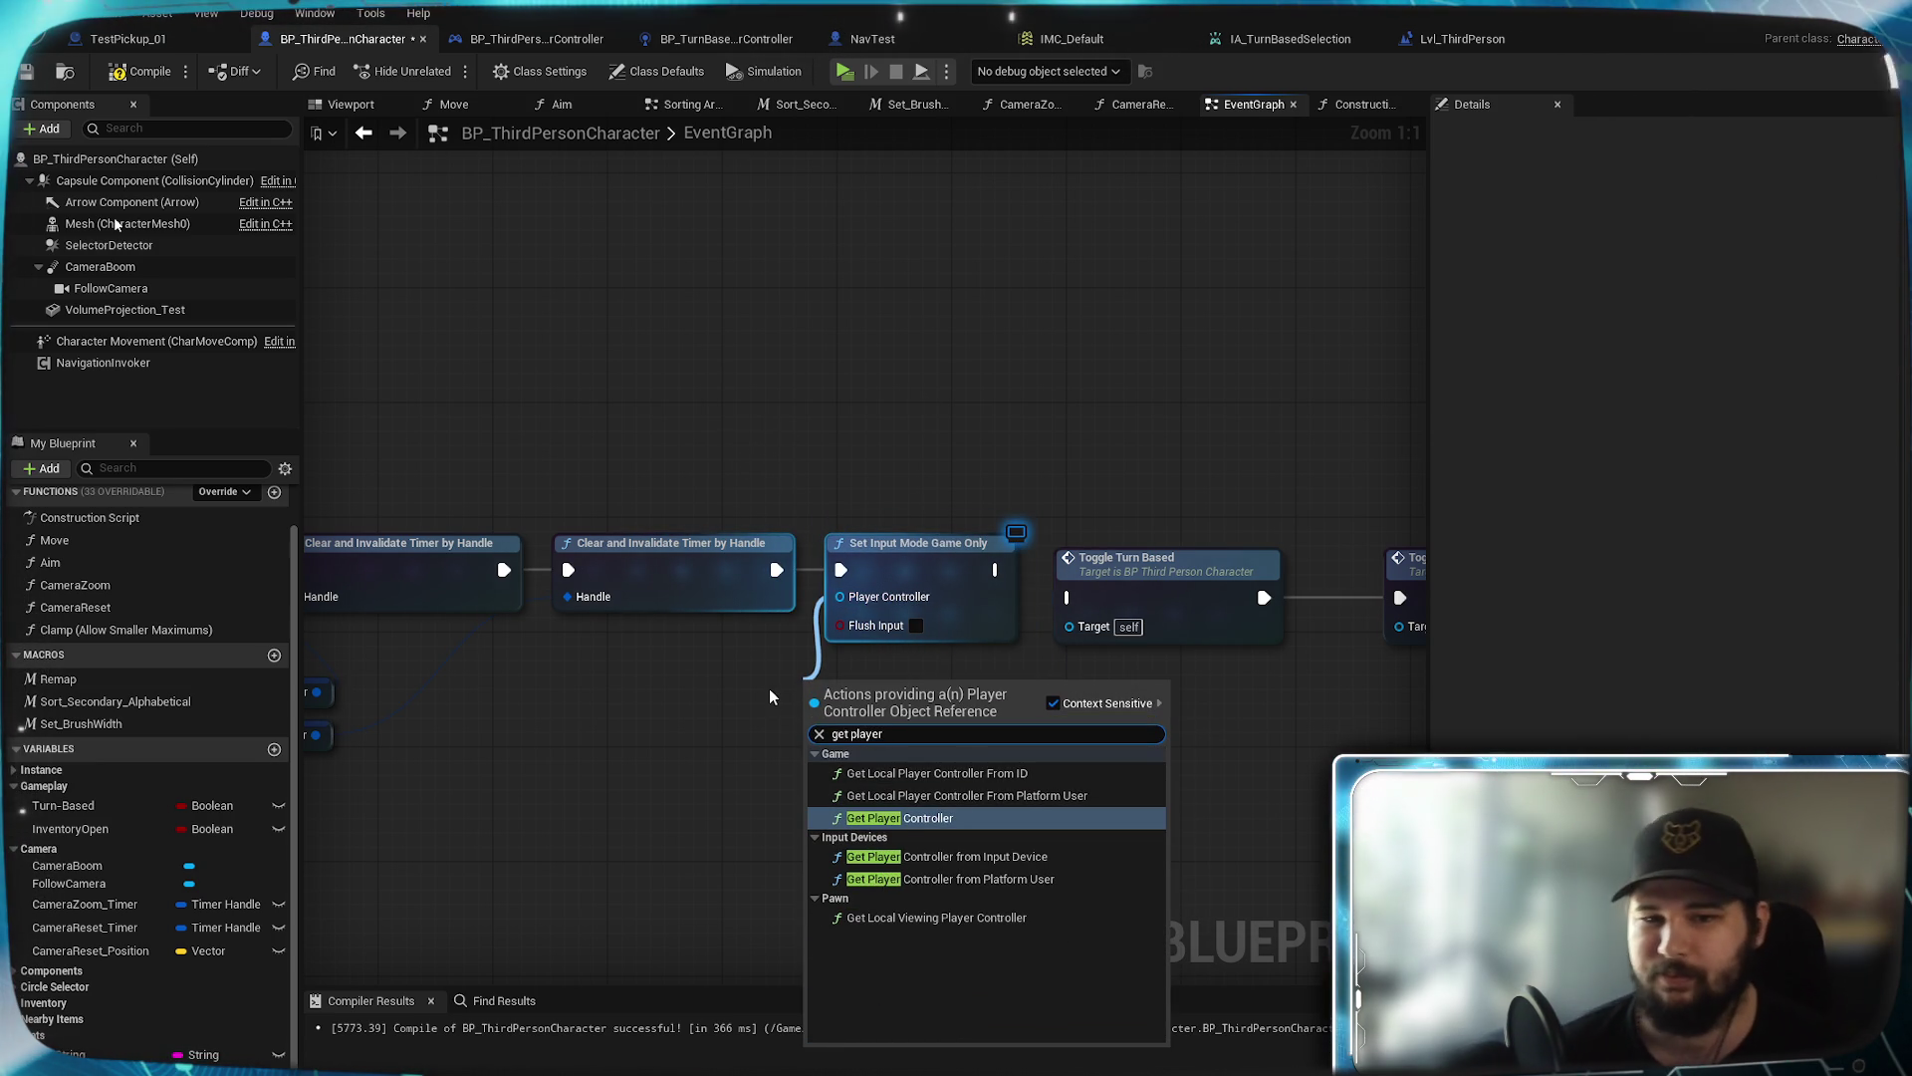
pyautogui.click(919, 818)
pyautogui.moveTo(857, 697); pyautogui.dragTo(642, 677)
# Save, then play-test toggling turn-based mode with Alt+C and walking, and exit
pyautogui.click(29, 72)
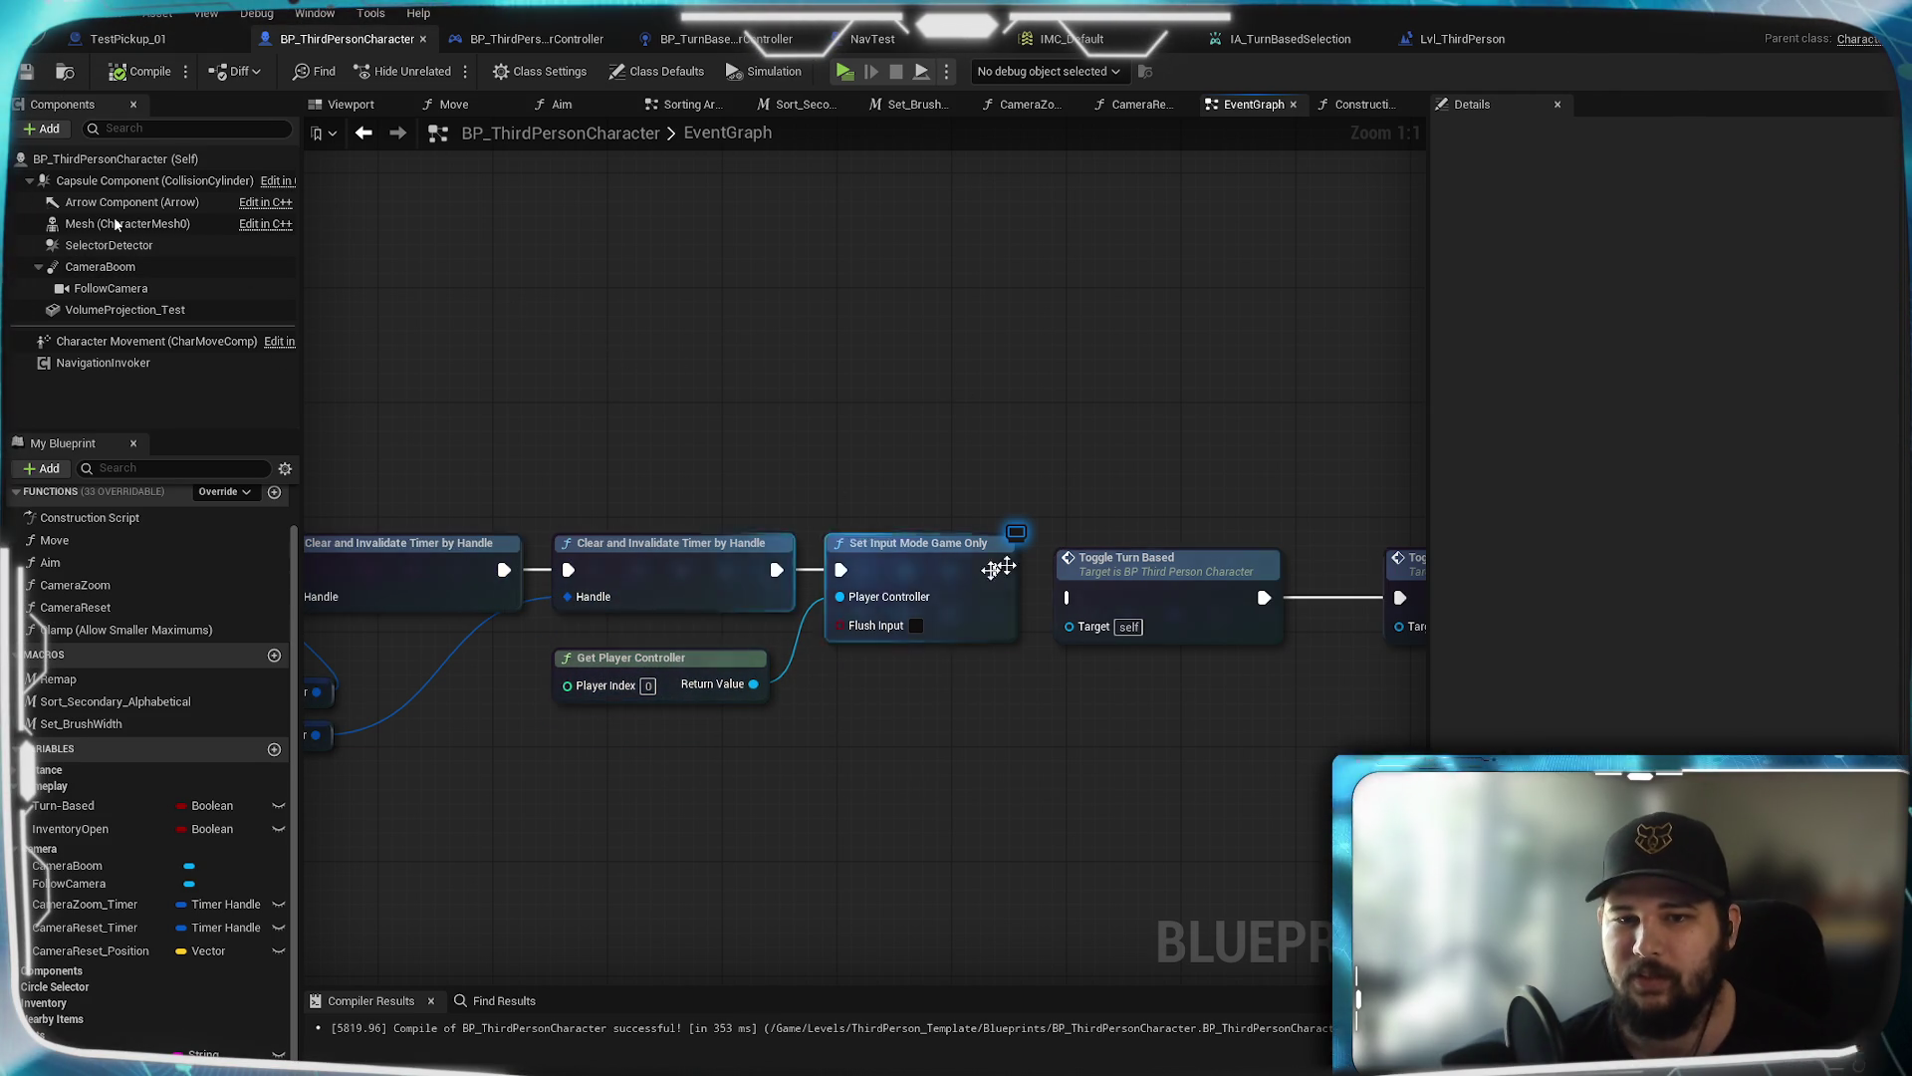
pyautogui.moveTo(919, 583); pyautogui.dragTo(760, 594)
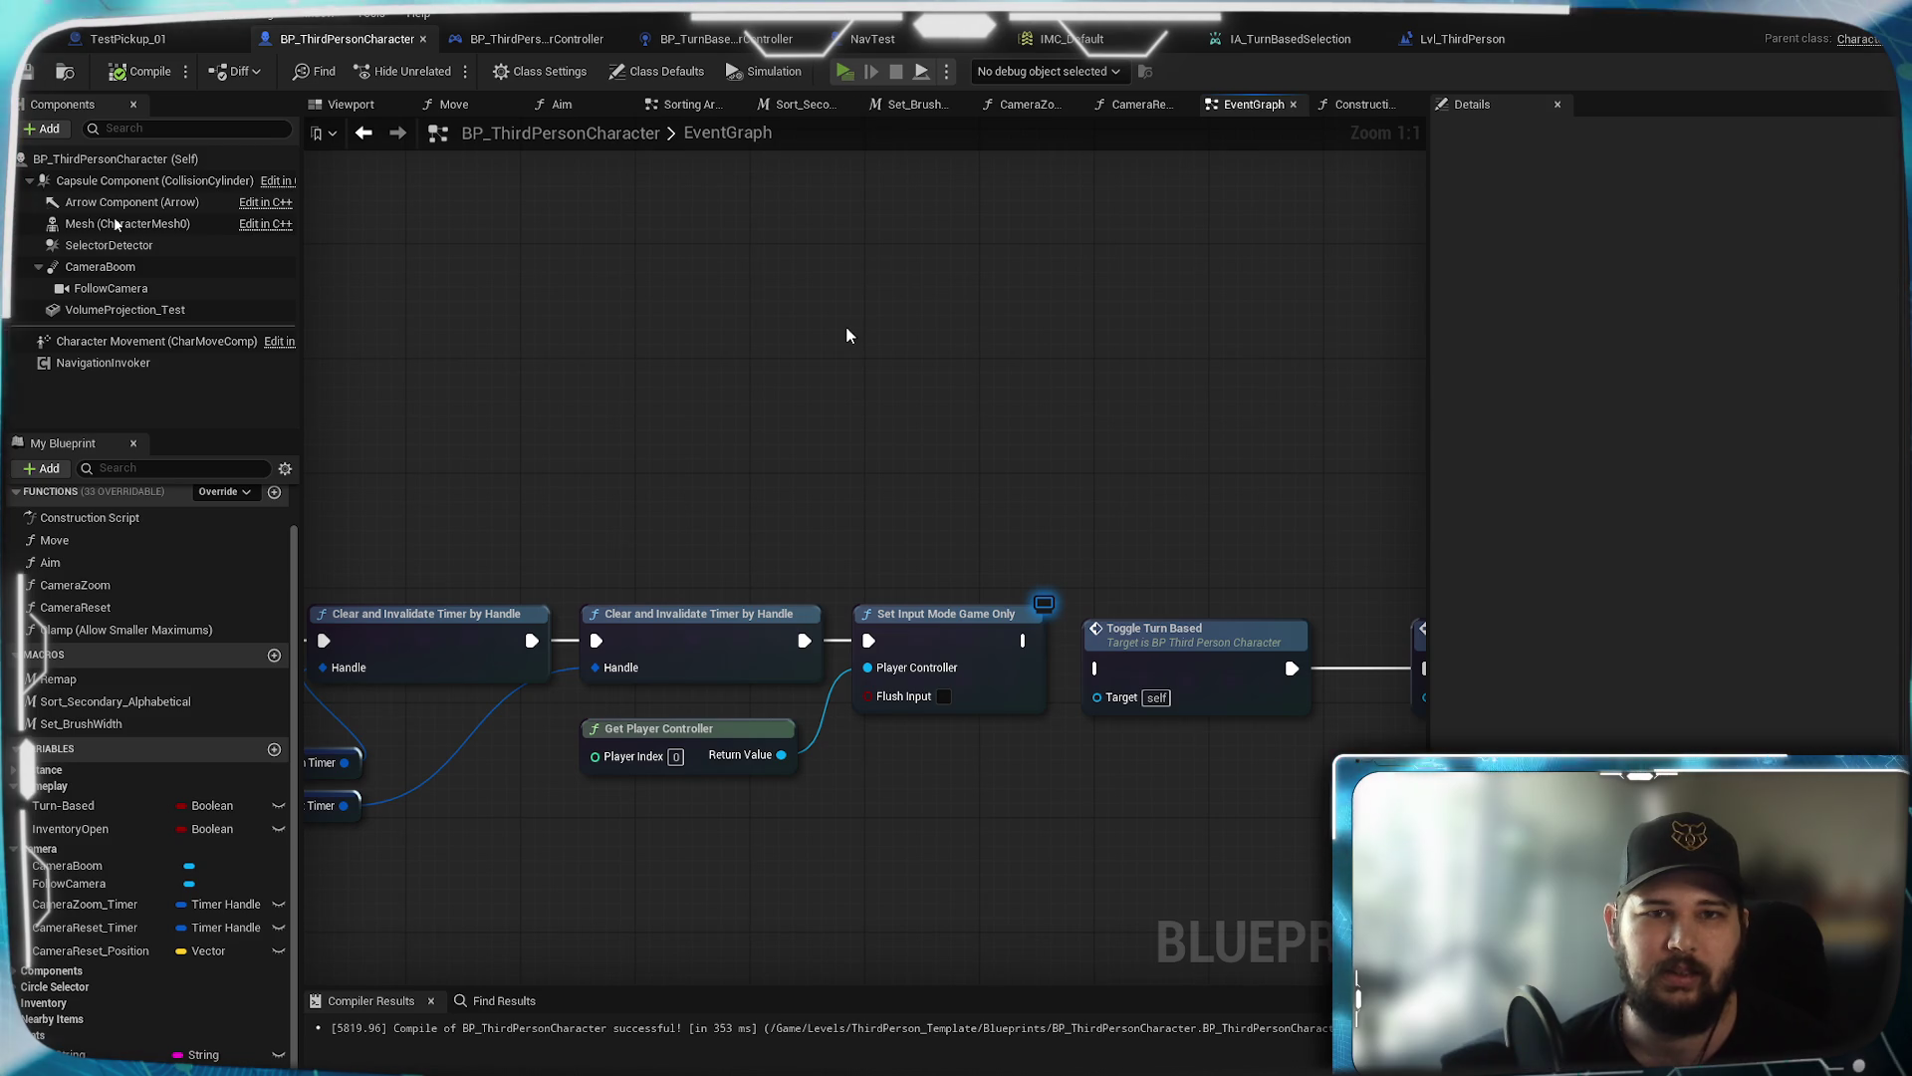
pyautogui.hotkey('alt', 'p')
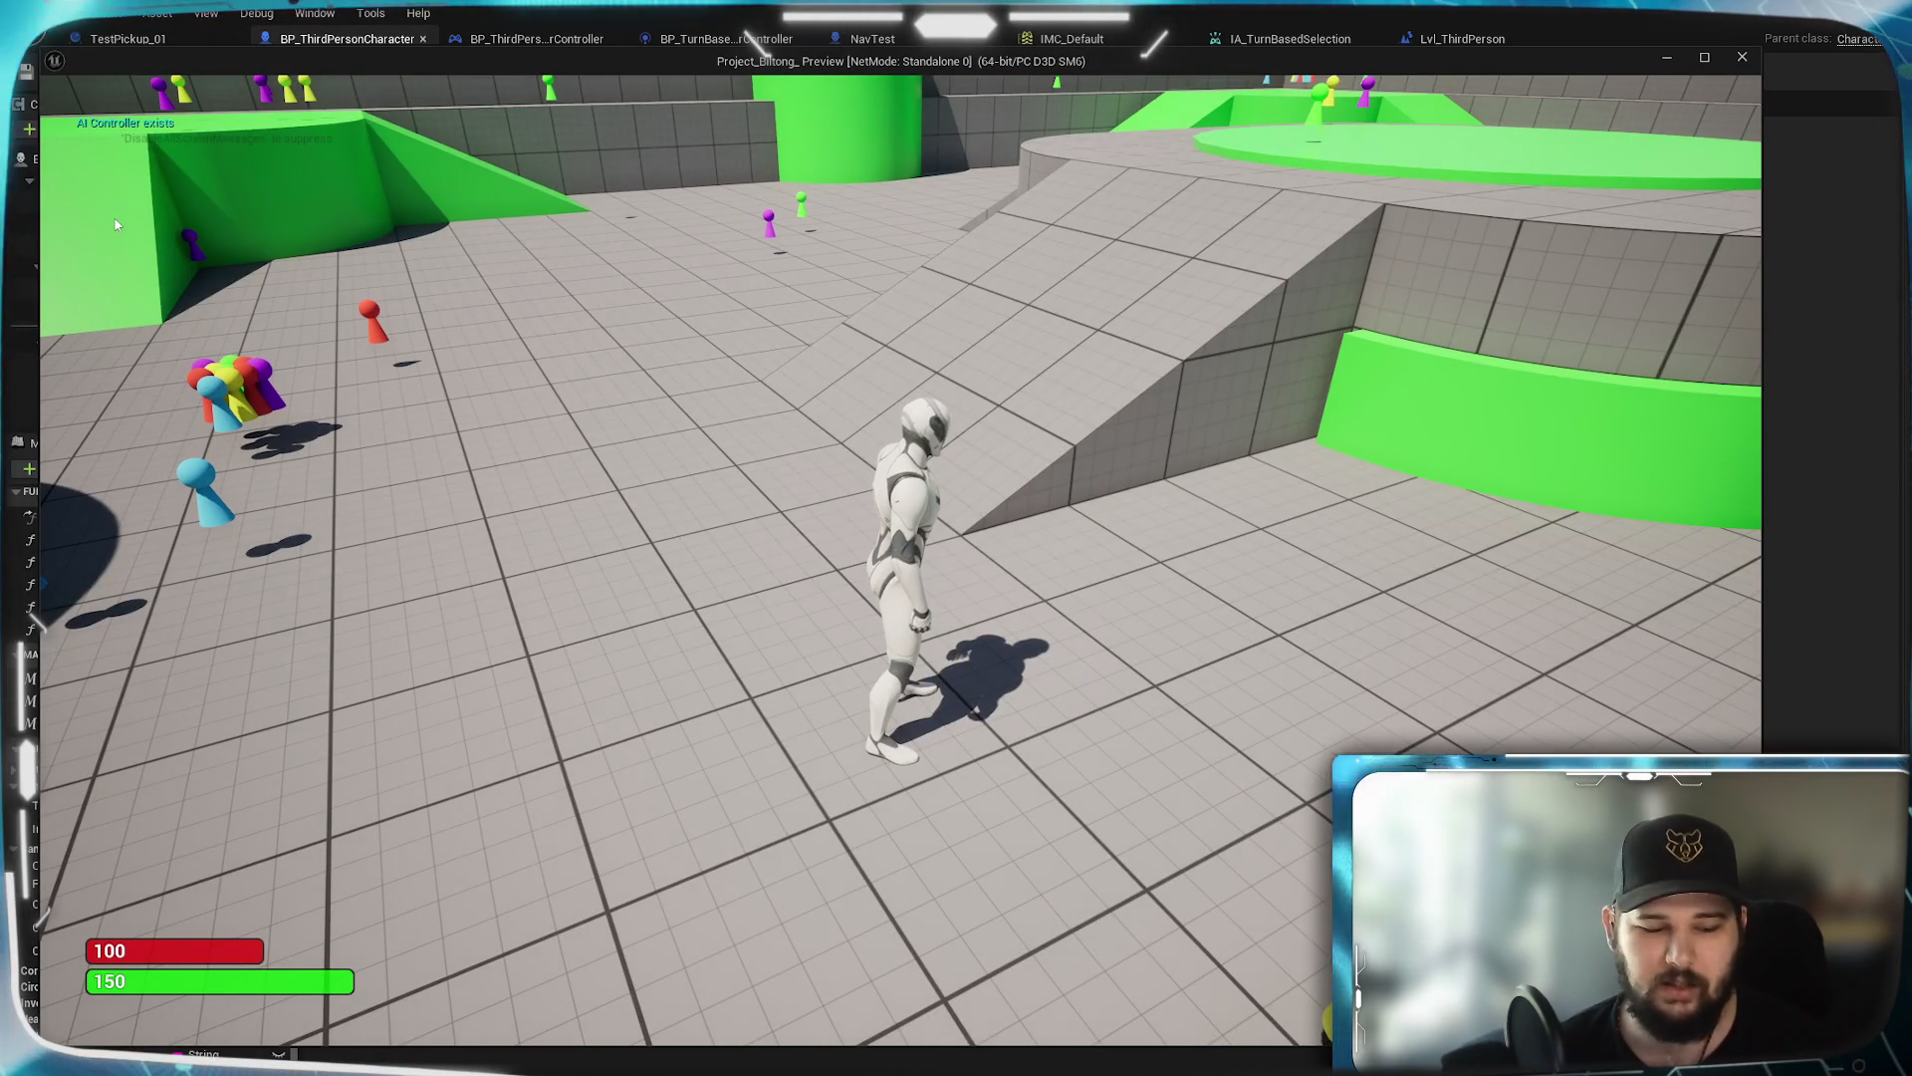
pyautogui.hotkey('alt', 'c')
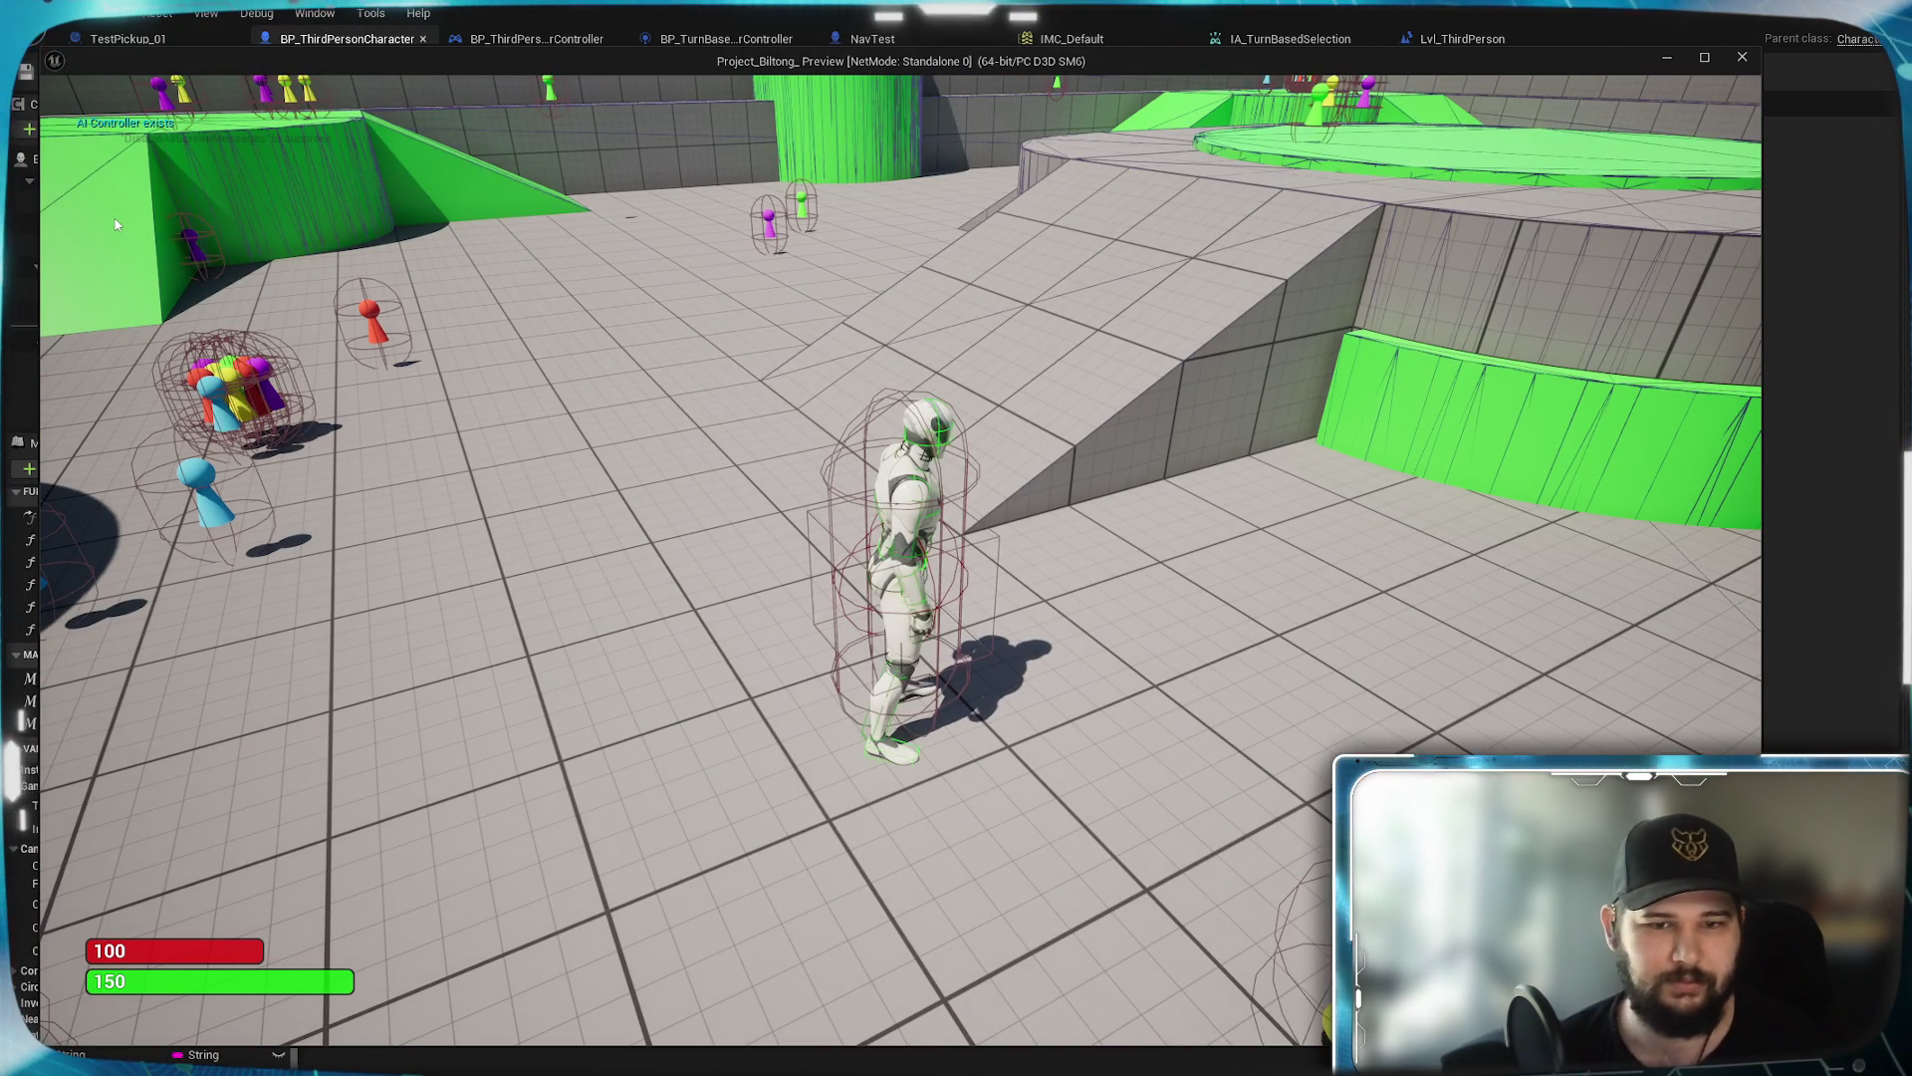
pyautogui.press('w')
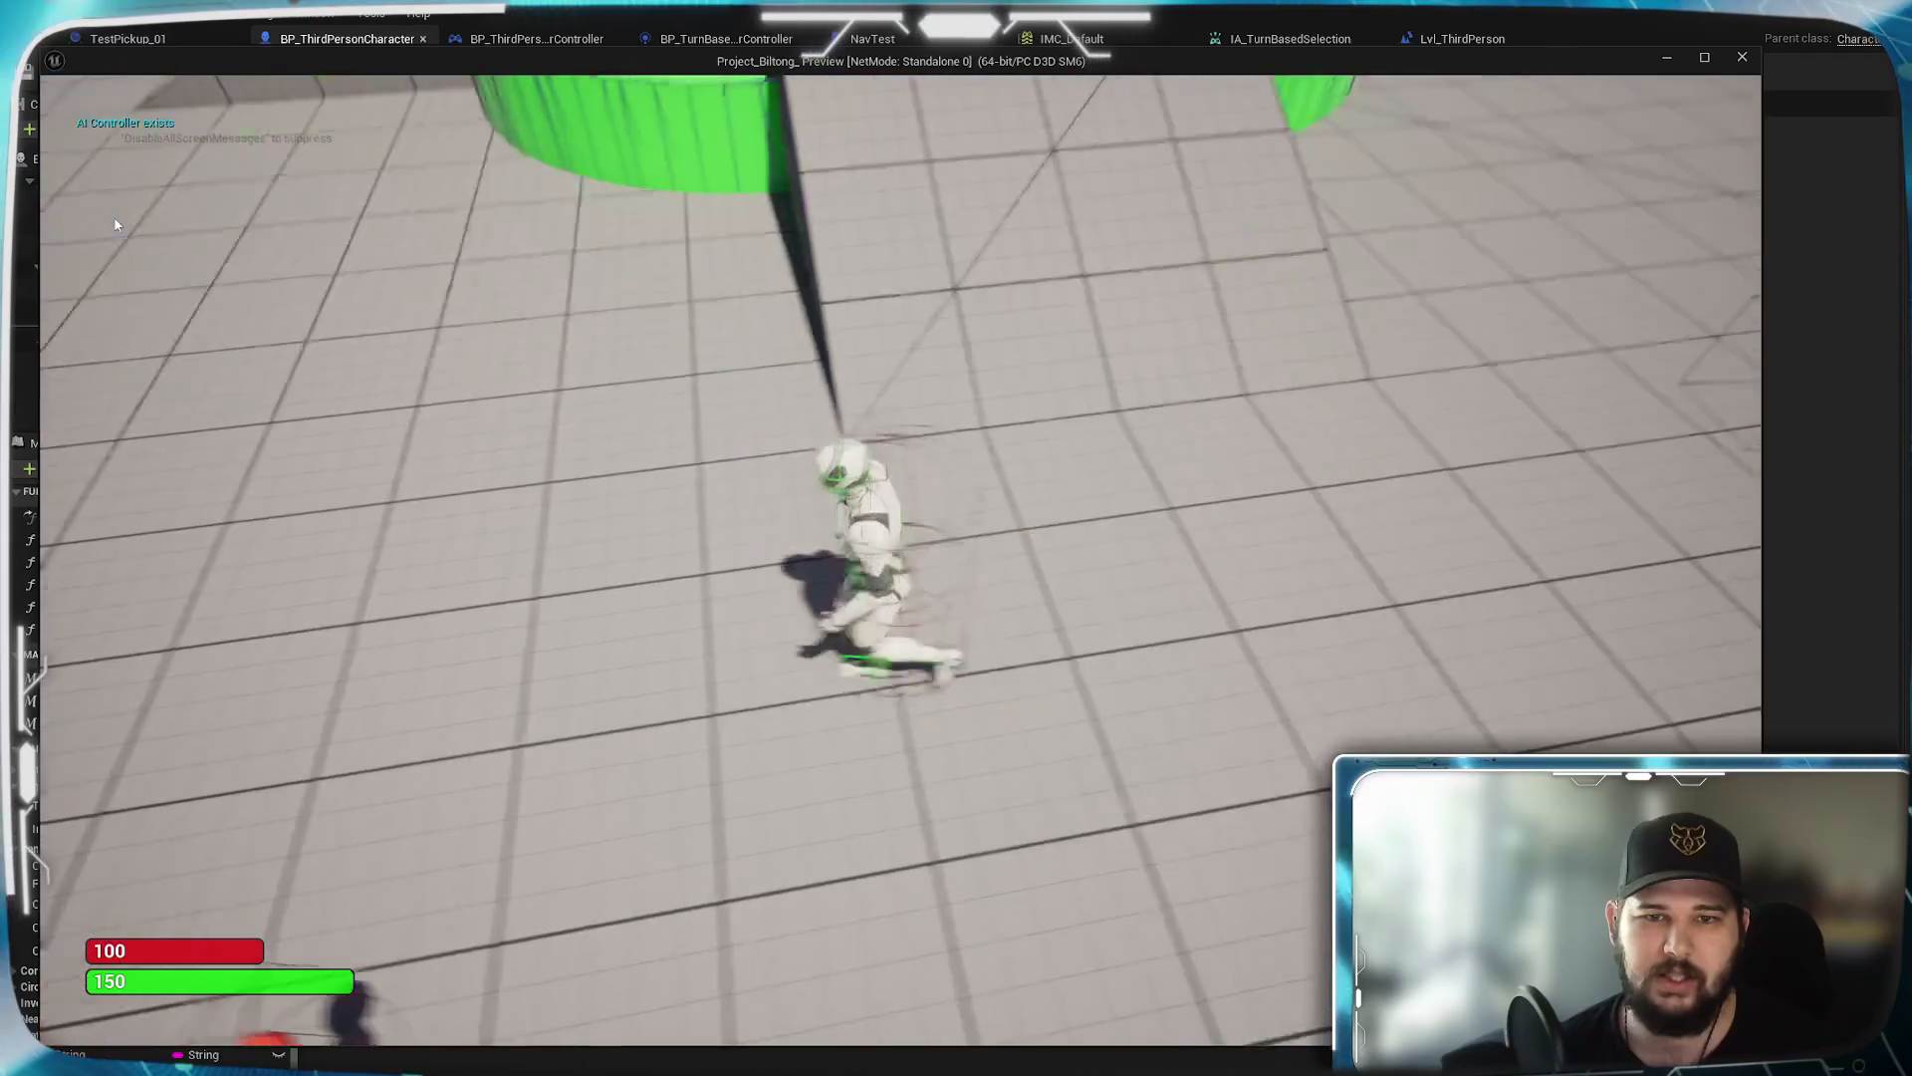
pyautogui.press('Escape')
pyautogui.scroll(-5, 896, 478)
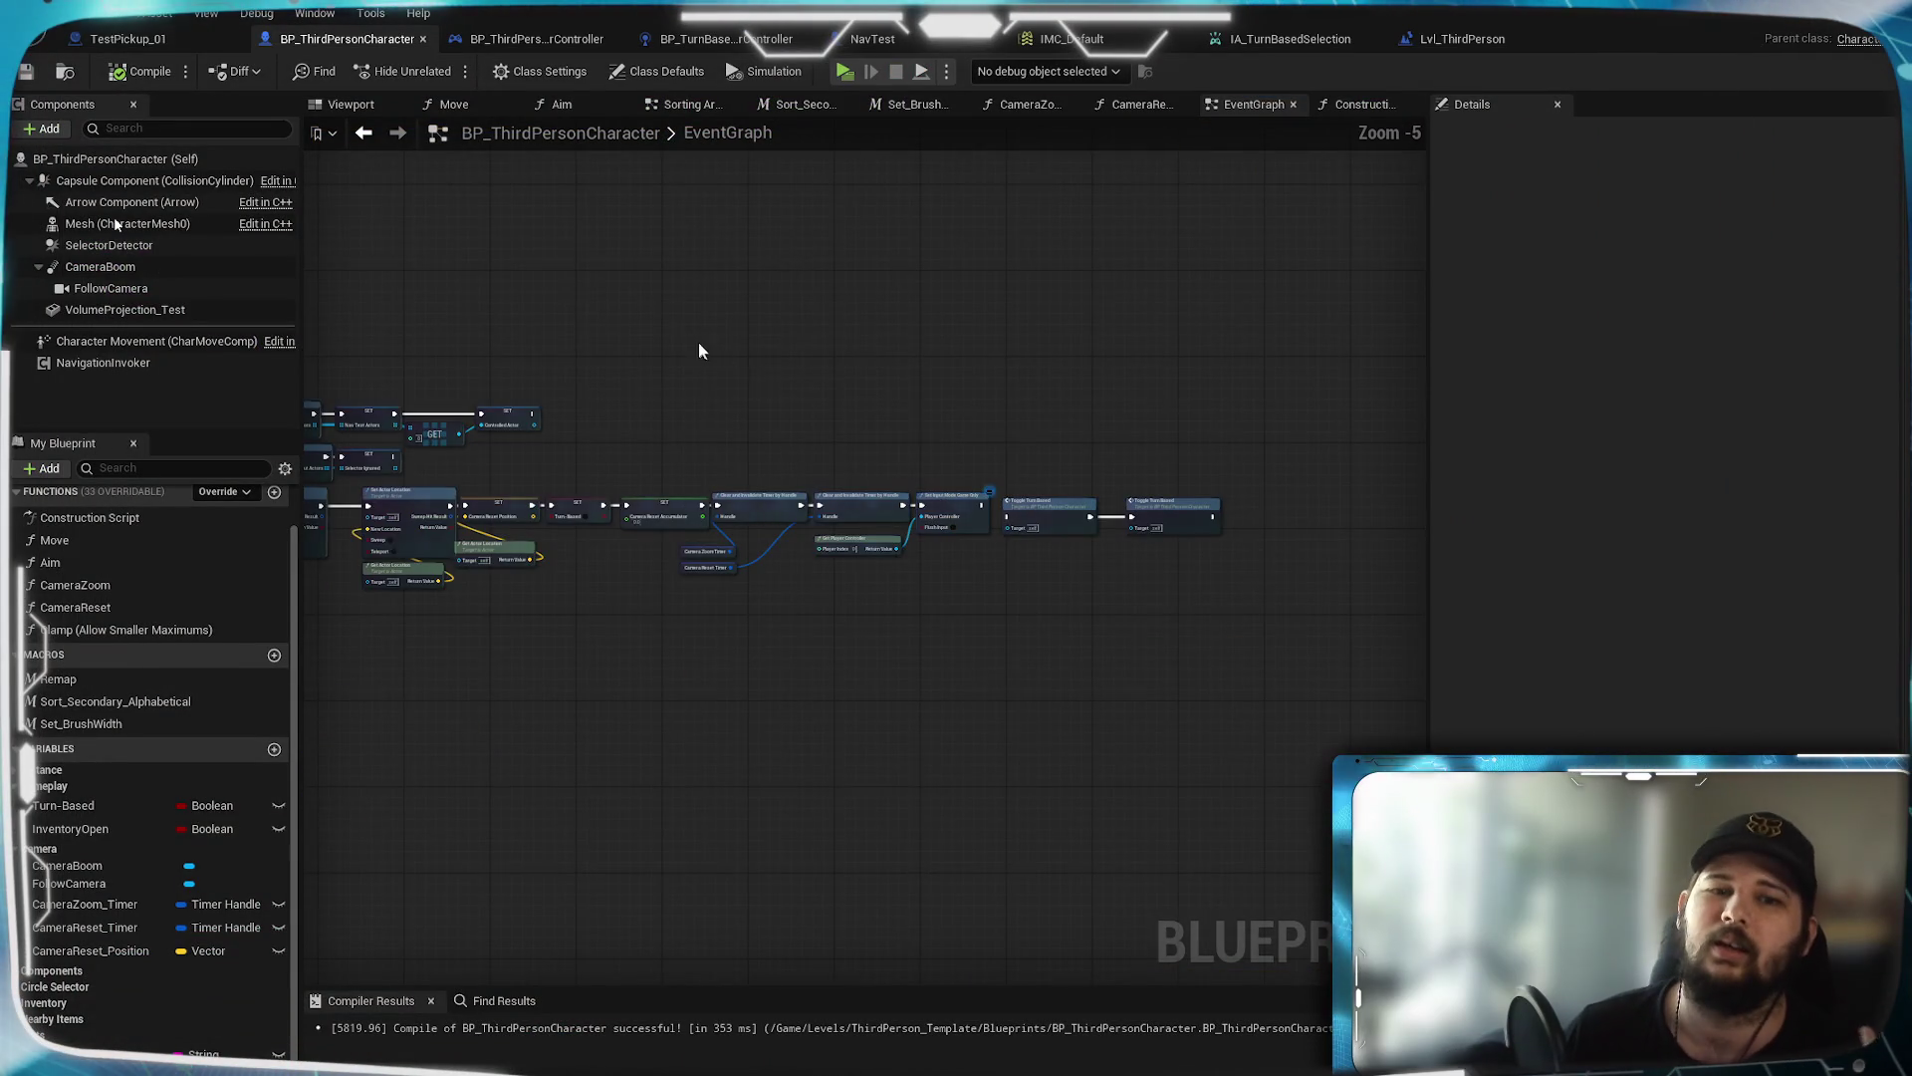
# Review the Toggle Turn-Based Elements group, CameraZoom timer, Destroy Actor and SpawnActor nodes
pyautogui.scroll(2, 941, 440)
pyautogui.moveTo(940, 440); pyautogui.dragTo(1280, 733)
pyautogui.scroll(1, 999, 463)
pyautogui.scroll(1, 1097, 768)
pyautogui.scroll(1, 984, 619)
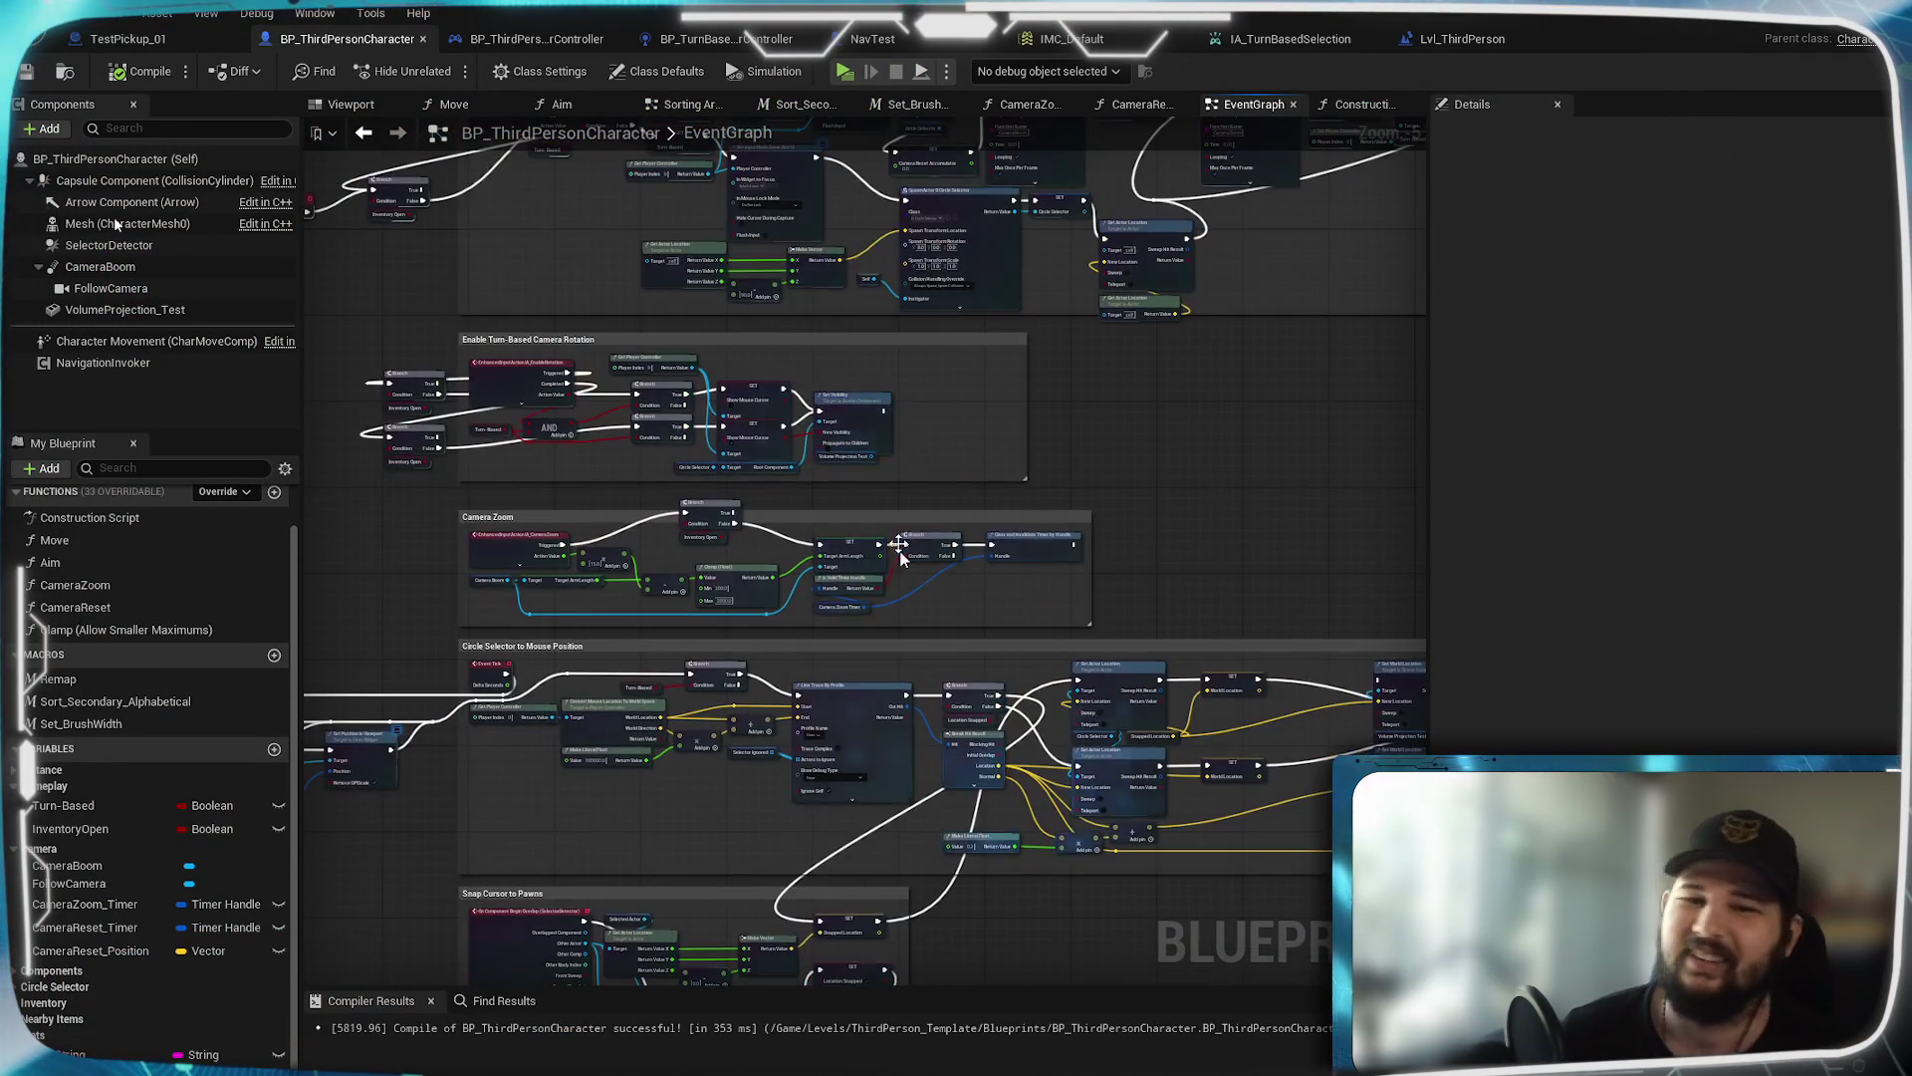
pyautogui.moveTo(1084, 390)
pyautogui.mouseDown()
pyautogui.moveTo(1195, 648)
pyautogui.moveTo(1102, 478)
pyautogui.moveTo(1139, 757)
pyautogui.mouseUp()
pyautogui.scroll(3, 1024, 534)
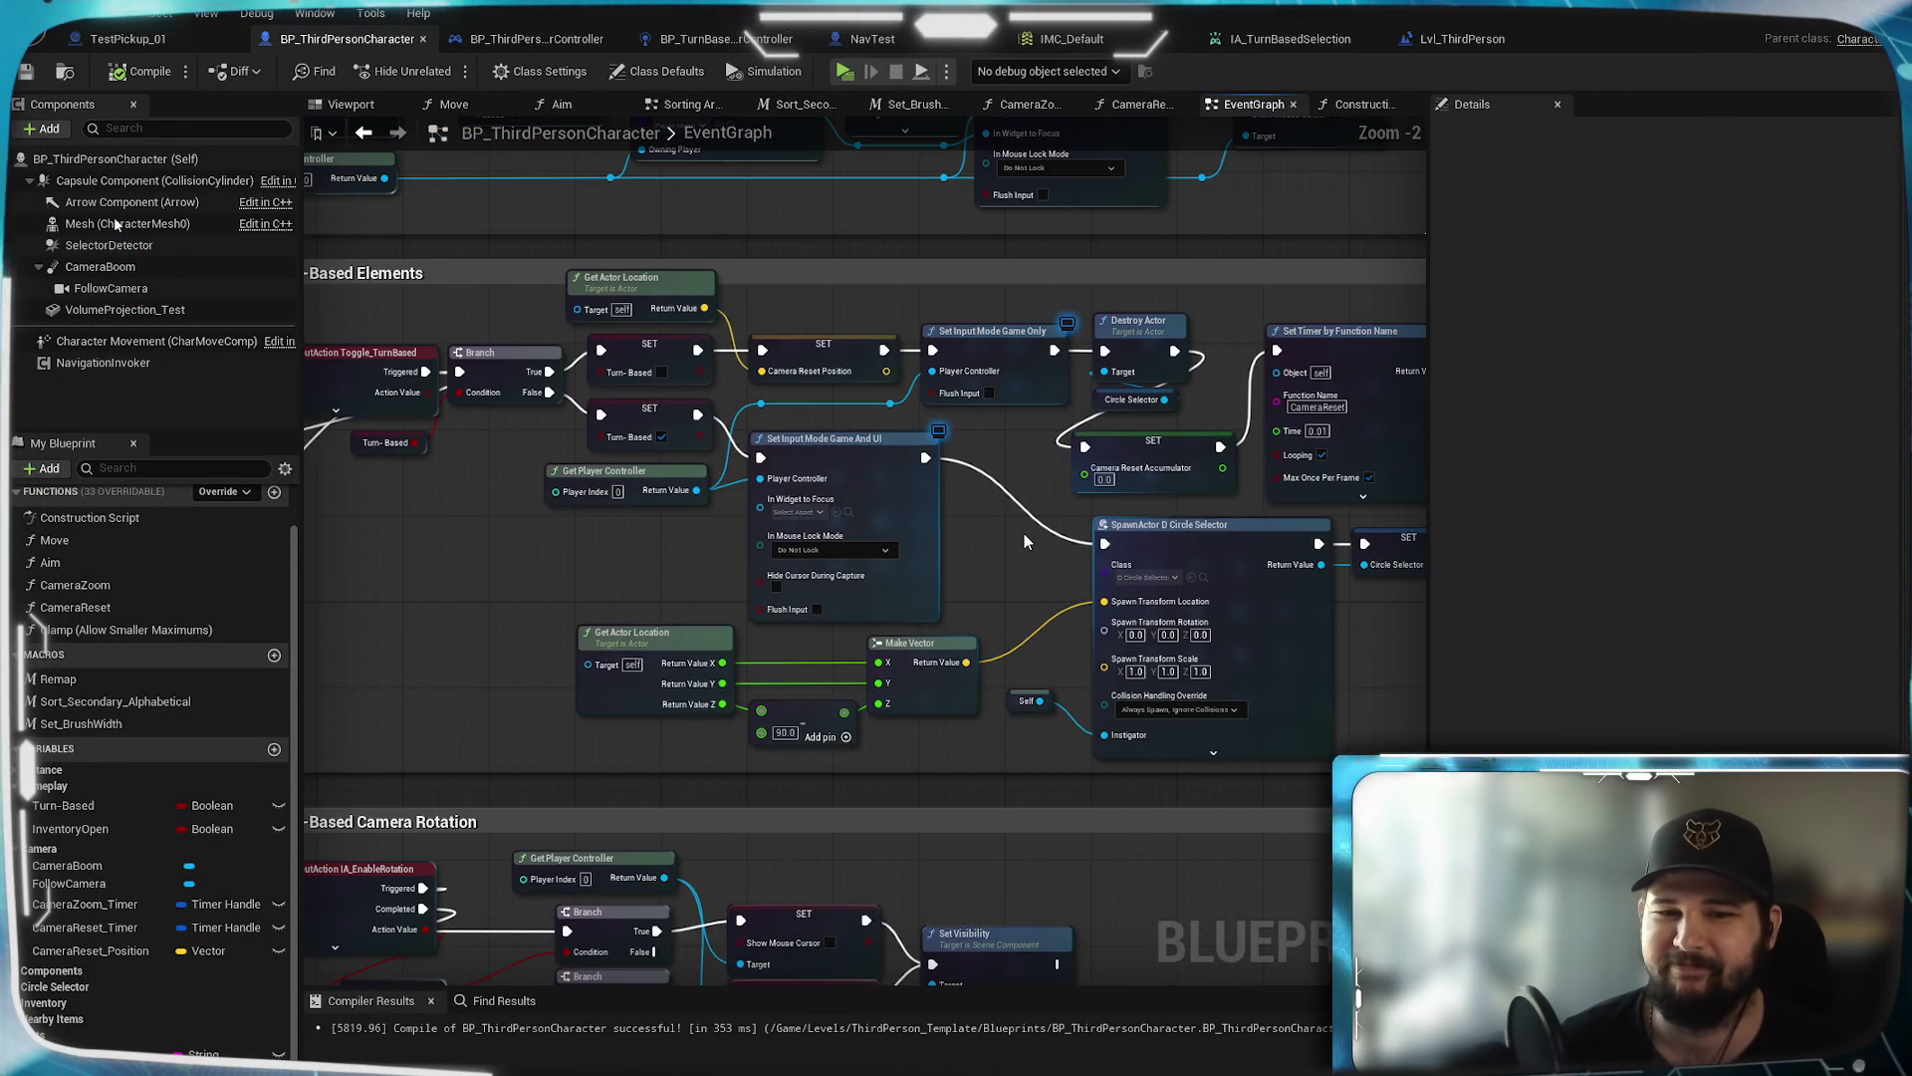
pyautogui.moveTo(1203, 522)
pyautogui.mouseDown()
pyautogui.moveTo(1203, 571)
pyautogui.moveTo(749, 701)
pyautogui.mouseUp()
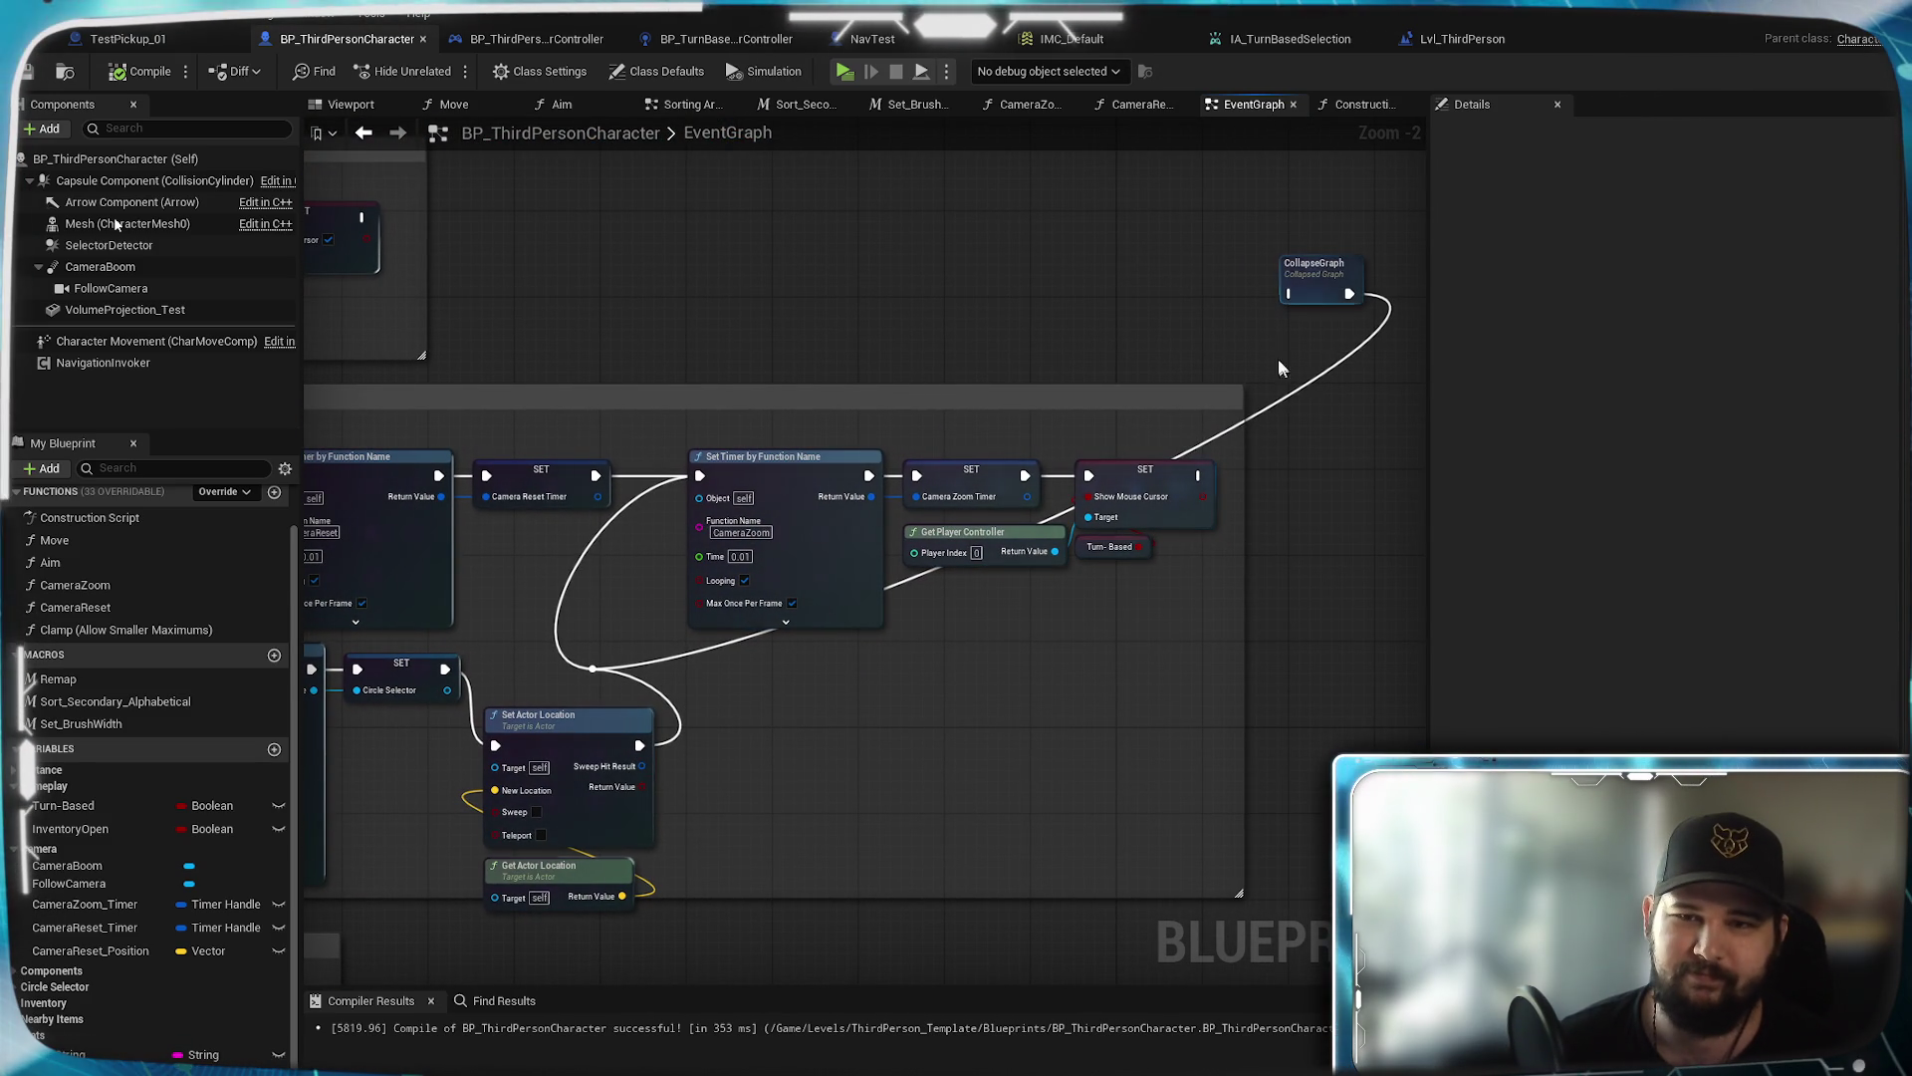
pyautogui.moveTo(802, 732)
pyautogui.mouseDown()
pyautogui.moveTo(1034, 697)
pyautogui.moveTo(759, 733)
pyautogui.mouseUp()
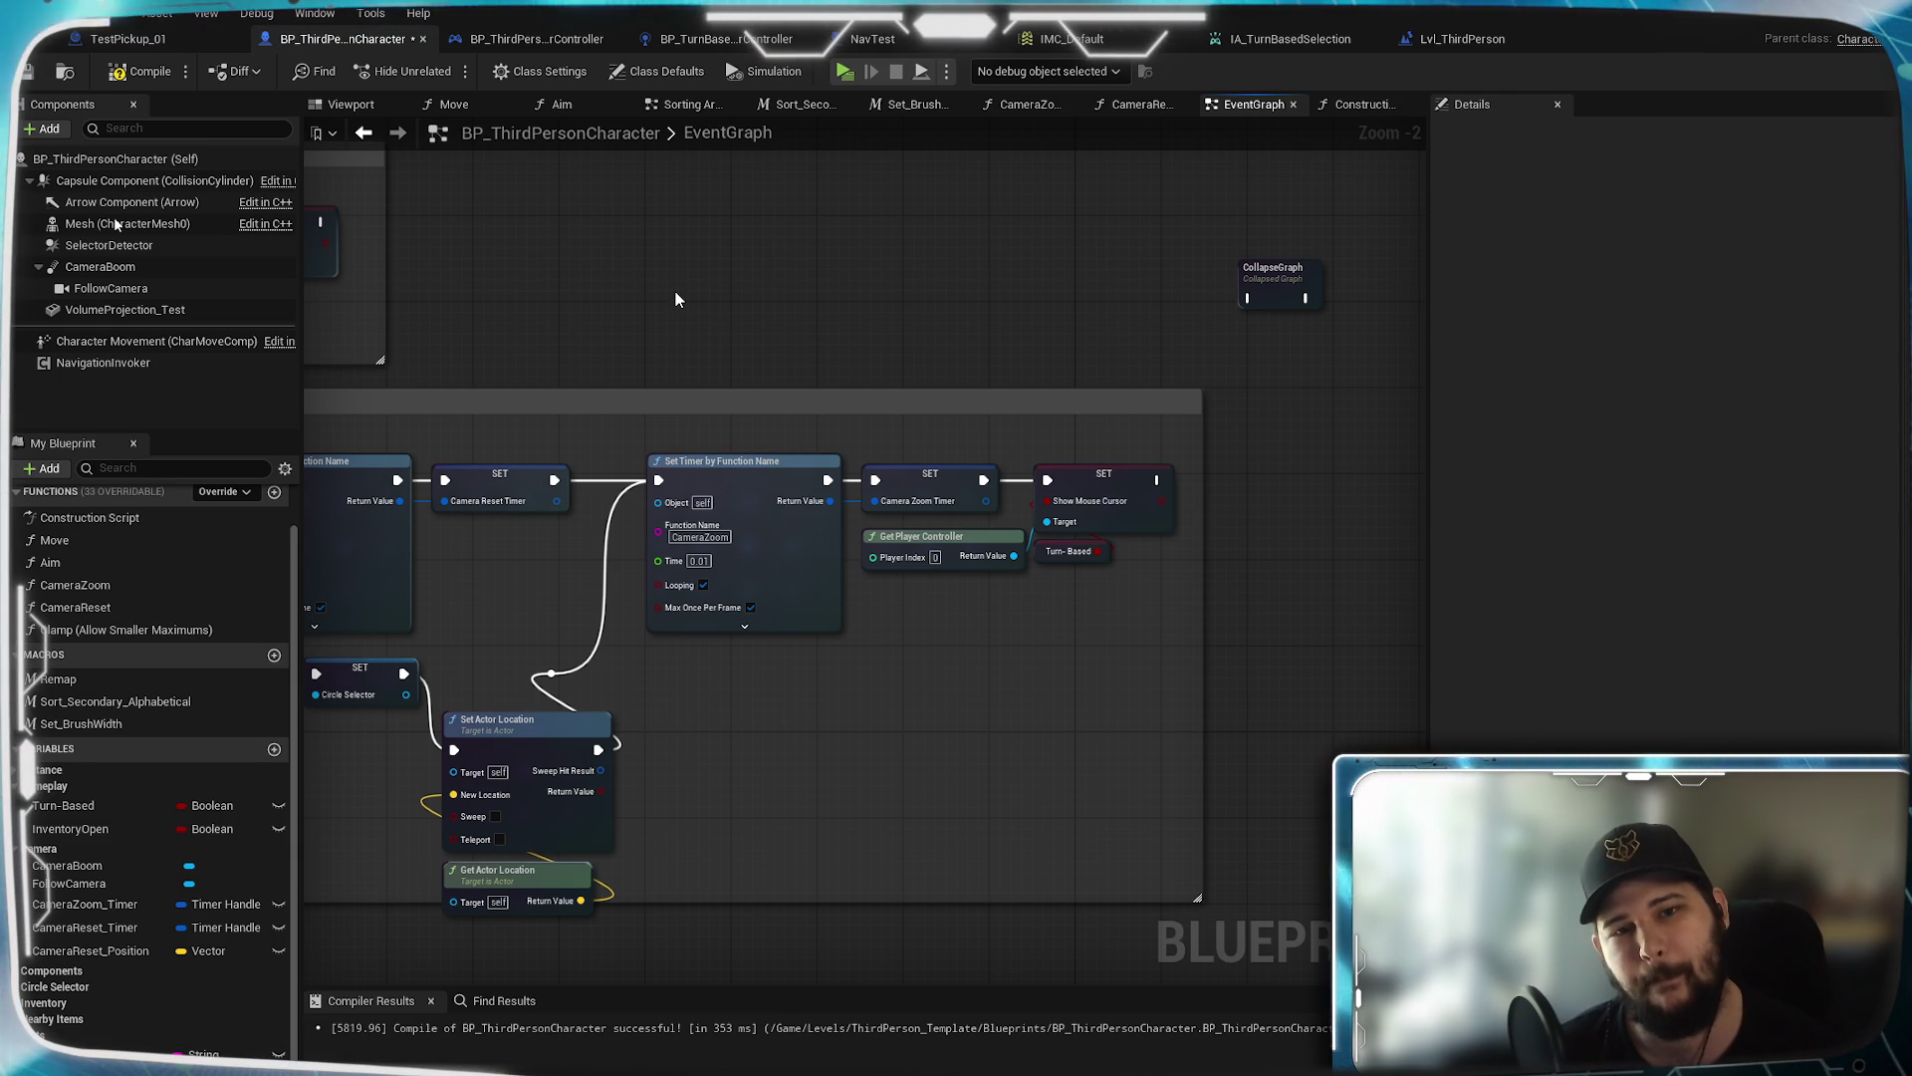
# Move the two Toggle Turn Based nodes below the Set Actor Location chain
pyautogui.moveTo(580, 313)
pyautogui.mouseDown()
pyautogui.moveTo(910, 307)
pyautogui.moveTo(956, 418)
pyautogui.moveTo(867, 312)
pyautogui.moveTo(723, 267)
pyautogui.mouseUp()
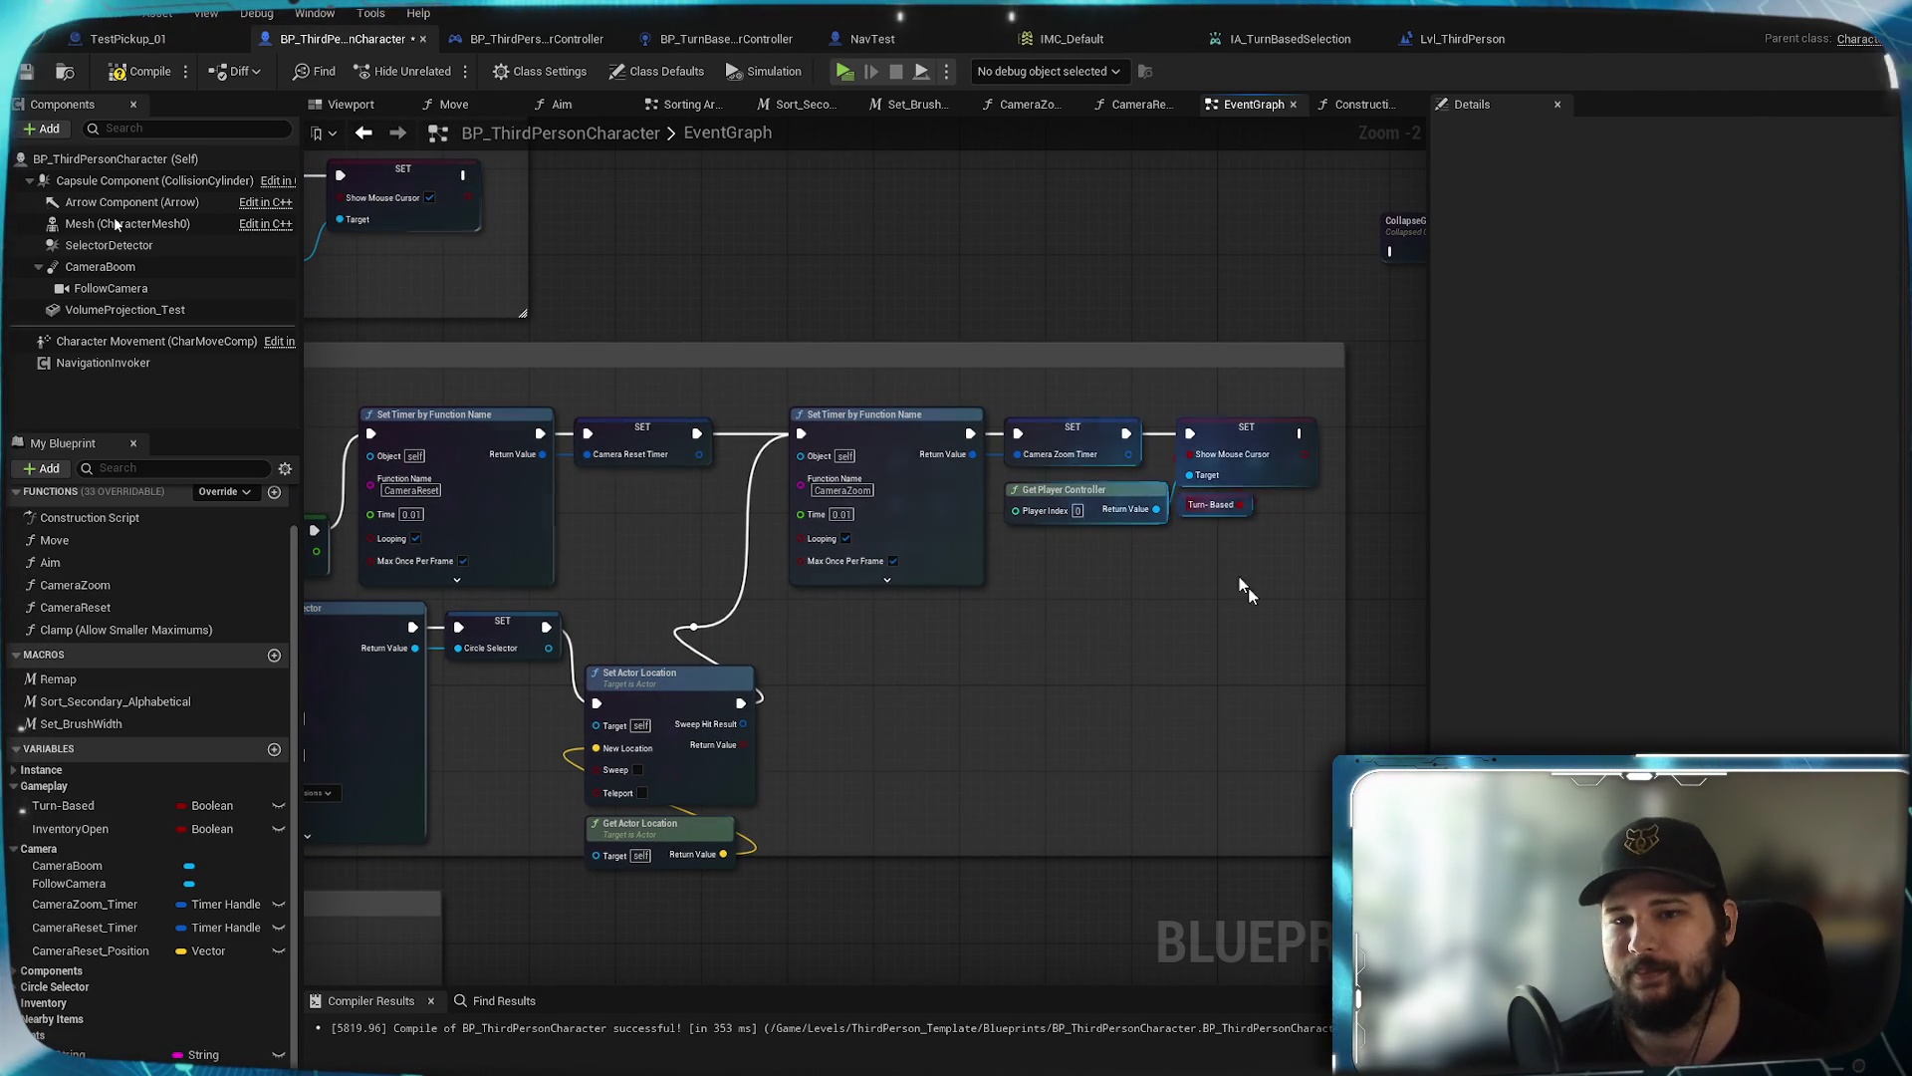
pyautogui.moveTo(1042, 586); pyautogui.dragTo(1061, 594)
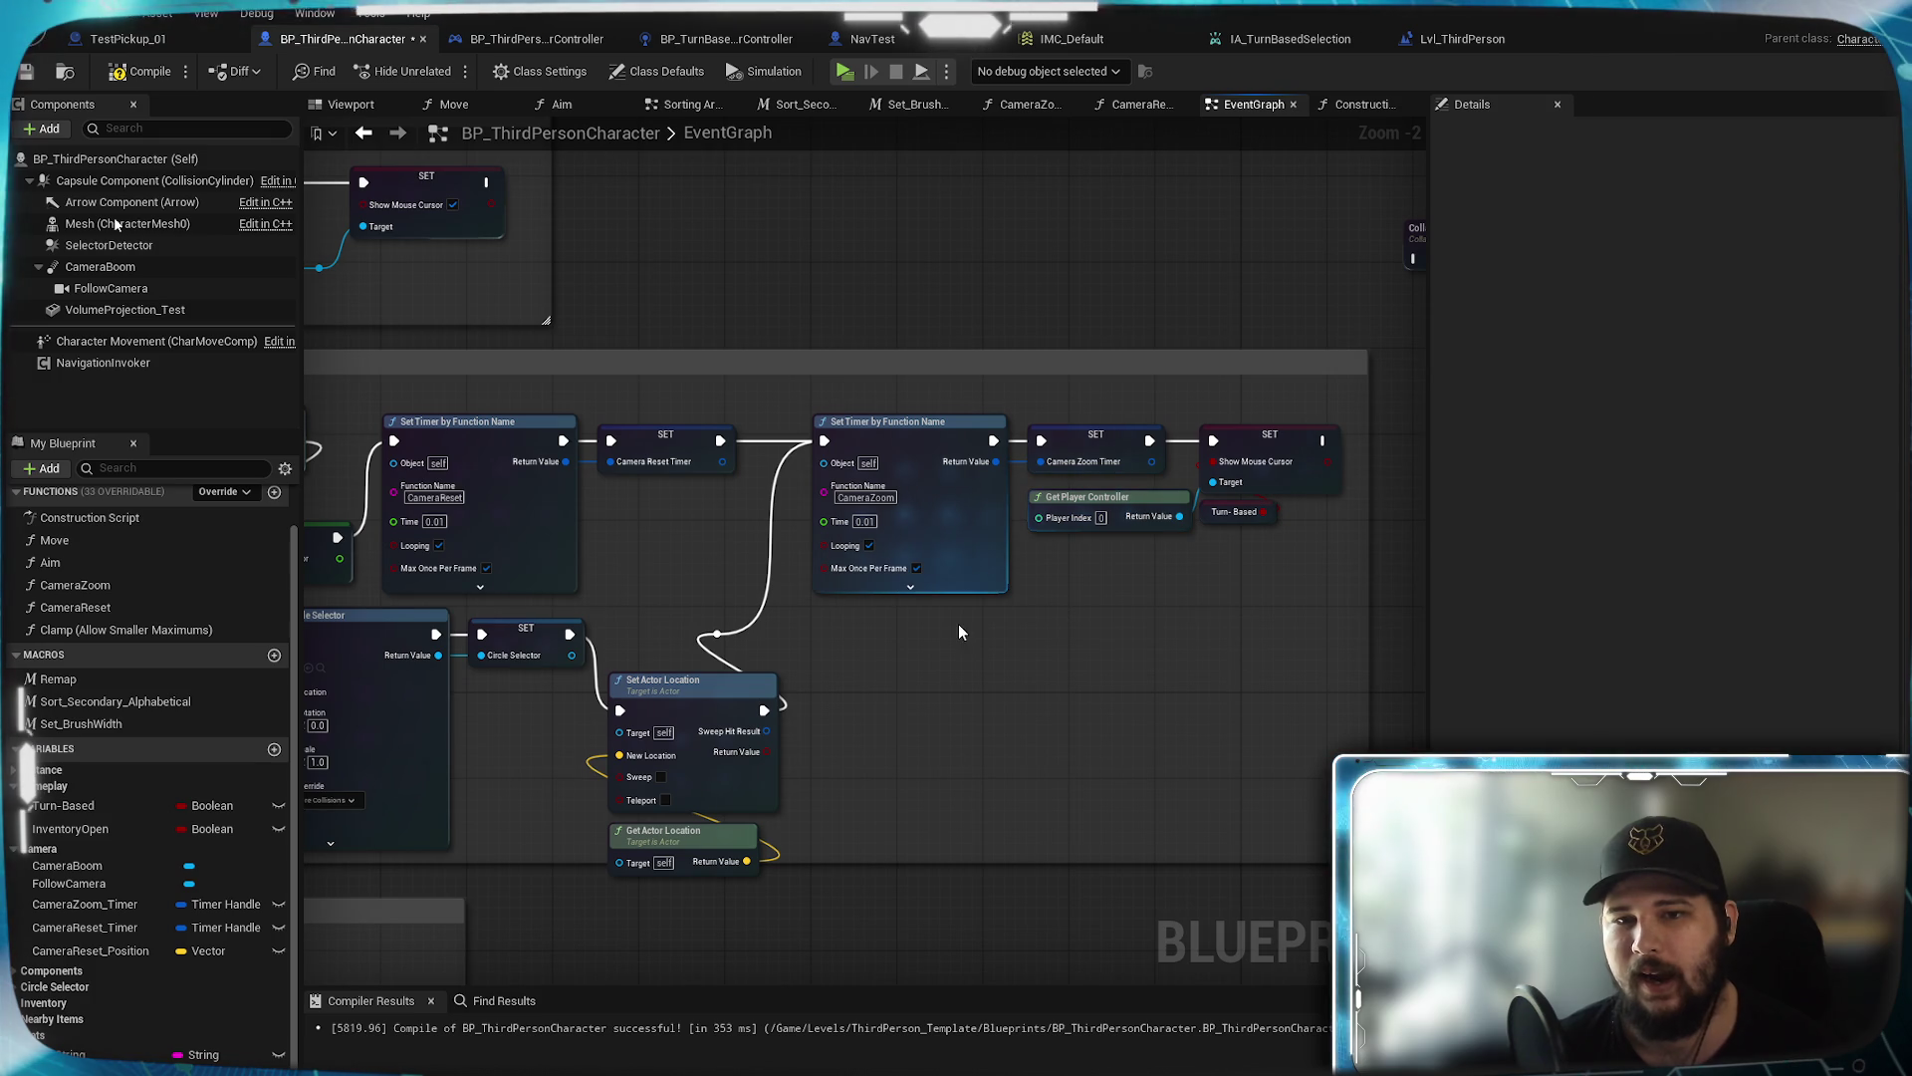
pyautogui.moveTo(649, 589); pyautogui.dragTo(648, 418)
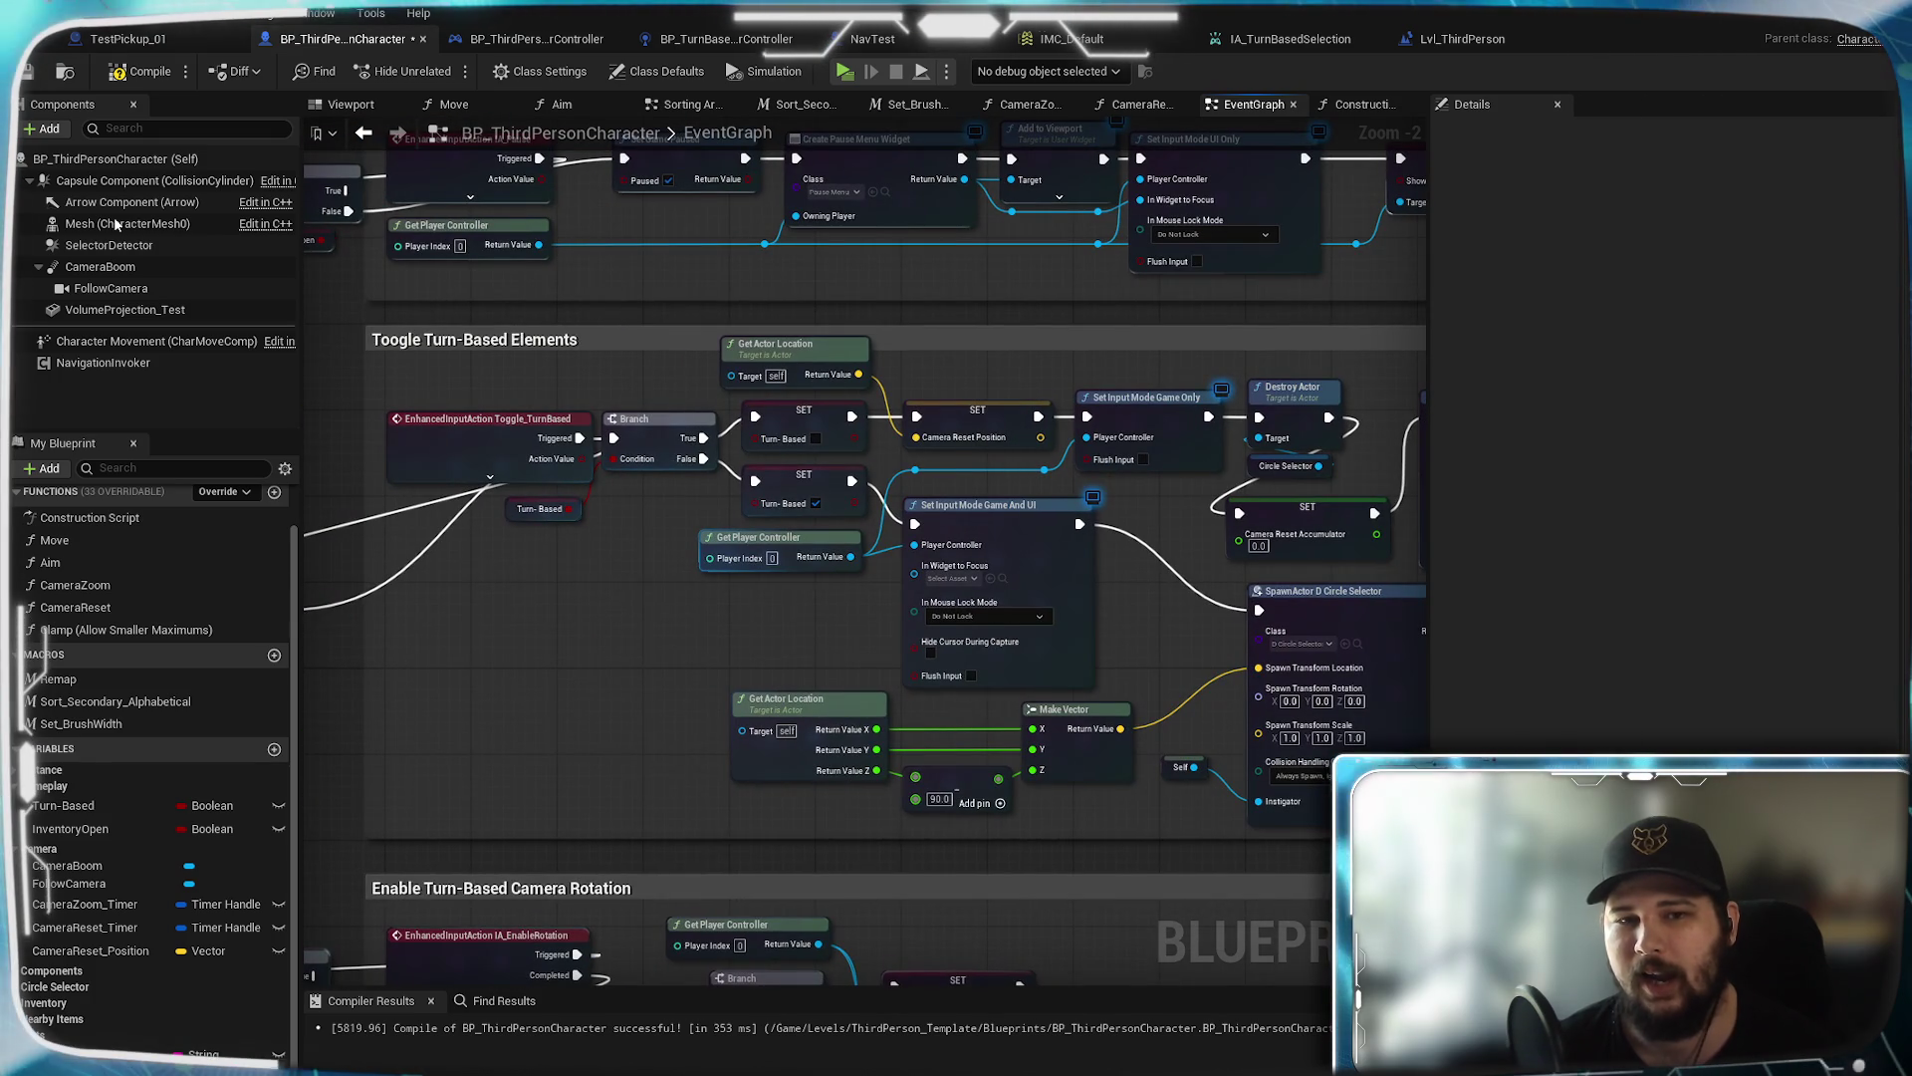
pyautogui.moveTo(897, 617)
pyautogui.mouseDown()
pyautogui.moveTo(749, 590)
pyautogui.moveTo(844, 575)
pyautogui.moveTo(680, 582)
pyautogui.mouseUp()
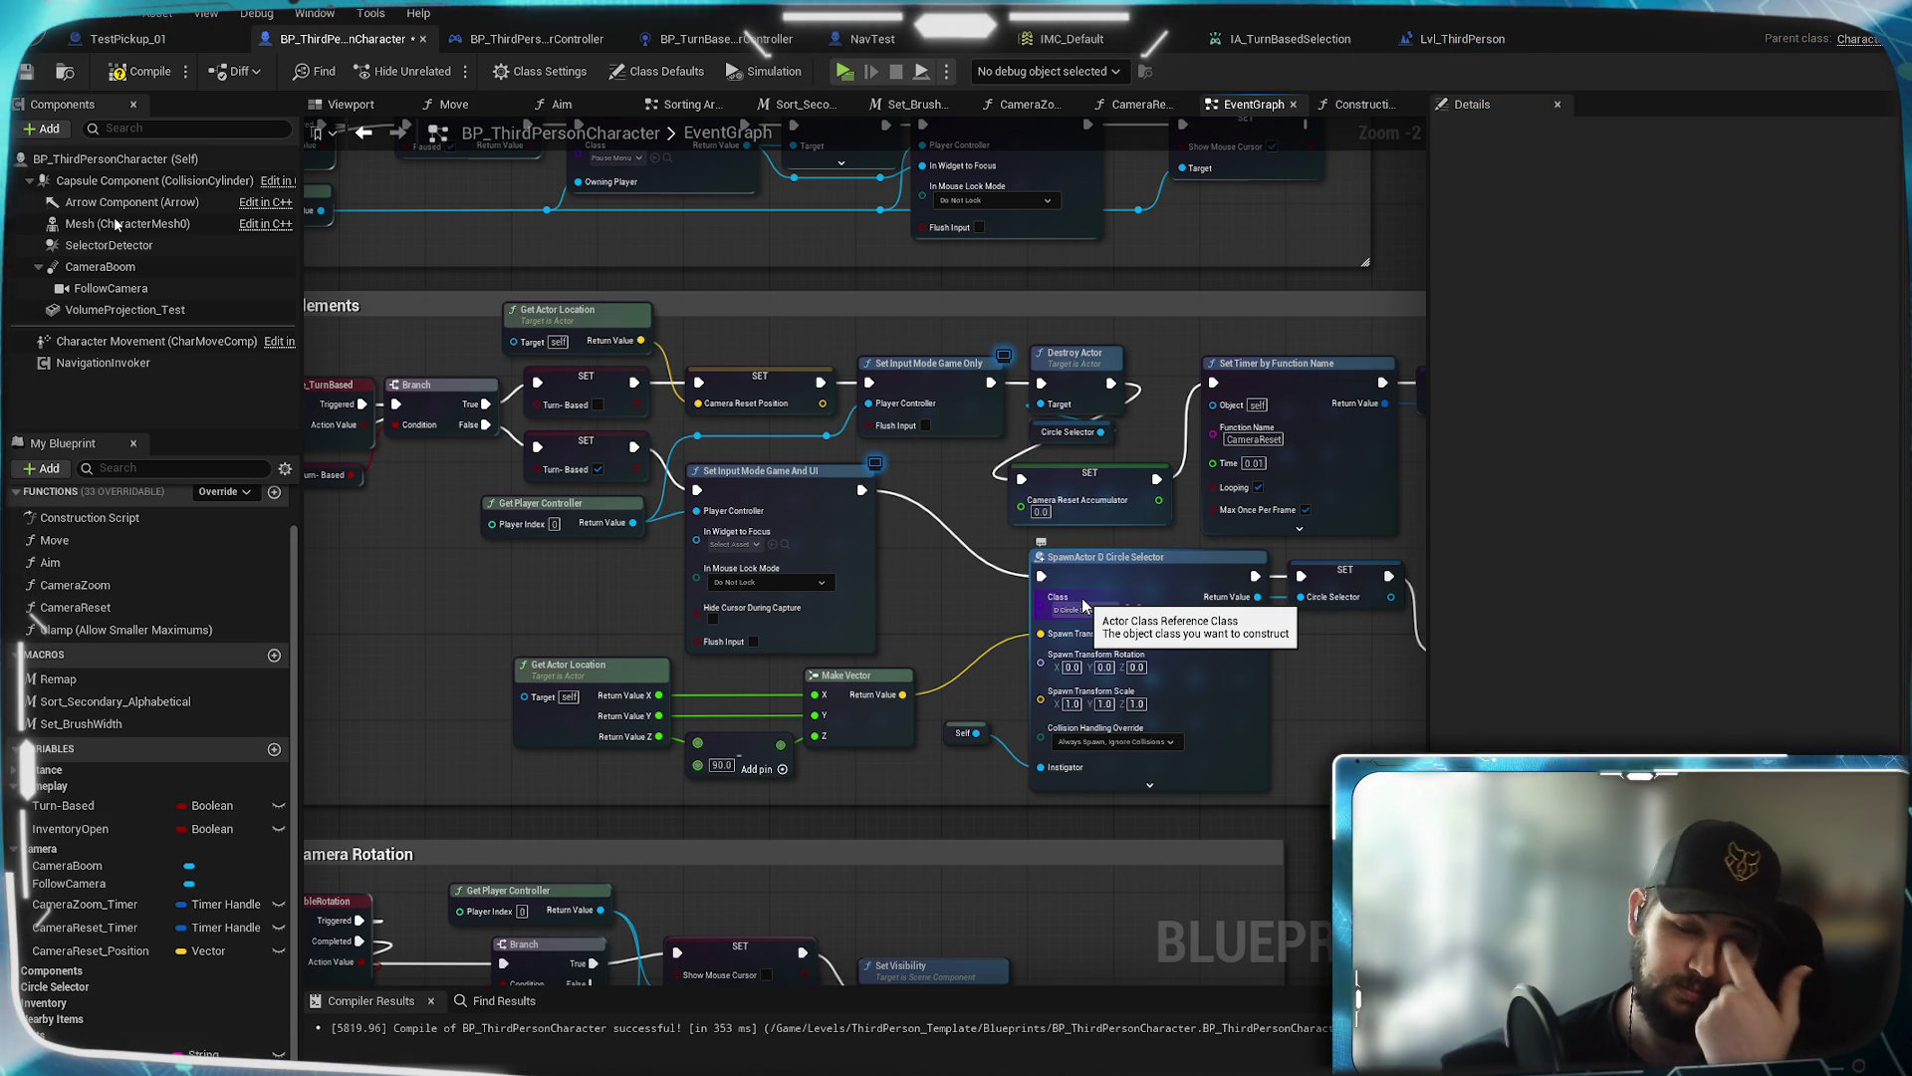
pyautogui.scroll(-6, 1354, 660)
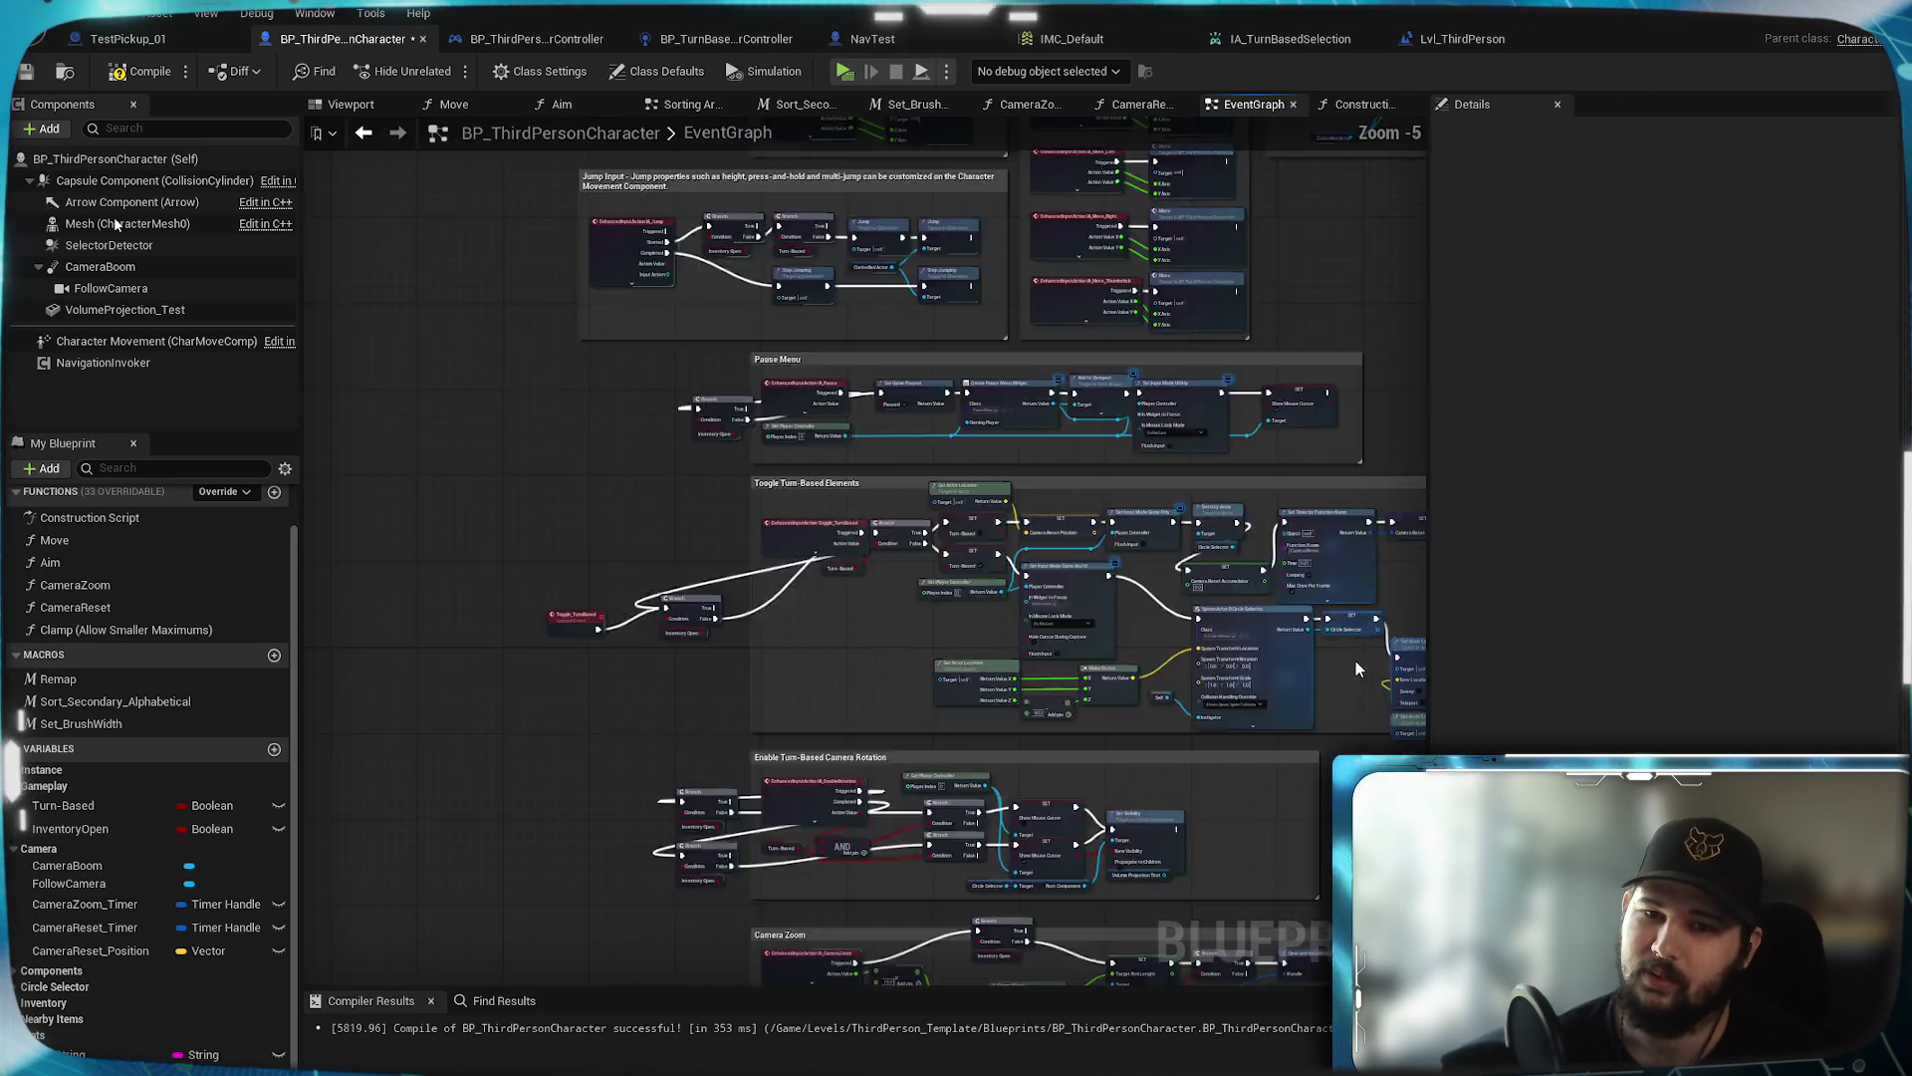
pyautogui.moveTo(852, 231); pyautogui.dragTo(998, 249)
pyautogui.scroll(3, 822, 442)
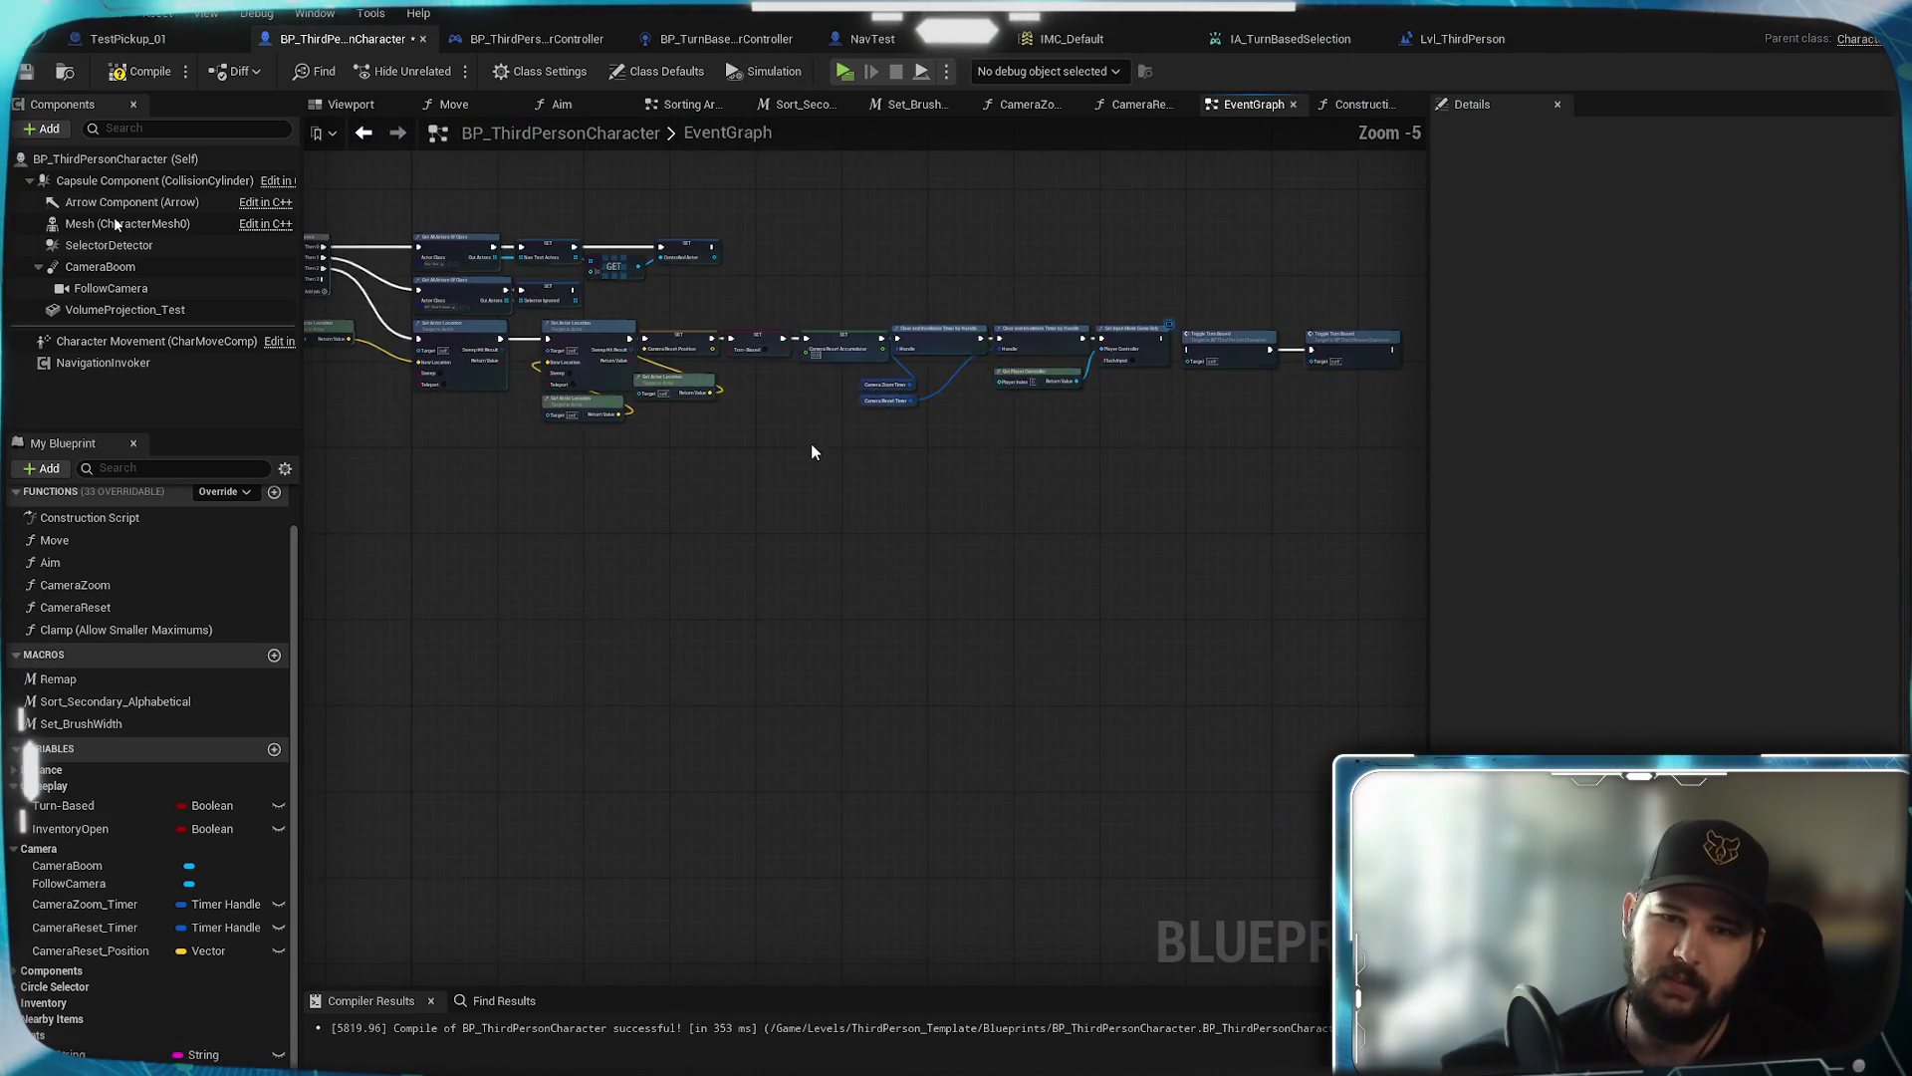
pyautogui.moveTo(1365, 555)
pyautogui.mouseDown()
pyautogui.moveTo(1186, 468)
pyautogui.moveTo(661, 677)
pyautogui.mouseUp()
pyautogui.scroll(4, 664, 677)
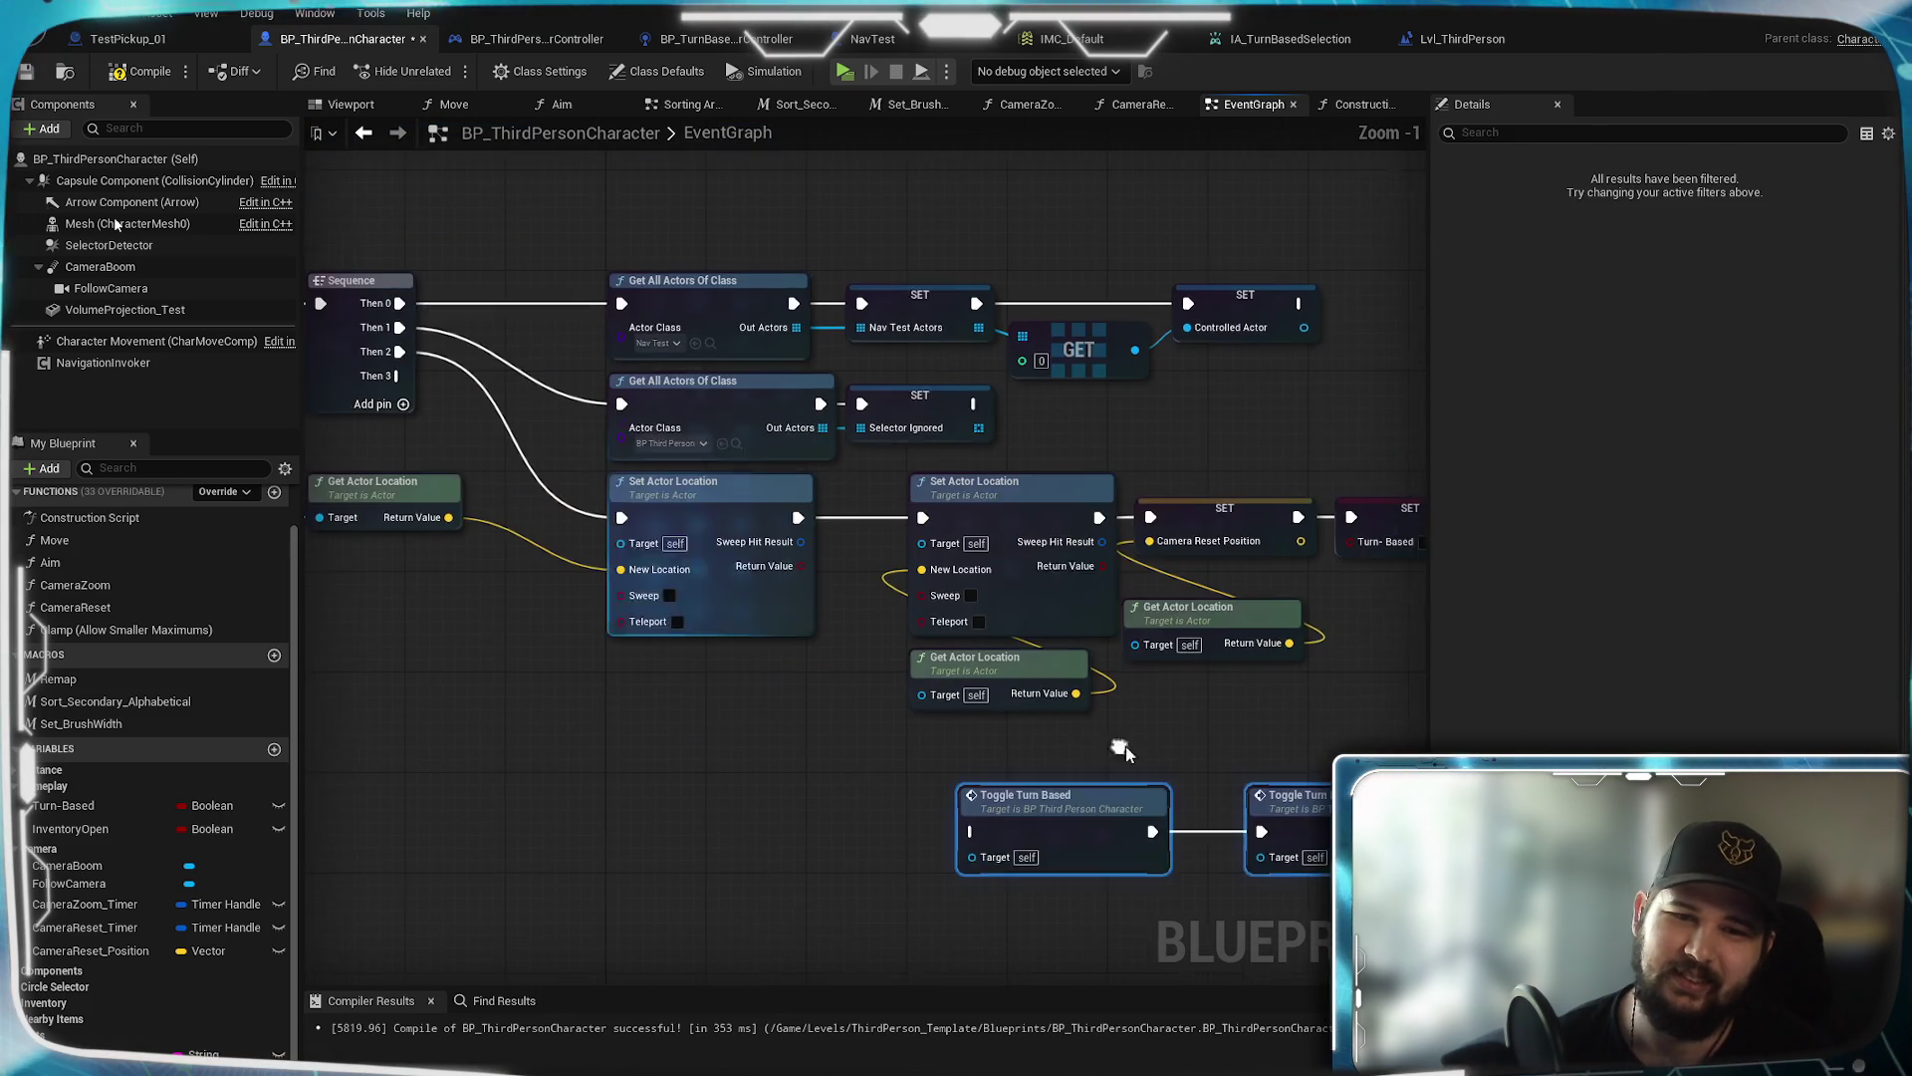
# Wire the first Set Actor Location into Toggle Turn Based, compile, and start a play test
pyautogui.moveTo(803, 516)
pyautogui.mouseDown()
pyautogui.moveTo(825, 534)
pyautogui.moveTo(902, 804)
pyautogui.mouseUp()
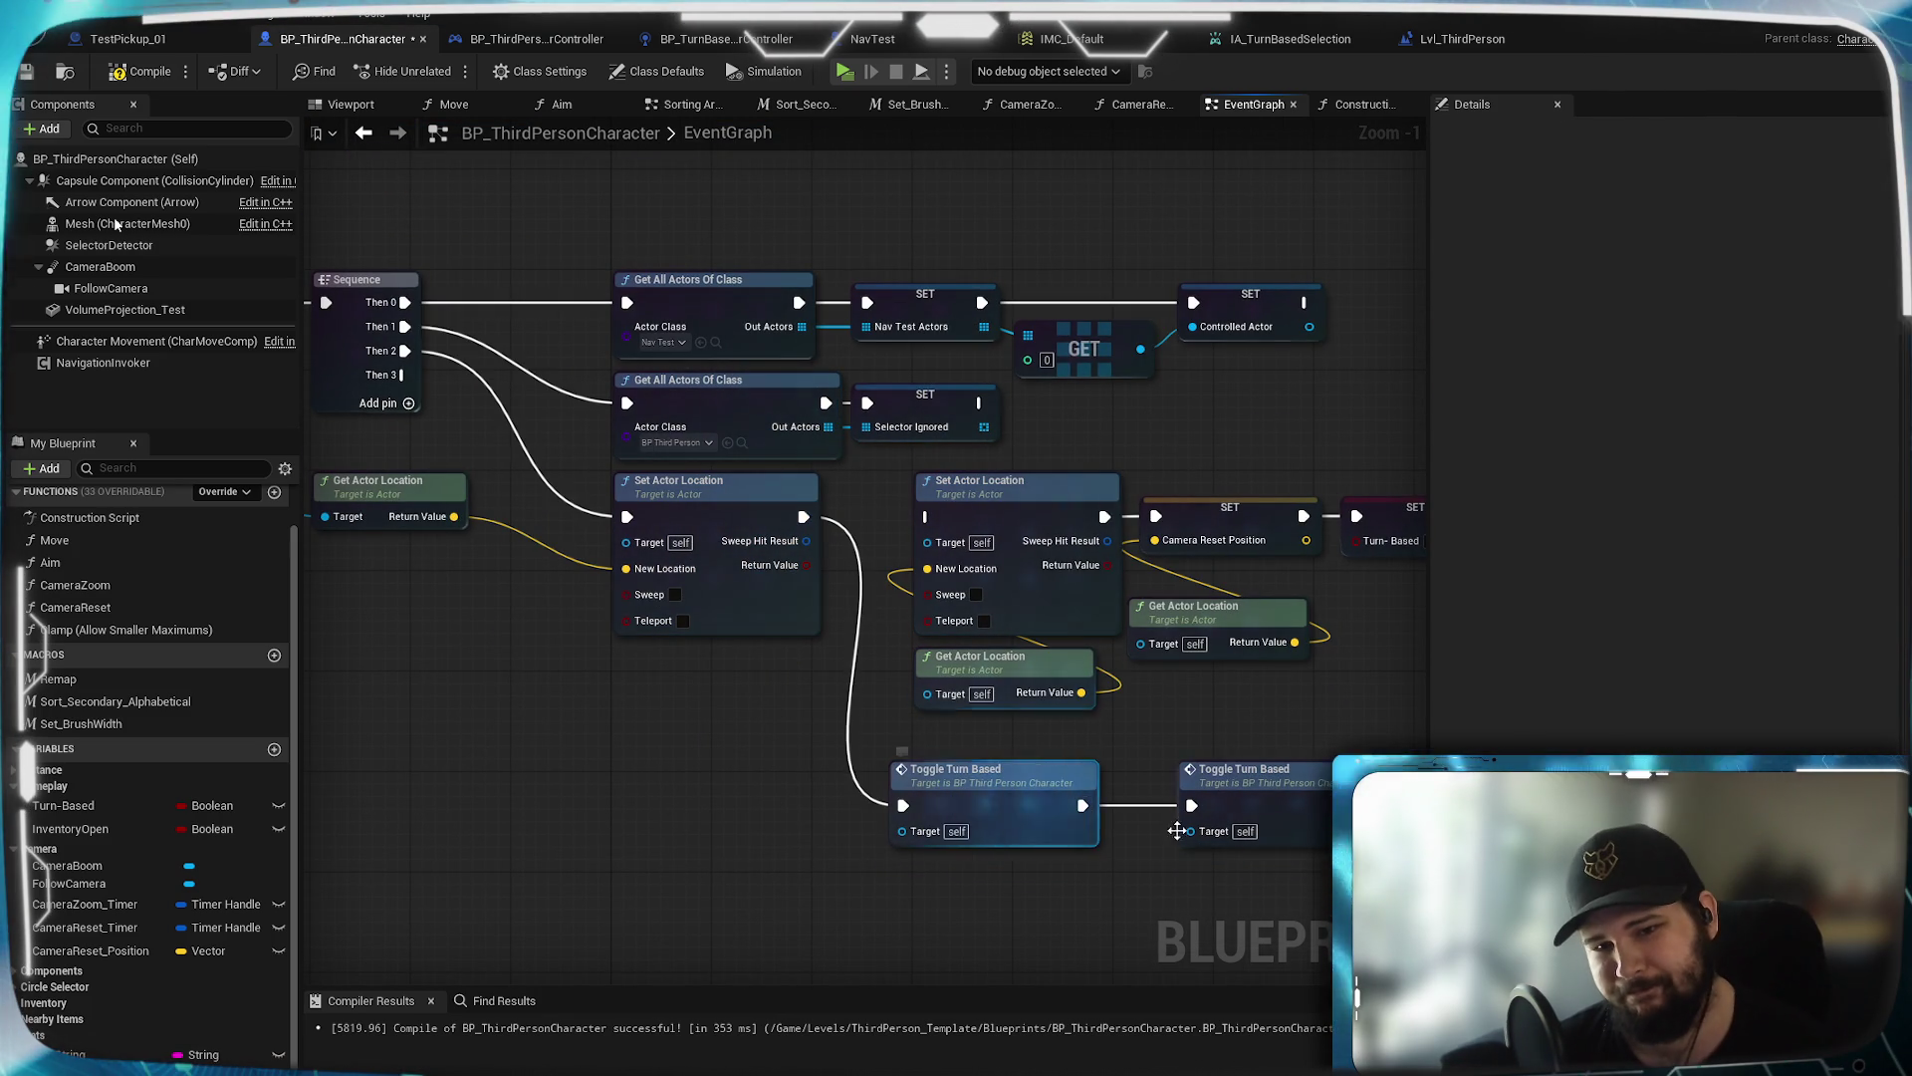
pyautogui.click(139, 72)
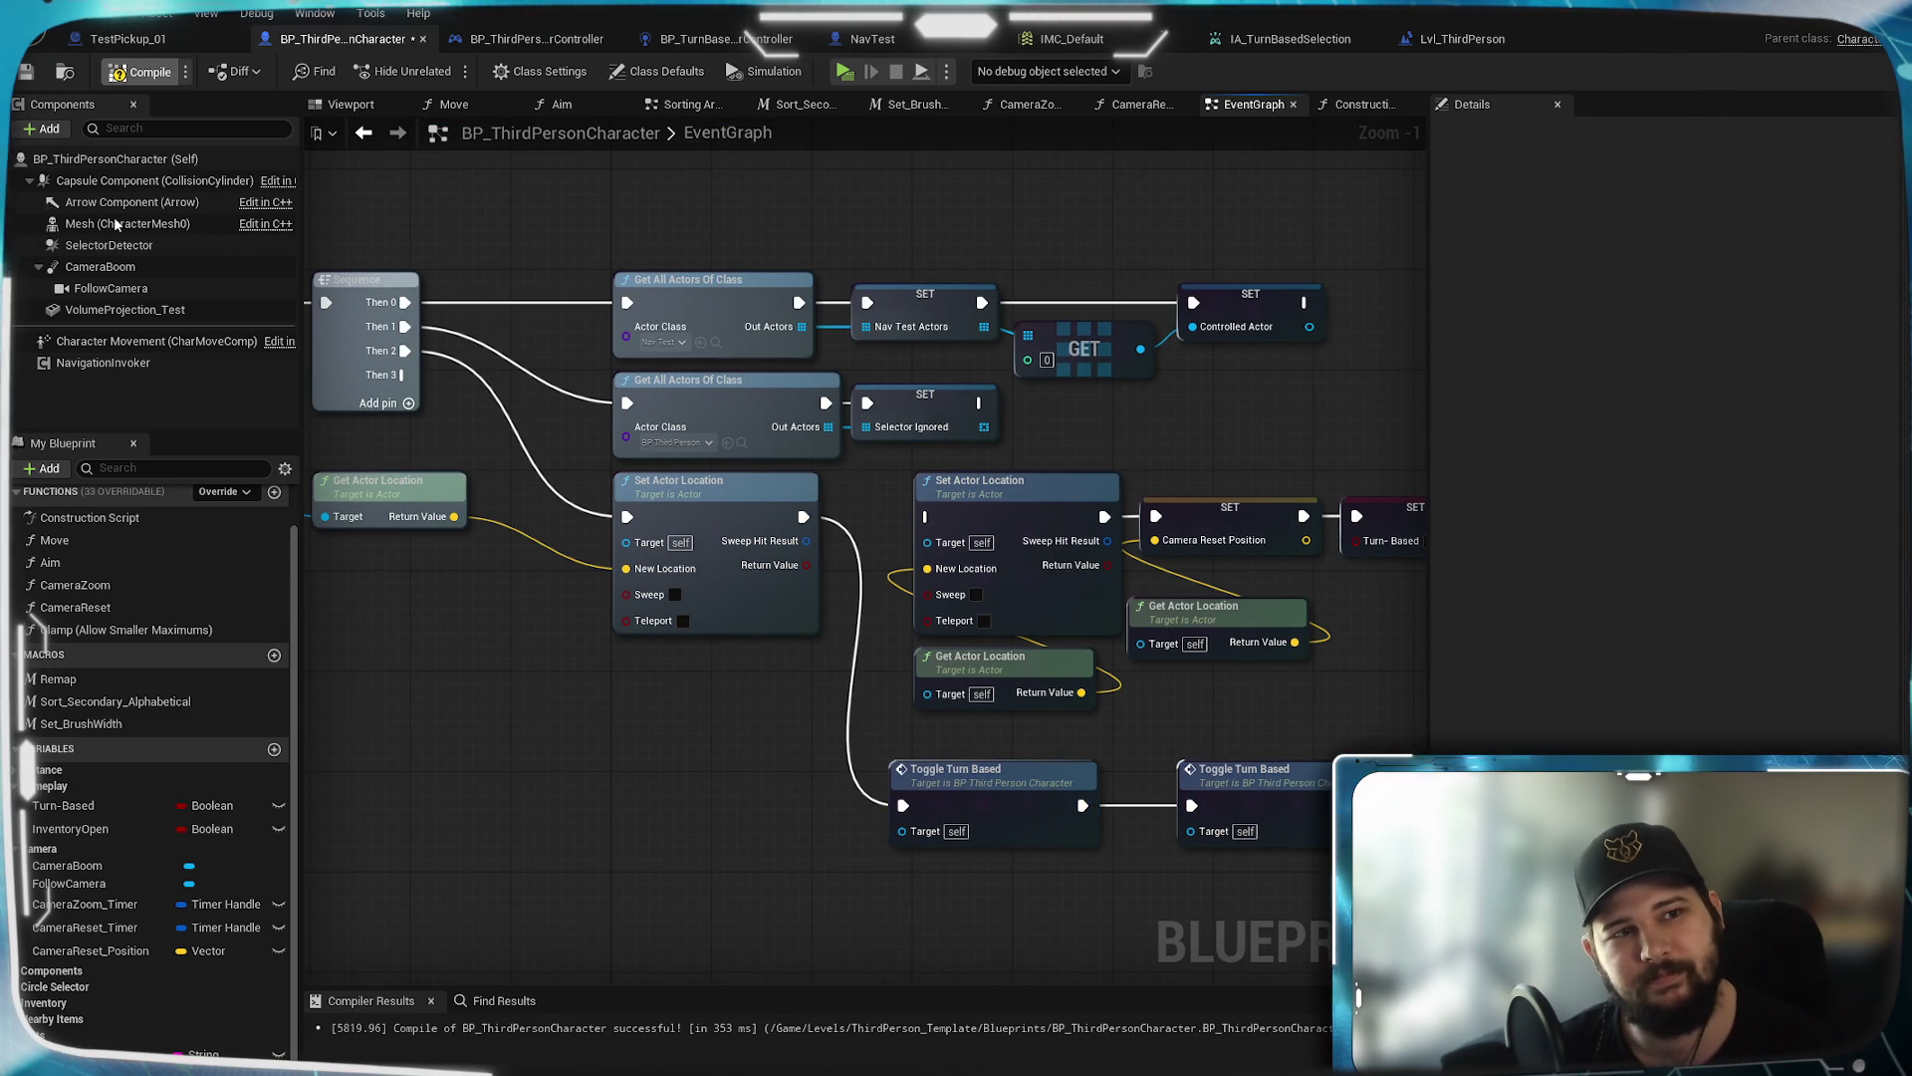
pyautogui.click(845, 80)
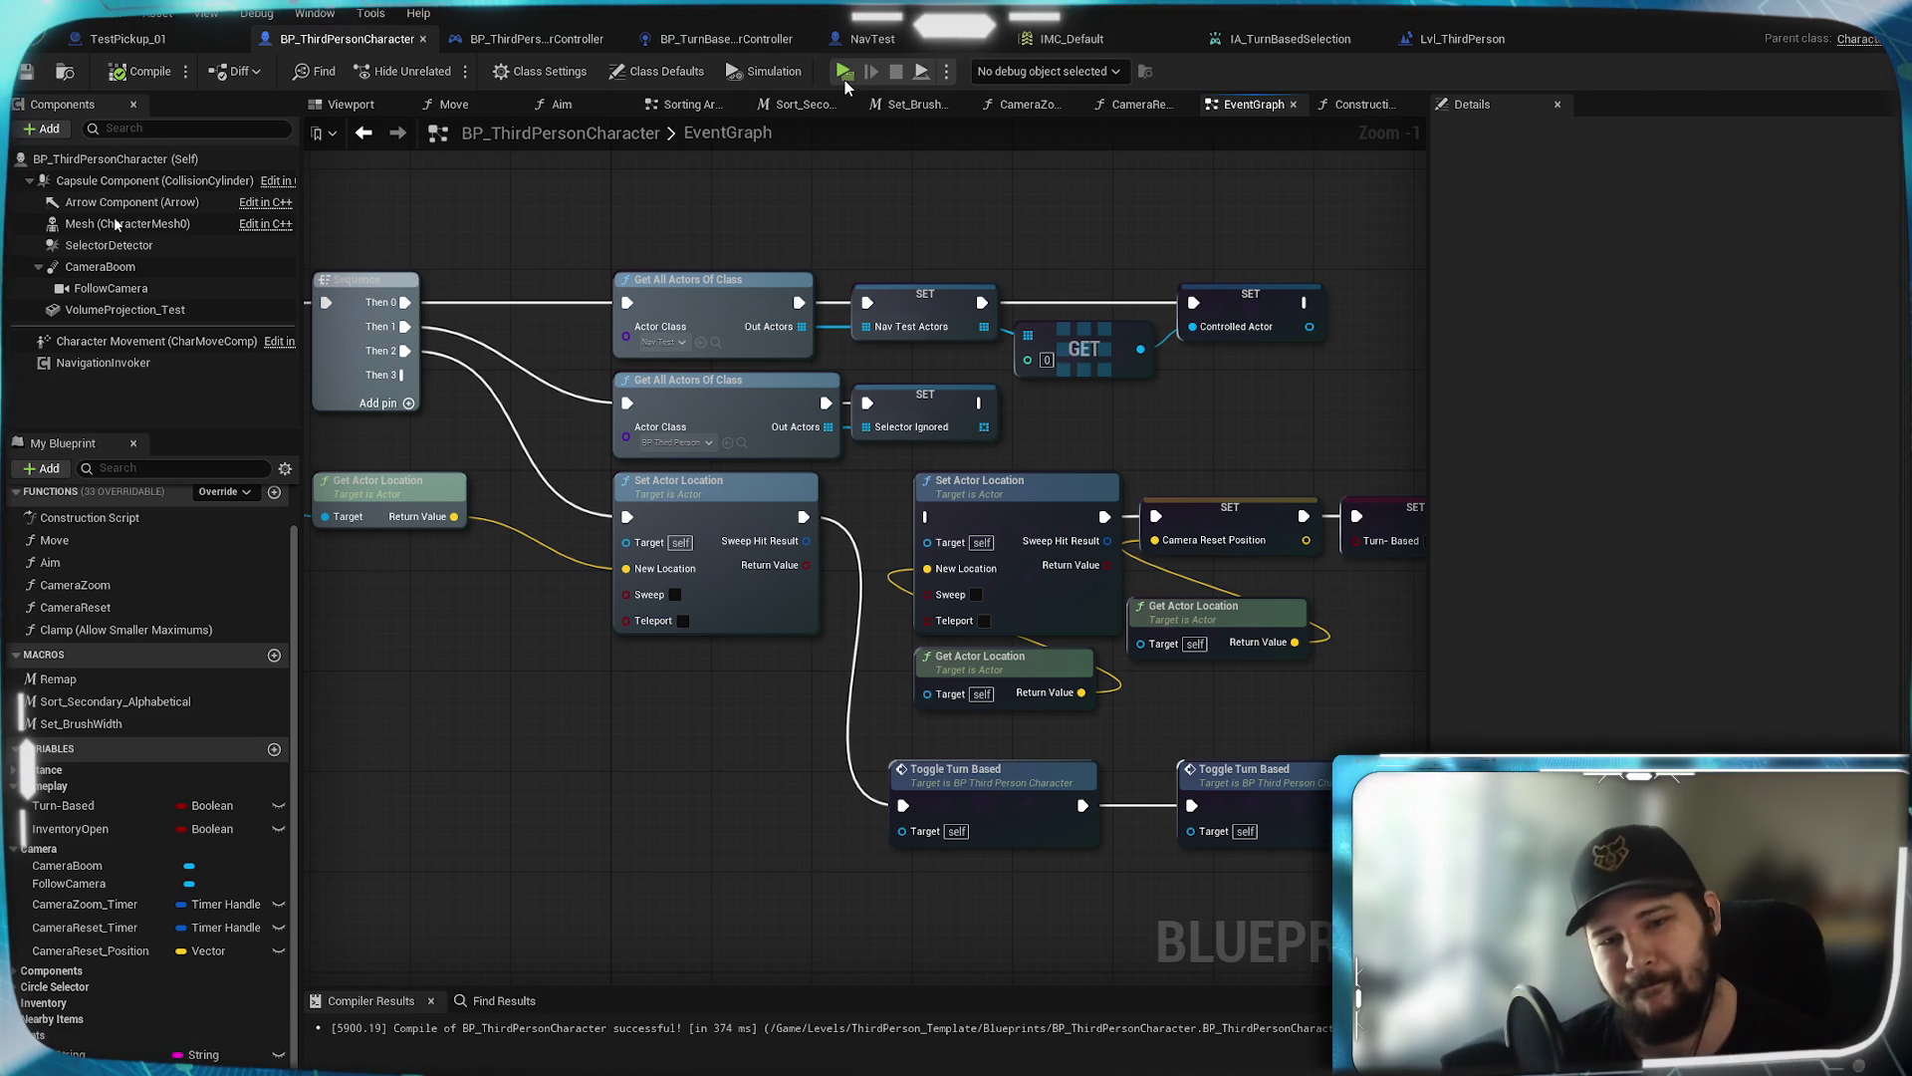
pyautogui.press('w')
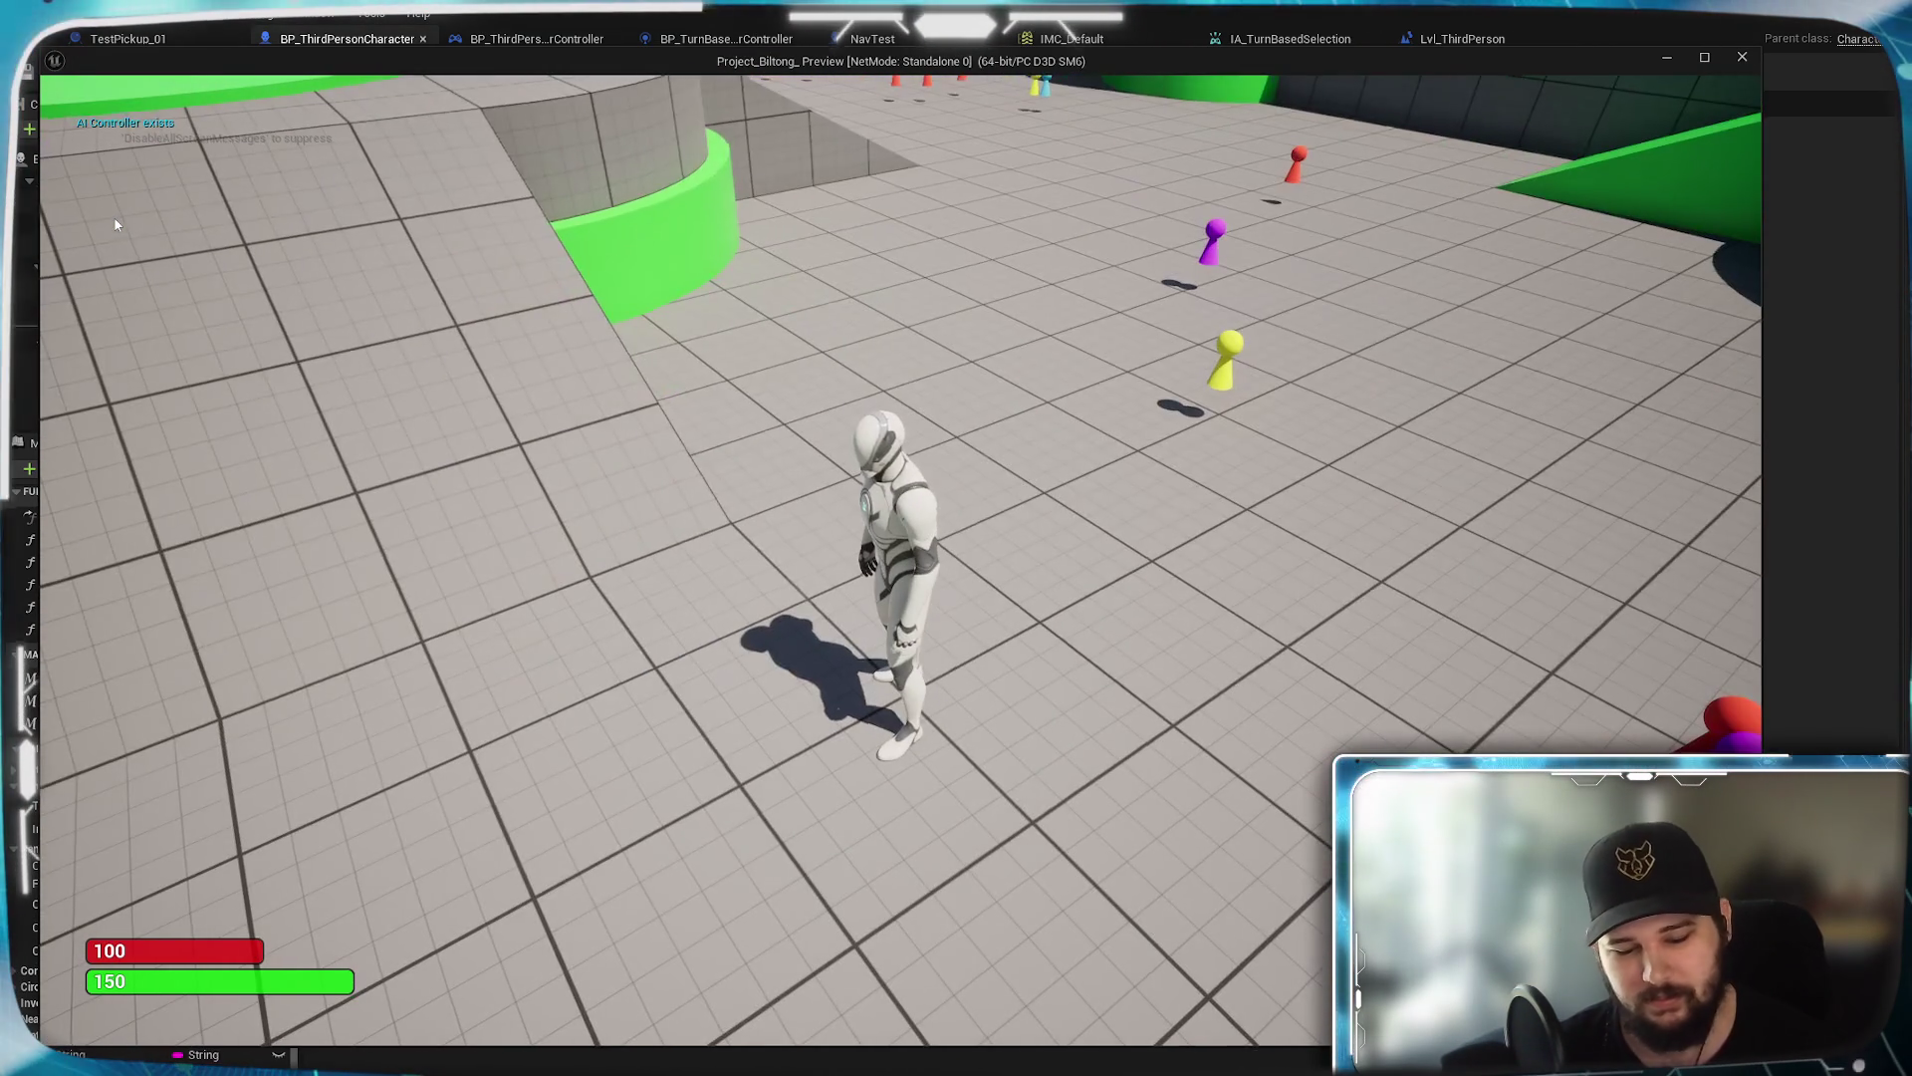
# Toggle turn-based mode in the preview, walk toward the ramp, then return to the graph
pyautogui.click(1044, 603)
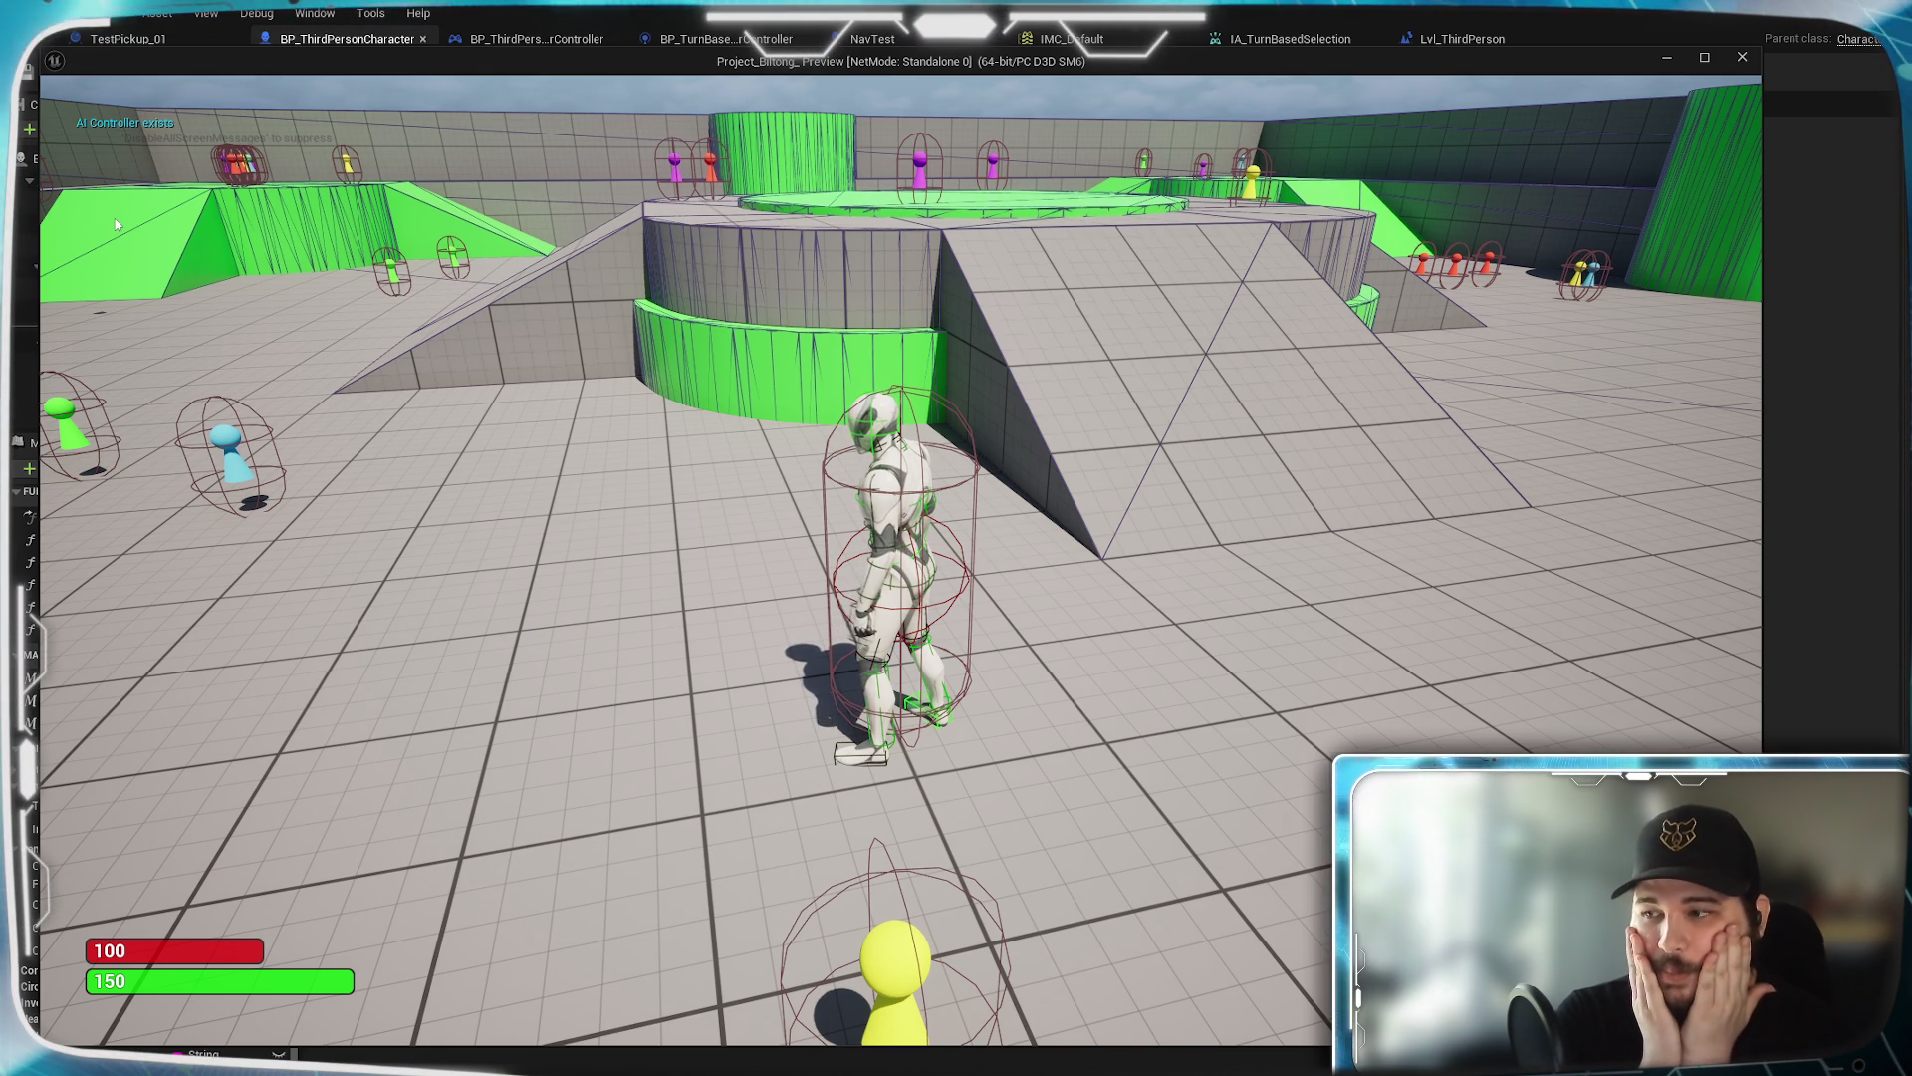
pyautogui.press('w')
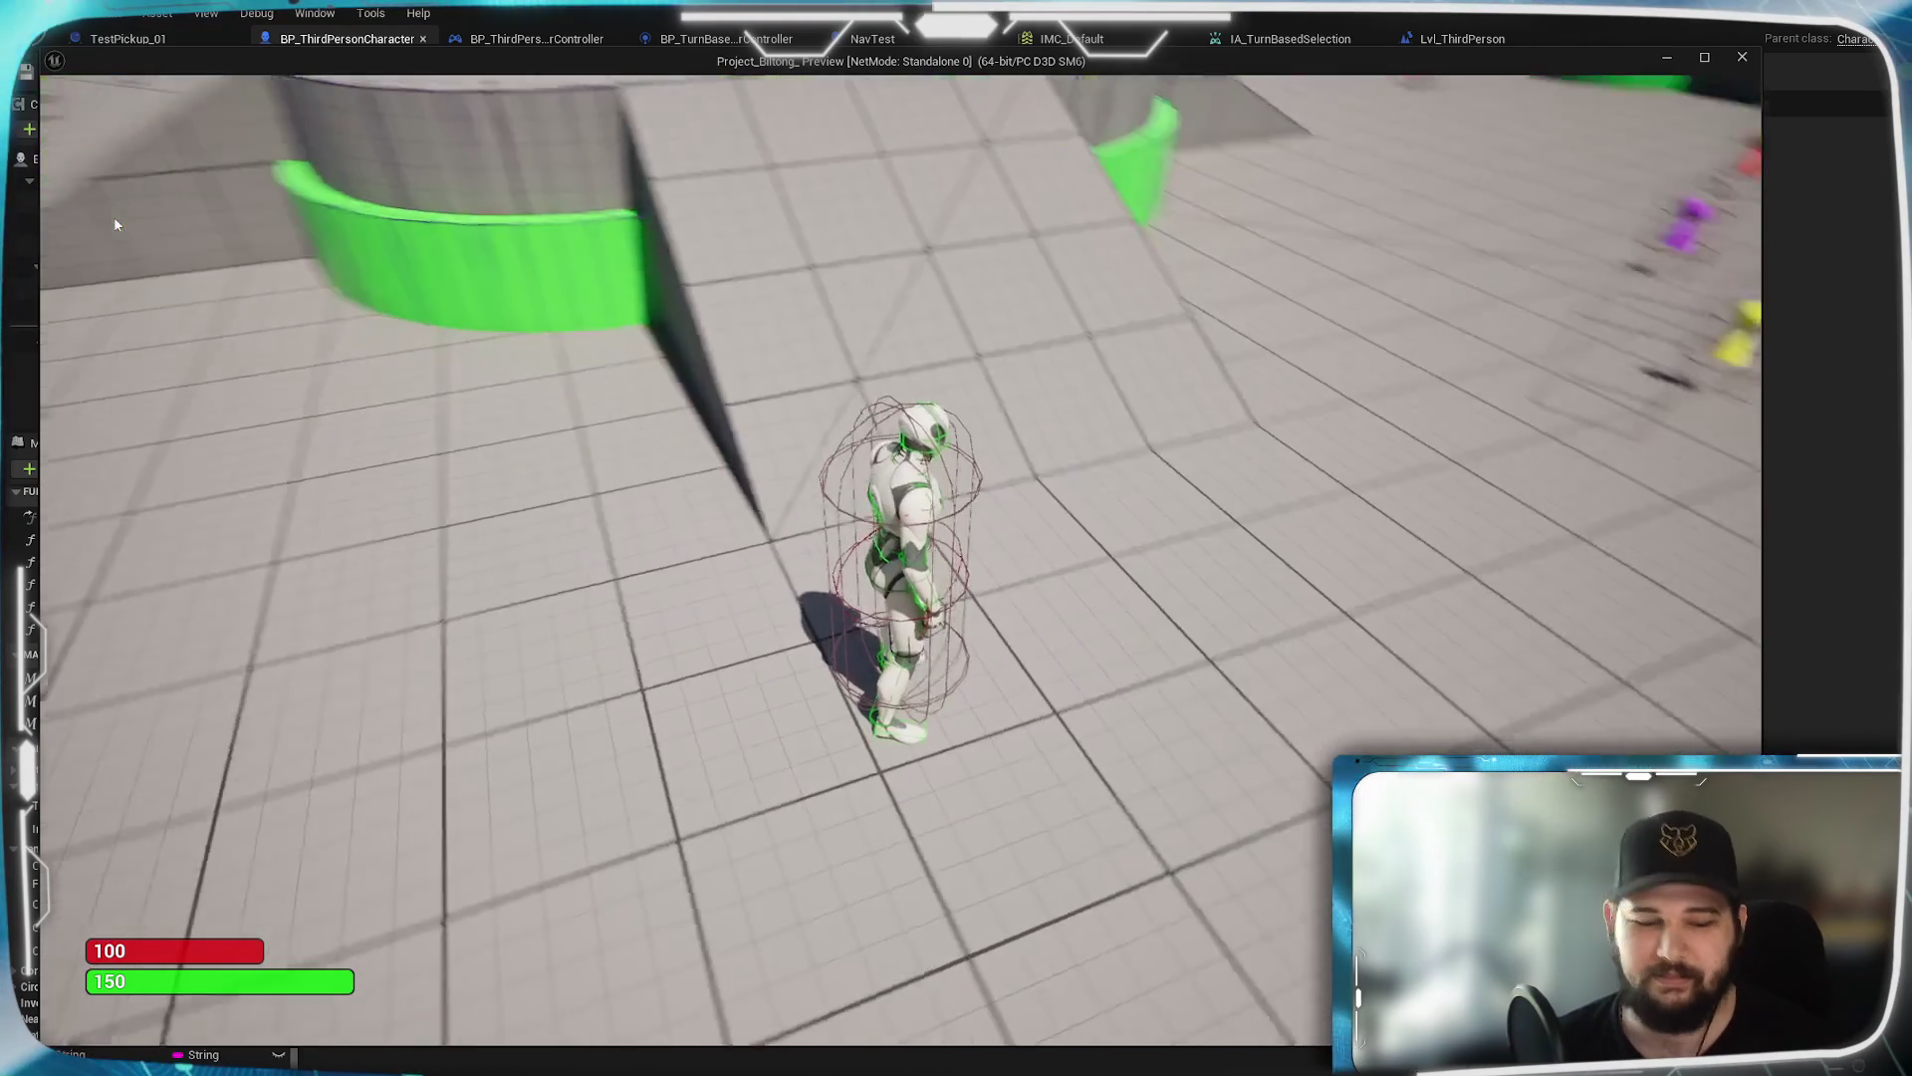
pyautogui.press('super')
pyautogui.scroll(-3, 1283, 687)
pyautogui.moveTo(1283, 687)
pyautogui.mouseDown()
pyautogui.moveTo(1022, 661)
pyautogui.moveTo(707, 401)
pyautogui.mouseUp()
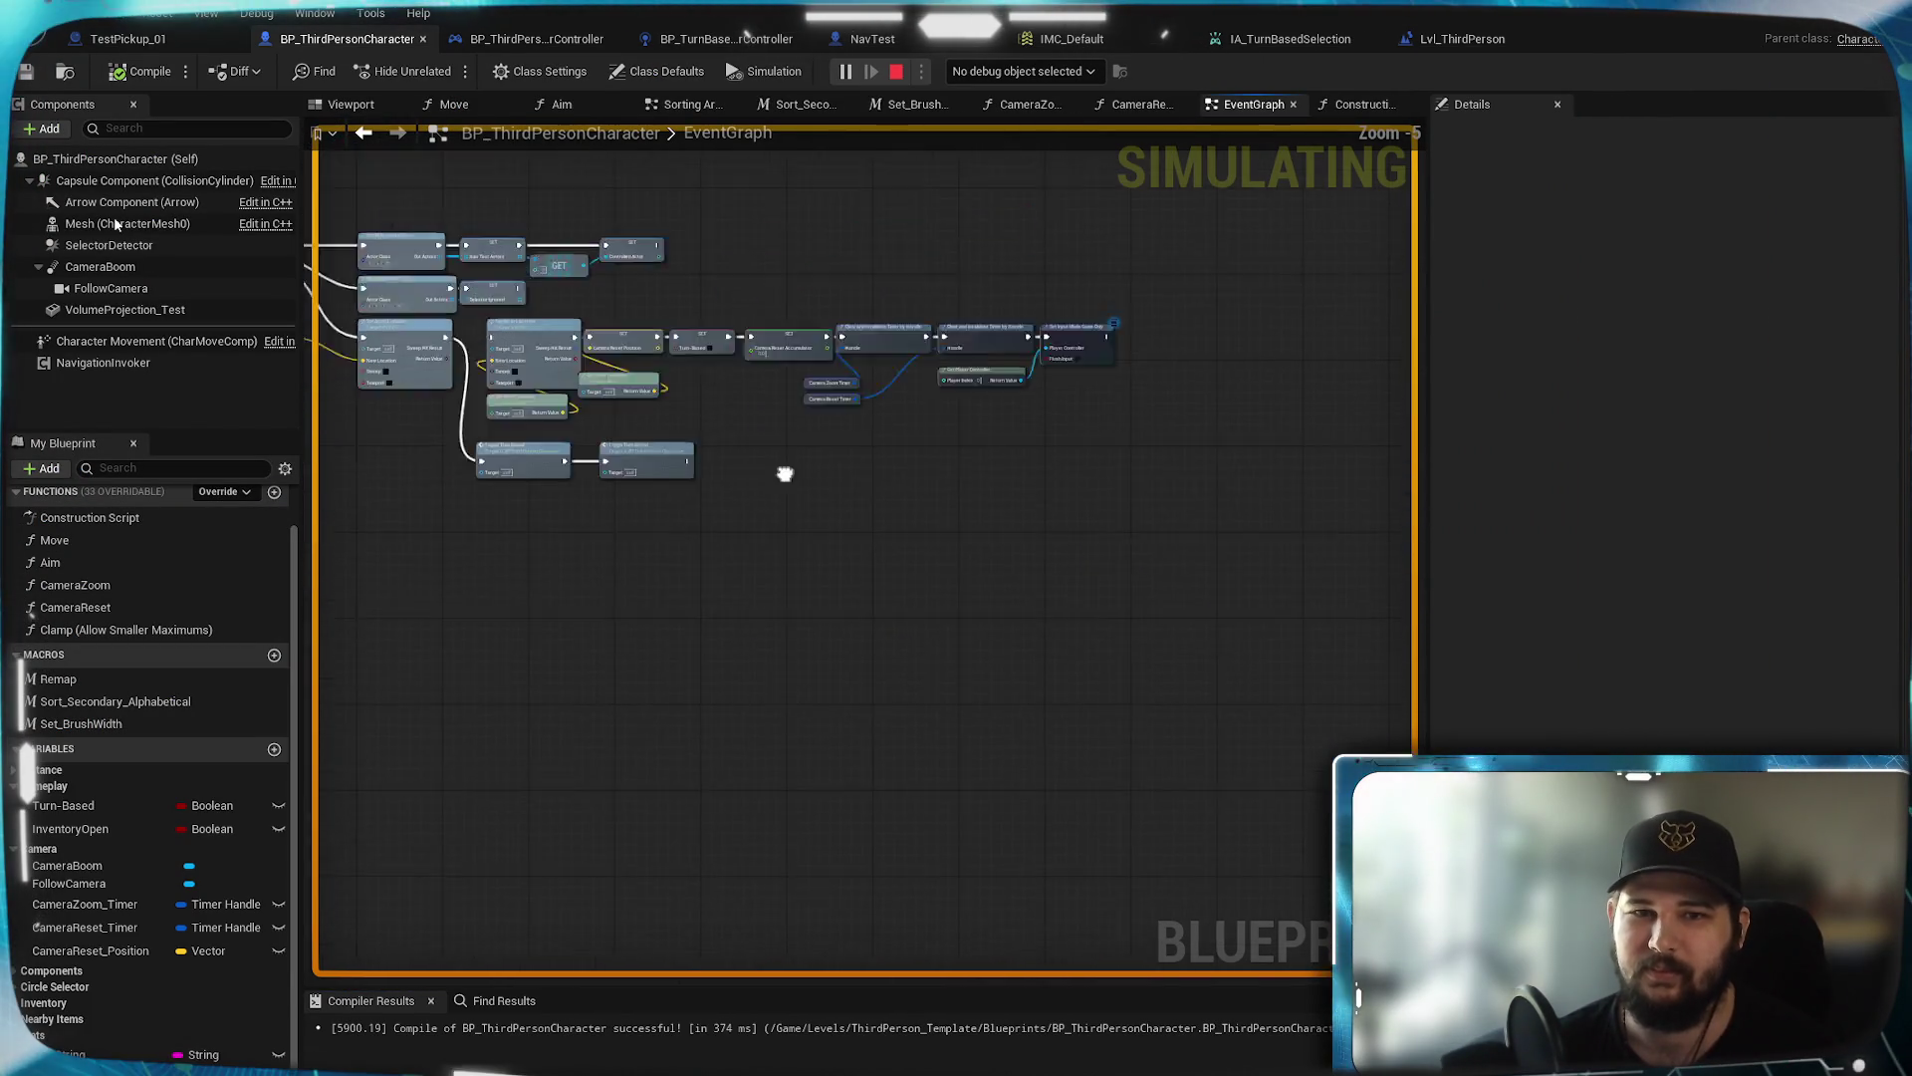
# Stop simulation, route the event into Set Actor Location, and disconnect Toggle Turn Based
pyautogui.scroll(4, 726, 405)
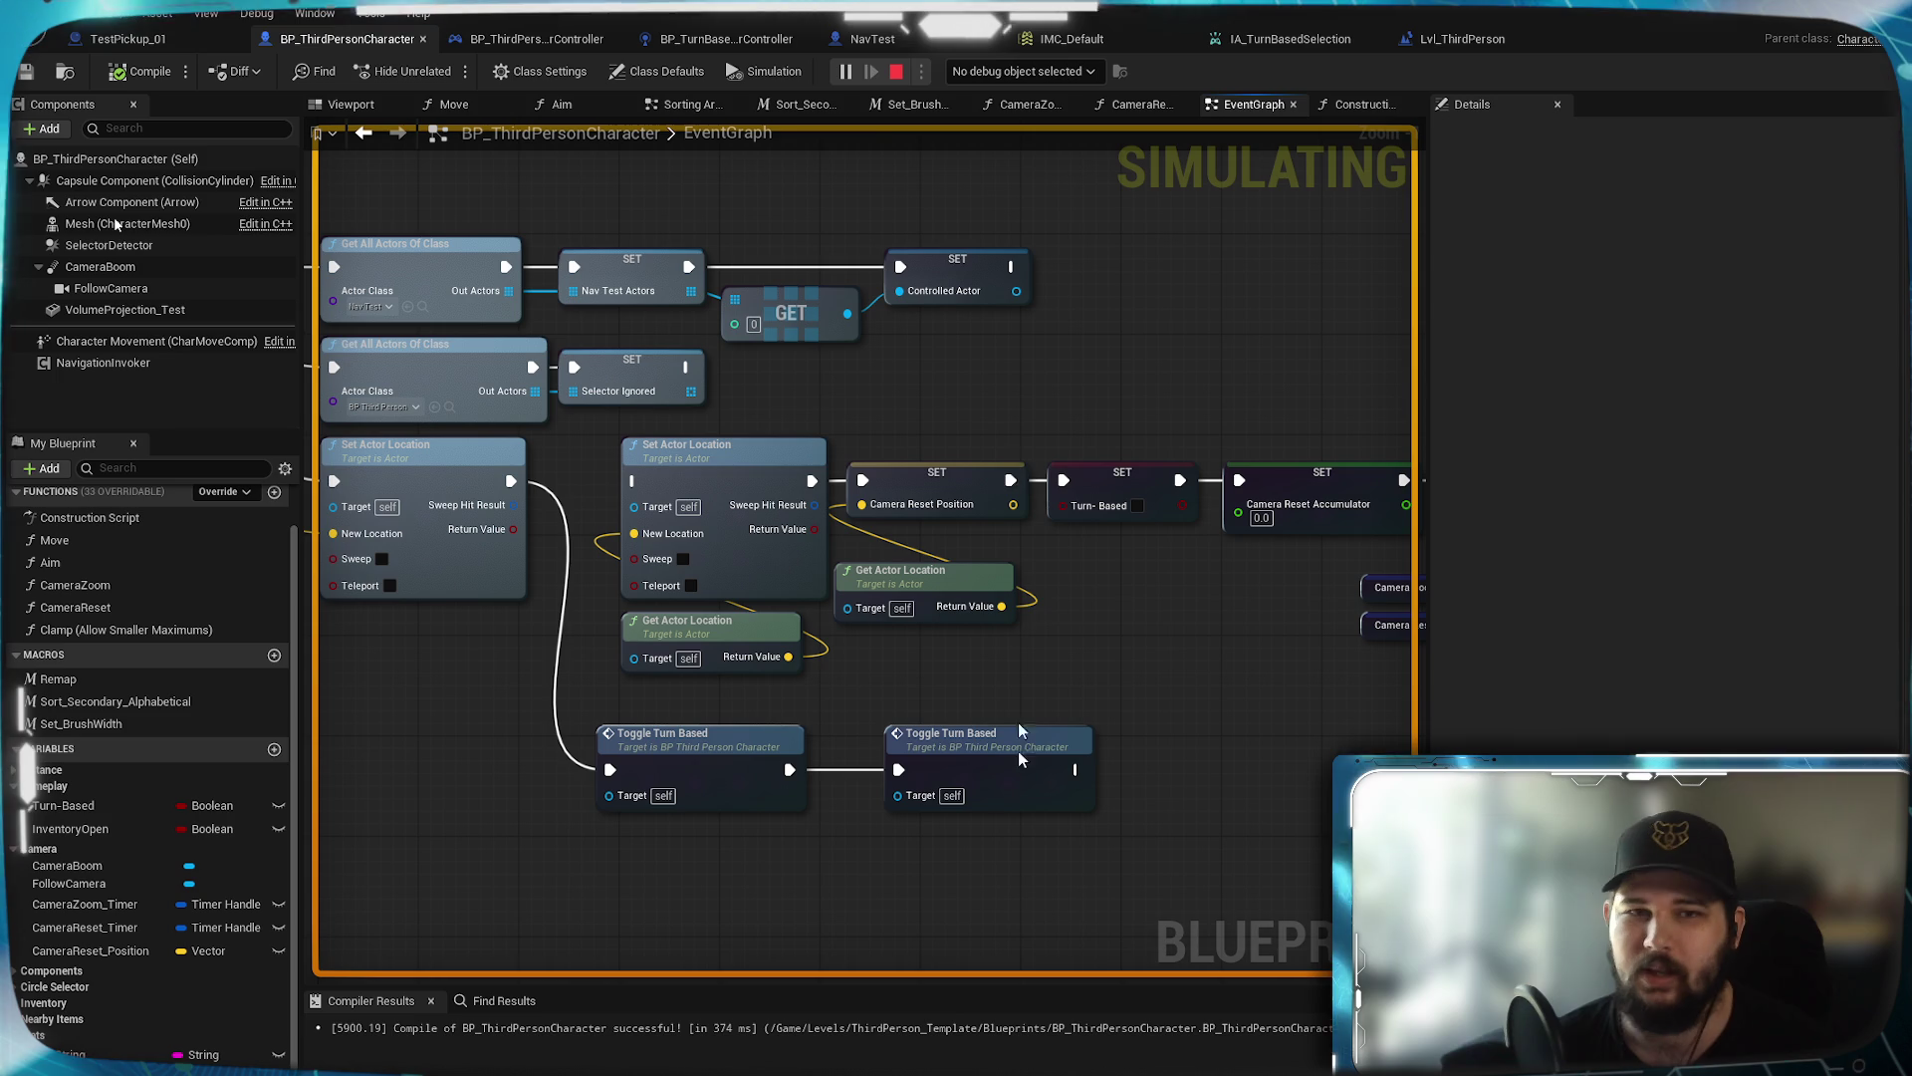
pyautogui.click(896, 71)
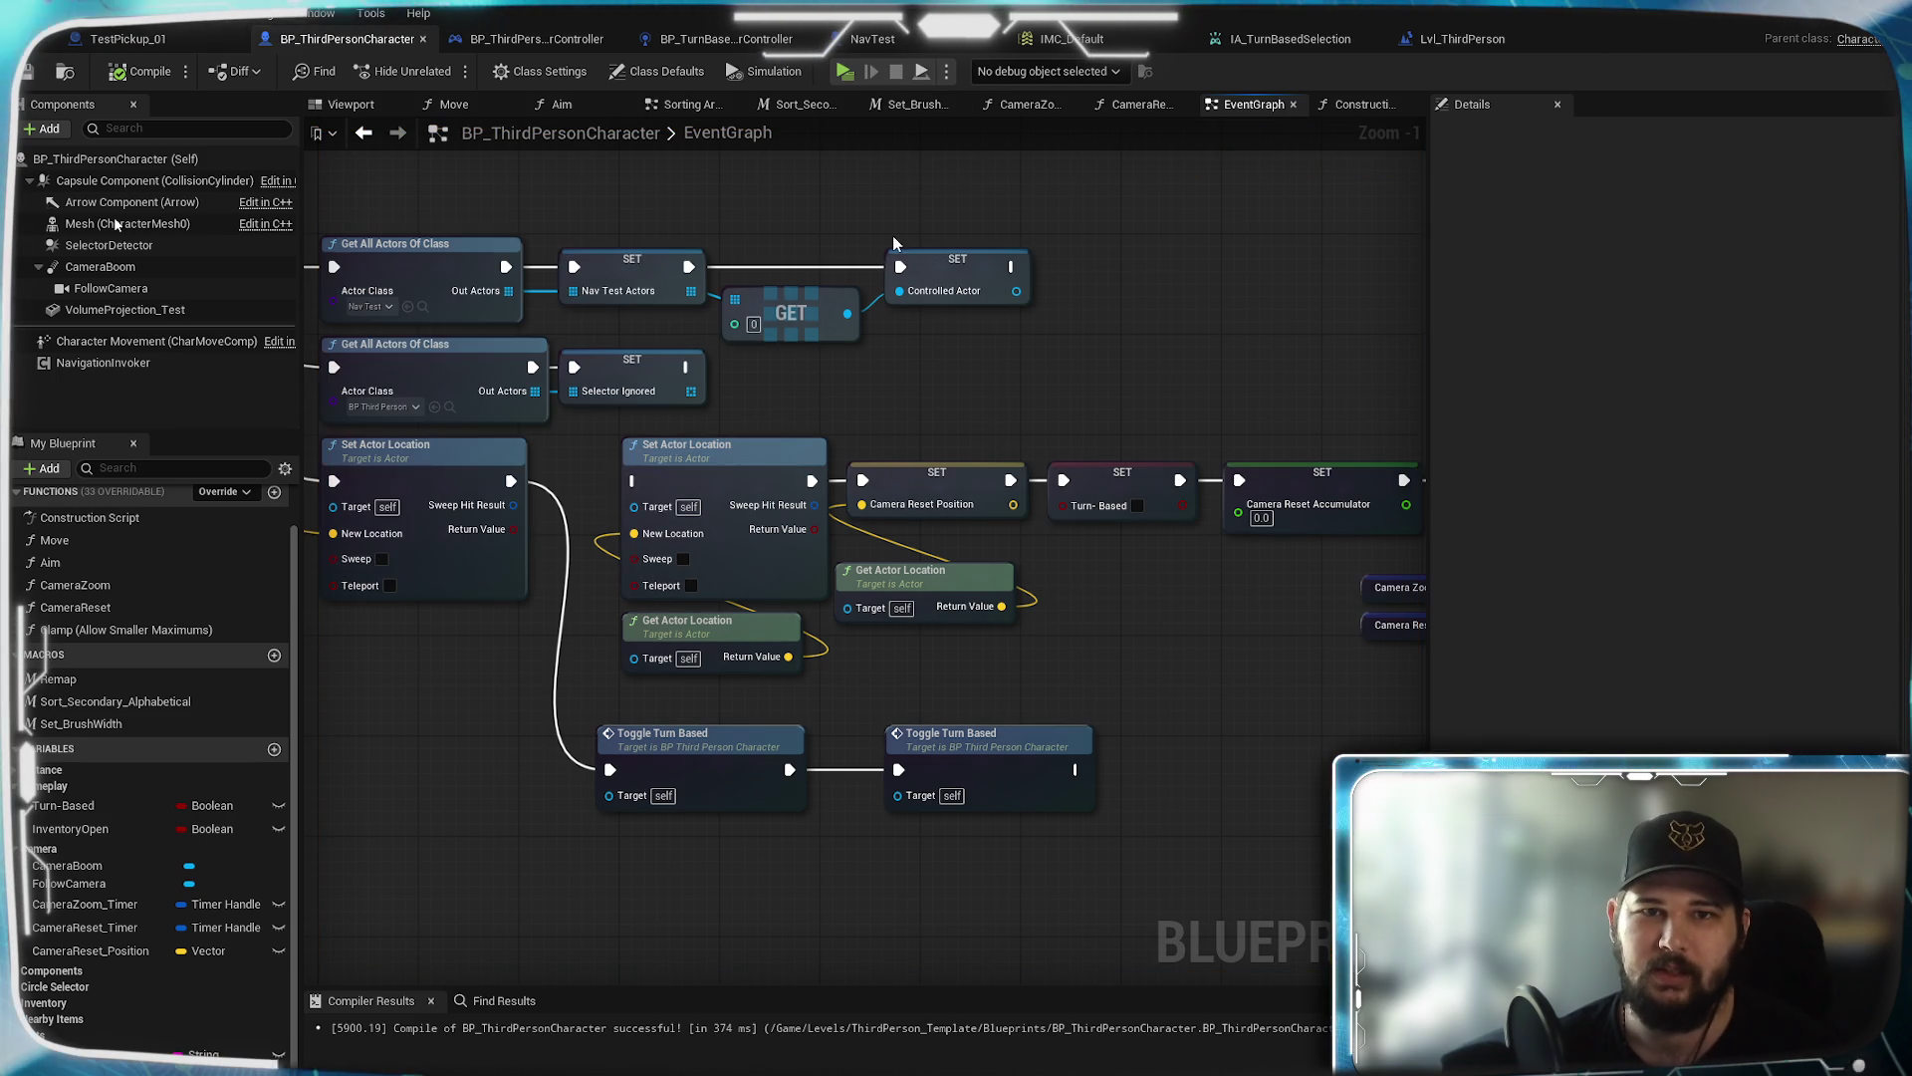
pyautogui.moveTo(631, 481); pyautogui.dragTo(511, 481)
pyautogui.moveTo(1159, 661); pyautogui.dragTo(934, 665)
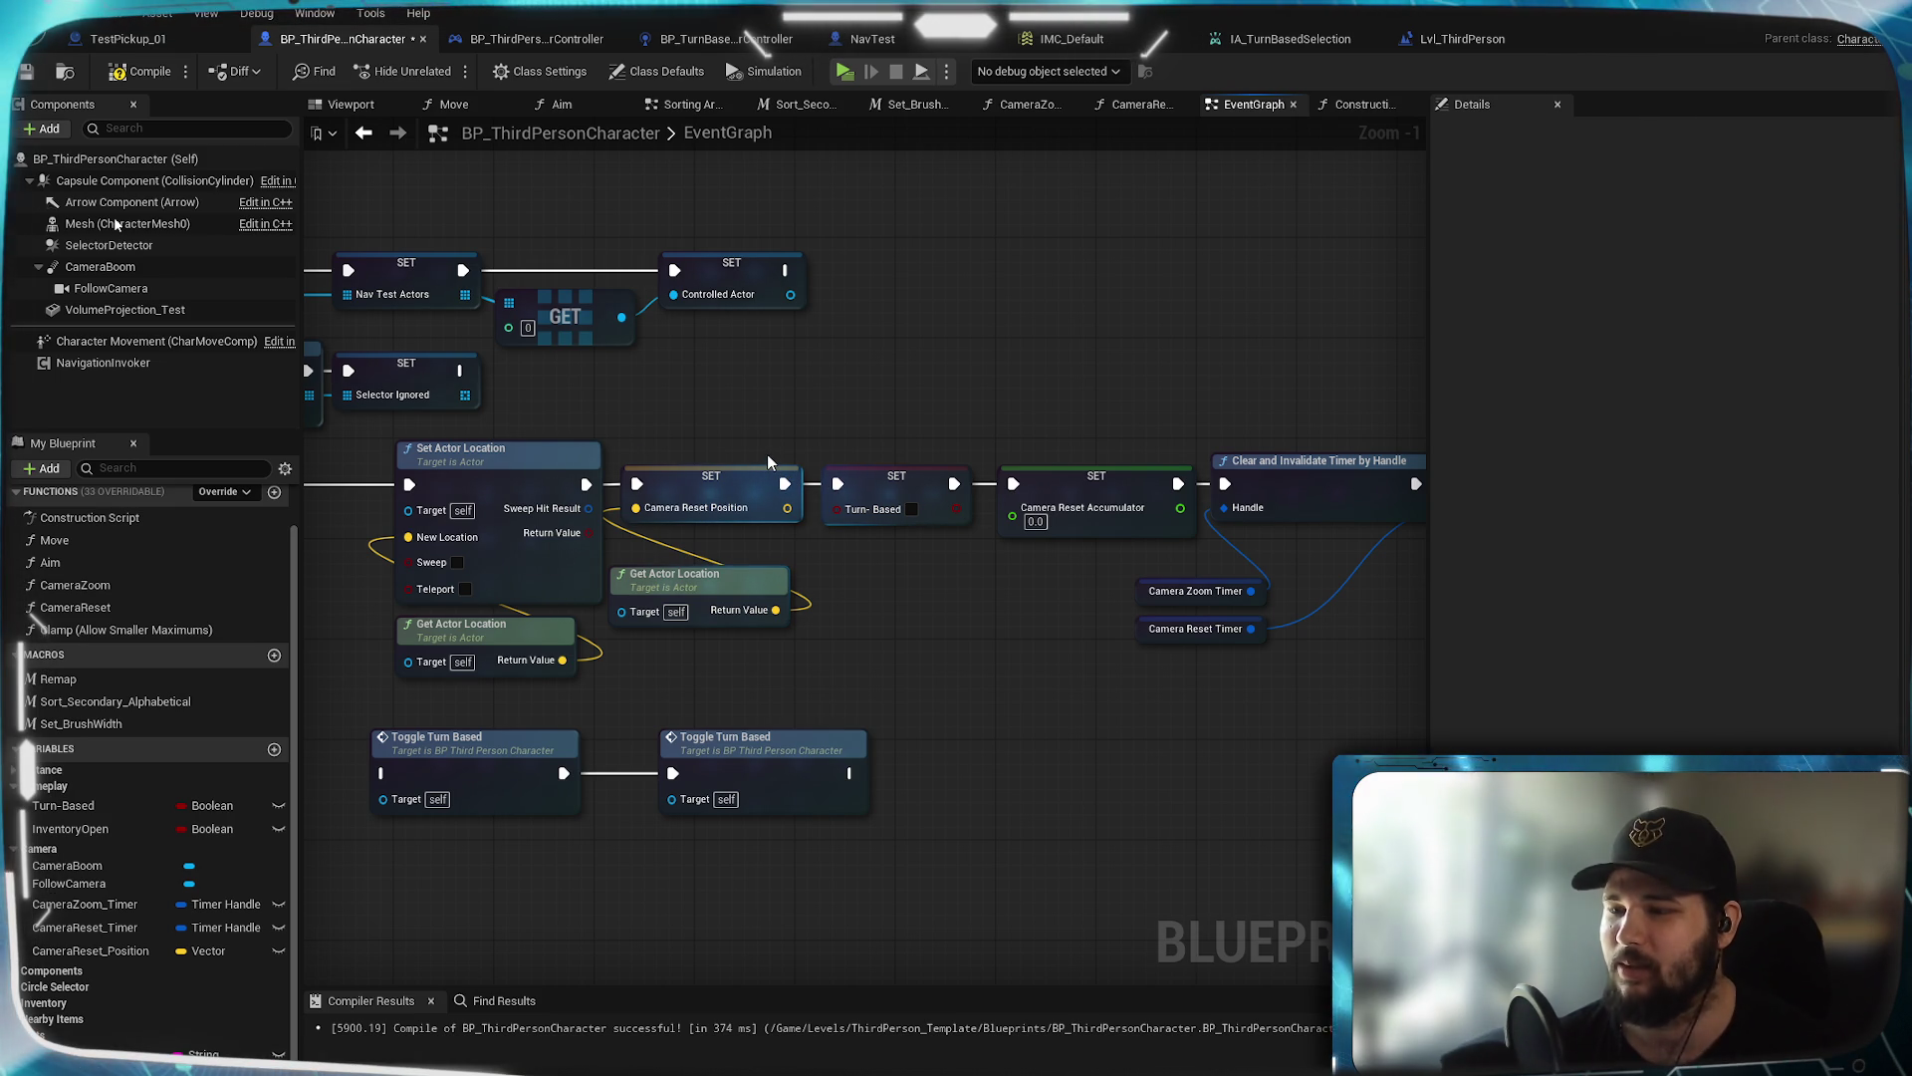
pyautogui.click(1096, 71)
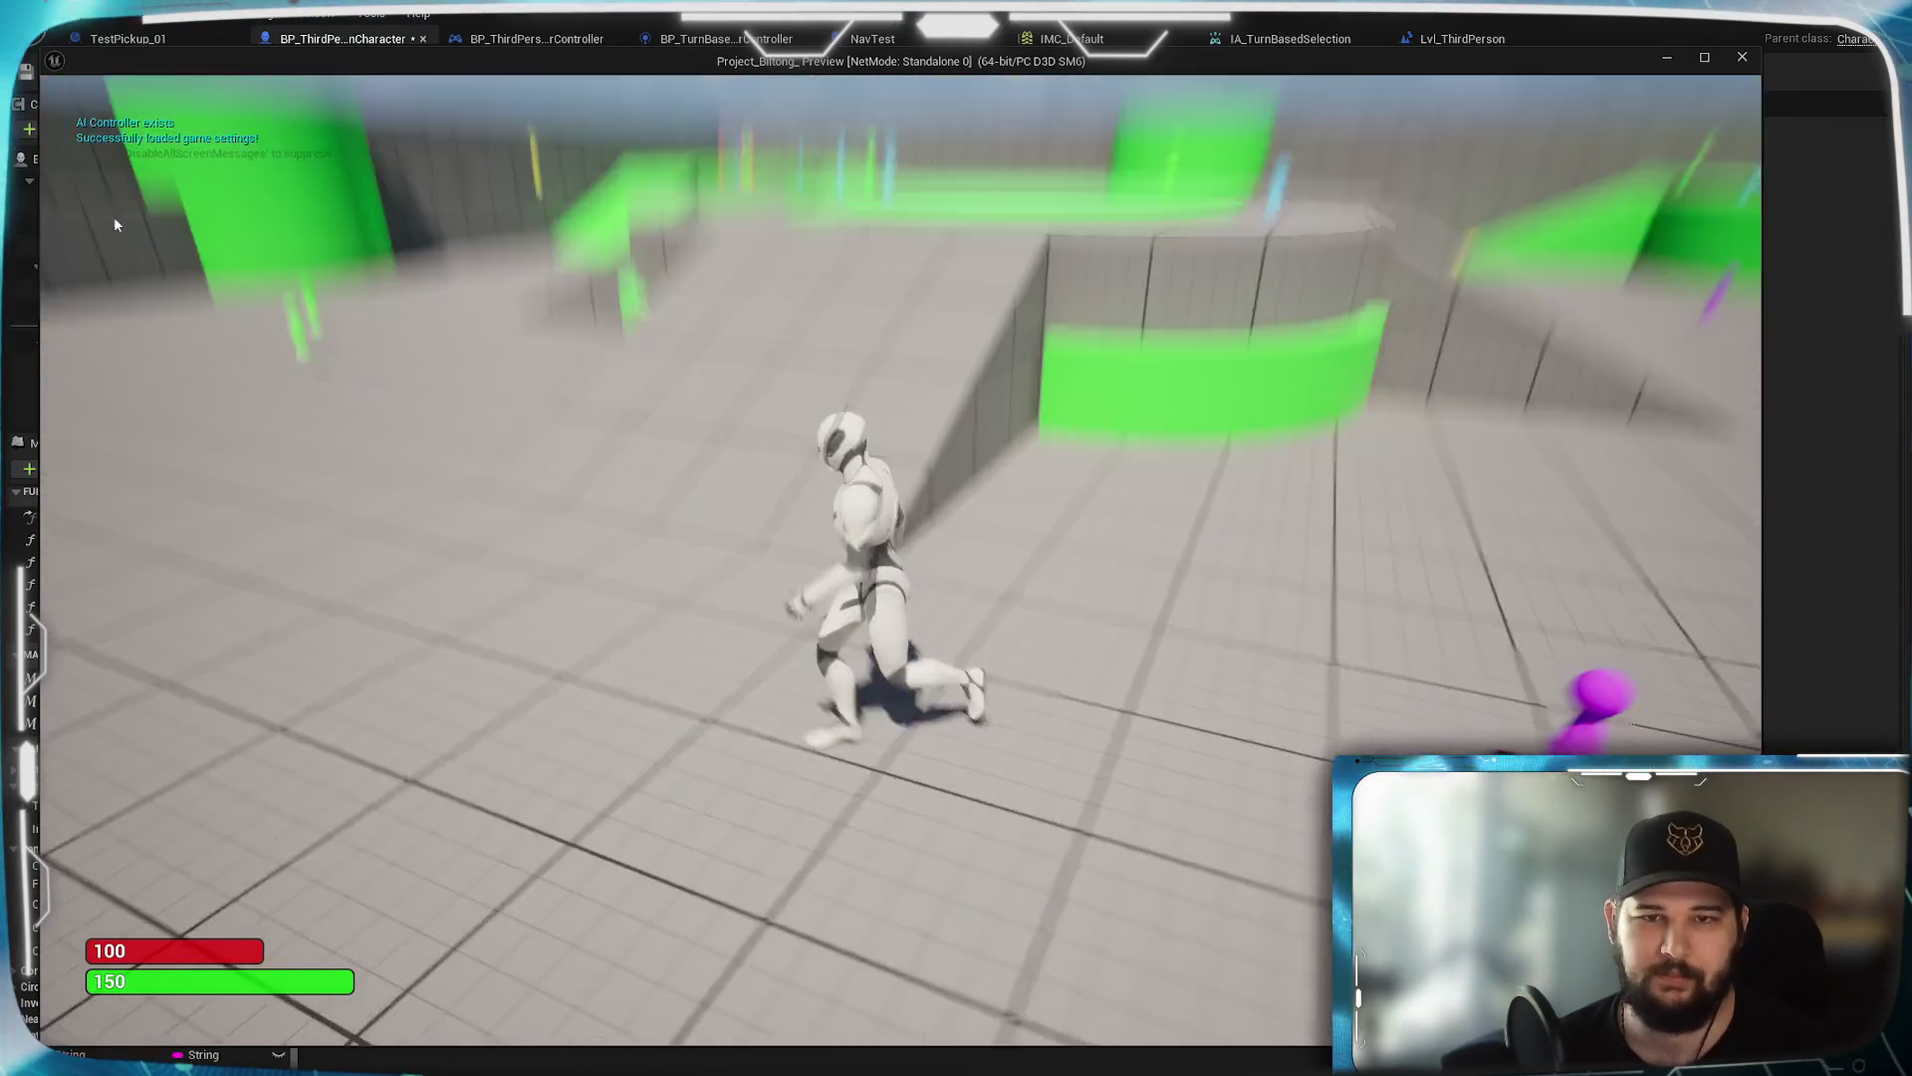
# Leave the standalone game preview and return to the Blueprint editor
pyautogui.press('Escape')
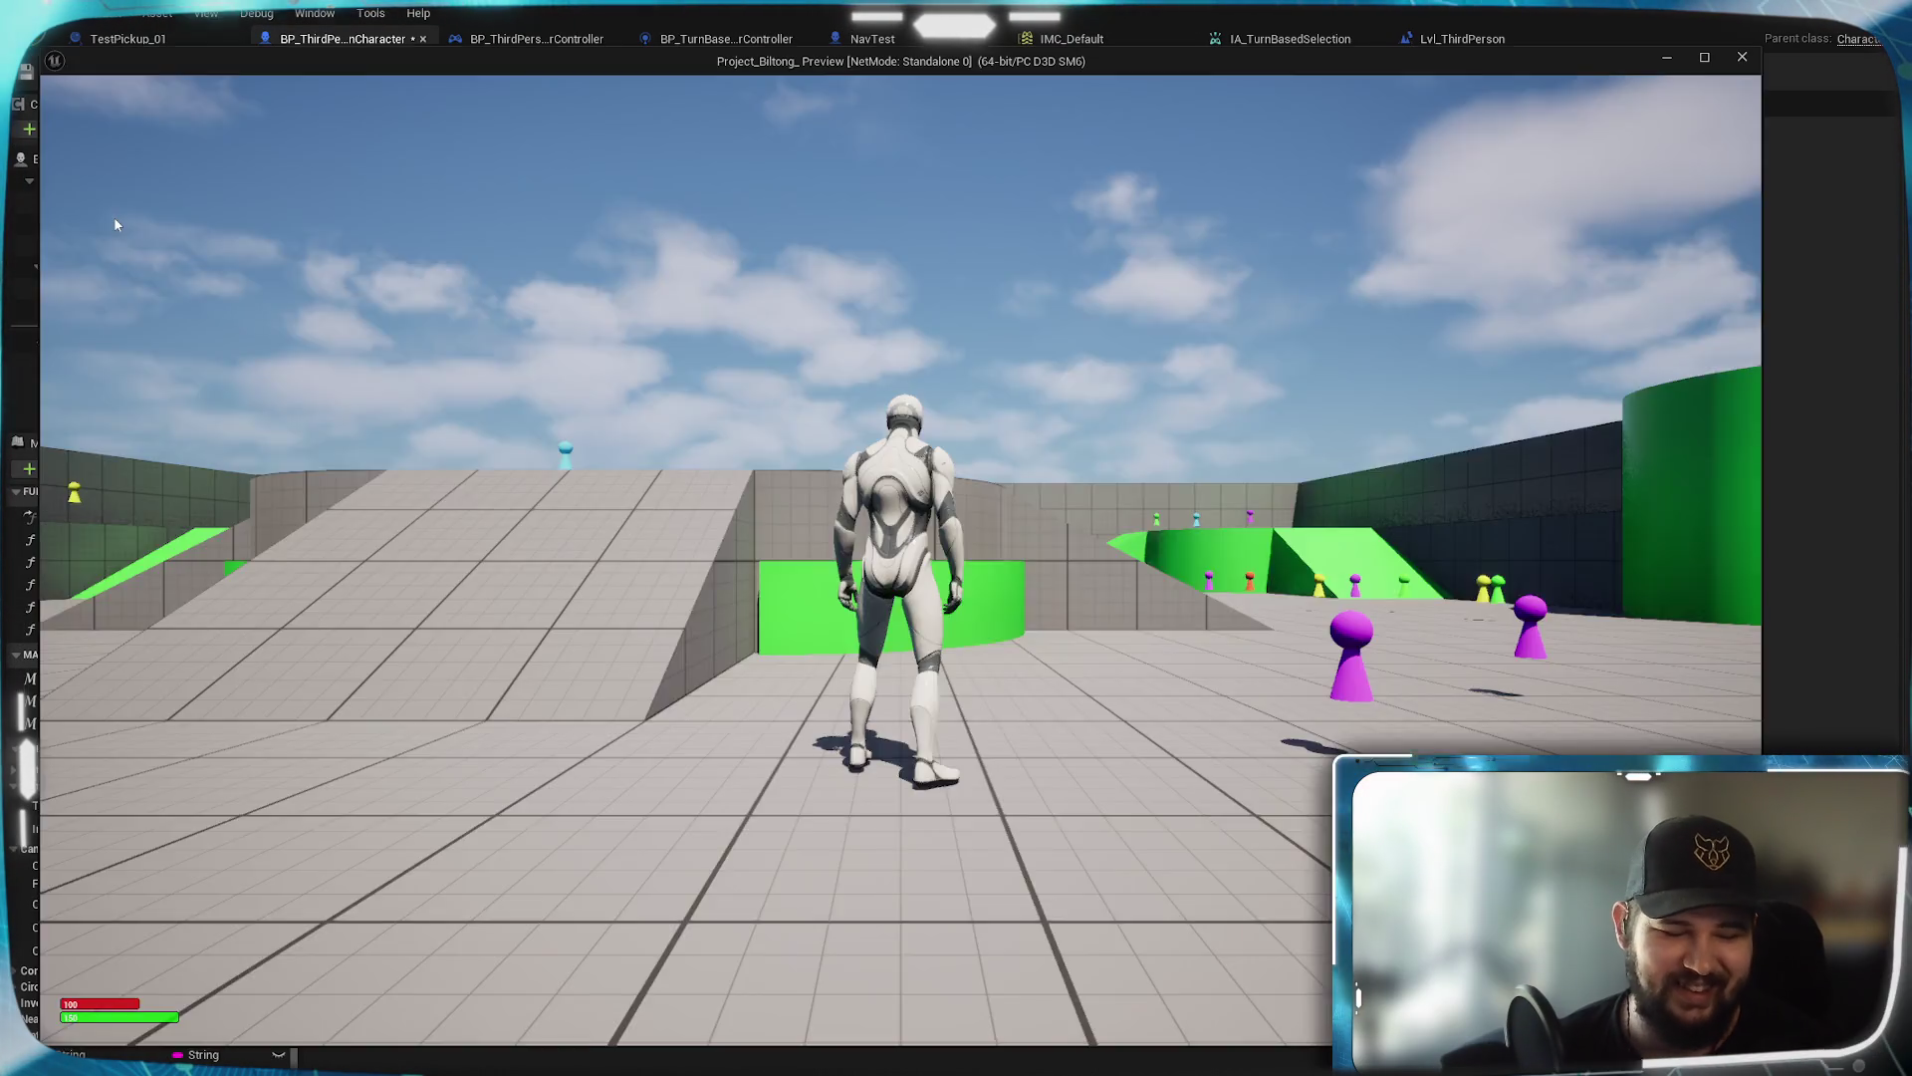
pyautogui.press('super')
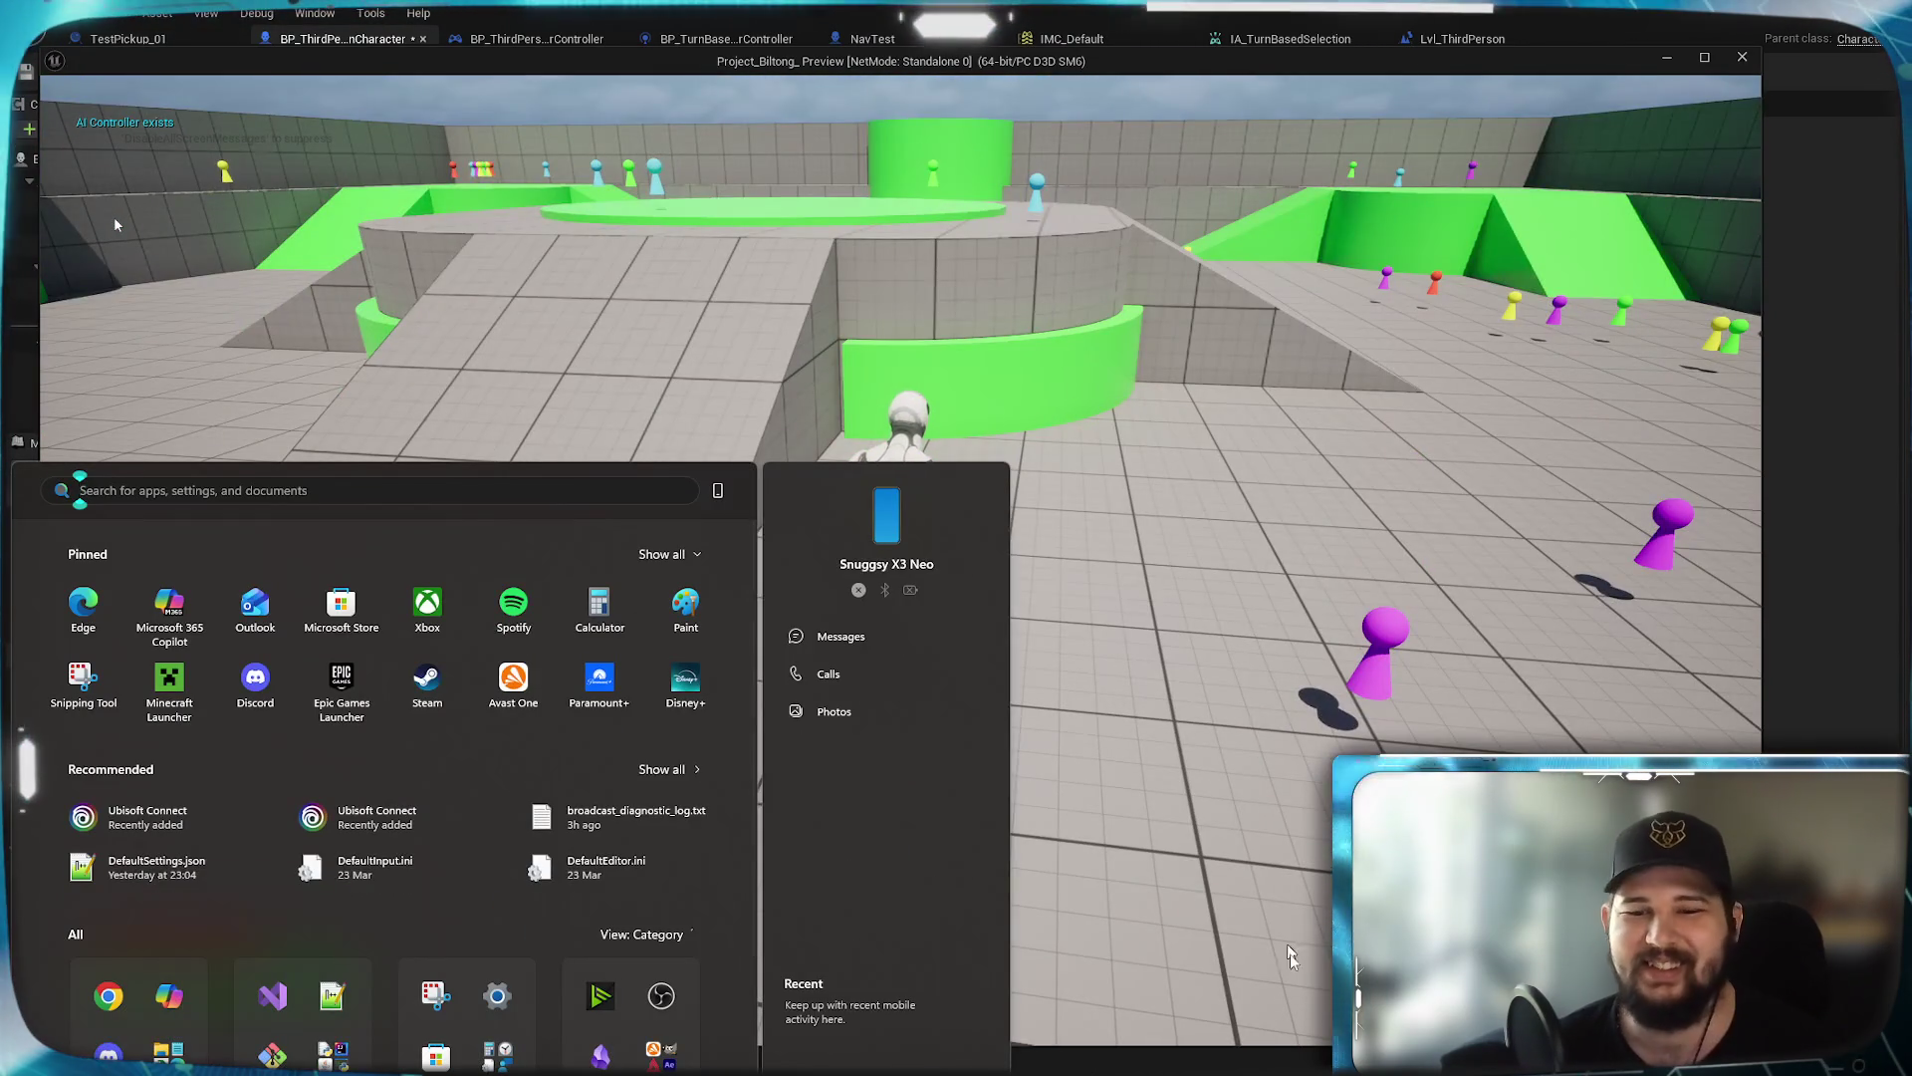
pyautogui.press('Escape')
pyautogui.click(1018, 78)
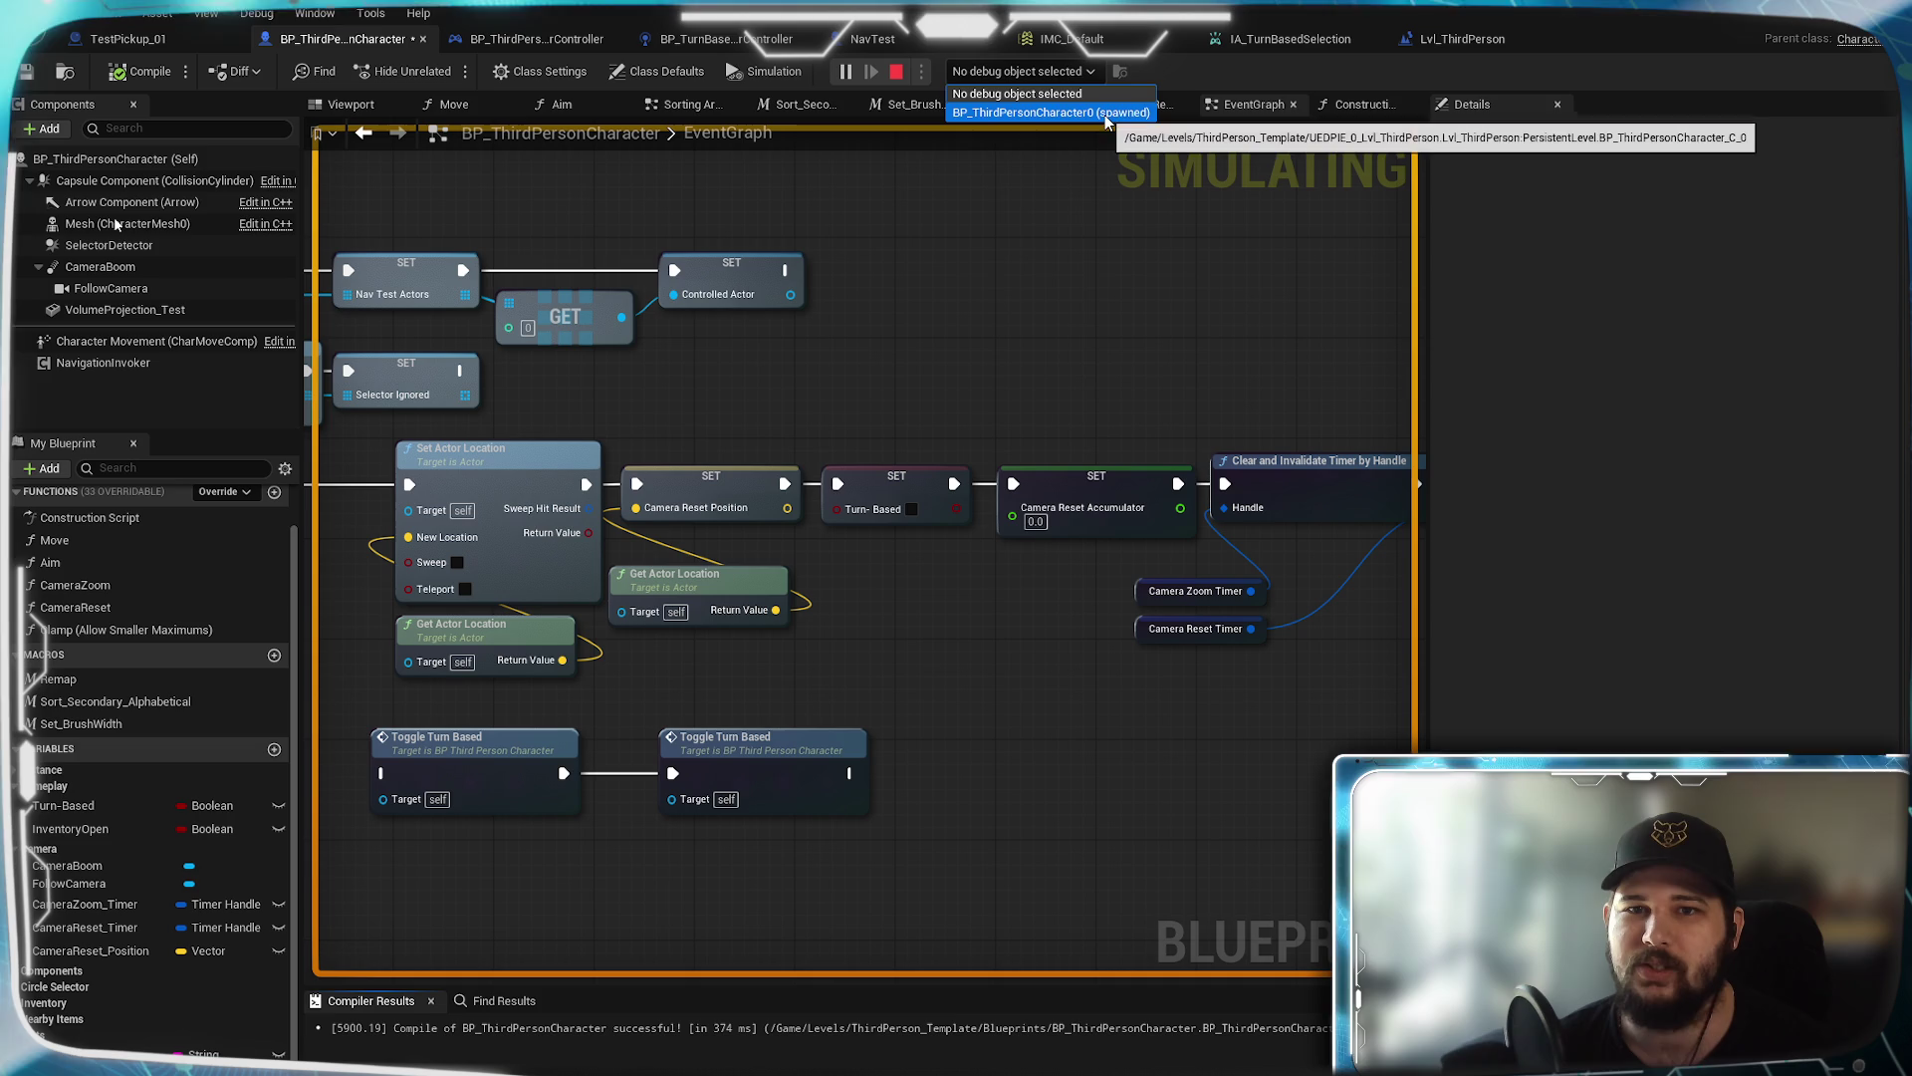
# Set the debug object to BP_ThirdPersonCharacter0 (spawned) and pan the event graph
pyautogui.click(1099, 113)
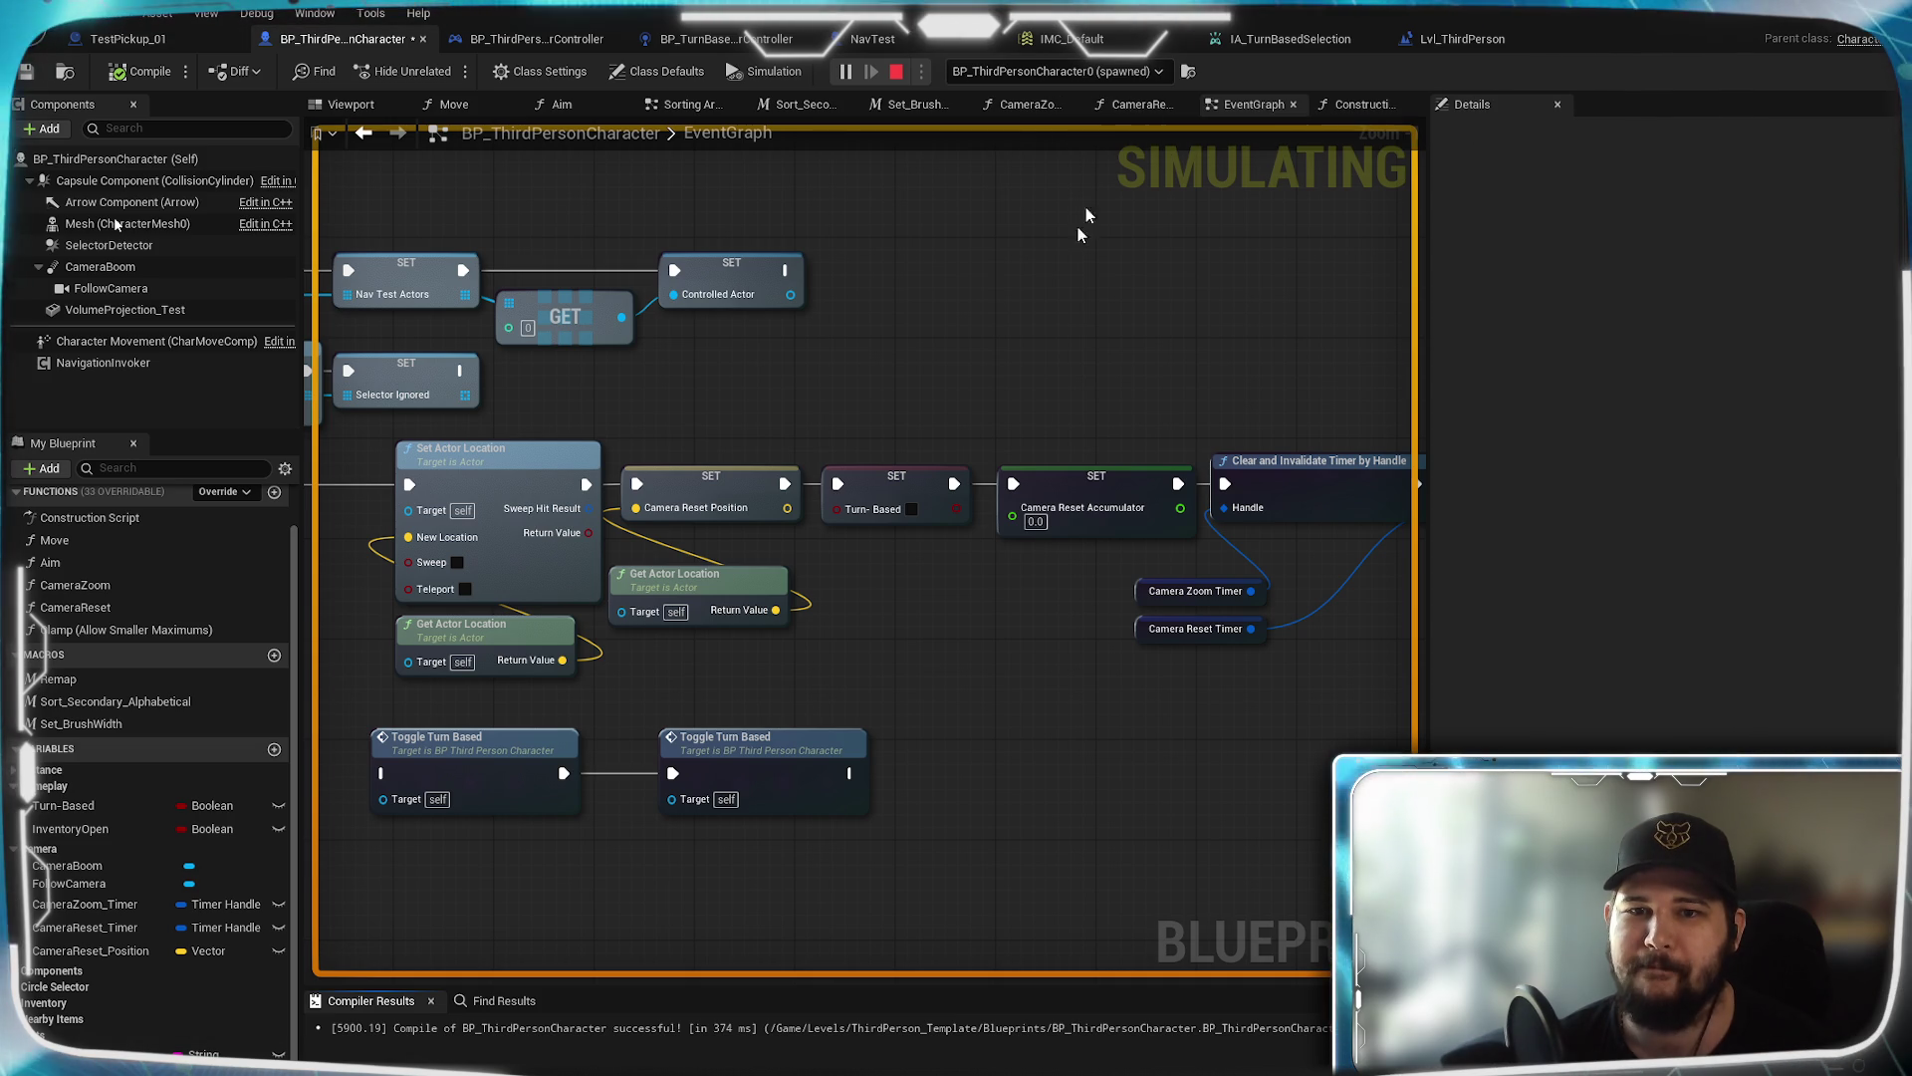
pyautogui.moveTo(1068, 677)
pyautogui.mouseDown()
pyautogui.moveTo(824, 640)
pyautogui.moveTo(632, 648)
pyautogui.moveTo(935, 604)
pyautogui.mouseUp()
pyautogui.moveTo(924, 749); pyautogui.dragTo(1054, 775)
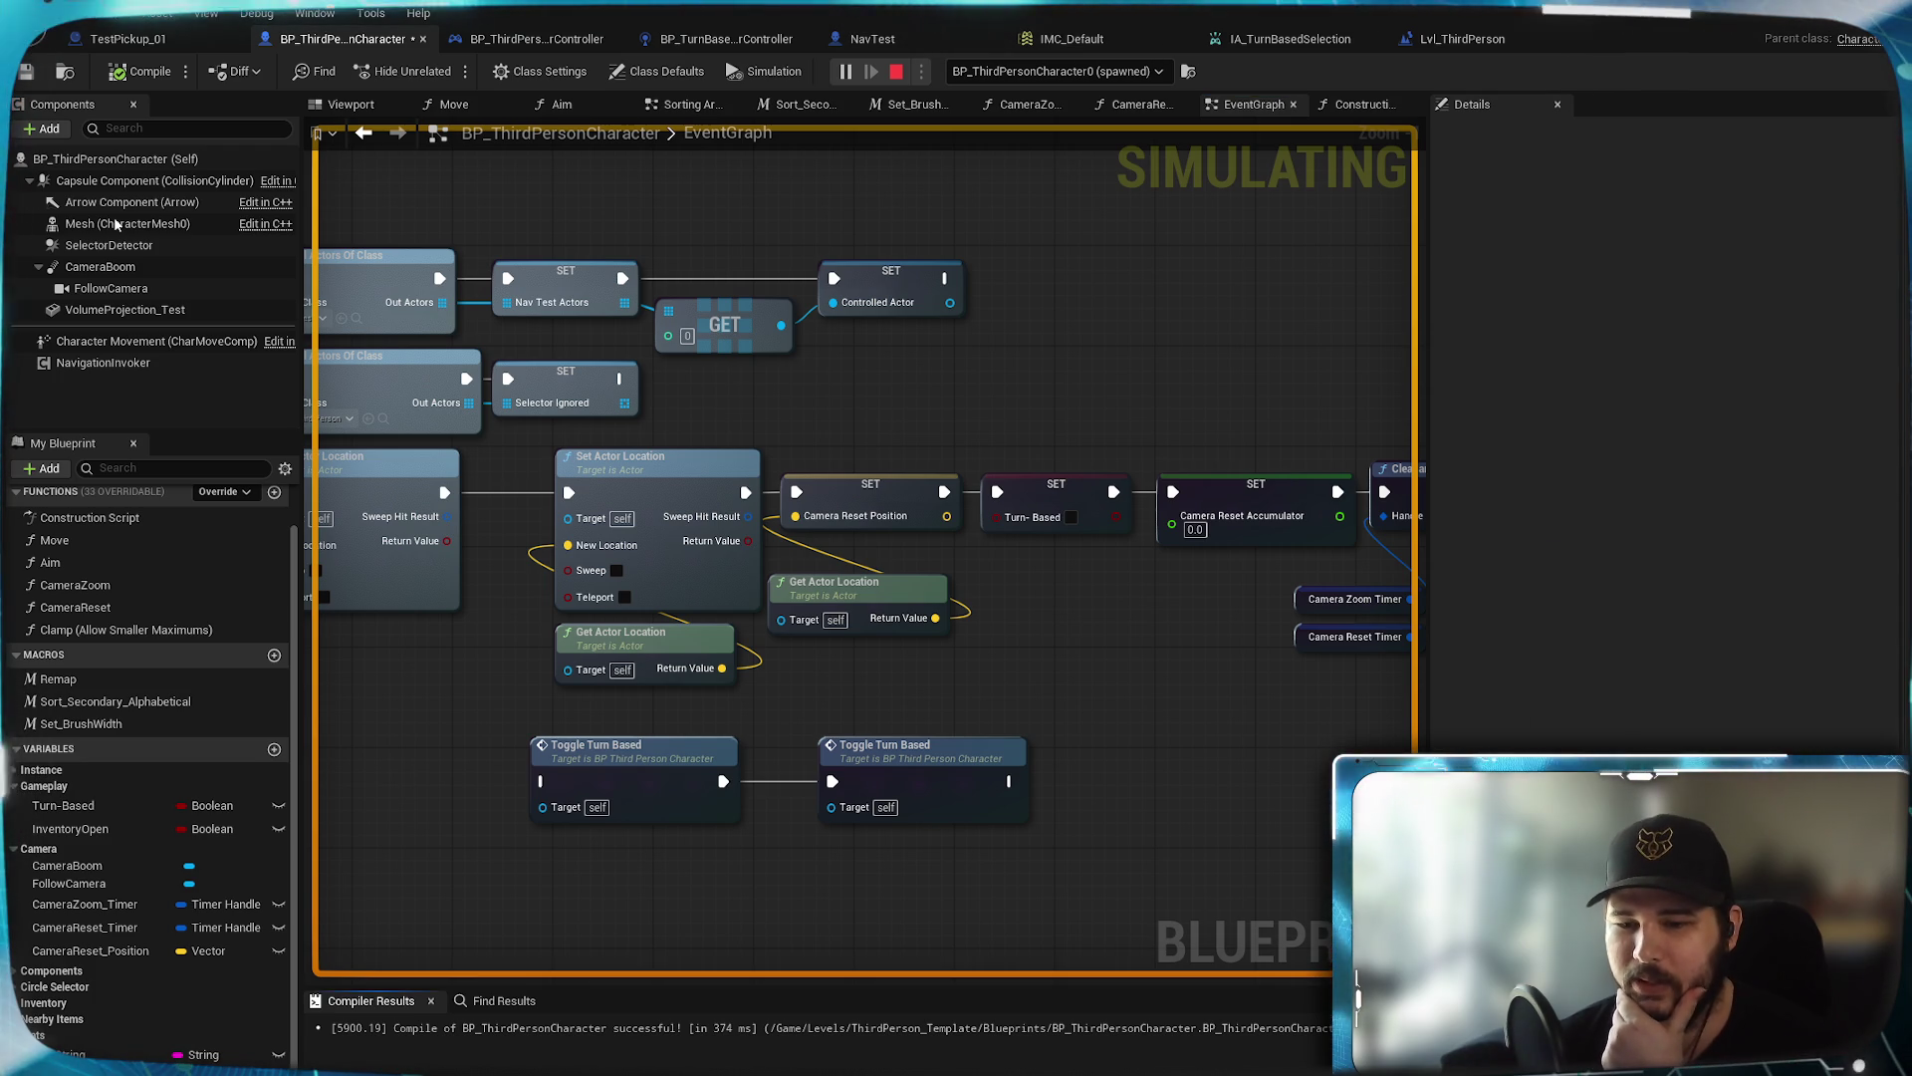
# Restore the game preview to a smaller window, move it lower, and bring it forward
pyautogui.hotkey('alt', 'Tab')
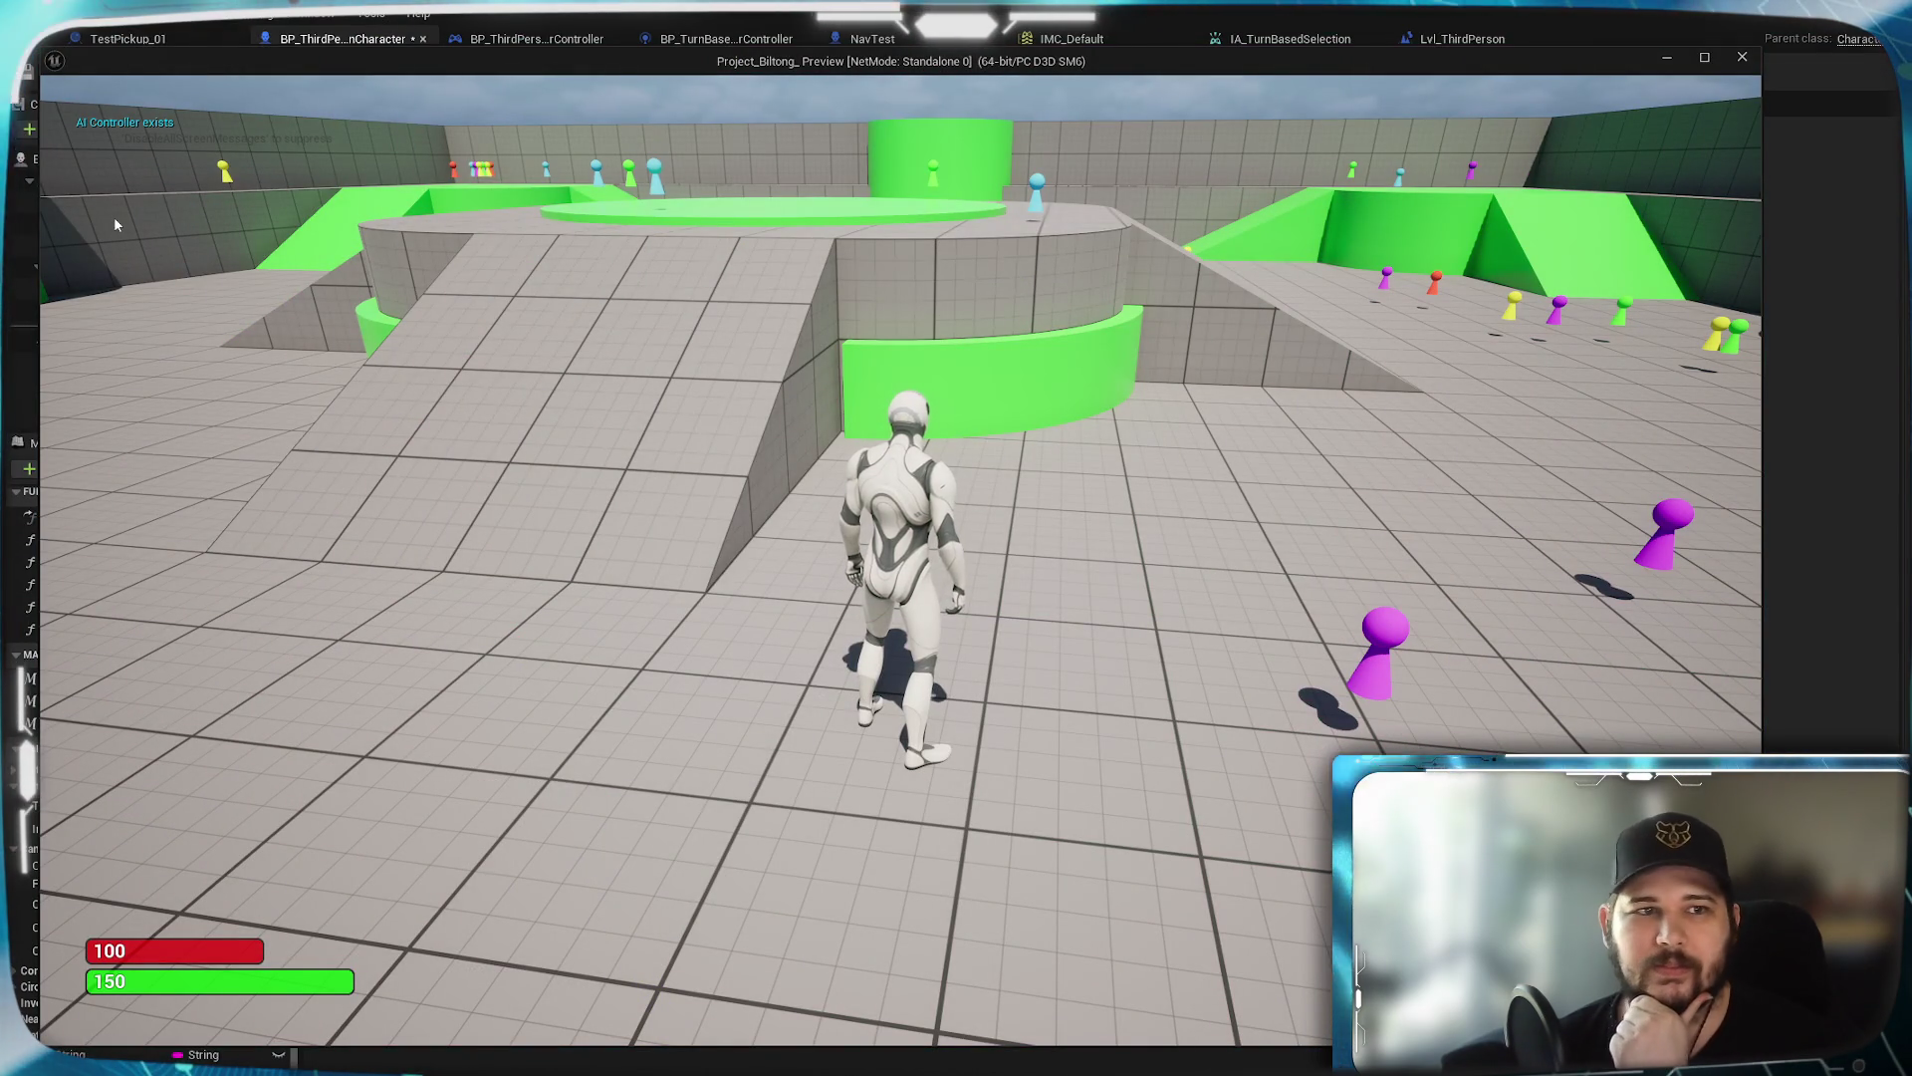
pyautogui.press('super+Down')
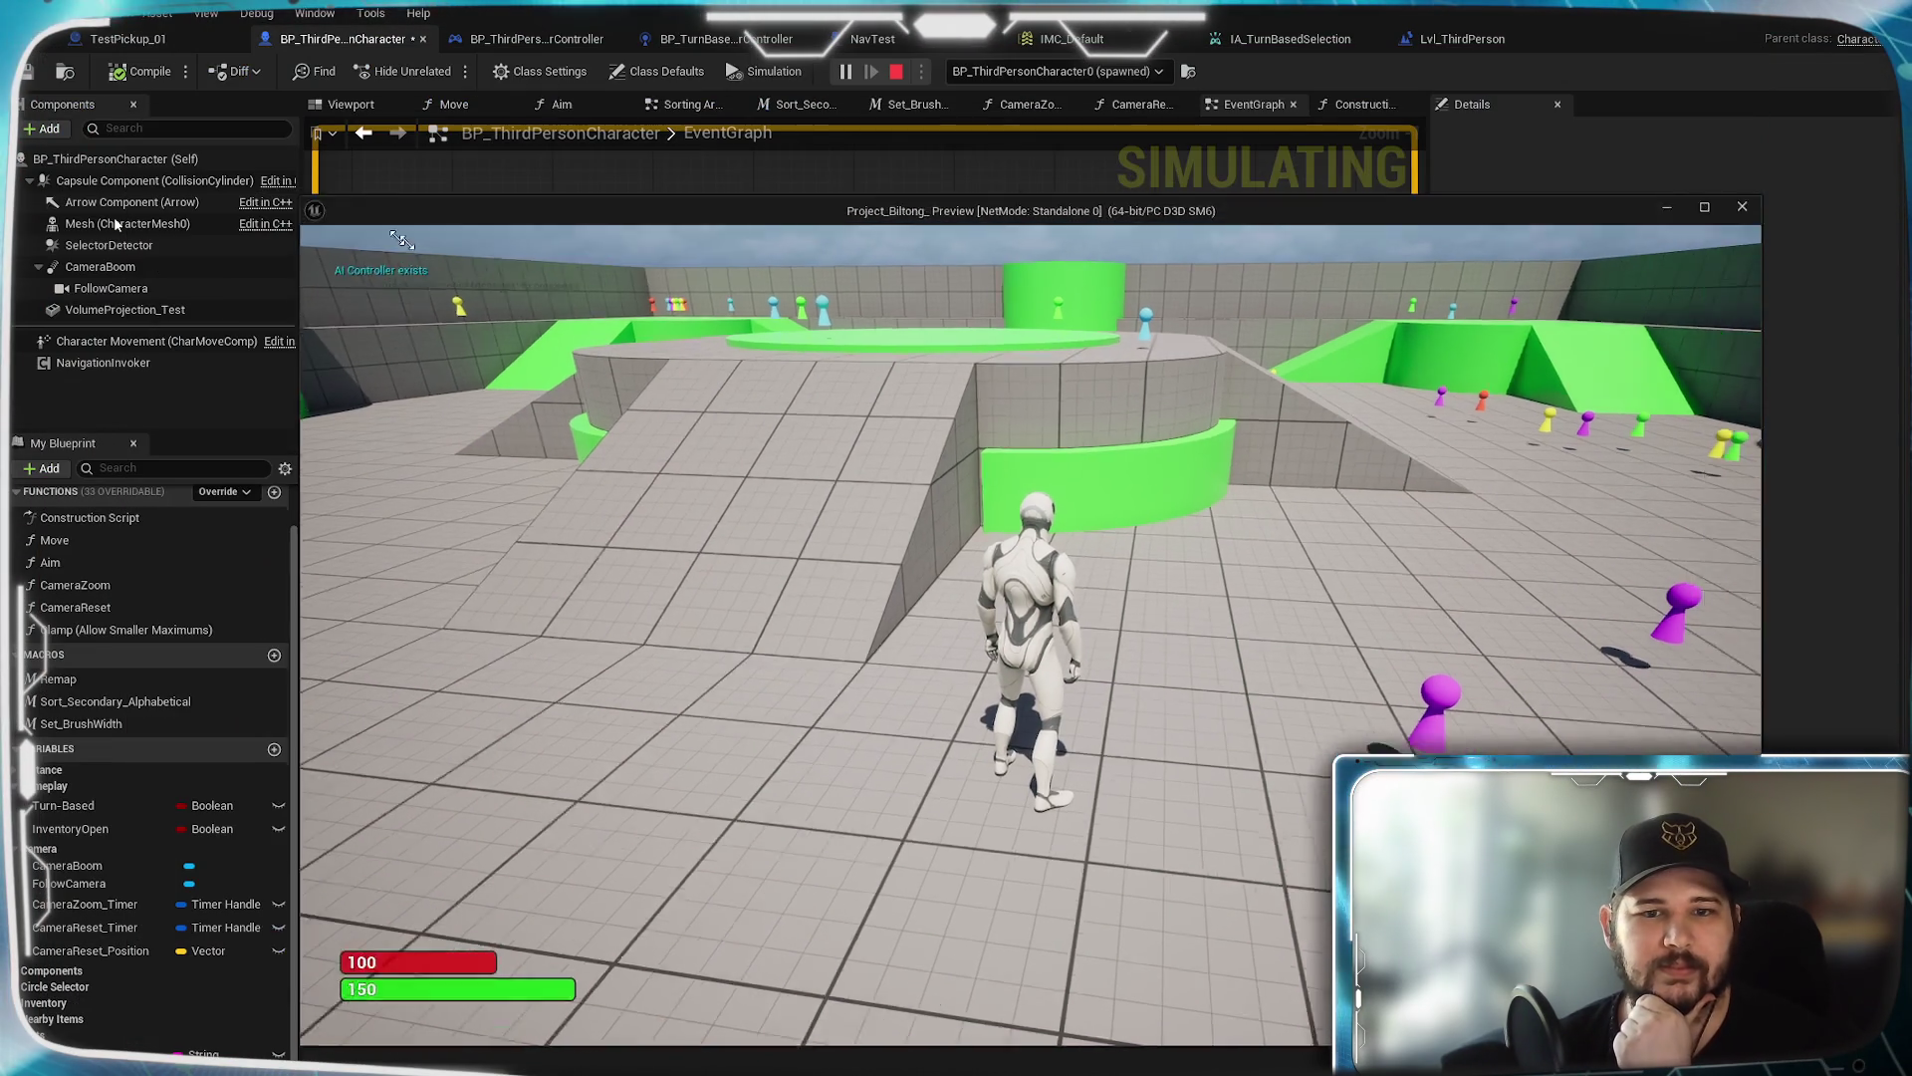
pyautogui.moveTo(650, 317); pyautogui.dragTo(891, 470)
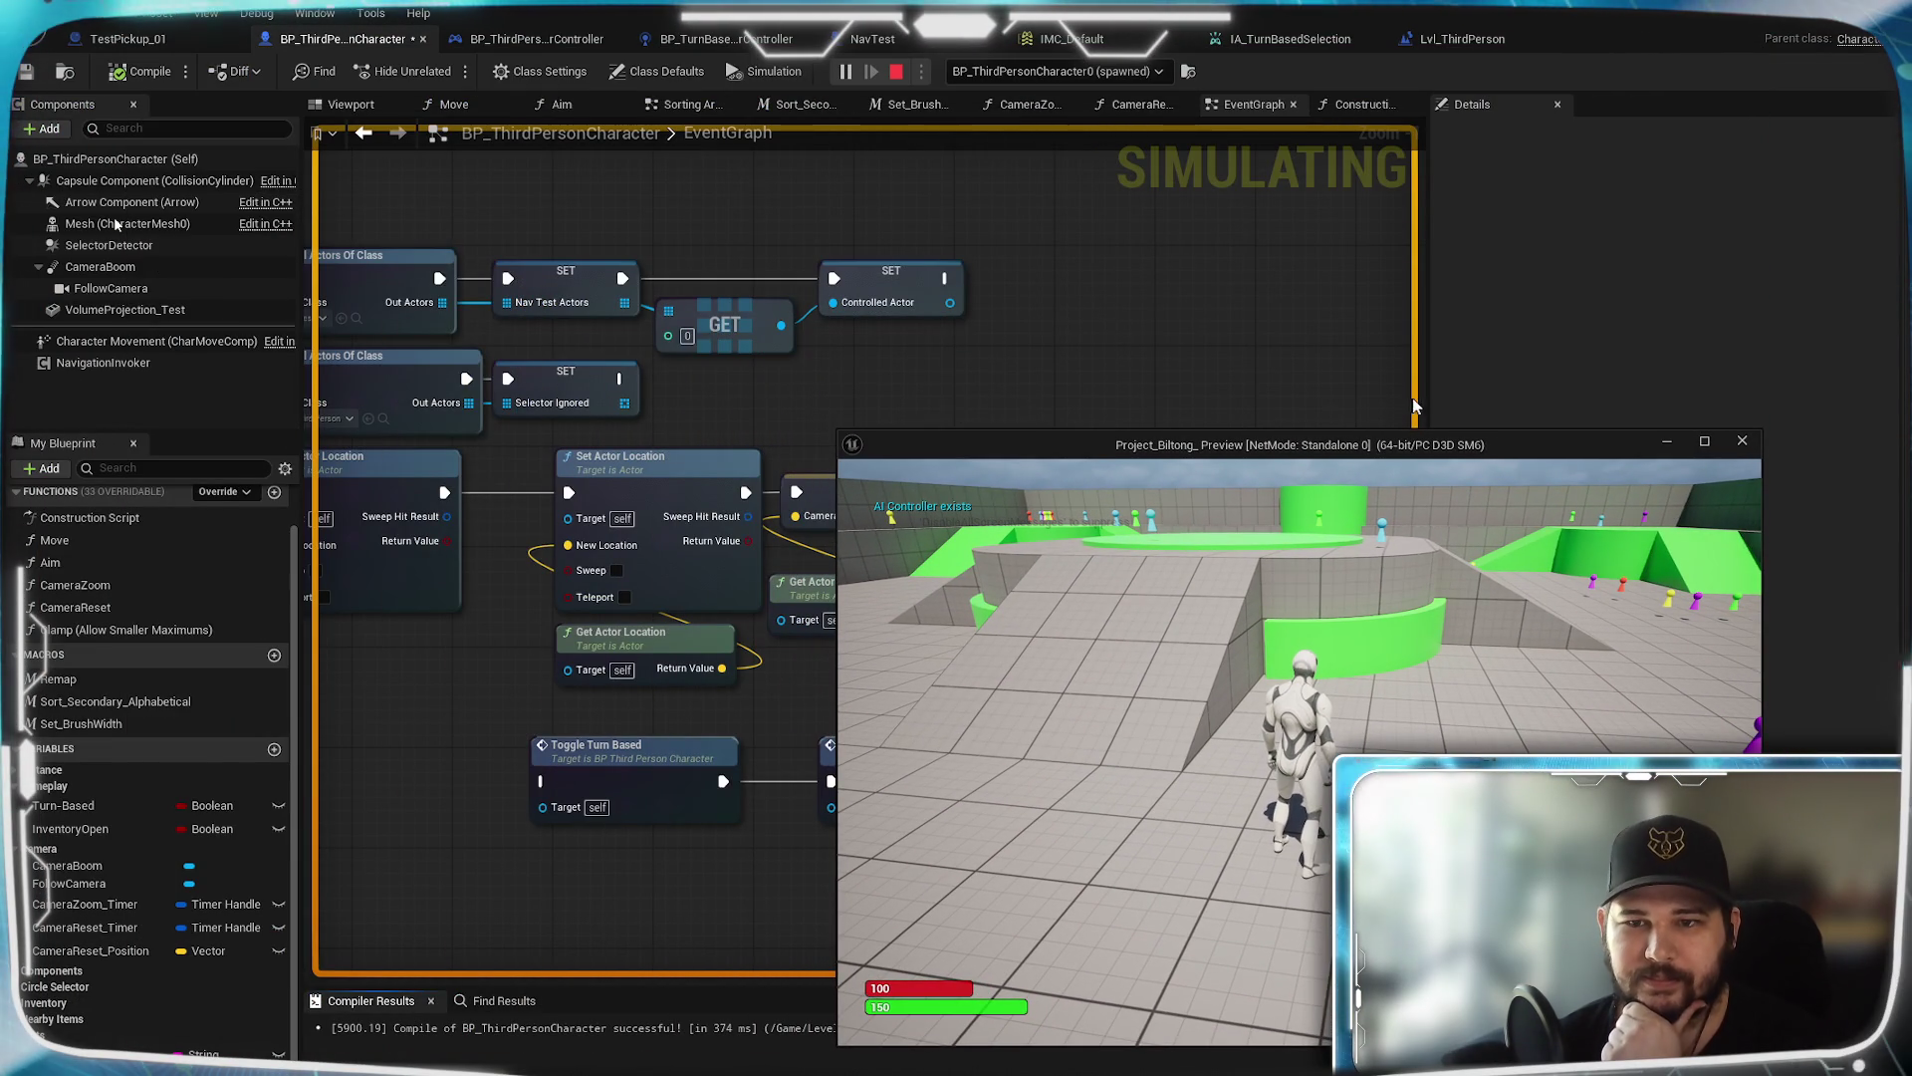
pyautogui.moveTo(1404, 448)
pyautogui.mouseDown()
pyautogui.moveTo(1400, 572)
pyautogui.moveTo(1460, 595)
pyautogui.moveTo(1652, 279)
pyautogui.moveTo(871, 661)
pyautogui.moveTo(627, 694)
pyautogui.moveTo(568, 655)
pyautogui.moveTo(573, 494)
pyautogui.mouseUp()
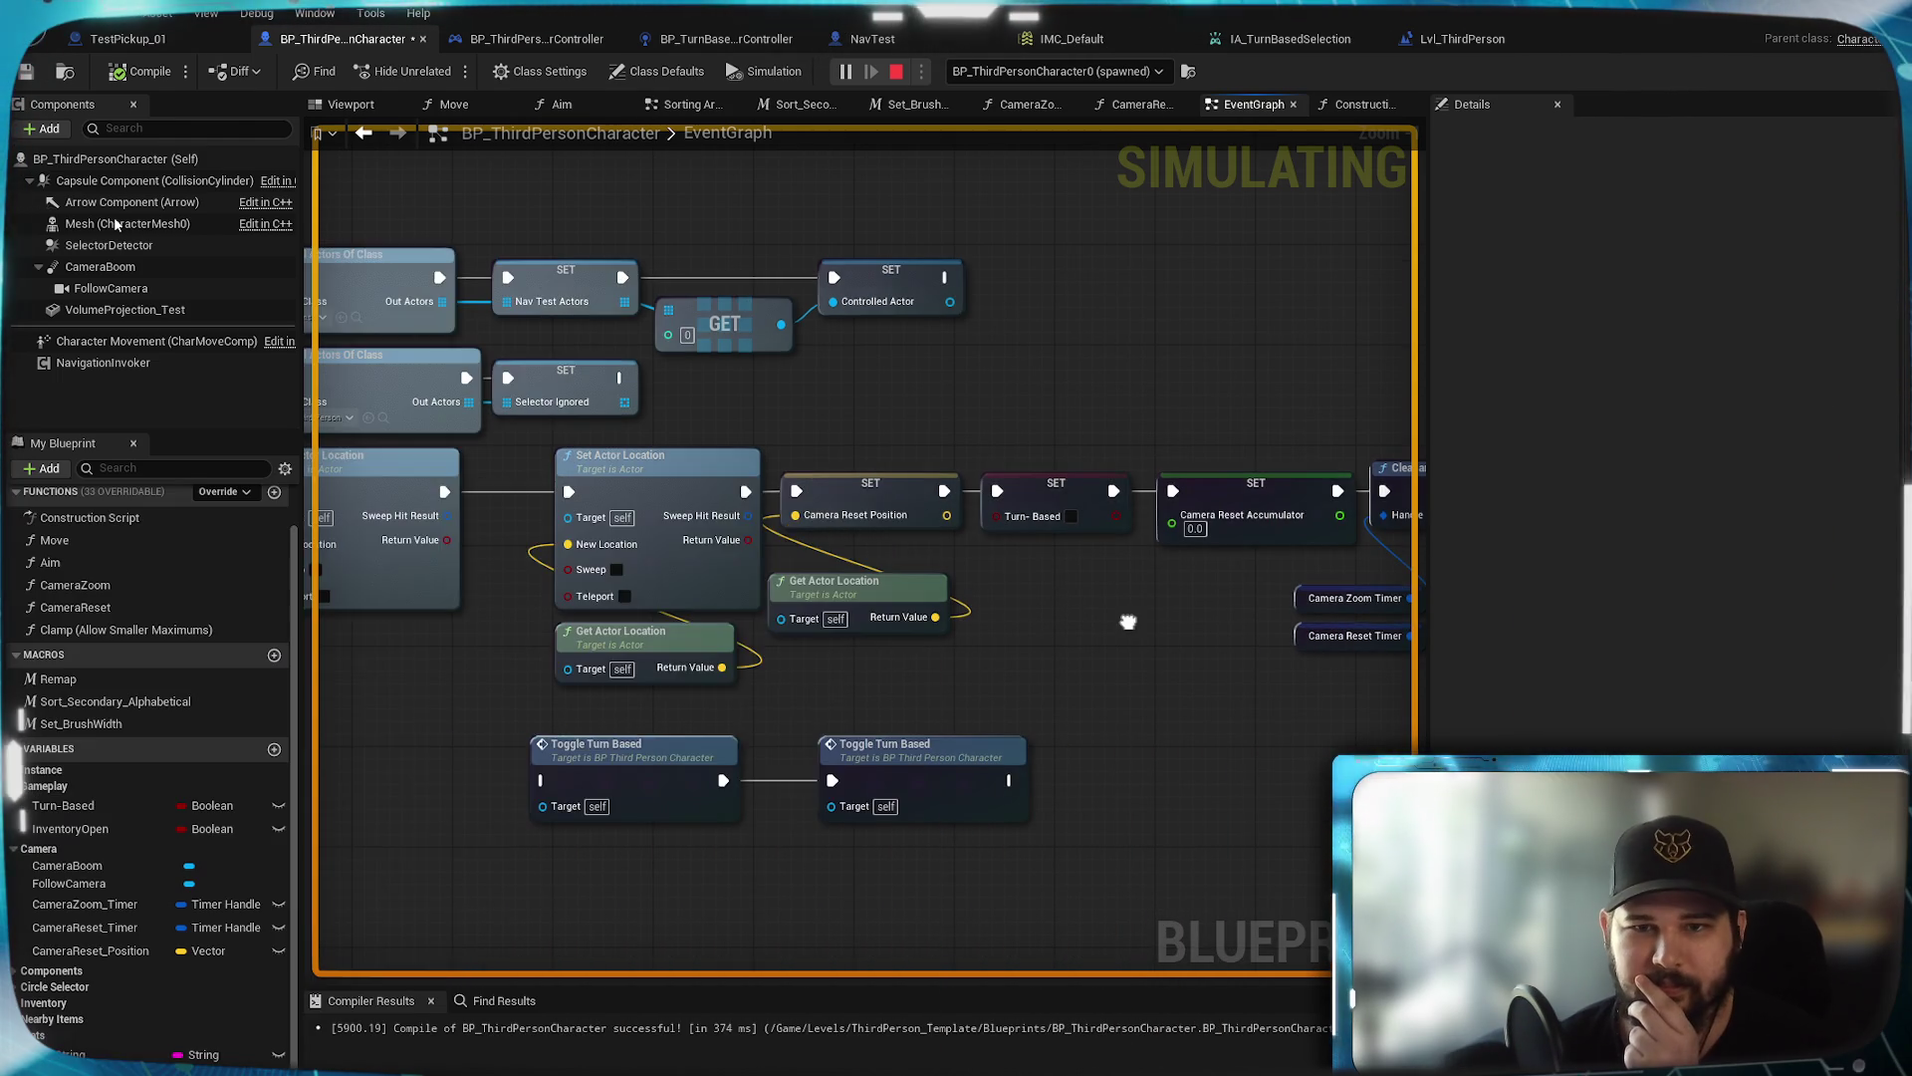
pyautogui.moveTo(1131, 624)
pyautogui.mouseDown()
pyautogui.moveTo(1251, 385)
pyautogui.moveTo(1096, 596)
pyautogui.mouseUp()
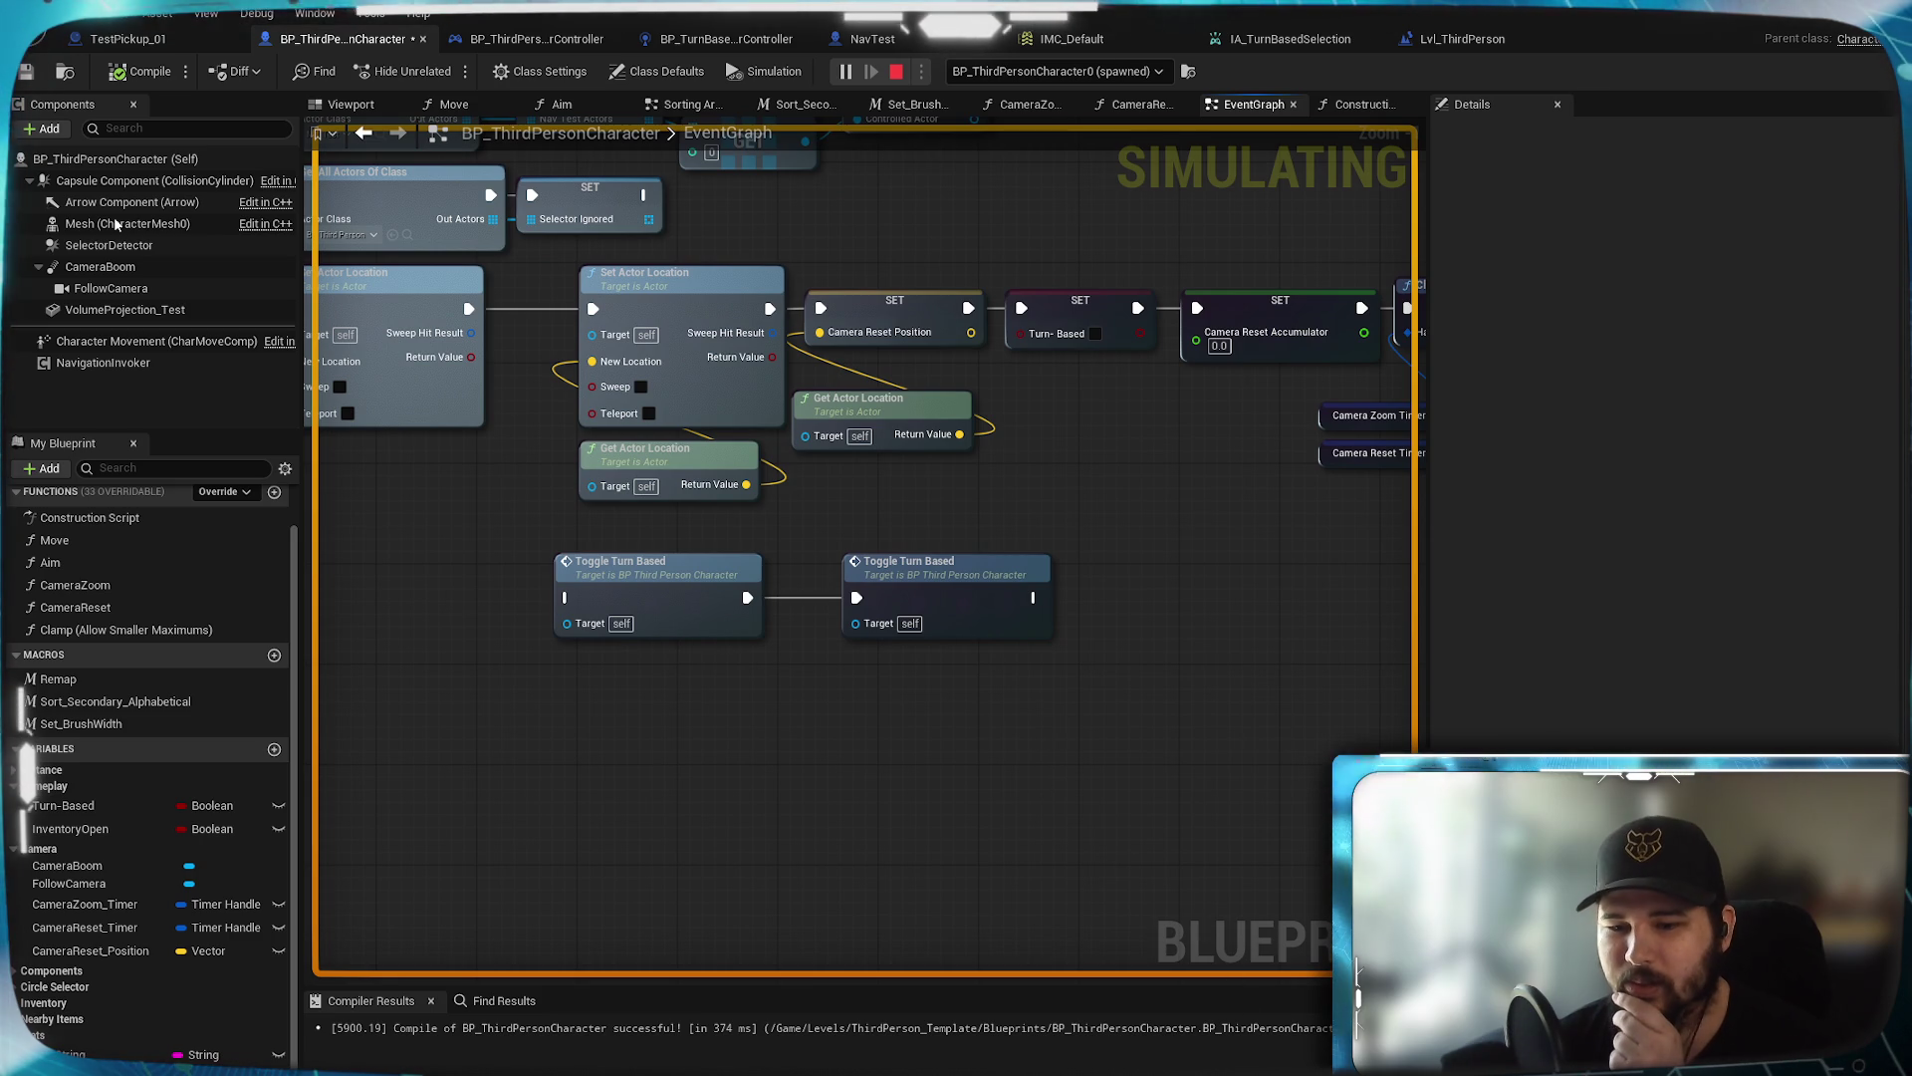
pyautogui.hotkey('alt', 'Tab')
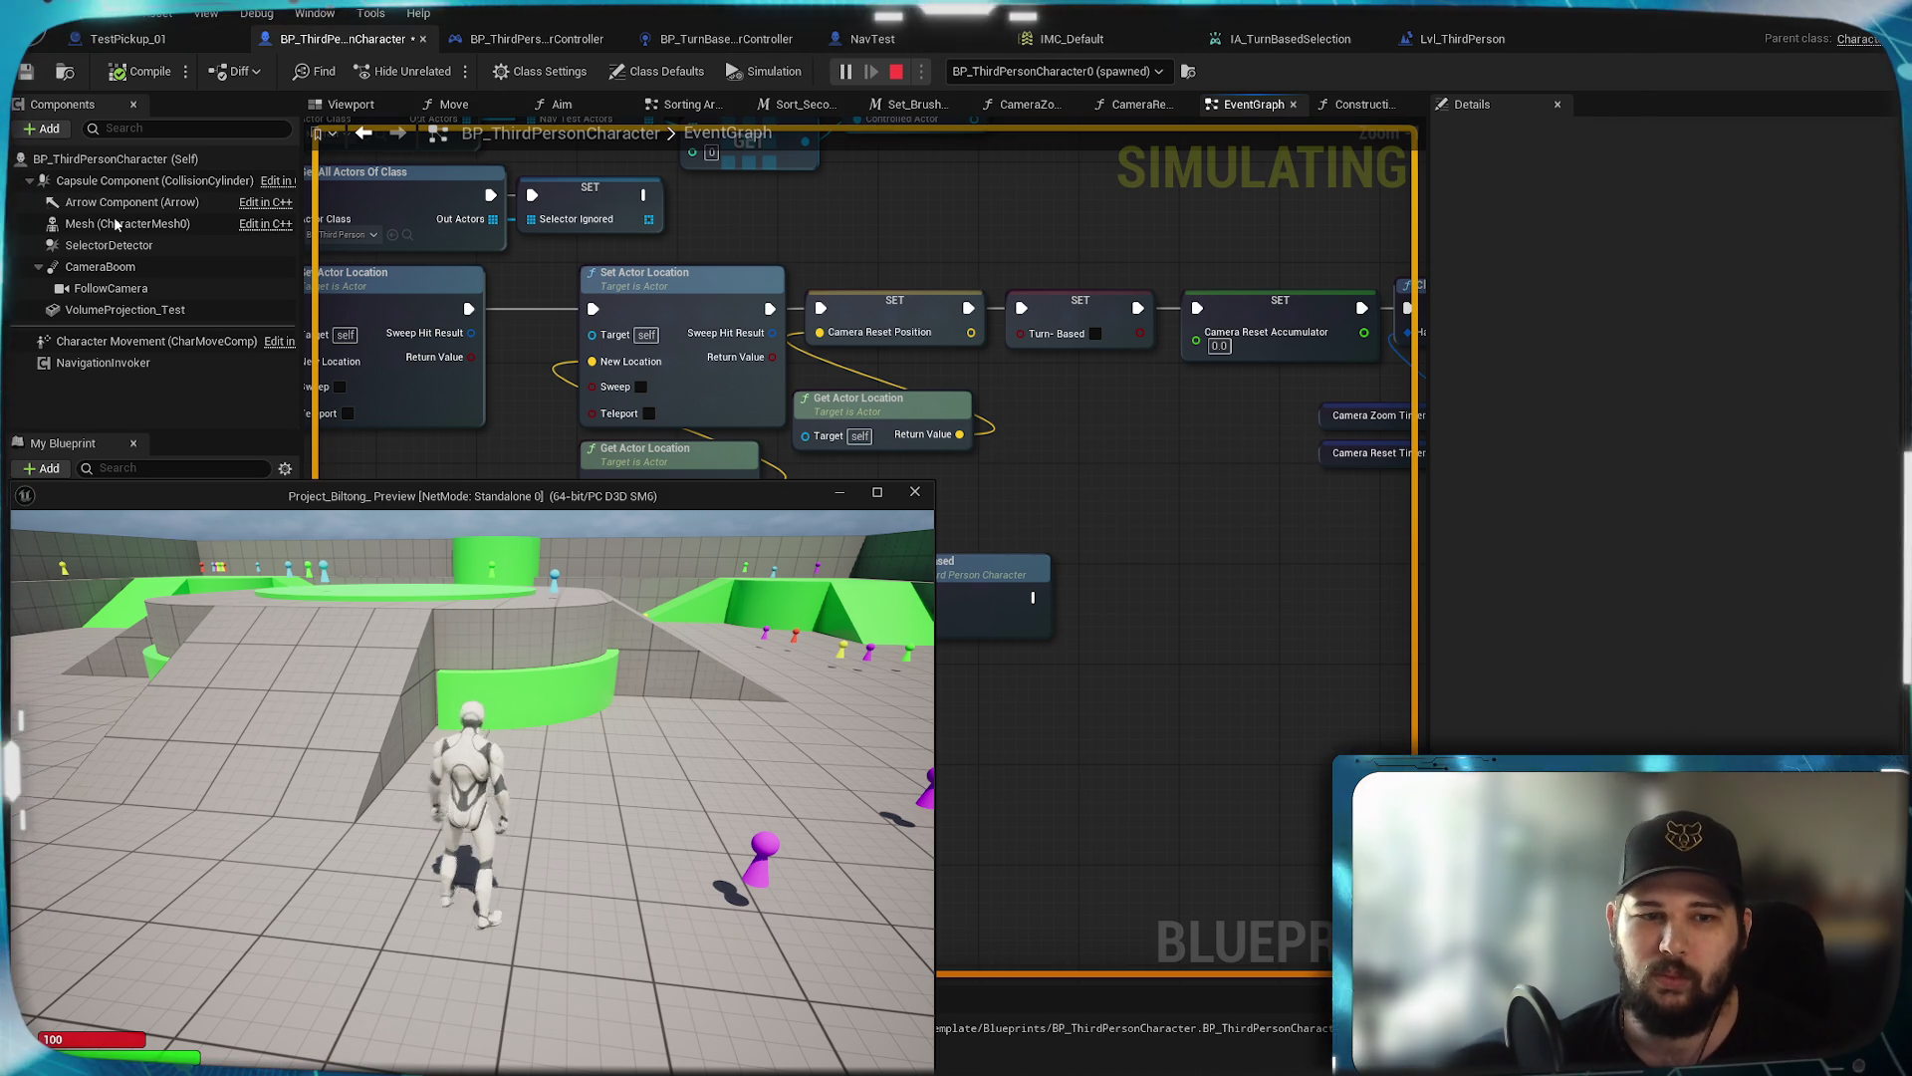
# Inspect the live wires in the Camera Zoom and Circle Selector groups, then open the Move function graph
pyautogui.click(775, 376)
pyautogui.scroll(-4, 555, 385)
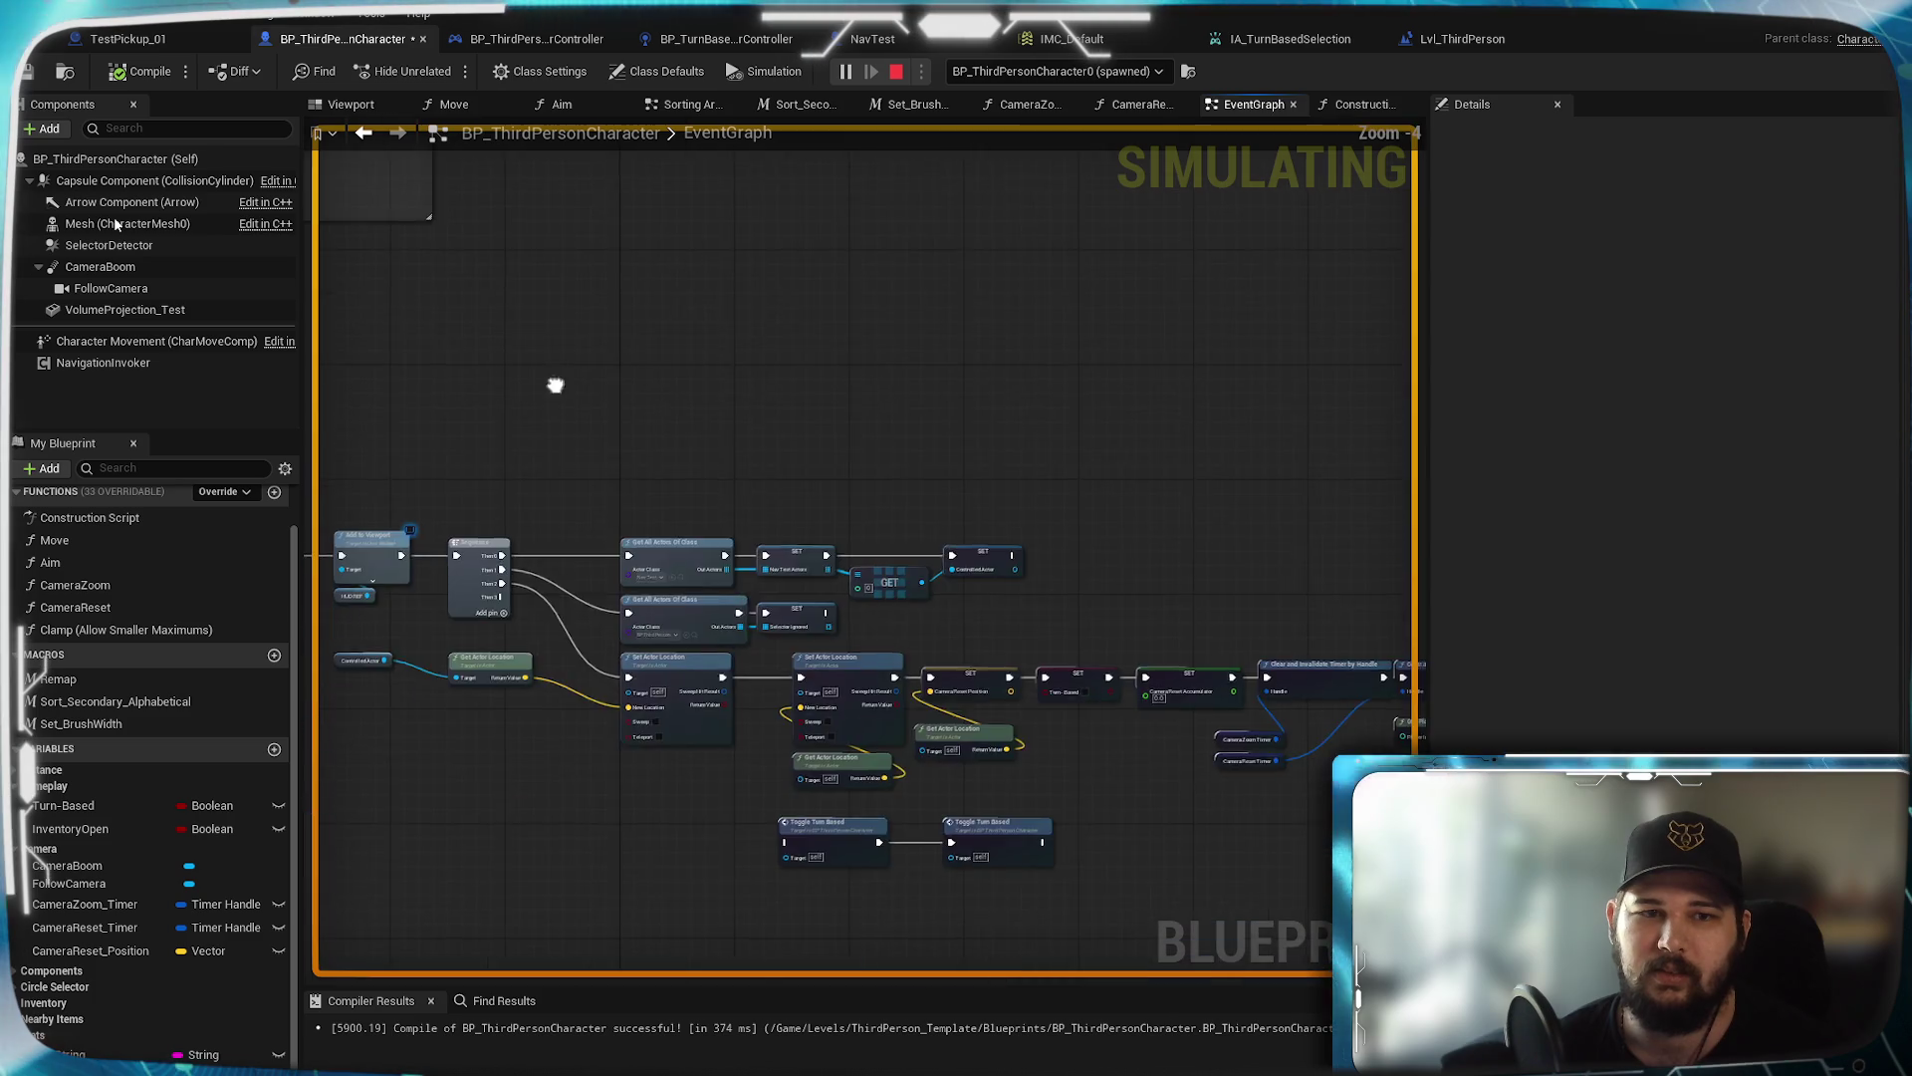
pyautogui.scroll(6, 790, 491)
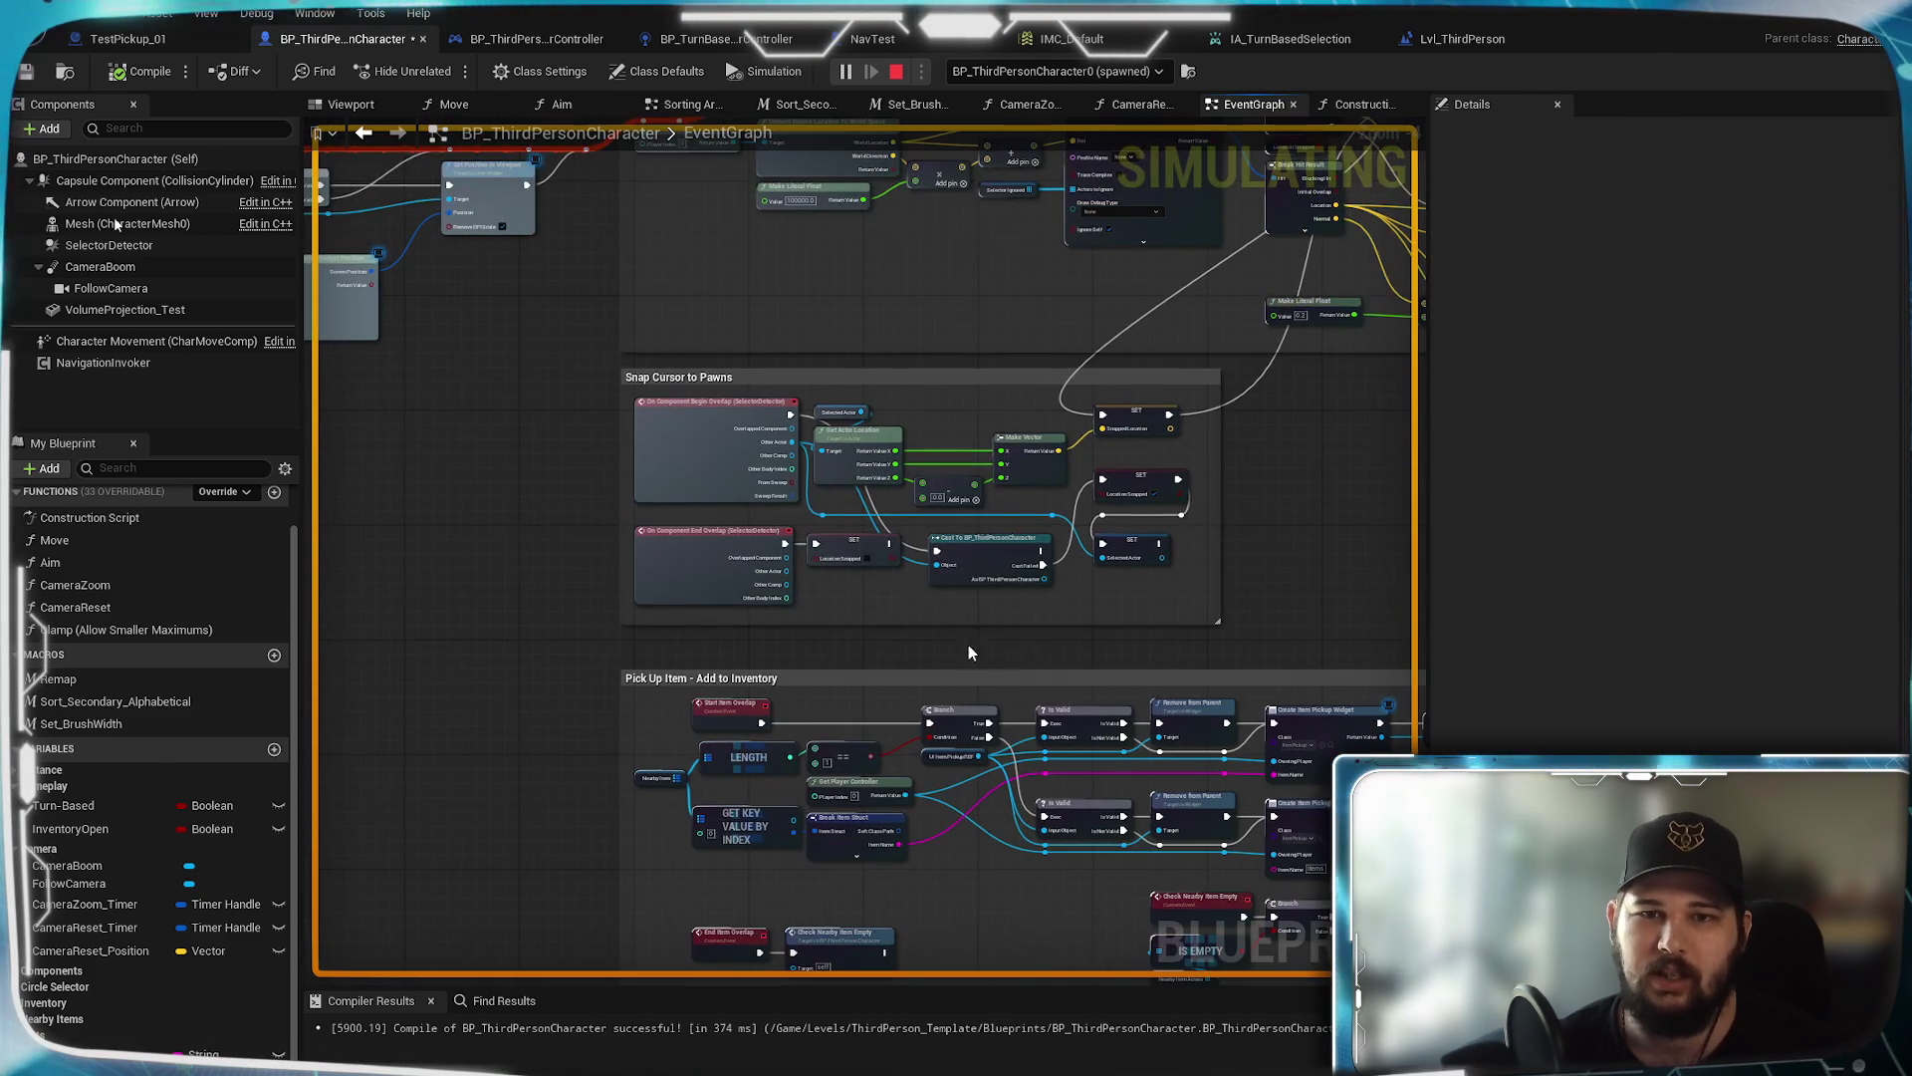
pyautogui.moveTo(951, 653)
pyautogui.mouseDown()
pyautogui.moveTo(1046, 819)
pyautogui.moveTo(1067, 1003)
pyautogui.moveTo(1501, 1063)
pyautogui.mouseUp()
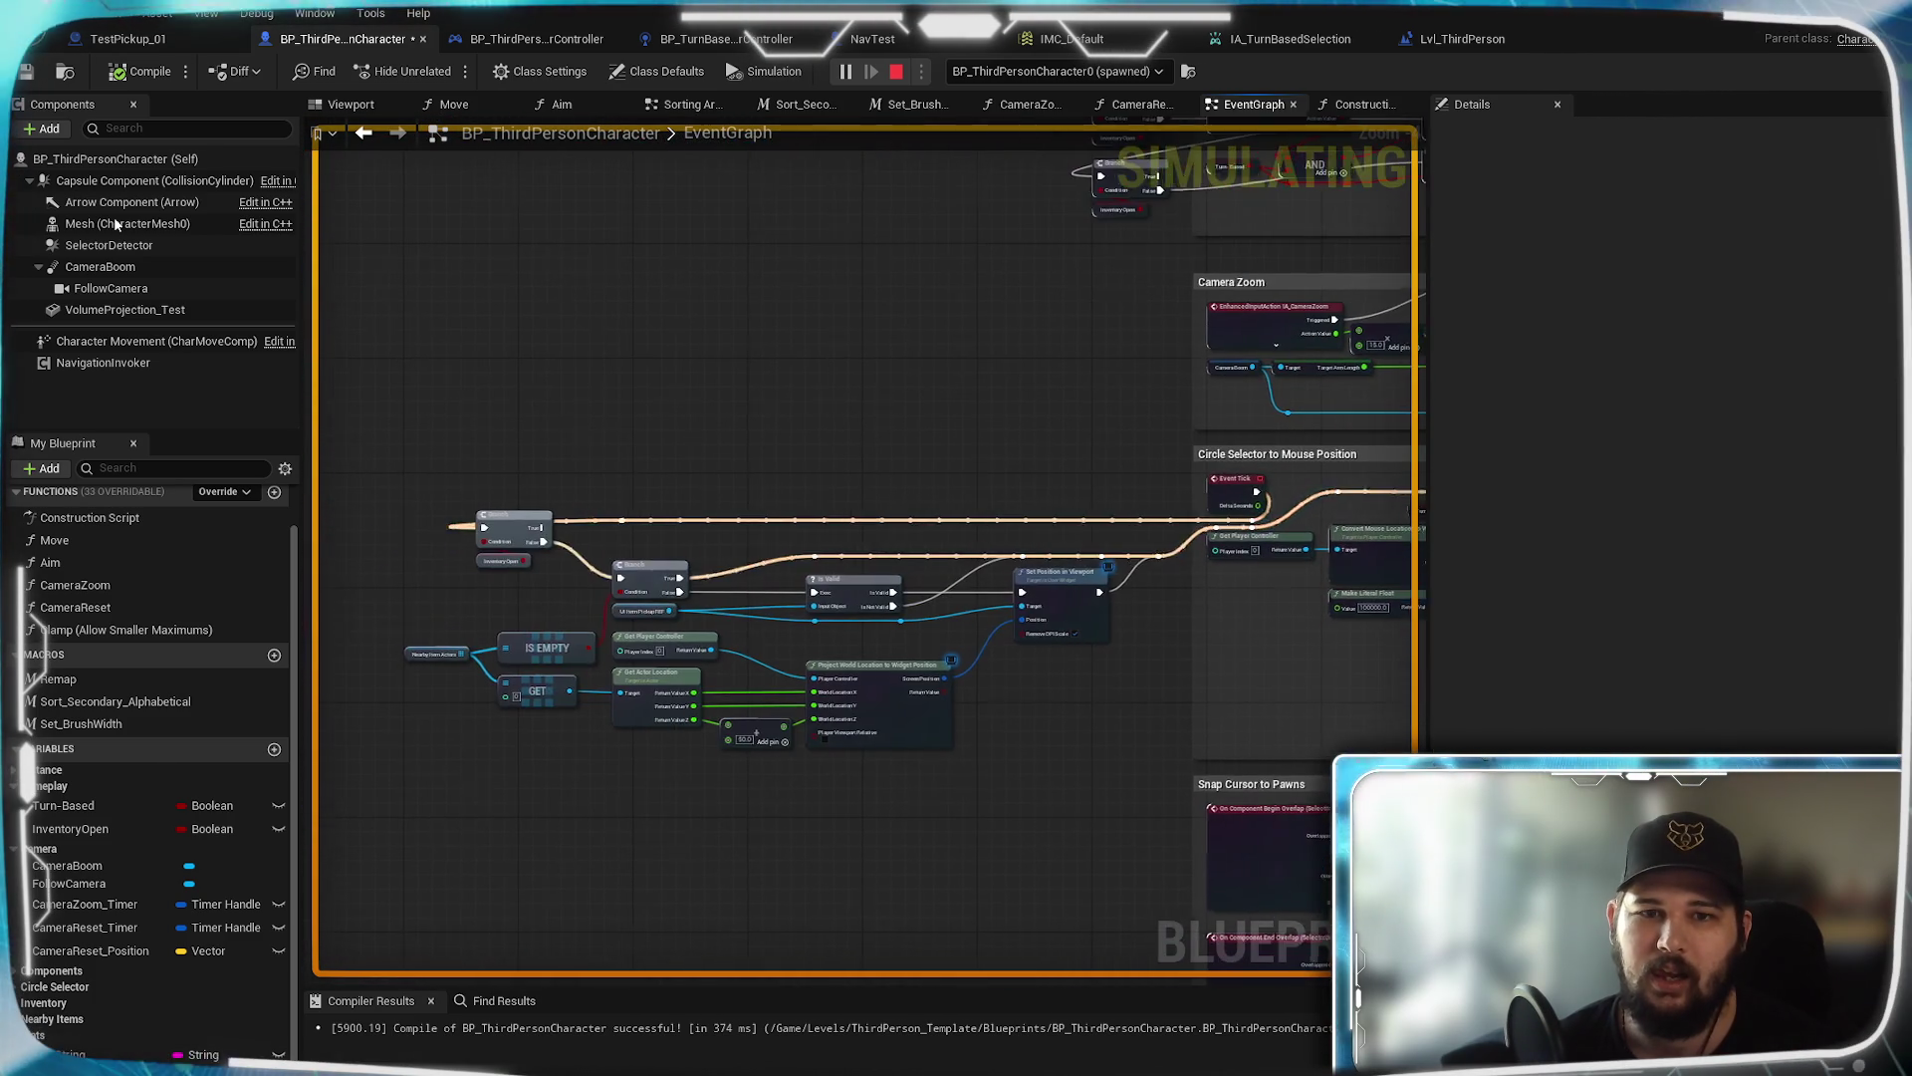
pyautogui.moveTo(1297, 726); pyautogui.dragTo(1169, 712)
pyautogui.scroll(-2, 1066, 683)
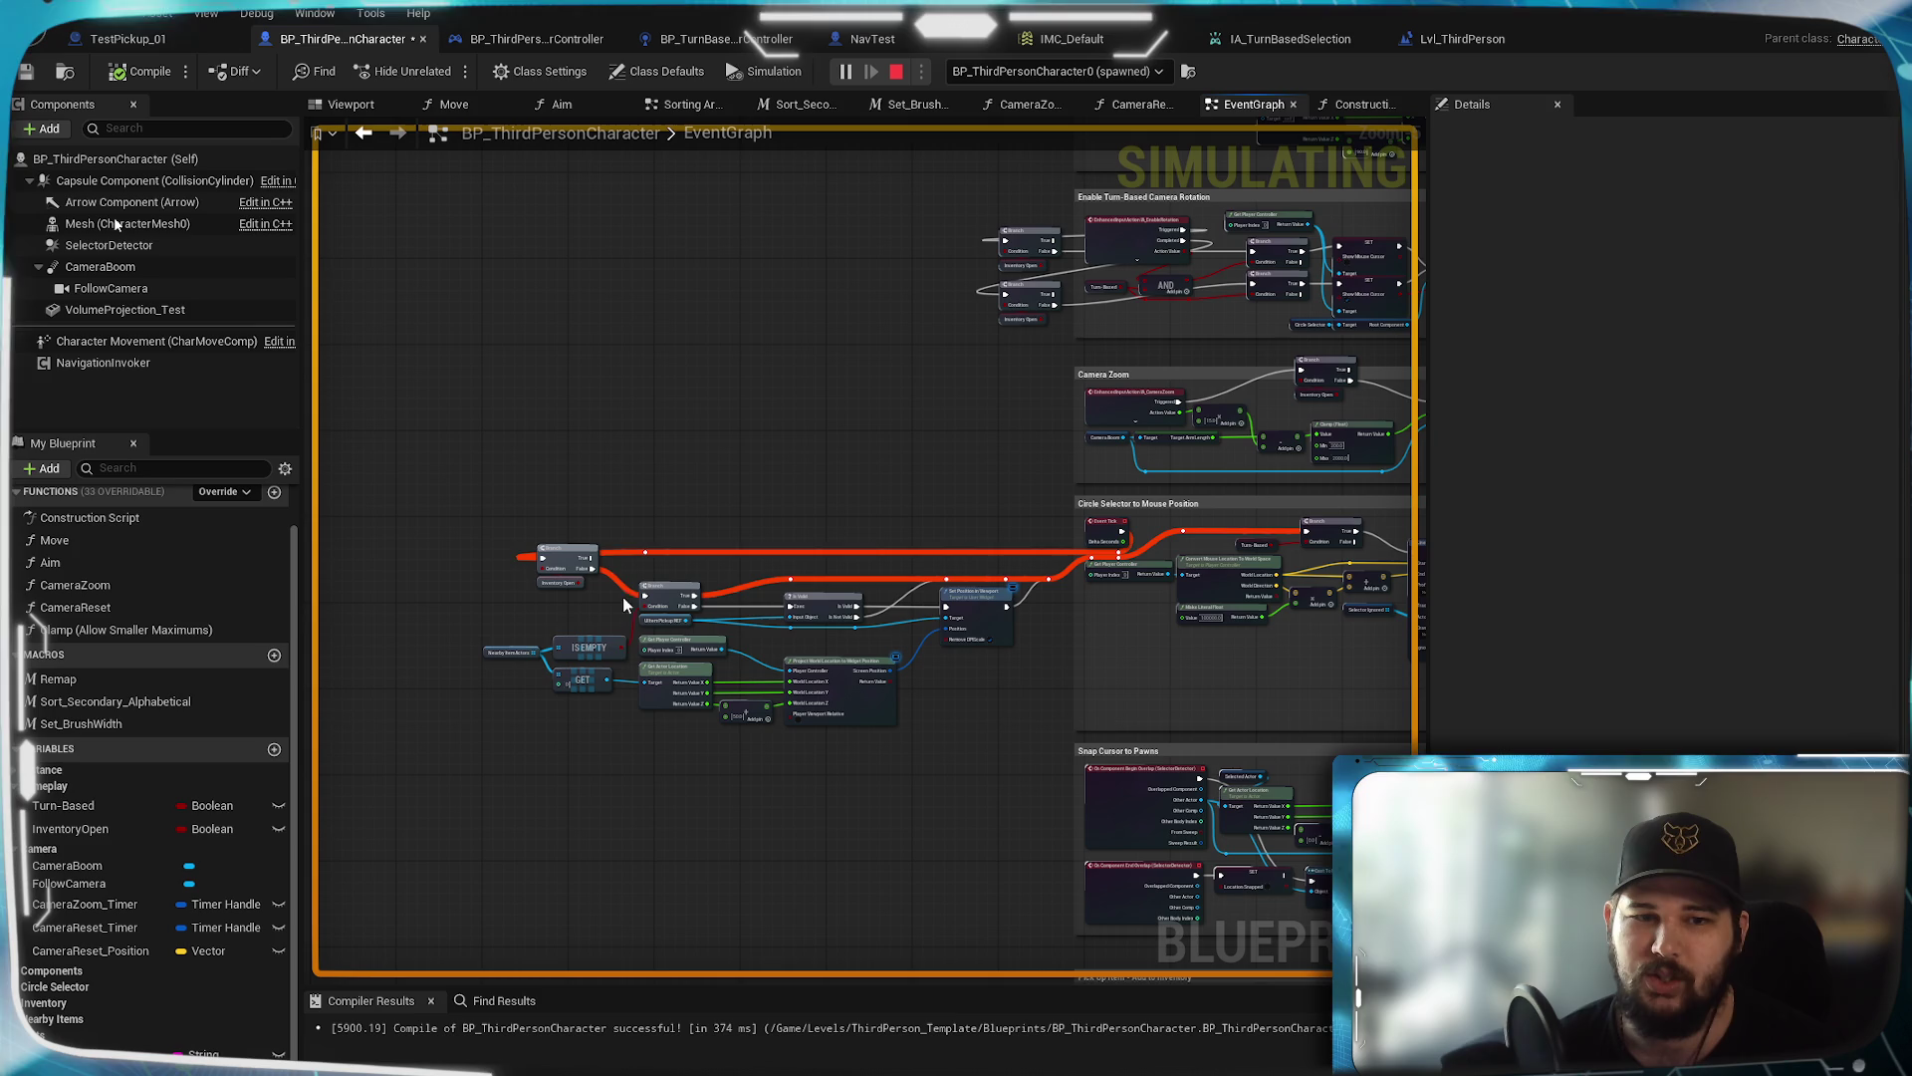
pyautogui.scroll(4, 991, 653)
pyautogui.moveTo(1255, 757)
pyautogui.mouseDown()
pyautogui.moveTo(1074, 736)
pyautogui.moveTo(1047, 703)
pyautogui.mouseUp()
pyautogui.scroll(-1, 1047, 703)
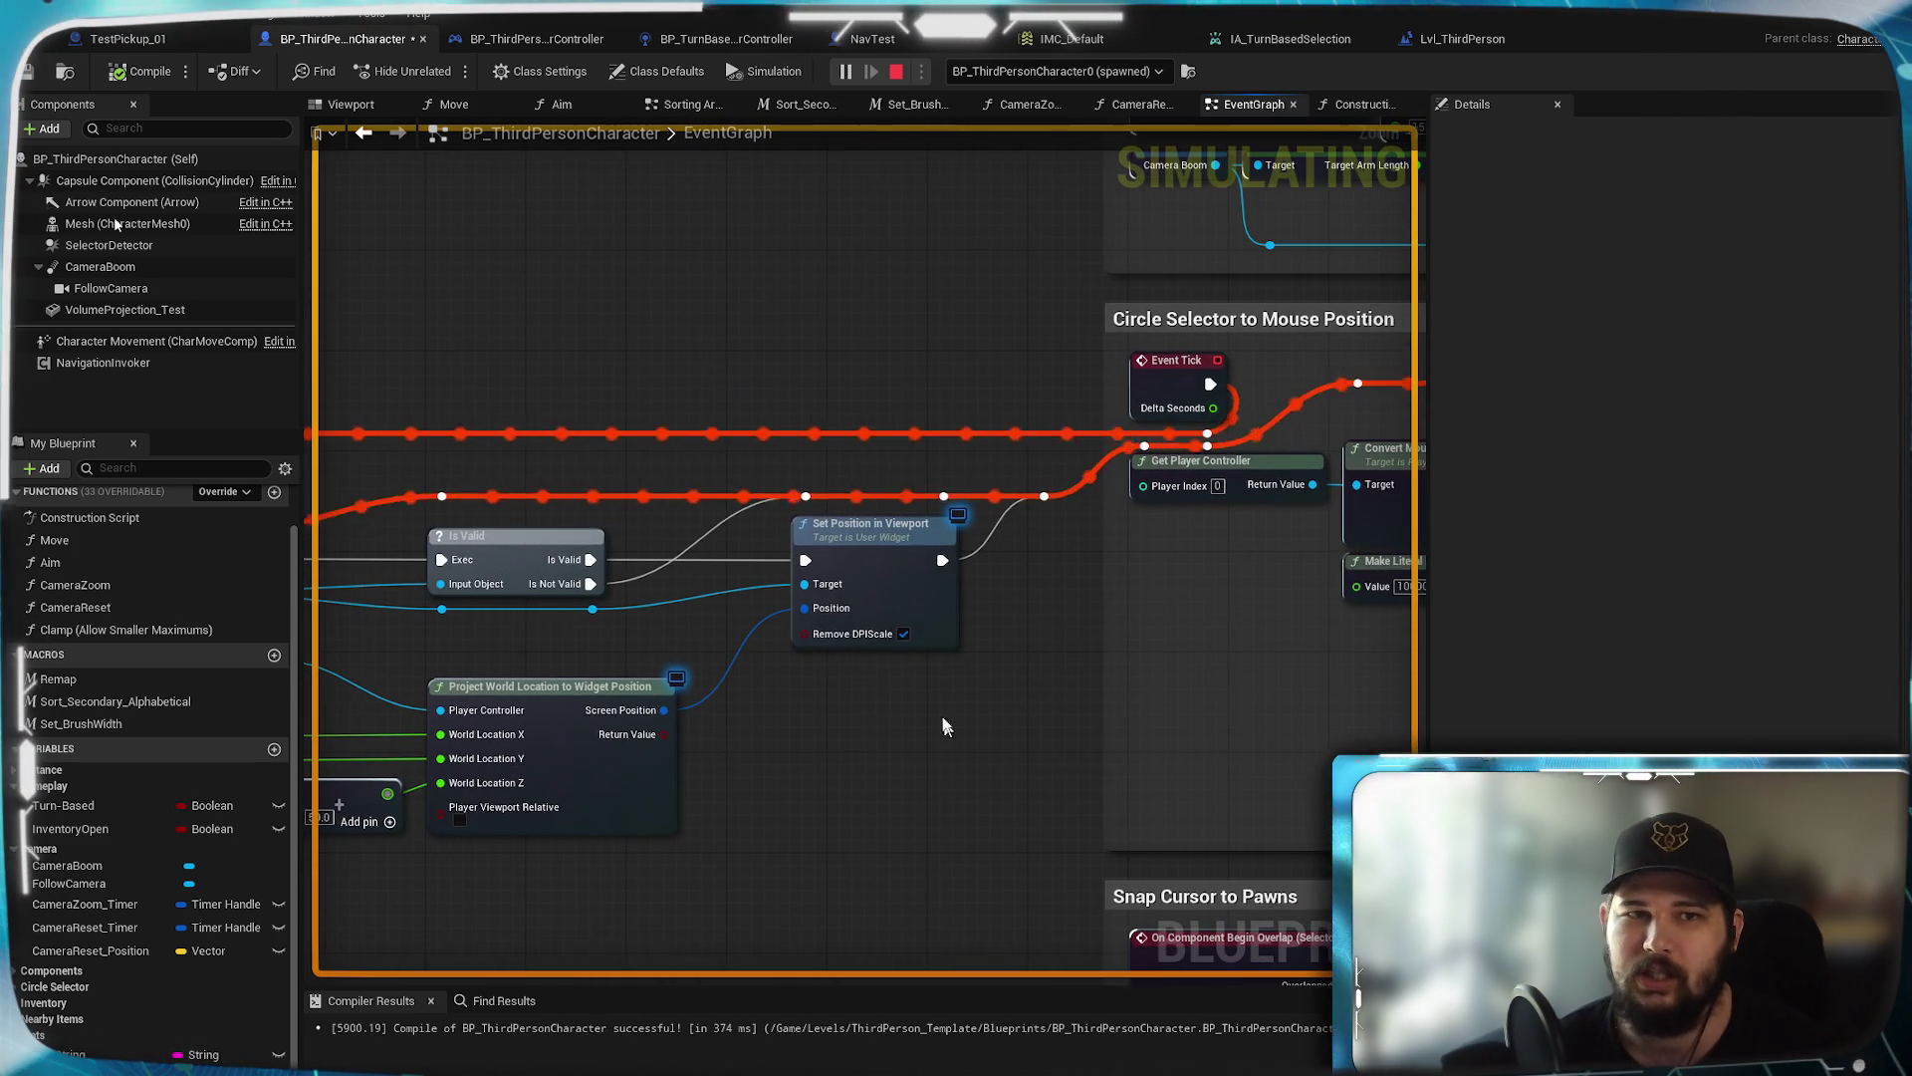
pyautogui.click(453, 104)
pyautogui.moveTo(1141, 807)
pyautogui.mouseDown()
pyautogui.moveTo(931, 768)
pyautogui.moveTo(905, 640)
pyautogui.moveTo(1084, 802)
pyautogui.mouseUp()
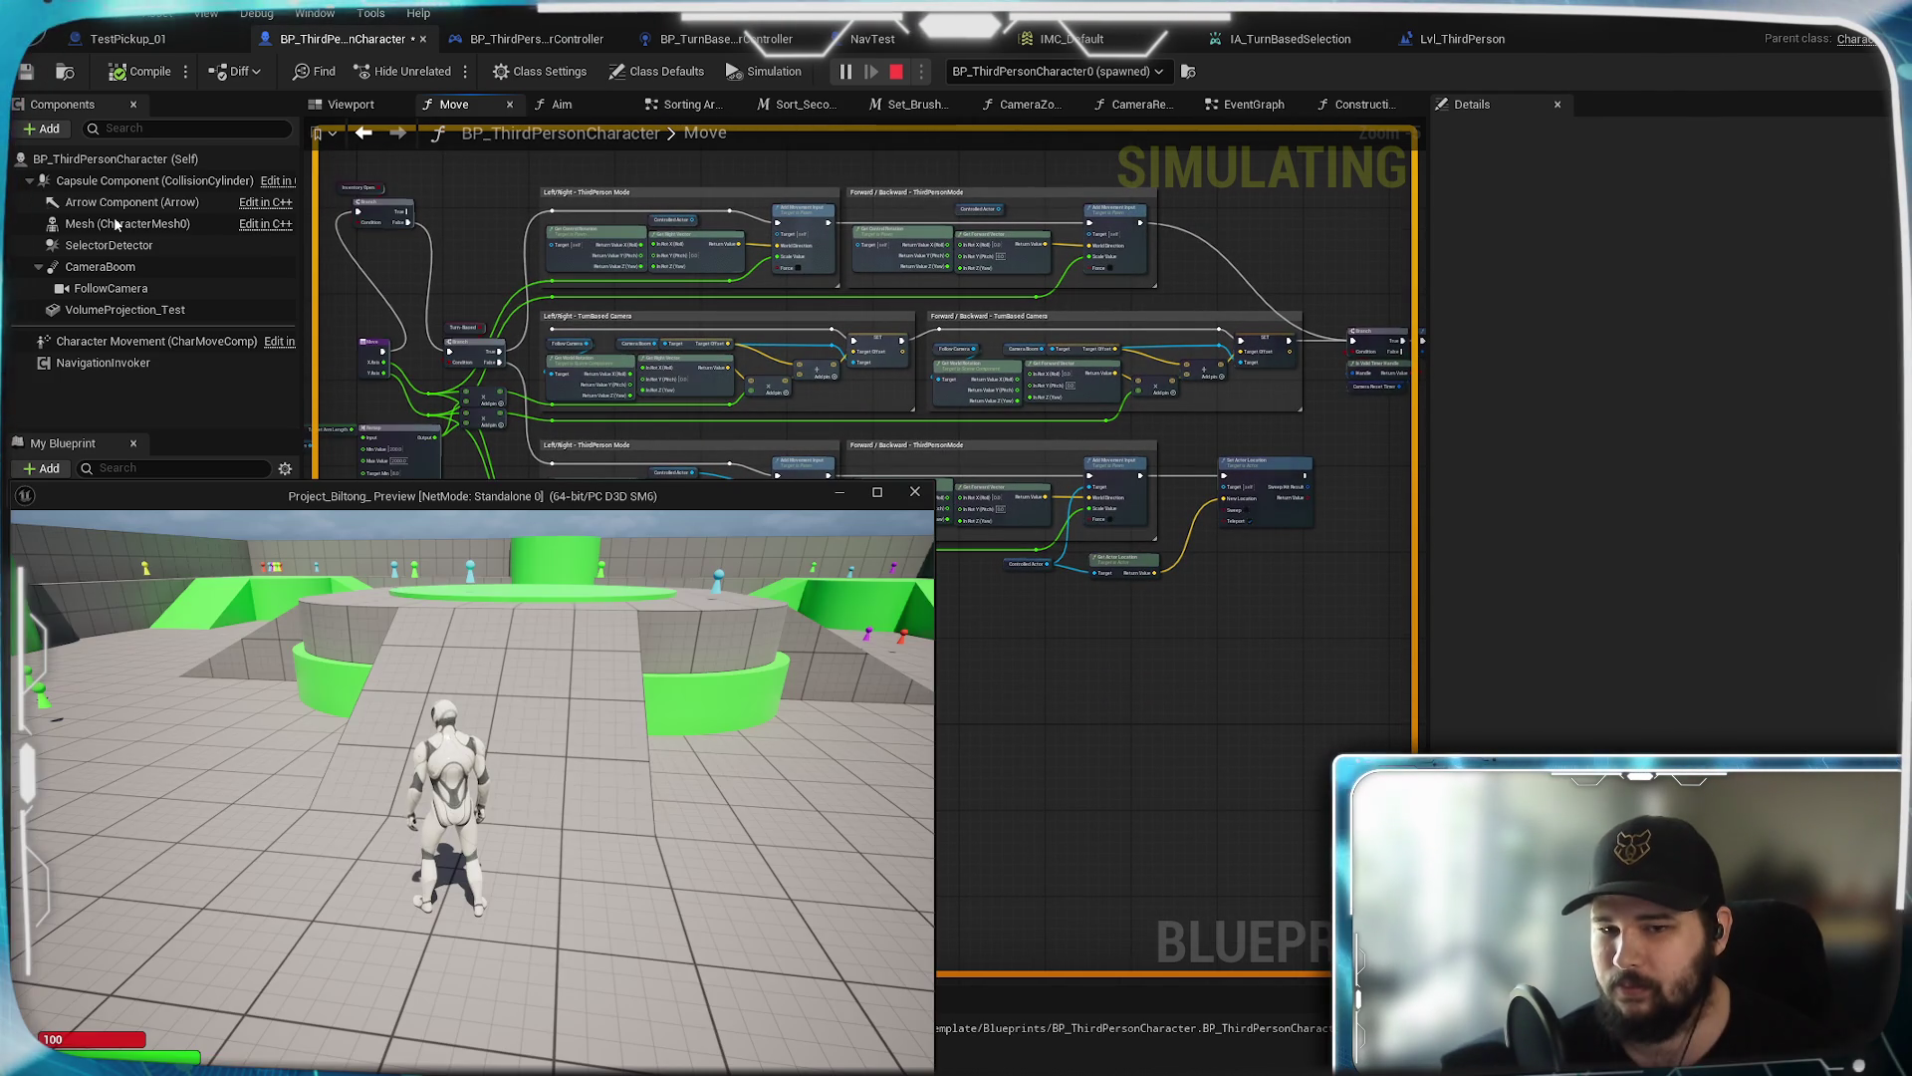
# Walk the character left, right, forward and back with collision shapes shown, then exit the game with Esc
pyautogui.press('a')
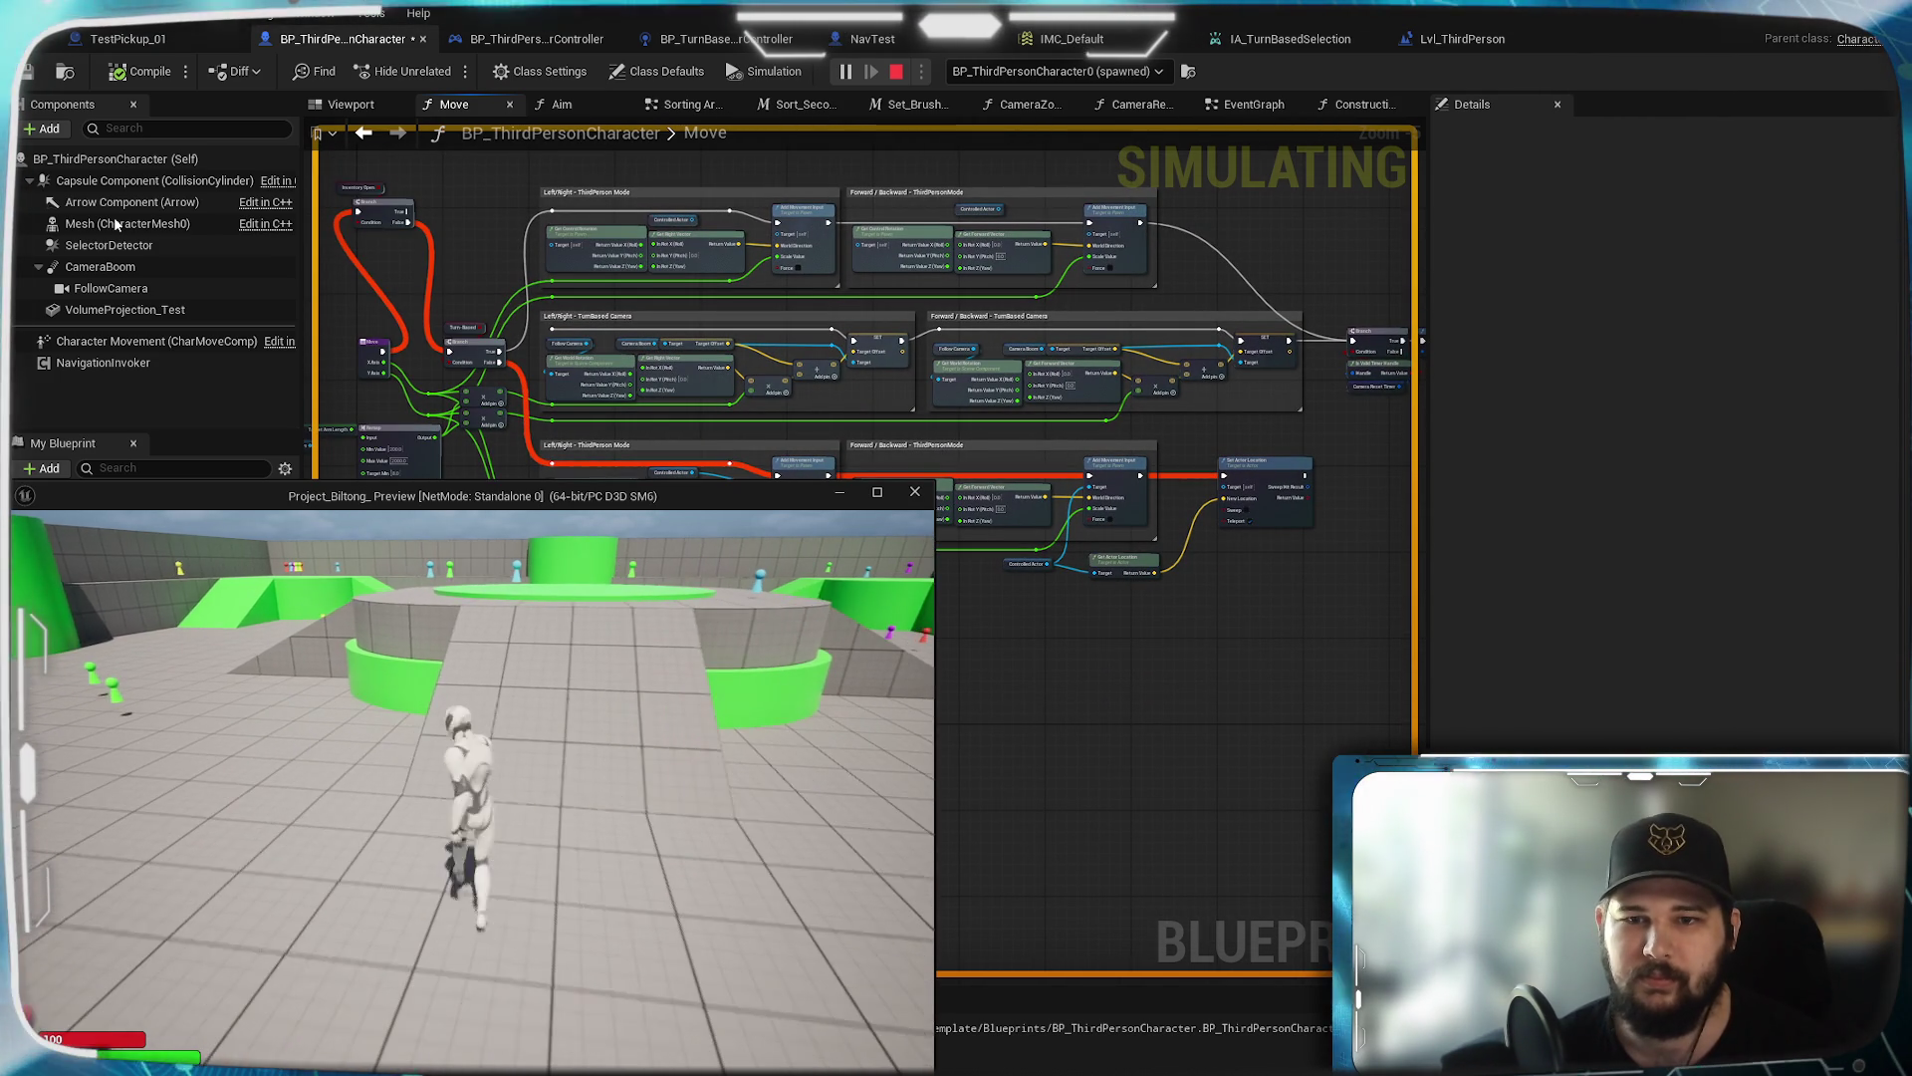
pyautogui.press('a')
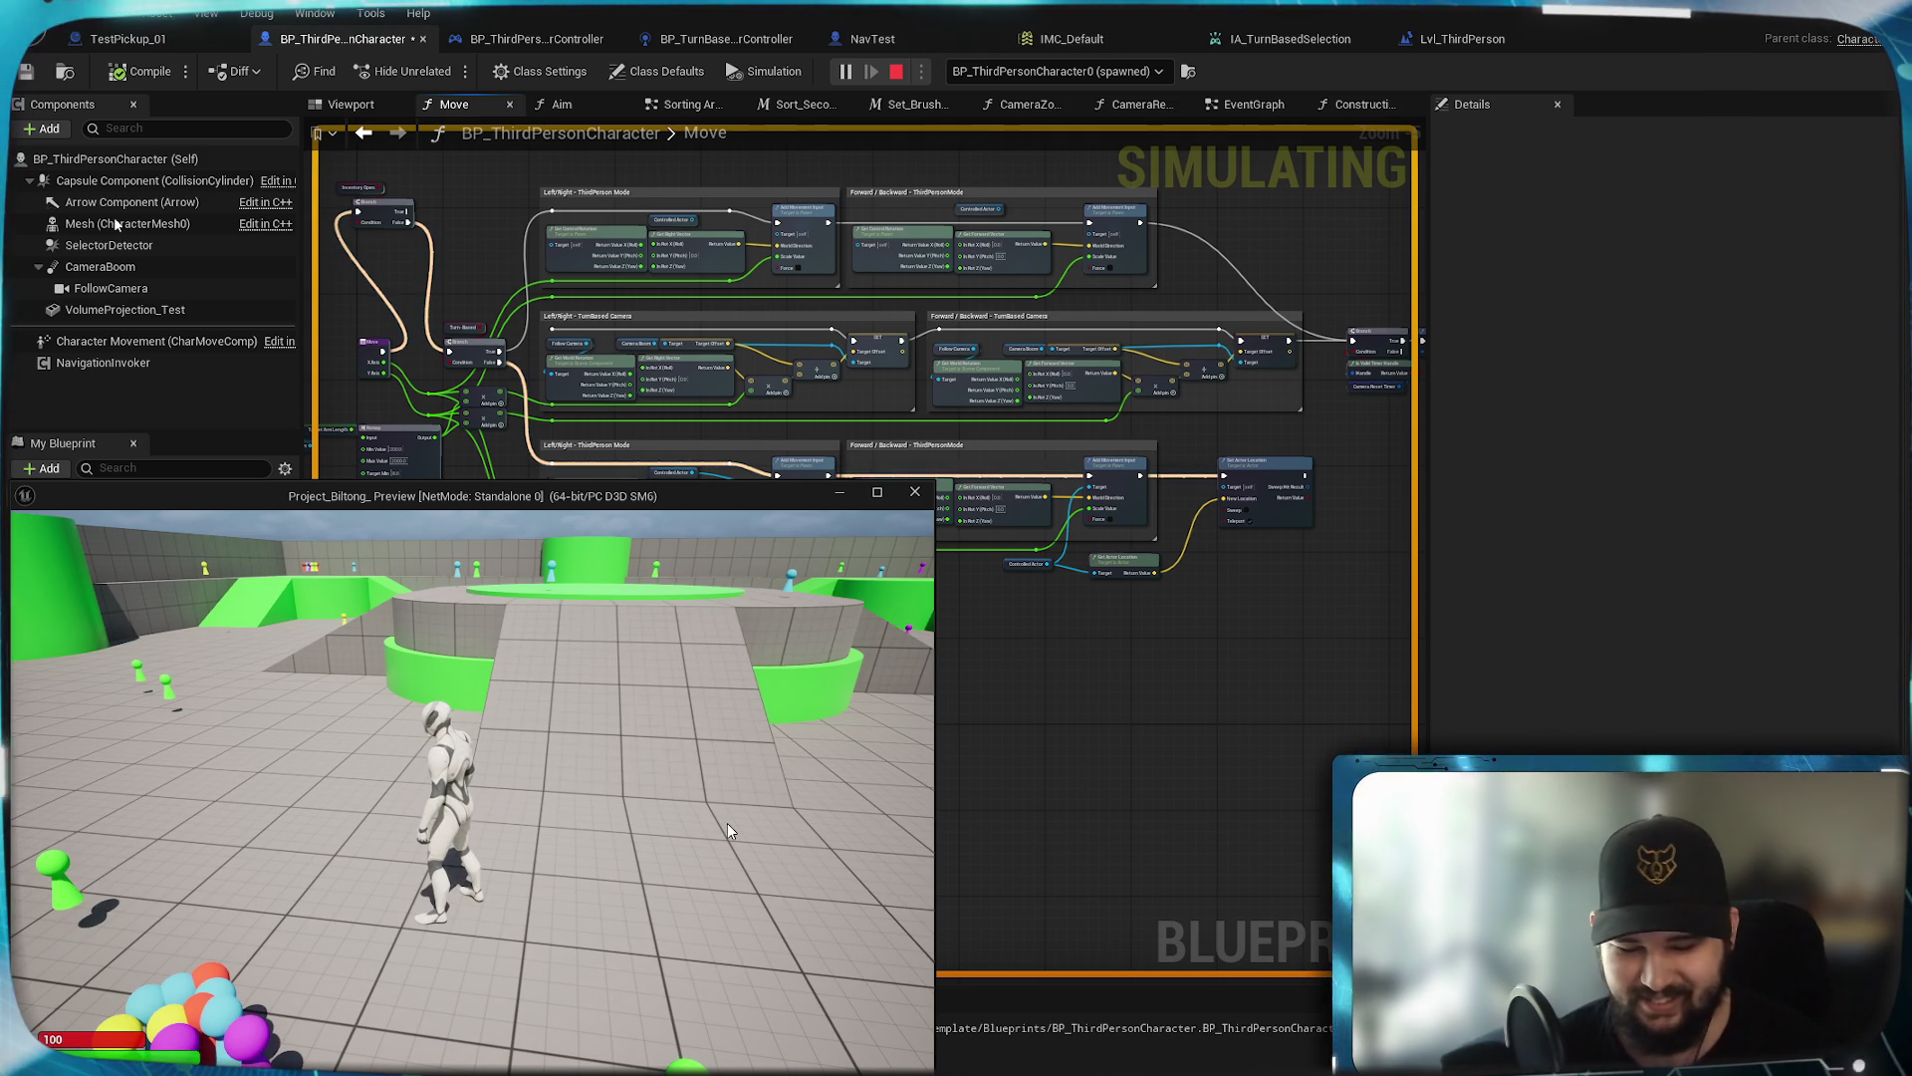
pyautogui.press('c')
pyautogui.press('d')
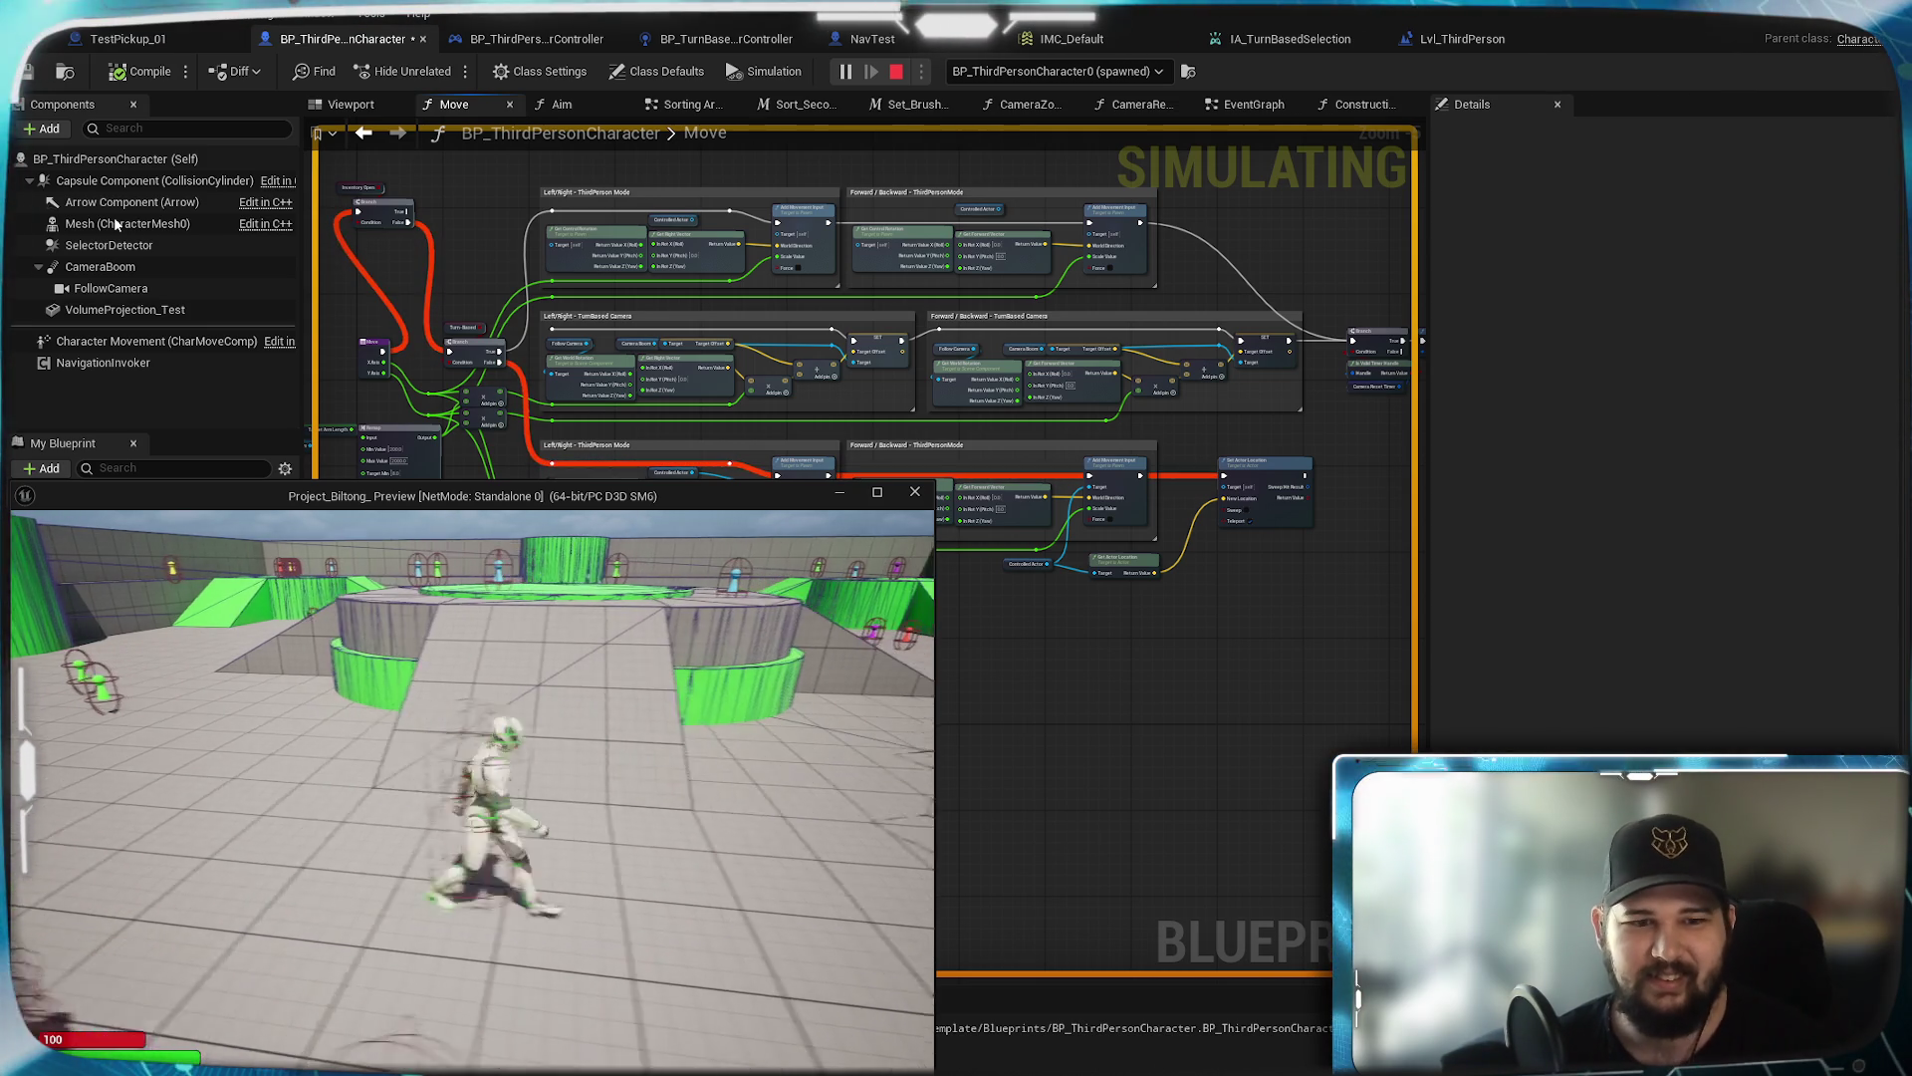
pyautogui.press('a')
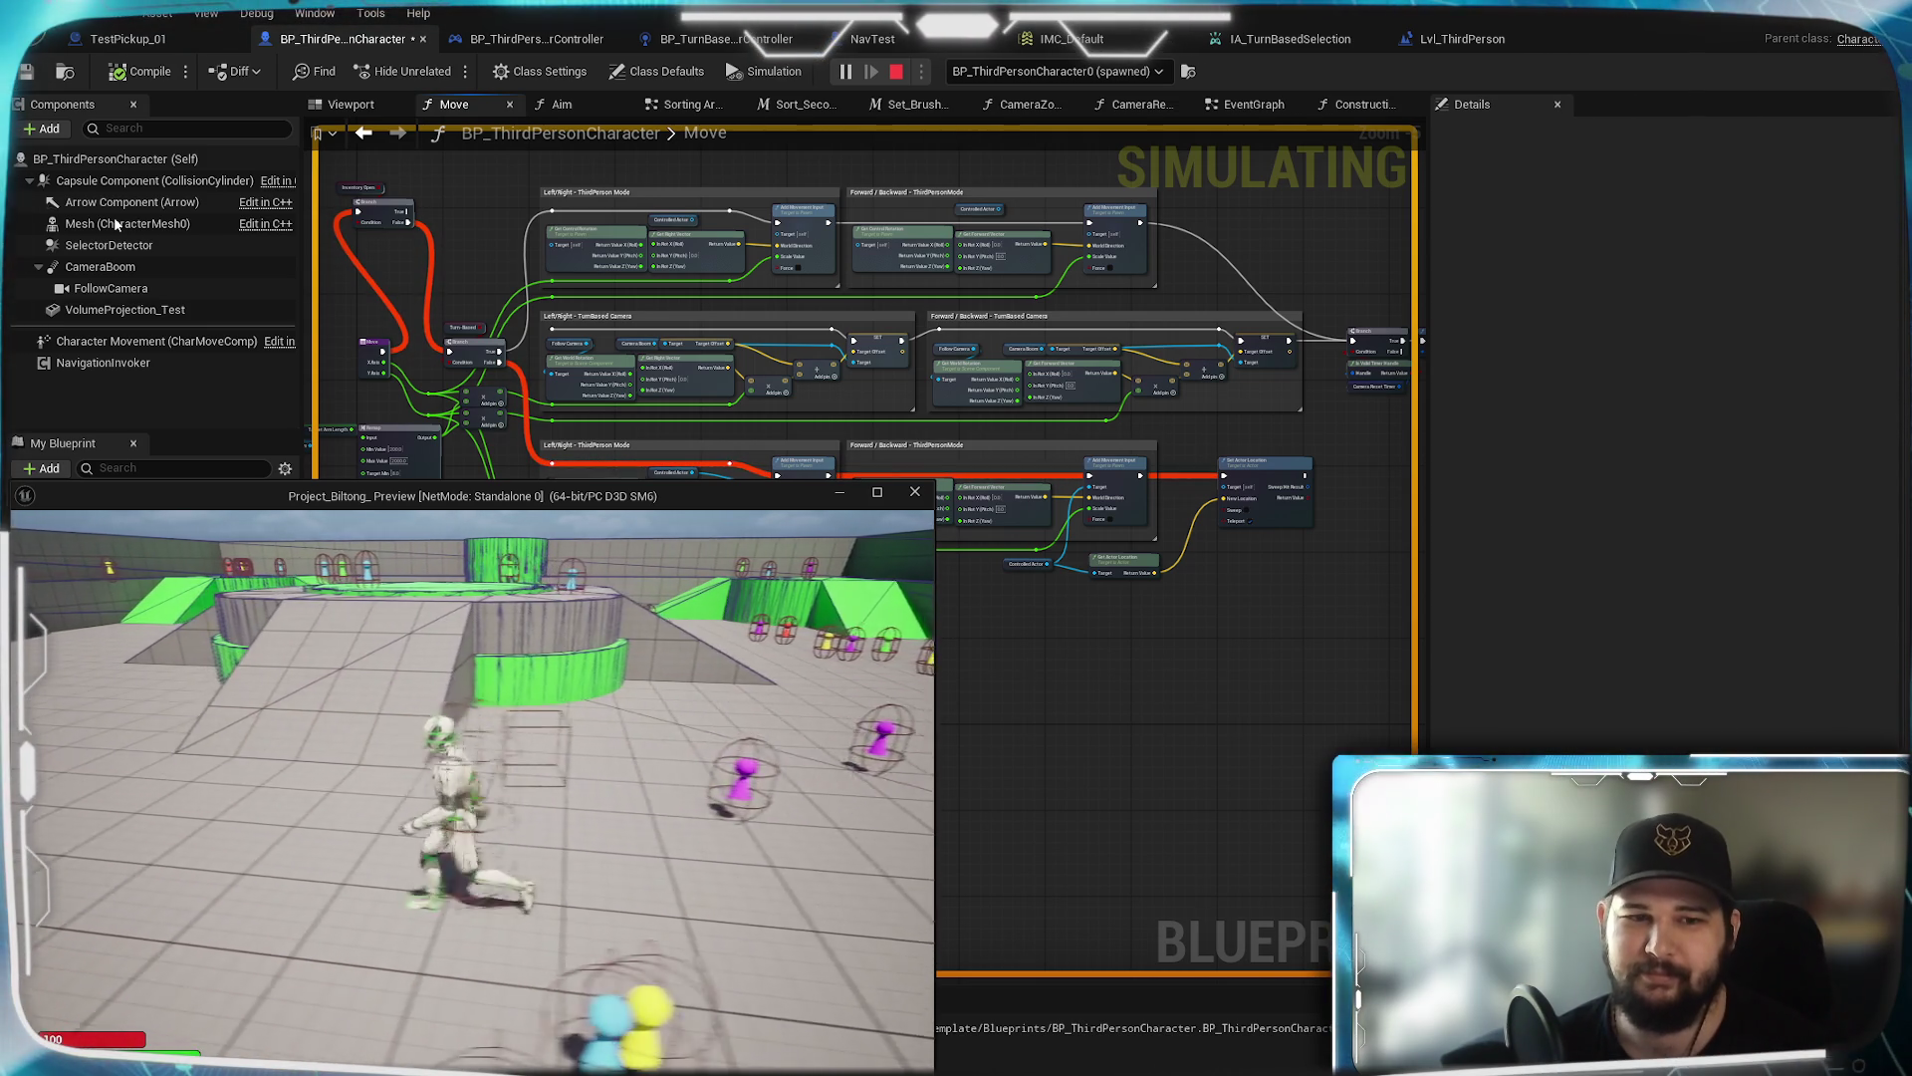
pyautogui.press('w')
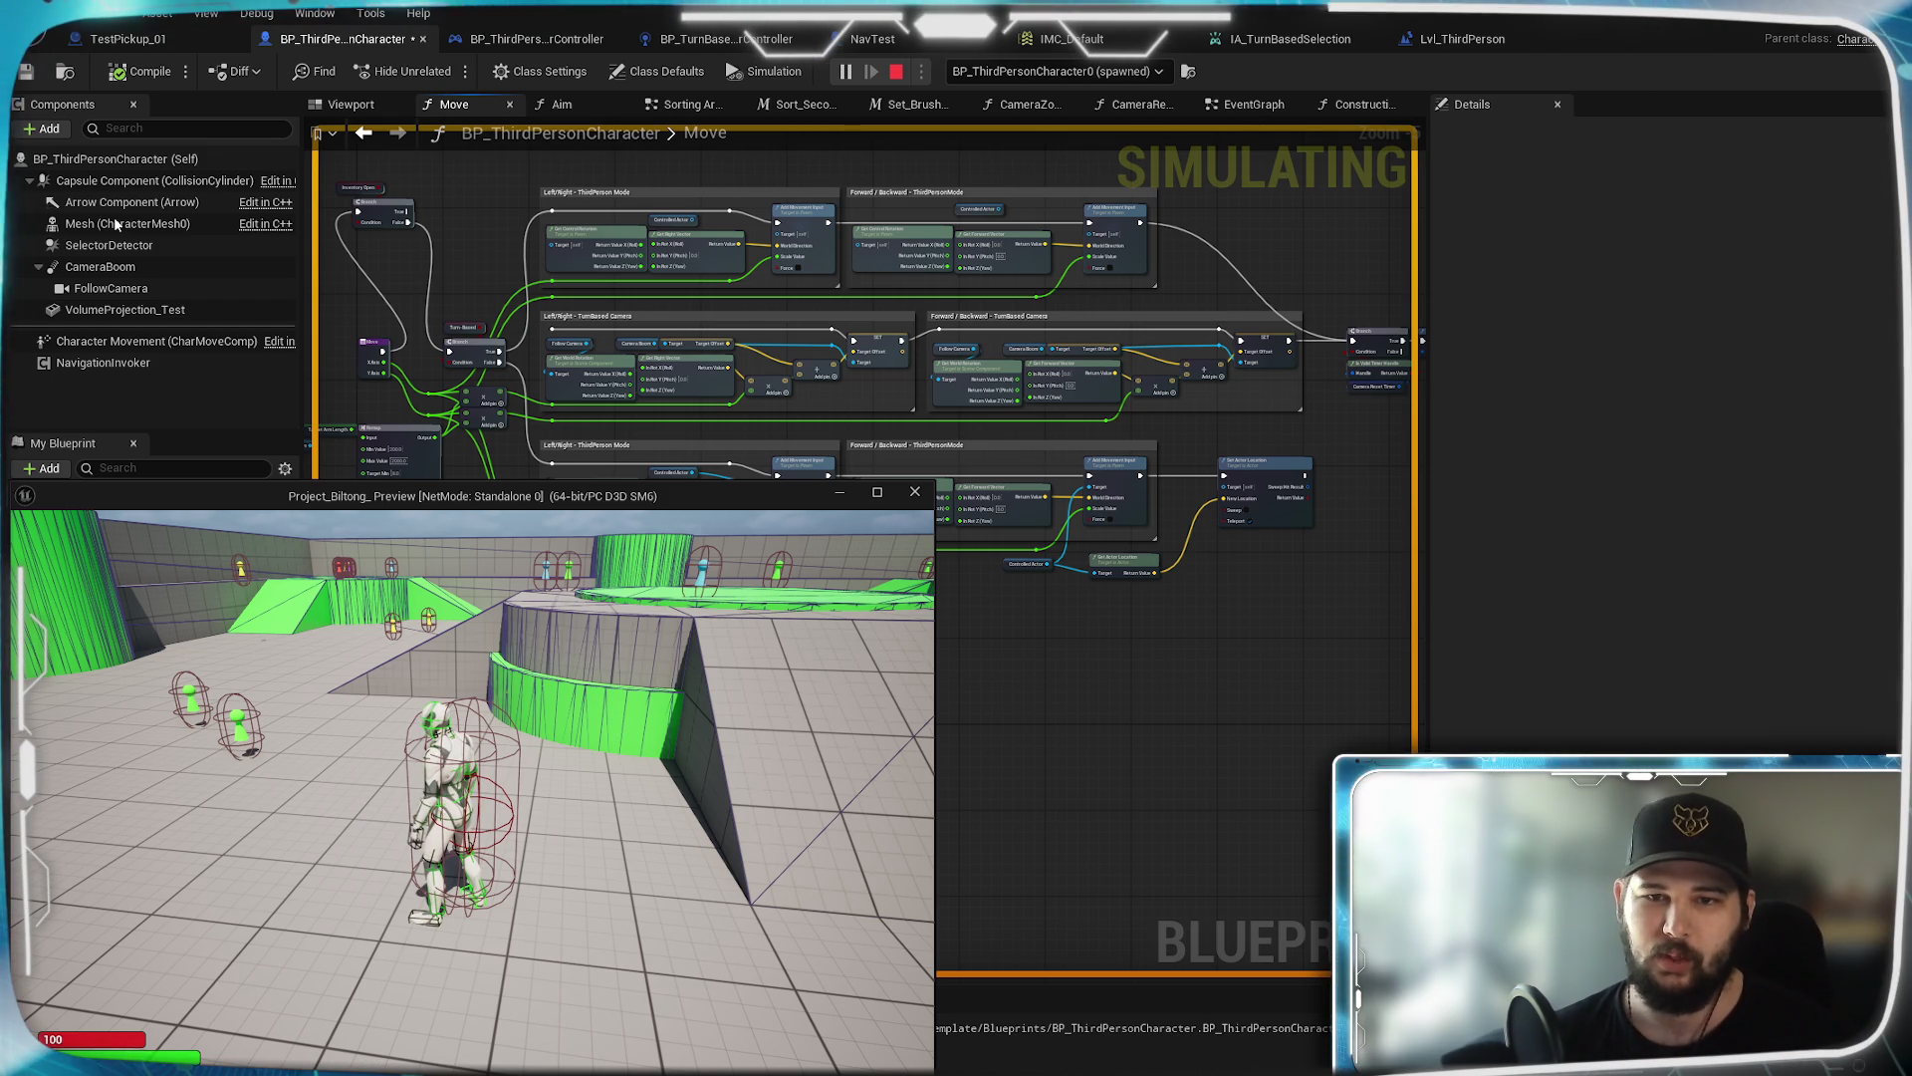
pyautogui.press('s')
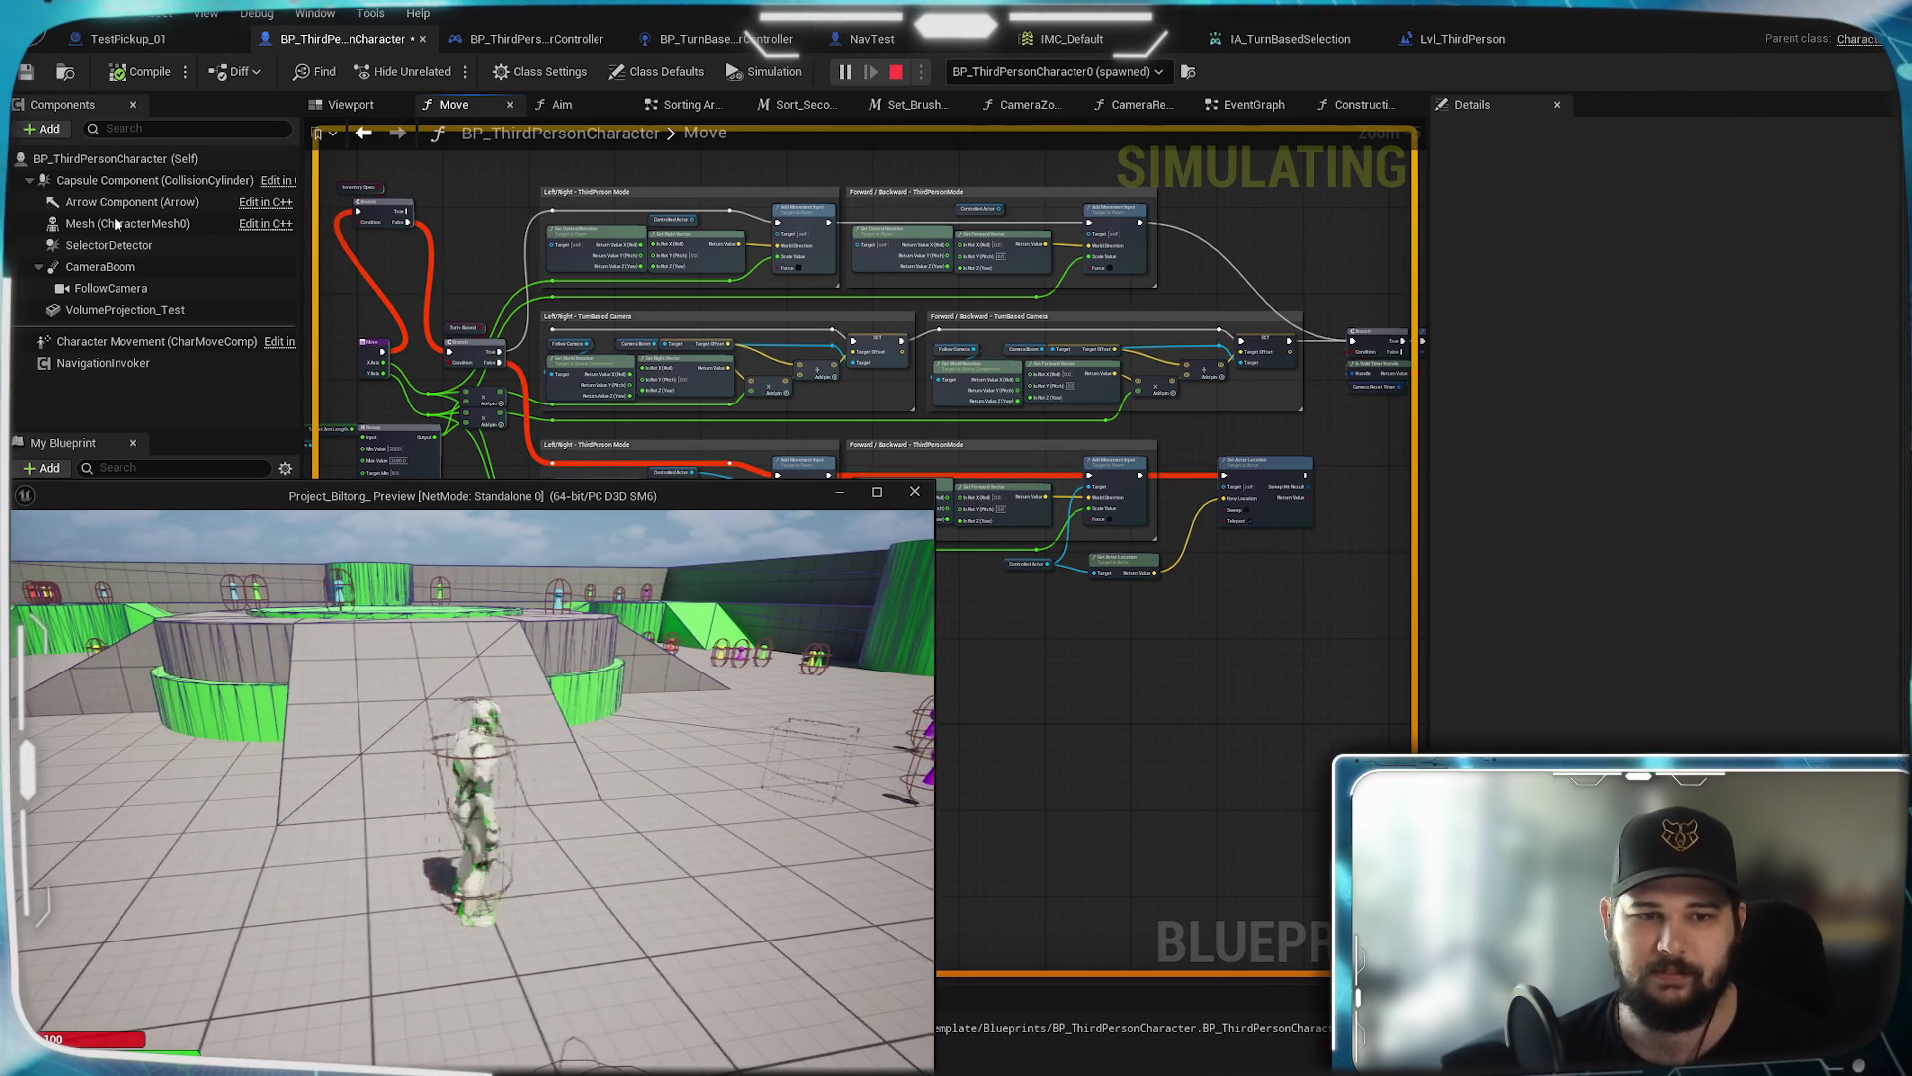
pyautogui.press('Escape')
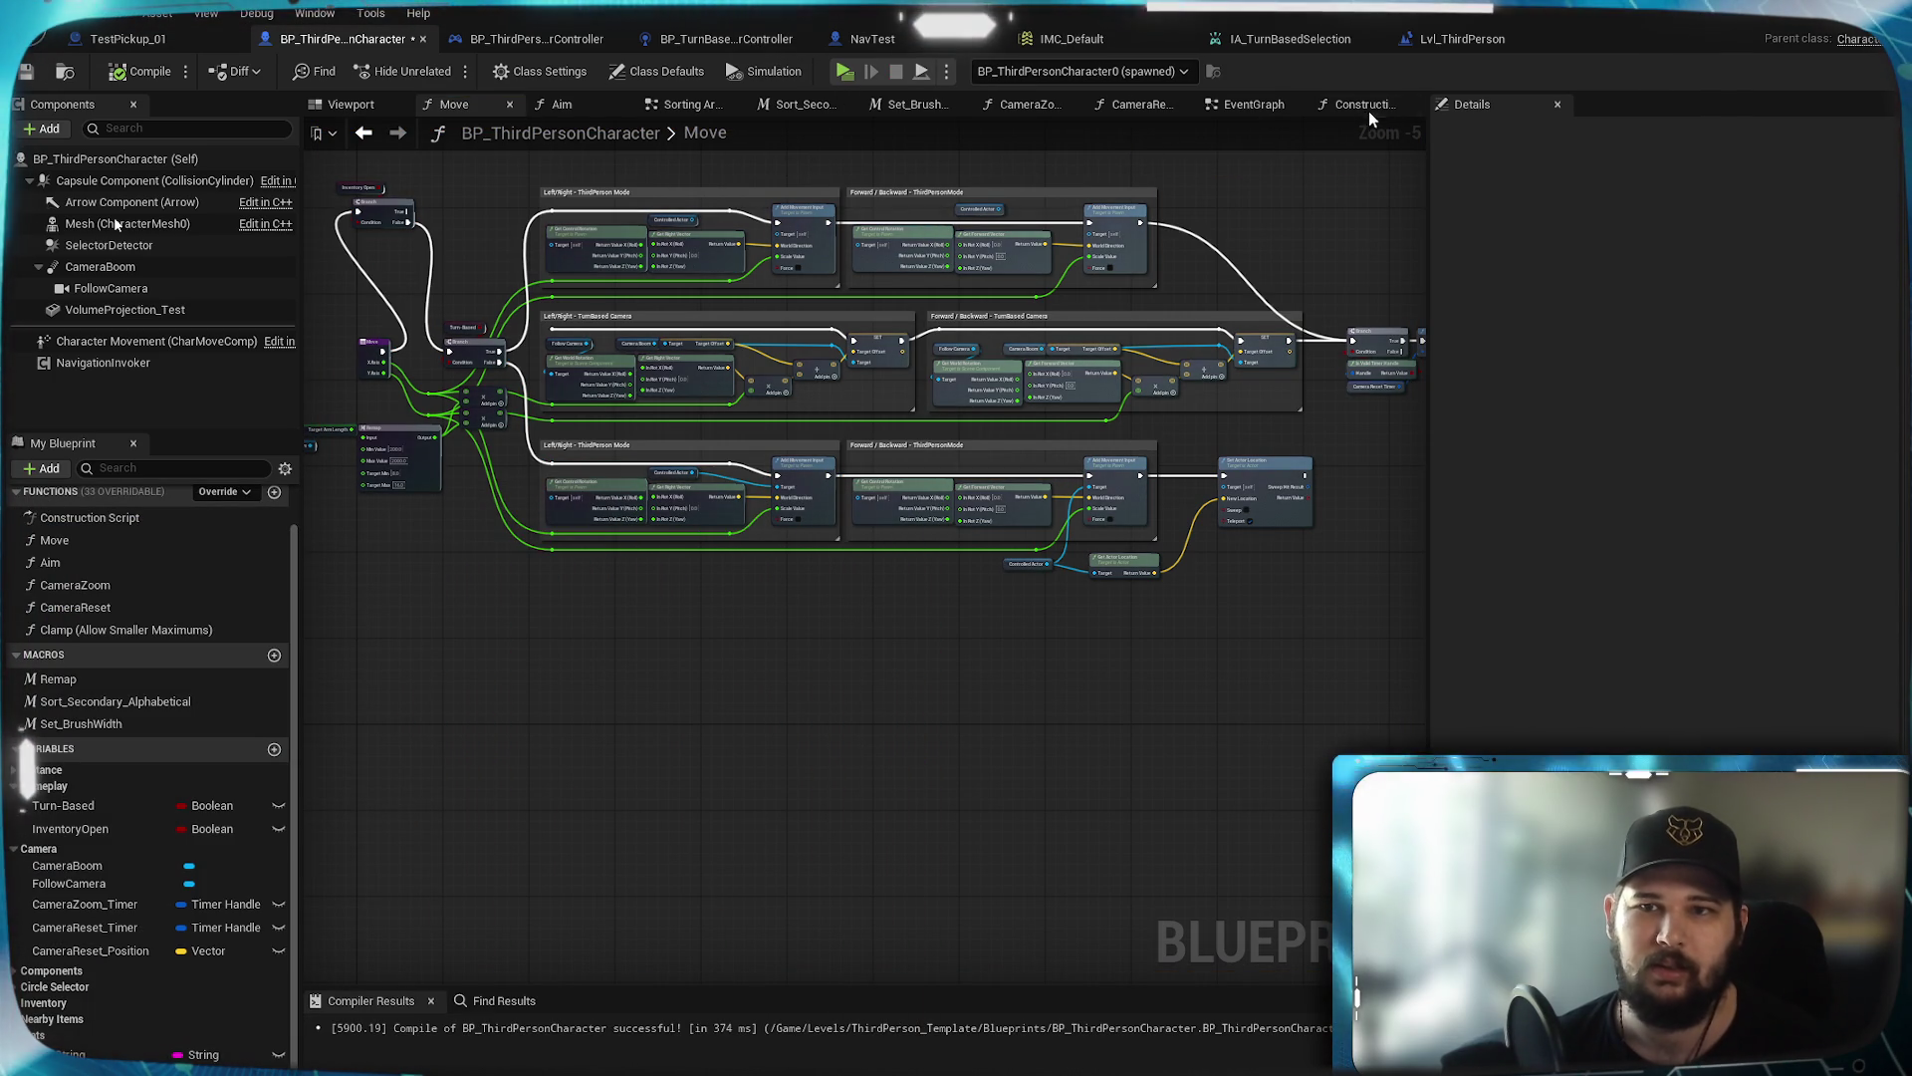
pyautogui.click(1255, 104)
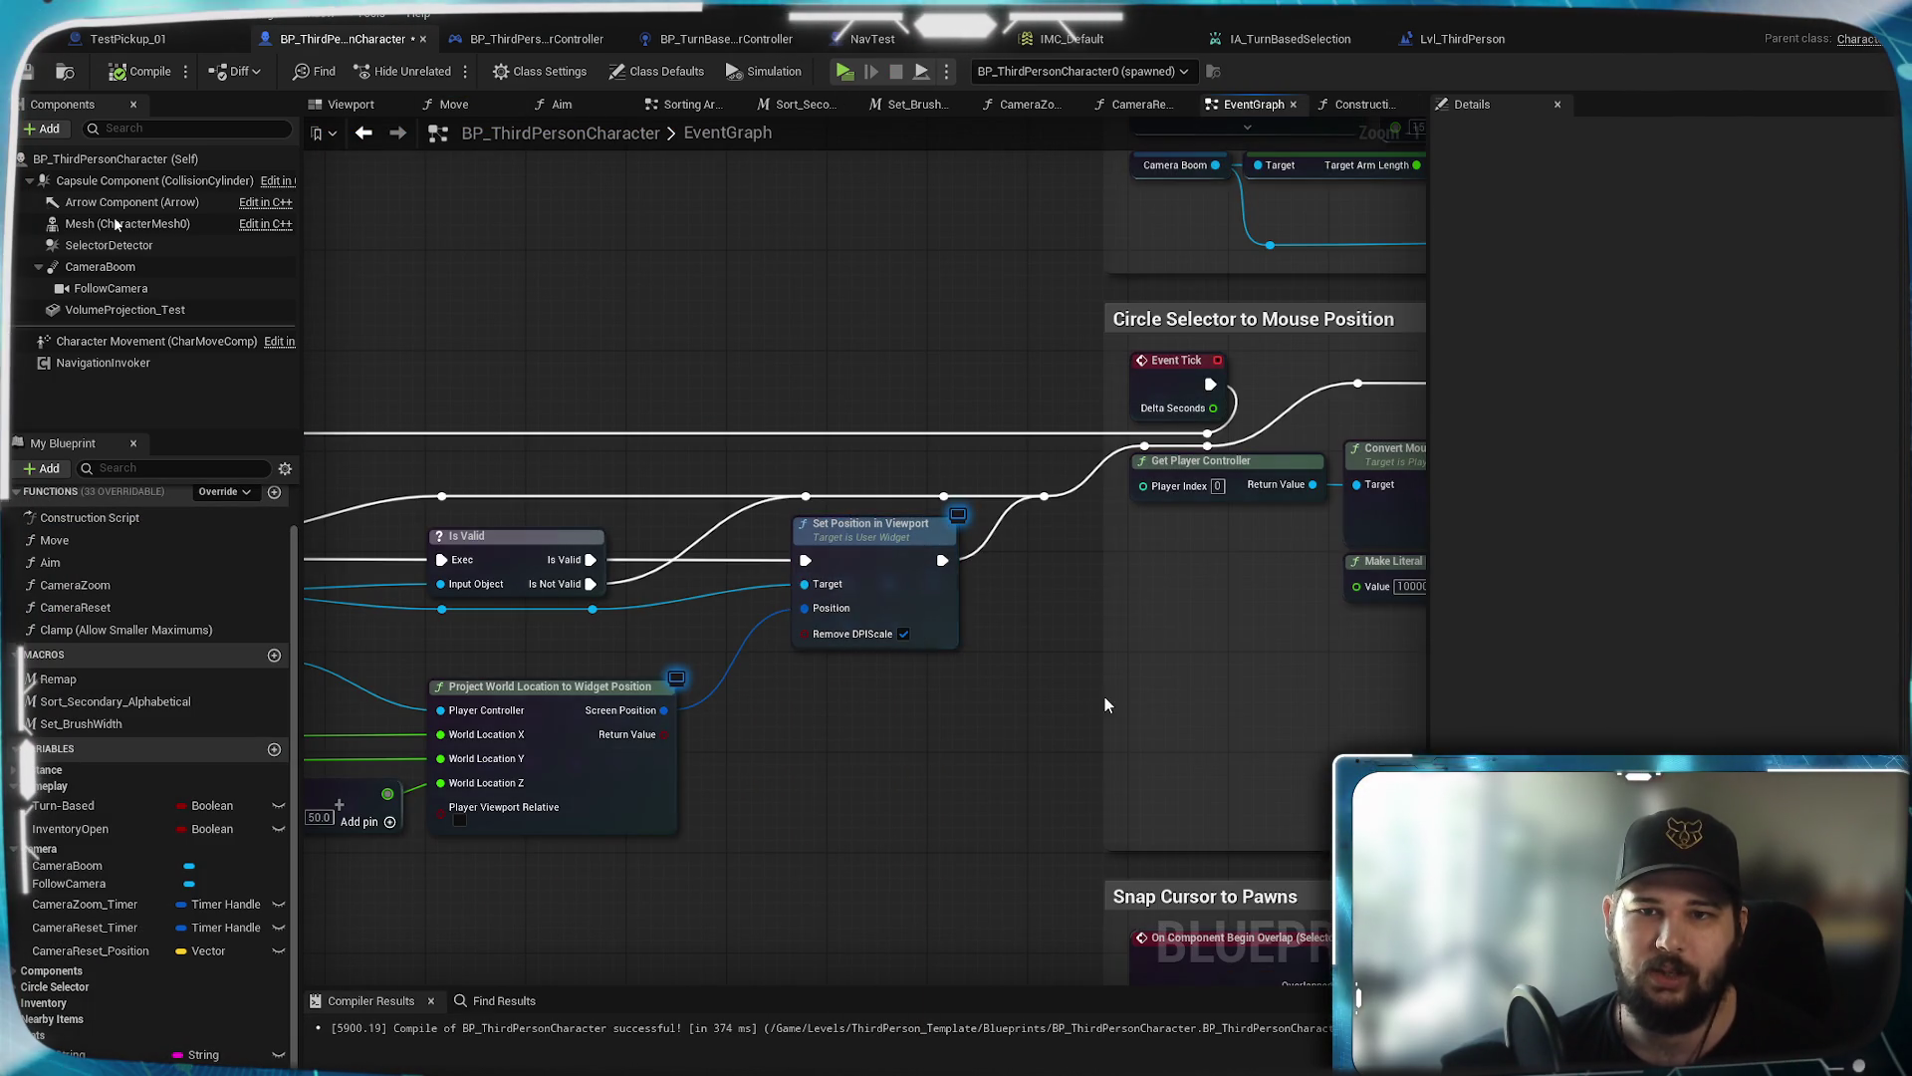
pyautogui.scroll(-1, 1165, 694)
pyautogui.scroll(-3, 1165, 694)
pyautogui.scroll(2, 877, 643)
pyautogui.moveTo(888, 643)
pyautogui.mouseDown()
pyautogui.moveTo(979, 841)
pyautogui.moveTo(989, 918)
pyautogui.mouseUp()
pyautogui.moveTo(1154, 589)
pyautogui.mouseDown()
pyautogui.moveTo(1203, 704)
pyautogui.moveTo(1422, 879)
pyautogui.moveTo(1123, 710)
pyautogui.moveTo(1196, 749)
pyautogui.mouseUp()
pyautogui.scroll(2, 779, 601)
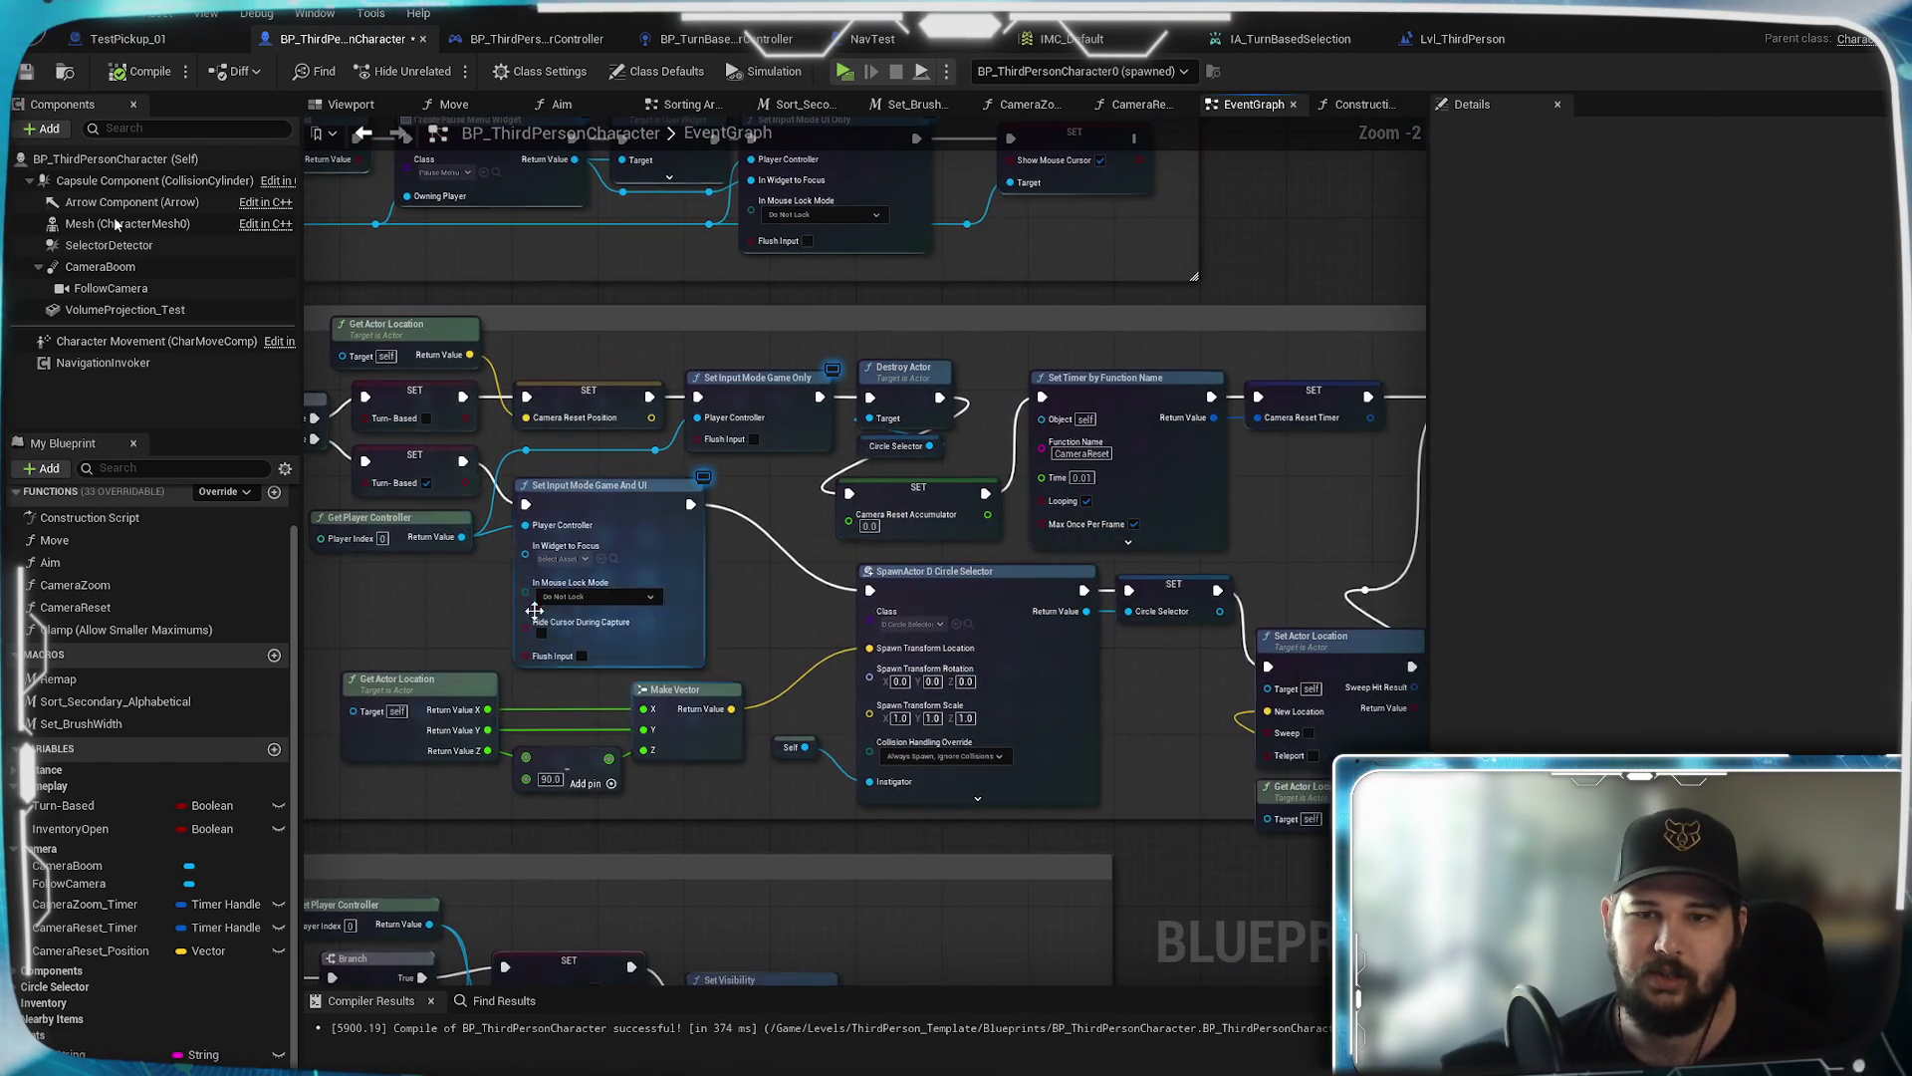
pyautogui.scroll(-4, 781, 600)
pyautogui.scroll(2, 785, 601)
pyautogui.moveTo(785, 600); pyautogui.dragTo(849, 451)
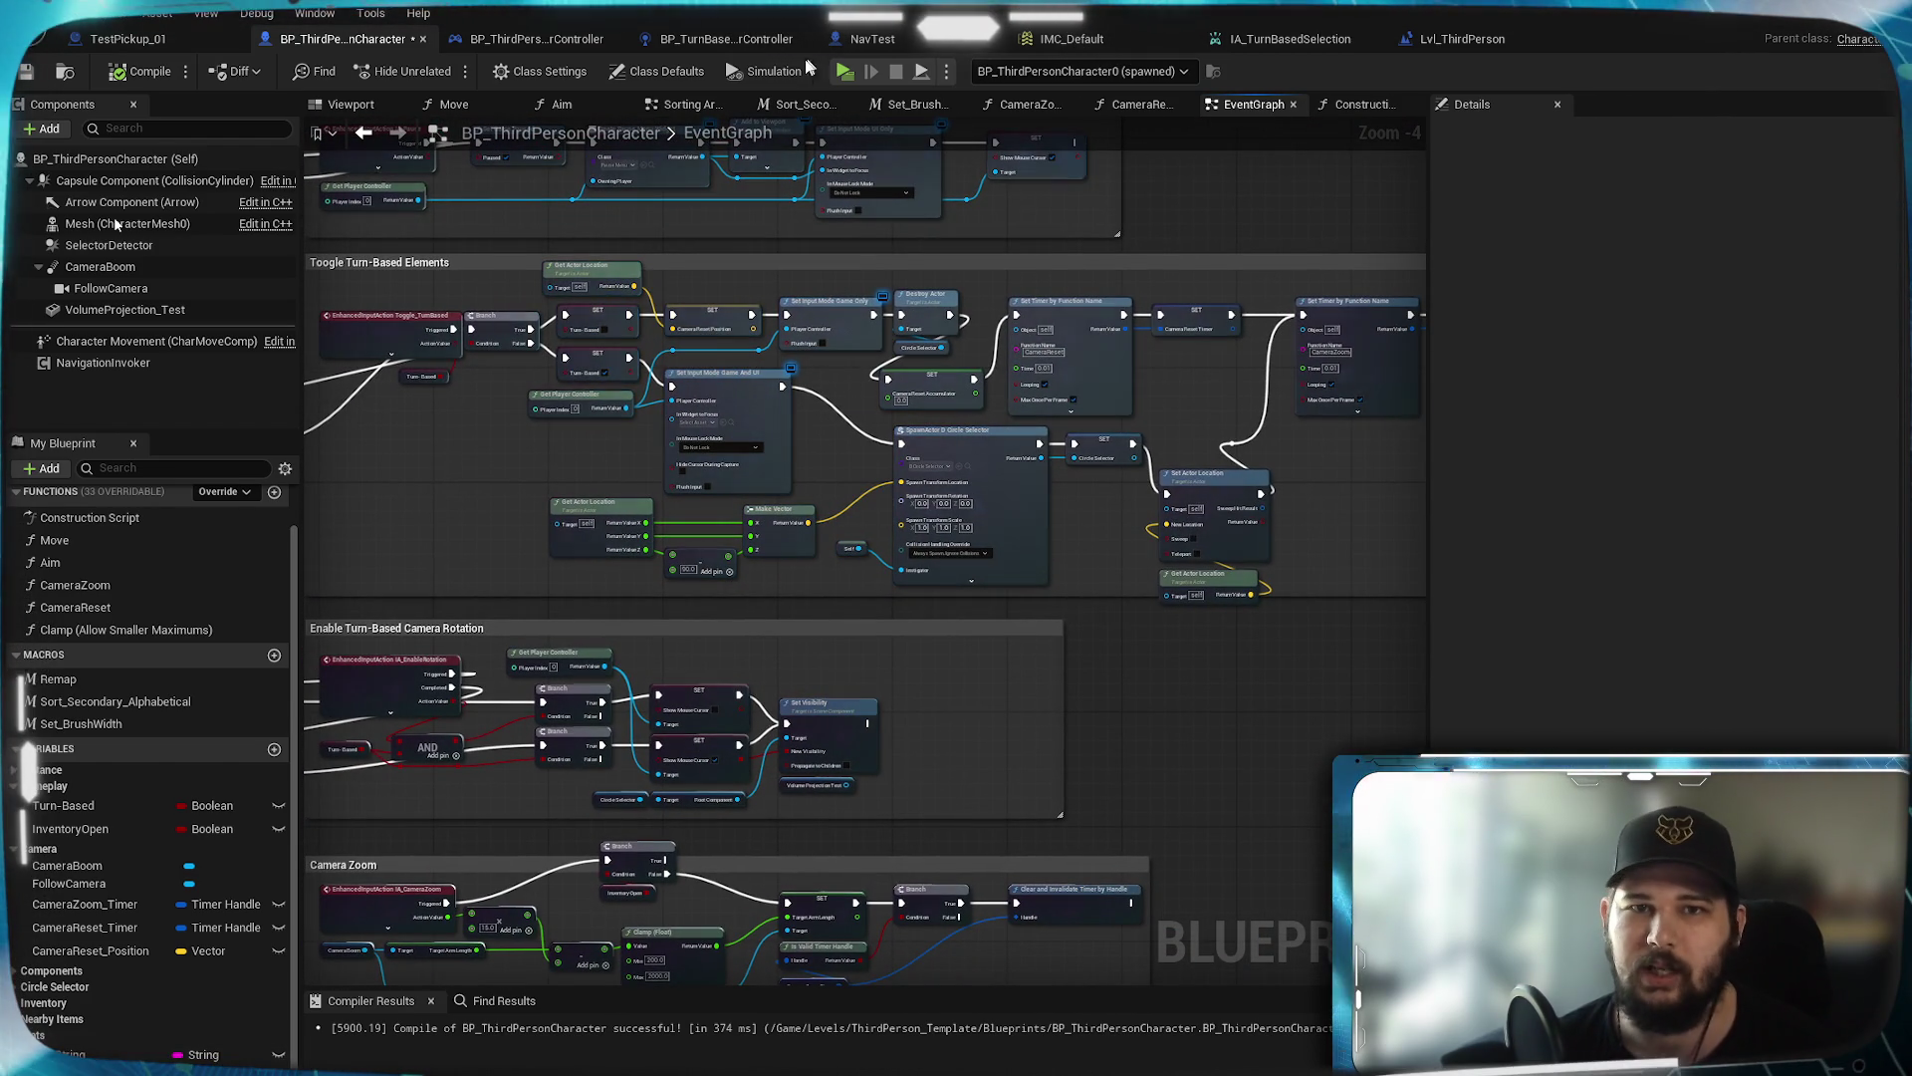
pyautogui.hotkey('alt', 'p')
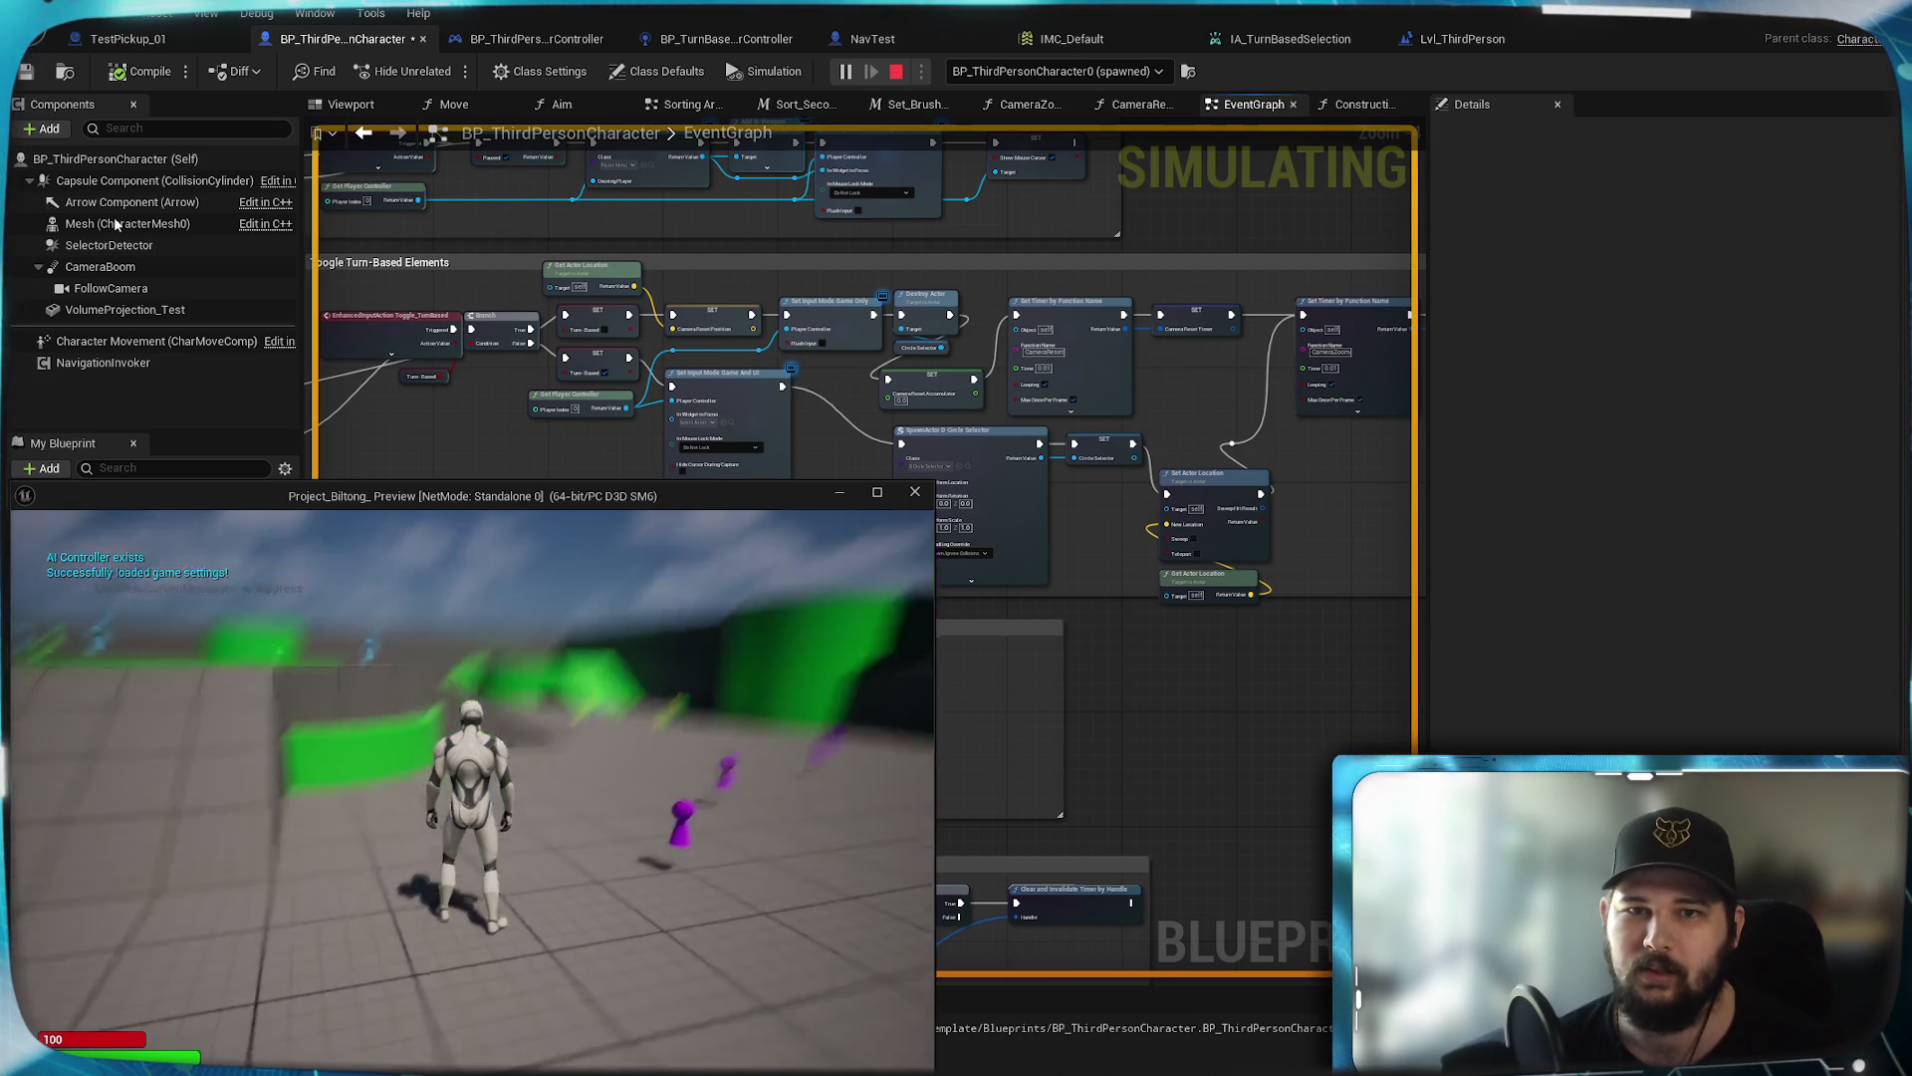
pyautogui.press('a')
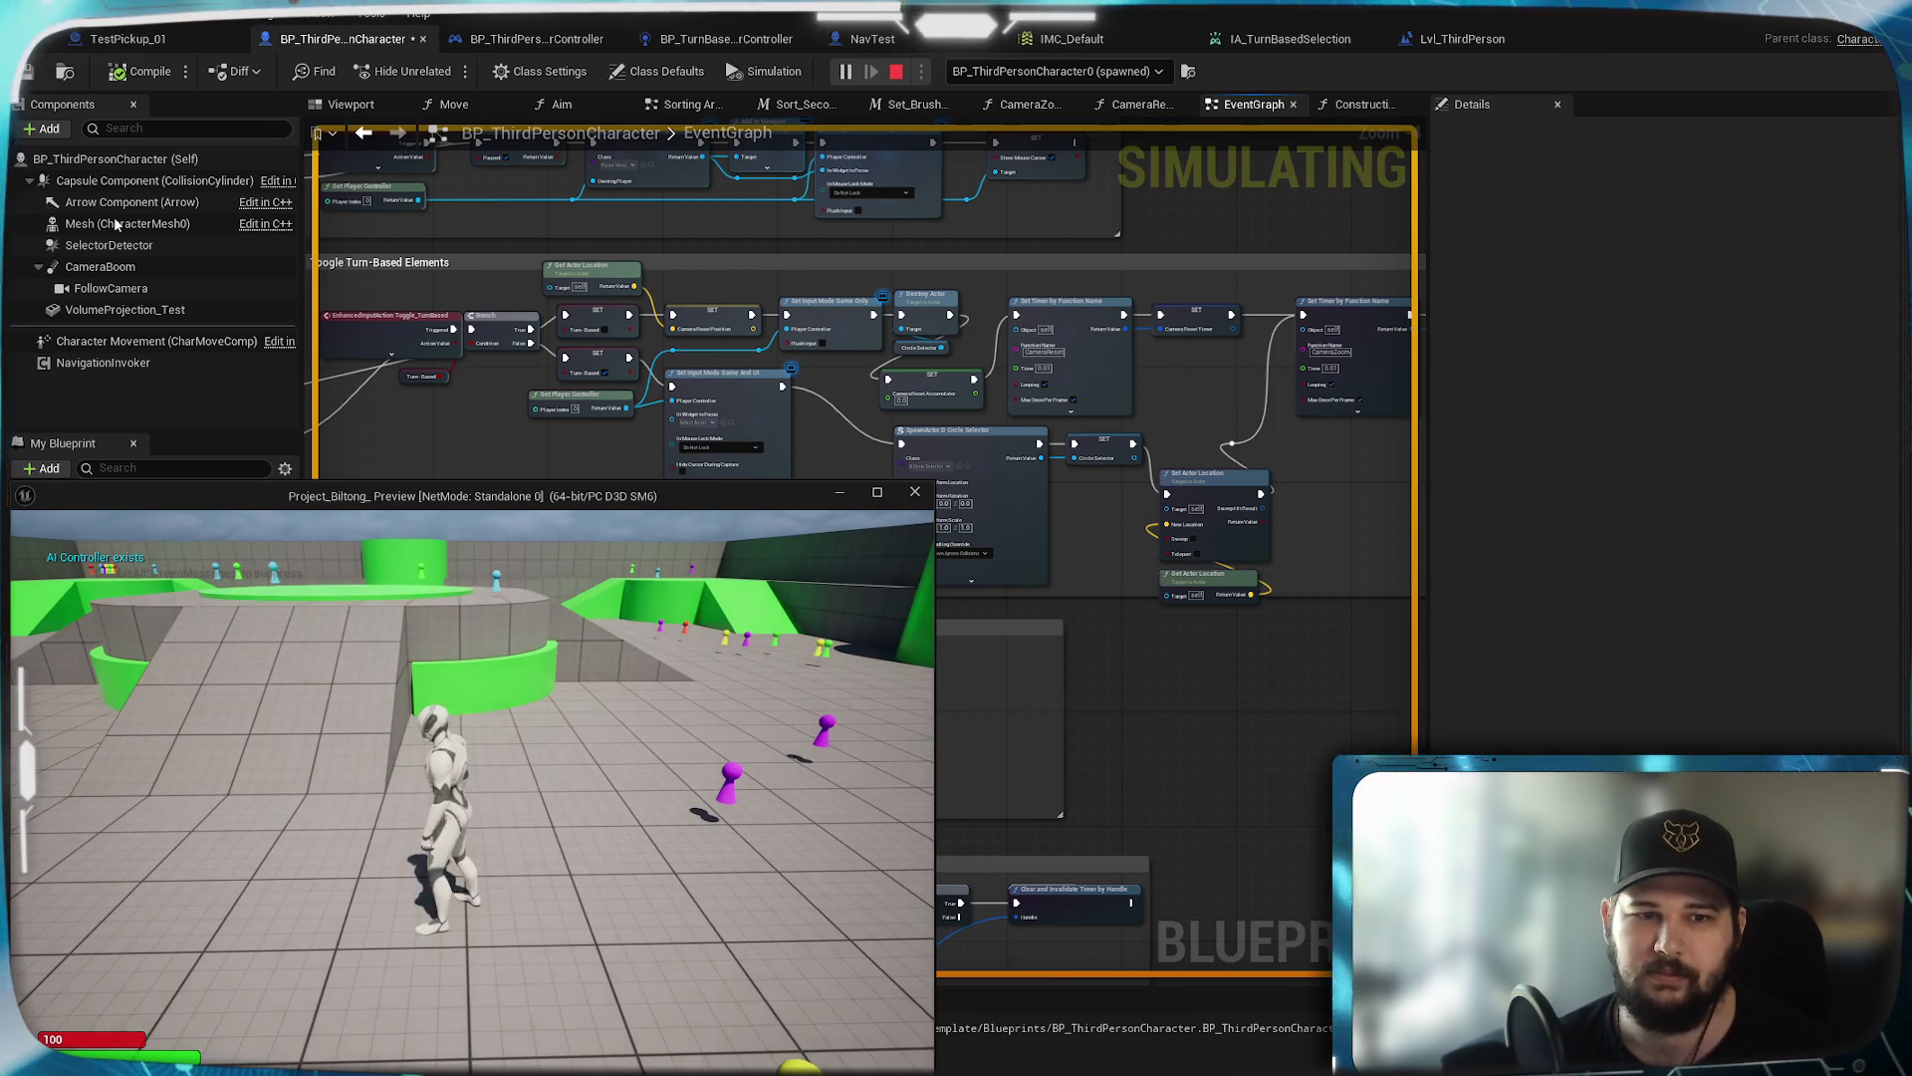
pyautogui.press('a')
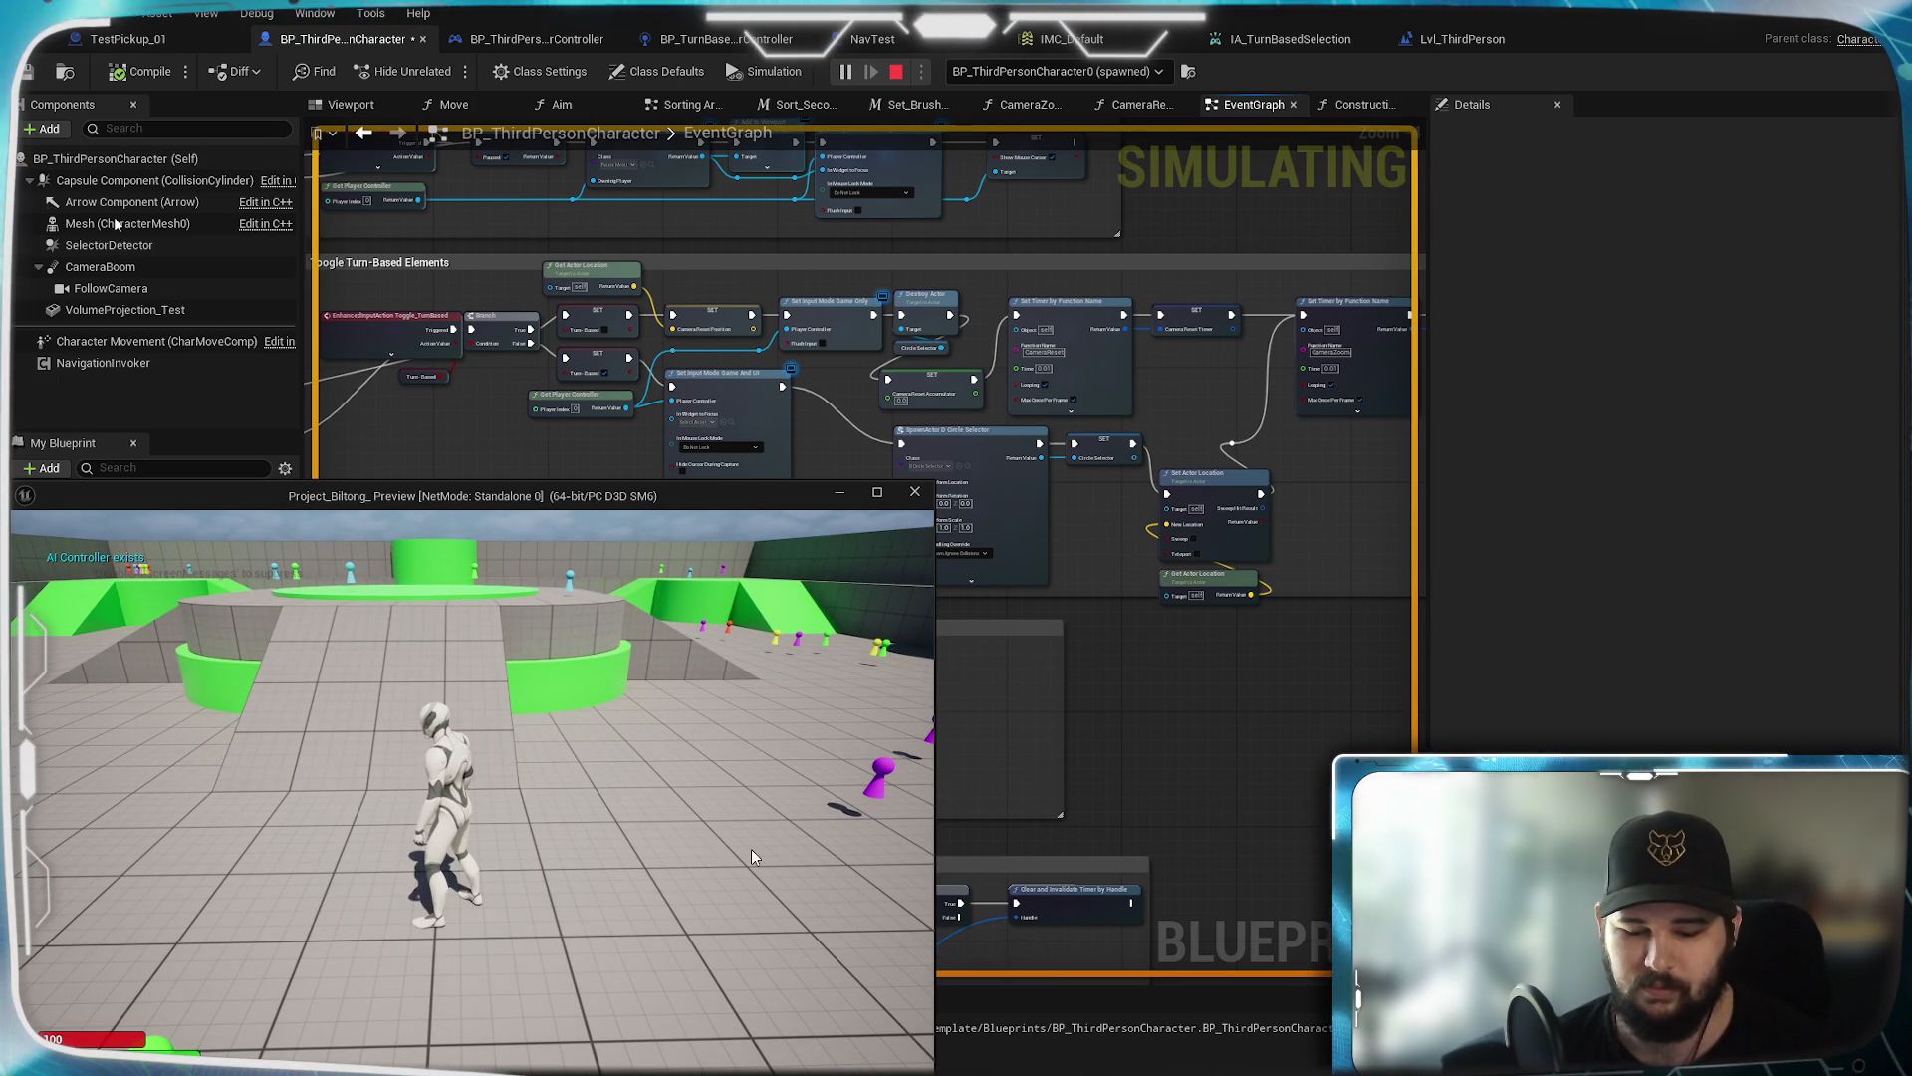
pyautogui.hotkey('alt', 'c')
pyautogui.press('d')
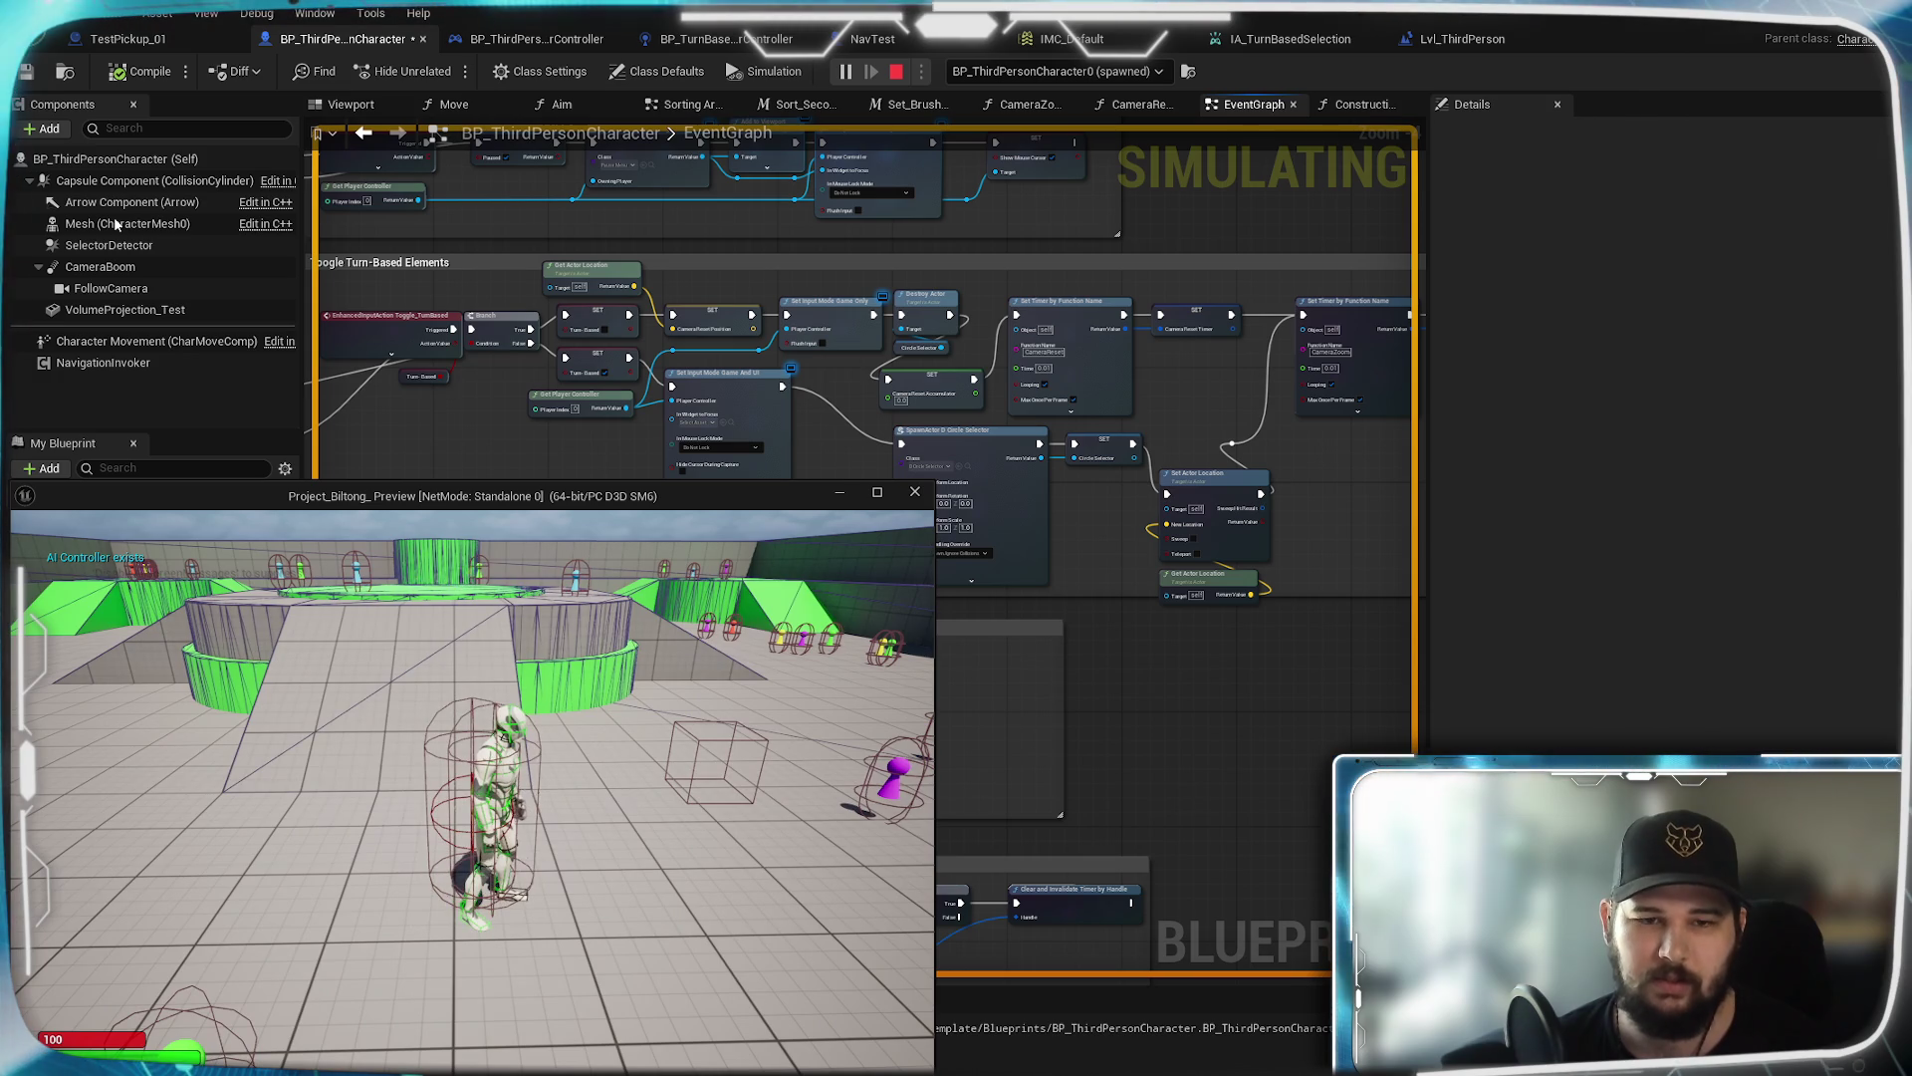
pyautogui.press('t')
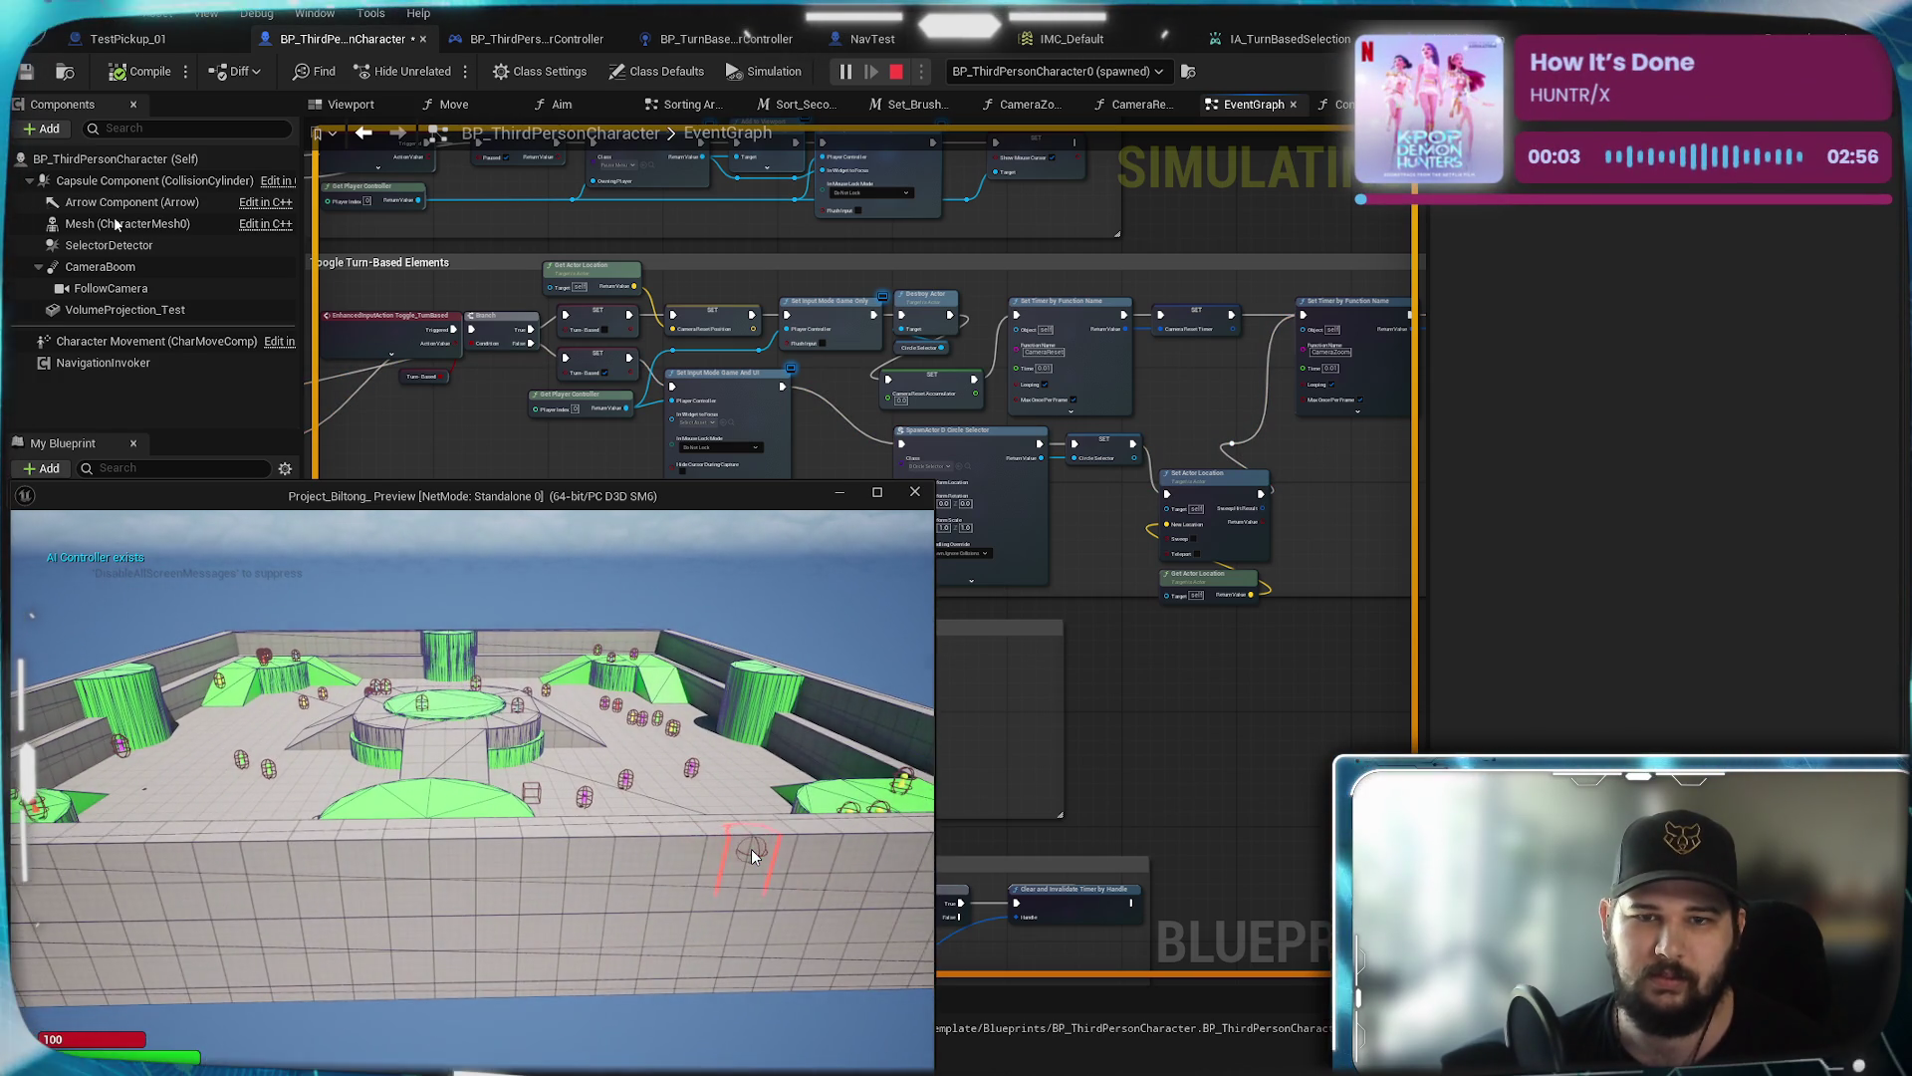
pyautogui.press('t')
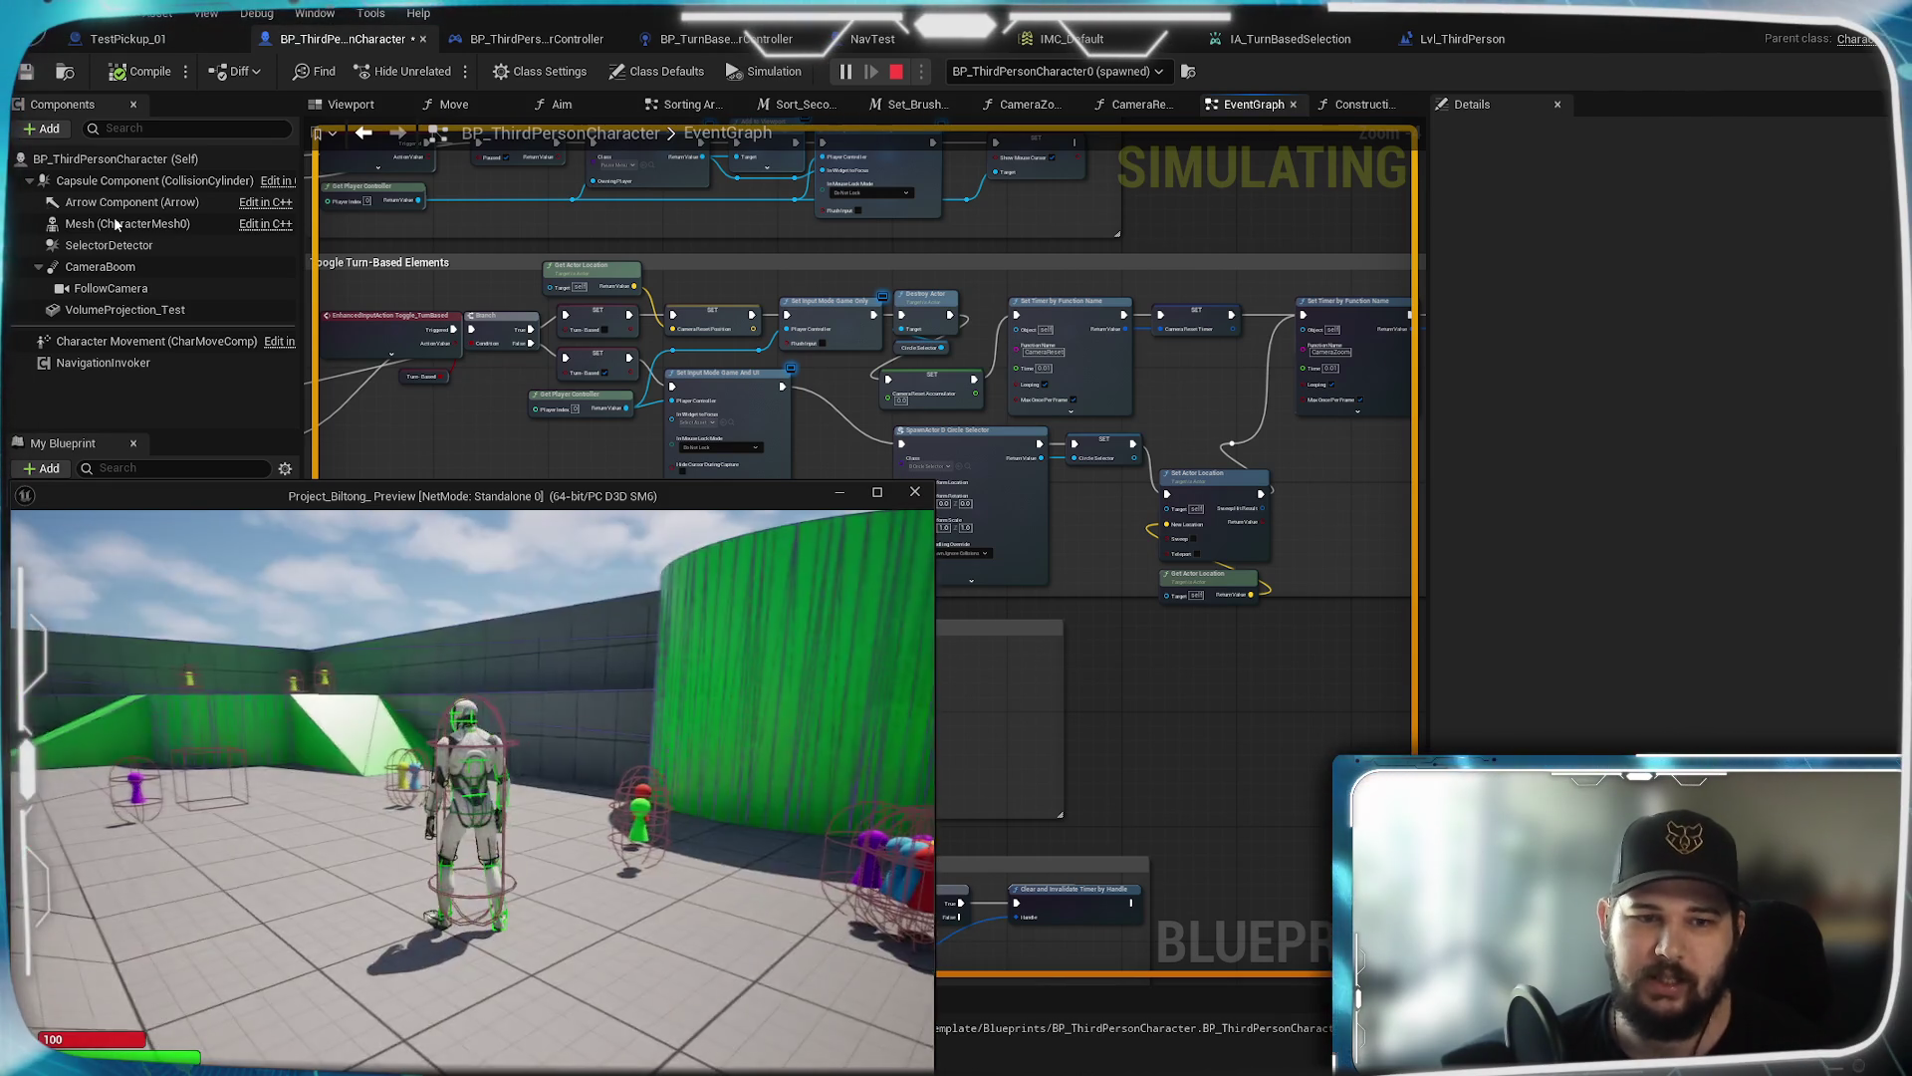
pyautogui.hotkey('alt', 'Tab')
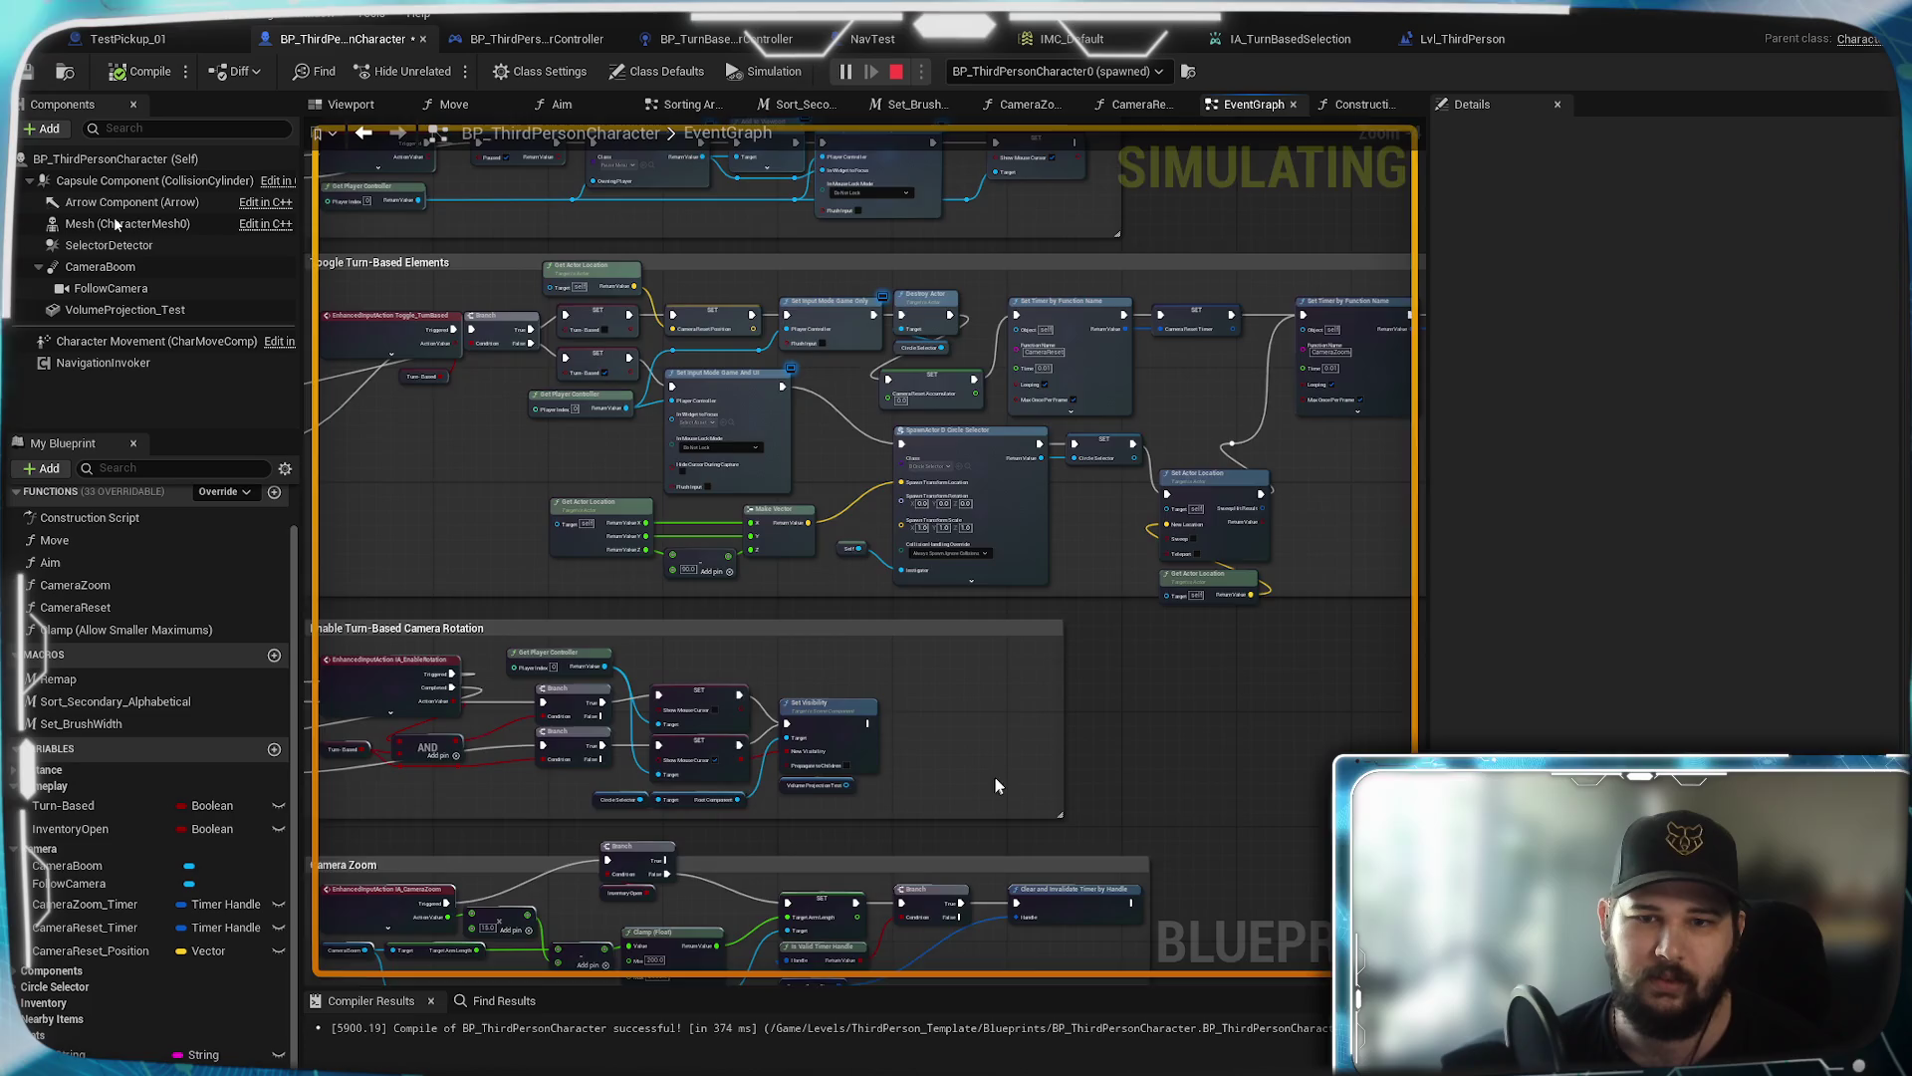
pyautogui.scroll(-10, 991, 792)
pyautogui.moveTo(1033, 632)
pyautogui.mouseDown()
pyautogui.moveTo(930, 363)
pyautogui.moveTo(1143, 389)
pyautogui.moveTo(1100, 380)
pyautogui.mouseUp()
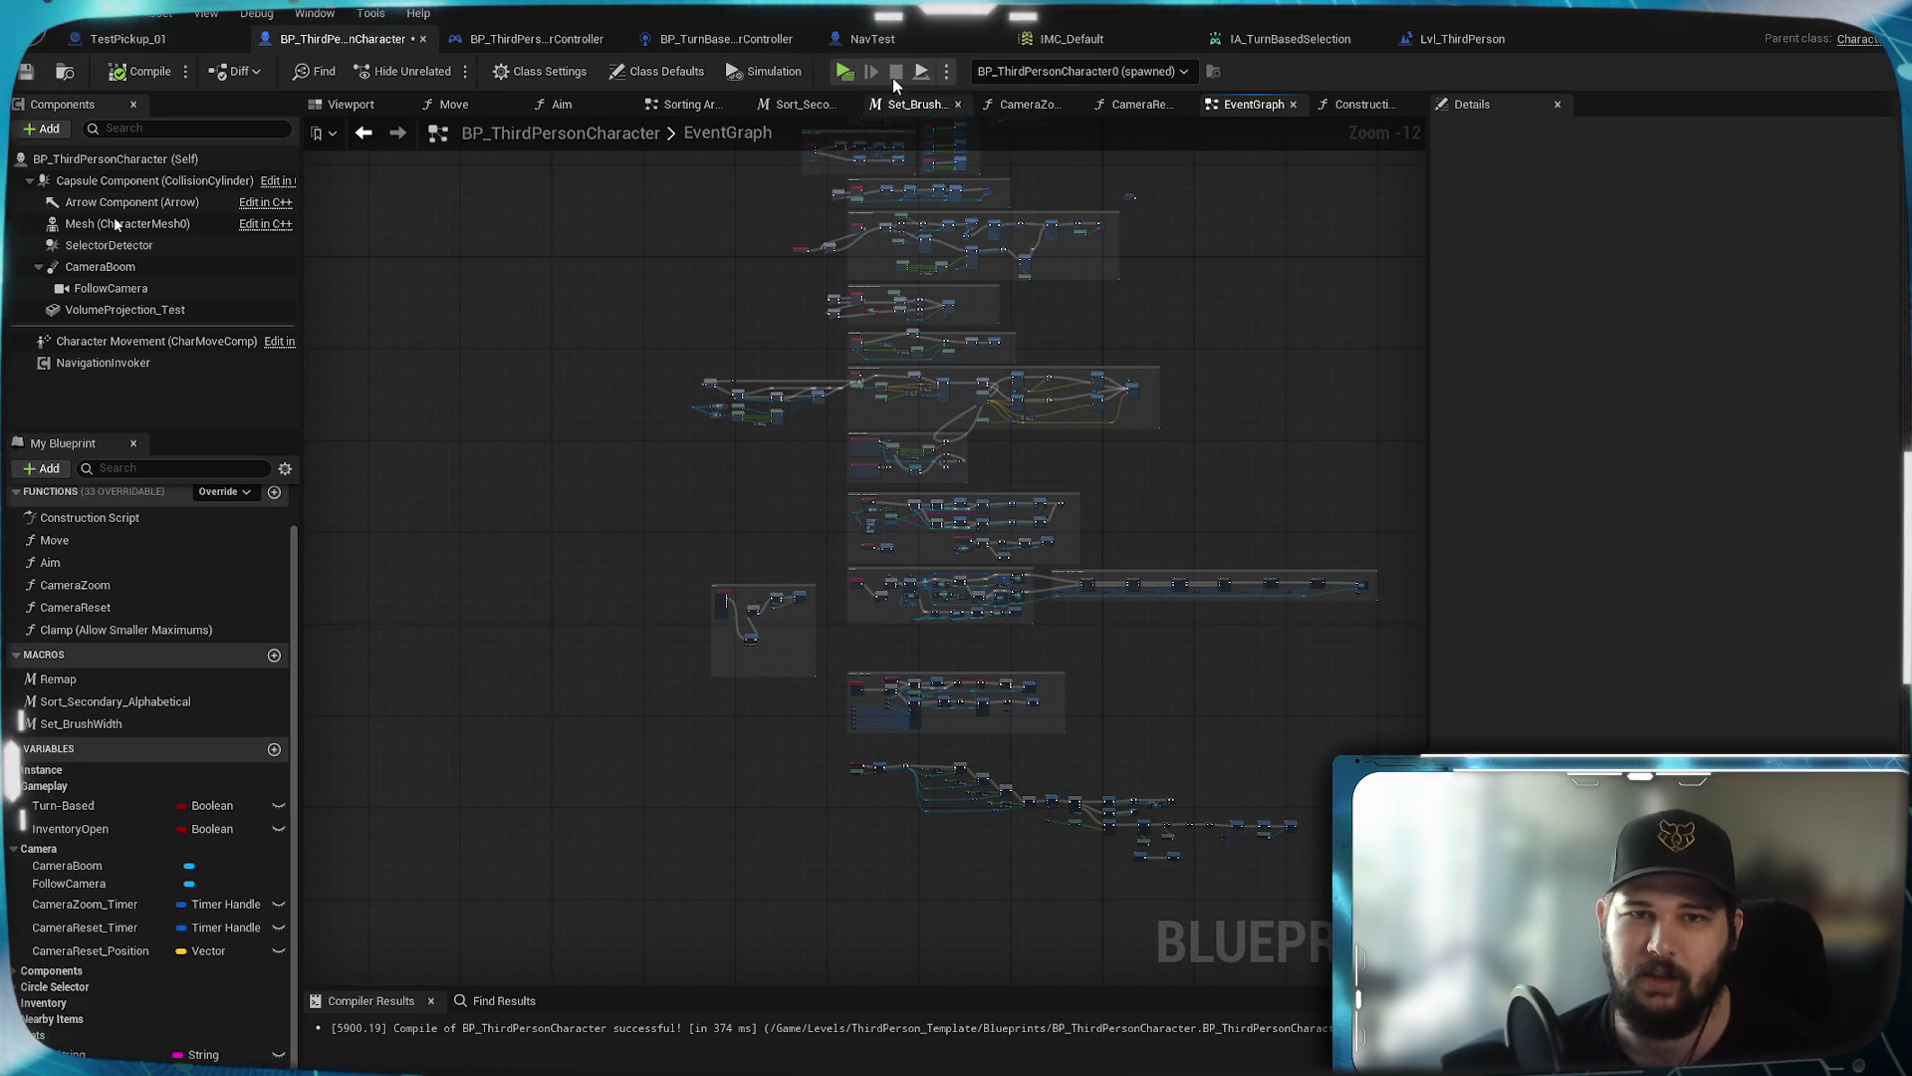
pyautogui.click(845, 71)
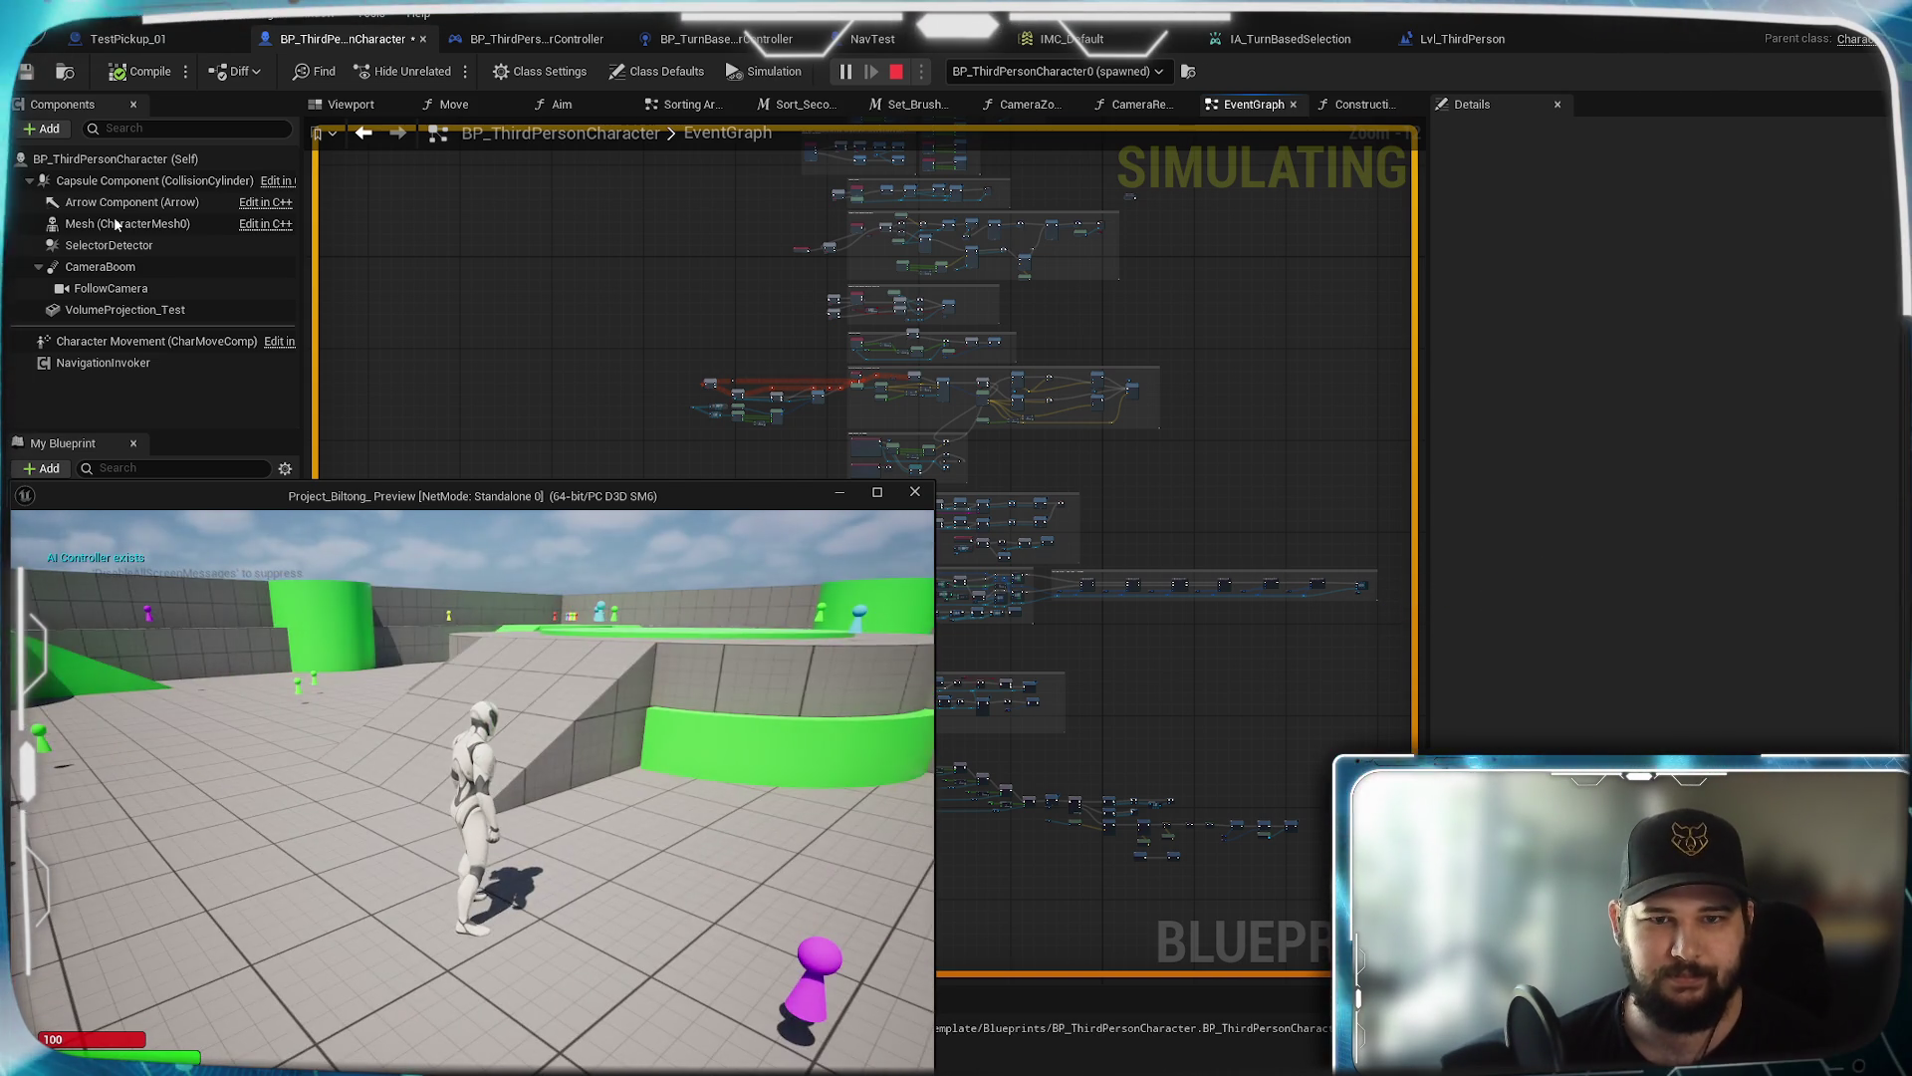
pyautogui.press('`')
pyautogui.press('Up')
pyautogui.press('Return')
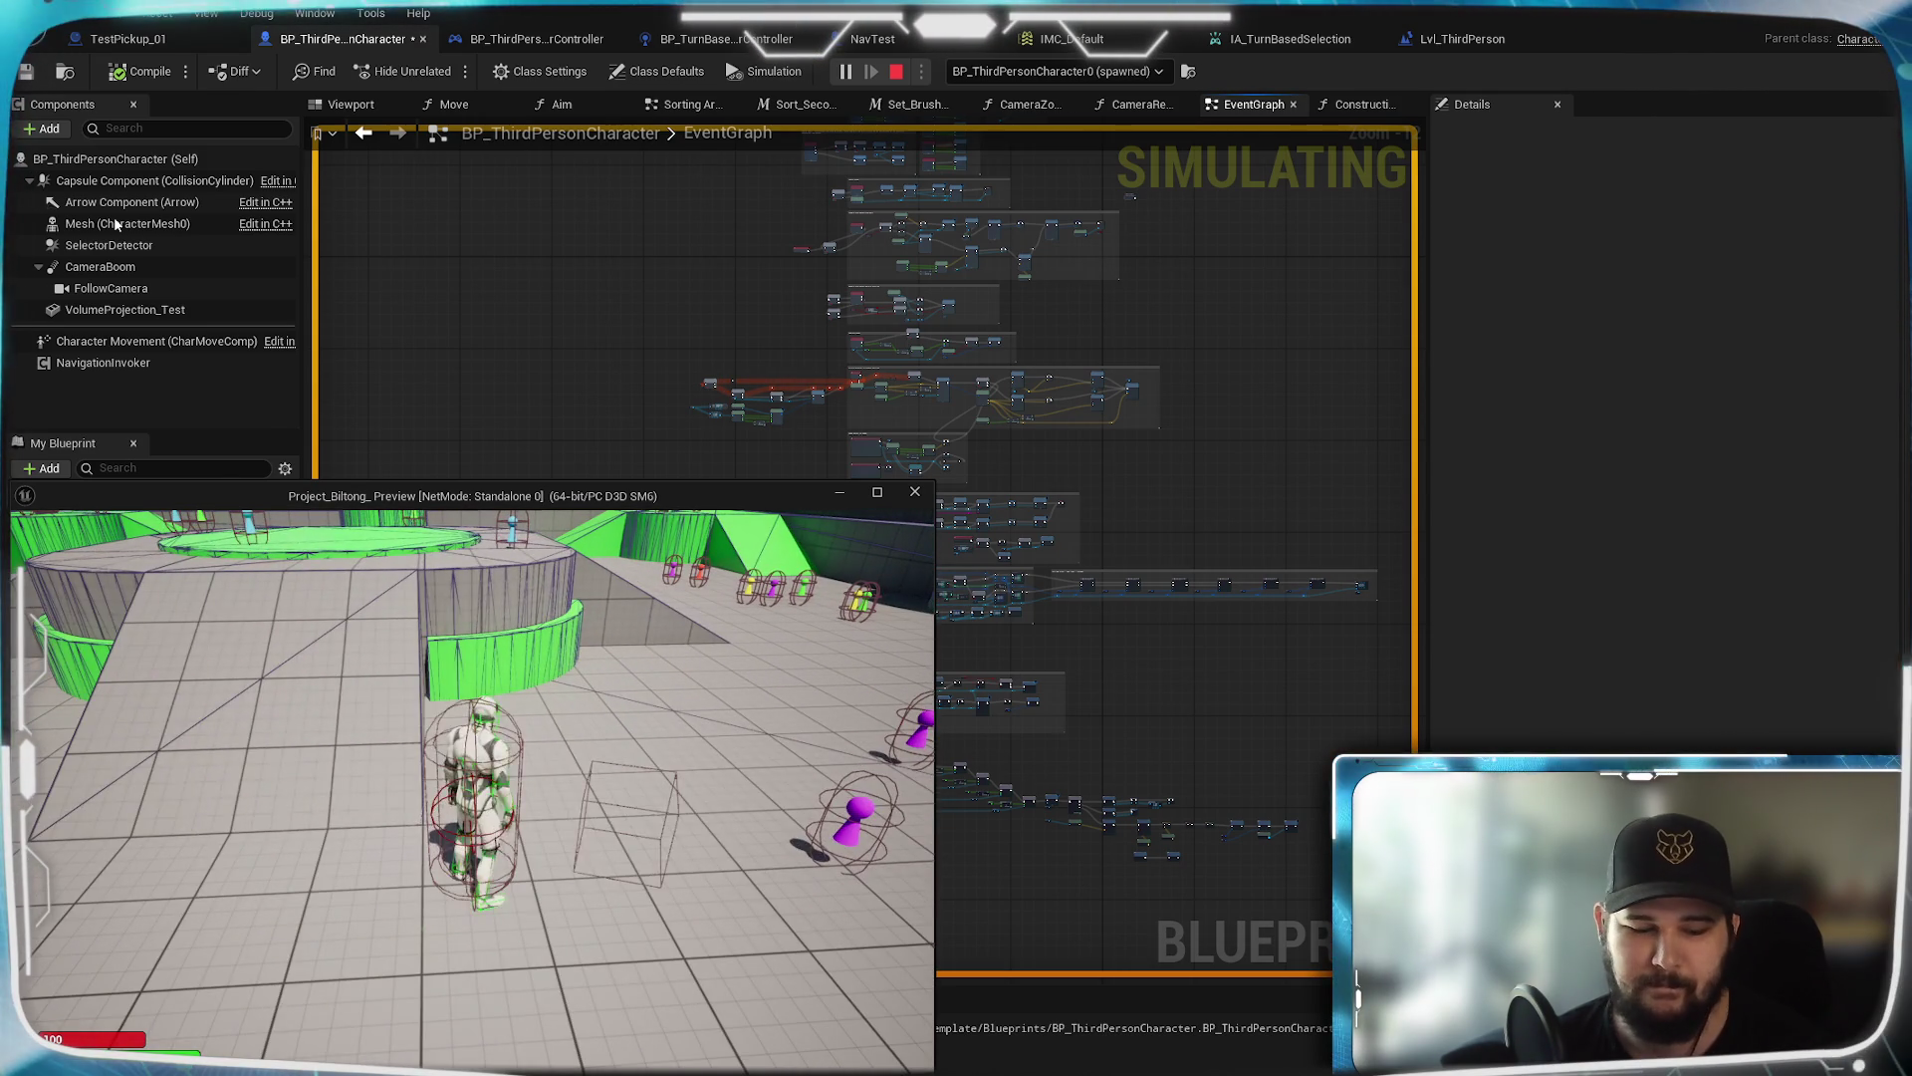
pyautogui.scroll(-5, 675, 610)
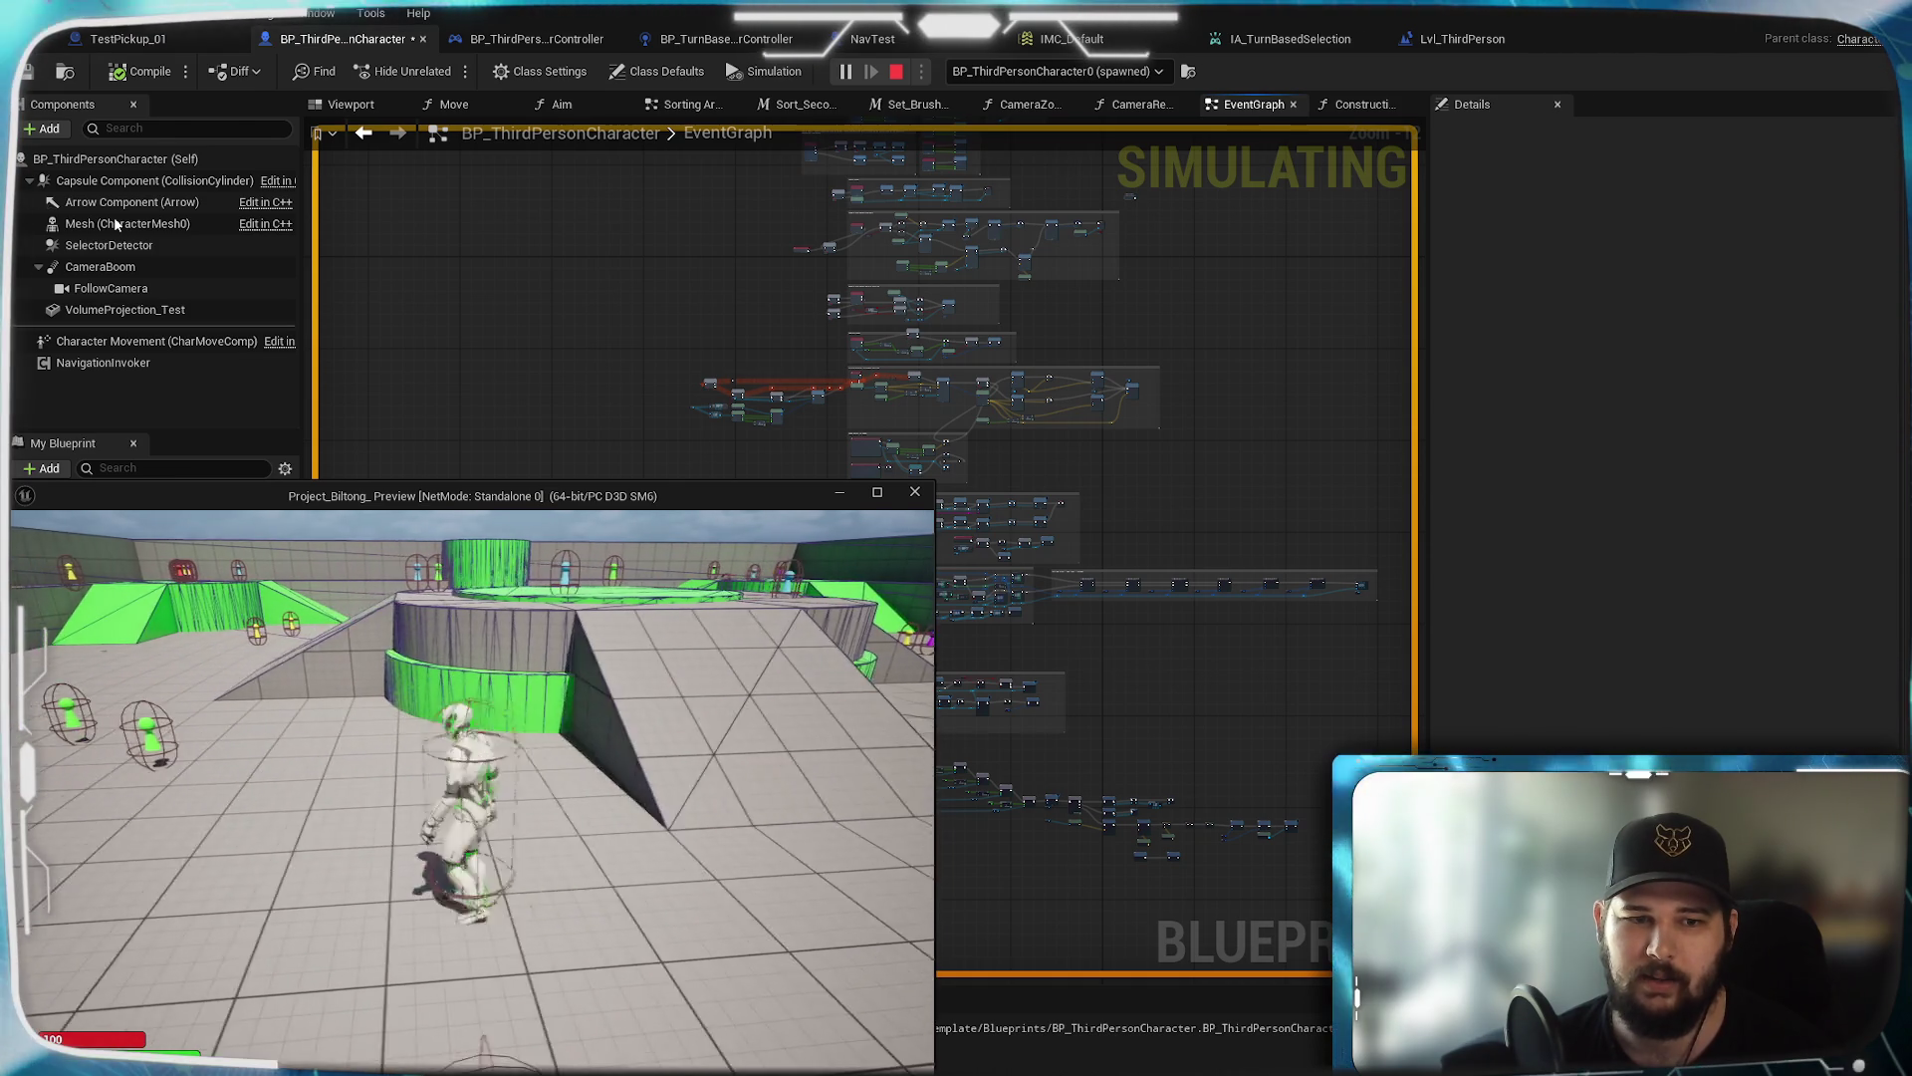
pyautogui.press('Escape')
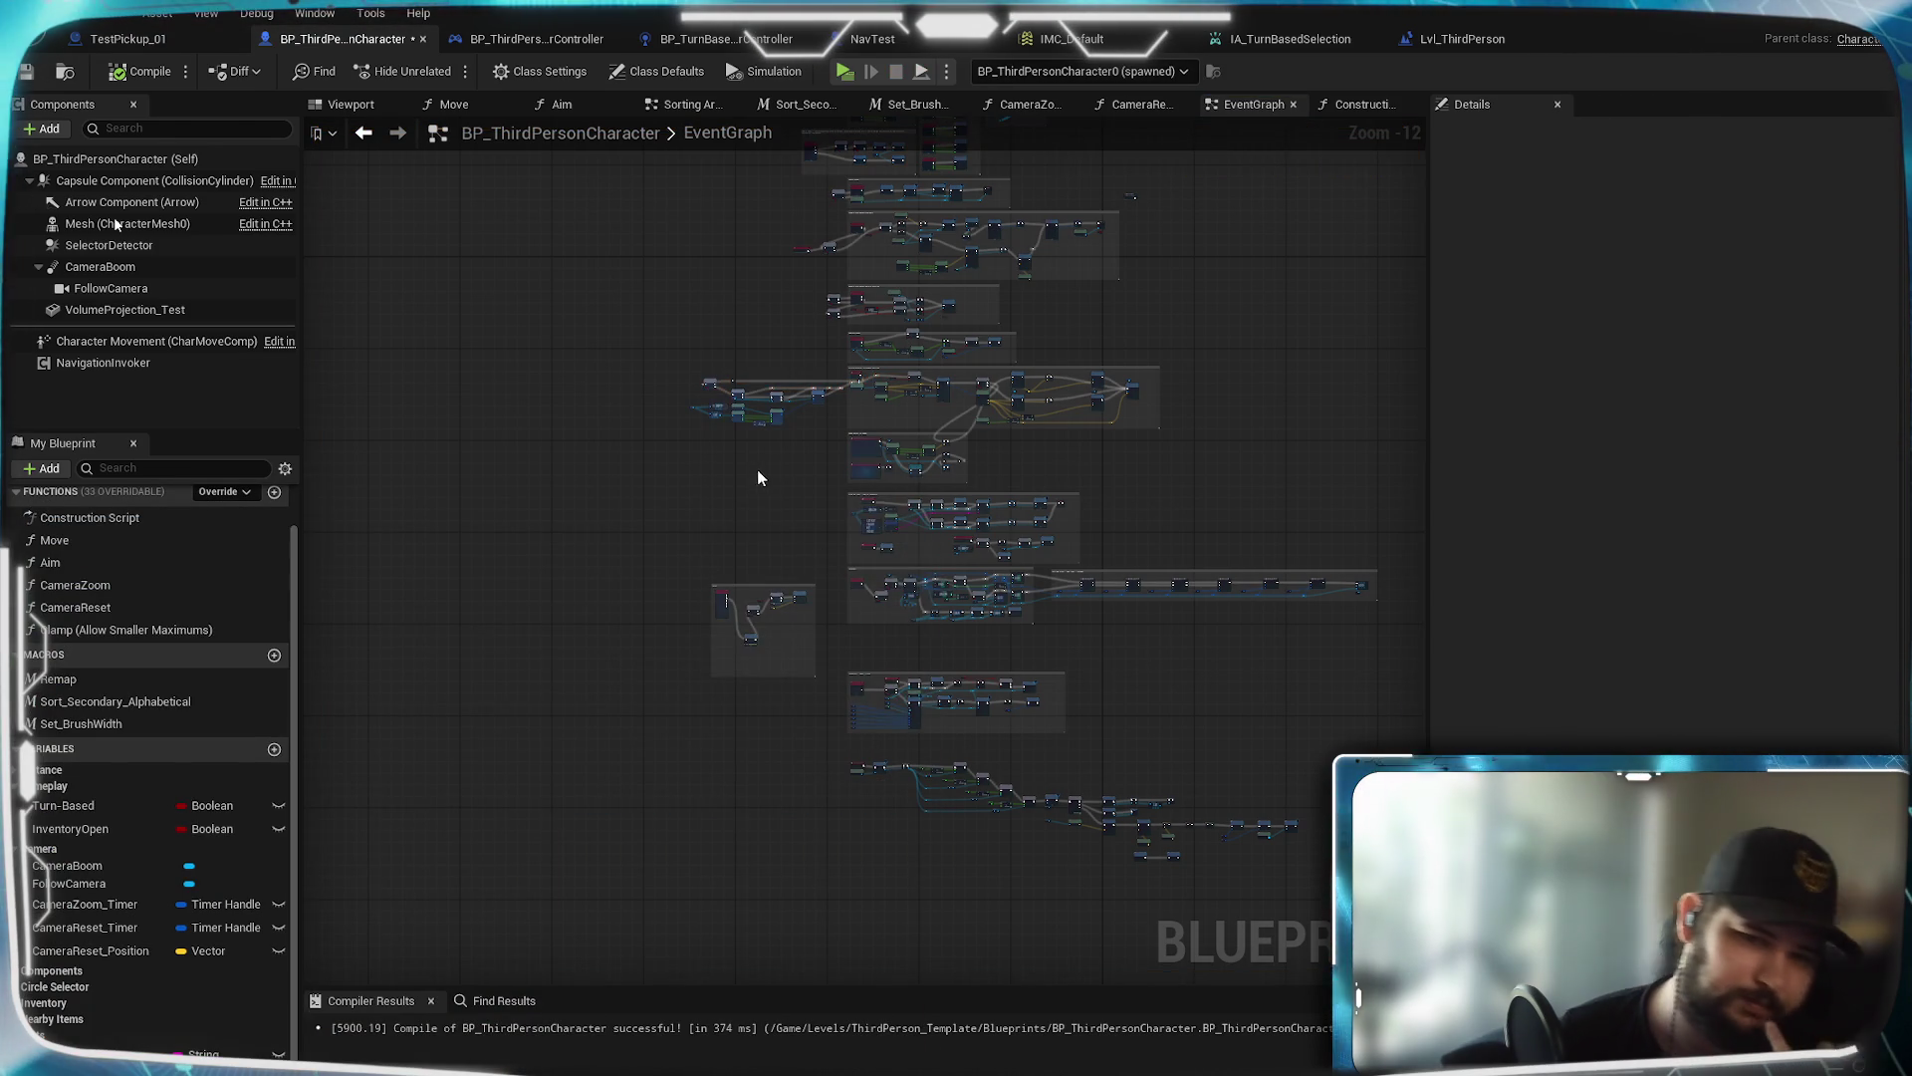
# Survey the EventGraph's camera rotation, Camera Zoom and Circle Selector groups
pyautogui.scroll(3, 658, 611)
pyautogui.scroll(3, 625, 678)
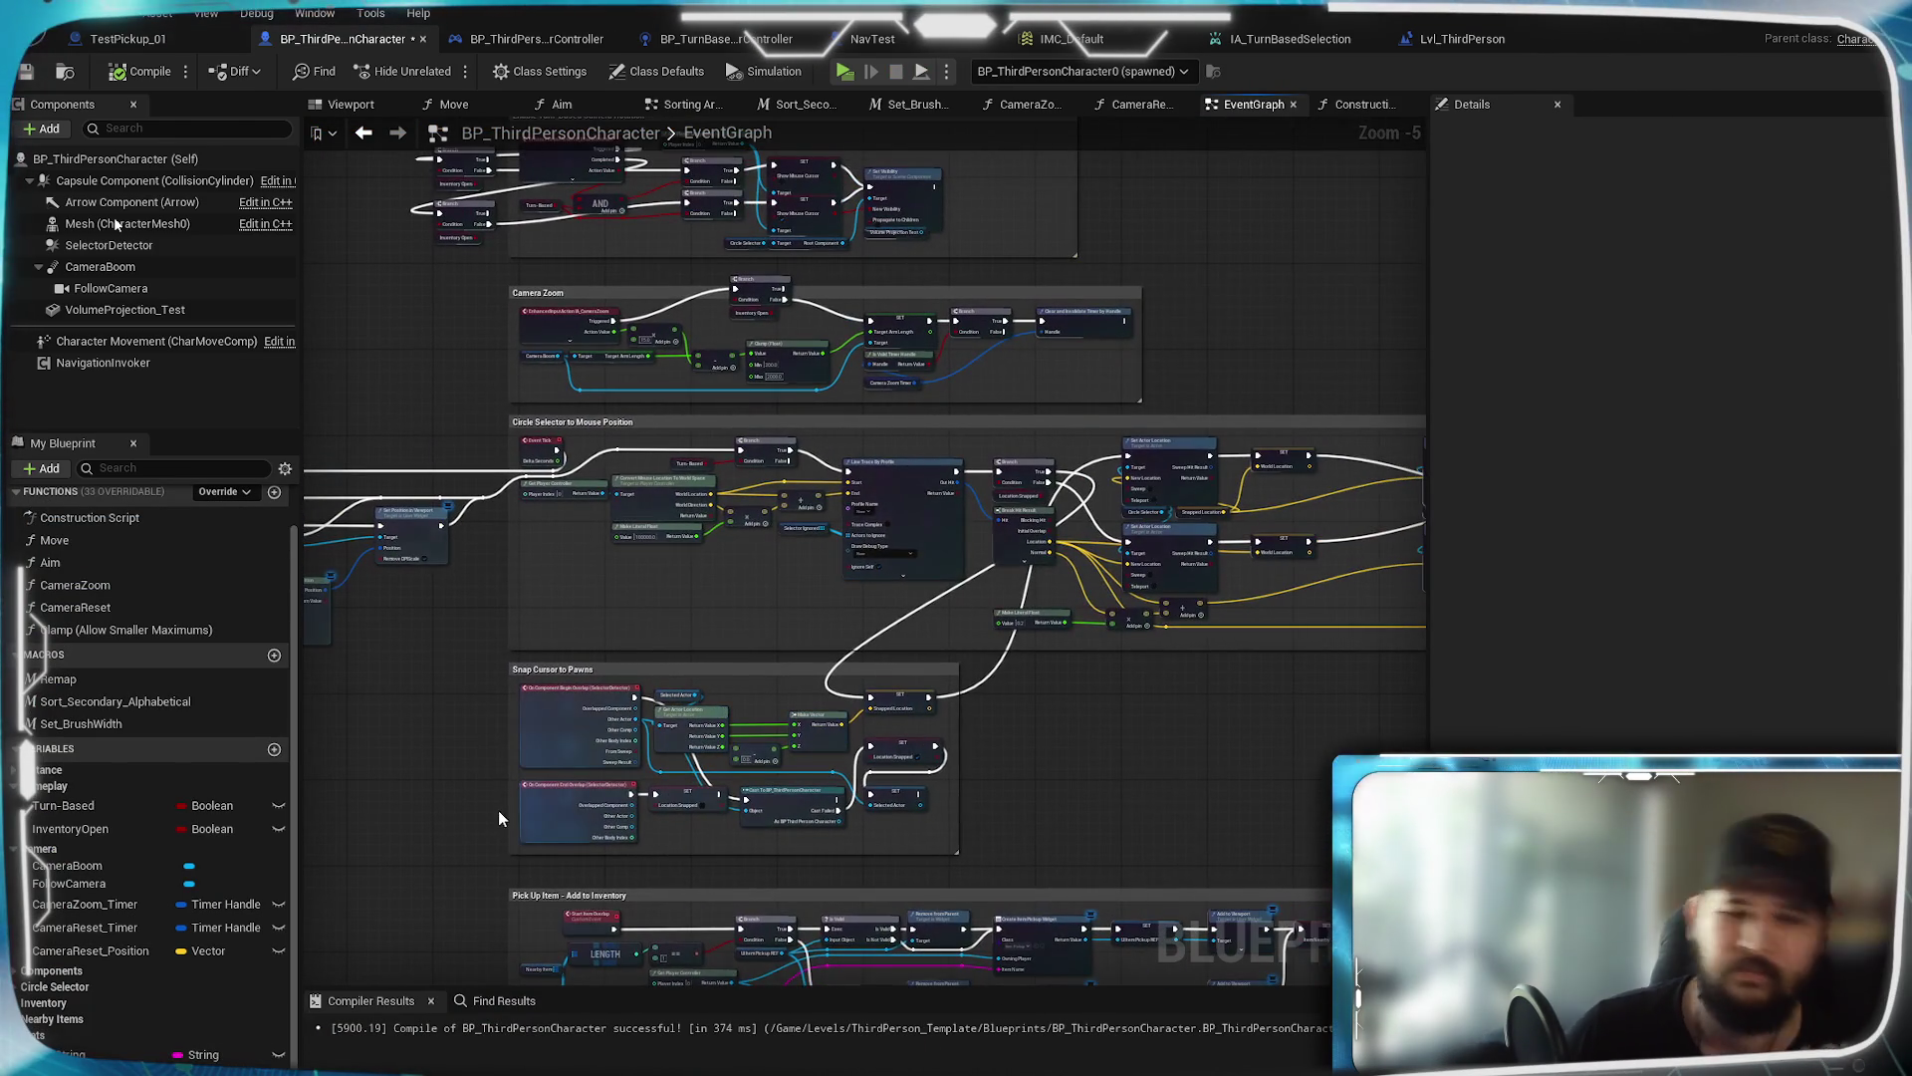
pyautogui.moveTo(1180, 651)
pyautogui.mouseDown()
pyautogui.moveTo(1020, 785)
pyautogui.moveTo(1105, 666)
pyautogui.moveTo(1064, 658)
pyautogui.moveTo(1116, 610)
pyautogui.moveTo(1185, 595)
pyautogui.mouseUp()
pyautogui.scroll(3, 1064, 657)
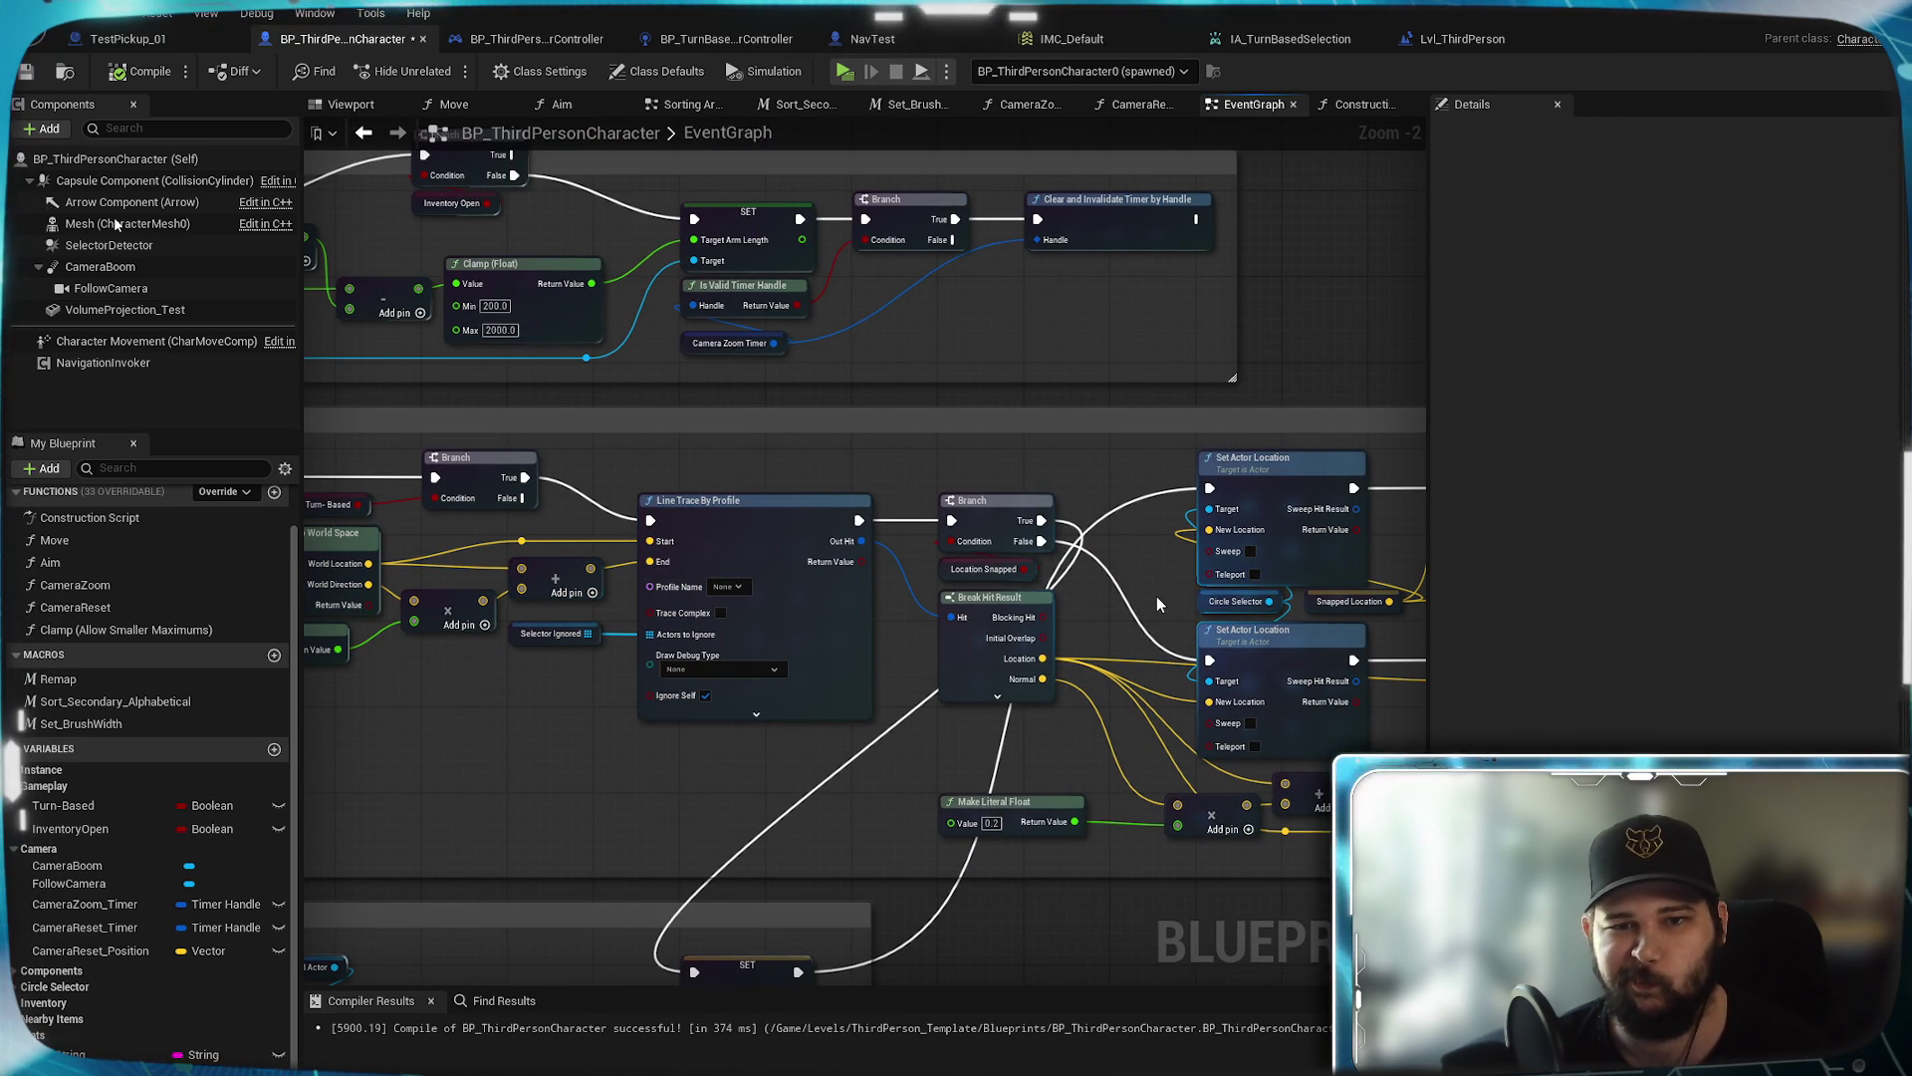
pyautogui.moveTo(495, 818)
pyautogui.mouseDown()
pyautogui.moveTo(936, 876)
pyautogui.moveTo(1165, 607)
pyautogui.moveTo(1372, 697)
pyautogui.moveTo(1132, 820)
pyautogui.mouseUp()
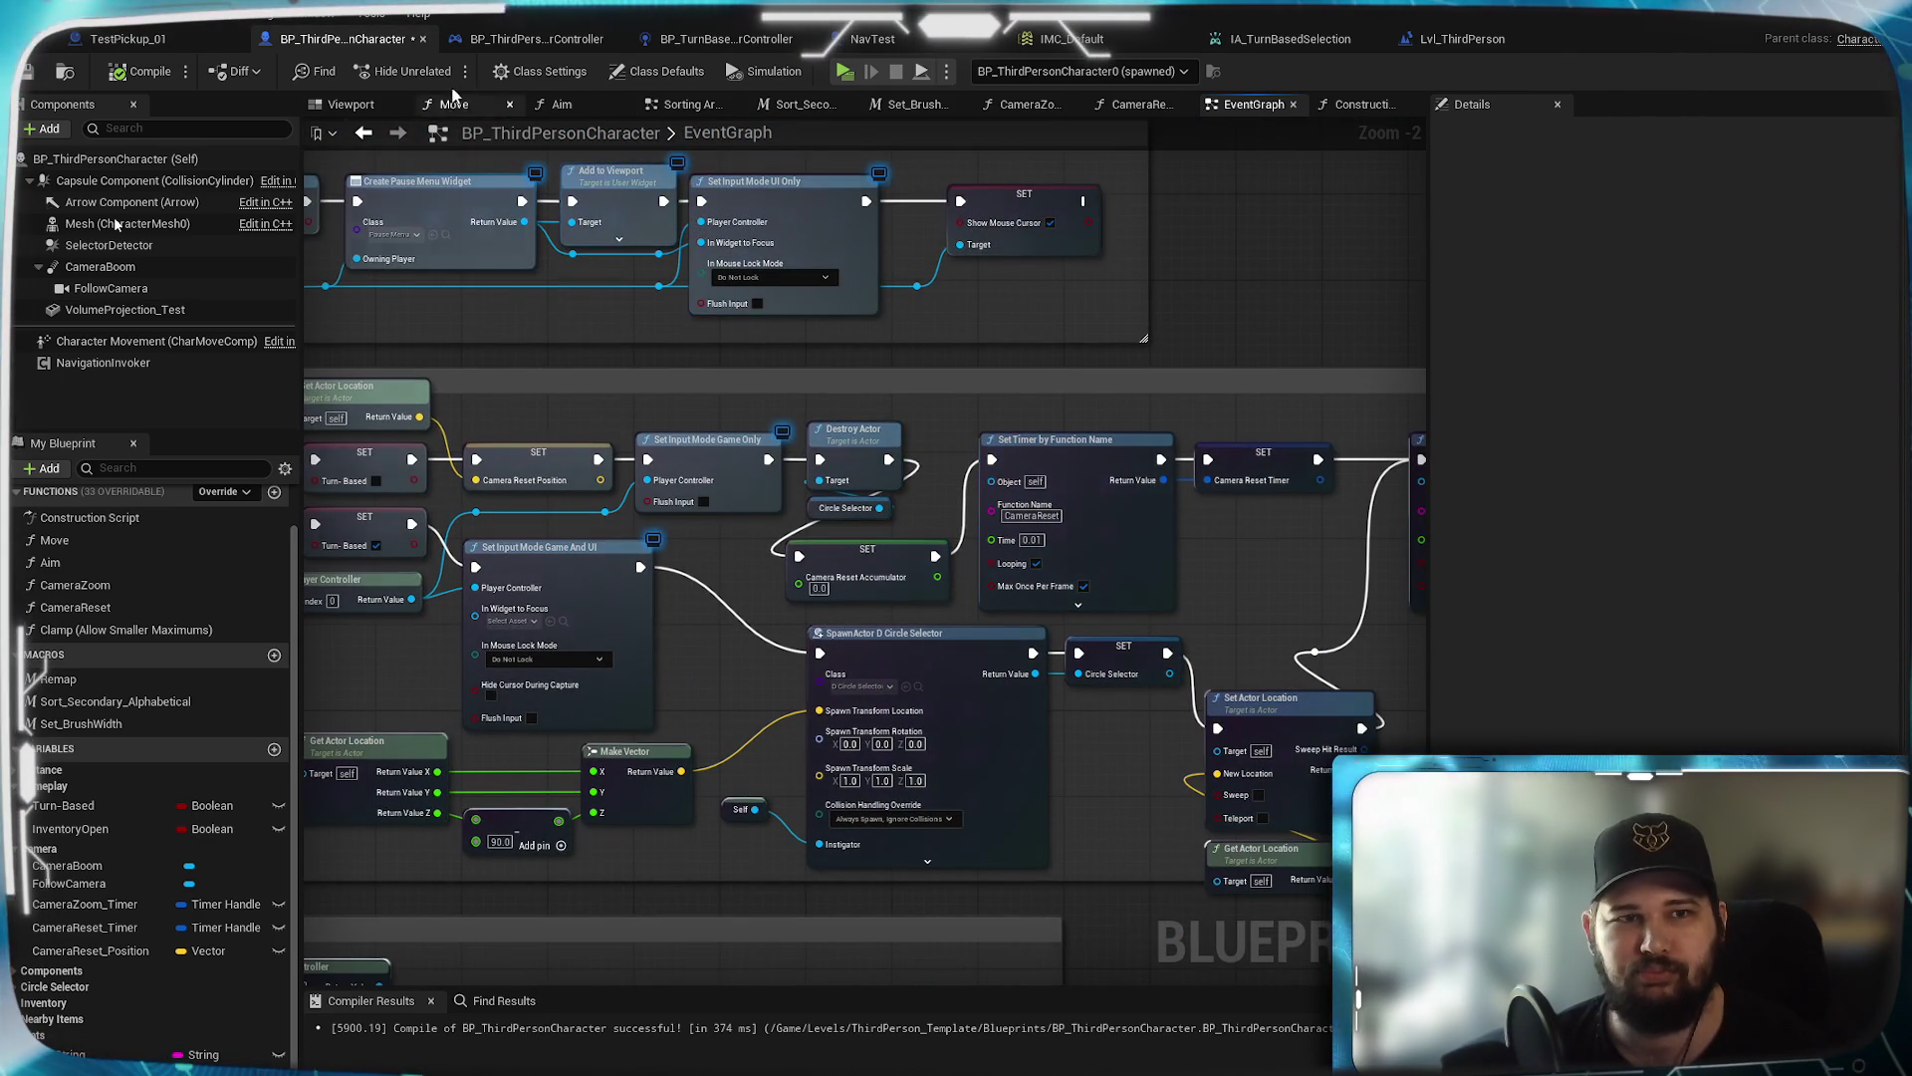
# Switch to the Move function graph and frame Get Forward Vector and Controlled Actor nodes
pyautogui.click(448, 104)
pyautogui.scroll(5, 883, 683)
pyautogui.moveTo(859, 695); pyautogui.dragTo(1044, 692)
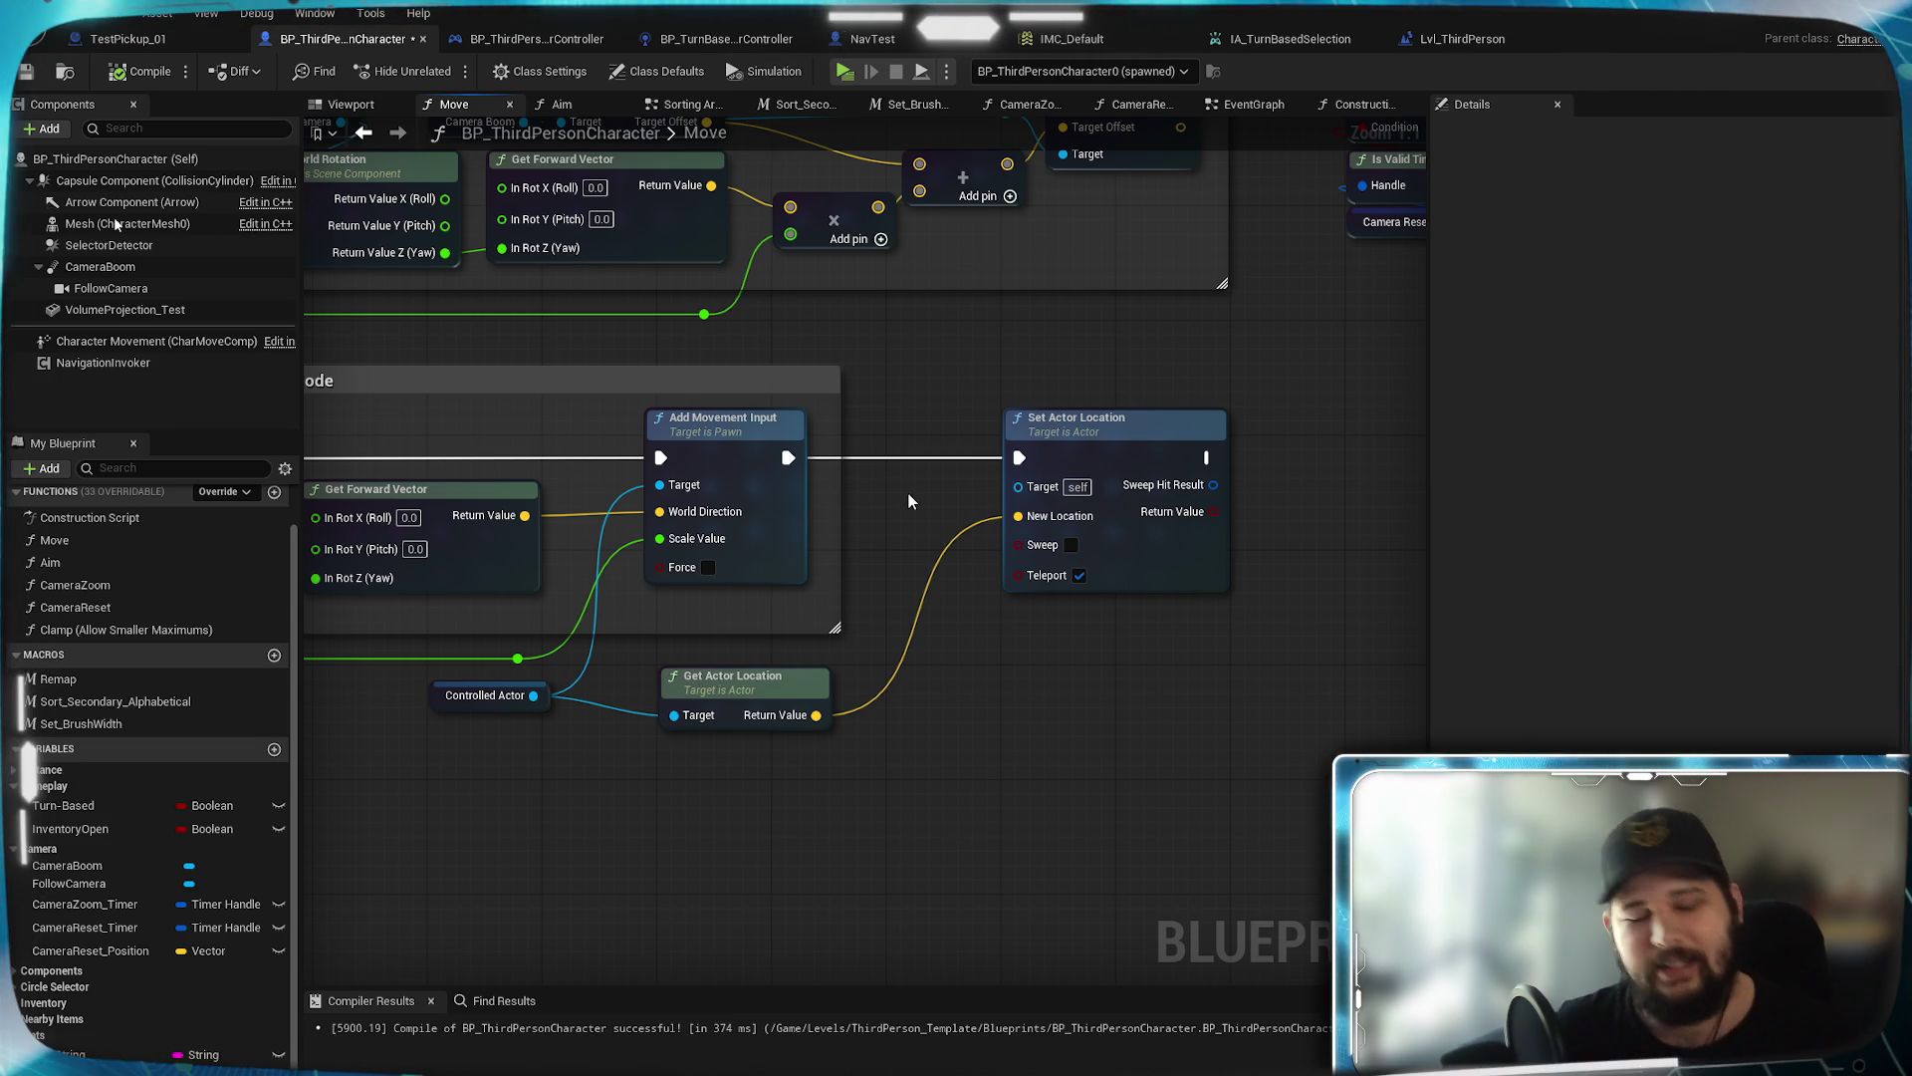
# Review the Move graph's Forward/Backward, Left/Right and TurnBased Camera groups, then save BP_ThirdPersonCharacter with Ctrl+S
pyautogui.moveTo(840, 821); pyautogui.dragTo(1233, 850)
pyautogui.scroll(-4, 1233, 850)
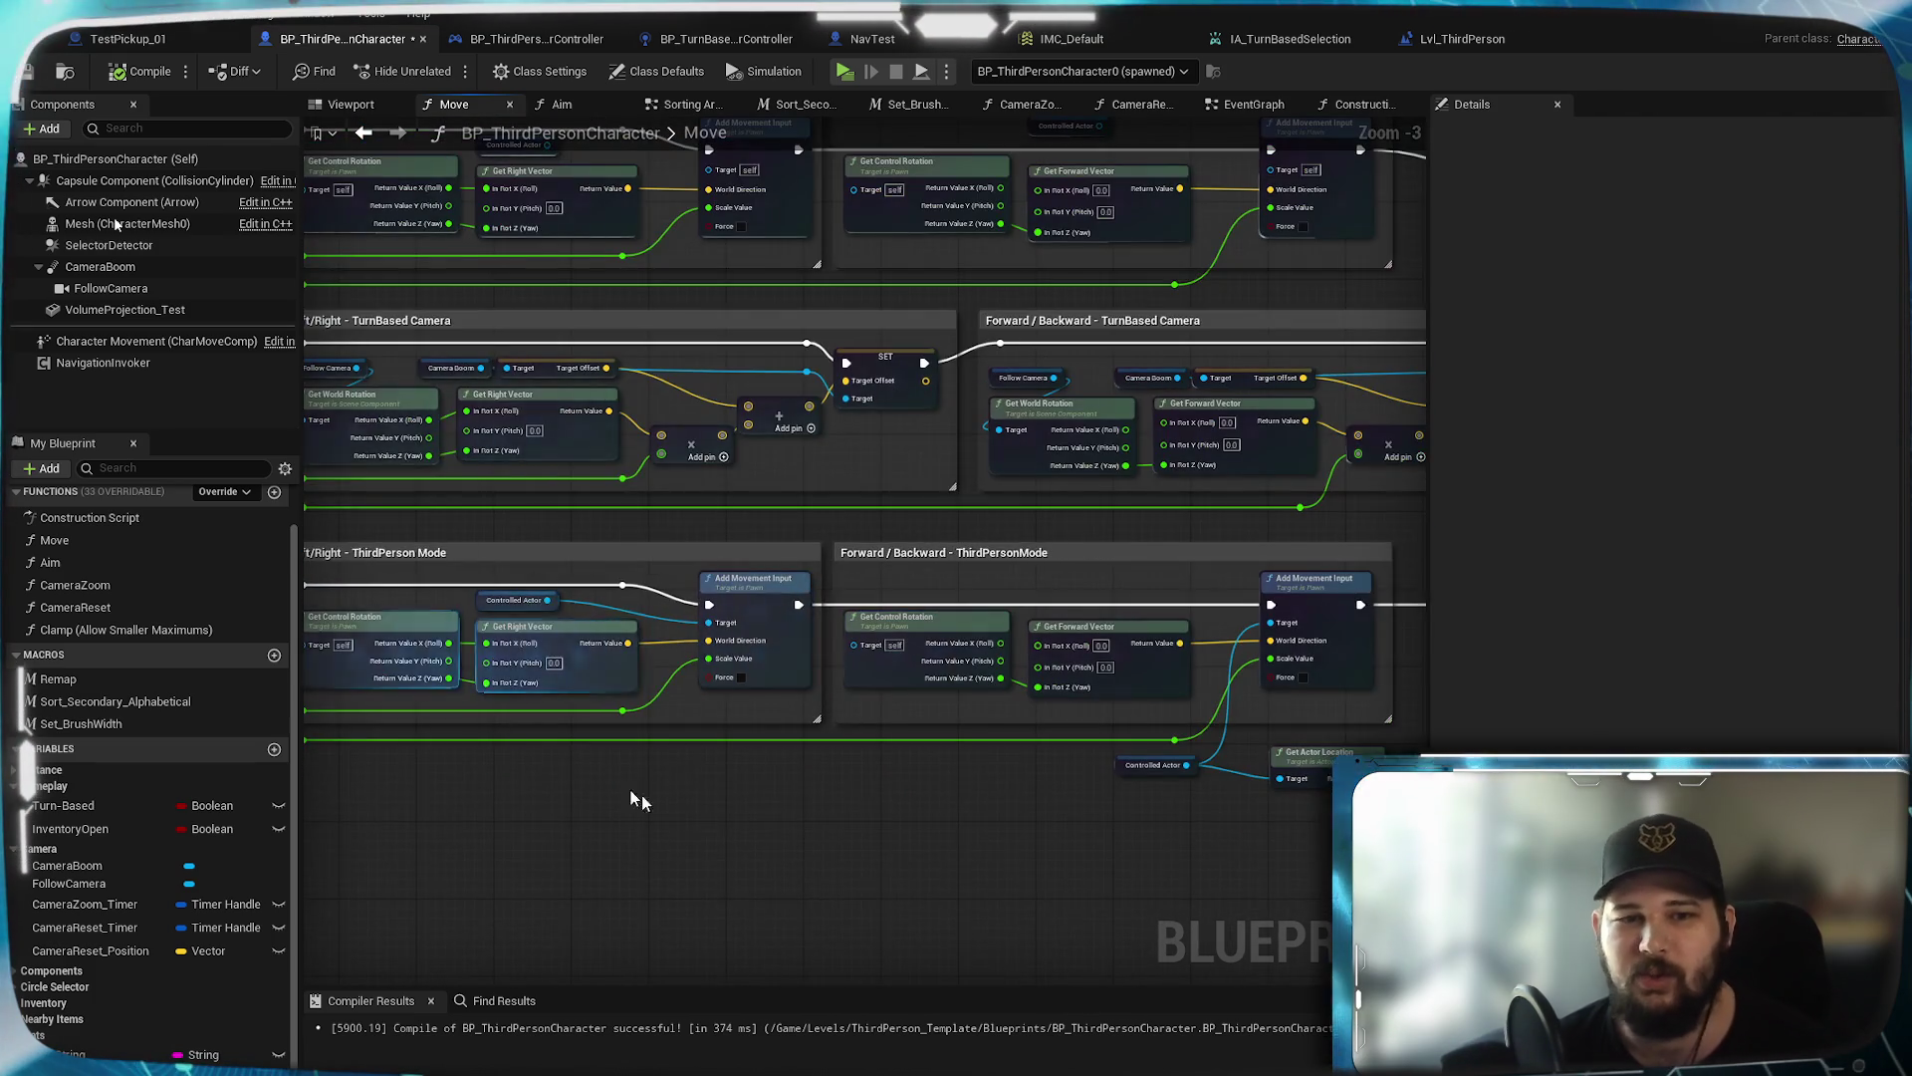
pyautogui.moveTo(547, 751); pyautogui.dragTo(1210, 647)
pyautogui.moveTo(1306, 803)
pyautogui.mouseDown()
pyautogui.moveTo(1166, 768)
pyautogui.moveTo(1186, 747)
pyautogui.moveTo(677, 754)
pyautogui.mouseUp()
pyautogui.moveTo(1126, 757); pyautogui.dragTo(927, 798)
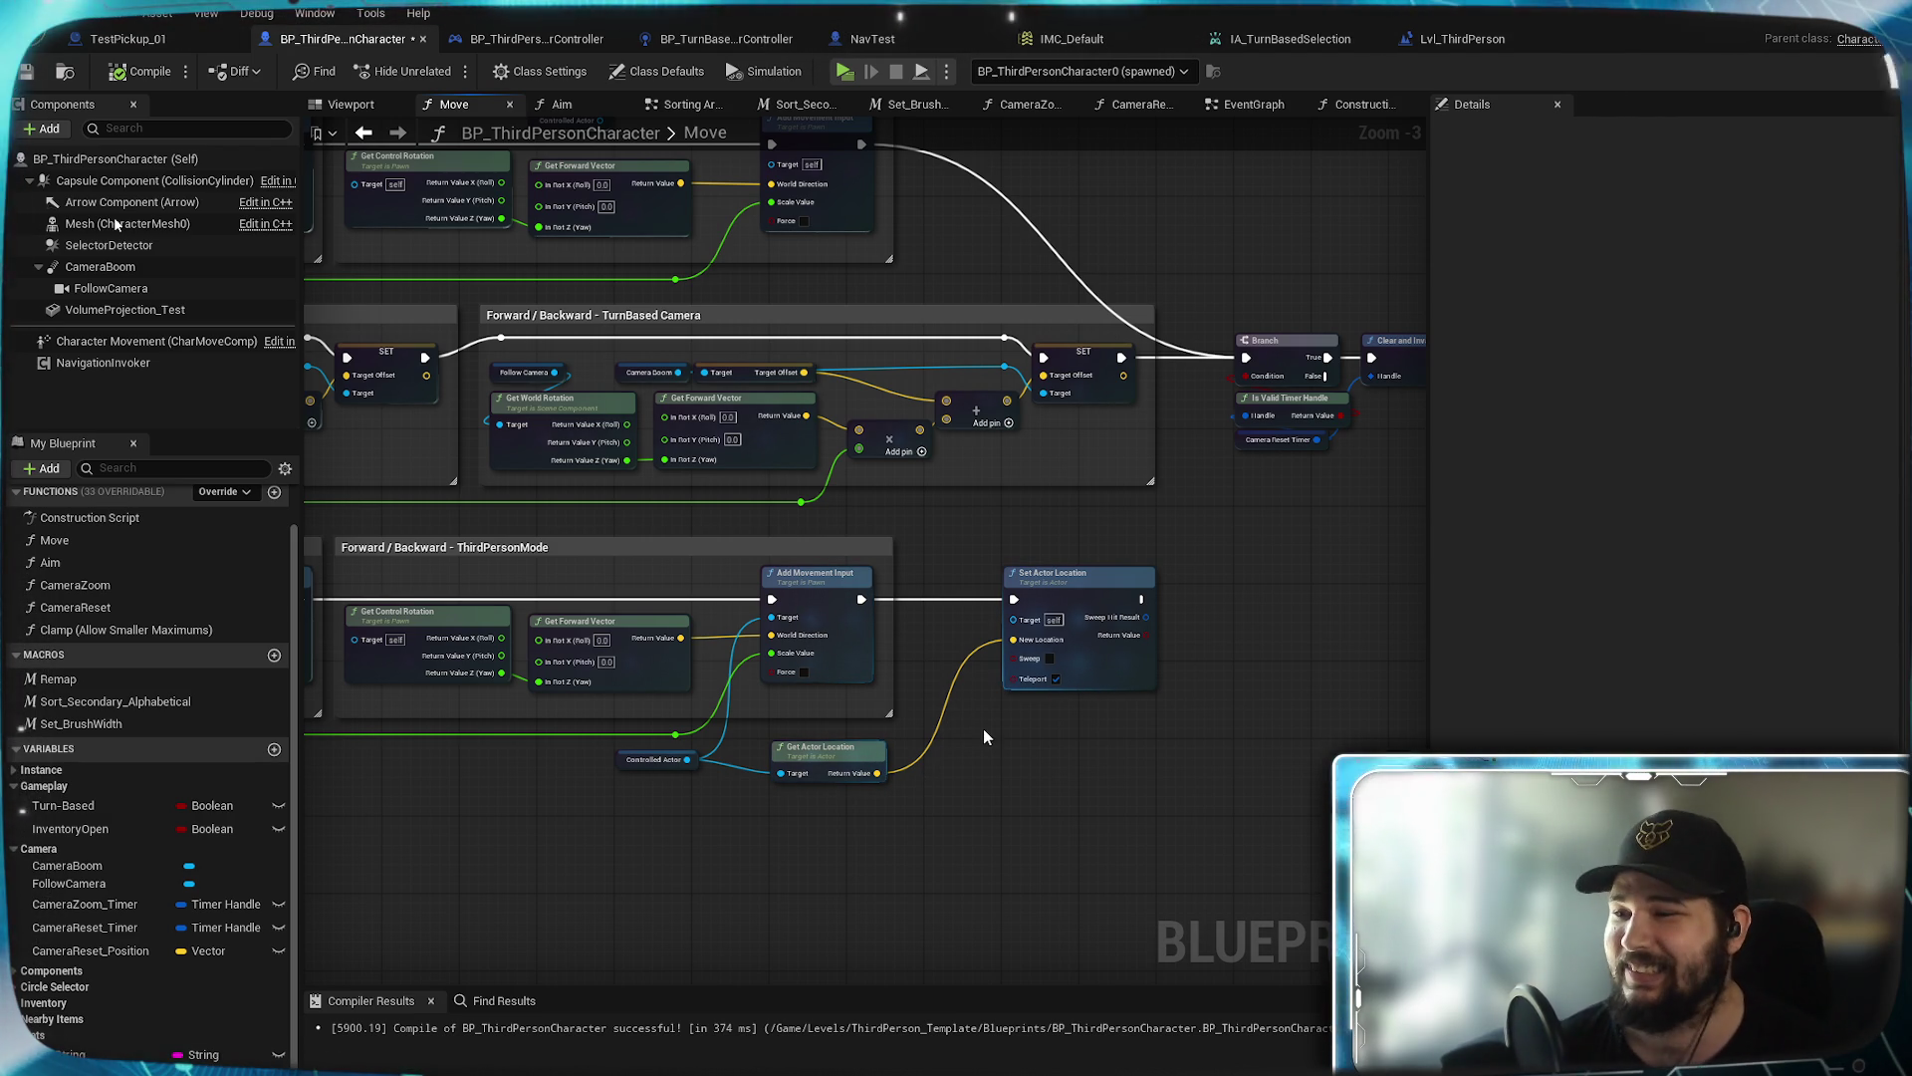
pyautogui.scroll(3, 1026, 767)
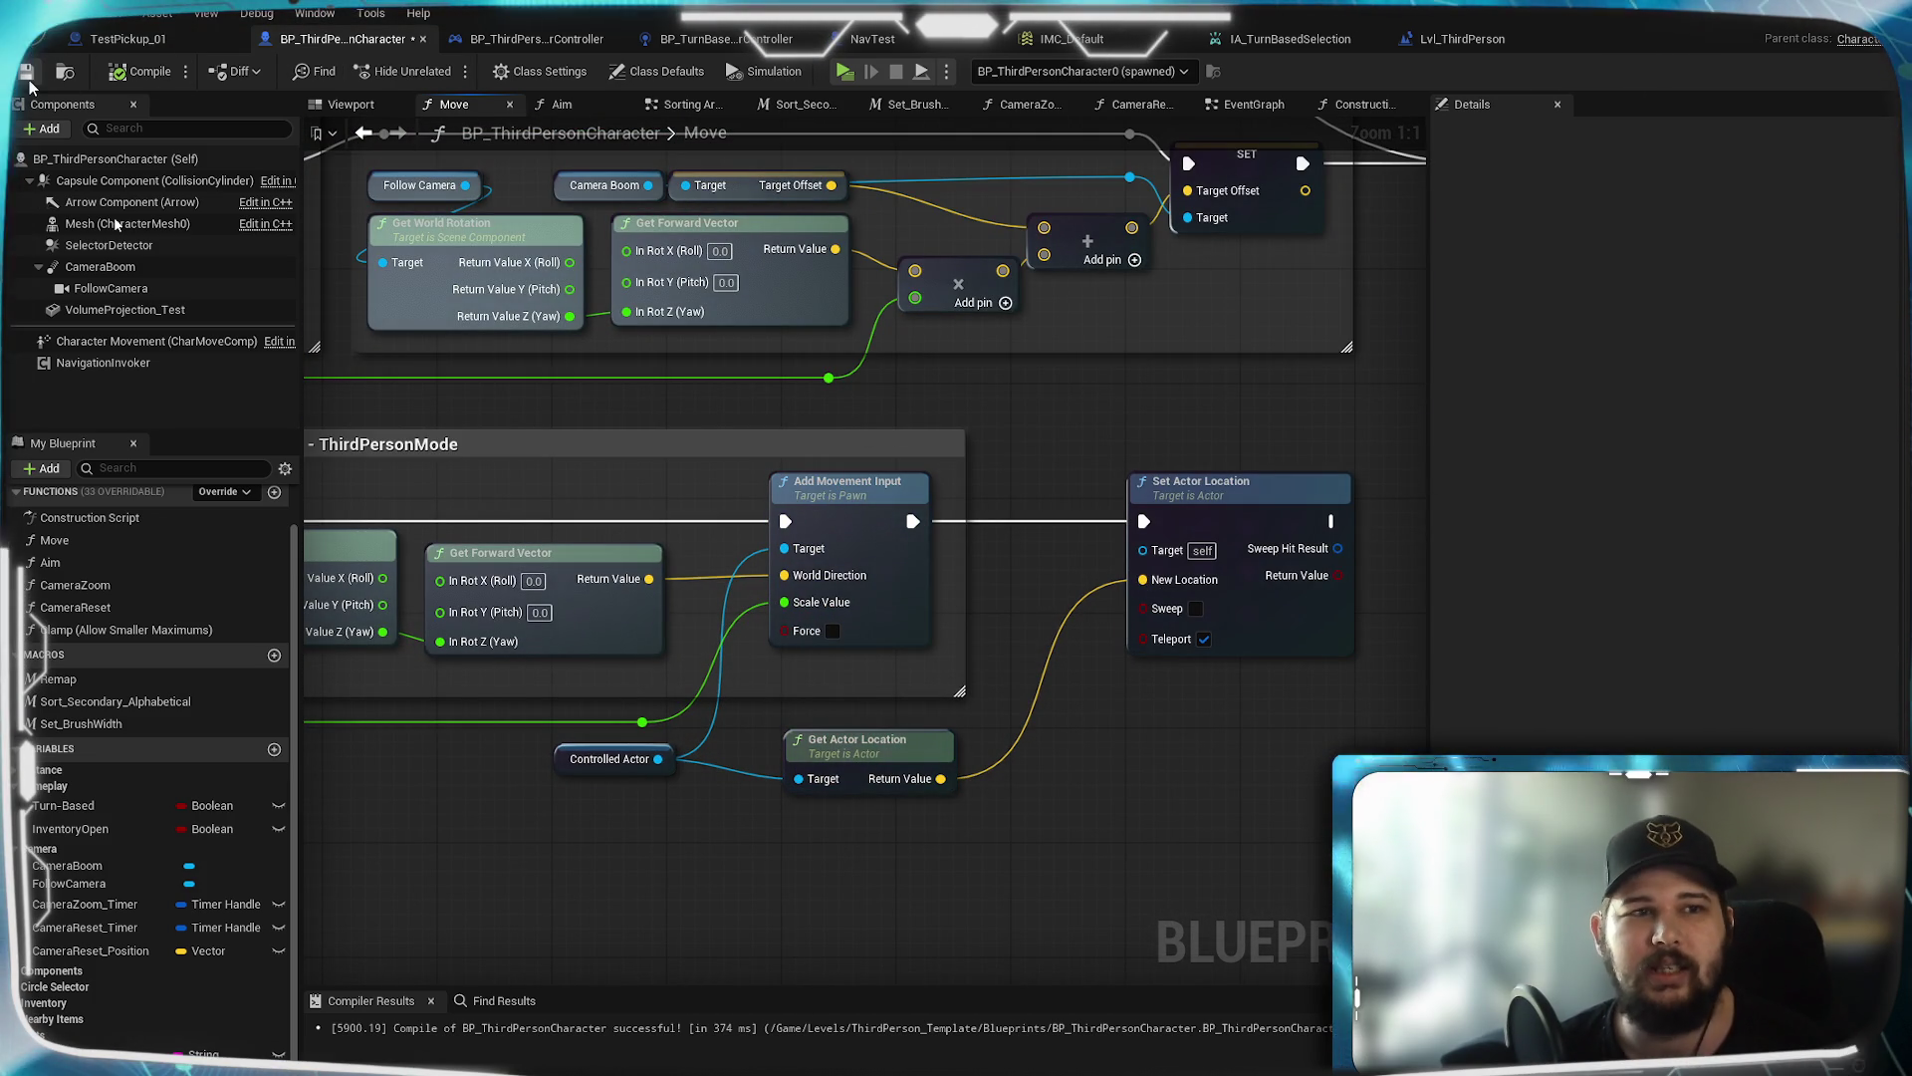
pyautogui.hotkey('ctrl', 's')
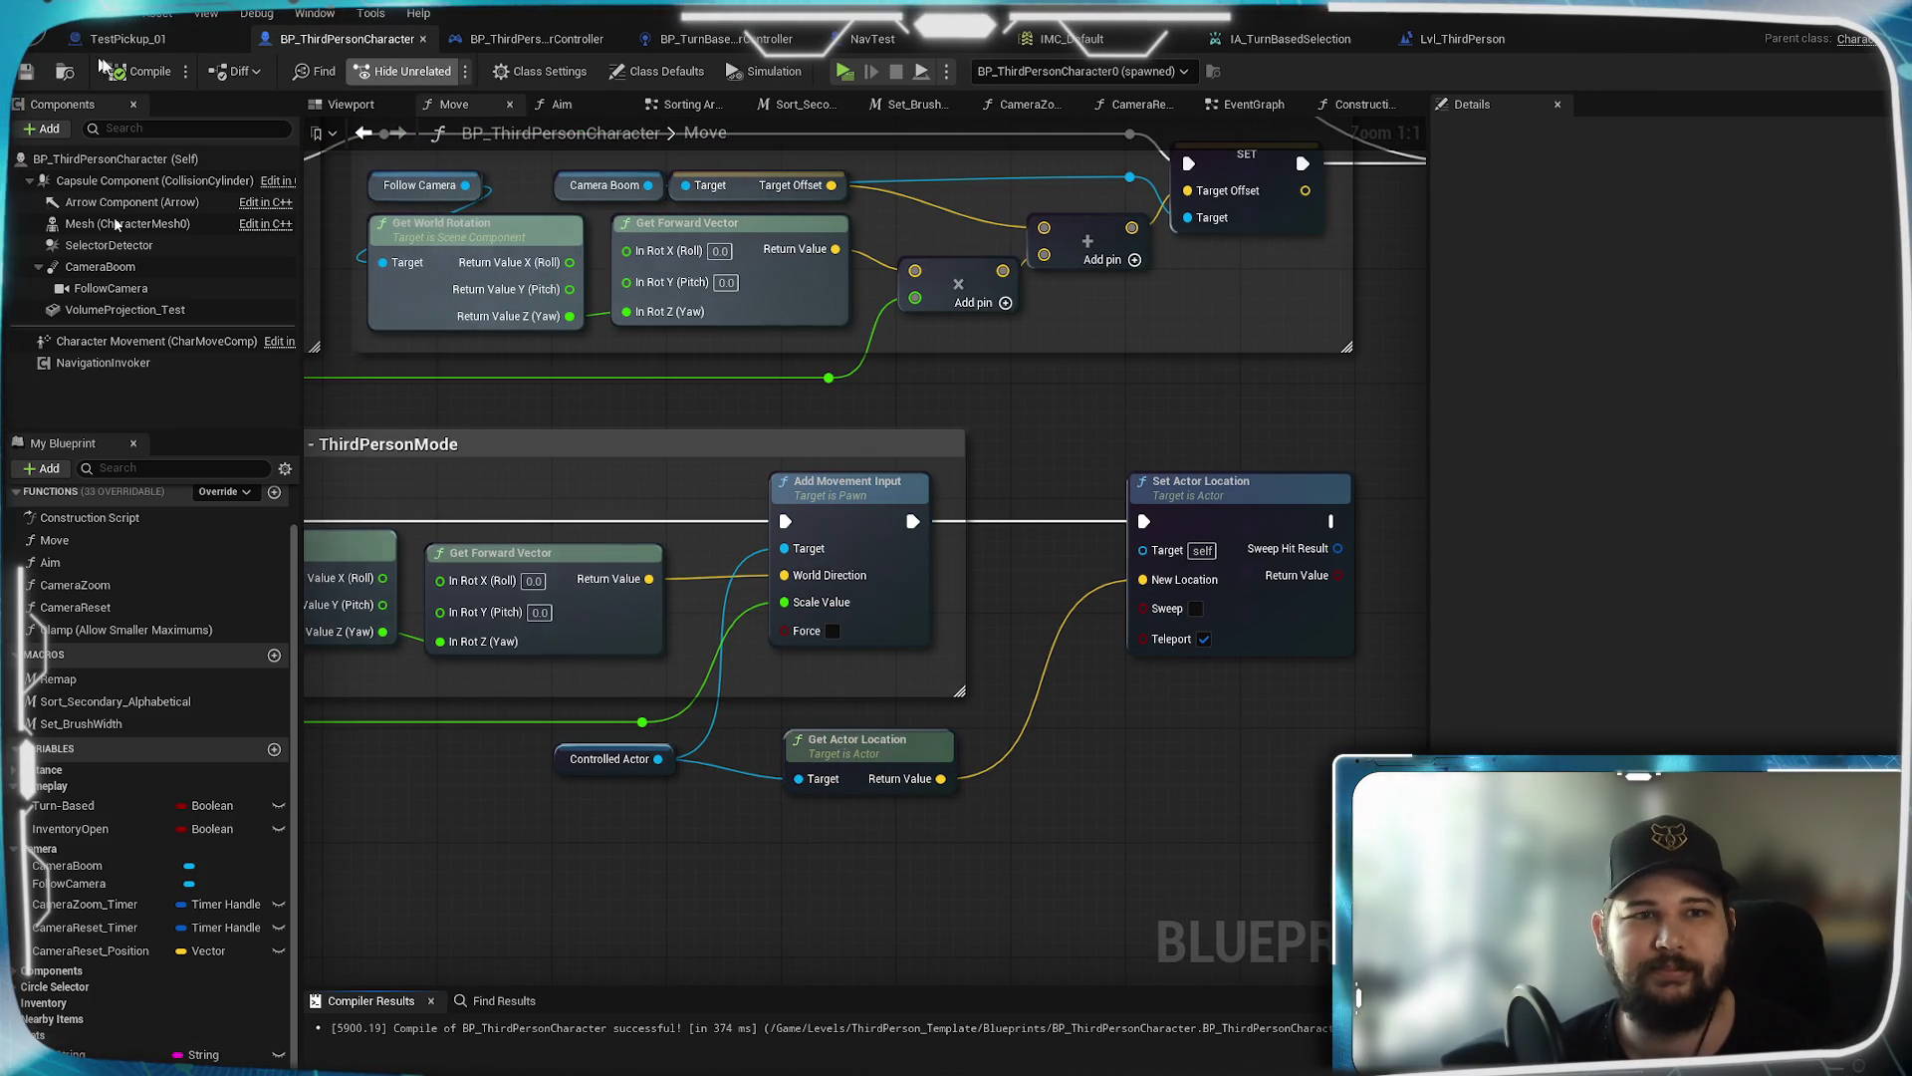
# Return to the EventGraph and frame the two Toggle Turn Based nodes
pyautogui.click(1254, 104)
pyautogui.scroll(-5, 1031, 547)
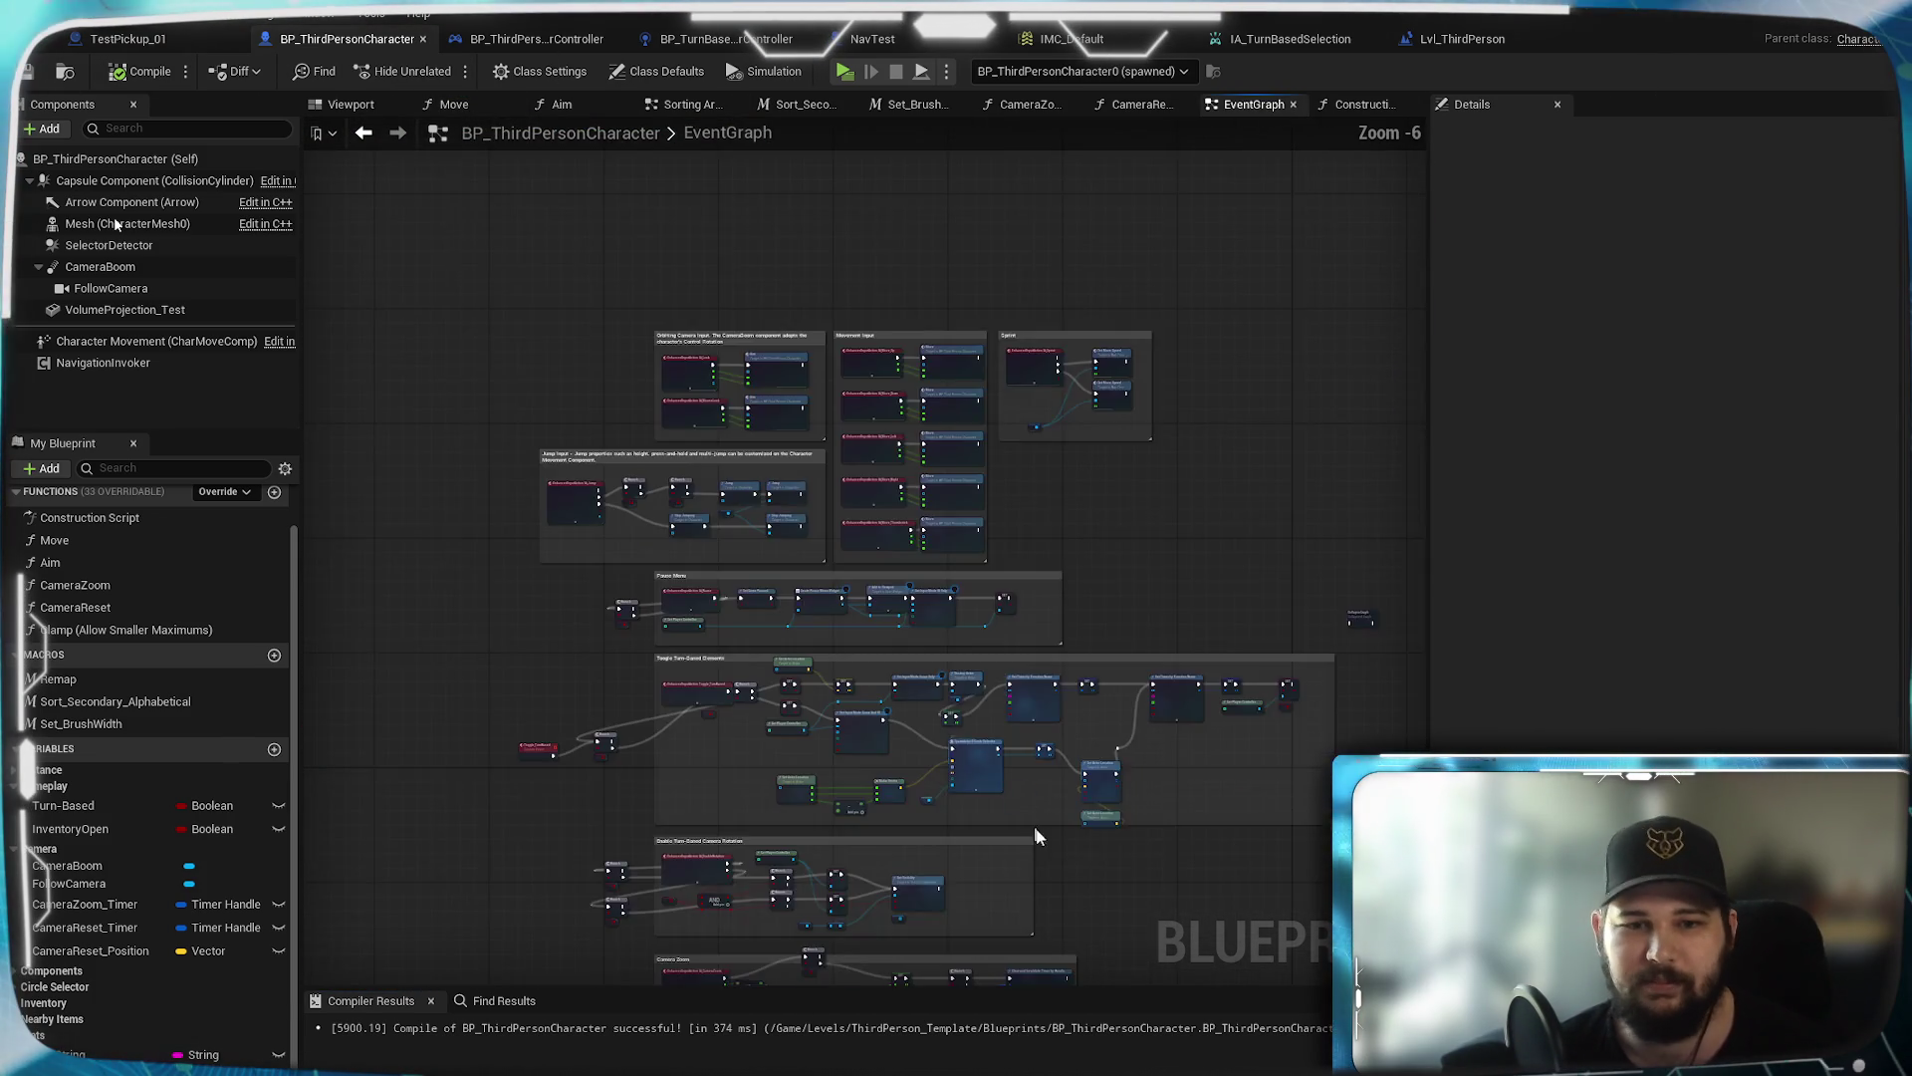
pyautogui.scroll(7, 1031, 541)
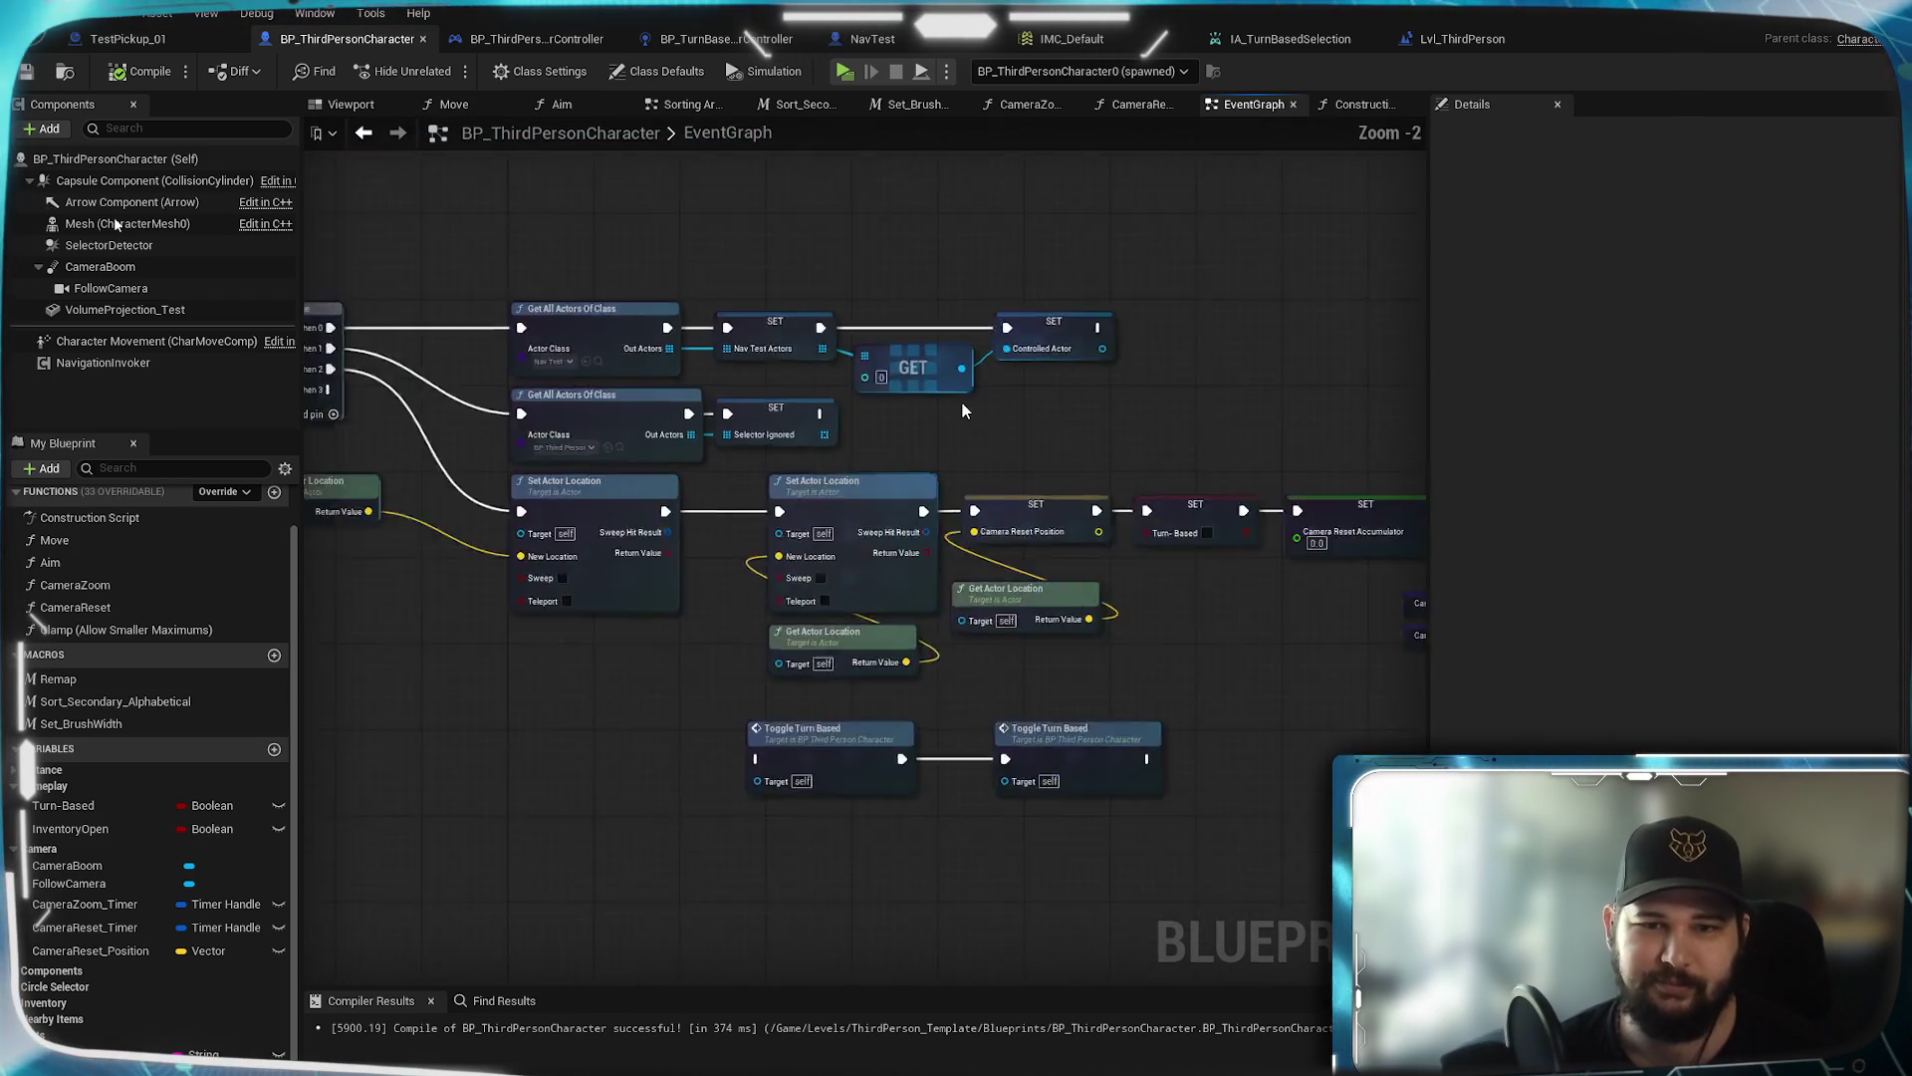
pyautogui.moveTo(1153, 772)
pyautogui.mouseDown()
pyautogui.moveTo(885, 728)
pyautogui.moveTo(905, 766)
pyautogui.moveTo(1221, 728)
pyautogui.mouseUp()
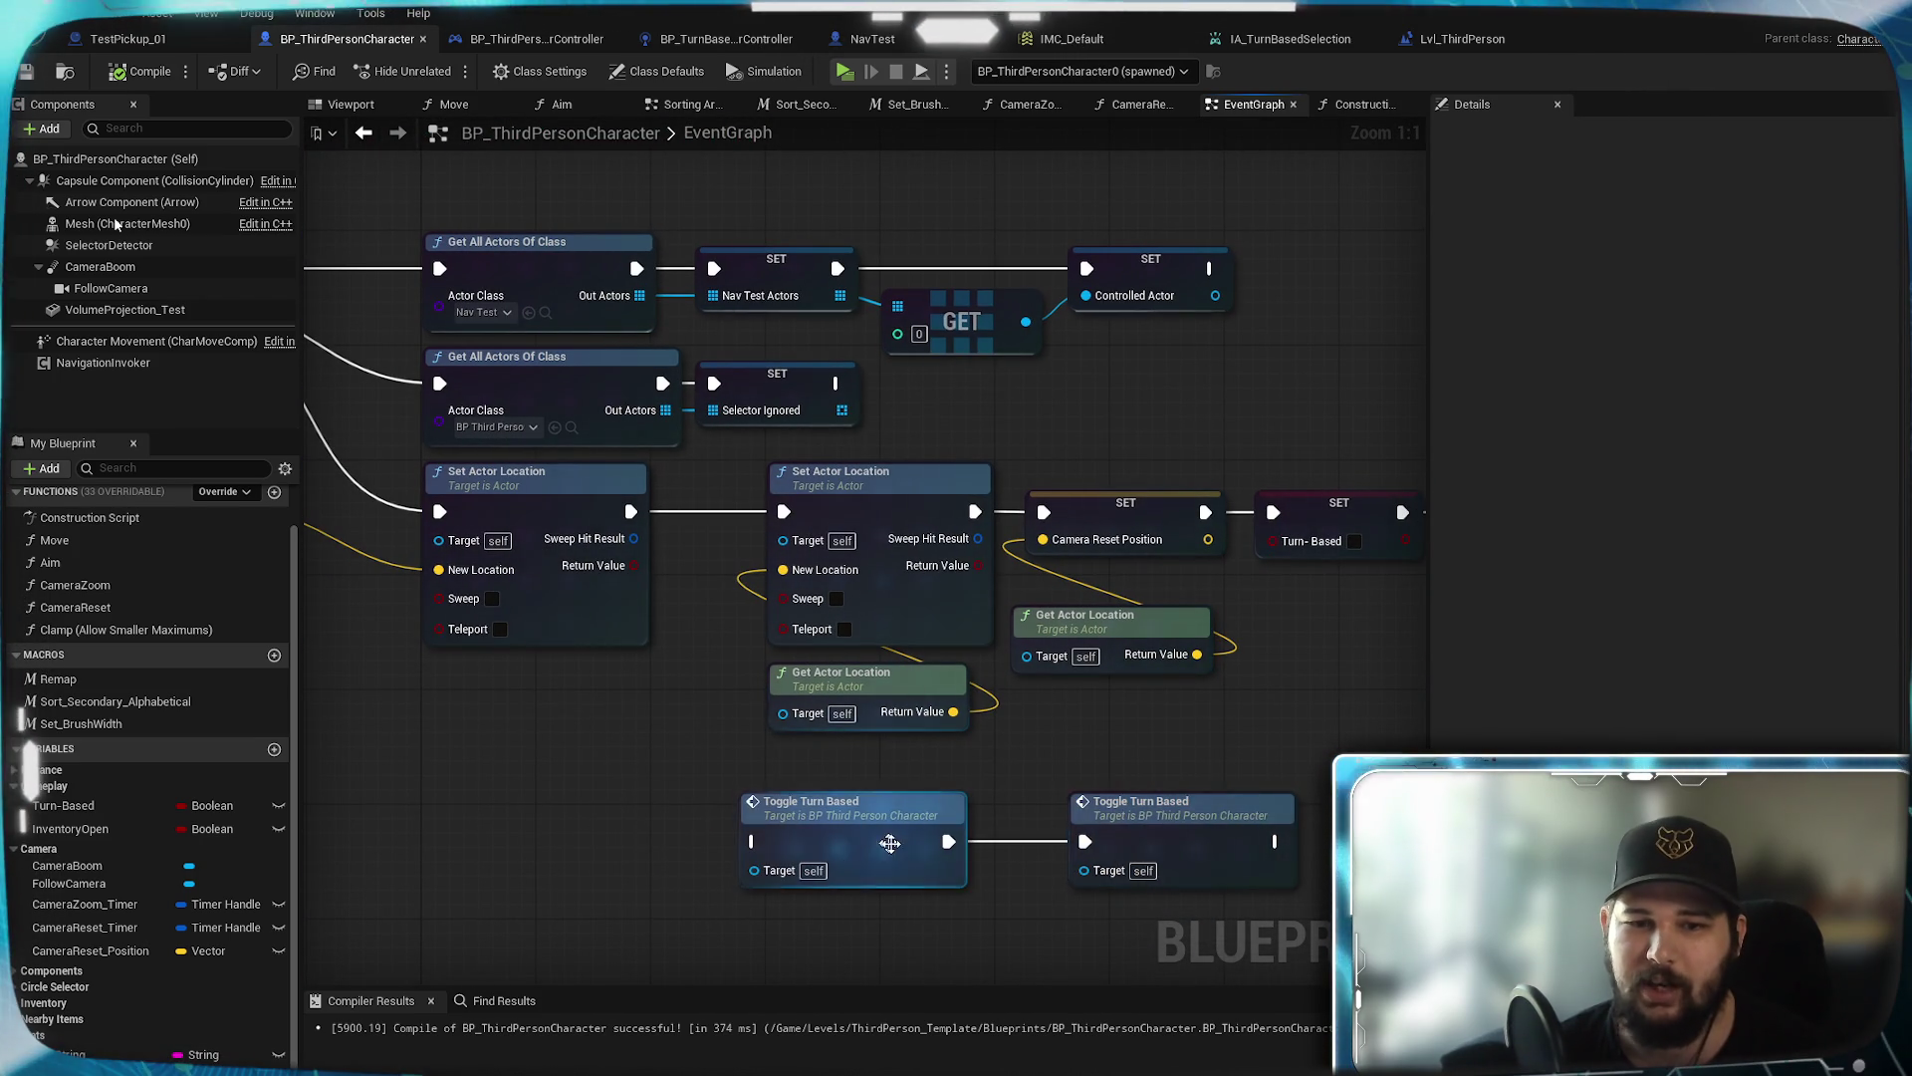
pyautogui.moveTo(1241, 844); pyautogui.dragTo(1218, 728)
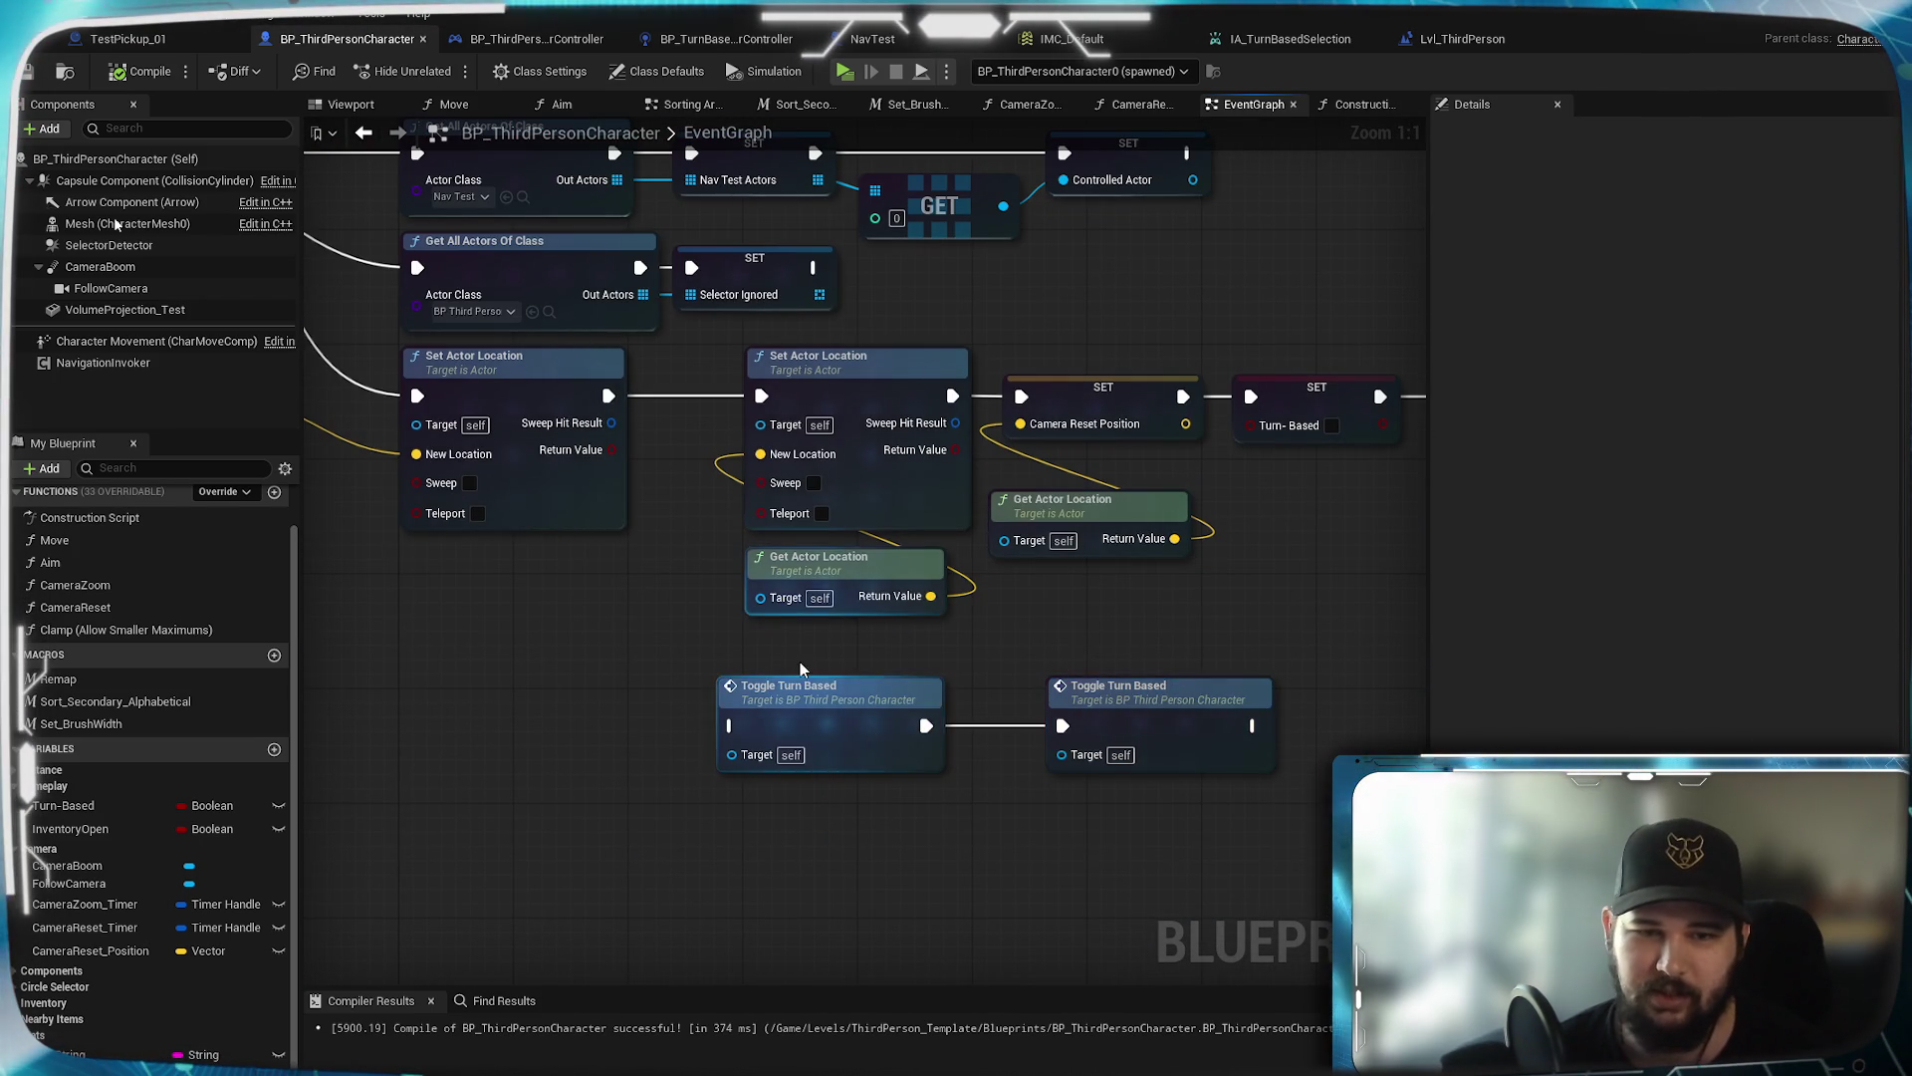
pyautogui.scroll(-1, 713, 660)
# Shift both Toggle Turn Based nodes right and line them up on one row
pyautogui.moveTo(713, 660); pyautogui.dragTo(1038, 790)
pyautogui.moveTo(835, 697); pyautogui.dragTo(865, 697)
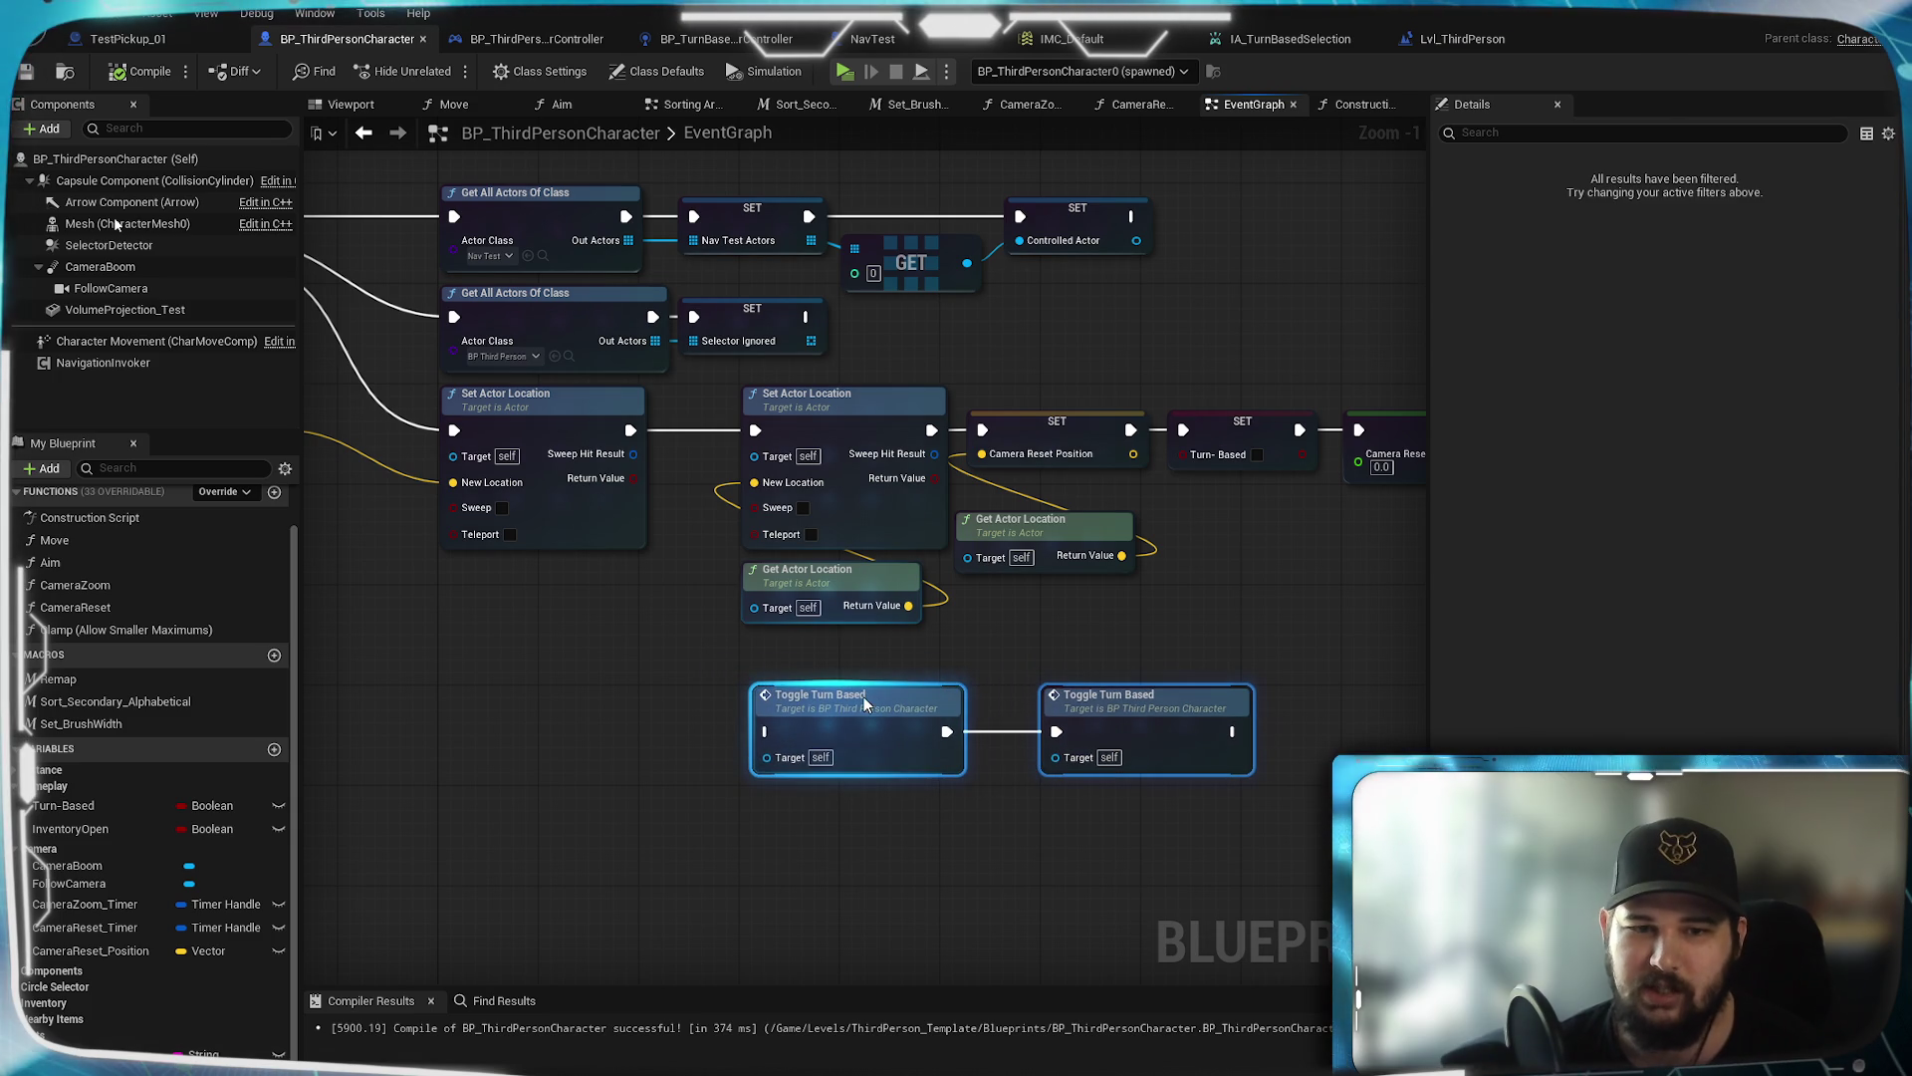
pyautogui.click(1072, 627)
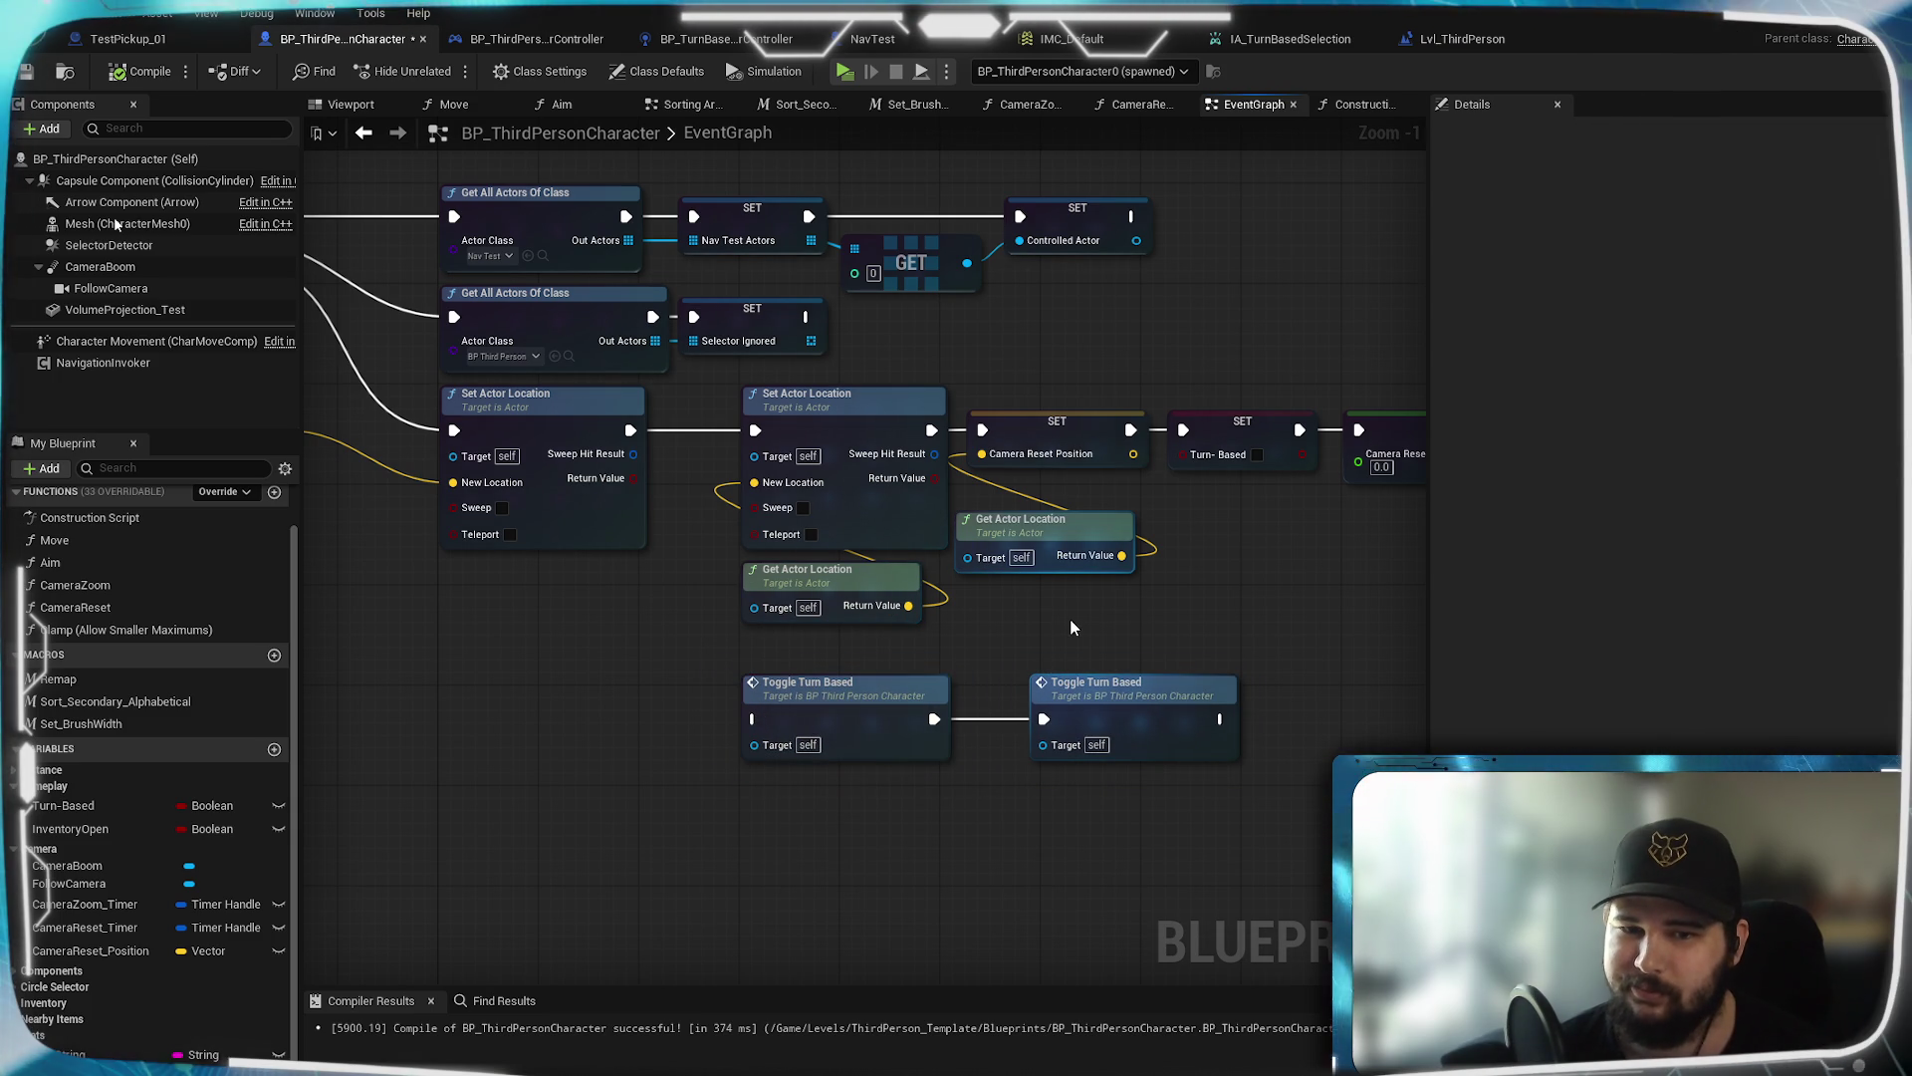
pyautogui.scroll(1, 986, 647)
pyautogui.moveTo(917, 698); pyautogui.dragTo(918, 714)
pyautogui.moveTo(1112, 724); pyautogui.dragTo(1113, 738)
pyautogui.click(1155, 656)
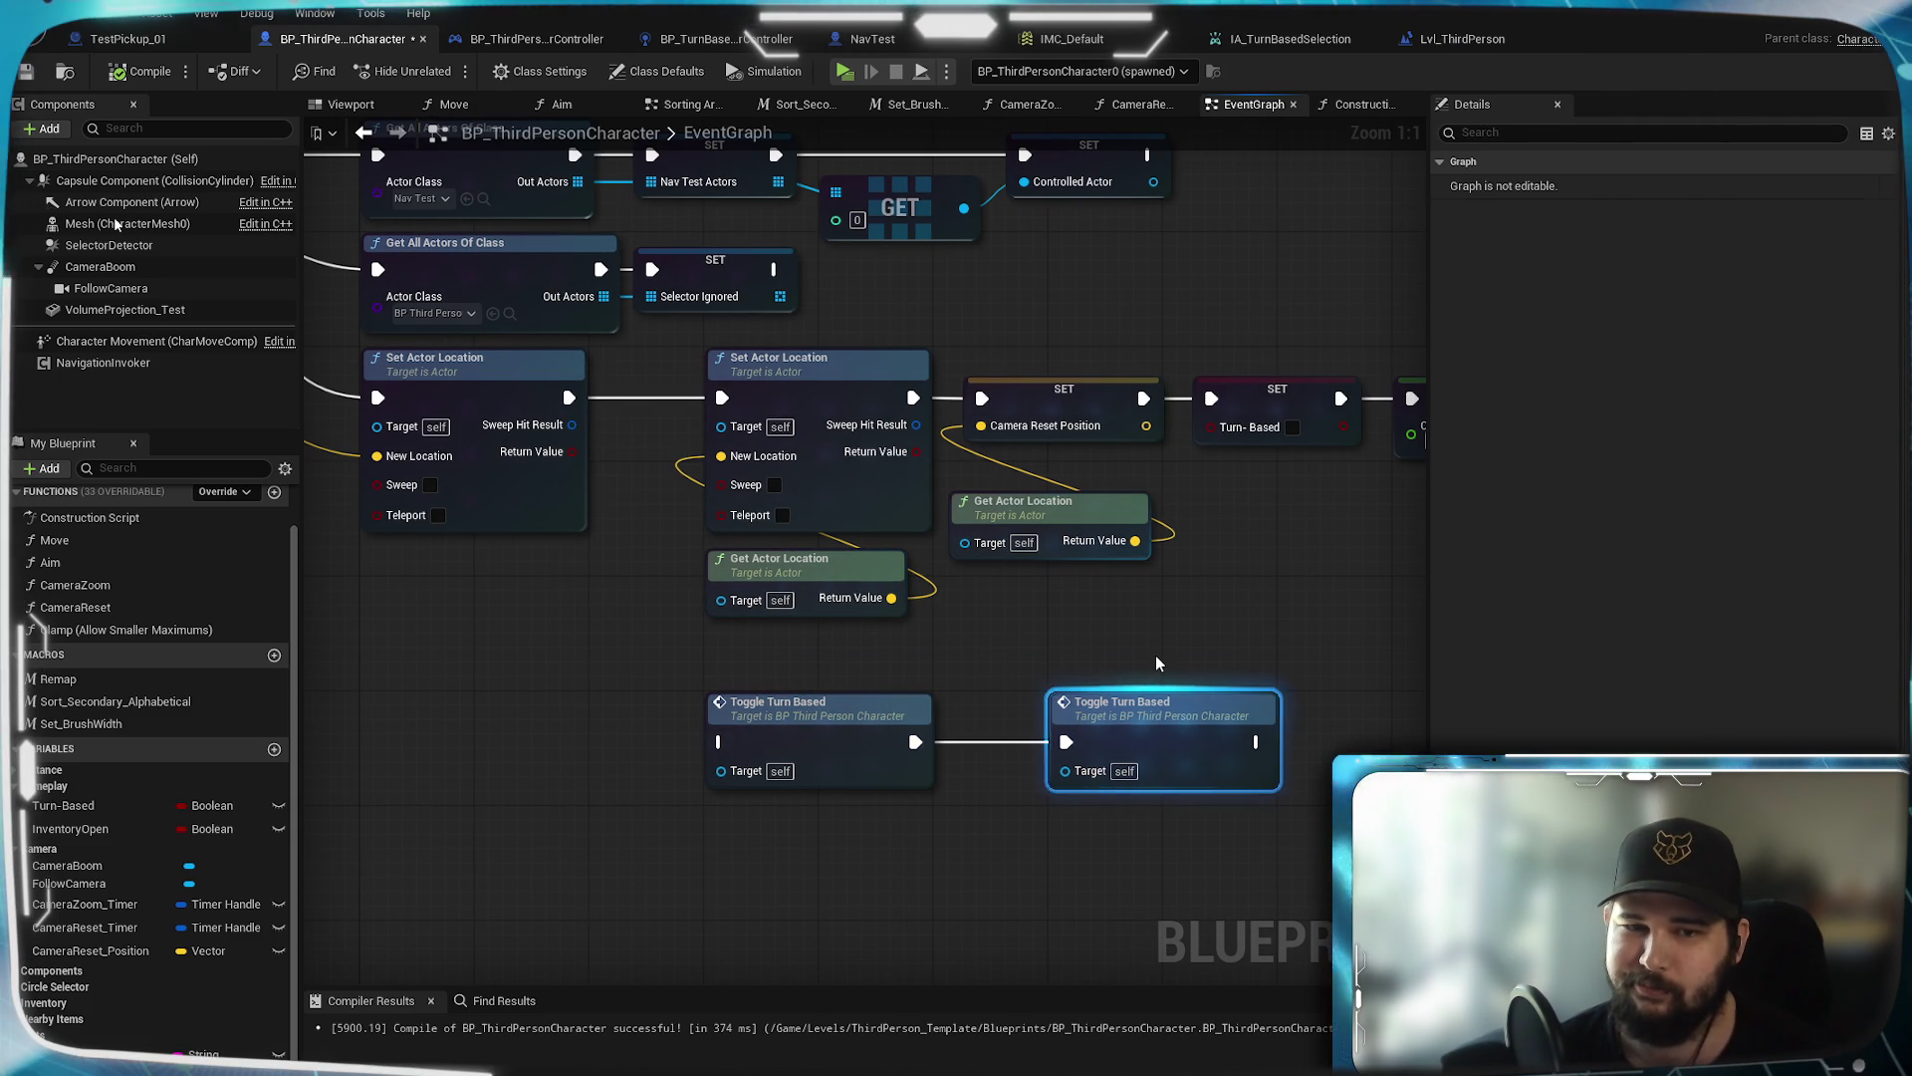
pyautogui.scroll(-8, 1156, 655)
pyautogui.moveTo(1174, 656)
pyautogui.mouseDown()
pyautogui.moveTo(1089, 341)
pyautogui.moveTo(1088, 649)
pyautogui.moveTo(1125, 662)
pyautogui.moveTo(1101, 532)
pyautogui.mouseUp()
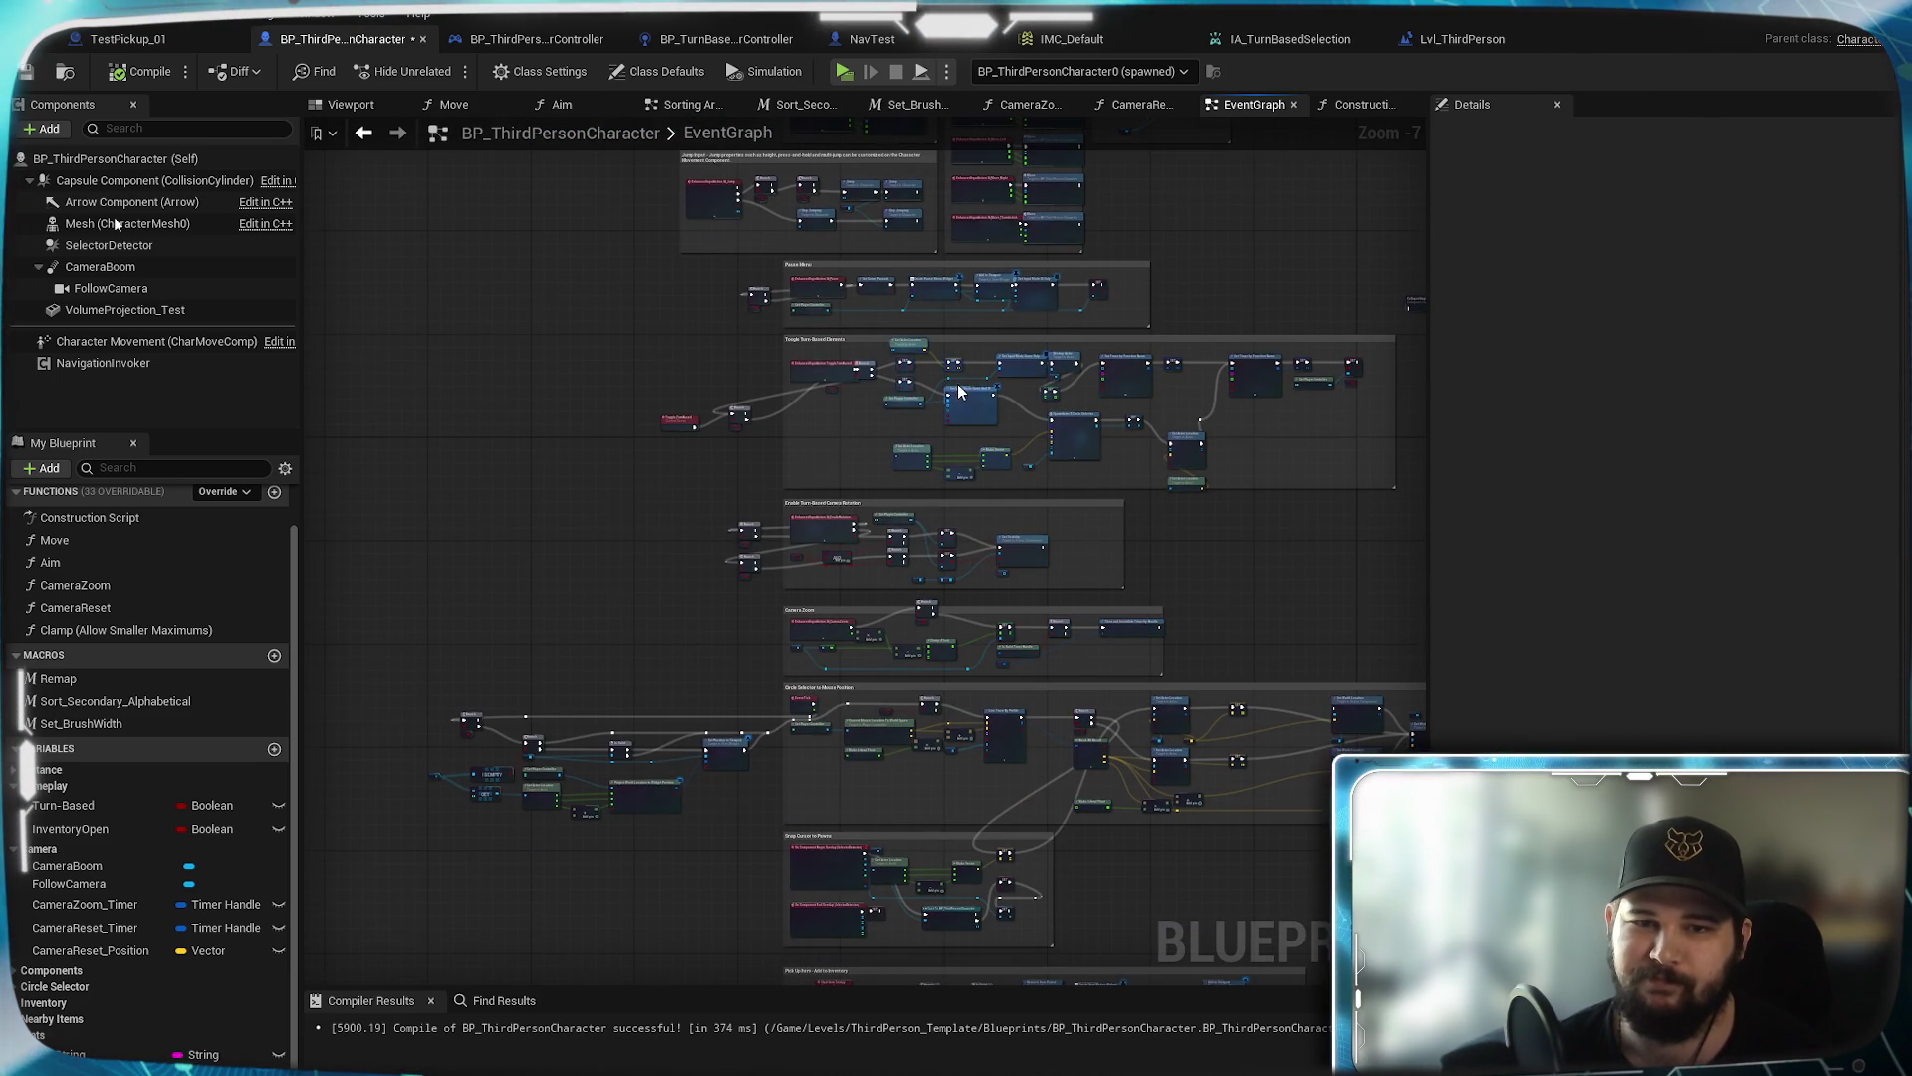
pyautogui.scroll(6, 961, 398)
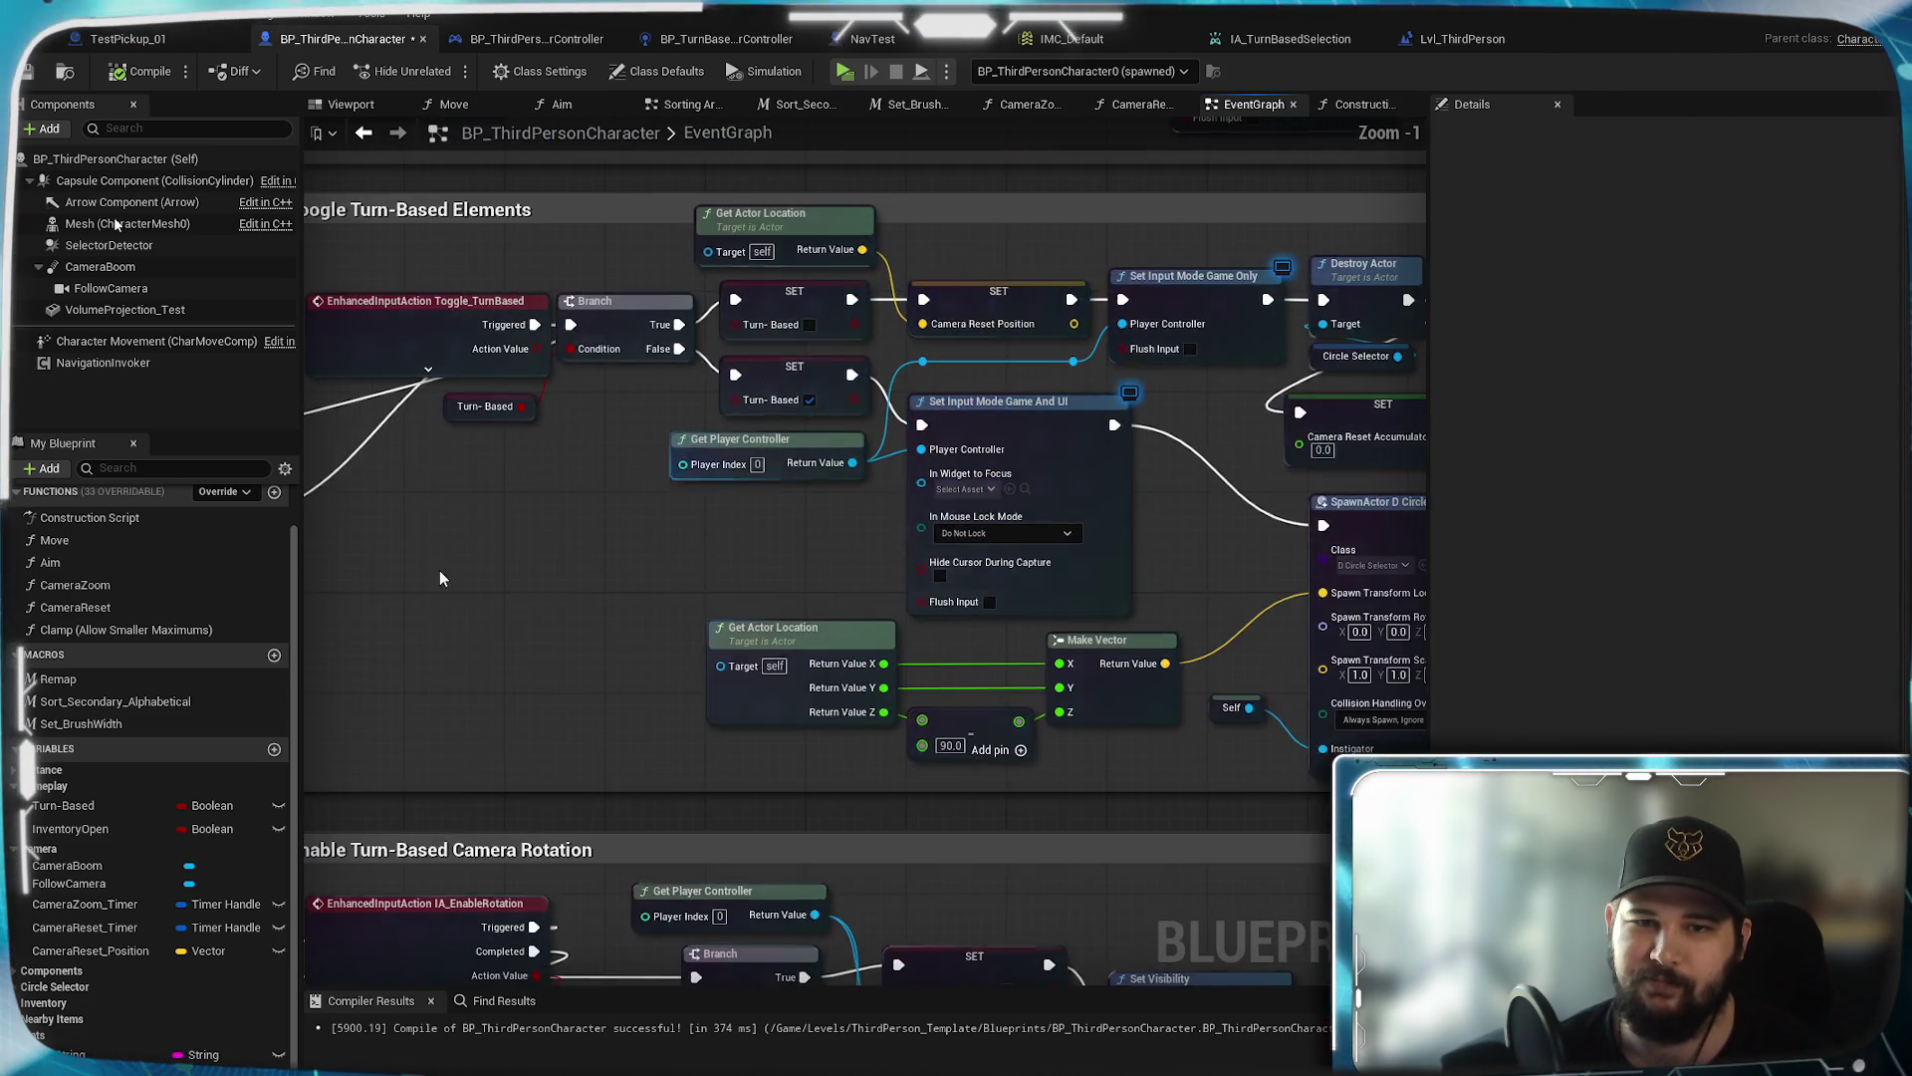
pyautogui.moveTo(452, 571); pyautogui.dragTo(670, 629)
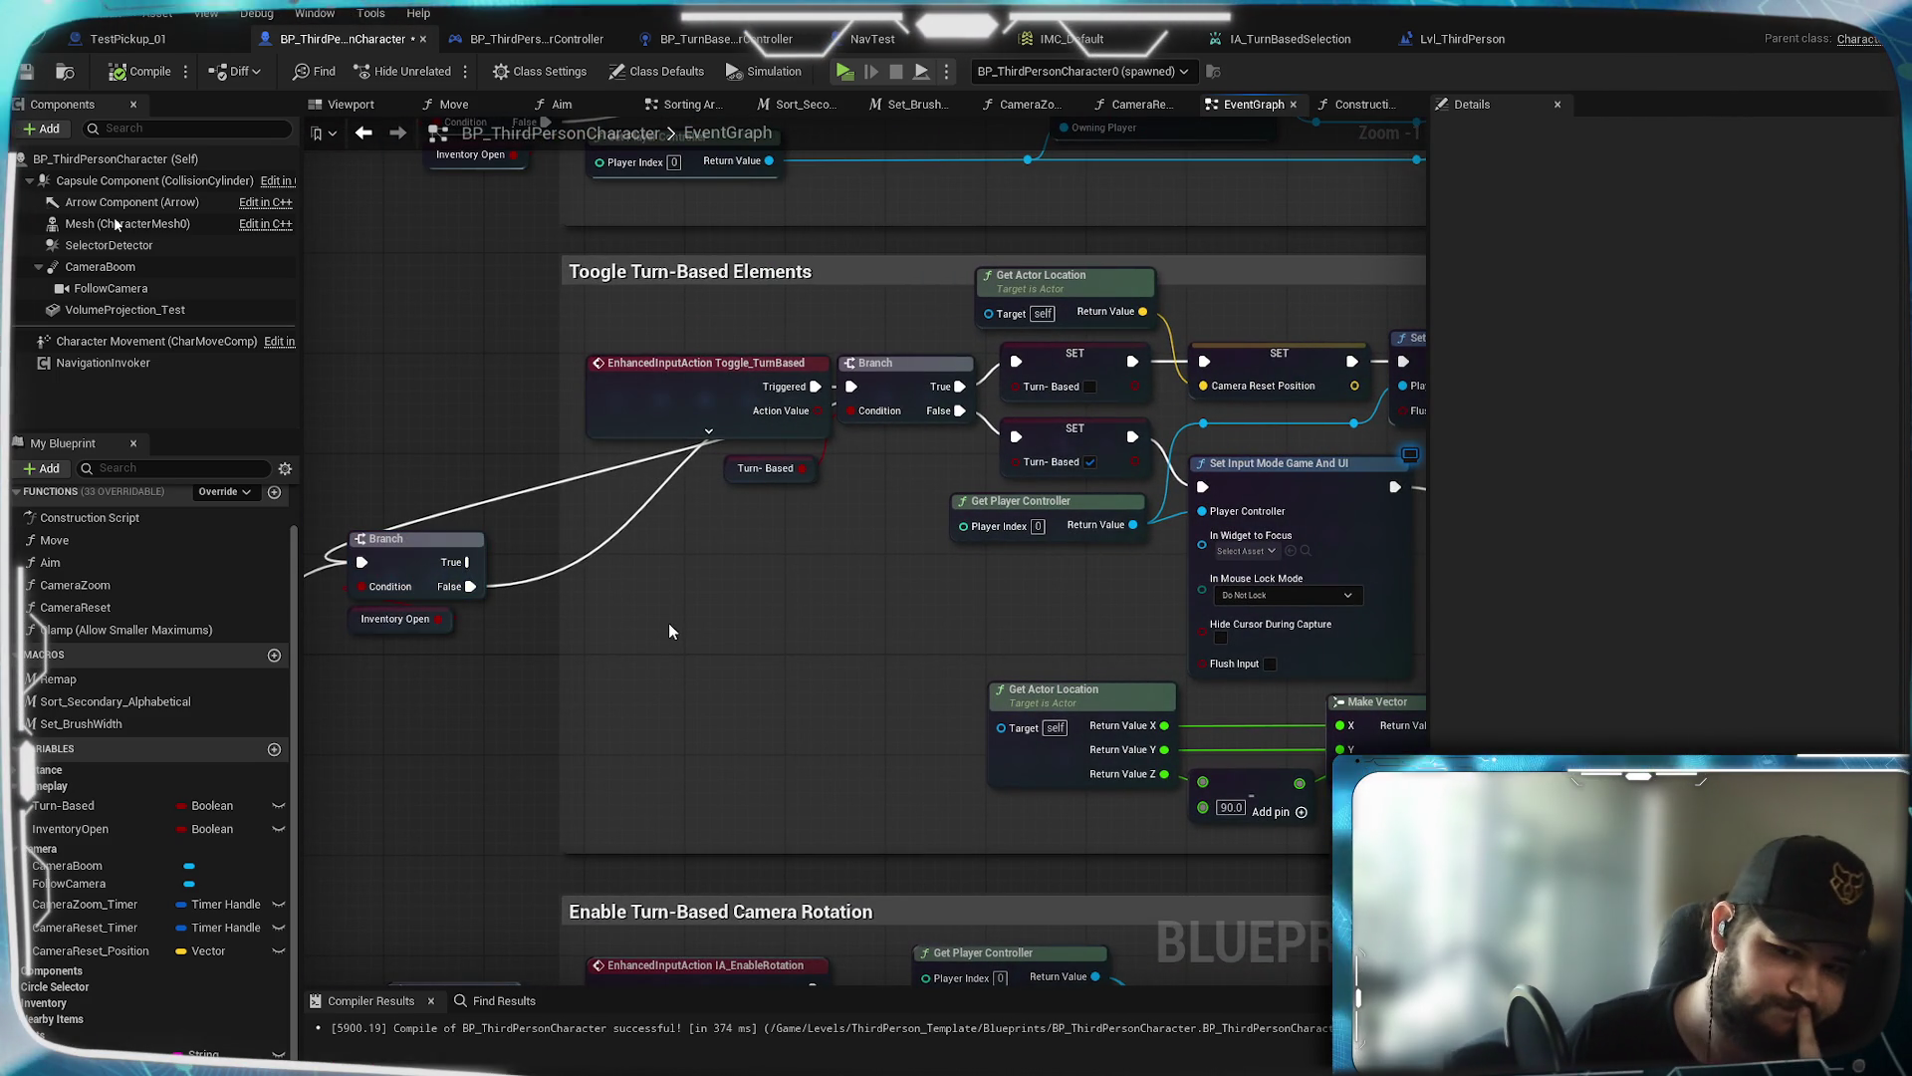
pyautogui.moveTo(835, 634); pyautogui.dragTo(624, 667)
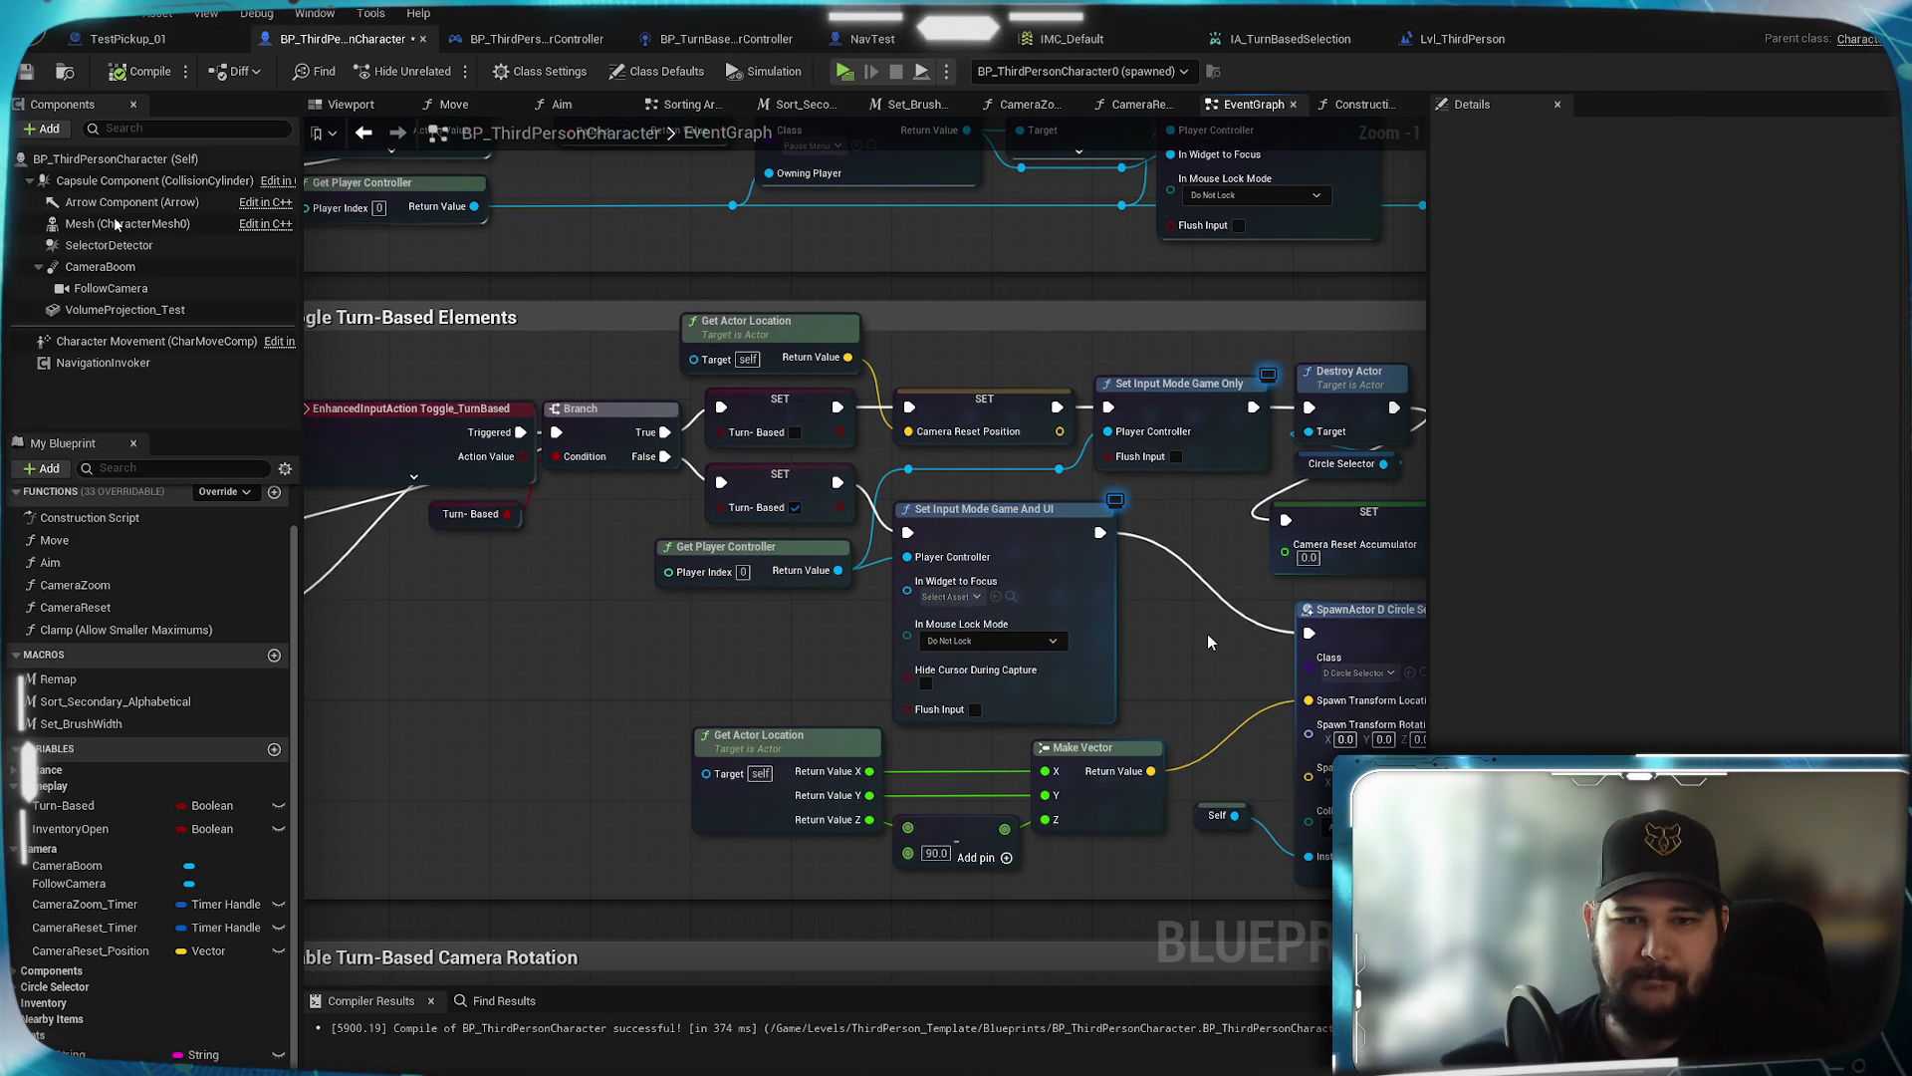
pyautogui.moveTo(709, 678)
pyautogui.mouseDown()
pyautogui.moveTo(912, 751)
pyautogui.moveTo(1172, 644)
pyautogui.moveTo(1333, 631)
pyautogui.mouseUp()
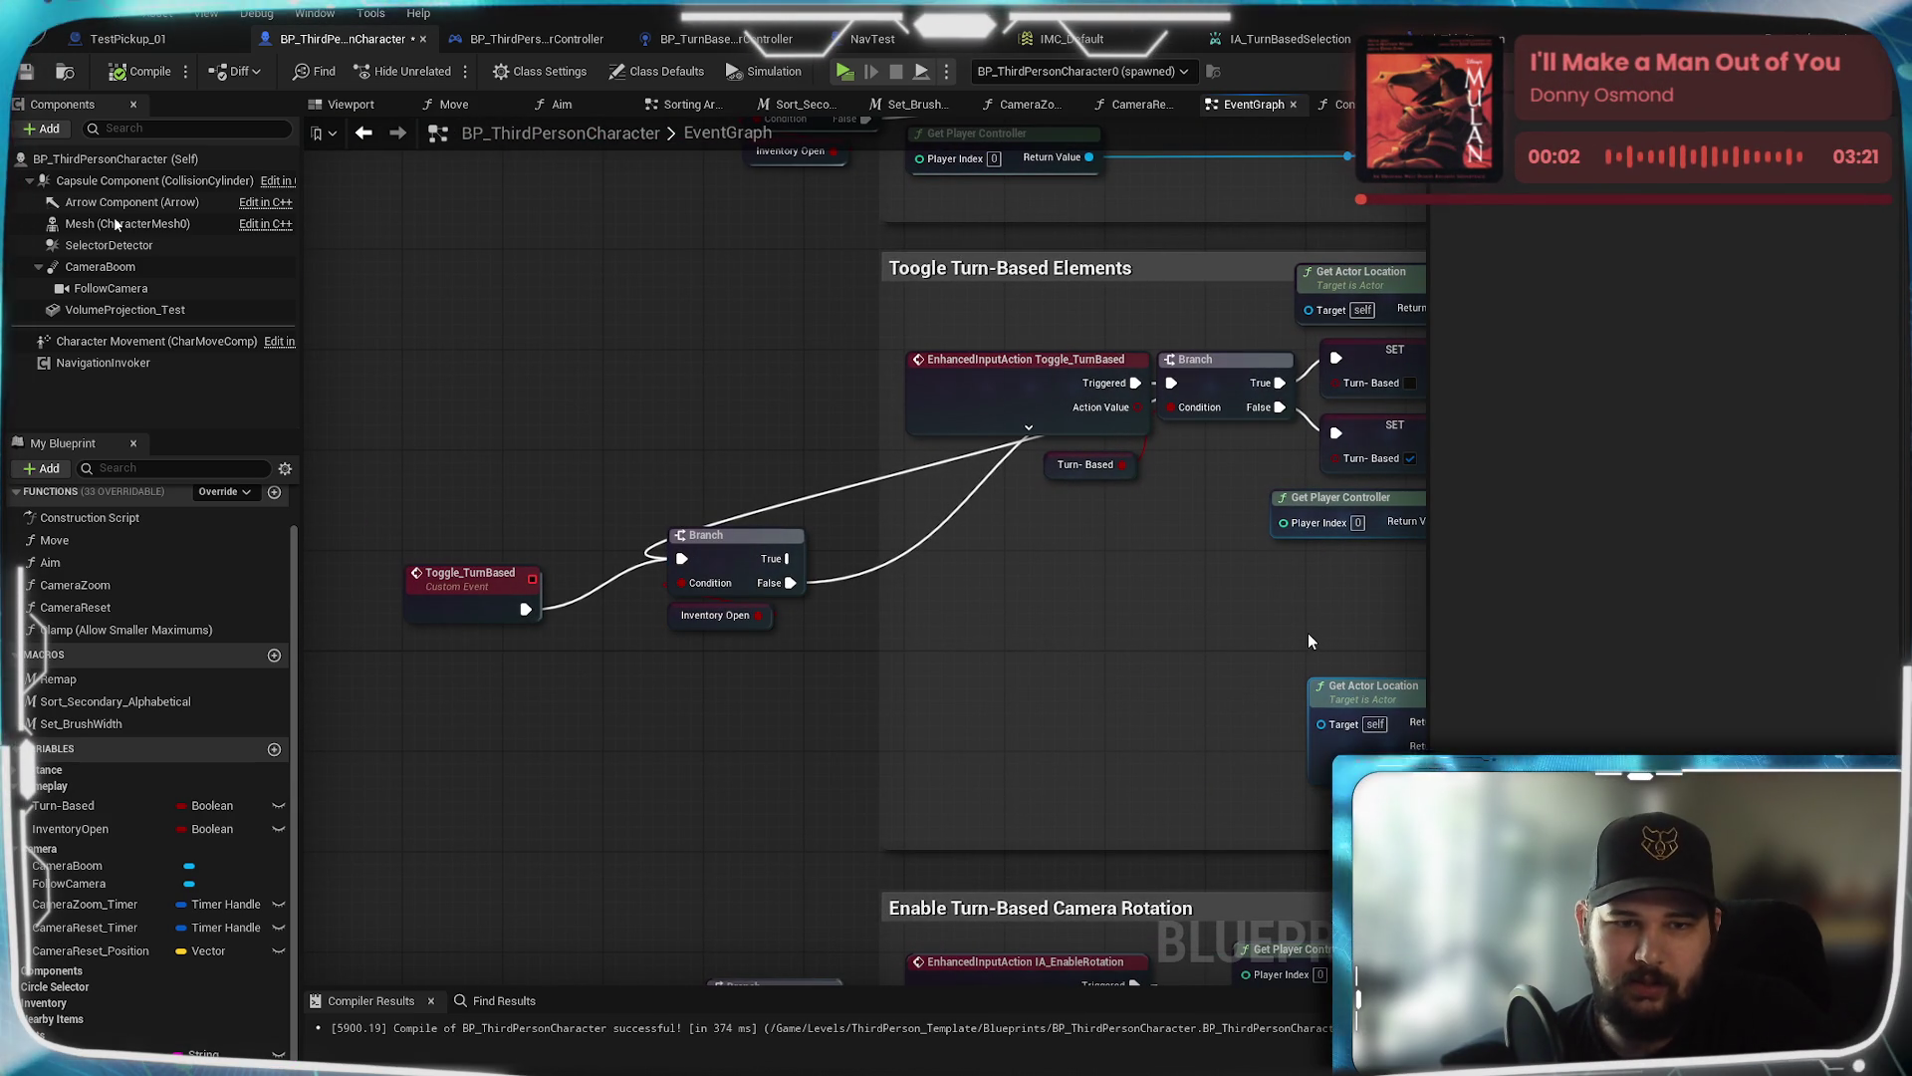
pyautogui.moveTo(1309, 640)
pyautogui.mouseDown()
pyautogui.moveTo(816, 742)
pyautogui.moveTo(894, 763)
pyautogui.moveTo(764, 713)
pyautogui.mouseUp()
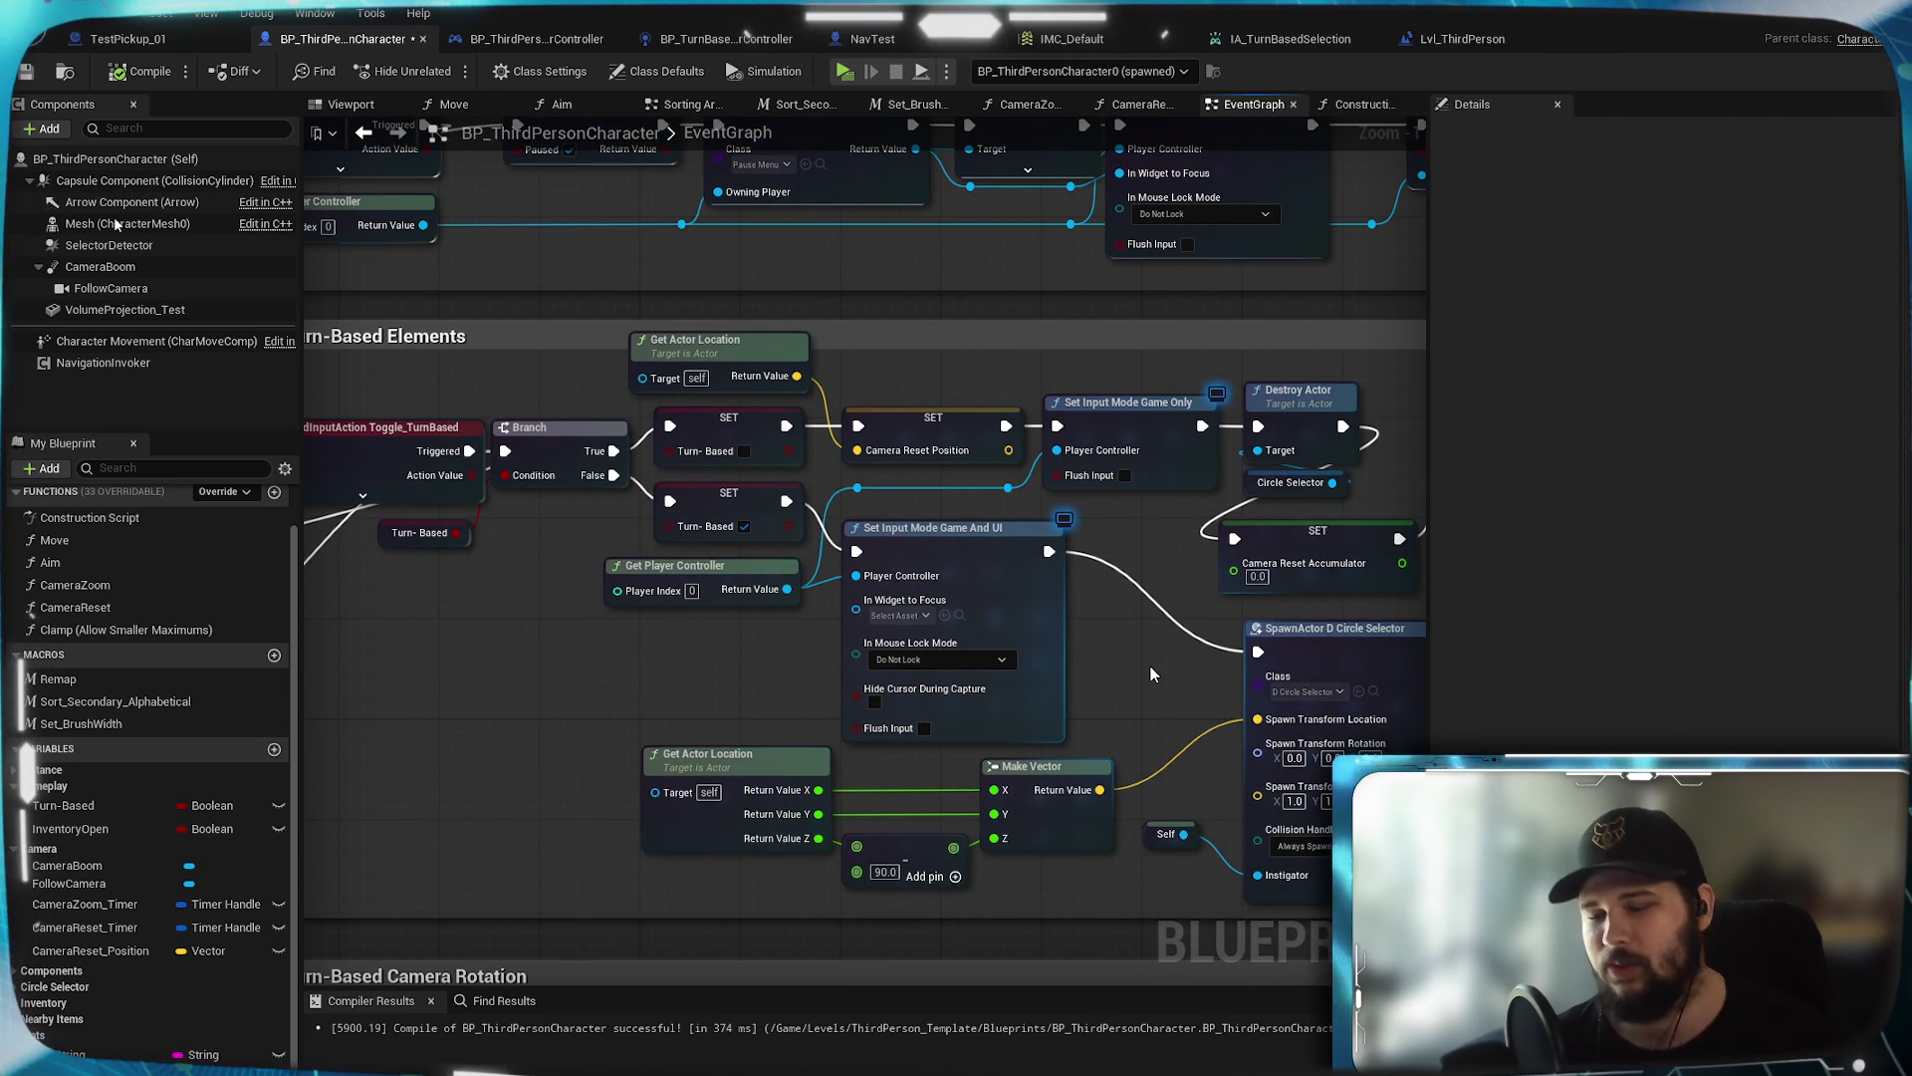
pyautogui.moveTo(1153, 675)
pyautogui.mouseDown()
pyautogui.moveTo(1025, 790)
pyautogui.moveTo(1033, 768)
pyautogui.moveTo(917, 713)
pyautogui.mouseUp()
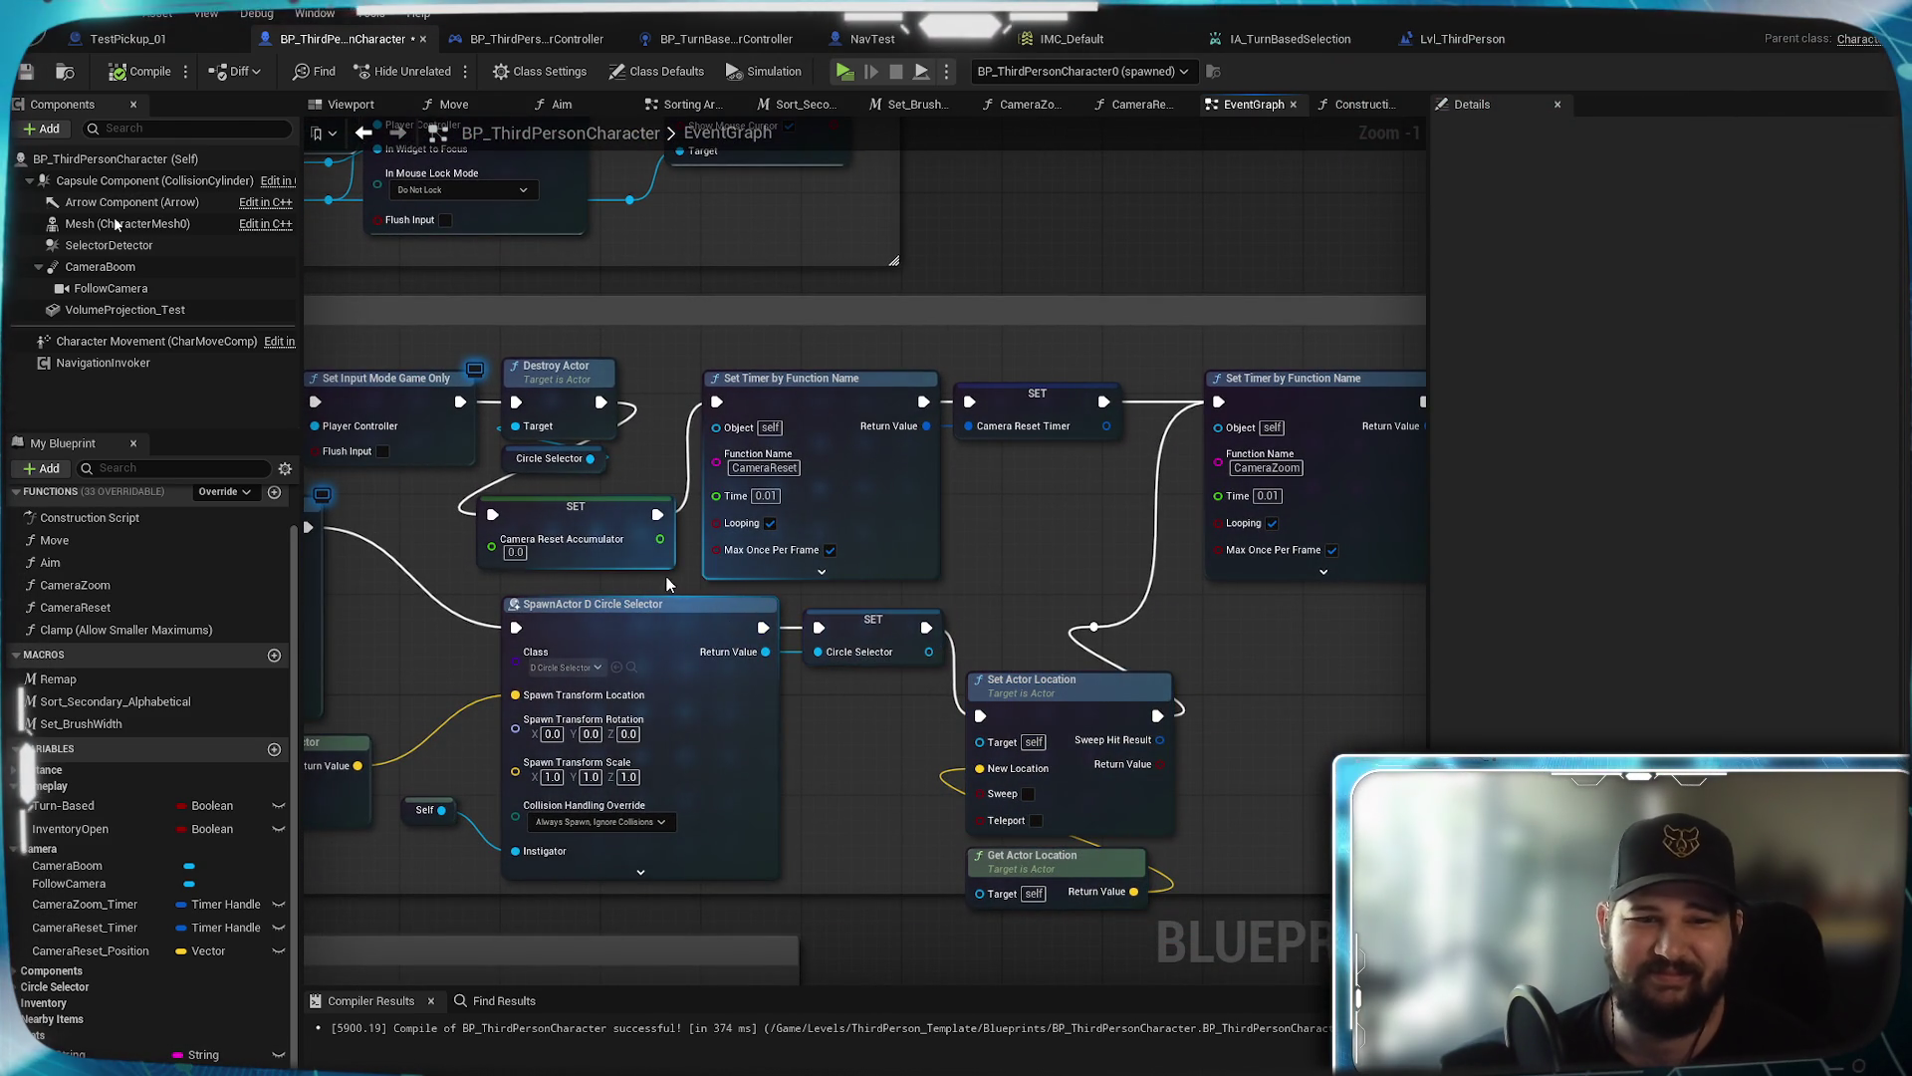
pyautogui.moveTo(1042, 560)
pyautogui.mouseDown()
pyautogui.moveTo(914, 599)
pyautogui.moveTo(575, 599)
pyautogui.mouseUp()
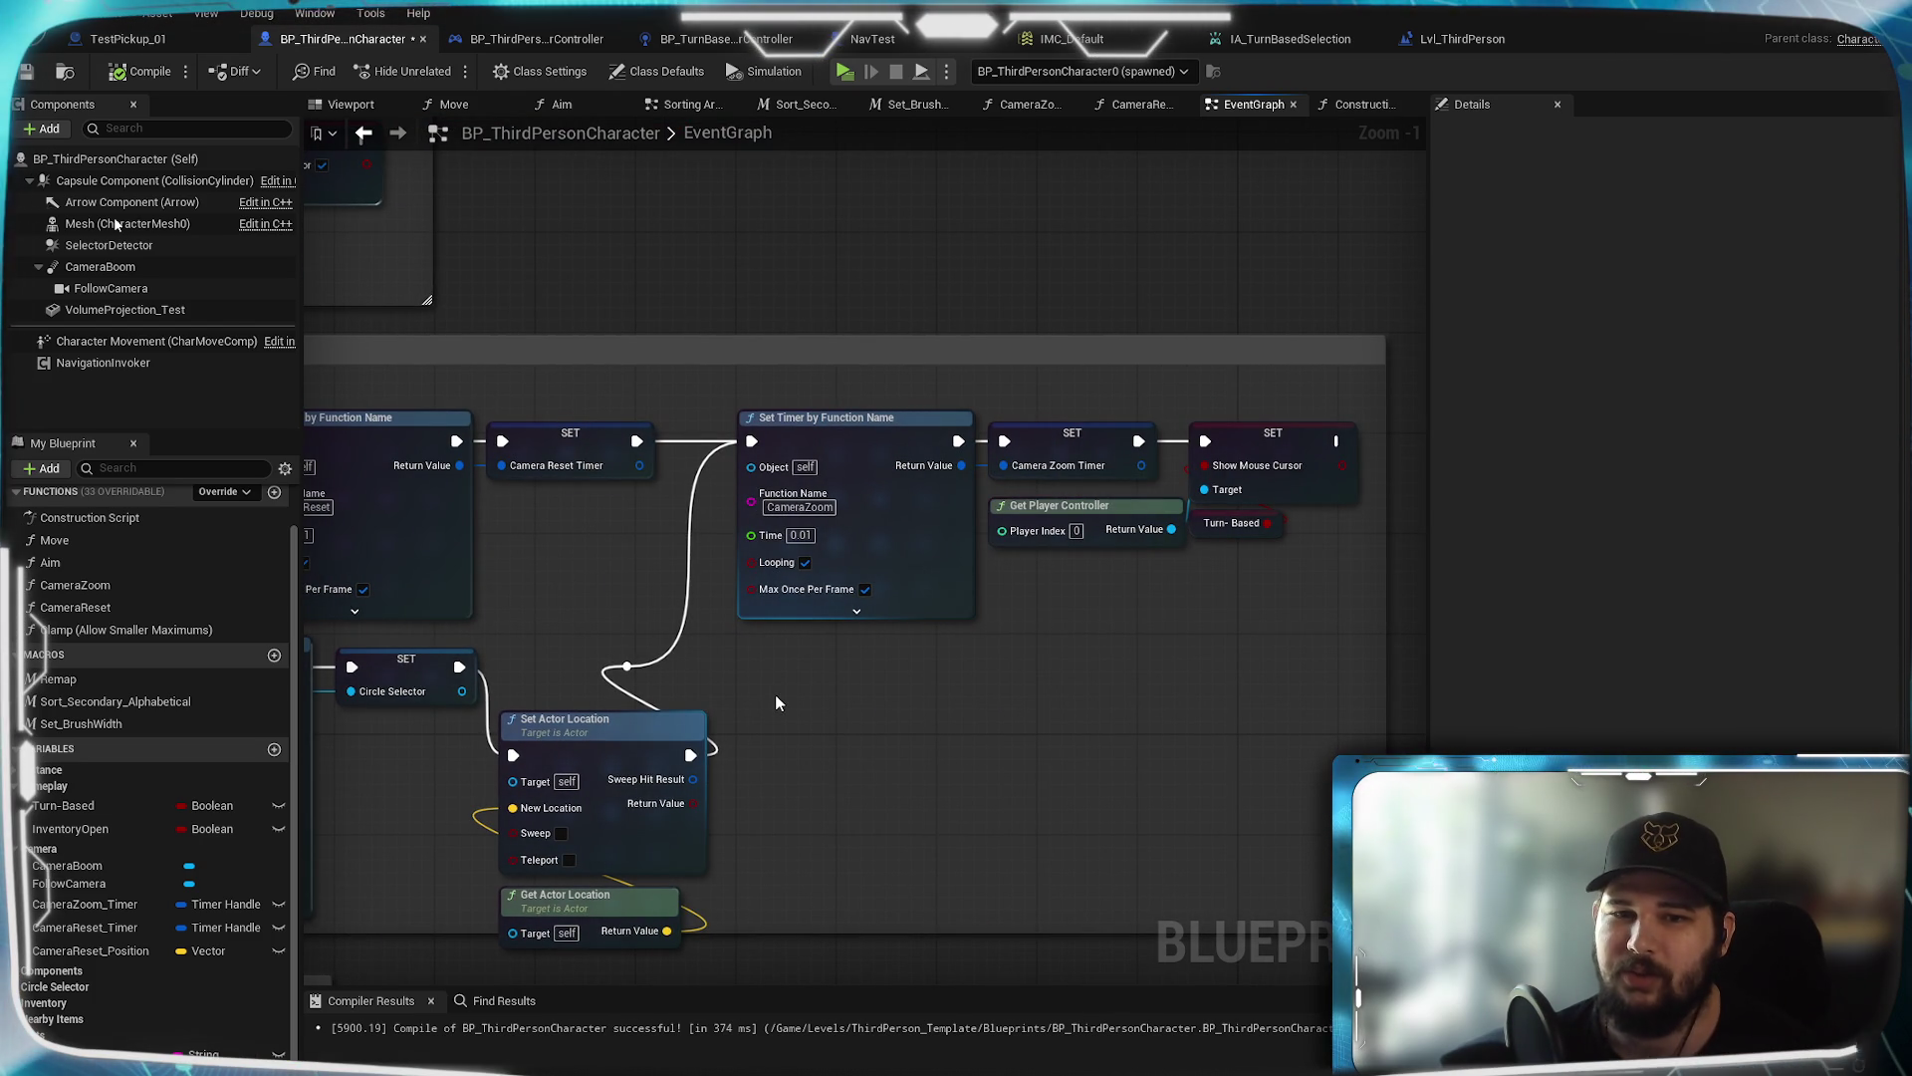
pyautogui.moveTo(602, 632); pyautogui.dragTo(1603, 692)
pyautogui.moveTo(1886, 652)
pyautogui.mouseDown()
pyautogui.moveTo(711, 565)
pyautogui.moveTo(585, 637)
pyautogui.mouseUp()
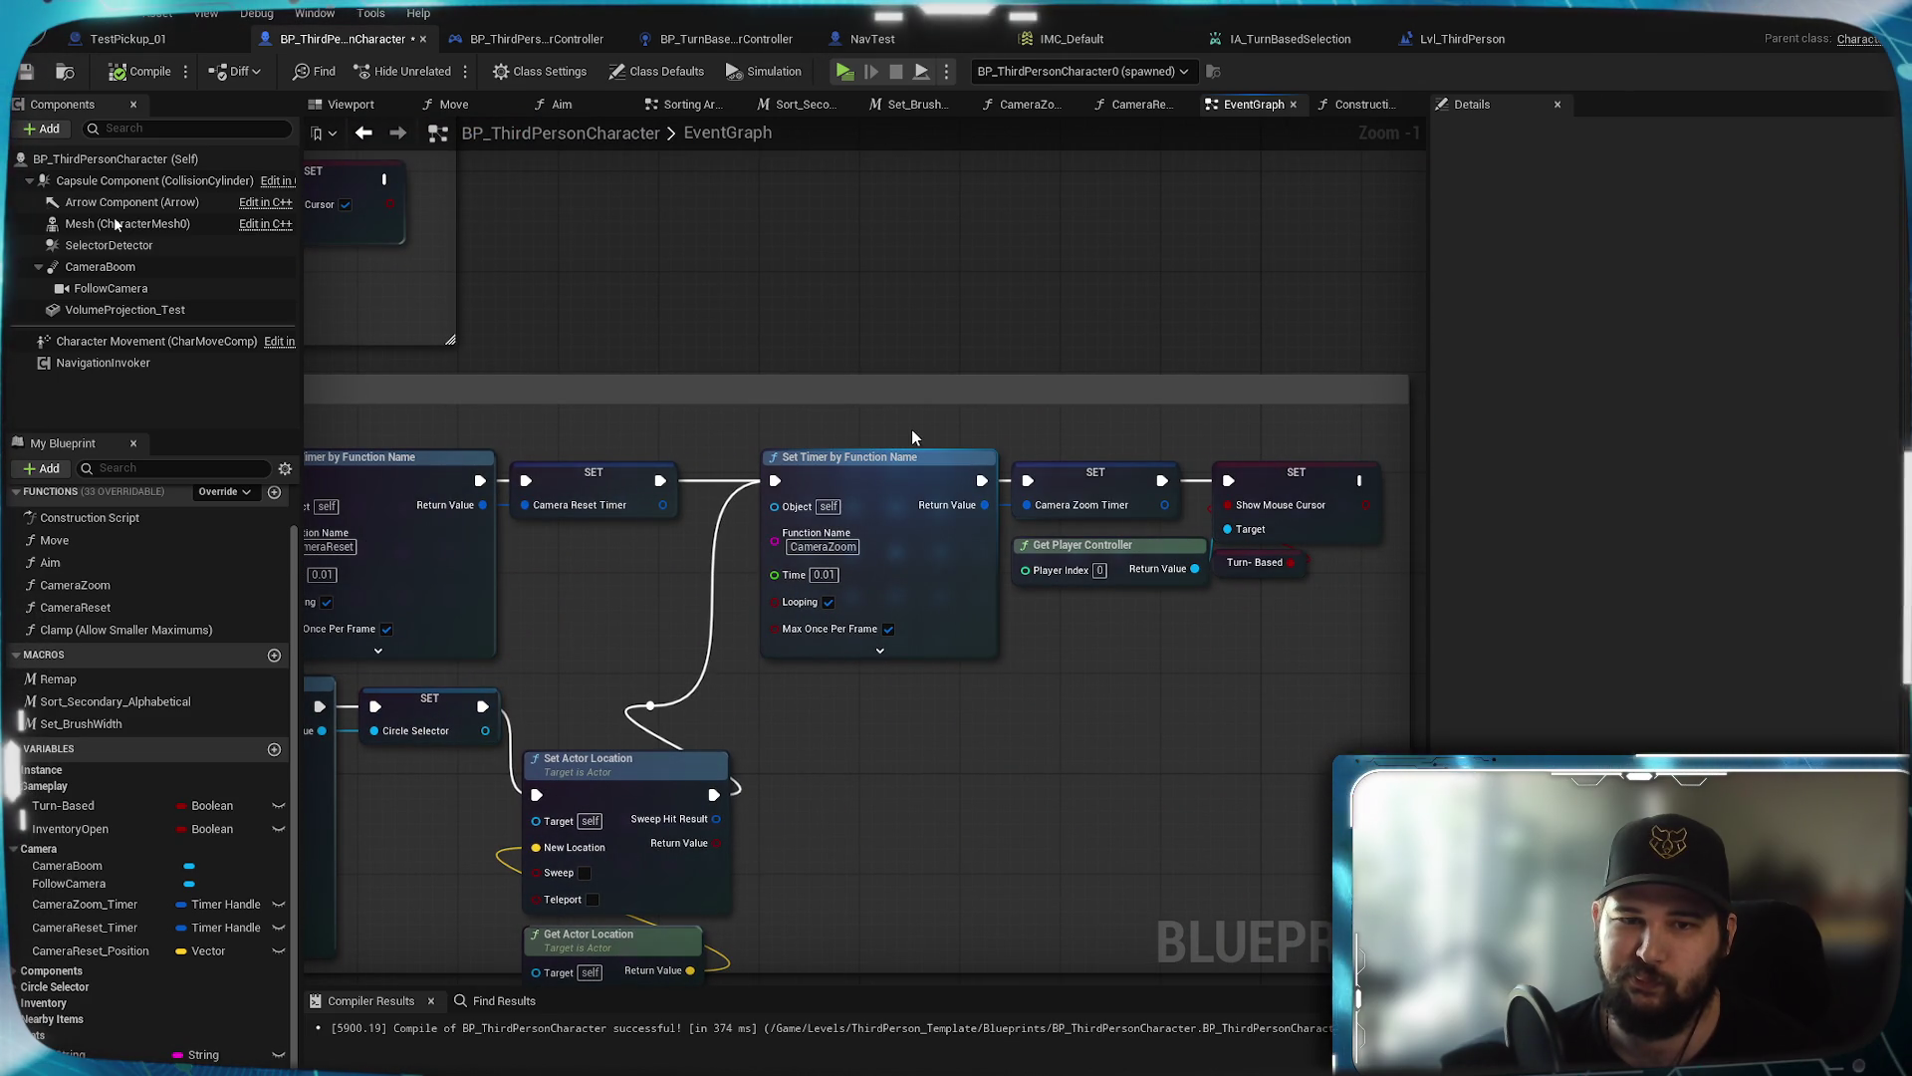
pyautogui.moveTo(943, 439); pyautogui.dragTo(1068, 486)
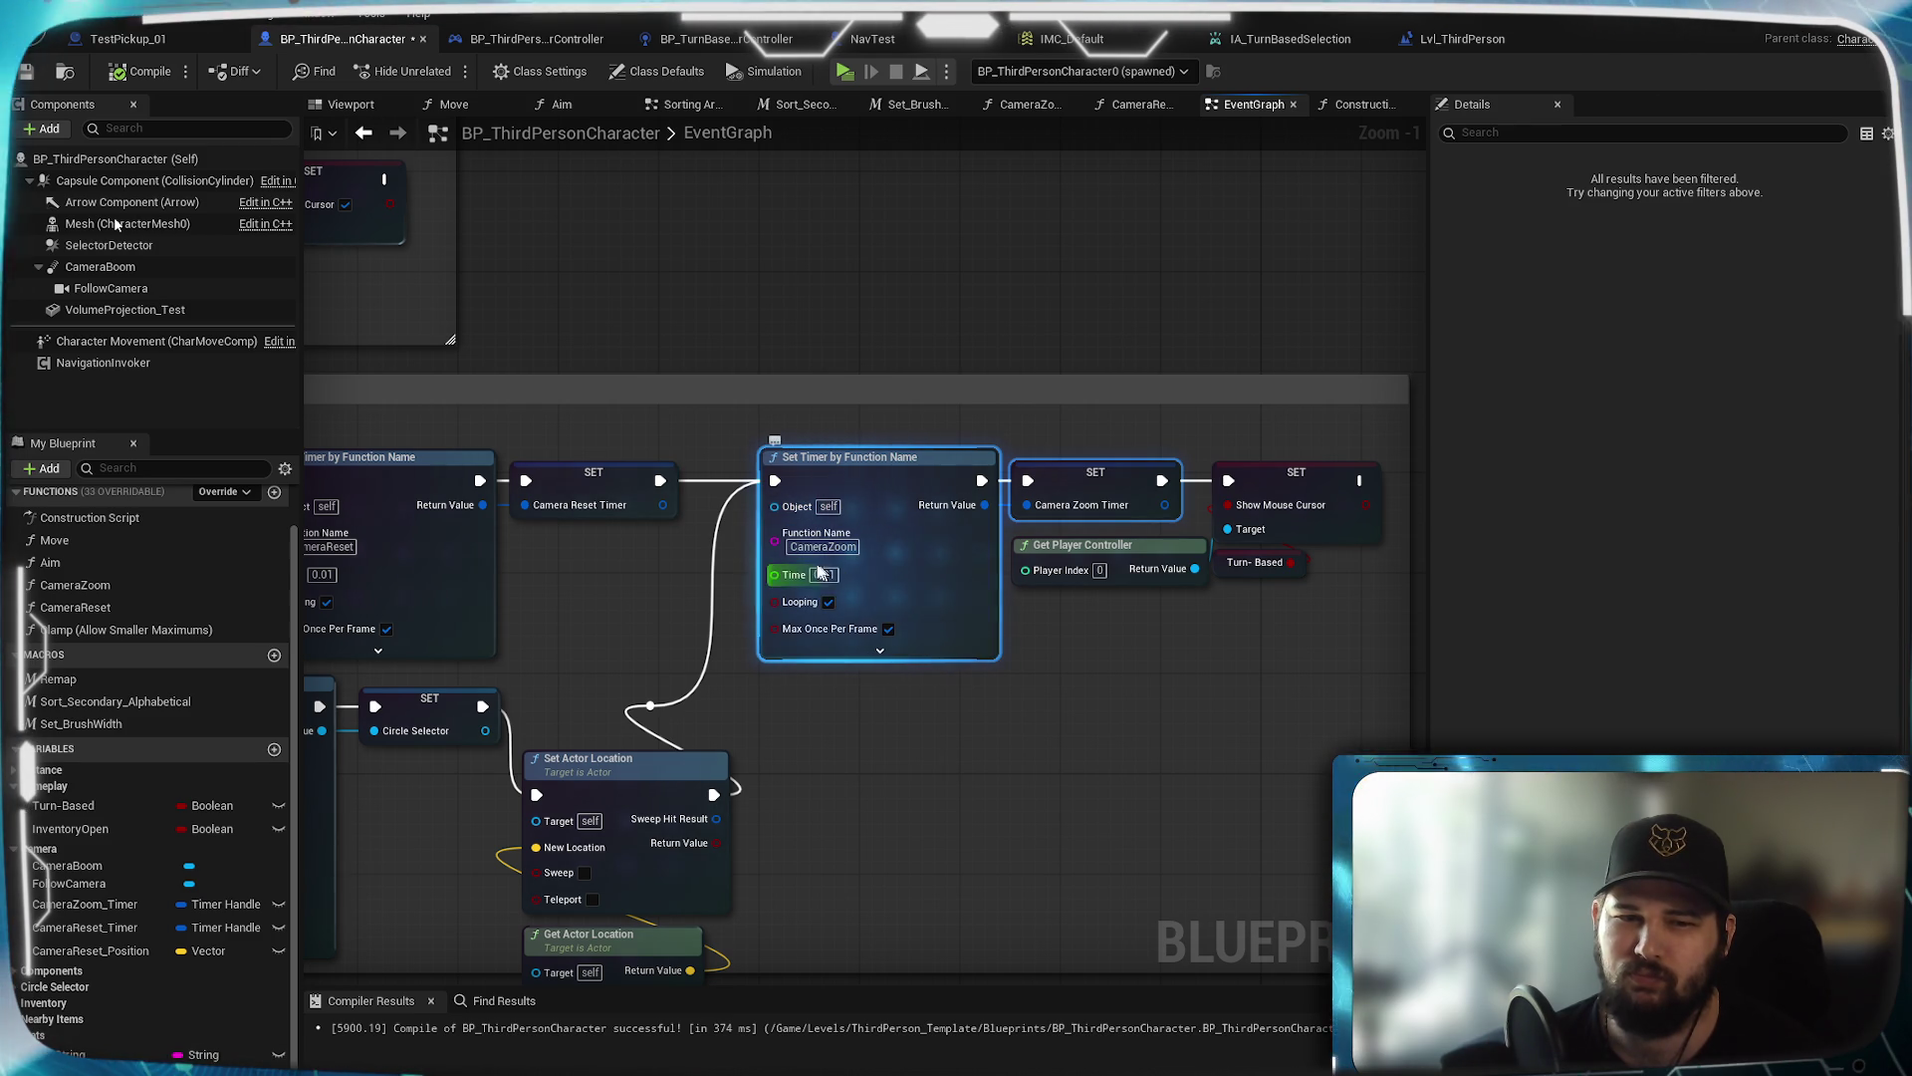
pyautogui.click(1006, 608)
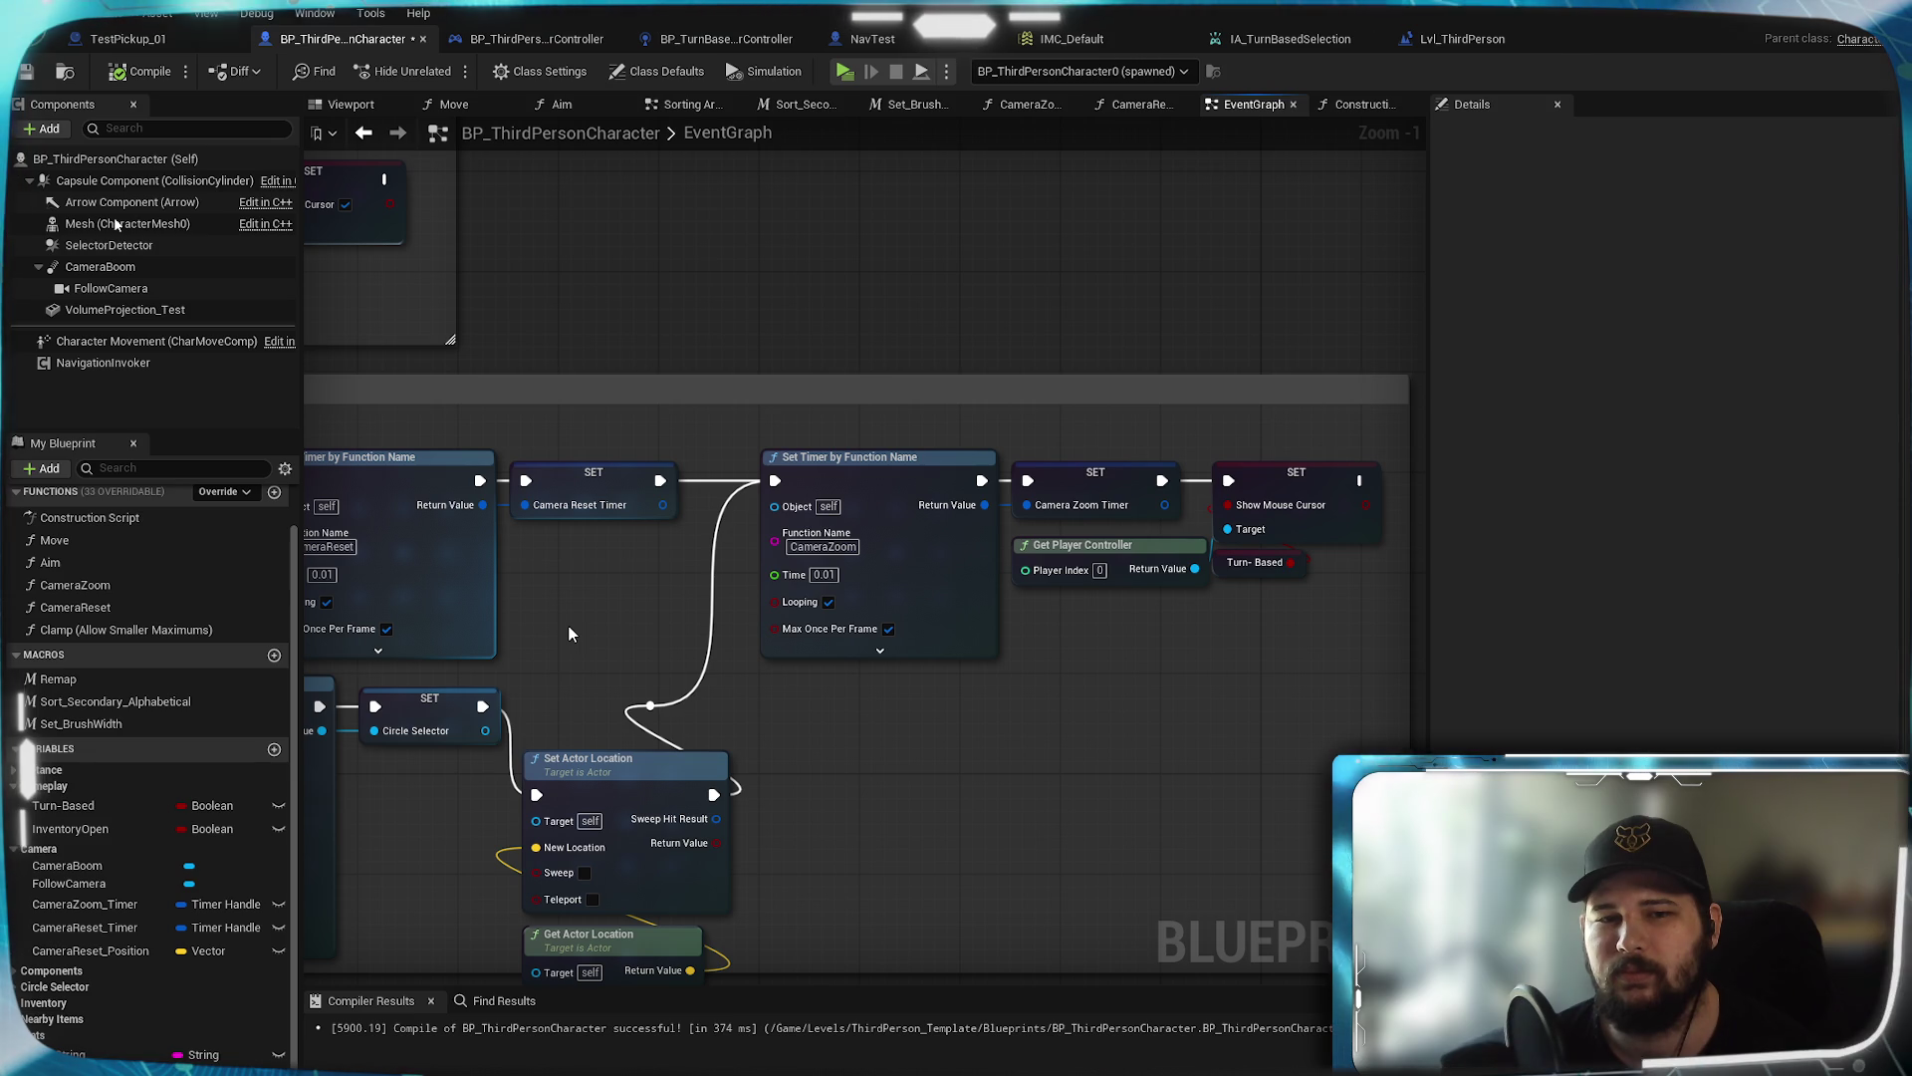
pyautogui.moveTo(571, 633)
pyautogui.mouseDown()
pyautogui.moveTo(1156, 637)
pyautogui.moveTo(1195, 597)
pyautogui.moveTo(1518, 589)
pyautogui.mouseUp()
pyautogui.moveTo(1295, 438)
pyautogui.mouseDown()
pyautogui.moveTo(996, 468)
pyautogui.moveTo(757, 463)
pyautogui.mouseUp()
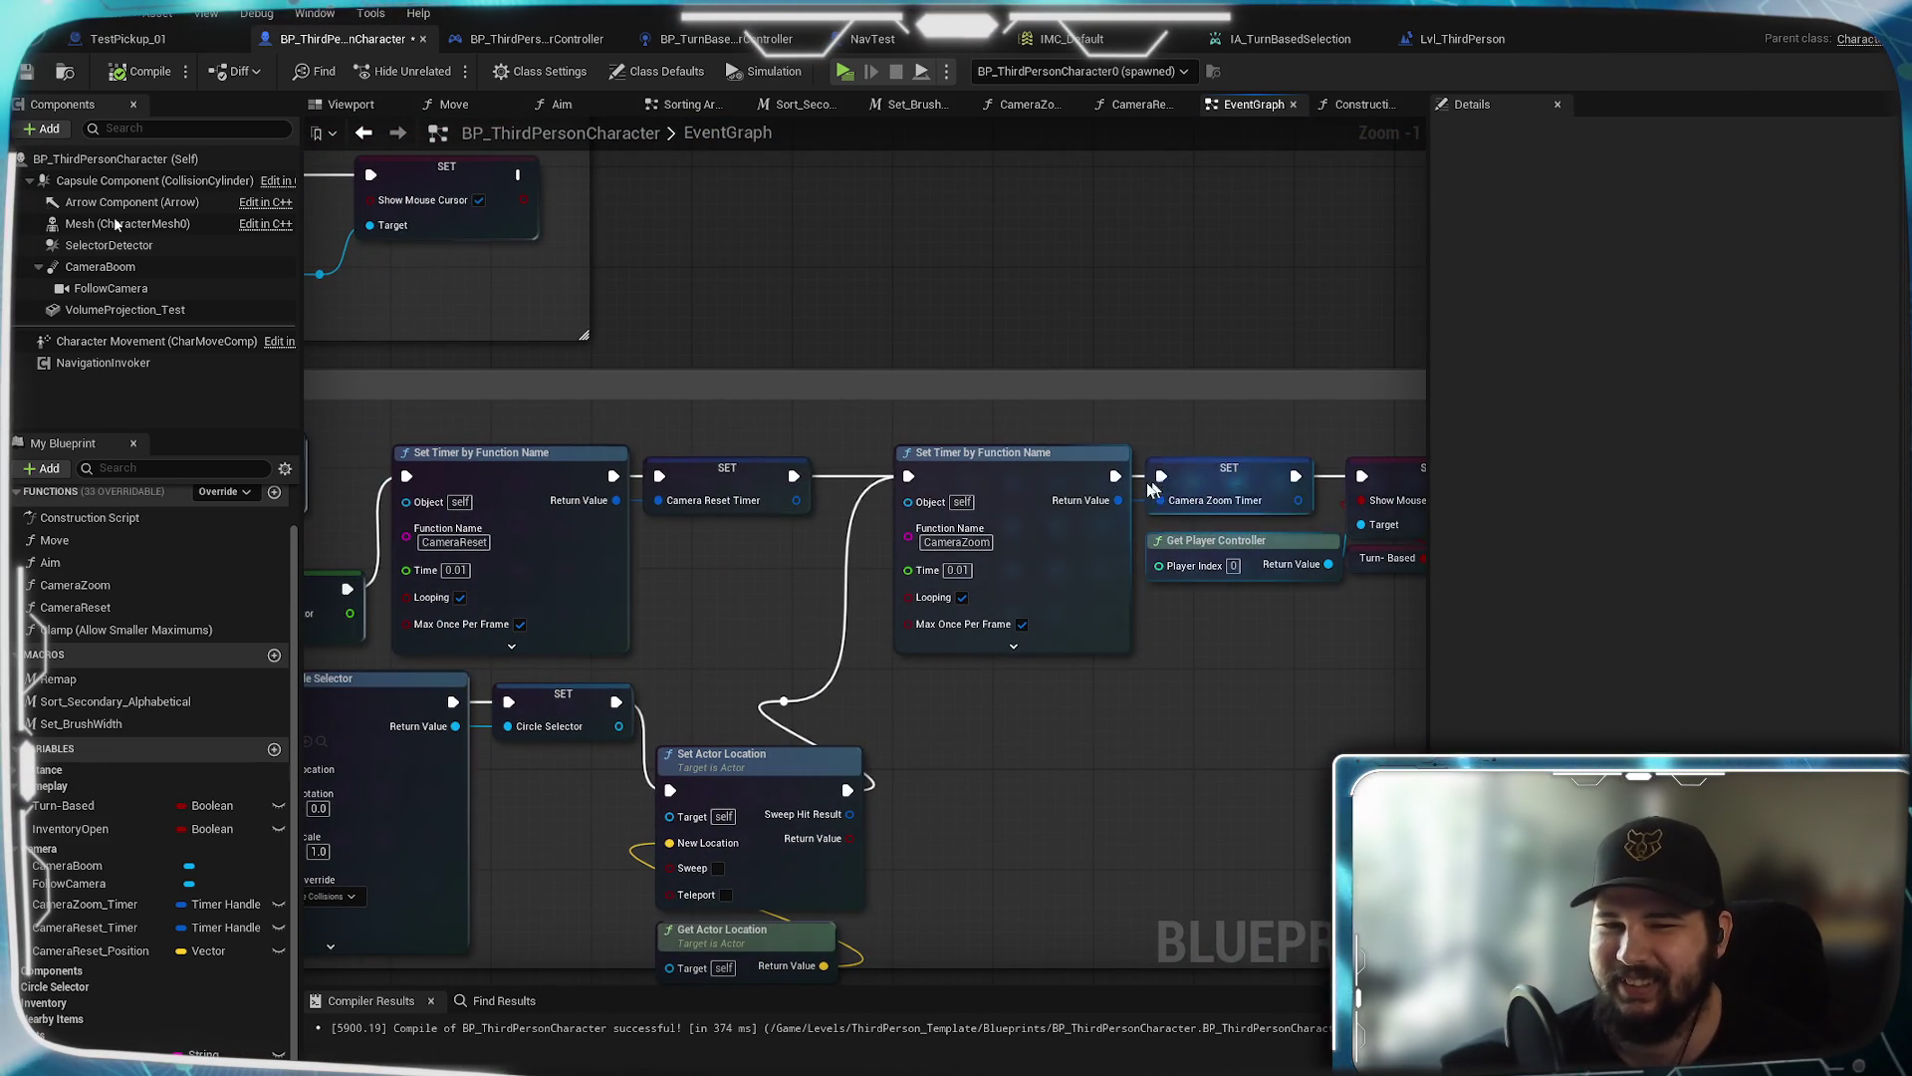
pyautogui.moveTo(745, 546)
pyautogui.mouseDown()
pyautogui.moveTo(956, 516)
pyautogui.moveTo(704, 535)
pyautogui.moveTo(631, 566)
pyautogui.mouseUp()
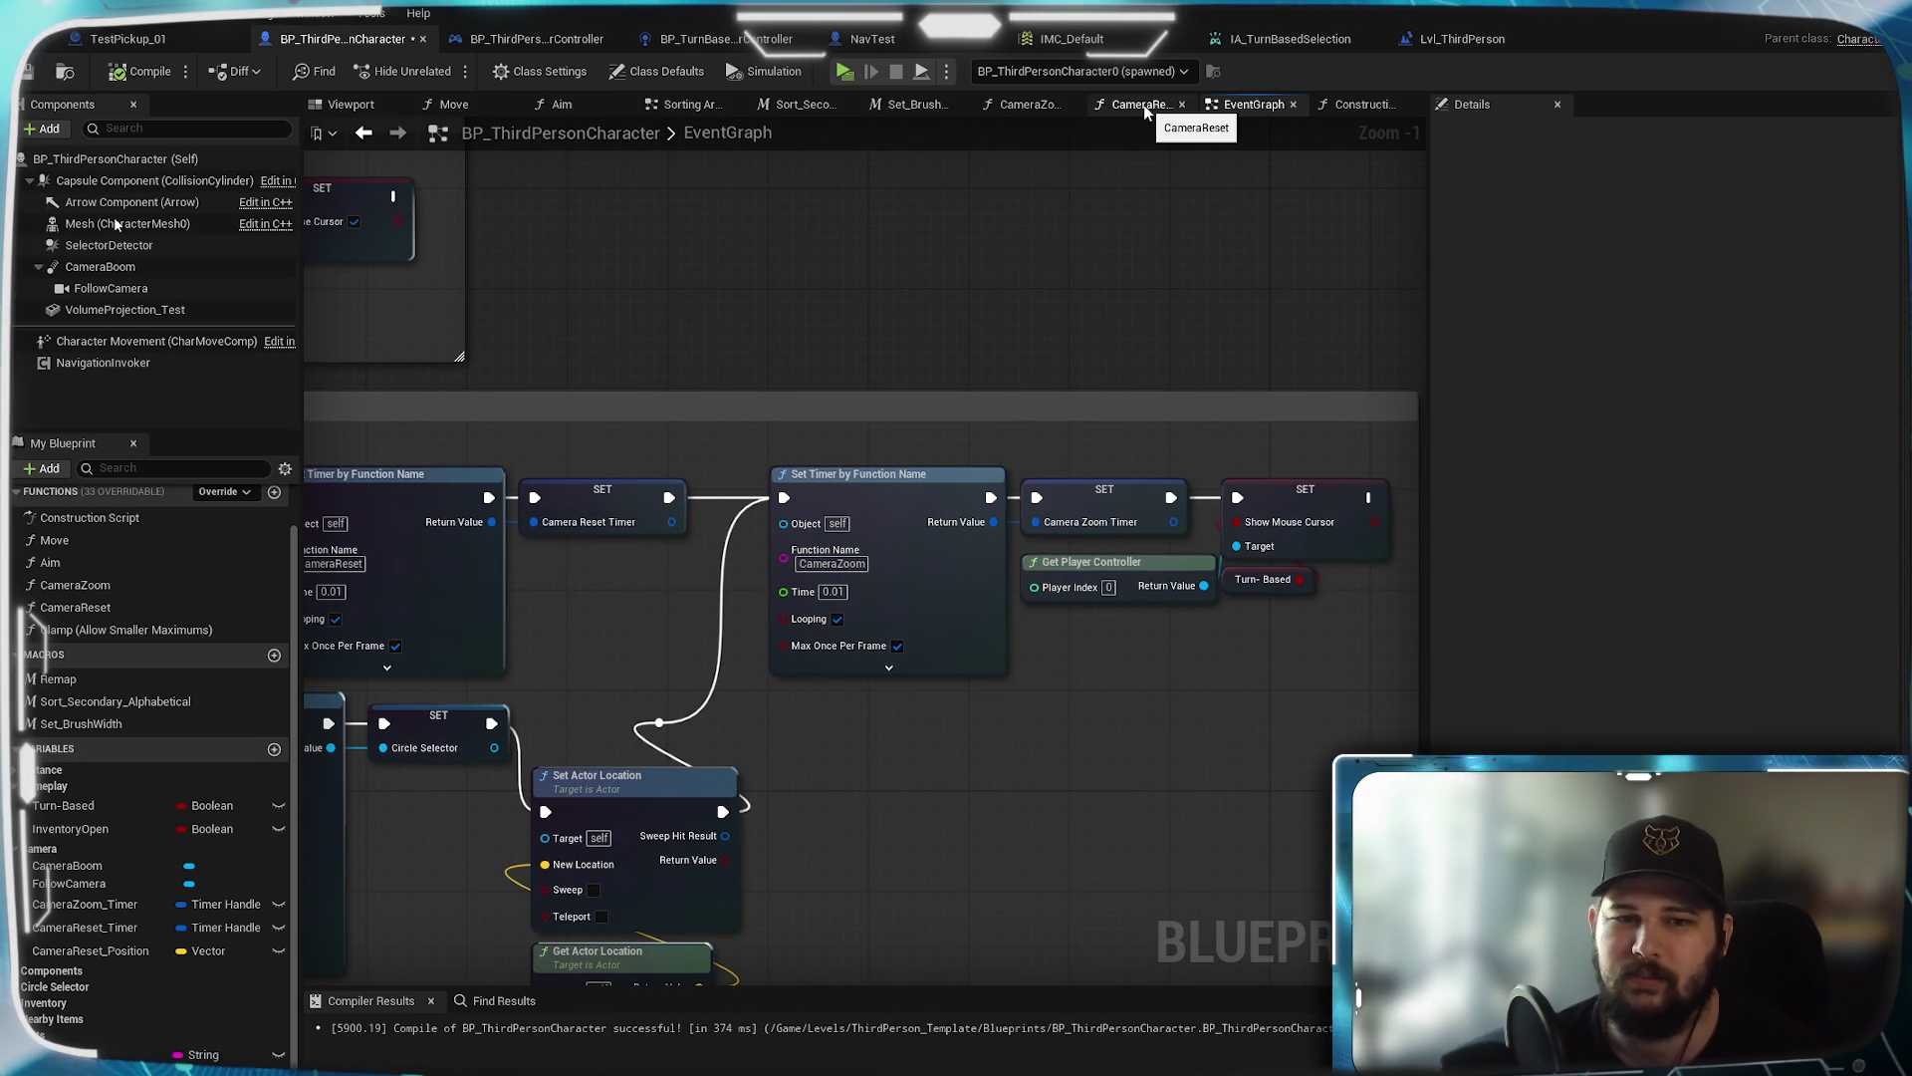
# Look over the CameraZoom function's clamp and branch nodes
pyautogui.click(1028, 105)
pyautogui.scroll(3, 1137, 535)
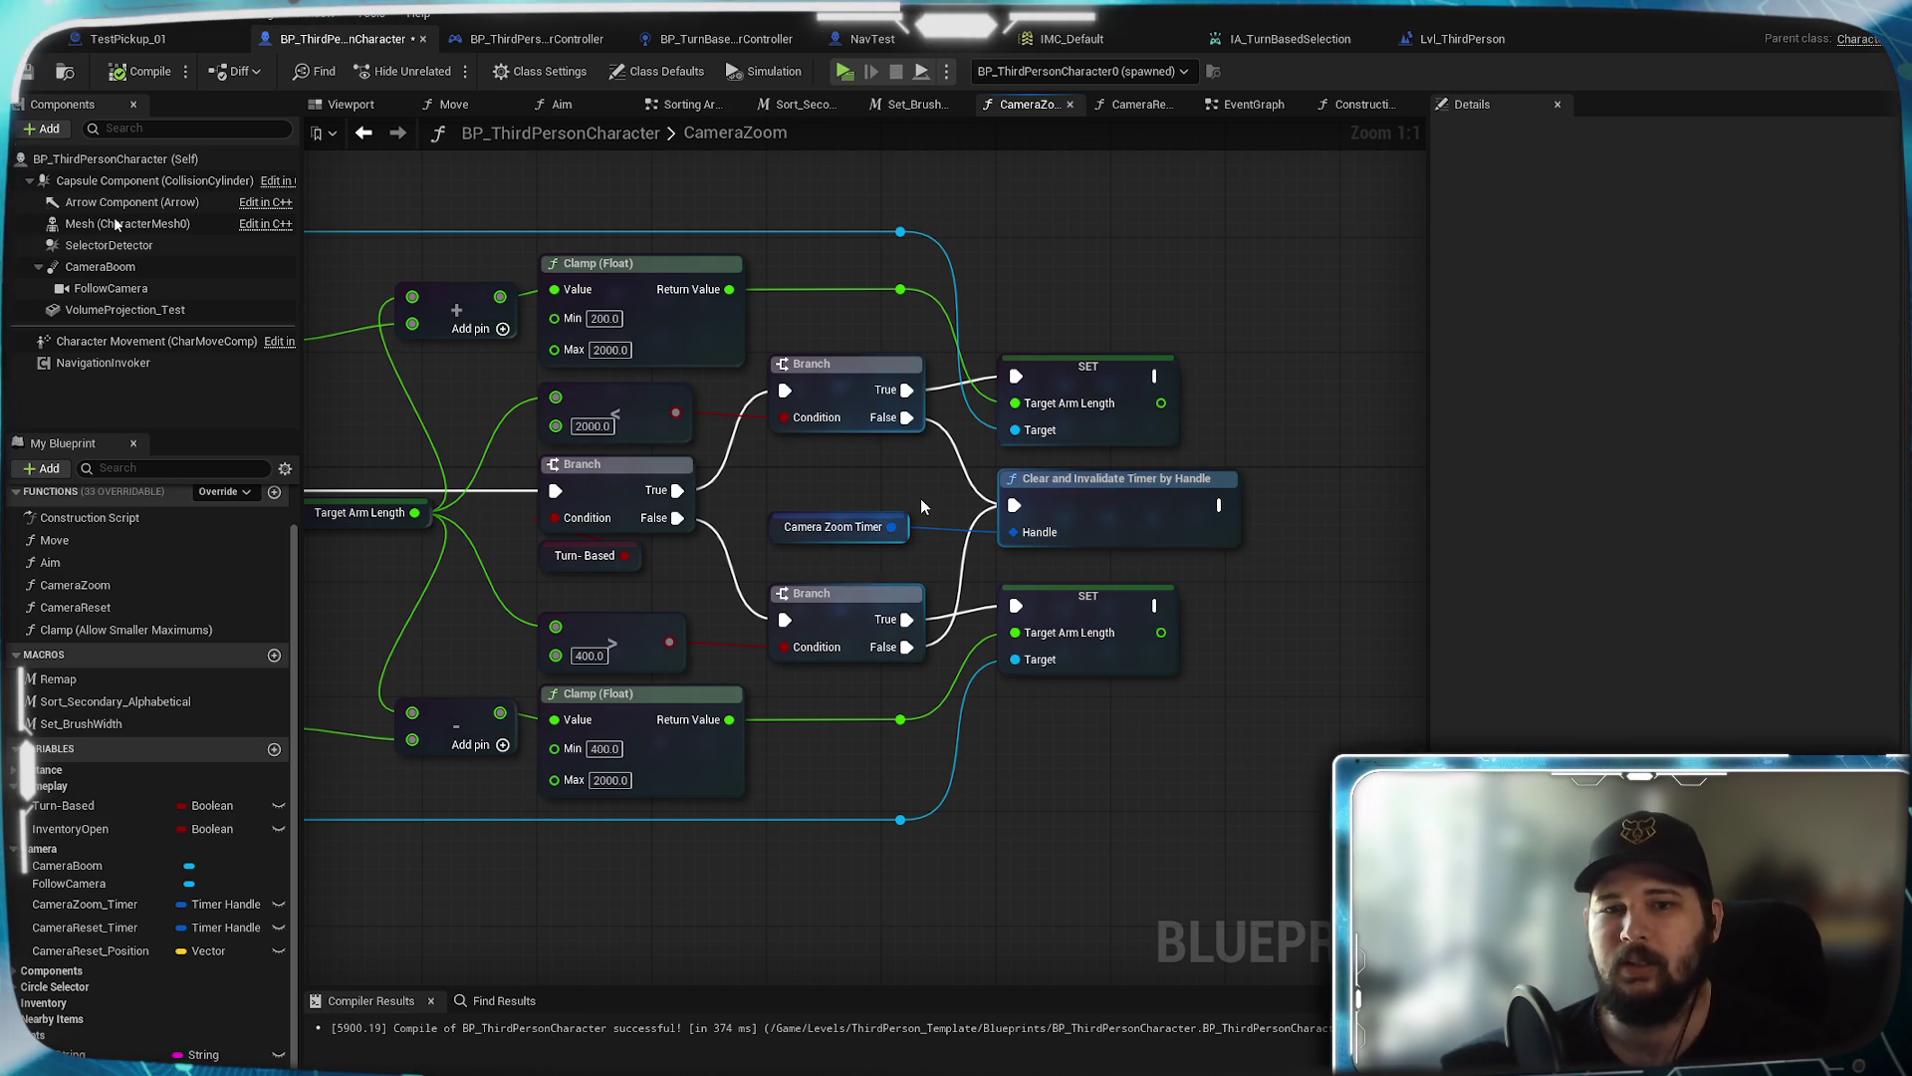
pyautogui.moveTo(958, 491); pyautogui.dragTo(998, 563)
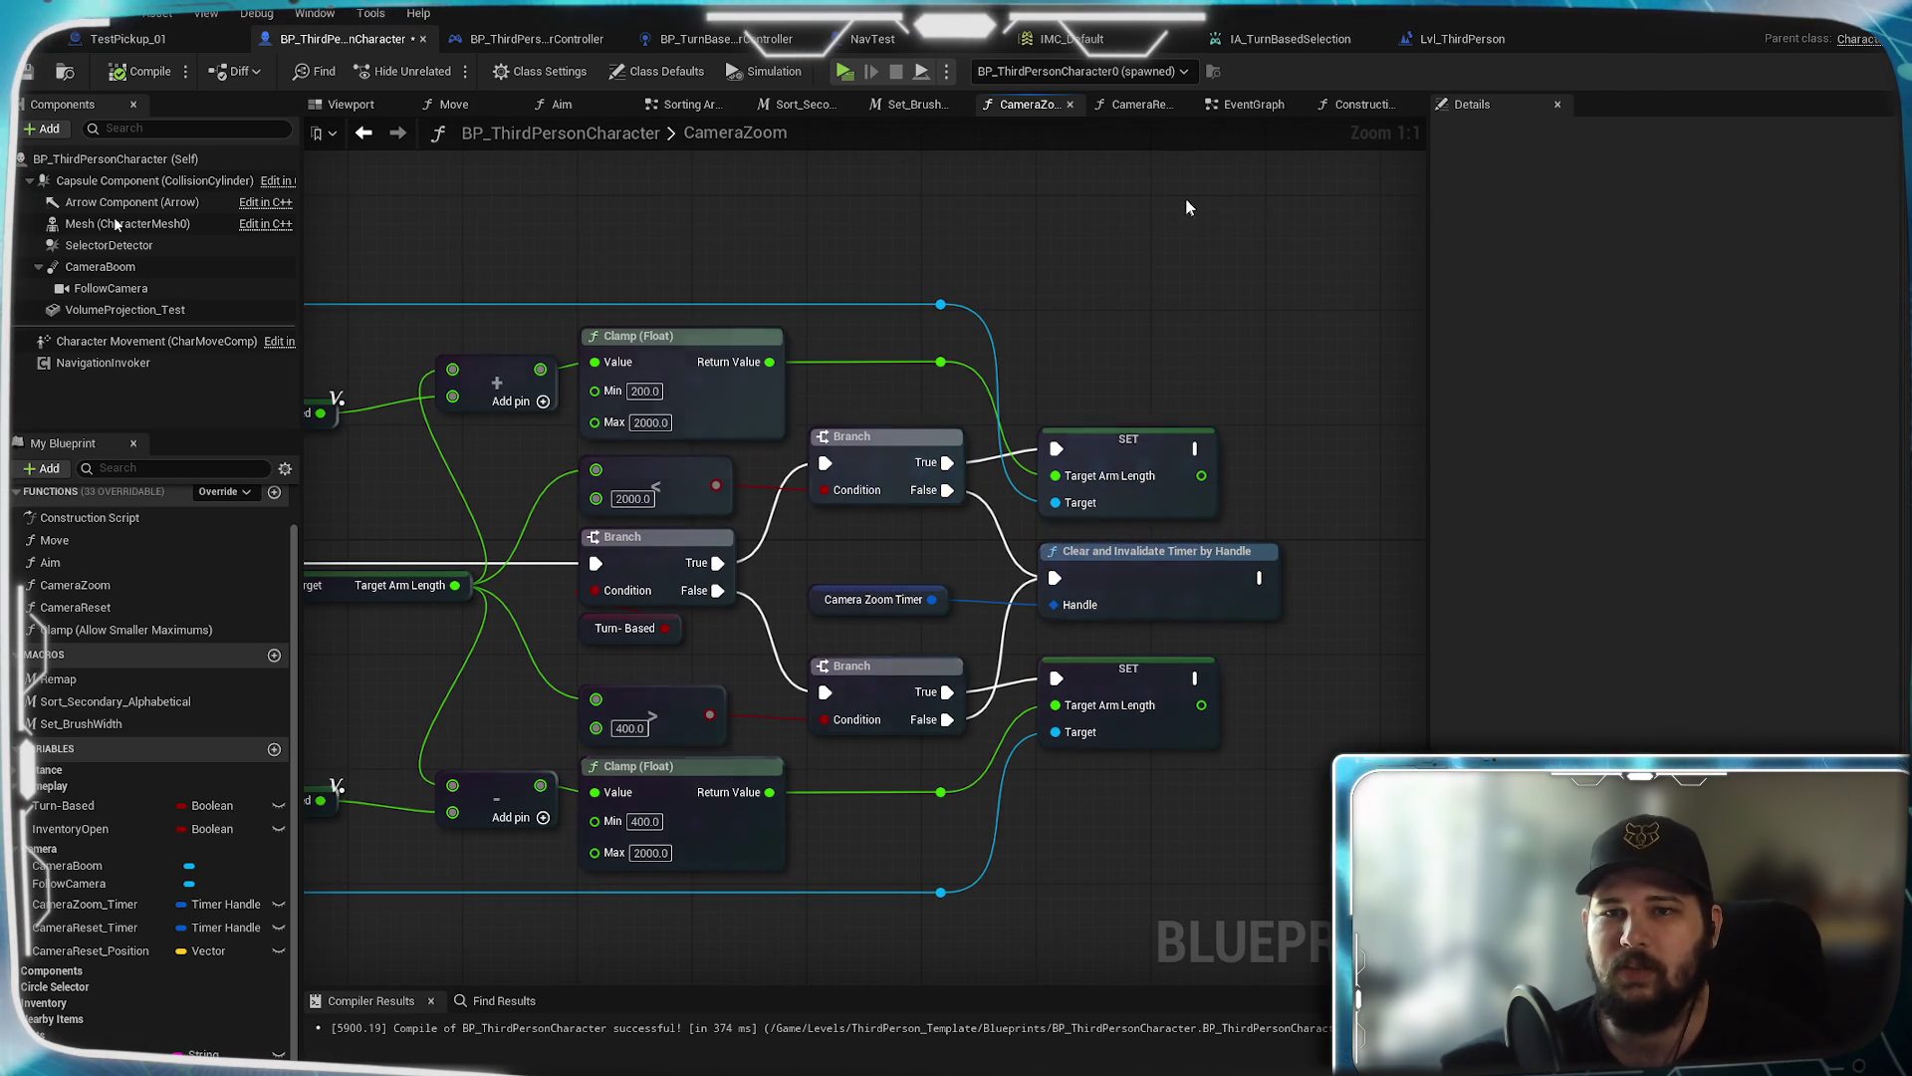
# Check the Construction Script, then frame the EventGraph's spawn and timer setup nodes
pyautogui.click(1350, 105)
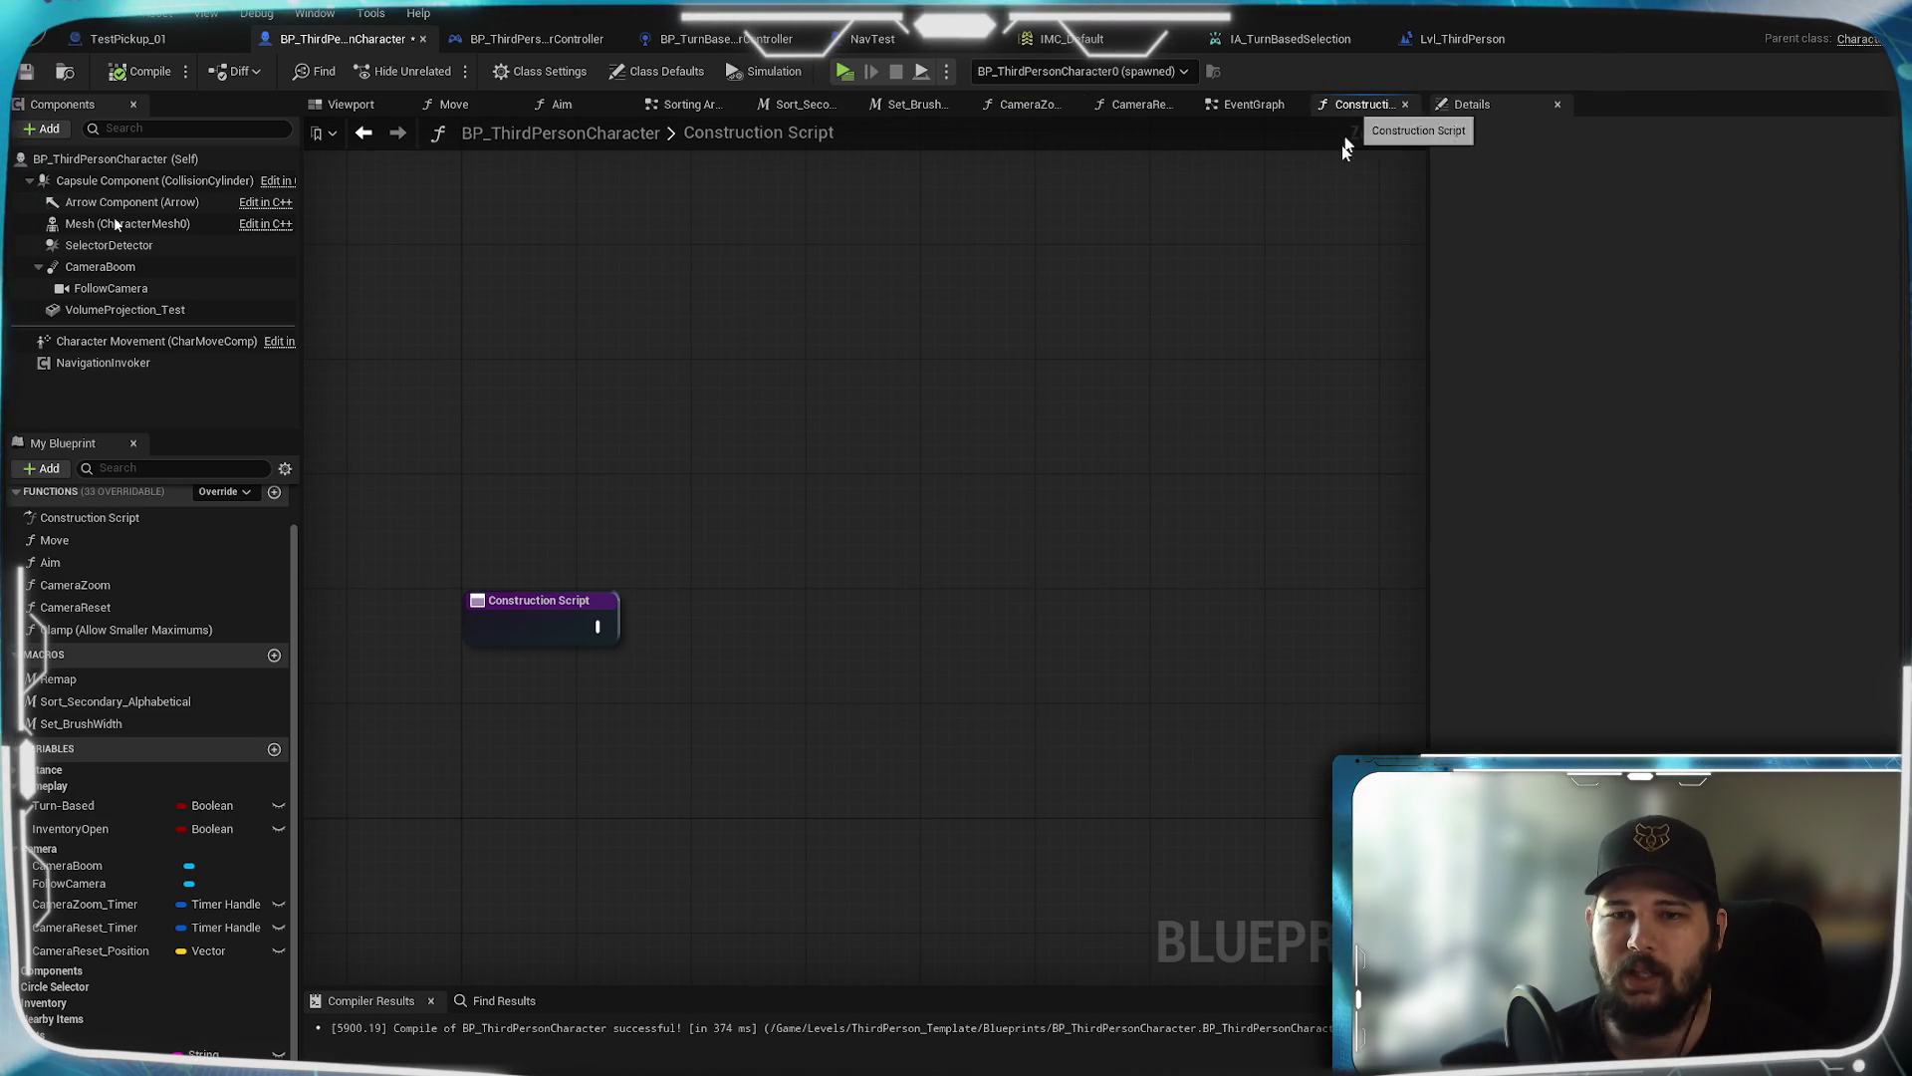
pyautogui.click(1257, 104)
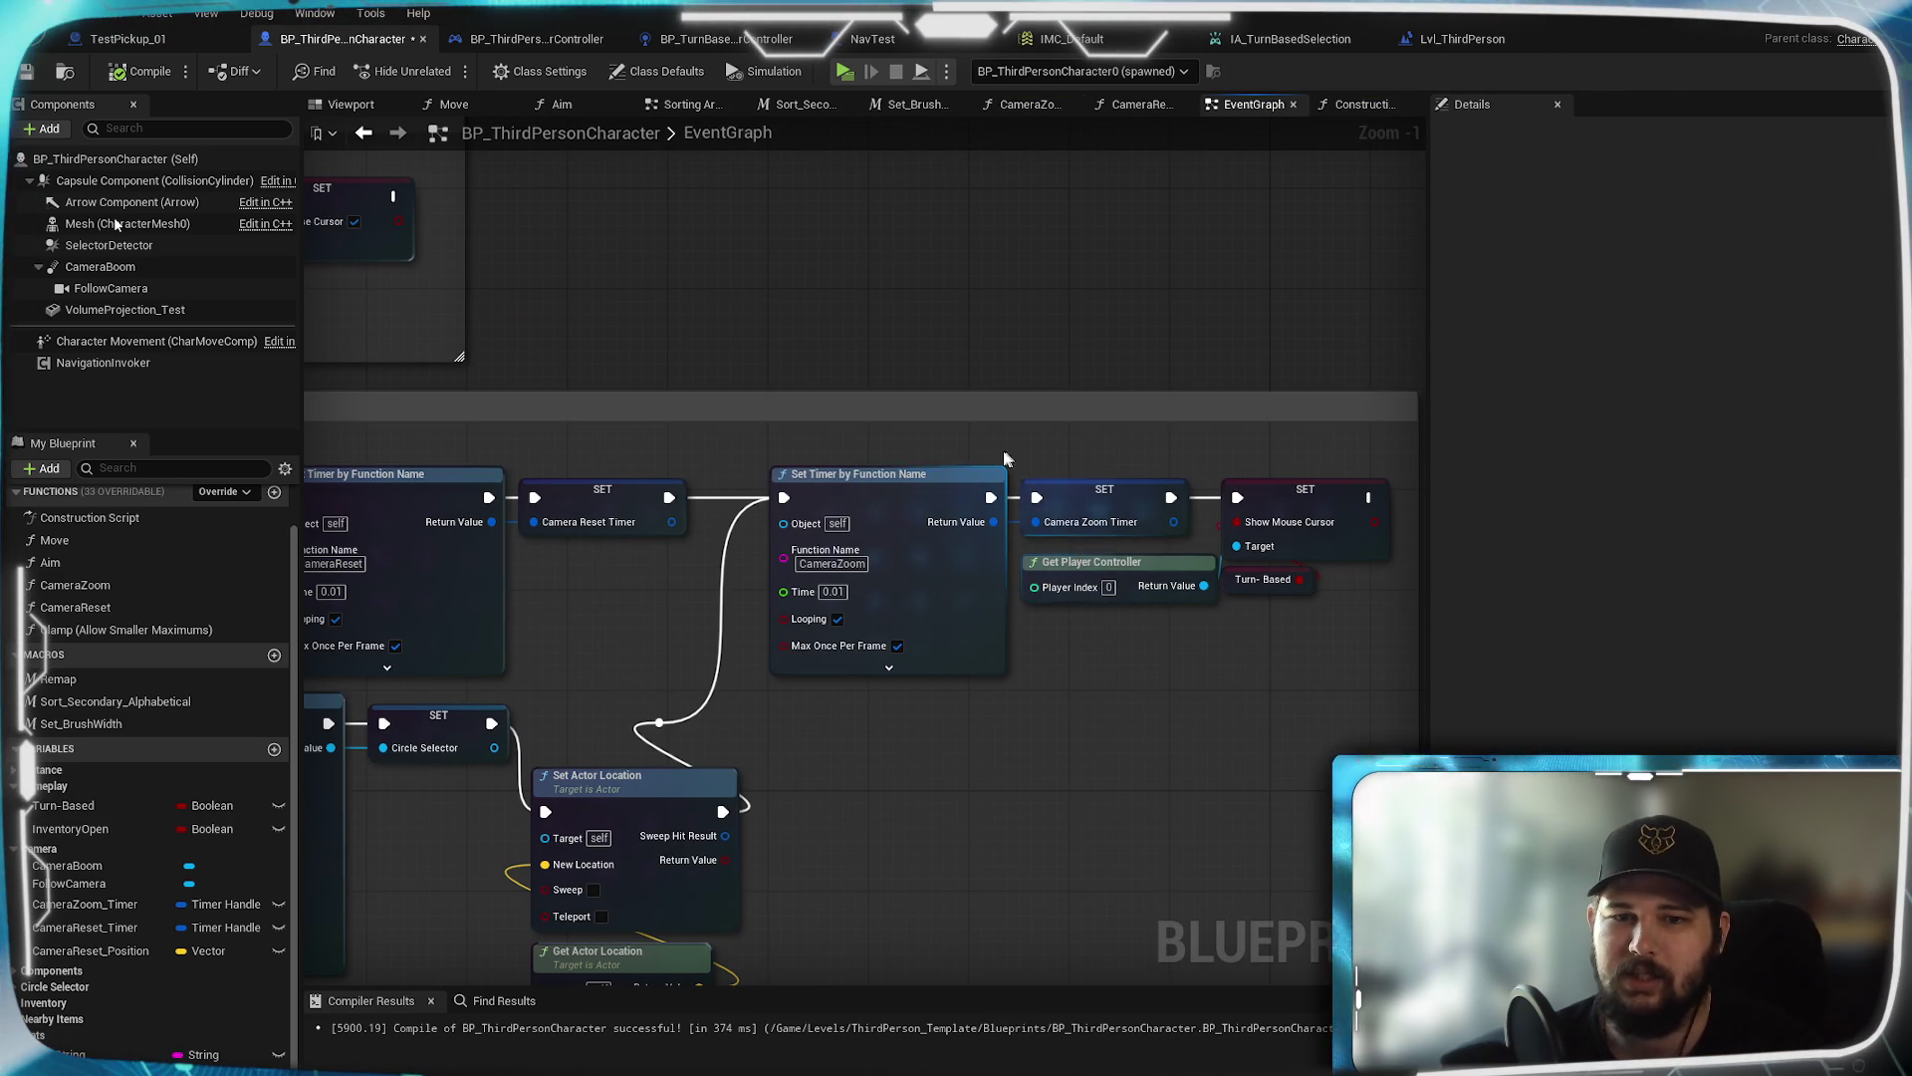
pyautogui.moveTo(601, 641); pyautogui.dragTo(1066, 566)
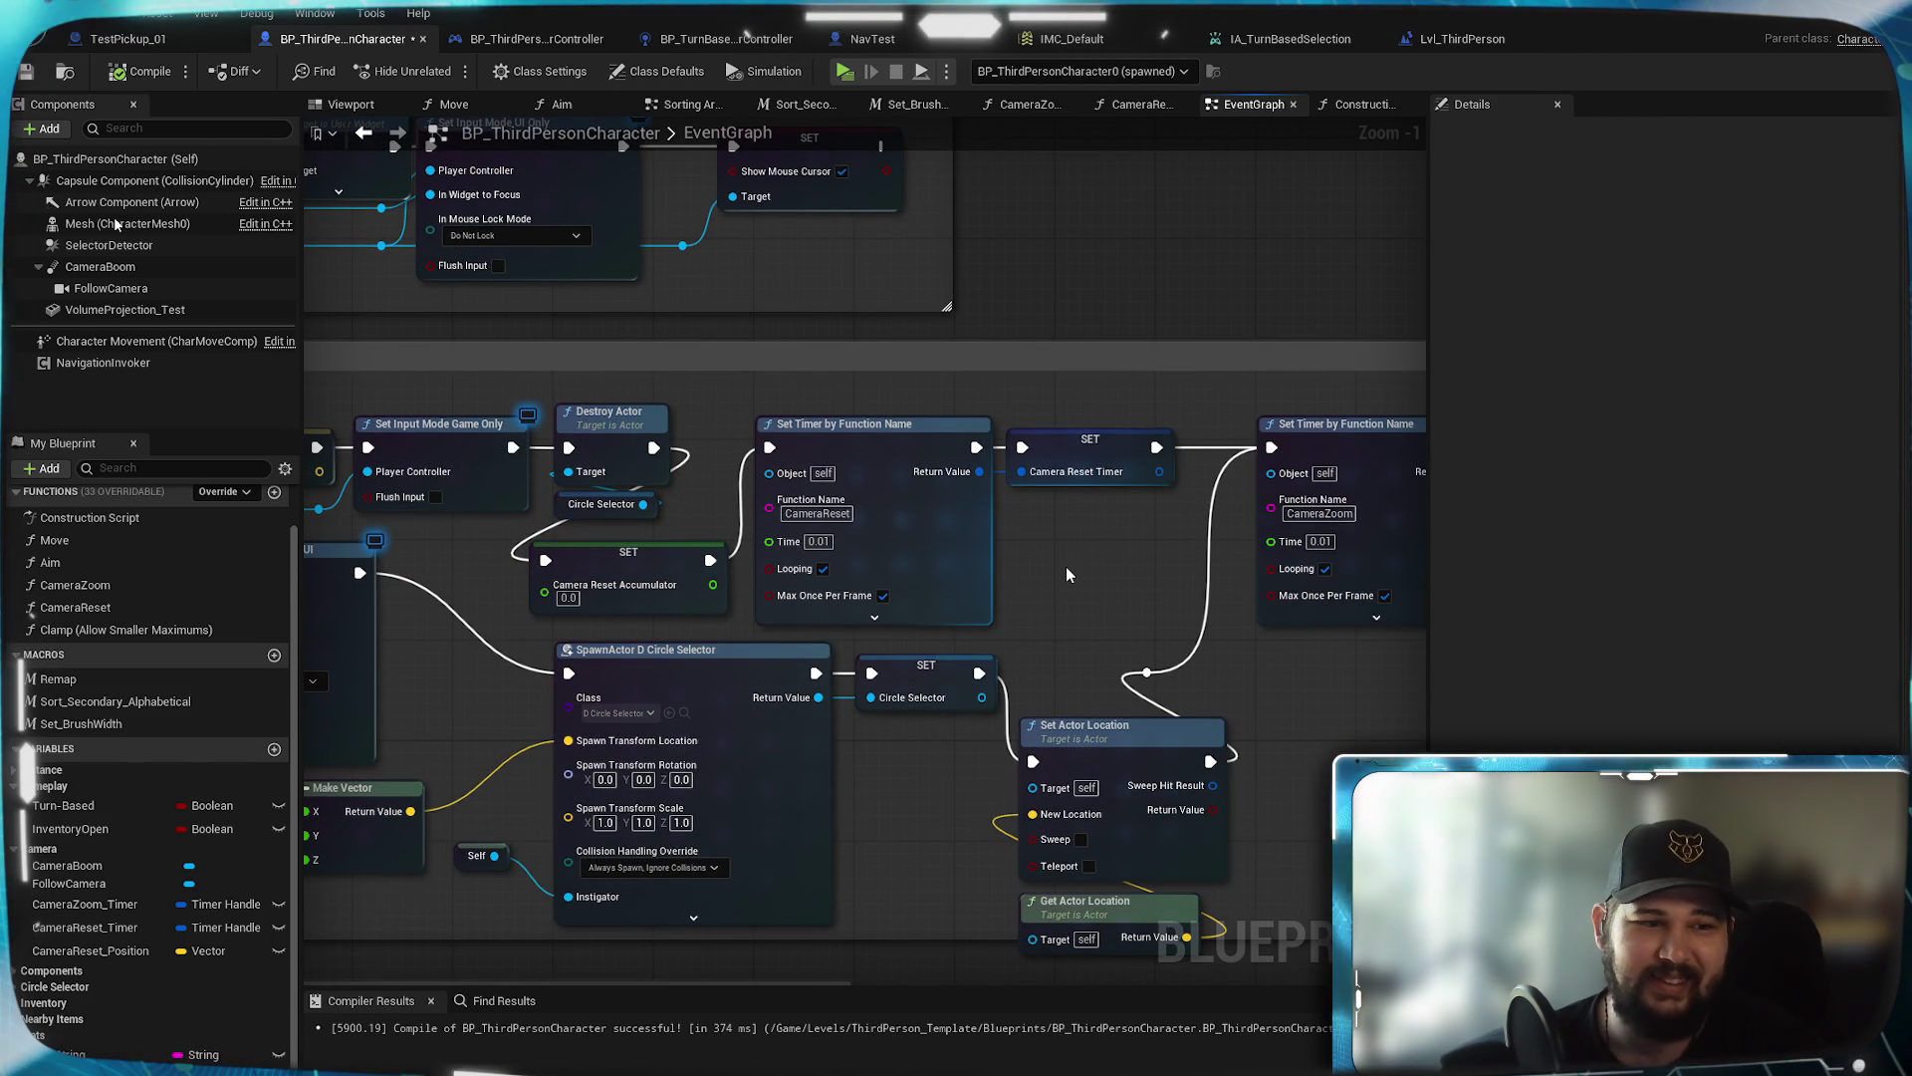
pyautogui.moveTo(1066, 566); pyautogui.dragTo(1005, 552)
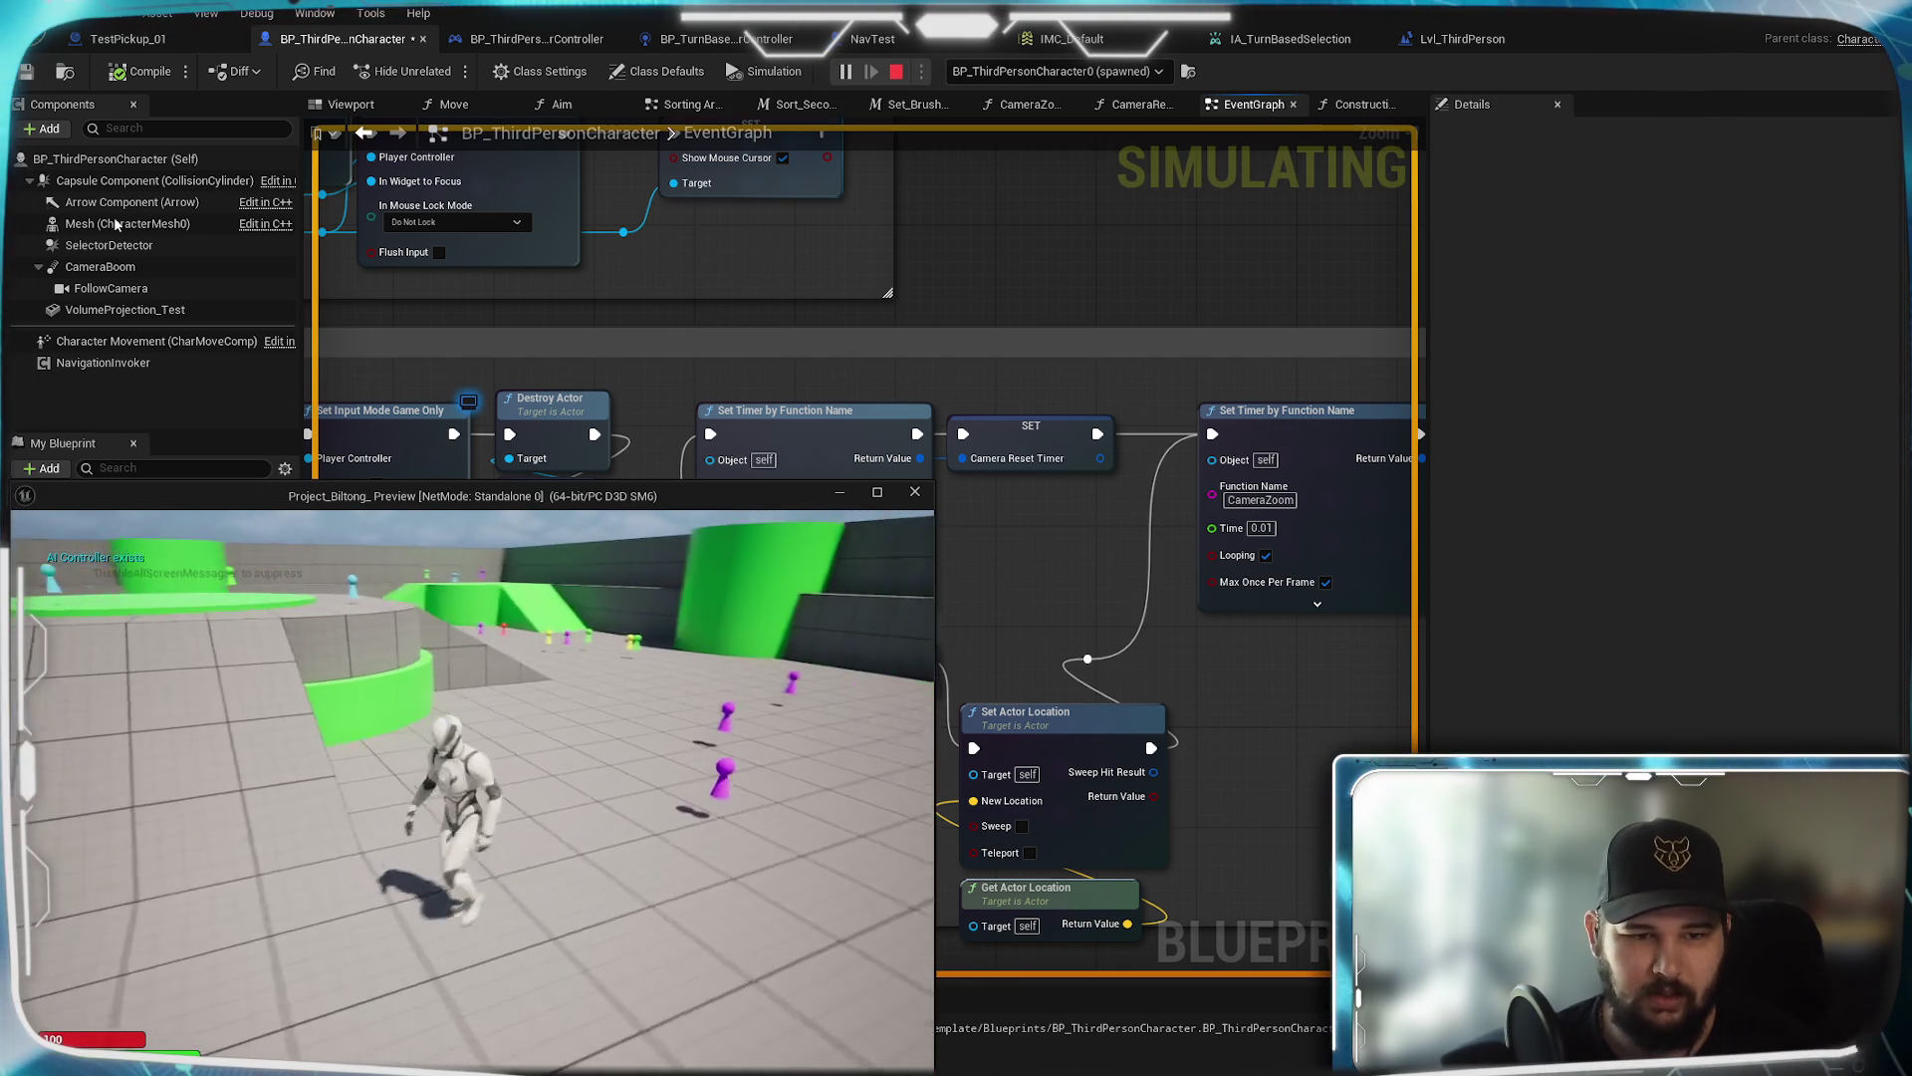
# Run the character through the arena, rotate the turn-based camera repeatedly with E, then stop play with Esc
pyautogui.press('w')
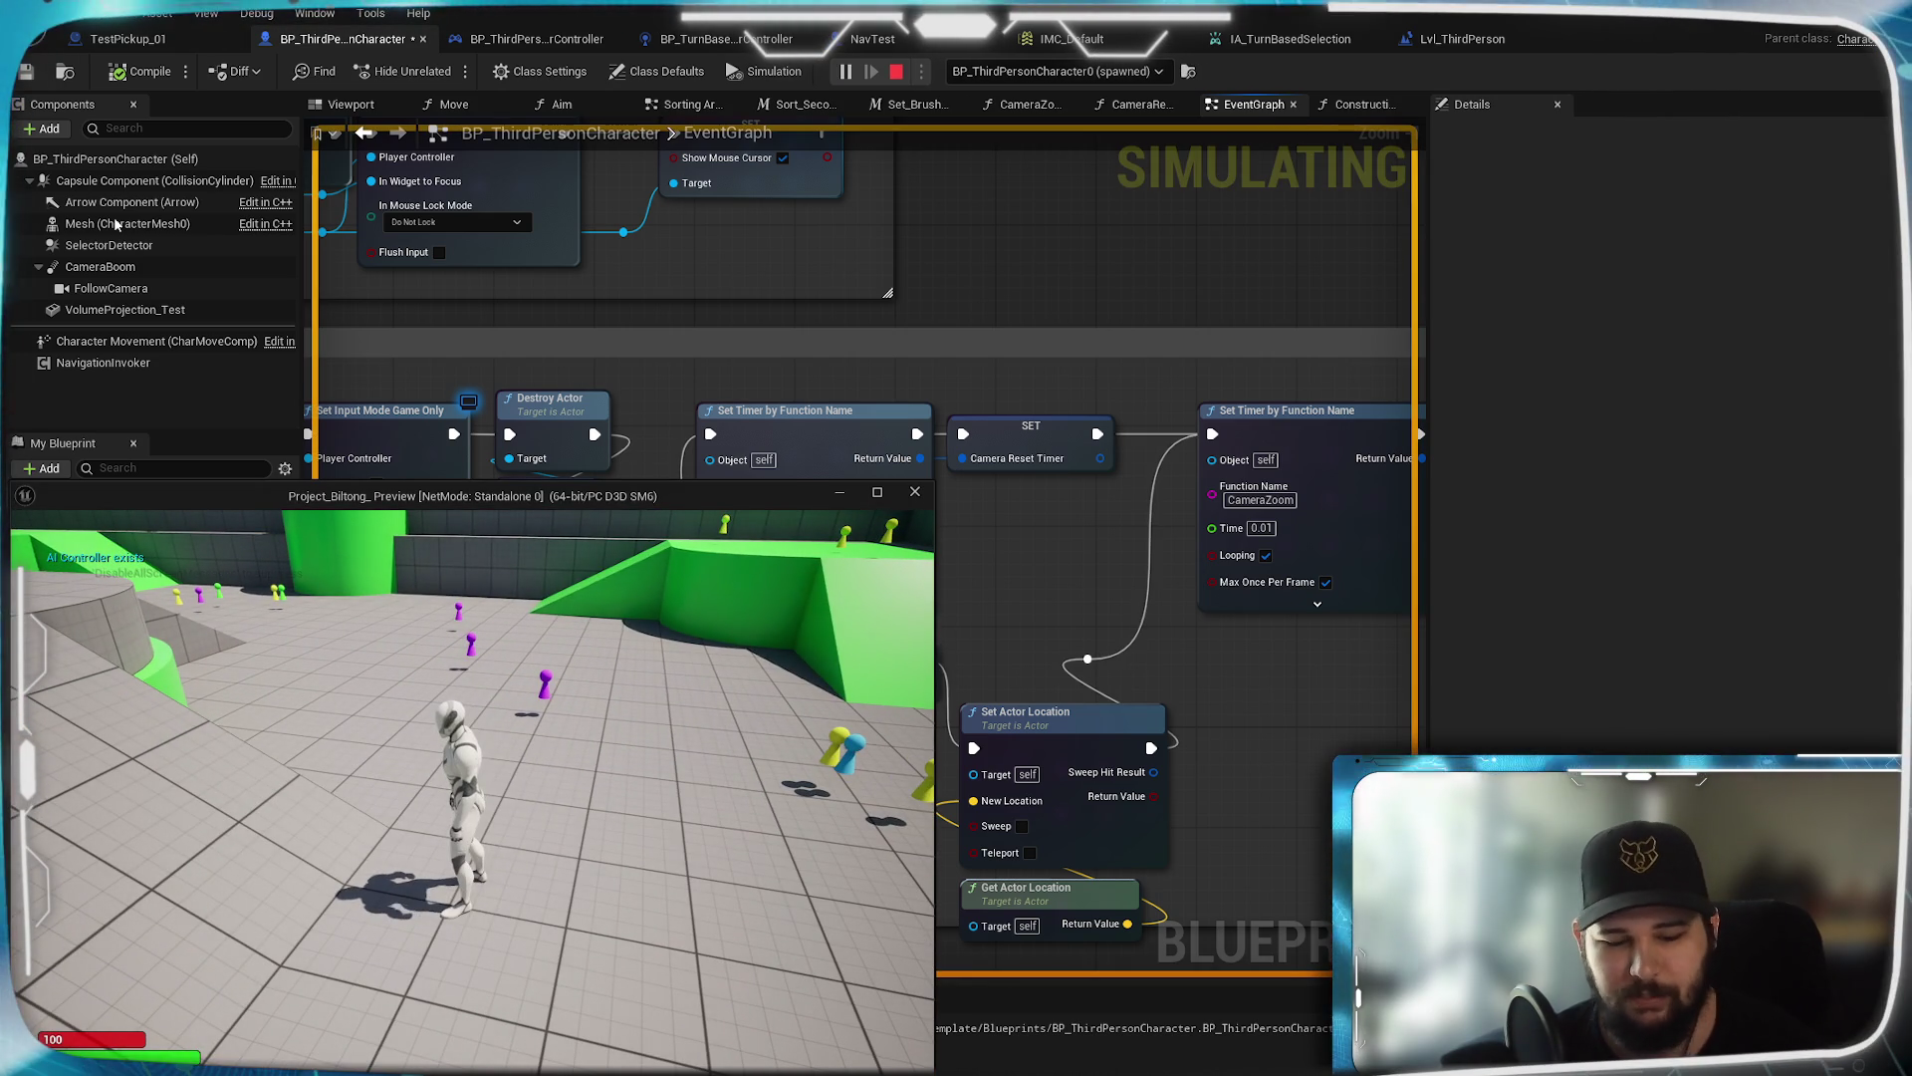
pyautogui.press('w')
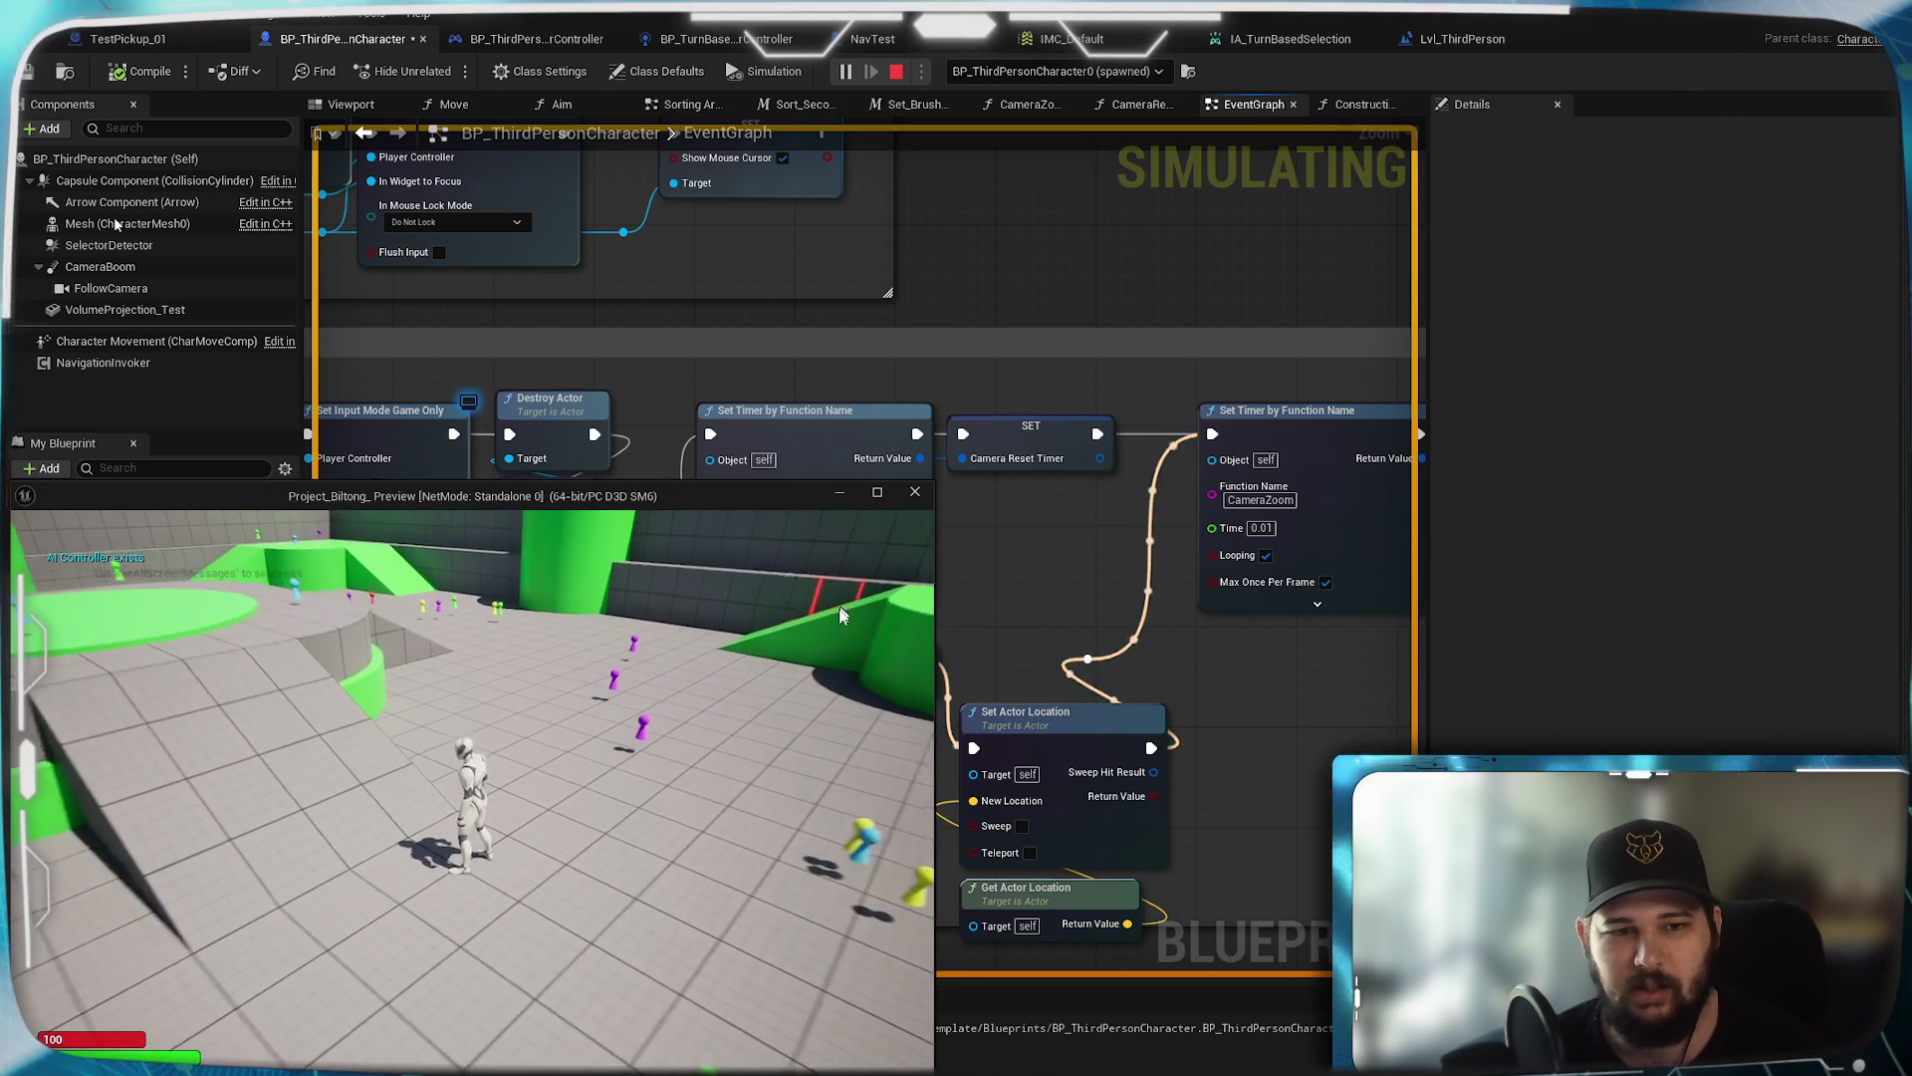
pyautogui.scroll(-5, 420, 861)
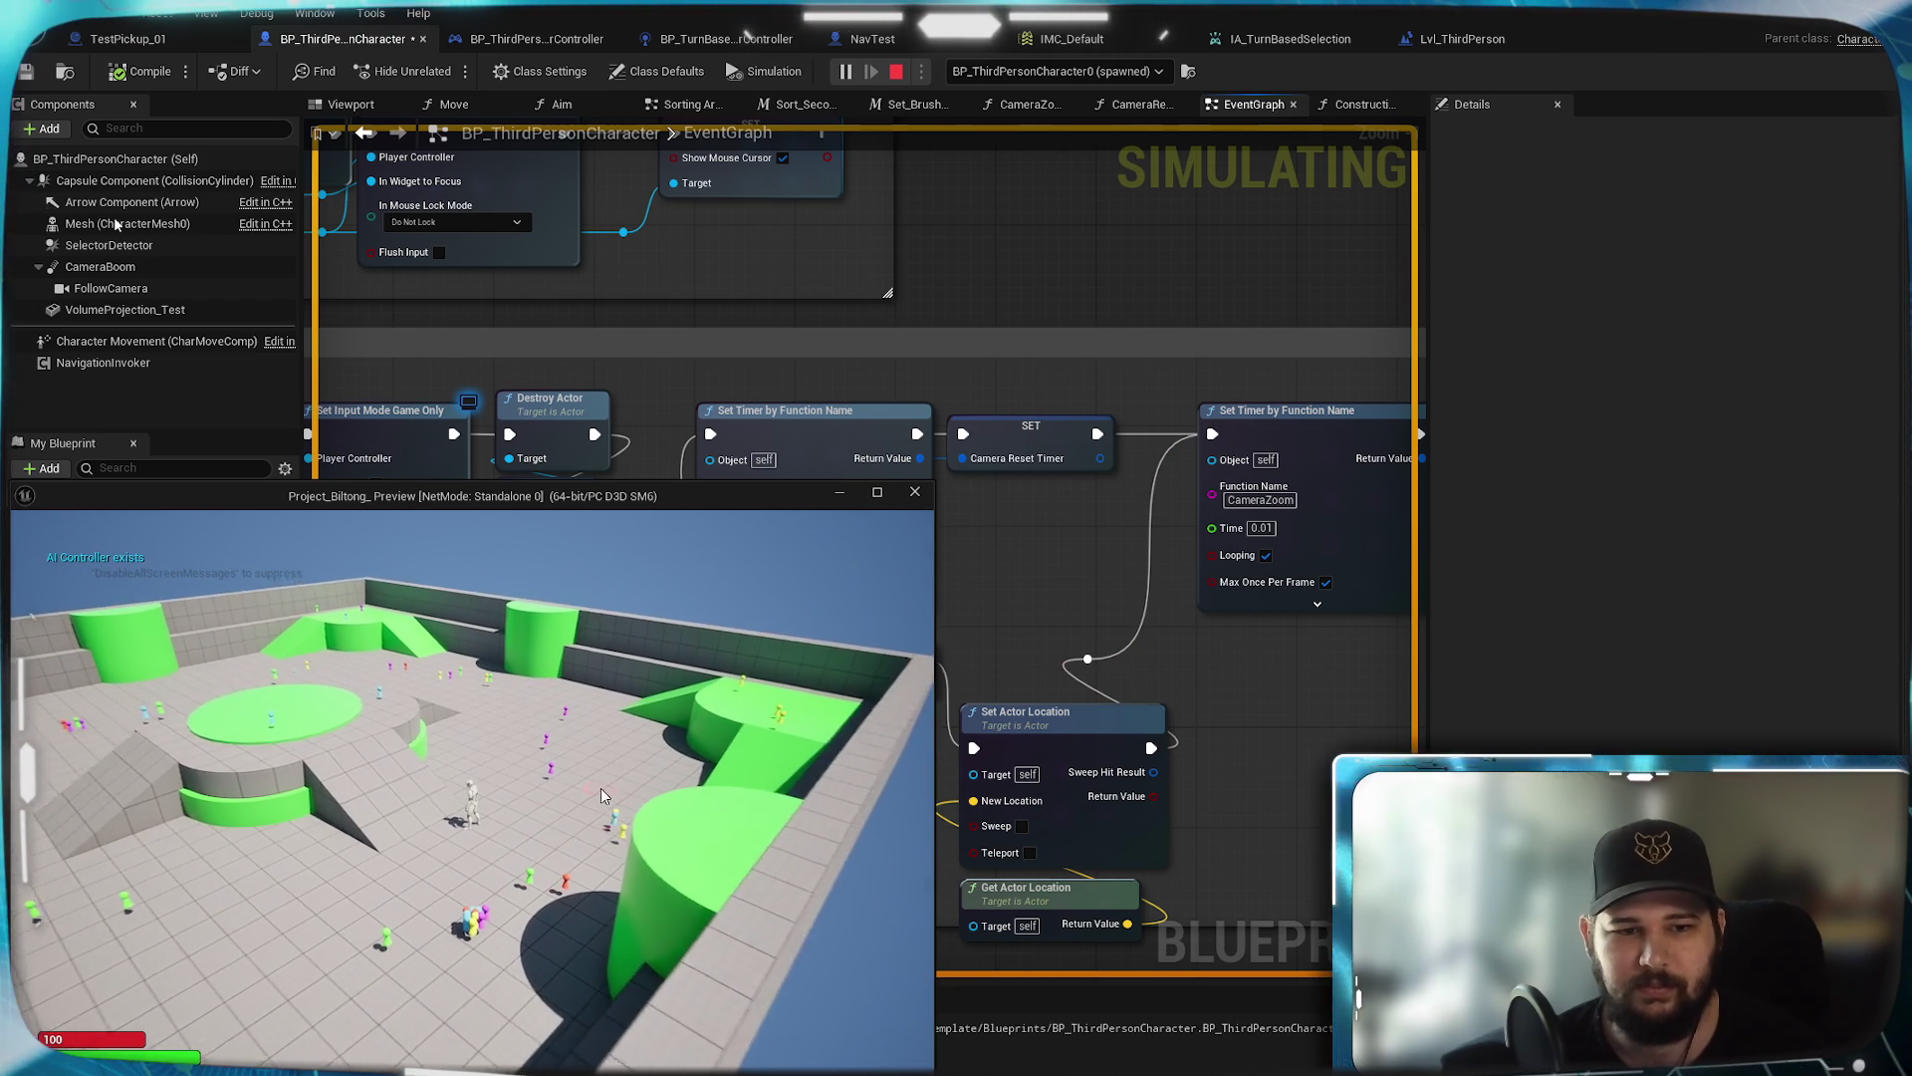
pyautogui.press('e')
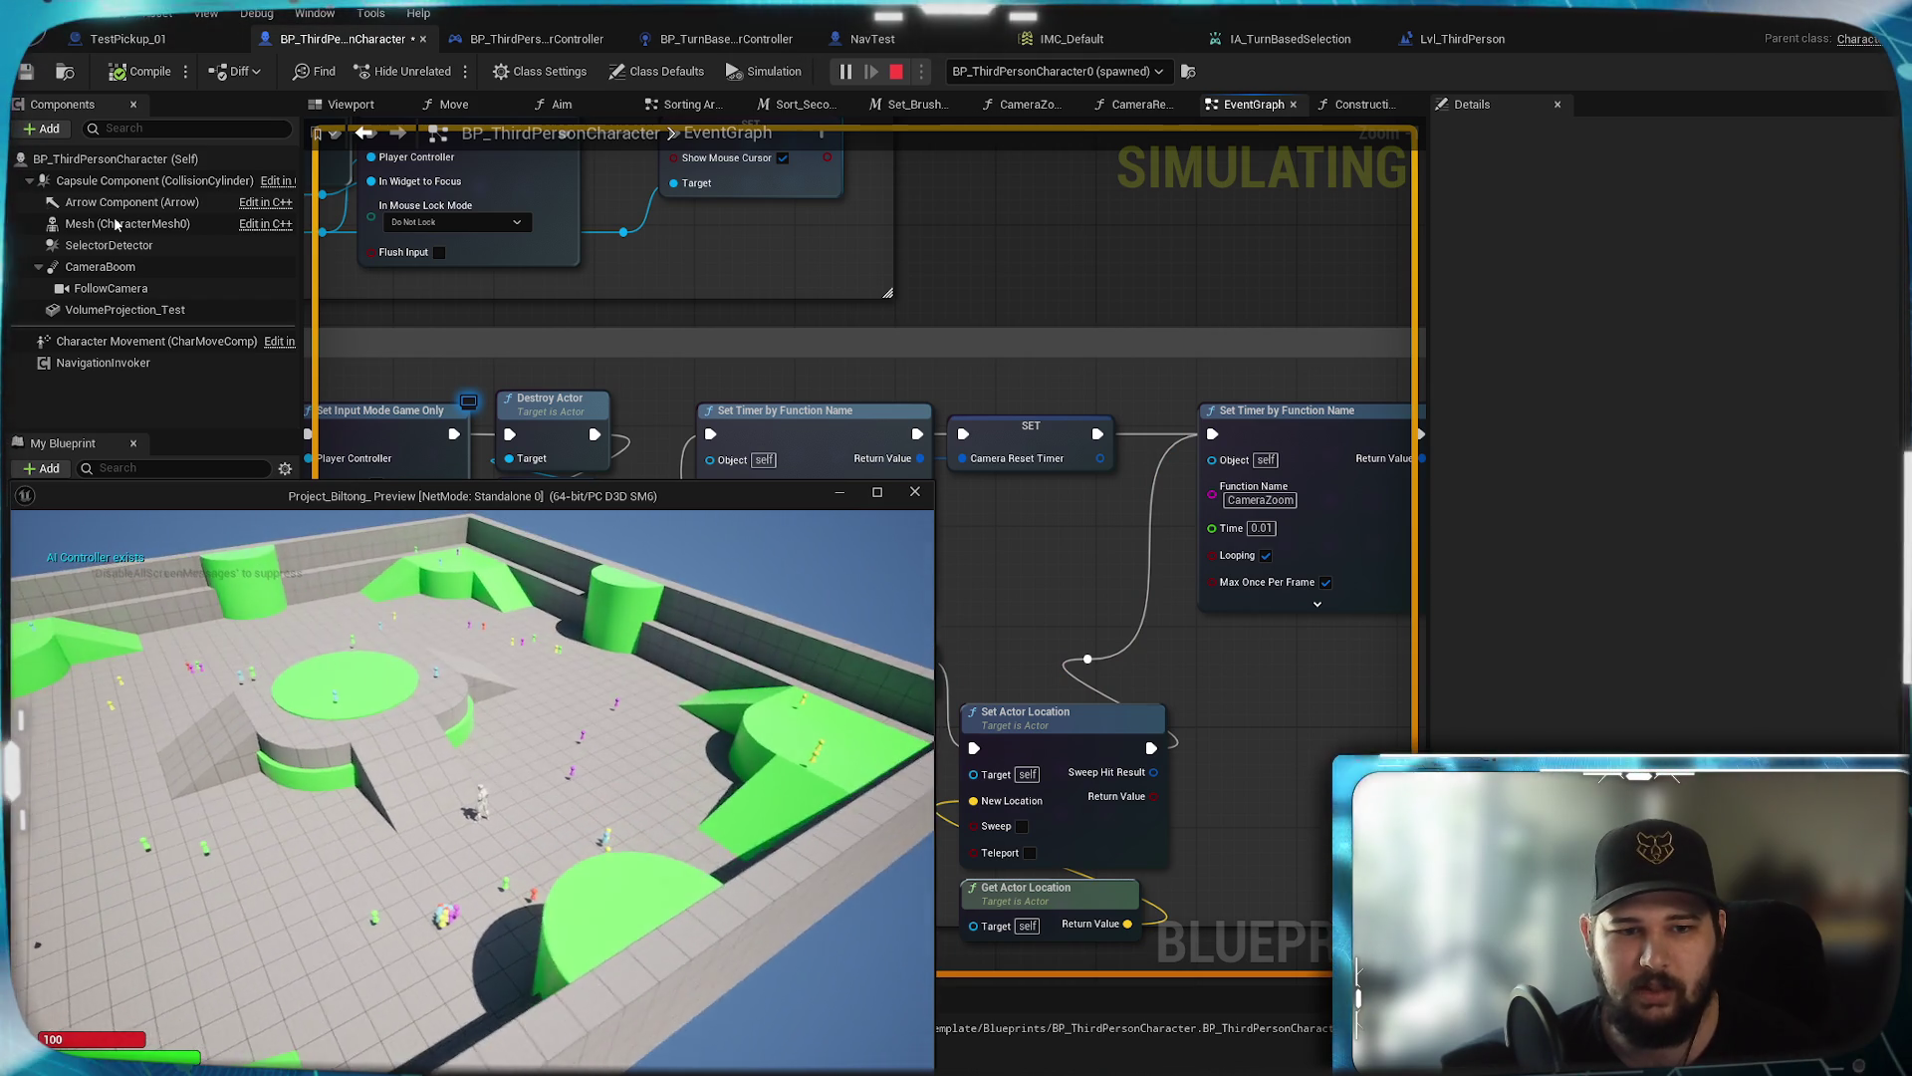
pyautogui.press('e')
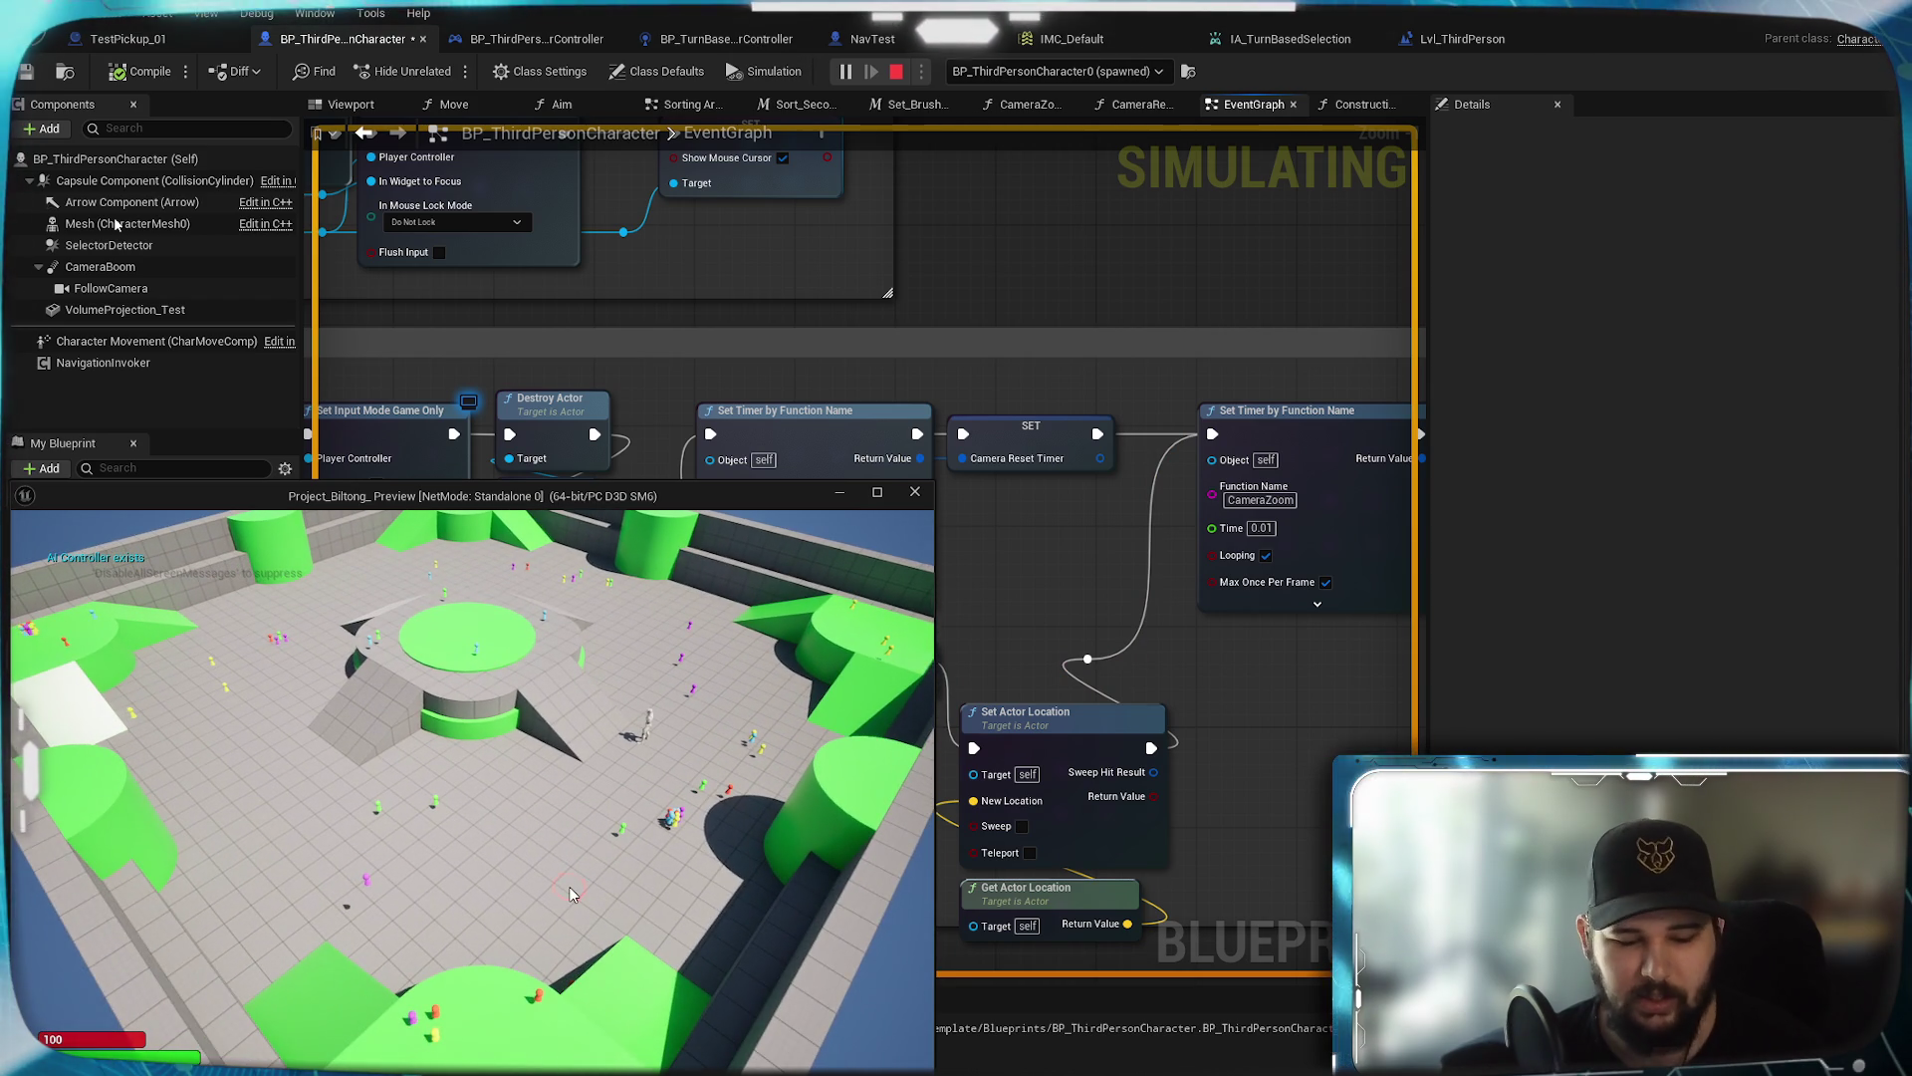
pyautogui.scroll(3, 571, 893)
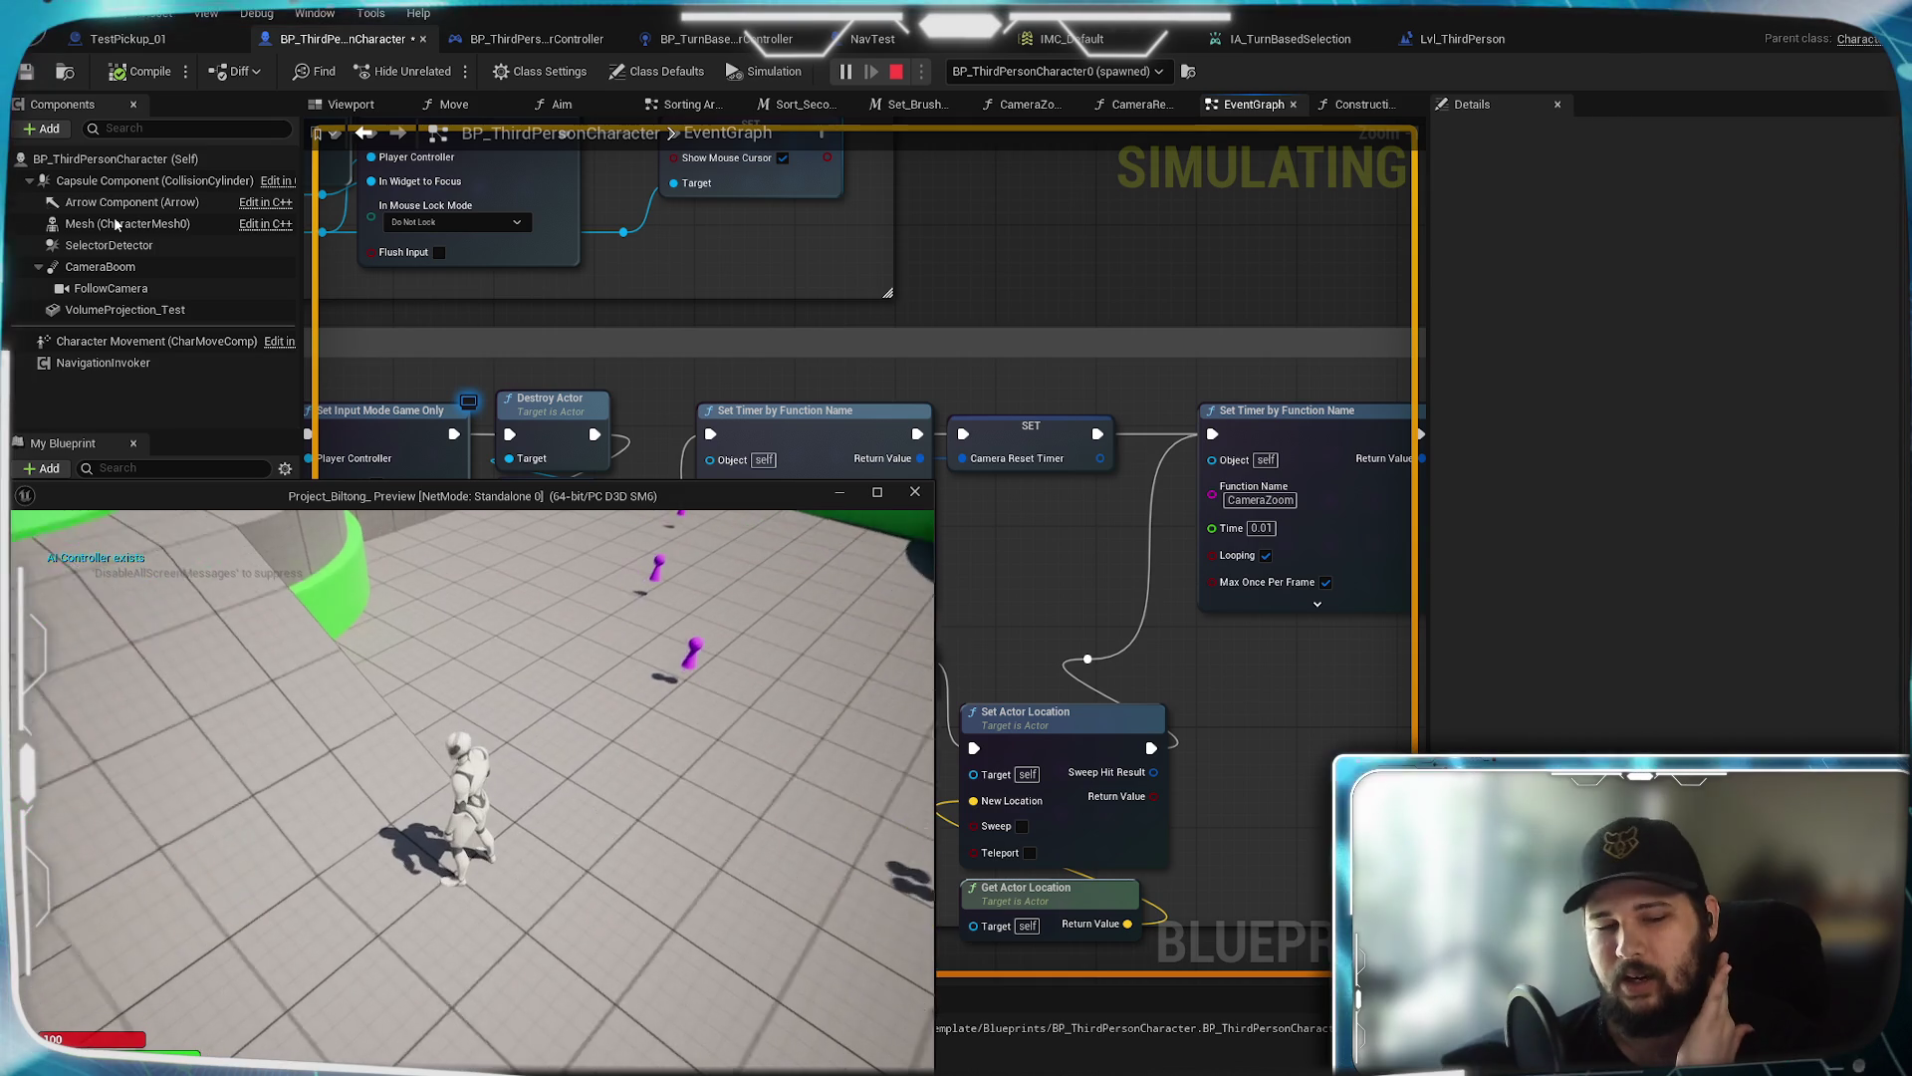
pyautogui.press('e')
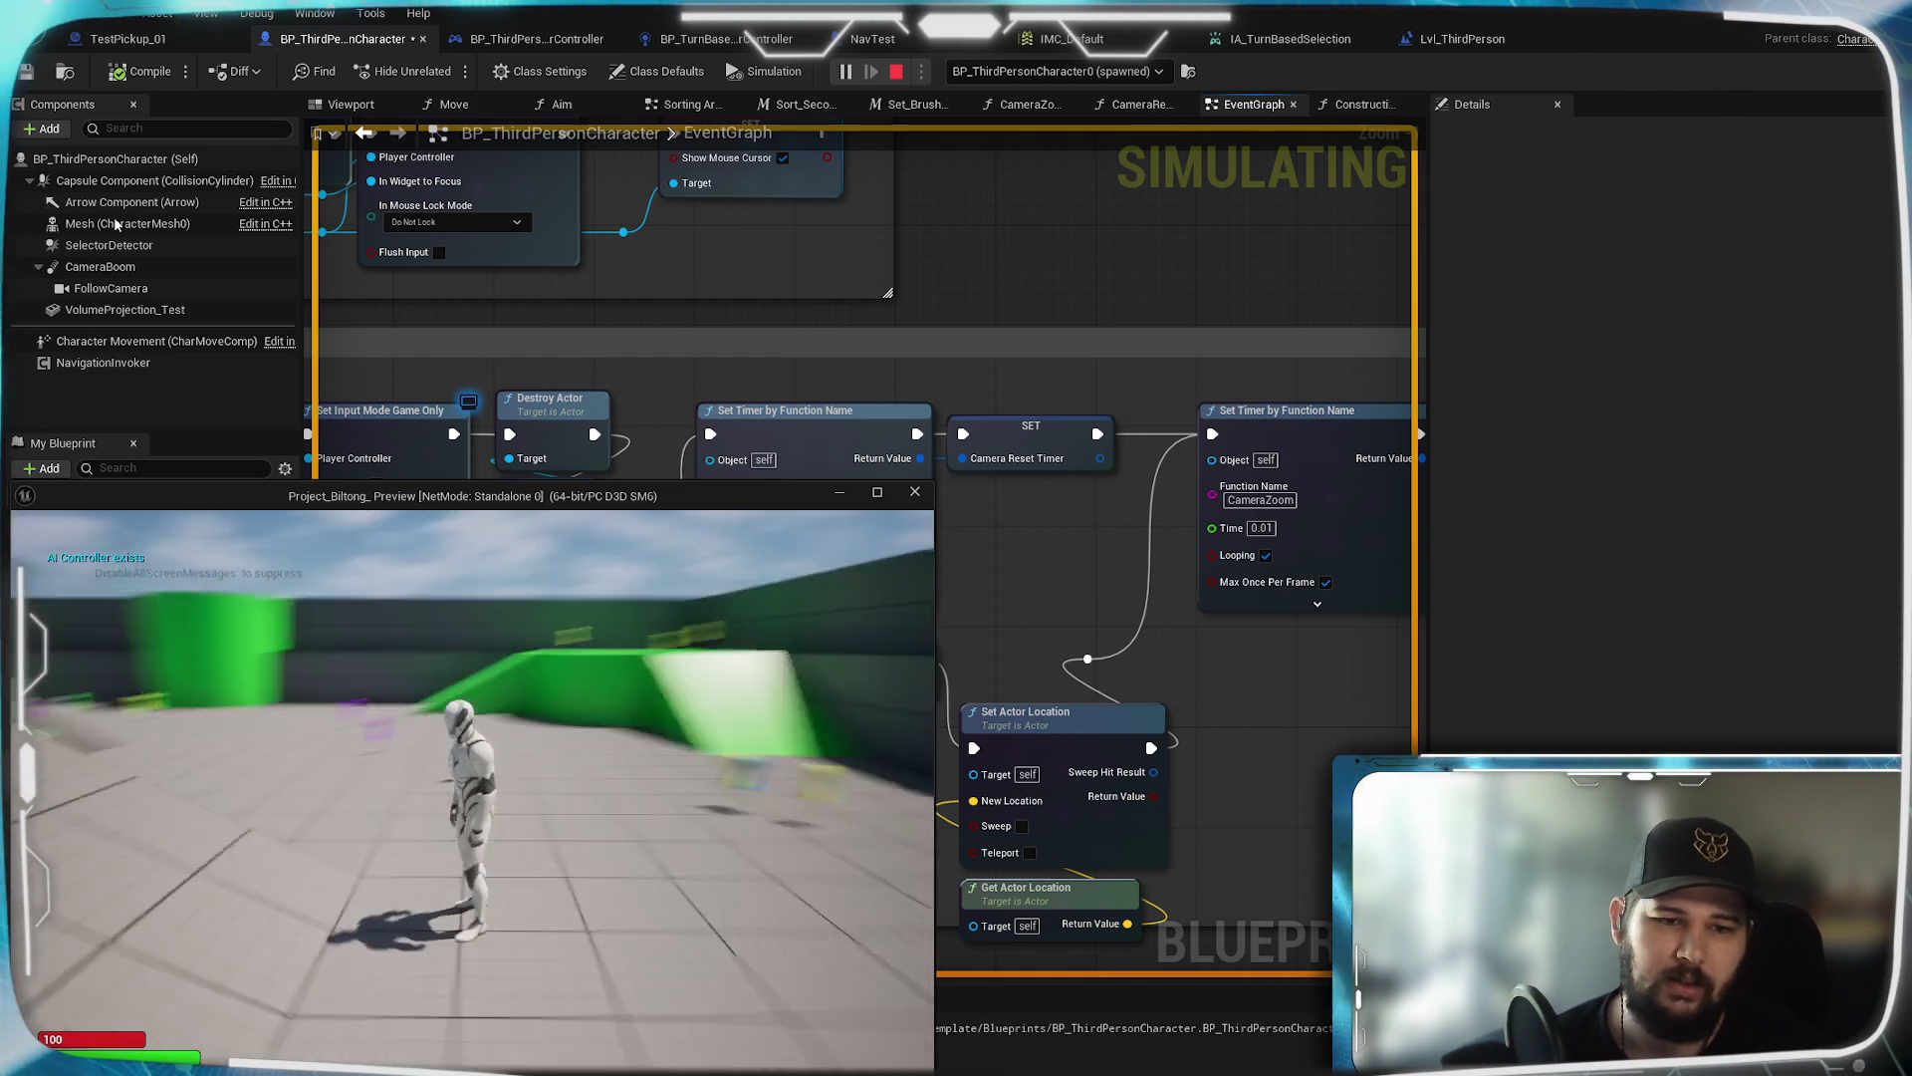
pyautogui.press('e')
pyautogui.press('e')
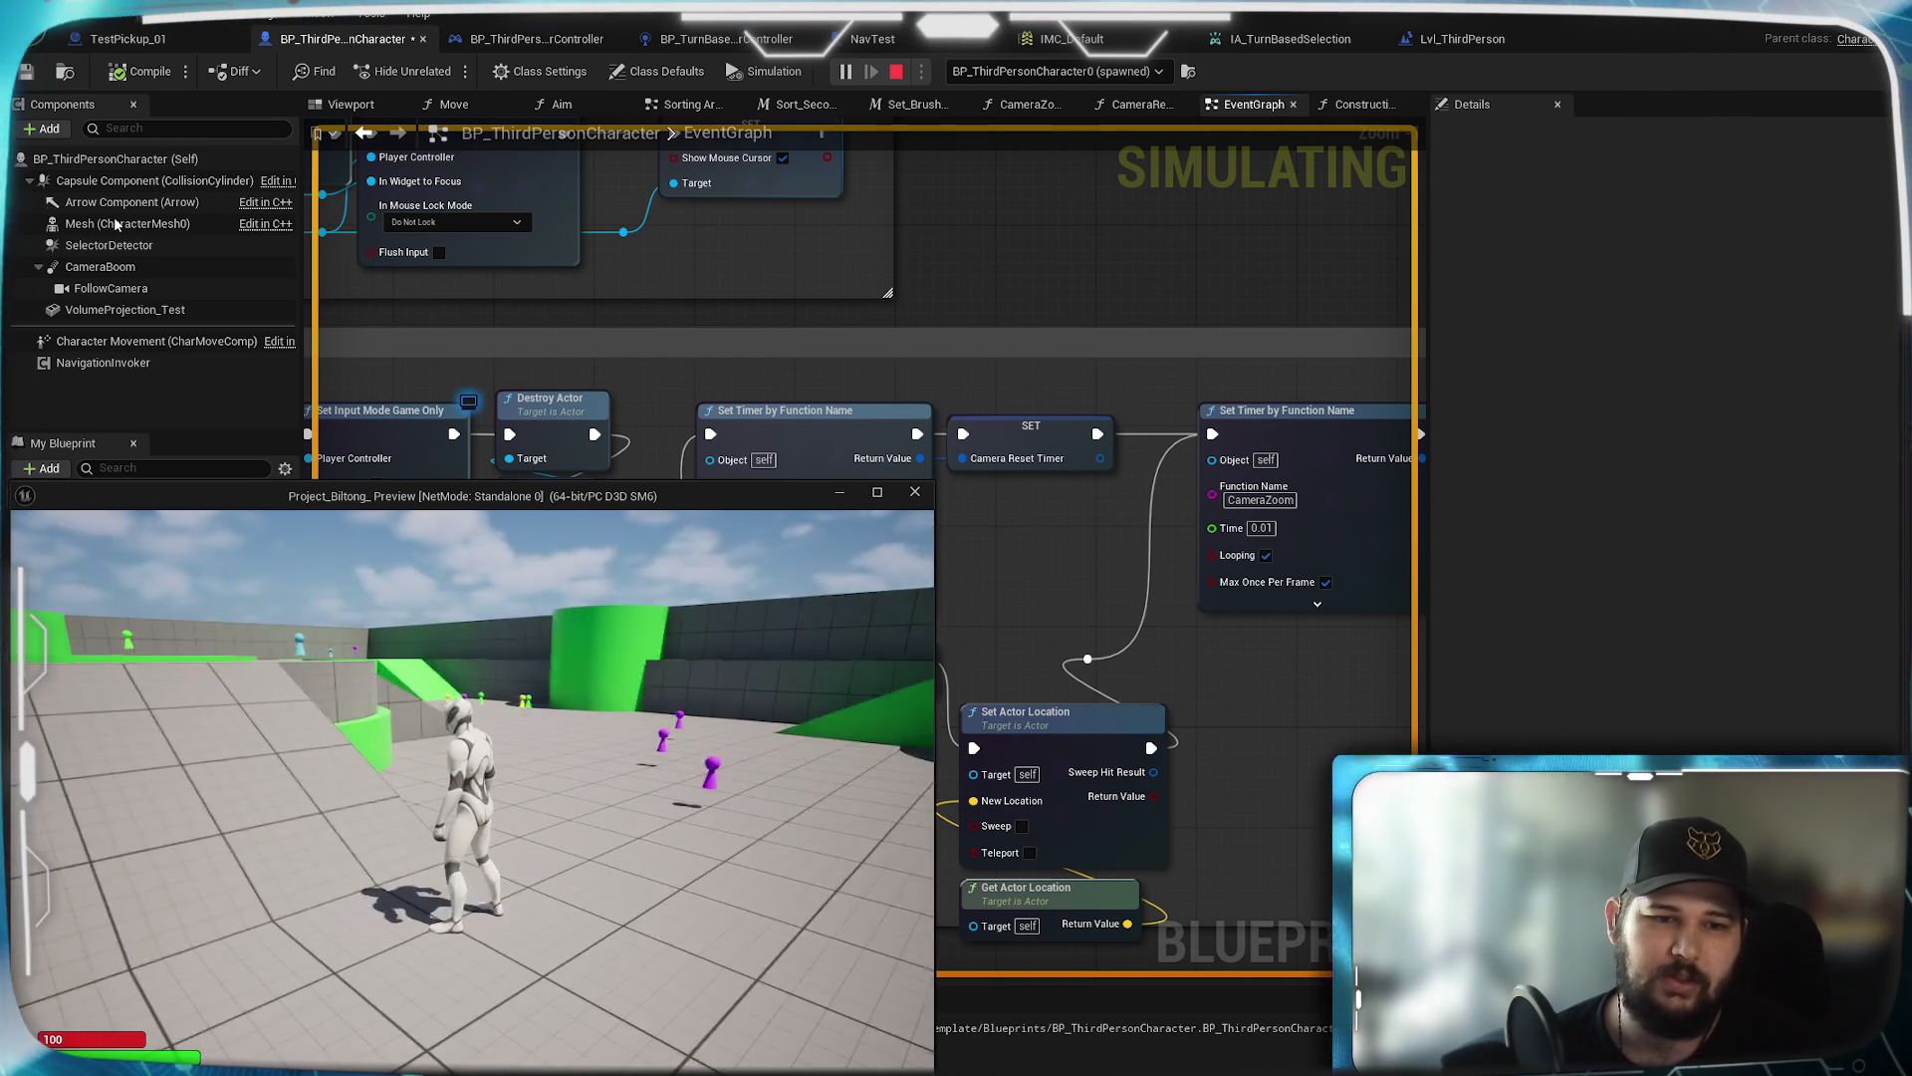
pyautogui.press('e')
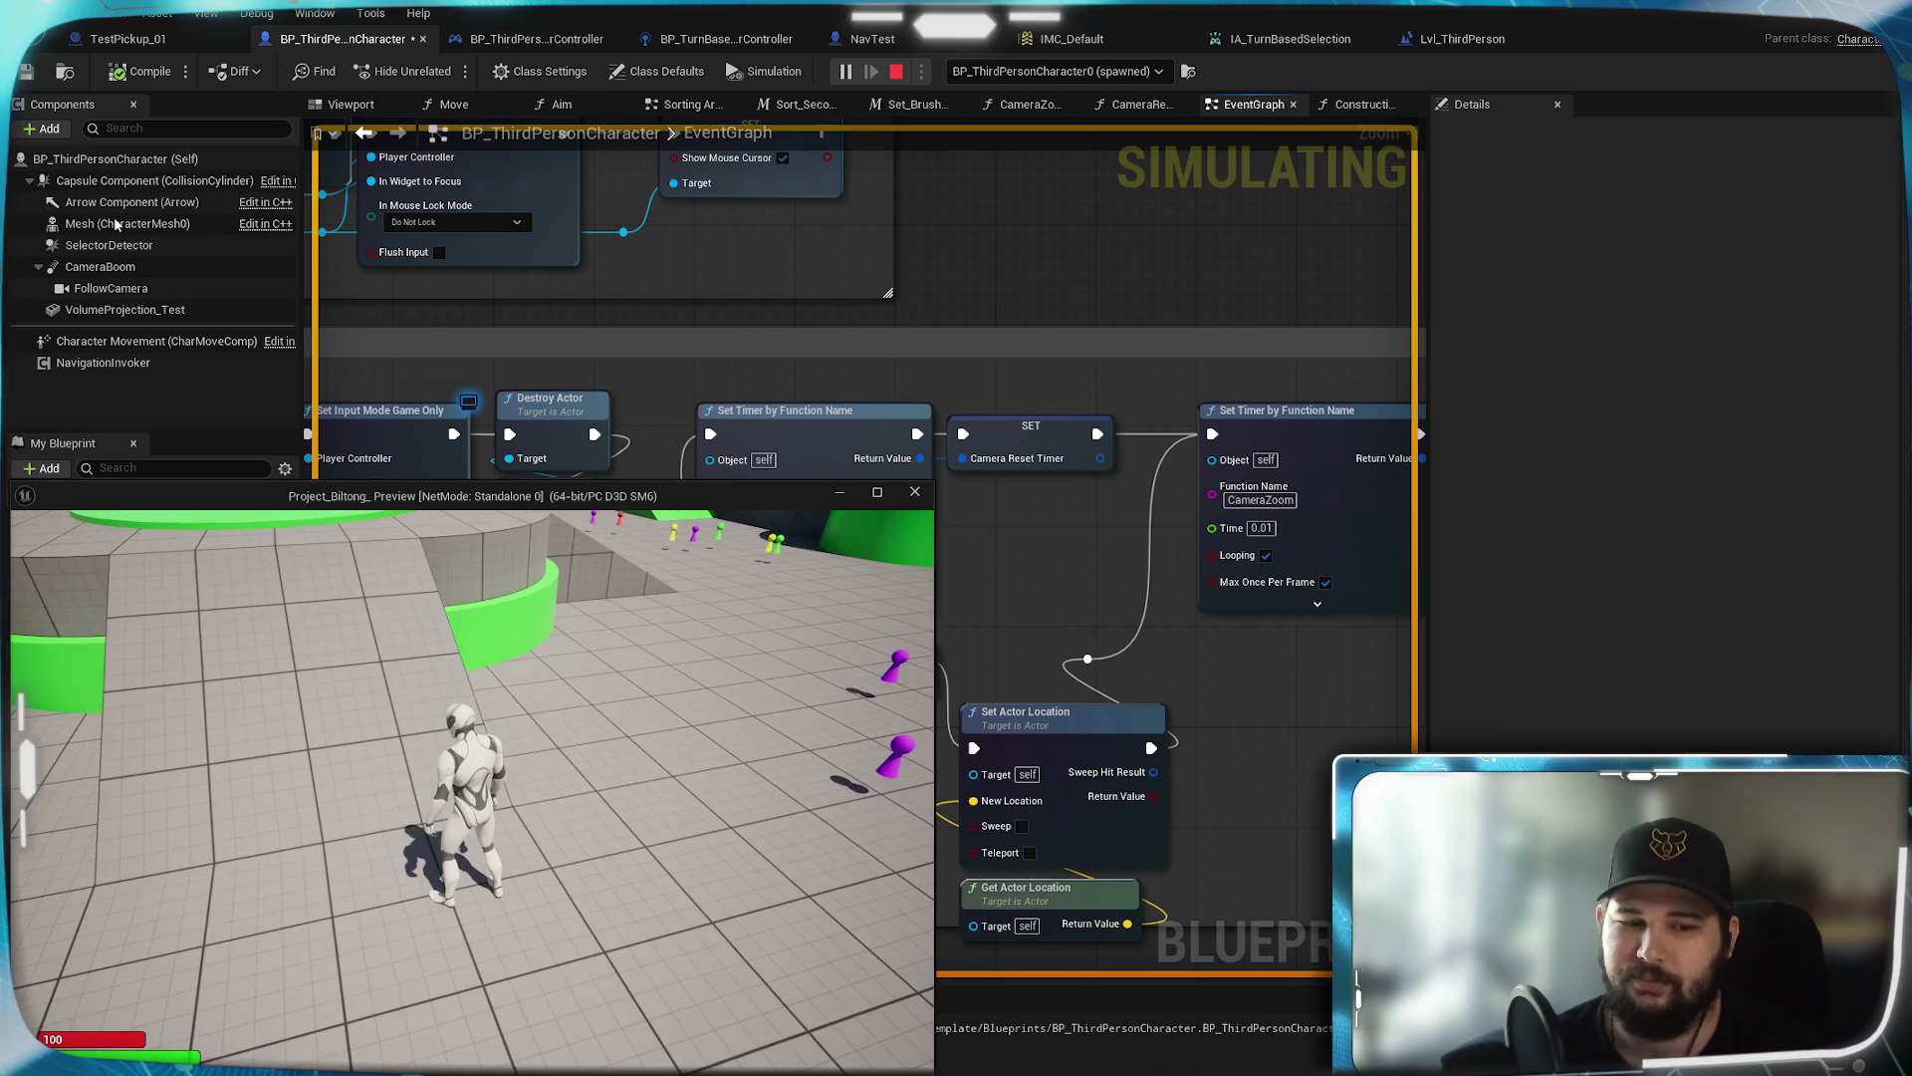
pyautogui.press('a')
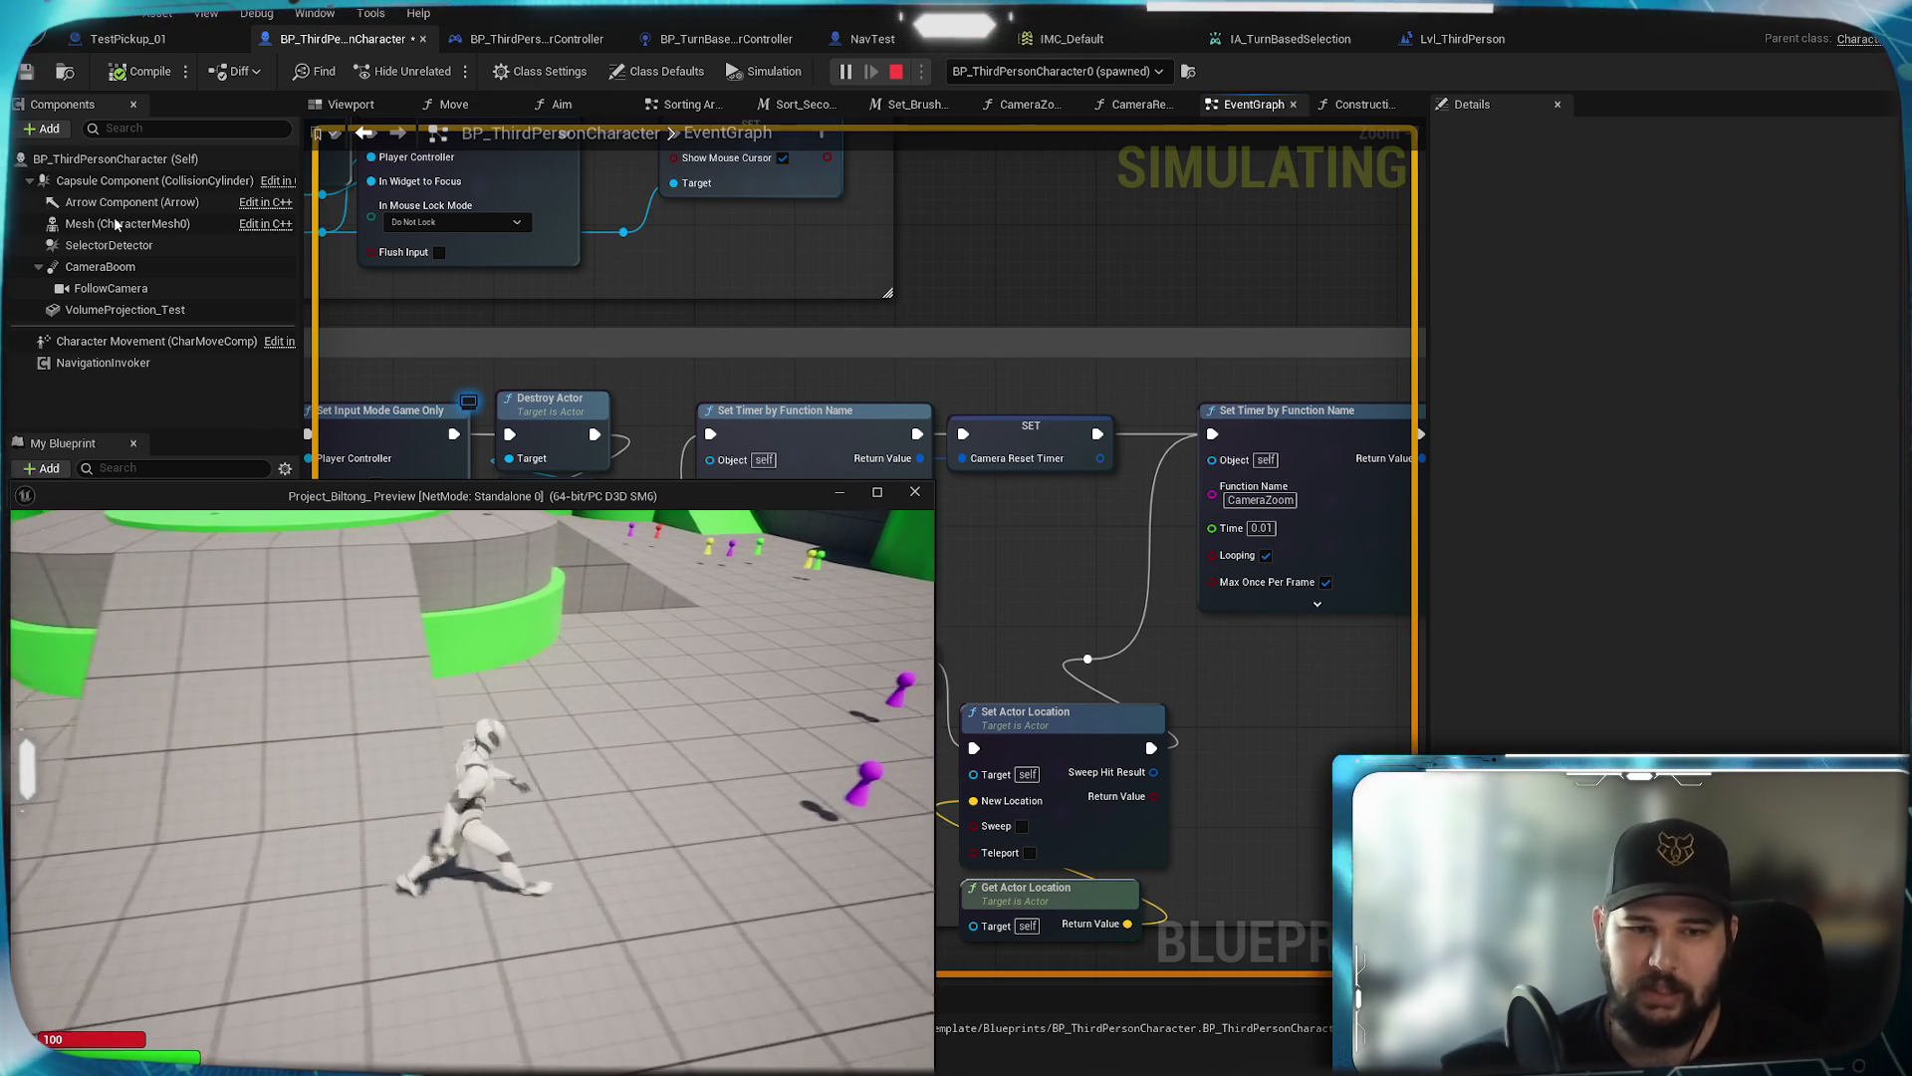
pyautogui.press('Escape')
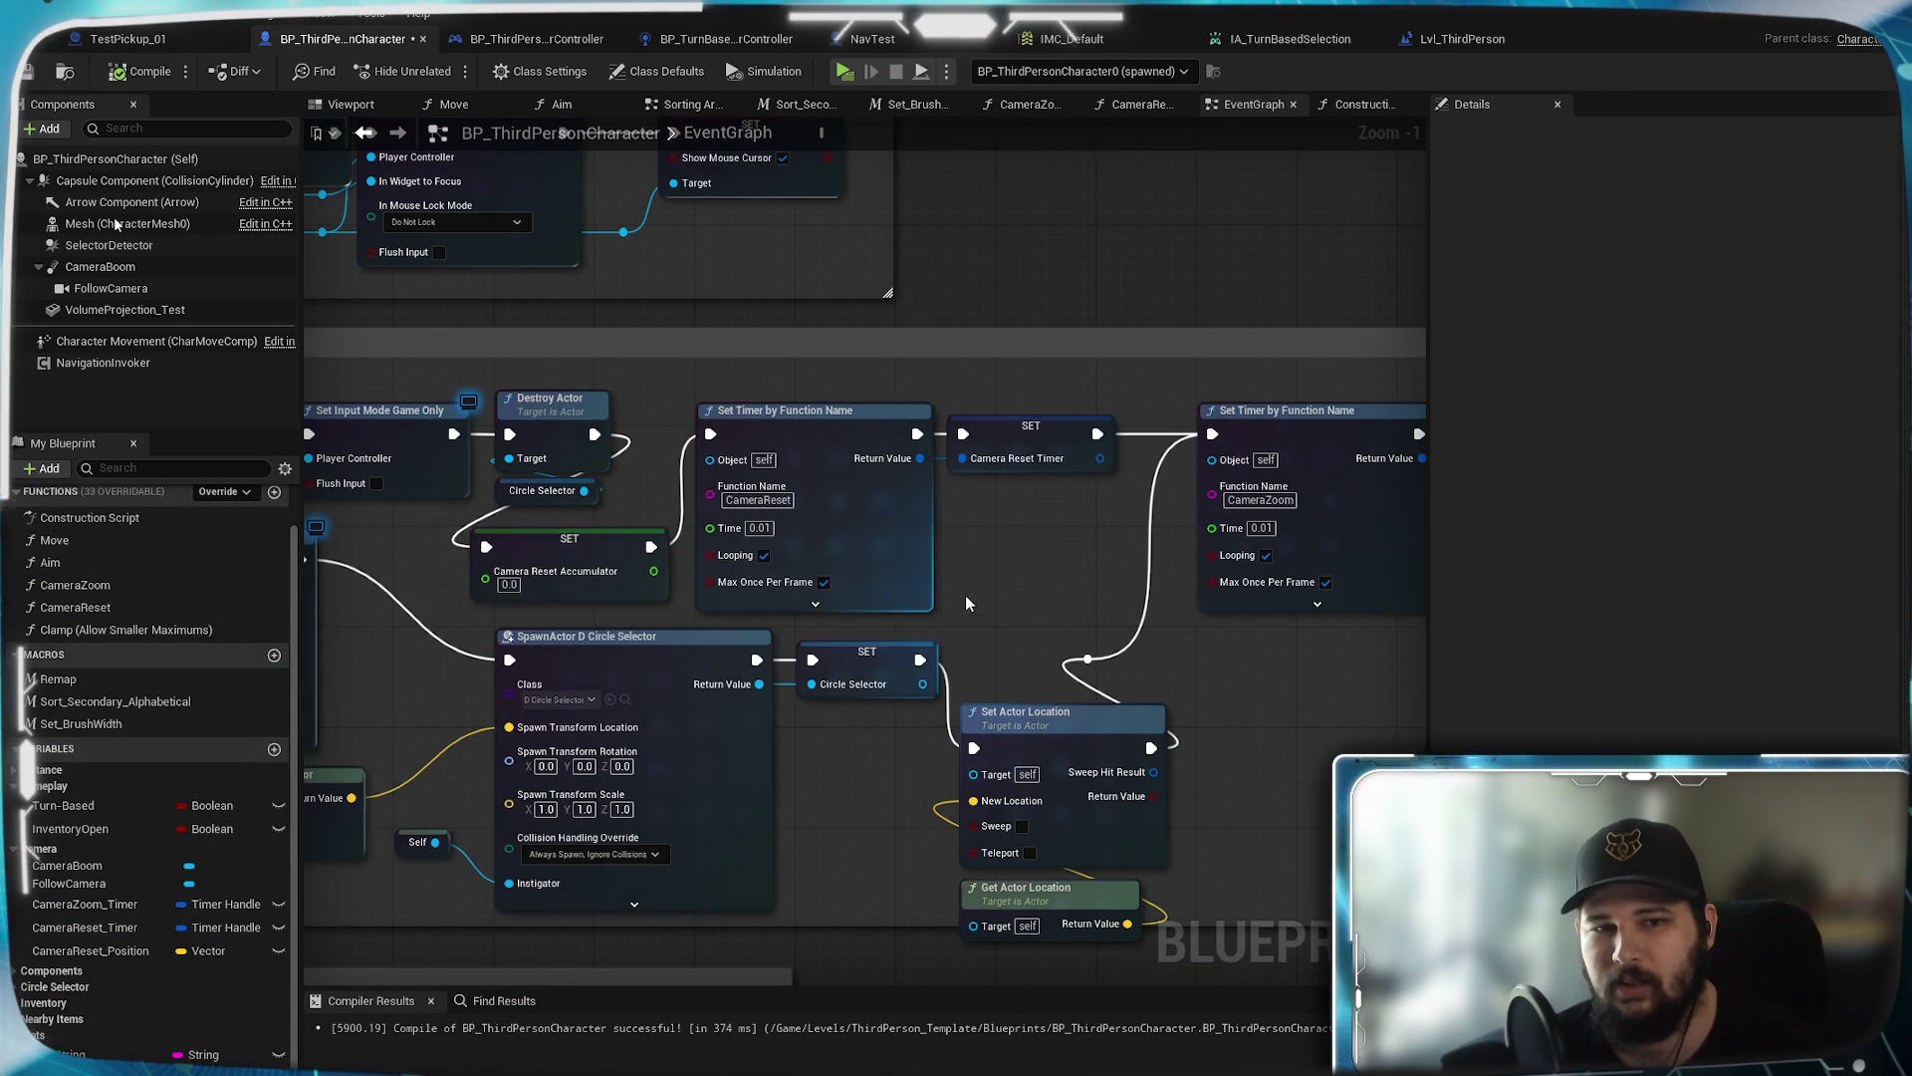
# Frame the EventGraph's timer and spawn nodes, then view the CameraReset function's node chain
pyautogui.scroll(-1, 972, 602)
pyautogui.scroll(1, 1006, 590)
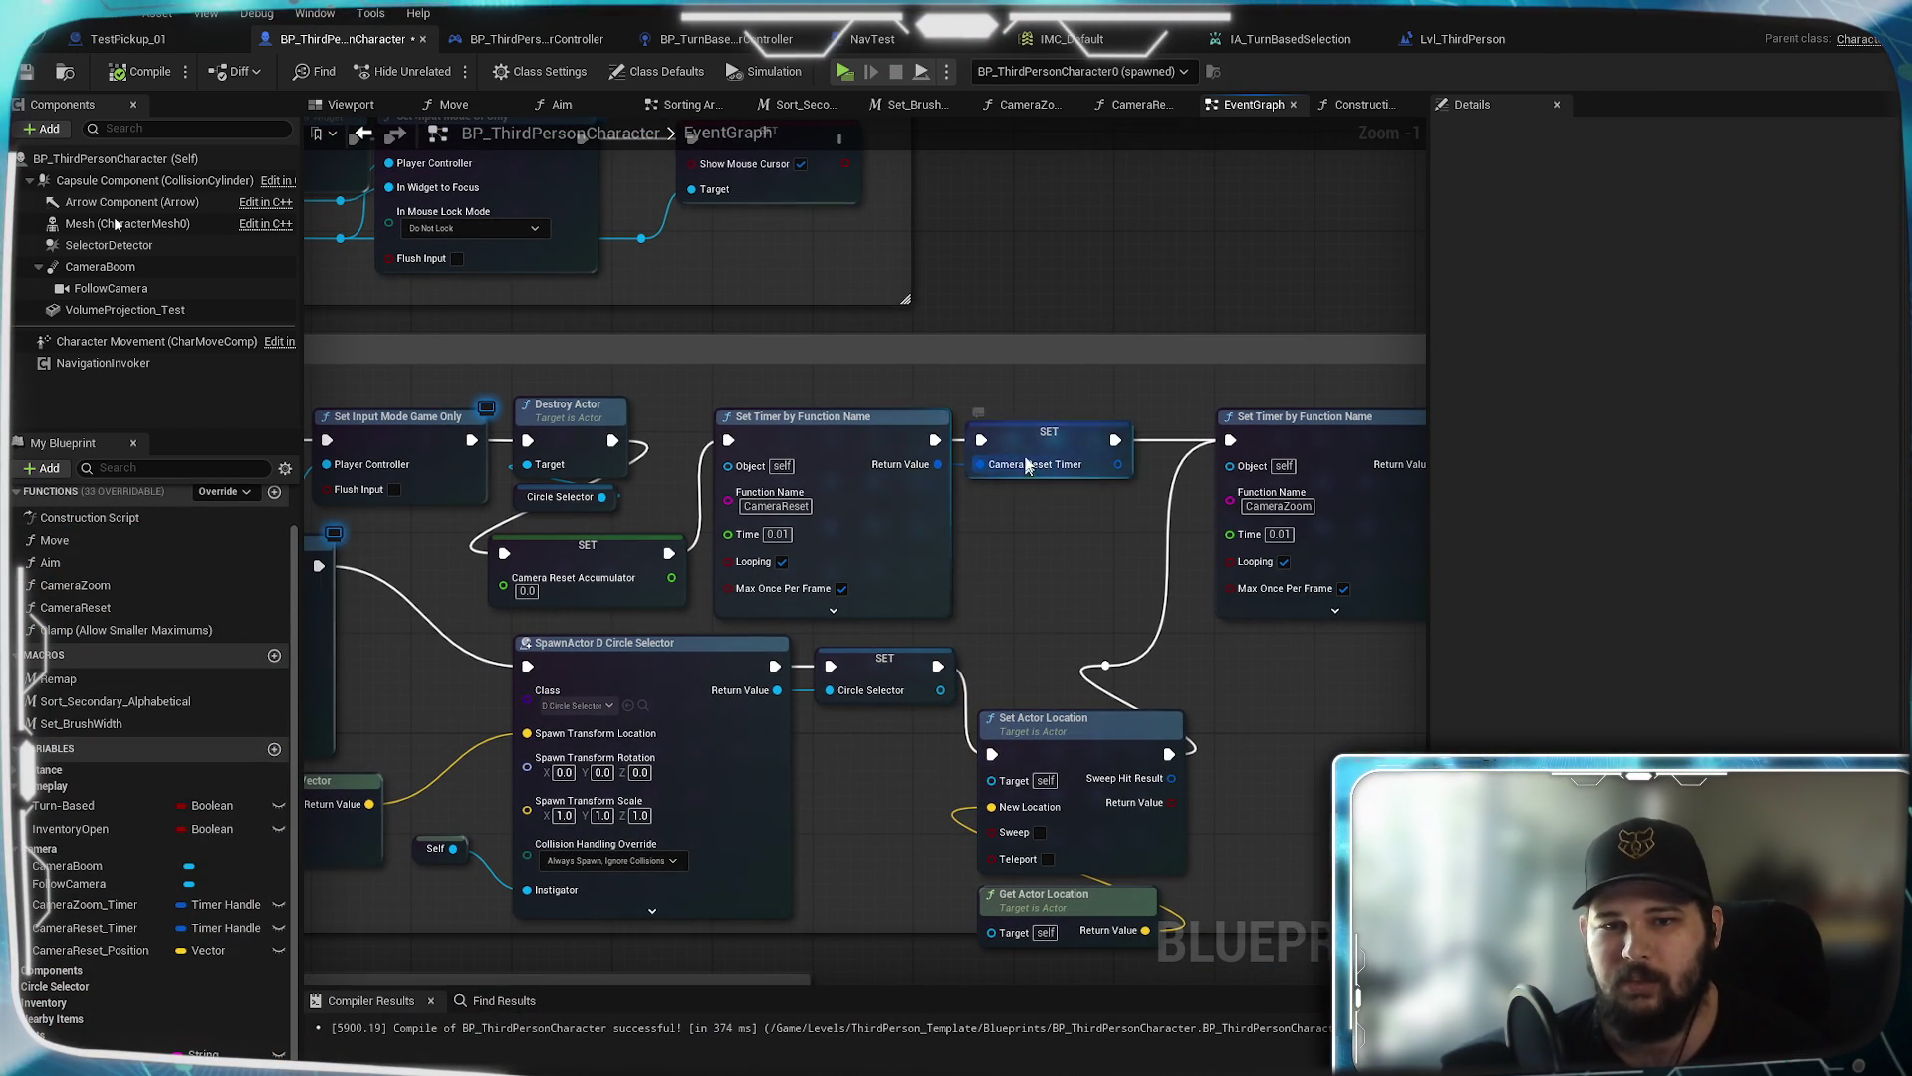
pyautogui.moveTo(1069, 453)
pyautogui.mouseDown()
pyautogui.moveTo(840, 510)
pyautogui.moveTo(873, 579)
pyautogui.mouseUp()
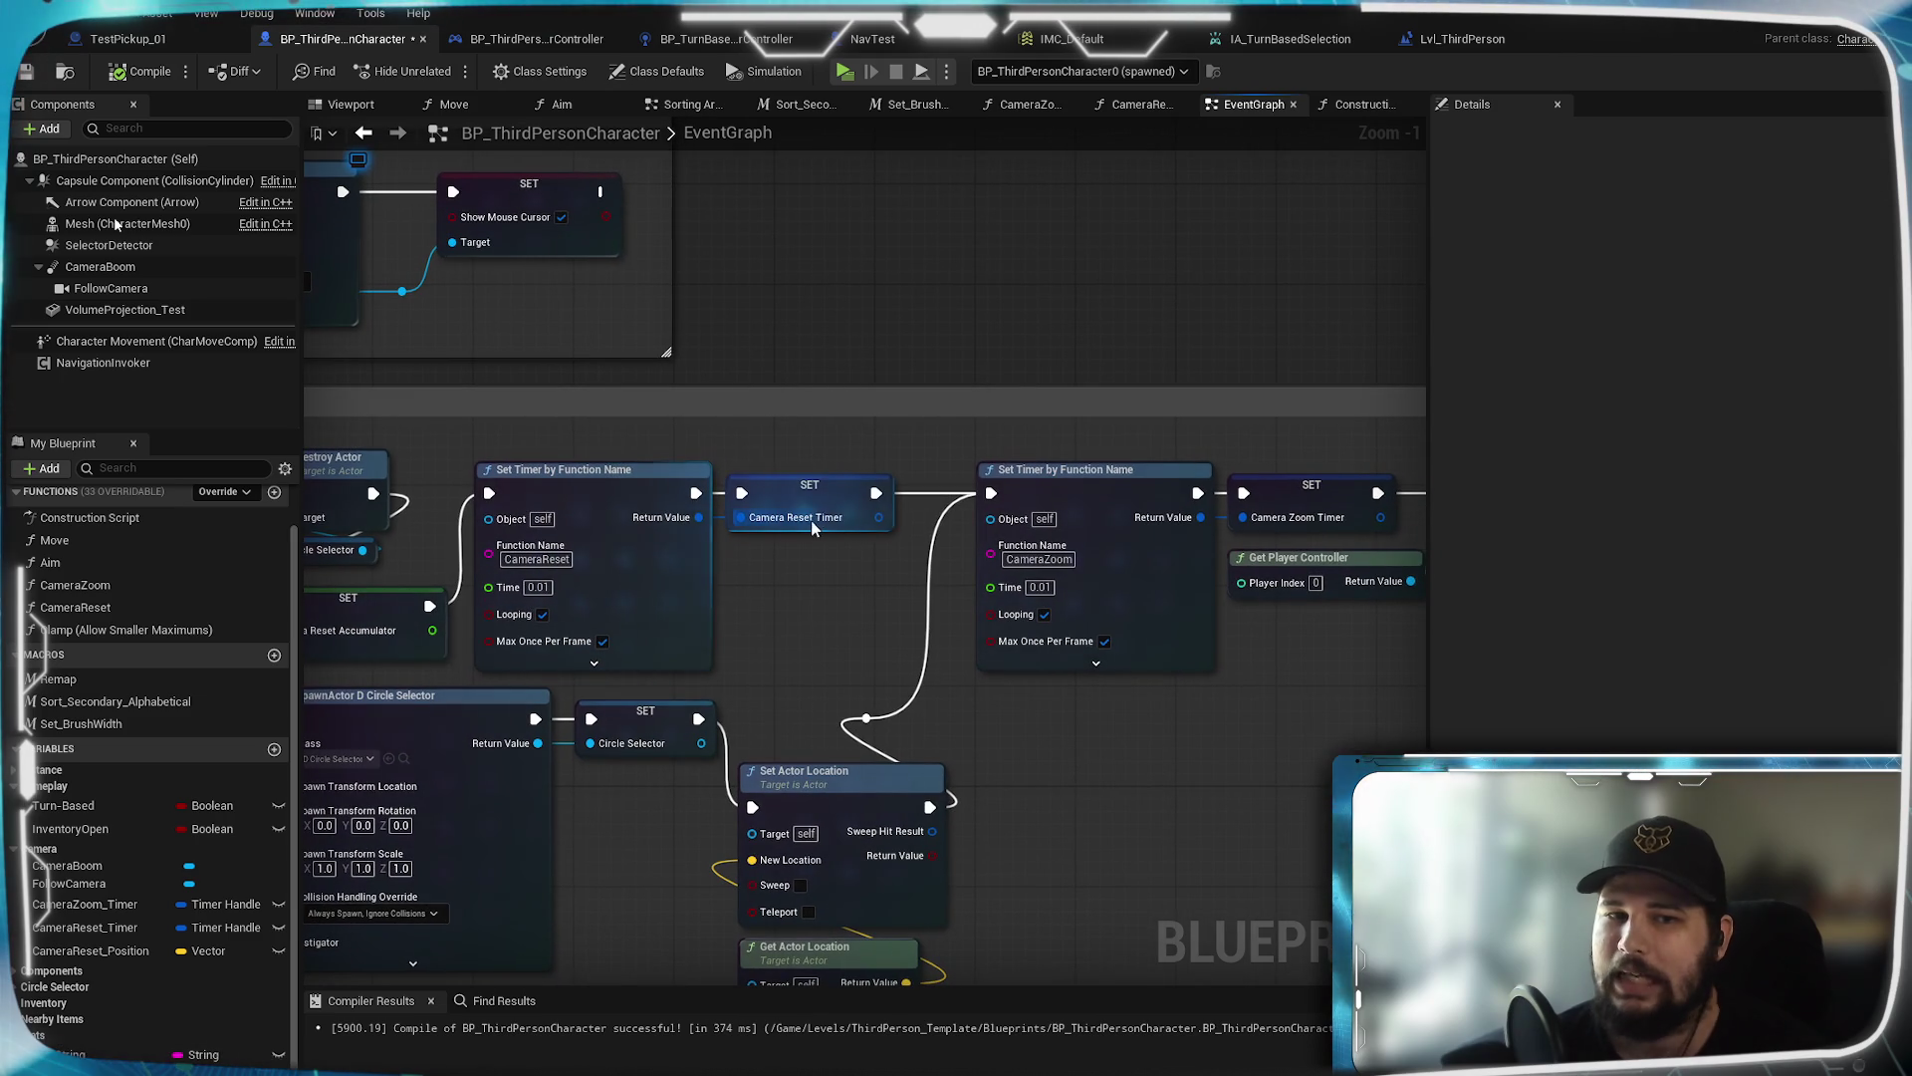
pyautogui.click(1145, 104)
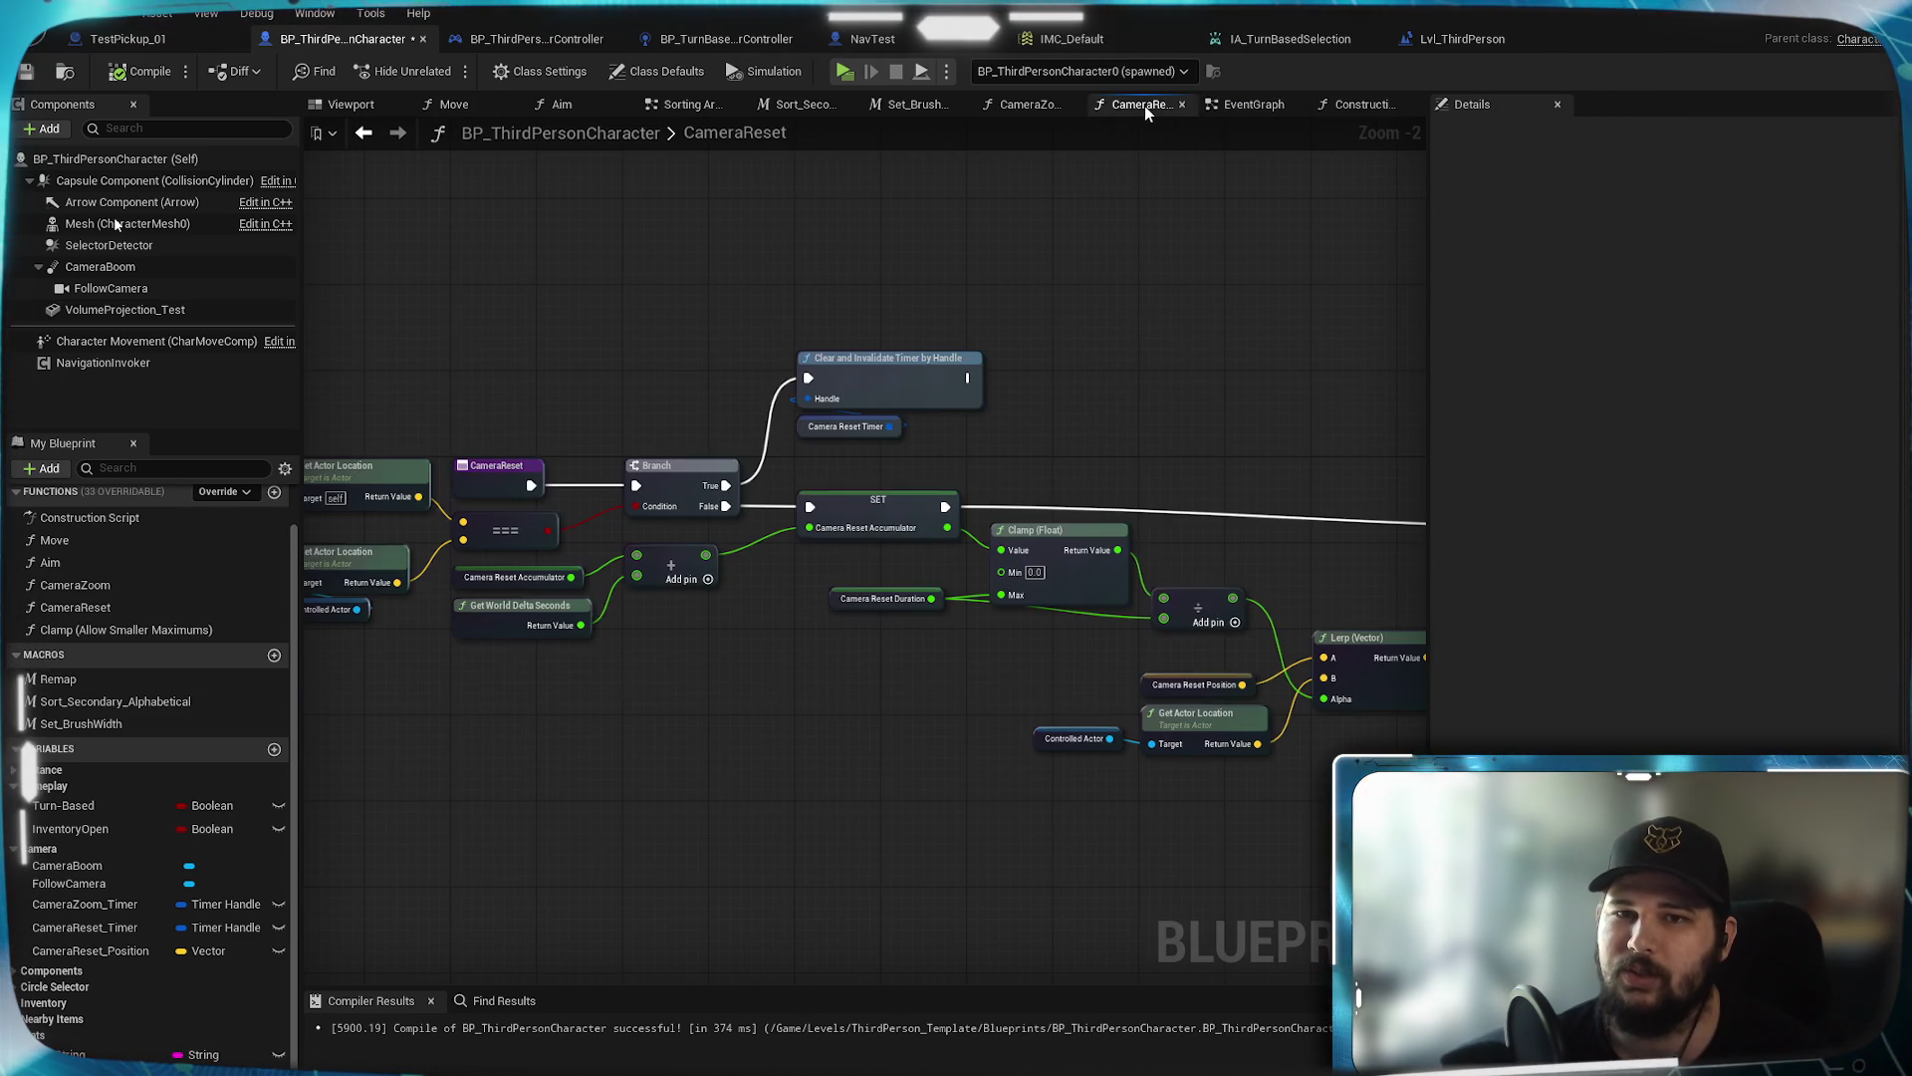
pyautogui.scroll(2, 1175, 486)
pyautogui.scroll(2, 751, 512)
pyautogui.moveTo(751, 512)
pyautogui.mouseDown()
pyautogui.moveTo(1214, 502)
pyautogui.moveTo(1232, 479)
pyautogui.moveTo(1203, 472)
pyautogui.mouseUp()
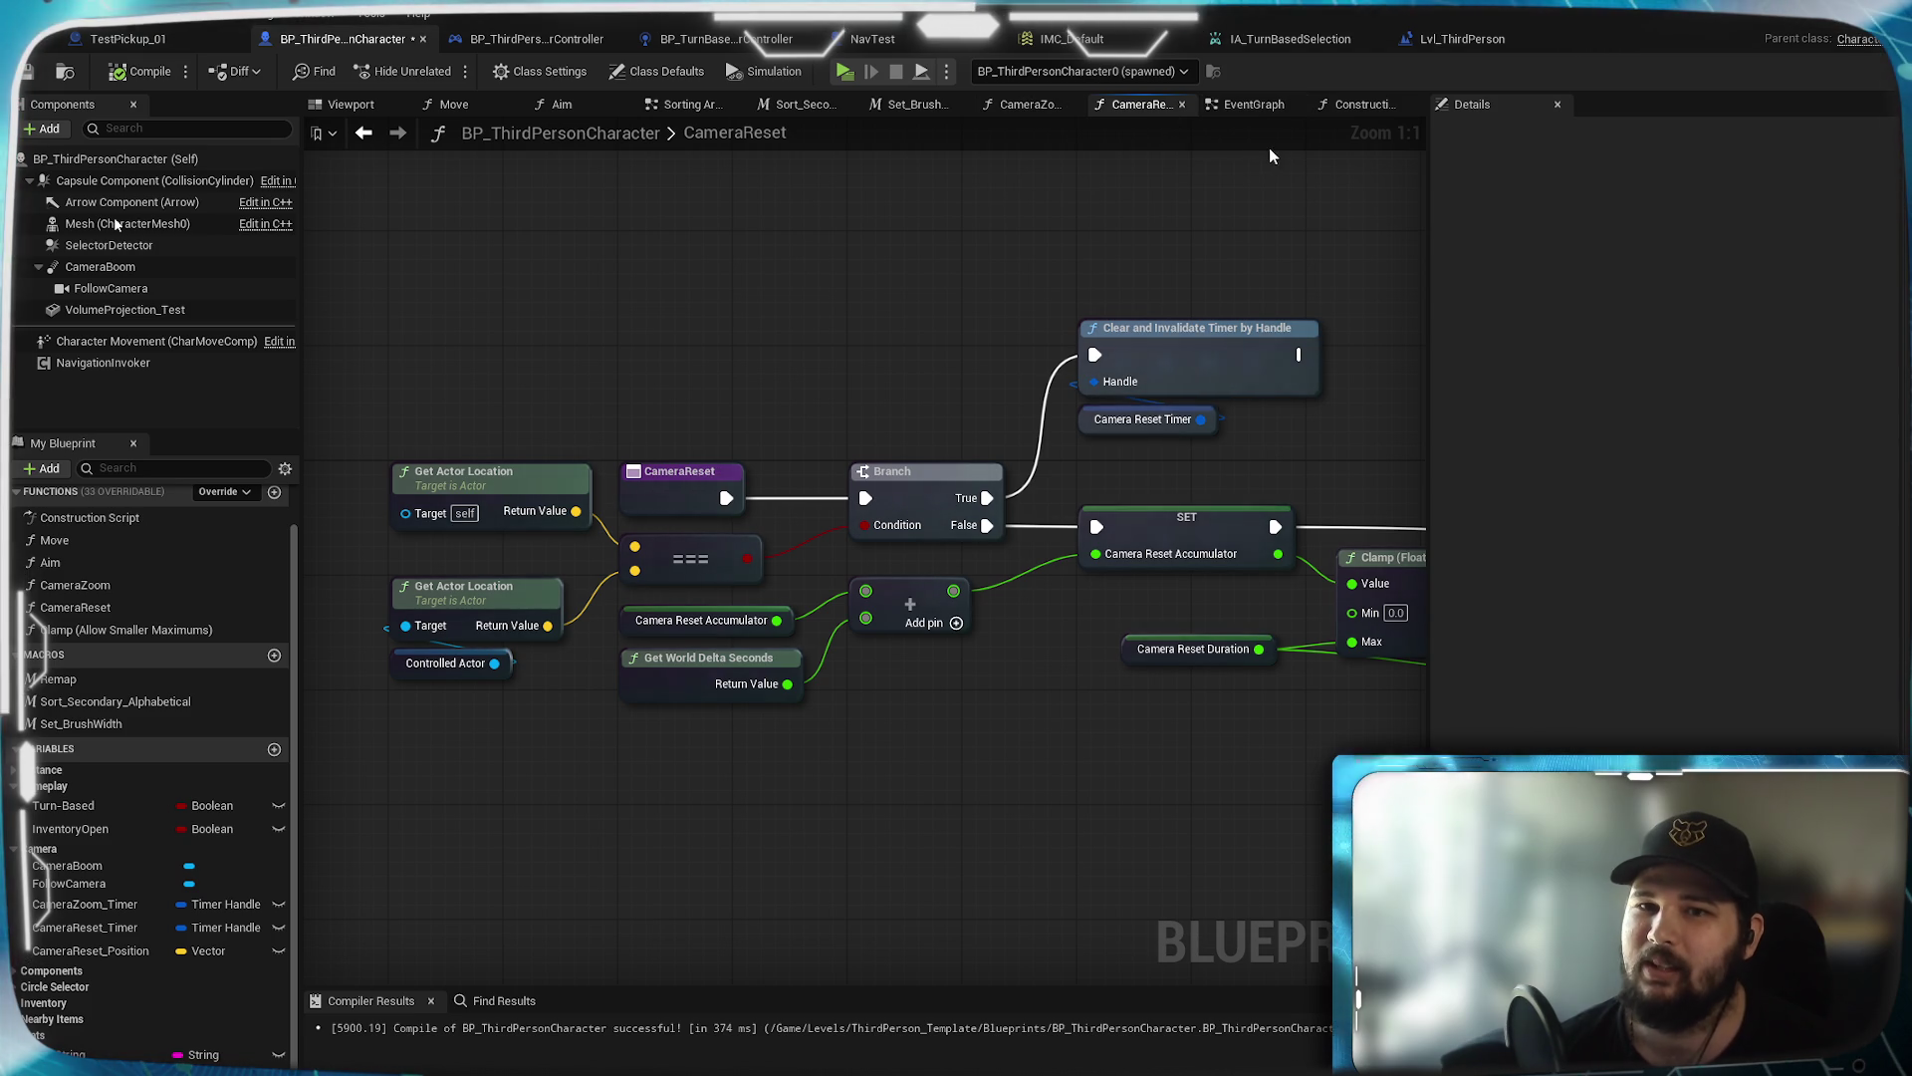
# Check the CameraZoom function's clamp and branch logic, then go back to the EventGraph
pyautogui.click(1030, 104)
pyautogui.moveTo(875, 388)
pyautogui.mouseDown()
pyautogui.moveTo(1106, 350)
pyautogui.moveTo(1026, 353)
pyautogui.moveTo(1052, 354)
pyautogui.mouseUp()
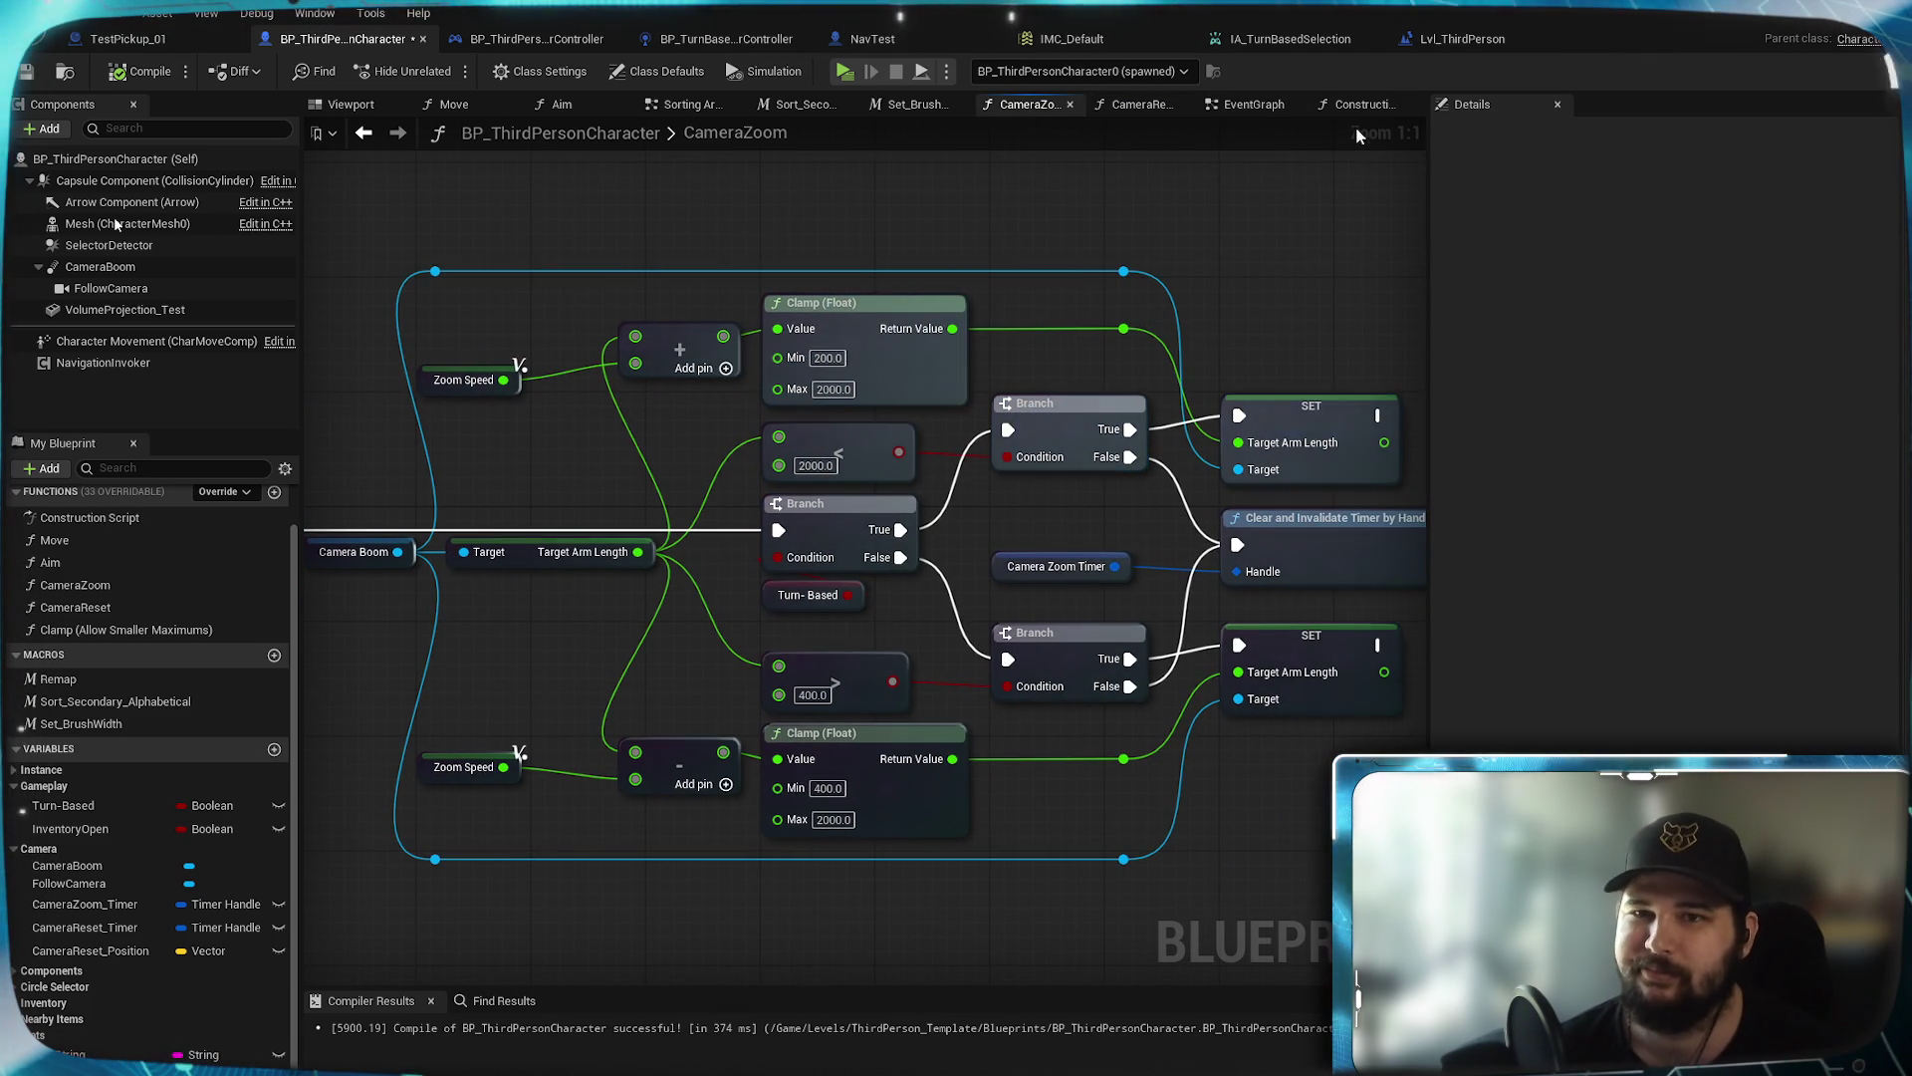
pyautogui.click(1253, 103)
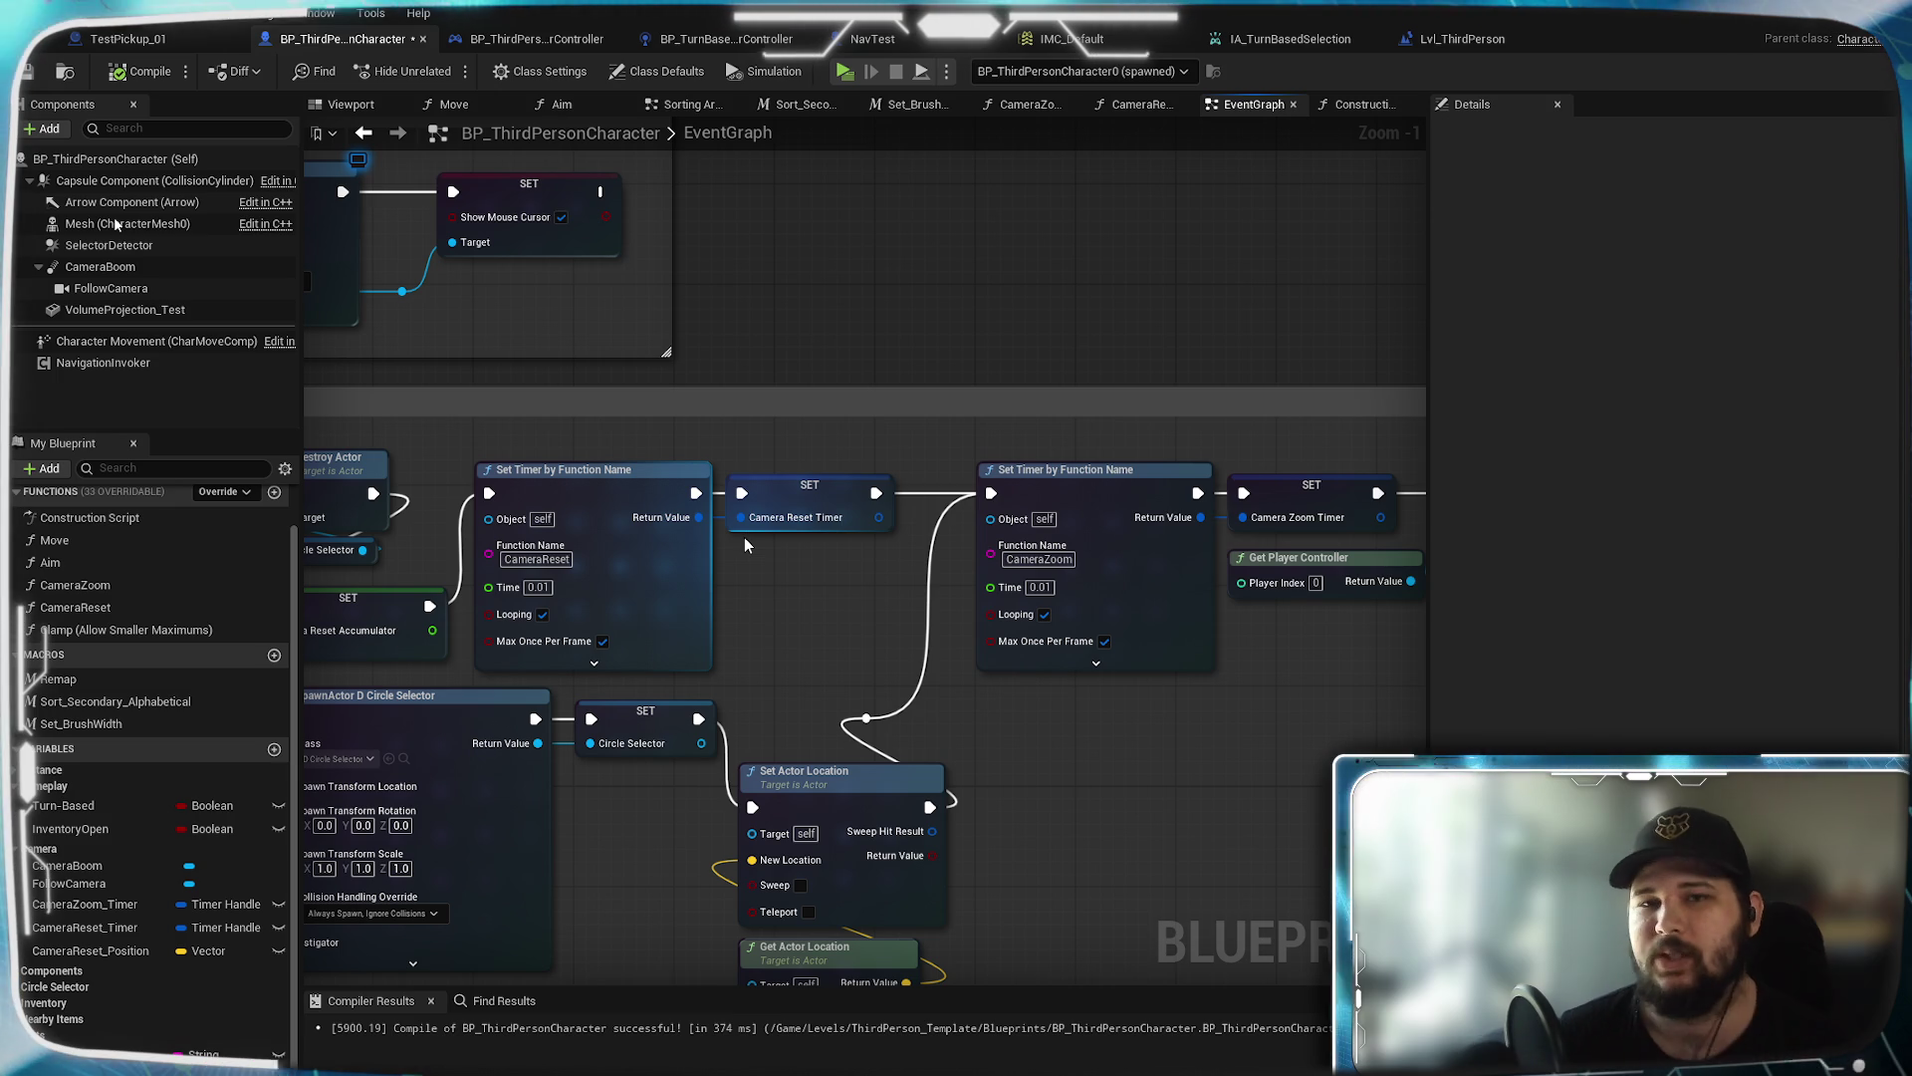
# Reopen CameraReset and pan across its Branch, Clear Timer and Set Actor Location nodes
pyautogui.click(1144, 104)
pyautogui.moveTo(1243, 529)
pyautogui.mouseDown()
pyautogui.moveTo(914, 508)
pyautogui.moveTo(626, 589)
pyautogui.moveTo(607, 564)
pyautogui.moveTo(1169, 531)
pyautogui.mouseUp()
pyautogui.scroll(-1, 914, 508)
pyautogui.moveTo(982, 534); pyautogui.dragTo(1145, 538)
pyautogui.moveTo(610, 515); pyautogui.dragTo(317, 498)
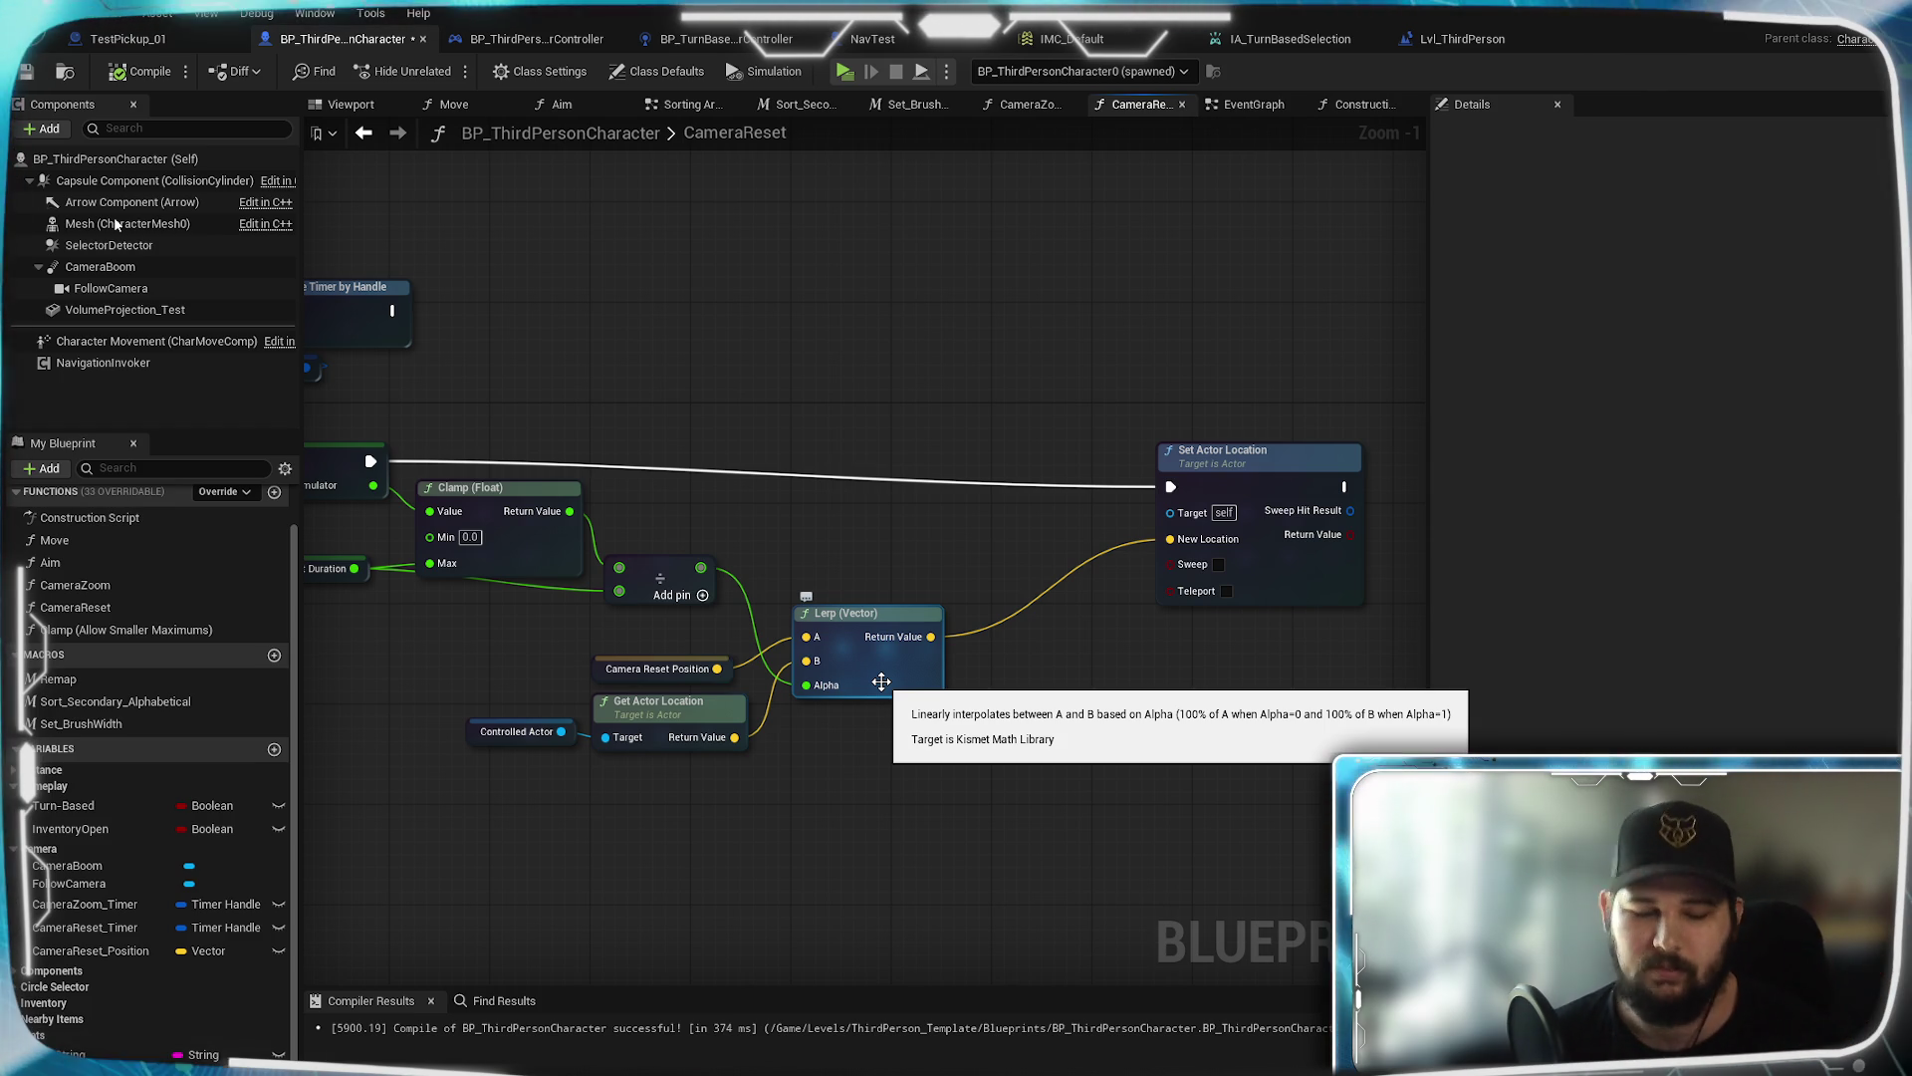
# Pan to the Clear Timer and SET nodes and select Clear Timer with Camera Reset Timer
pyautogui.moveTo(970, 536); pyautogui.dragTo(1172, 549)
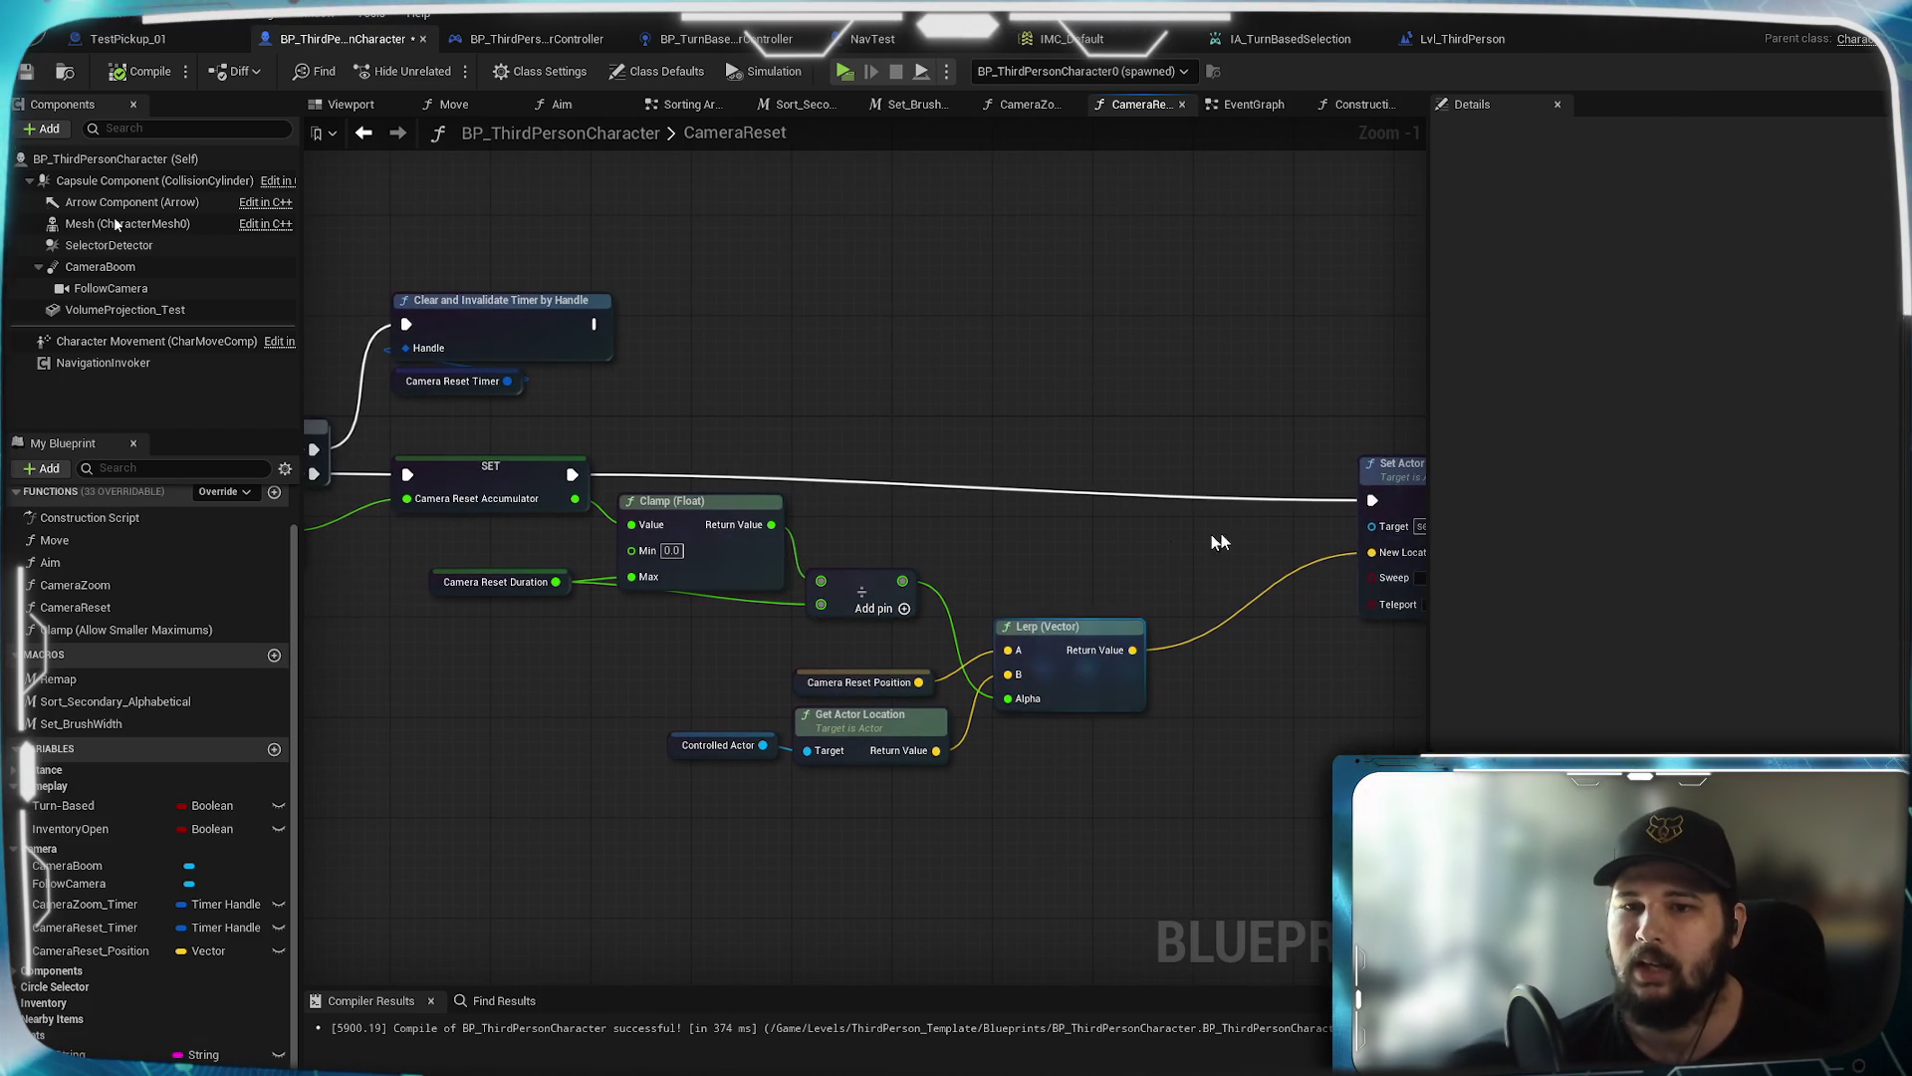
pyautogui.moveTo(652, 424); pyautogui.dragTo(1188, 456)
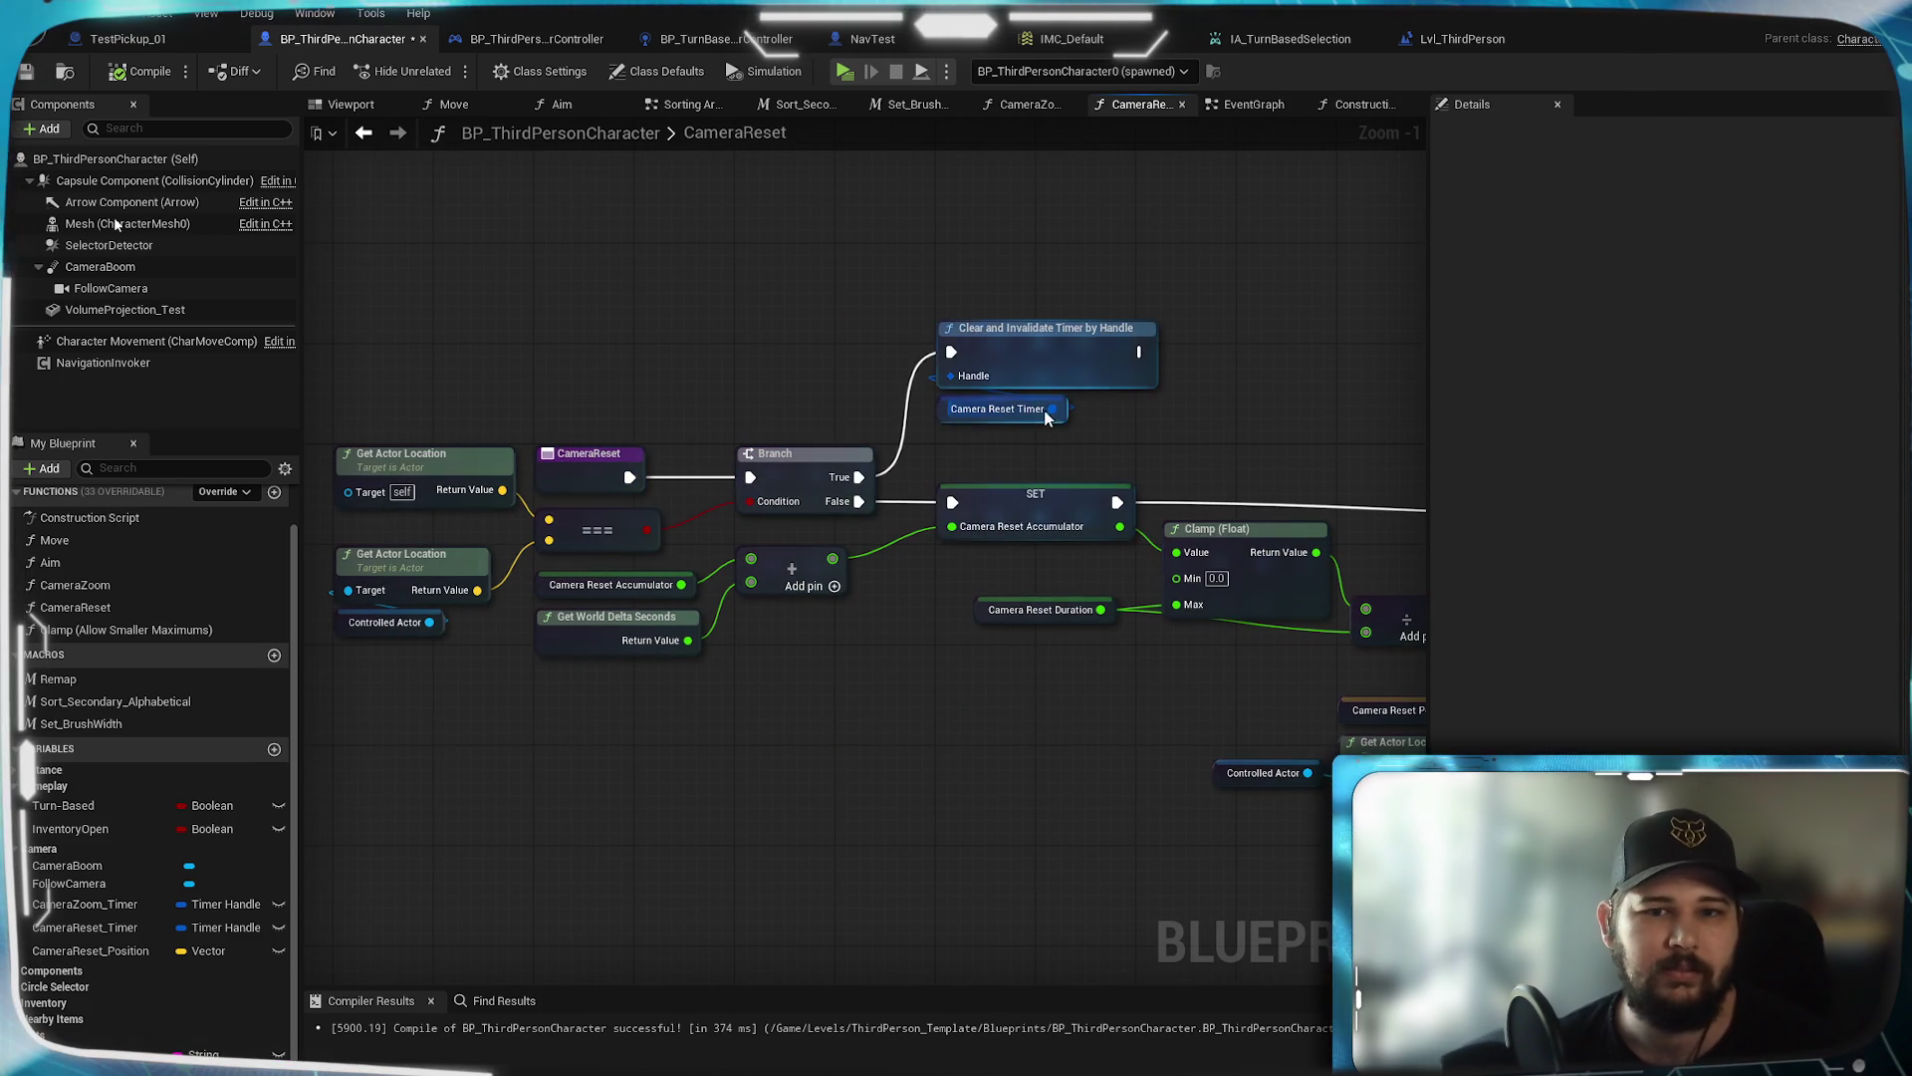
pyautogui.moveTo(1053, 409); pyautogui.dragTo(951, 376)
pyautogui.moveTo(1099, 445); pyautogui.dragTo(1096, 438)
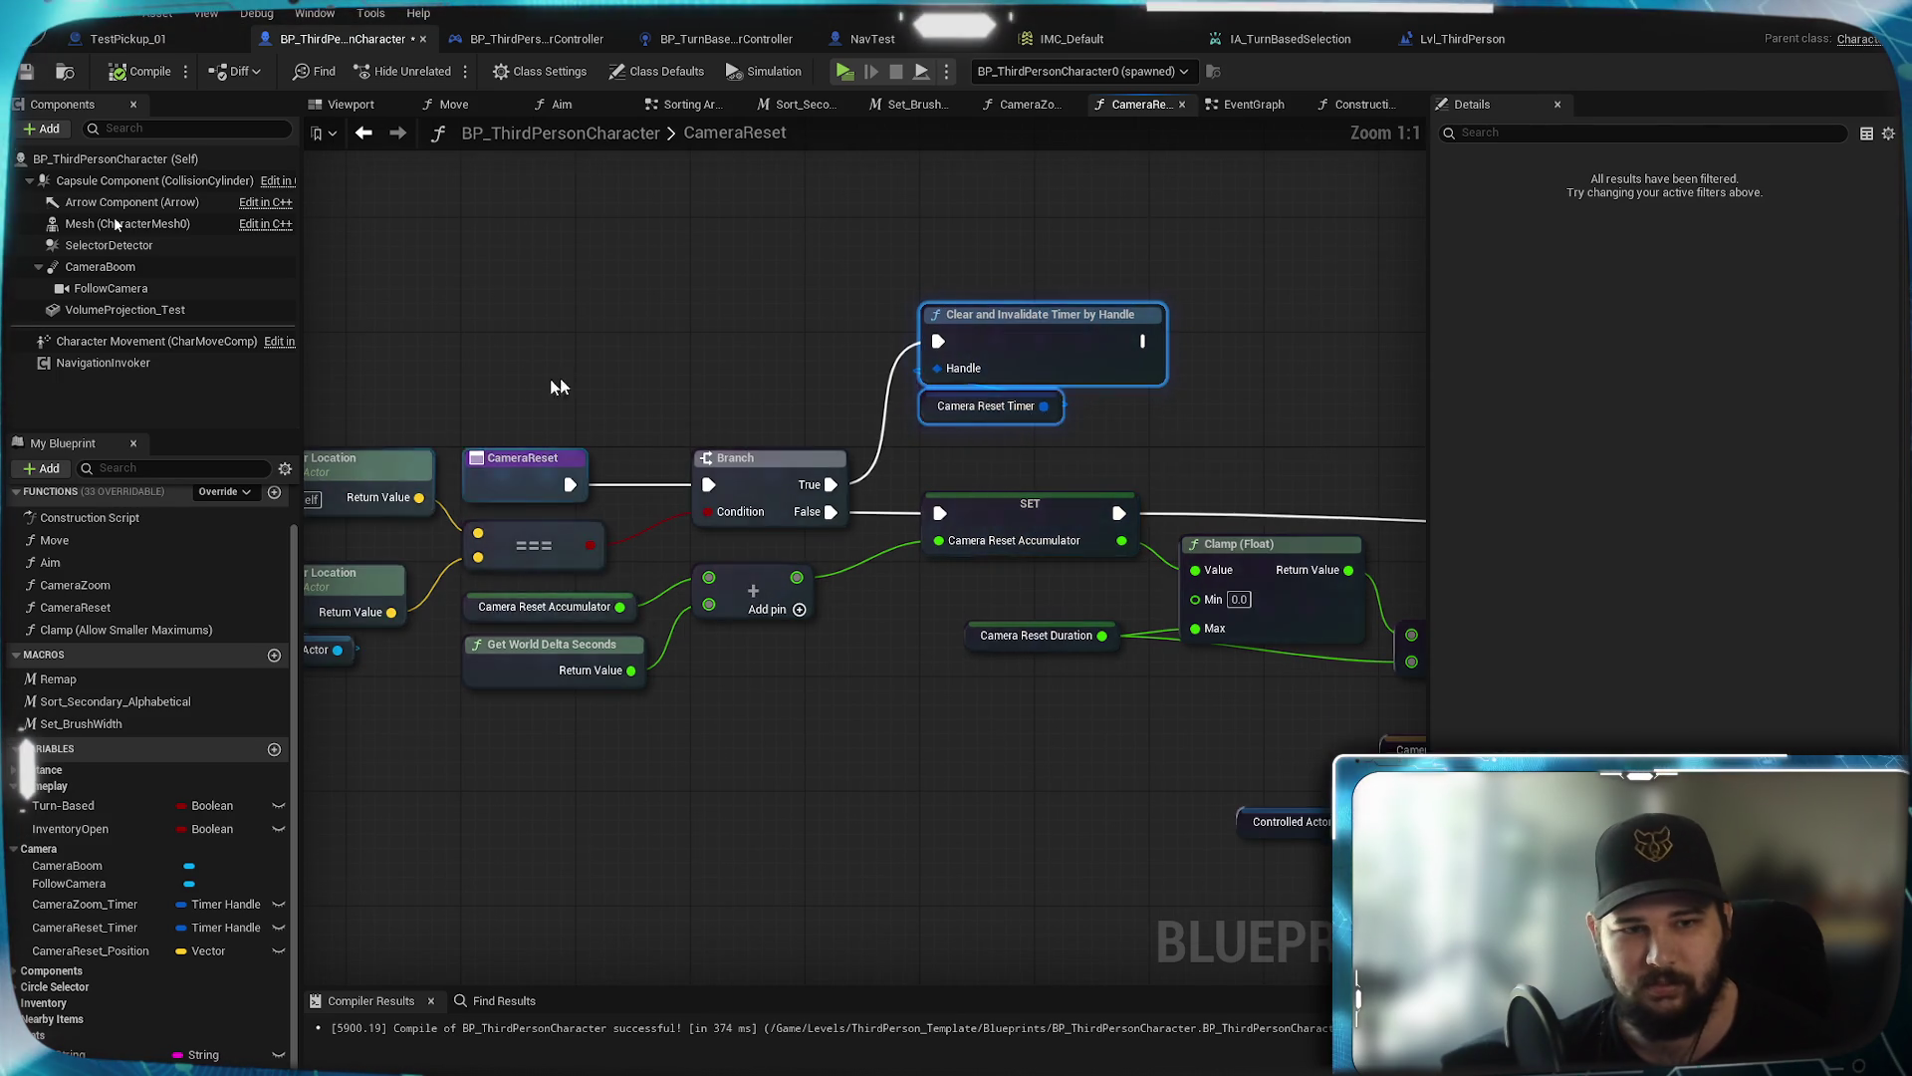
# Pan across CameraReset's starting nodes, Lerp and Set Actor Location, then return to the EventGraph
pyautogui.moveTo(597, 378); pyautogui.dragTo(973, 349)
pyautogui.scroll(1, 882, 388)
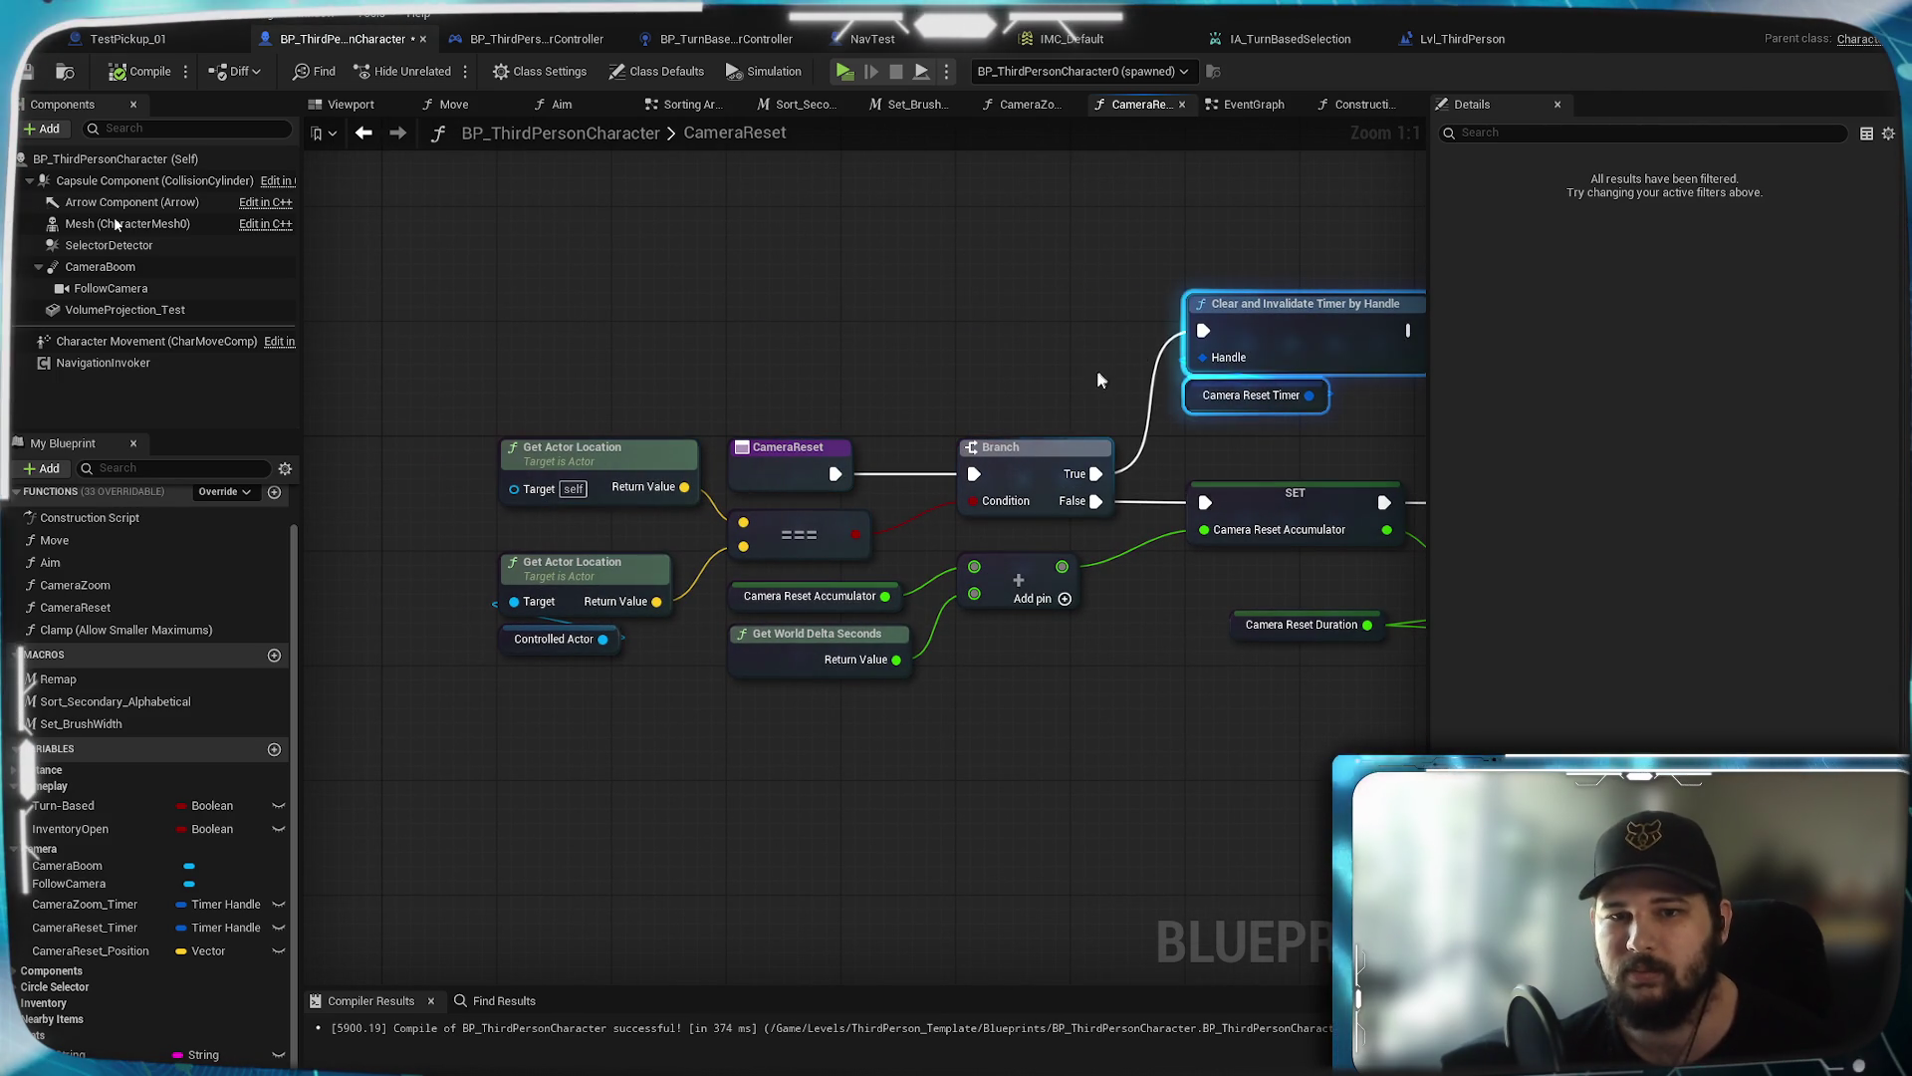
pyautogui.moveTo(1283, 457); pyautogui.dragTo(840, 463)
pyautogui.moveTo(1216, 433); pyautogui.dragTo(1105, 423)
pyautogui.moveTo(1182, 516); pyautogui.dragTo(901, 500)
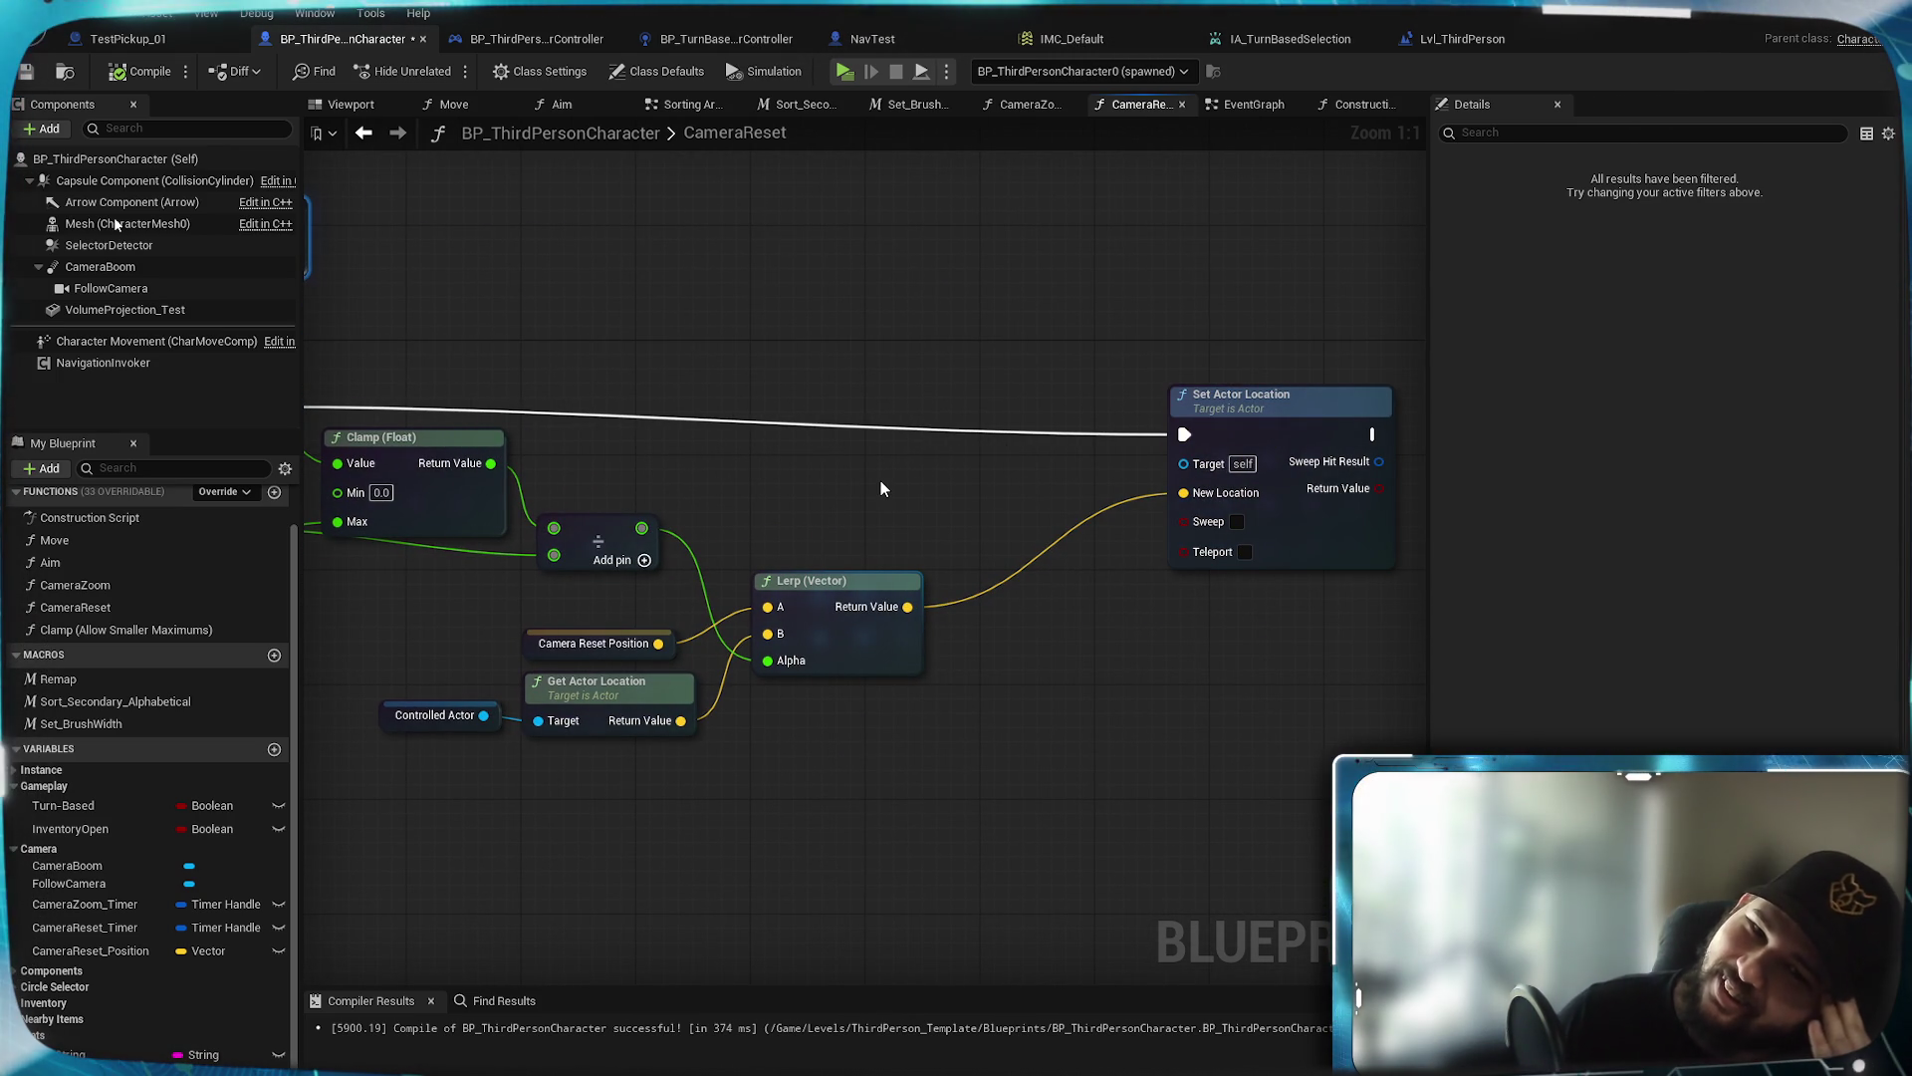
pyautogui.moveTo(886, 481)
pyautogui.mouseDown()
pyautogui.moveTo(1414, 498)
pyautogui.moveTo(581, 530)
pyautogui.moveTo(1130, 534)
pyautogui.mouseUp()
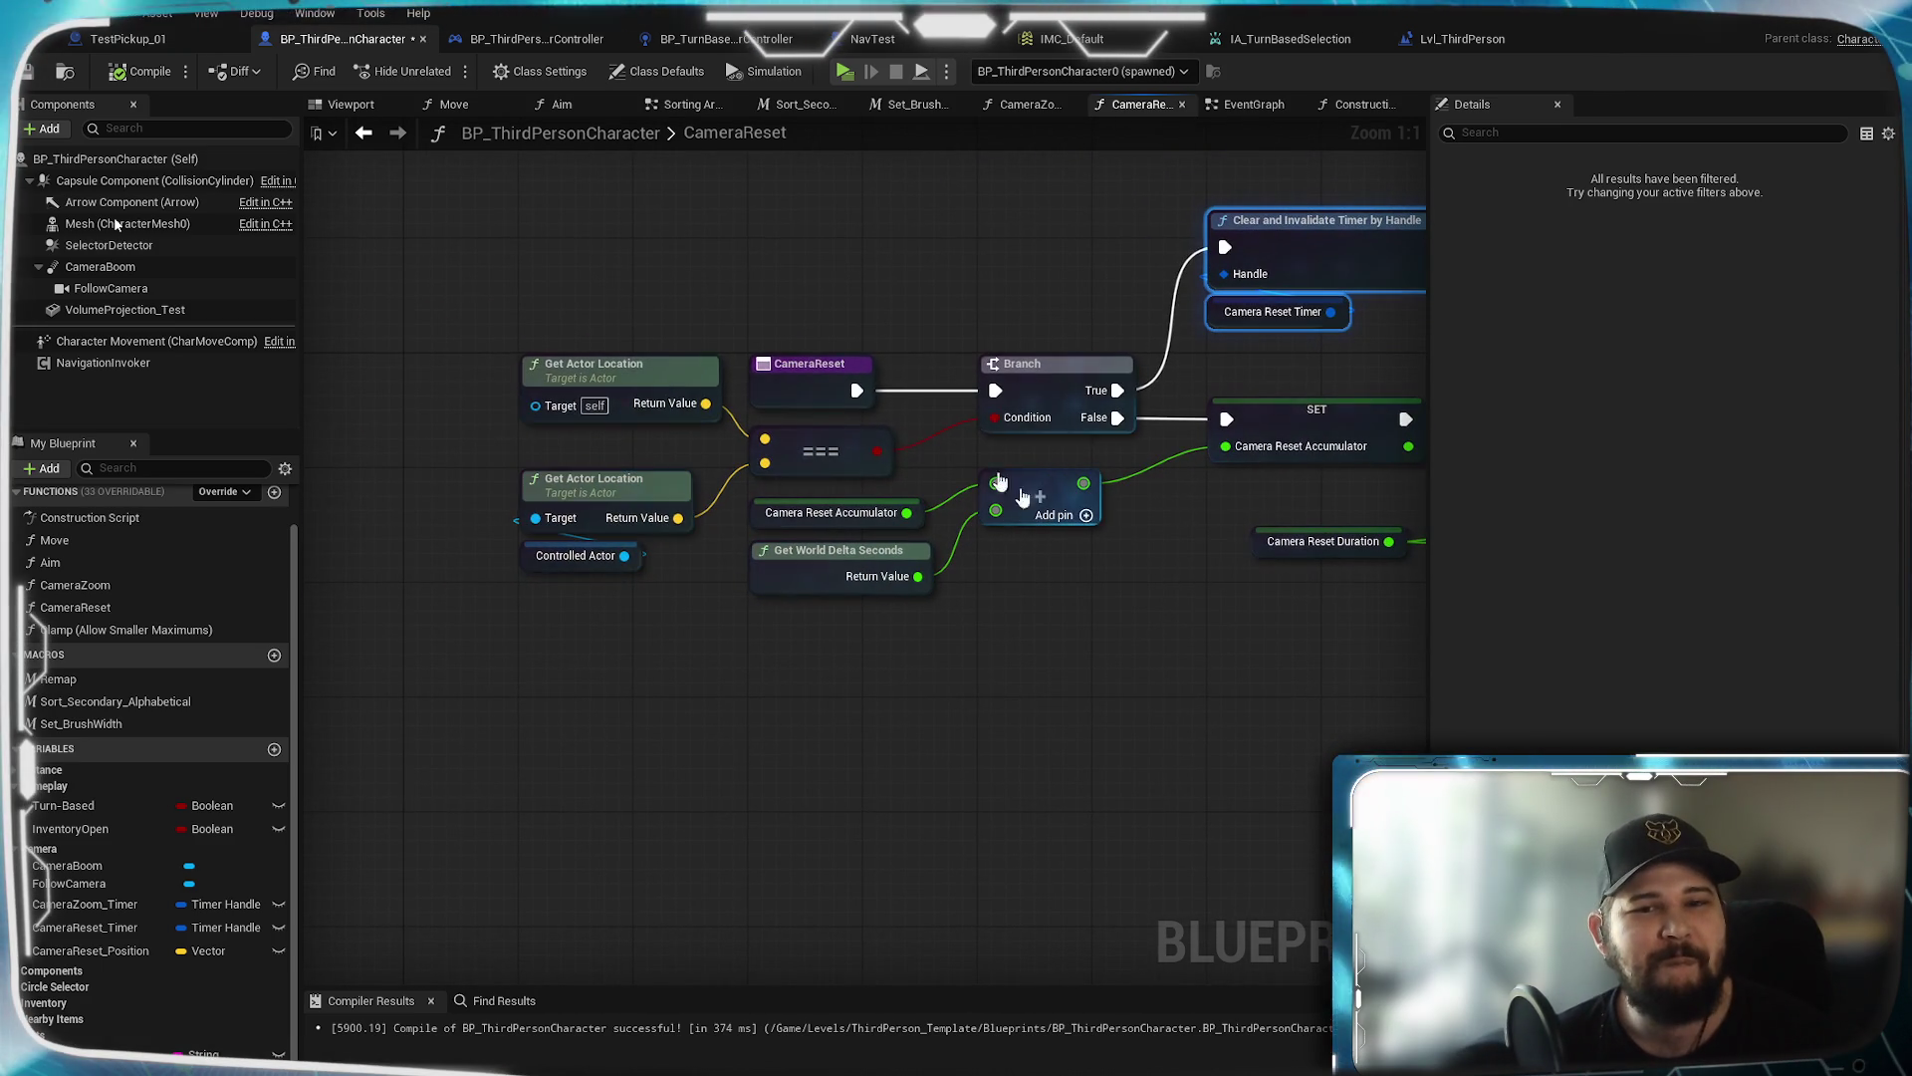
pyautogui.moveTo(911, 259); pyautogui.dragTo(766, 298)
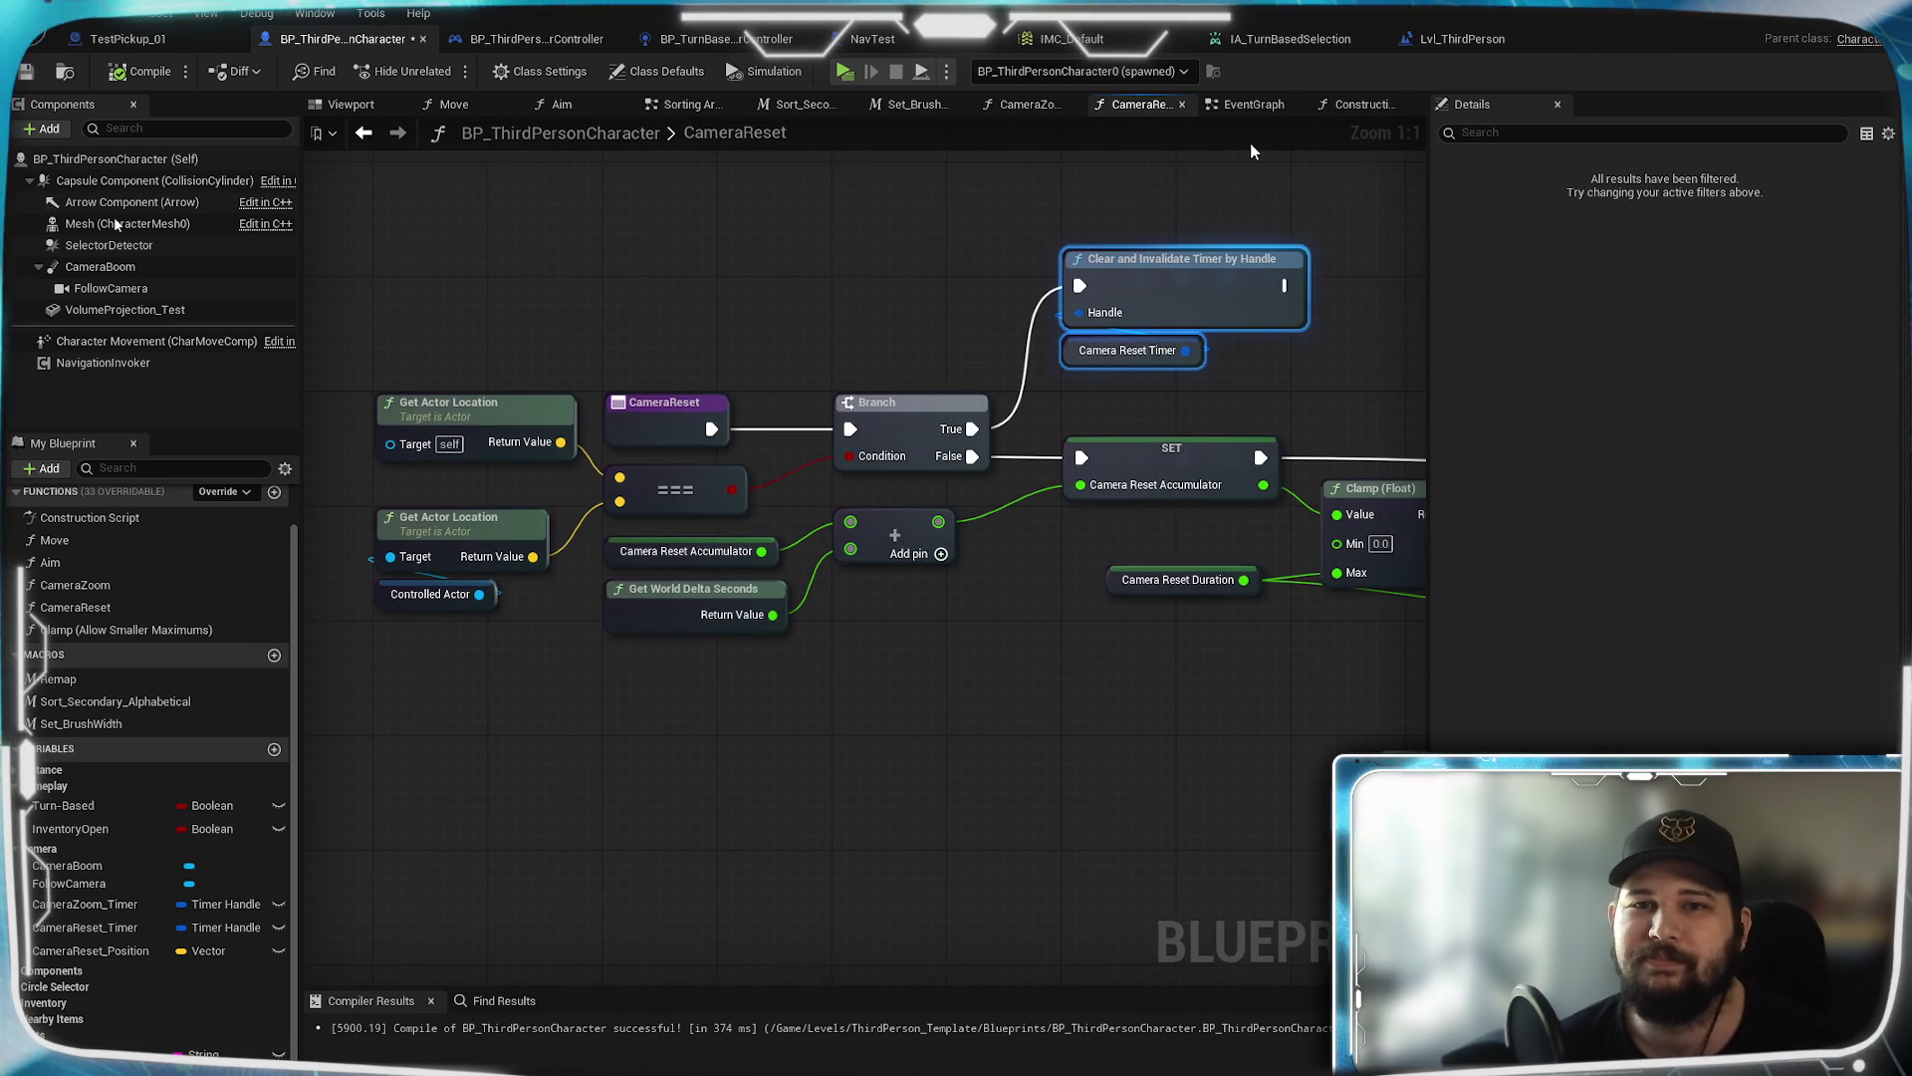
pyautogui.click(1257, 105)
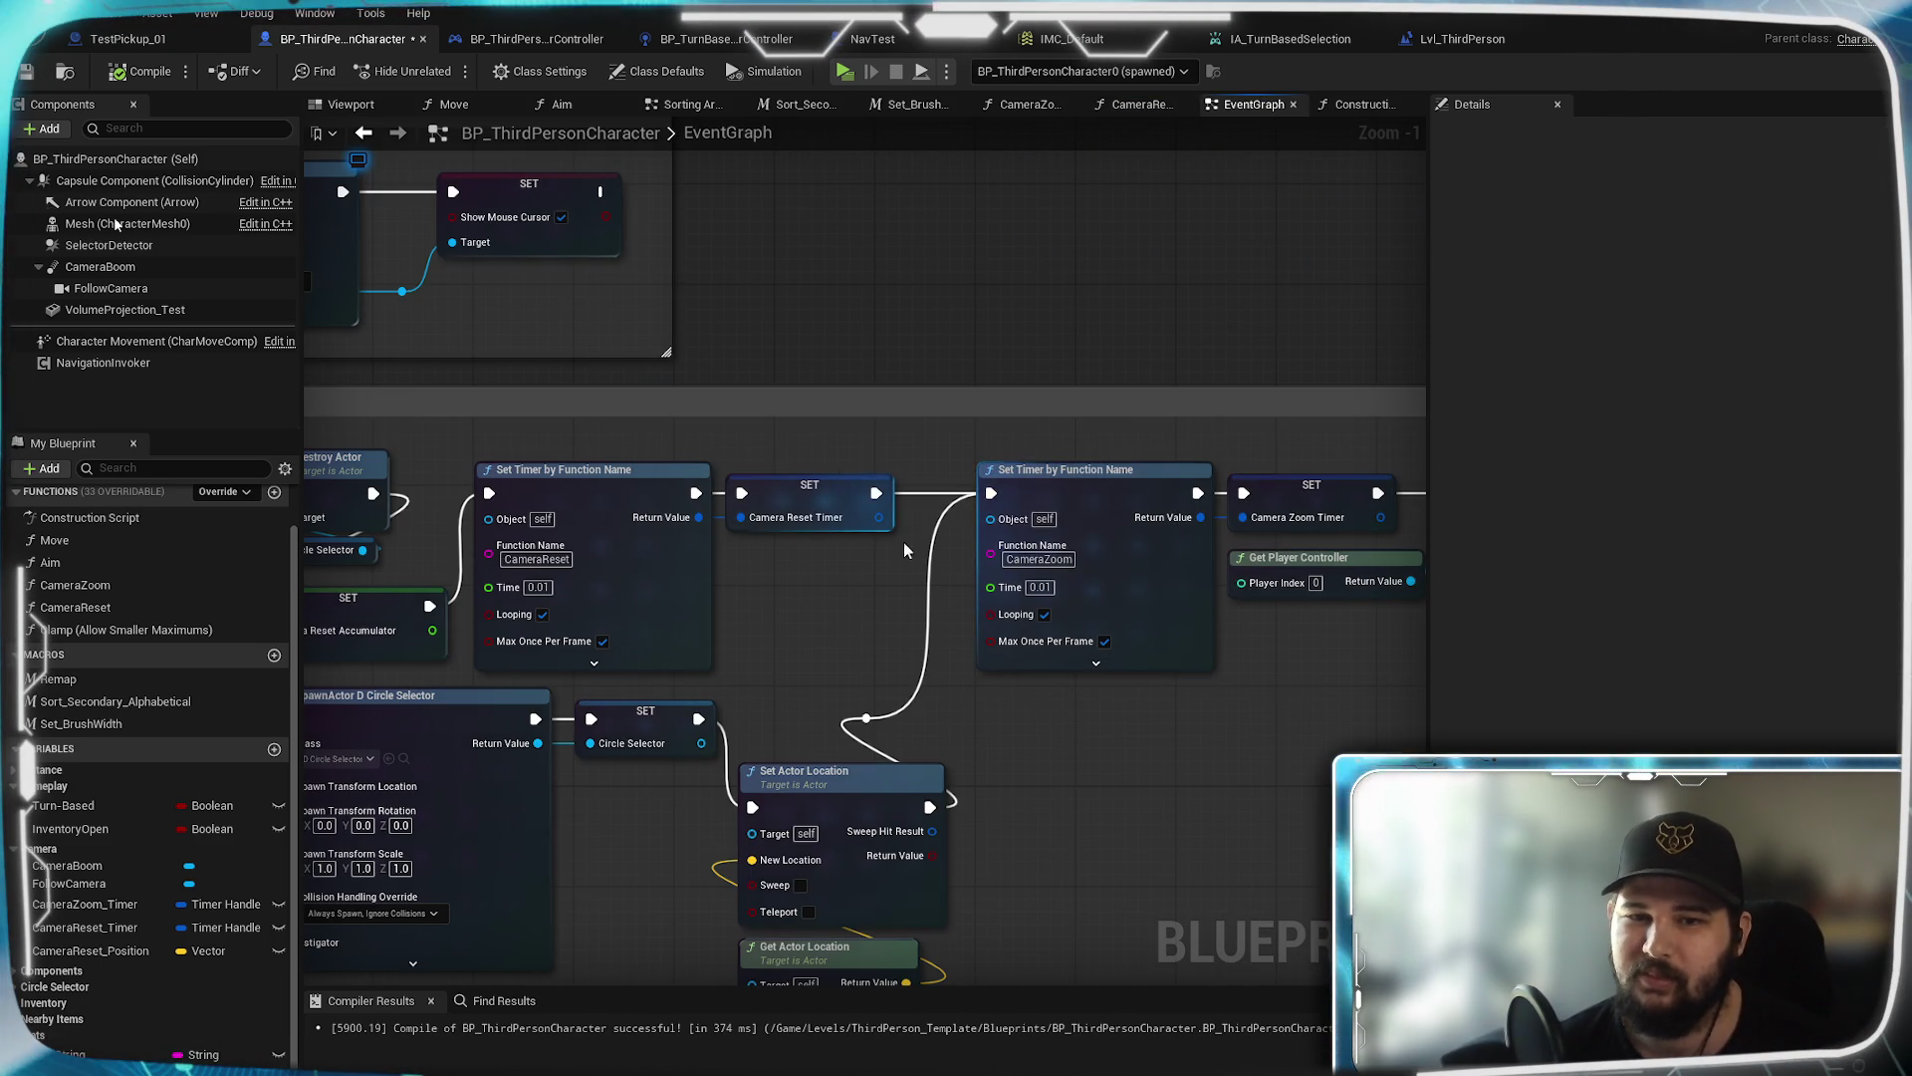
# Frame the Set Input Mode Game And UI node in the EventGraph
pyautogui.scroll(1, 840, 665)
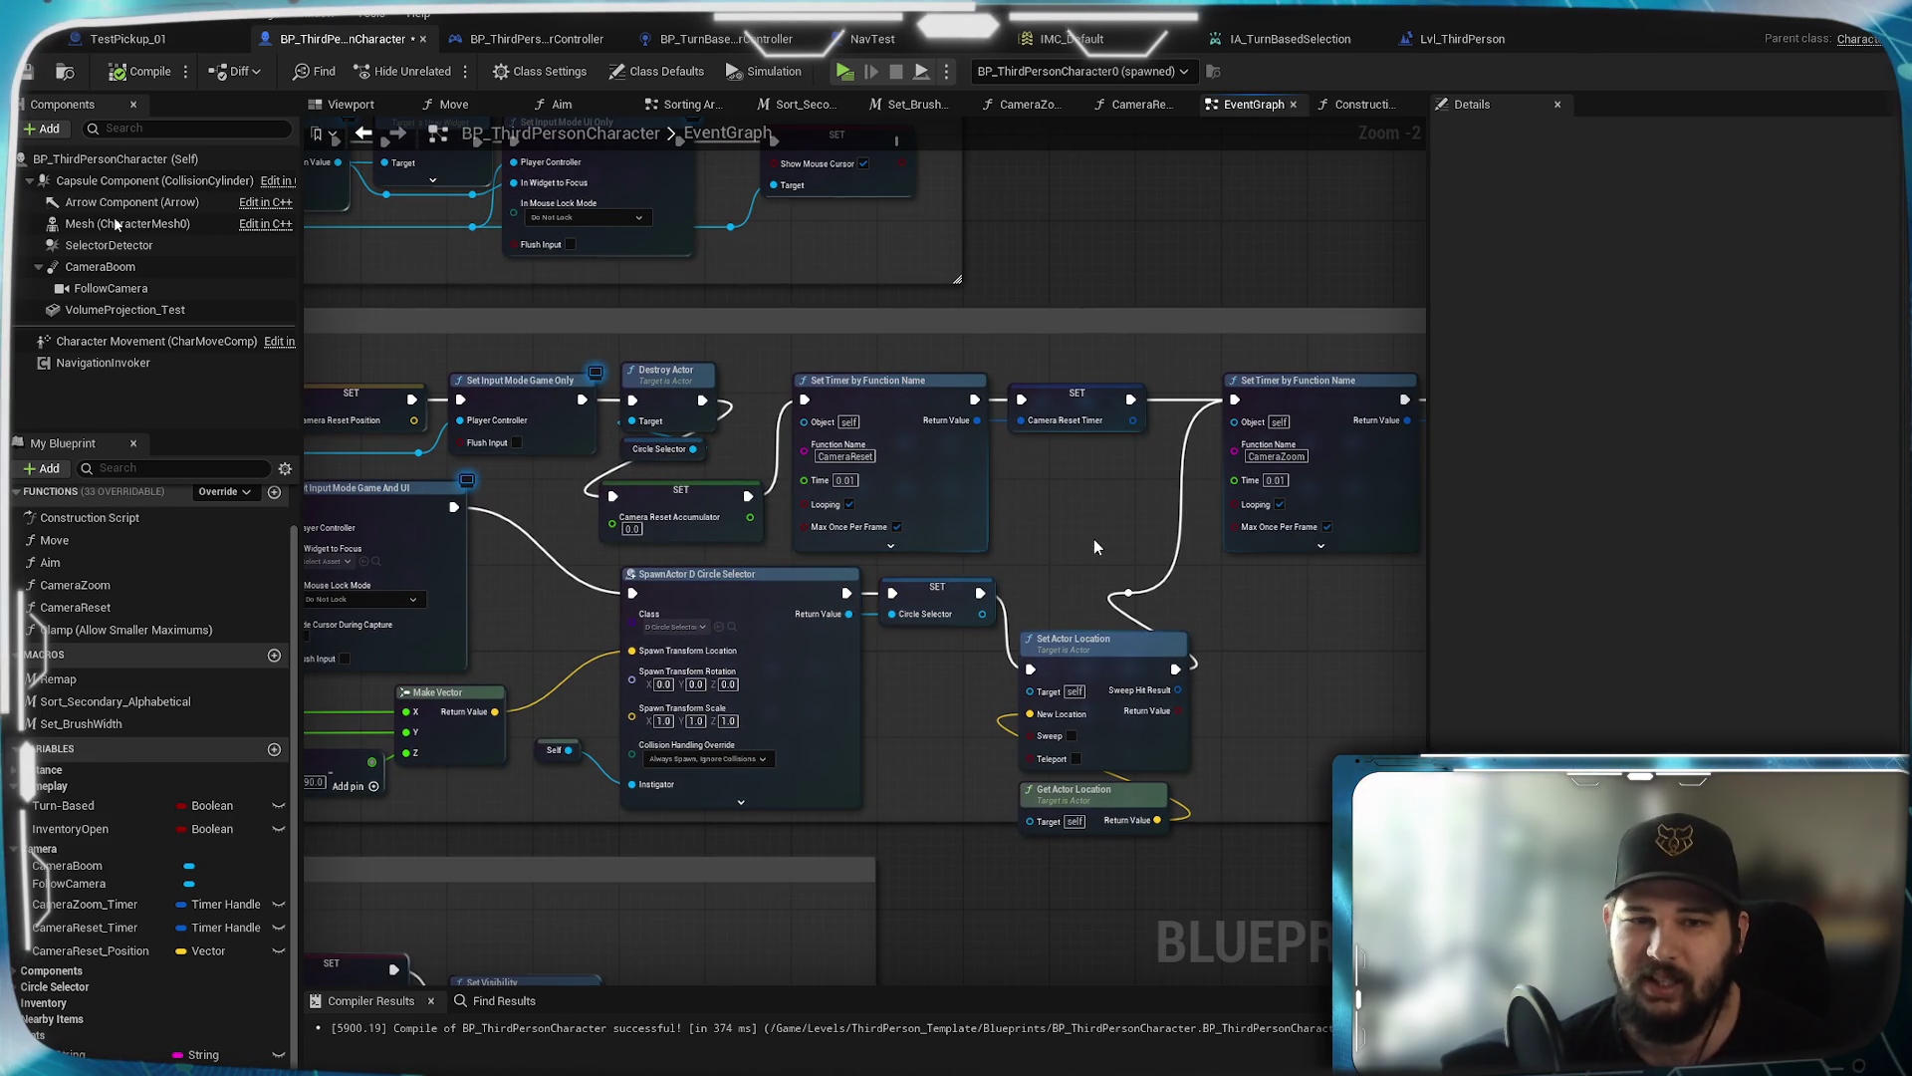
pyautogui.scroll(1, 540, 515)
pyautogui.moveTo(541, 512); pyautogui.dragTo(804, 576)
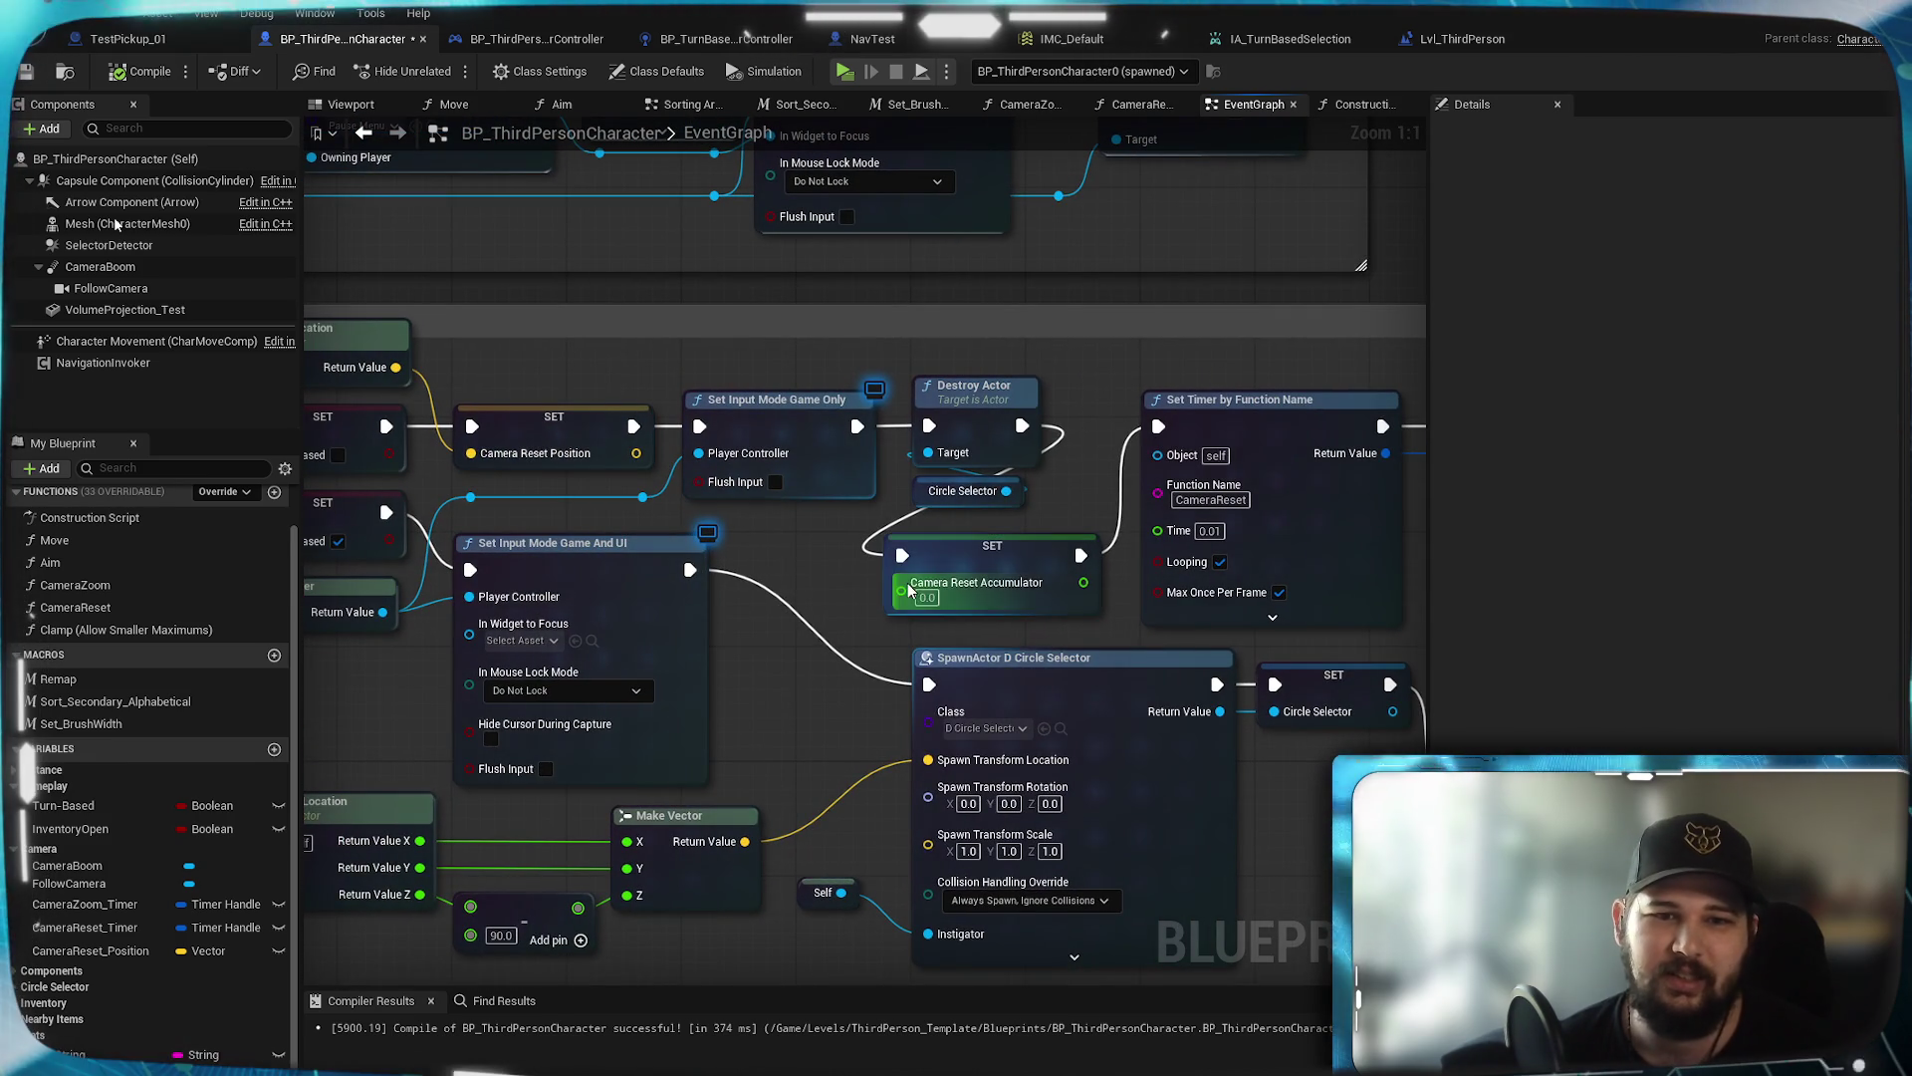
pyautogui.scroll(-1, 811, 561)
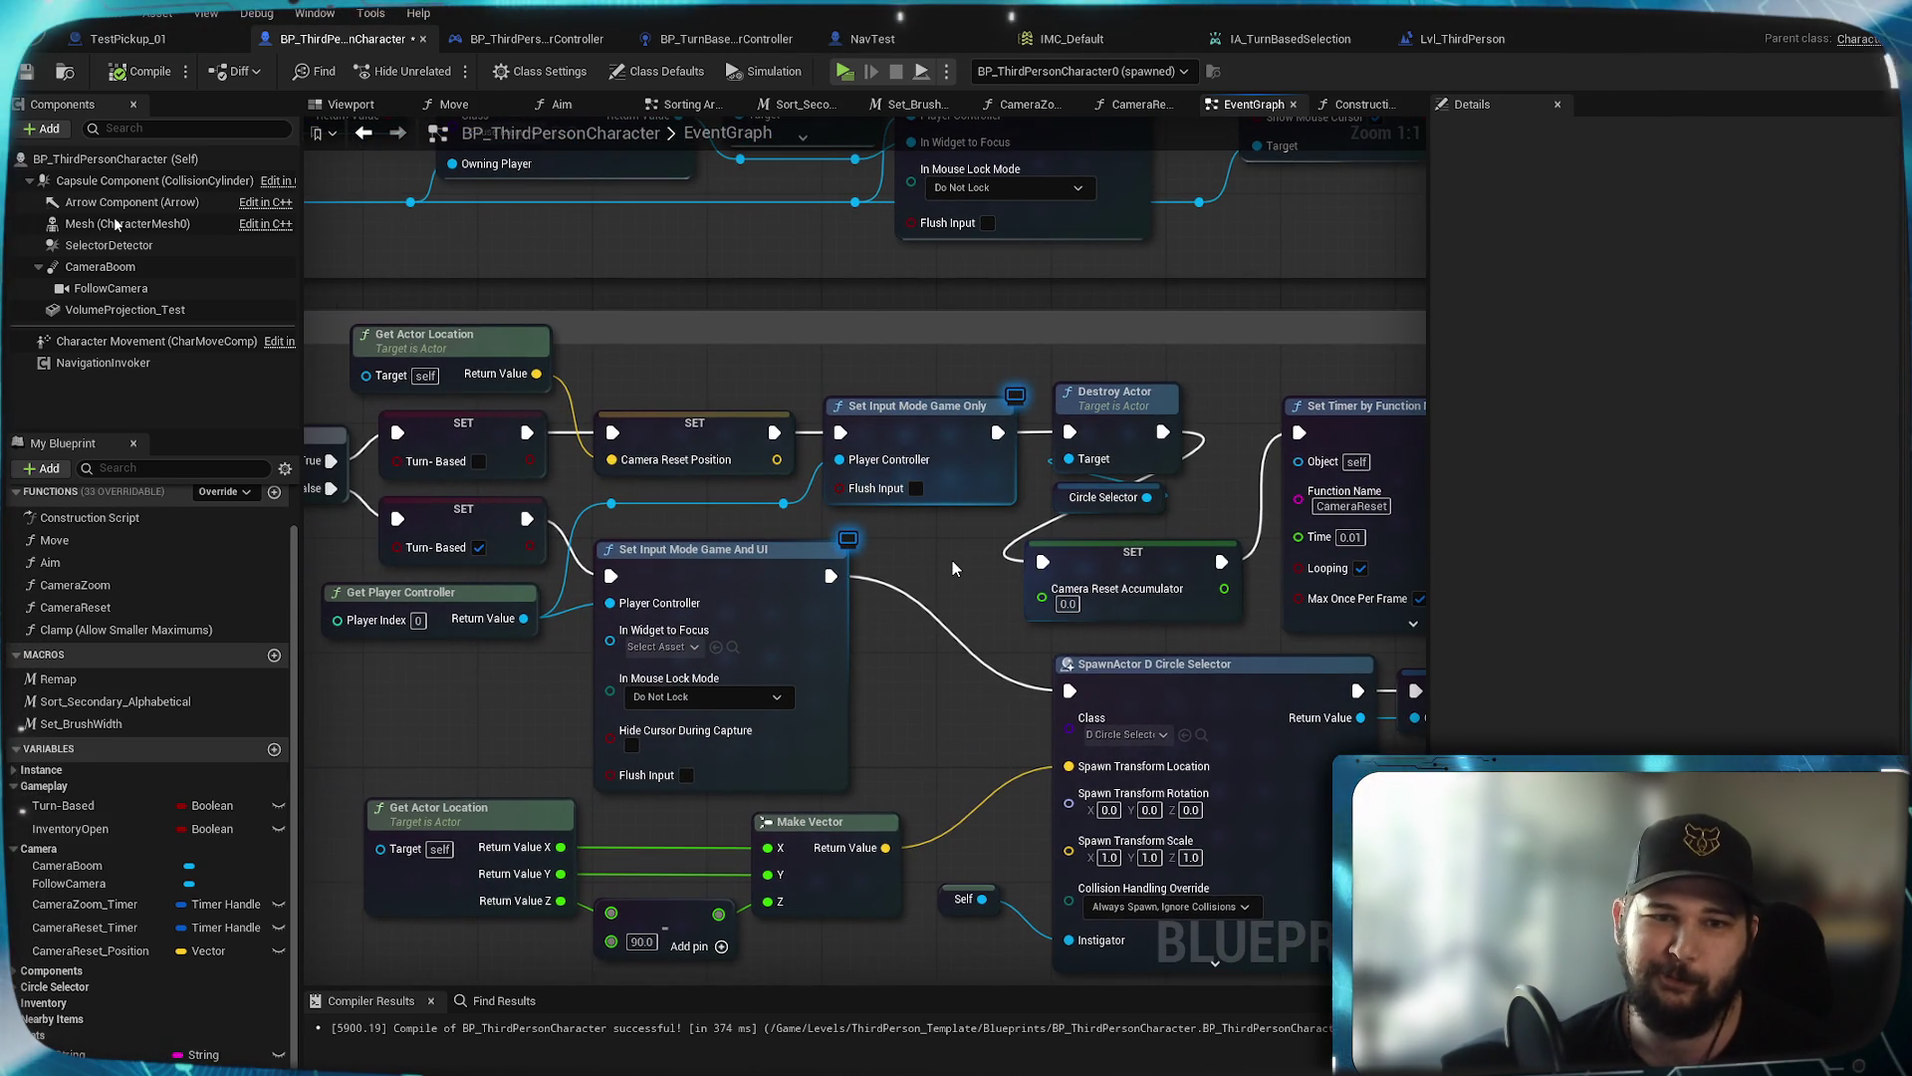
pyautogui.scroll(-3, 952, 560)
# Move the Camera Zoom Timer and Camera Reset Timer getters to the left
pyautogui.moveTo(986, 944); pyautogui.dragTo(909, 397)
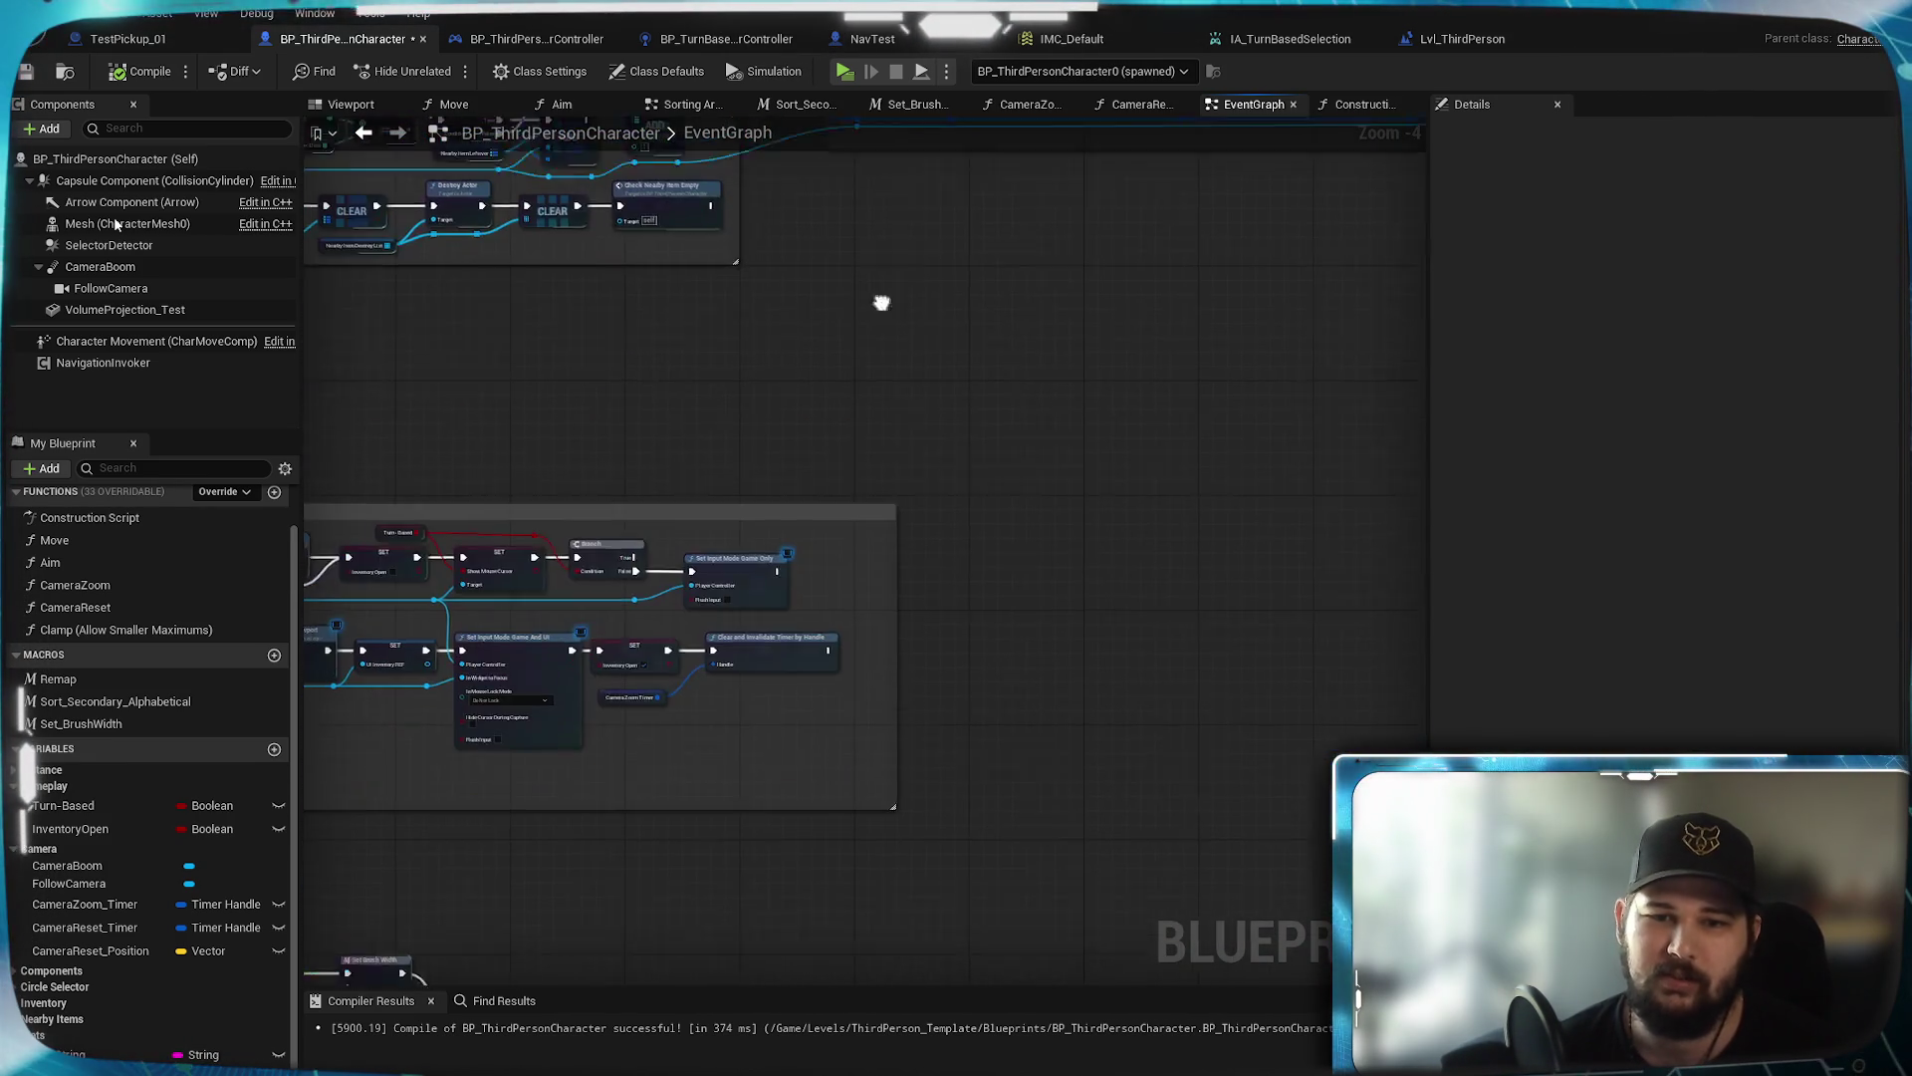
pyautogui.moveTo(1012, 786); pyautogui.dragTo(1001, 655)
pyautogui.scroll(4, 1001, 663)
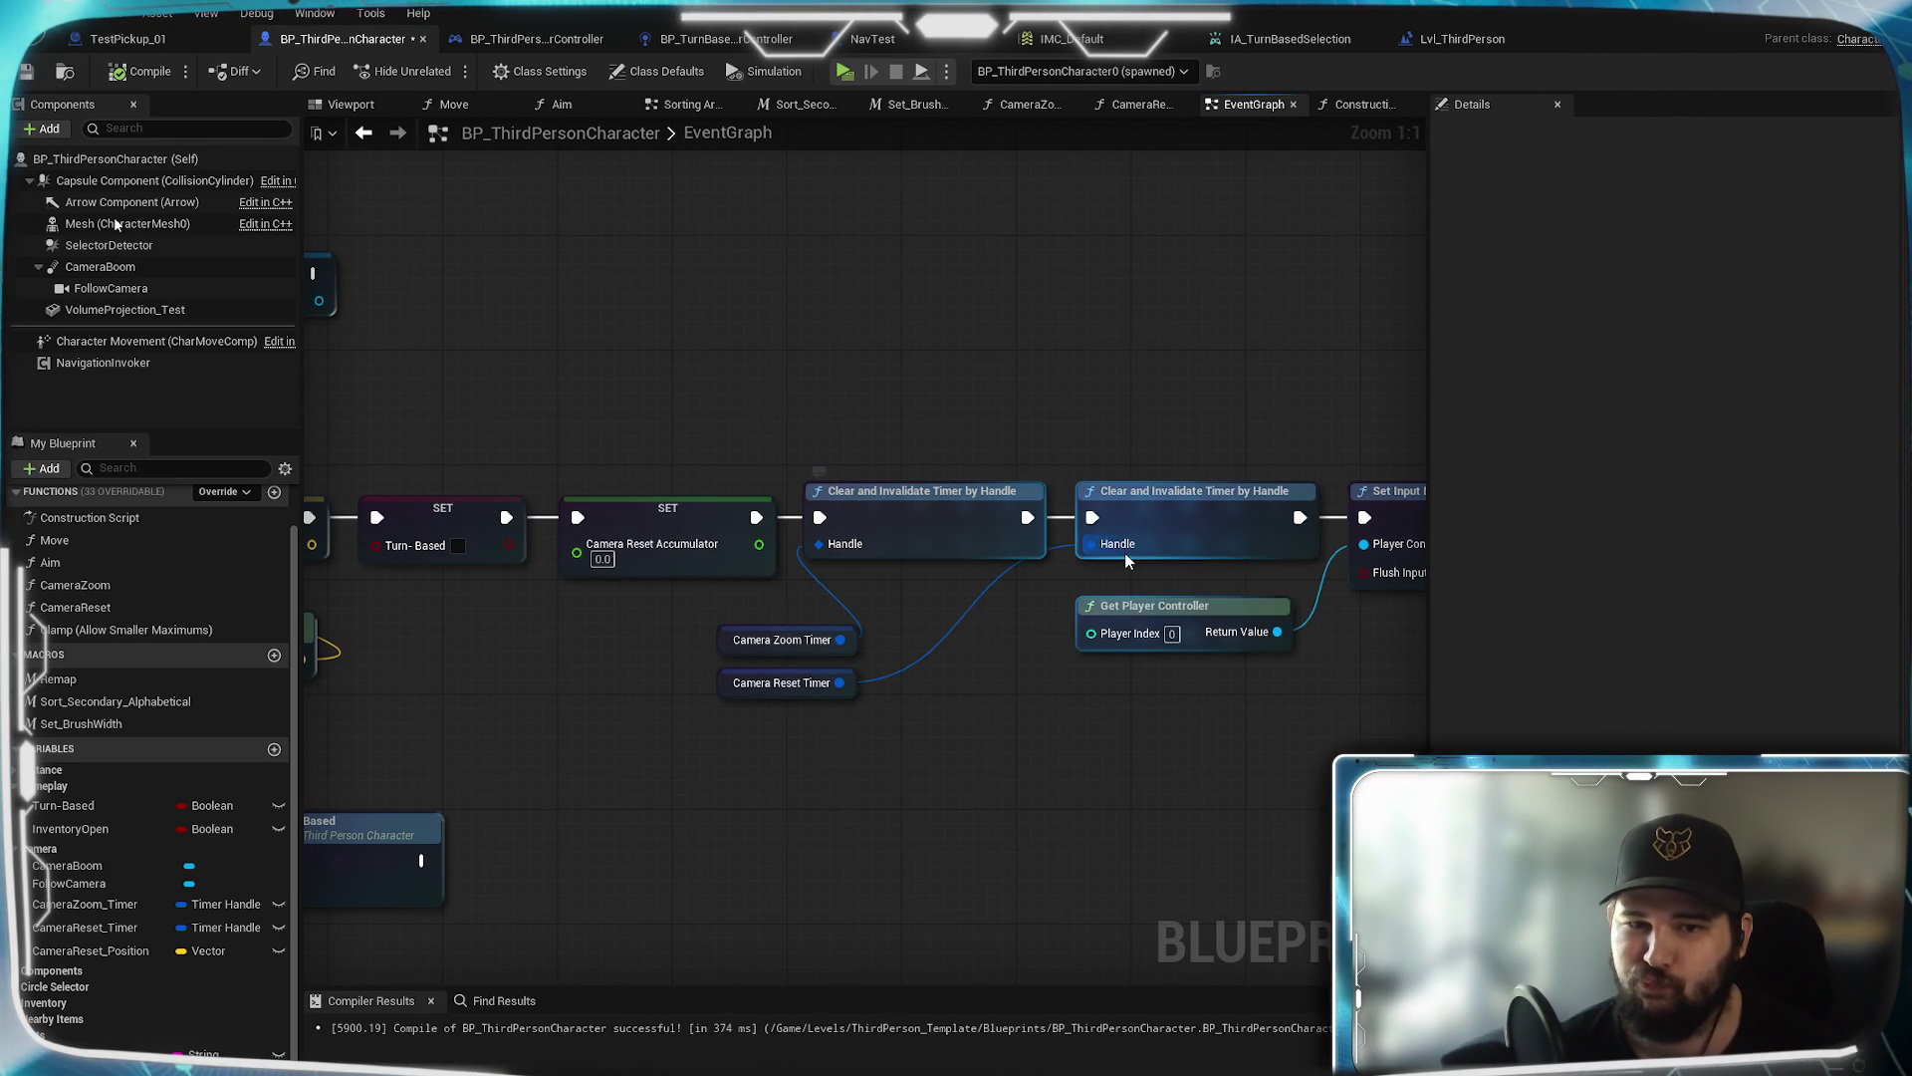
pyautogui.moveTo(897, 715); pyautogui.dragTo(709, 601)
pyautogui.moveTo(847, 652); pyautogui.dragTo(686, 640)
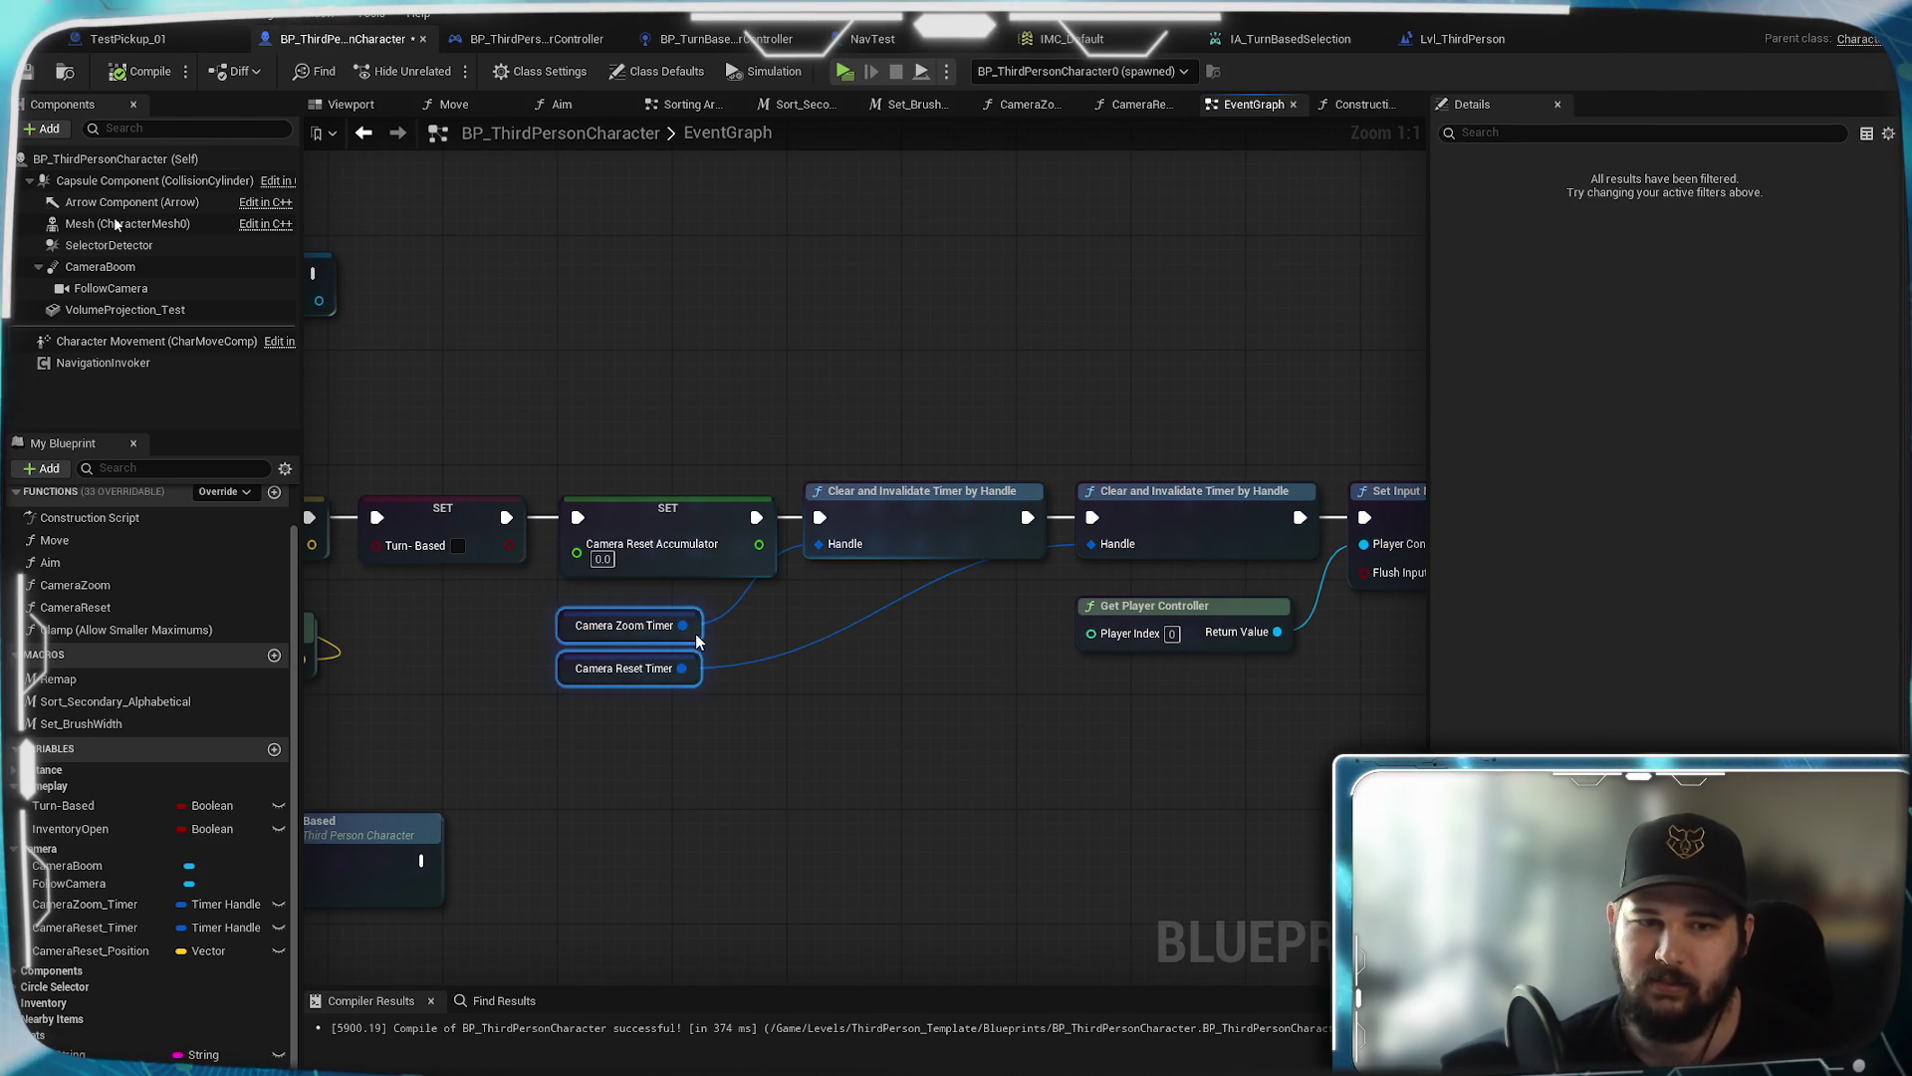
pyautogui.click(990, 654)
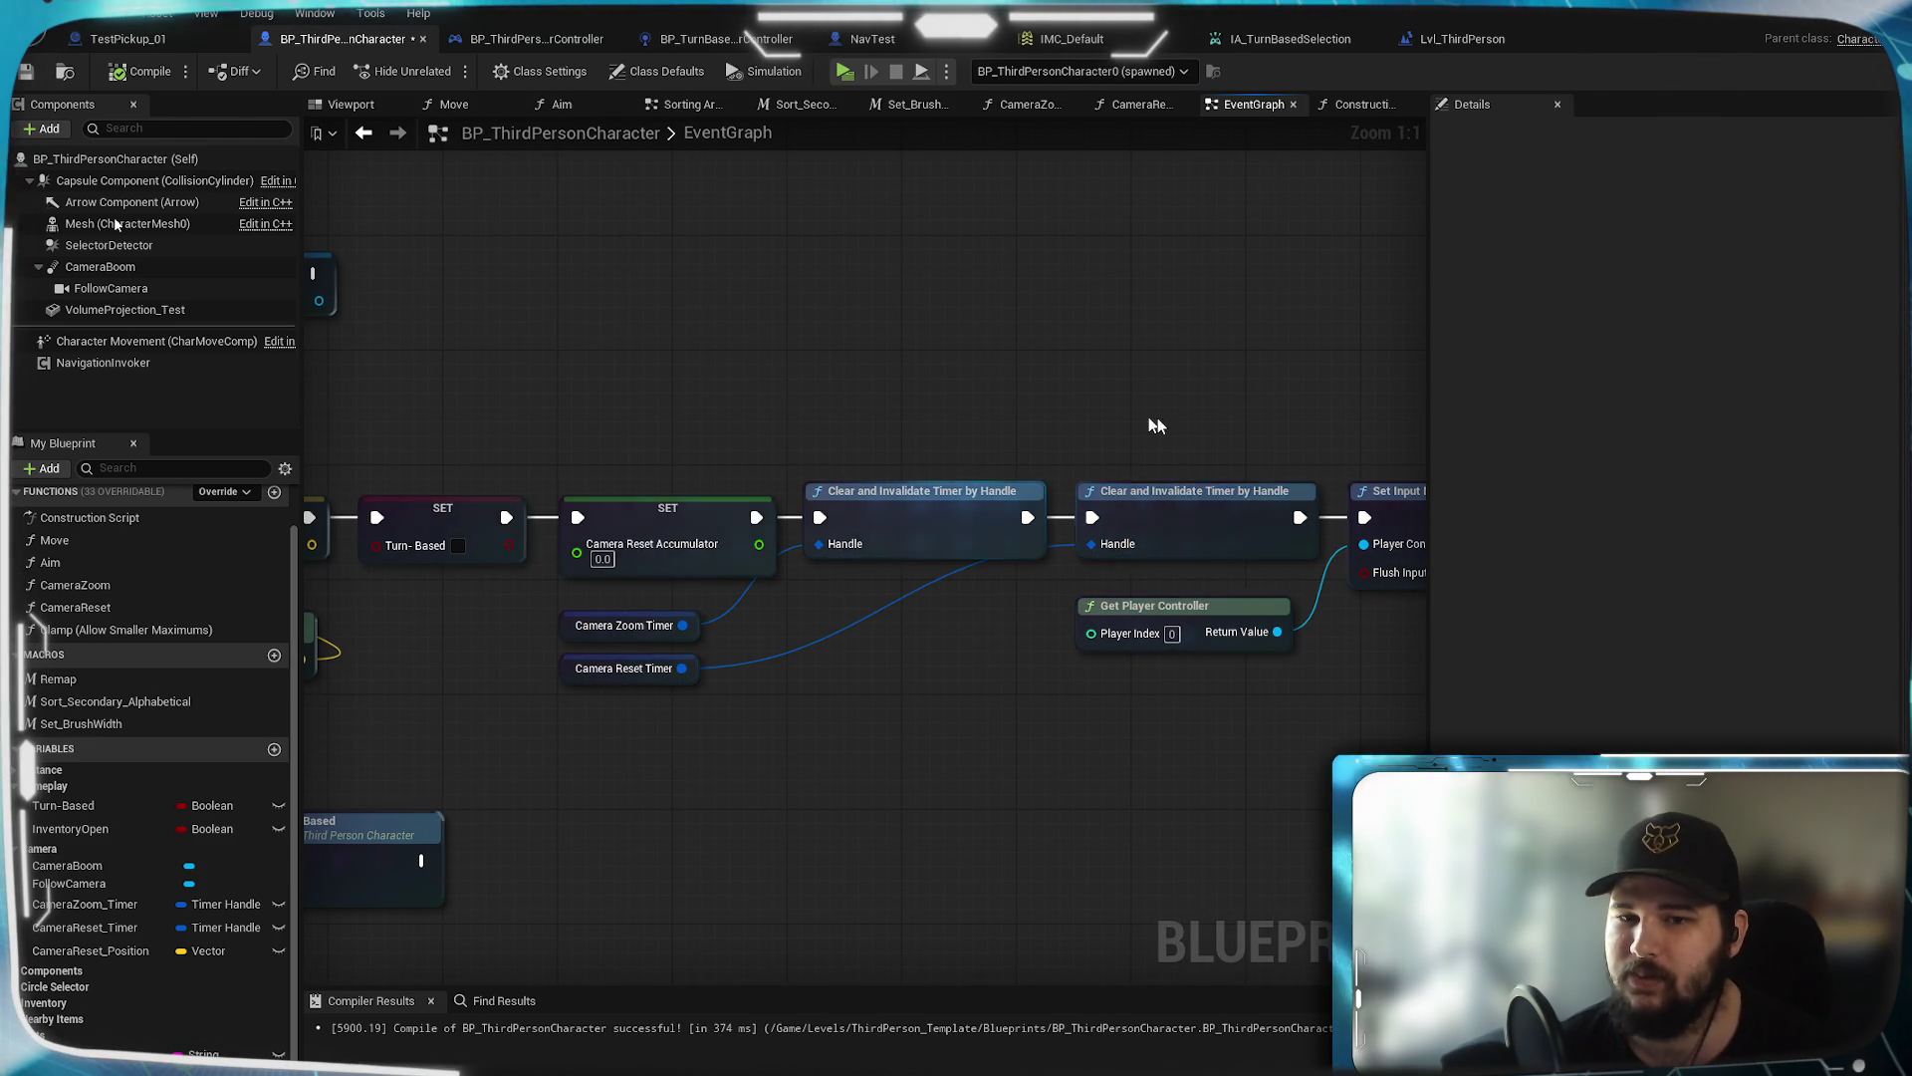
# Pan over Camera Reset Position, Toggle Turn Based, Clear Timer and the upper EventGraph
pyautogui.moveTo(1155, 426); pyautogui.dragTo(824, 512)
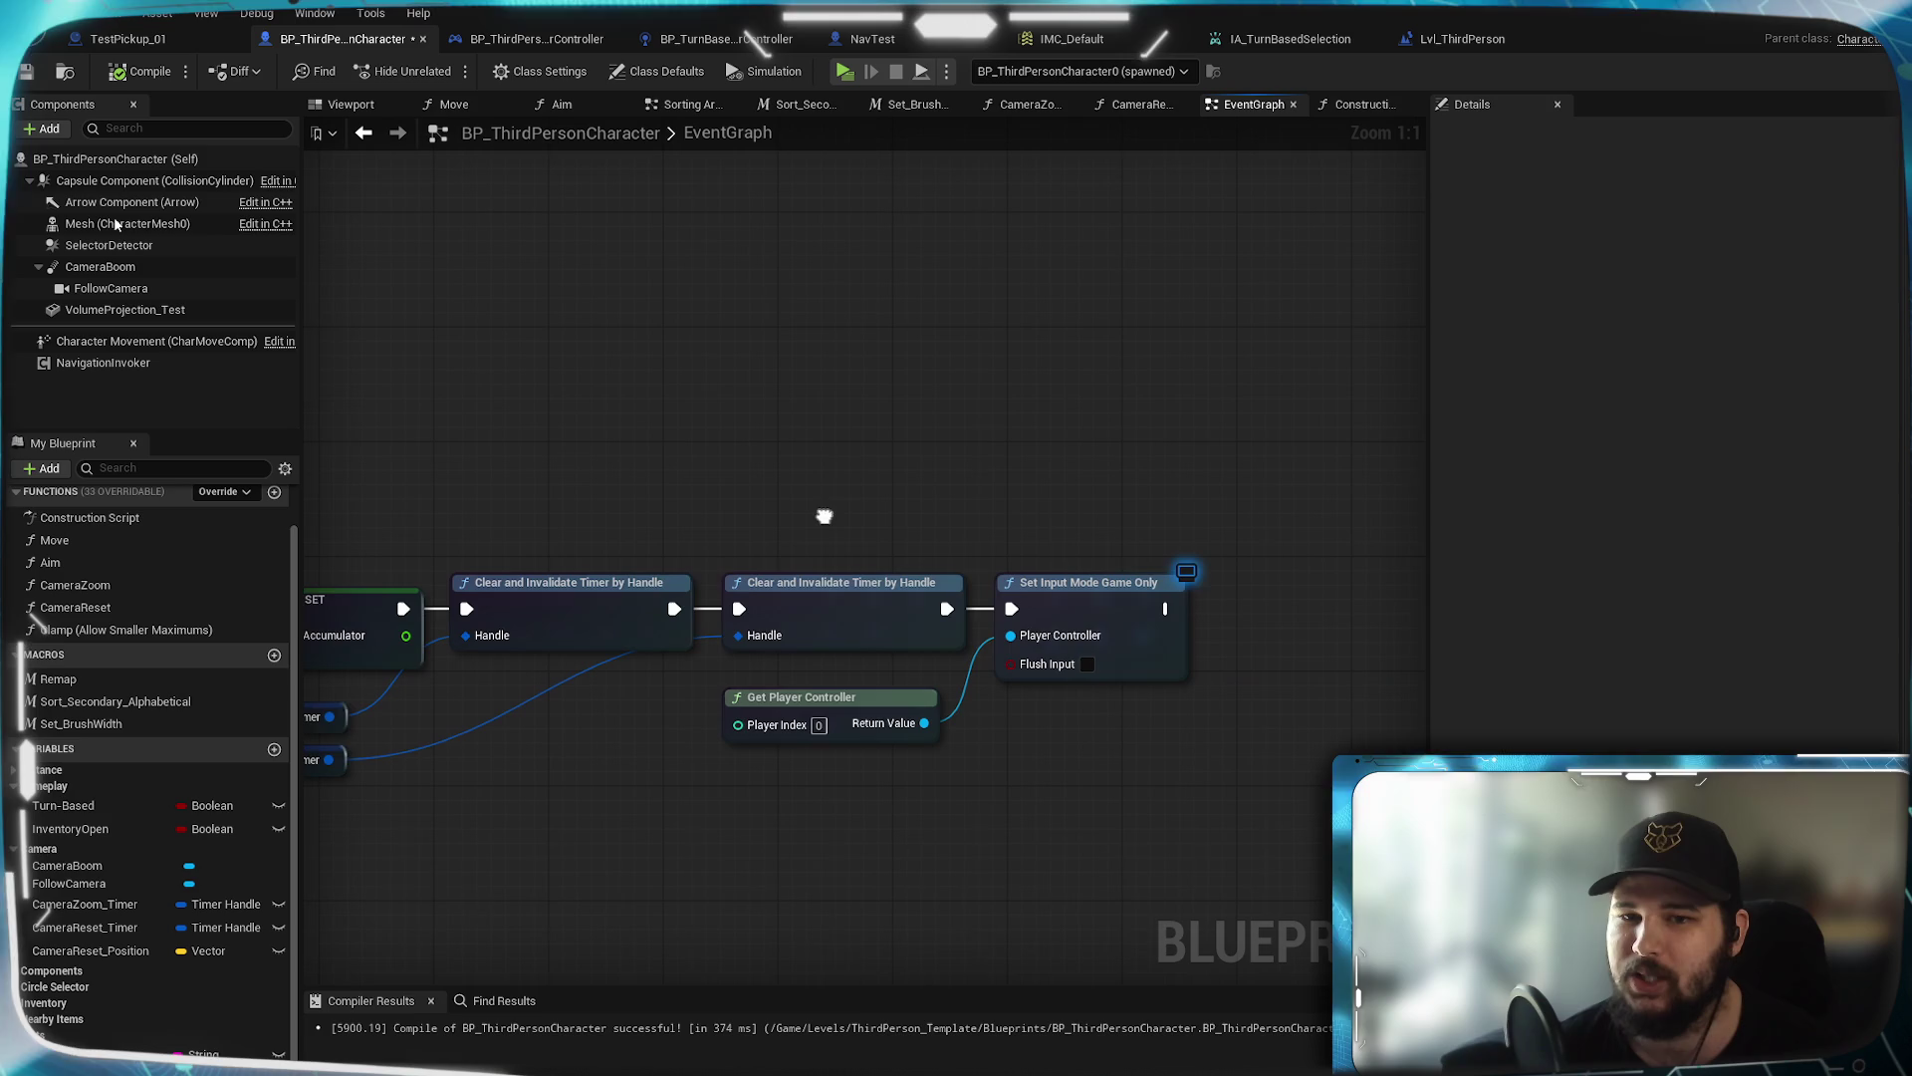
pyautogui.moveTo(671, 558); pyautogui.dragTo(1342, 463)
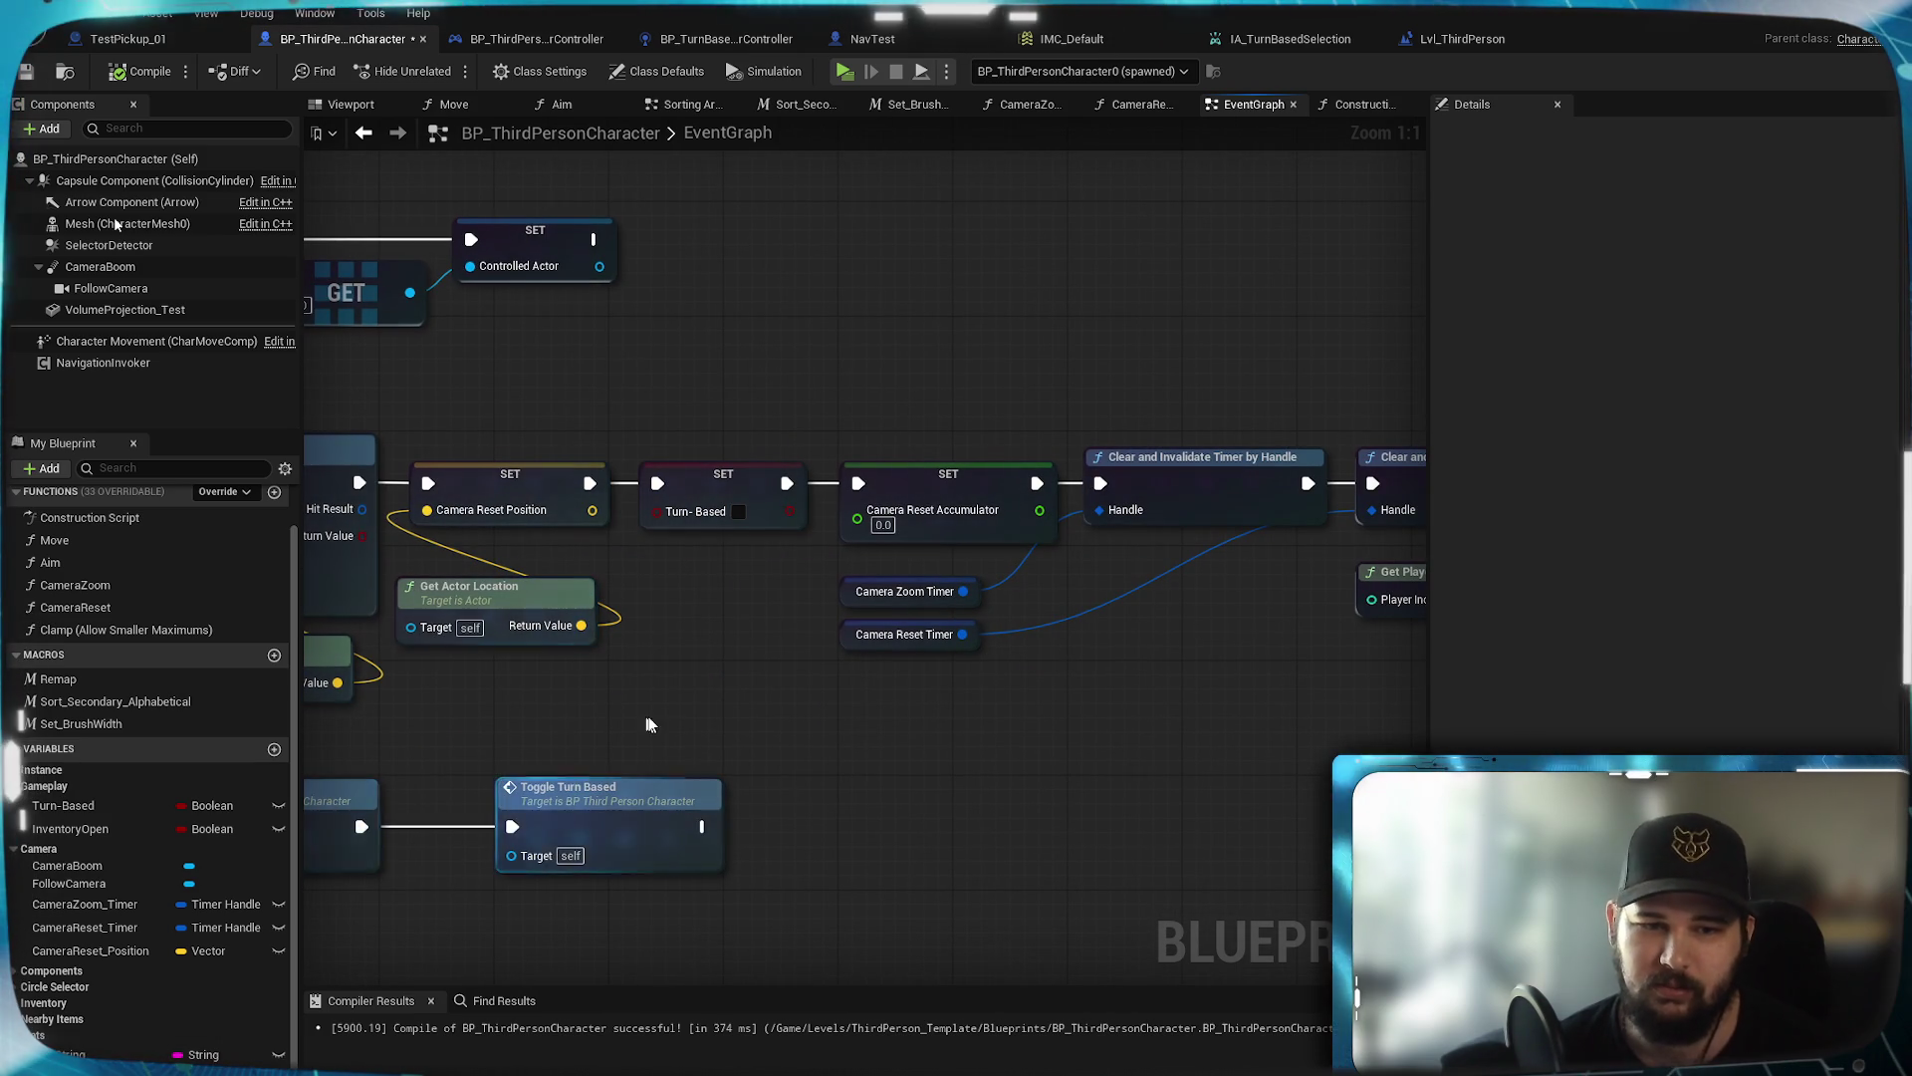
pyautogui.moveTo(1045, 718)
pyautogui.mouseDown()
pyautogui.moveTo(713, 757)
pyautogui.moveTo(1459, 847)
pyautogui.moveTo(1515, 835)
pyautogui.mouseUp()
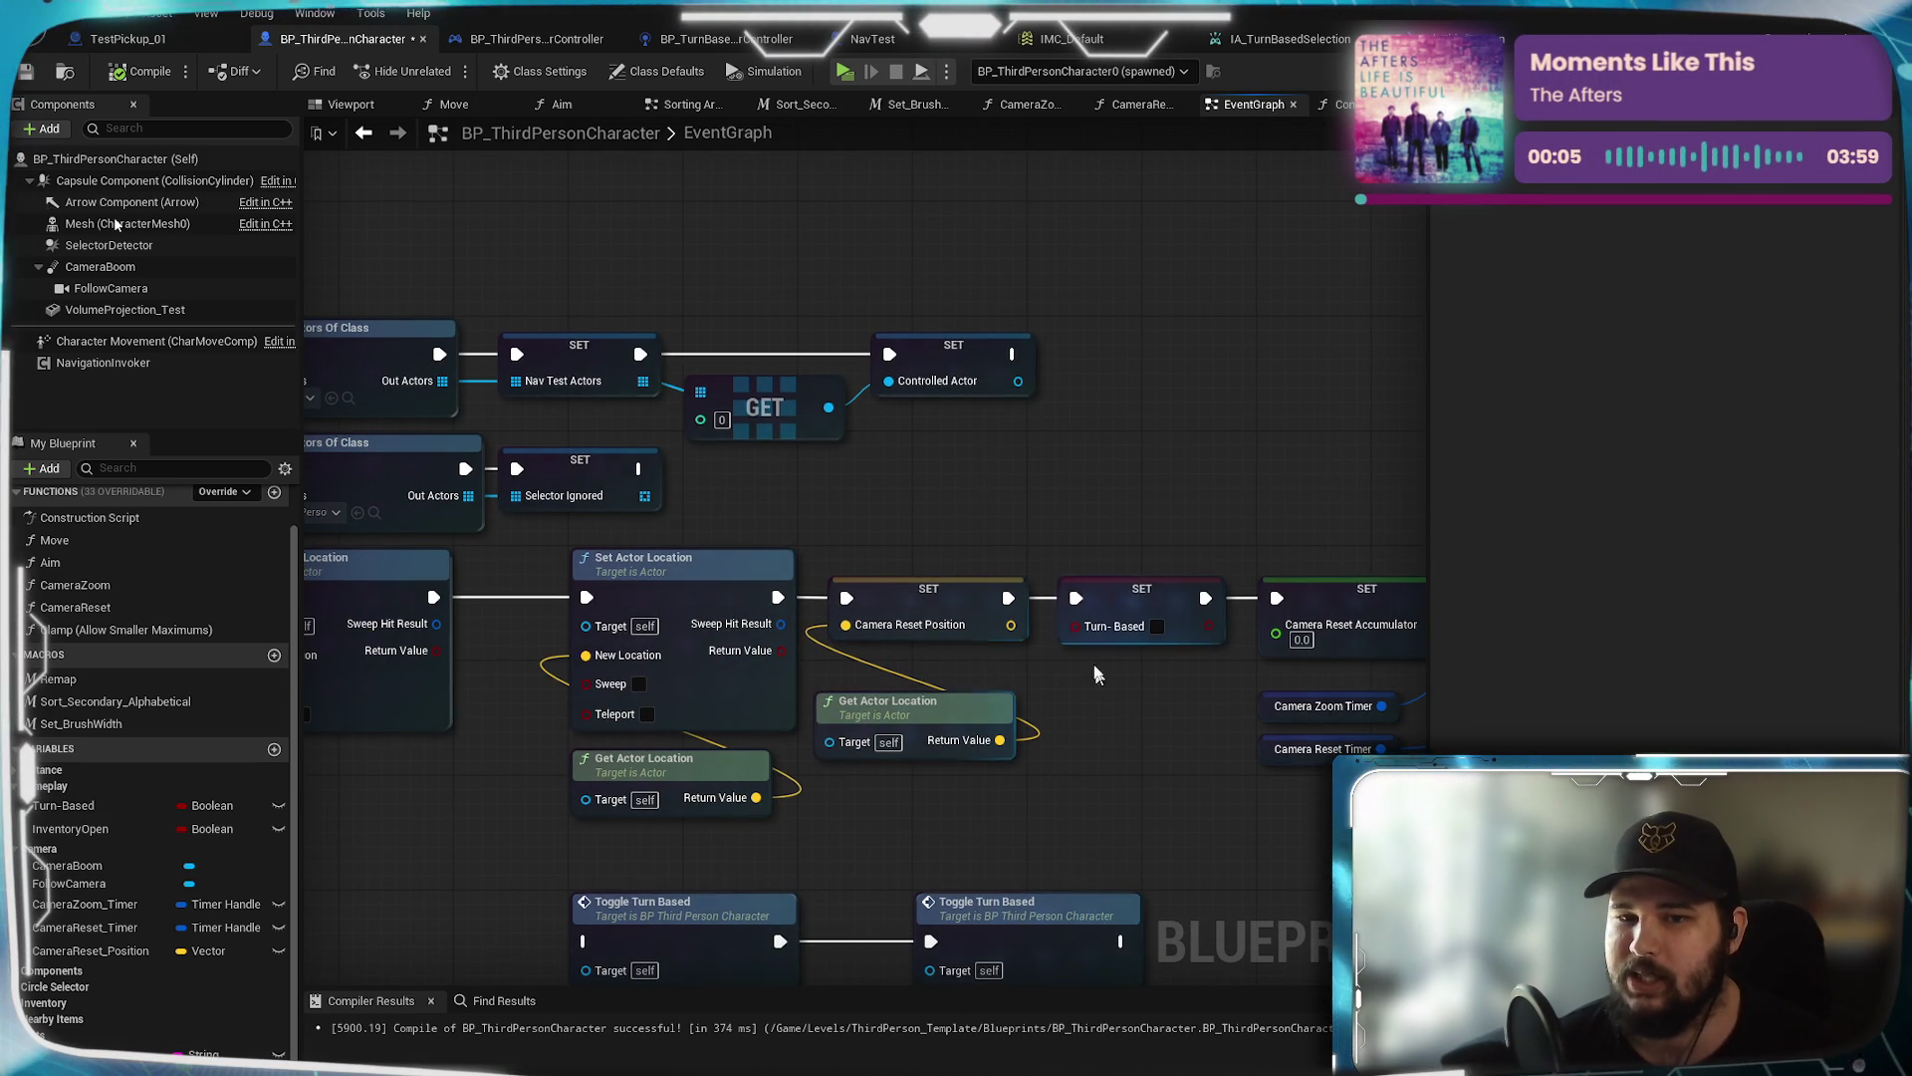
pyautogui.scroll(-2, 929, 547)
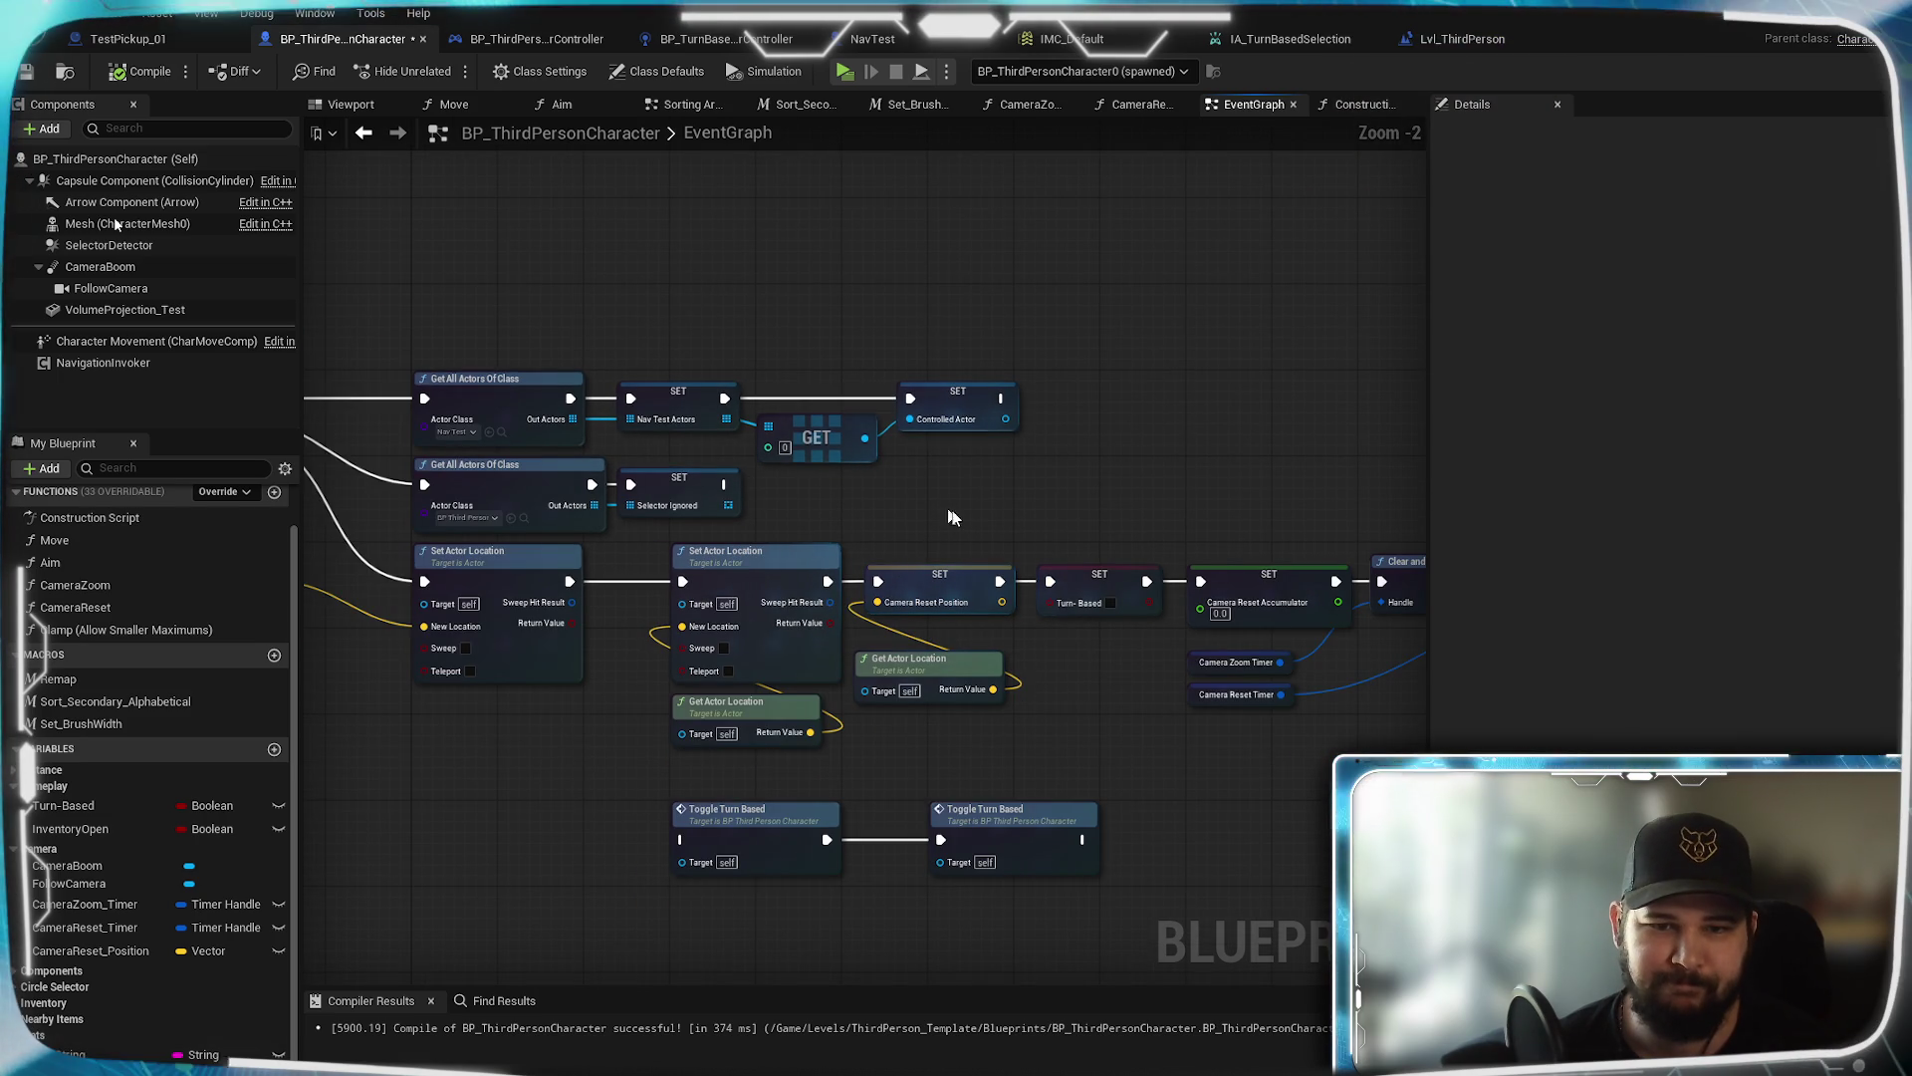
pyautogui.moveTo(976, 508); pyautogui.dragTo(976, 757)
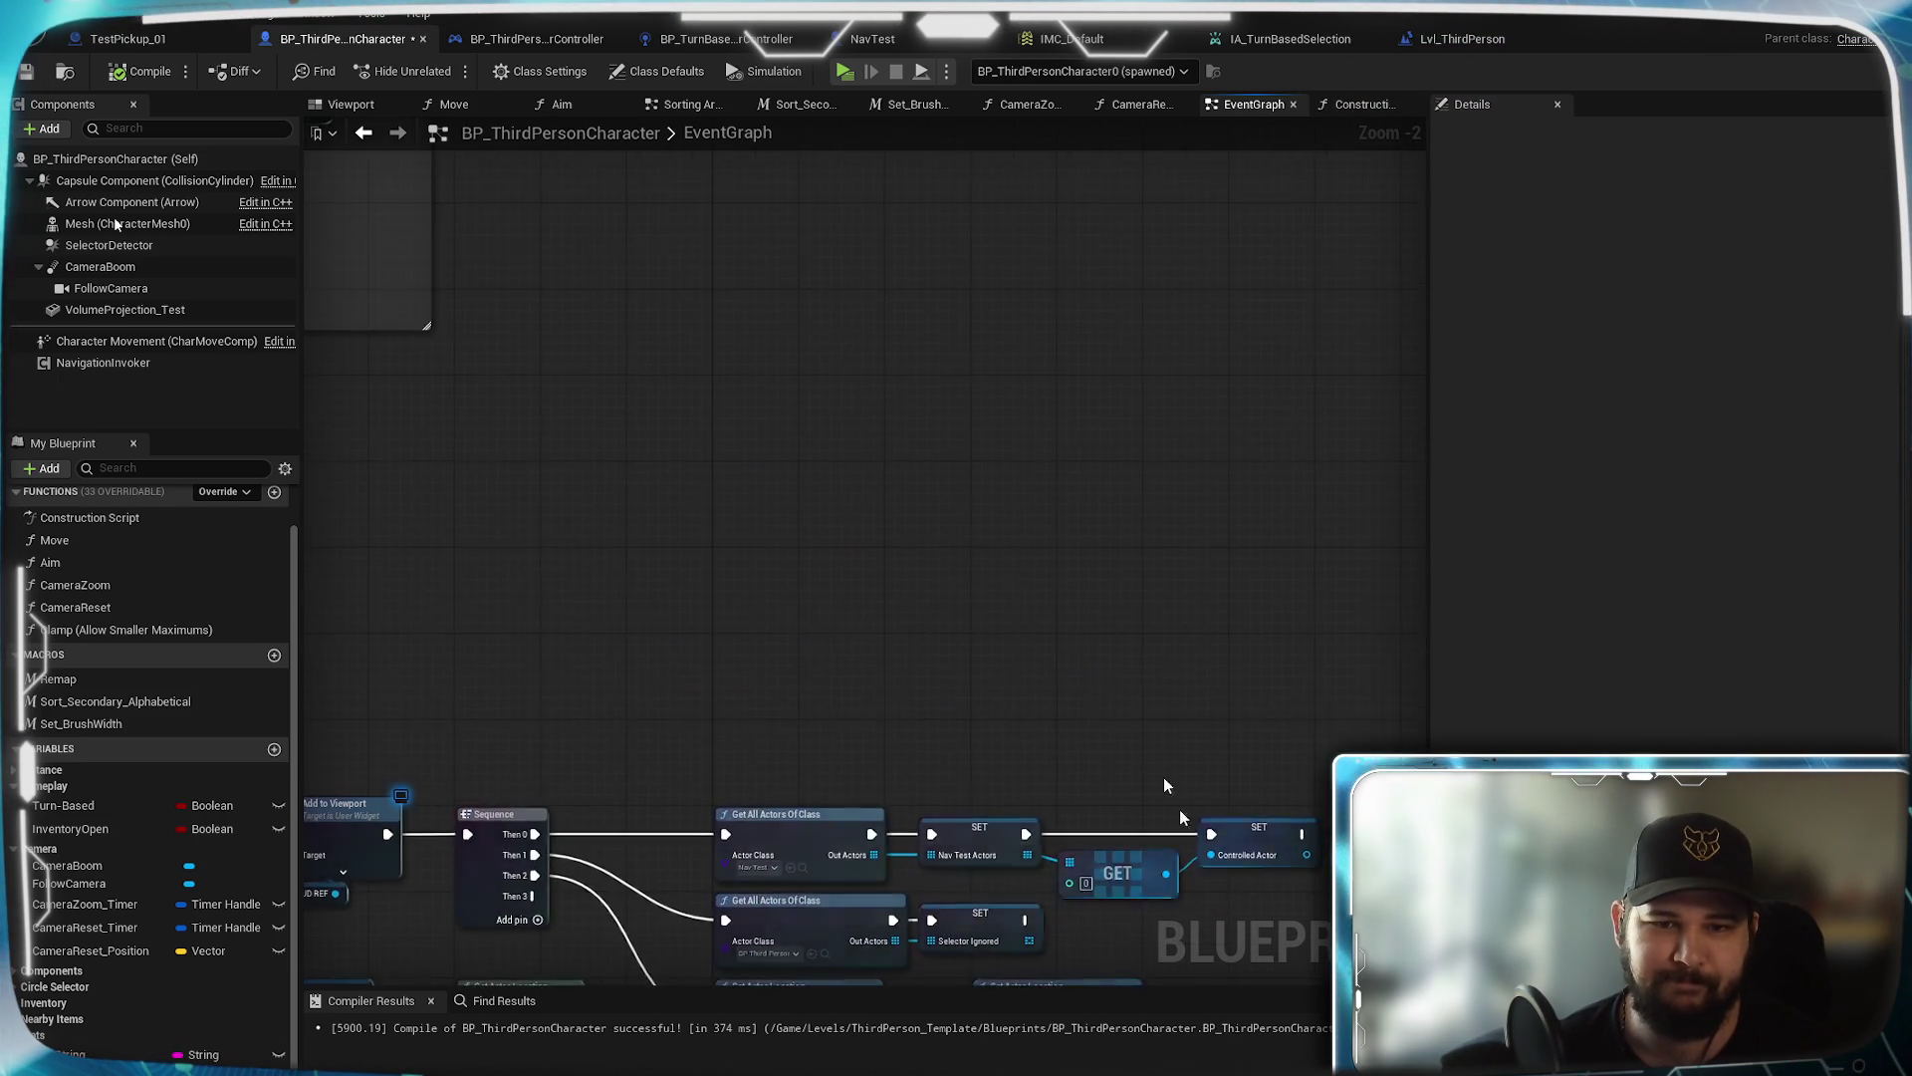
pyautogui.scroll(-5, 959, 536)
pyautogui.scroll(6, 890, 364)
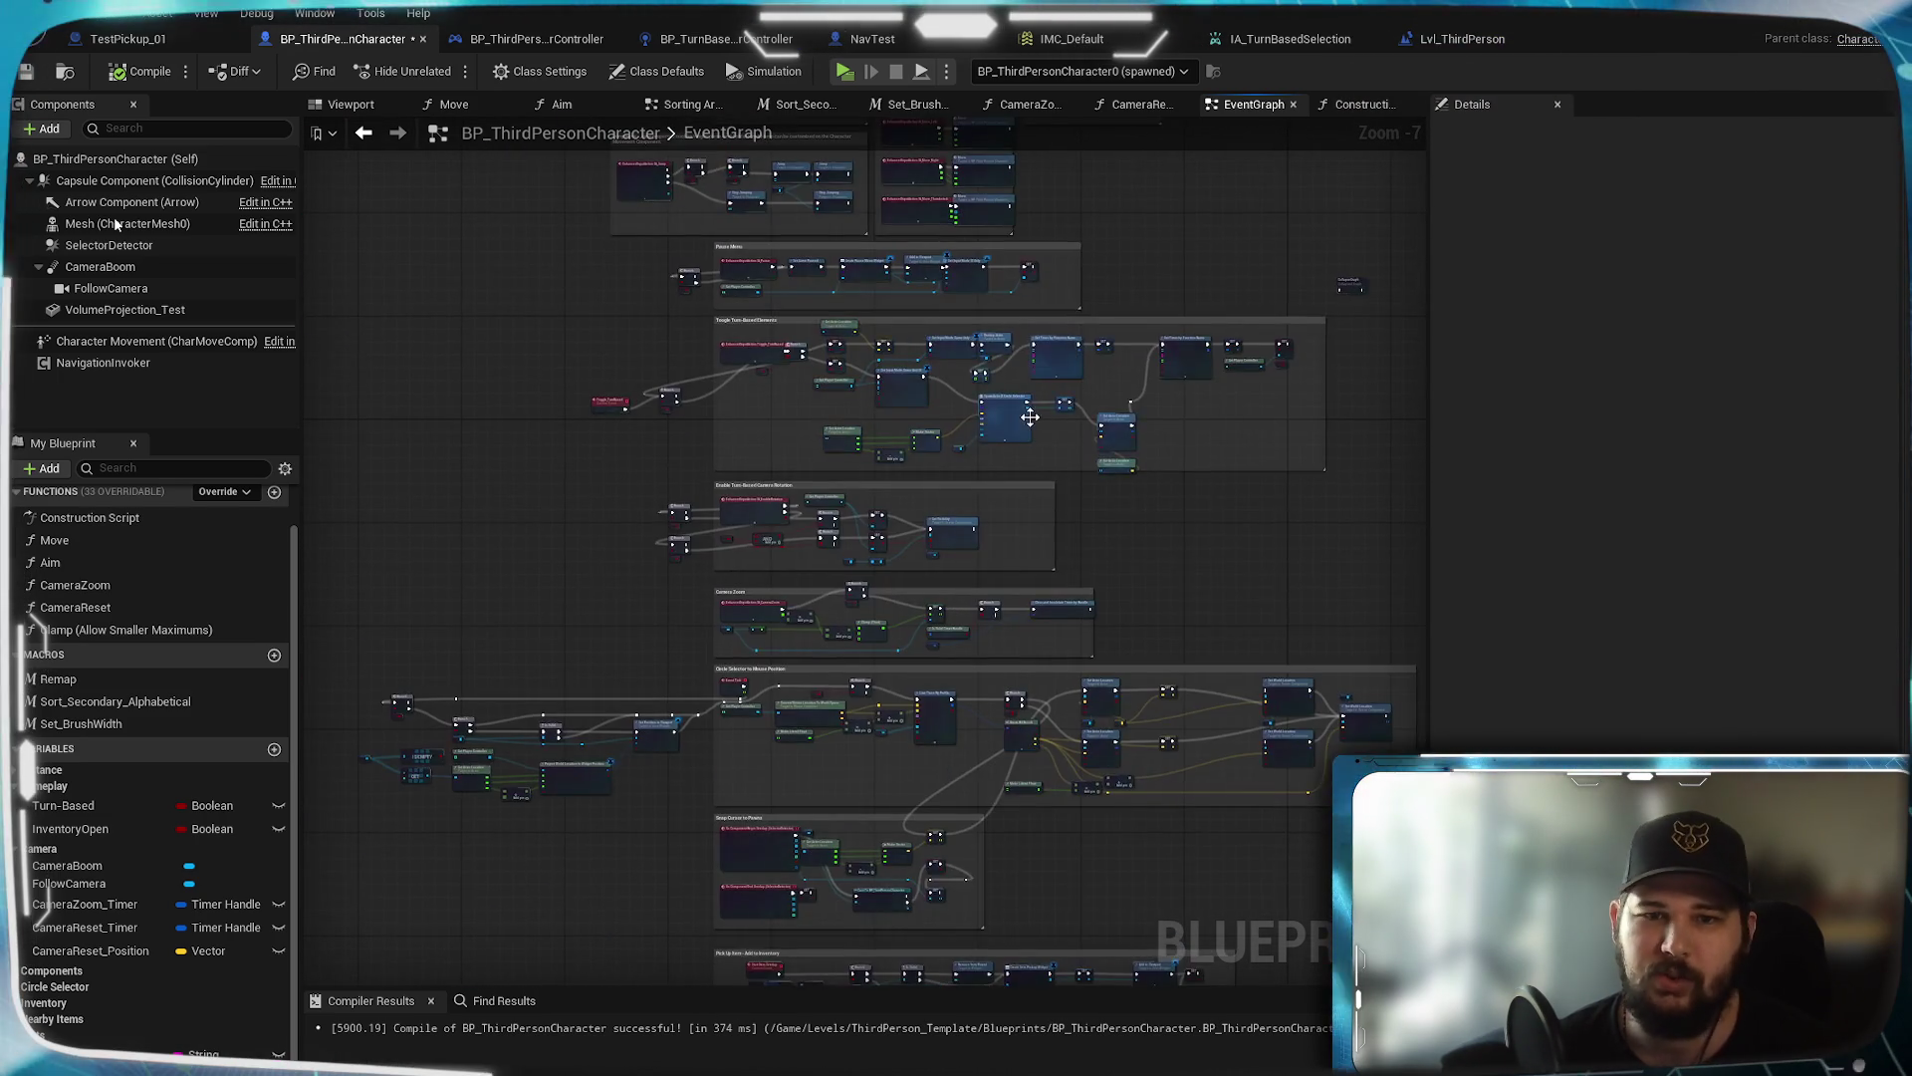
pyautogui.scroll(1, 863, 534)
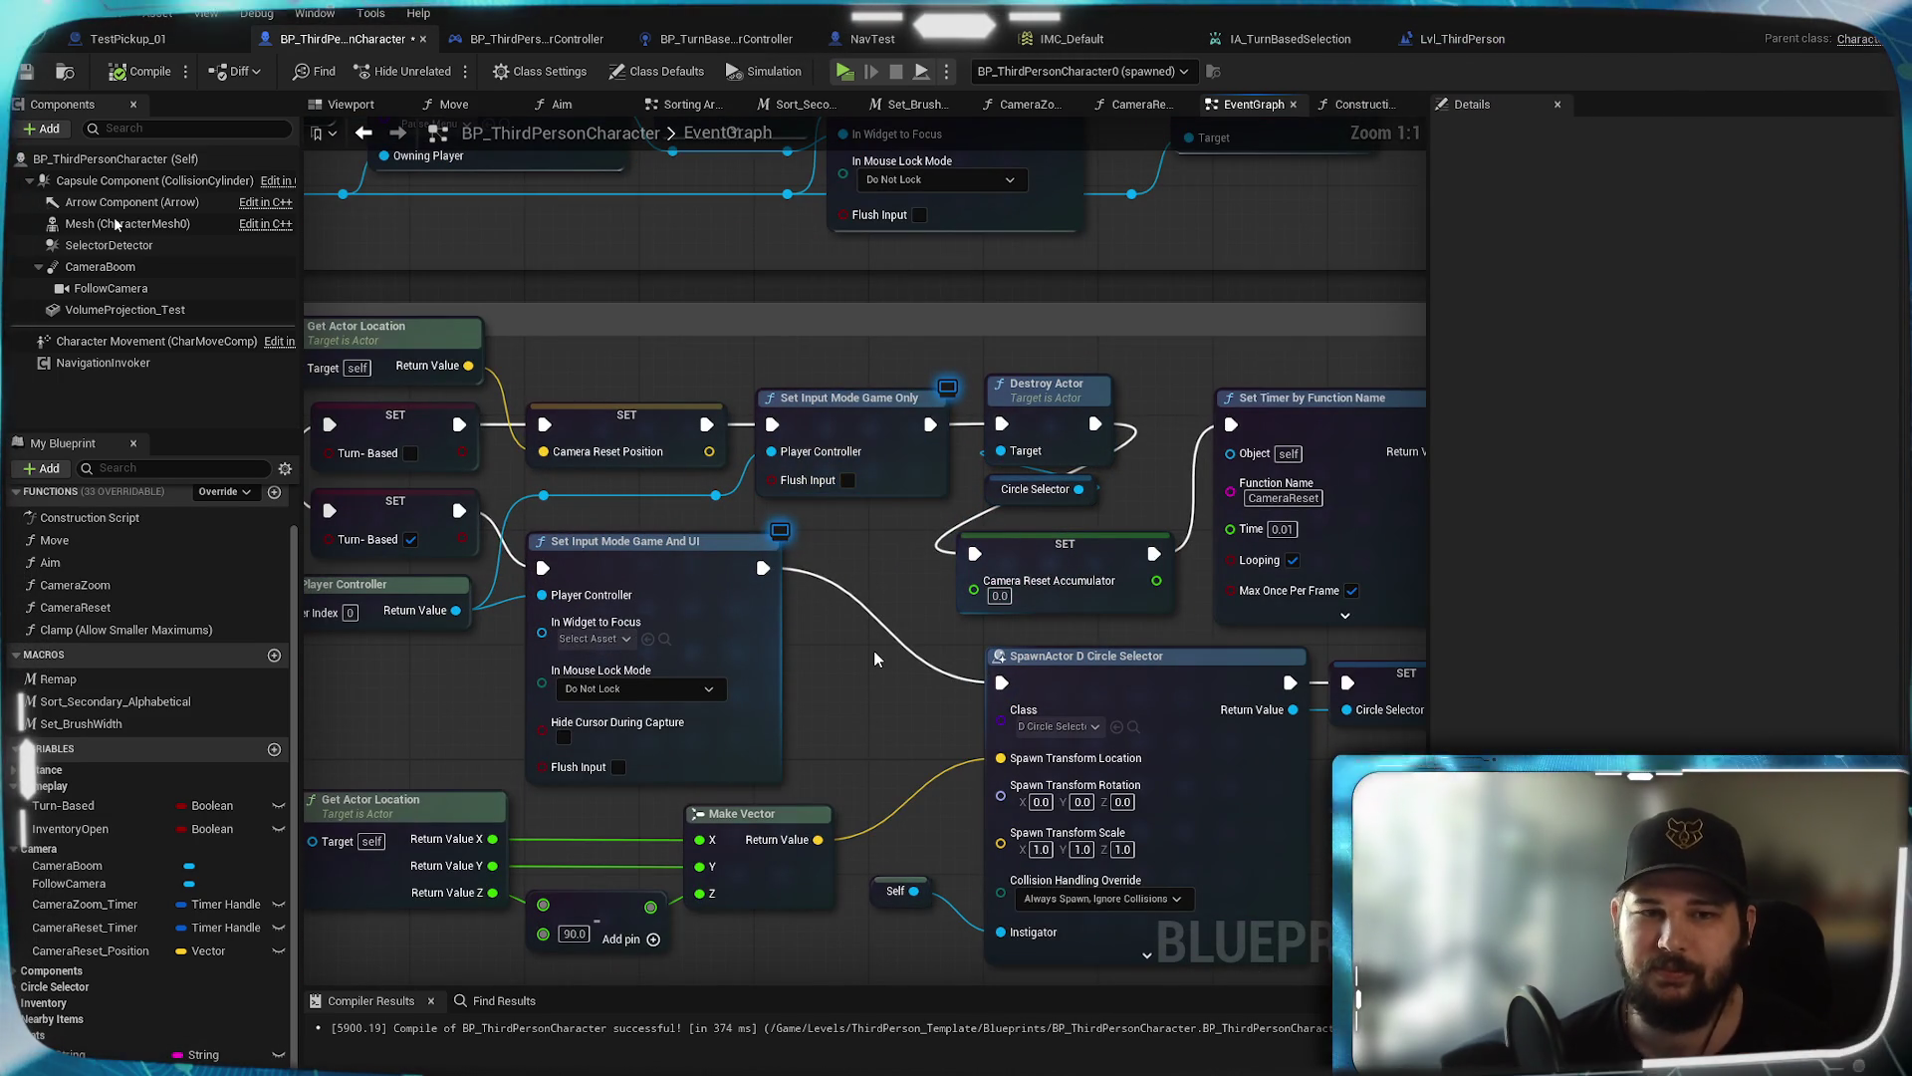
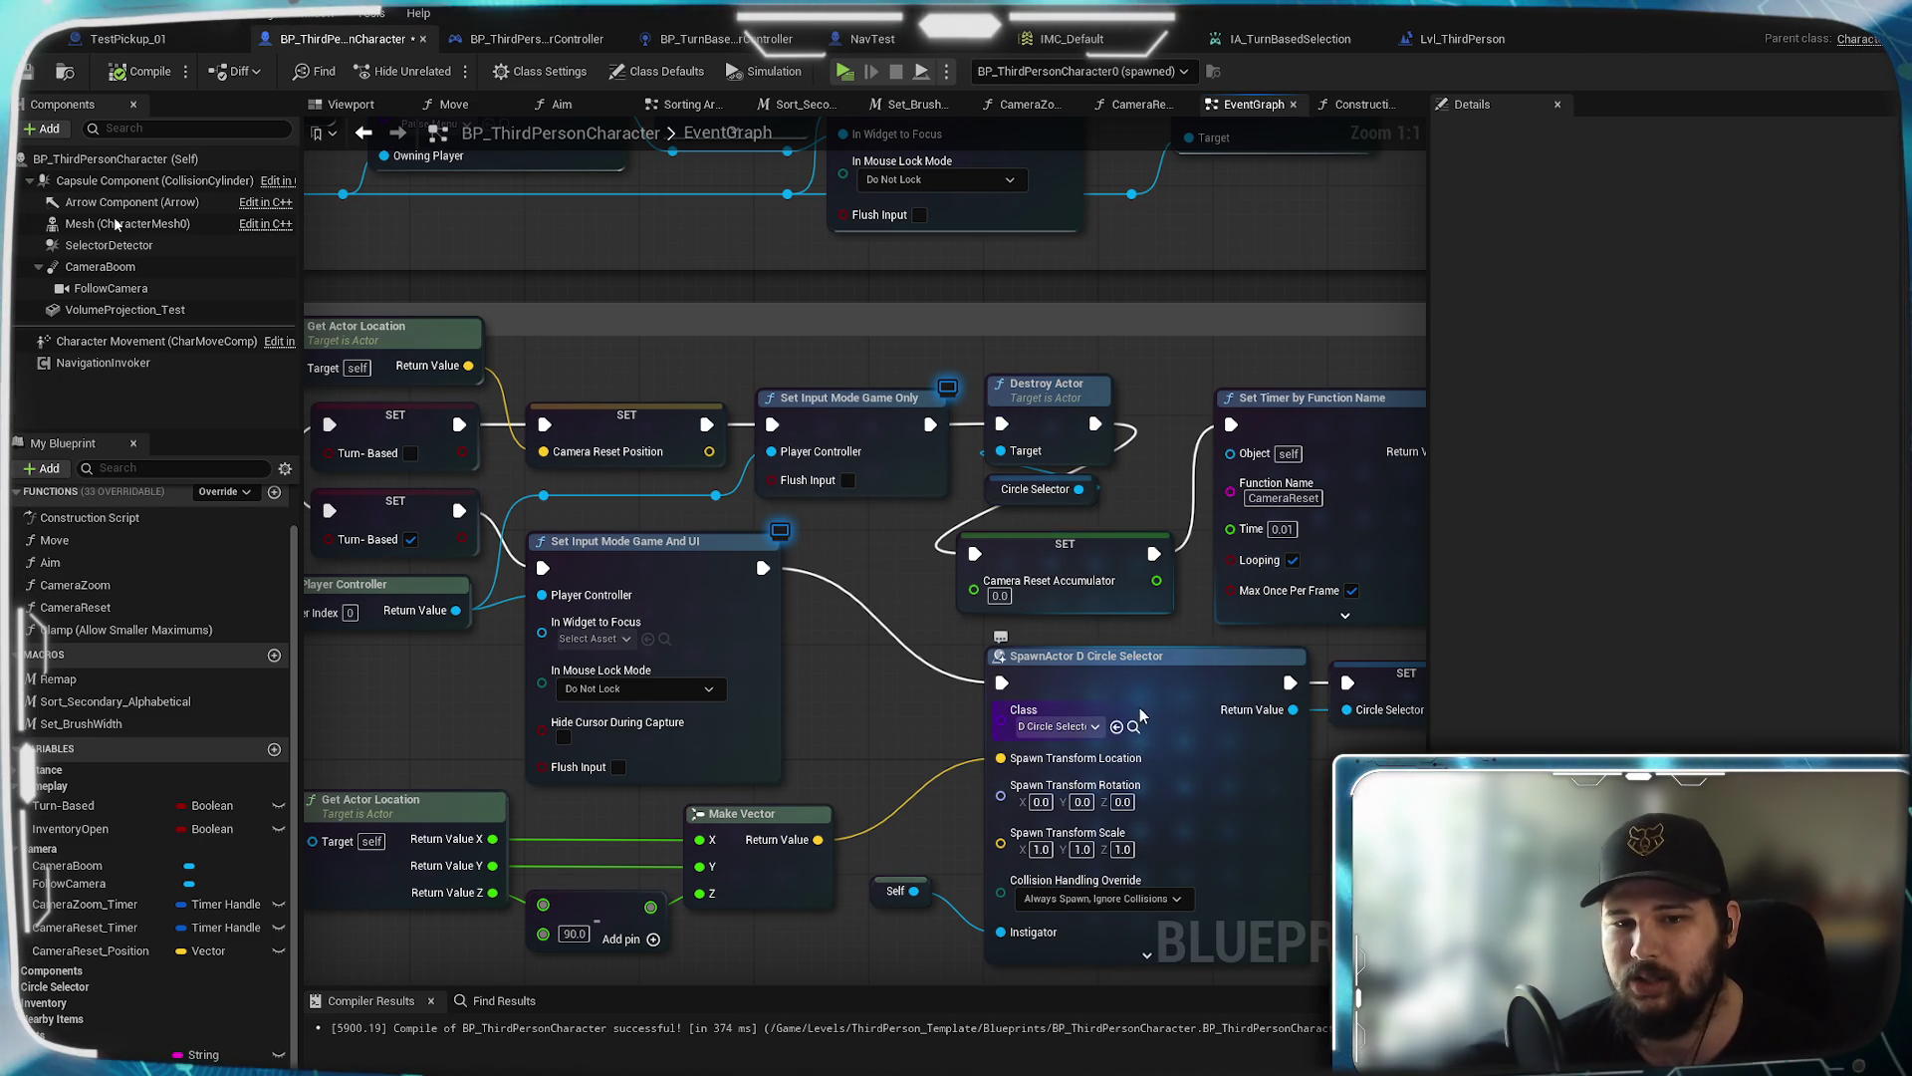
# Look over the EventGraph's spawn, timer and Set Input Mode nodes, then switch to the Move function graph
pyautogui.moveTo(1143, 715)
pyautogui.mouseDown()
pyautogui.moveTo(1159, 555)
pyautogui.moveTo(1287, 638)
pyautogui.mouseUp()
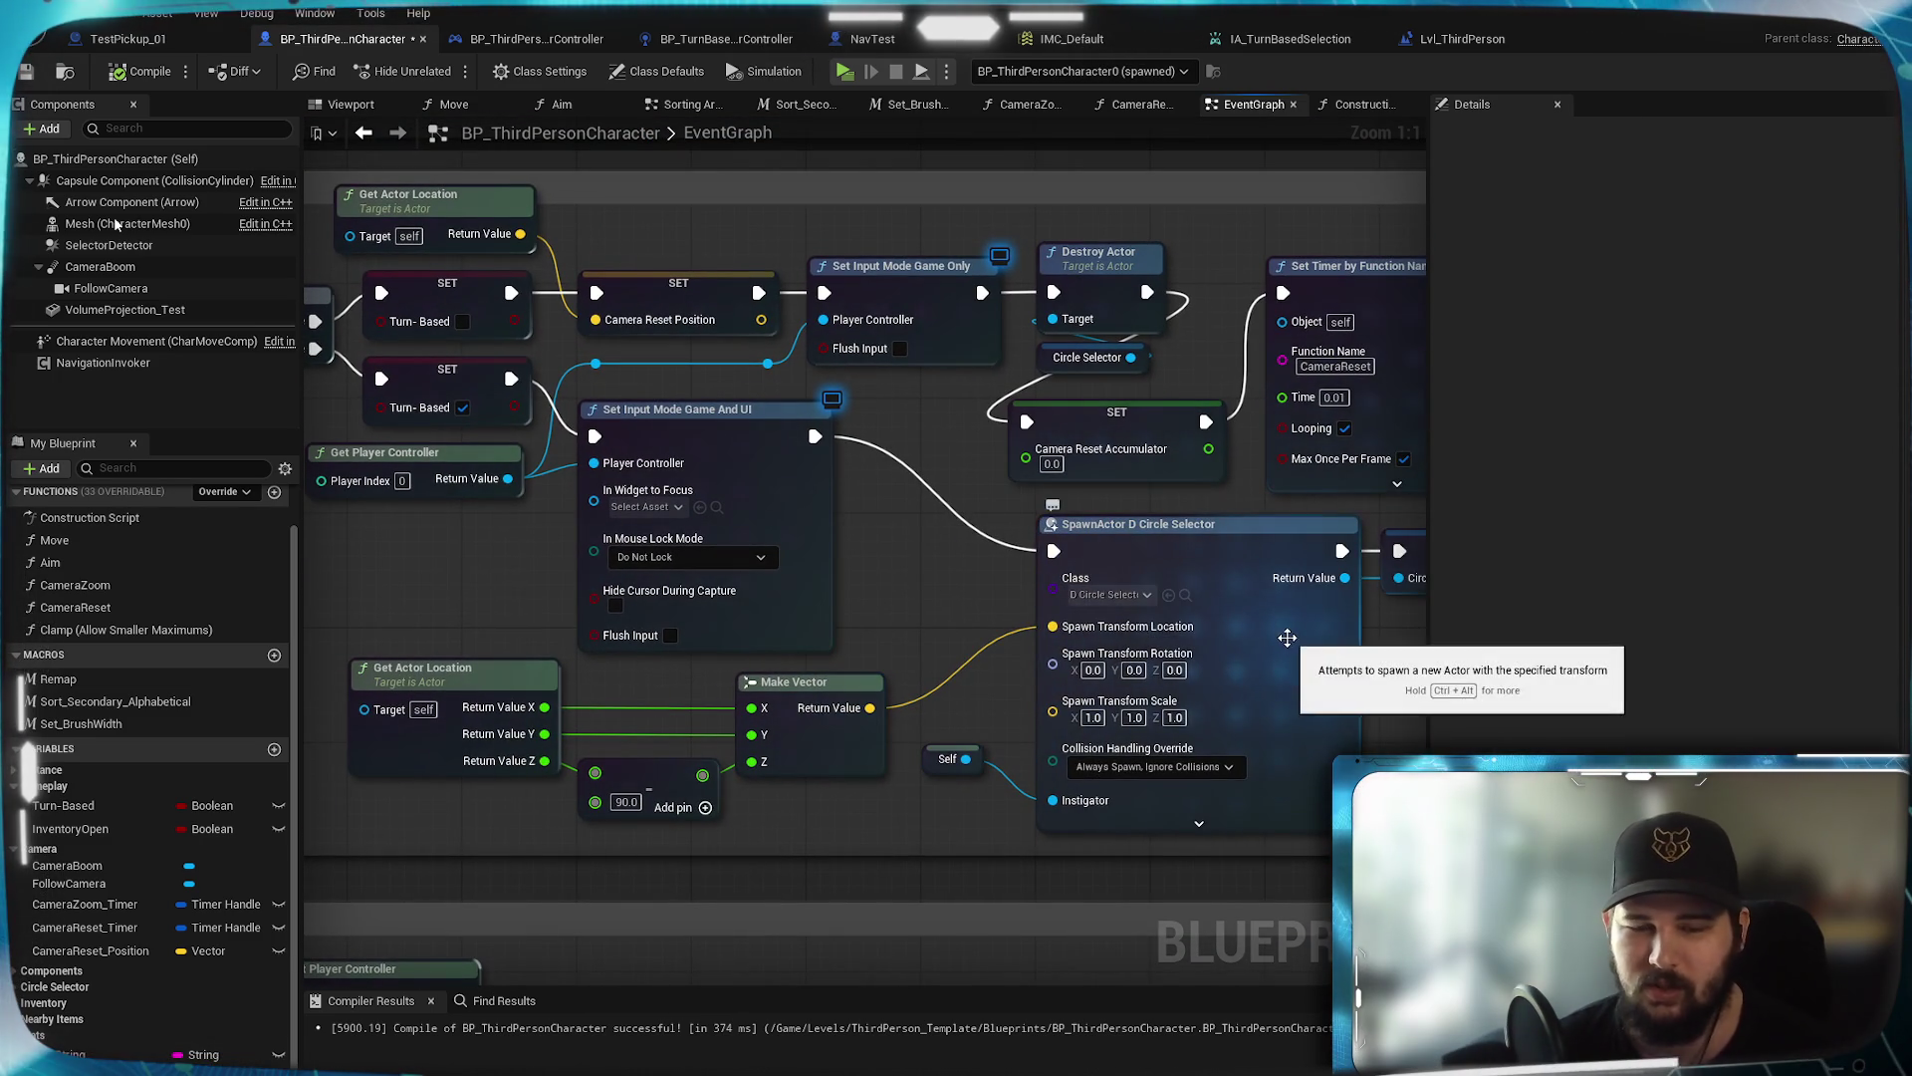
pyautogui.moveTo(958, 631)
pyautogui.mouseDown()
pyautogui.moveTo(1140, 641)
pyautogui.moveTo(928, 634)
pyautogui.mouseUp()
pyautogui.moveTo(1401, 714)
pyautogui.mouseDown()
pyautogui.moveTo(1191, 670)
pyautogui.moveTo(839, 704)
pyautogui.moveTo(867, 642)
pyautogui.moveTo(956, 637)
pyautogui.moveTo(866, 617)
pyautogui.moveTo(1046, 618)
pyautogui.mouseUp()
pyautogui.moveTo(799, 707); pyautogui.dragTo(1292, 676)
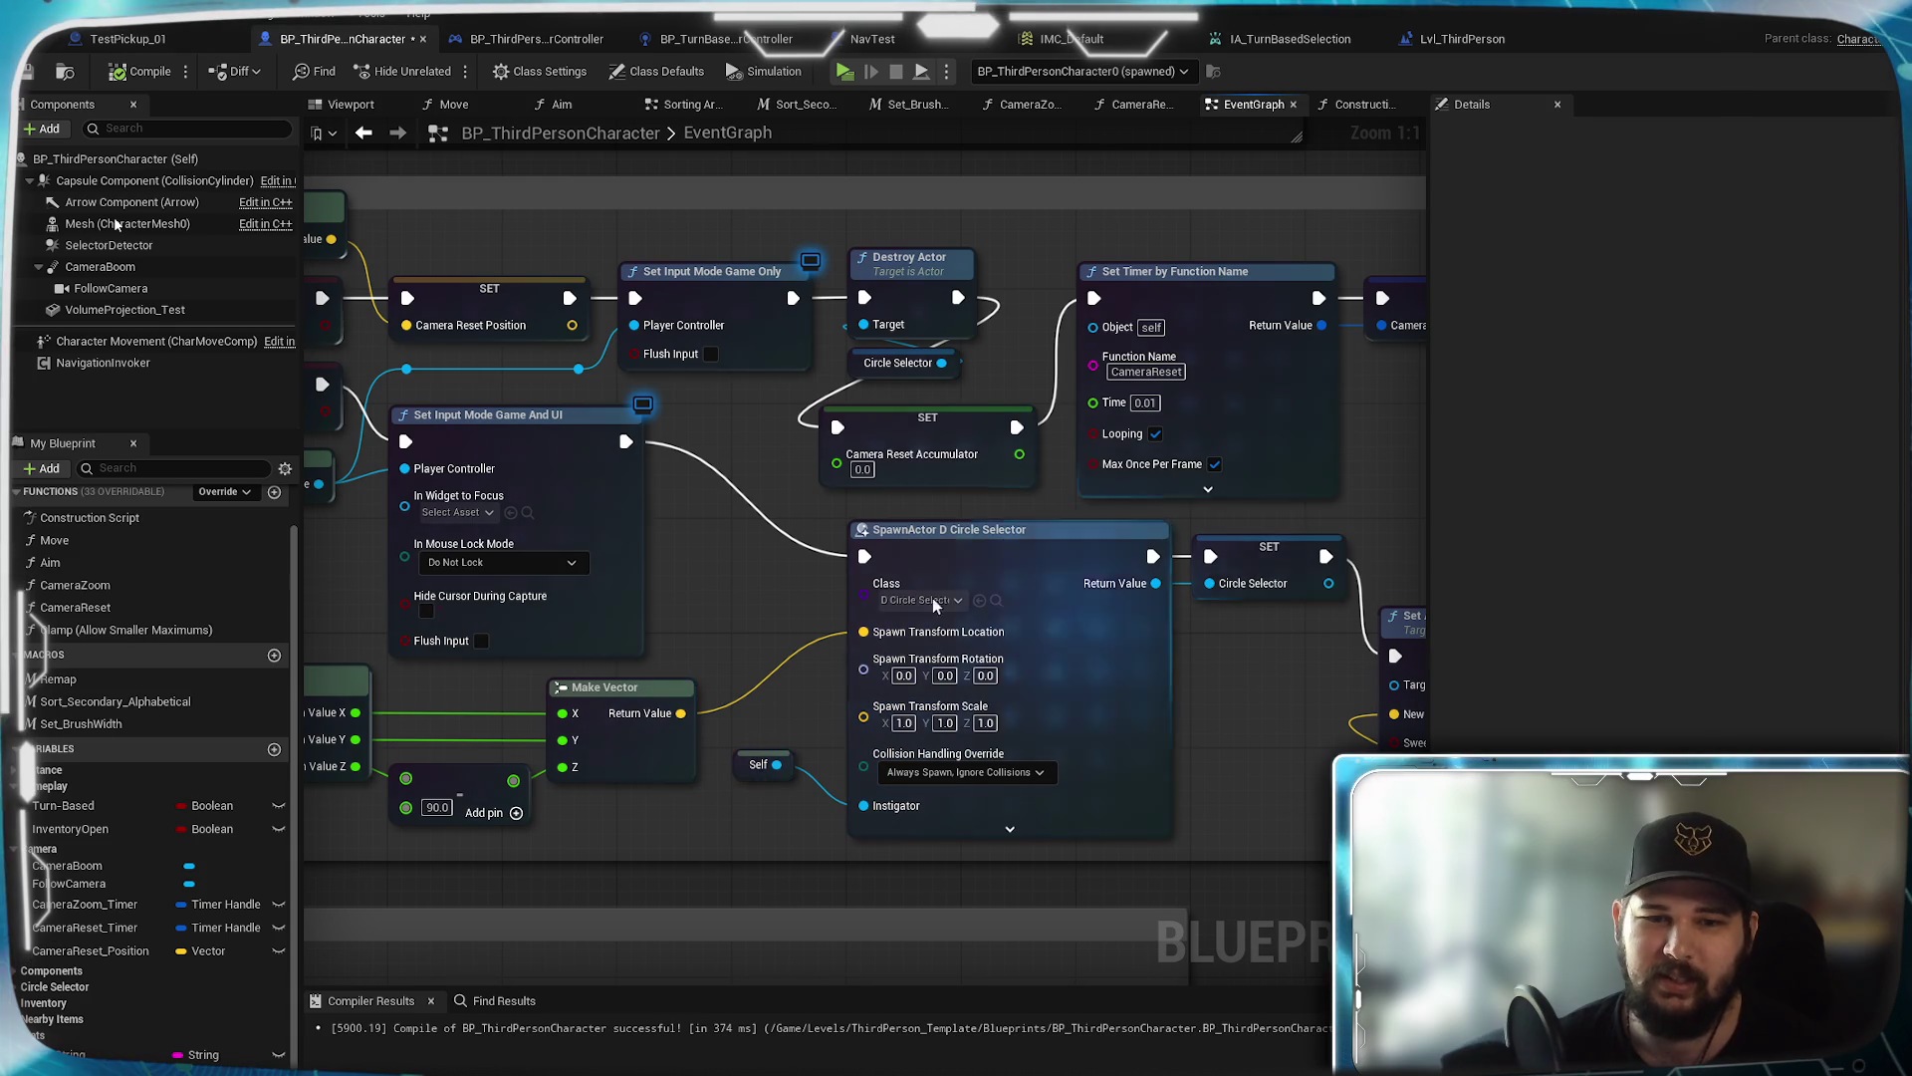
pyautogui.moveTo(731, 608)
pyautogui.mouseDown()
pyautogui.moveTo(1182, 614)
pyautogui.moveTo(1233, 817)
pyautogui.moveTo(1504, 725)
pyautogui.moveTo(842, 648)
pyautogui.mouseUp()
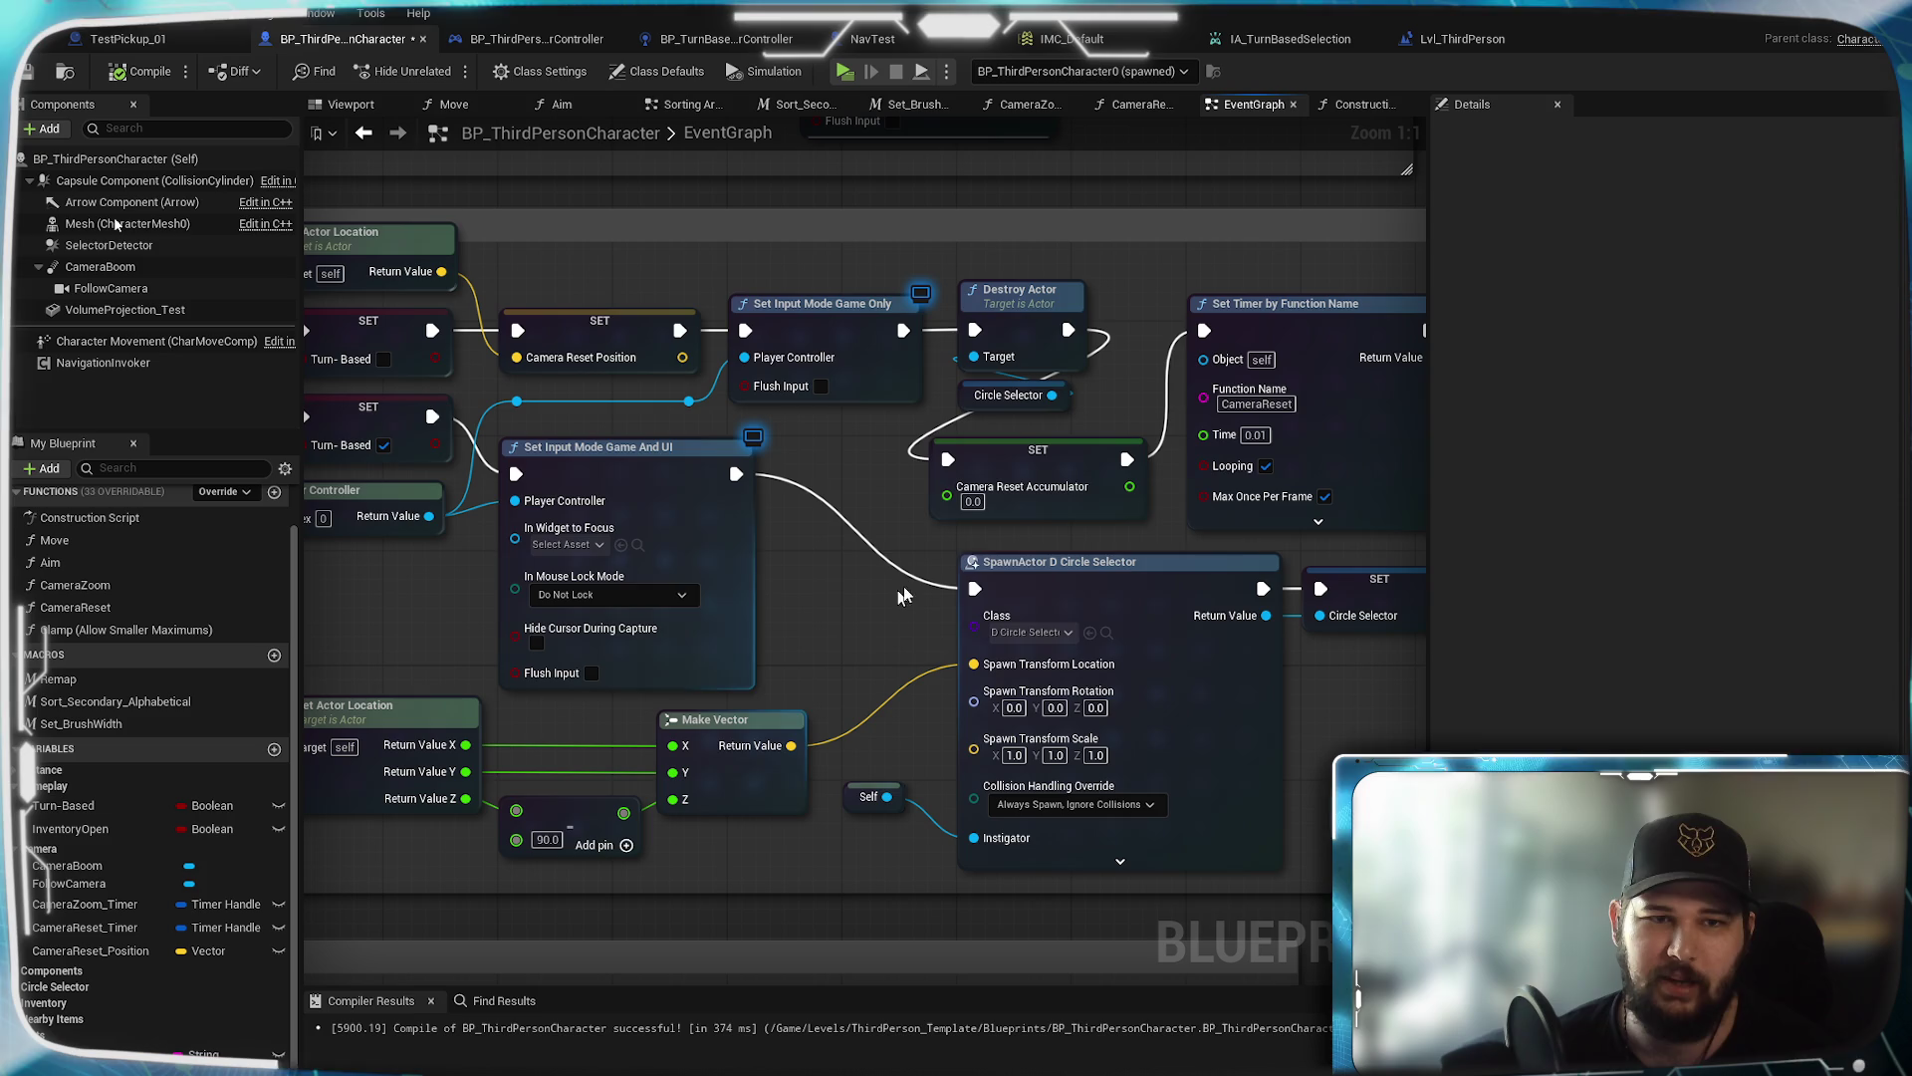
pyautogui.click(468, 110)
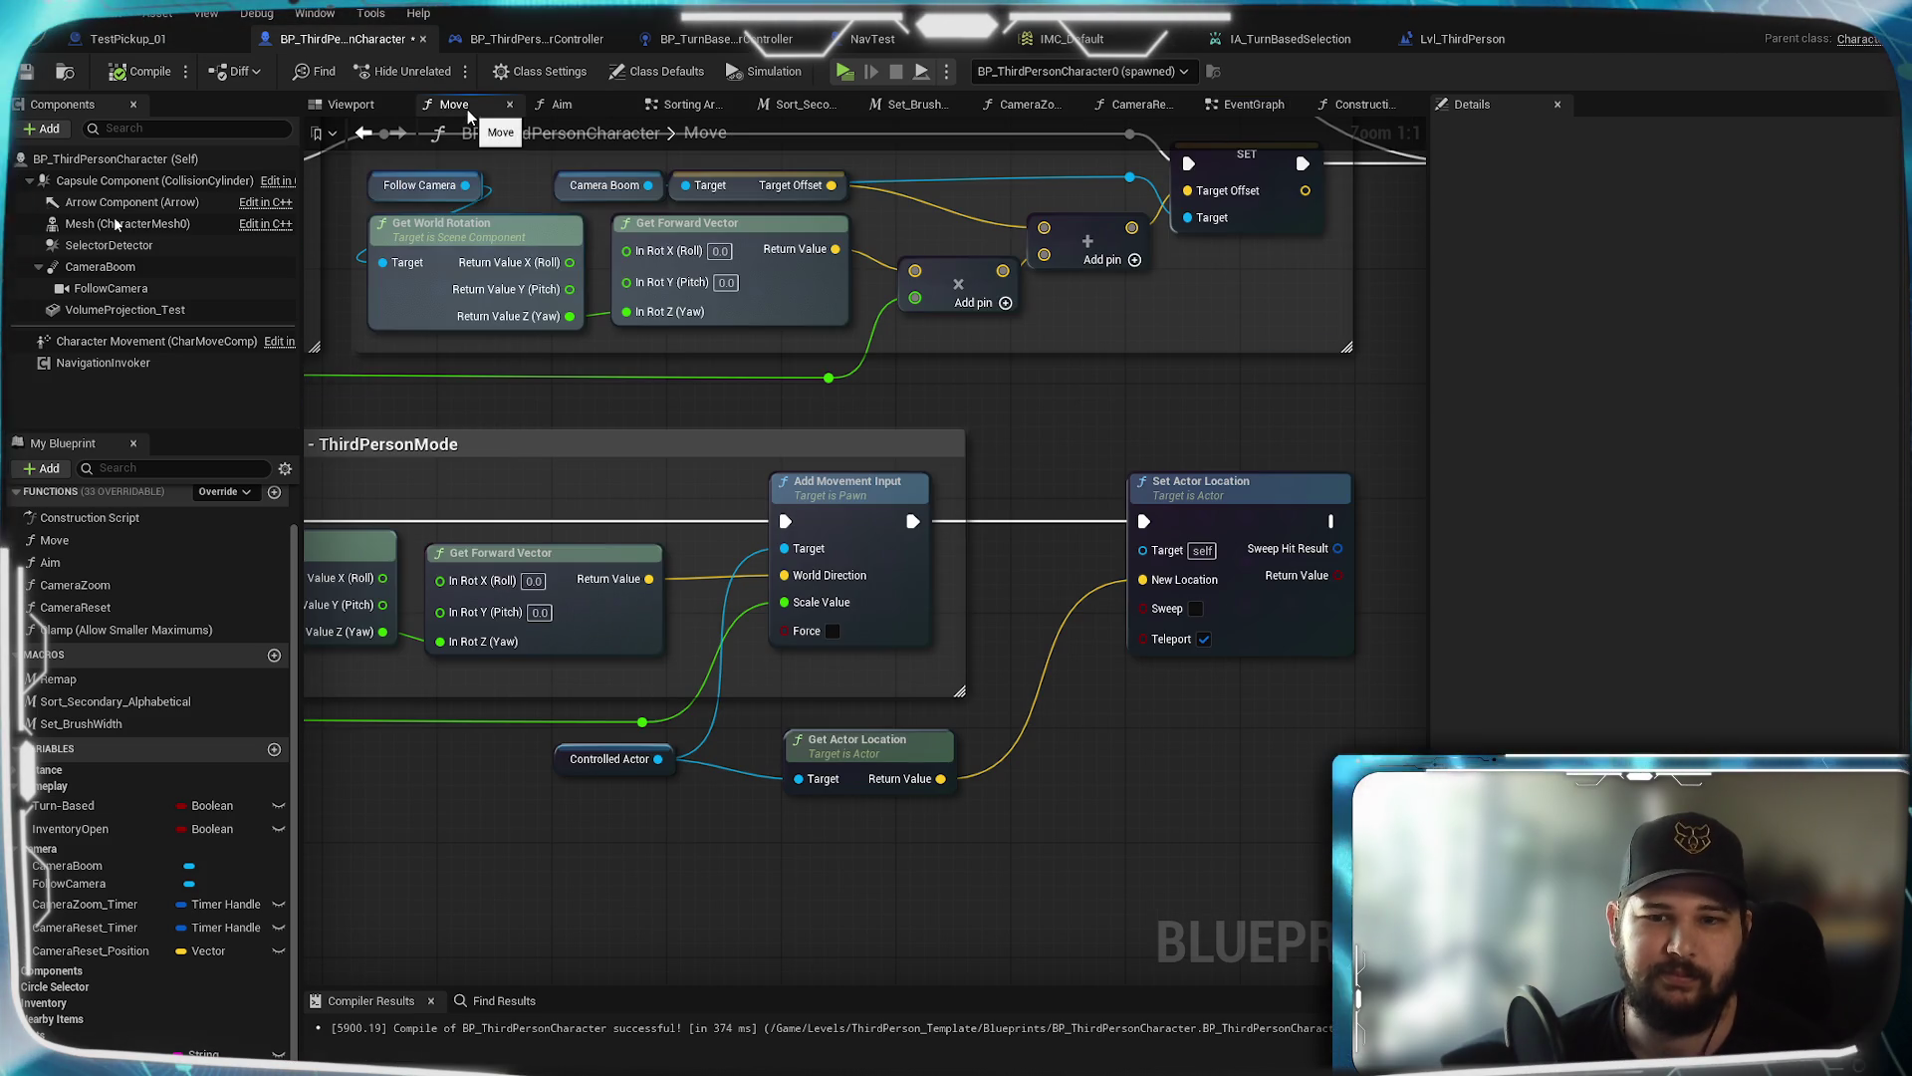
# Move the Controlled Actor node left in the Move graph and save the blueprint
pyautogui.moveTo(1007, 648)
pyautogui.mouseDown()
pyautogui.moveTo(1538, 633)
pyautogui.moveTo(1132, 619)
pyautogui.mouseUp()
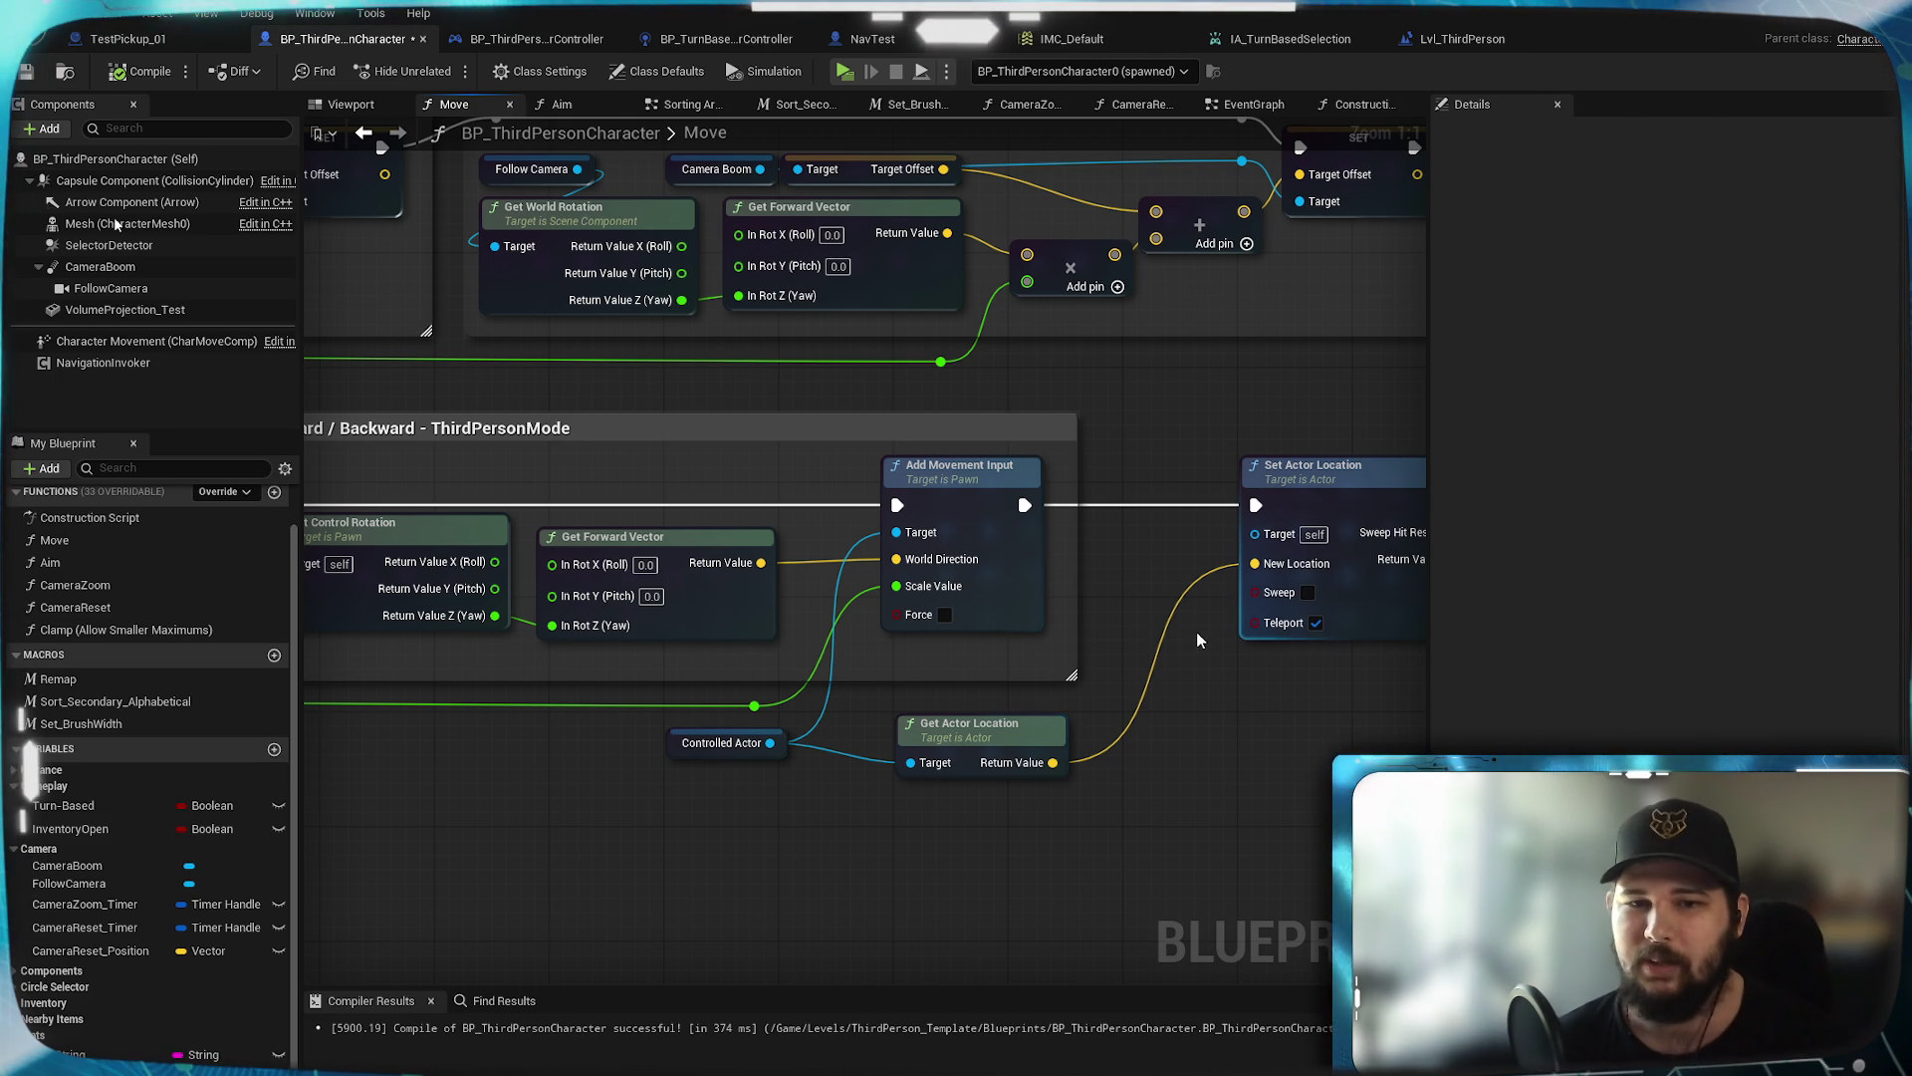
pyautogui.moveTo(688, 762)
pyautogui.mouseDown()
pyautogui.moveTo(582, 769)
pyautogui.moveTo(731, 765)
pyautogui.mouseUp()
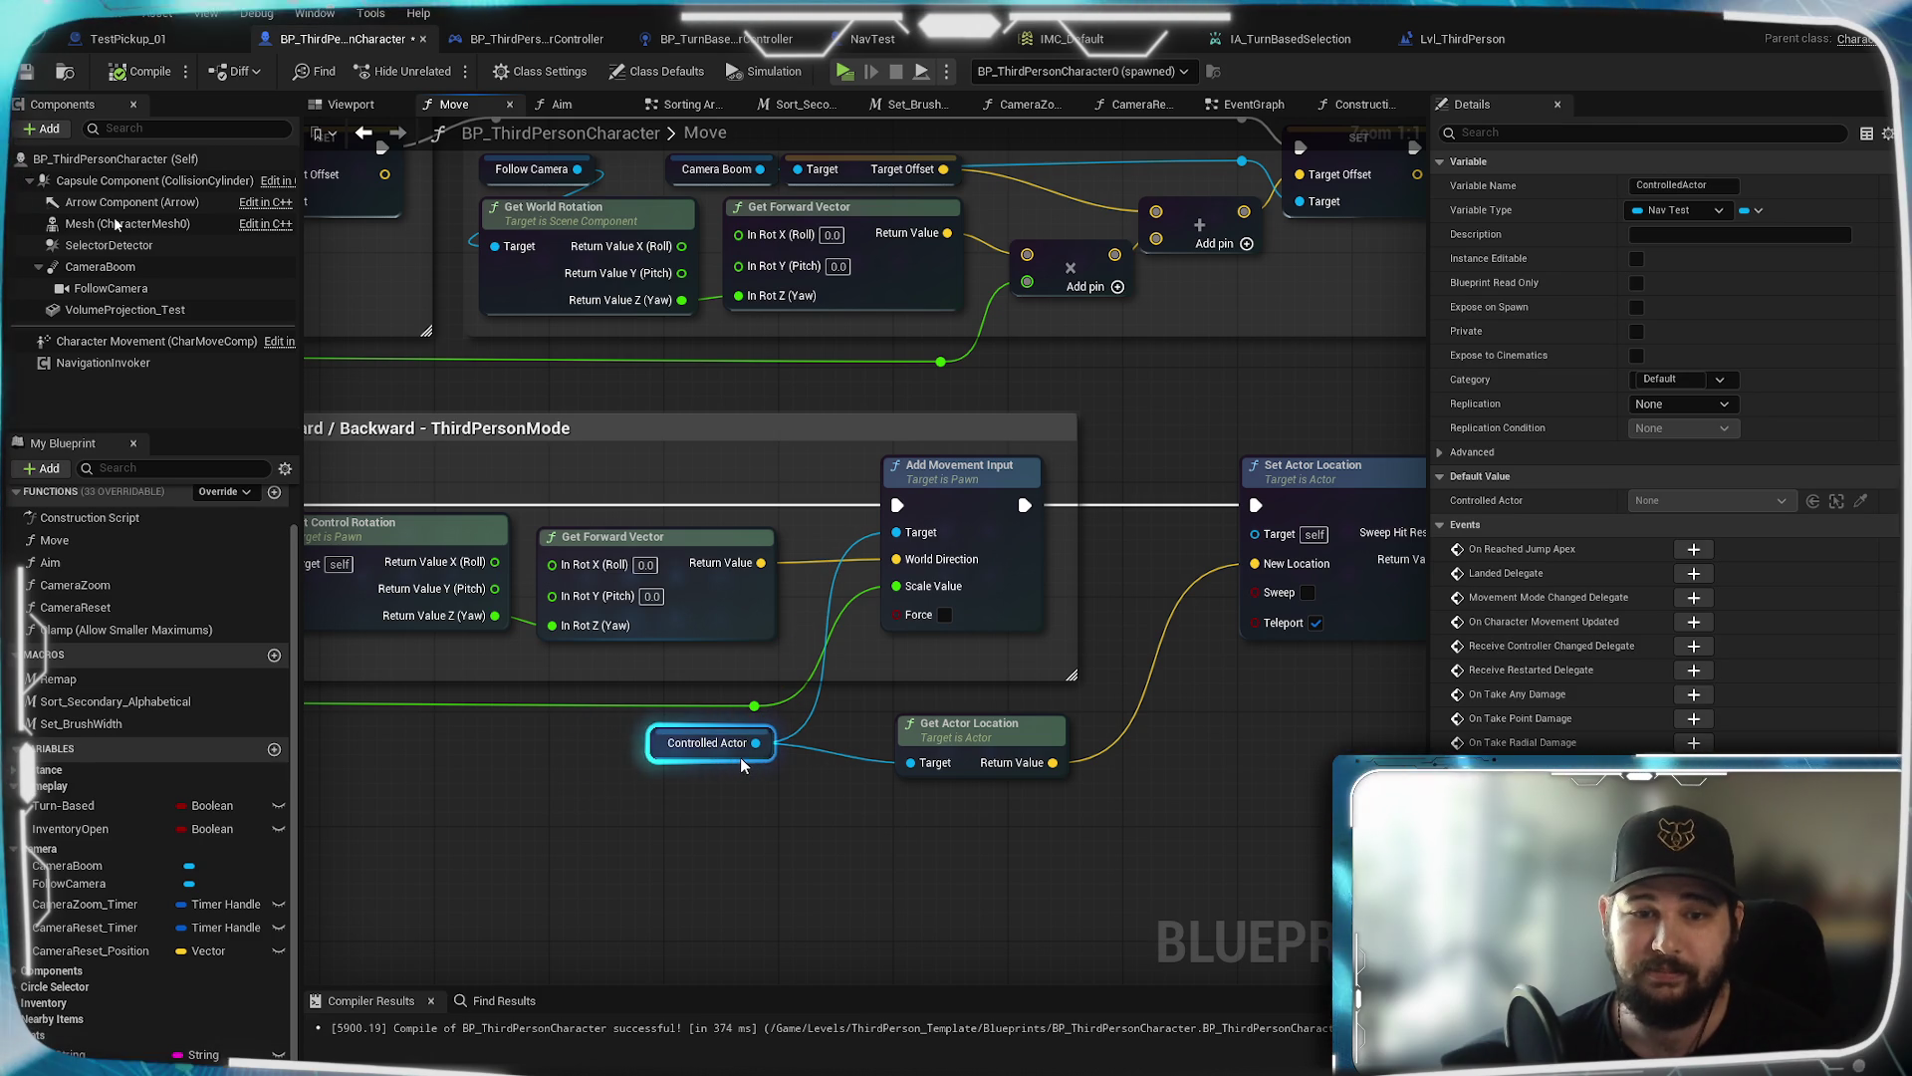
pyautogui.moveTo(1214, 757); pyautogui.dragTo(1154, 841)
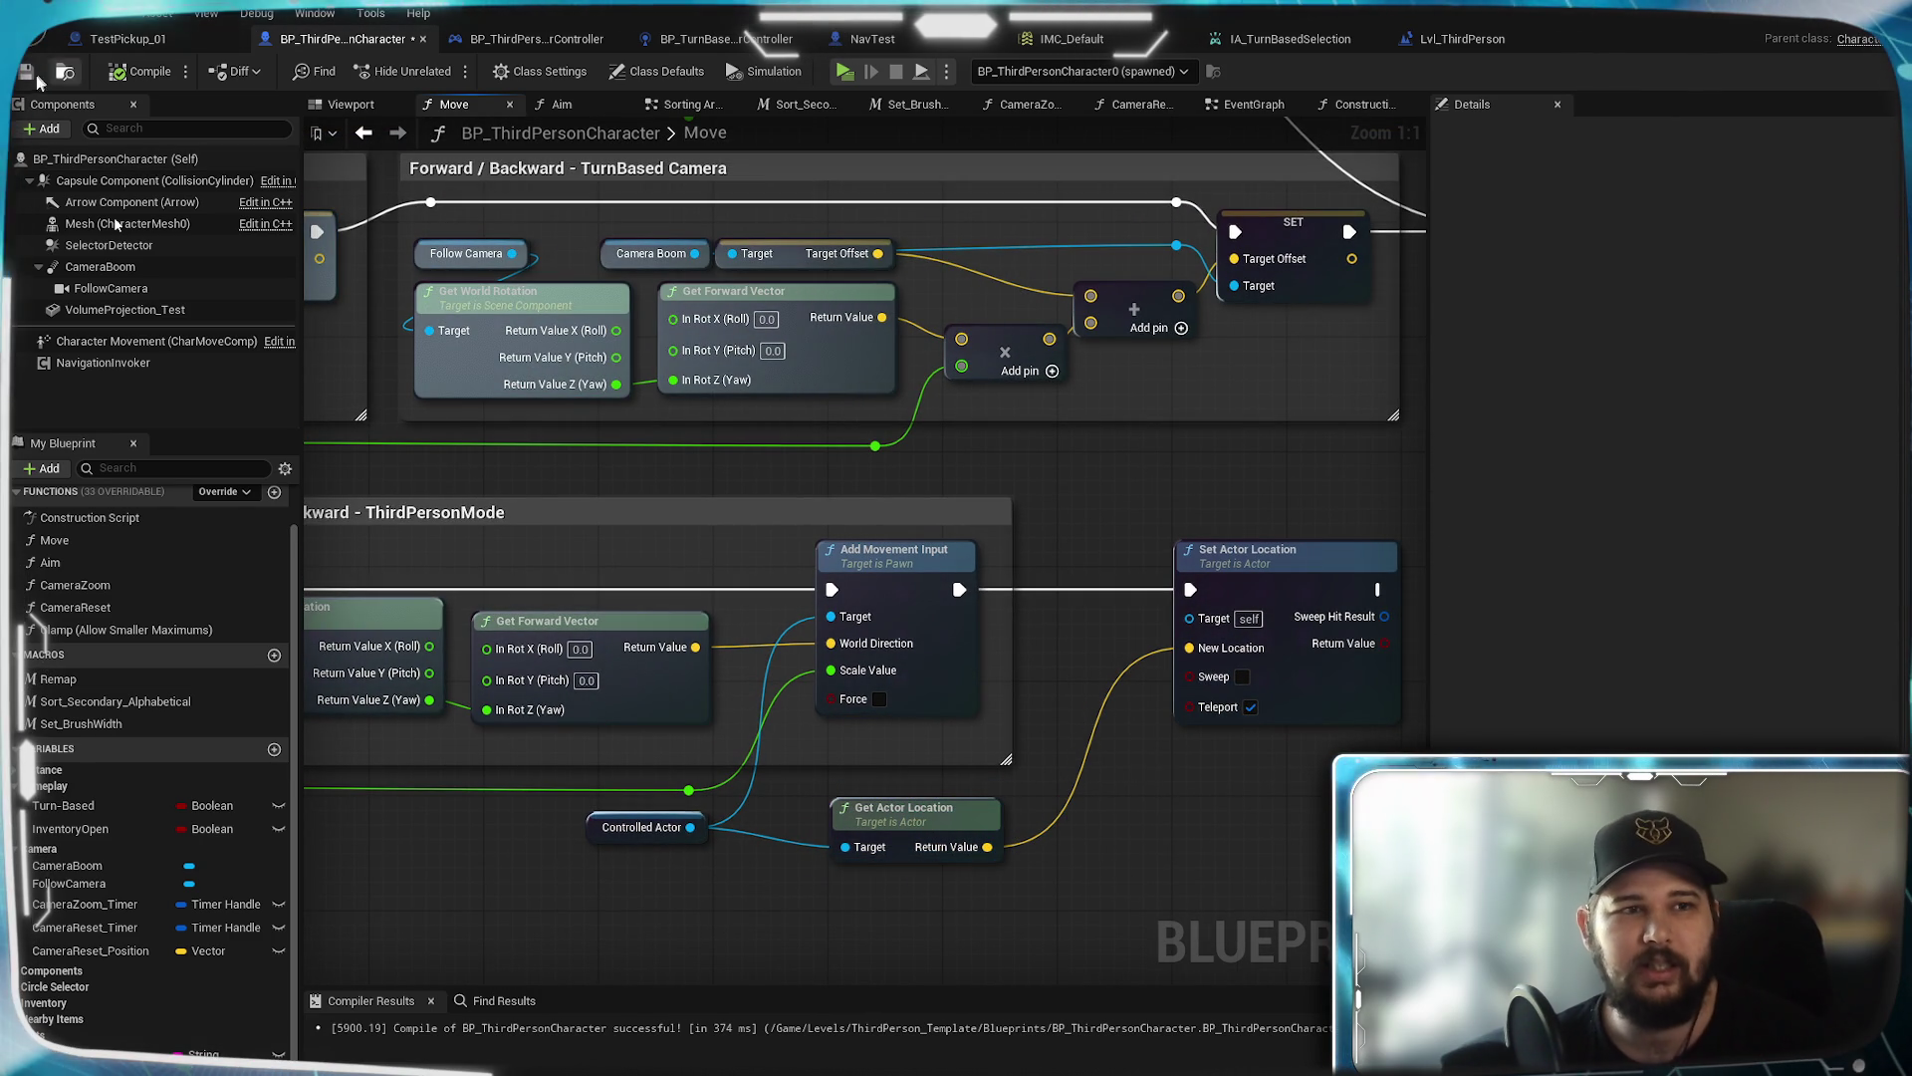
pyautogui.hotkey('ctrl', 's')
# Review the movement groups, glance at TestPickup_01 and the player controller, then return to the character's EventGraph
pyautogui.moveTo(616, 547); pyautogui.dragTo(1443, 525)
pyautogui.moveTo(586, 514); pyautogui.dragTo(800, 497)
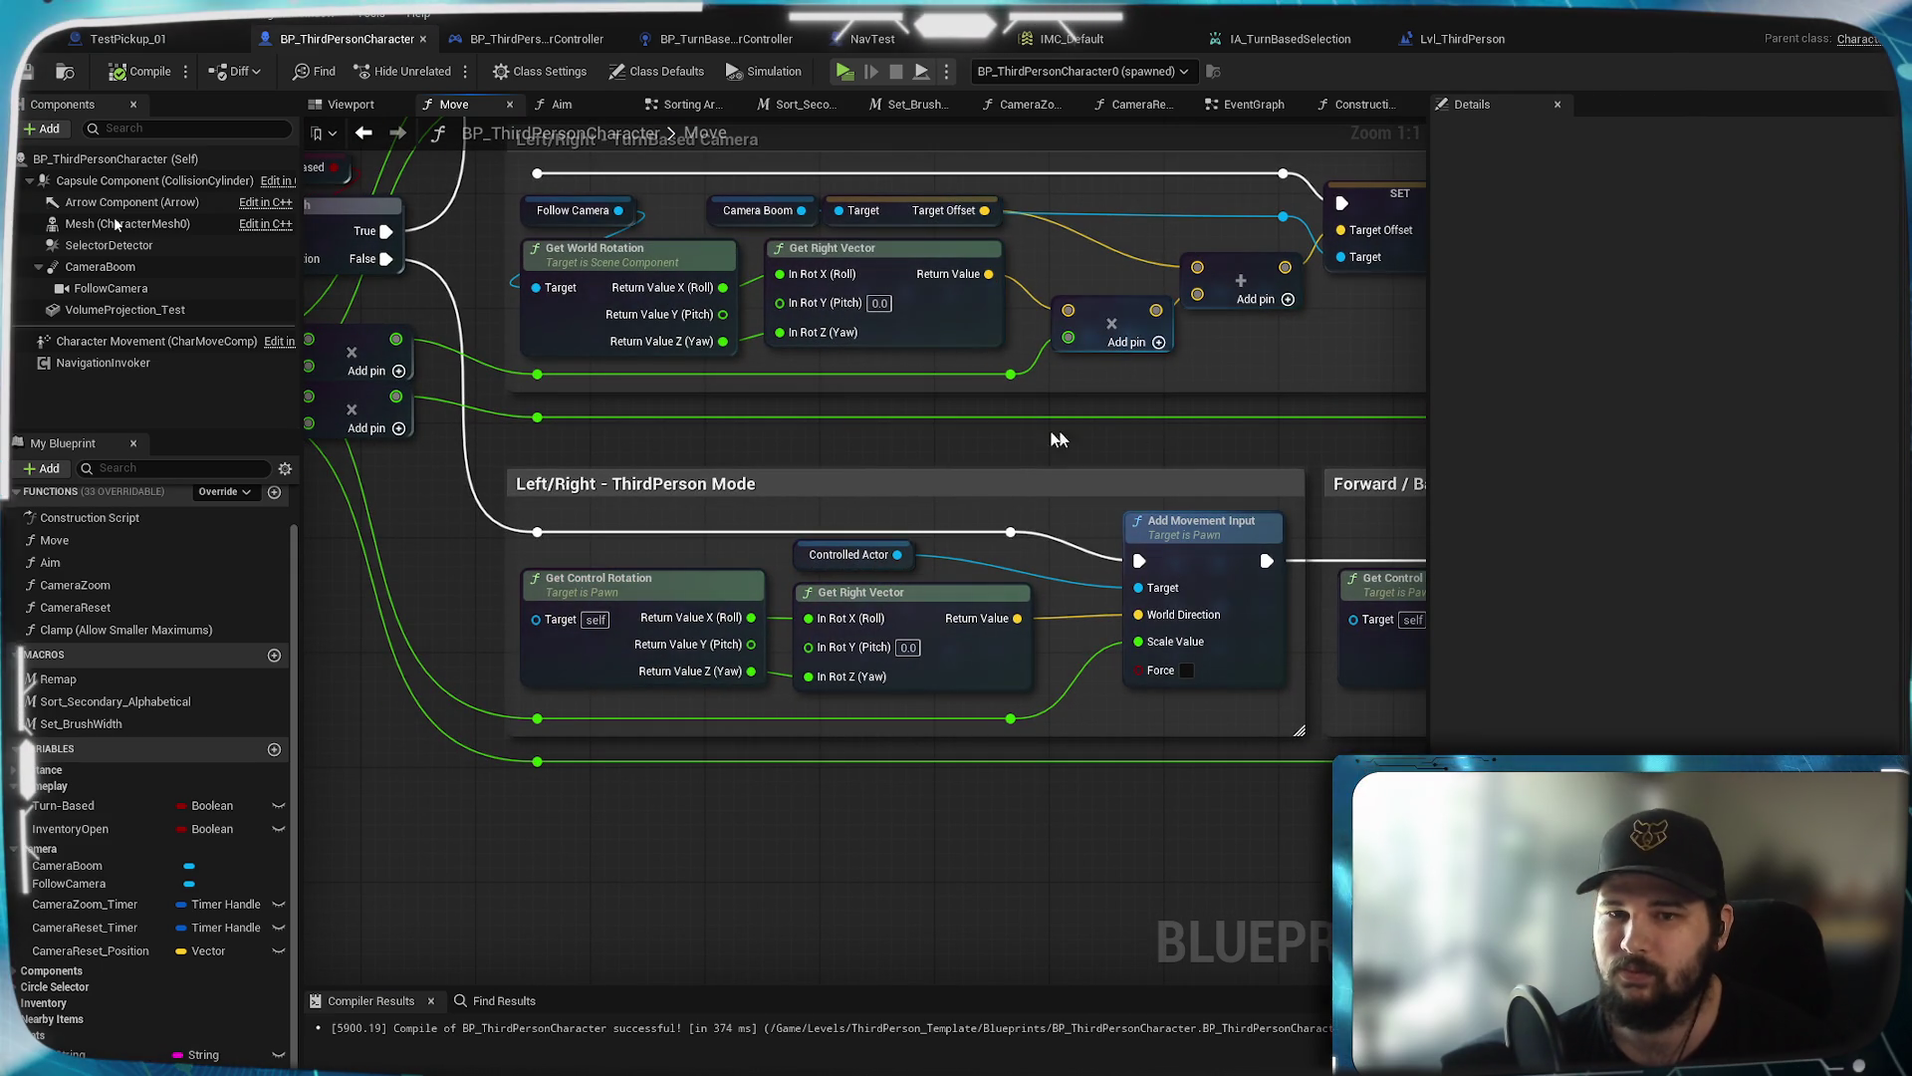
pyautogui.click(179, 40)
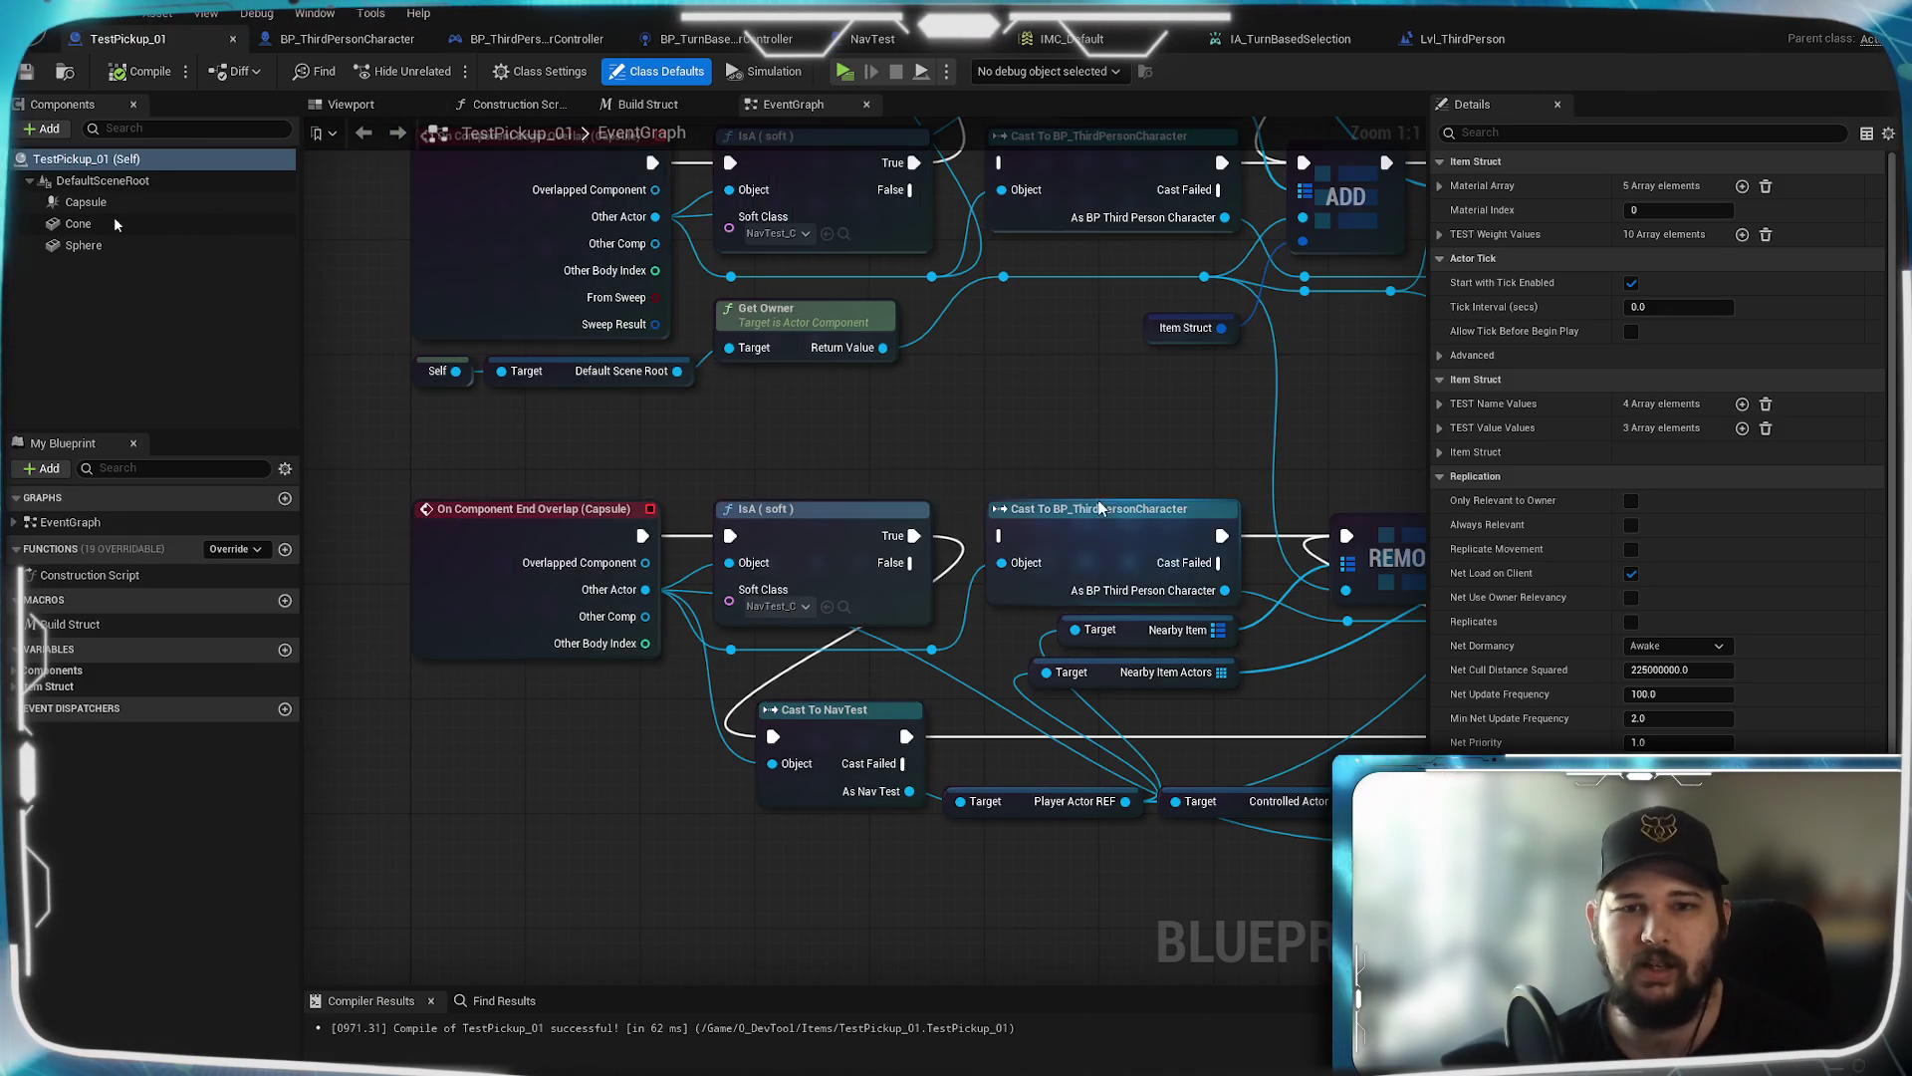
pyautogui.scroll(-1, 1096, 498)
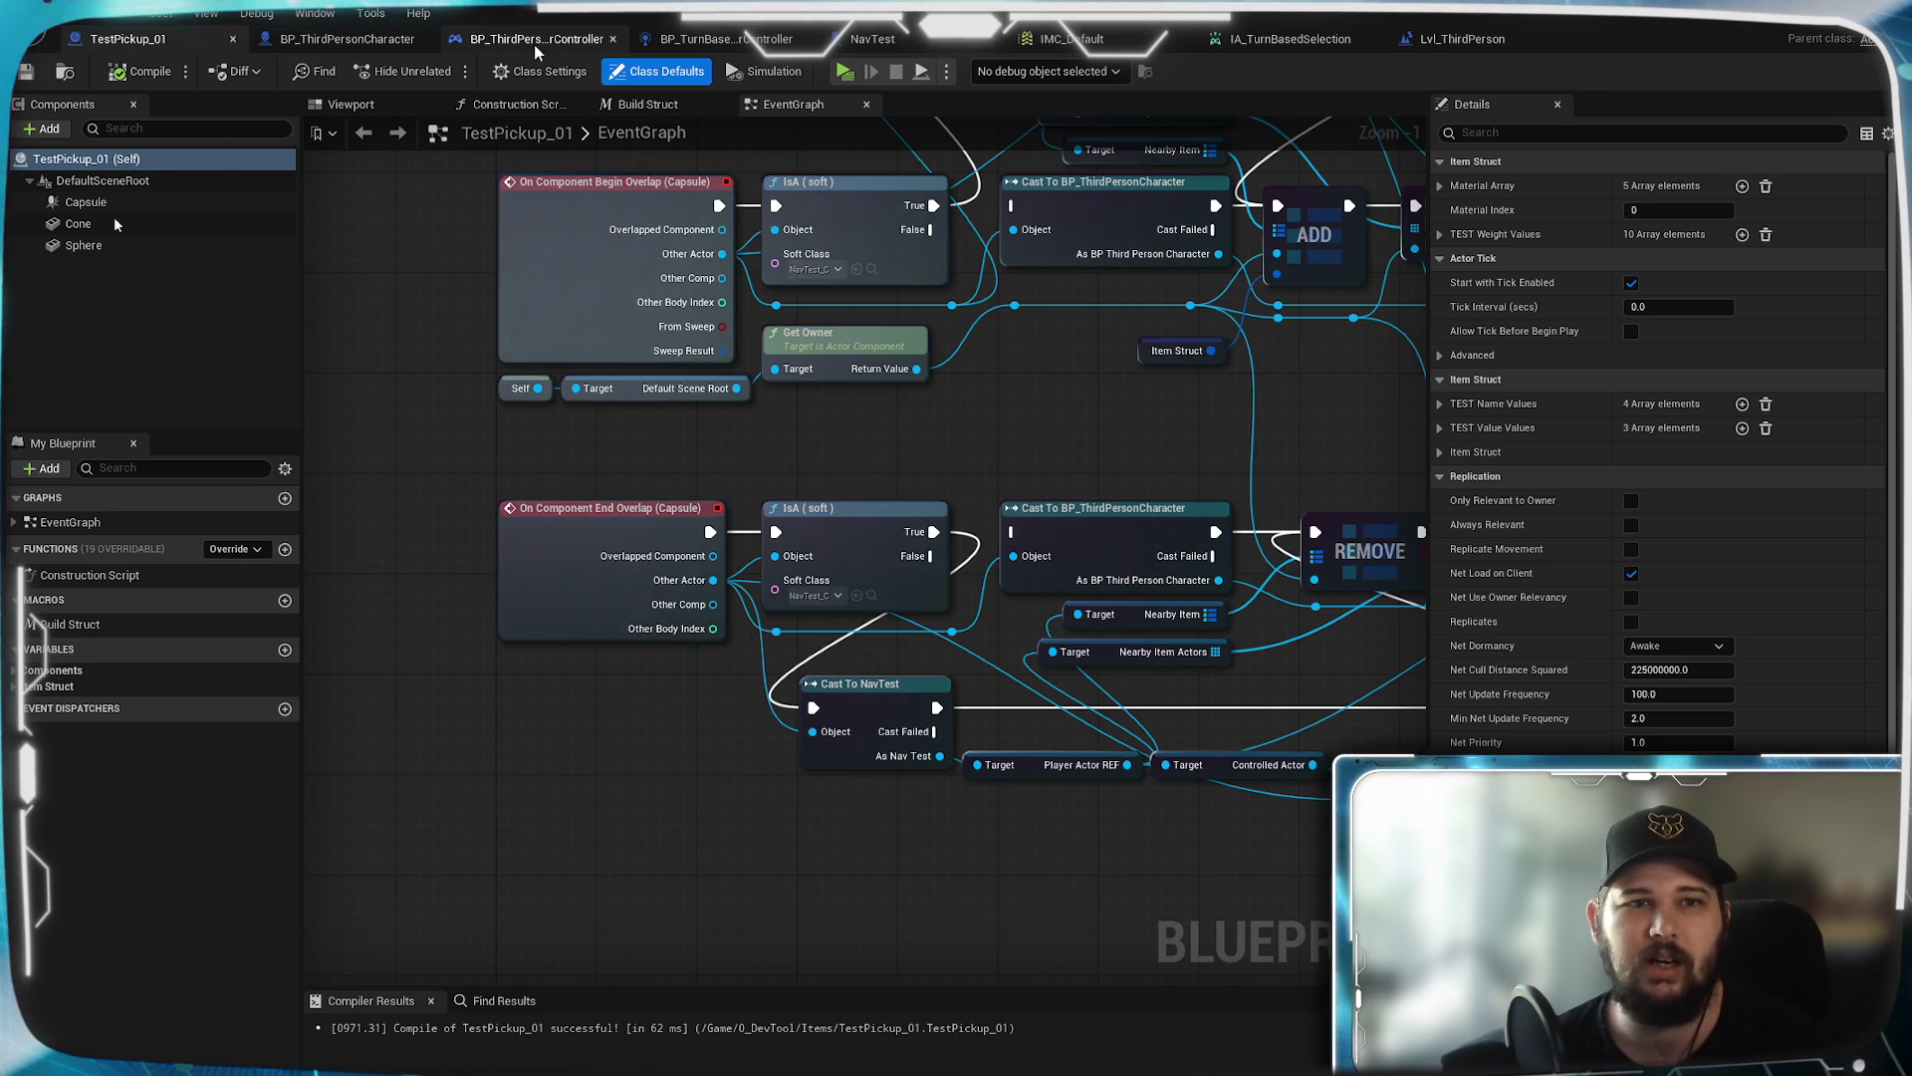
pyautogui.click(536, 39)
pyautogui.click(346, 40)
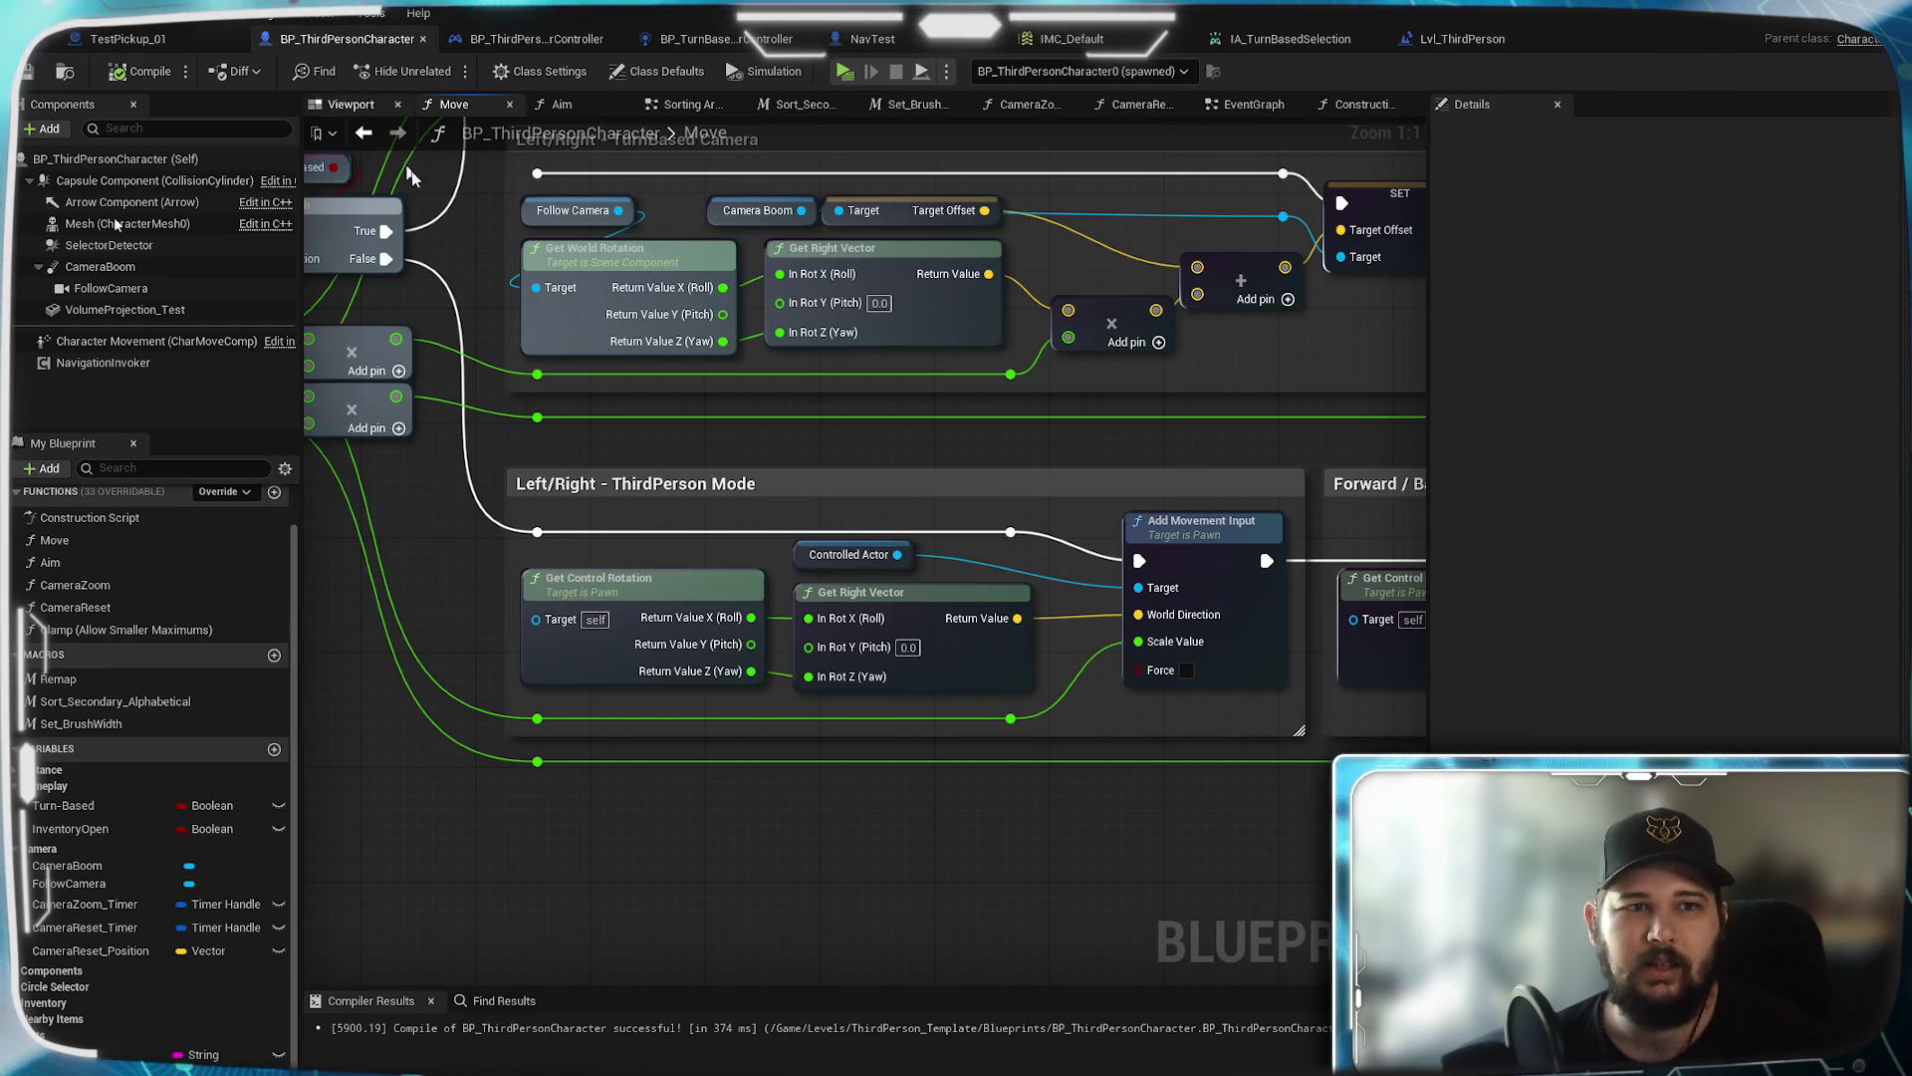
pyautogui.click(1252, 105)
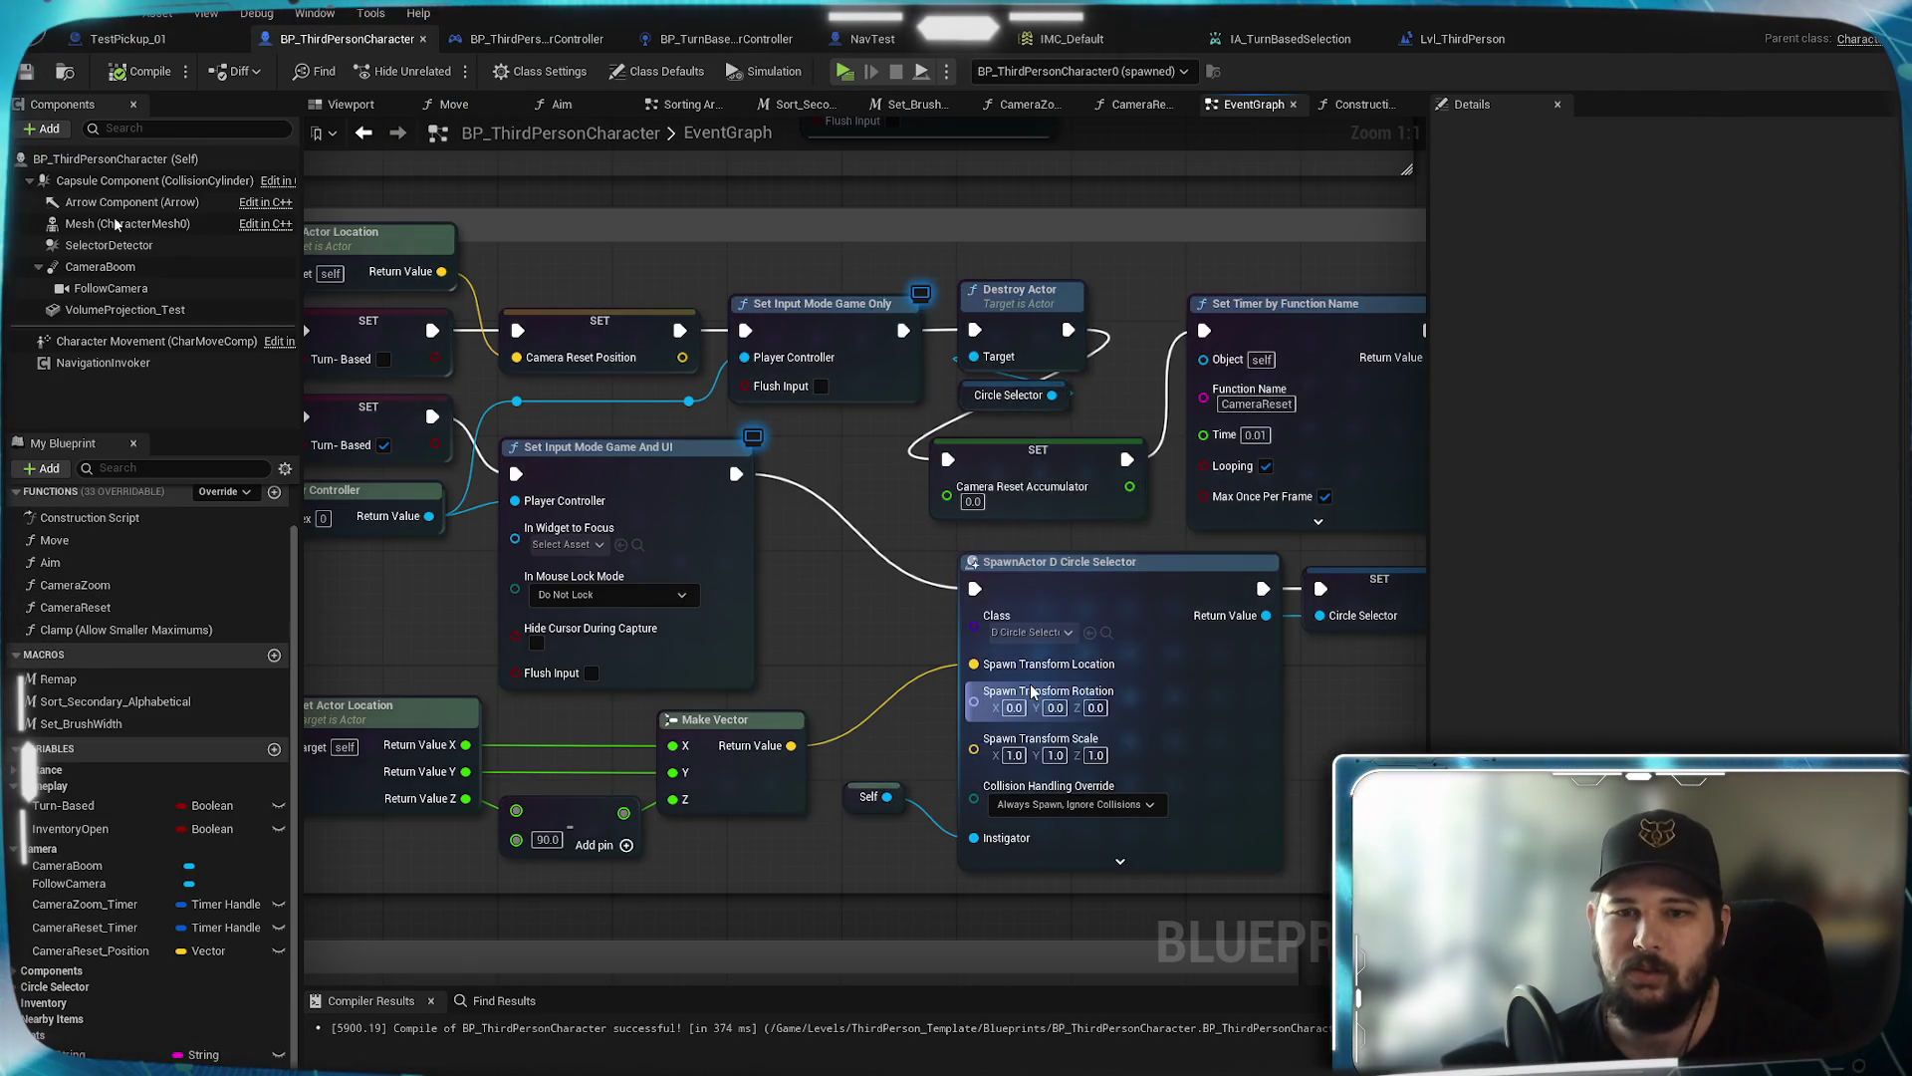
pyautogui.scroll(-3, 836, 581)
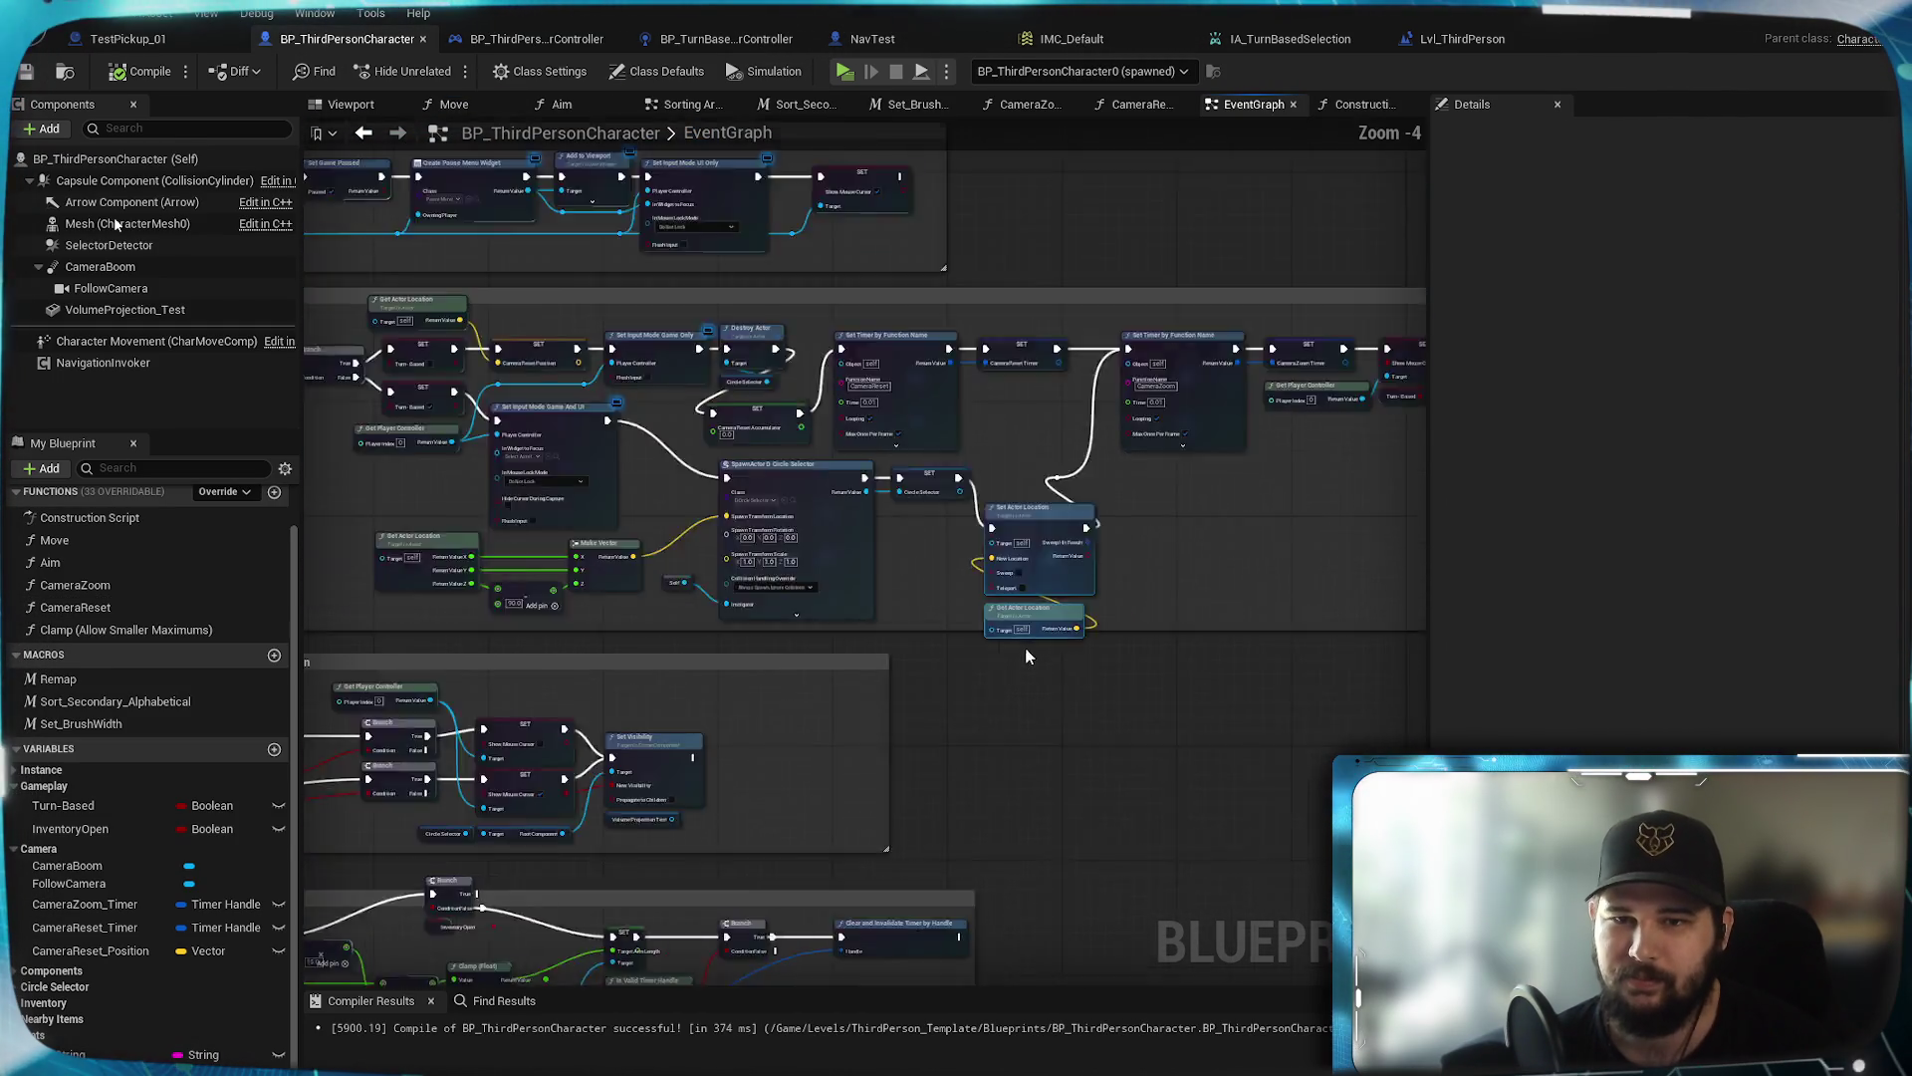
pyautogui.scroll(3, 1119, 815)
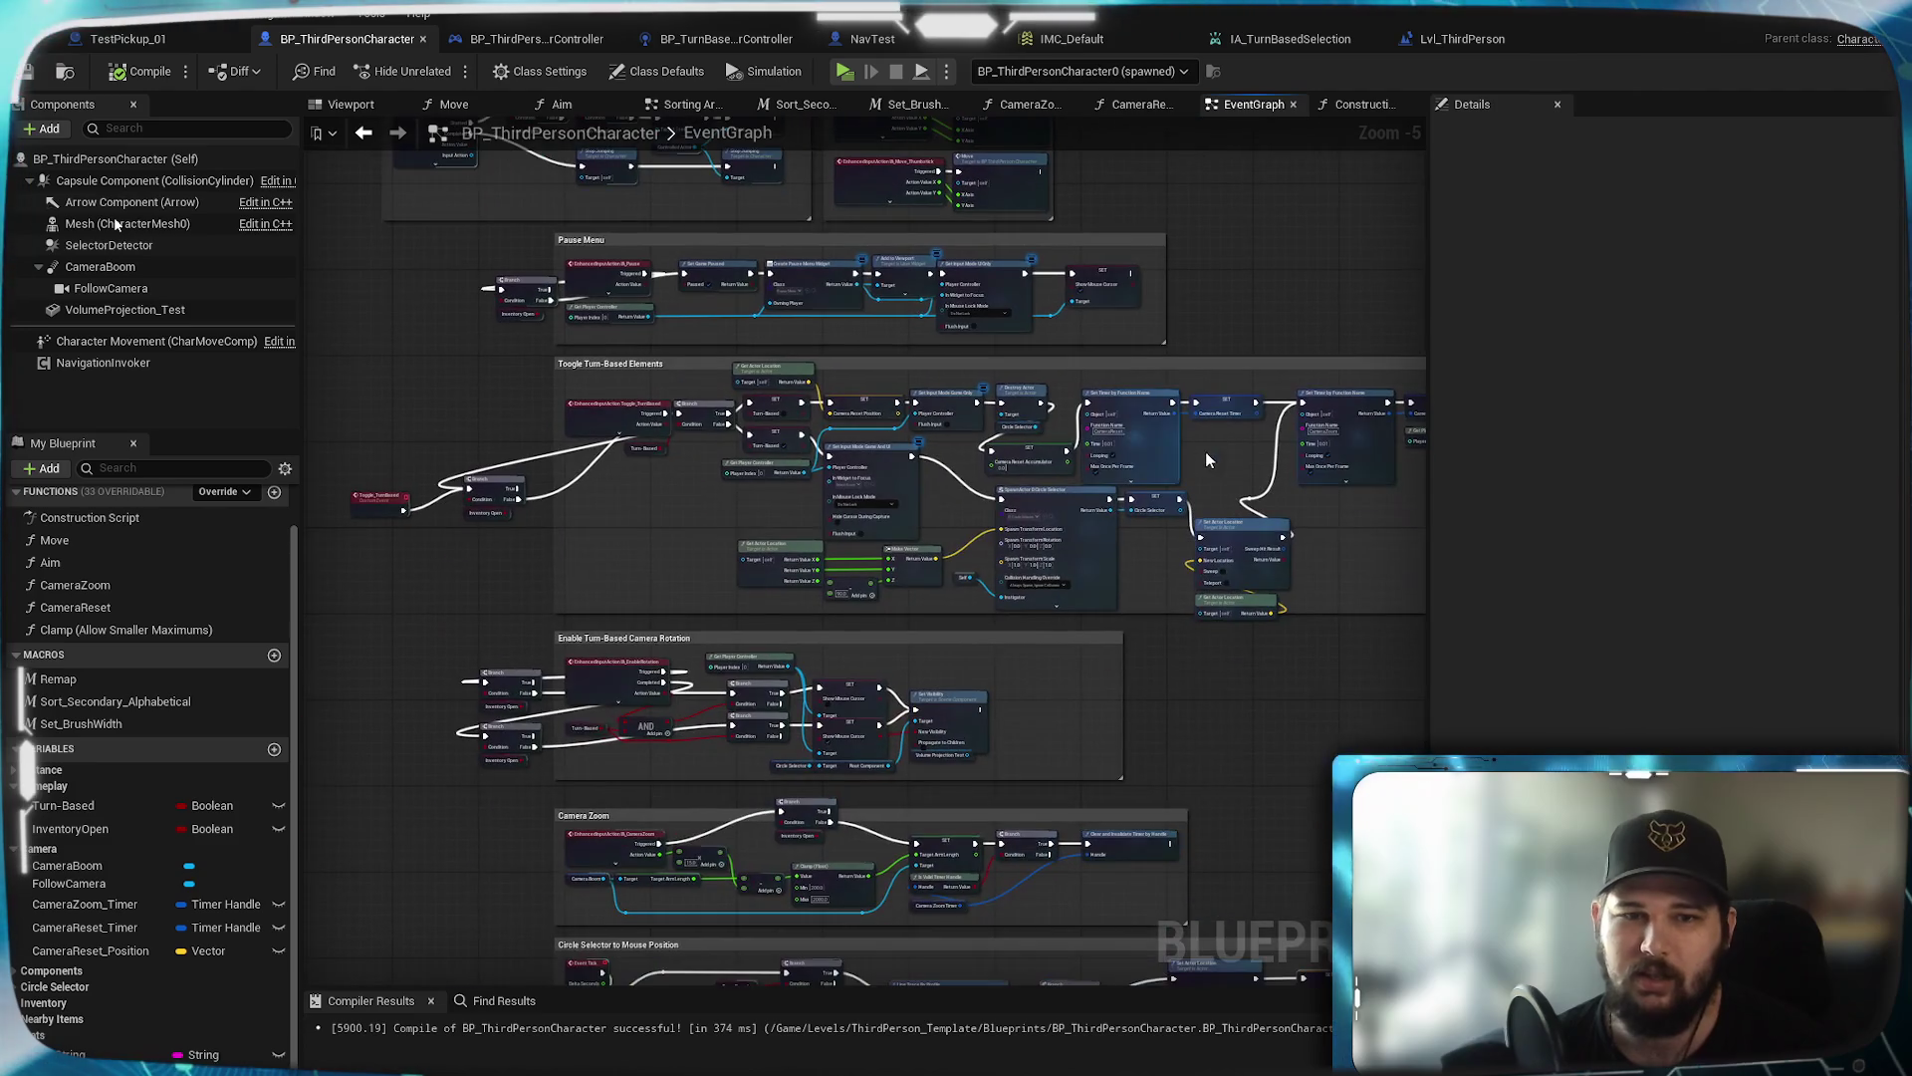
pyautogui.scroll(3, 470, 547)
pyautogui.moveTo(1101, 530)
pyautogui.mouseDown()
pyautogui.moveTo(448, 719)
pyautogui.moveTo(802, 596)
pyautogui.moveTo(824, 713)
pyautogui.mouseUp()
pyautogui.scroll(-3, 903, 714)
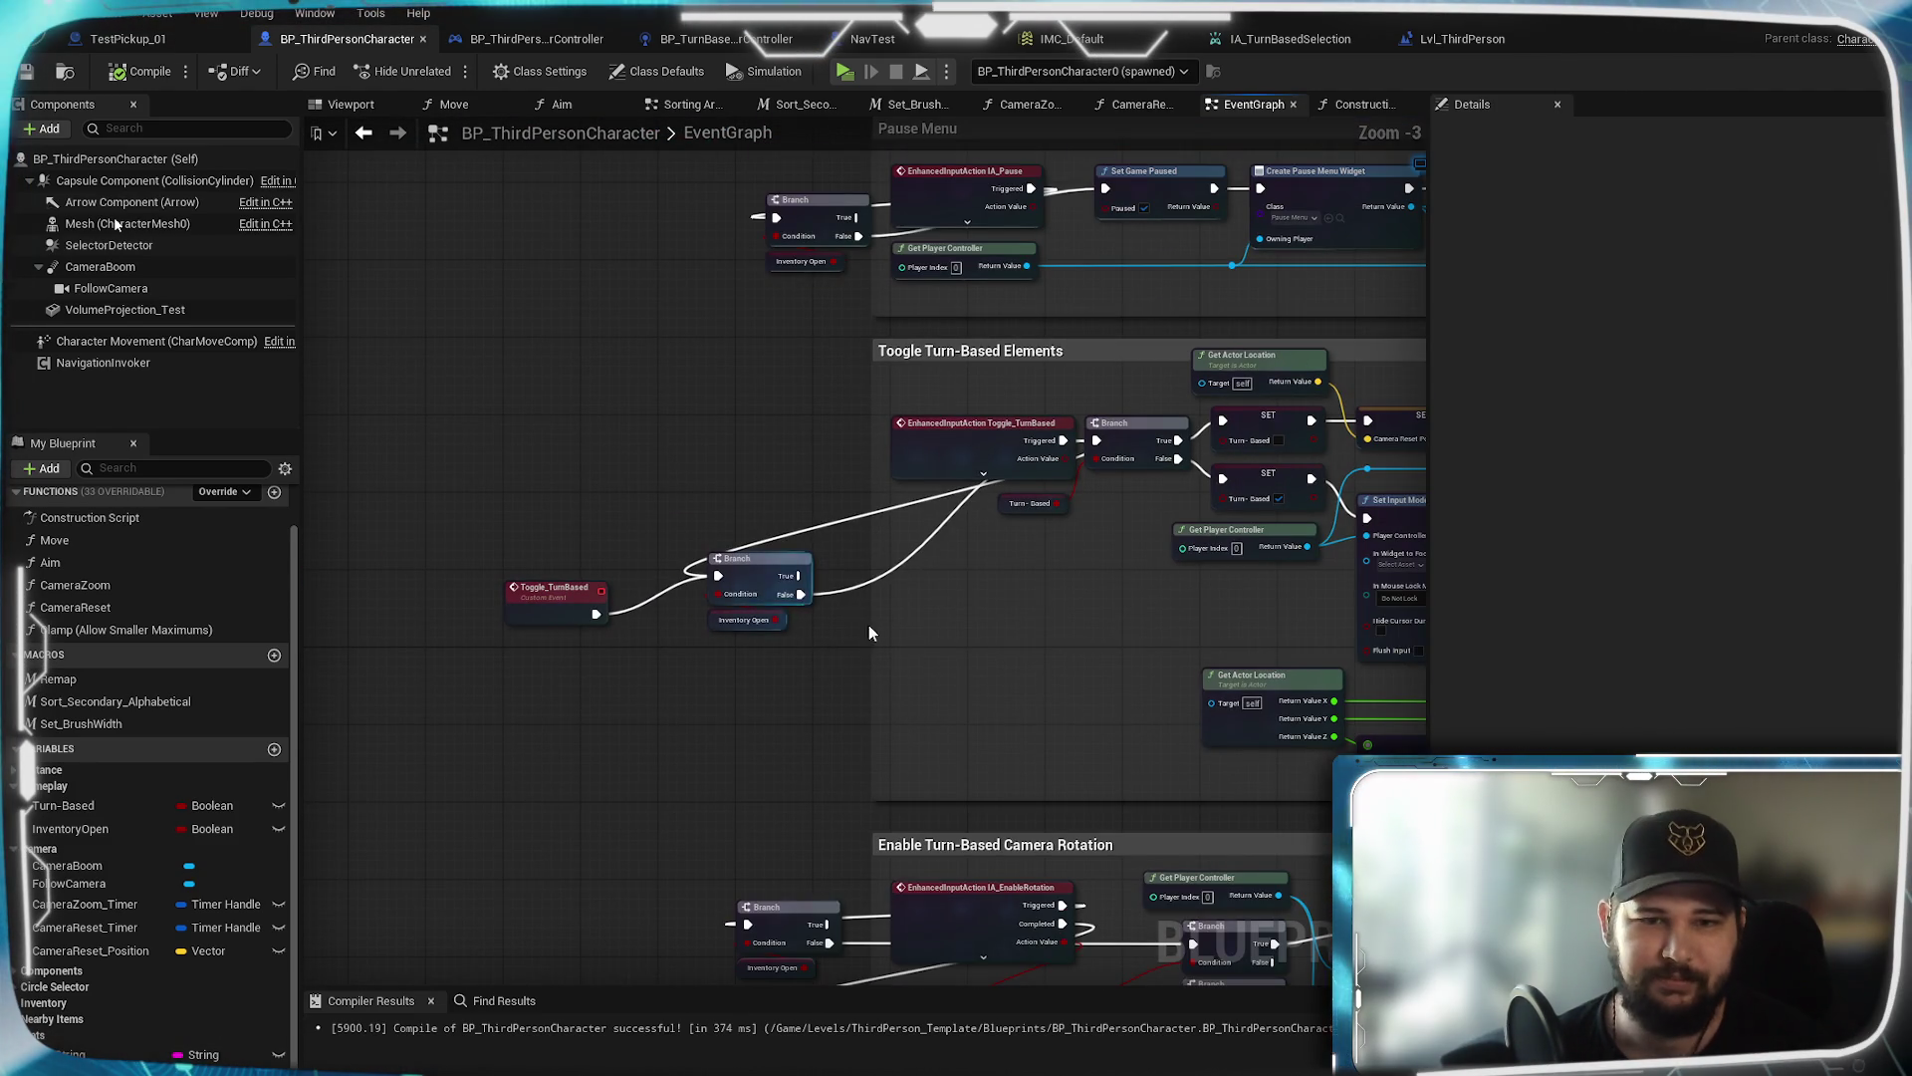
pyautogui.scroll(-2, 852, 618)
pyautogui.moveTo(853, 618); pyautogui.dragTo(773, 555)
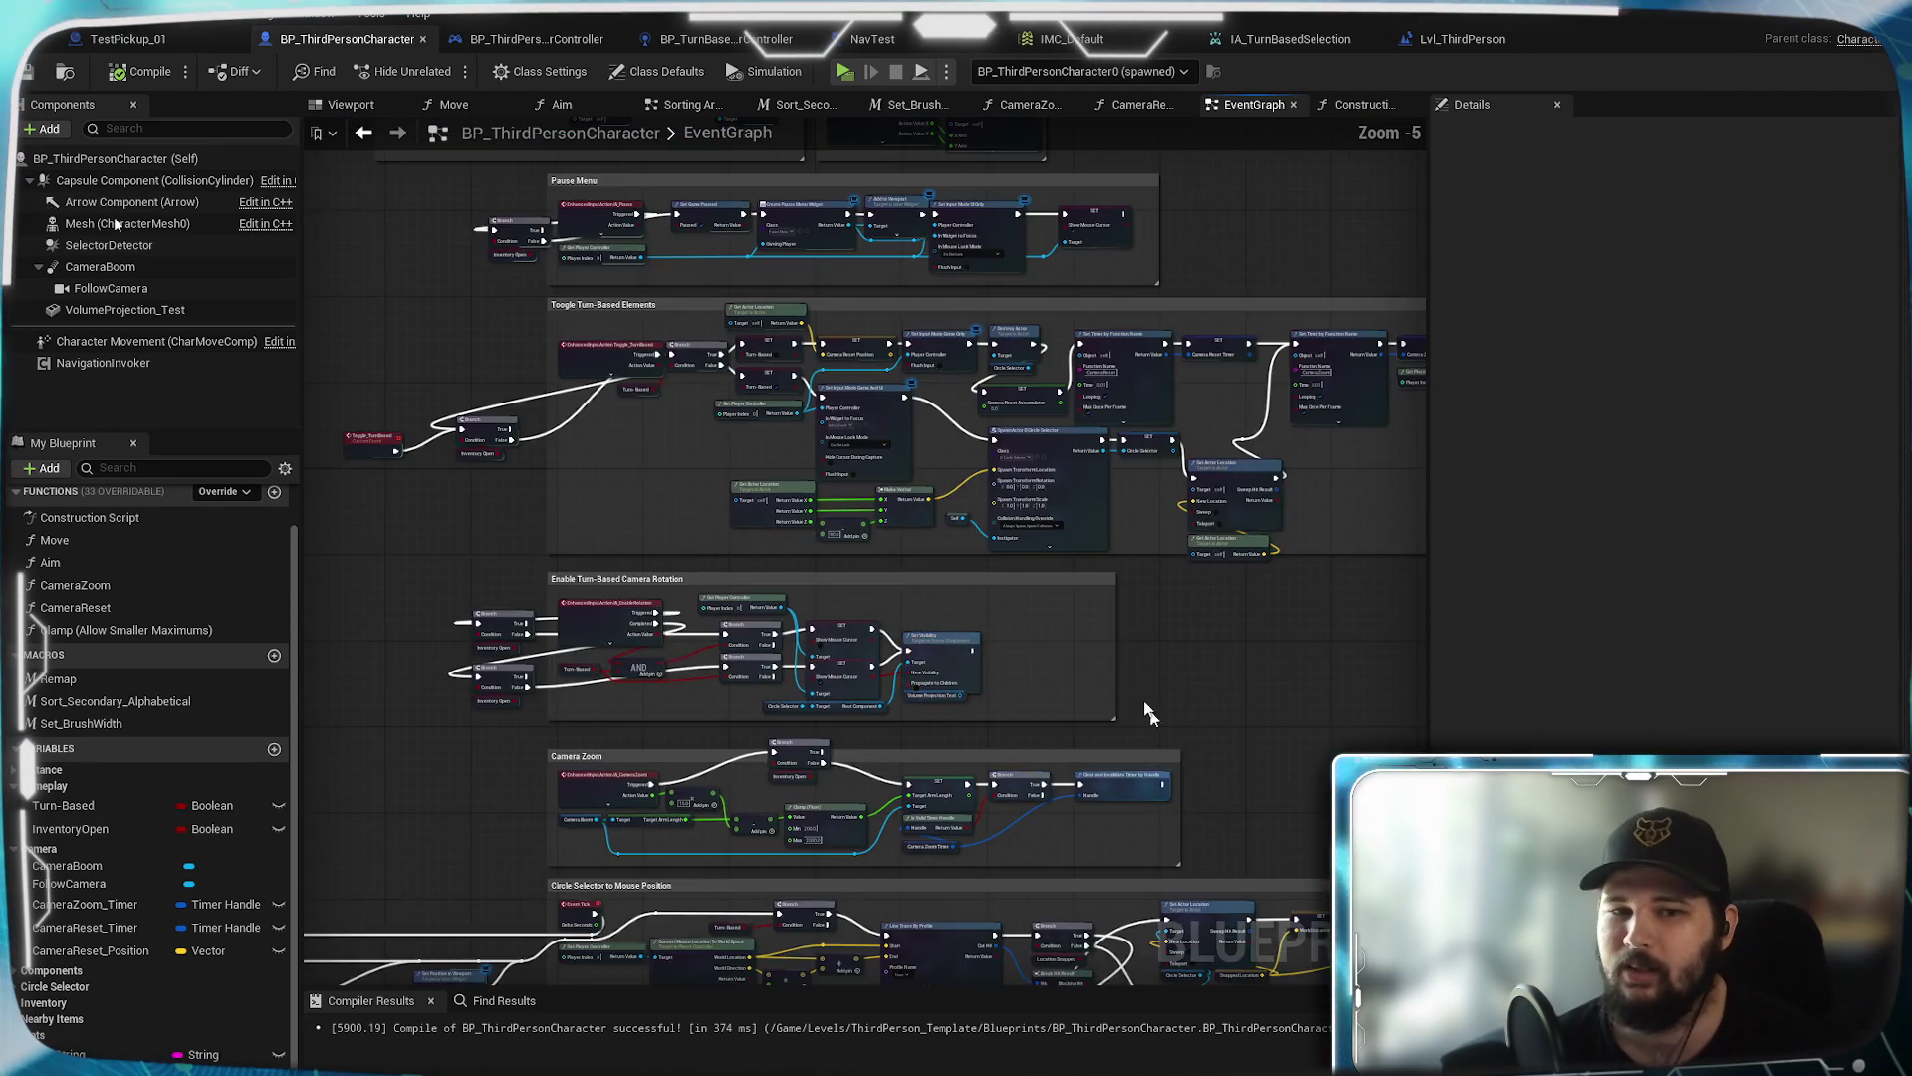
pyautogui.scroll(4, 1145, 722)
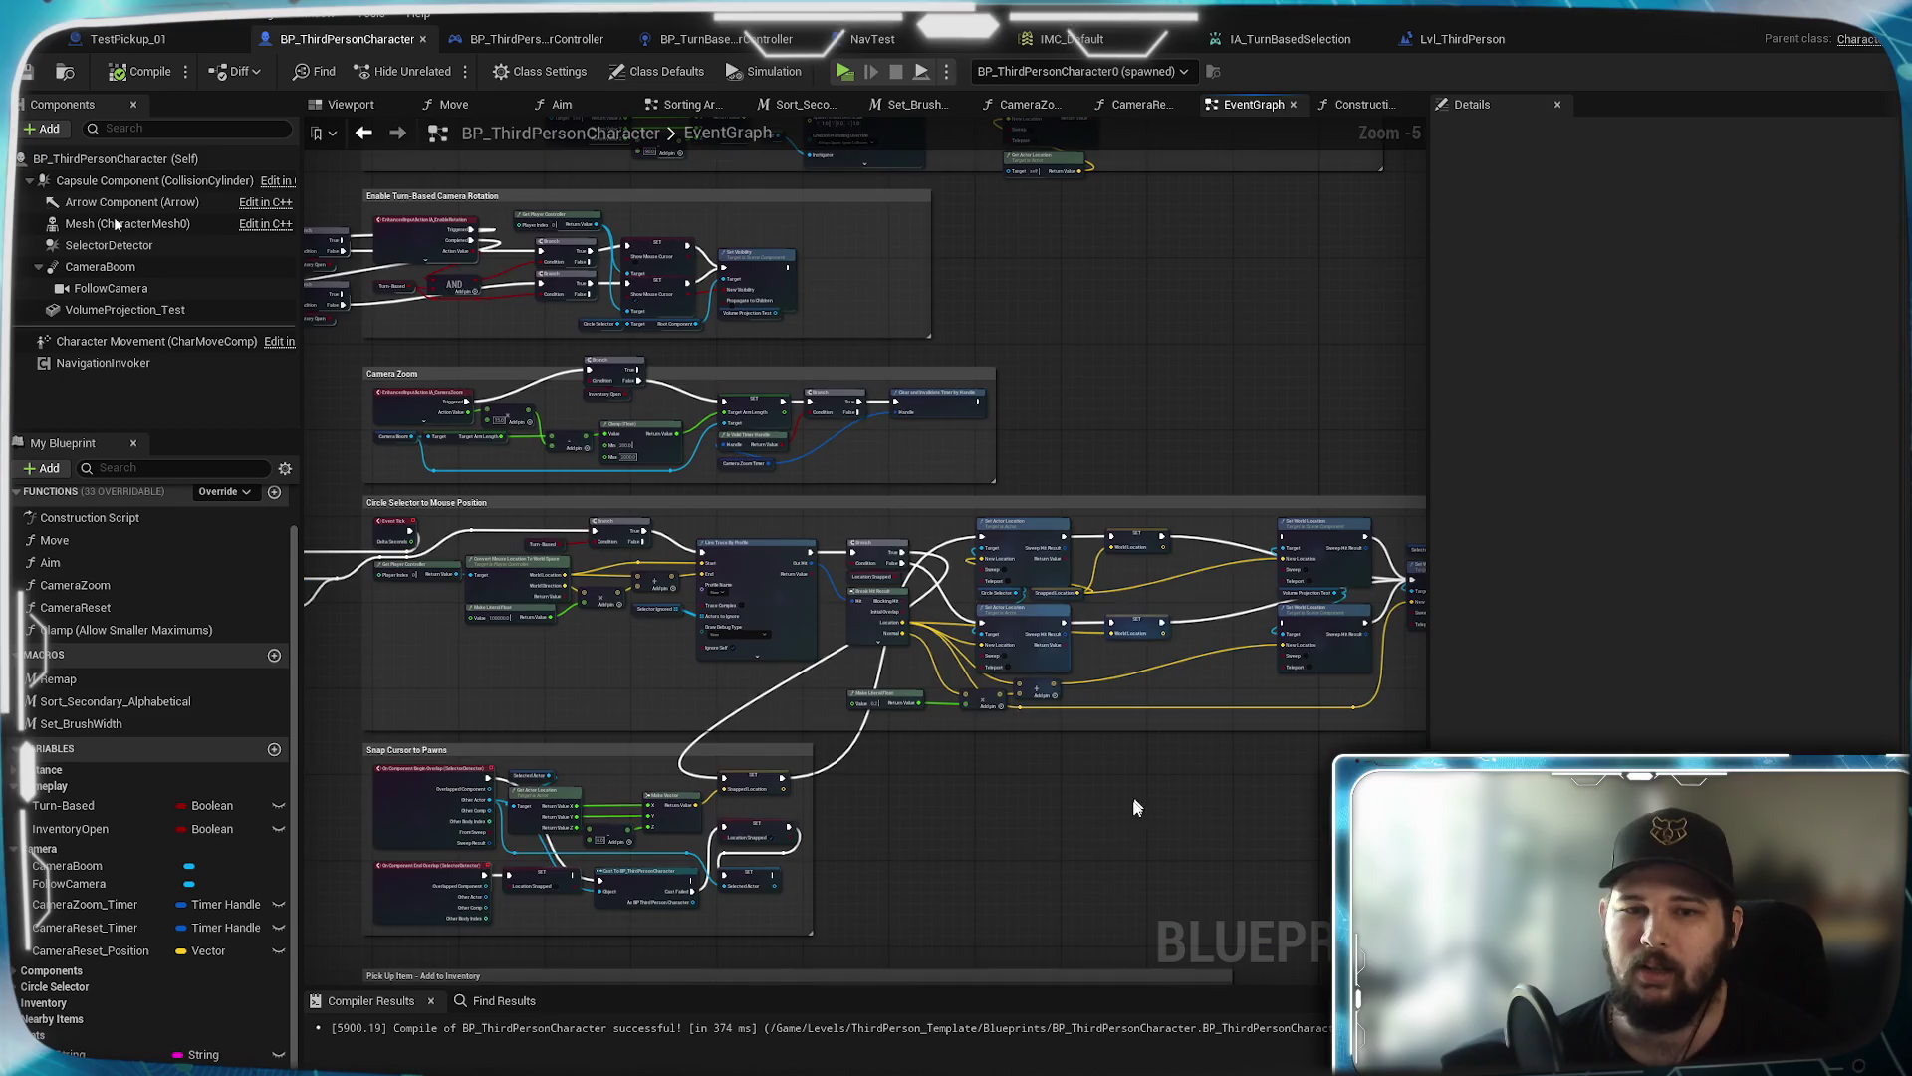
pyautogui.moveTo(1006, 535); pyautogui.dragTo(1022, 765)
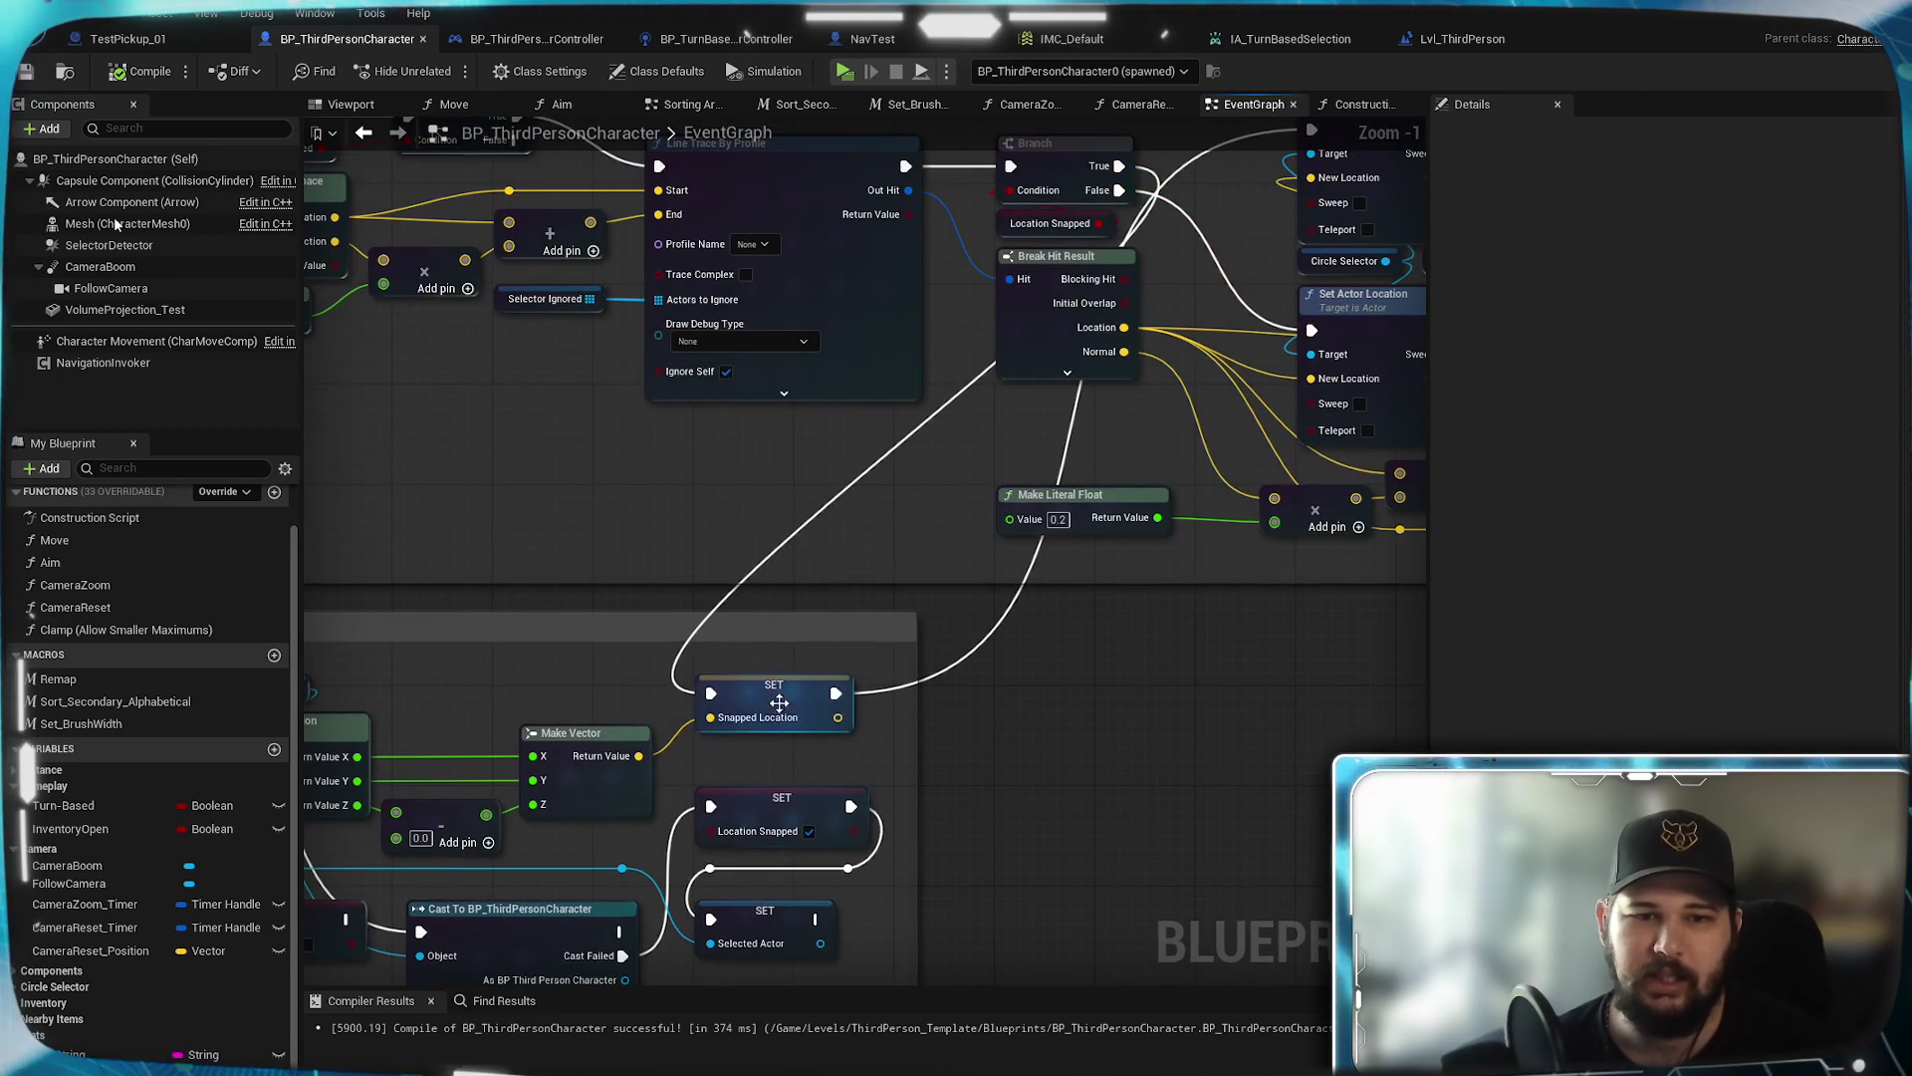
pyautogui.click(787, 697)
pyautogui.moveTo(483, 700)
pyautogui.mouseDown()
pyautogui.moveTo(492, 664)
pyautogui.moveTo(751, 557)
pyautogui.moveTo(896, 580)
pyautogui.mouseUp()
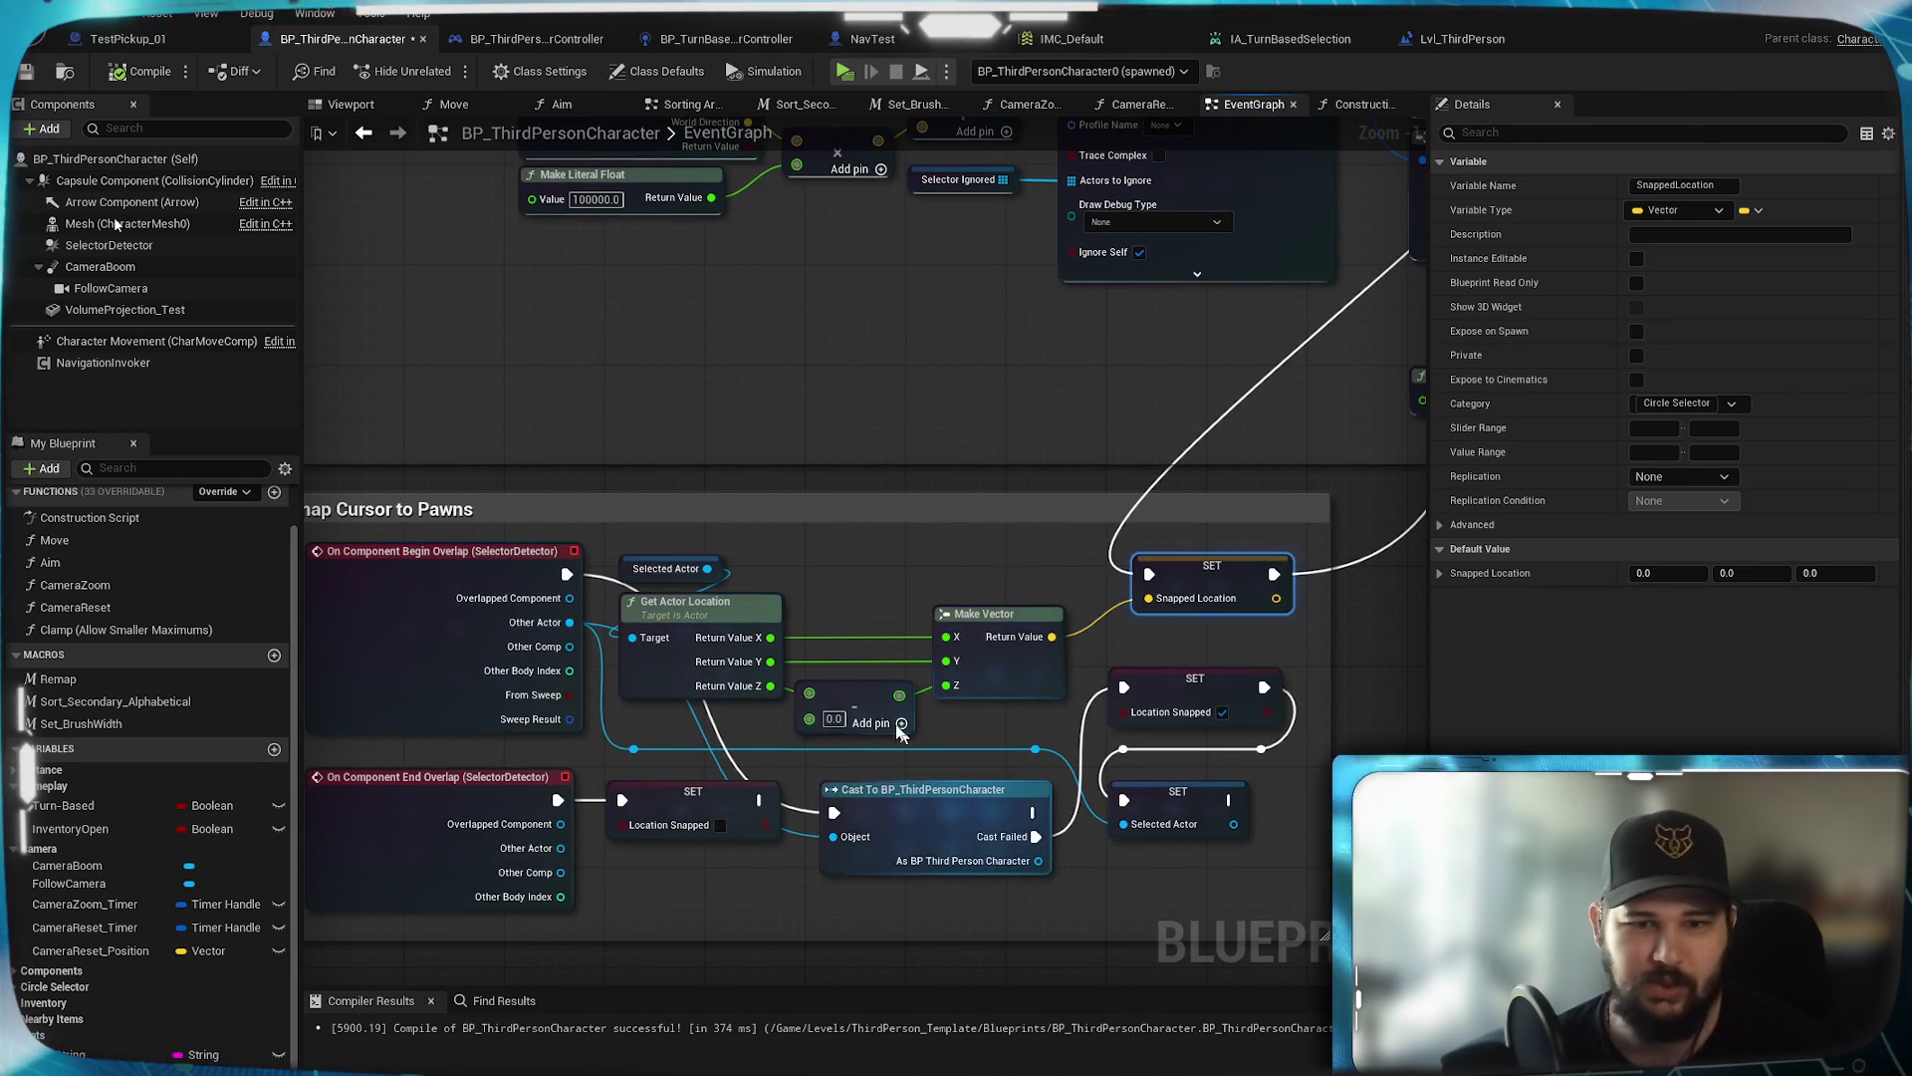
pyautogui.scroll(-4, 1155, 792)
pyautogui.moveTo(1197, 807); pyautogui.dragTo(996, 751)
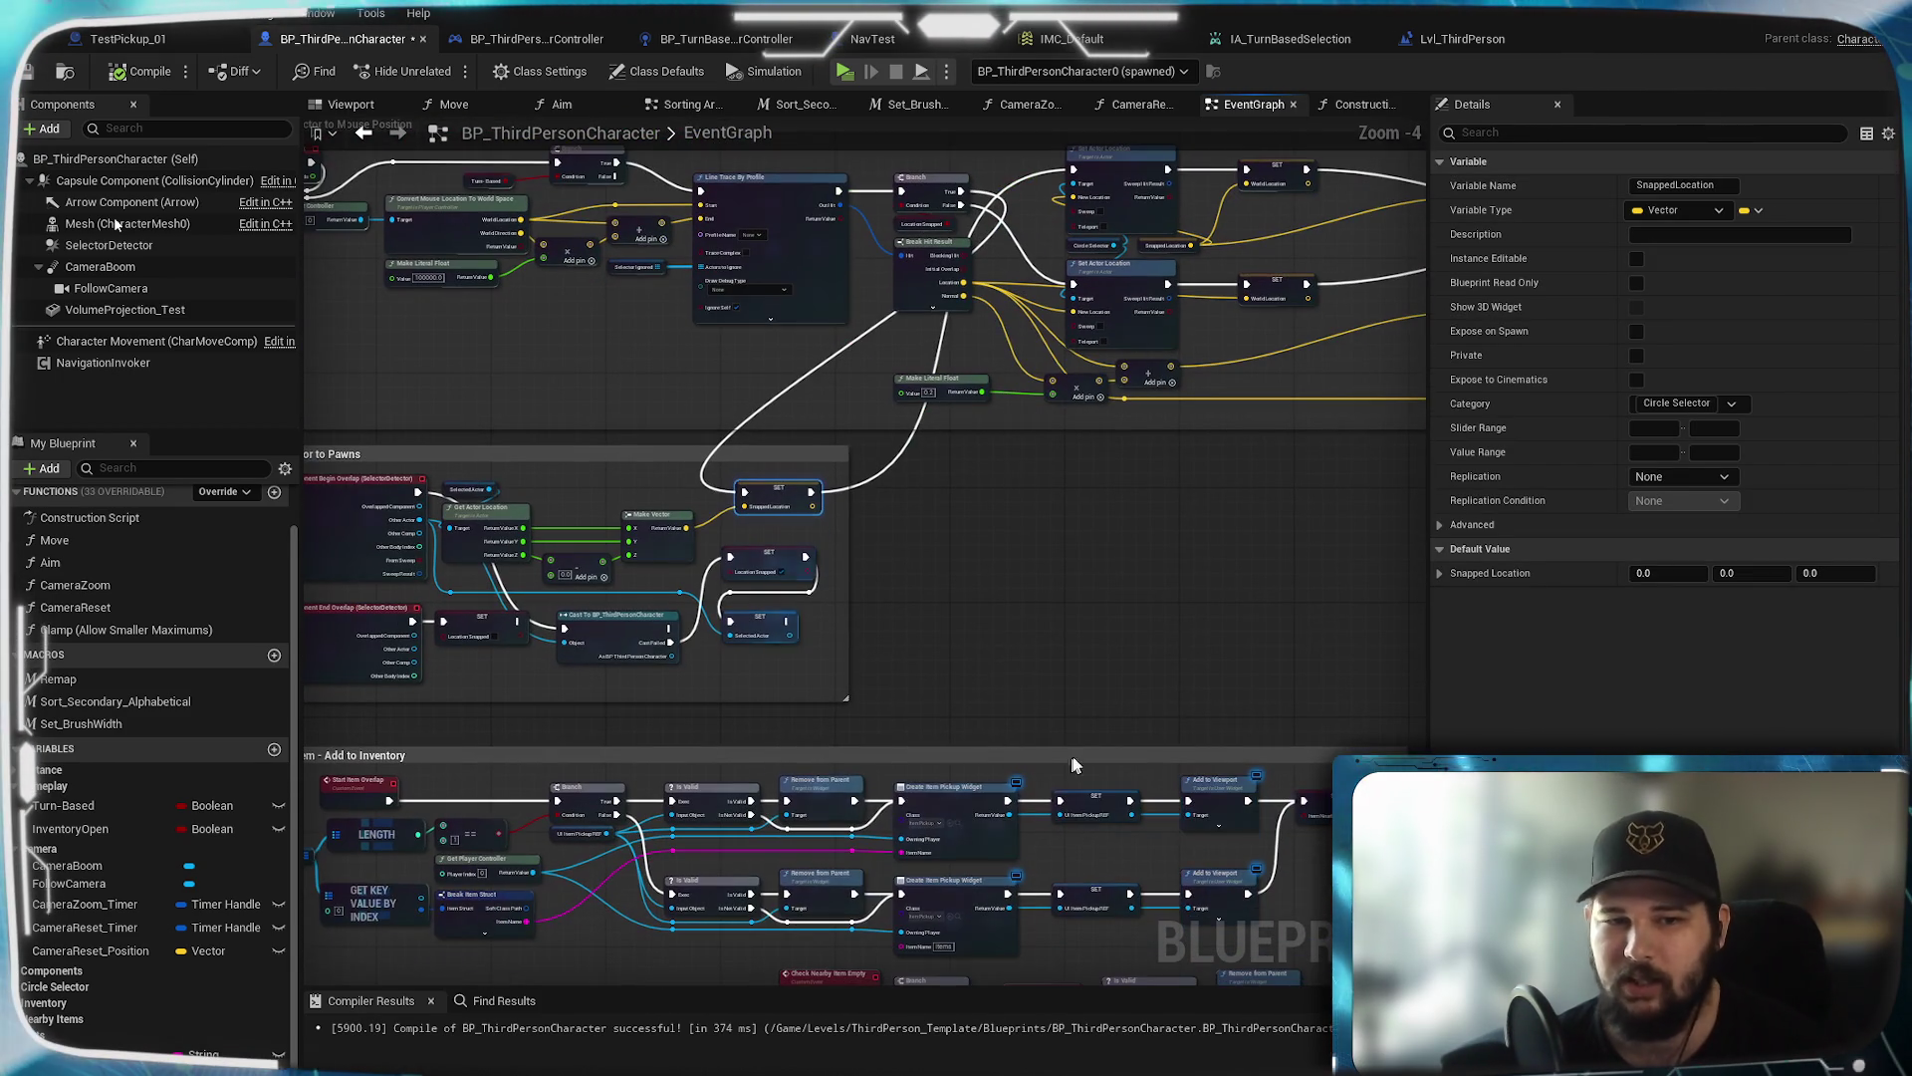
pyautogui.moveTo(1210, 739); pyautogui.dragTo(1024, 781)
pyautogui.scroll(-2, 1054, 665)
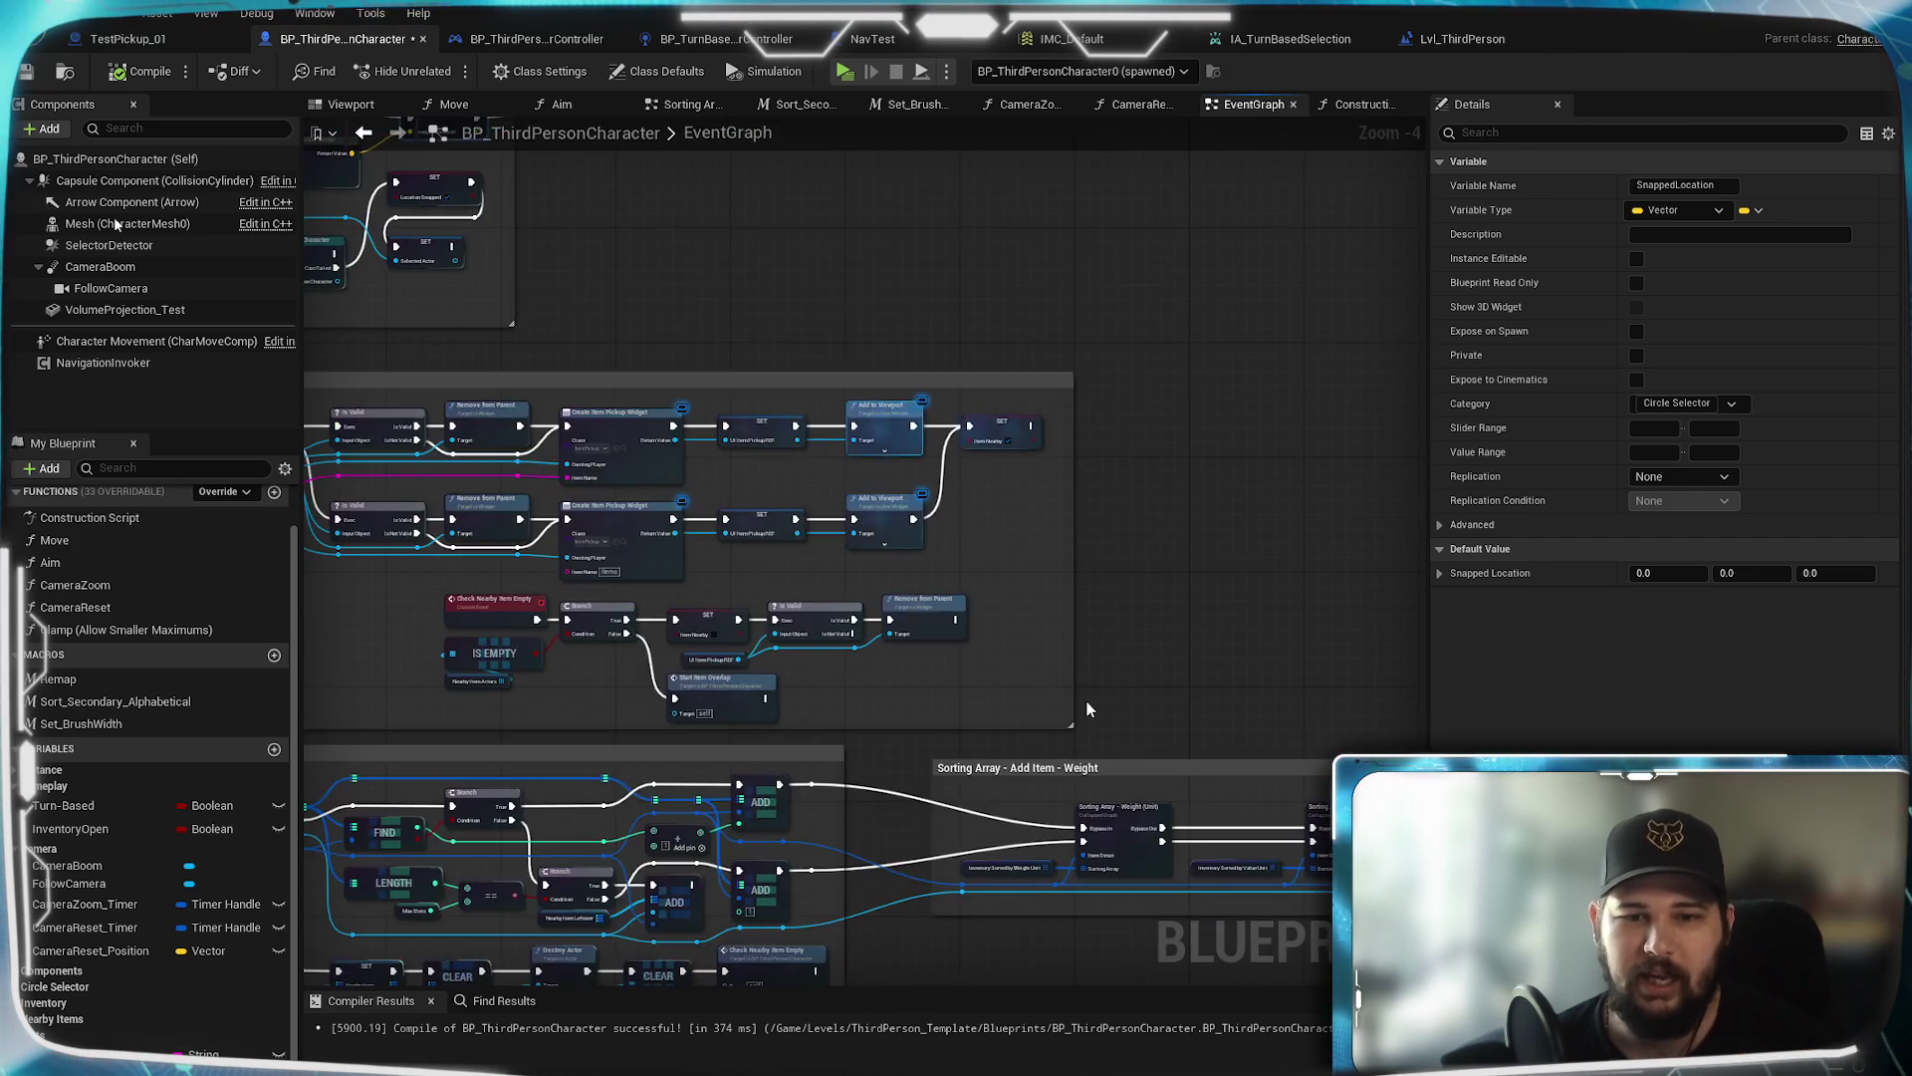
pyautogui.moveTo(1326, 653); pyautogui.dragTo(927, 406)
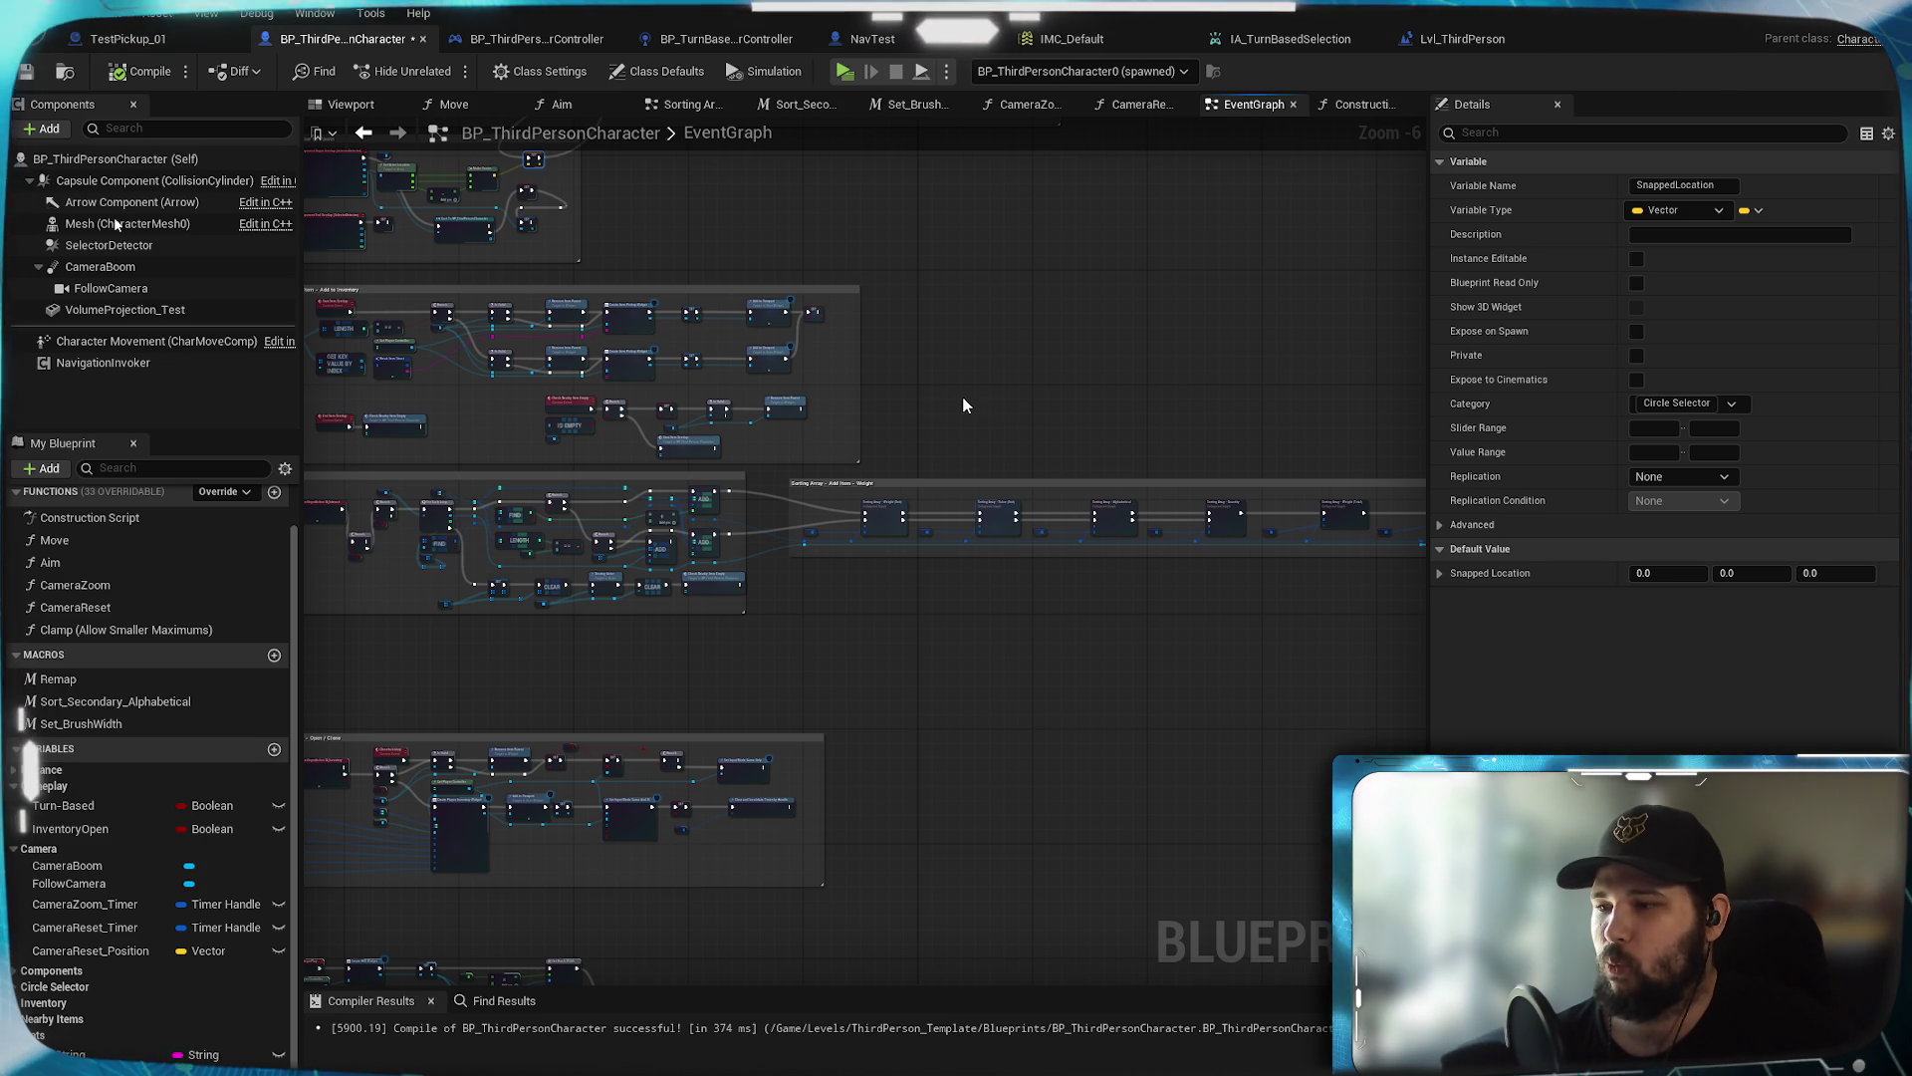
pyautogui.moveTo(963, 406); pyautogui.dragTo(863, 845)
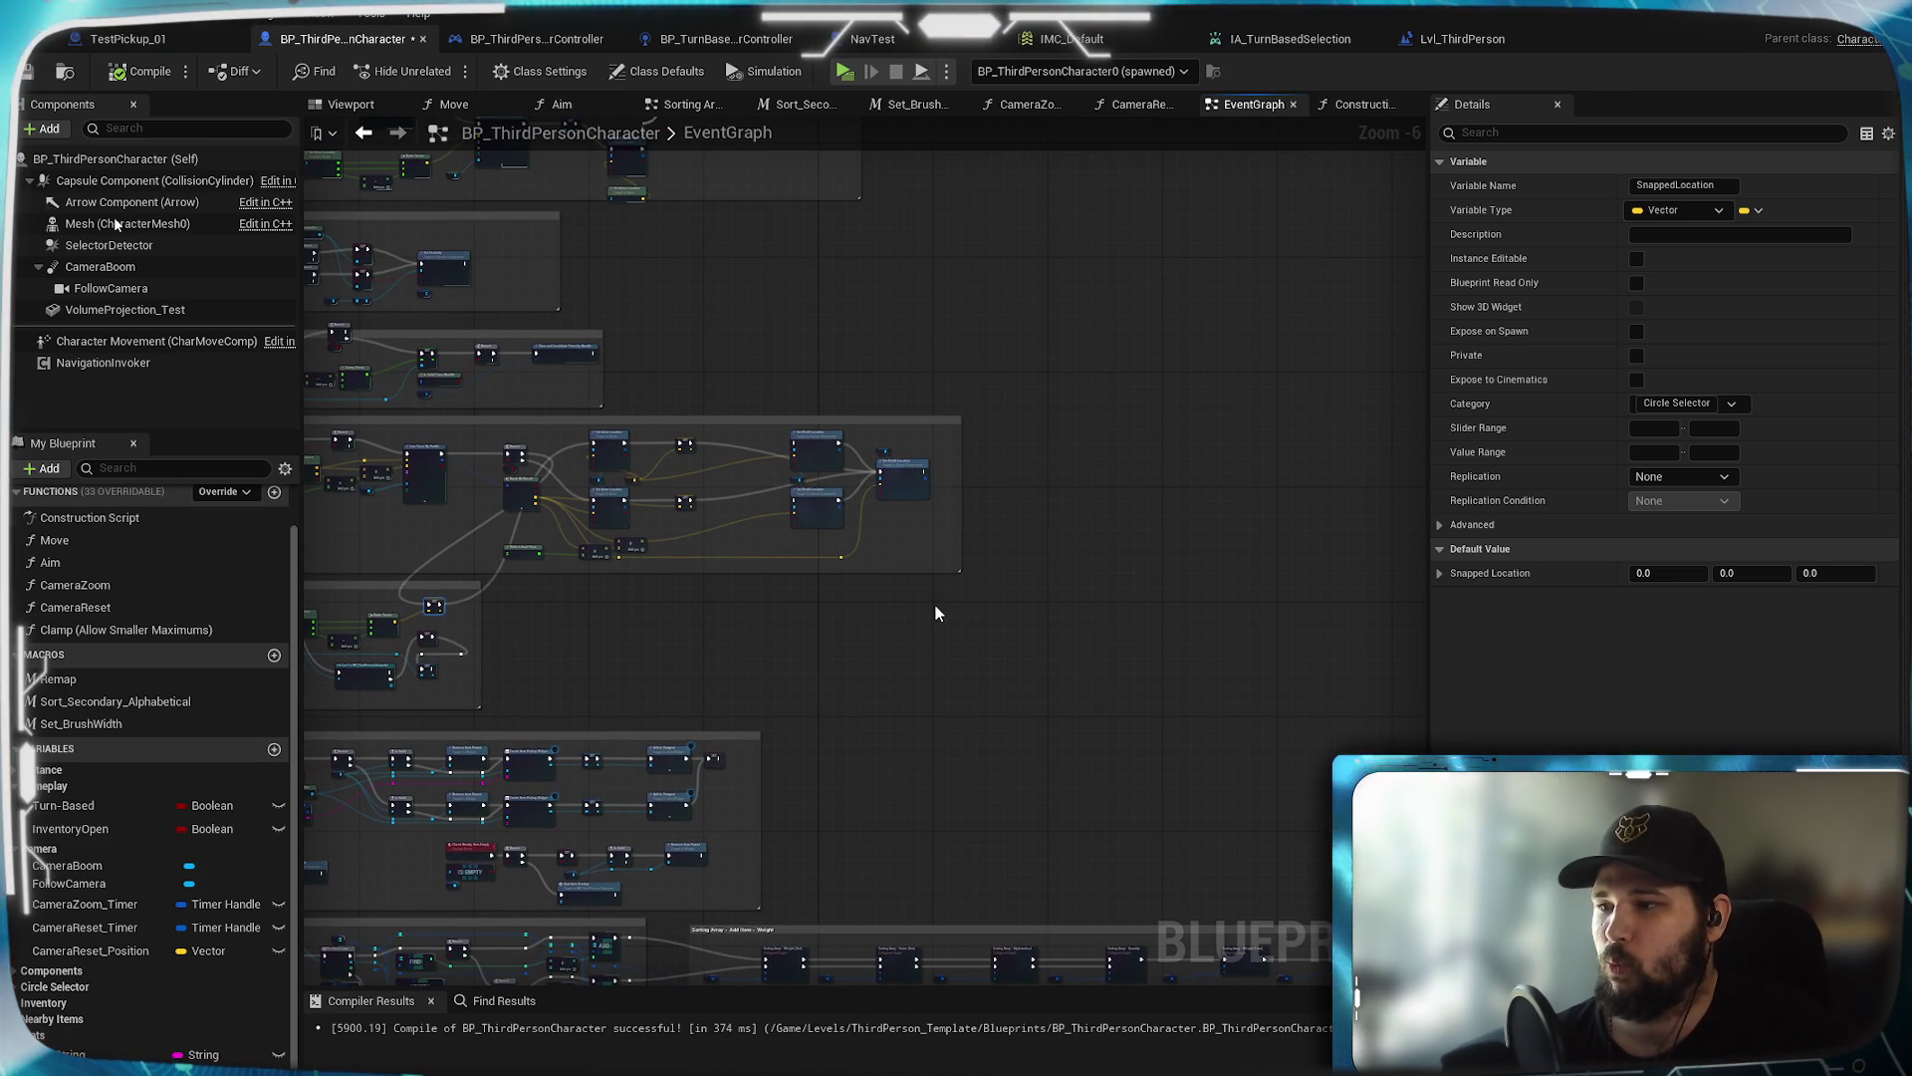
pyautogui.scroll(3, 568, 418)
pyautogui.moveTo(603, 505)
pyautogui.mouseDown()
pyautogui.moveTo(887, 564)
pyautogui.moveTo(1176, 259)
pyautogui.moveTo(970, 707)
pyautogui.mouseUp()
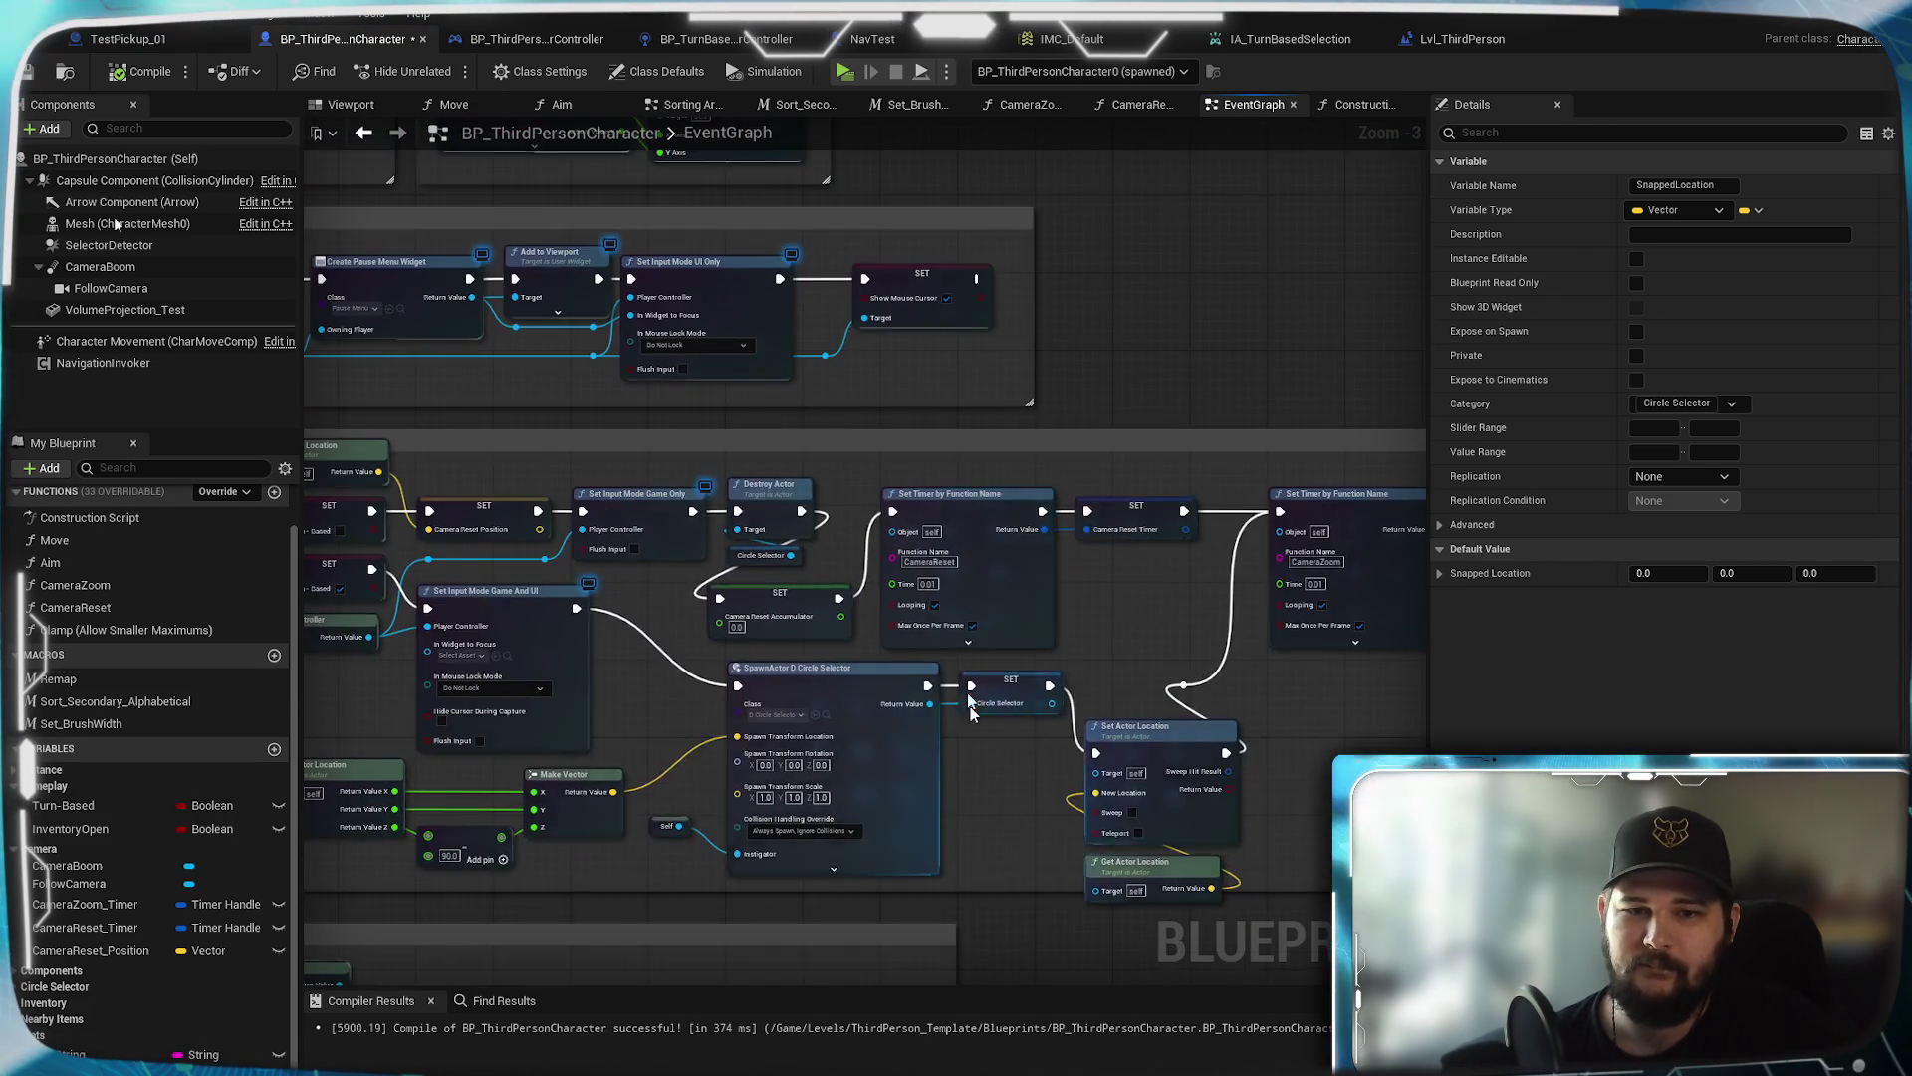
pyautogui.scroll(2, 970, 707)
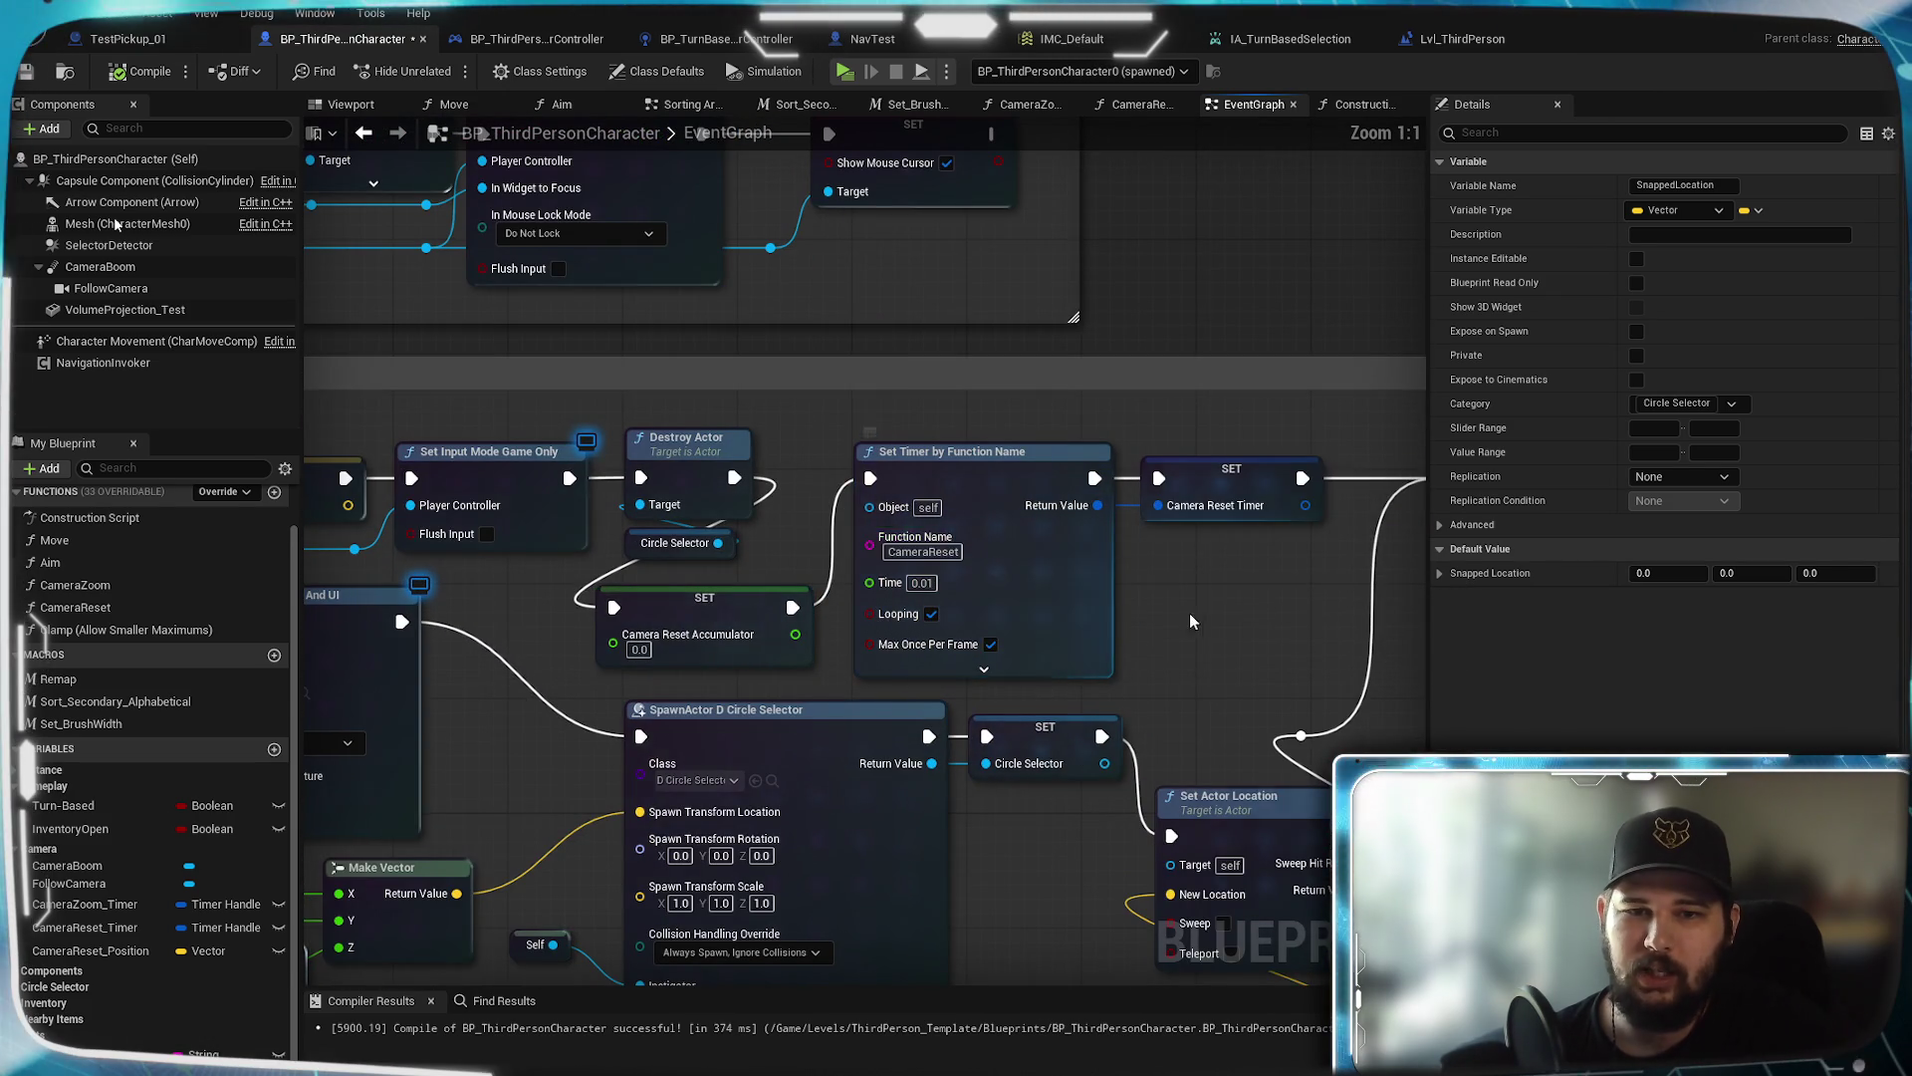
# Survey the timer chain, SpawnActor and Set Input Mode UI Only nodes in the EventGraph
pyautogui.scroll(1, 1193, 614)
pyautogui.moveTo(1132, 616)
pyautogui.mouseDown()
pyautogui.moveTo(989, 619)
pyautogui.moveTo(1143, 632)
pyautogui.mouseUp()
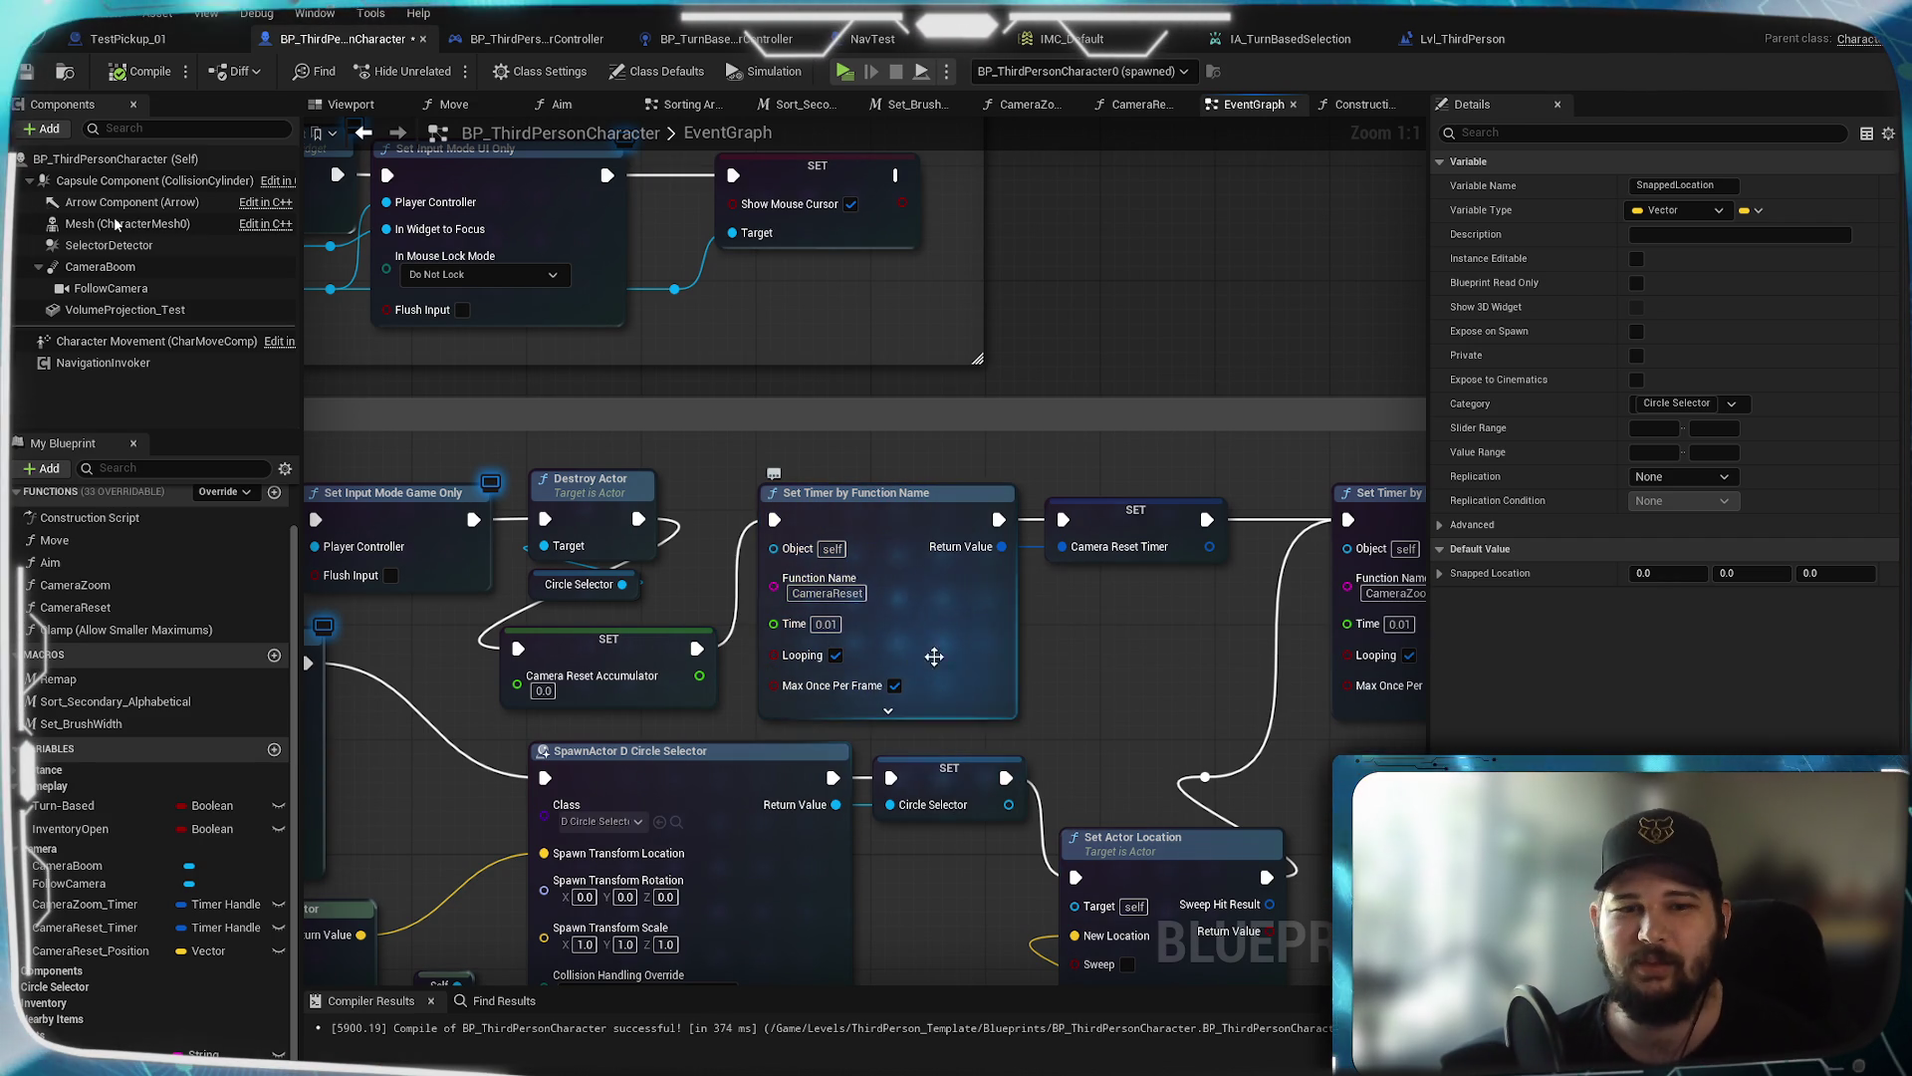
pyautogui.moveTo(1124, 641)
pyautogui.mouseDown()
pyautogui.moveTo(940, 603)
pyautogui.moveTo(1069, 639)
pyautogui.mouseUp()
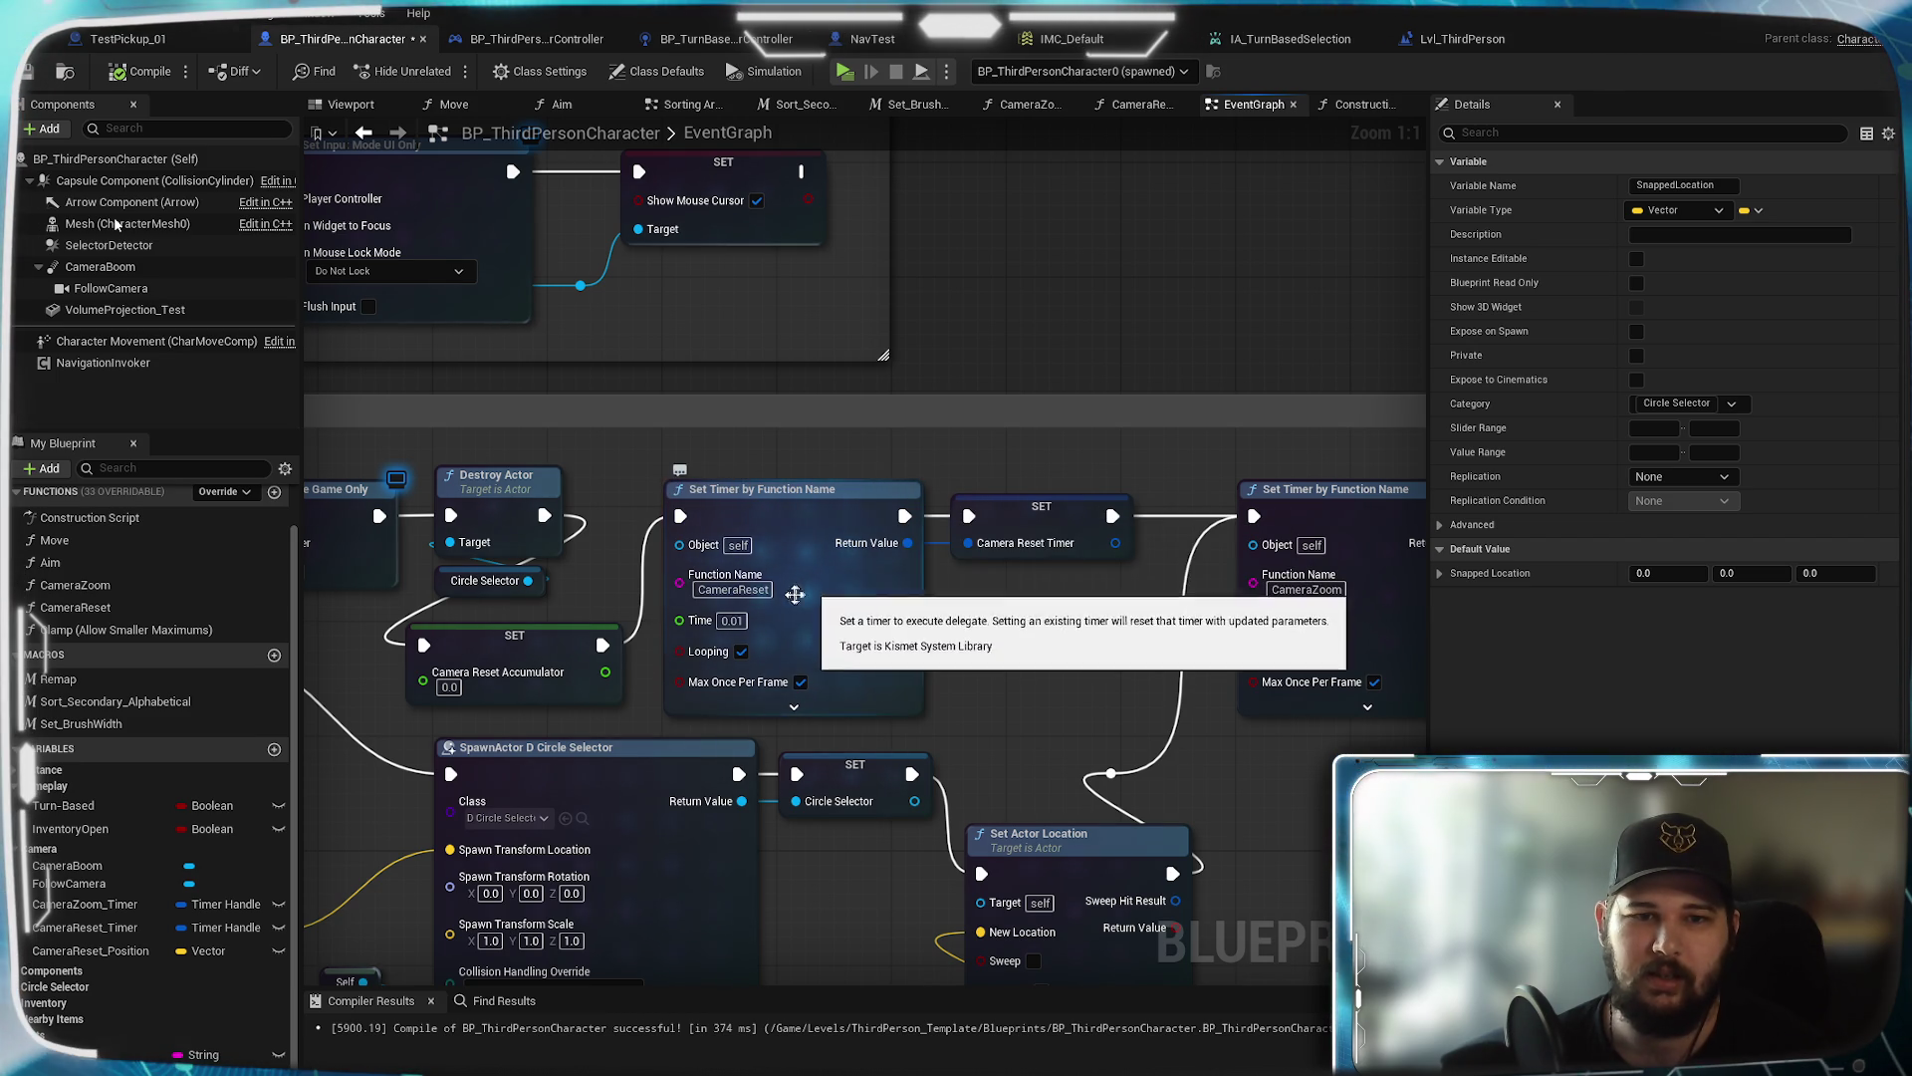
pyautogui.scroll(-2, 1086, 372)
pyautogui.moveTo(1081, 498)
pyautogui.mouseDown()
pyautogui.moveTo(1071, 610)
pyautogui.moveTo(1038, 279)
pyautogui.moveTo(1019, 589)
pyautogui.mouseUp()
pyautogui.moveTo(1116, 295); pyautogui.dragTo(1131, 103)
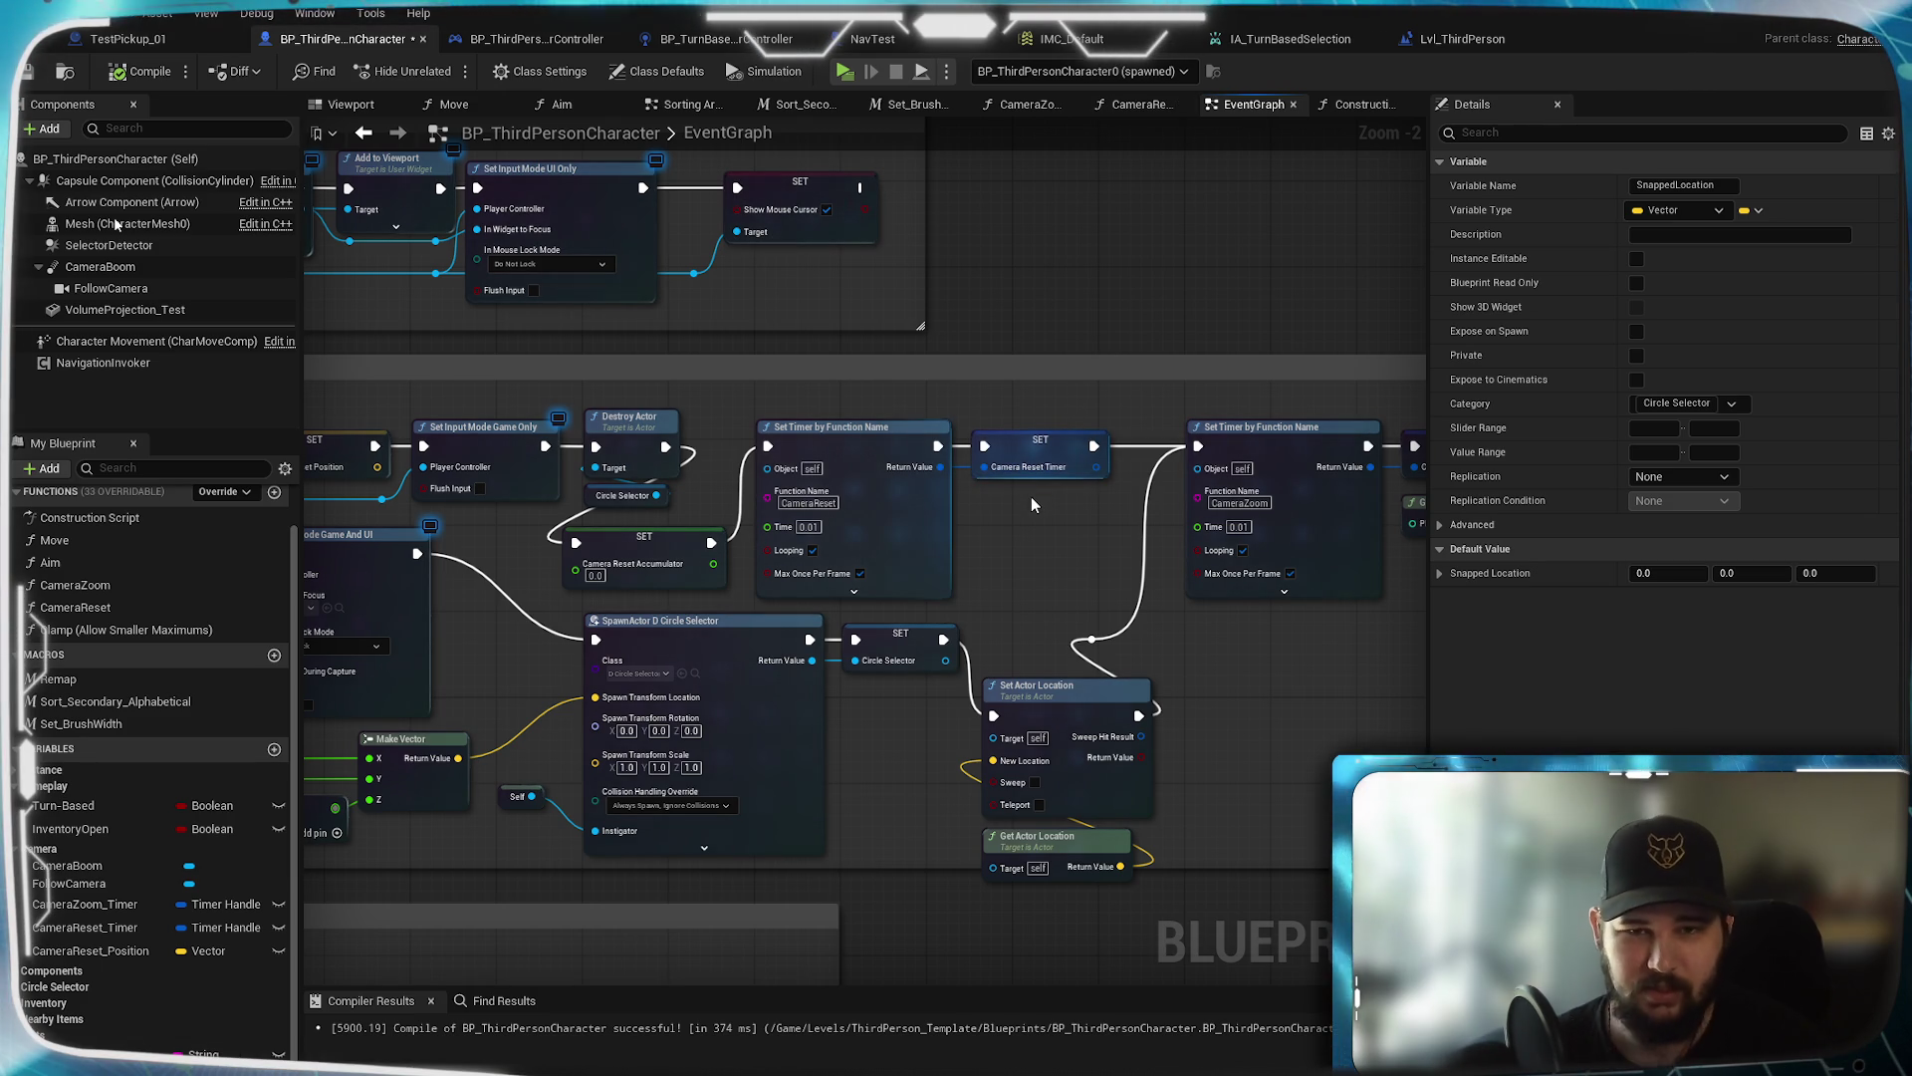
pyautogui.moveTo(1030, 523); pyautogui.dragTo(976, 377)
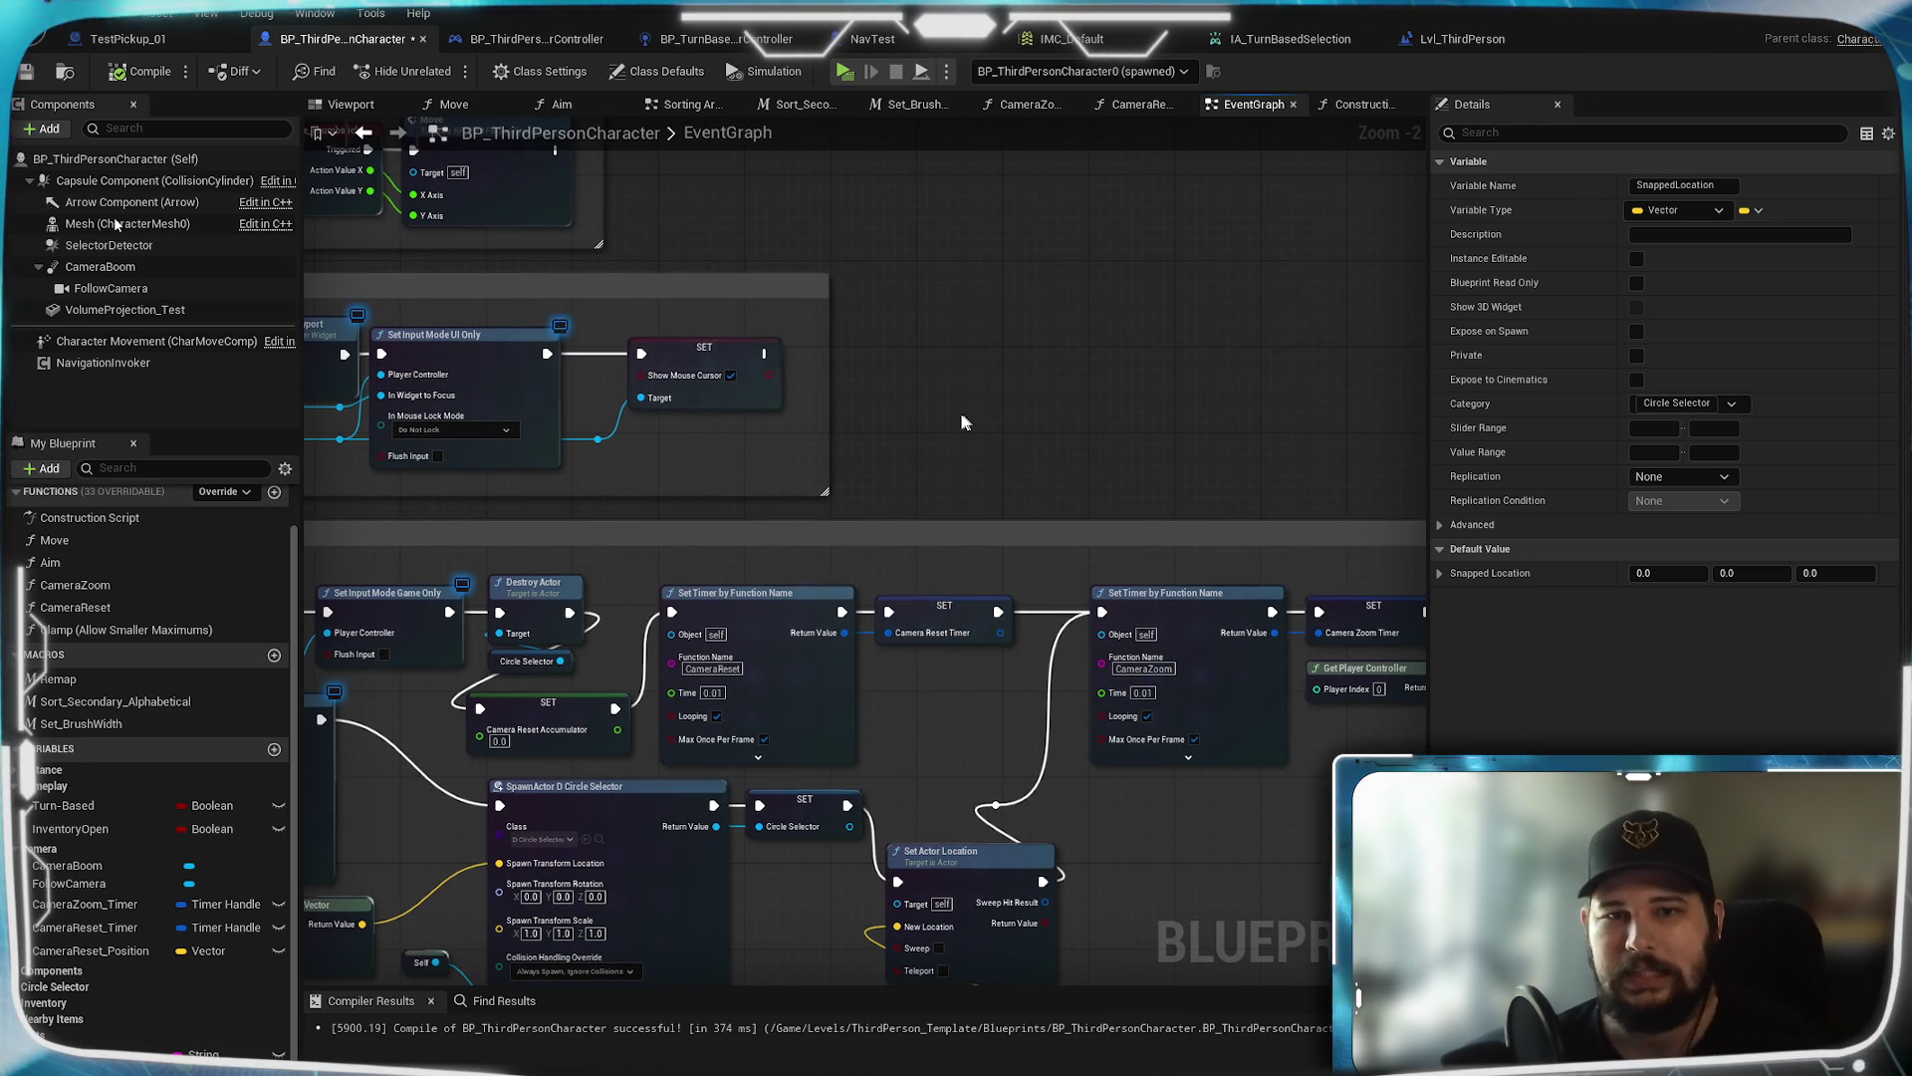
pyautogui.rightClick(956, 410)
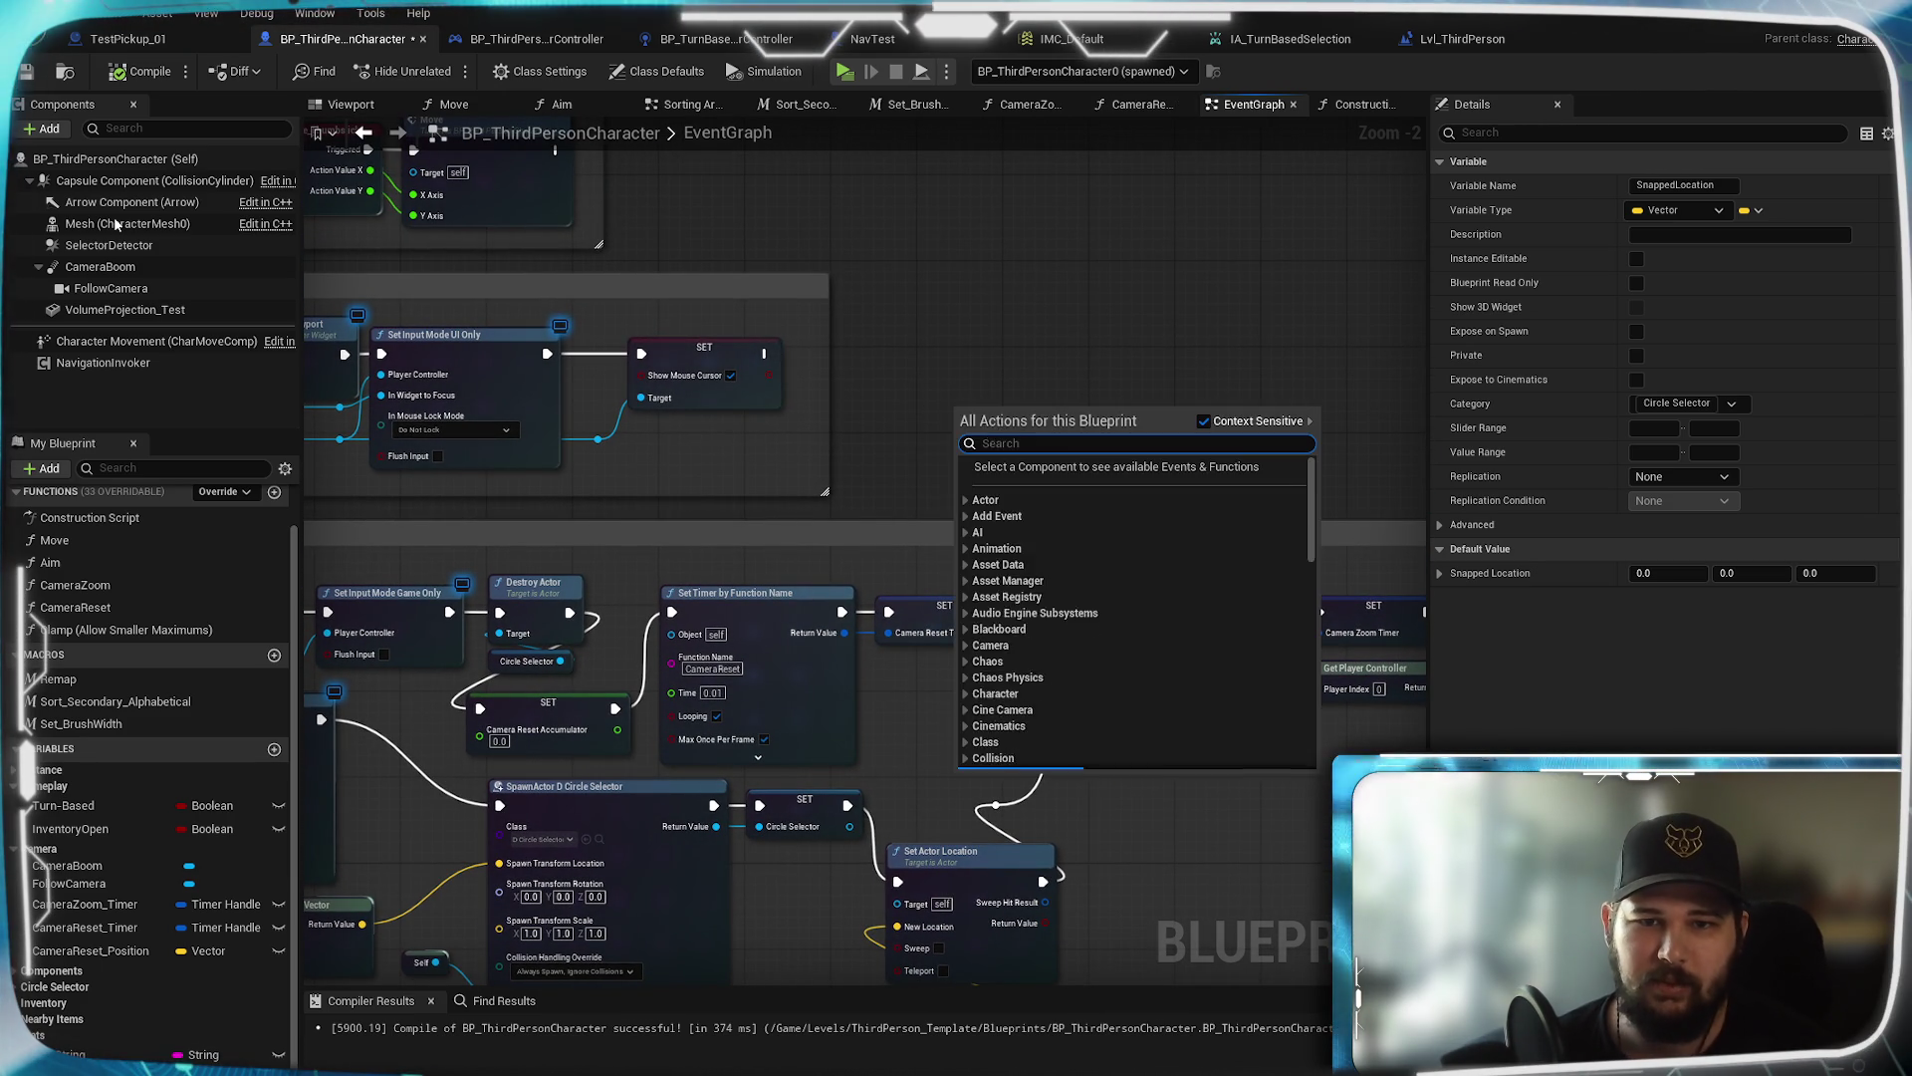
pyautogui.click(973, 369)
# Open the All Actions list on empty canvas beside the Set Timer nodes
pyautogui.scroll(3, 1037, 642)
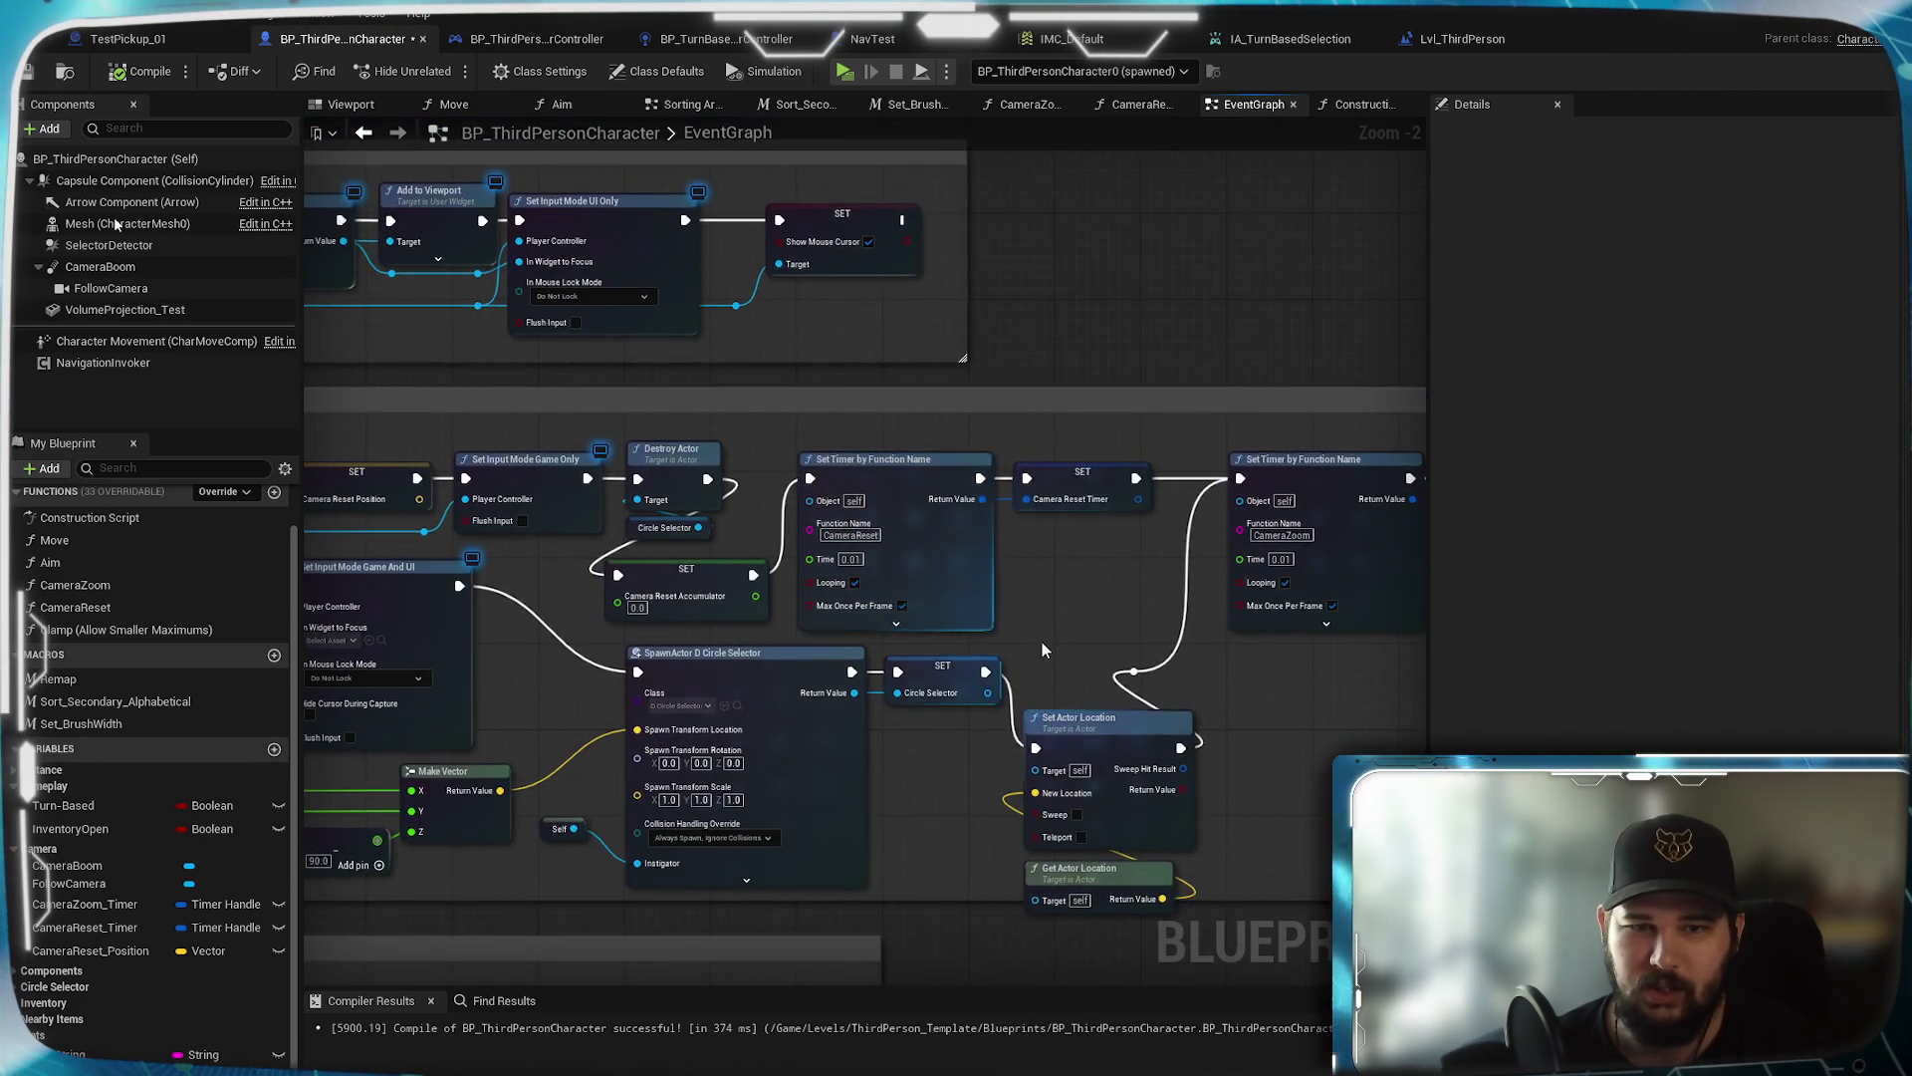
pyautogui.moveTo(1020, 551); pyautogui.dragTo(966, 625)
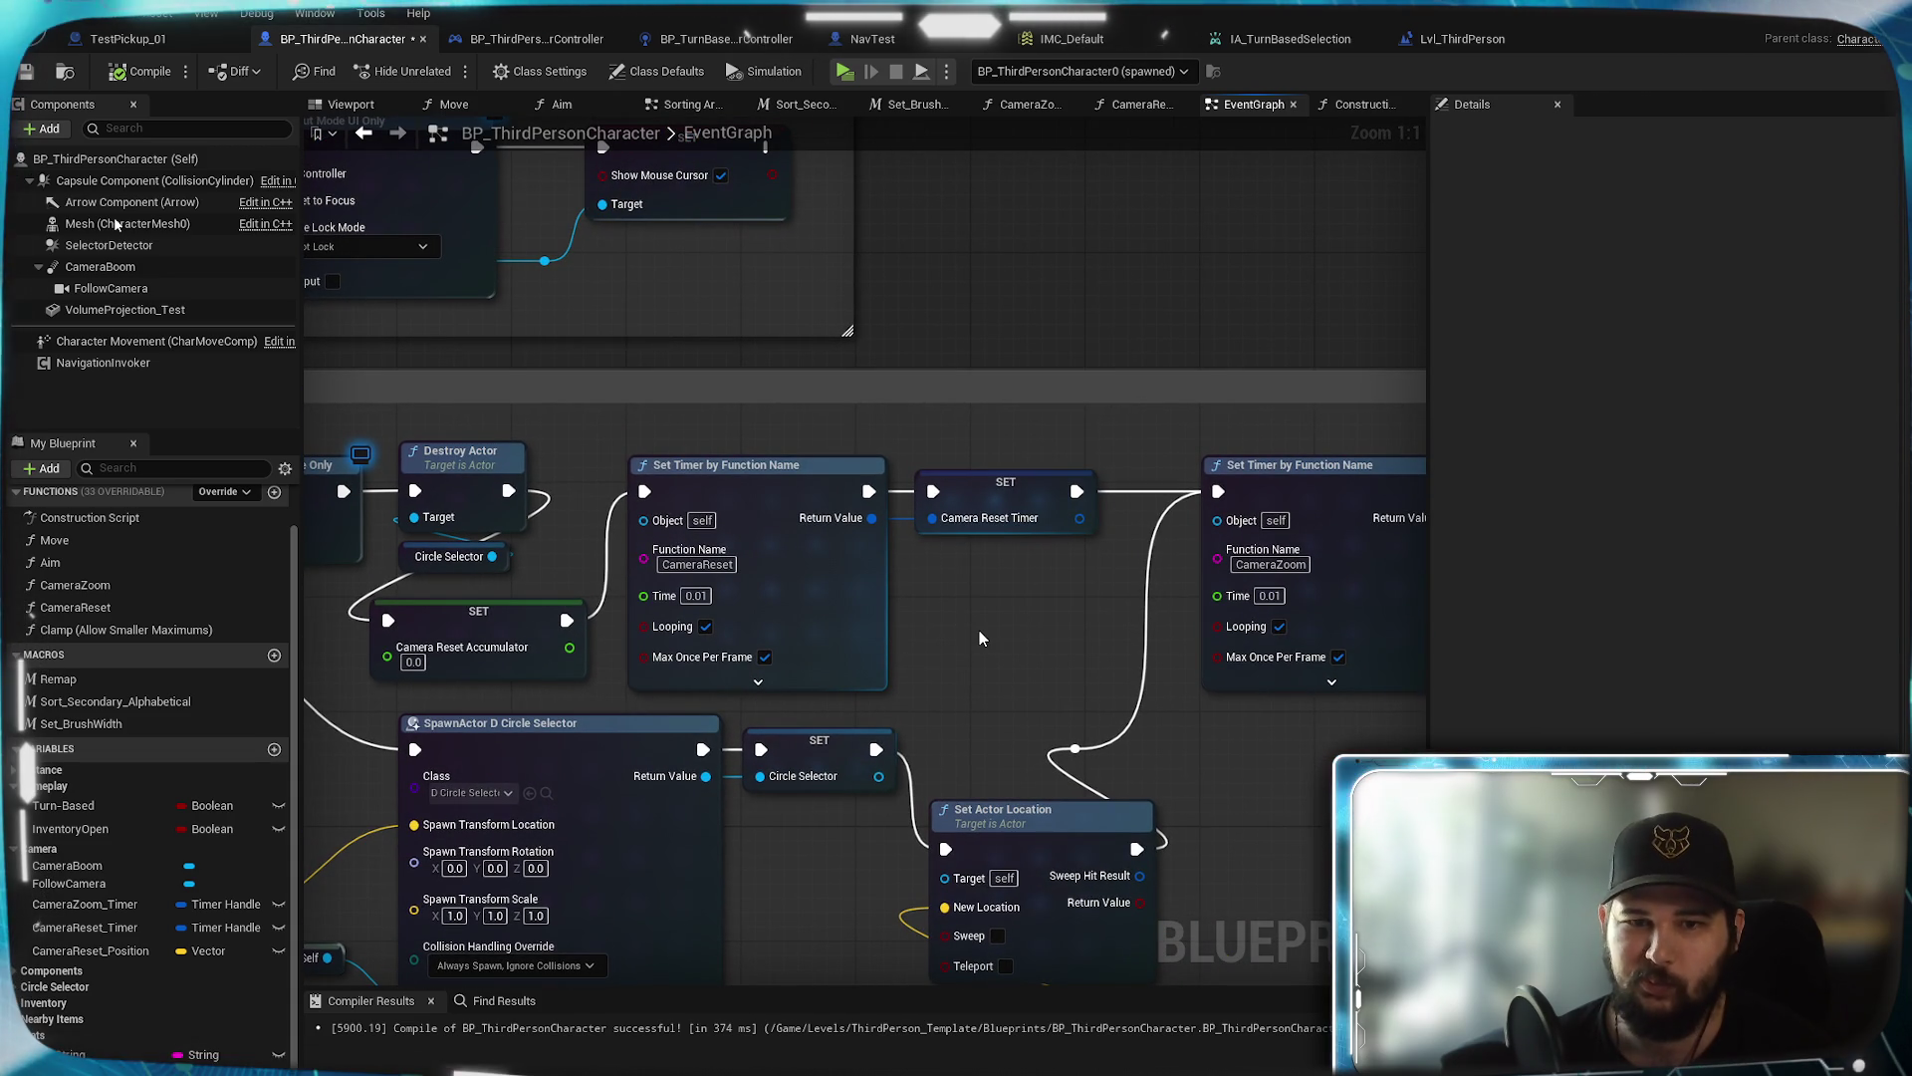
pyautogui.moveTo(980, 635)
pyautogui.mouseDown()
pyautogui.moveTo(893, 640)
pyautogui.moveTo(1039, 639)
pyautogui.moveTo(943, 666)
pyautogui.moveTo(1007, 659)
pyautogui.moveTo(790, 823)
pyautogui.mouseUp()
pyautogui.rightClick(952, 387)
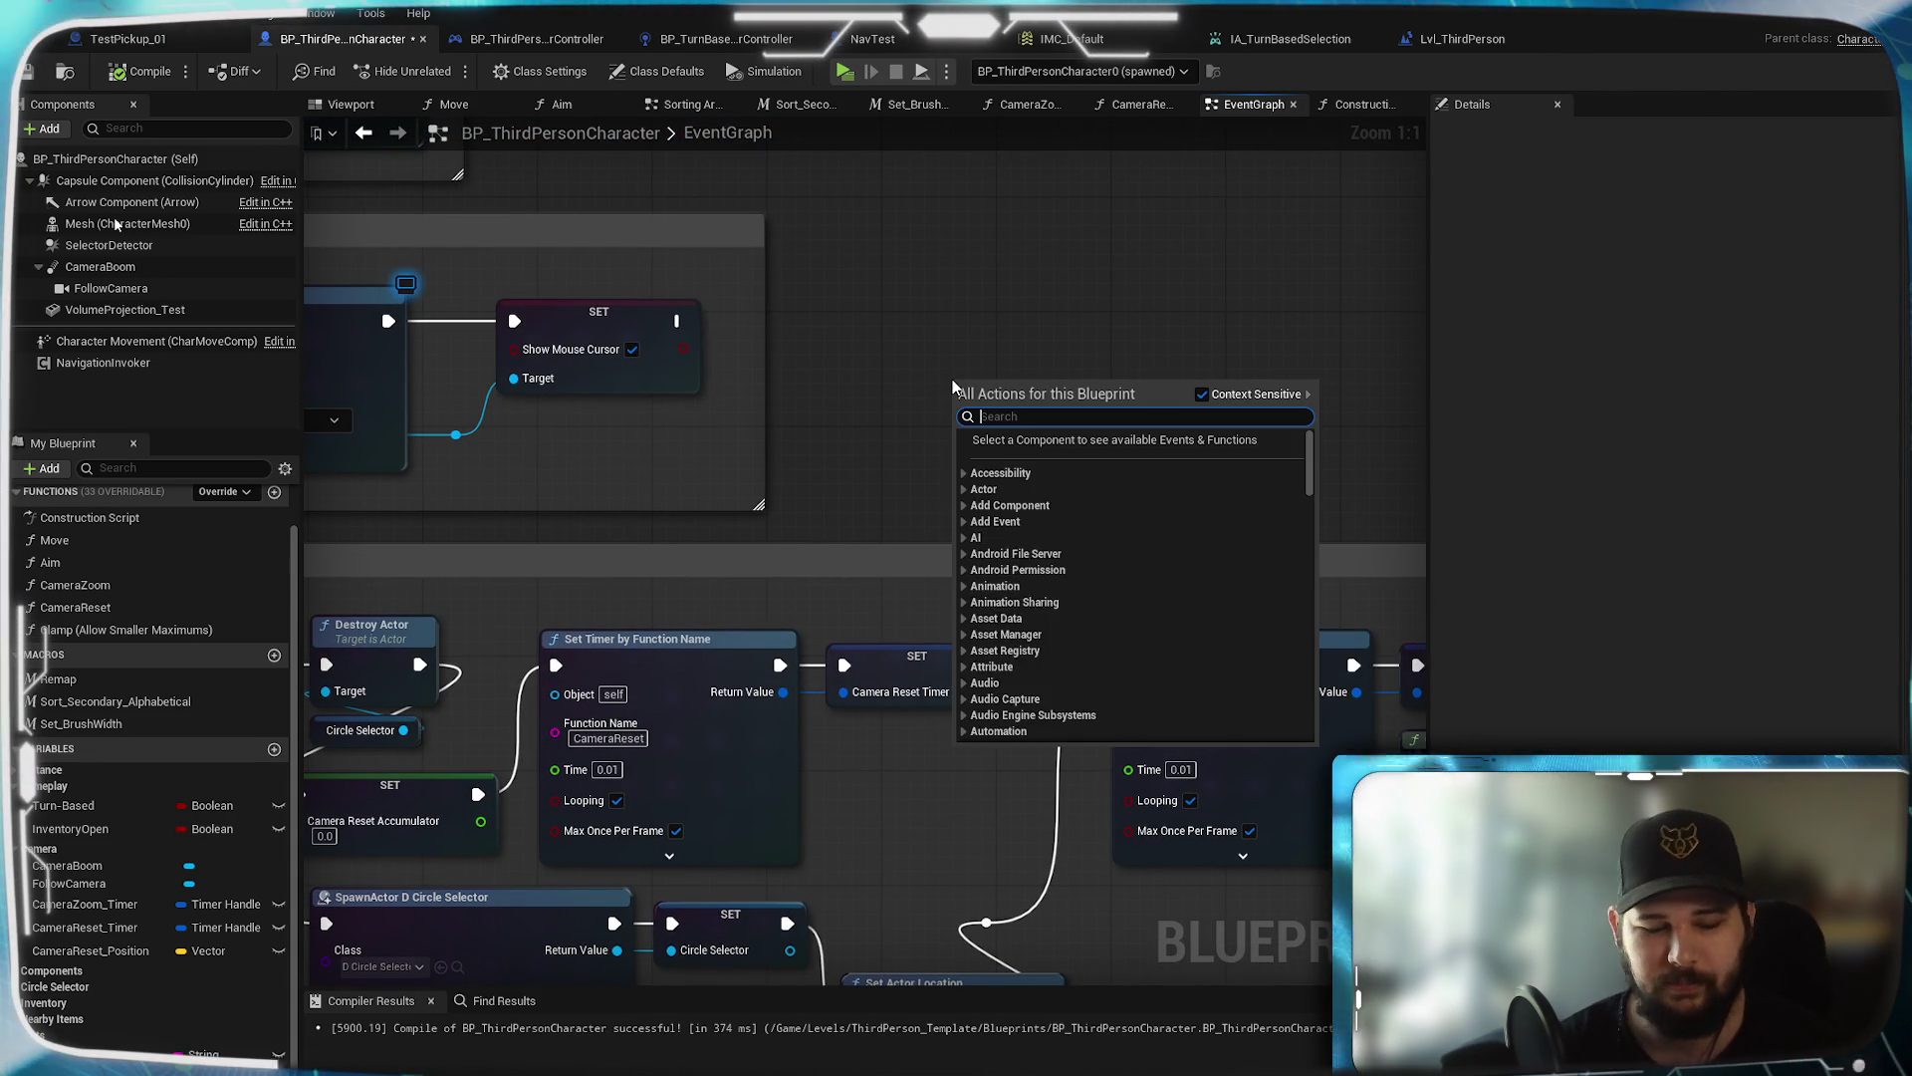
# Add a Set Timer by Event node to the EventGraph
pyautogui.write('set timer')
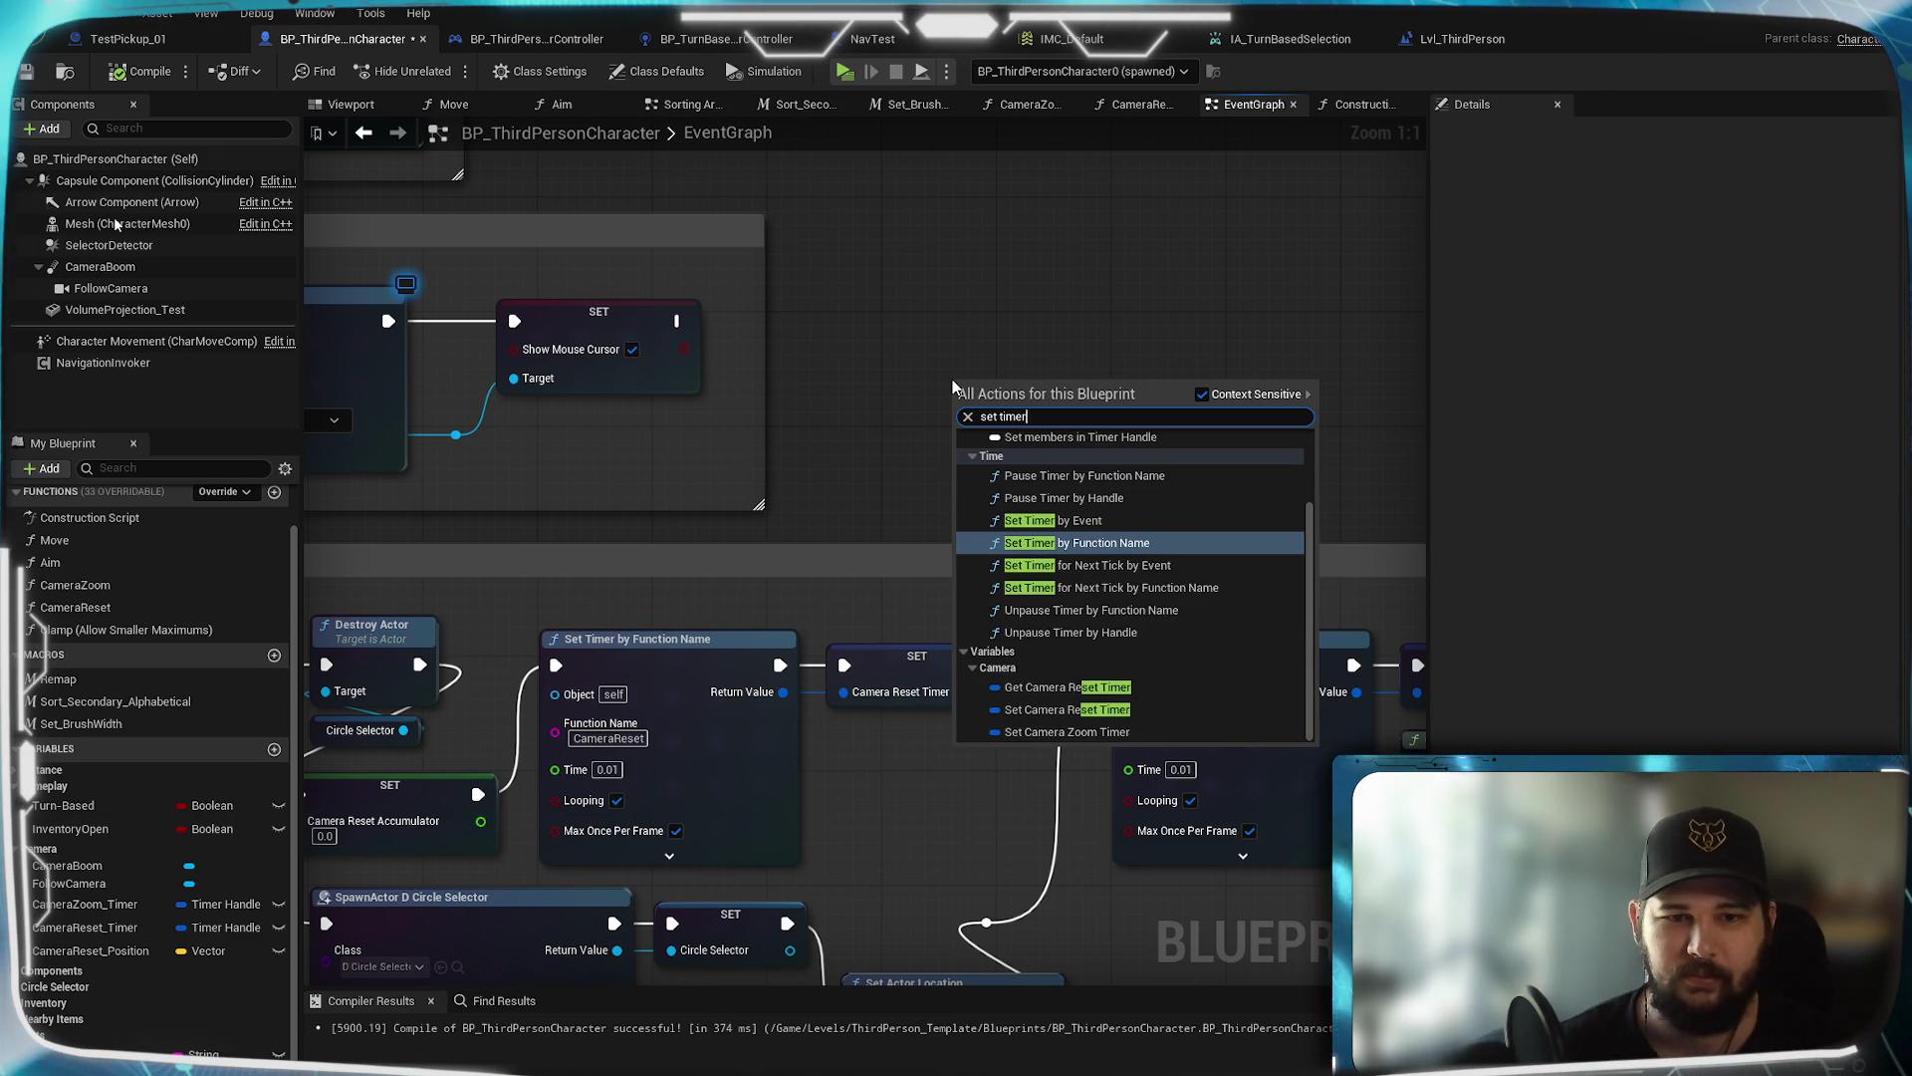
pyautogui.click(1146, 521)
pyautogui.moveTo(1129, 428)
pyautogui.mouseDown()
pyautogui.moveTo(1102, 415)
pyautogui.moveTo(1118, 368)
pyautogui.mouseUp()
pyautogui.click(1044, 269)
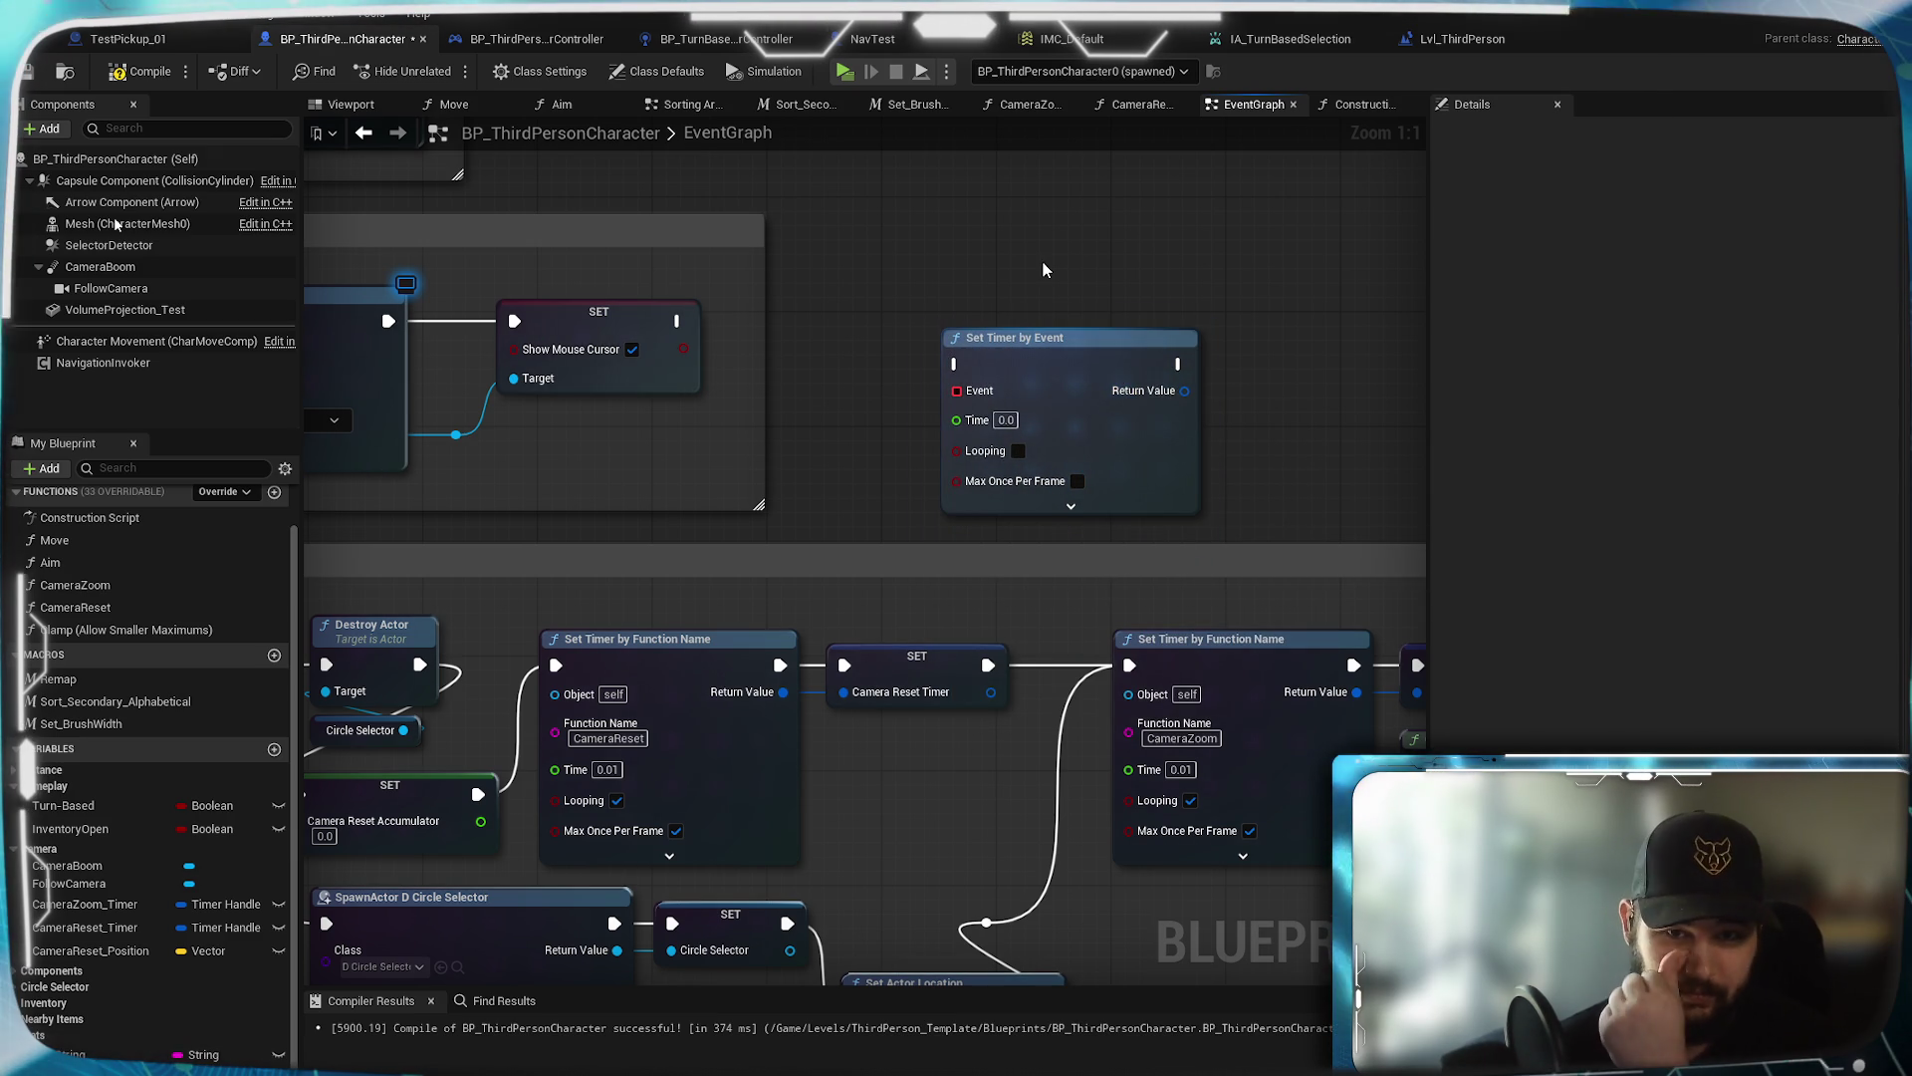
pyautogui.moveTo(1044, 269); pyautogui.dragTo(1044, 362)
# Feed the timer's Event pin from a Create Event node bound to CameraReset
pyautogui.moveTo(956, 484); pyautogui.dragTo(885, 358)
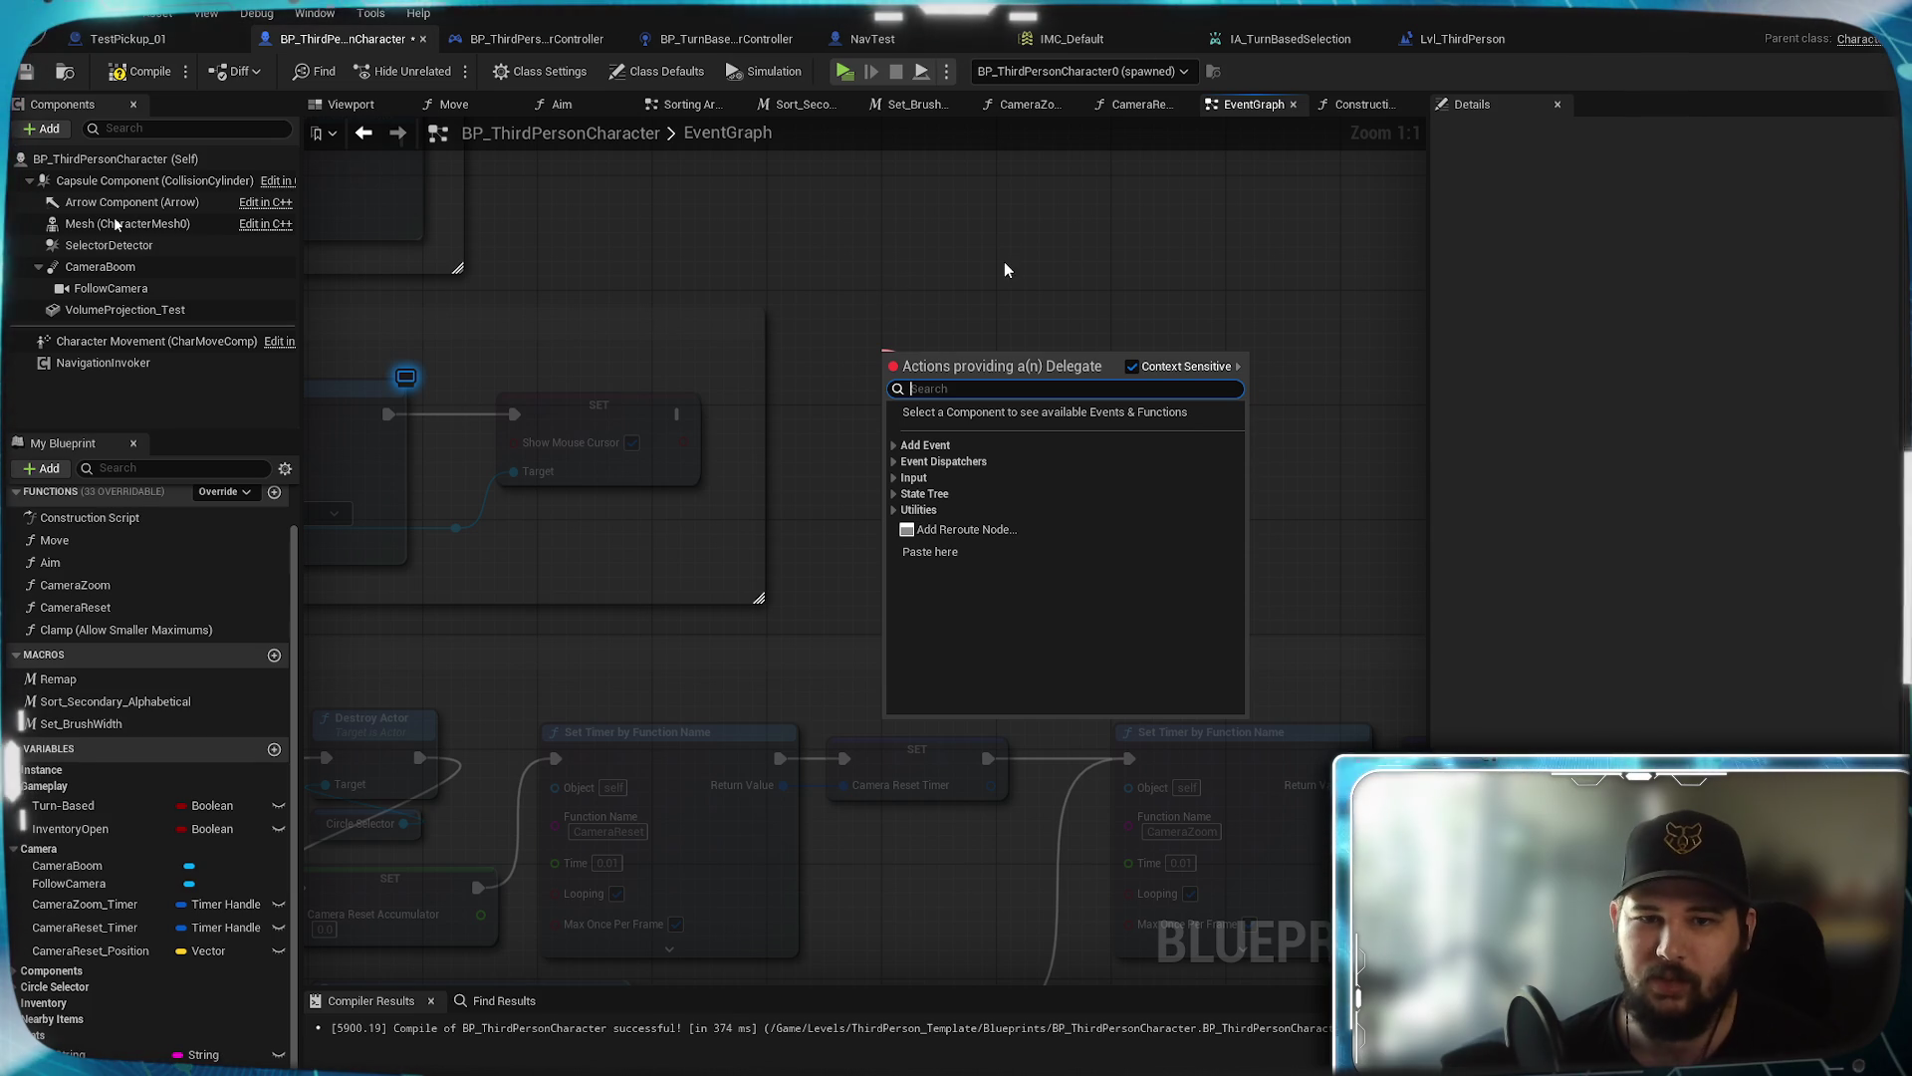
pyautogui.click(893, 461)
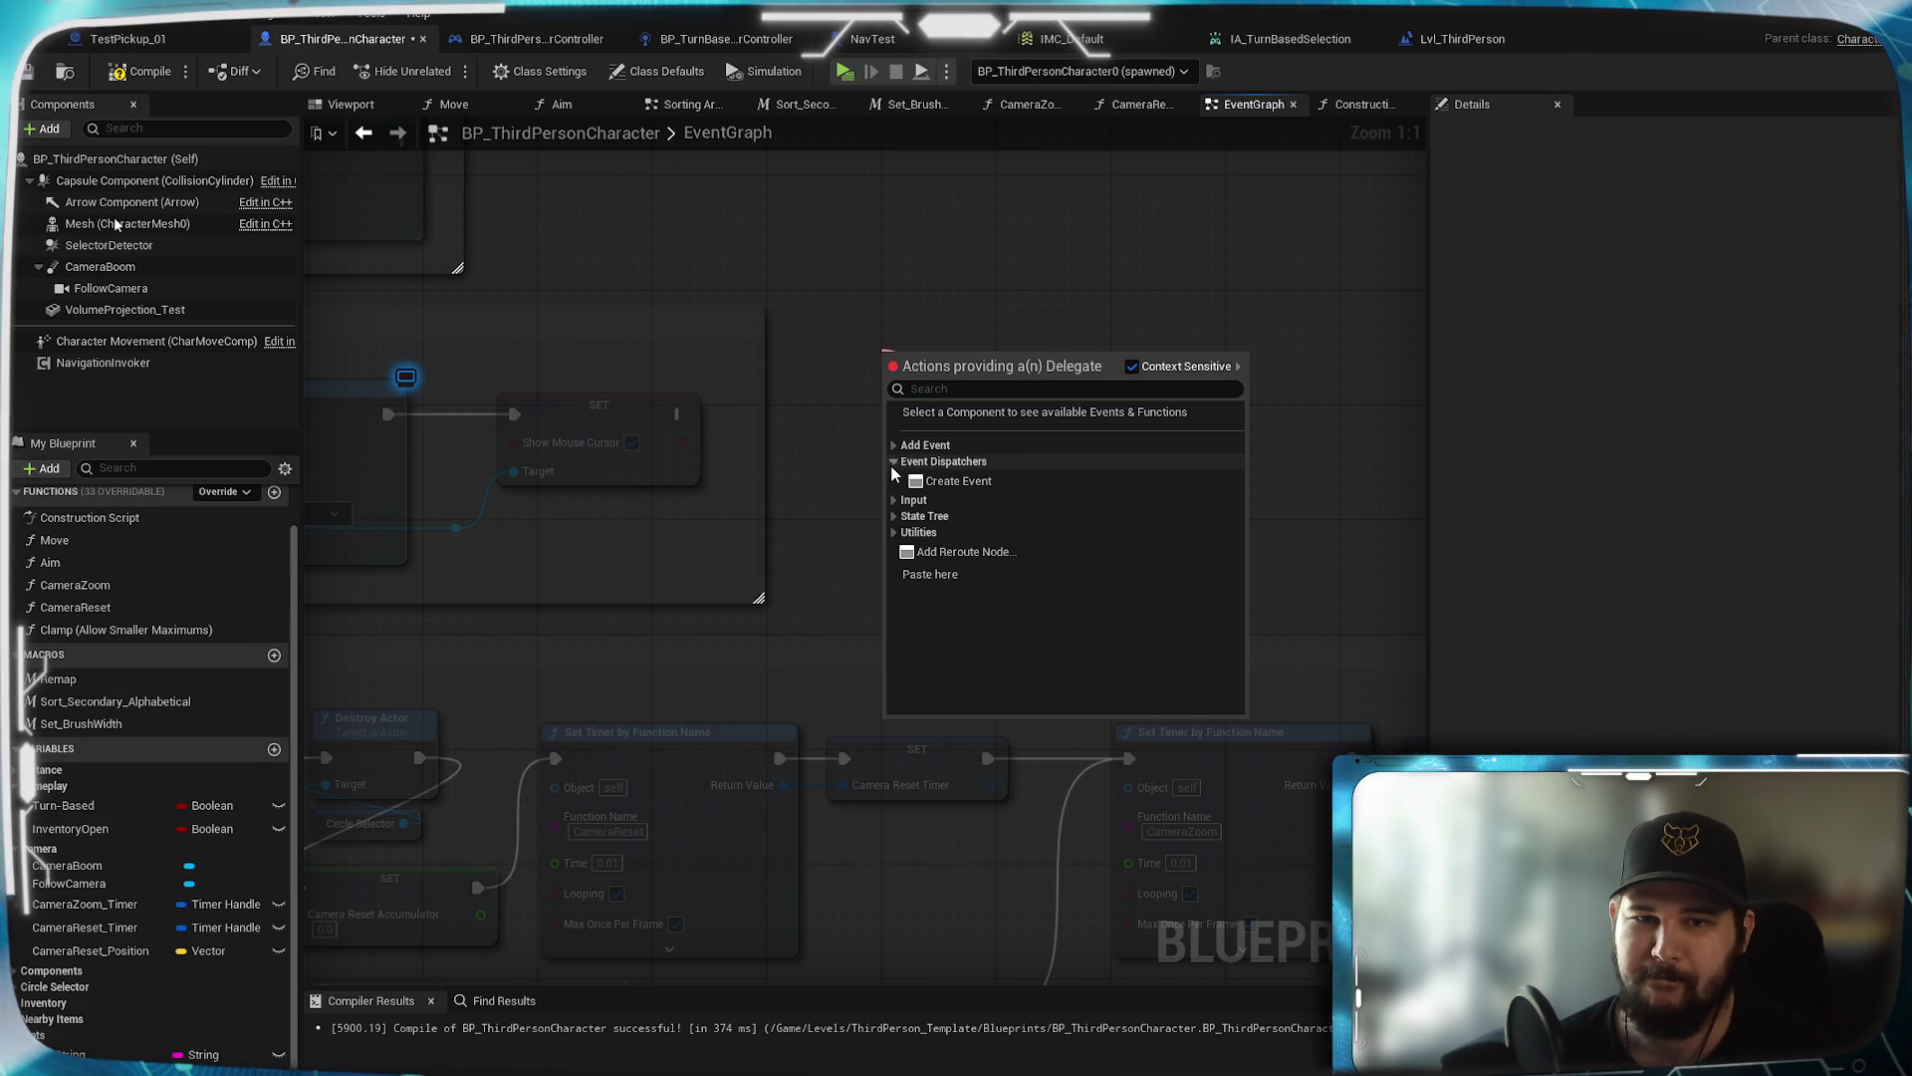
pyautogui.click(894, 461)
pyautogui.click(894, 461)
pyautogui.click(912, 480)
pyautogui.moveTo(1115, 445); pyautogui.dragTo(1286, 437)
pyautogui.click(1245, 331)
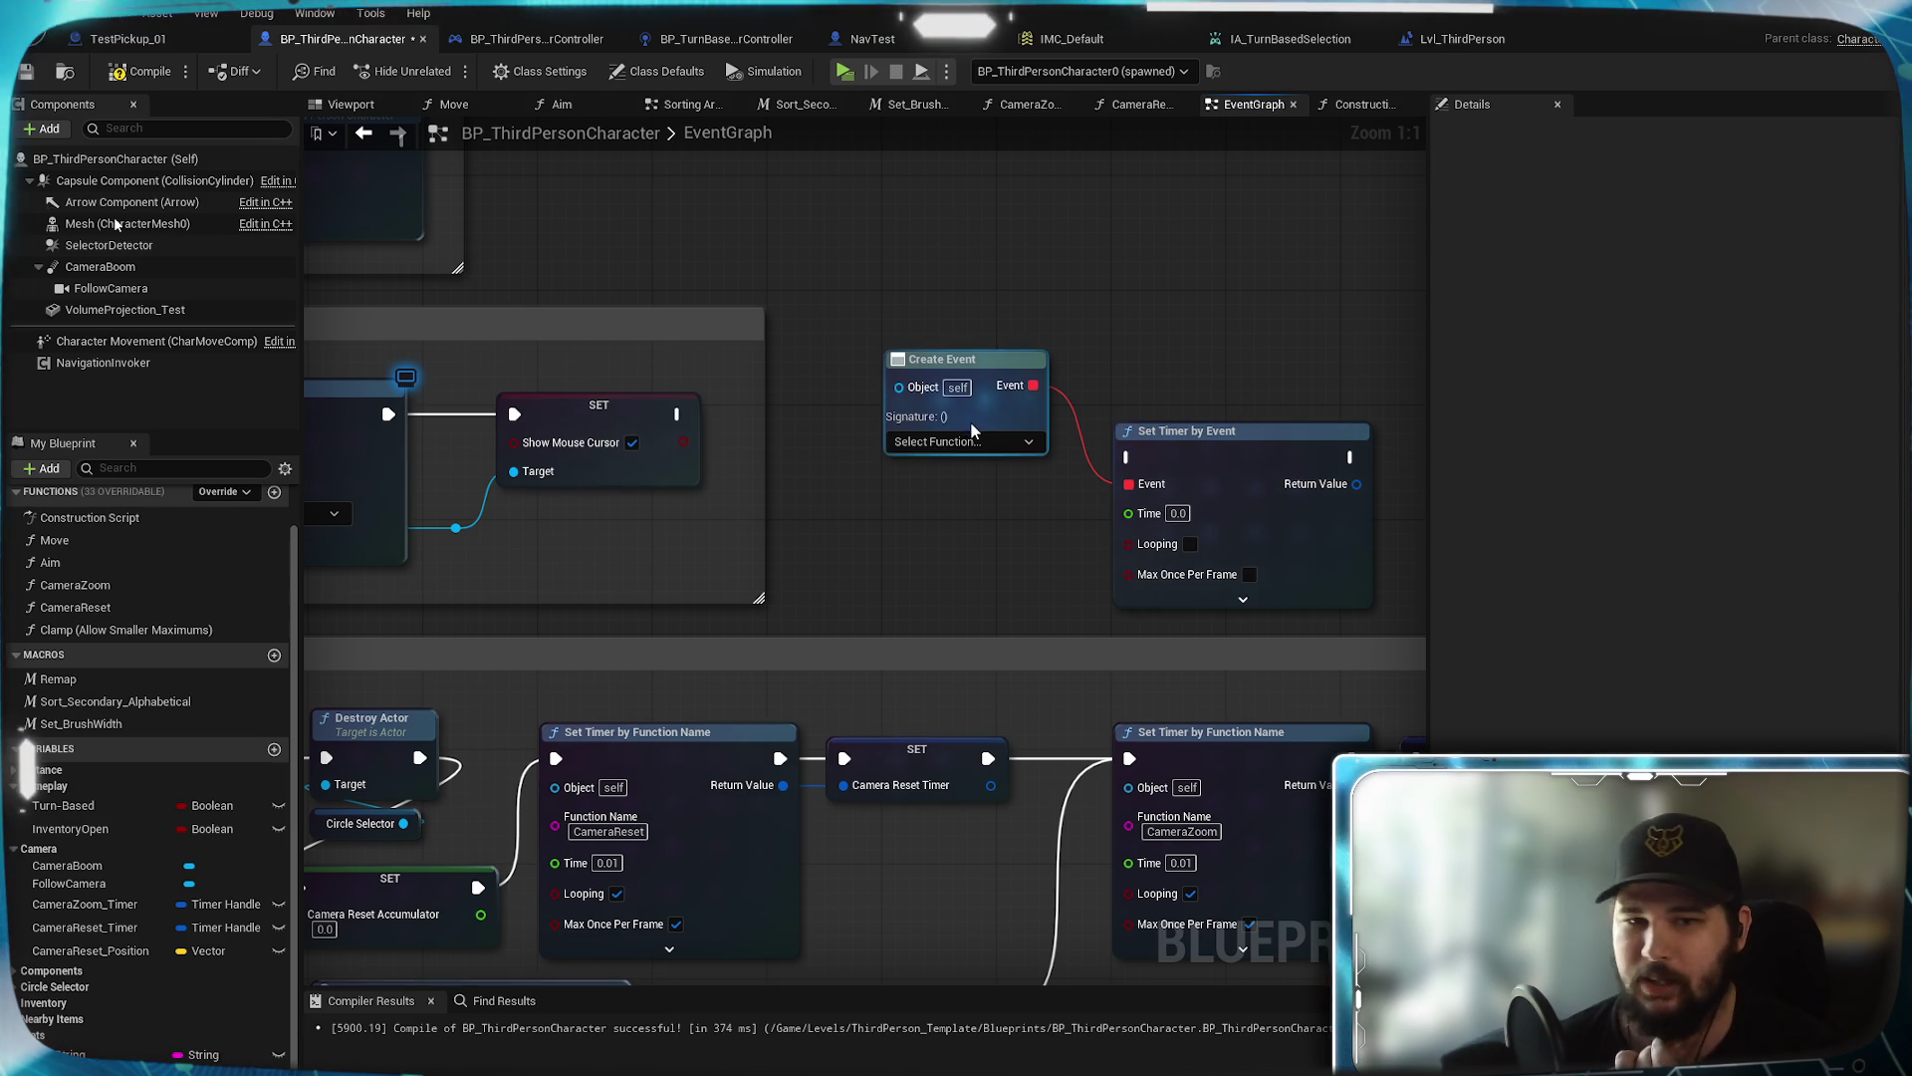
pyautogui.click(984, 447)
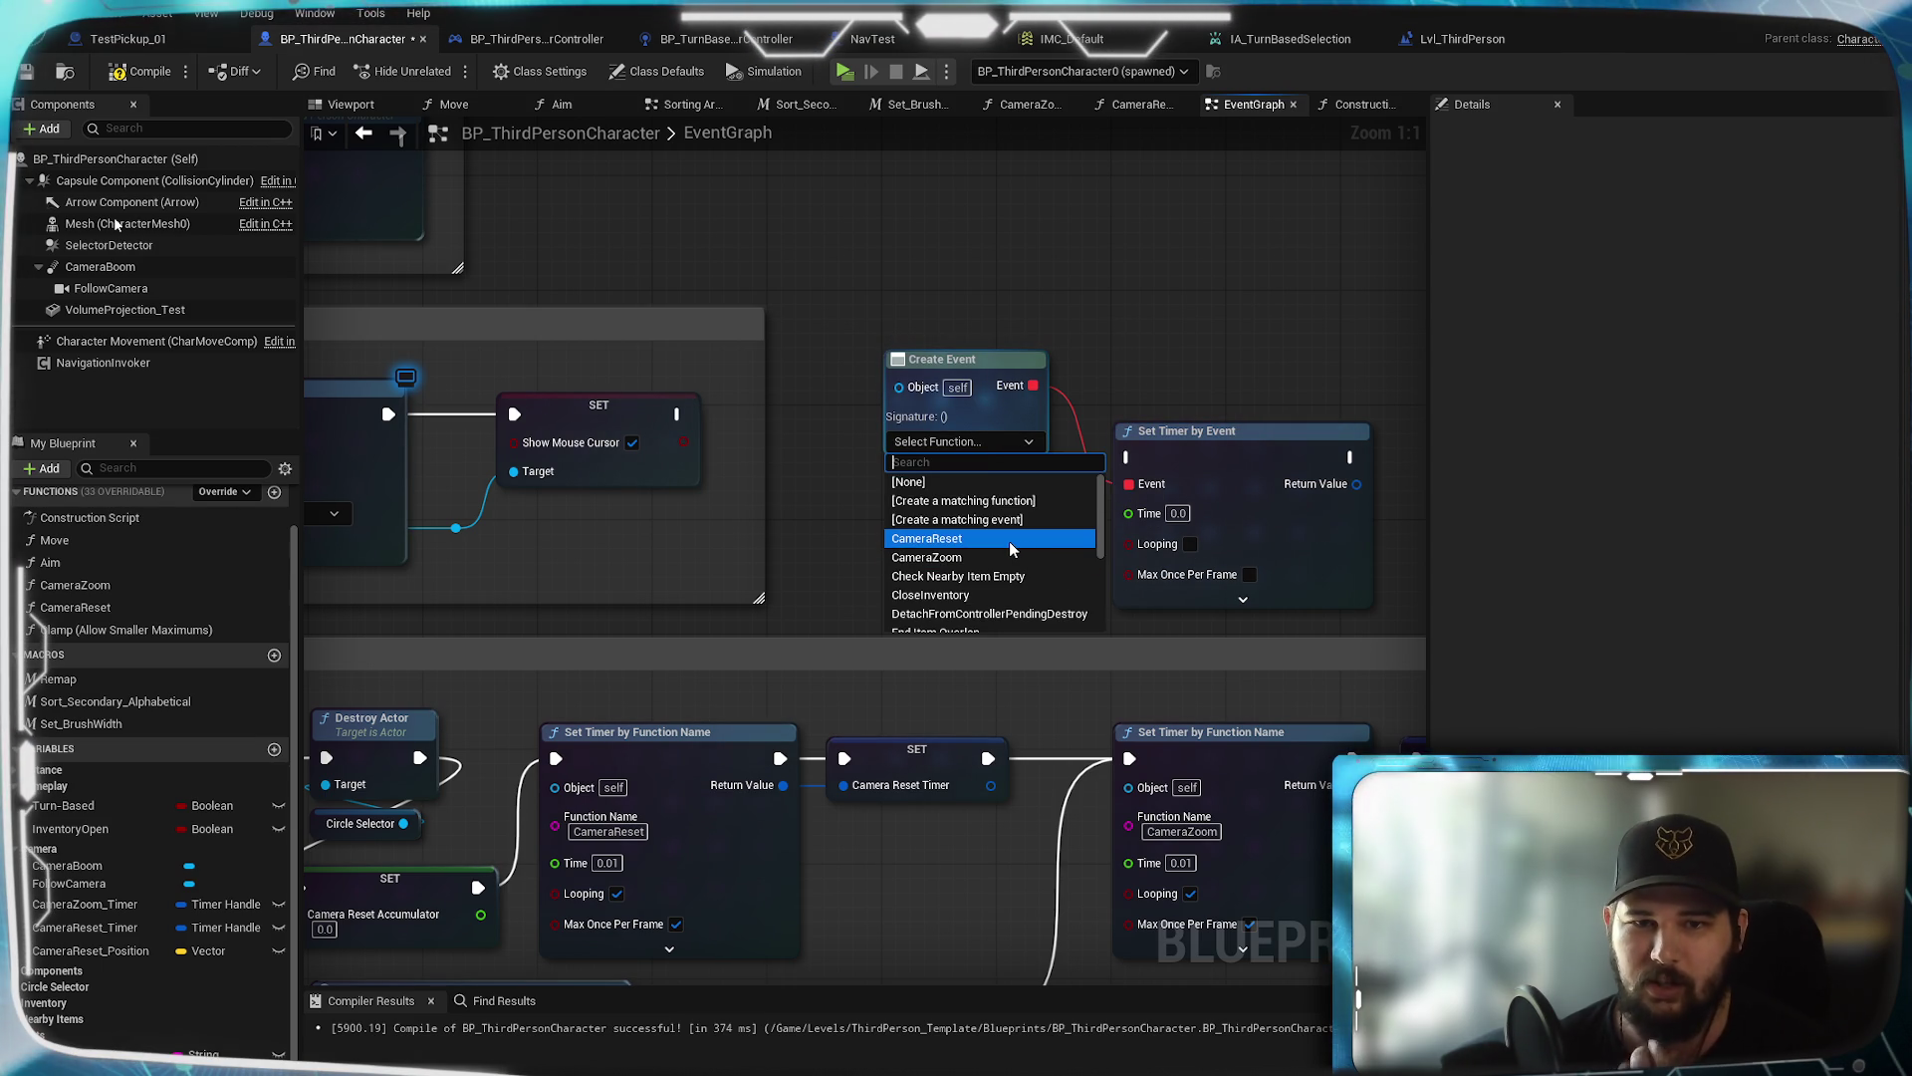
pyautogui.click(956, 539)
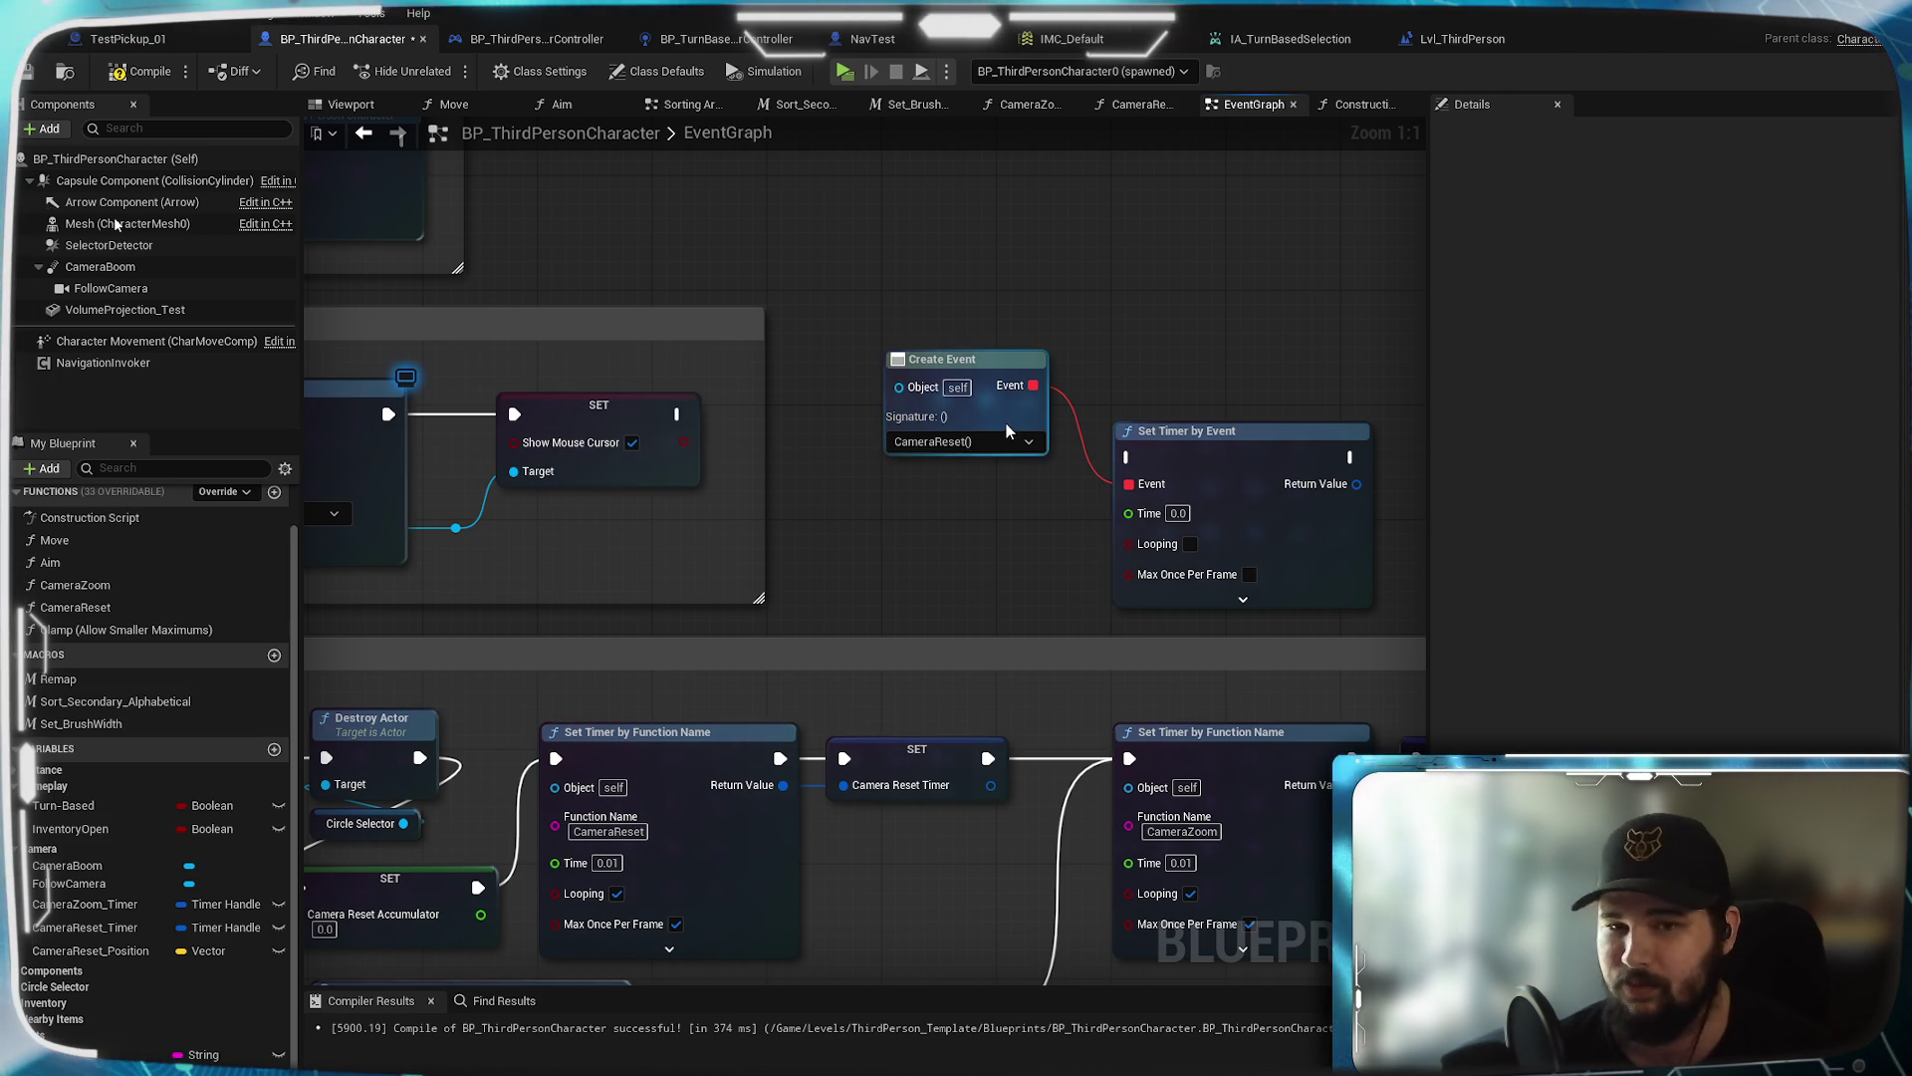
pyautogui.moveTo(916, 560)
pyautogui.mouseDown()
pyautogui.moveTo(793, 444)
pyautogui.moveTo(835, 402)
pyautogui.mouseUp()
# Set the new timer's Time to 0.01 with Looping and Max Once Per Frame enabled
pyautogui.click(1133, 359)
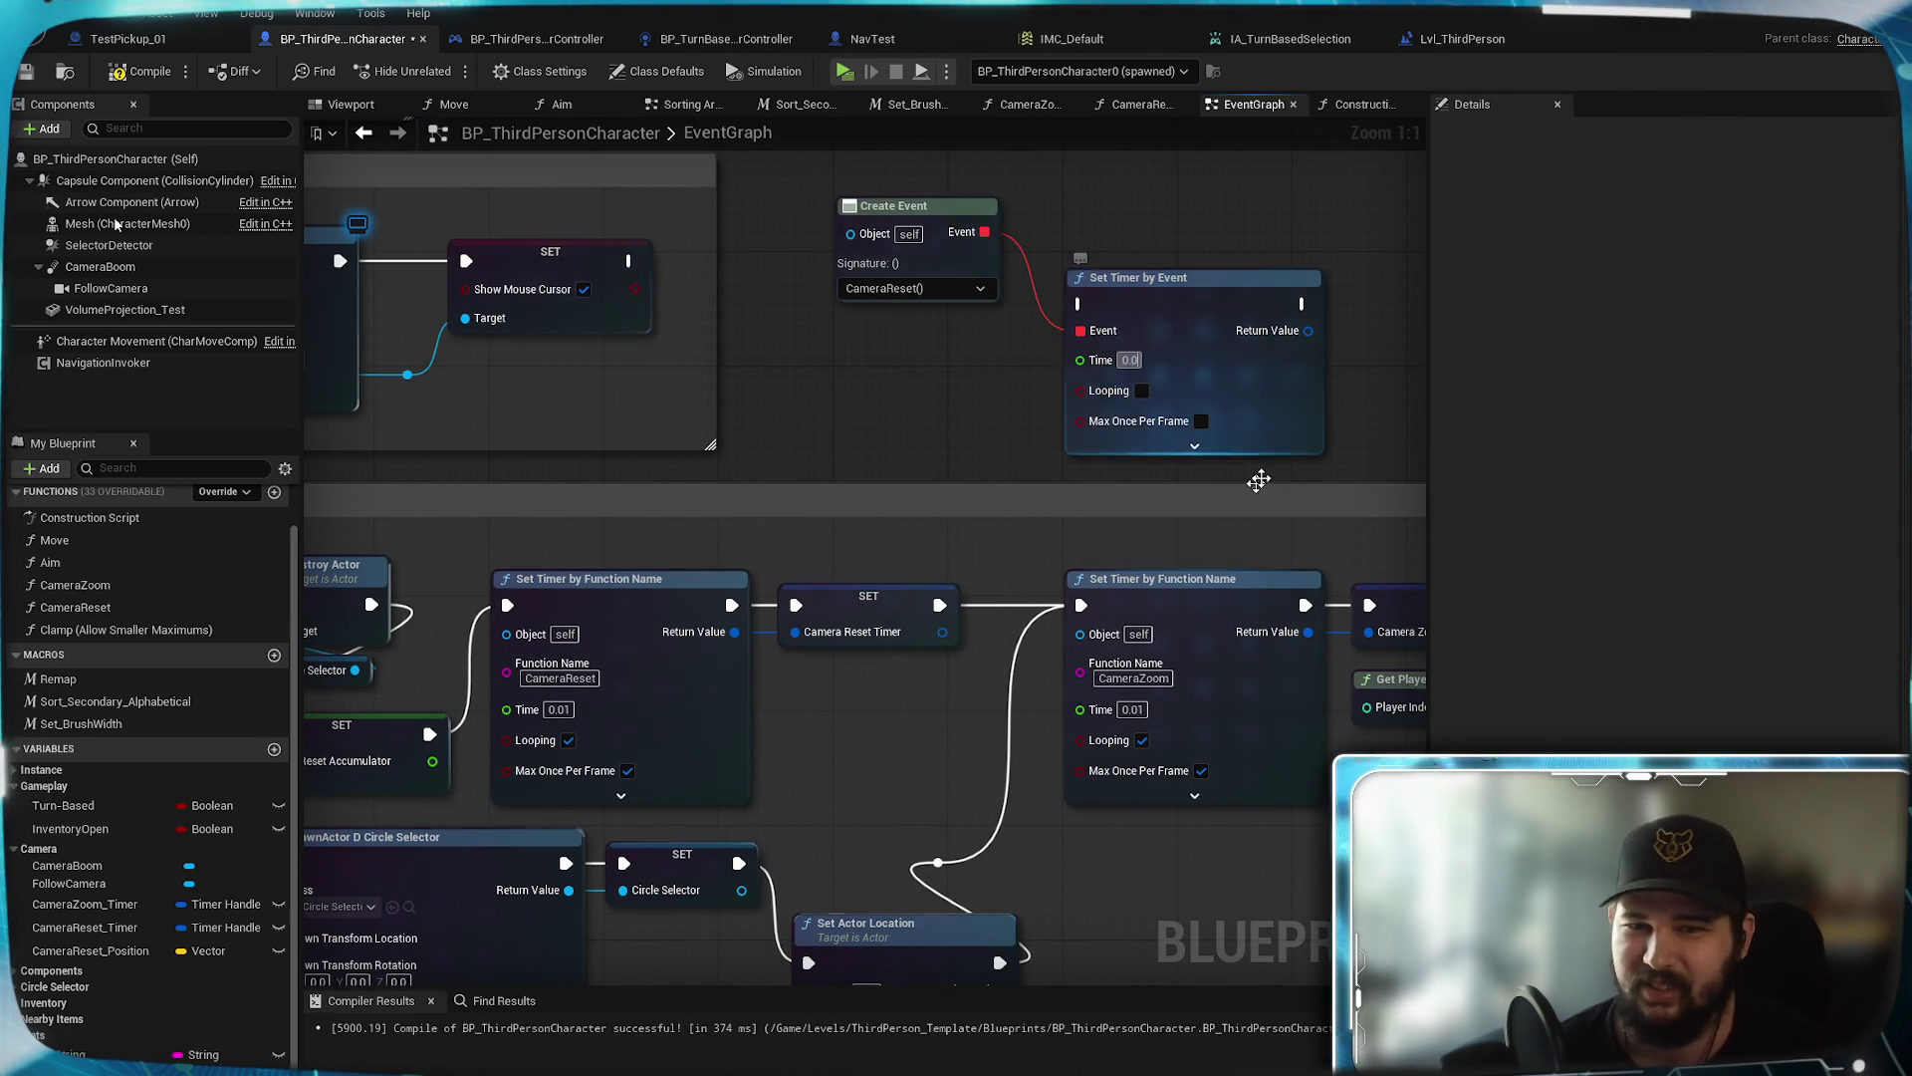
pyautogui.write('1')
pyautogui.click(905, 413)
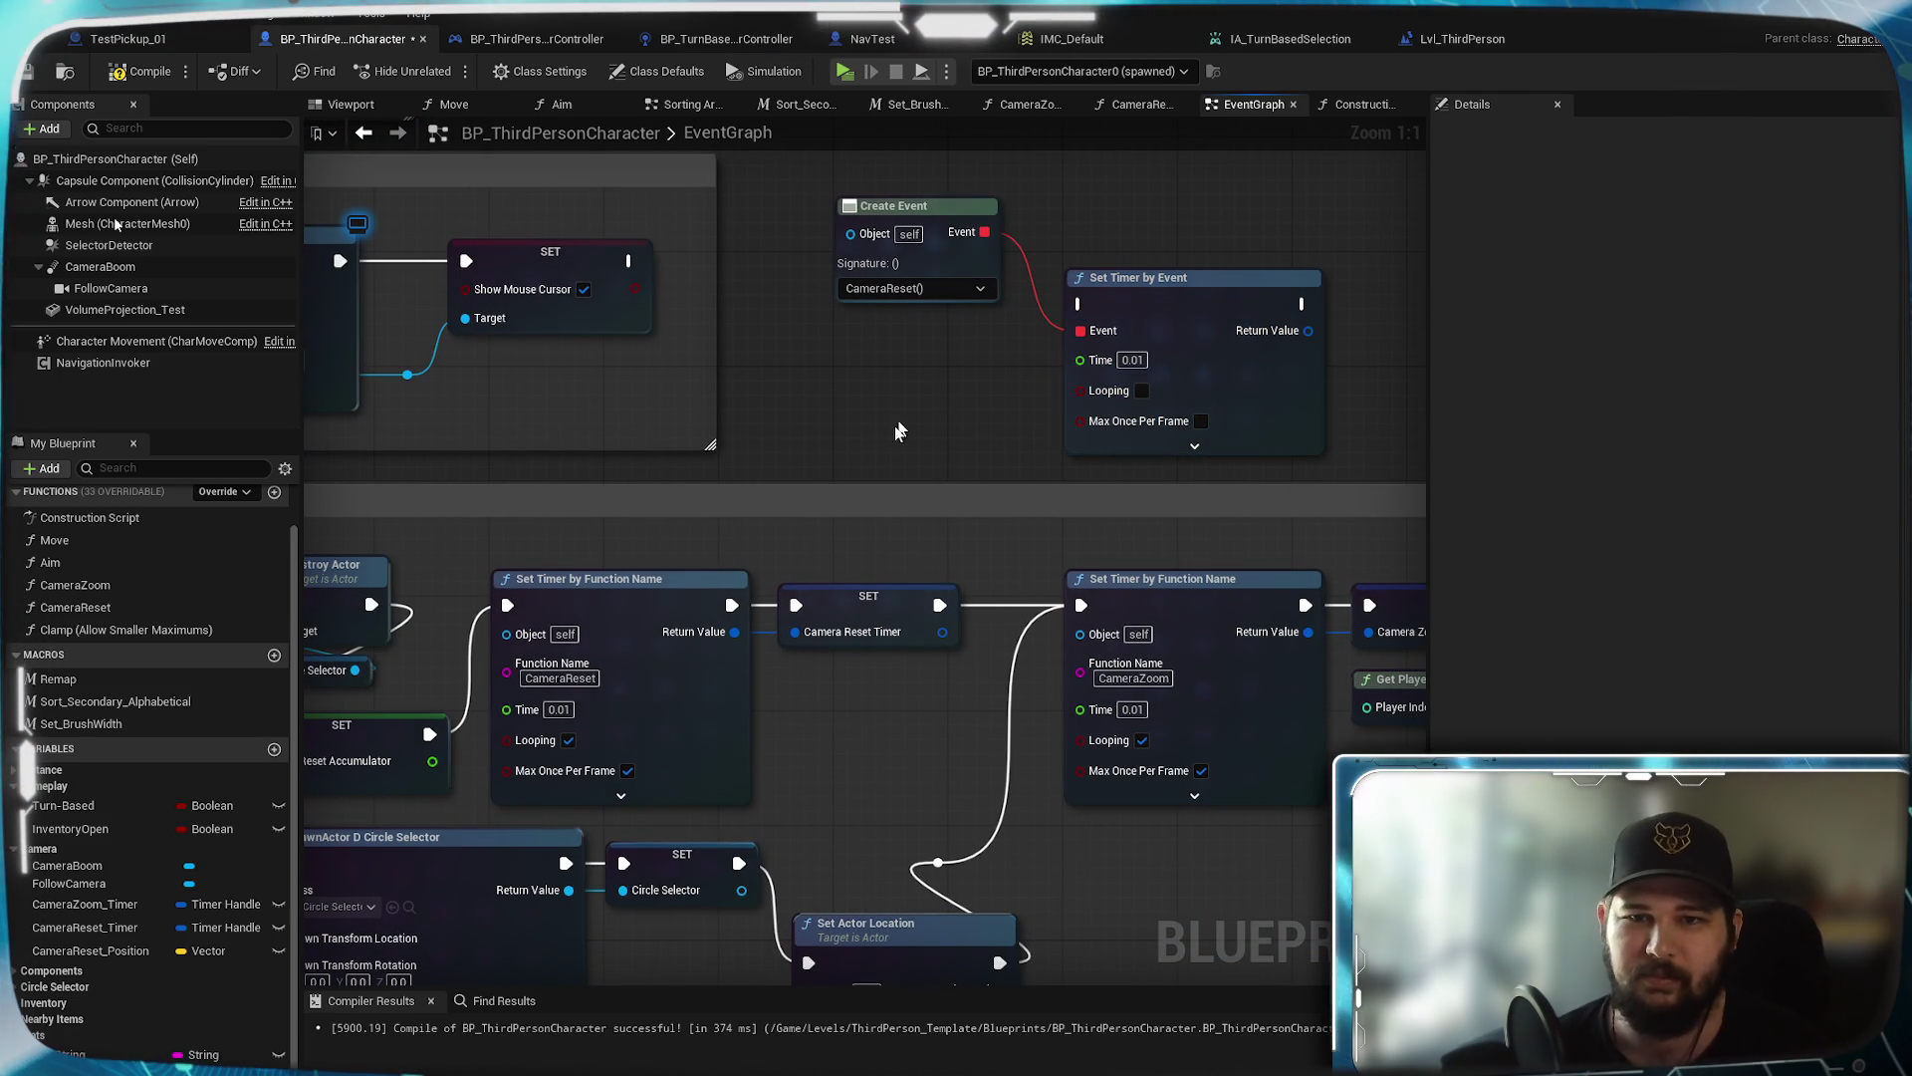
pyautogui.click(1202, 421)
pyautogui.click(1143, 390)
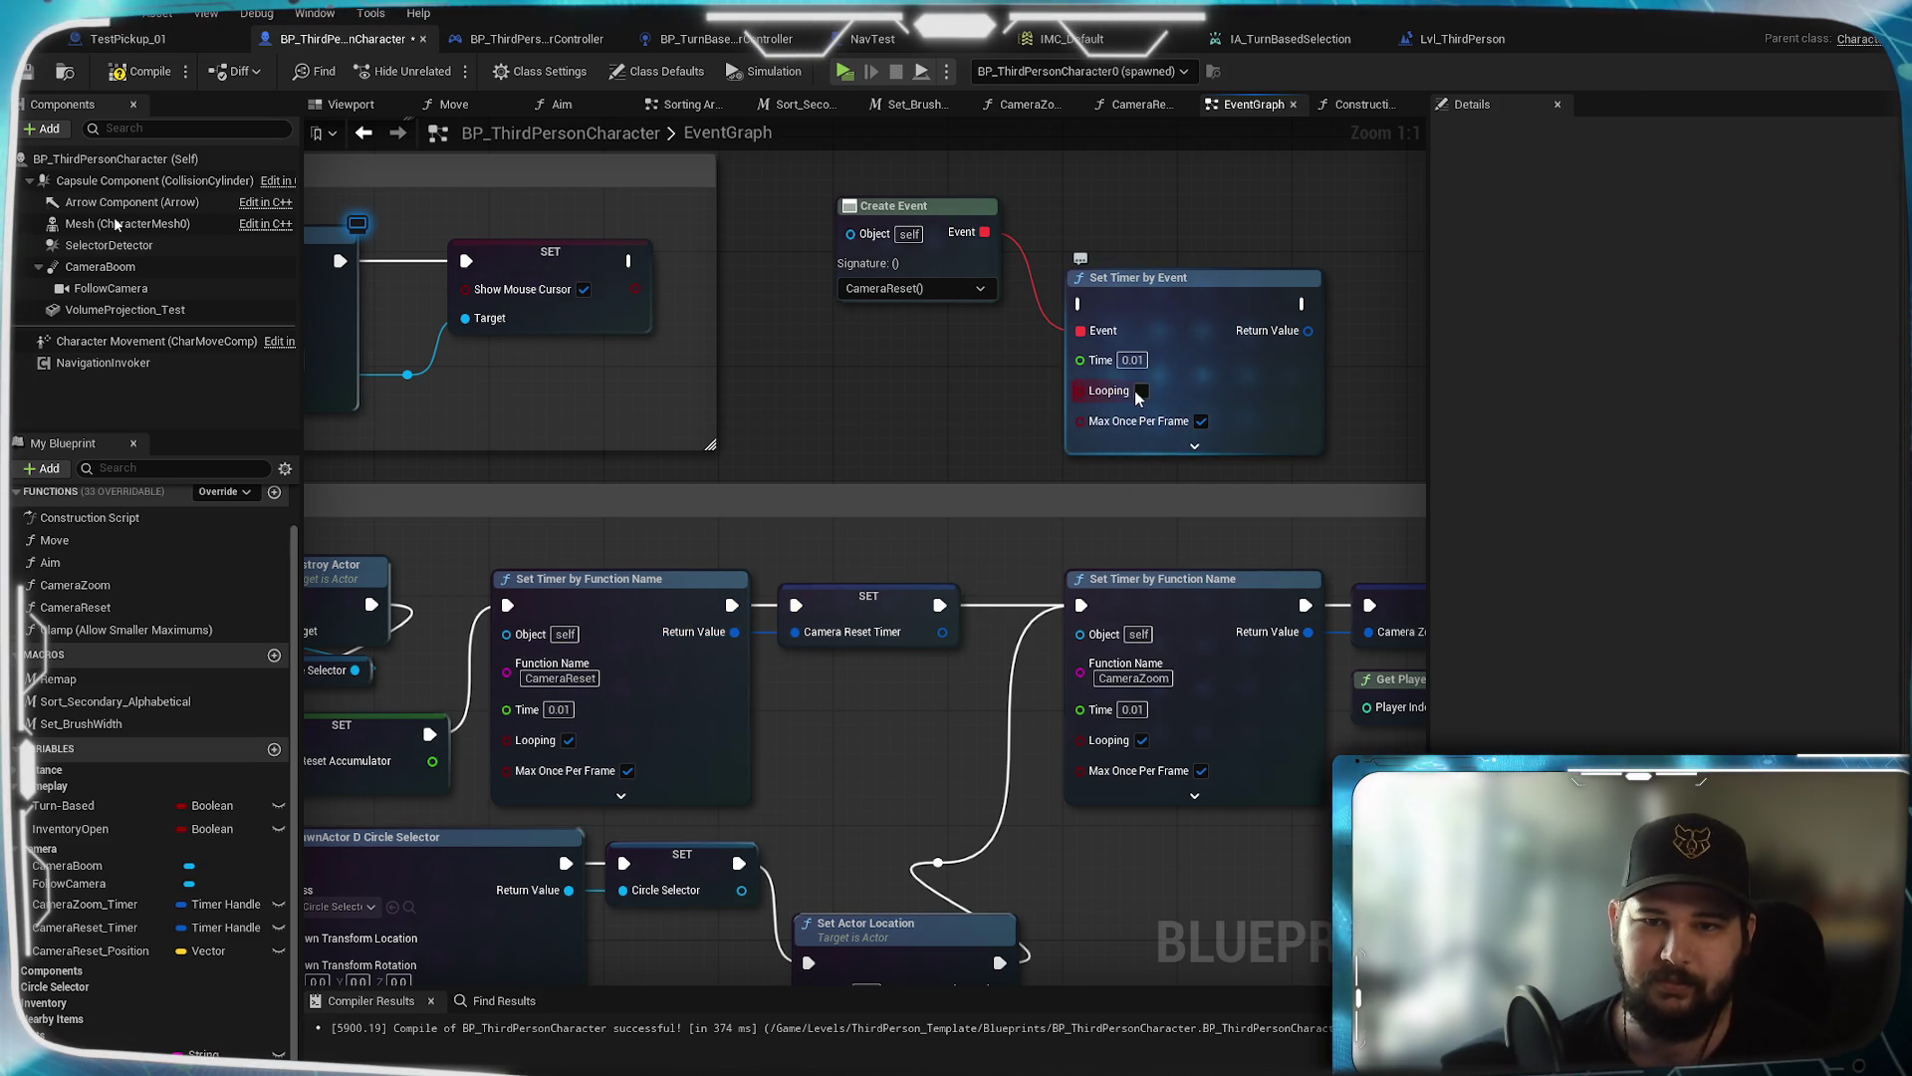
# Wire the incoming execution into the timer and its Return Value to the Camera Reset Timer setter
pyautogui.moveTo(913, 397); pyautogui.dragTo(856, 469)
pyautogui.moveTo(373, 806); pyautogui.dragTo(1019, 375)
pyautogui.moveTo(885, 529); pyautogui.dragTo(820, 522)
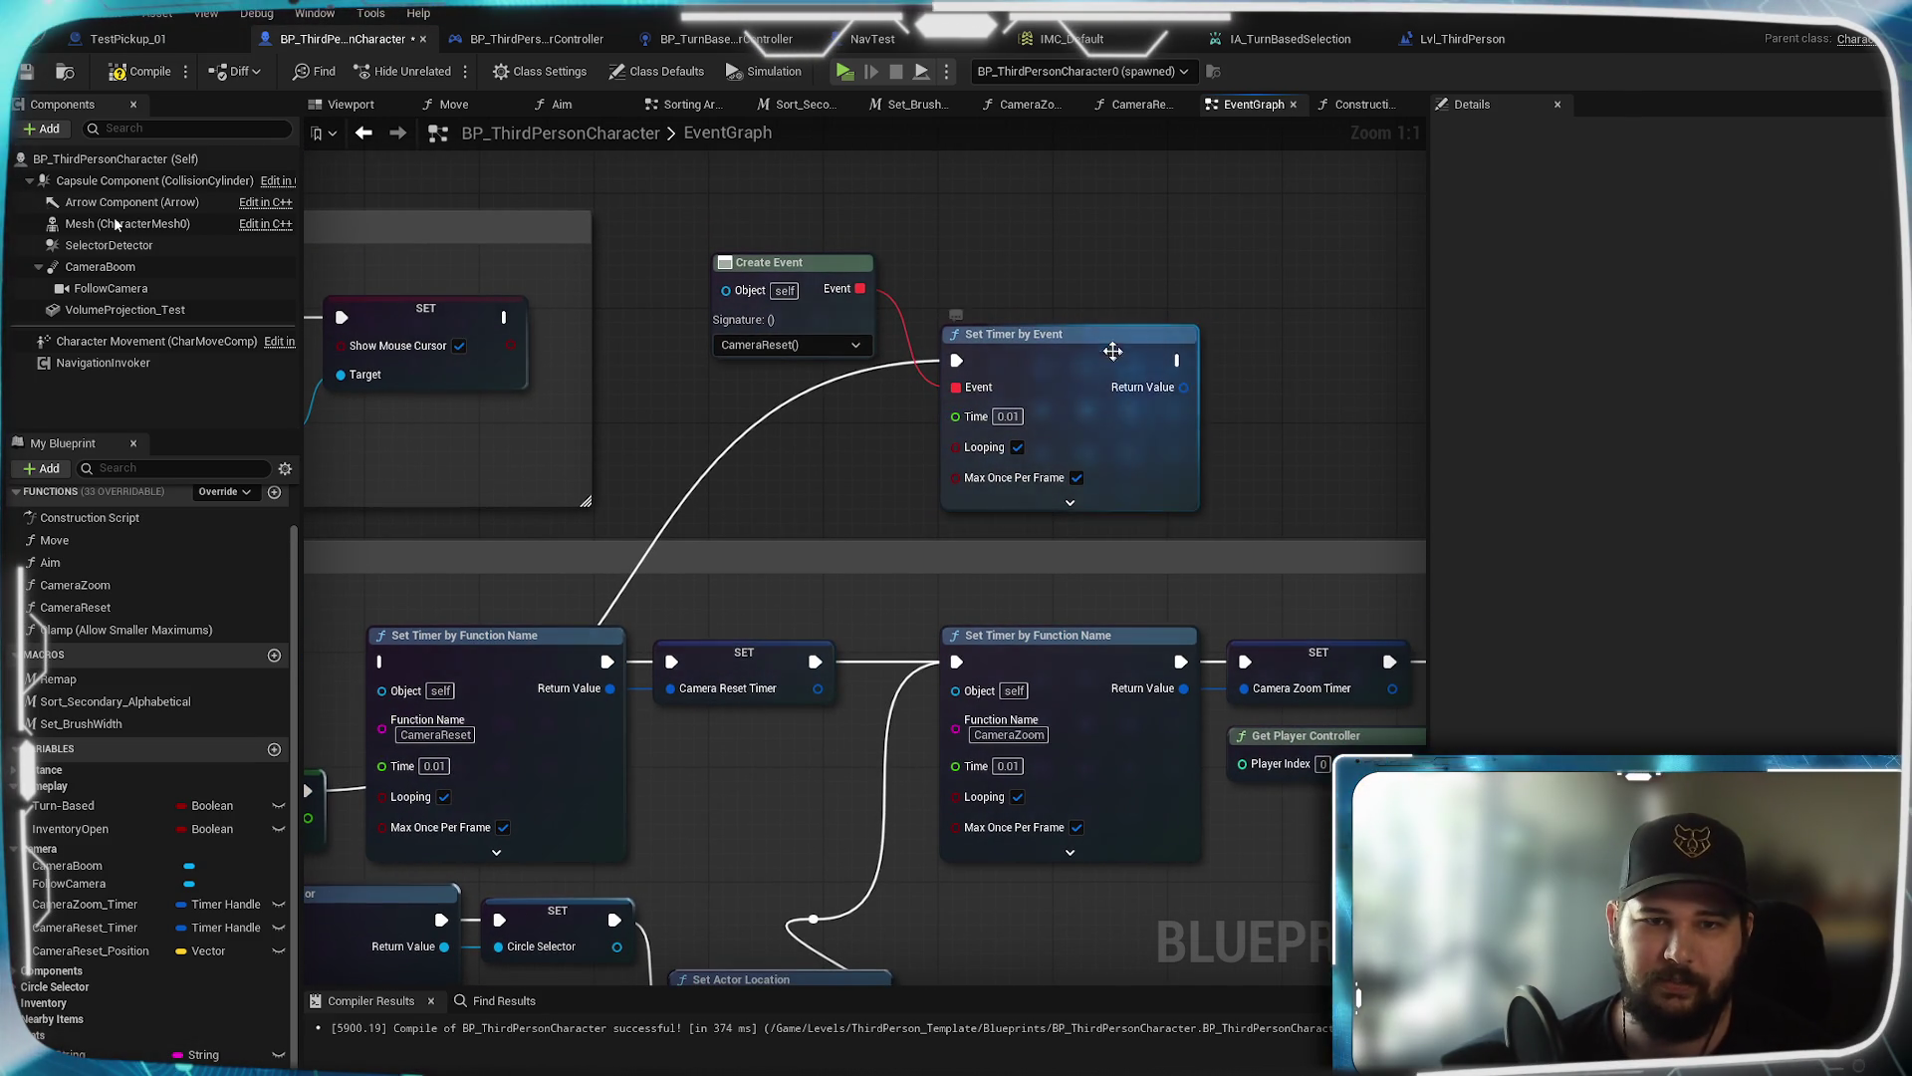
pyautogui.moveTo(1131, 368); pyautogui.dragTo(1061, 348)
pyautogui.click(1011, 355)
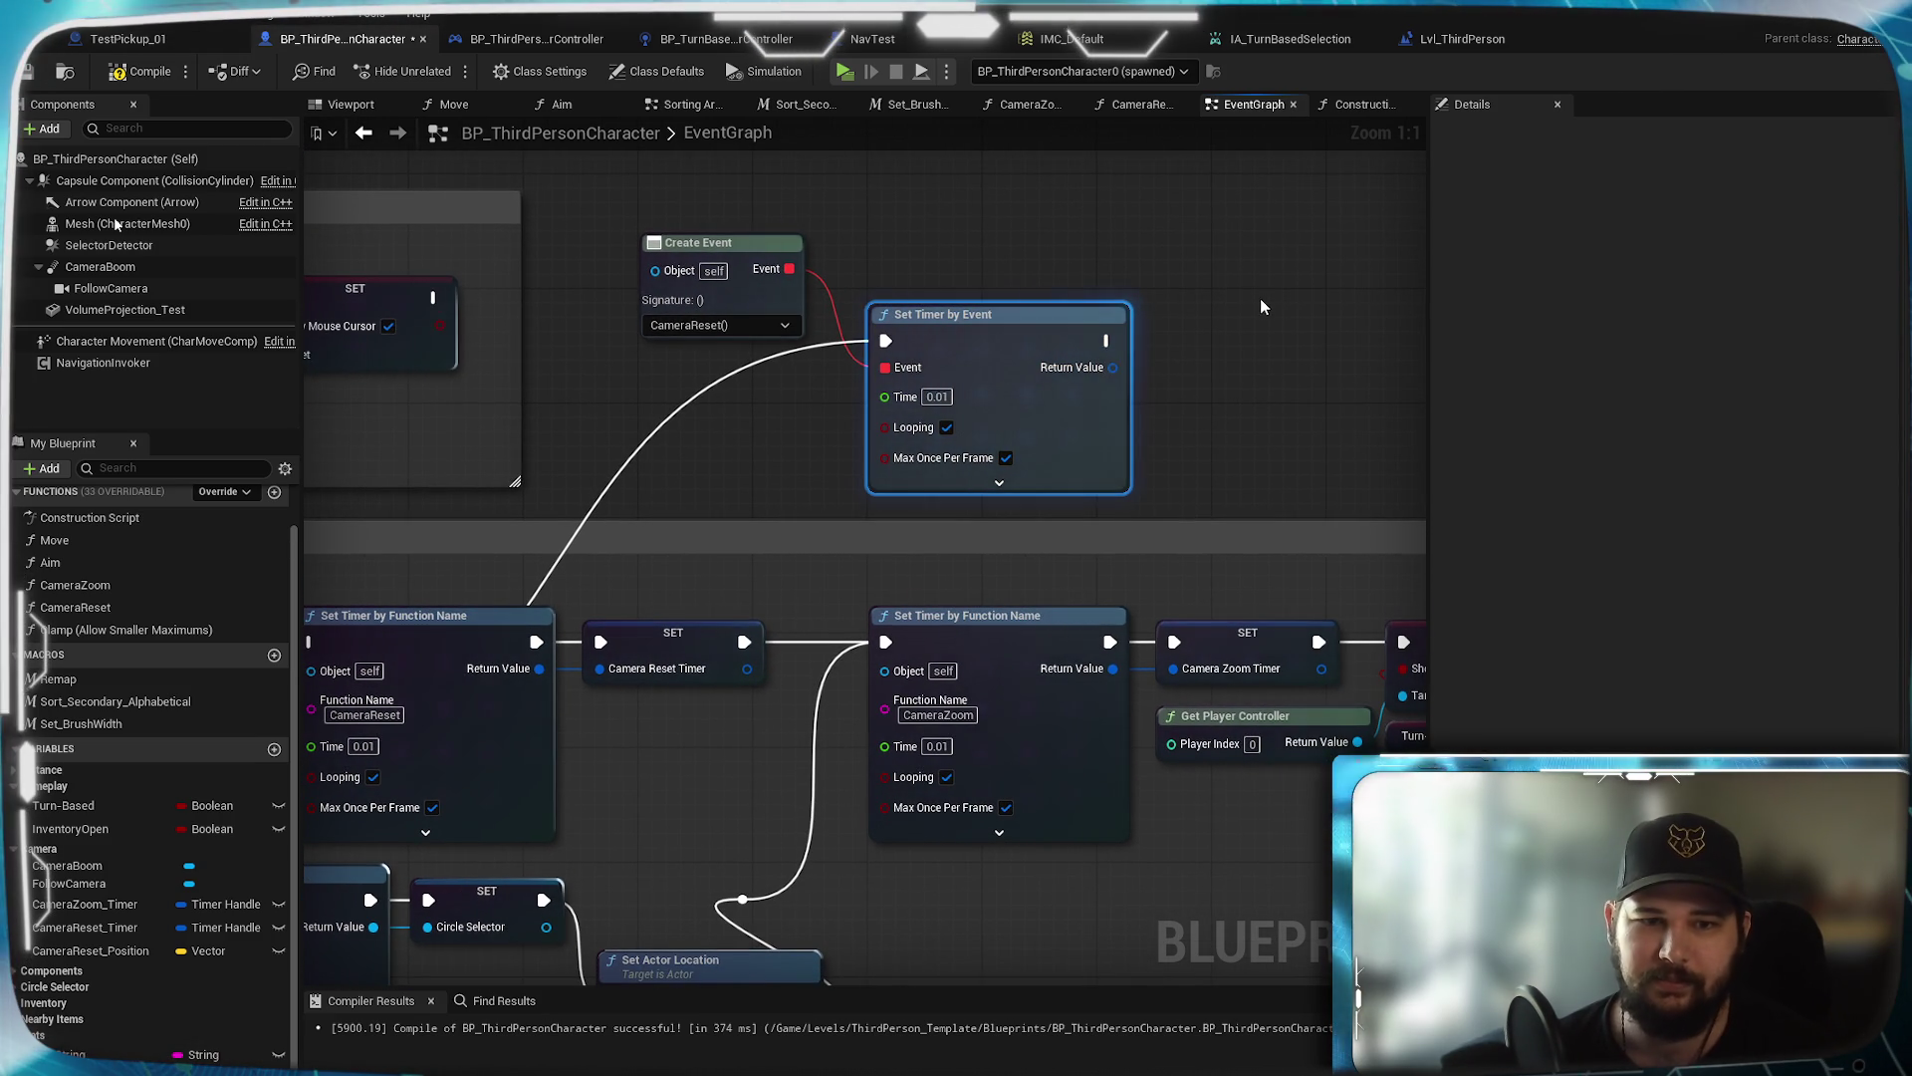
pyautogui.moveTo(1259, 297); pyautogui.dragTo(1423, 285)
pyautogui.moveTo(1278, 356)
pyautogui.mouseDown()
pyautogui.moveTo(787, 638)
pyautogui.moveTo(1145, 460)
pyautogui.moveTo(811, 690)
pyautogui.moveTo(766, 657)
pyautogui.mouseUp()
pyautogui.moveTo(570, 644); pyautogui.dragTo(717, 596)
# Delete the old CameraReset Set Timer by Function Name and move the new timer into its place
pyautogui.click(785, 615)
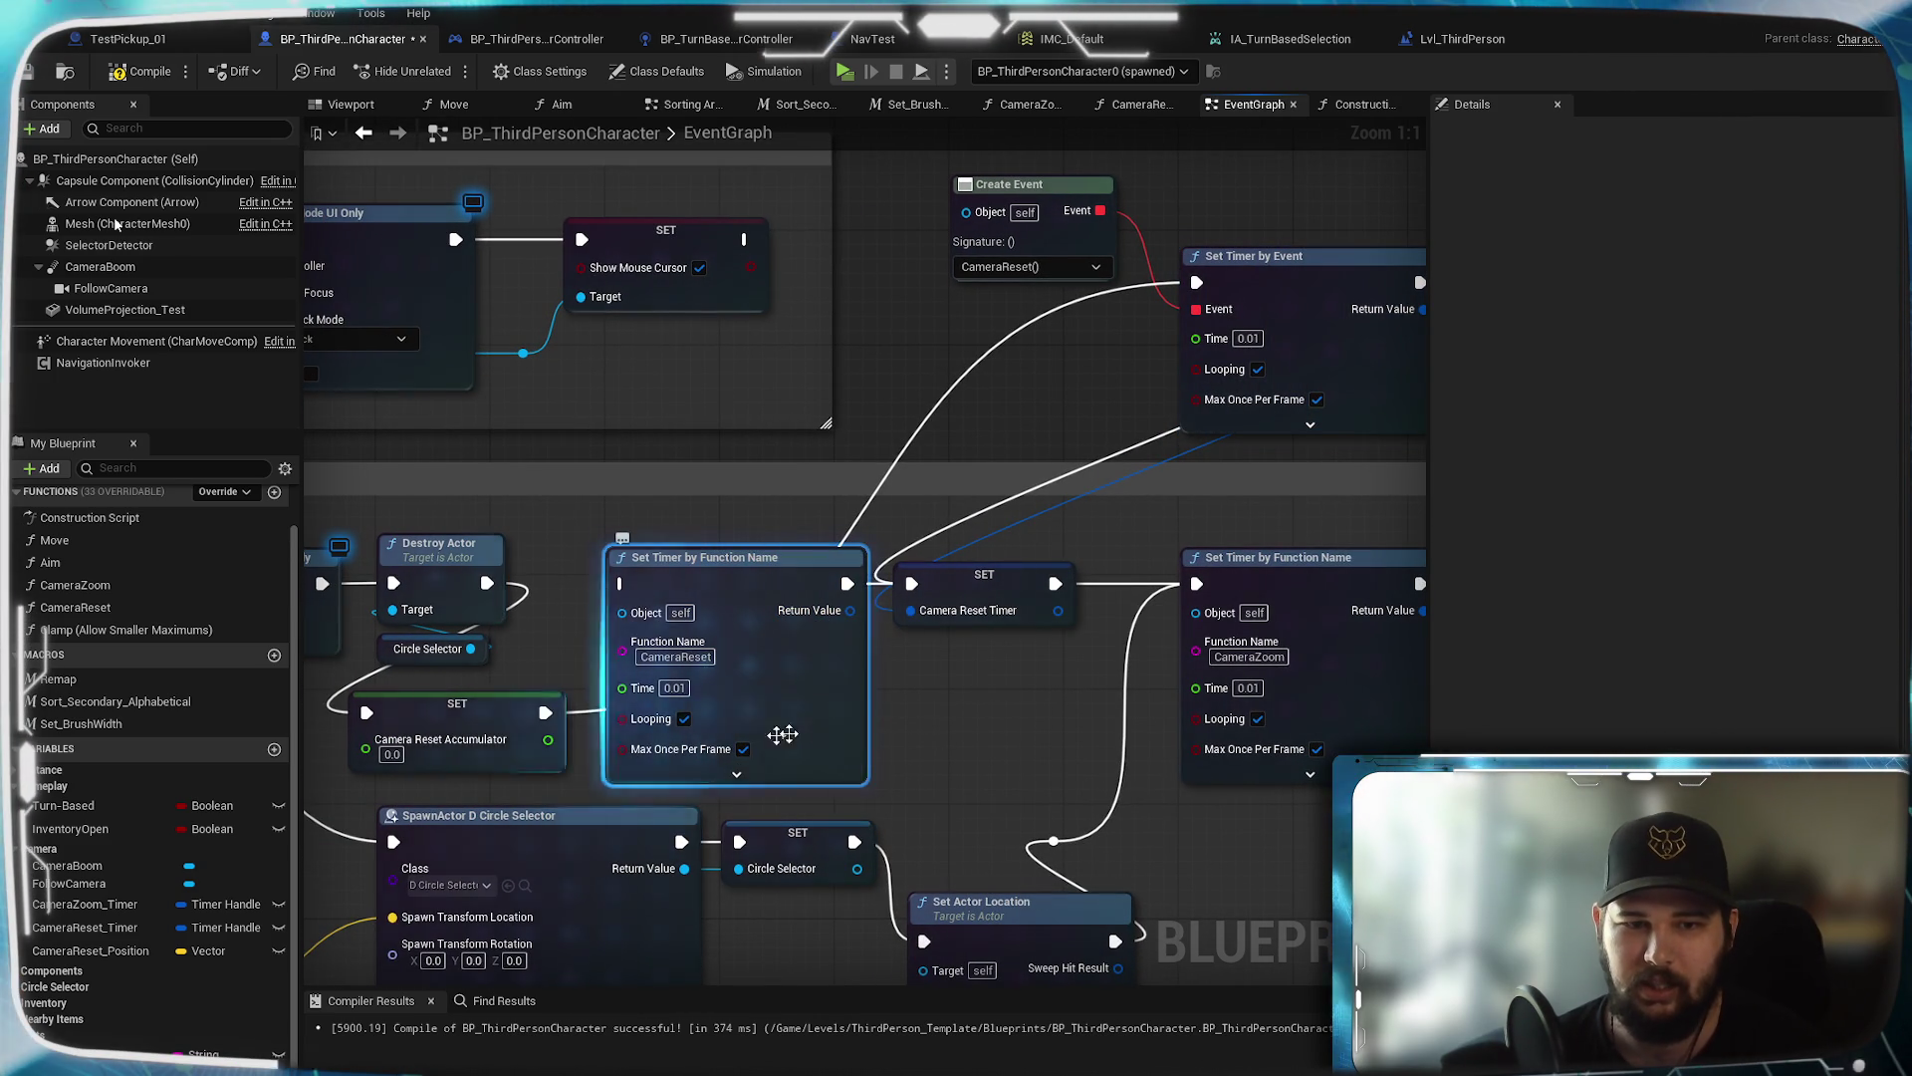
pyautogui.click(737, 773)
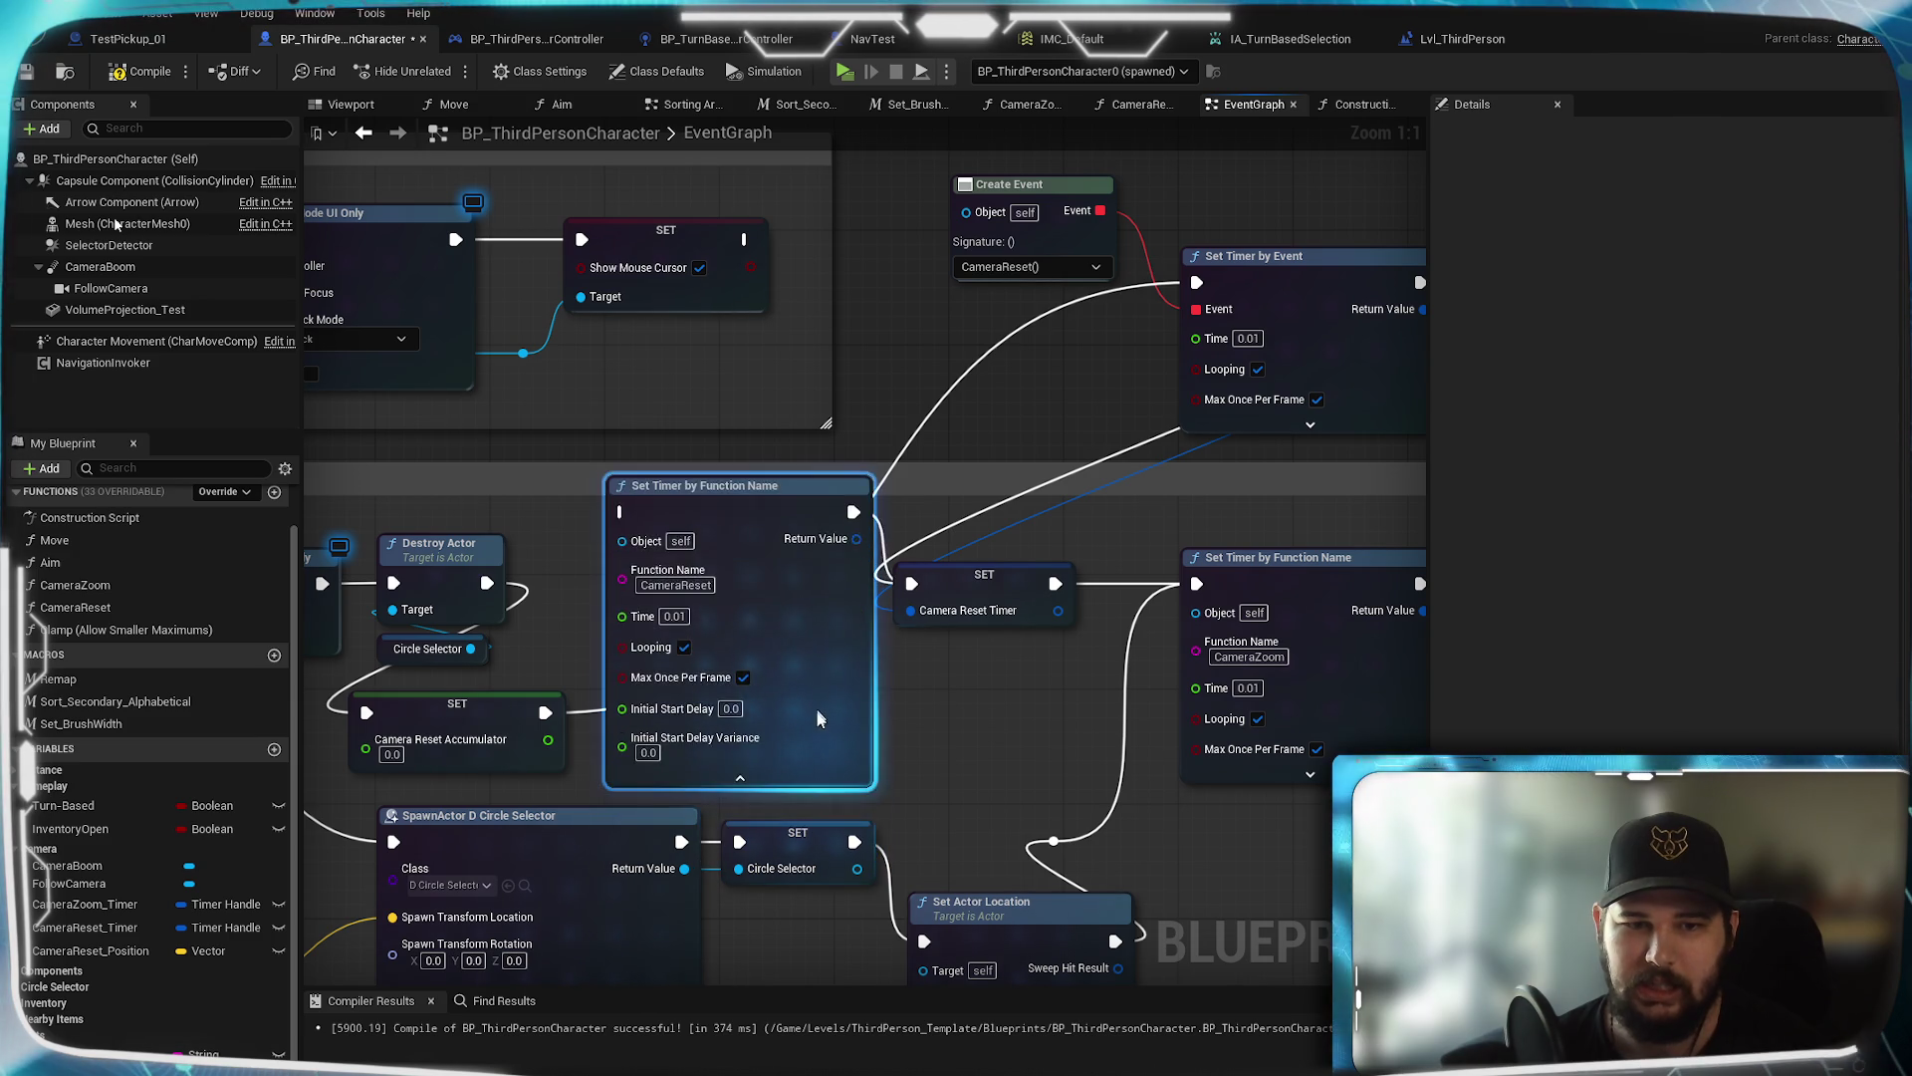
pyautogui.press('Delete')
pyautogui.moveTo(1325, 323)
pyautogui.mouseDown()
pyautogui.moveTo(761, 638)
pyautogui.moveTo(750, 599)
pyautogui.moveTo(763, 623)
pyautogui.mouseUp()
pyautogui.click(996, 306)
pyautogui.moveTo(1050, 187)
pyautogui.mouseDown()
pyautogui.moveTo(623, 494)
pyautogui.moveTo(612, 462)
pyautogui.moveTo(940, 331)
pyautogui.moveTo(1033, 324)
pyautogui.mouseUp()
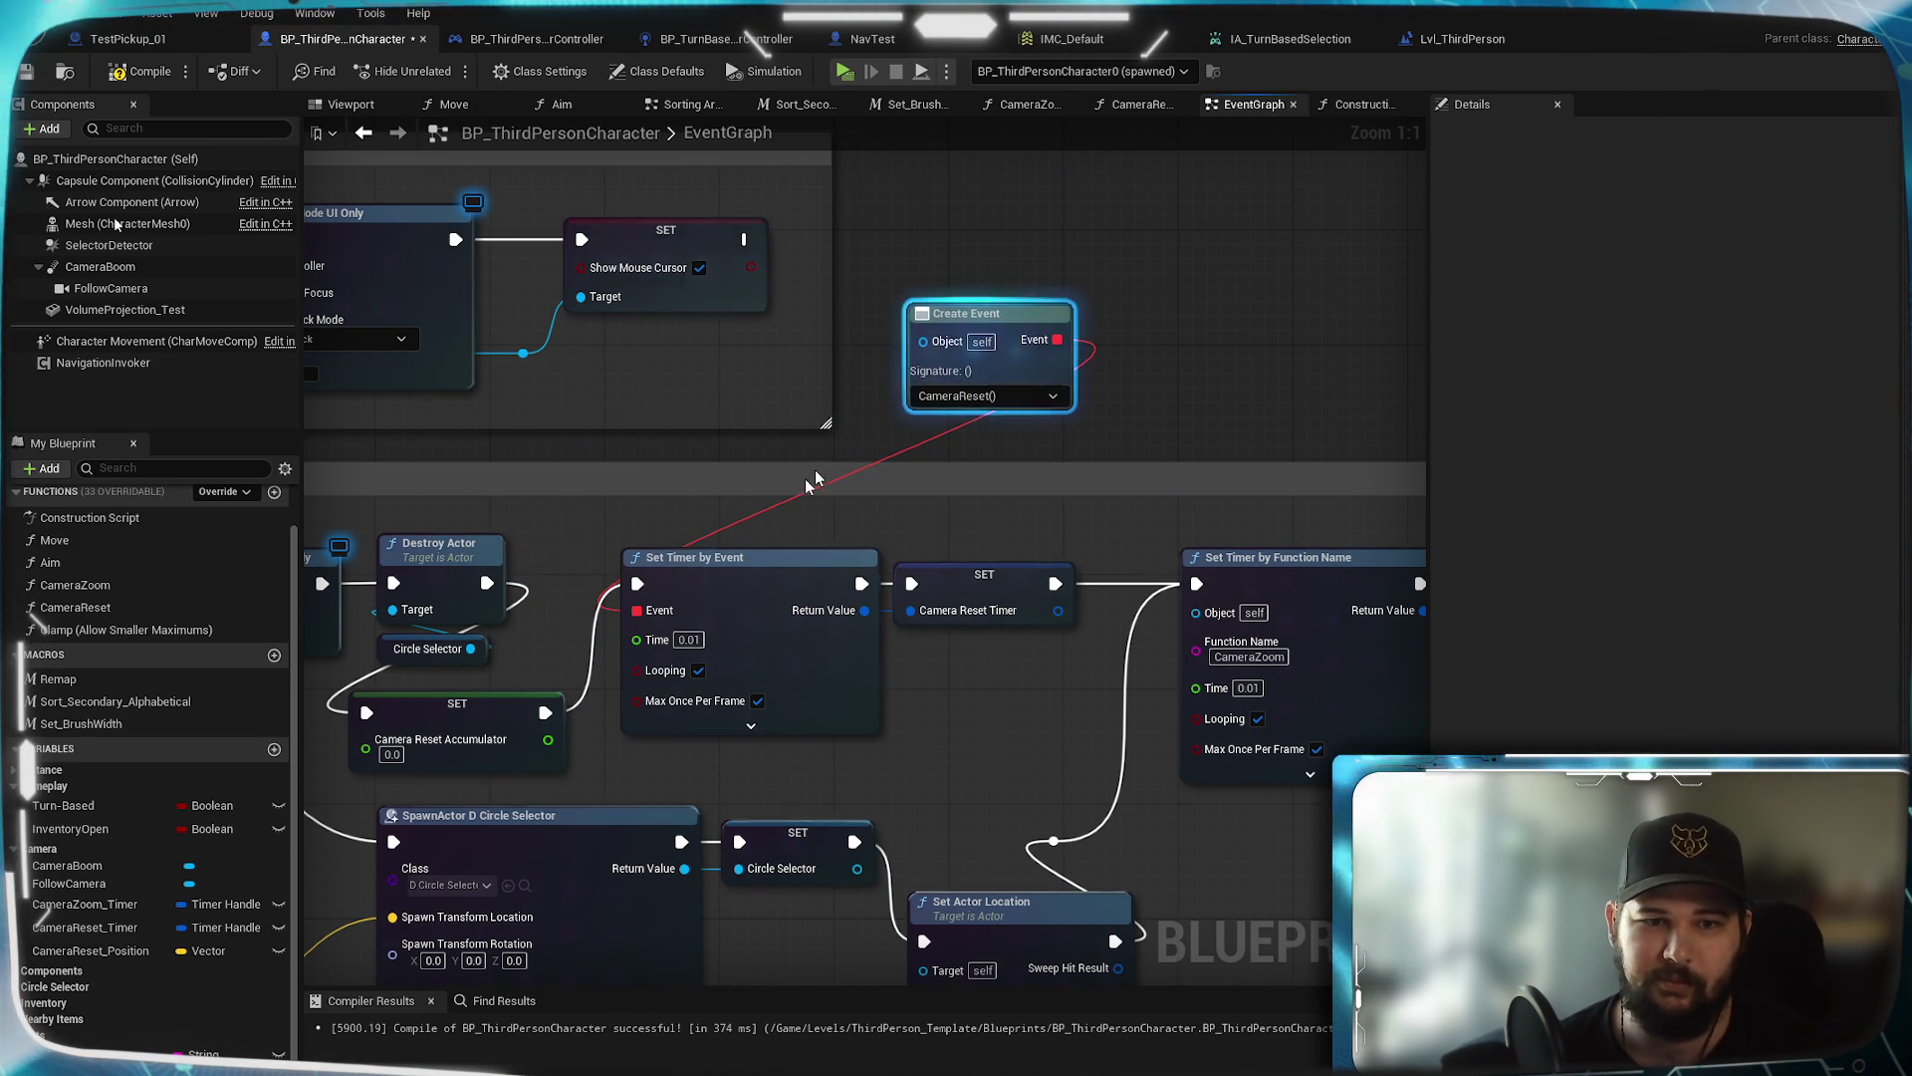
# Paste a second Create Event and Set Timer by Event, wired together and bound to CameraZoom
pyautogui.moveTo(1109, 303)
pyautogui.mouseDown()
pyautogui.moveTo(859, 293)
pyautogui.moveTo(999, 402)
pyautogui.mouseUp()
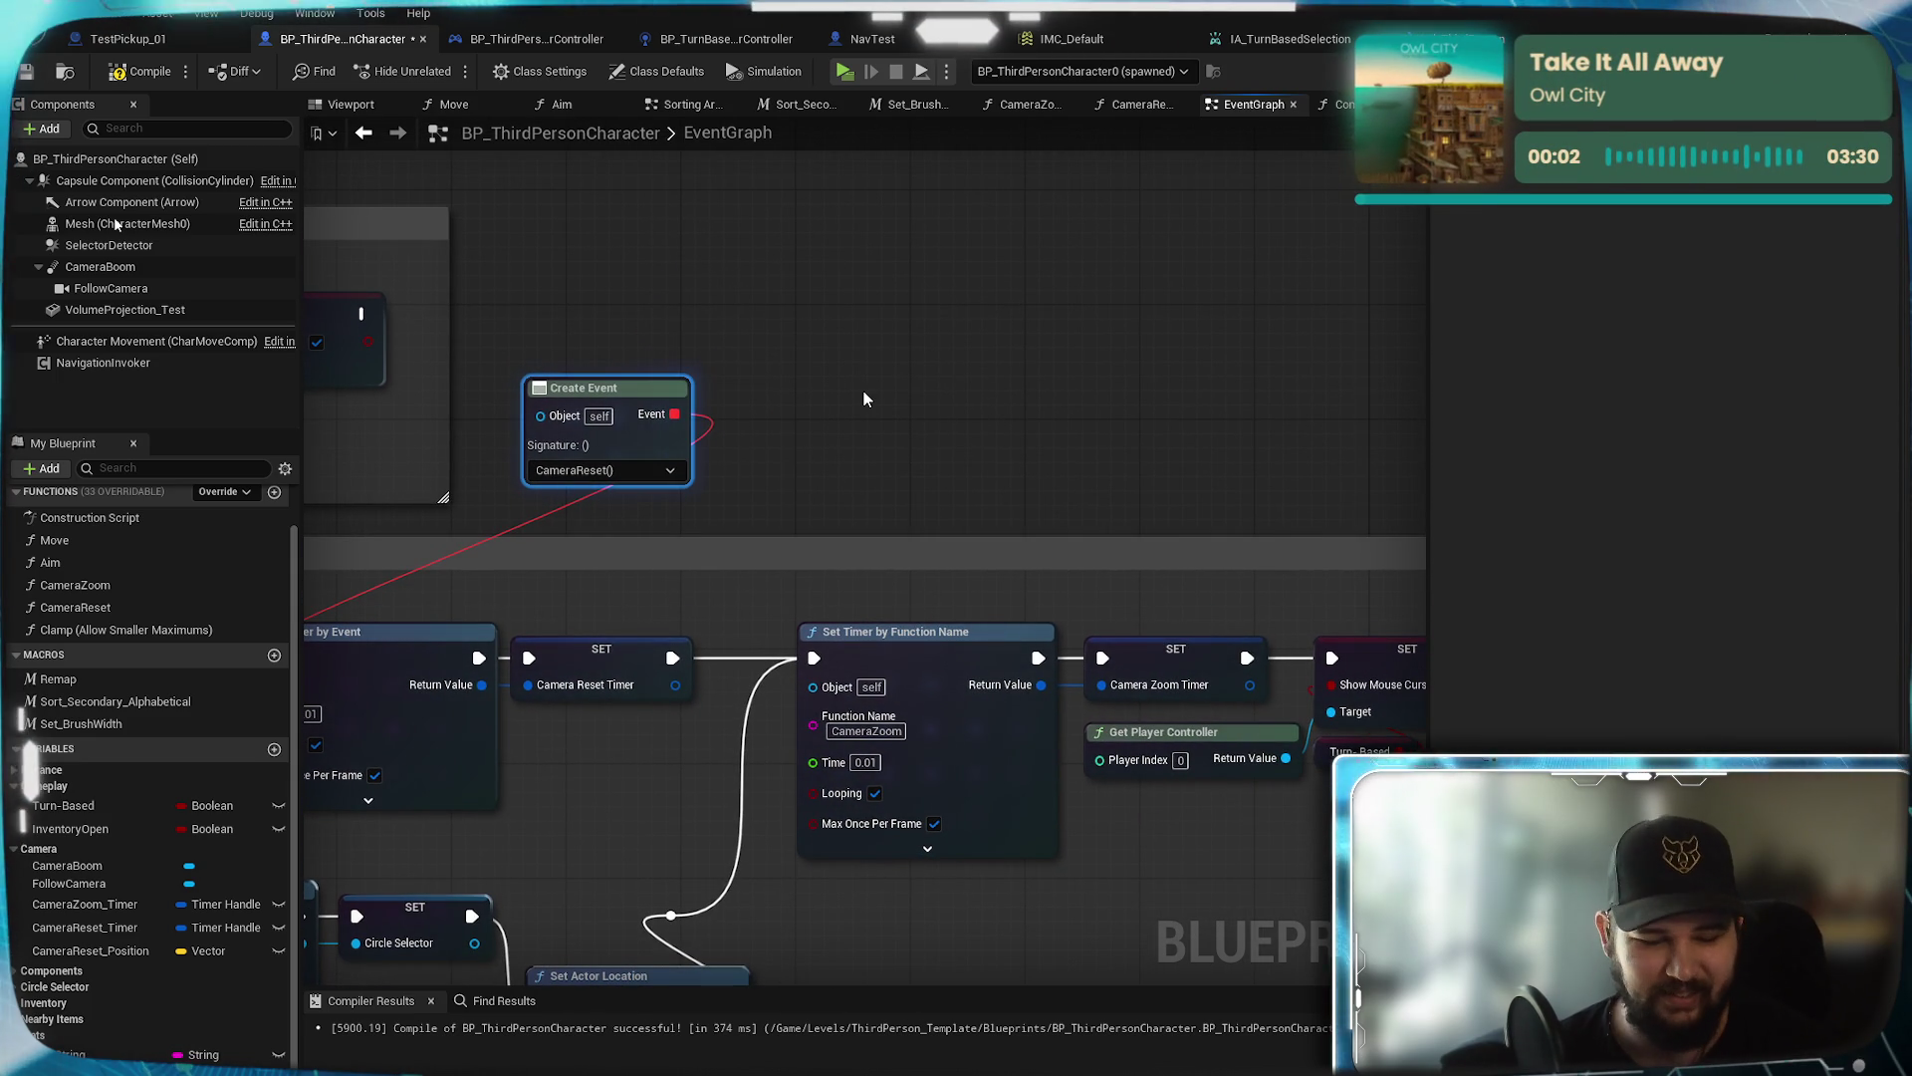
pyautogui.hotkey('ctrl', 'v')
pyautogui.moveTo(613, 659); pyautogui.dragTo(582, 560)
pyautogui.click(834, 392)
pyautogui.moveTo(1166, 245)
pyautogui.mouseDown()
pyautogui.moveTo(960, 419)
pyautogui.moveTo(1009, 330)
pyautogui.mouseUp()
pyautogui.hotkey('ctrl', 'v')
pyautogui.moveTo(812, 413); pyautogui.dragTo(1048, 396)
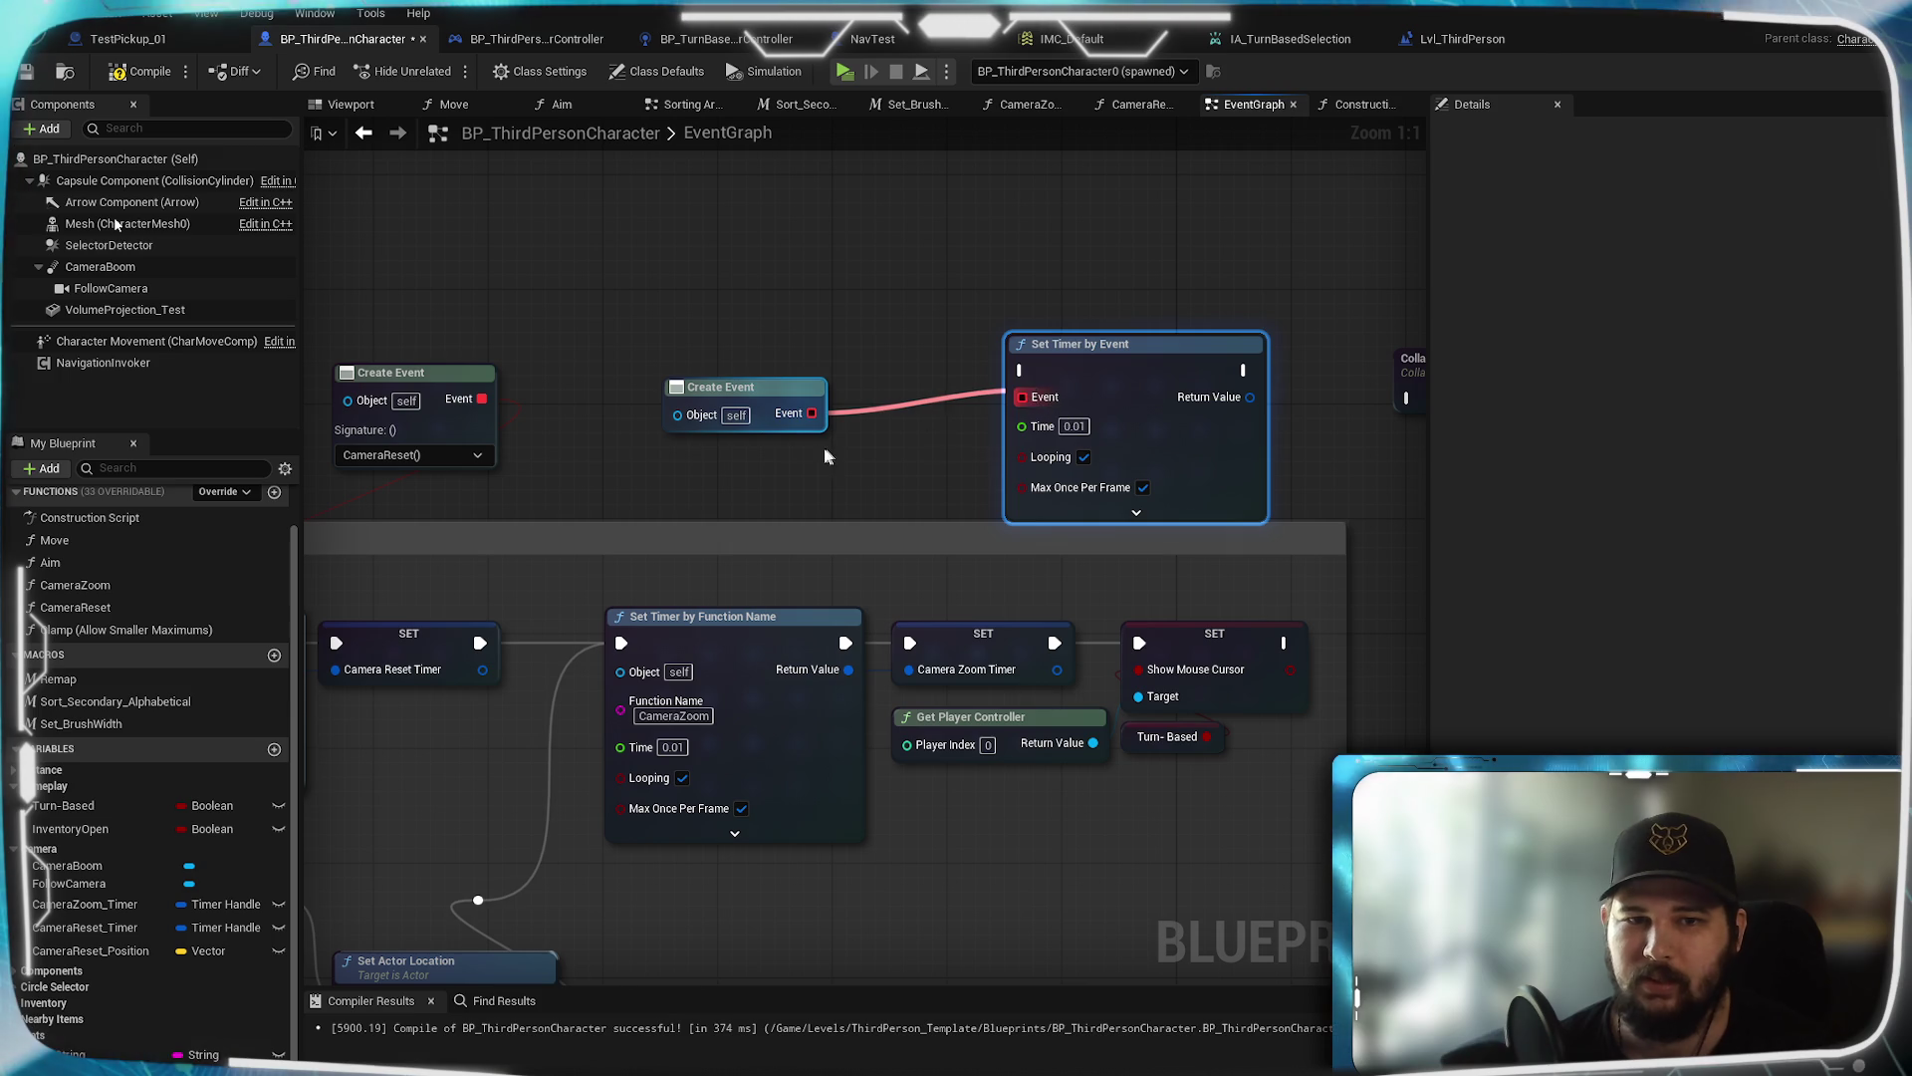
pyautogui.click(742, 469)
pyautogui.click(705, 585)
pyautogui.moveTo(705, 585); pyautogui.dragTo(853, 509)
# Replace the old CameraZoom timer, rewire execution and Return Value to Camera Zoom Timer, and compile
pyautogui.click(882, 756)
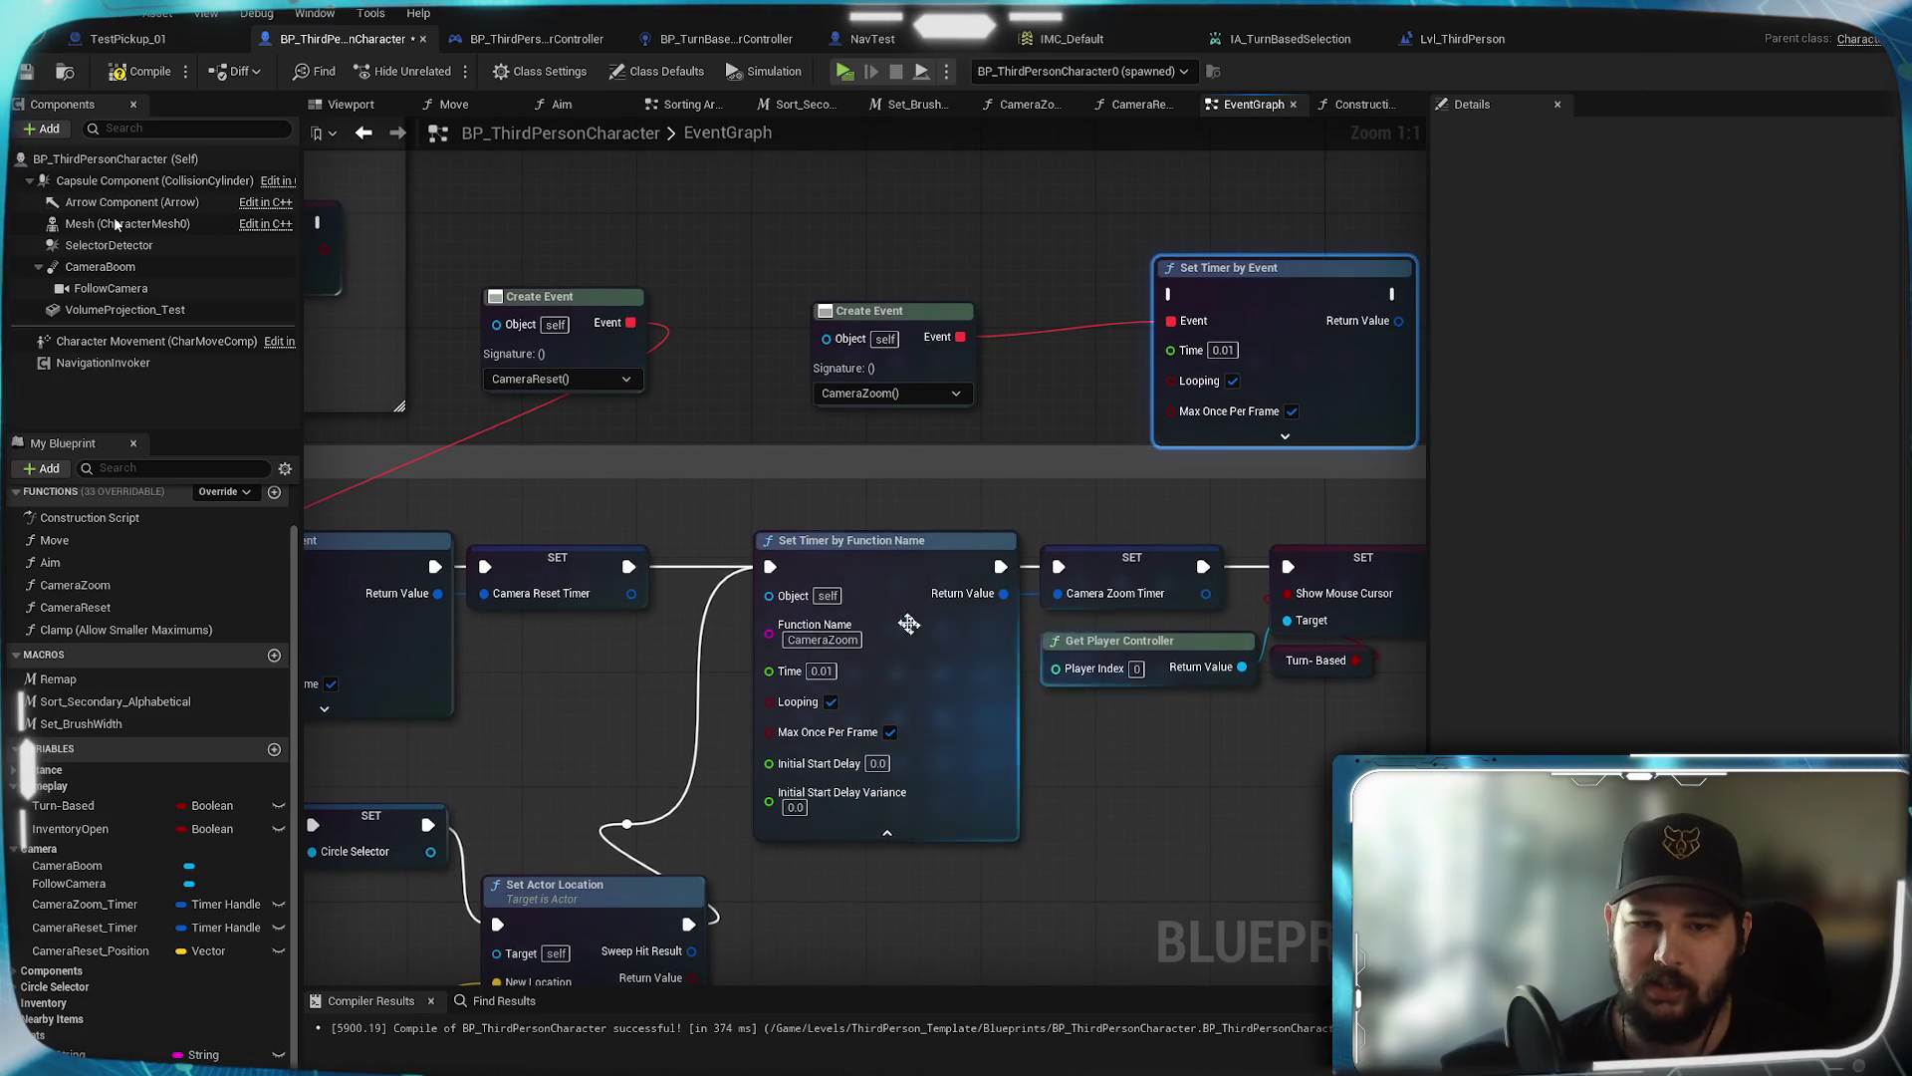
pyautogui.click(893, 576)
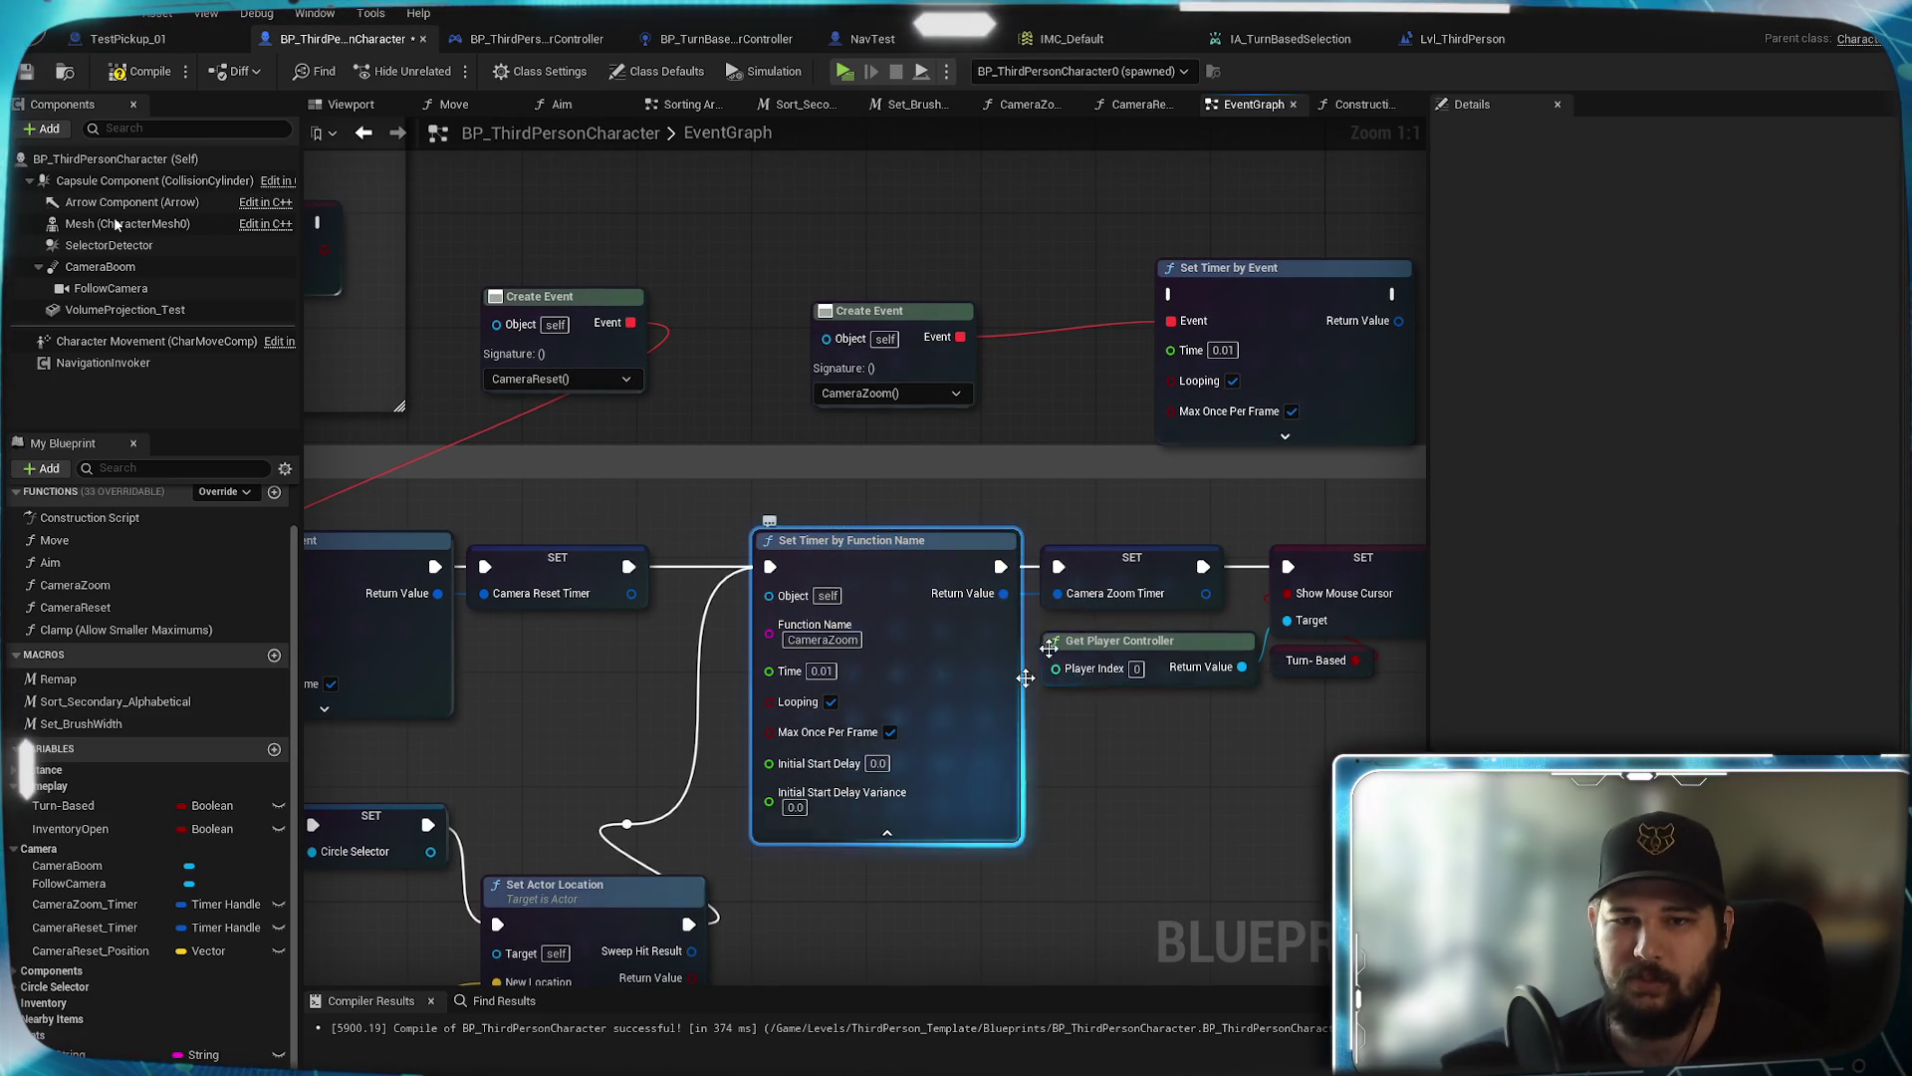
pyautogui.press('Delete')
pyautogui.moveTo(1207, 333)
pyautogui.mouseDown()
pyautogui.moveTo(919, 548)
pyautogui.moveTo(774, 608)
pyautogui.moveTo(789, 619)
pyautogui.mouseUp()
pyautogui.moveTo(980, 581)
pyautogui.mouseDown()
pyautogui.moveTo(1059, 567)
pyautogui.moveTo(1058, 594)
pyautogui.mouseUp()
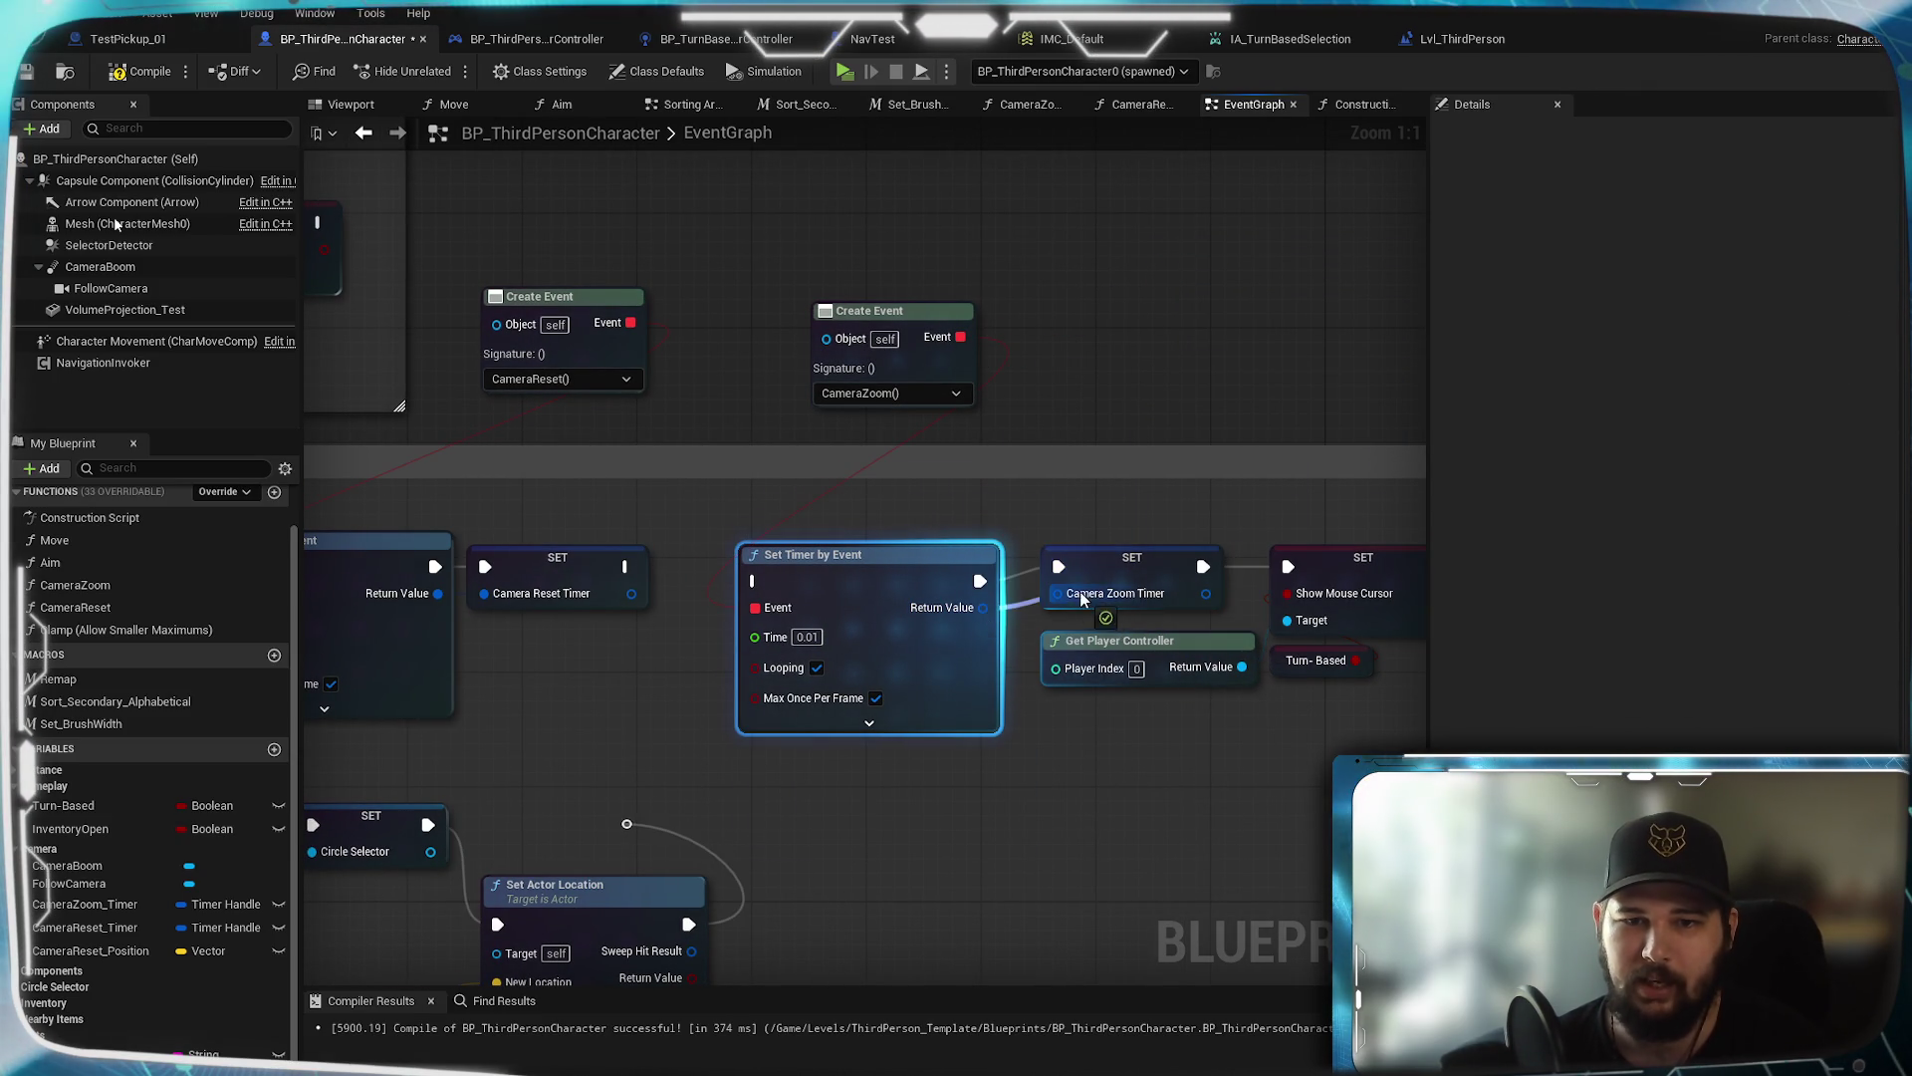
pyautogui.moveTo(624, 566); pyautogui.dragTo(754, 587)
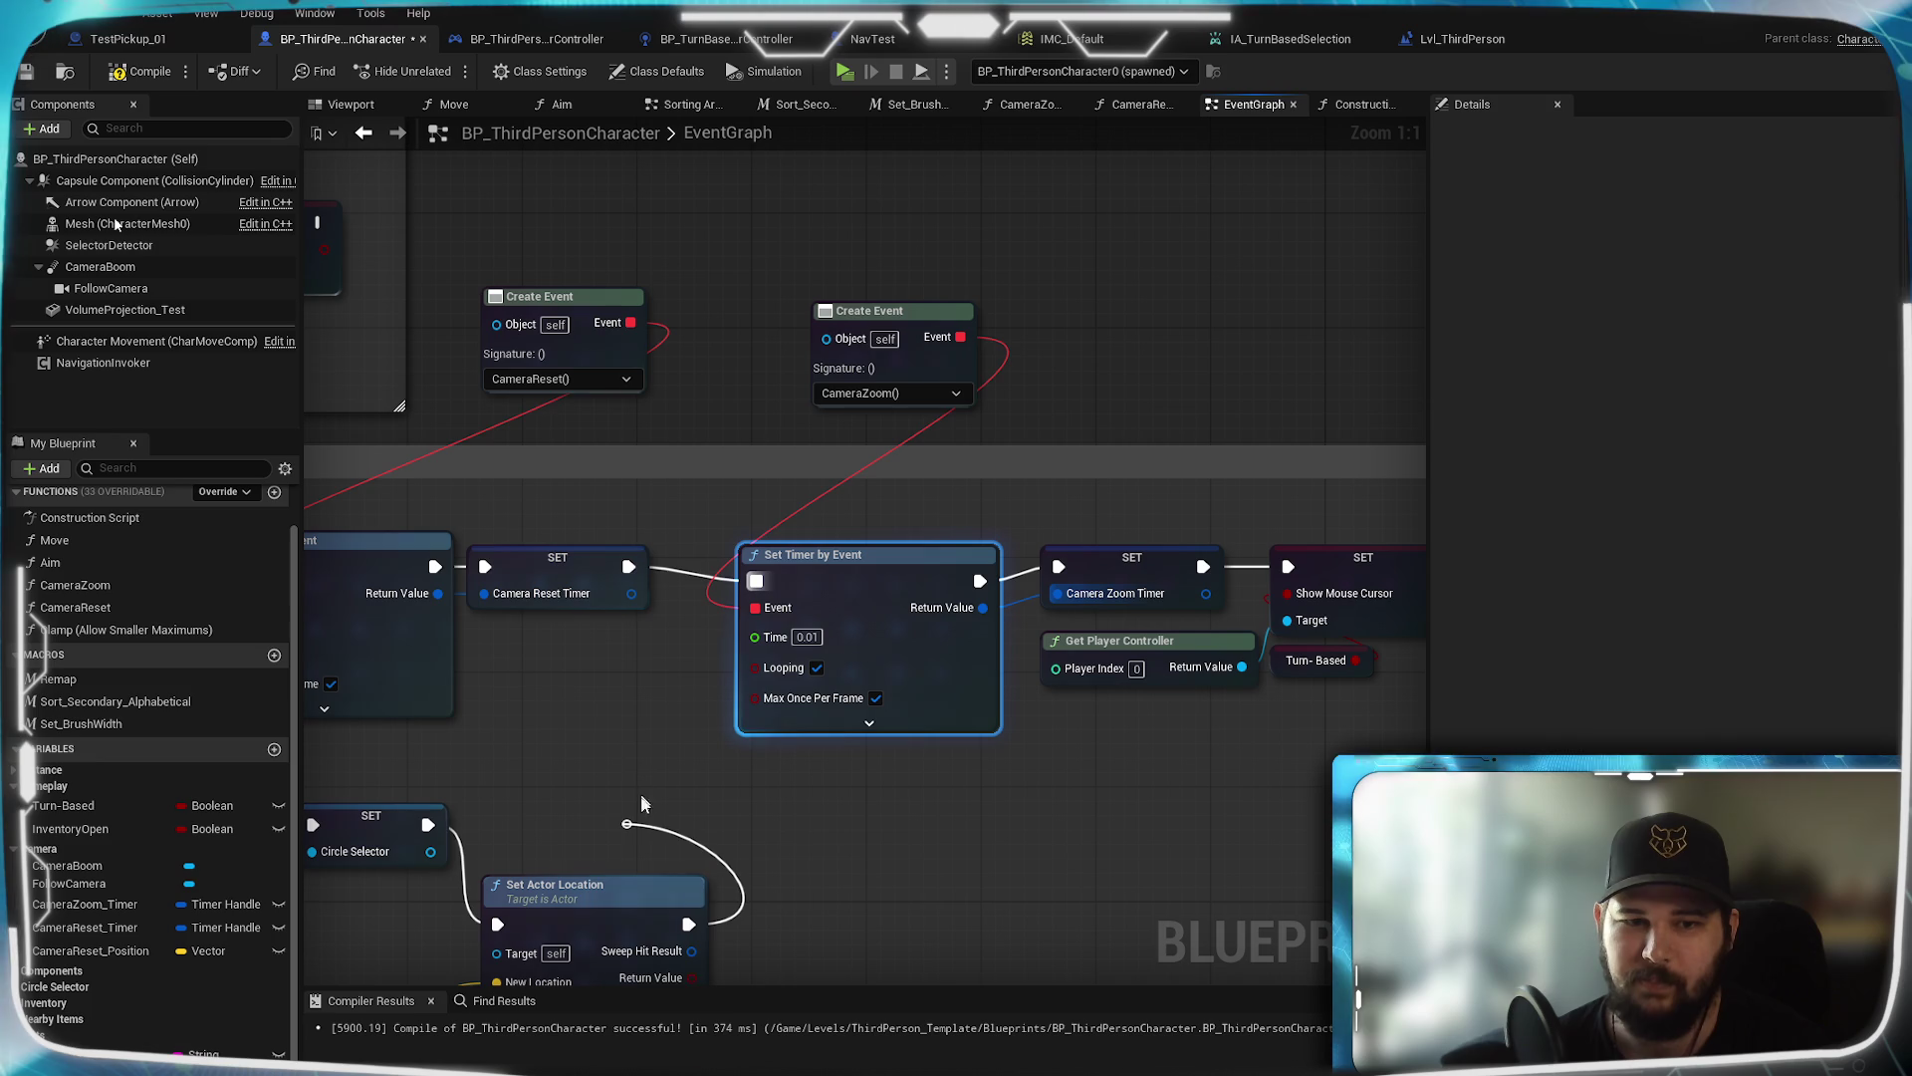
pyautogui.moveTo(626, 824)
pyautogui.mouseDown()
pyautogui.moveTo(689, 636)
pyautogui.moveTo(757, 581)
pyautogui.mouseUp()
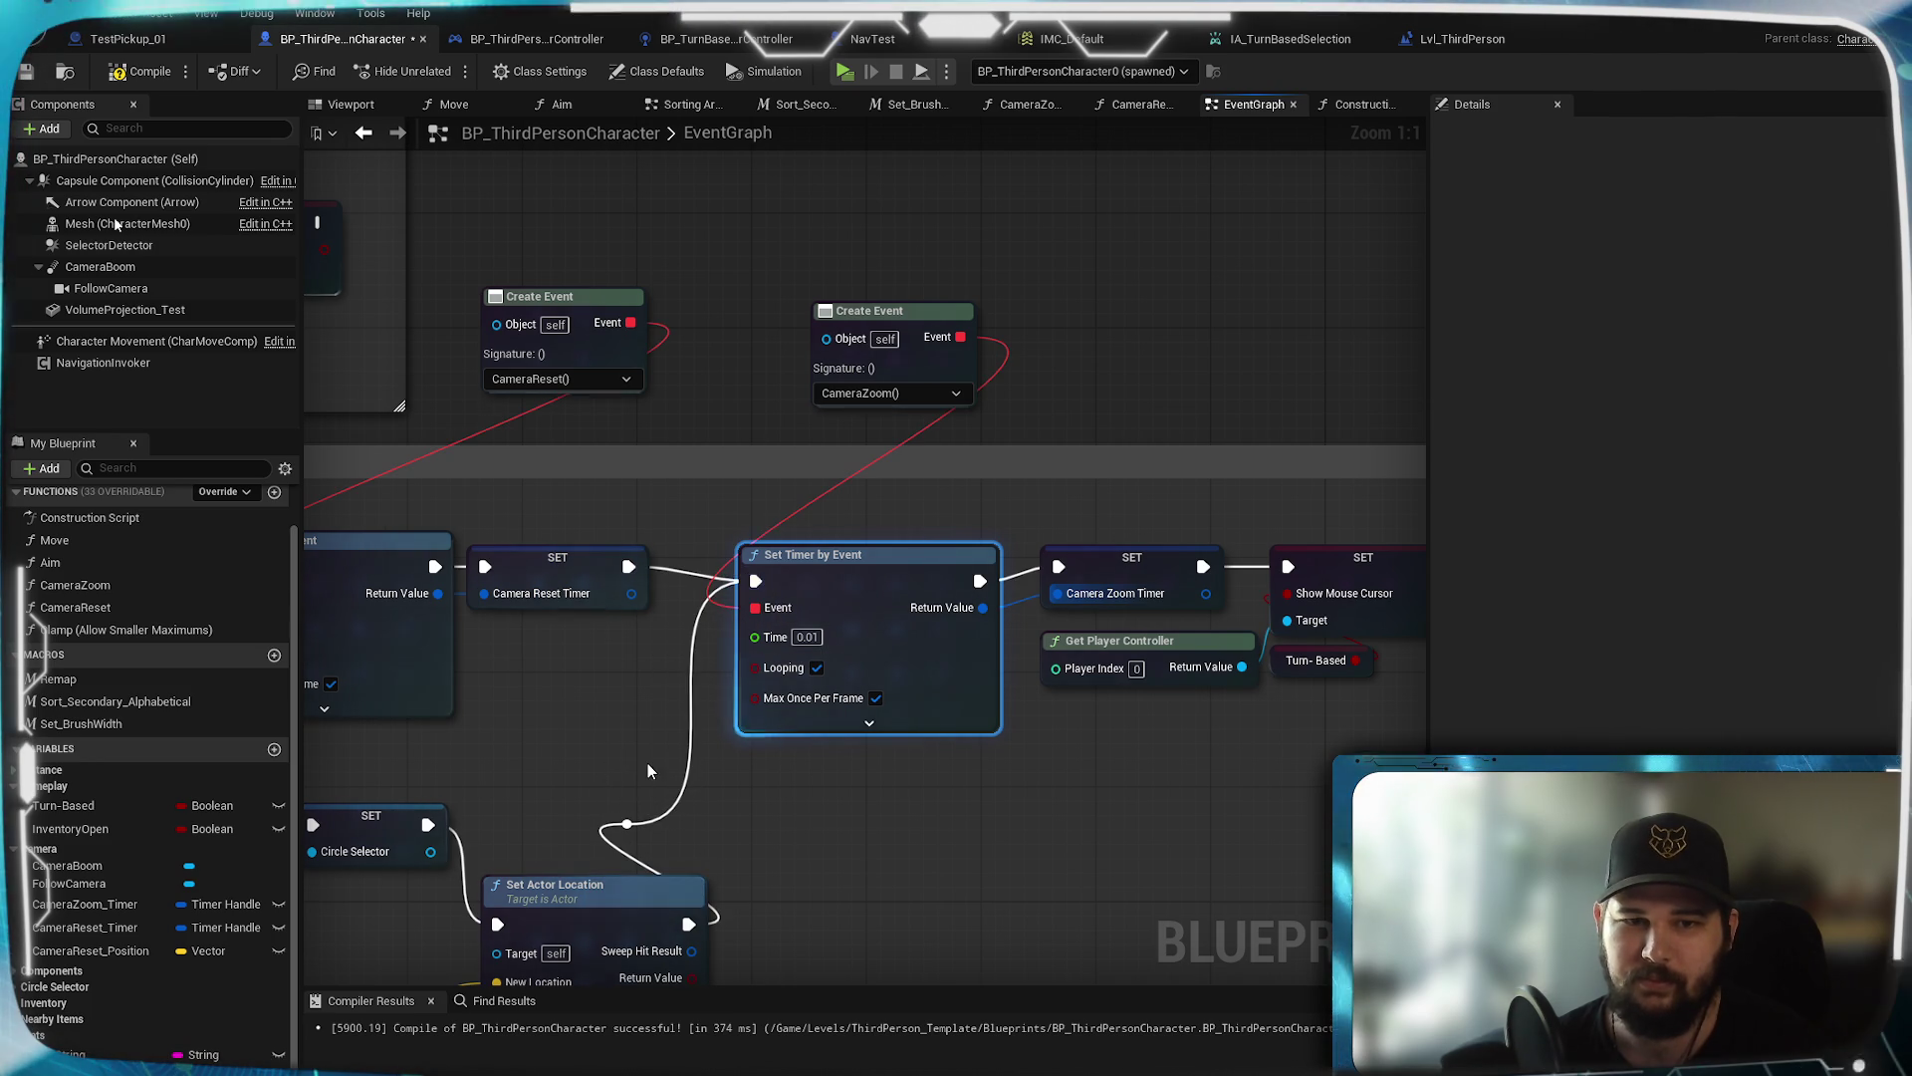
pyautogui.click(27, 72)
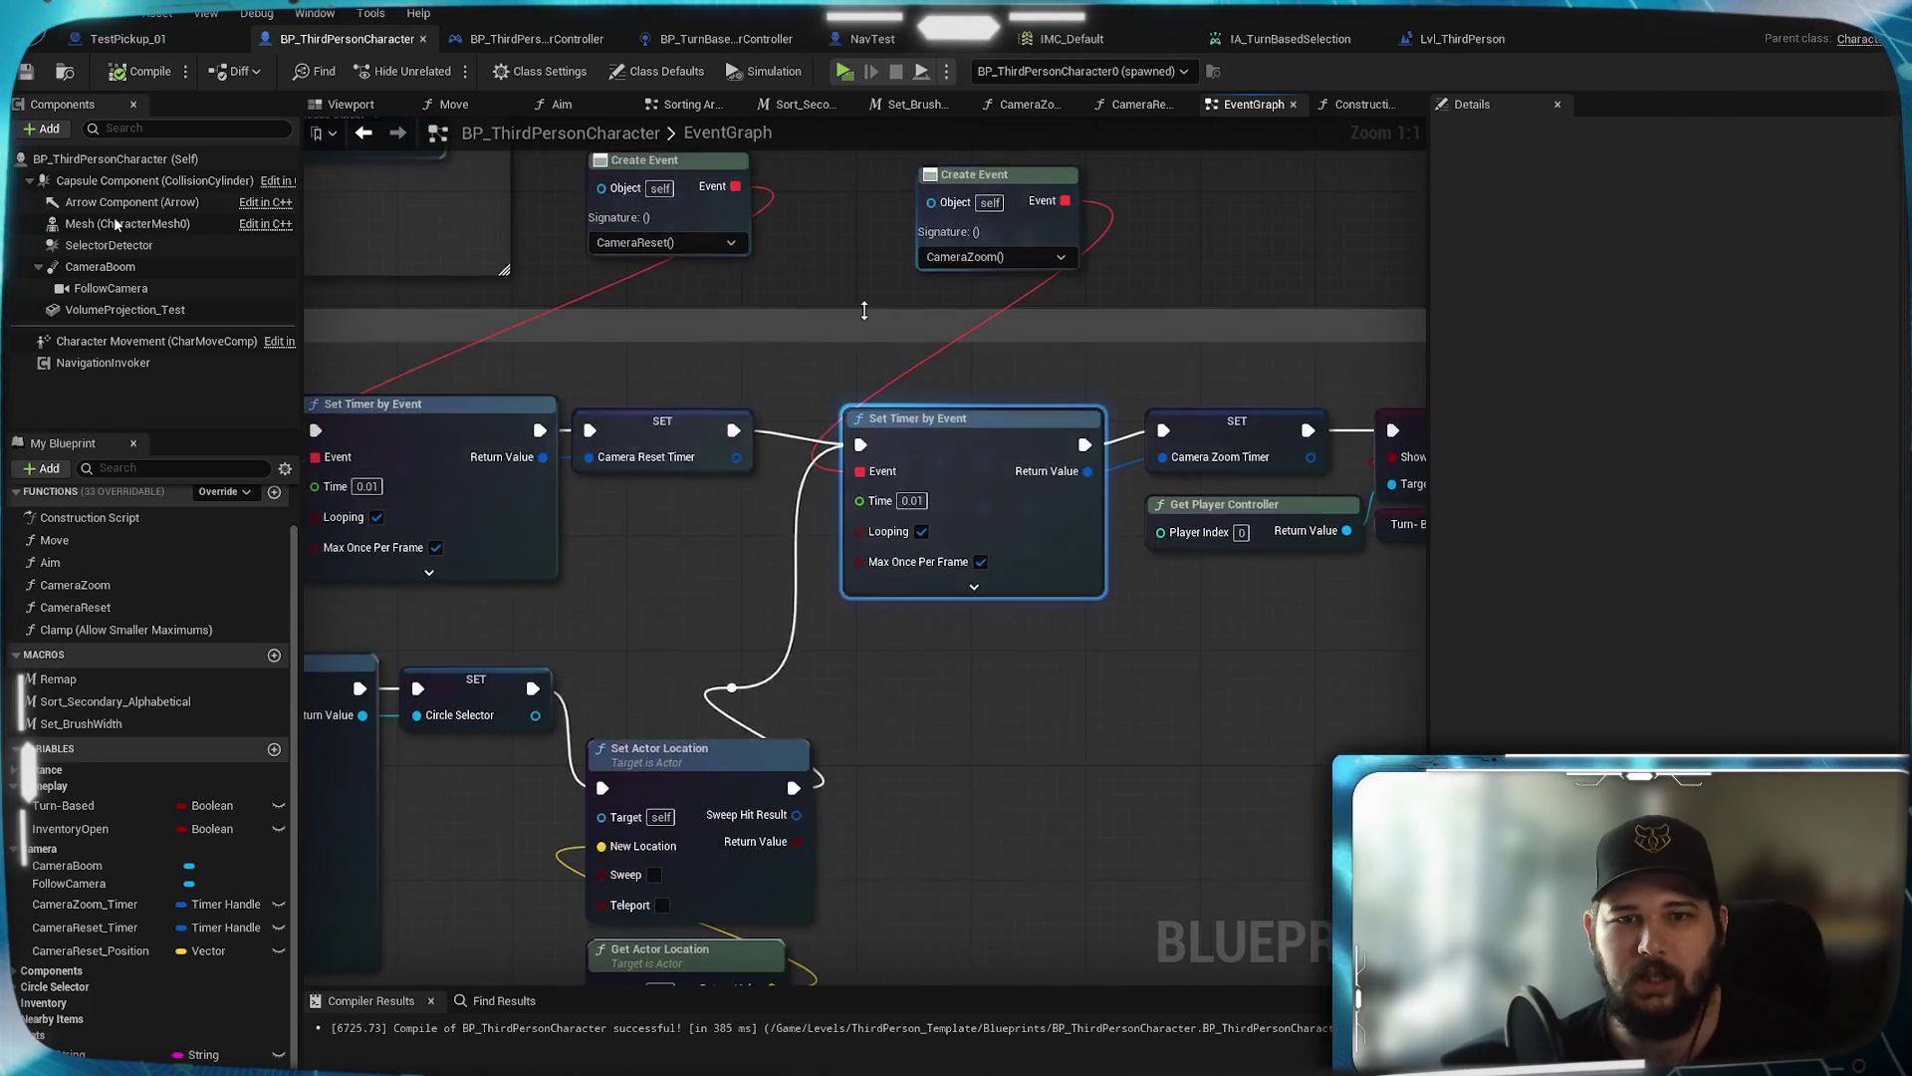
# Nudge the CameraZoom timer up and pan across both Set Timer by Event chains to review them
pyautogui.scroll(-2, 867, 468)
pyautogui.scroll(2, 921, 475)
pyautogui.moveTo(924, 473); pyautogui.dragTo(925, 459)
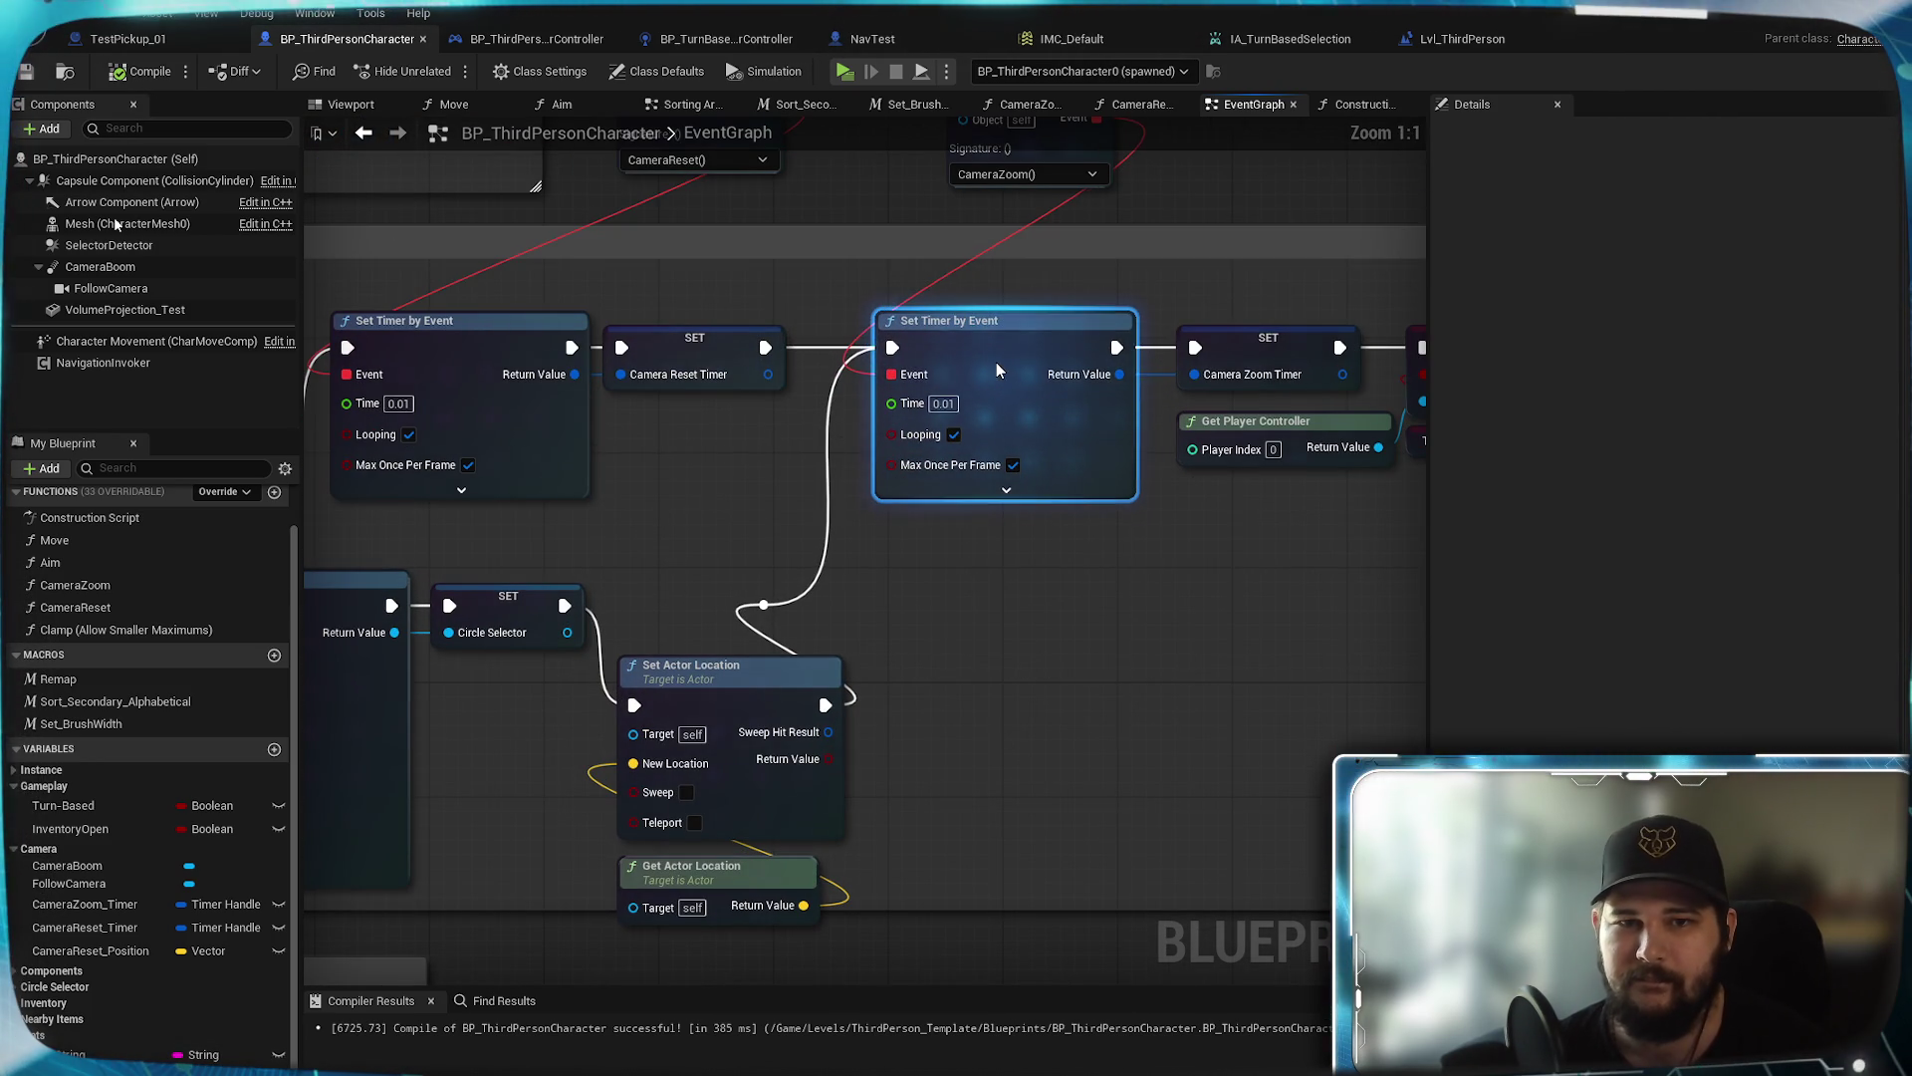
pyautogui.moveTo(872, 217)
pyautogui.mouseDown()
pyautogui.moveTo(767, 445)
pyautogui.moveTo(1195, 479)
pyautogui.mouseUp()
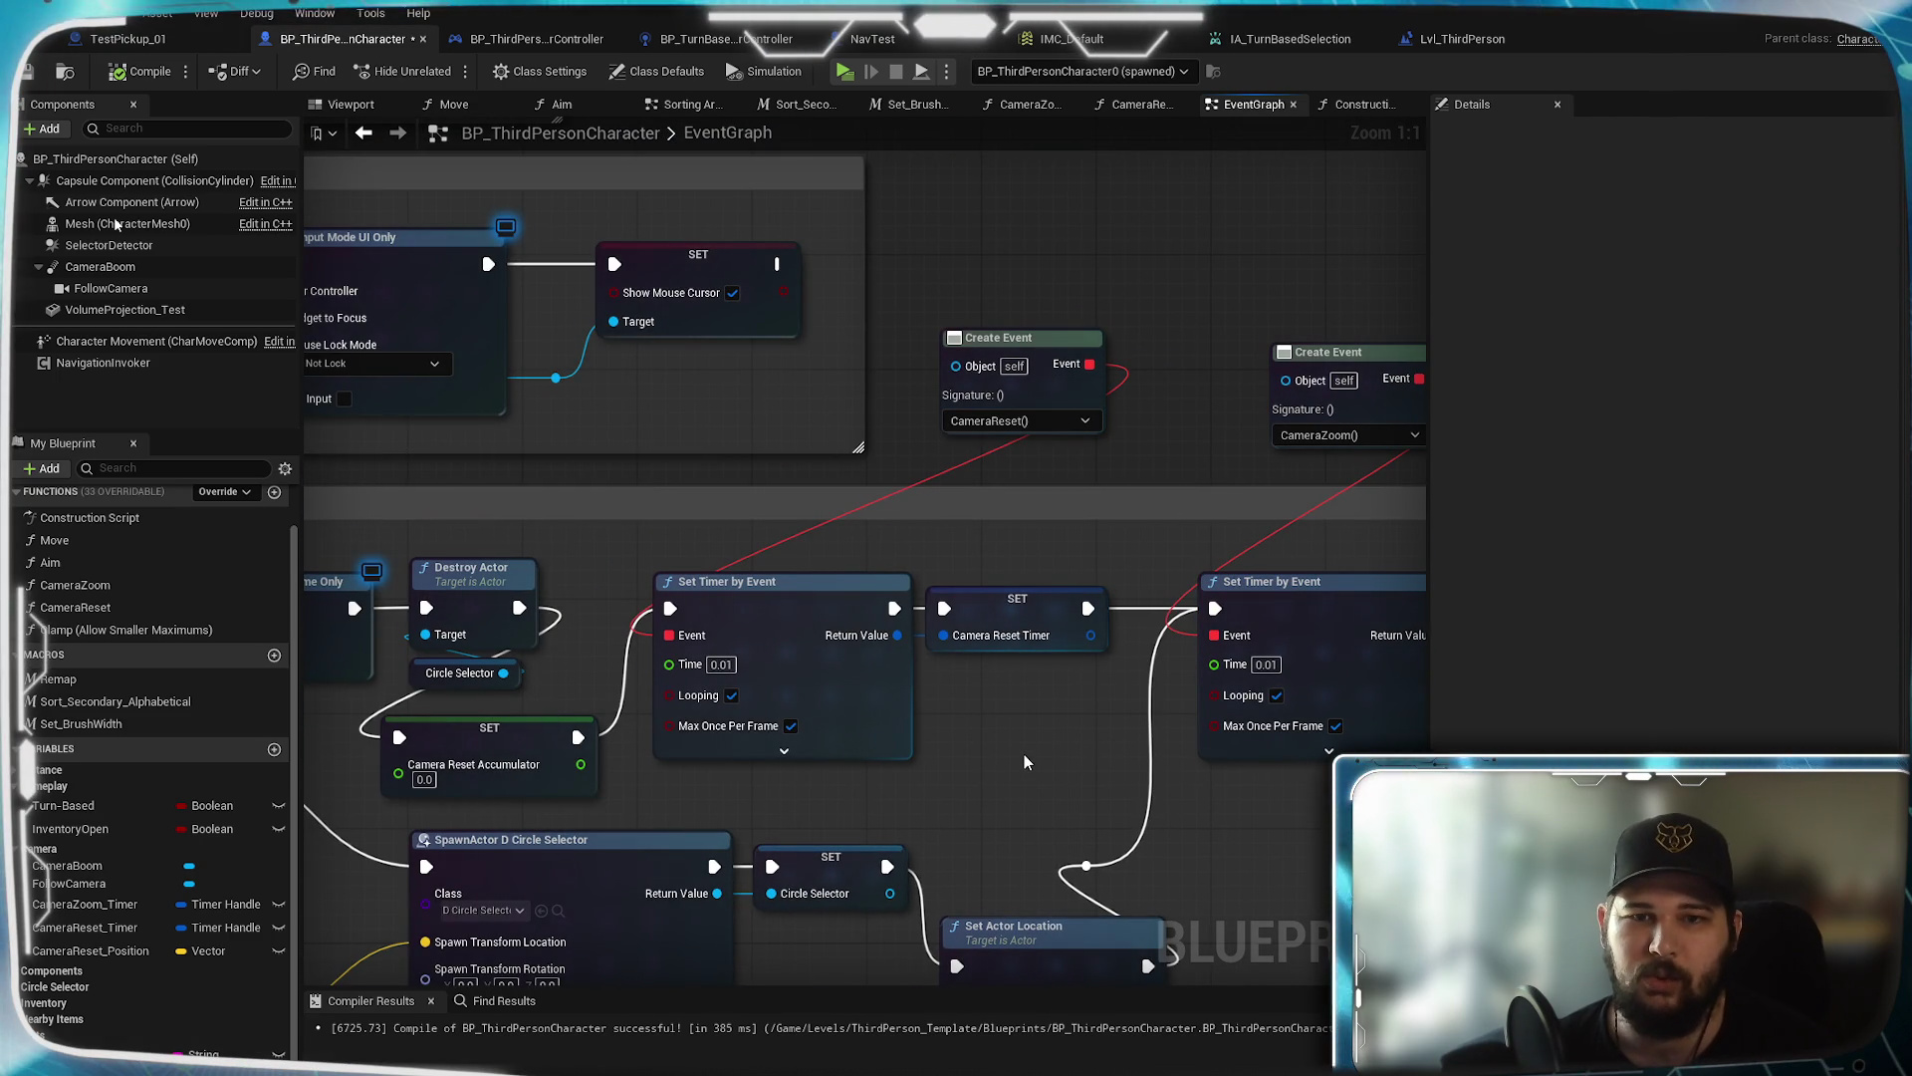
pyautogui.moveTo(1153, 398); pyautogui.dragTo(941, 393)
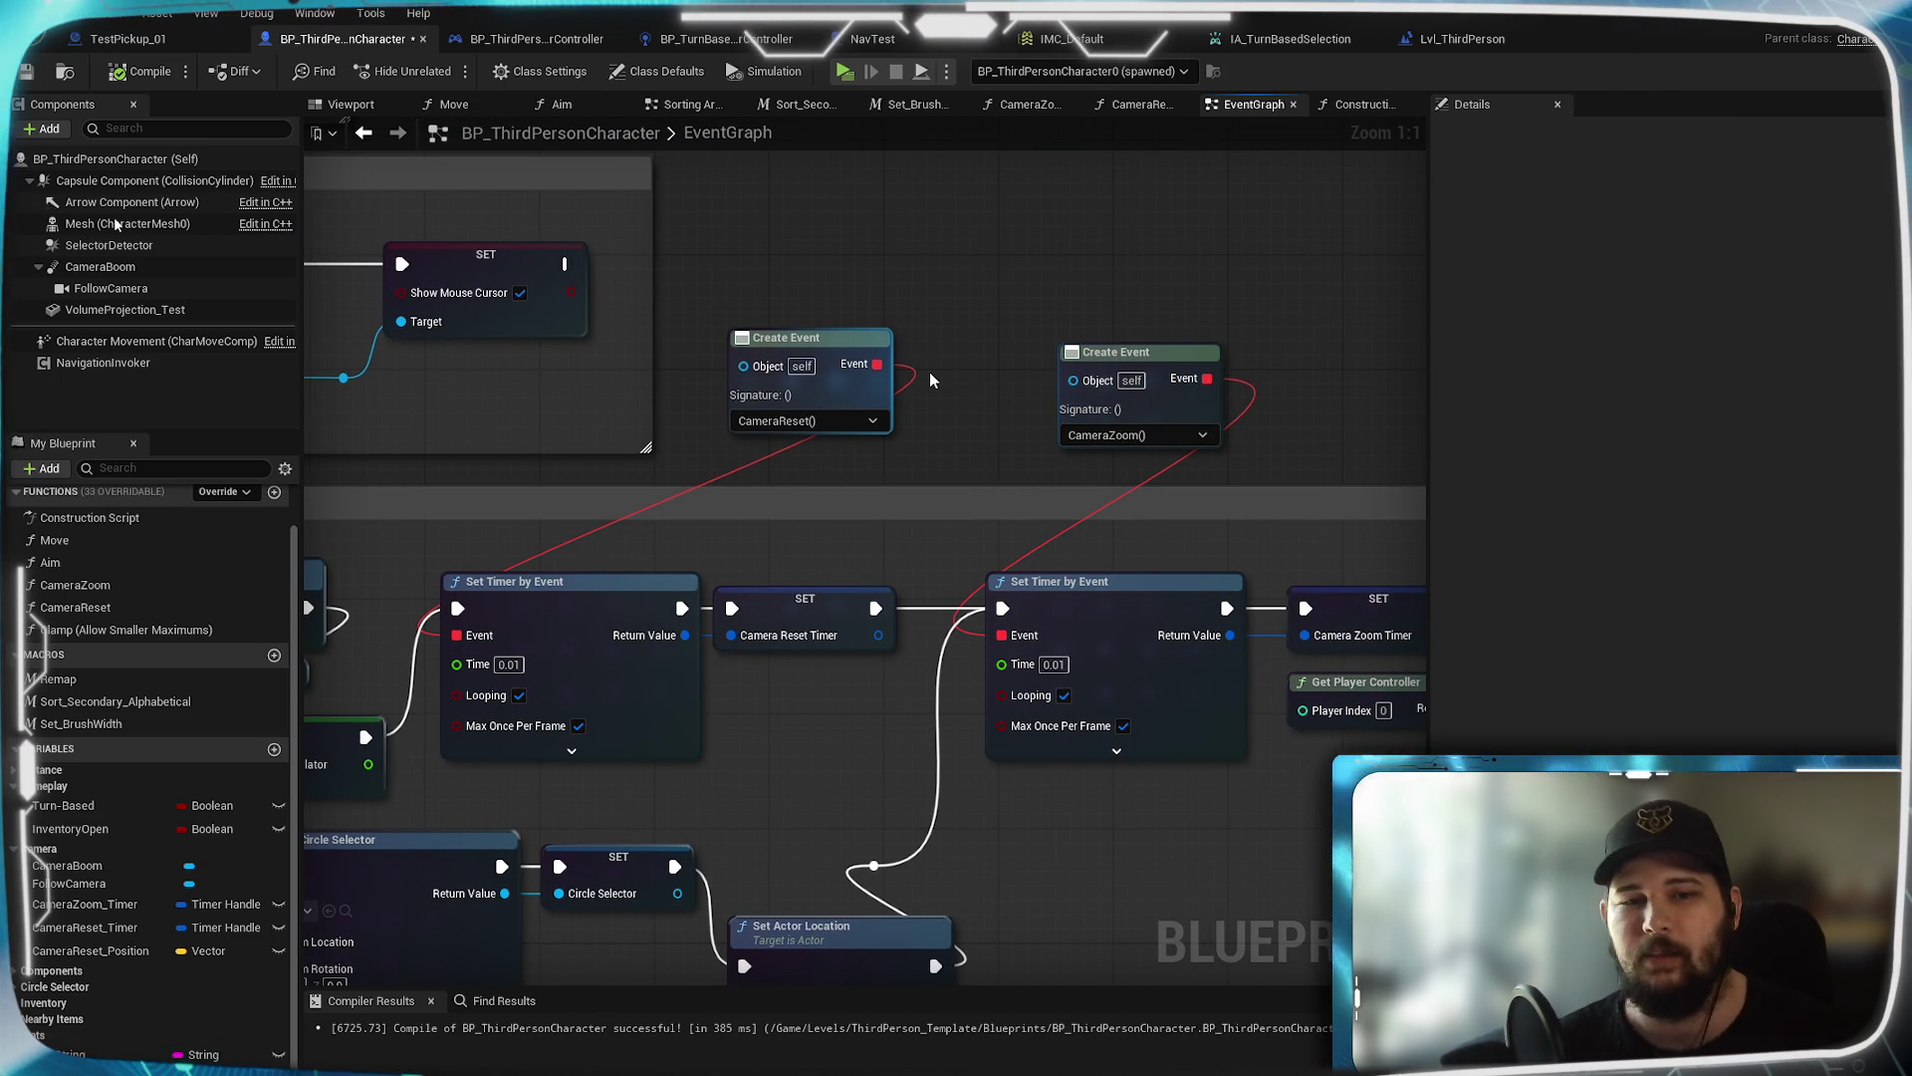
pyautogui.moveTo(831, 733)
pyautogui.mouseDown()
pyautogui.moveTo(1119, 662)
pyautogui.moveTo(1048, 510)
pyautogui.moveTo(1056, 548)
pyautogui.moveTo(994, 522)
pyautogui.mouseUp()
pyautogui.scroll(-1, 994, 522)
pyautogui.moveTo(846, 594); pyautogui.dragTo(384, 601)
pyautogui.scroll(1, 989, 603)
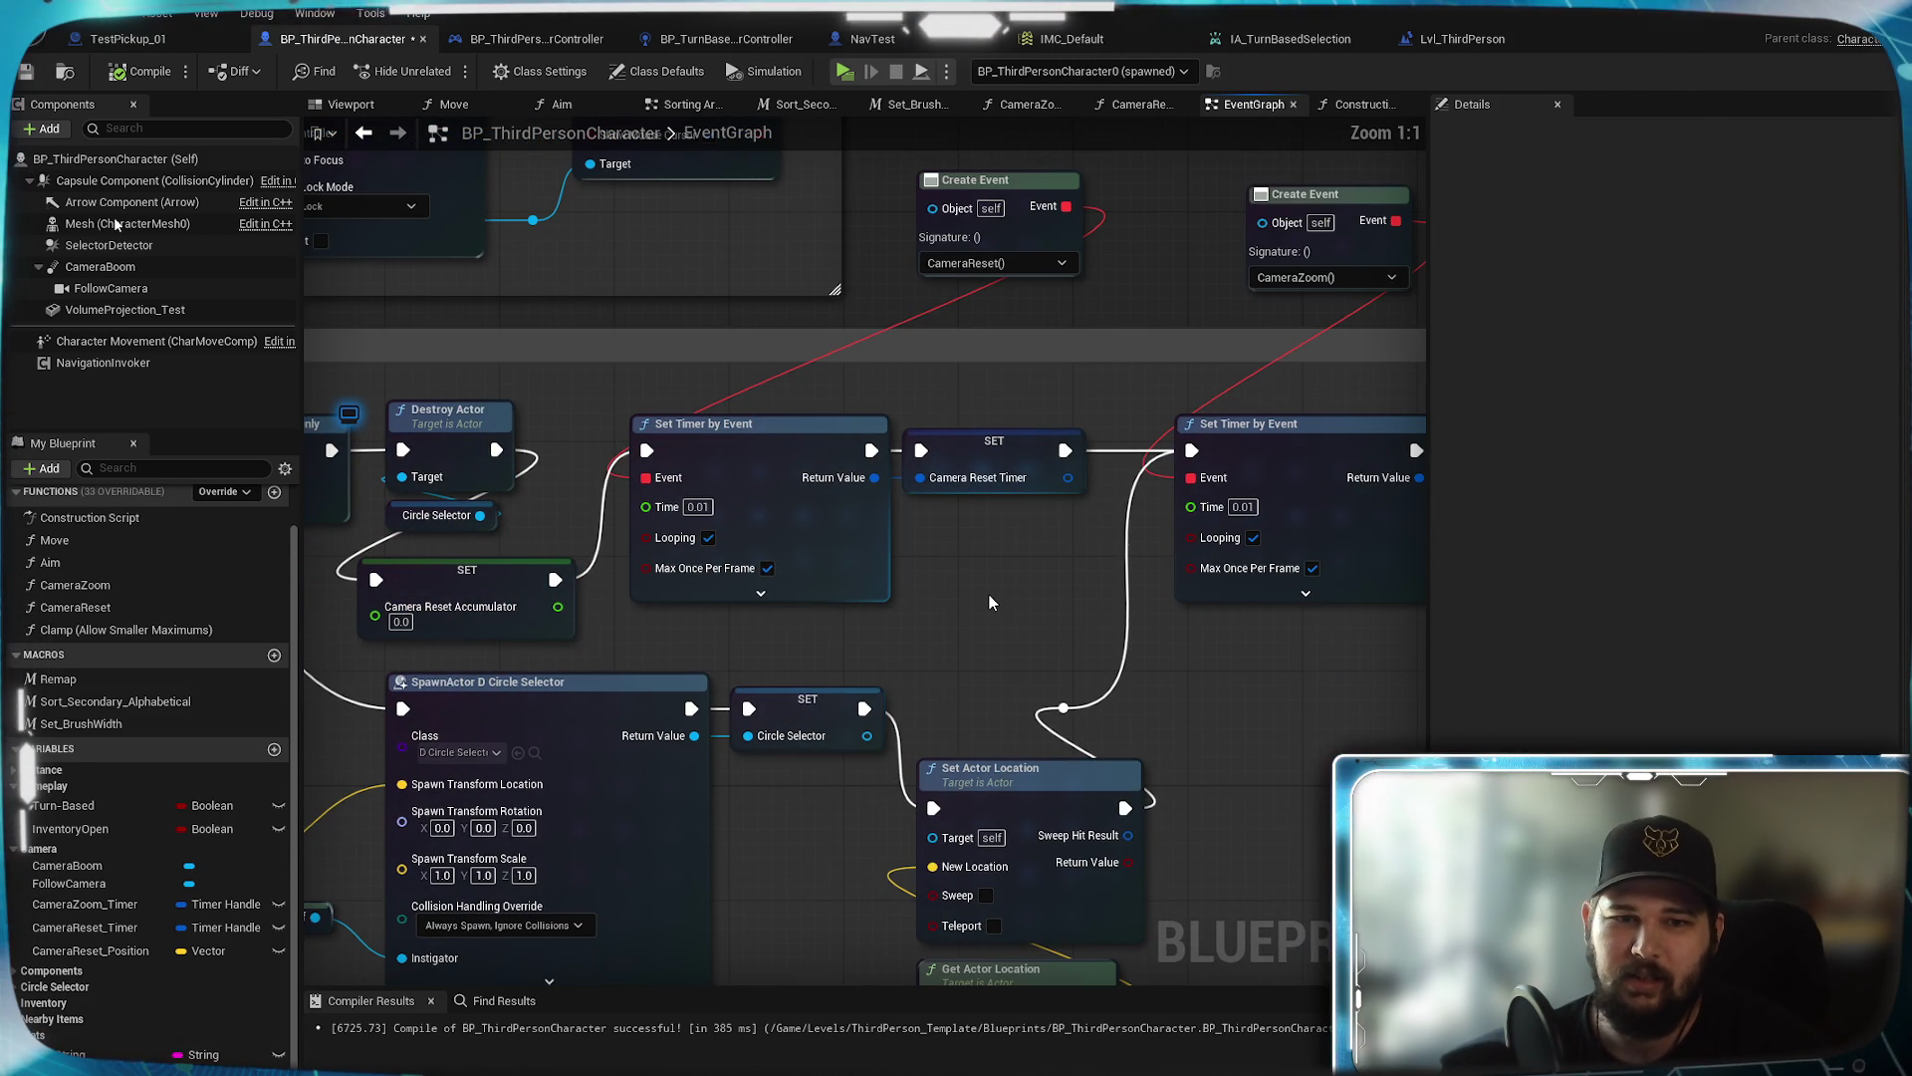
pyautogui.moveTo(989, 603); pyautogui.dragTo(770, 736)
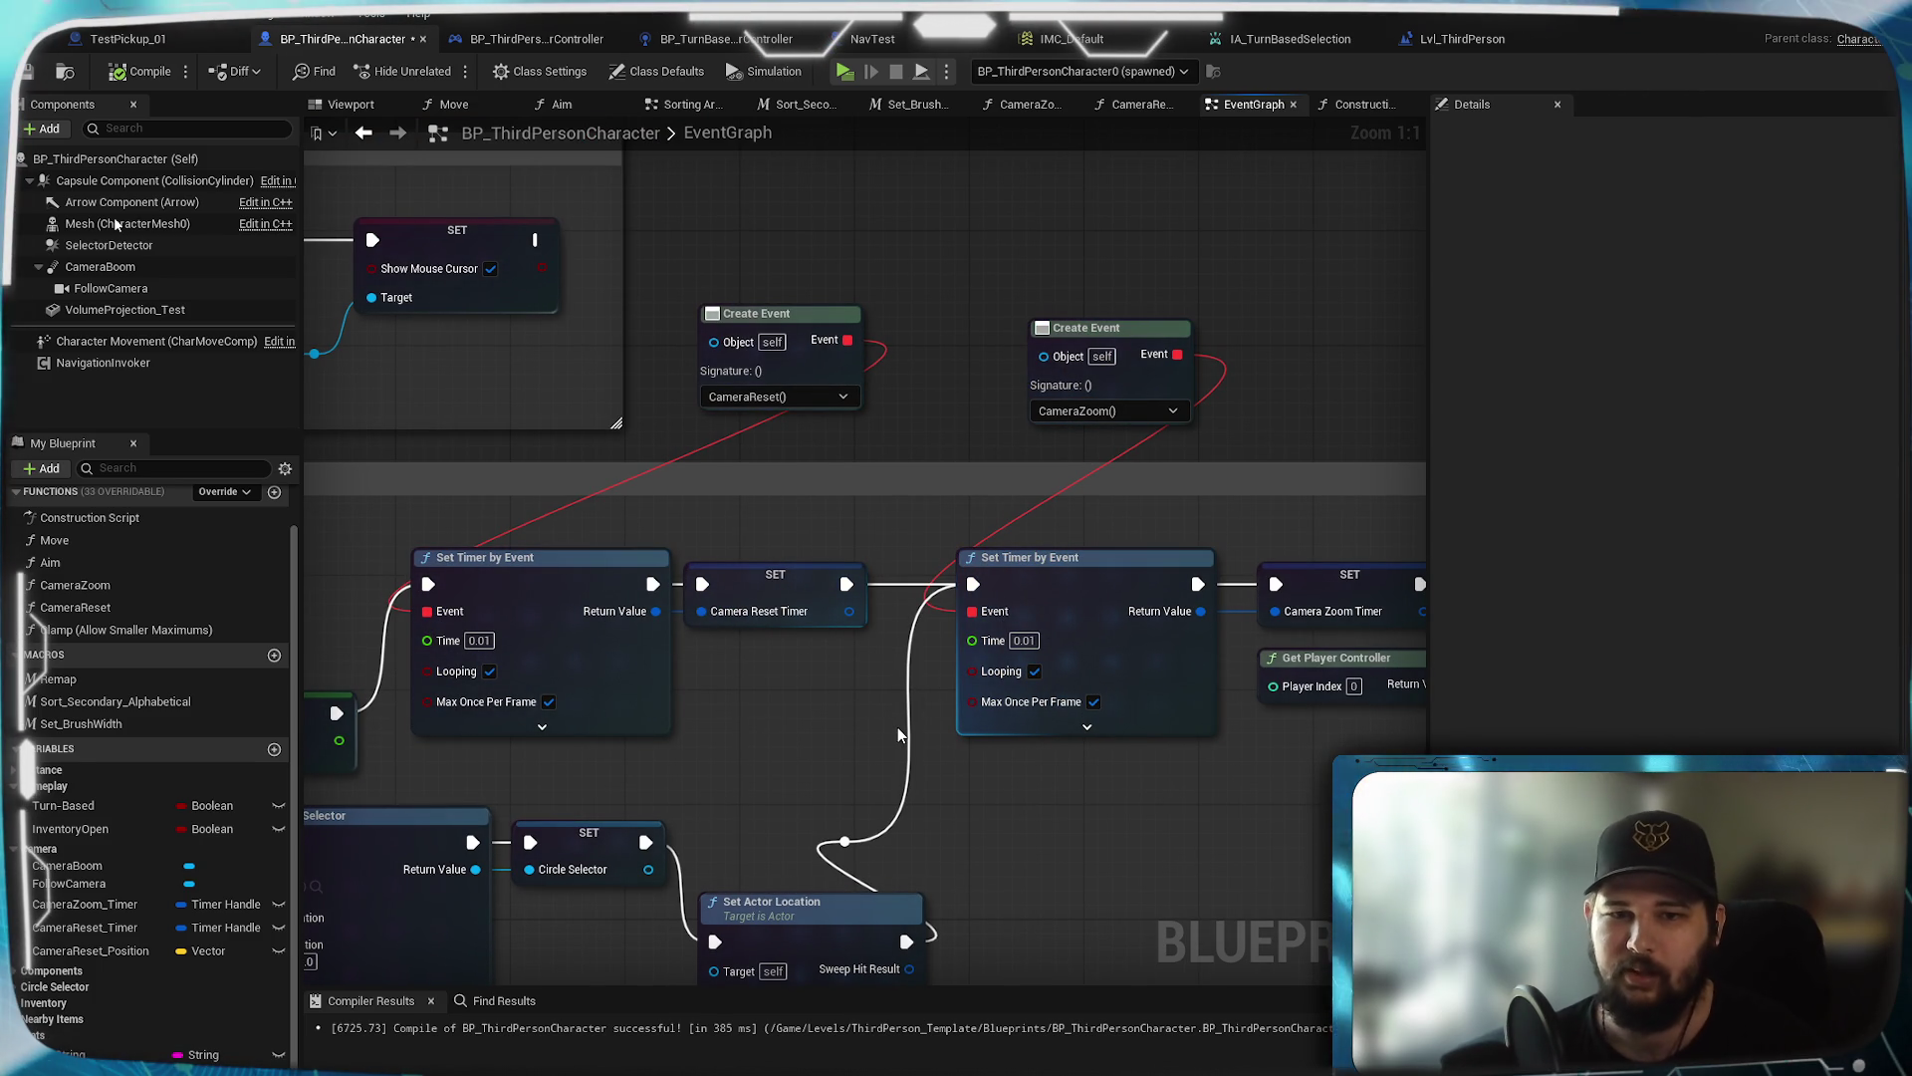
pyautogui.moveTo(898, 727); pyautogui.dragTo(1122, 680)
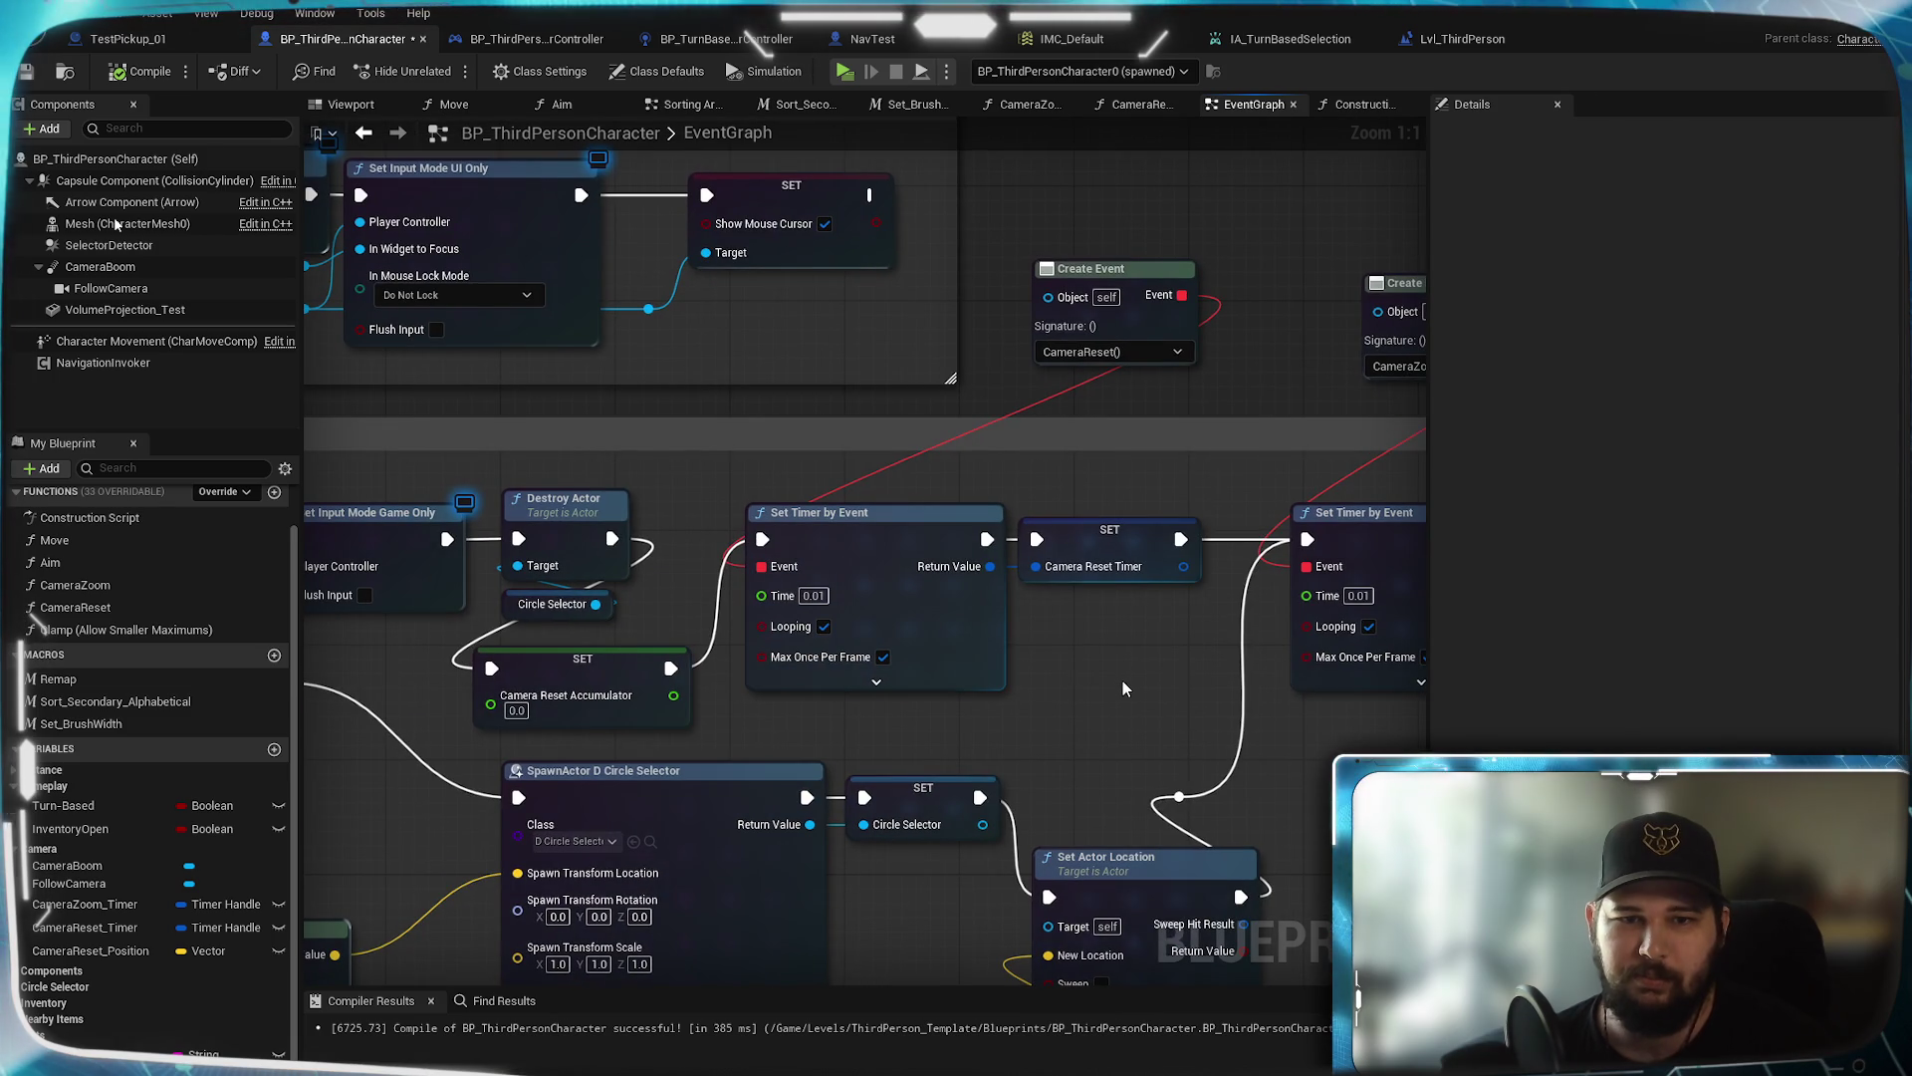
pyautogui.moveTo(920, 709)
pyautogui.mouseDown()
pyautogui.moveTo(1174, 640)
pyautogui.moveTo(861, 687)
pyautogui.mouseUp()
pyautogui.scroll(-5, 940, 683)
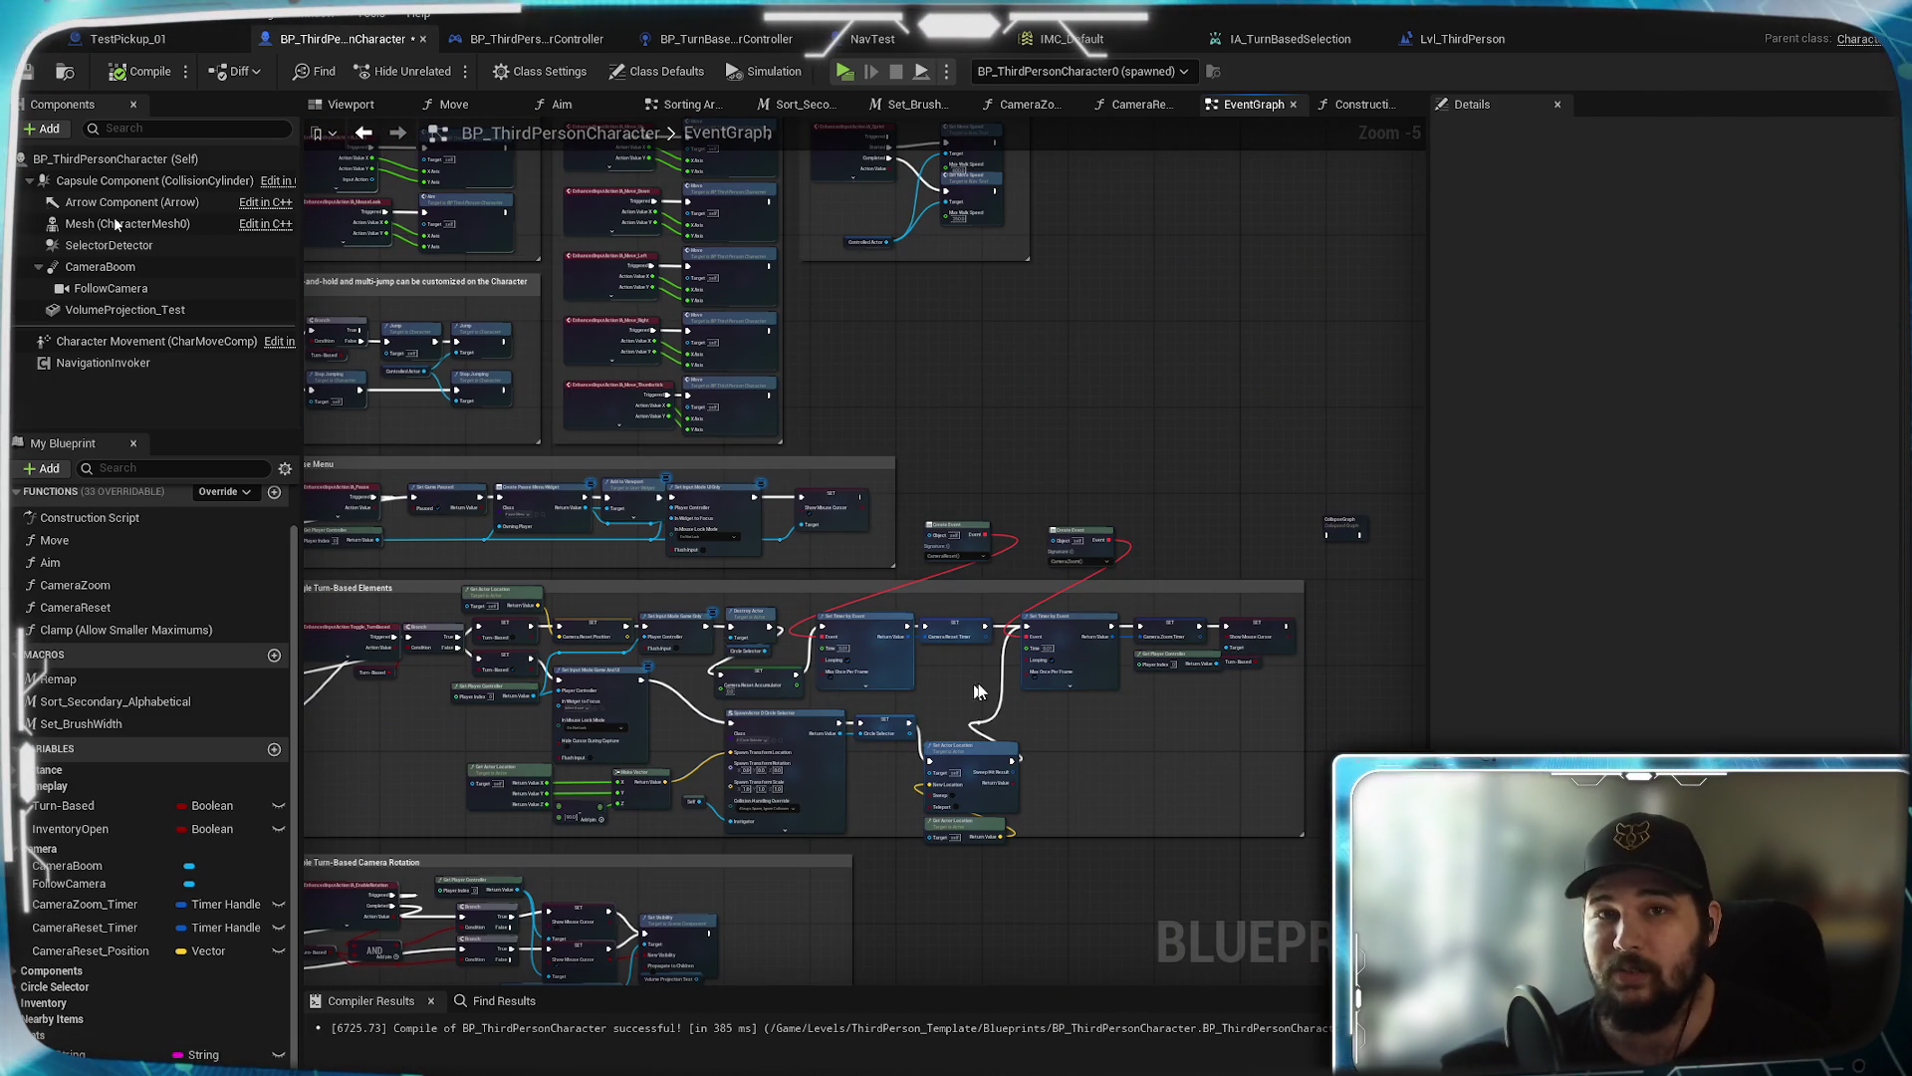
# Zoom in on the Create Event nodes and shift the CameraZoom one left to line up with CameraReset
pyautogui.scroll(-2, 940, 684)
pyautogui.moveTo(628, 723)
pyautogui.mouseDown()
pyautogui.moveTo(725, 504)
pyautogui.moveTo(1048, 546)
pyautogui.moveTo(1102, 376)
pyautogui.moveTo(1217, 564)
pyautogui.moveTo(1036, 290)
pyautogui.mouseUp()
pyautogui.scroll(1, 1072, 516)
pyautogui.scroll(2, 1024, 463)
pyautogui.moveTo(1163, 580); pyautogui.dragTo(896, 299)
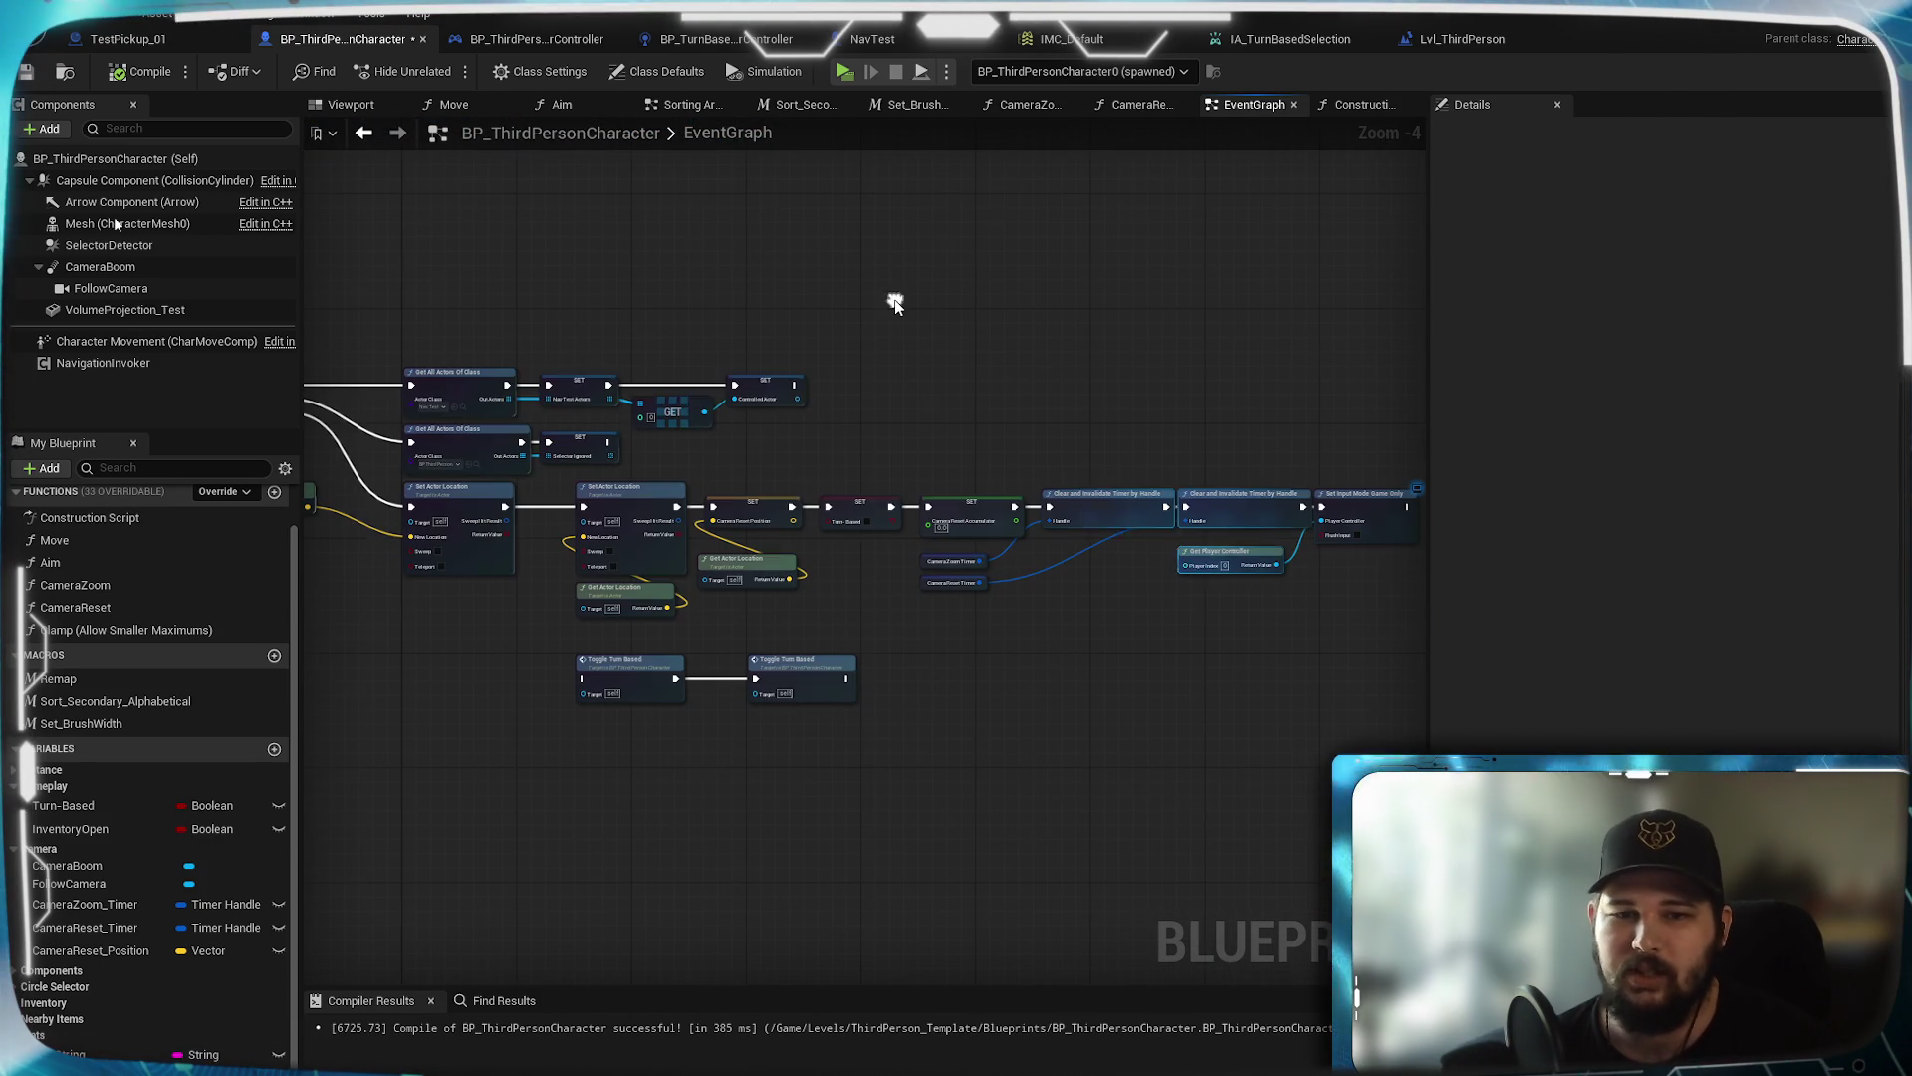
pyautogui.moveTo(1060, 559); pyautogui.dragTo(915, 596)
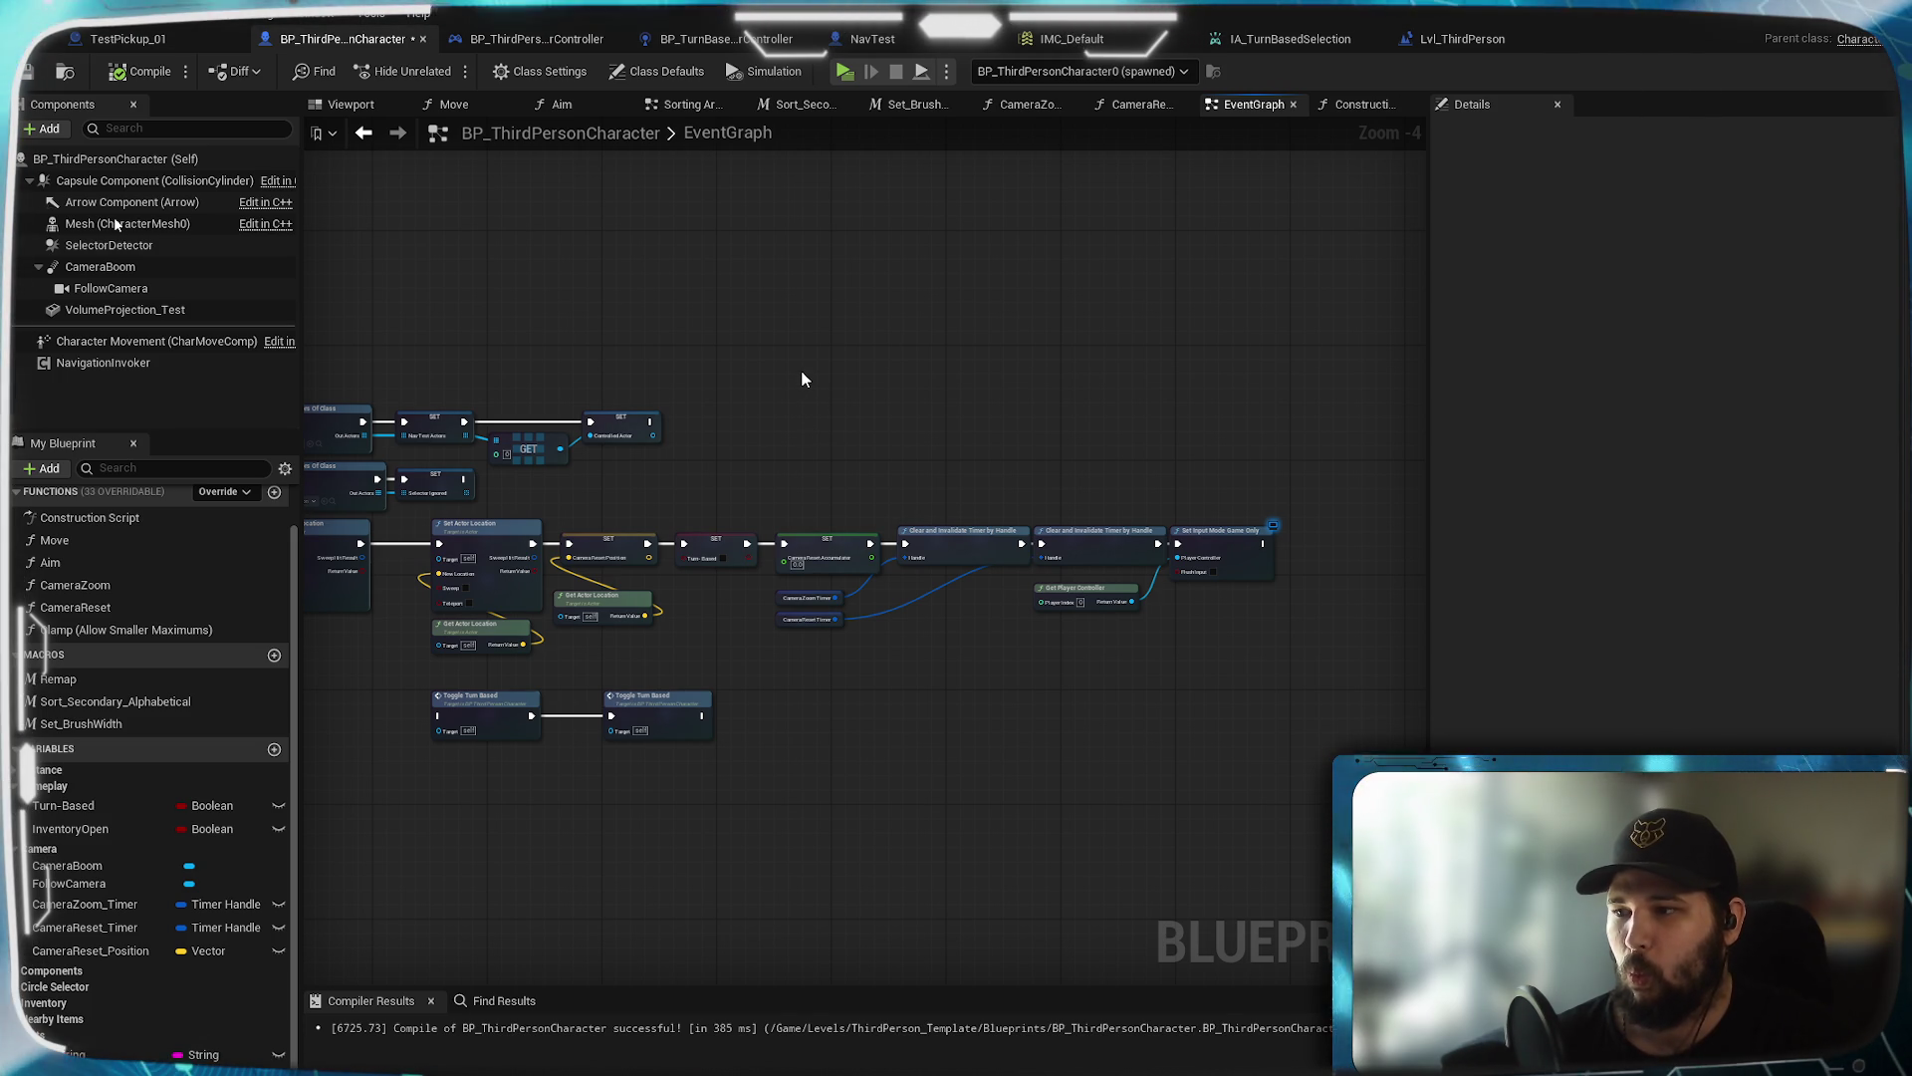
pyautogui.scroll(3, 797, 475)
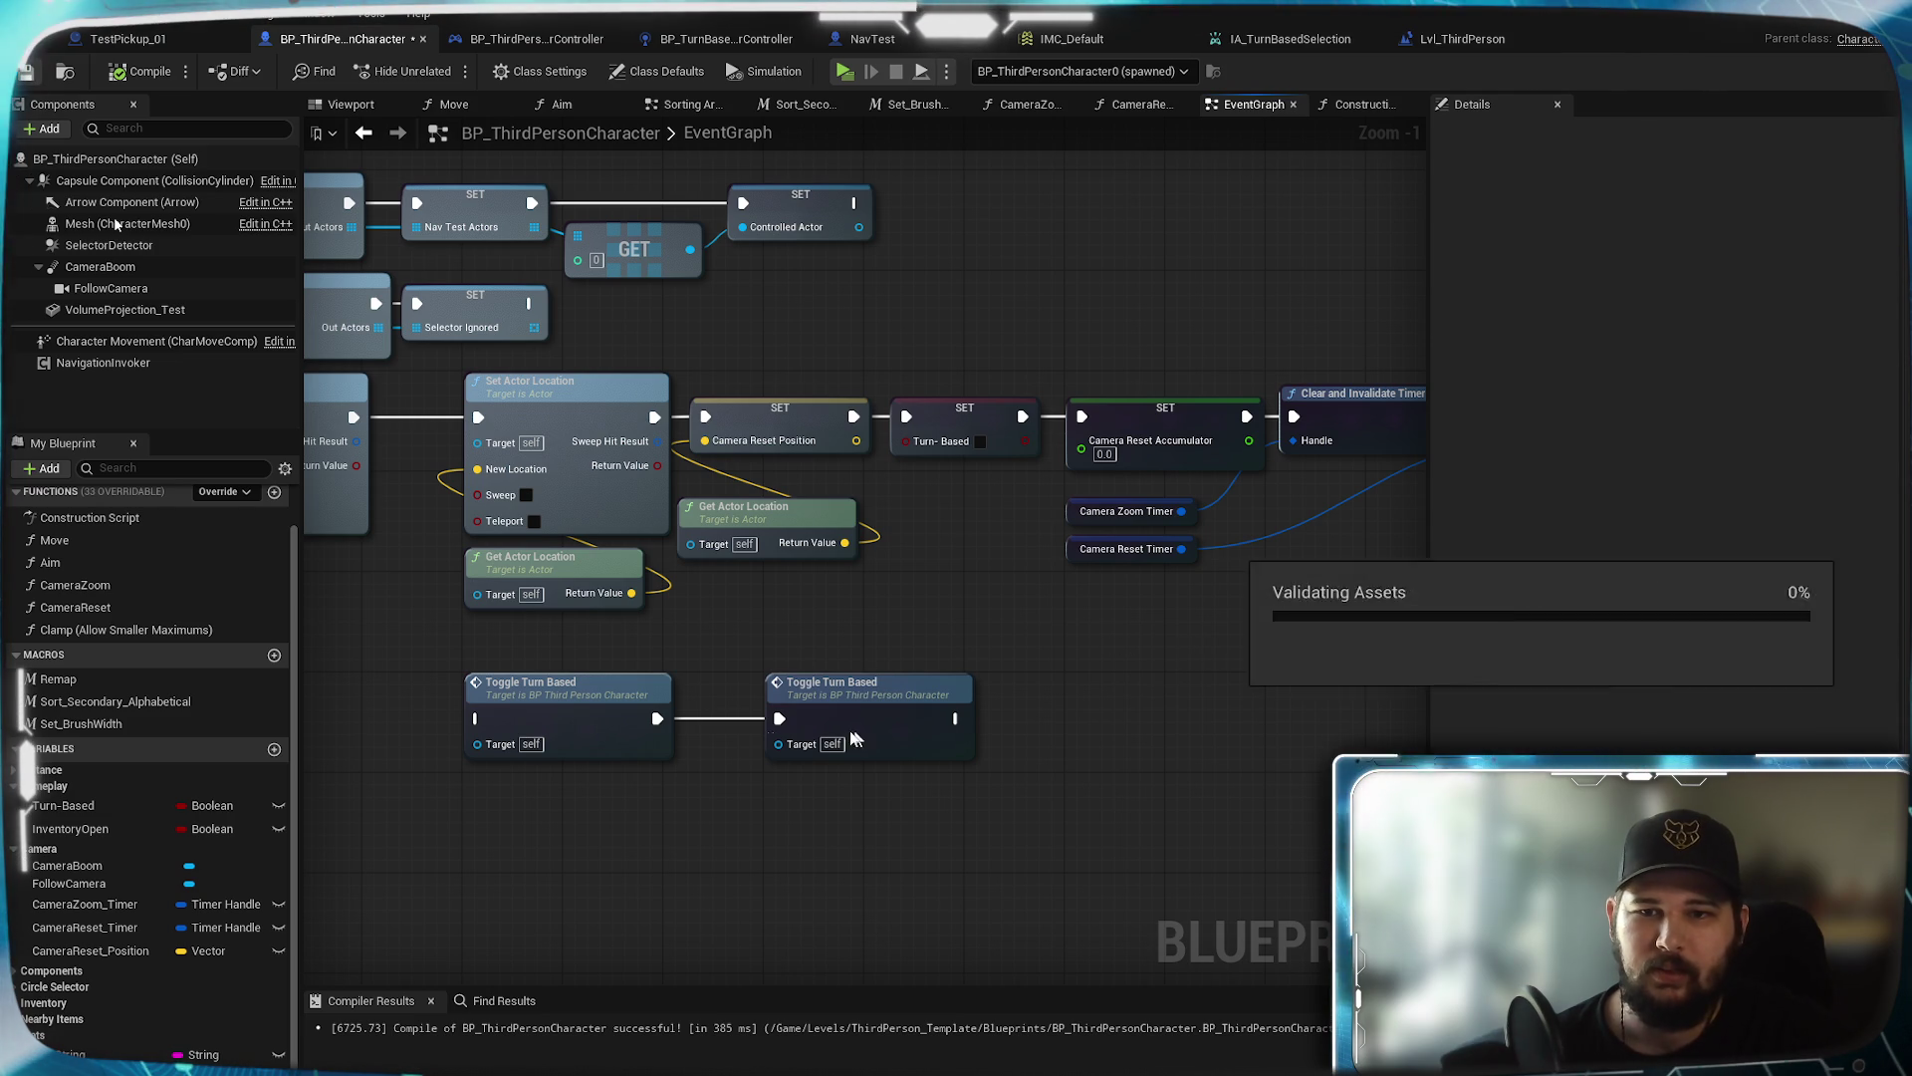
pyautogui.moveTo(938, 561)
pyautogui.mouseDown()
pyautogui.moveTo(790, 773)
pyautogui.moveTo(368, 734)
pyautogui.moveTo(1061, 663)
pyautogui.moveTo(998, 661)
pyautogui.mouseUp()
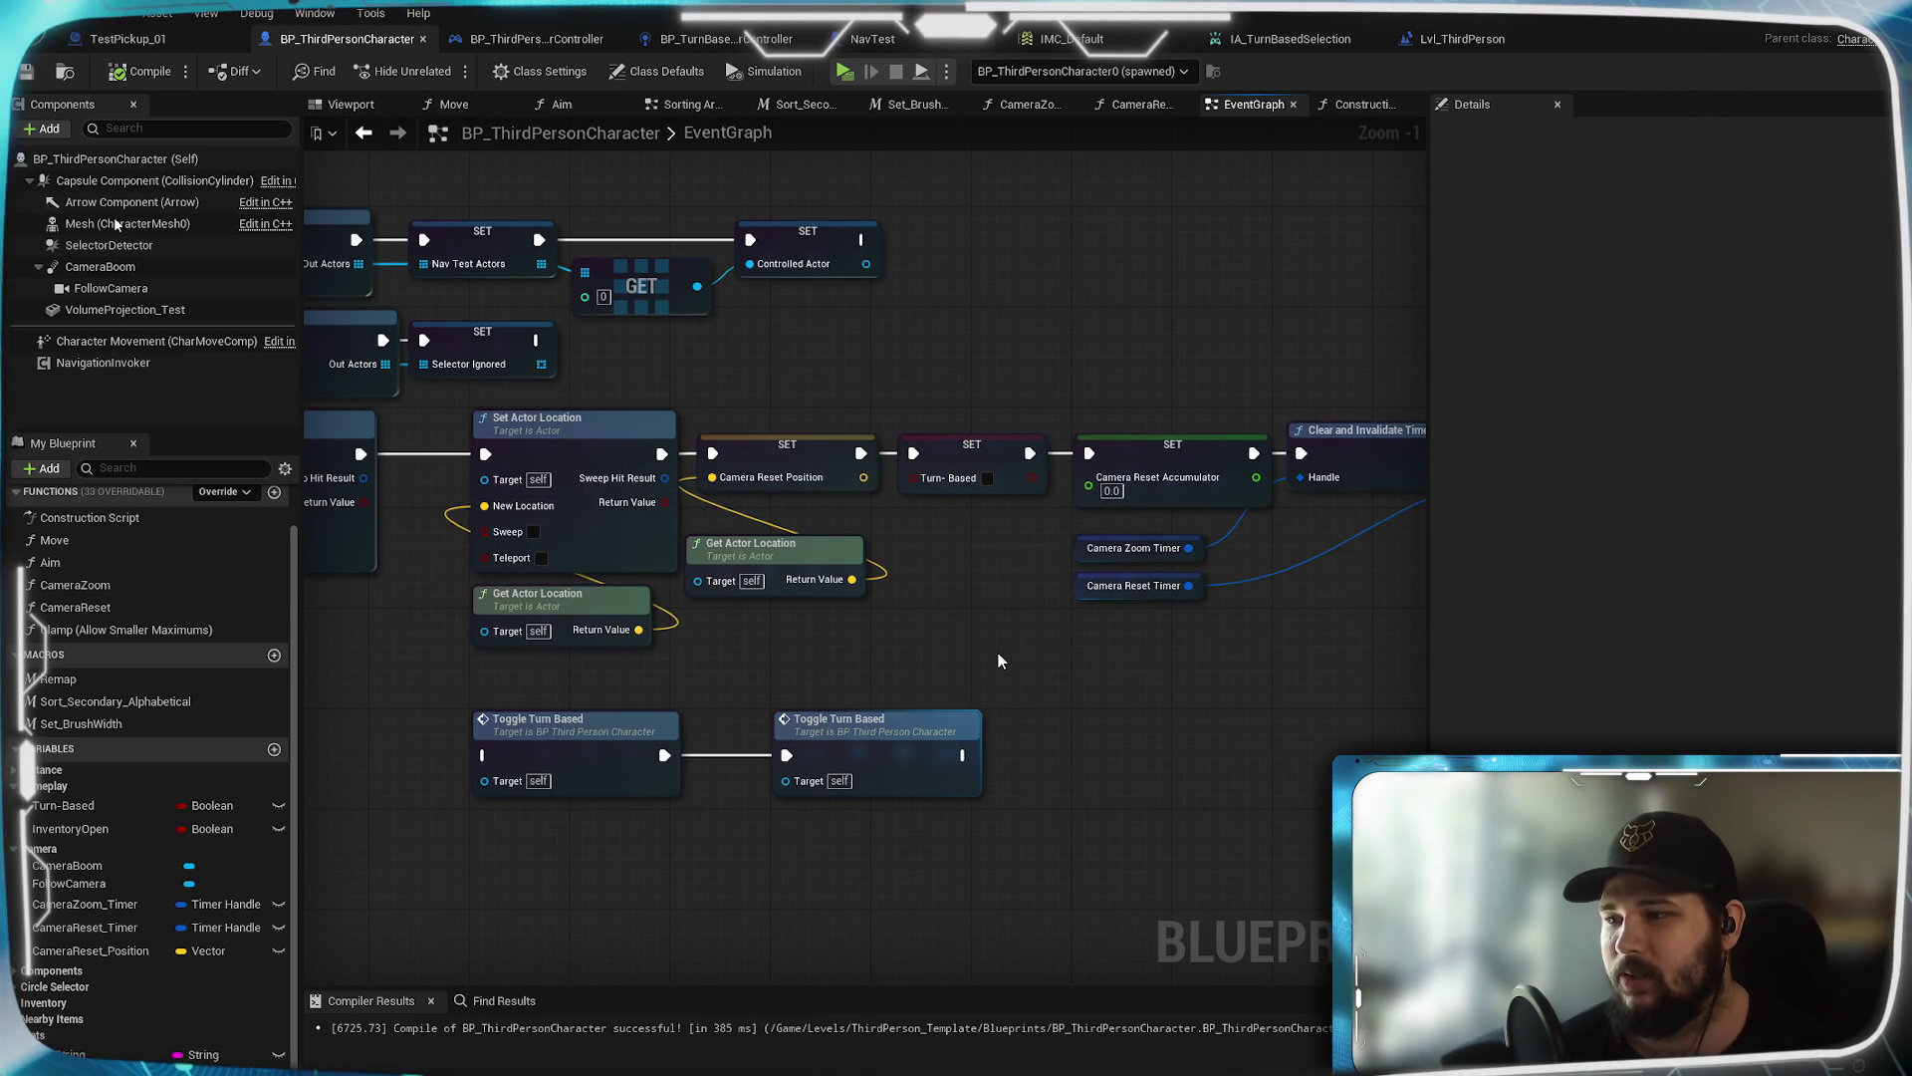
pyautogui.scroll(-4, 998, 654)
pyautogui.scroll(6, 1007, 687)
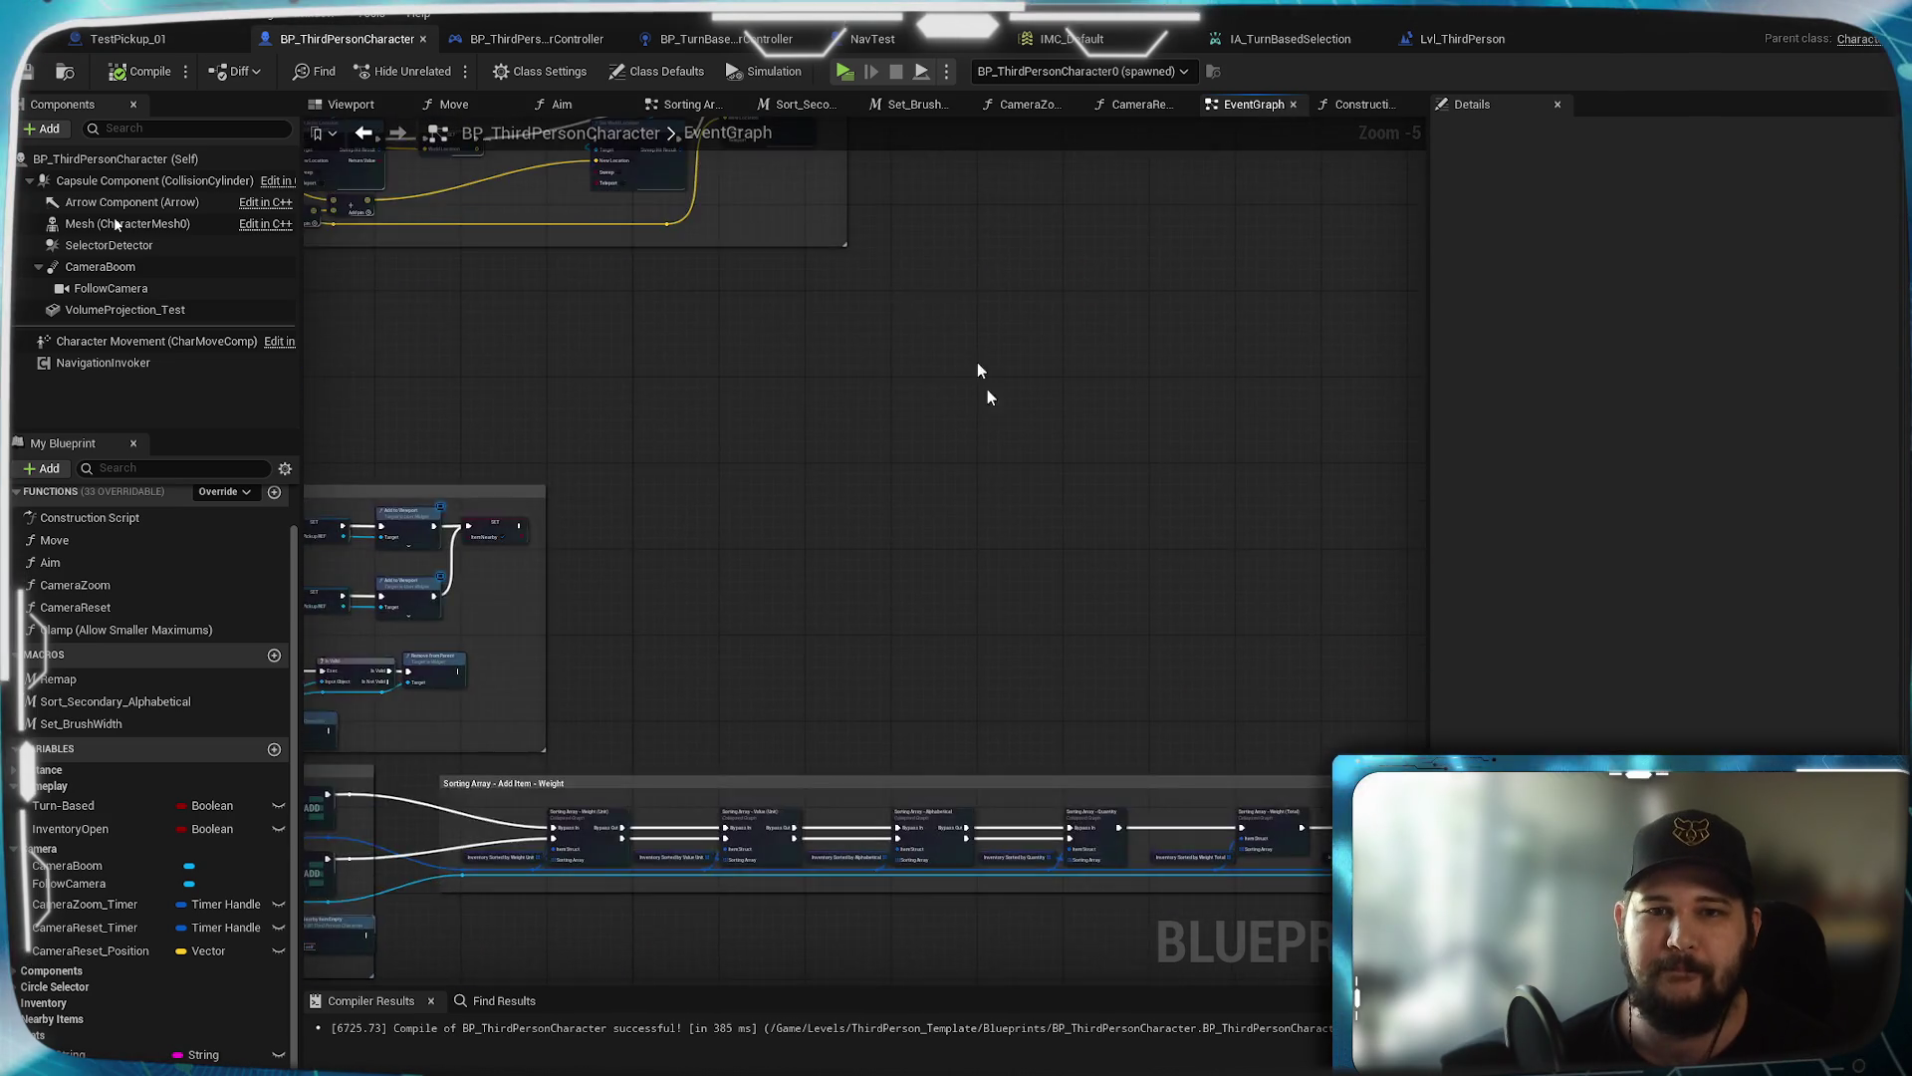
pyautogui.moveTo(995, 446); pyautogui.dragTo(905, 442)
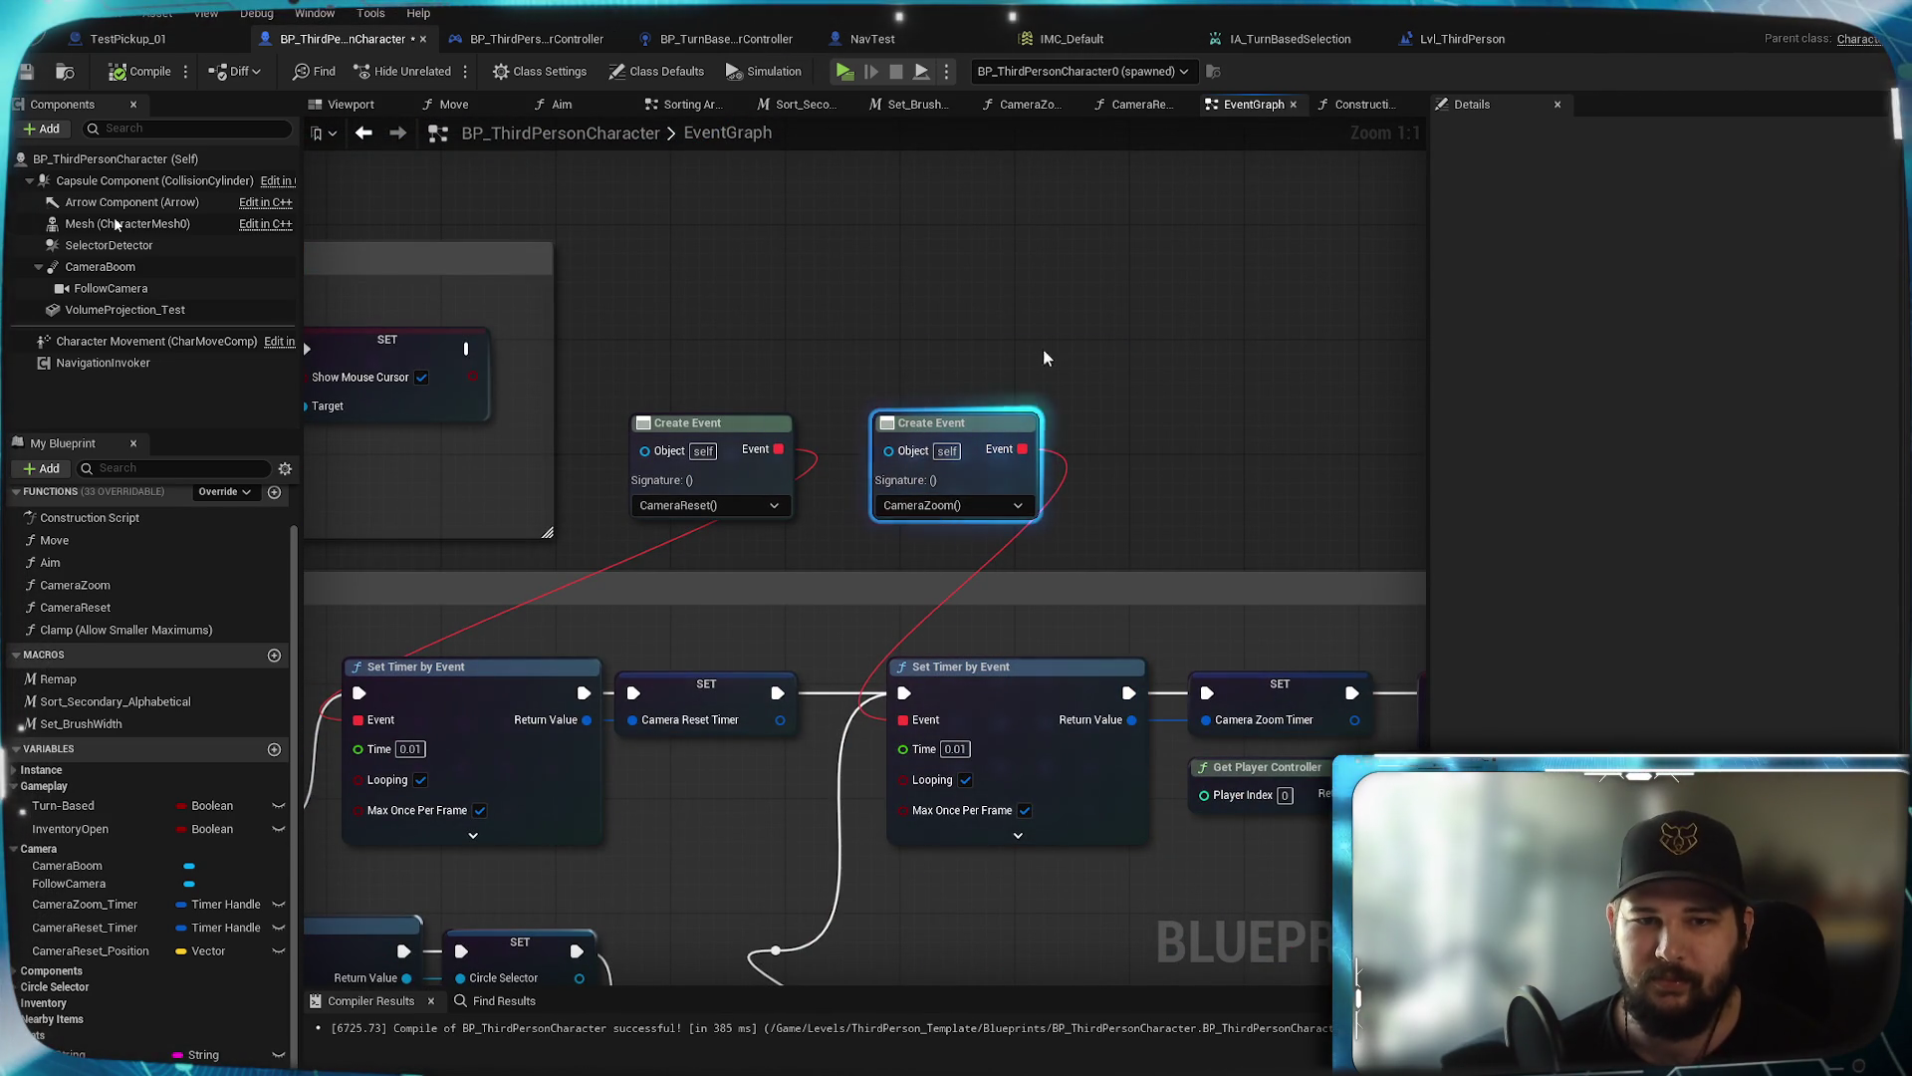
# Nudge the CameraZoom Create Event node into place beside the CameraReset one
pyautogui.click(958, 505)
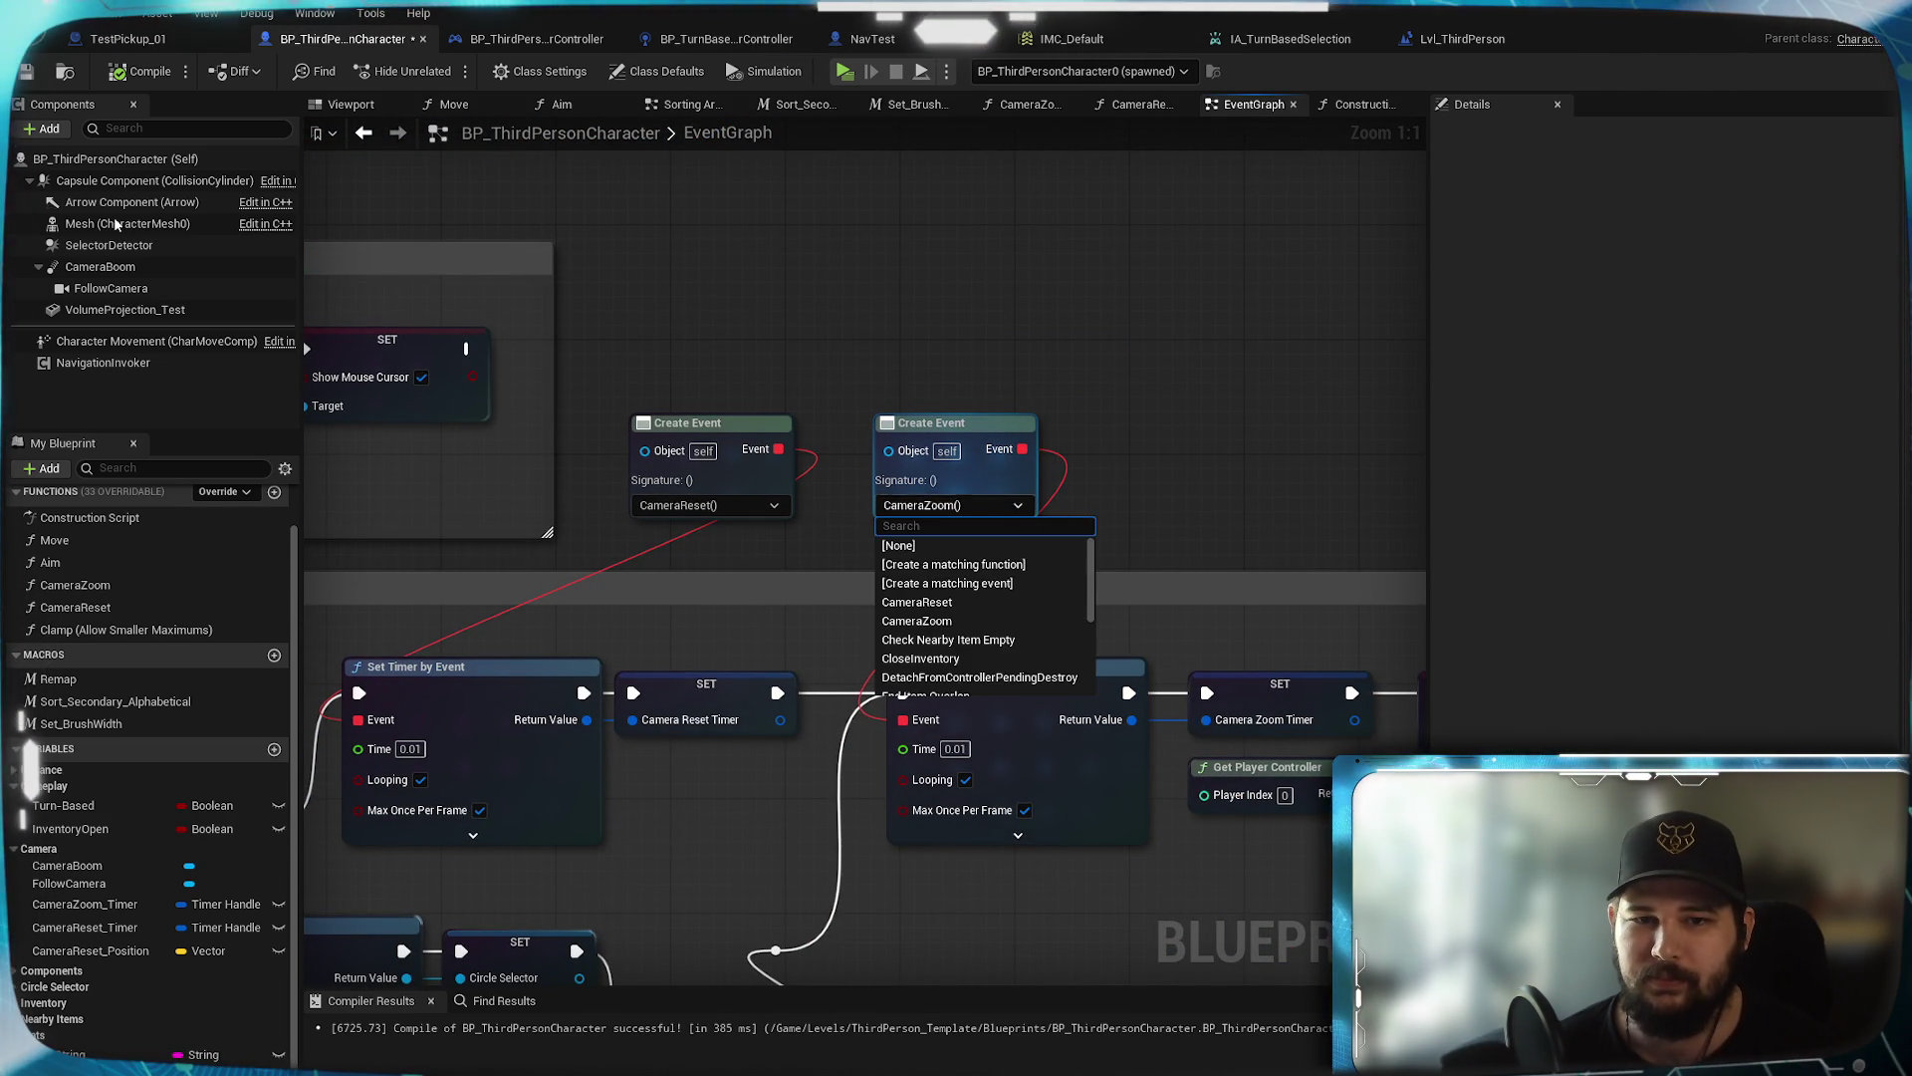
pyautogui.click(1217, 428)
pyautogui.moveTo(827, 537); pyautogui.dragTo(1056, 538)
pyautogui.moveTo(1207, 422)
pyautogui.mouseDown()
pyautogui.moveTo(1155, 425)
pyautogui.moveTo(1310, 327)
pyautogui.moveTo(1210, 444)
pyautogui.mouseUp()
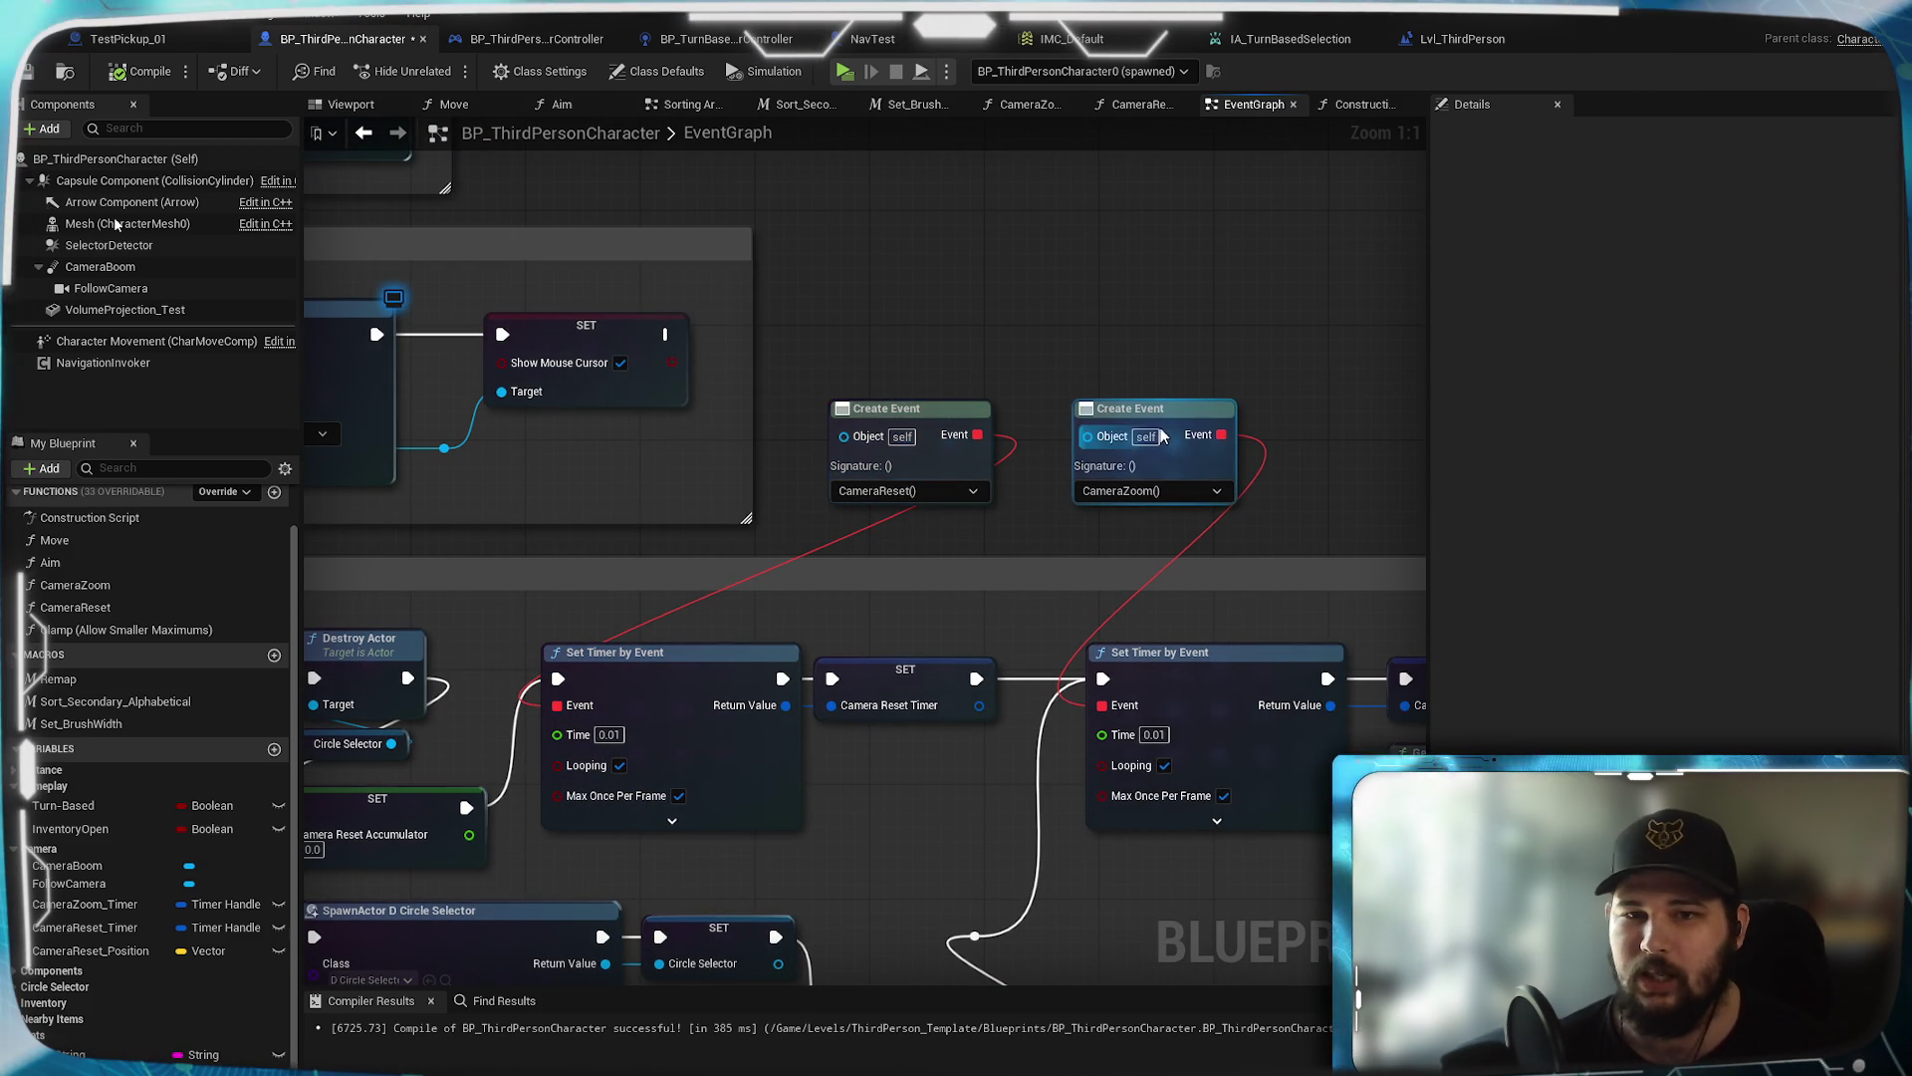
# Inspect the CameraZoom function, straighten the reroute into Set Actor Location, and start a play-test
pyautogui.doubleClick(1091, 439)
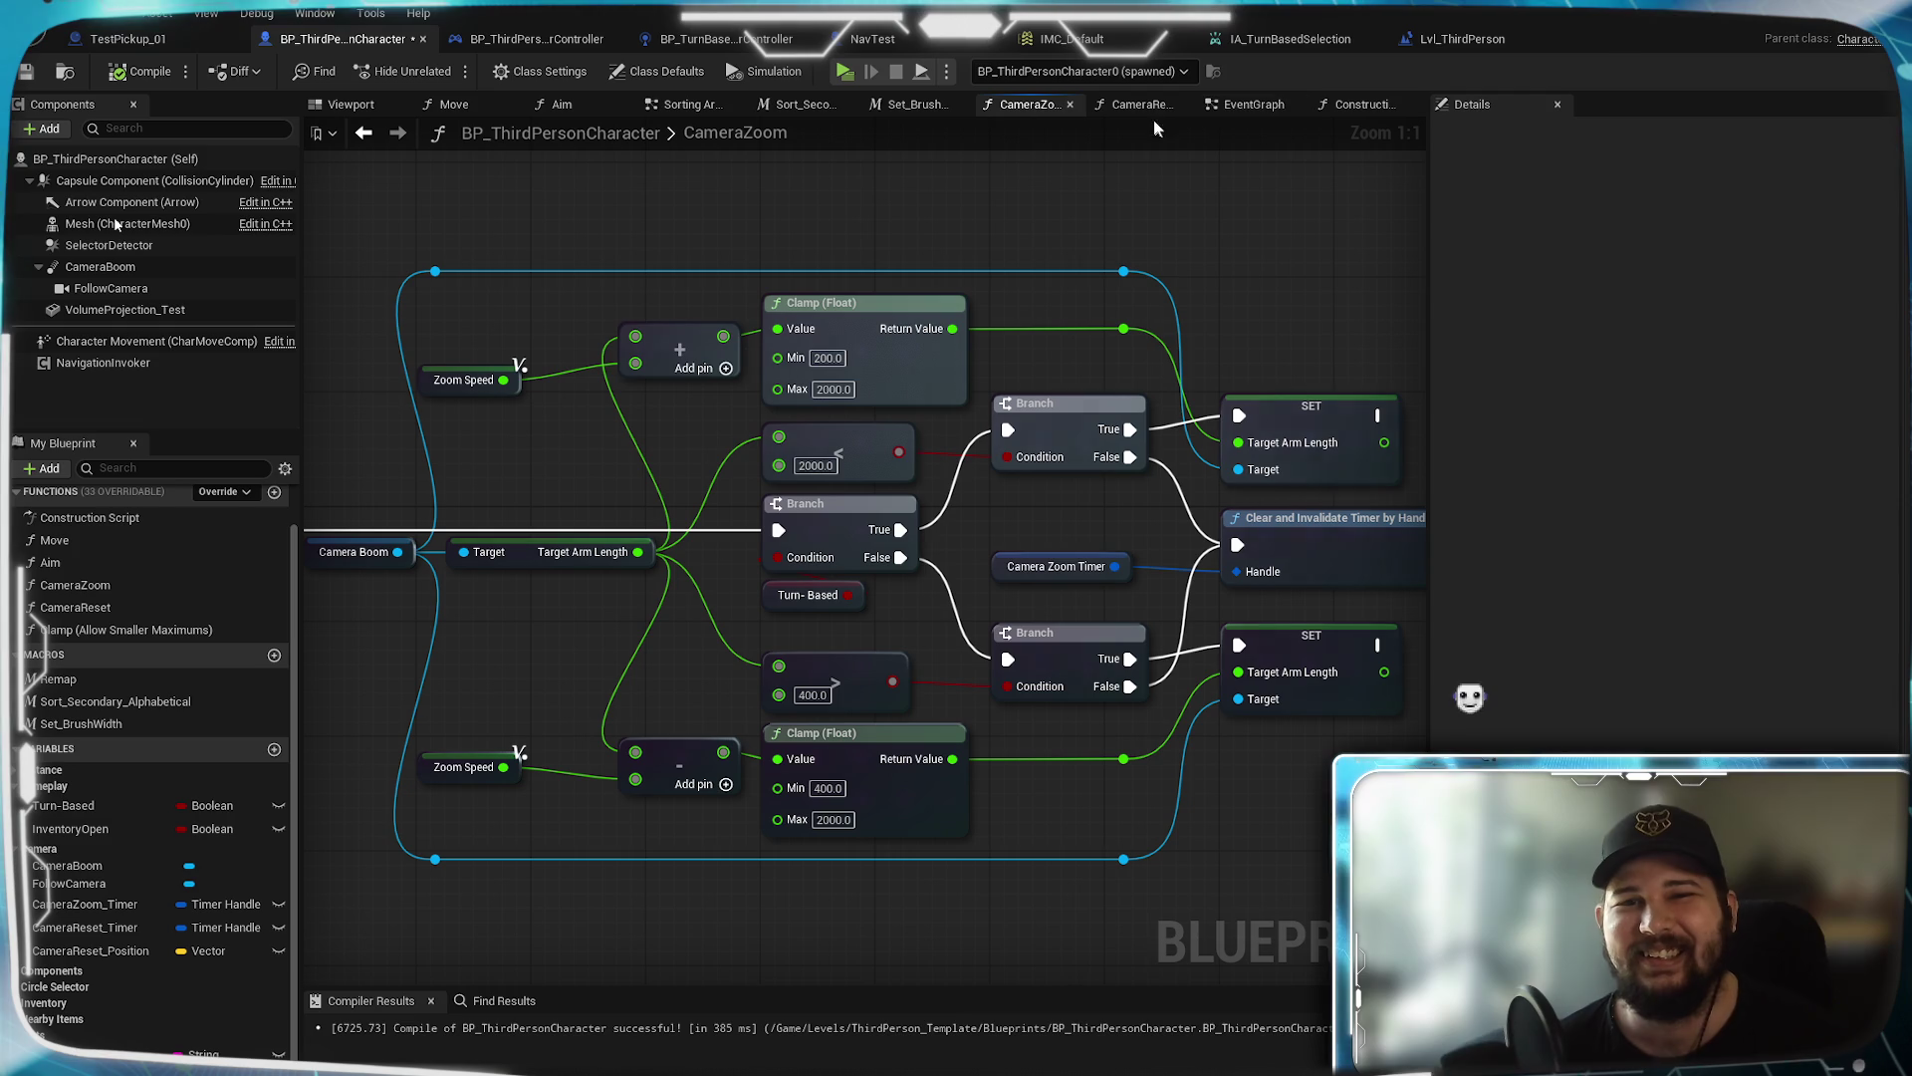
pyautogui.click(1253, 103)
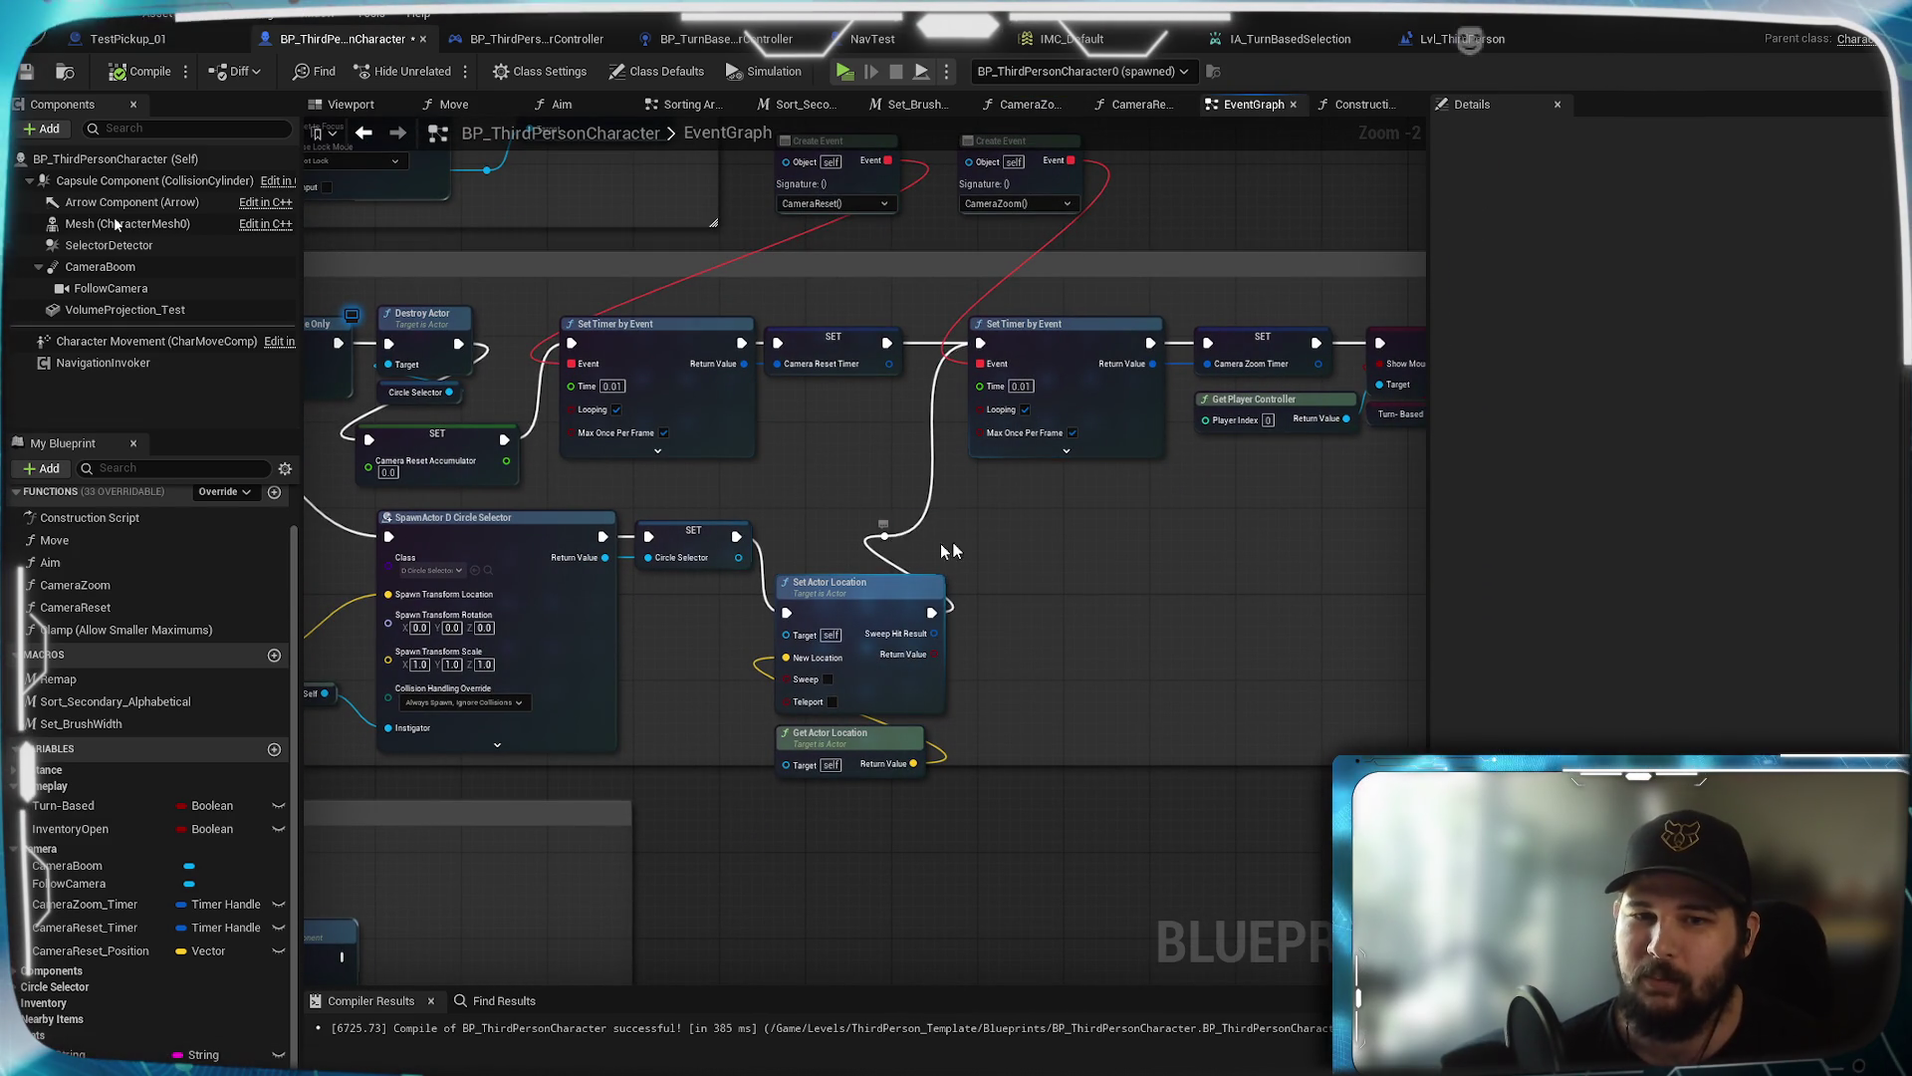
pyautogui.moveTo(909, 551); pyautogui.dragTo(1027, 540)
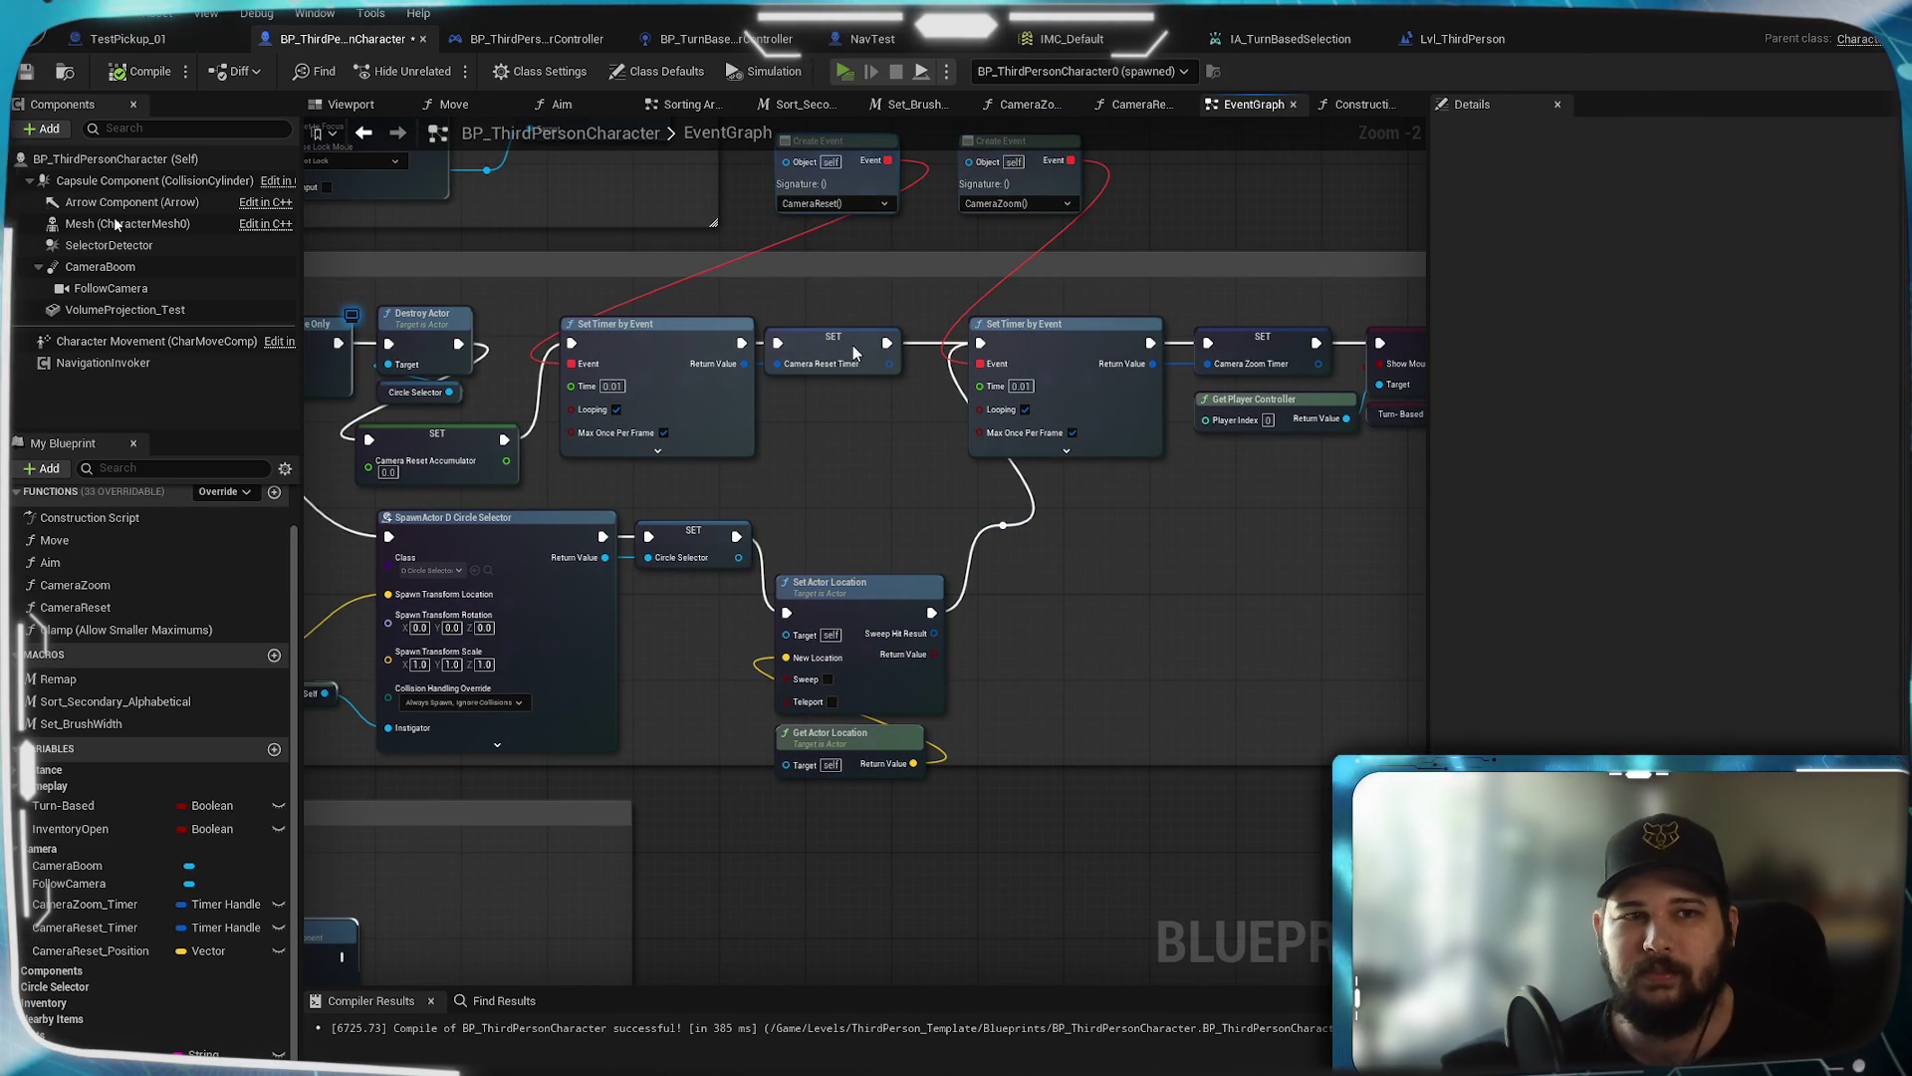
pyautogui.hotkey('alt', 'p')
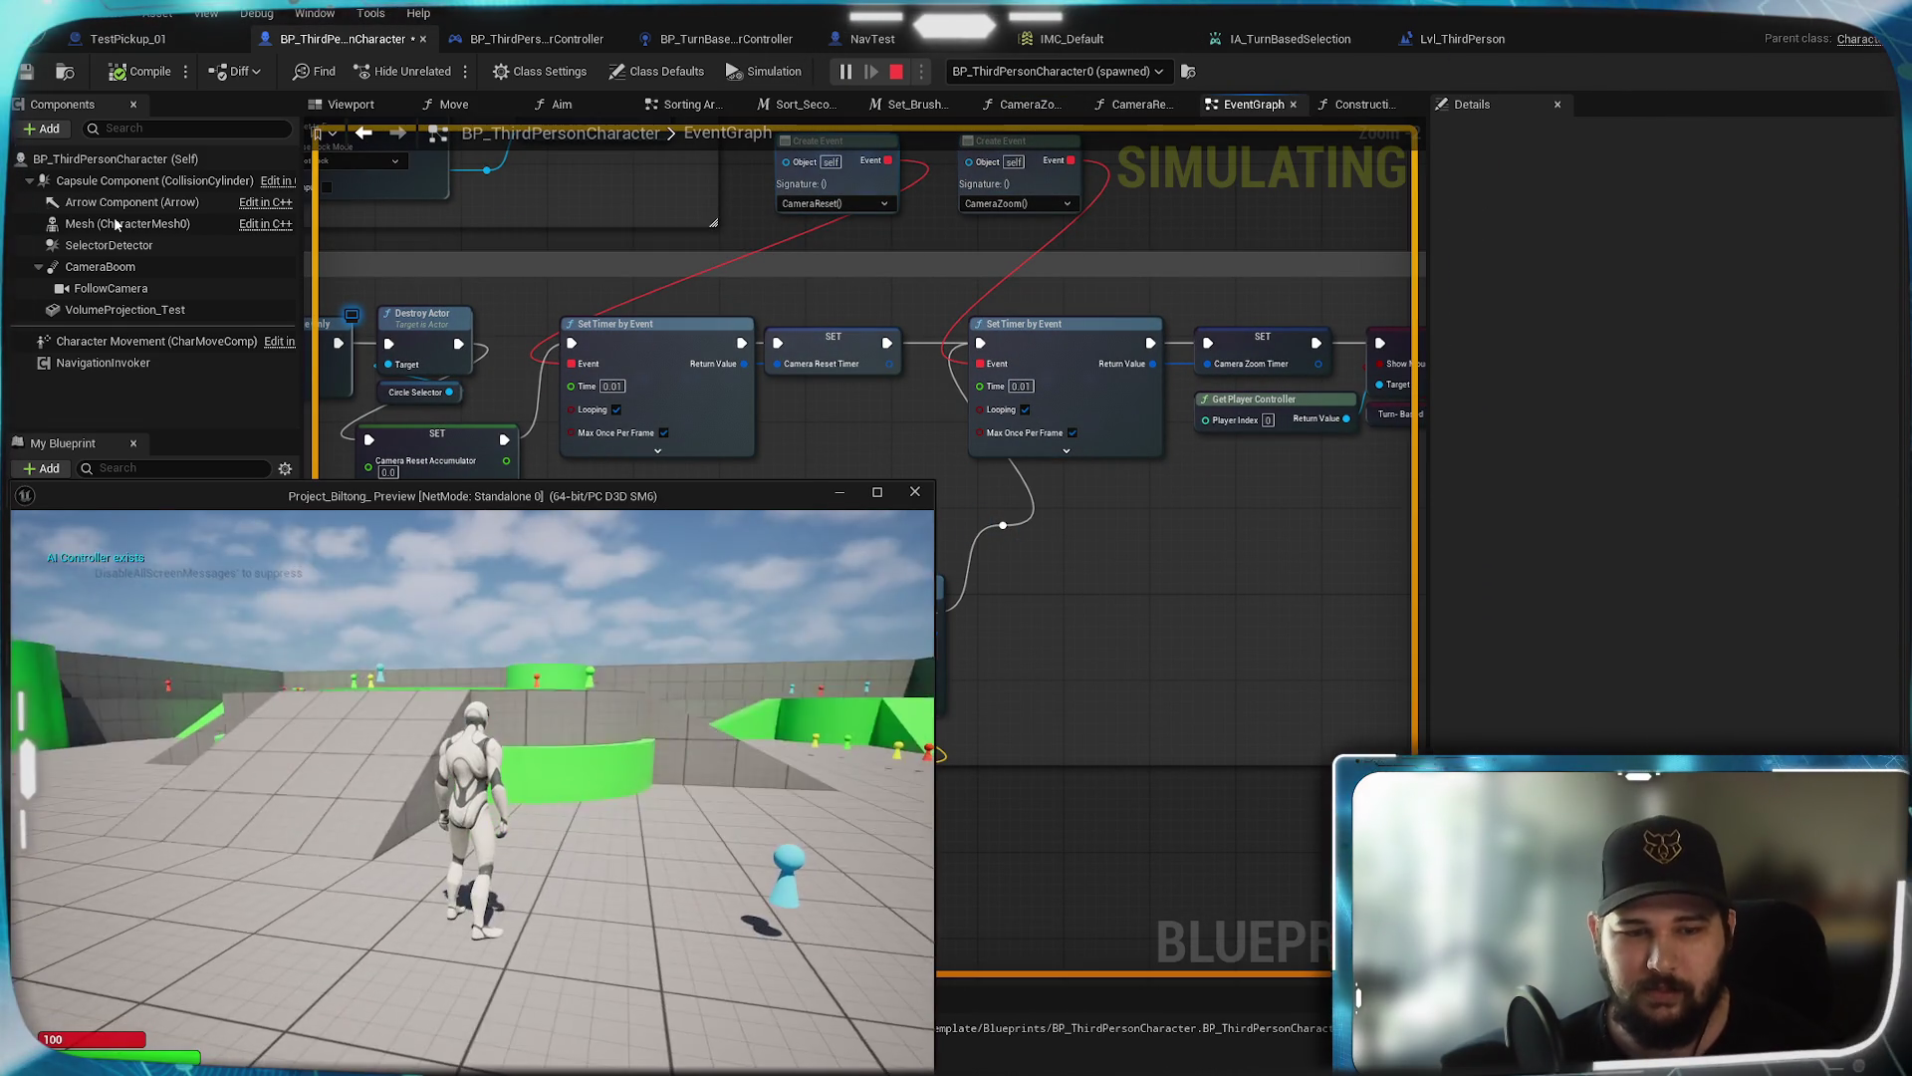
pyautogui.click(767, 603)
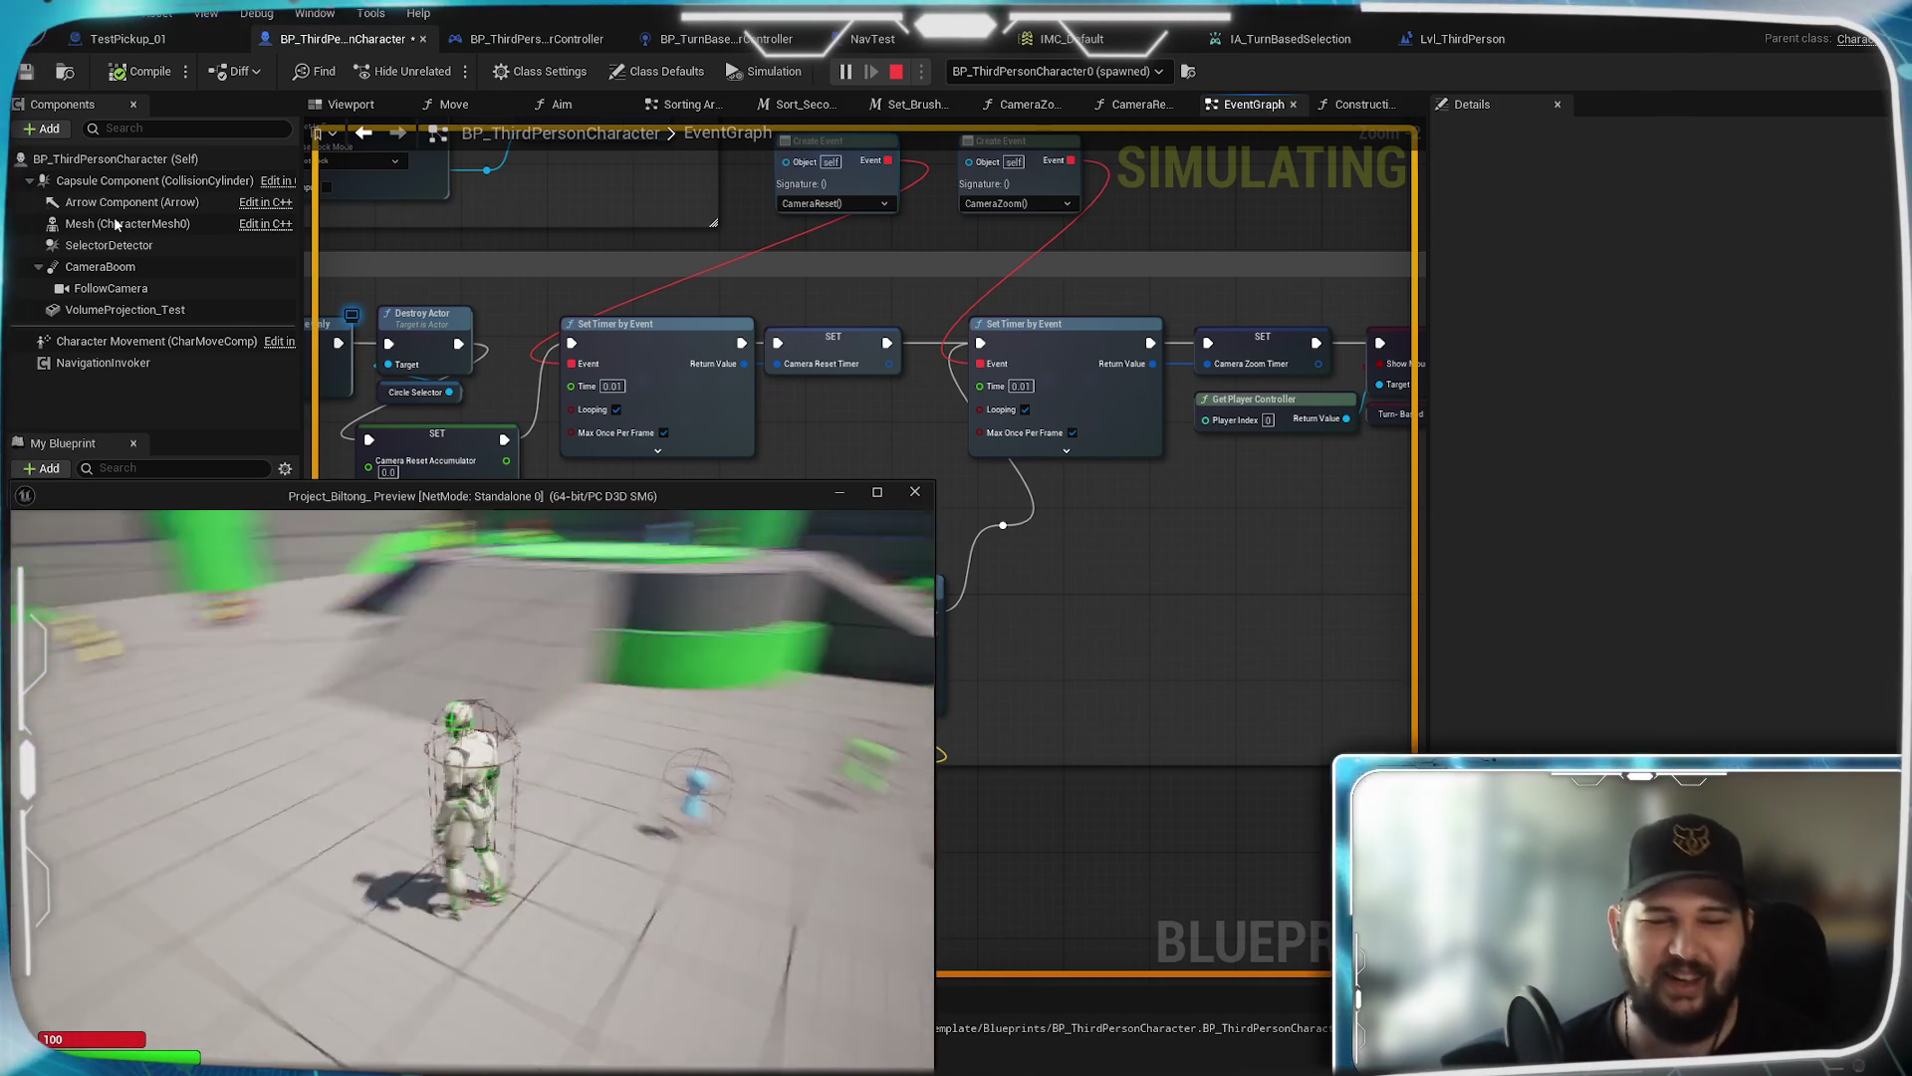
pyautogui.press('Escape')
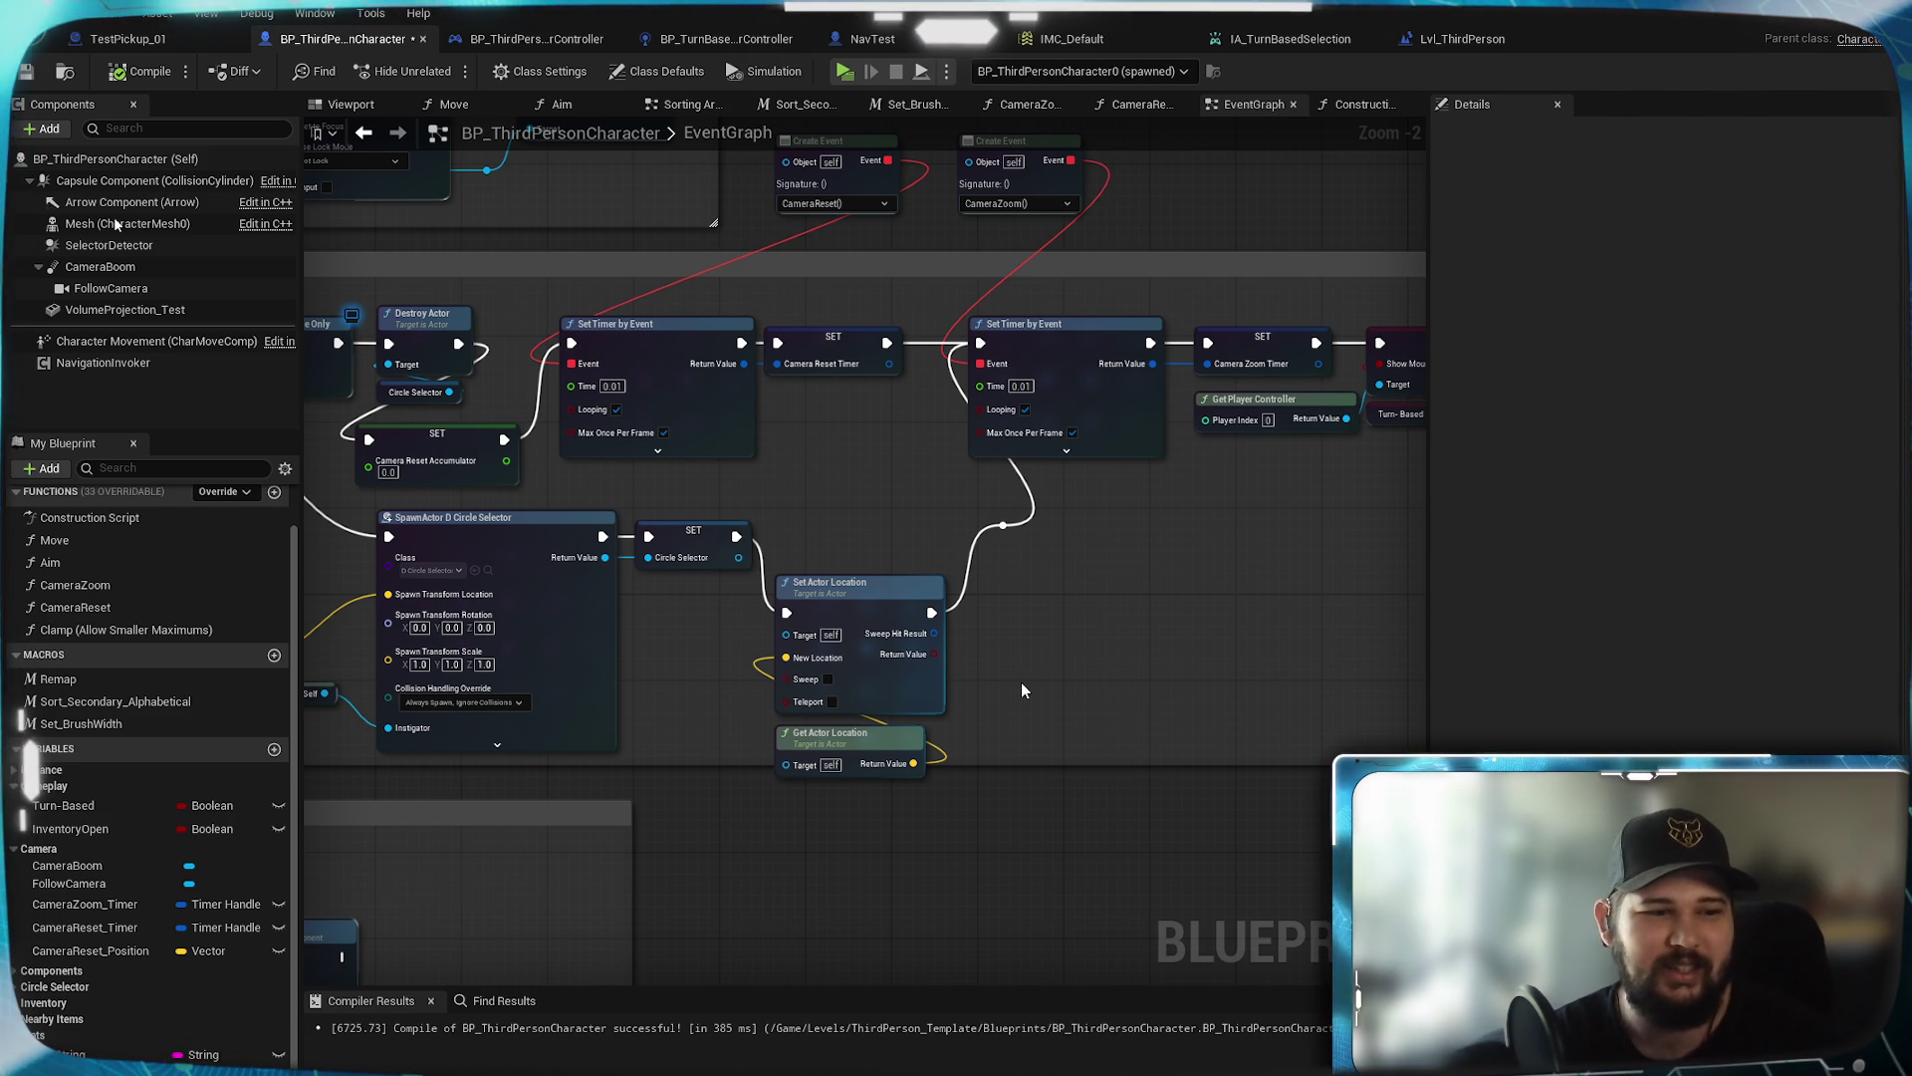
# Drag Input_String into the graph as a setter and a getter beside the timers
pyautogui.scroll(-1, 1086, 618)
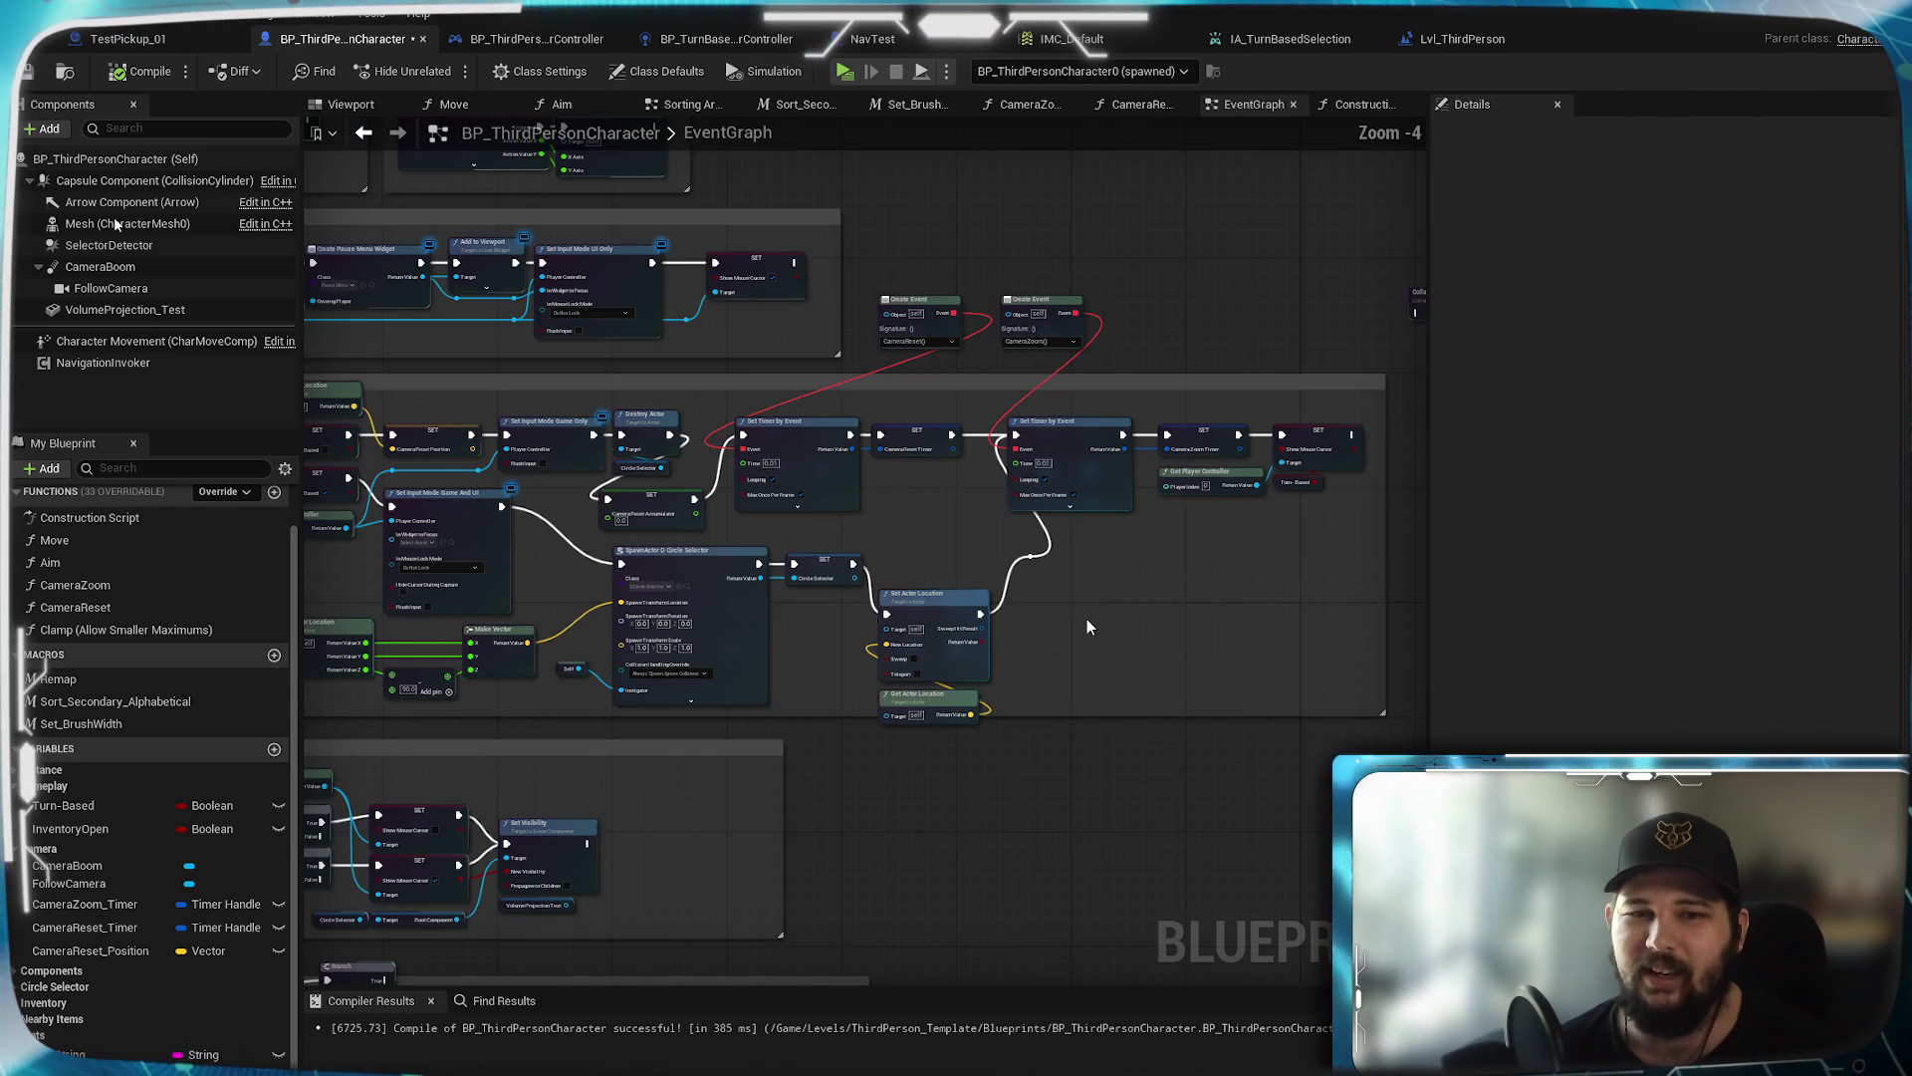
pyautogui.scroll(2, 1072, 616)
pyautogui.moveTo(1153, 653)
pyautogui.mouseDown()
pyautogui.moveTo(1119, 418)
pyautogui.moveTo(1053, 555)
pyautogui.mouseUp()
pyautogui.moveTo(89, 1054)
pyautogui.mouseDown()
pyautogui.moveTo(843, 700)
pyautogui.moveTo(1090, 543)
pyautogui.moveTo(1085, 524)
pyautogui.moveTo(1031, 517)
pyautogui.moveTo(1060, 510)
pyautogui.moveTo(1036, 572)
pyautogui.moveTo(1006, 568)
pyautogui.moveTo(1108, 500)
pyautogui.moveTo(1036, 514)
pyautogui.mouseUp()
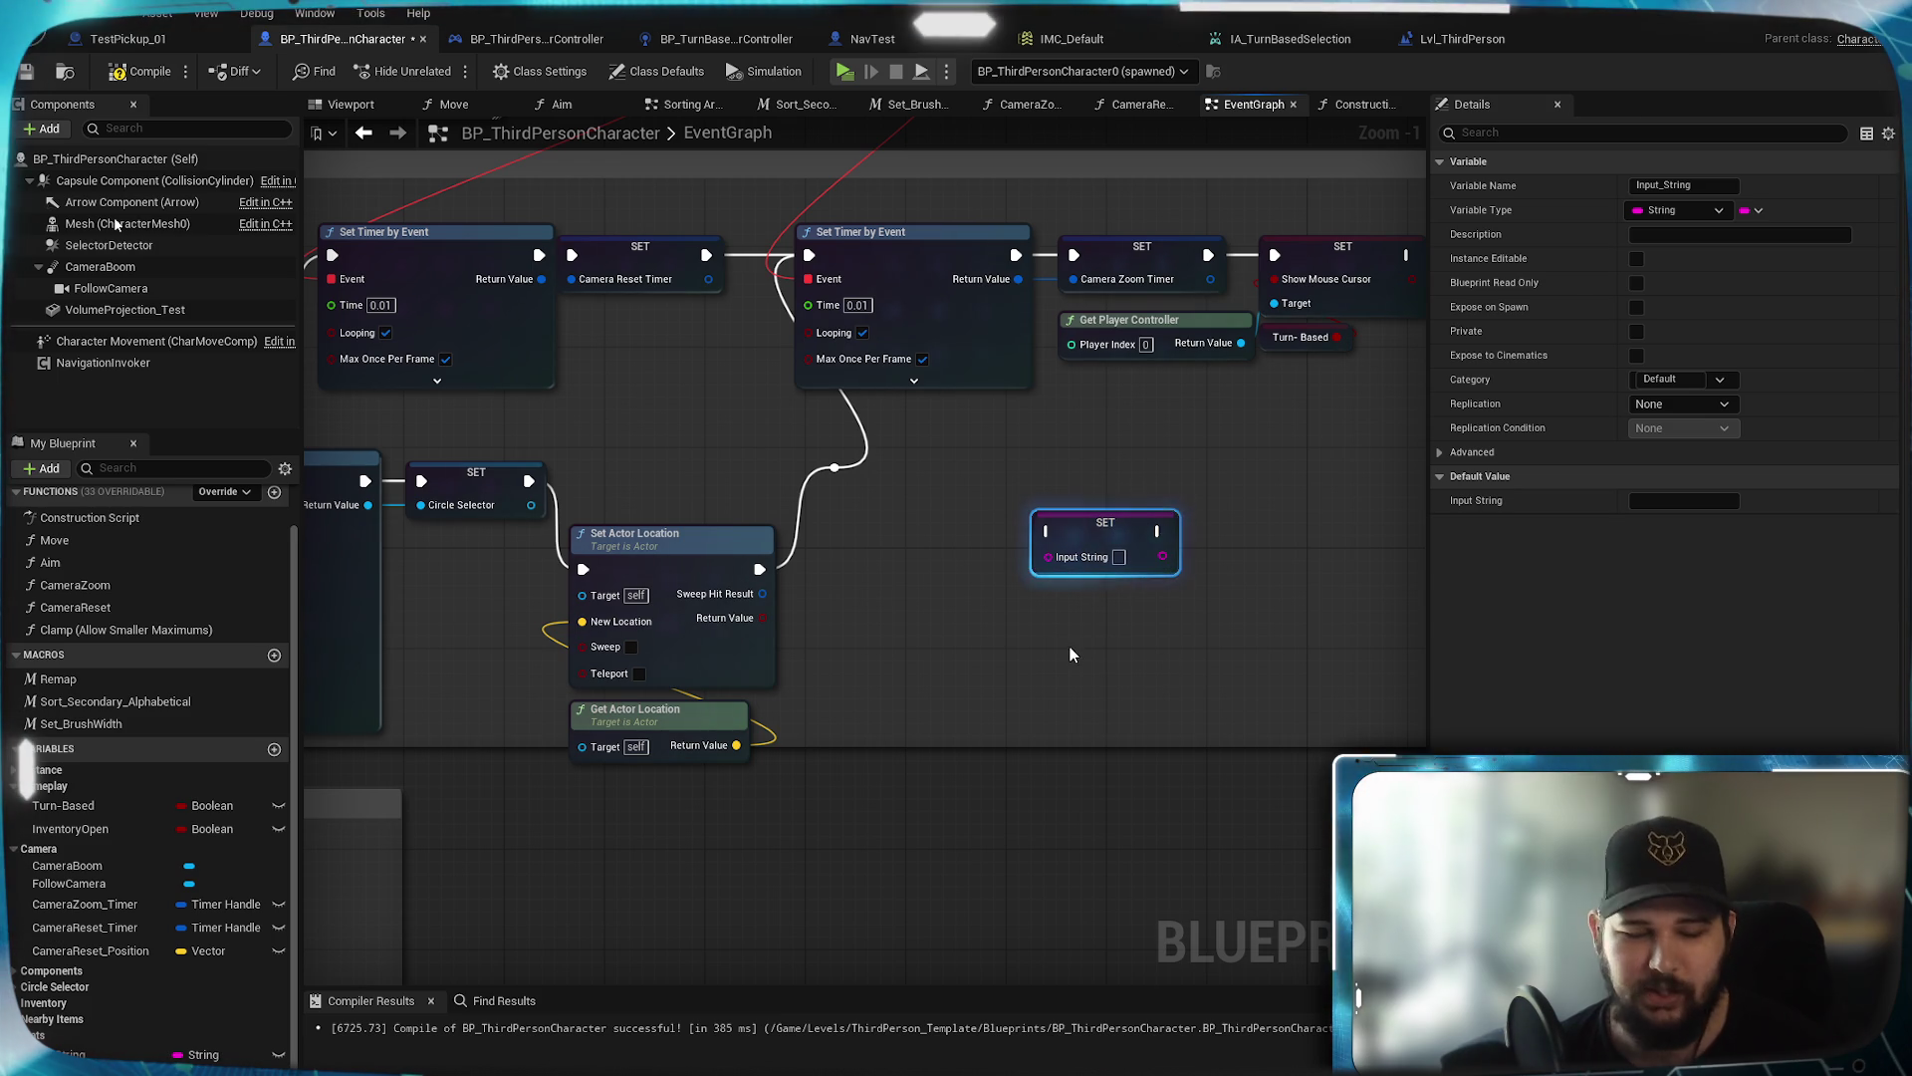
pyautogui.moveTo(99, 1054)
pyautogui.mouseDown()
pyautogui.moveTo(453, 871)
pyautogui.moveTo(1095, 613)
pyautogui.mouseUp()
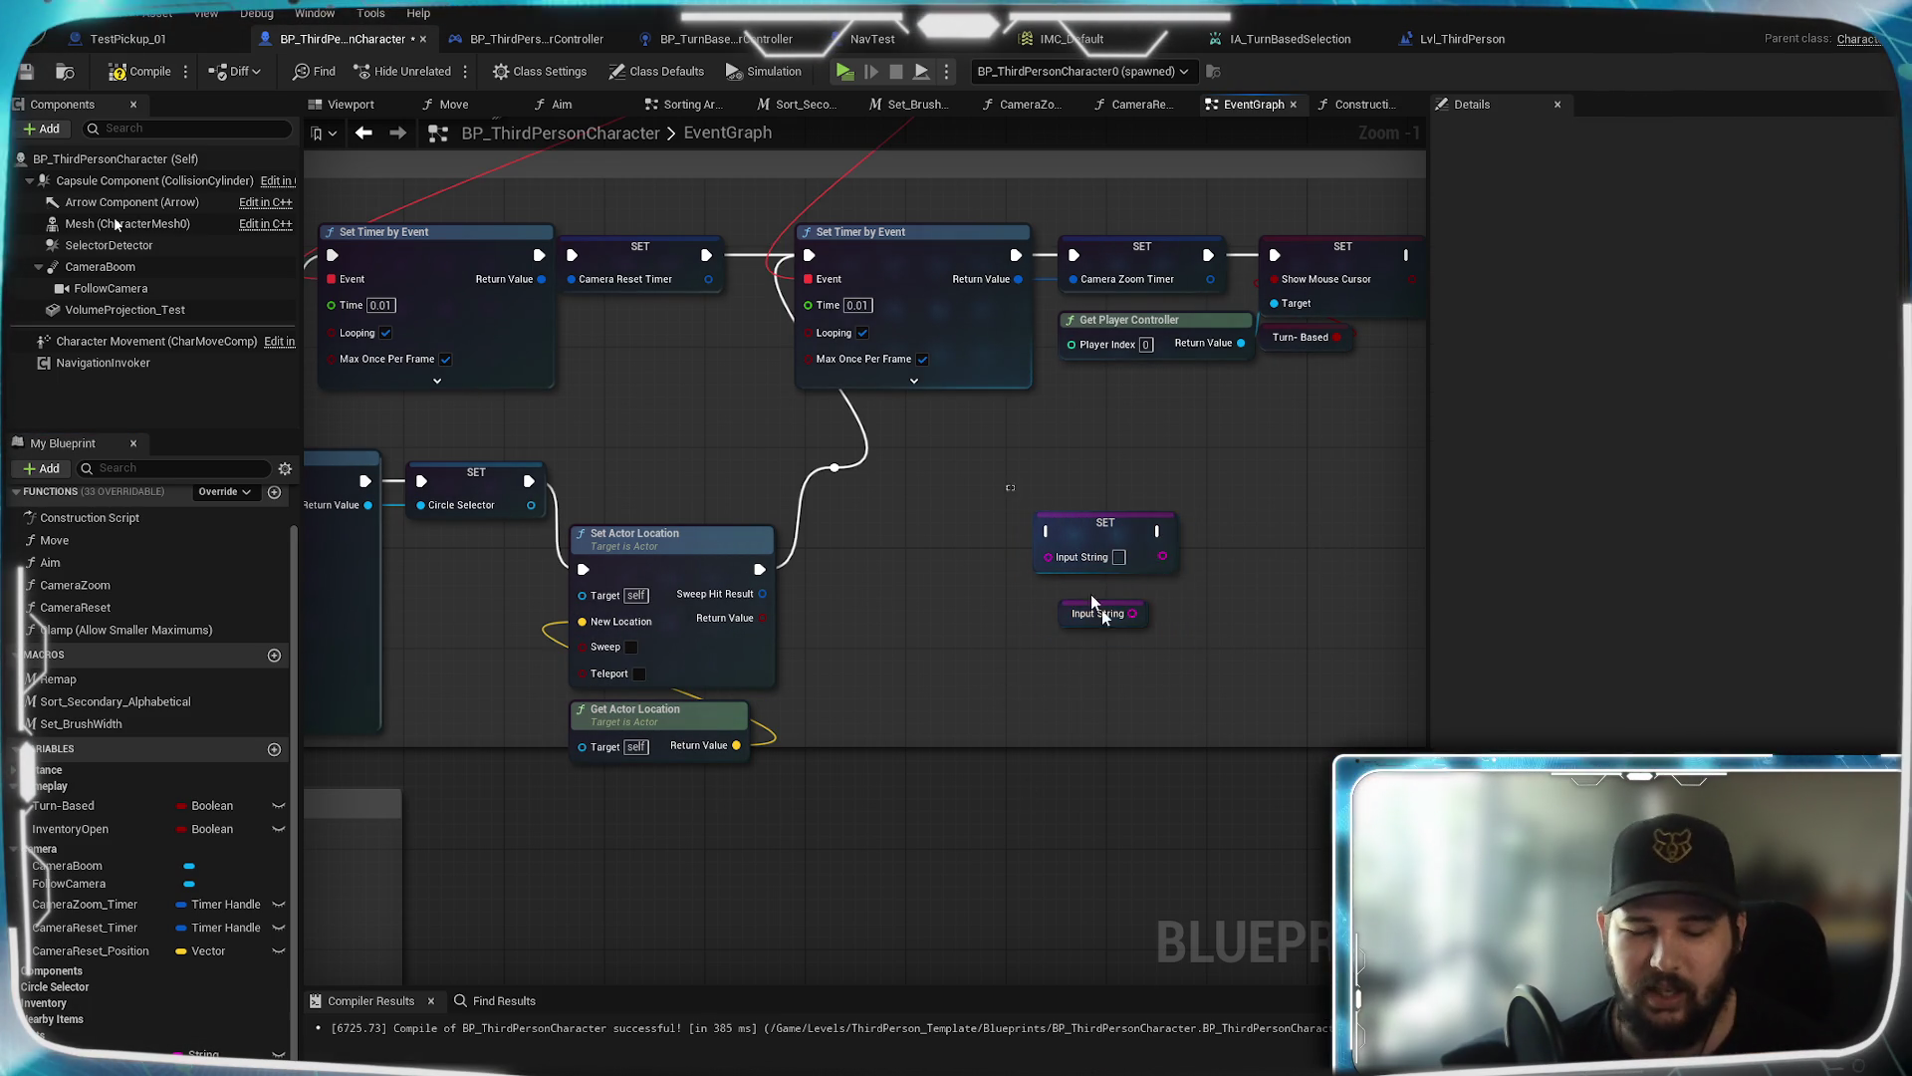
# Delete both Input String nodes and compile-save the character blueprint
pyautogui.moveTo(1024, 506); pyautogui.dragTo(1156, 689)
pyautogui.press('Delete')
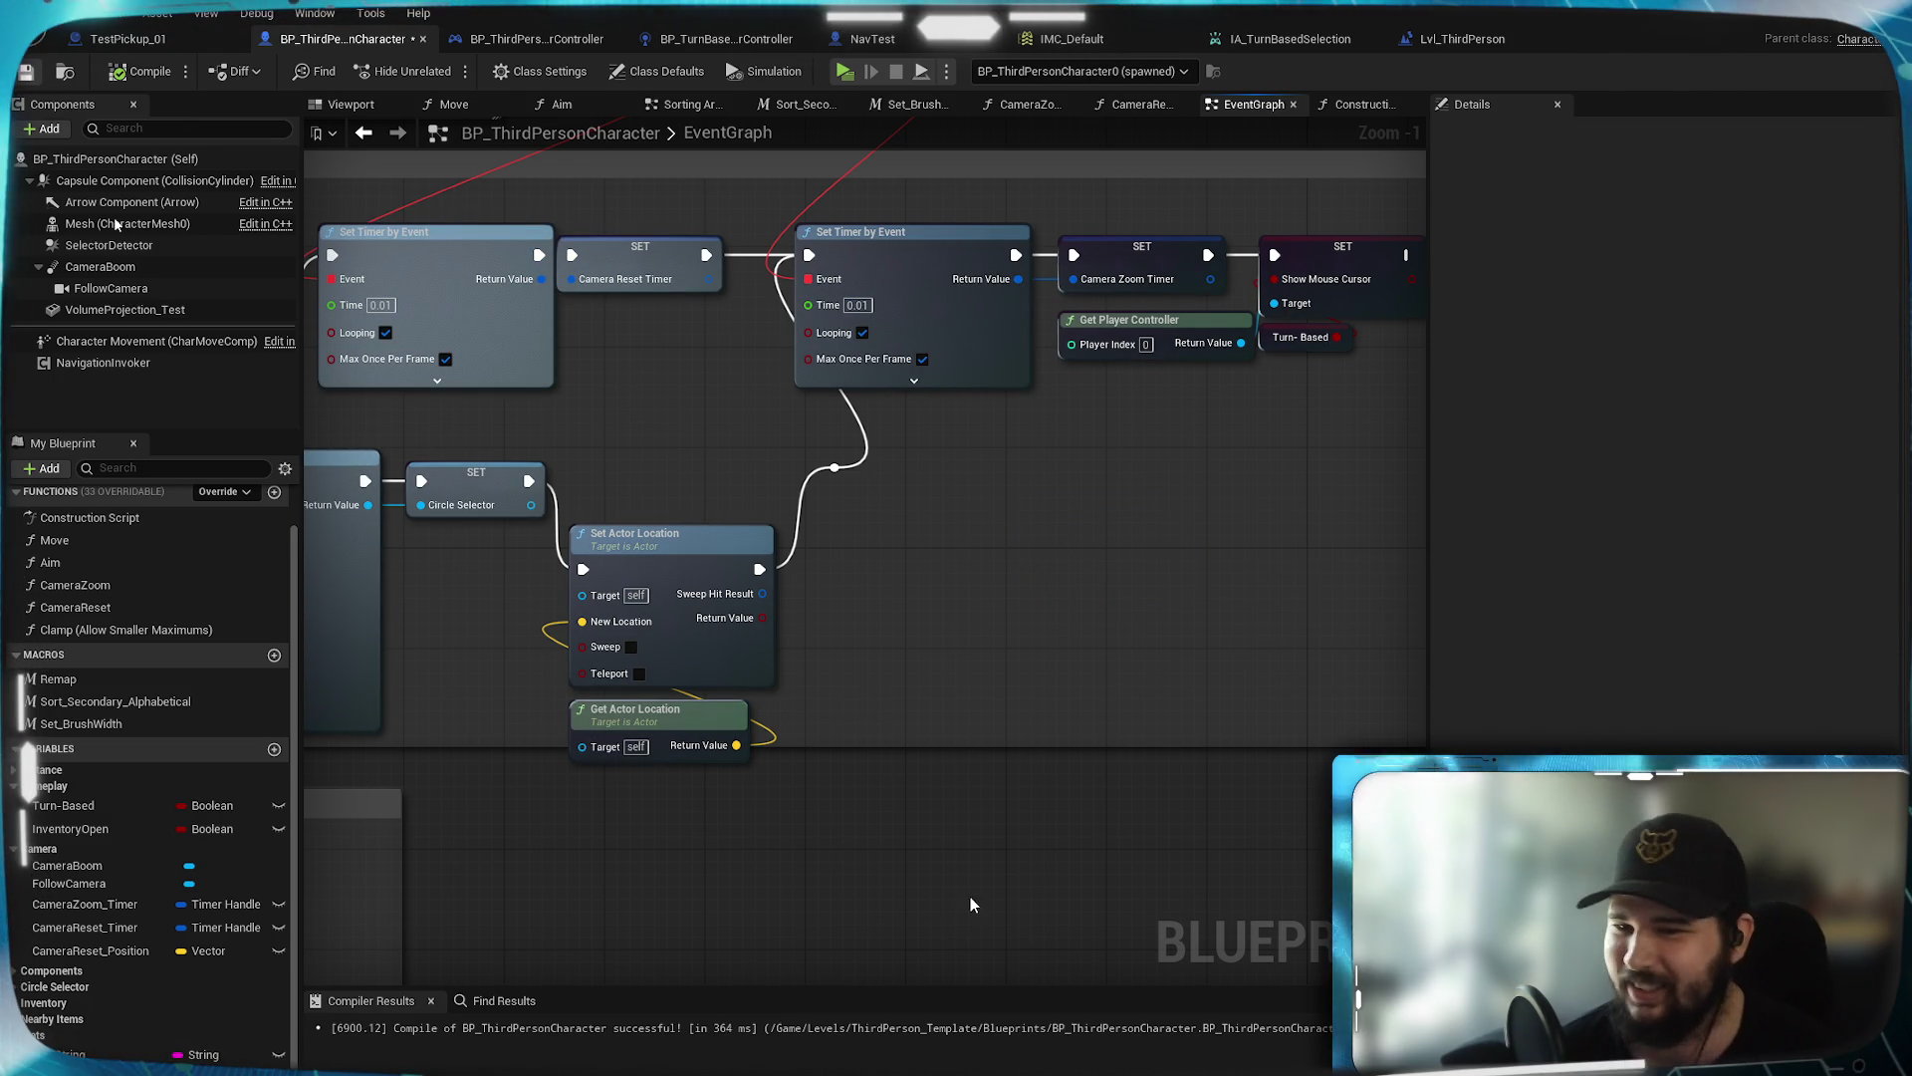
pyautogui.hotkey('ctrl', 's')
pyautogui.moveTo(1127, 567); pyautogui.dragTo(1023, 777)
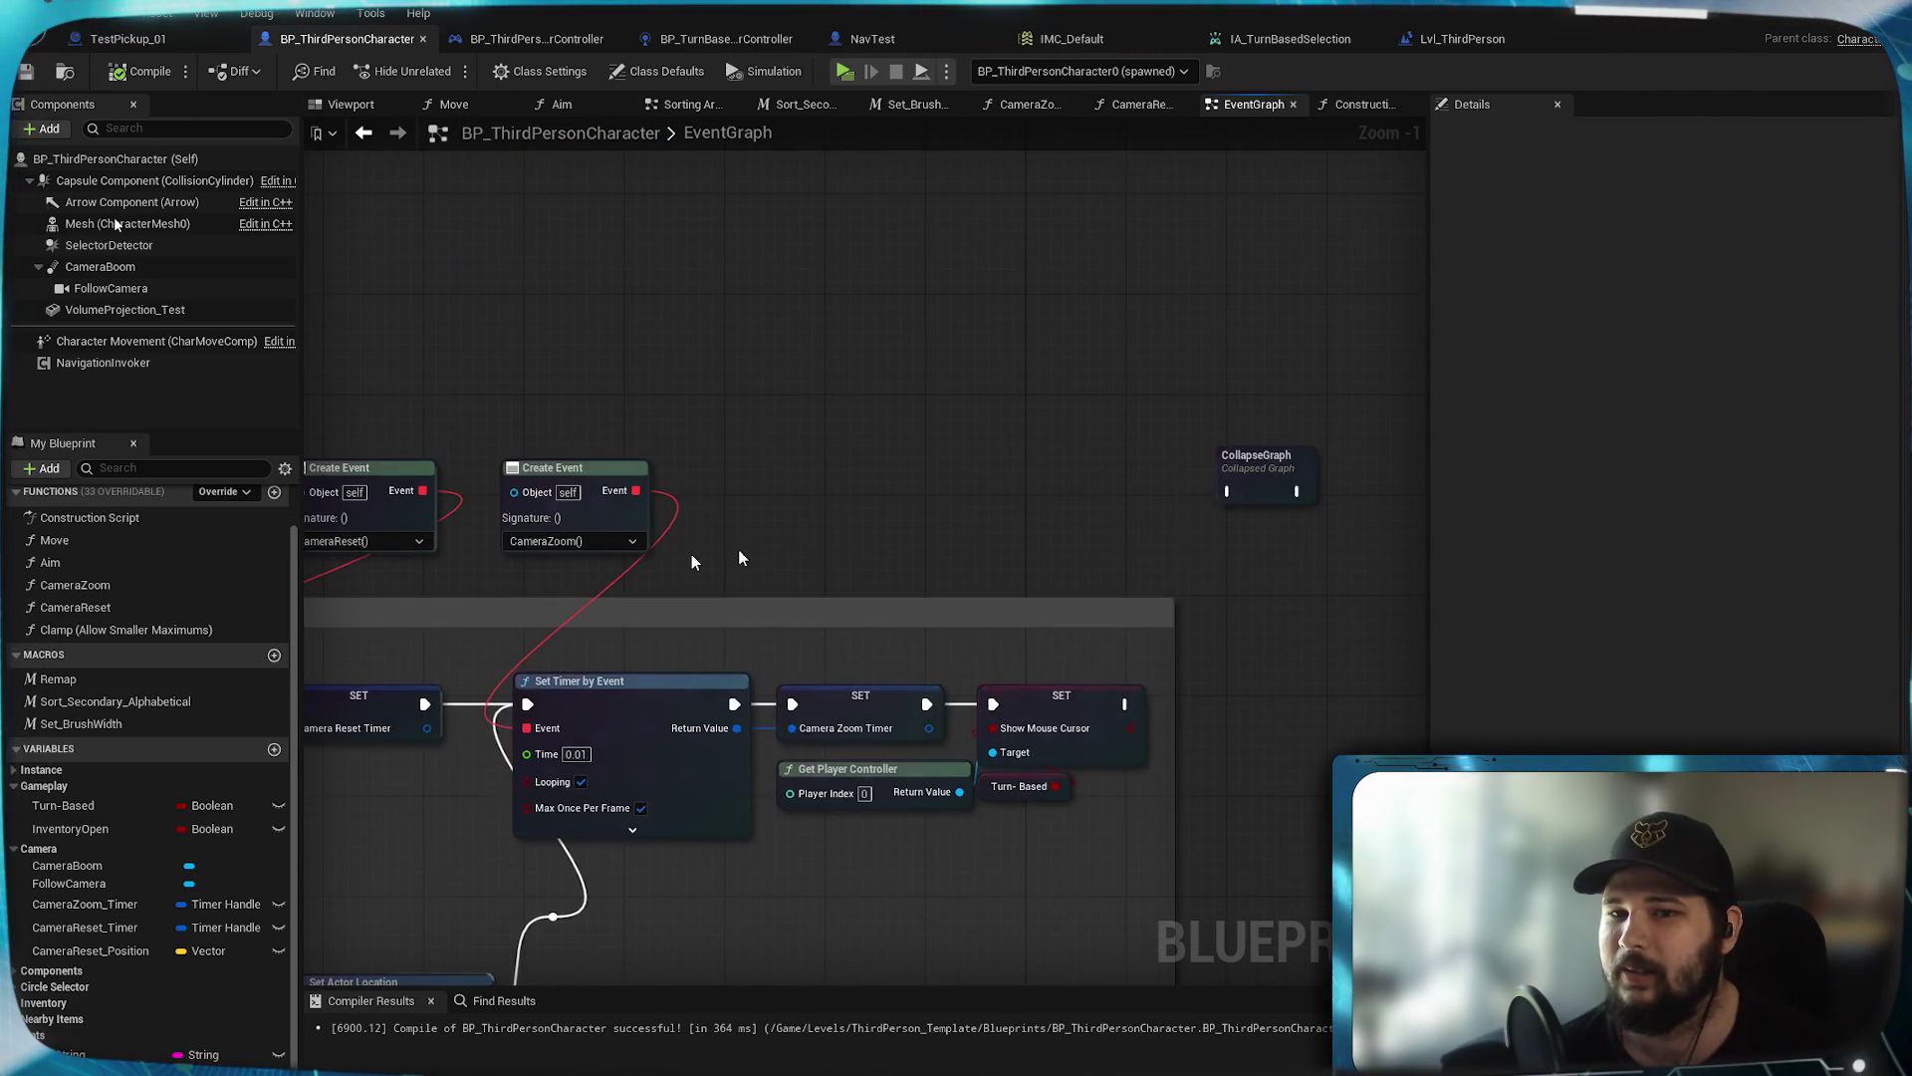
# Move the second Toggle Turn Based node closer to the first one and save the blueprint
pyautogui.scroll(-2, 977, 497)
pyautogui.scroll(-5, 978, 498)
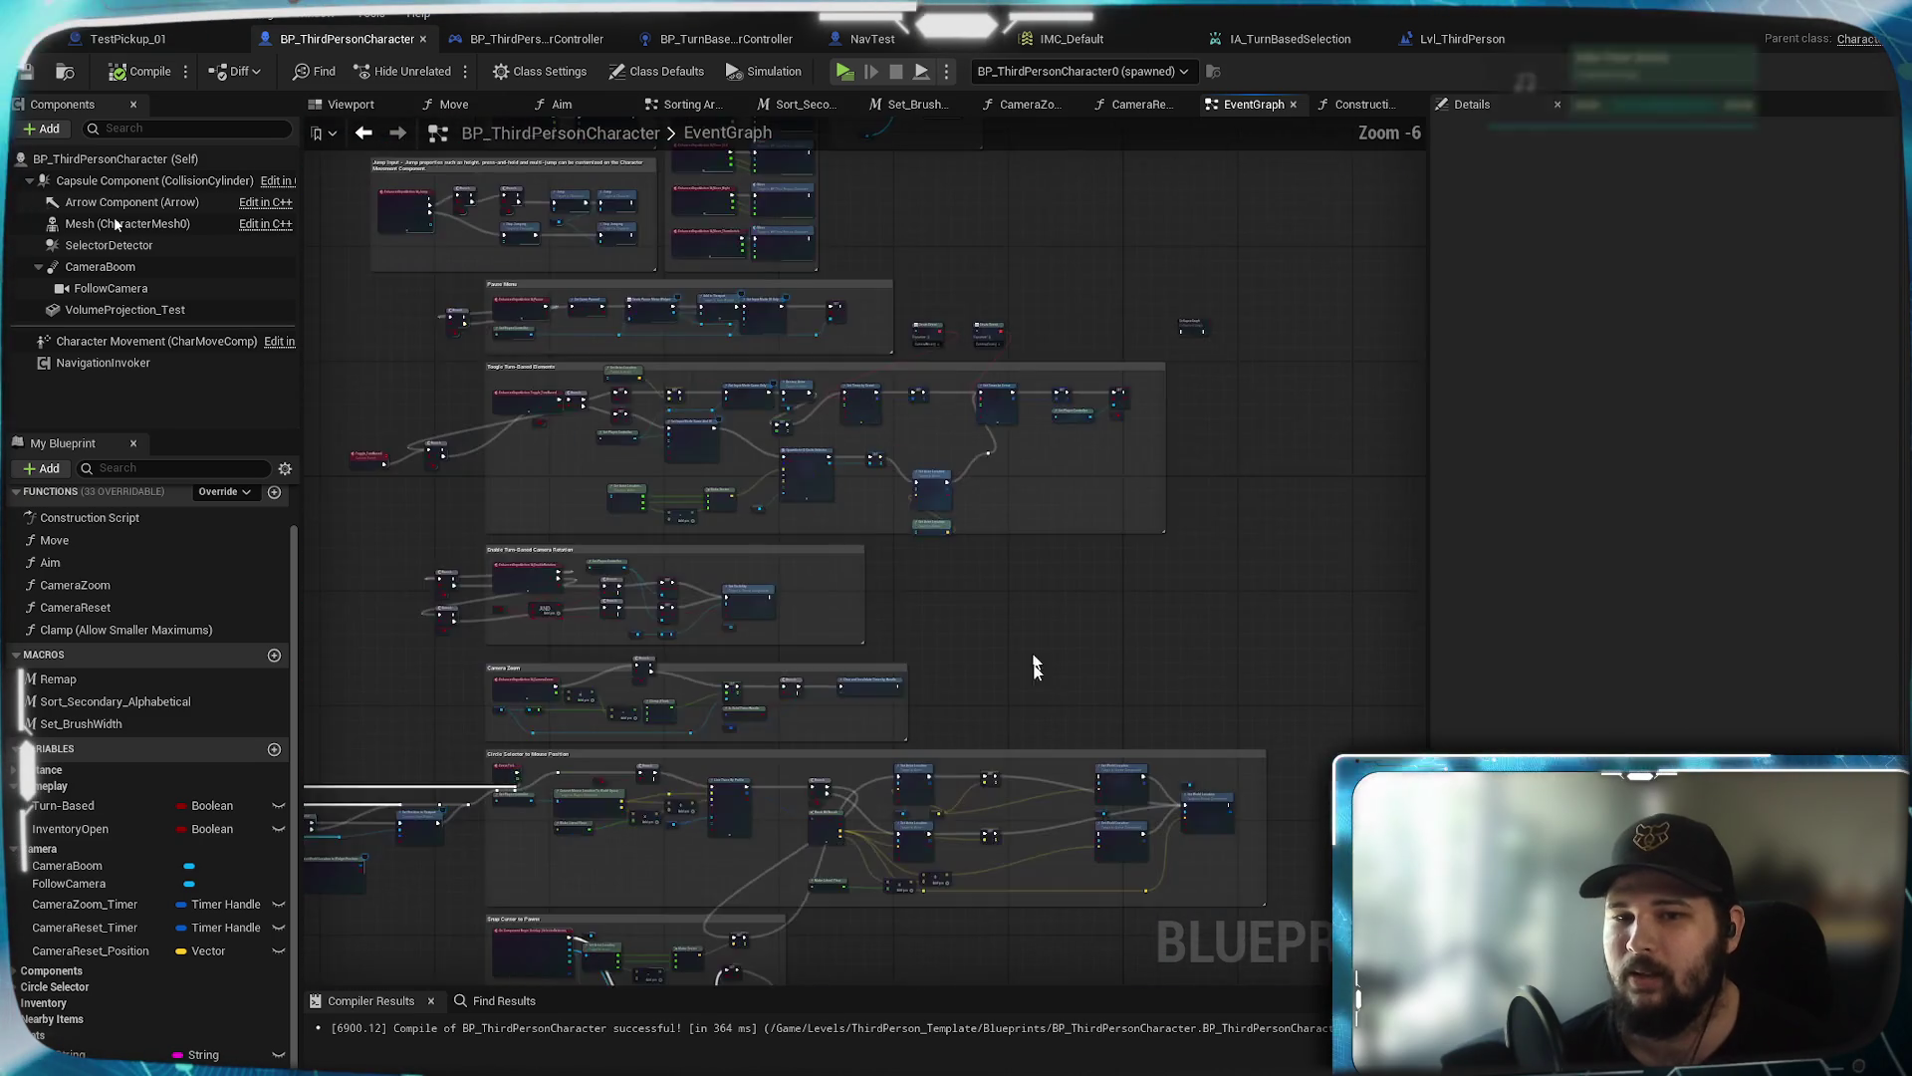
pyautogui.scroll(6, 1026, 530)
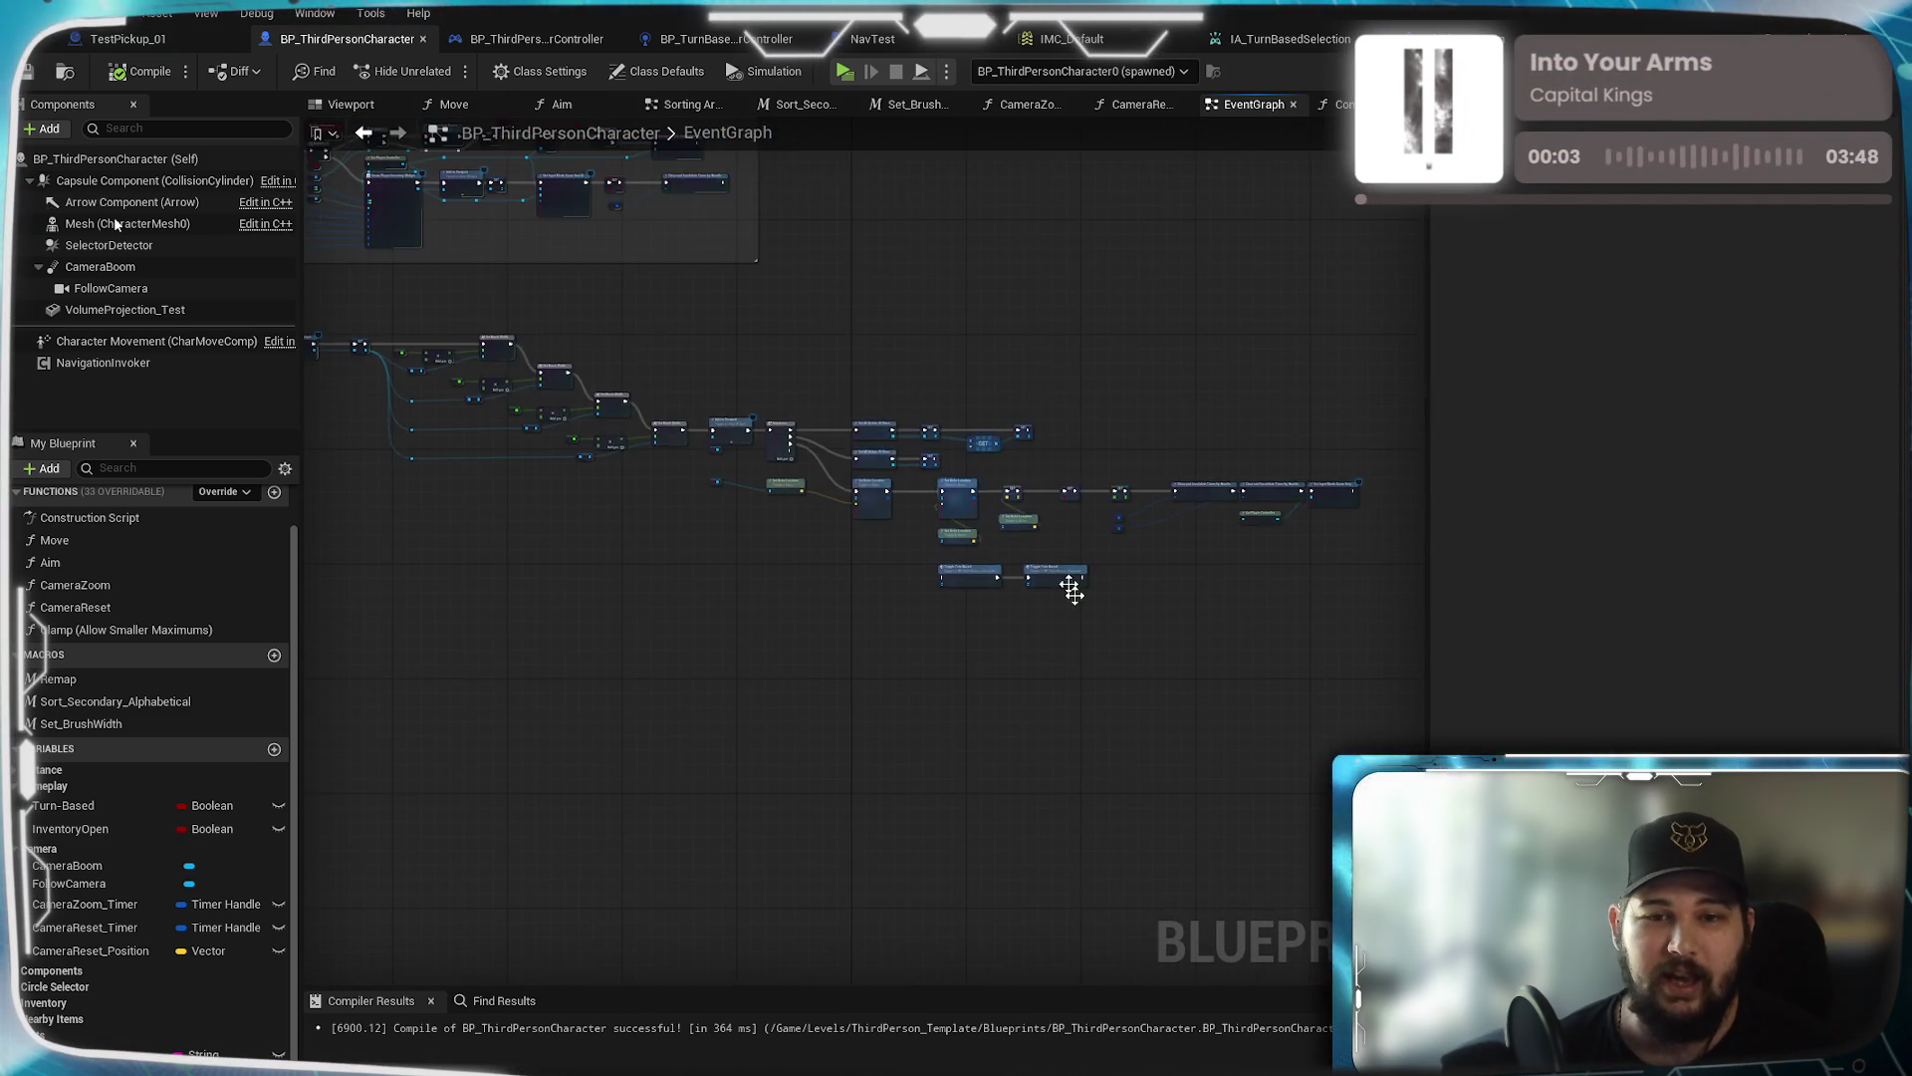
pyautogui.moveTo(643, 752)
pyautogui.mouseDown()
pyautogui.moveTo(739, 769)
pyautogui.moveTo(833, 726)
pyautogui.moveTo(650, 455)
pyautogui.mouseUp()
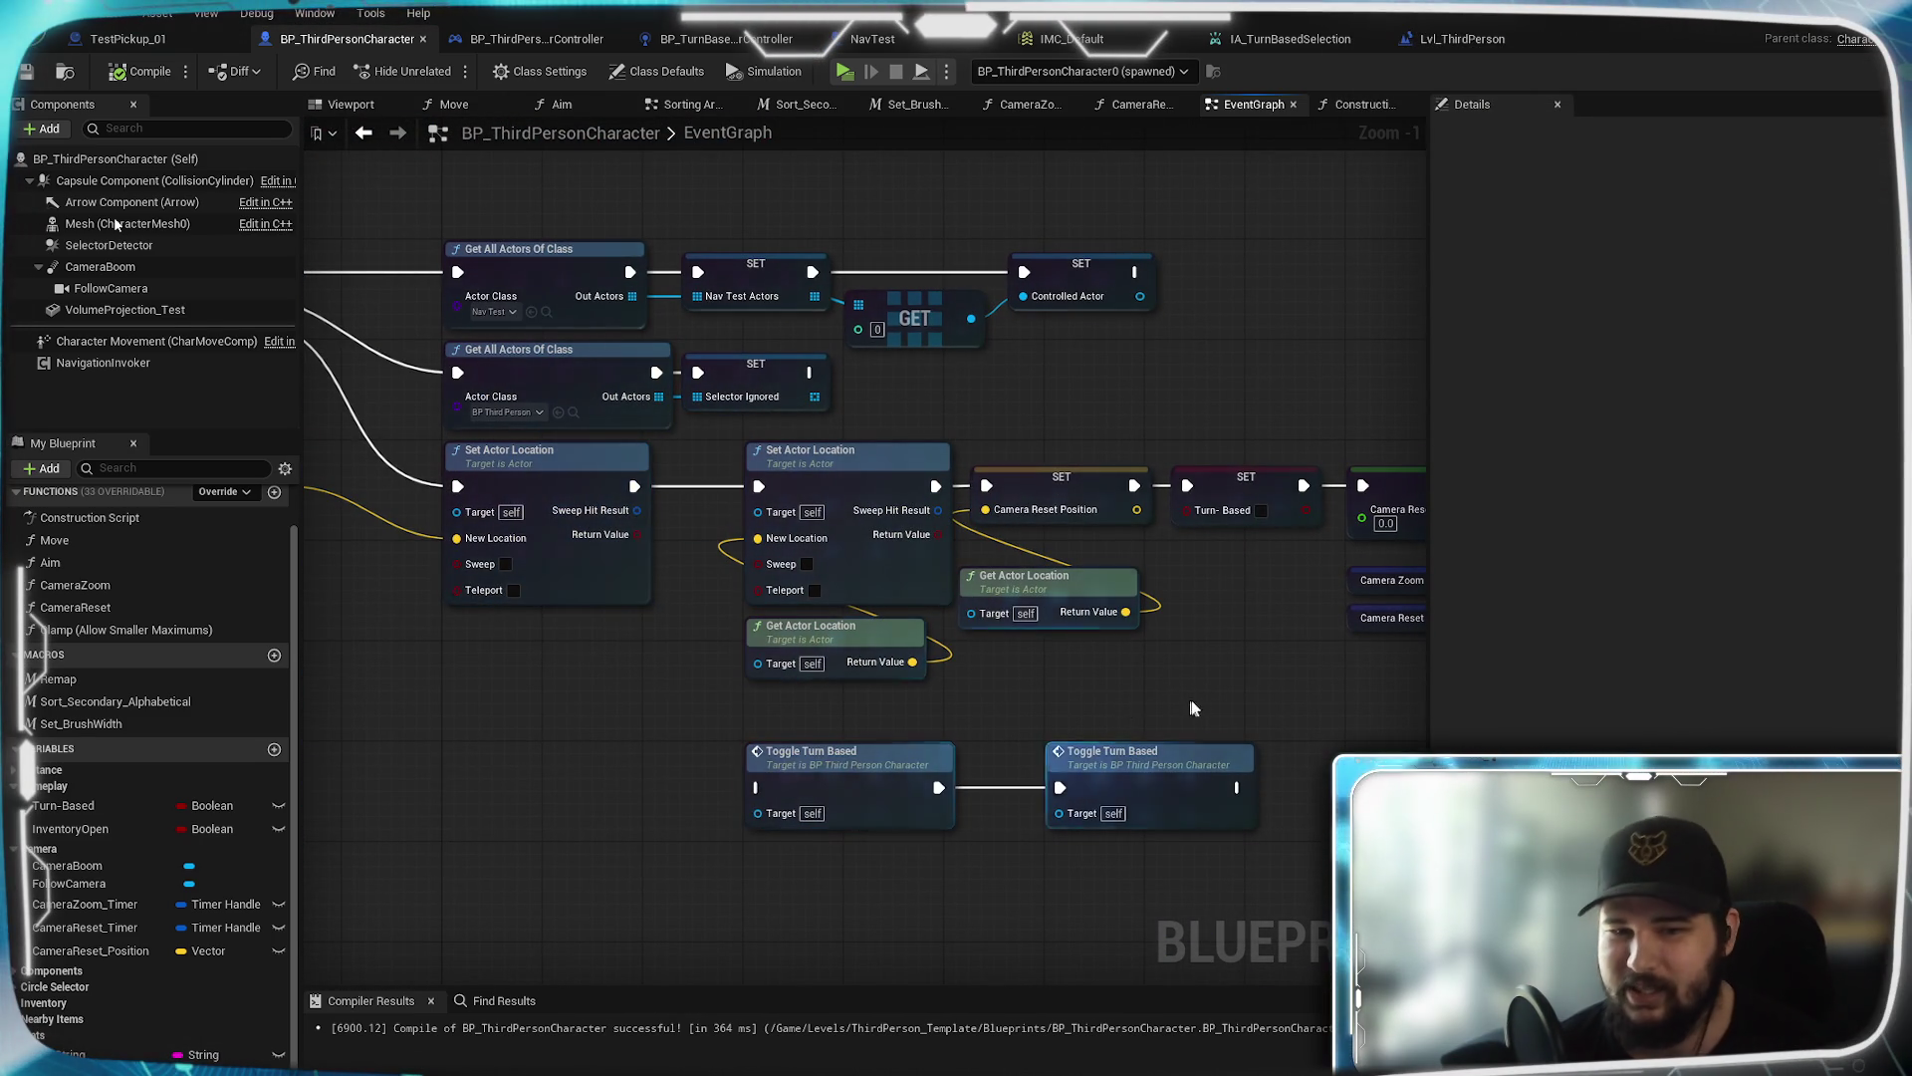
pyautogui.moveTo(1121, 707); pyautogui.dragTo(1088, 714)
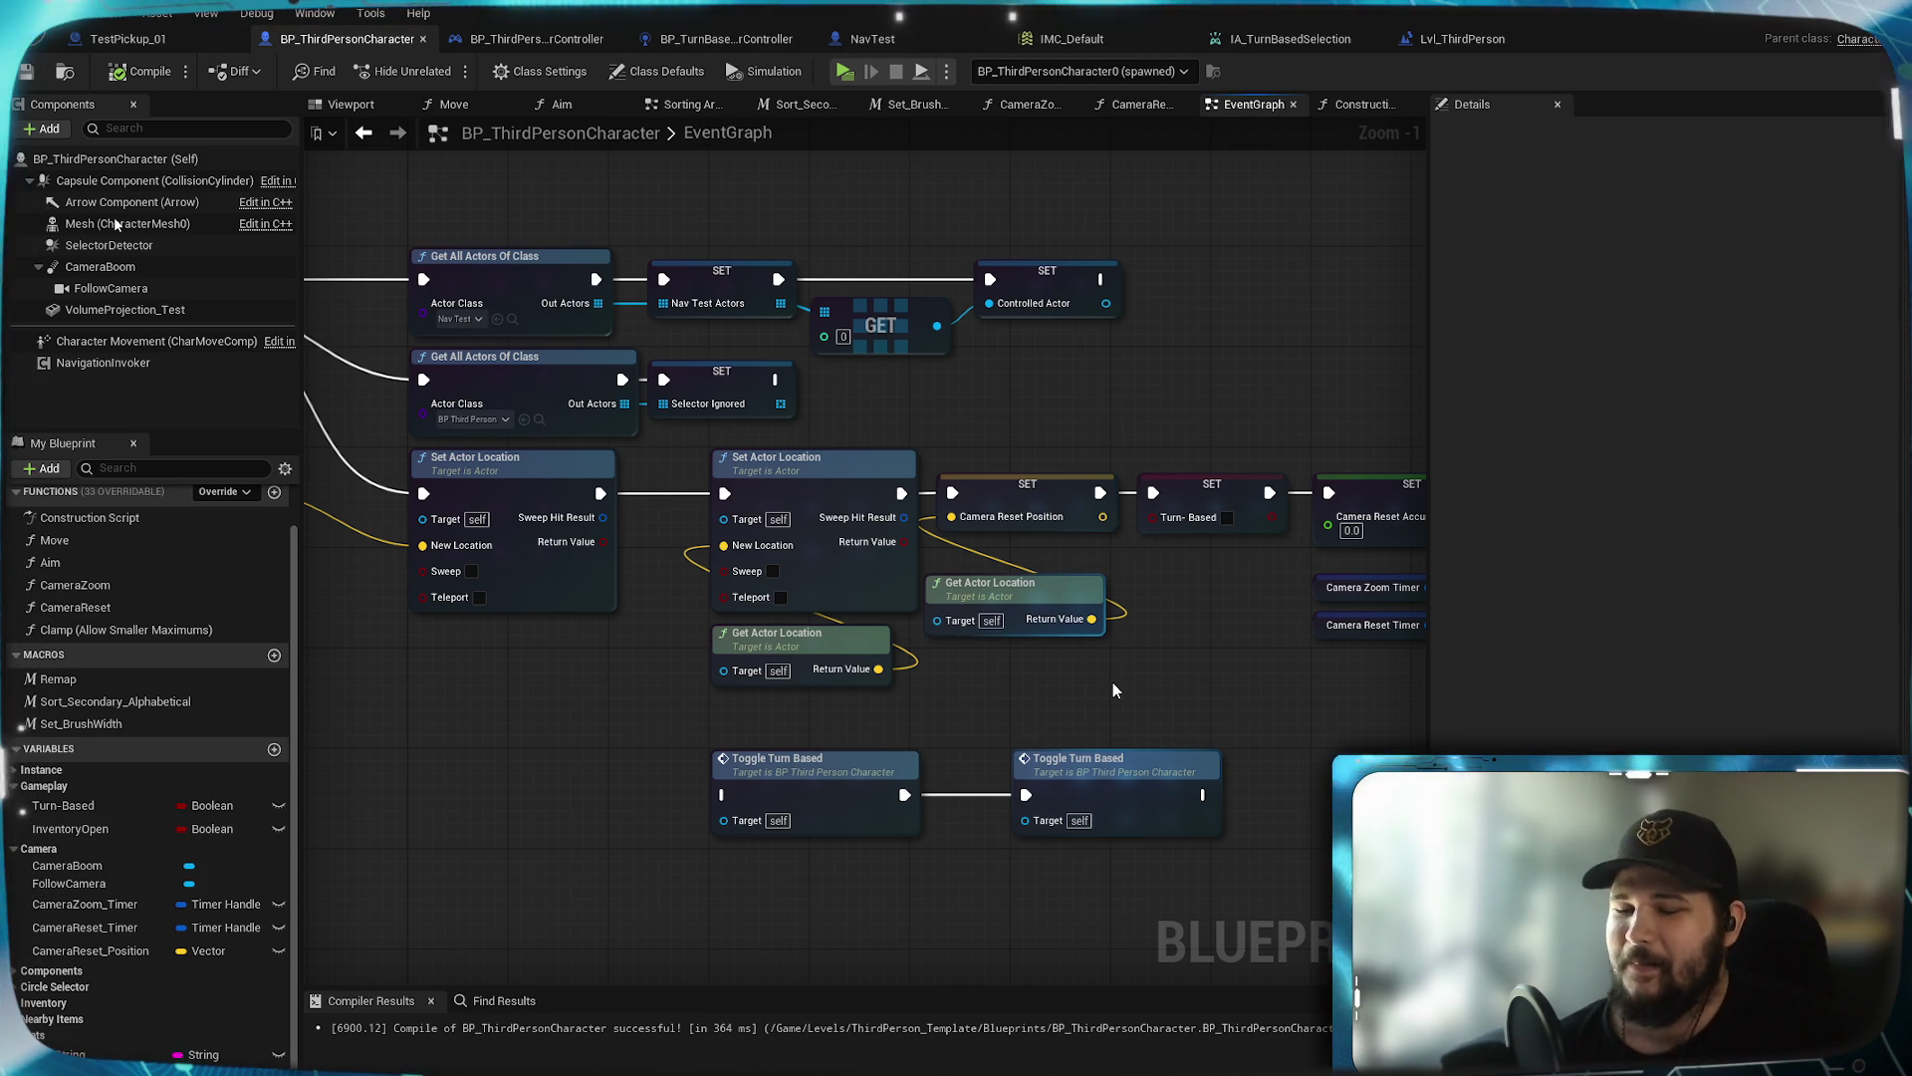
pyautogui.moveTo(1046, 781); pyautogui.dragTo(996, 781)
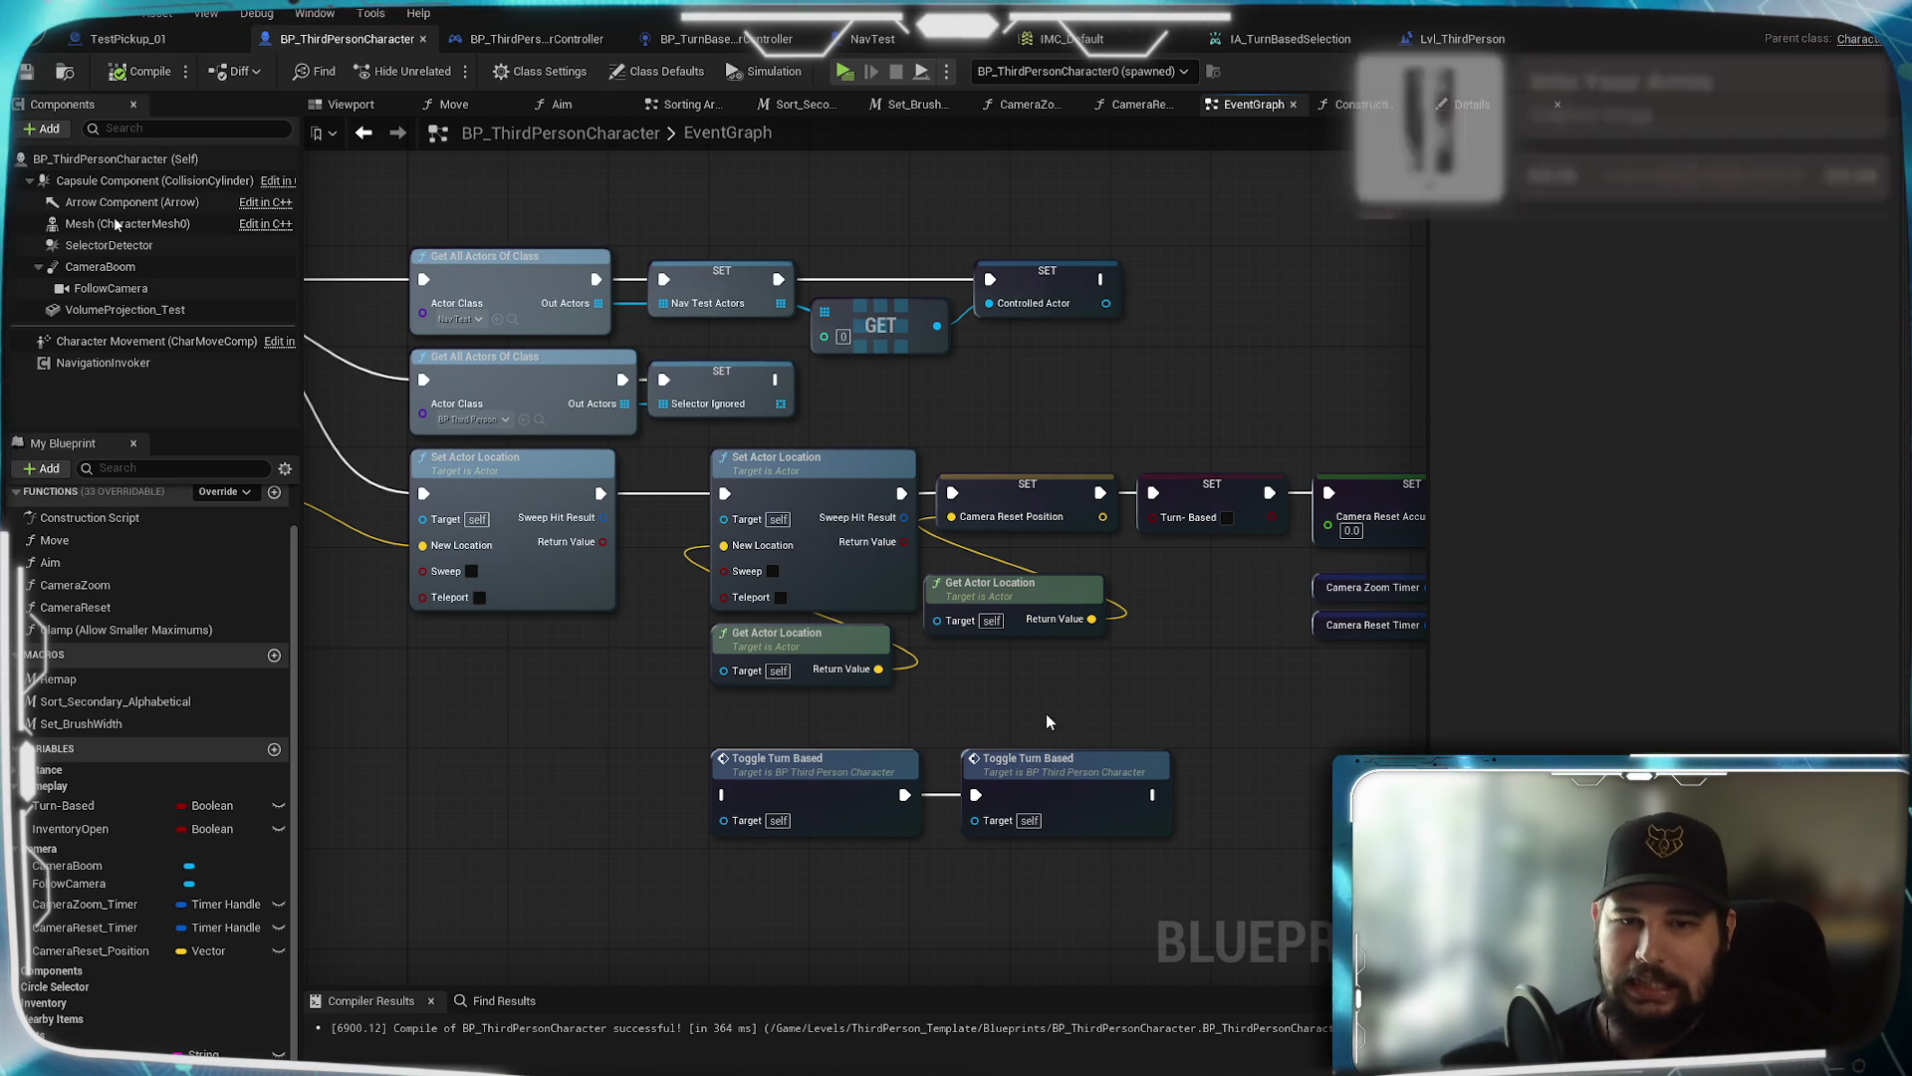
pyautogui.hotkey('ctrl', 's')
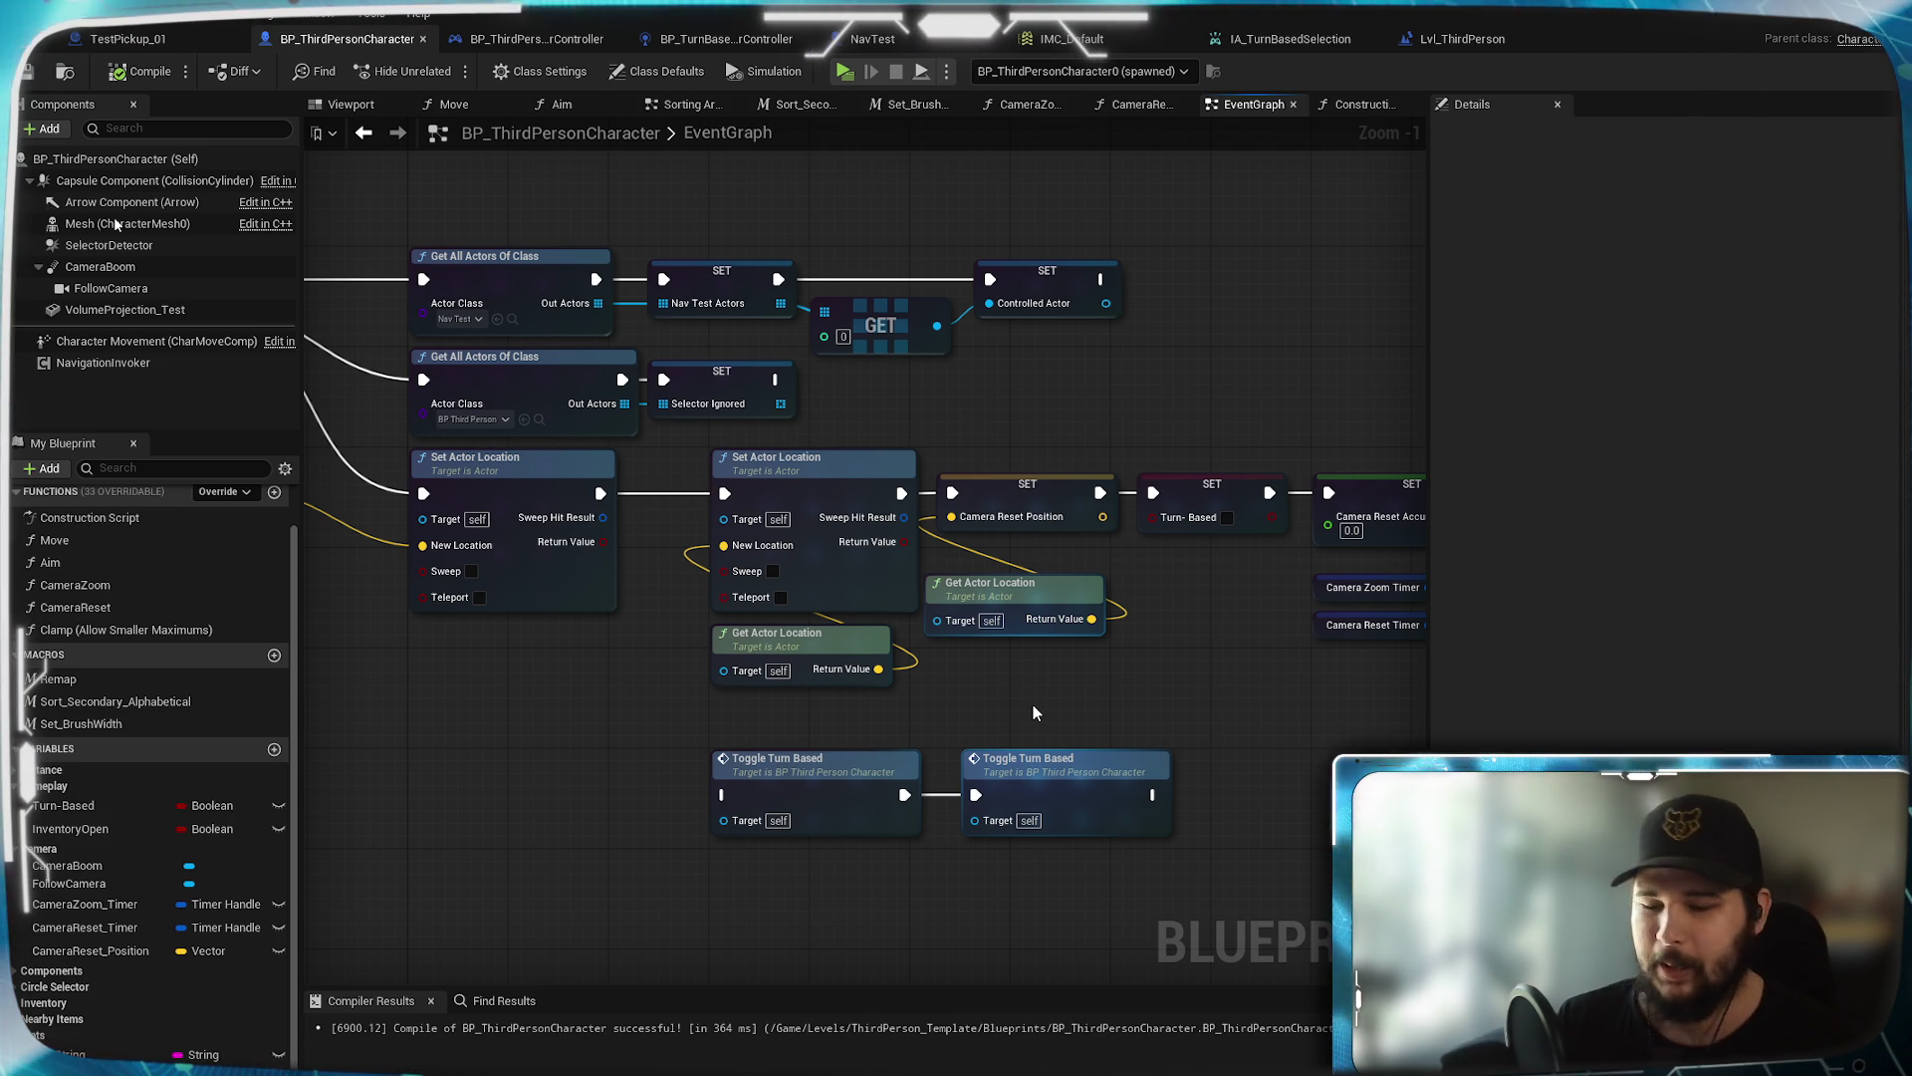
# Box-select both Toggle Turn Based nodes to check their placement, then save again
pyautogui.moveTo(1191, 737)
pyautogui.mouseDown()
pyautogui.moveTo(925, 853)
pyautogui.moveTo(844, 787)
pyautogui.moveTo(845, 731)
pyautogui.moveTo(847, 773)
pyautogui.mouseUp()
pyautogui.click(1299, 726)
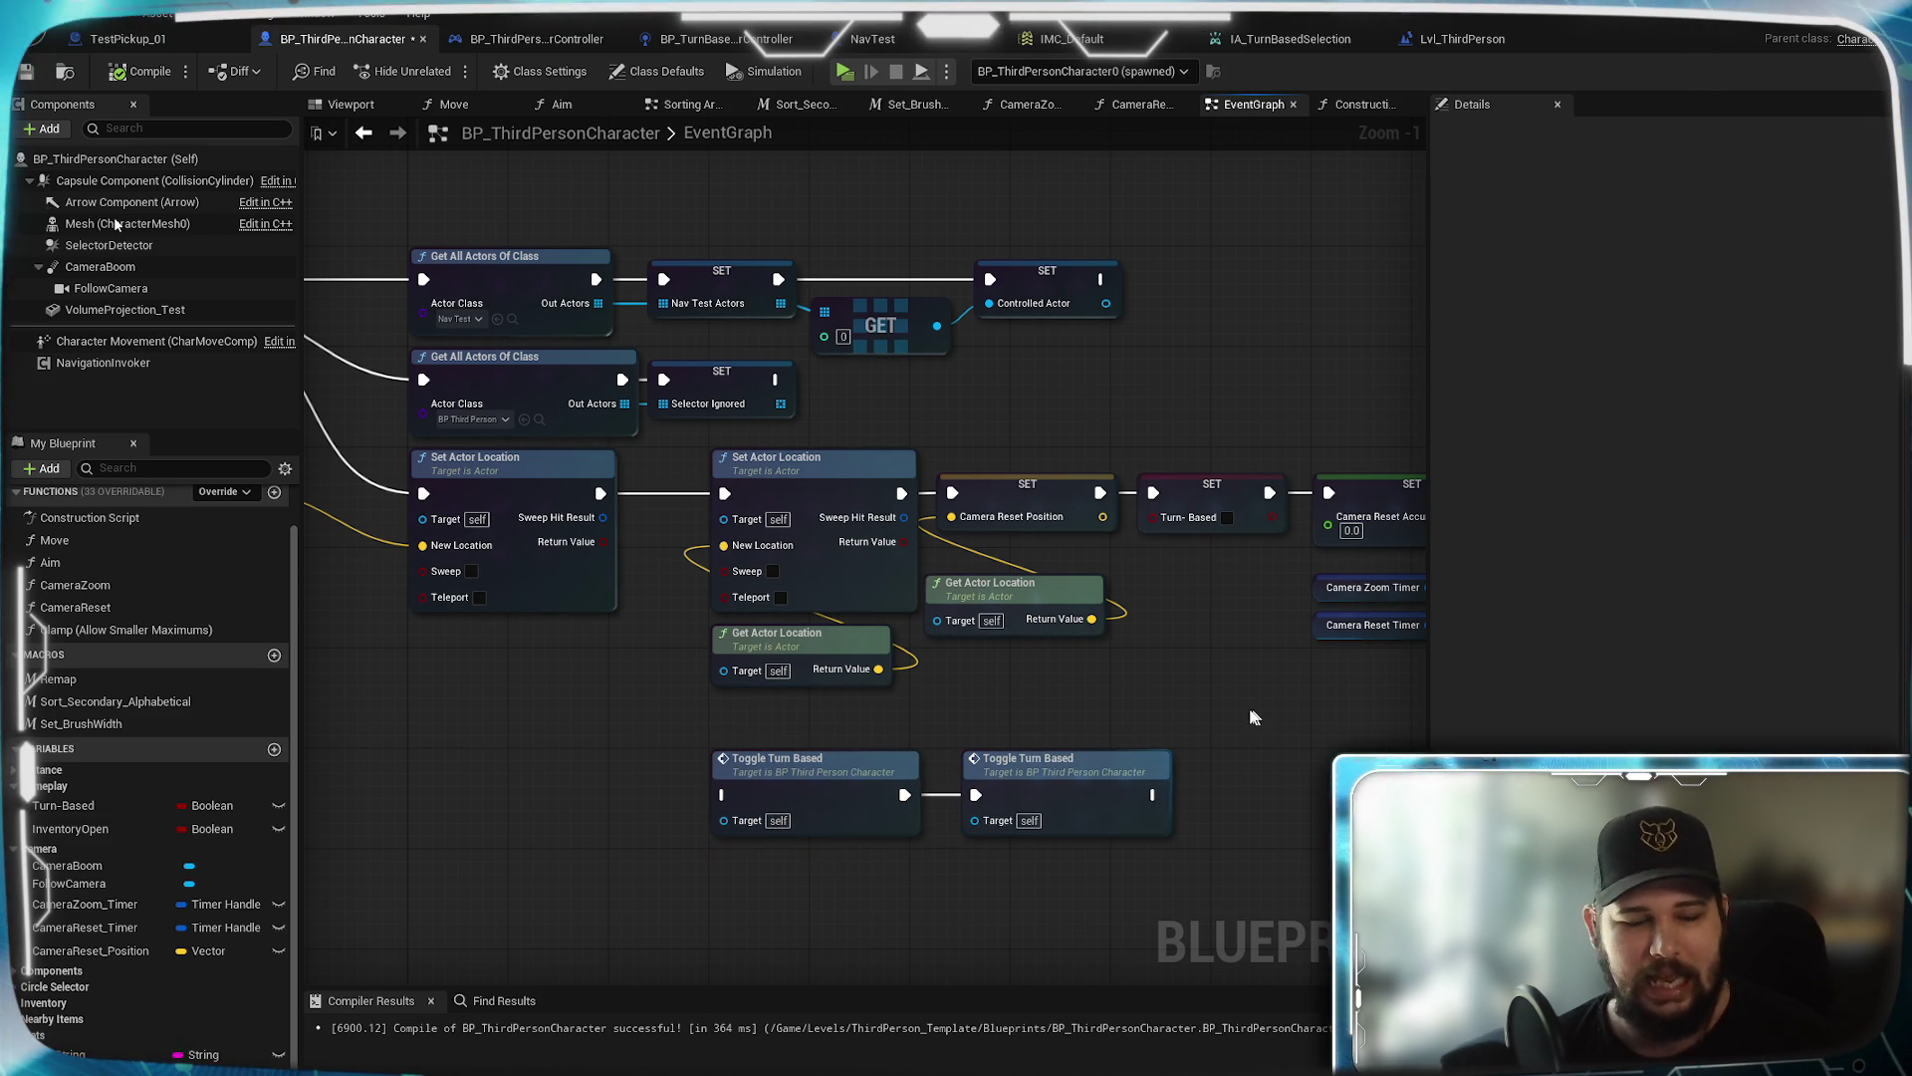
pyautogui.moveTo(1101, 686)
pyautogui.mouseDown()
pyautogui.moveTo(1103, 784)
pyautogui.moveTo(1133, 725)
pyautogui.mouseUp()
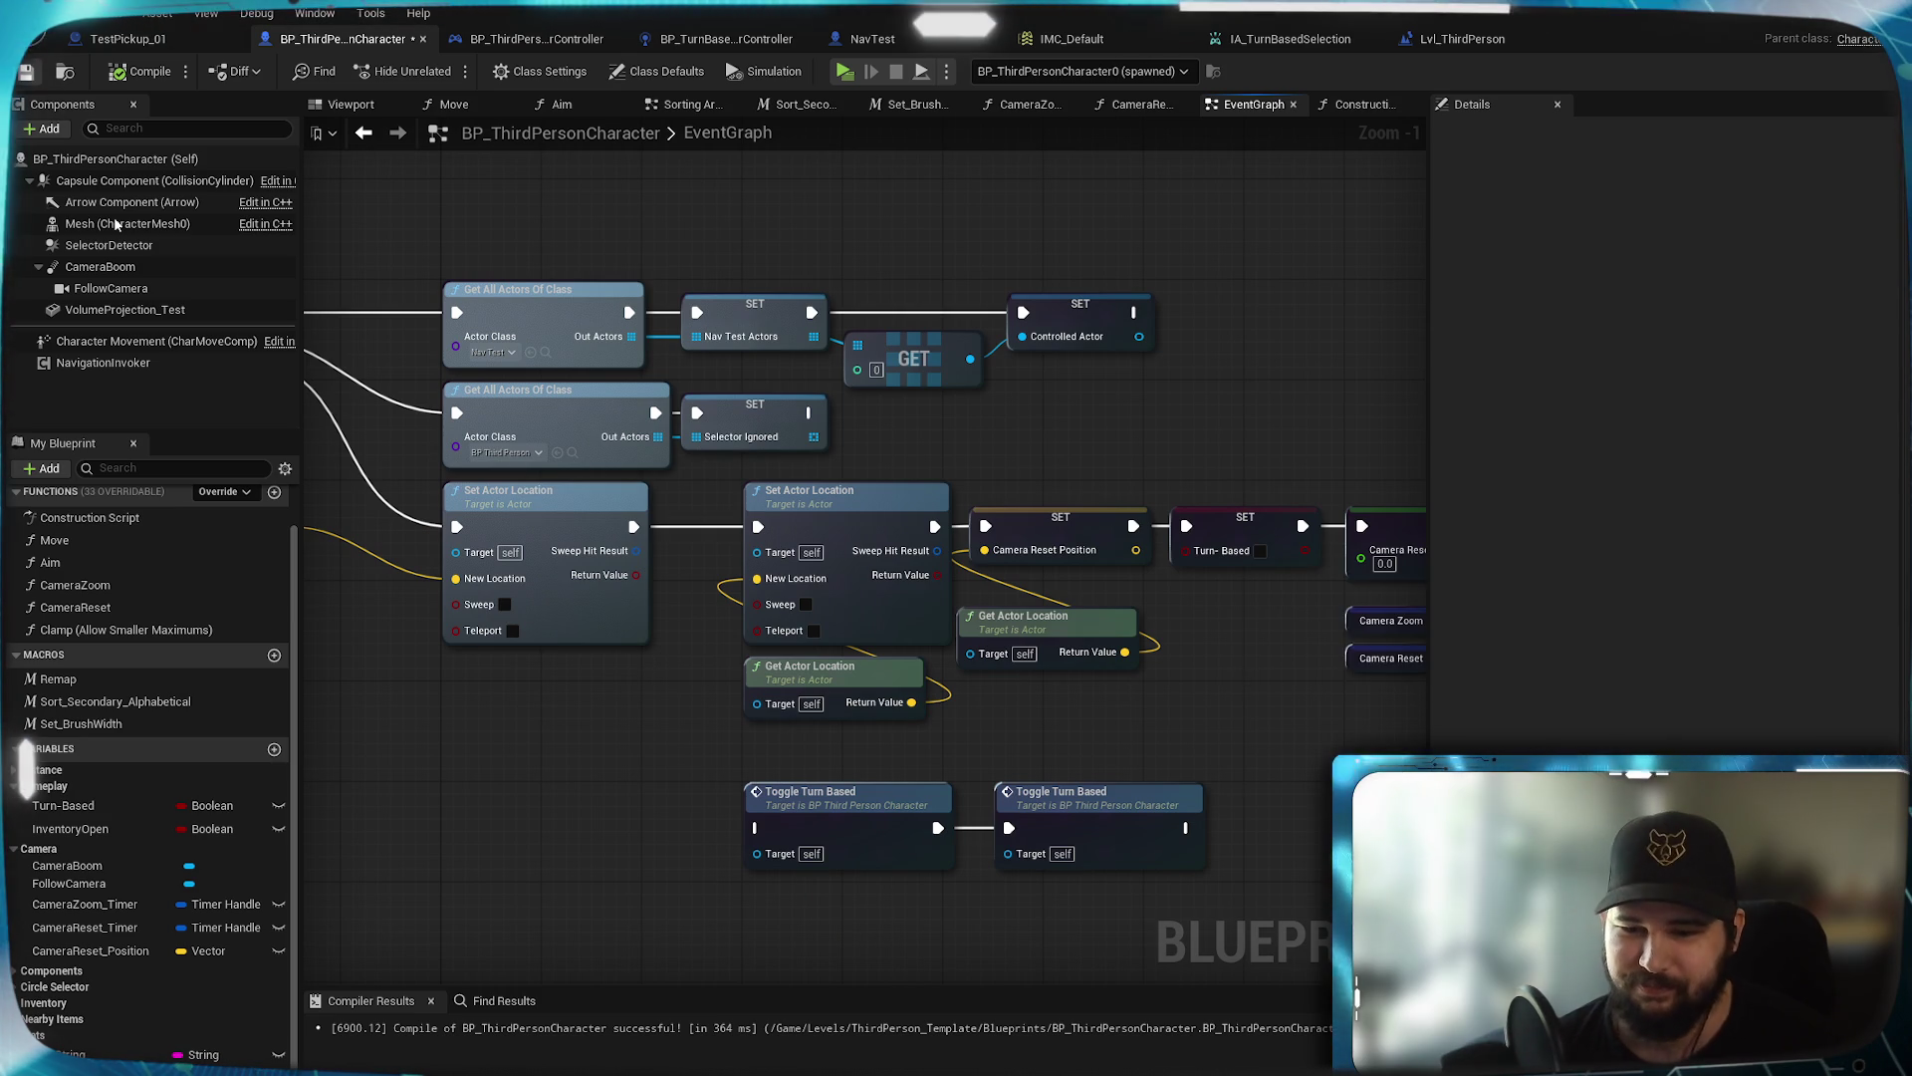
pyautogui.hotkey('ctrl', 's')
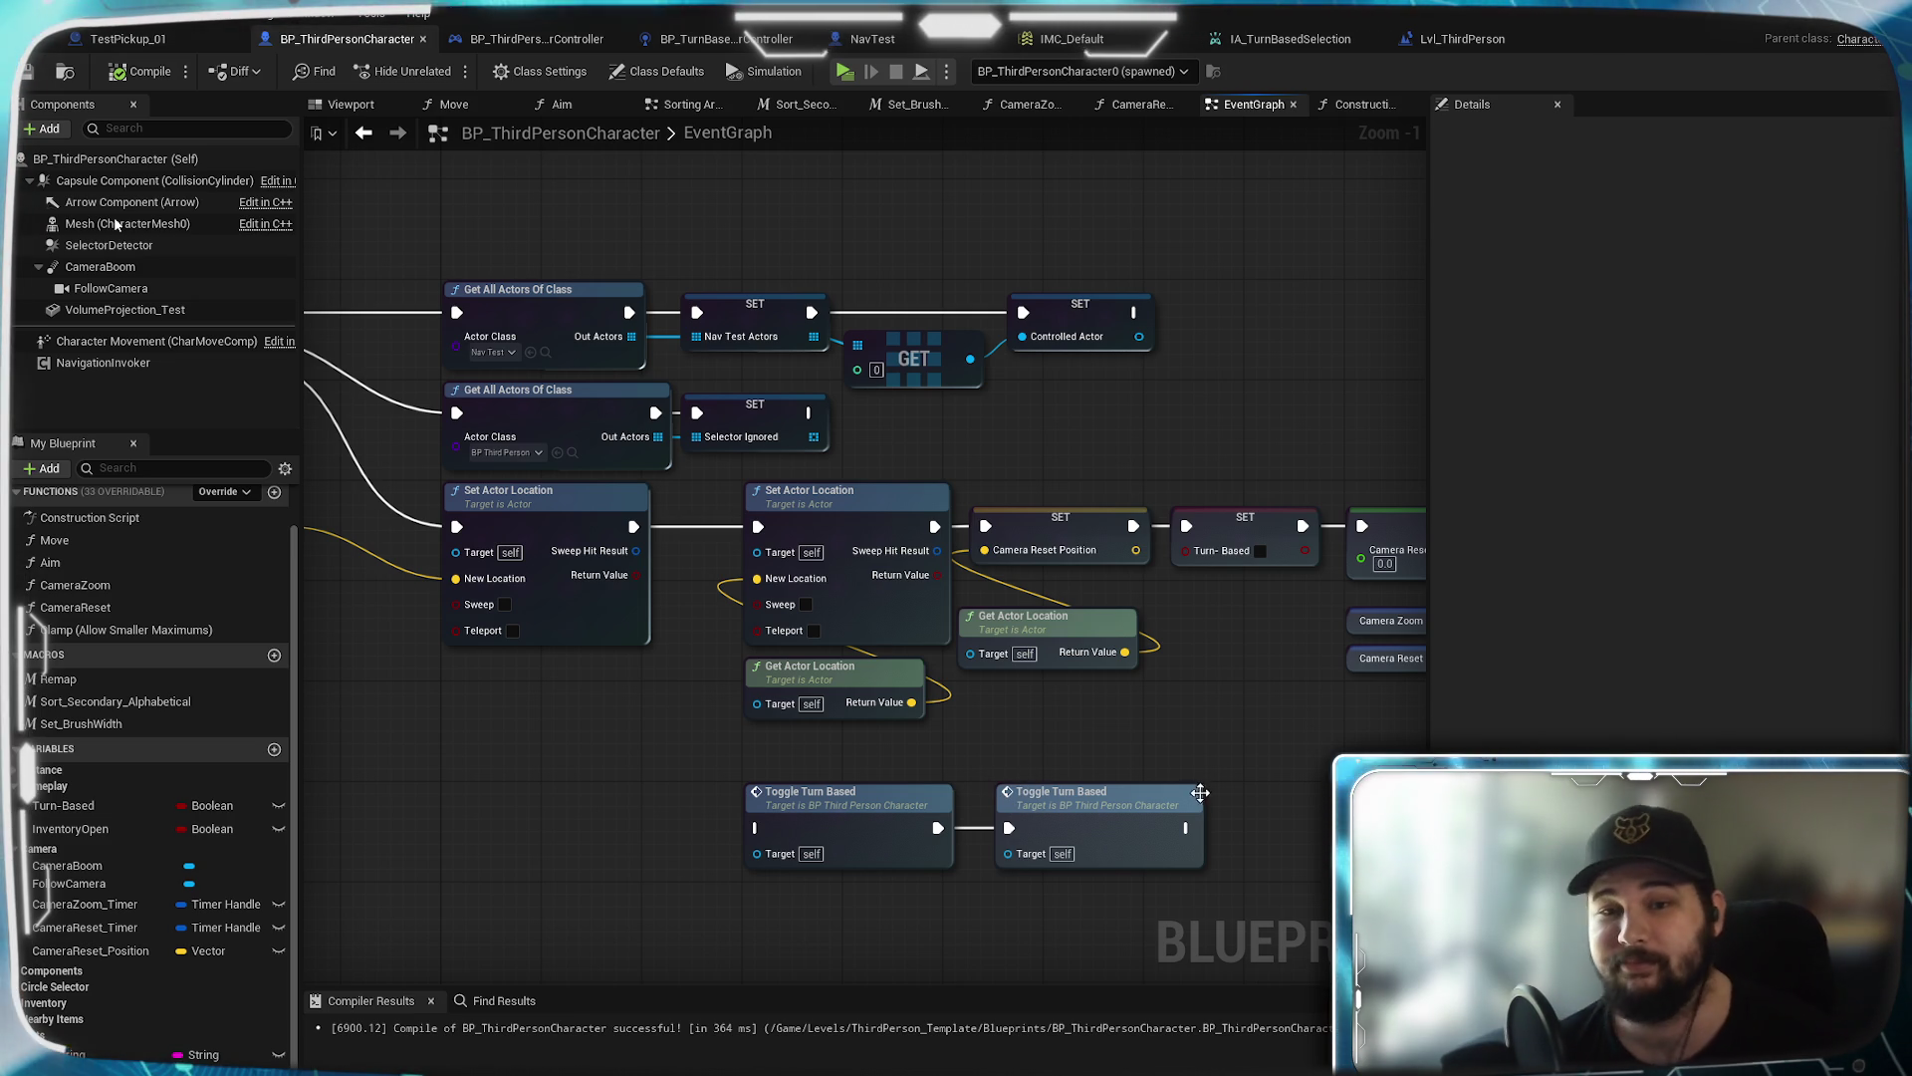
# Pan across the EventGraph to review the Sequence chain on the right
pyautogui.moveTo(1151, 721); pyautogui.dragTo(974, 744)
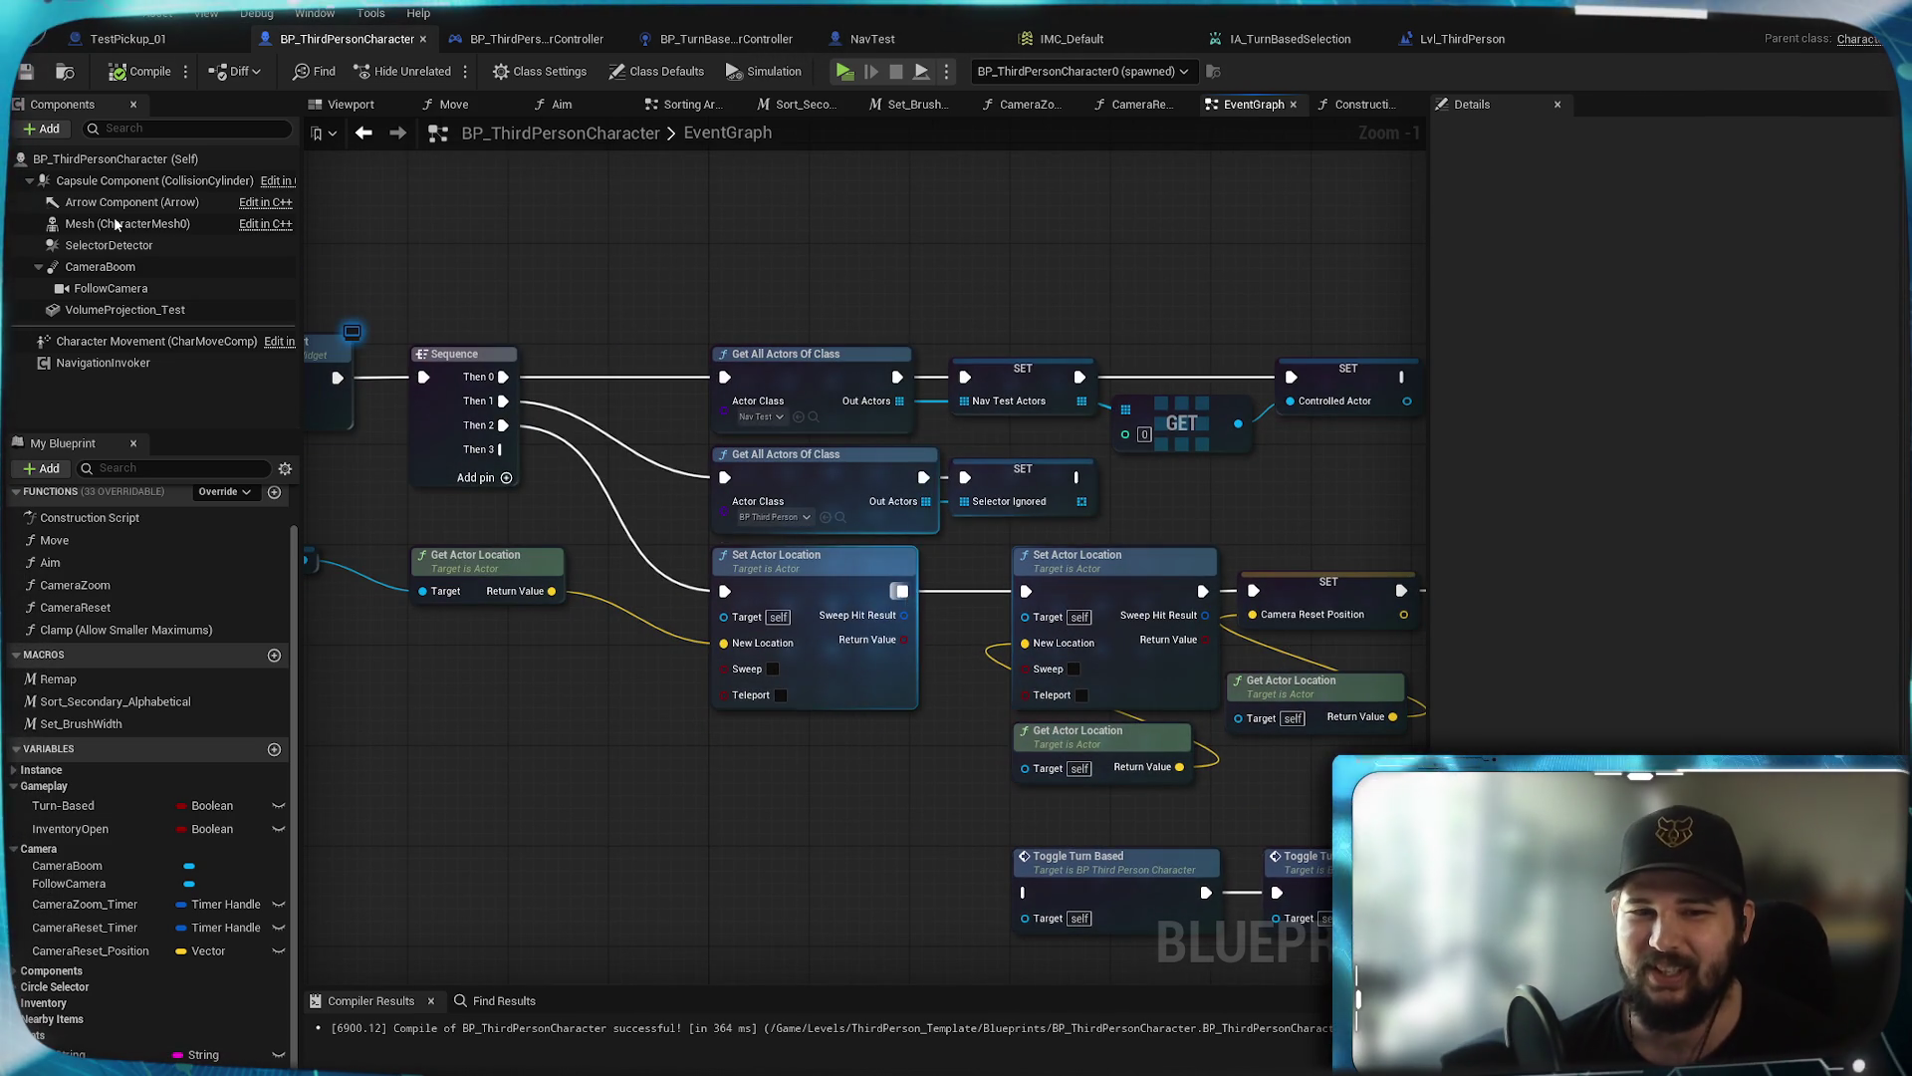
pyautogui.scroll(-3, 925, 809)
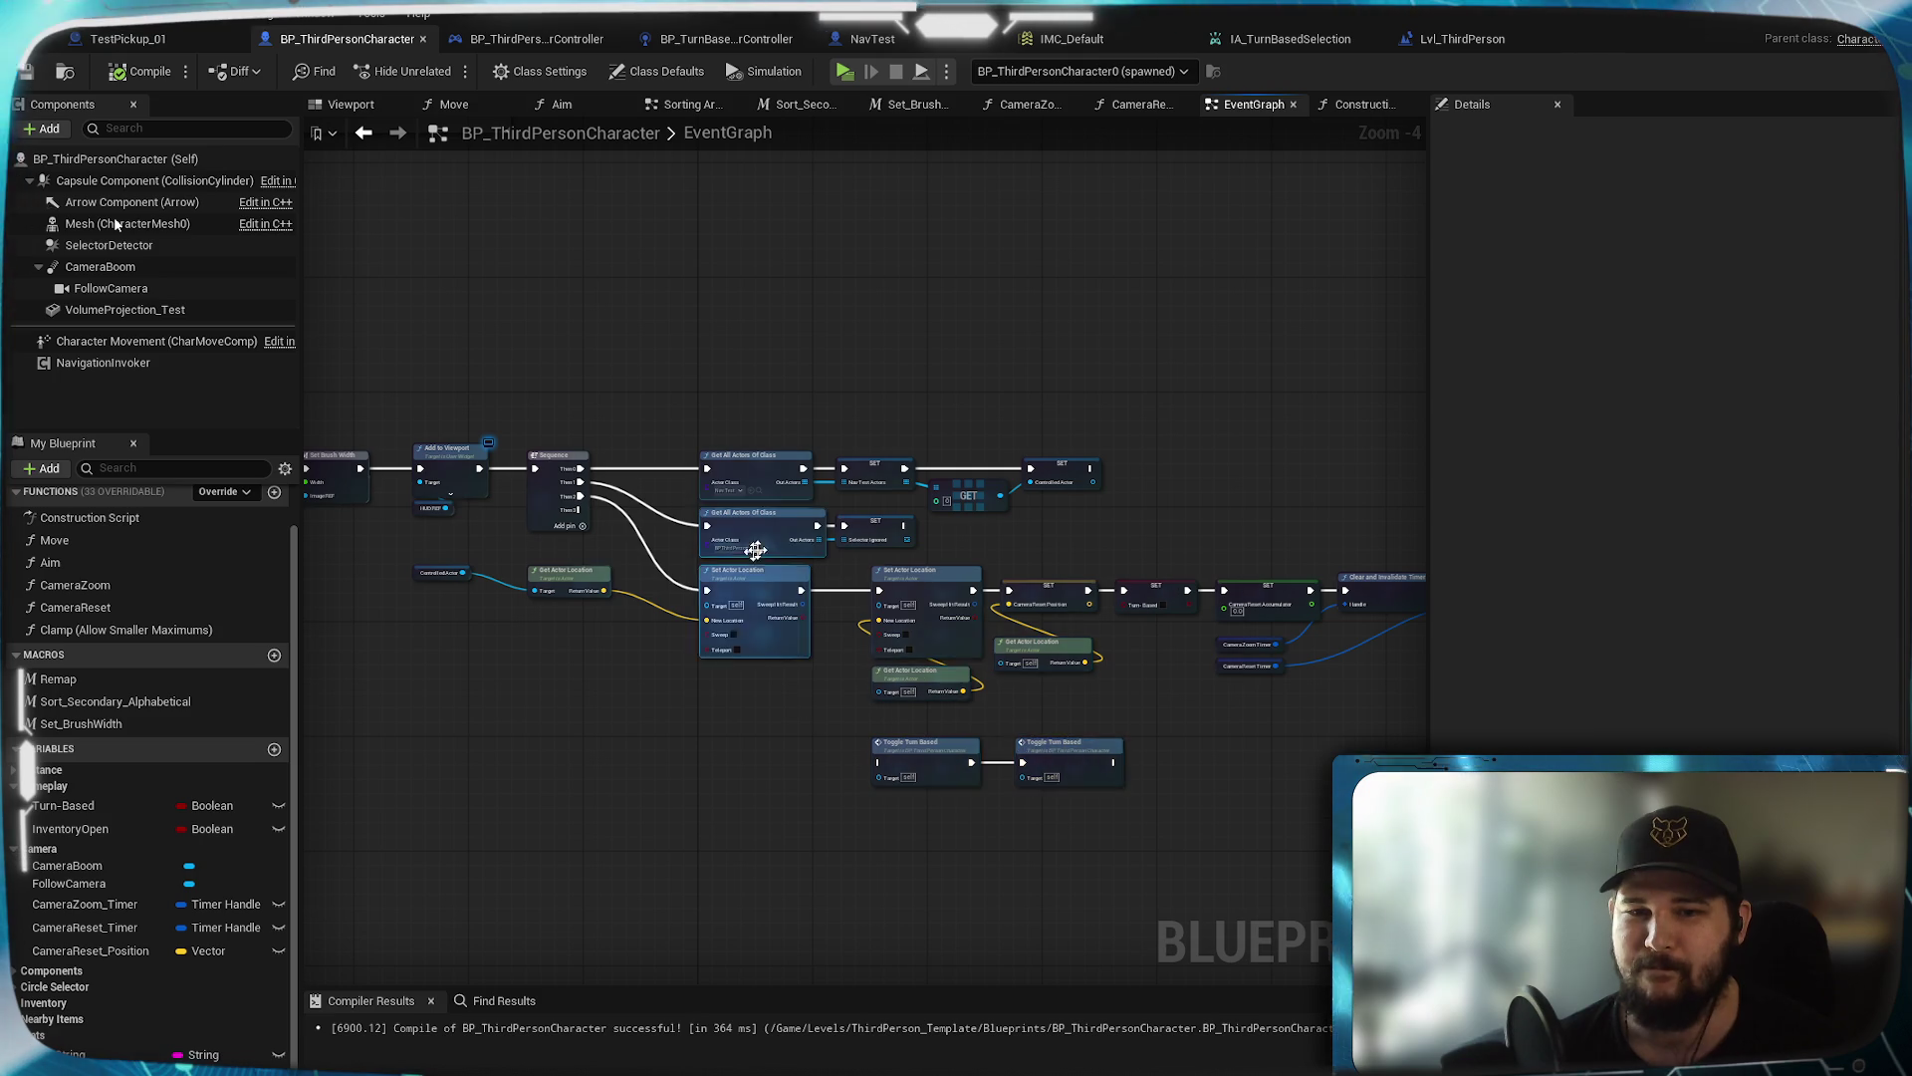
pyautogui.moveTo(1094, 730); pyautogui.dragTo(909, 718)
pyautogui.scroll(1, 922, 786)
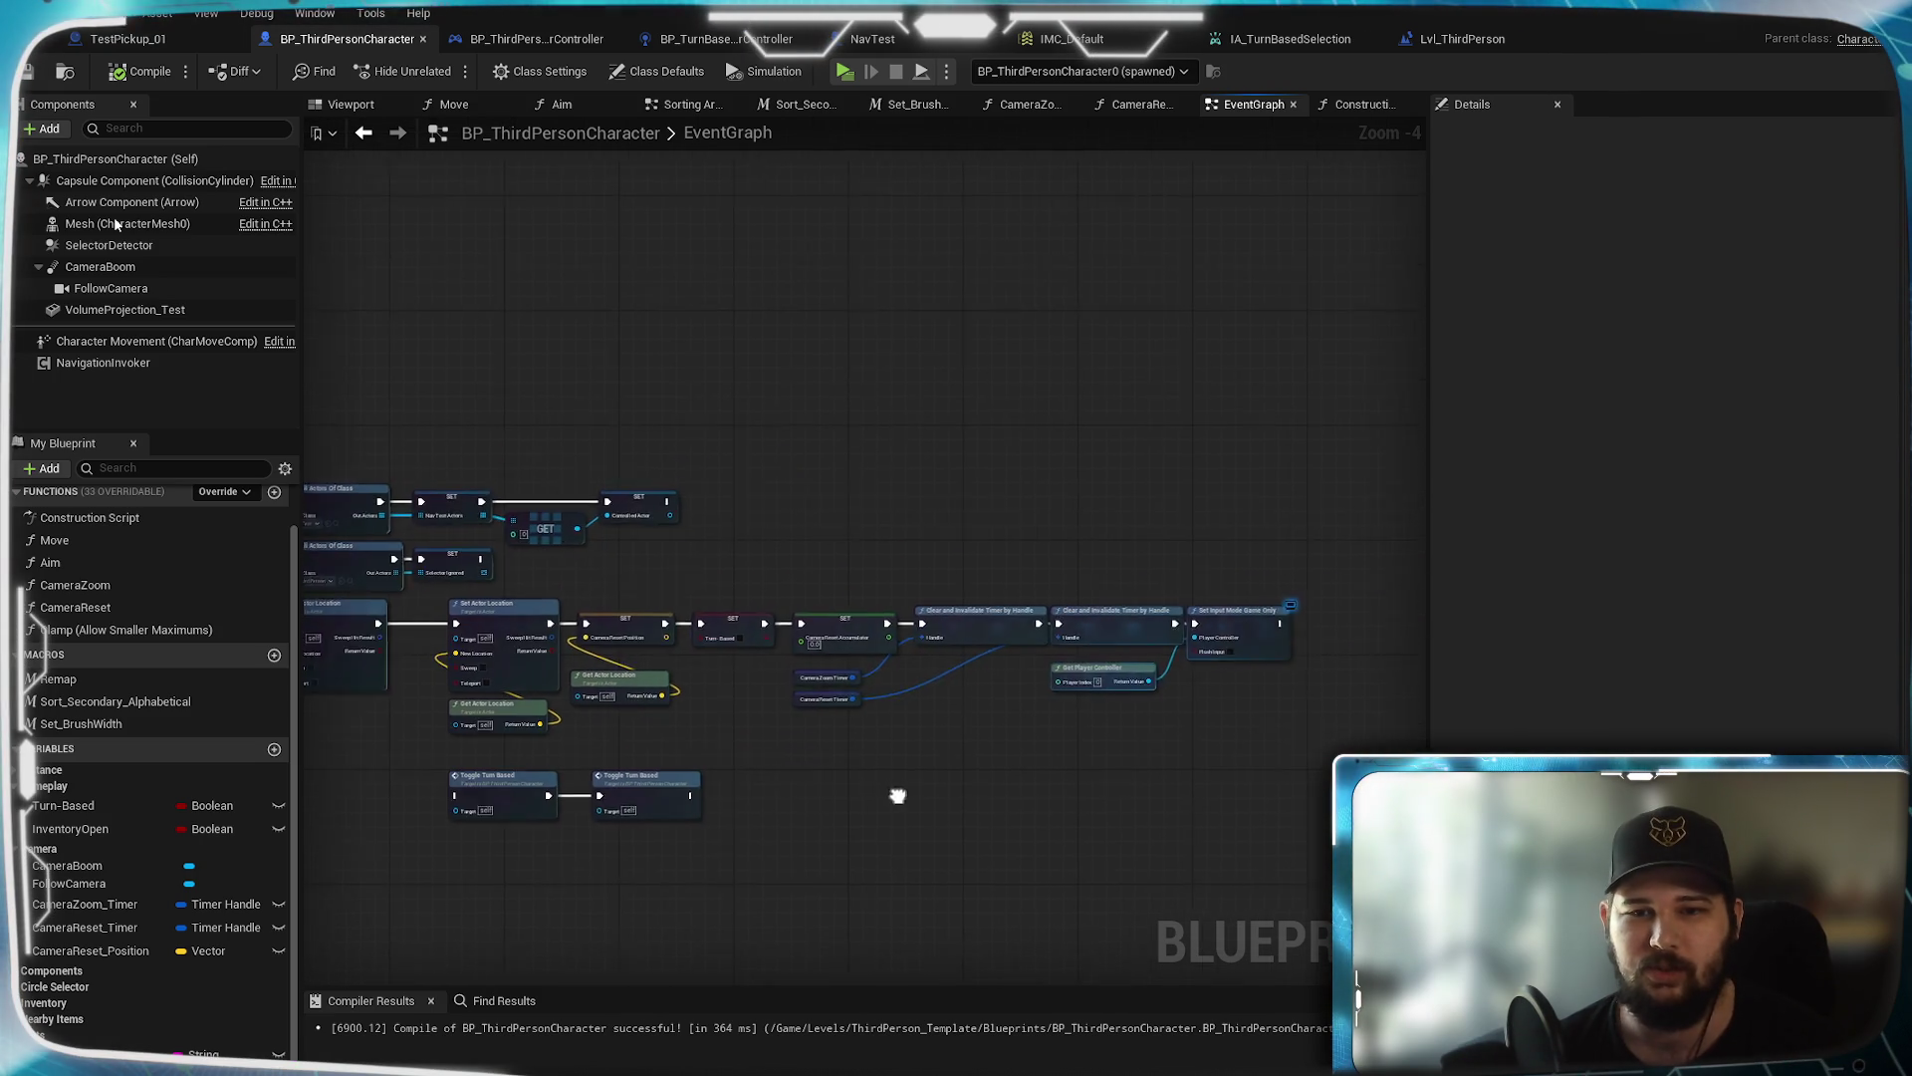
pyautogui.scroll(1, 650, 689)
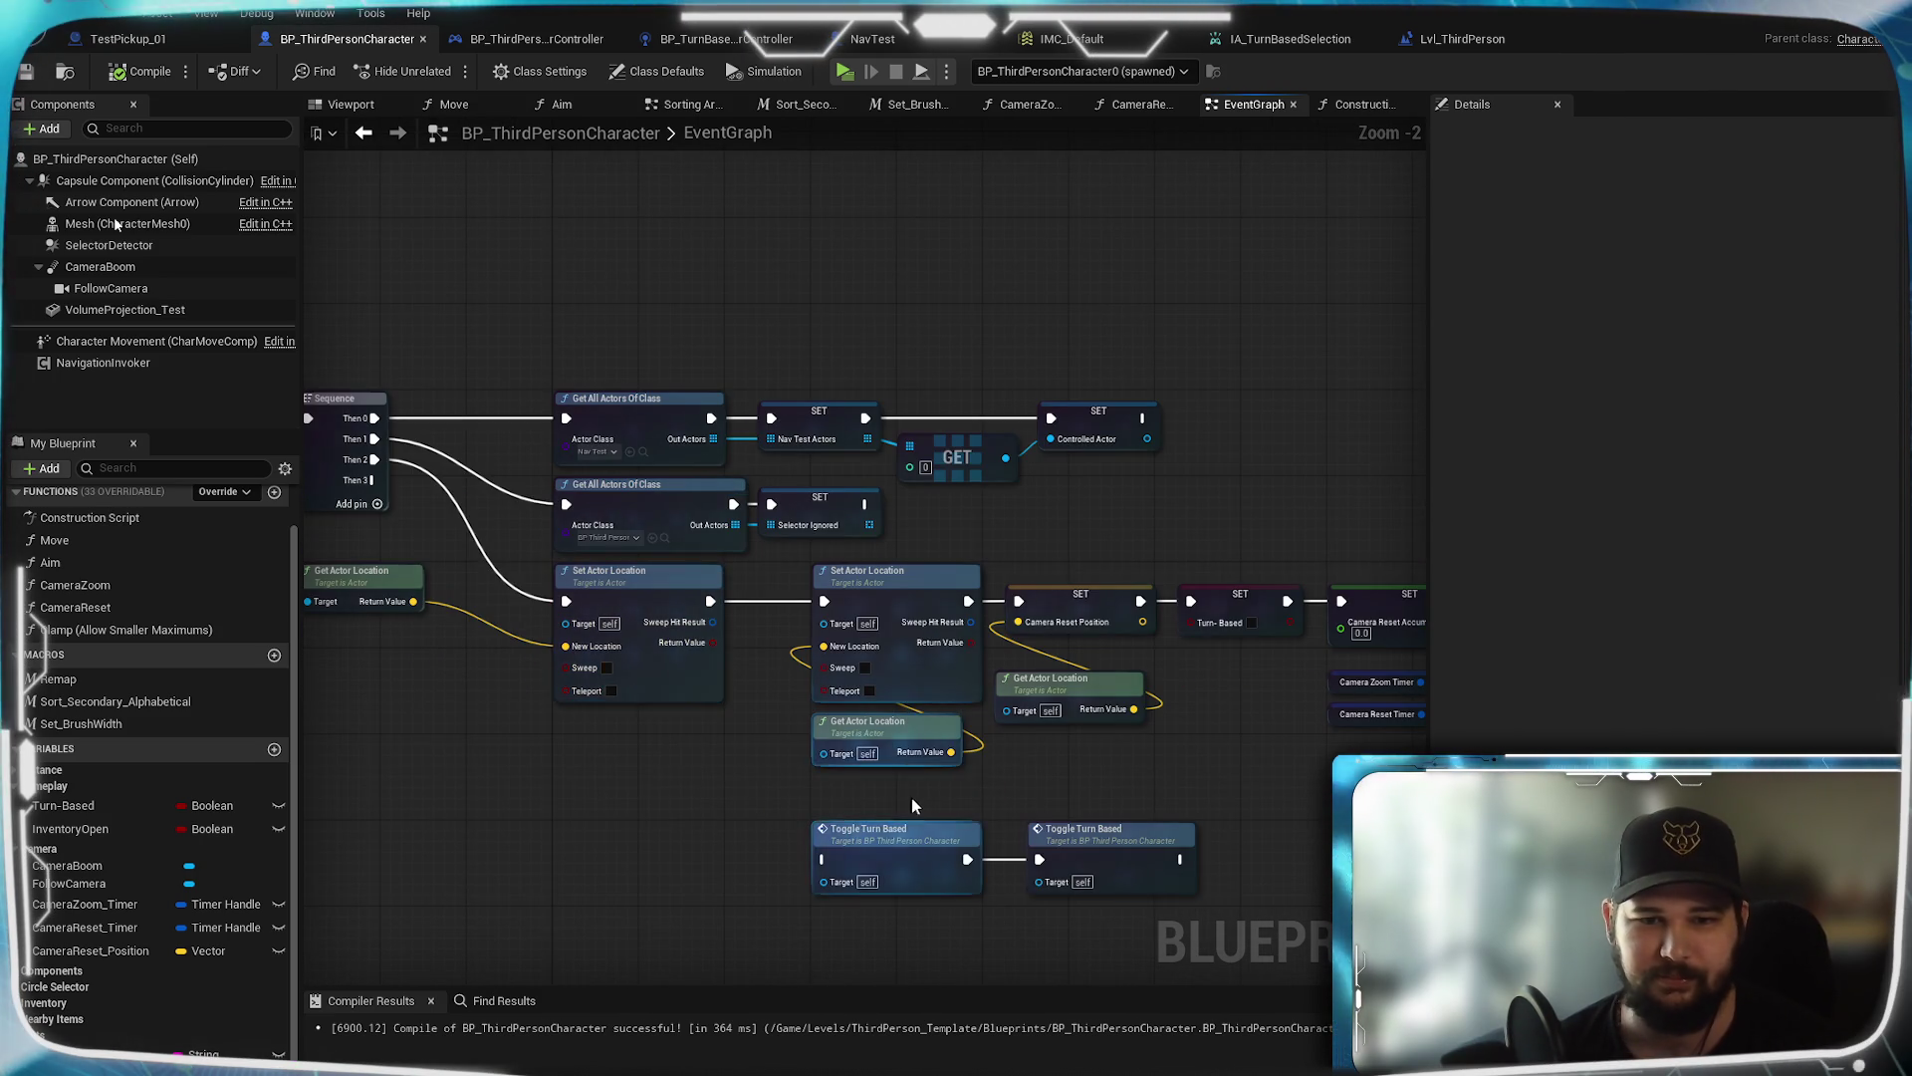
pyautogui.moveTo(651, 688); pyautogui.dragTo(560, 661)
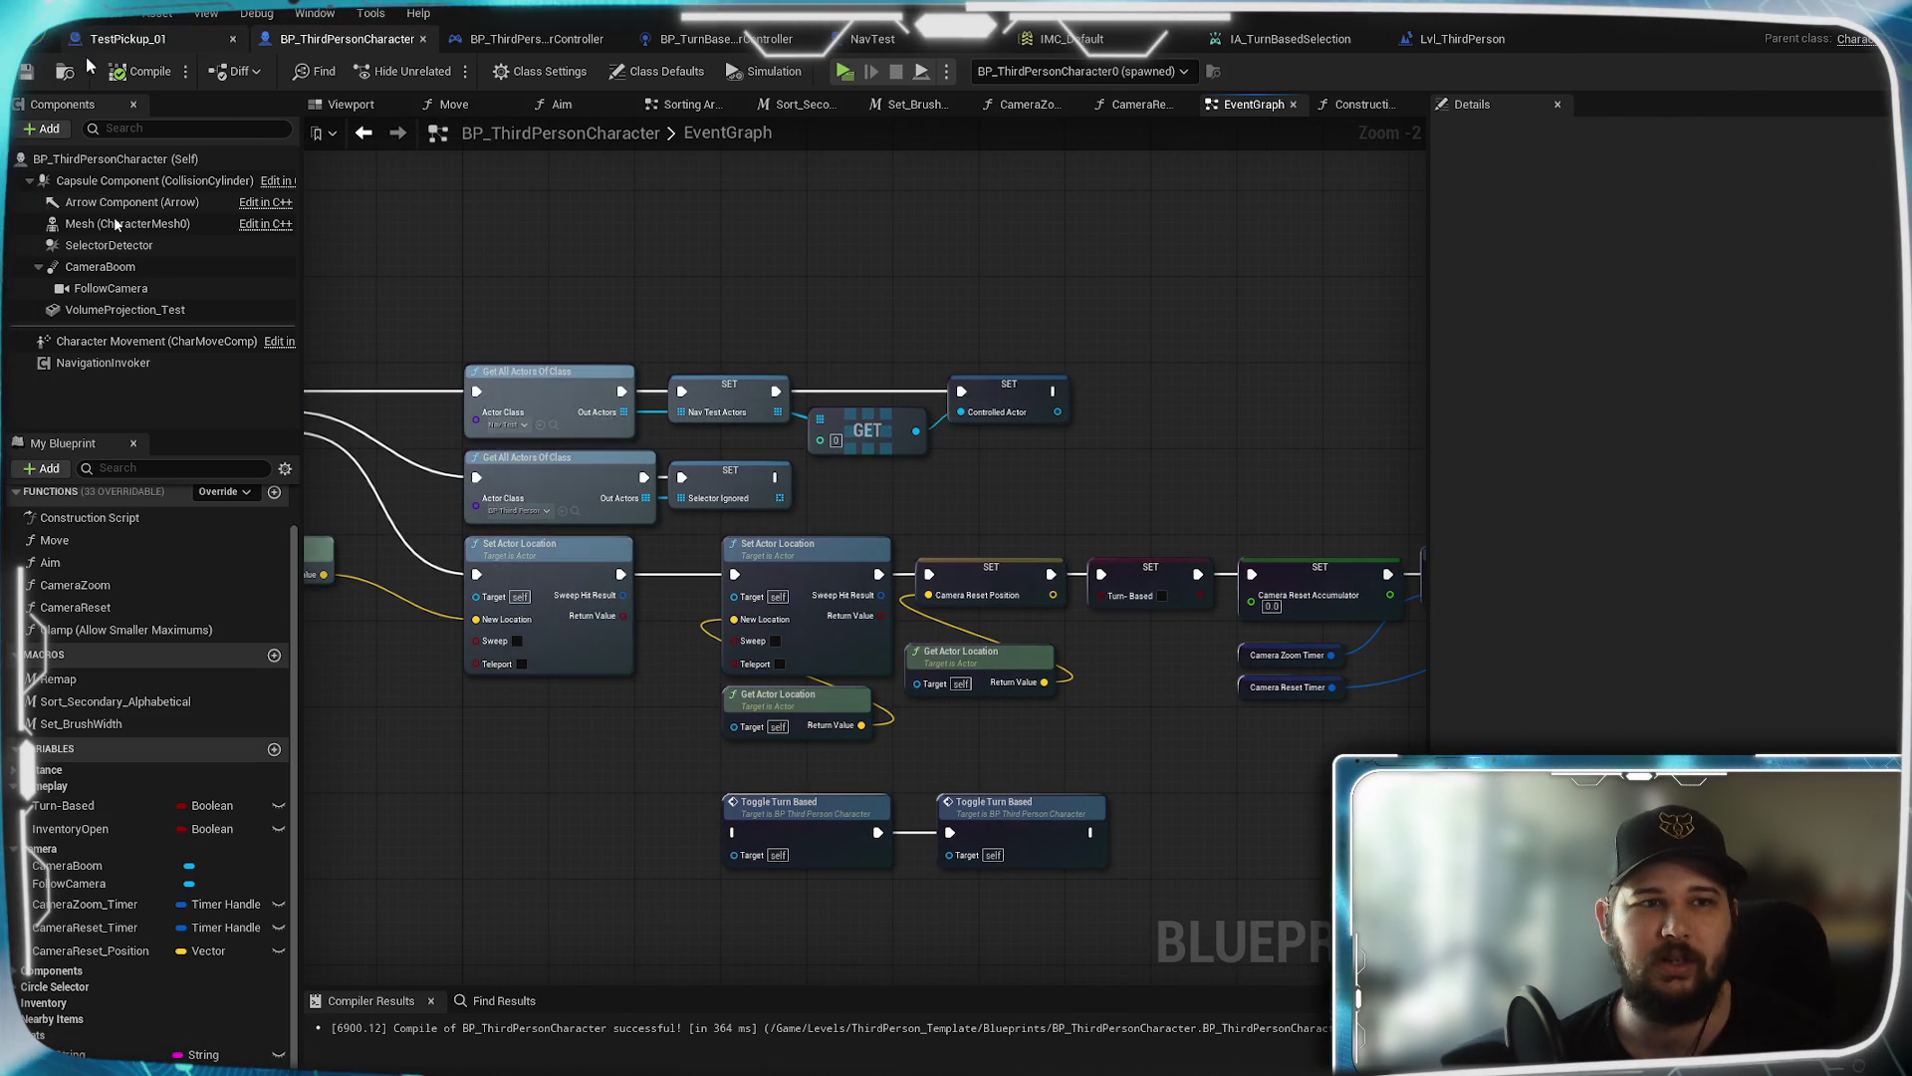